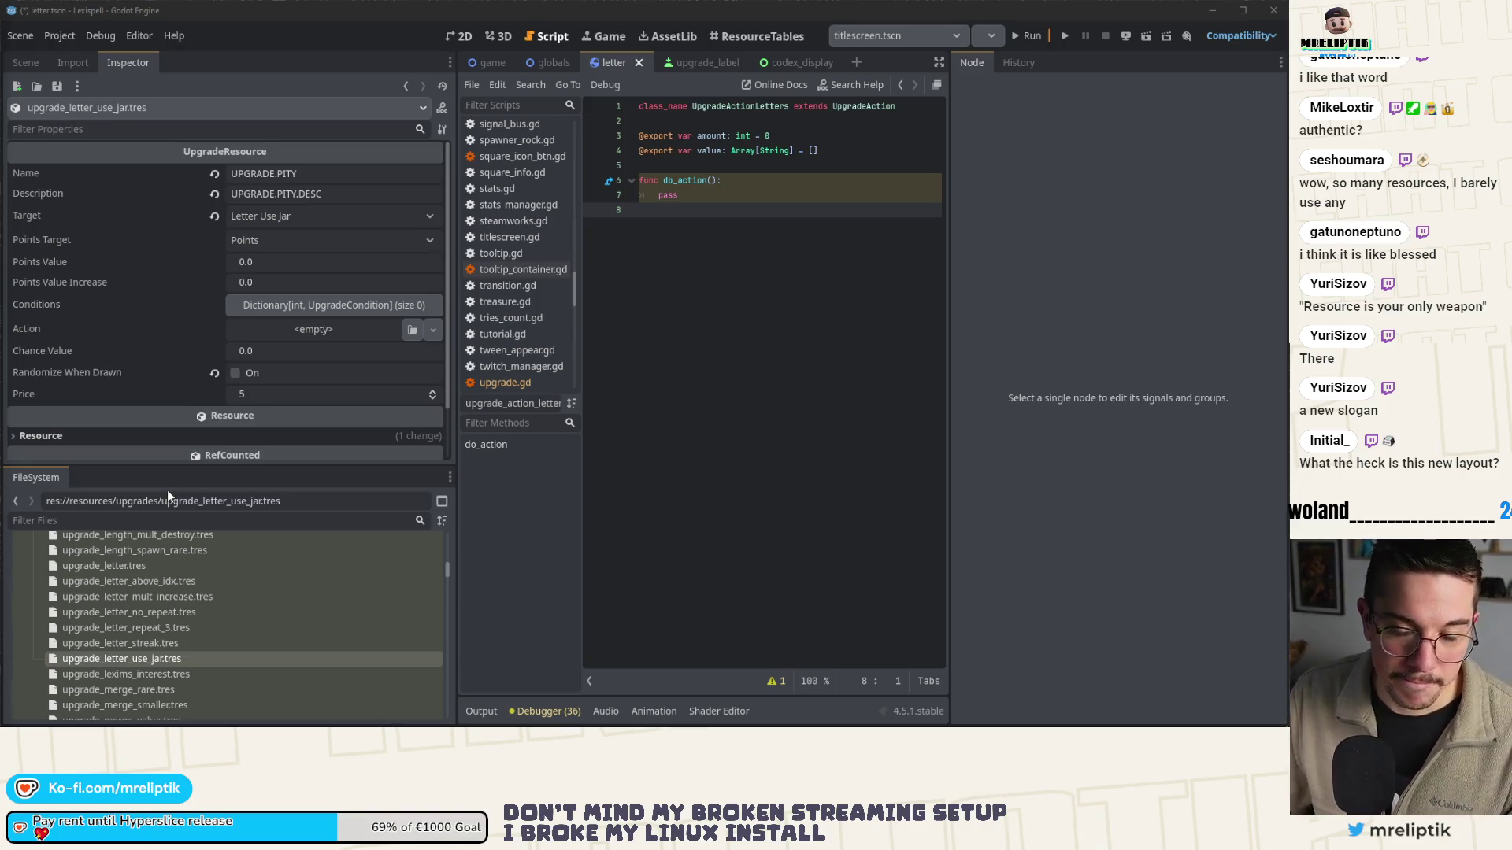
- Try moving the Inspector dock, then drag the editor window off full screen
{"action": "mouse_move", "coordinate": [167, 489]}
{"action": "left_mouse_down"}
{"action": "mouse_move", "coordinate": [1103, 393]}
{"action": "mouse_move", "coordinate": [216, 463]}
{"action": "mouse_move", "coordinate": [129, 68]}
{"action": "mouse_move", "coordinate": [131, 88]}
{"action": "left_mouse_up"}
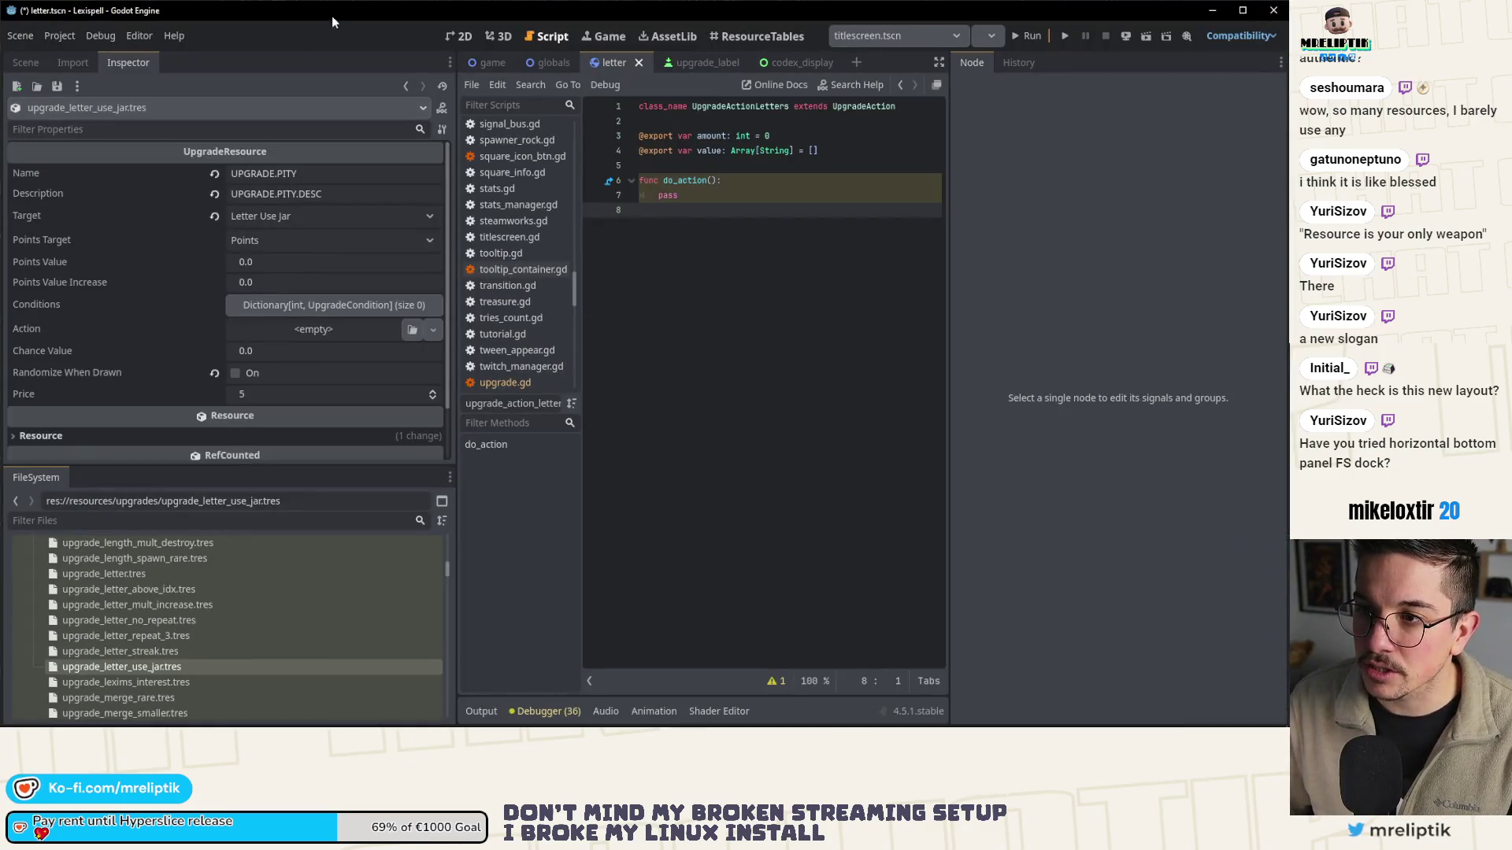
{"action": "left_click_drag", "start_coordinate": [332, 16], "coordinate": [290, 51]}
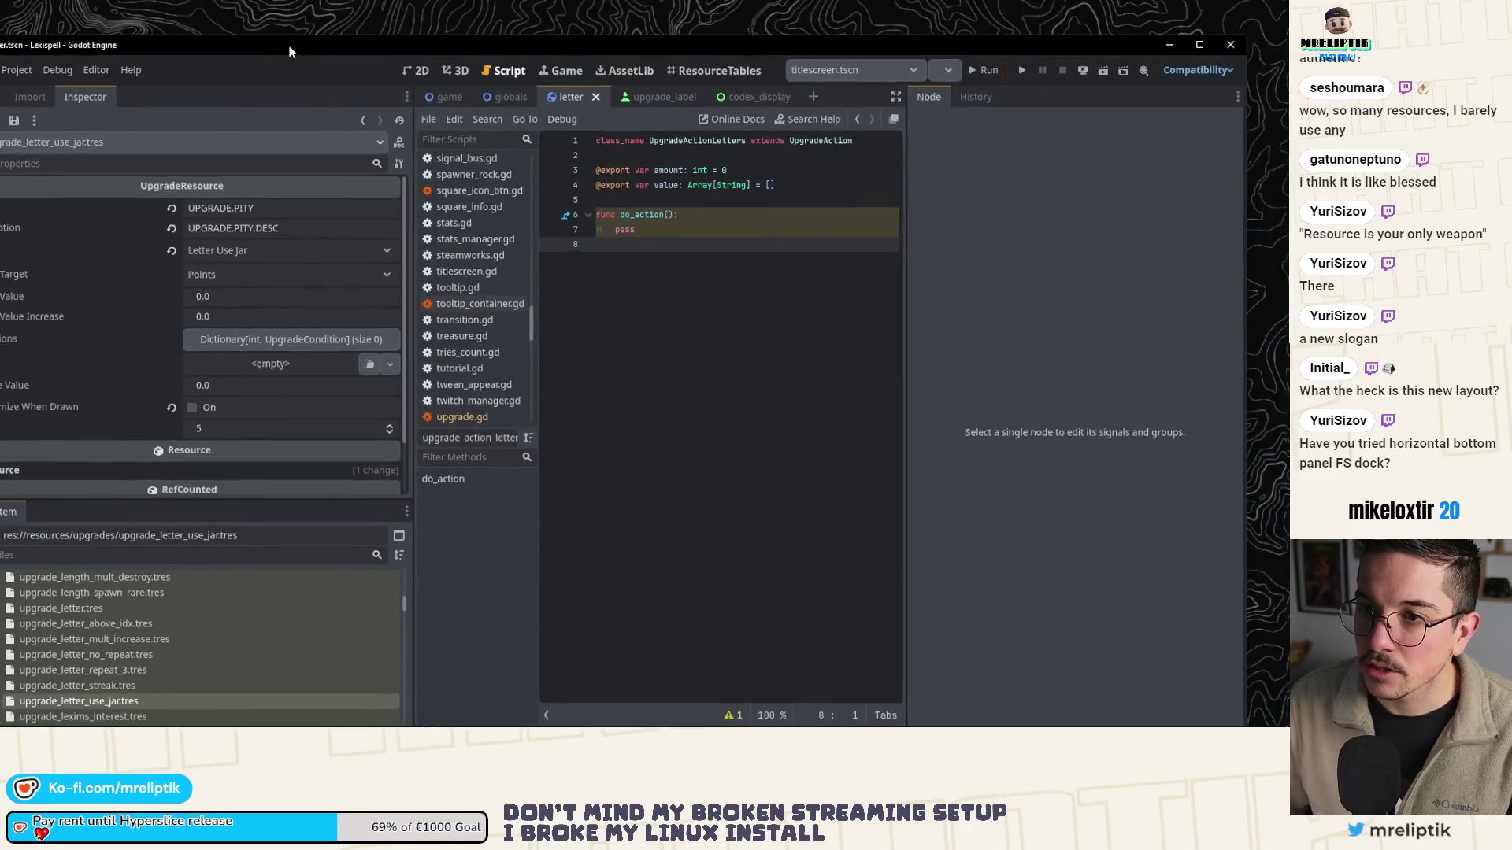
- Maximize the editor and move the Inspector into a far-left dock, resizing the Scene and FileSystem docks
{"action": "double_click", "coordinate": [290, 47]}
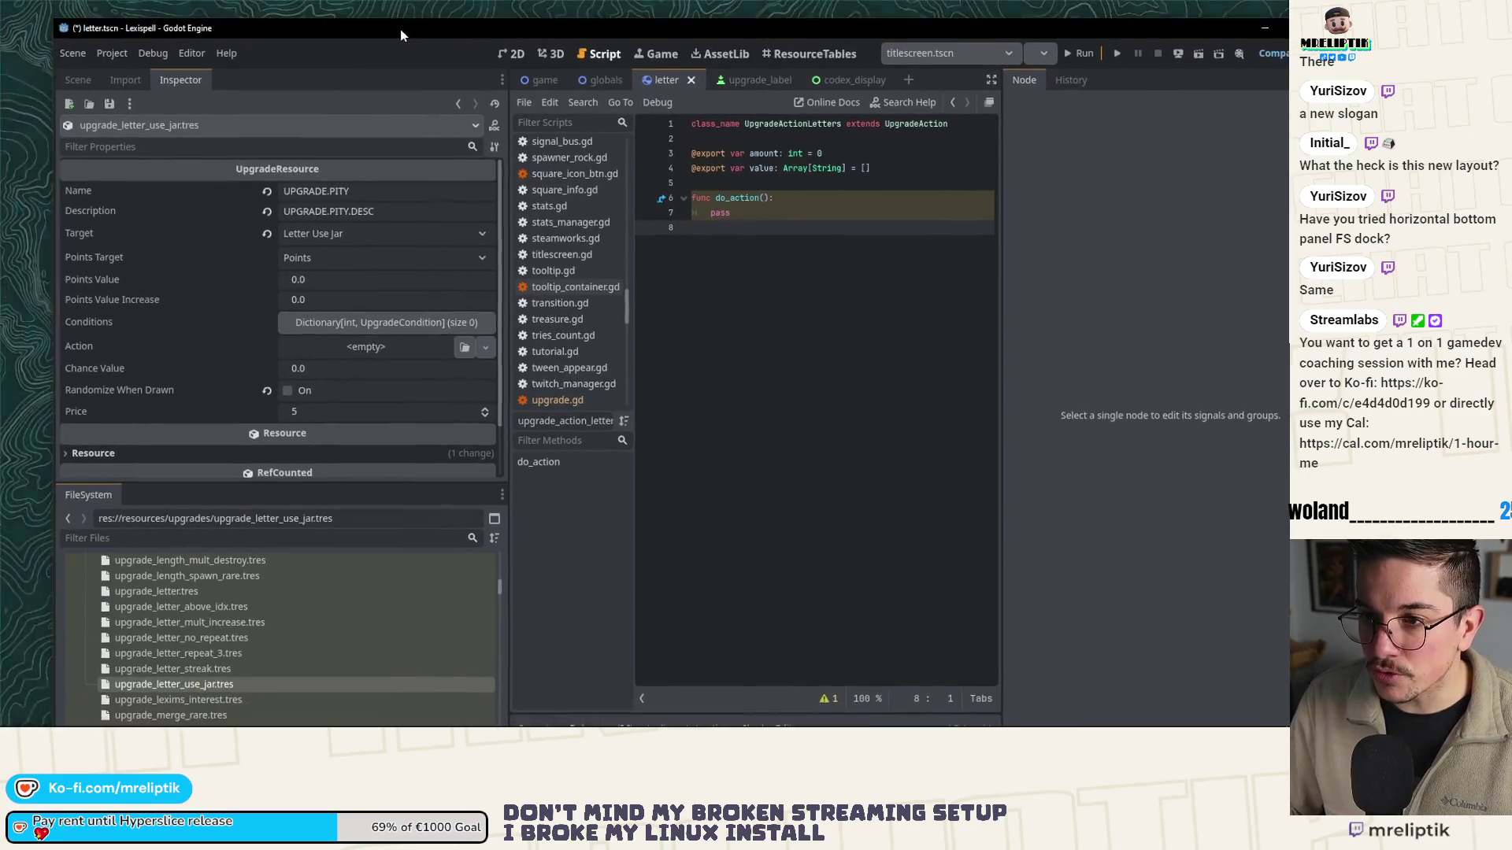
{"action": "double_click", "coordinate": [400, 30]}
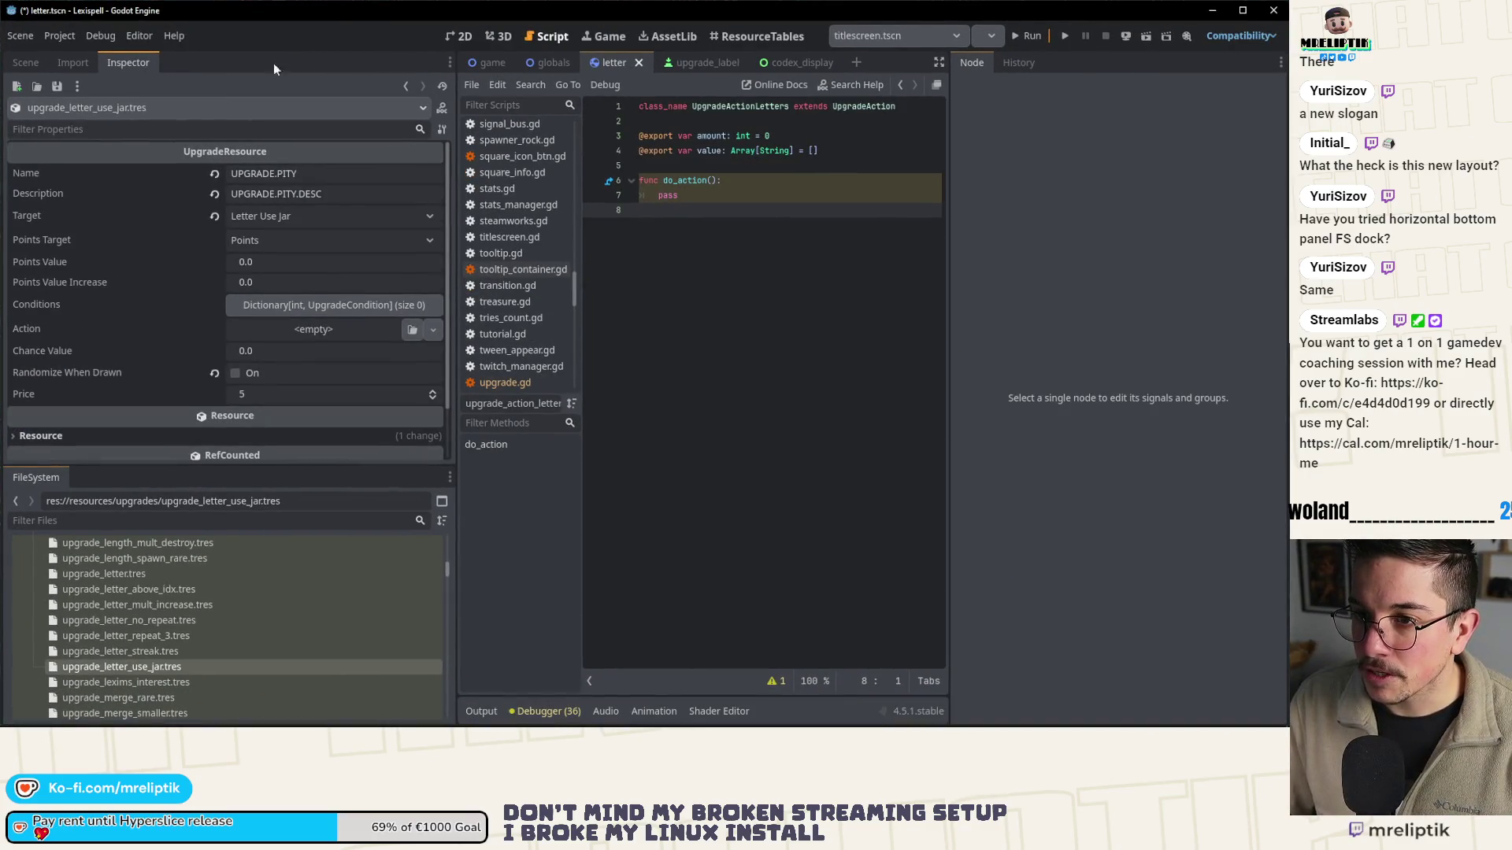
{"action": "left_click", "coordinate": [449, 62]}
{"action": "left_click", "coordinate": [353, 106]}
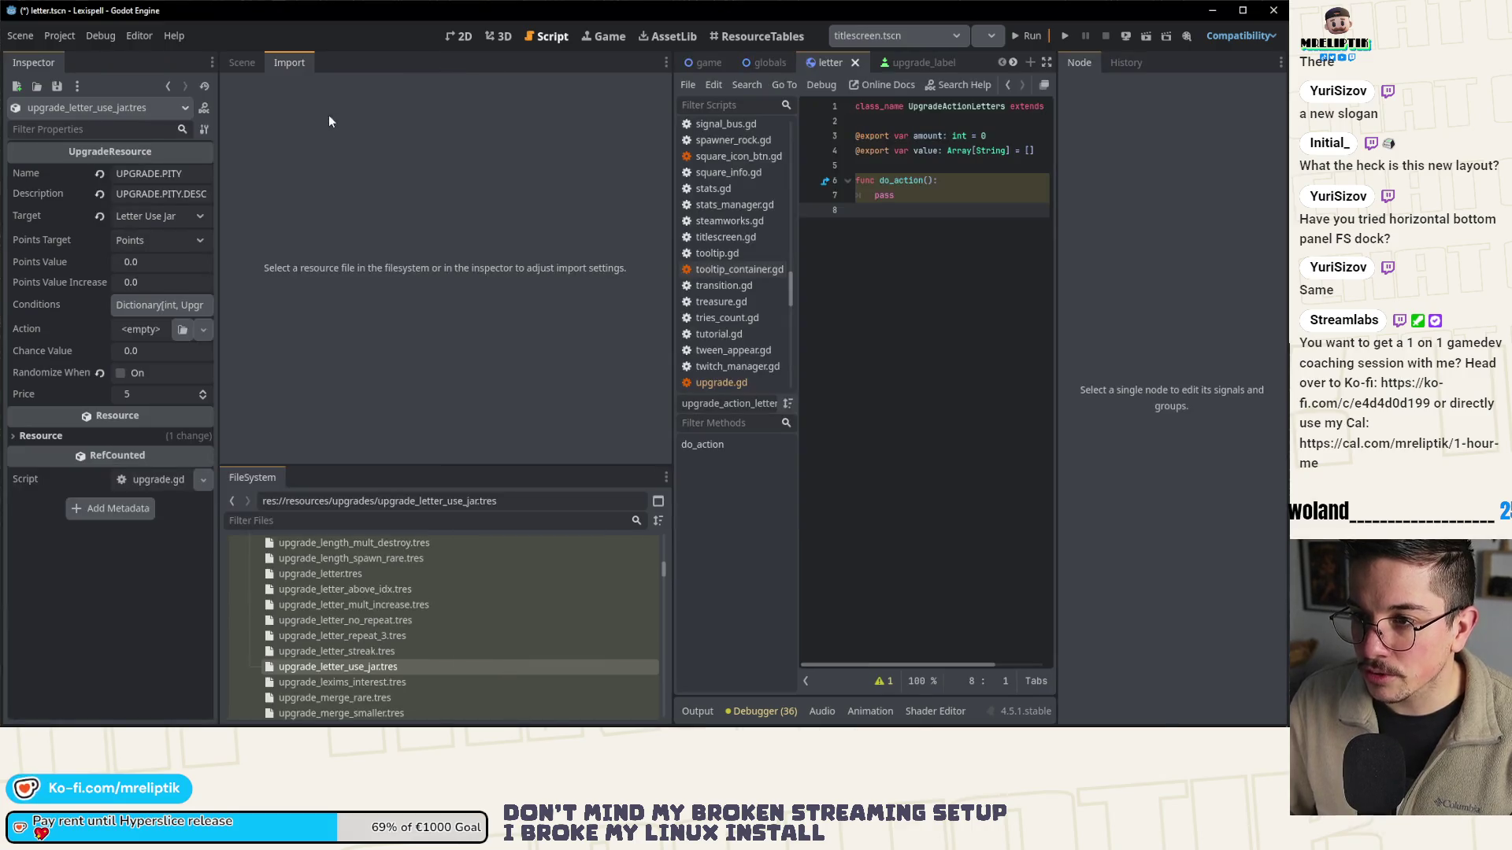
{"action": "left_click_drag", "start_coordinate": [218, 107], "coordinate": [256, 108]}
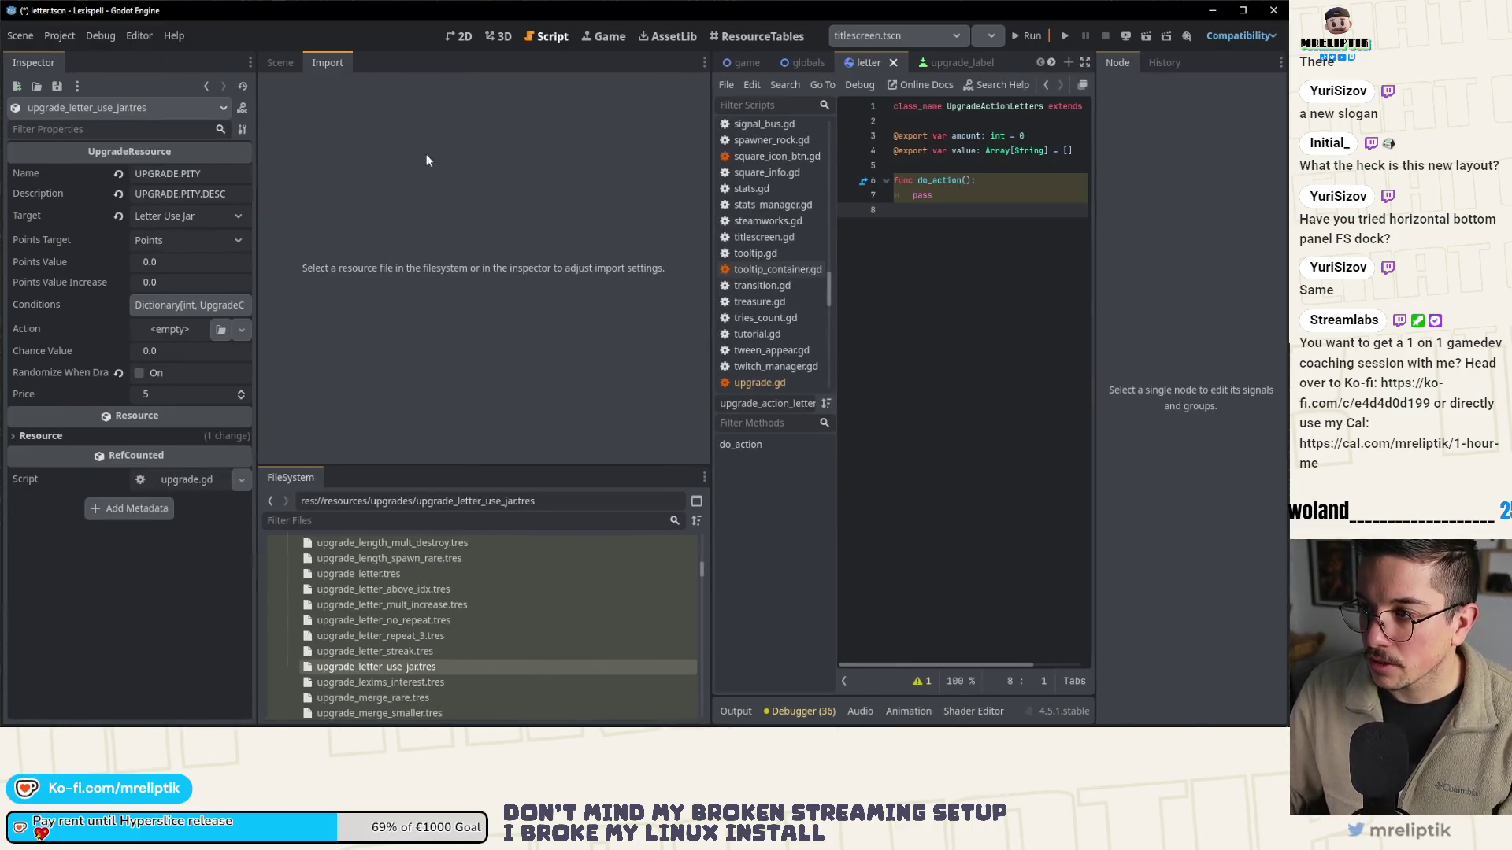
{"action": "left_click_drag", "start_coordinate": [709, 147], "coordinate": [429, 157]}
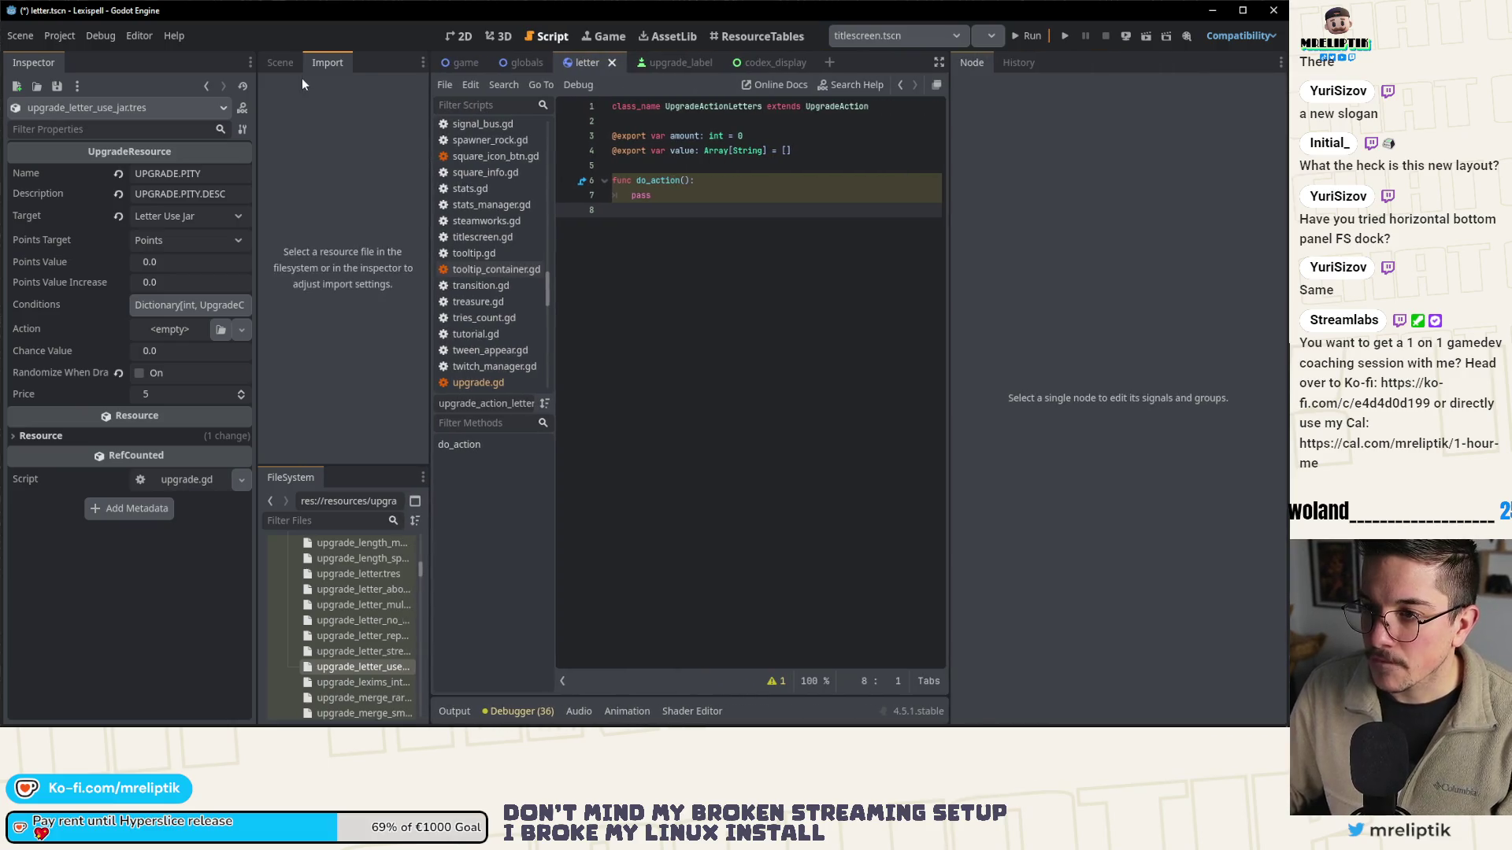
{"action": "left_click", "coordinate": [280, 62]}
{"action": "left_click_drag", "start_coordinate": [430, 236], "coordinate": [500, 238]}
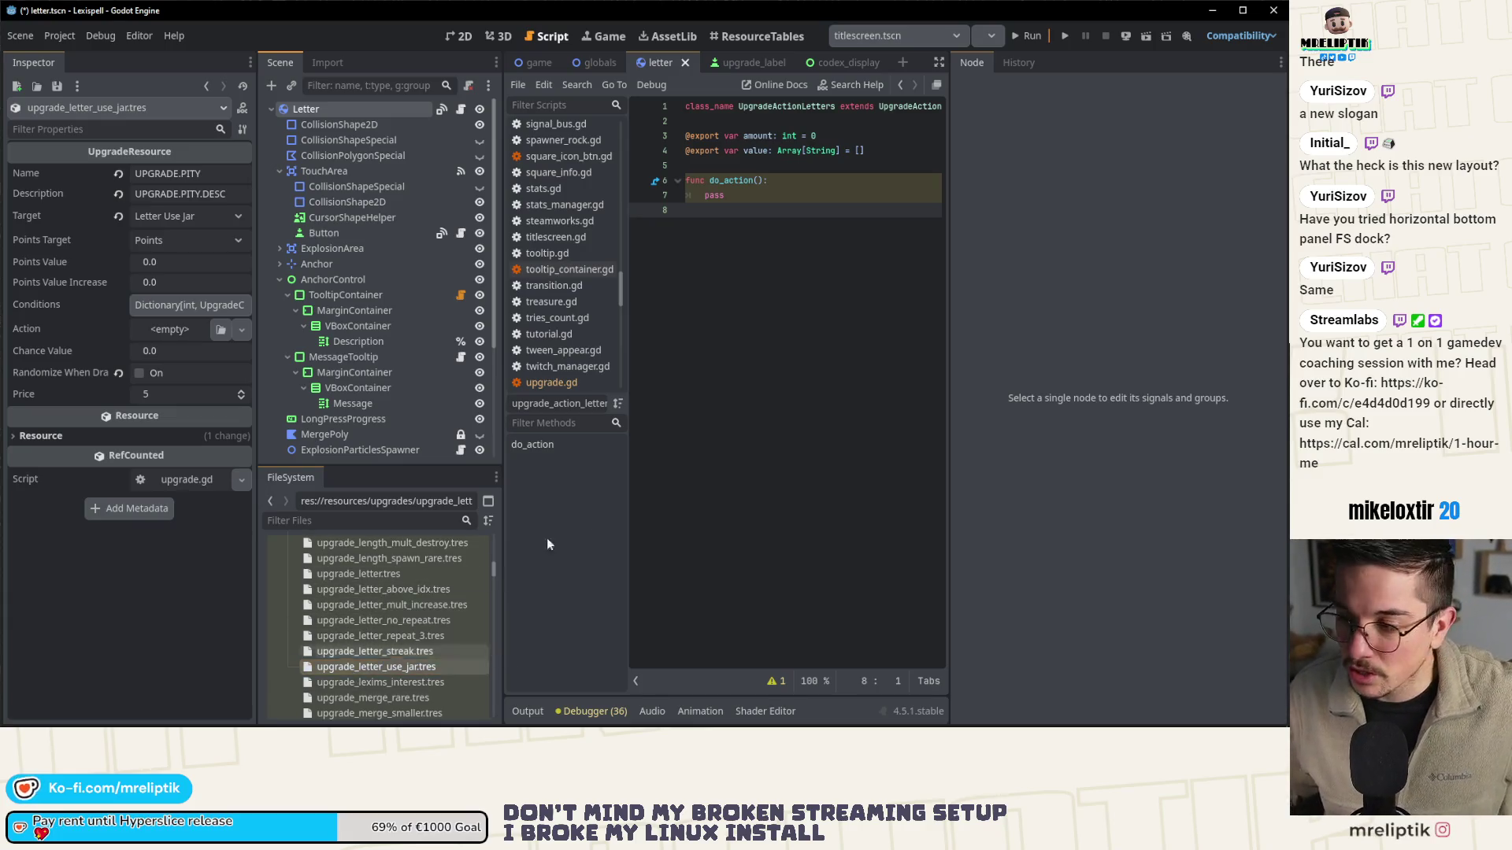
- Dock the Inspector back beside Scene and Import and widen that left dock
{"action": "key", "text": "ctrl+shift+o"}
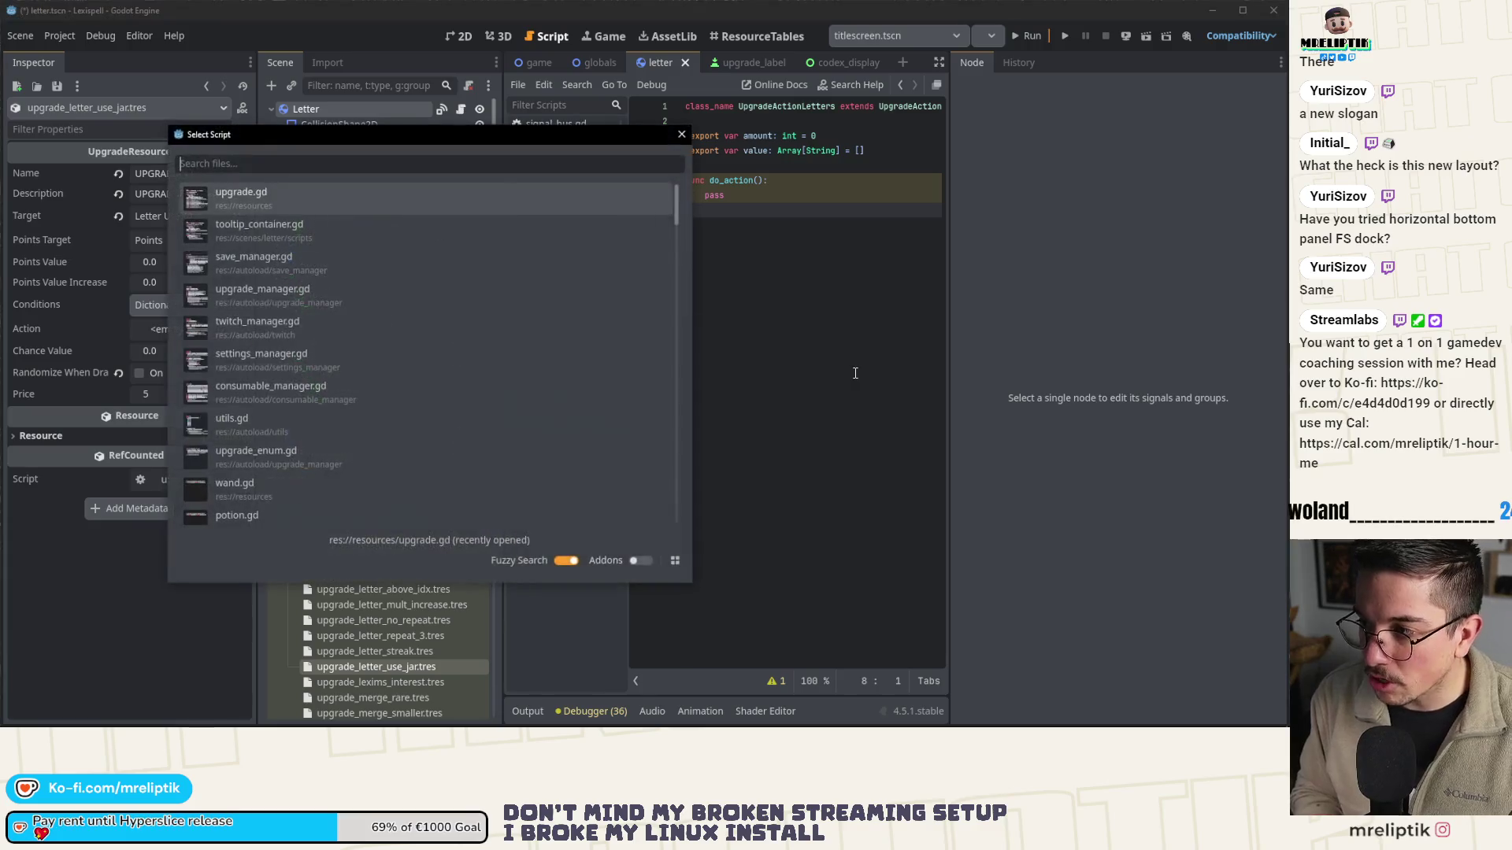
{"action": "key", "text": "Escape"}
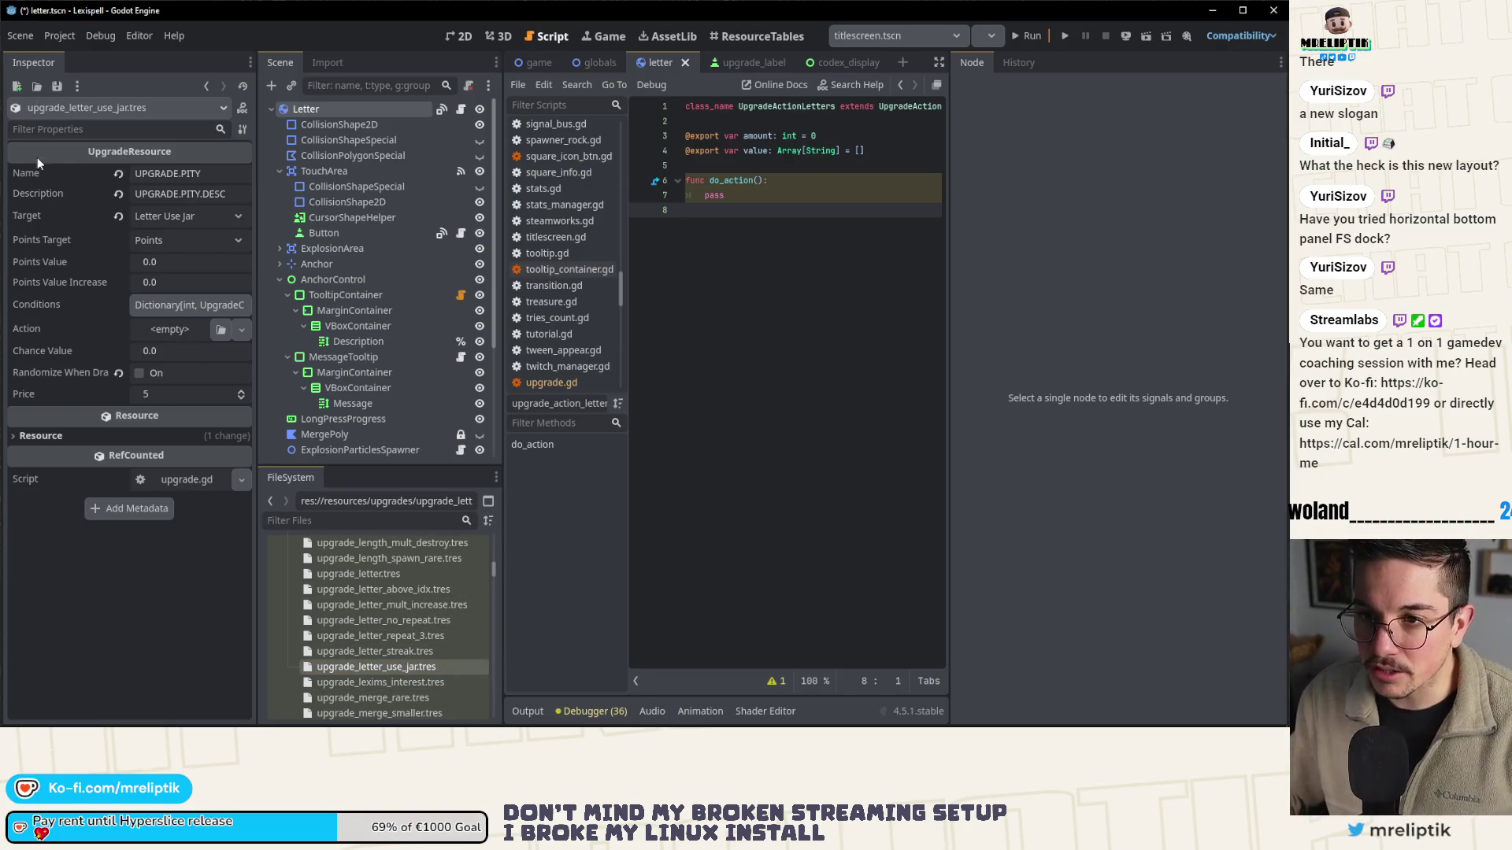
{"action": "mouse_move", "coordinate": [38, 60]}
{"action": "left_mouse_down"}
{"action": "mouse_move", "coordinate": [485, 83]}
{"action": "mouse_move", "coordinate": [406, 98]}
{"action": "left_mouse_up"}
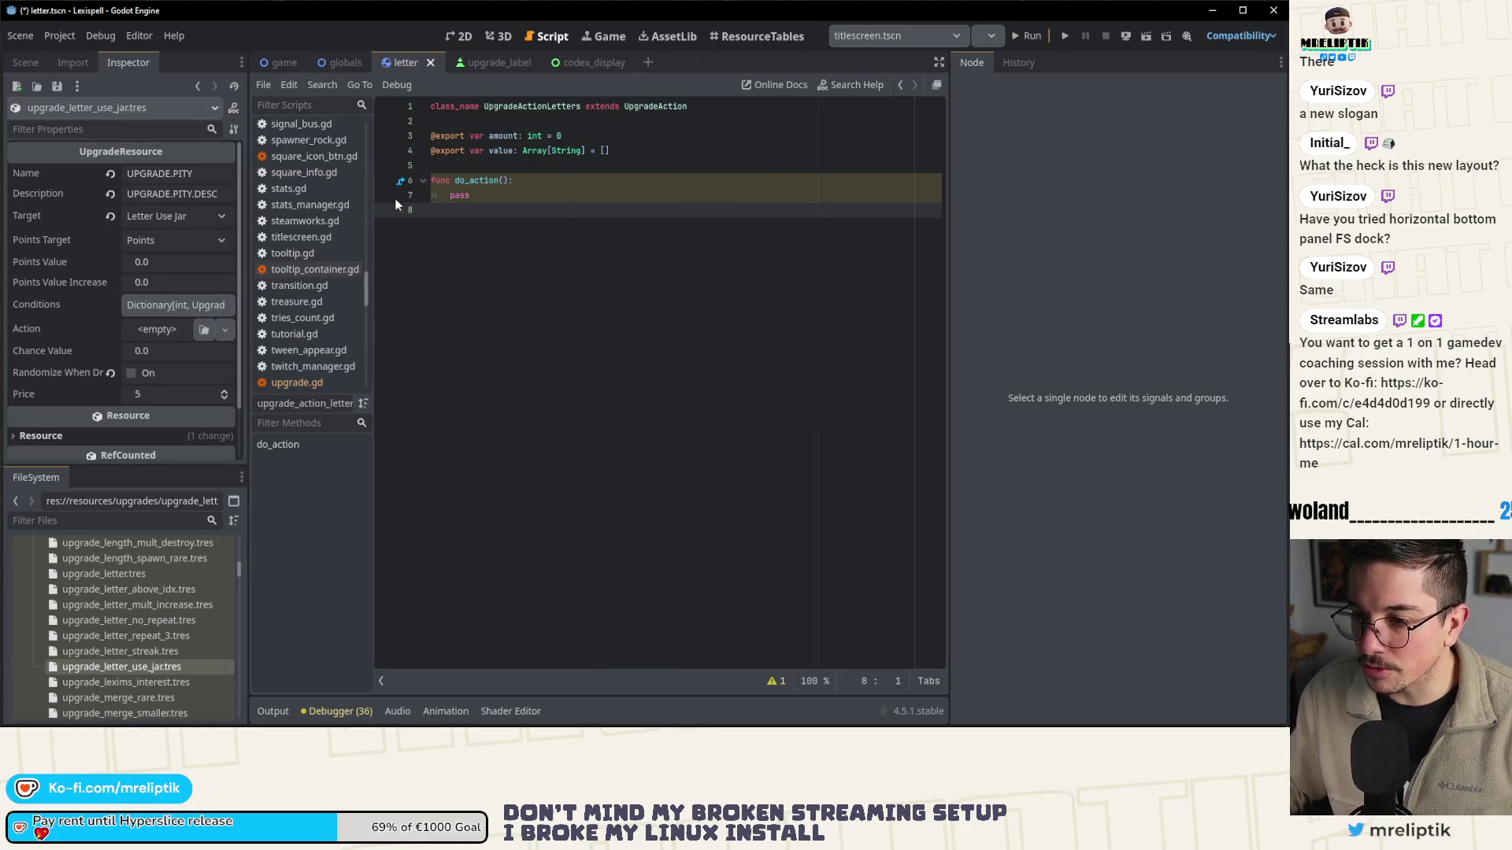
{"action": "left_click_drag", "start_coordinate": [249, 98], "coordinate": [482, 97]}
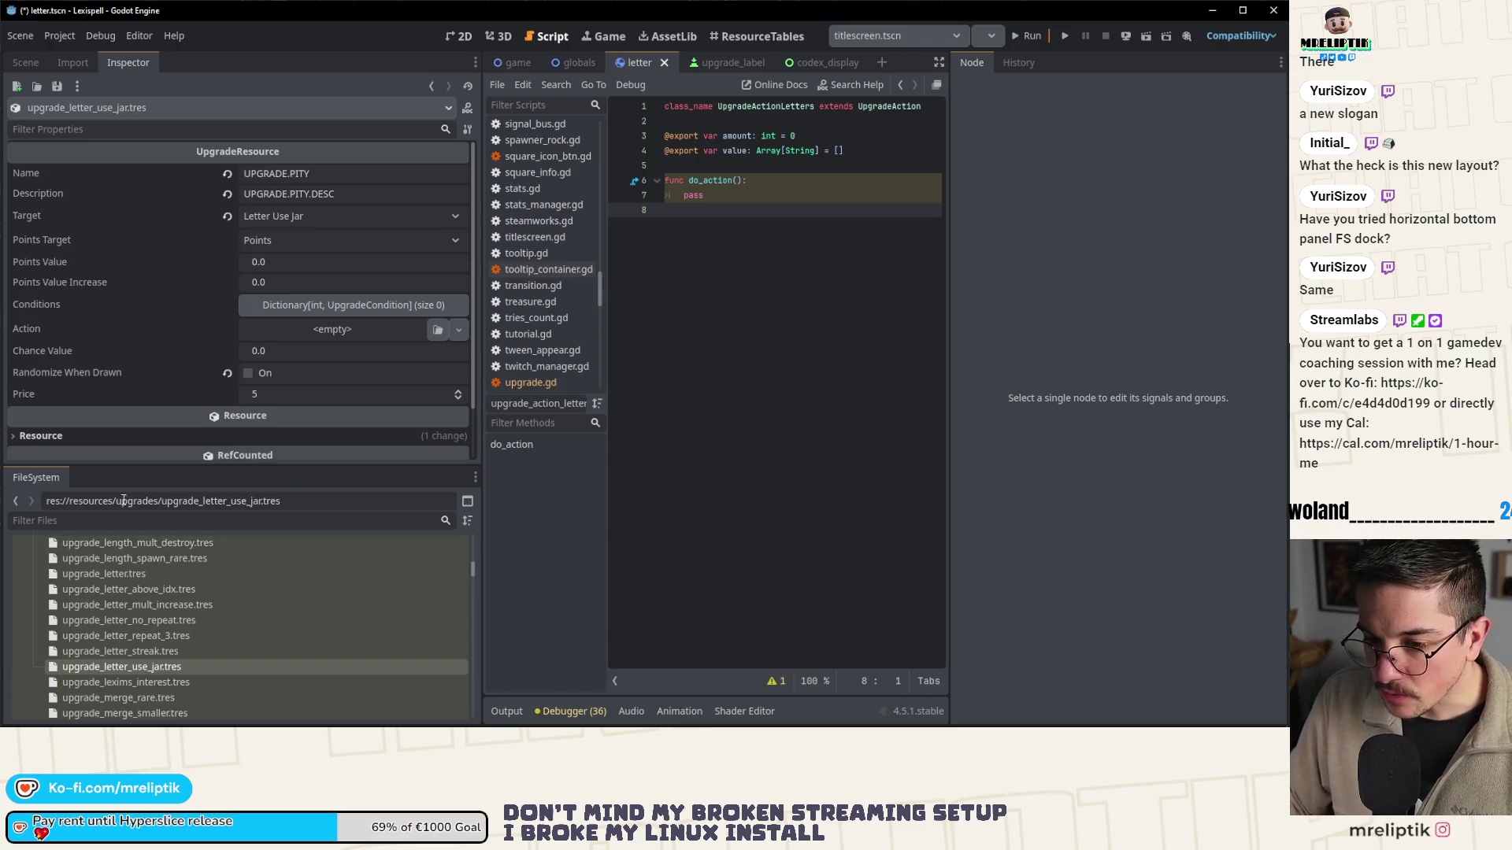
- Scroll down the FileSystem file list
{"action": "scroll", "coordinate": [199, 608], "scroll_direction": "down", "scroll_amount": 5}
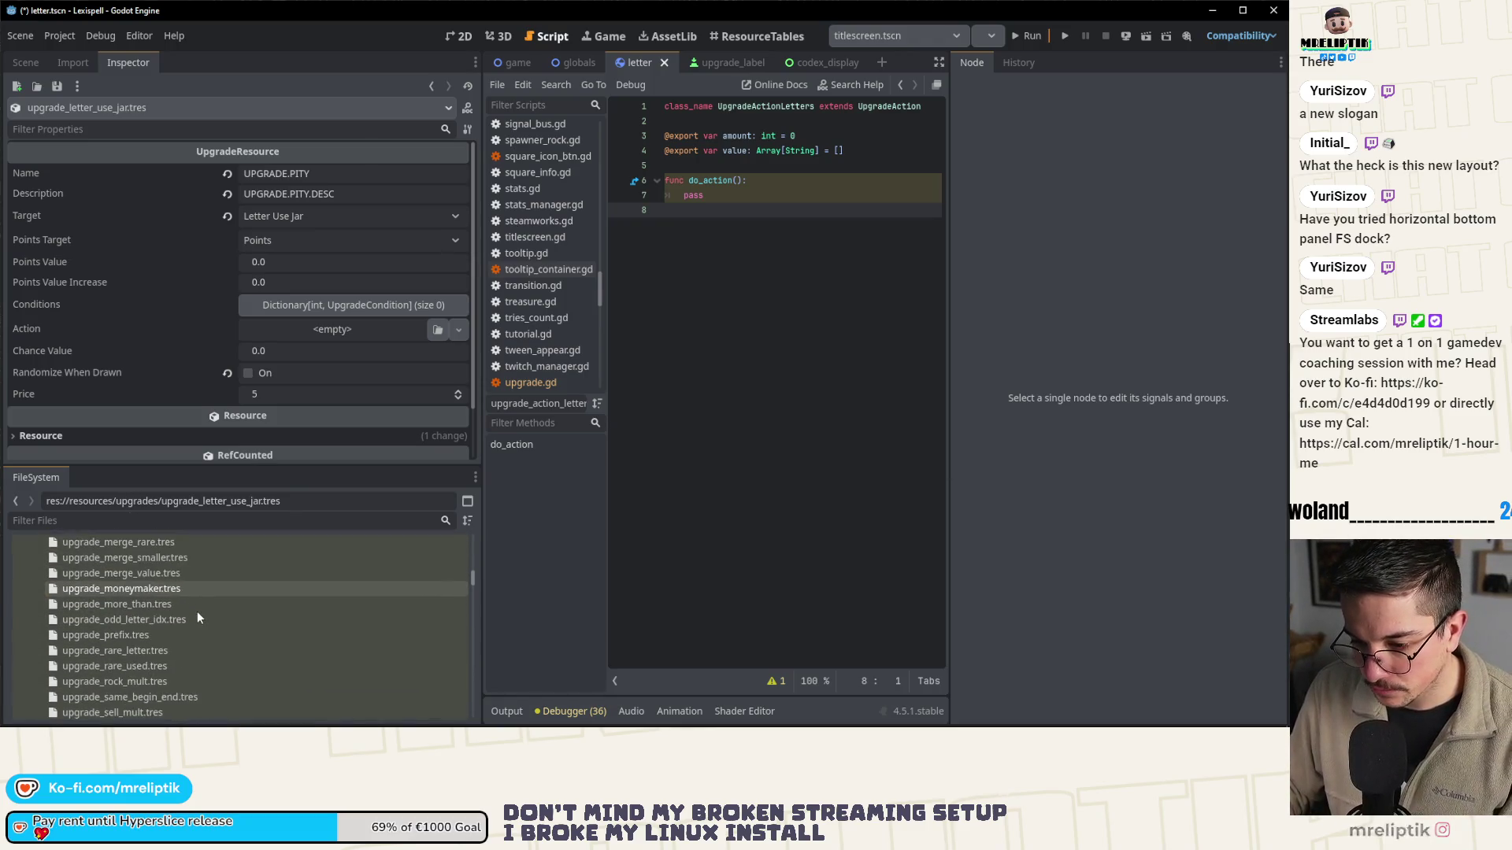
- Find upgrade_letter_repeat_3.tres in FileSystem and load its Letter Repeat 3 properties into the Inspector
{"action": "scroll", "coordinate": [197, 612], "scroll_direction": "down", "scroll_amount": 1}
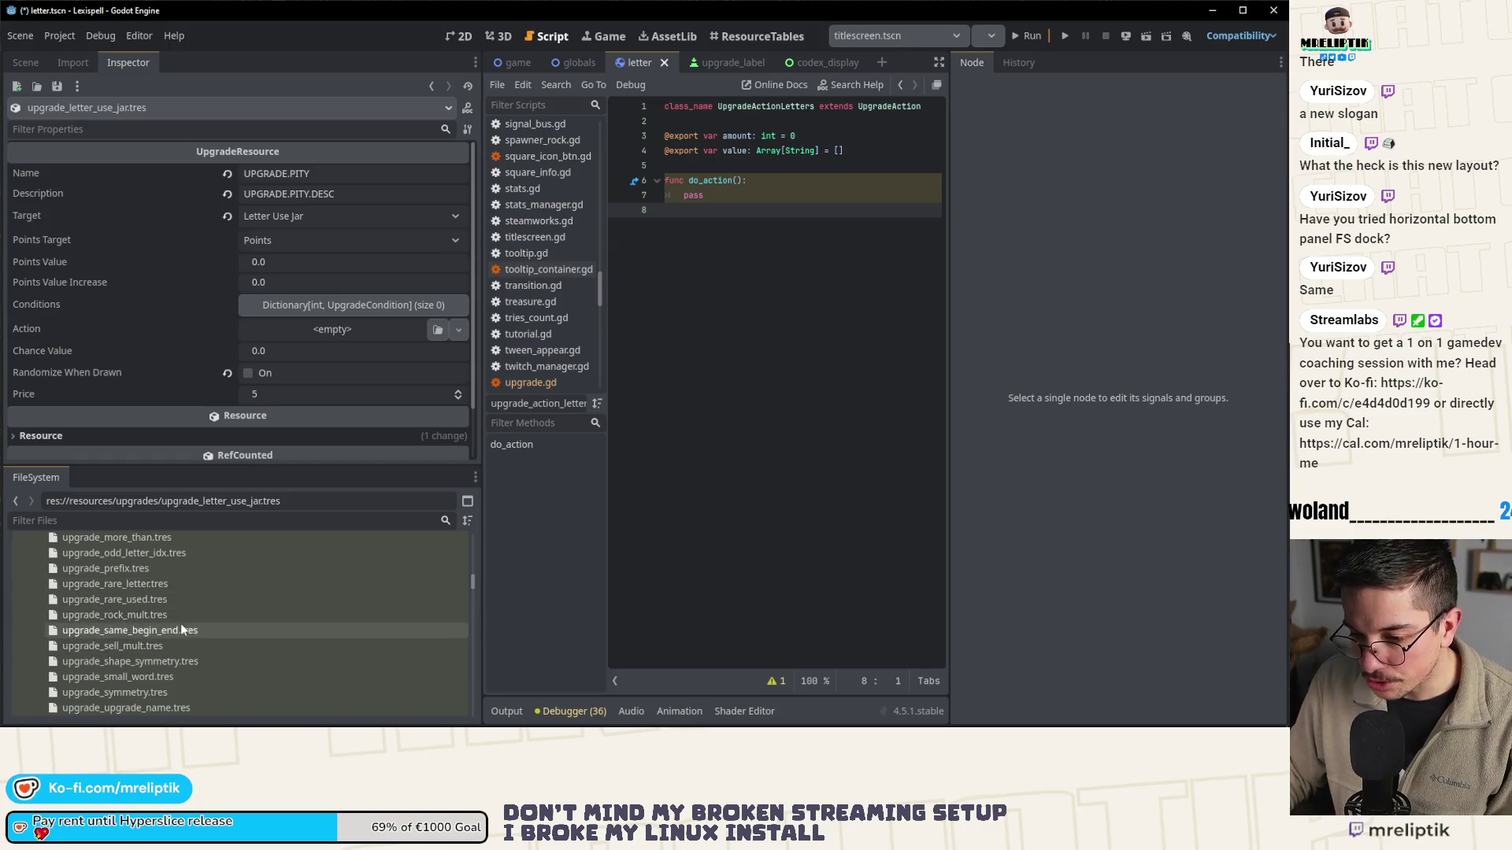
{"action": "scroll", "coordinate": [205, 606], "scroll_direction": "down", "scroll_amount": 1}
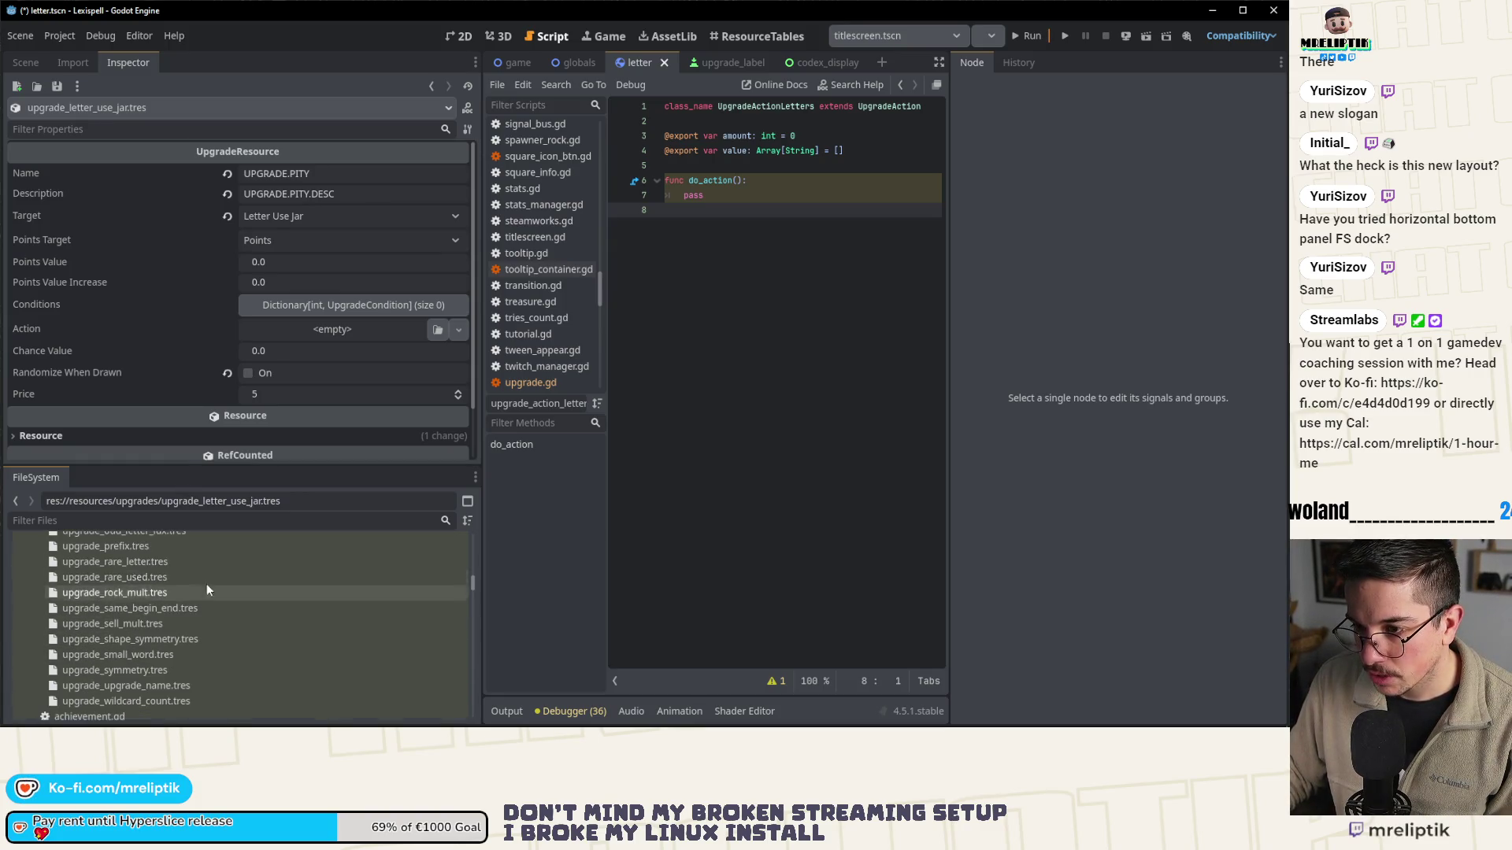
{"action": "scroll", "coordinate": [175, 589], "scroll_direction": "up", "scroll_amount": 4}
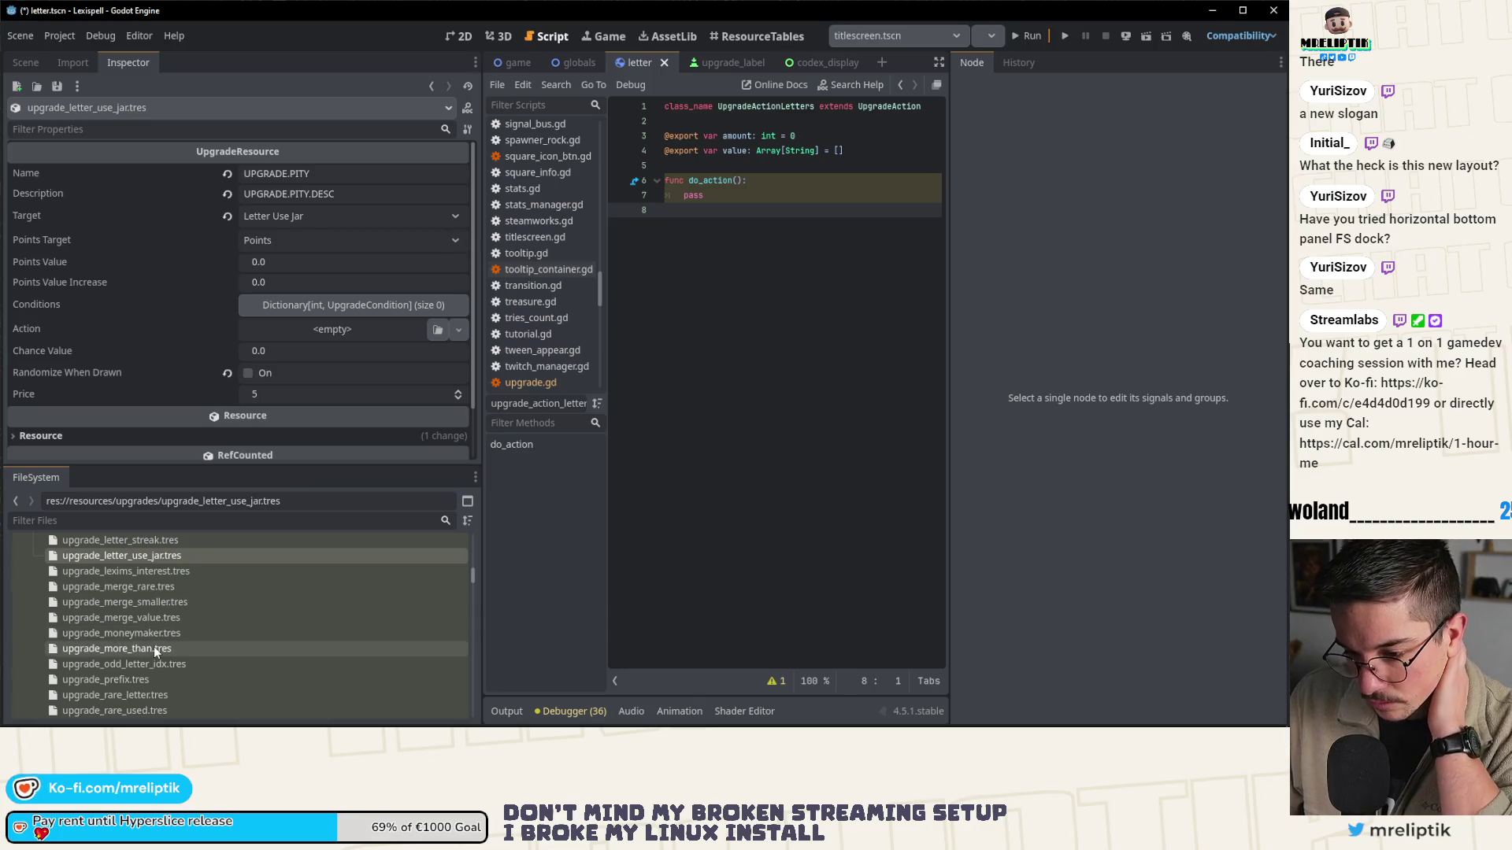
{"action": "scroll", "coordinate": [172, 590], "scroll_direction": "up", "scroll_amount": 5}
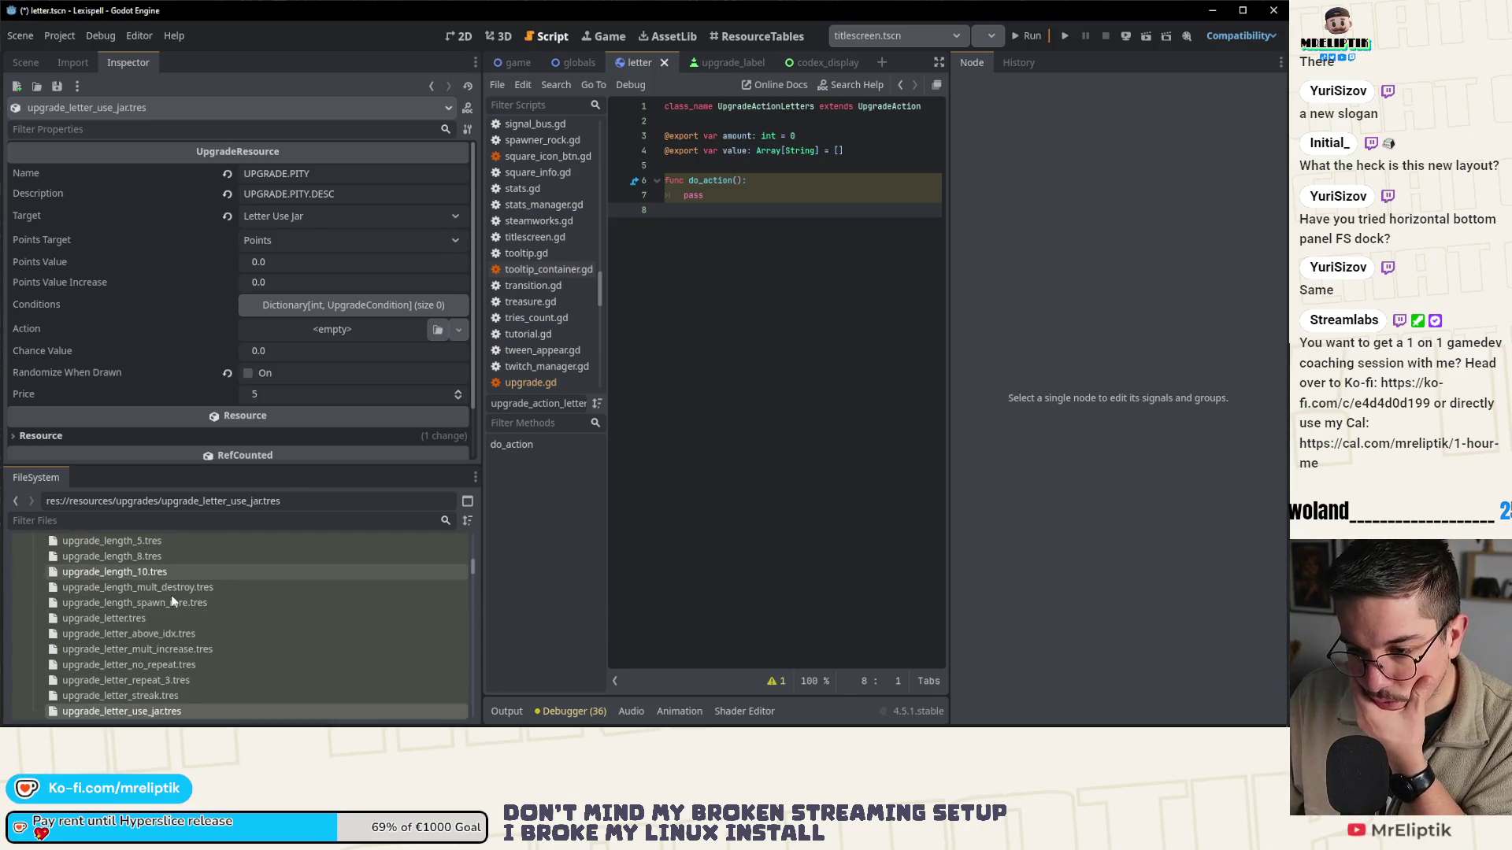
{"action": "scroll", "coordinate": [172, 598], "scroll_direction": "down", "scroll_amount": 5}
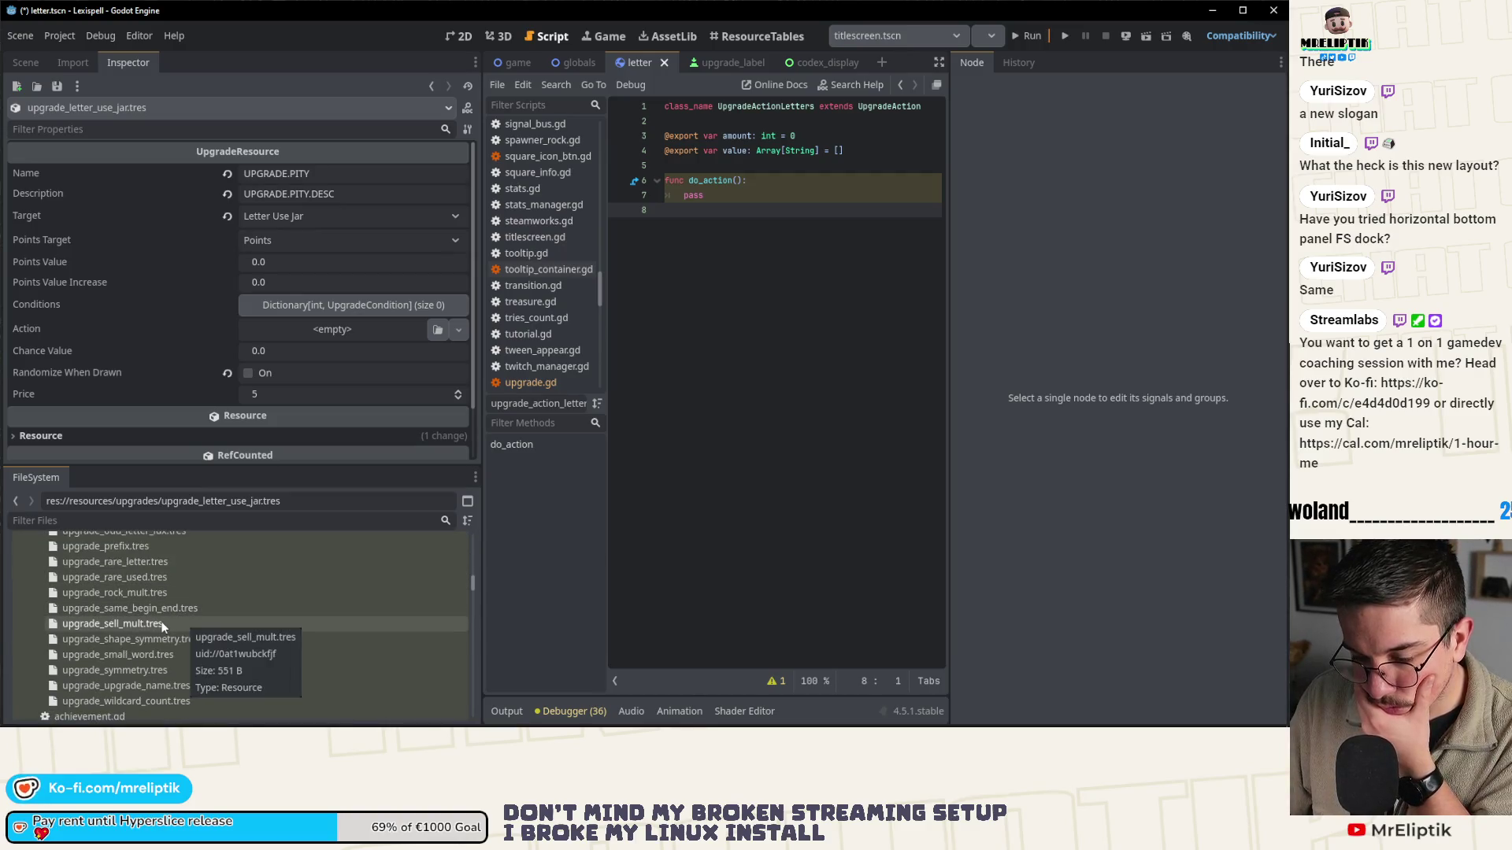
{"action": "scroll", "coordinate": [195, 651], "scroll_direction": "up", "scroll_amount": 5}
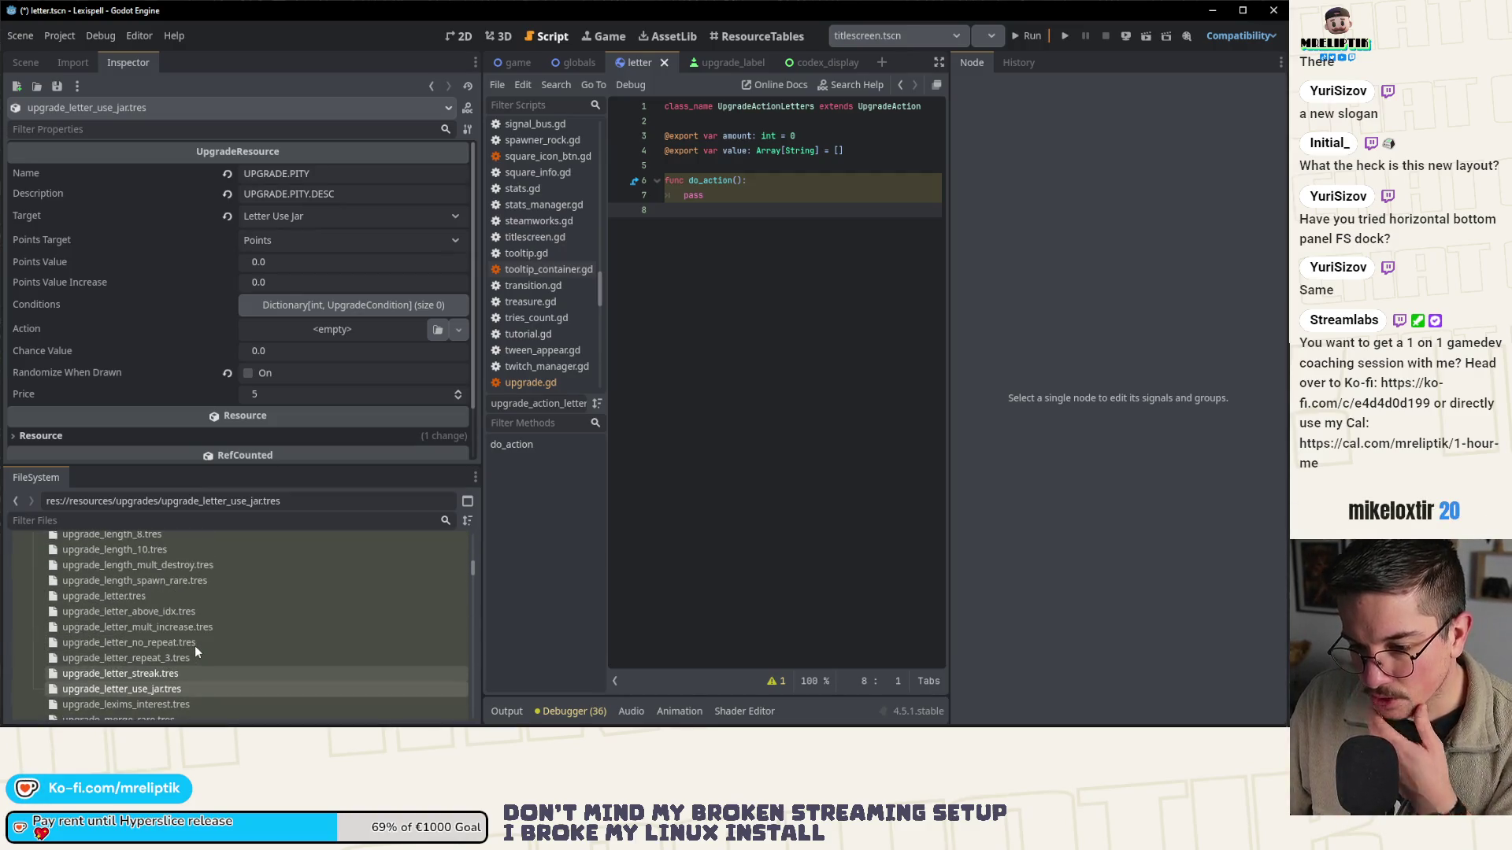
{"action": "left_click", "coordinate": [174, 659]}
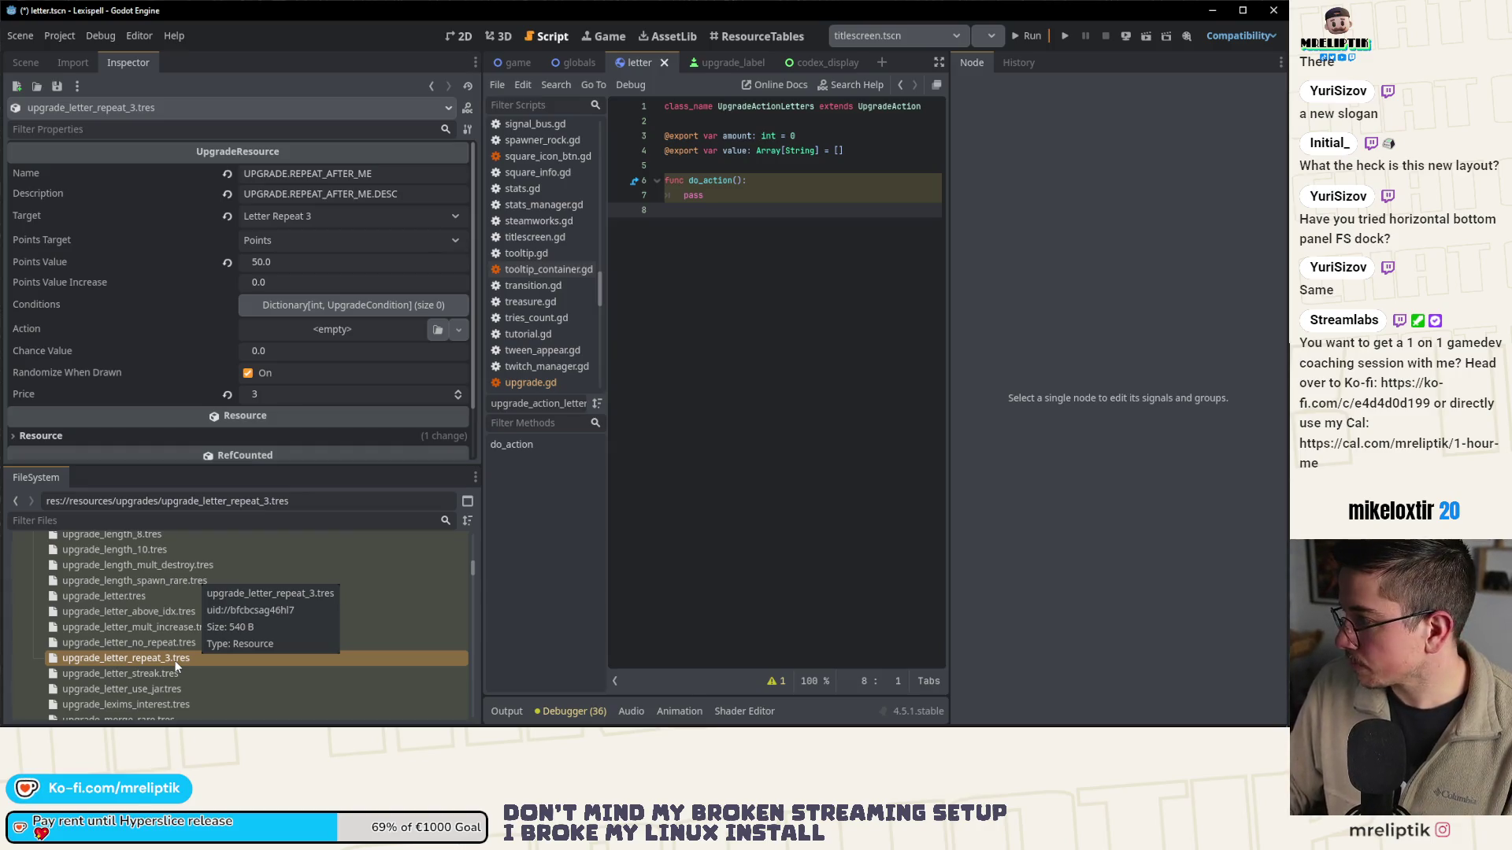
{"action": "left_click", "coordinate": [186, 645]}
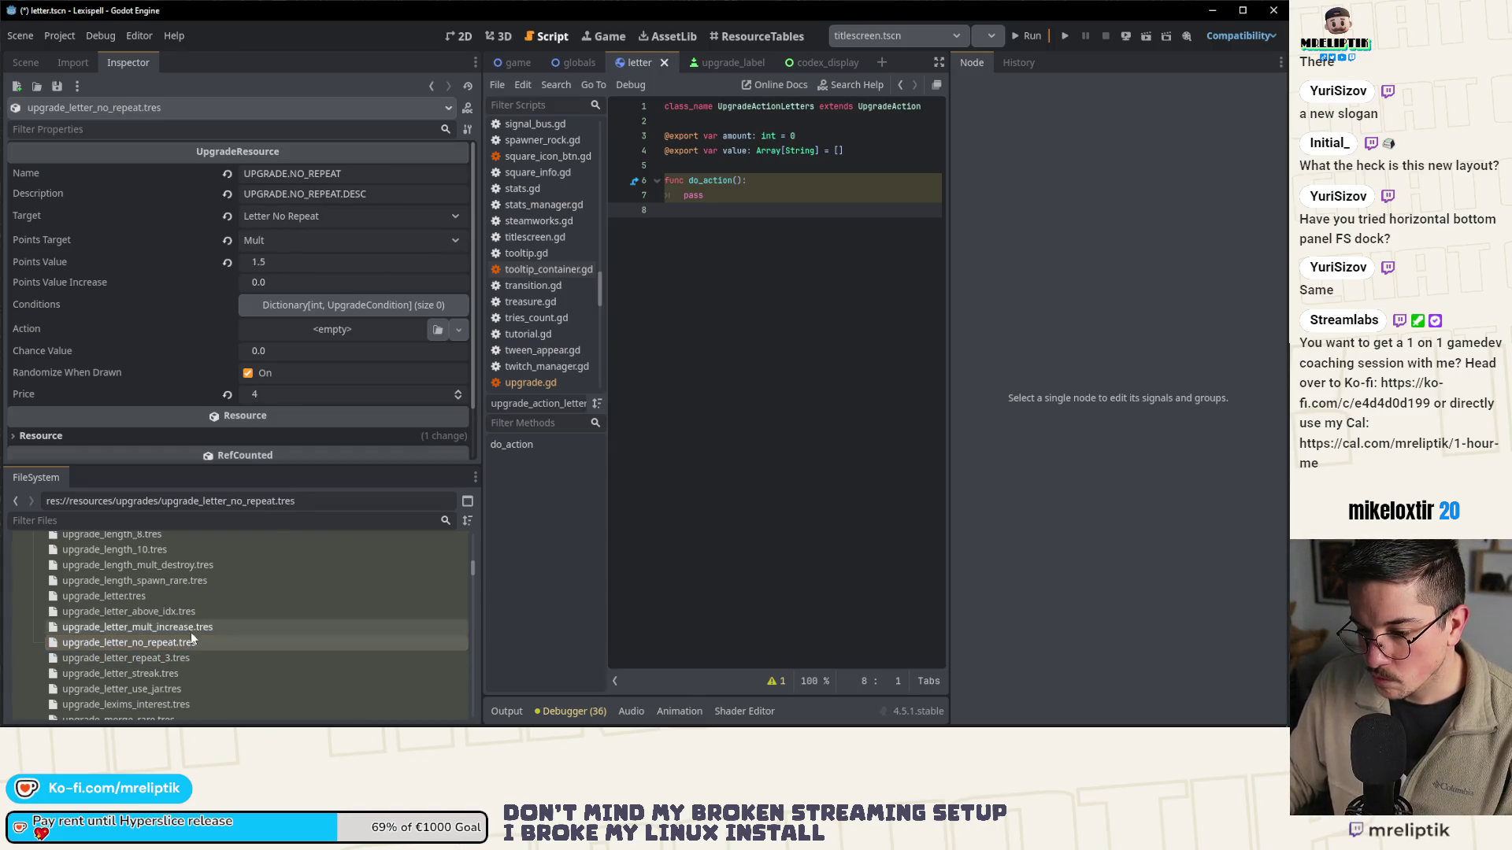
{"action": "left_click", "coordinate": [190, 627]}
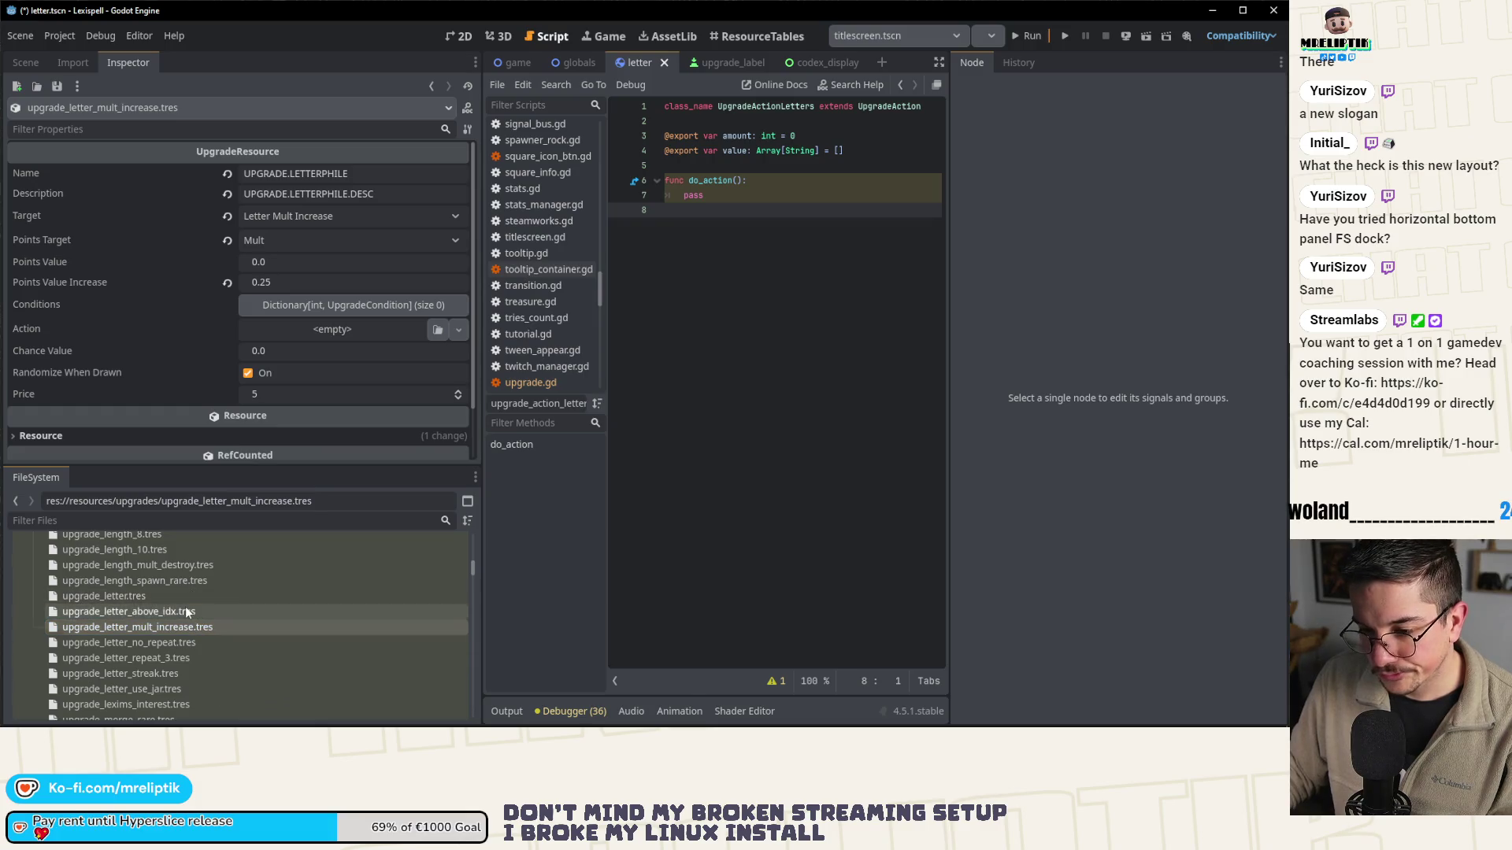
{"action": "left_click", "coordinate": [186, 607]}
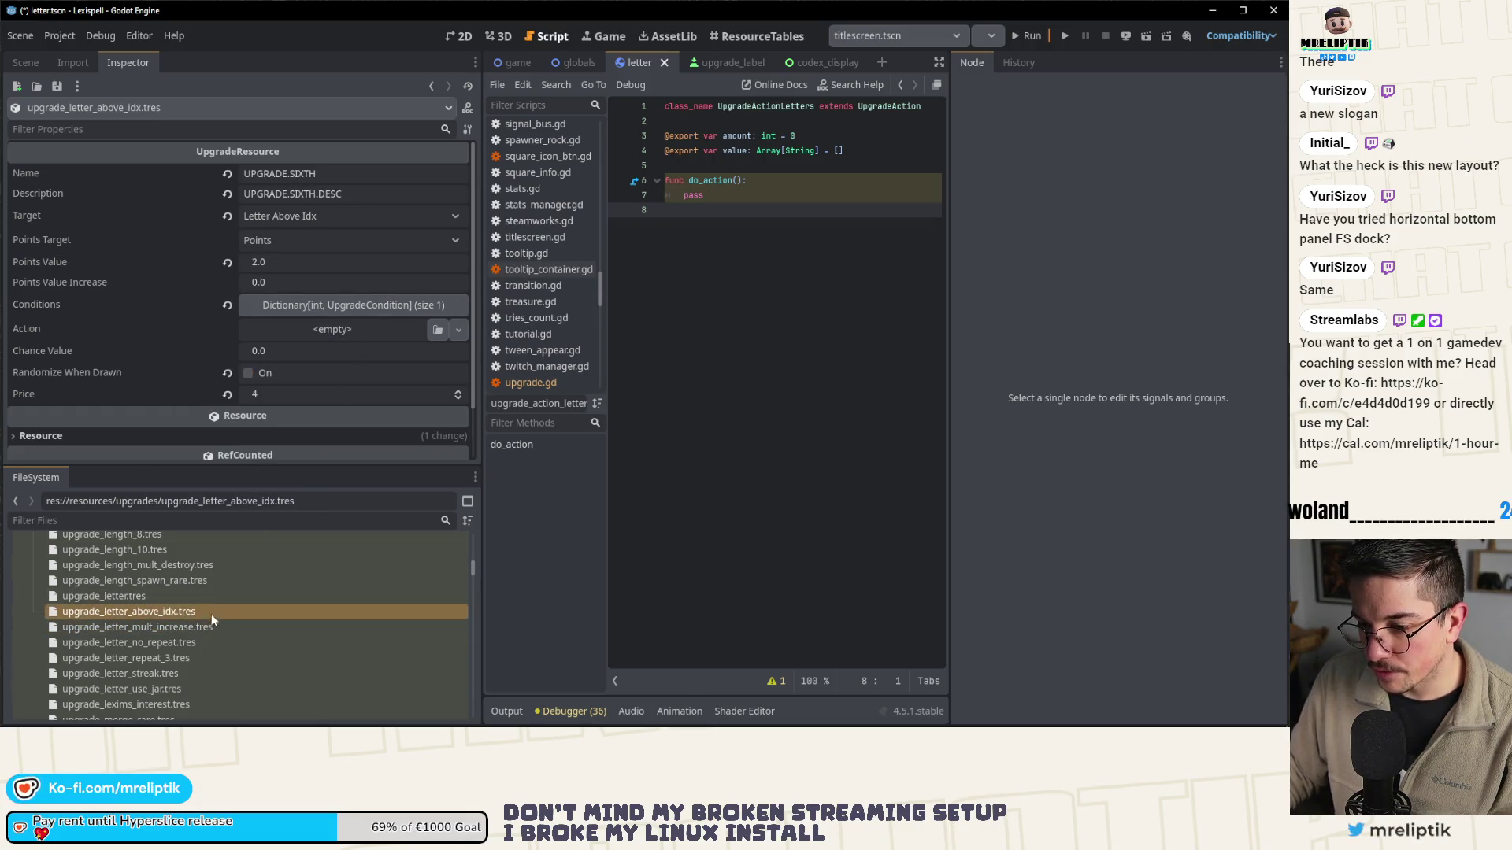
{"action": "left_click", "coordinate": [206, 627]}
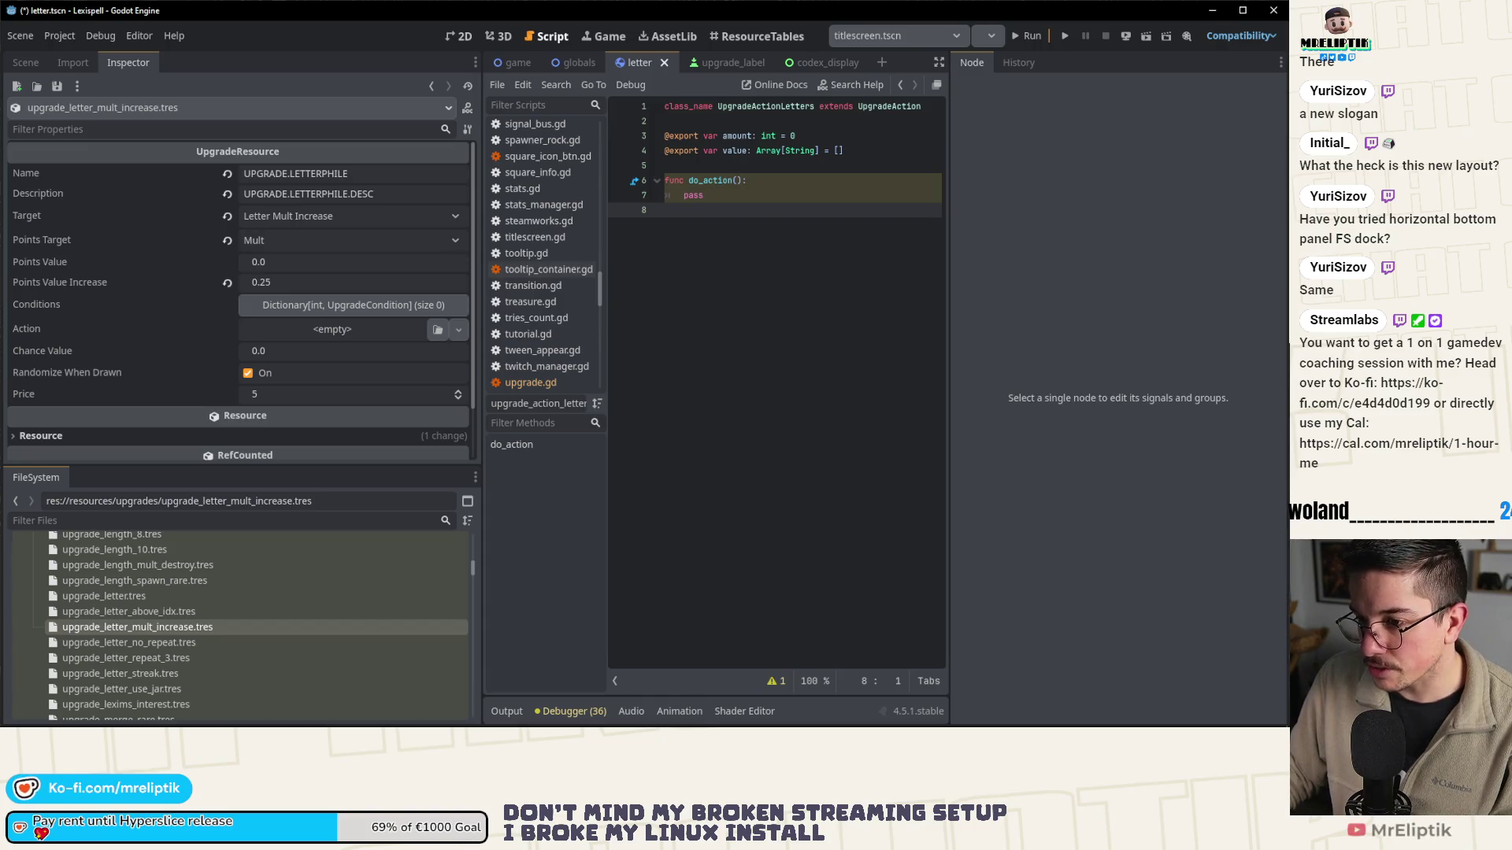
{"action": "left_click", "coordinate": [163, 642]}
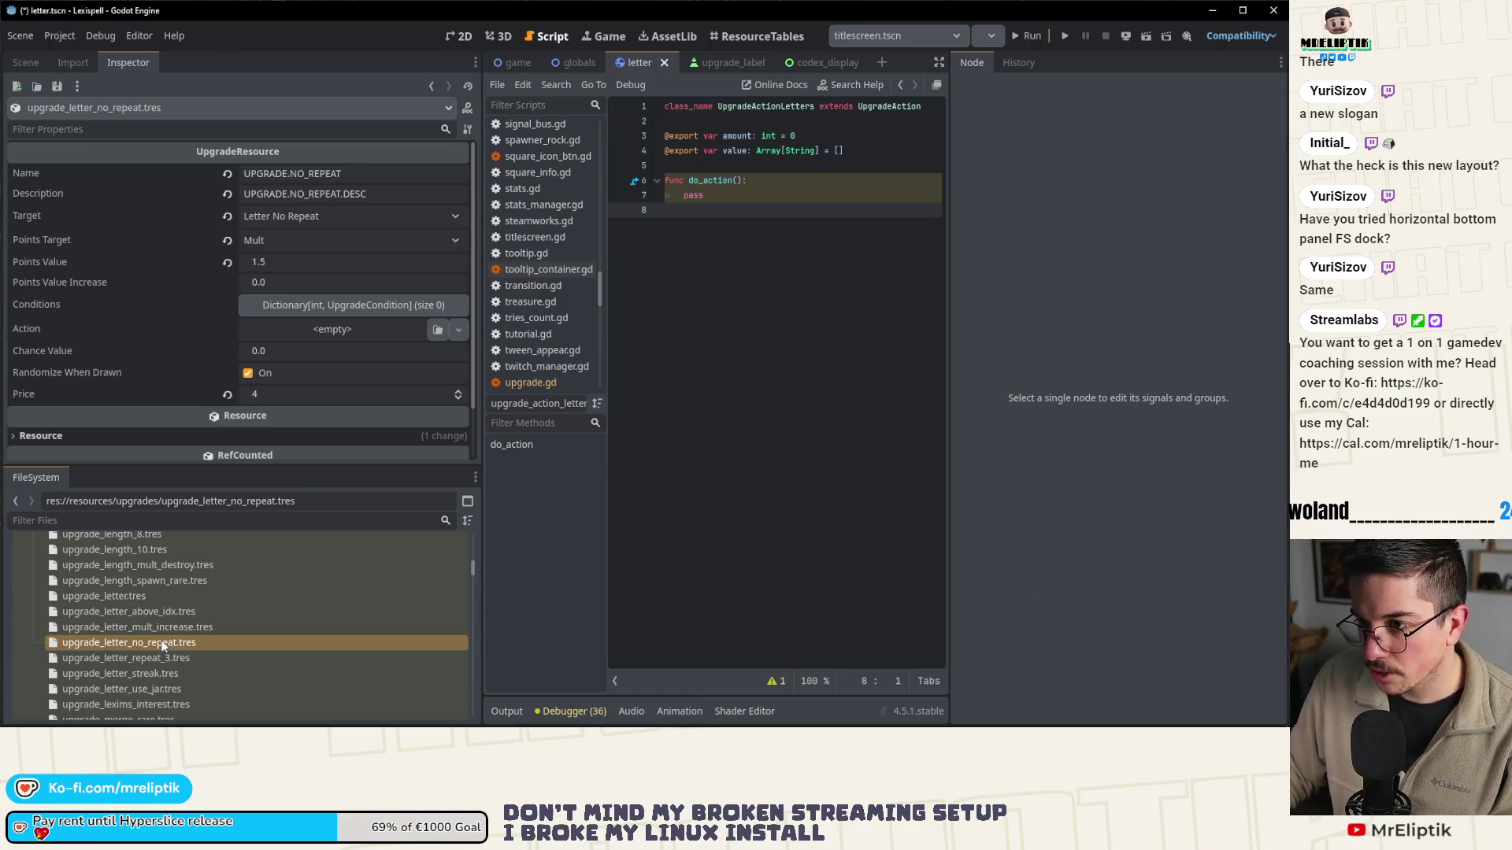
{"action": "left_click", "coordinate": [186, 660]}
{"action": "scroll", "coordinate": [186, 660], "scroll_direction": "down", "scroll_amount": 1}
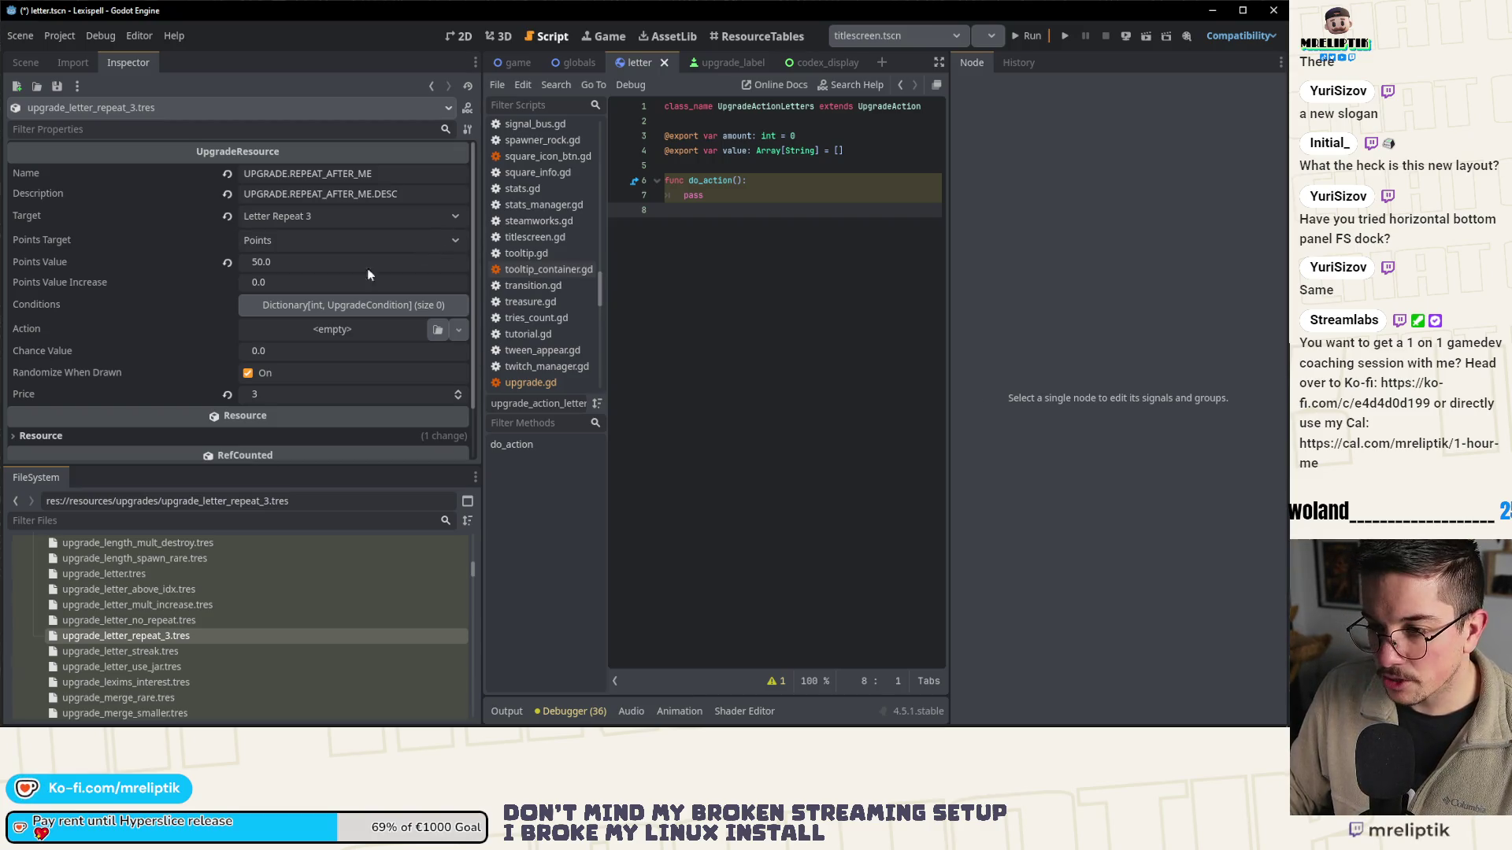
{"action": "left_click", "coordinate": [358, 305]}
- Add an En key holding a new UpgradeConditionInt with Condition 3, then collapse Conditions
{"action": "left_click", "coordinate": [343, 357]}
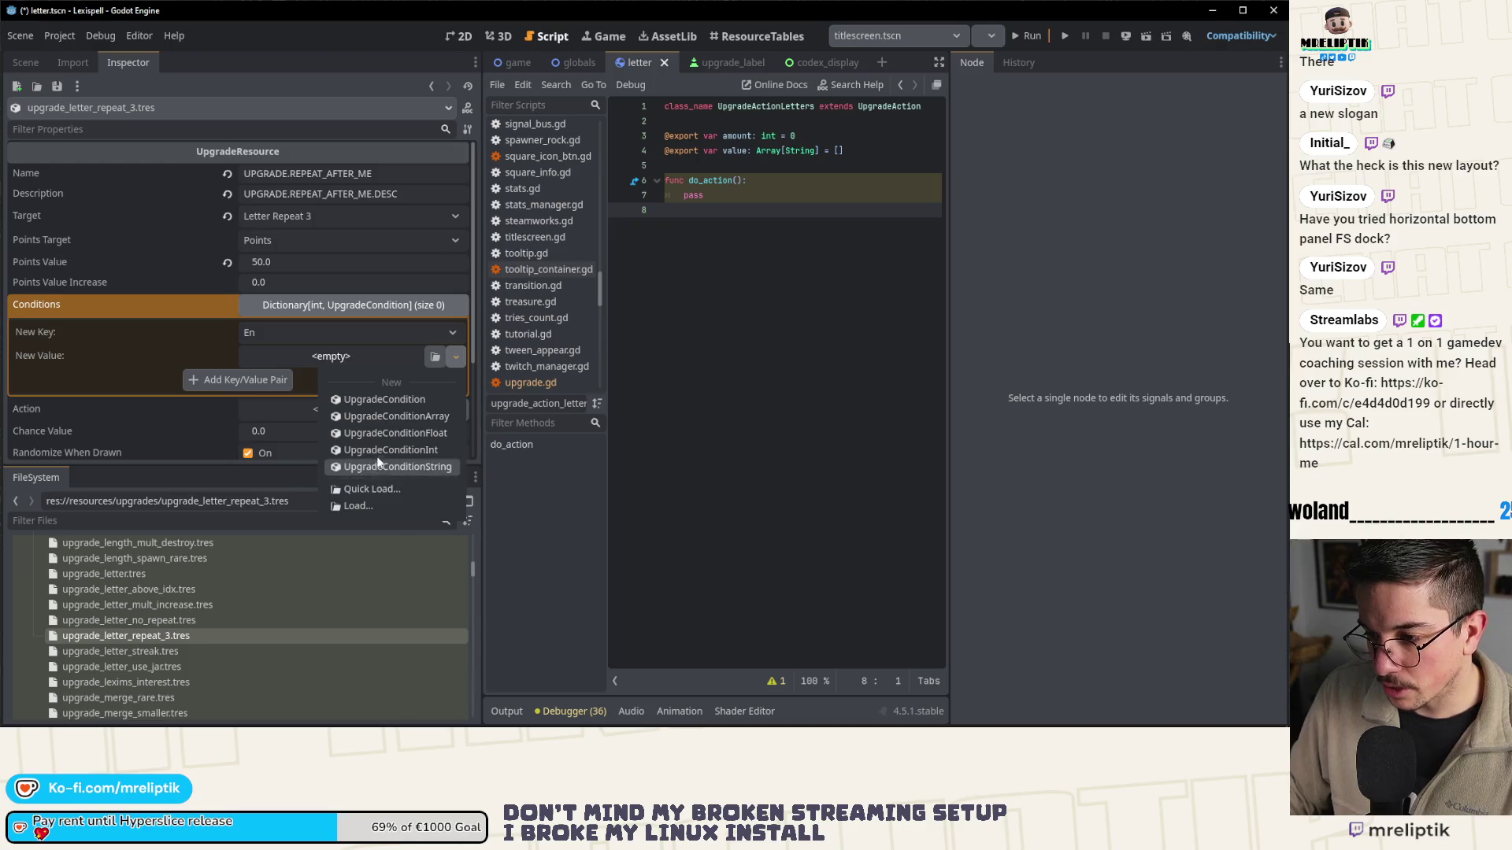
{"action": "left_click", "coordinate": [370, 450]}
{"action": "left_click", "coordinate": [281, 384]}
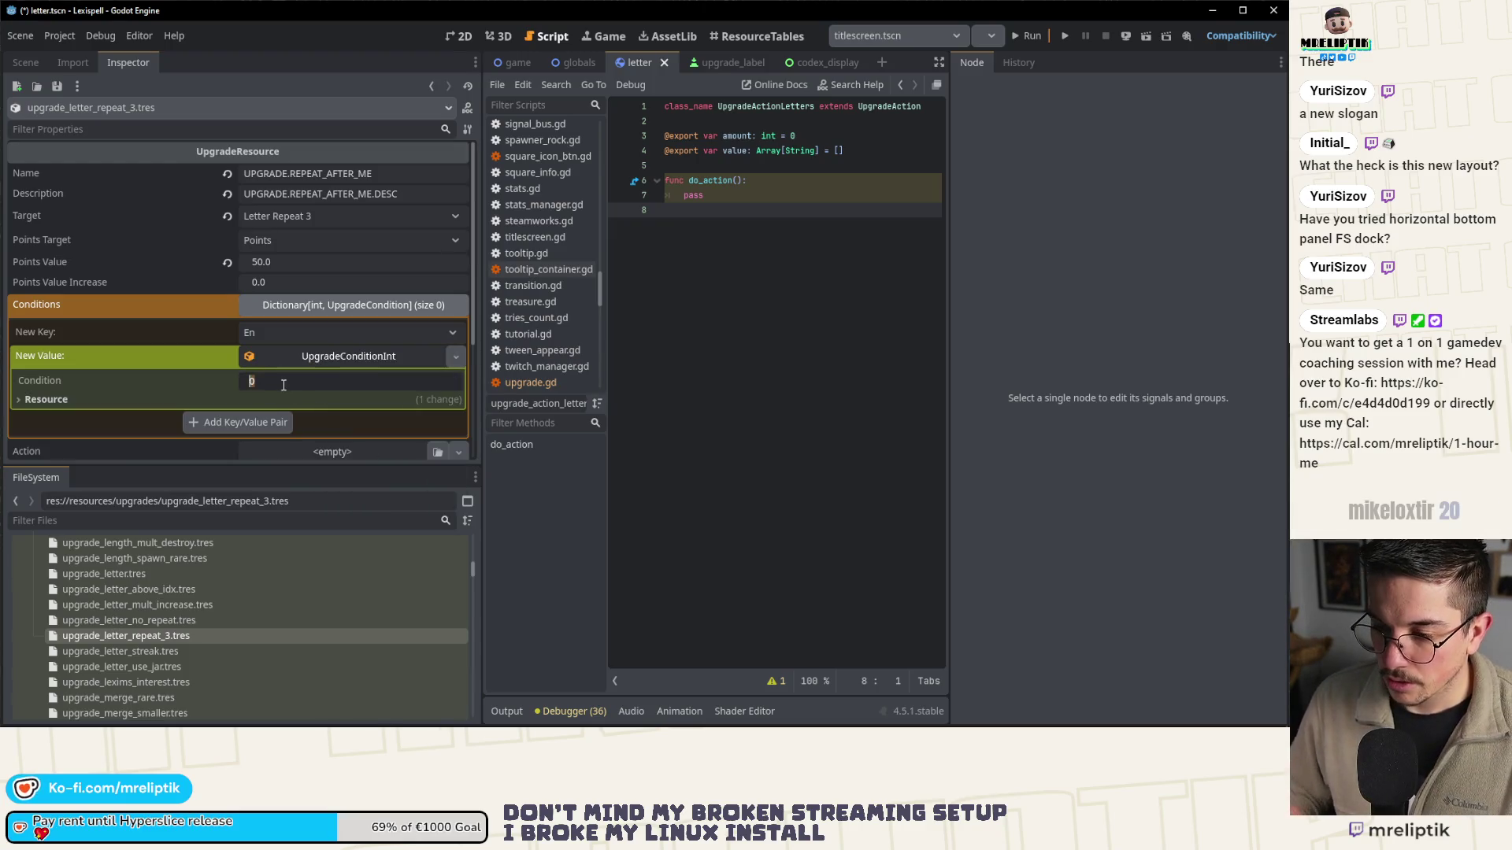
{"action": "type", "text": "3"}
{"action": "key", "text": "Return"}
{"action": "left_click", "coordinate": [254, 423]}
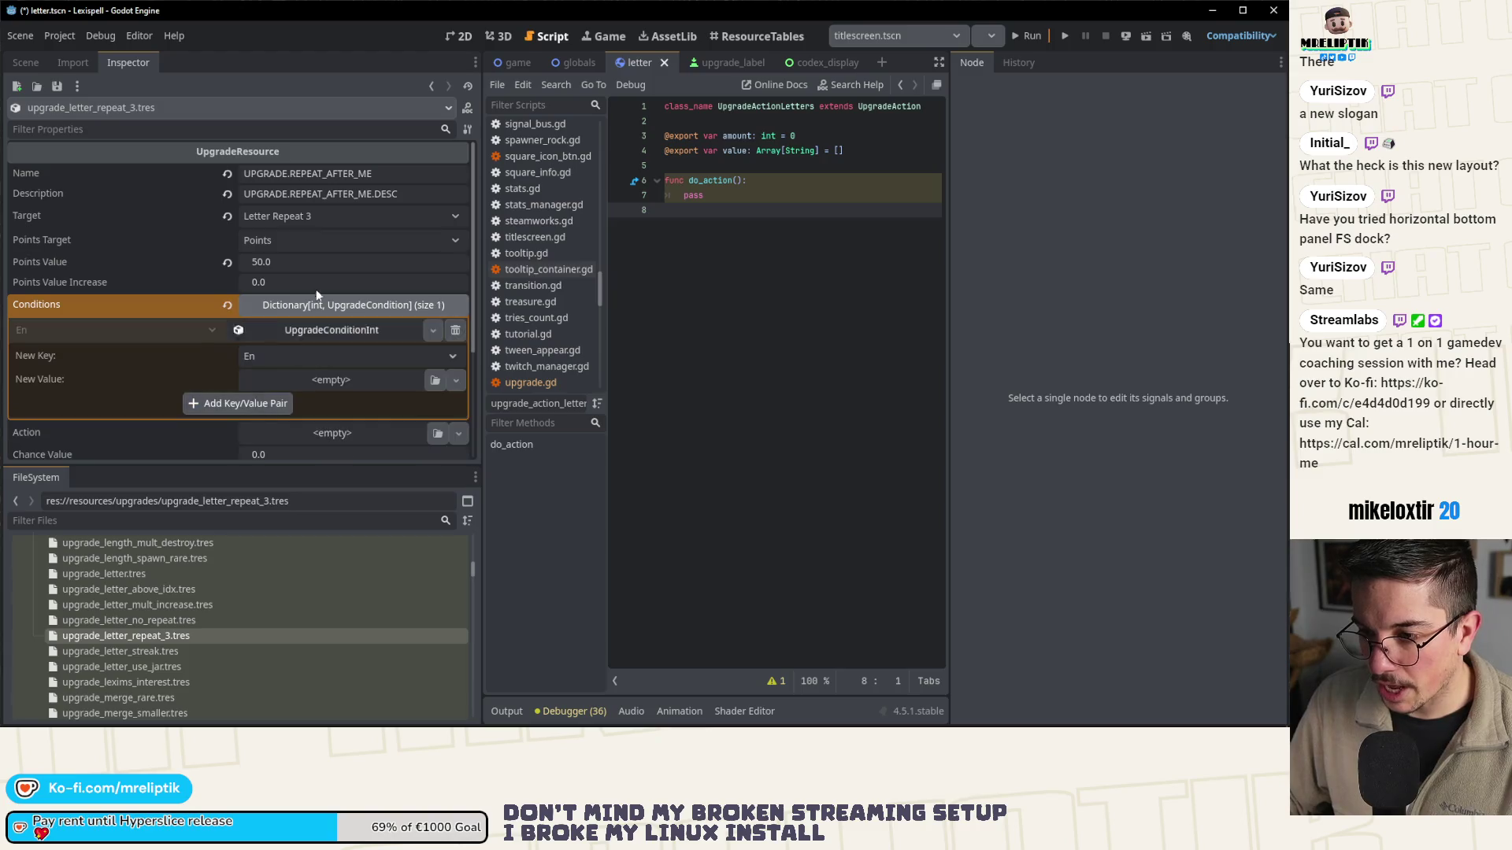
{"action": "left_click", "coordinate": [320, 303]}
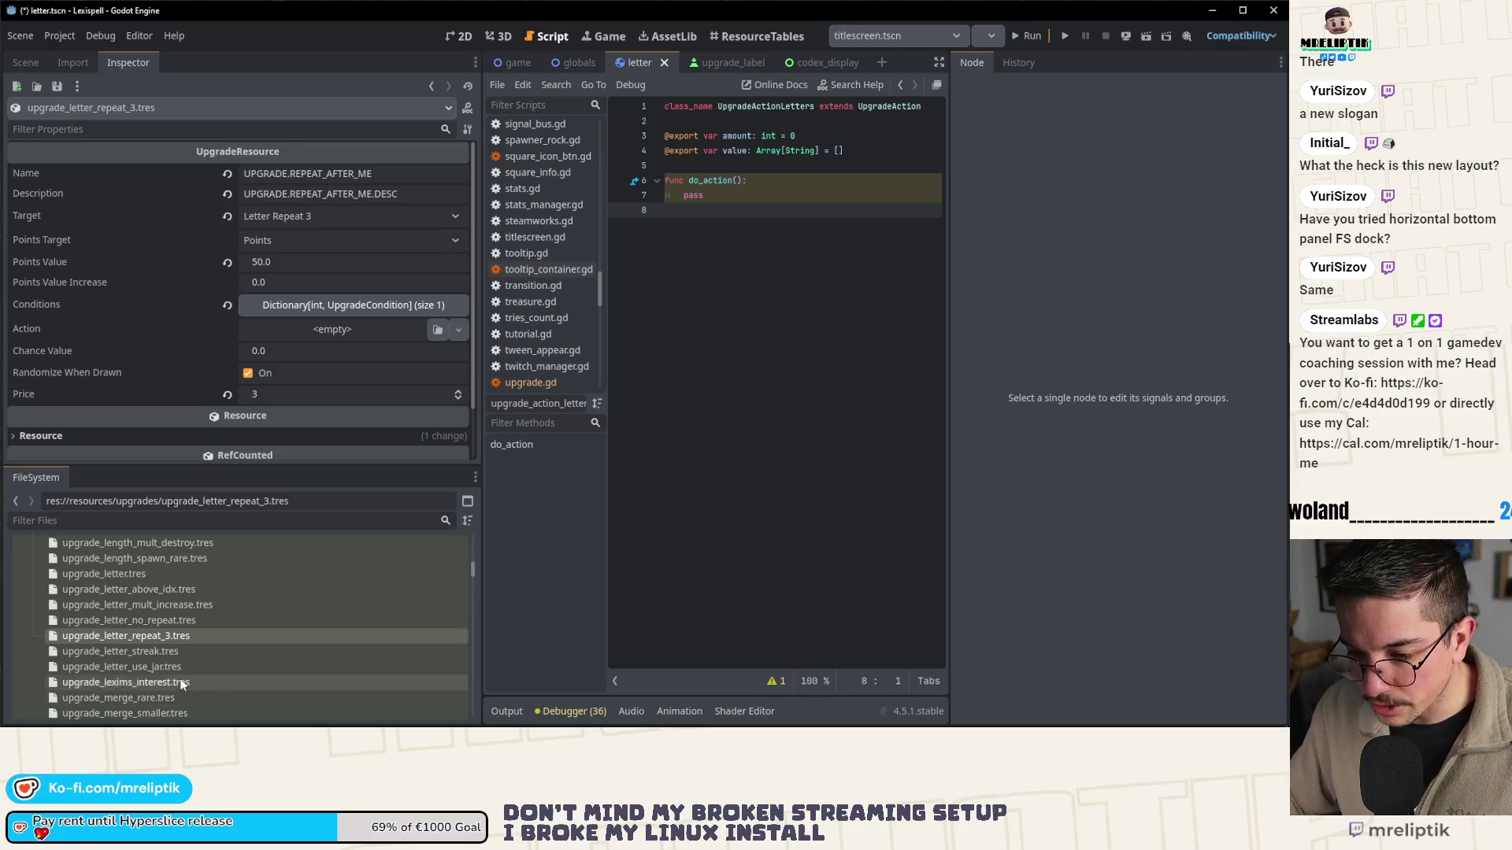
- Check upgrade_letter_streak.tres, then open upgrade_letter_use_jar.tres and expand its empty Conditions dictionary
{"action": "left_click", "coordinate": [177, 654]}
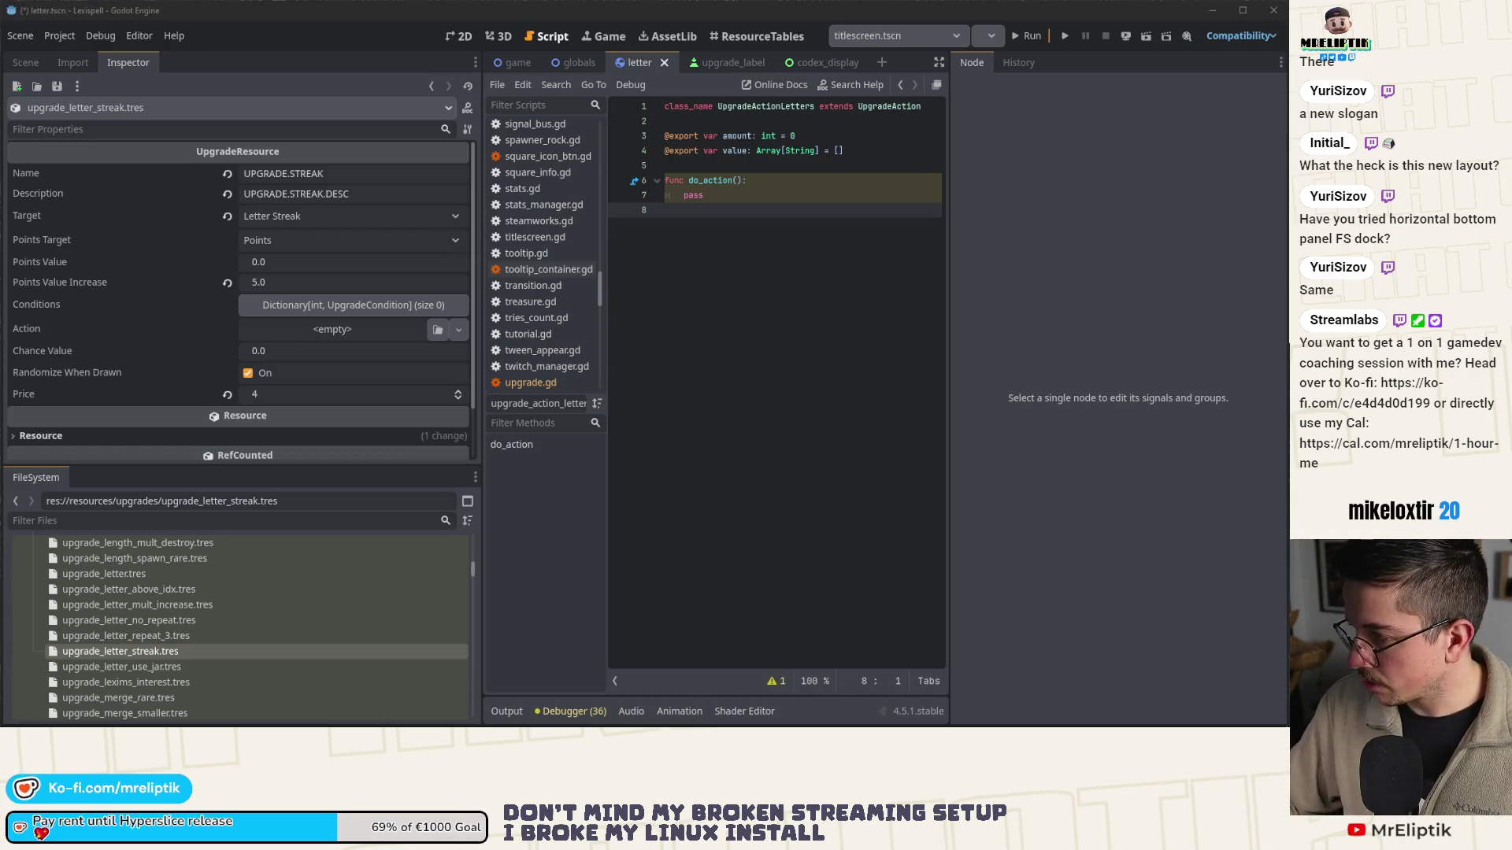
{"action": "left_click", "coordinate": [153, 668]}
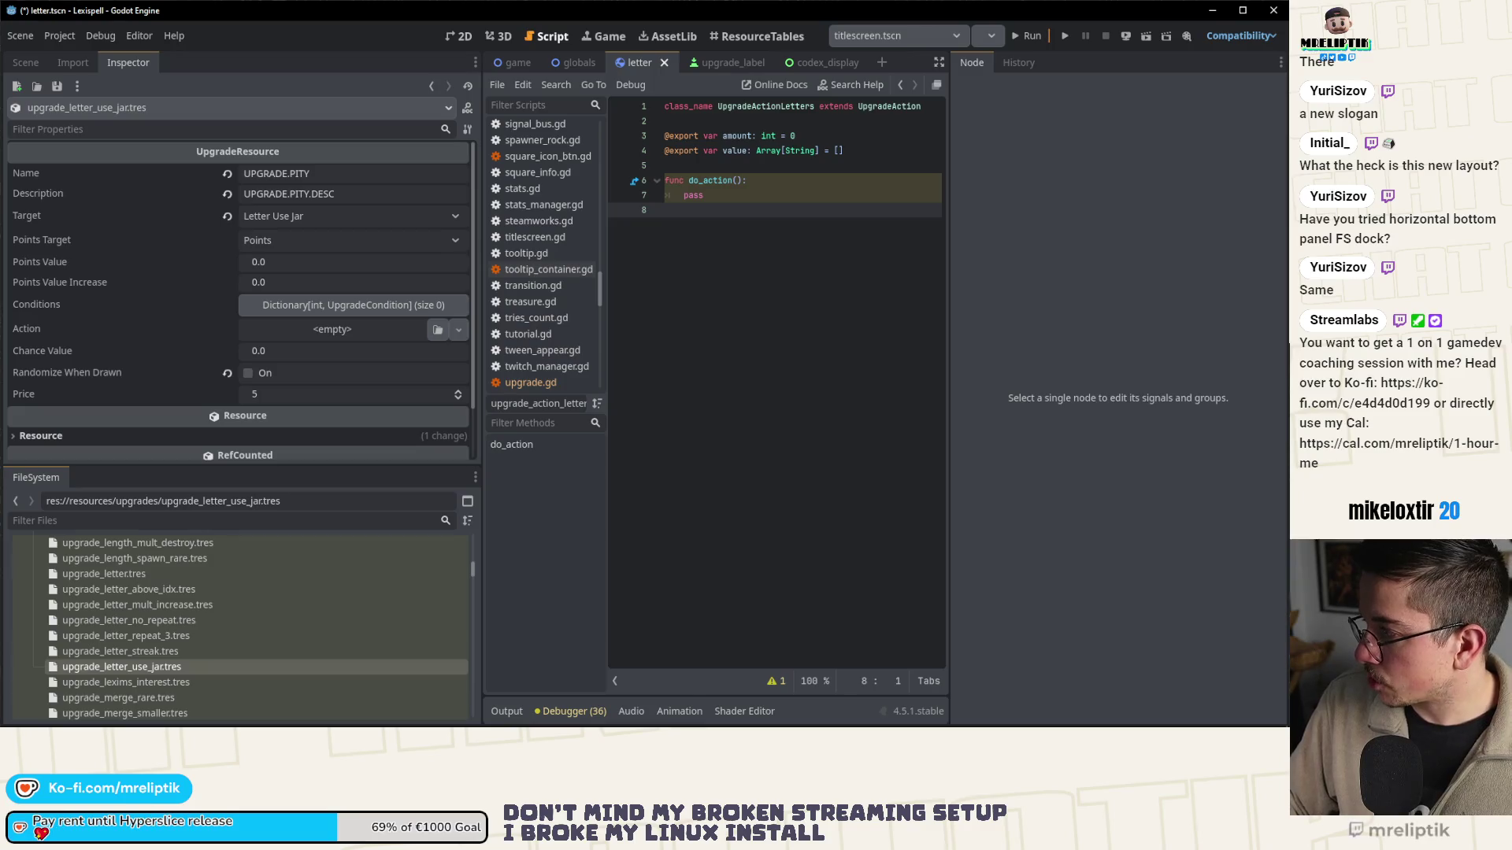
{"action": "left_click", "coordinate": [337, 306]}
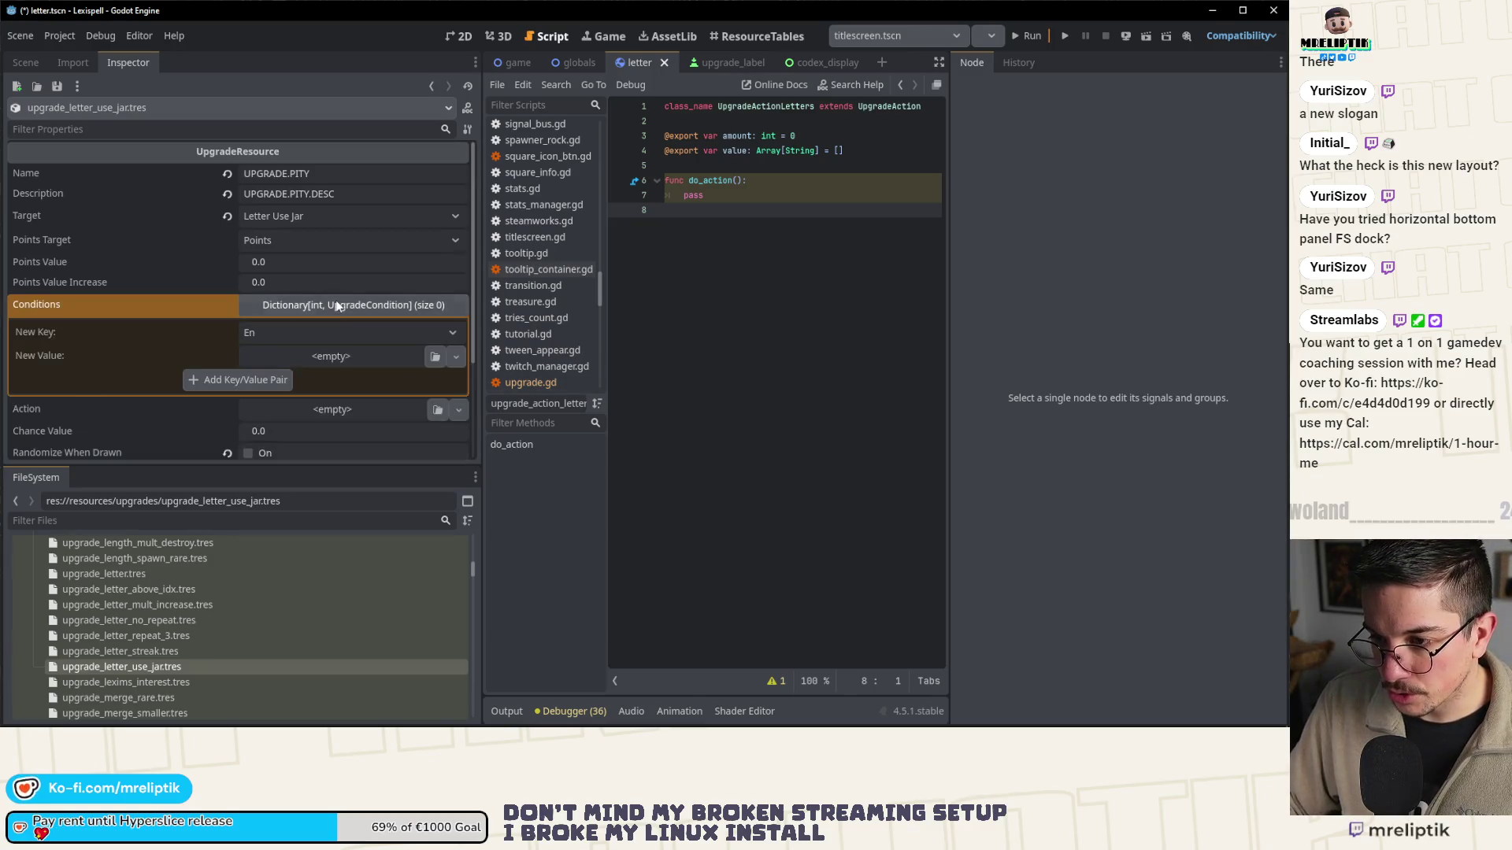
- Set the Letter Use Jar Action to a new UpgradeActionGeneric, save, and load upgrade_lexims_interest.tres
{"action": "left_click", "coordinate": [337, 306]}
{"action": "left_click", "coordinate": [326, 332]}
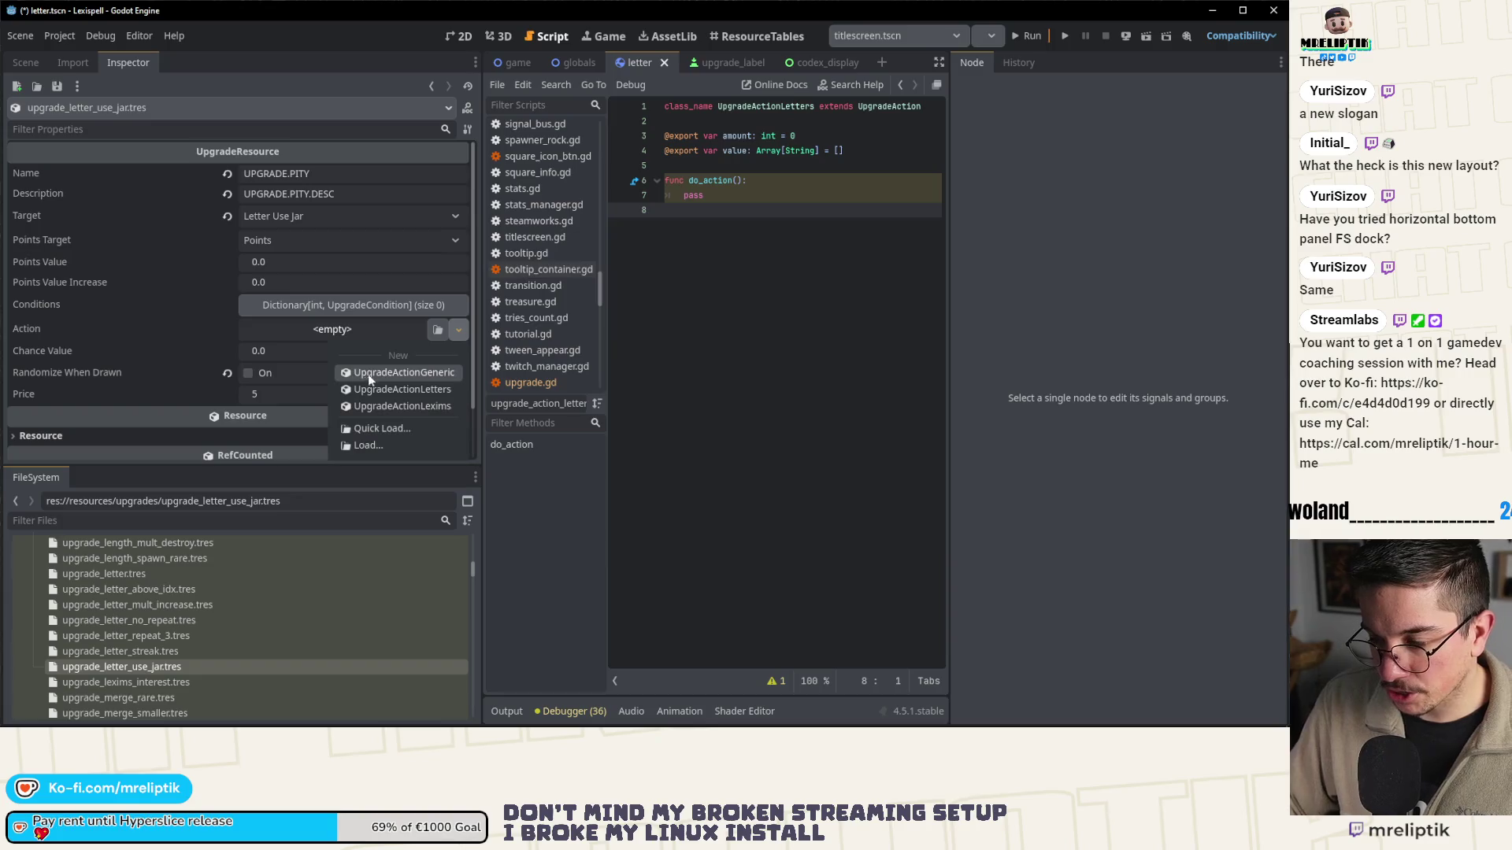
{"action": "left_click", "coordinate": [374, 373]}
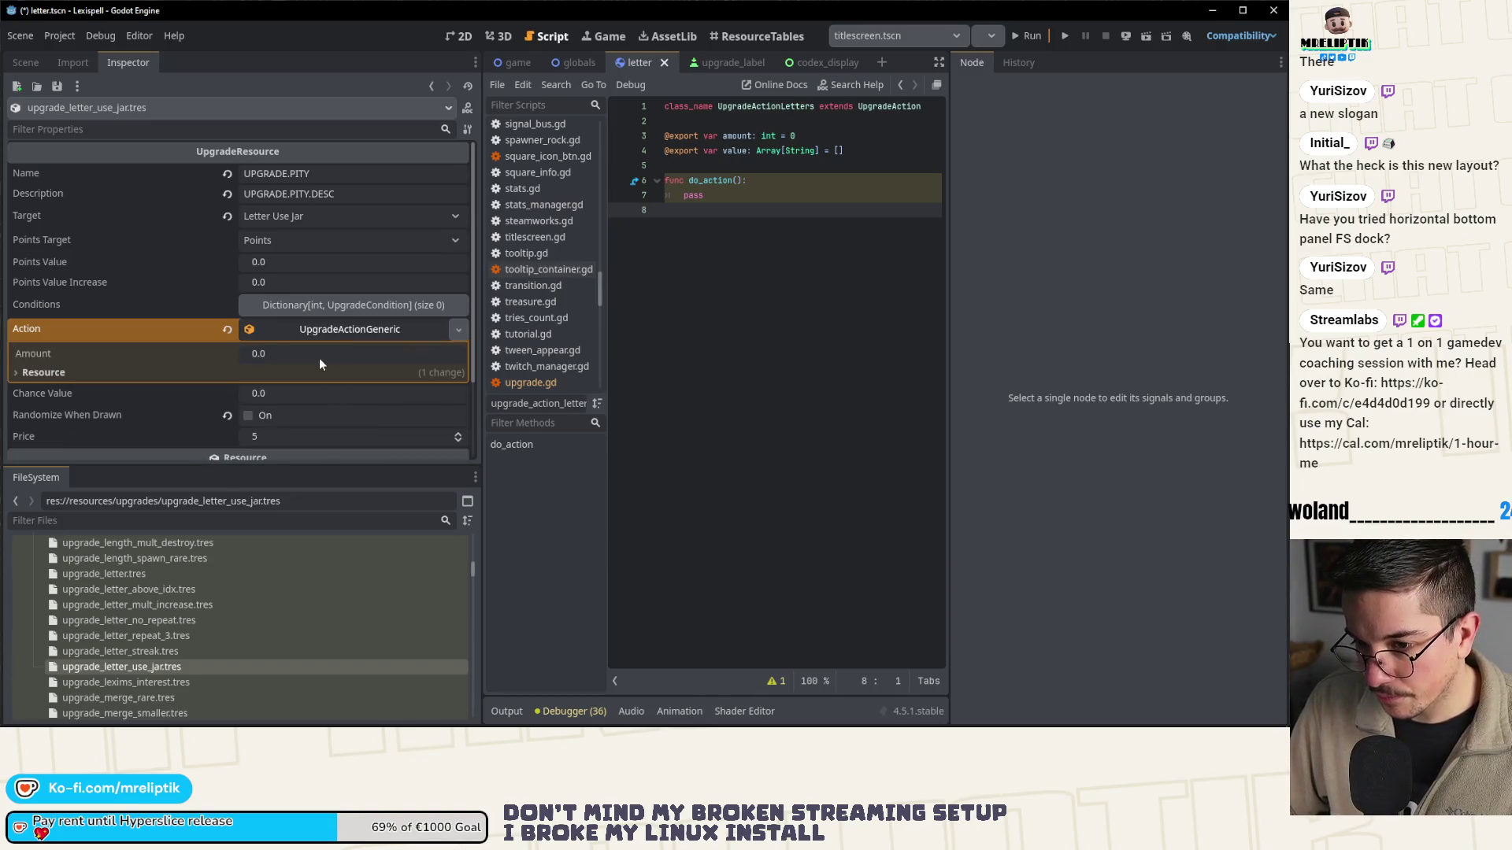
{"action": "left_click", "coordinate": [320, 358]}
{"action": "key", "text": "ctrl+s"}
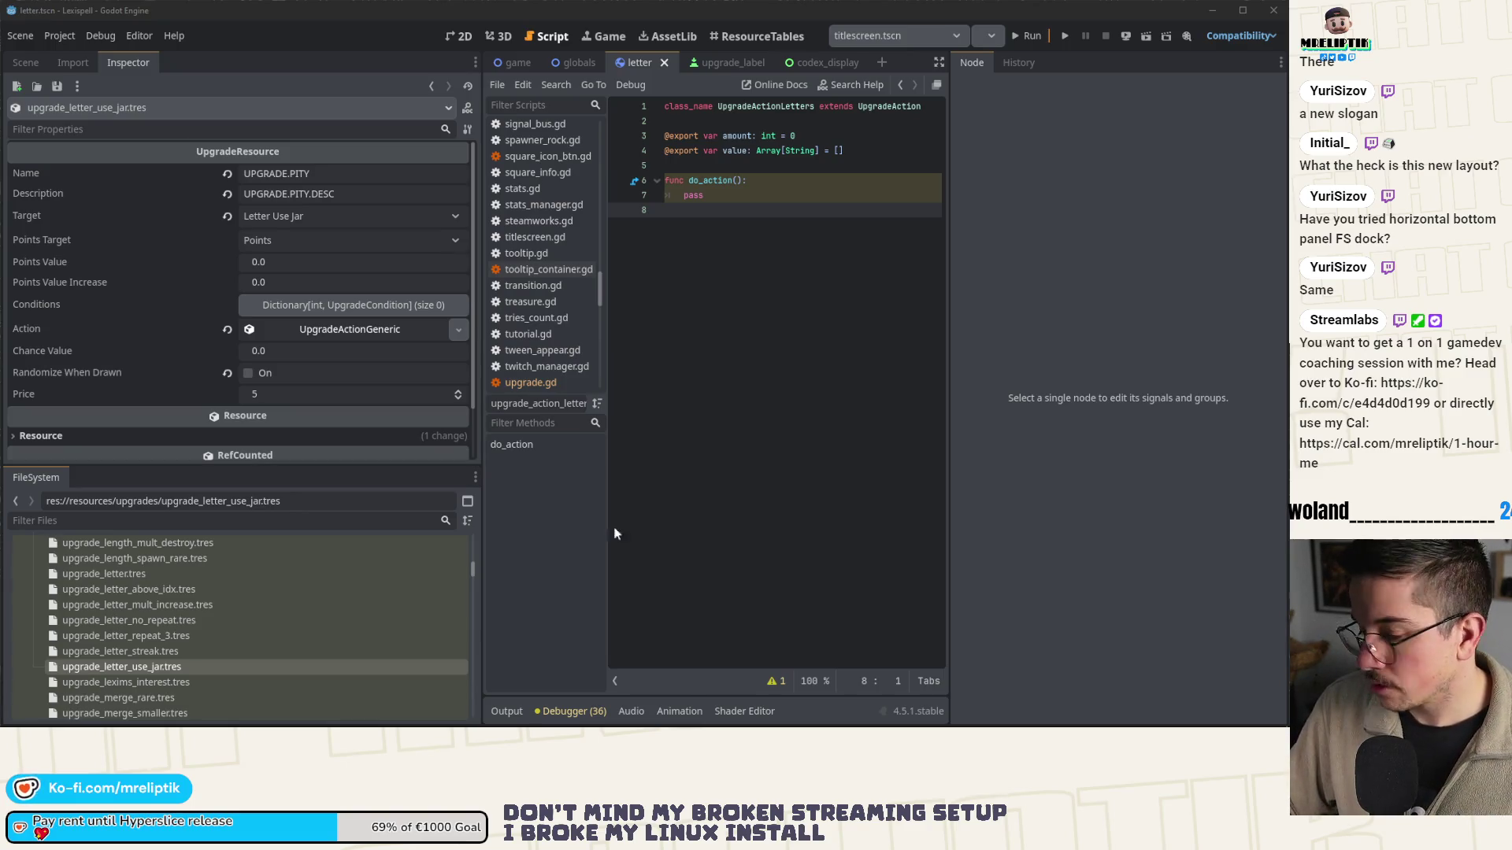
{"action": "left_click", "coordinate": [159, 685]}
{"action": "scroll", "coordinate": [191, 630], "scroll_direction": "down", "scroll_amount": 1}
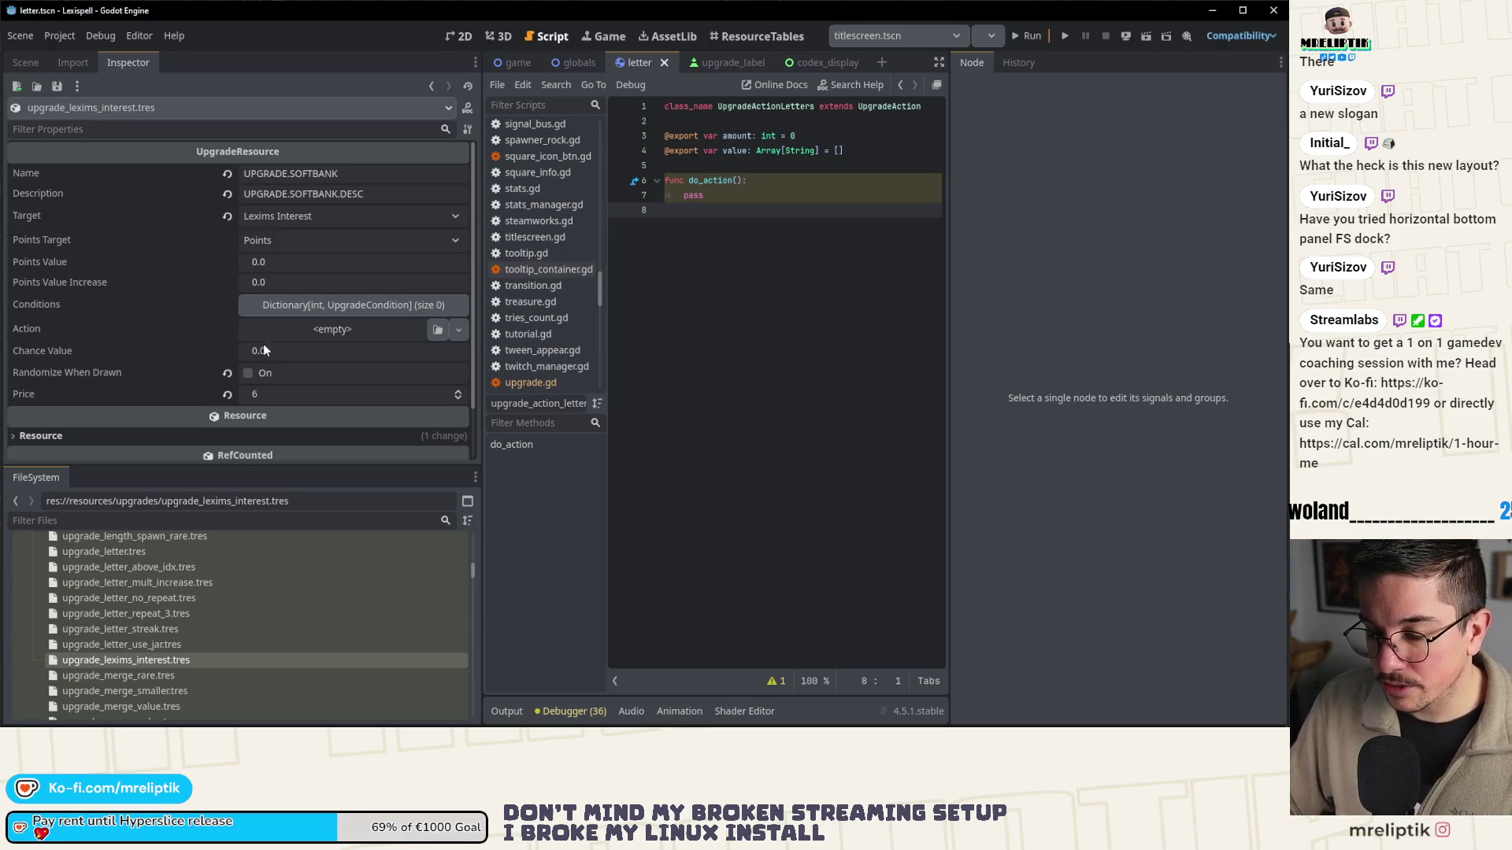
- Set the Action to a new UpgradeActionLexims with Amount 1
{"action": "left_click", "coordinate": [319, 333]}
{"action": "left_click", "coordinate": [357, 403]}
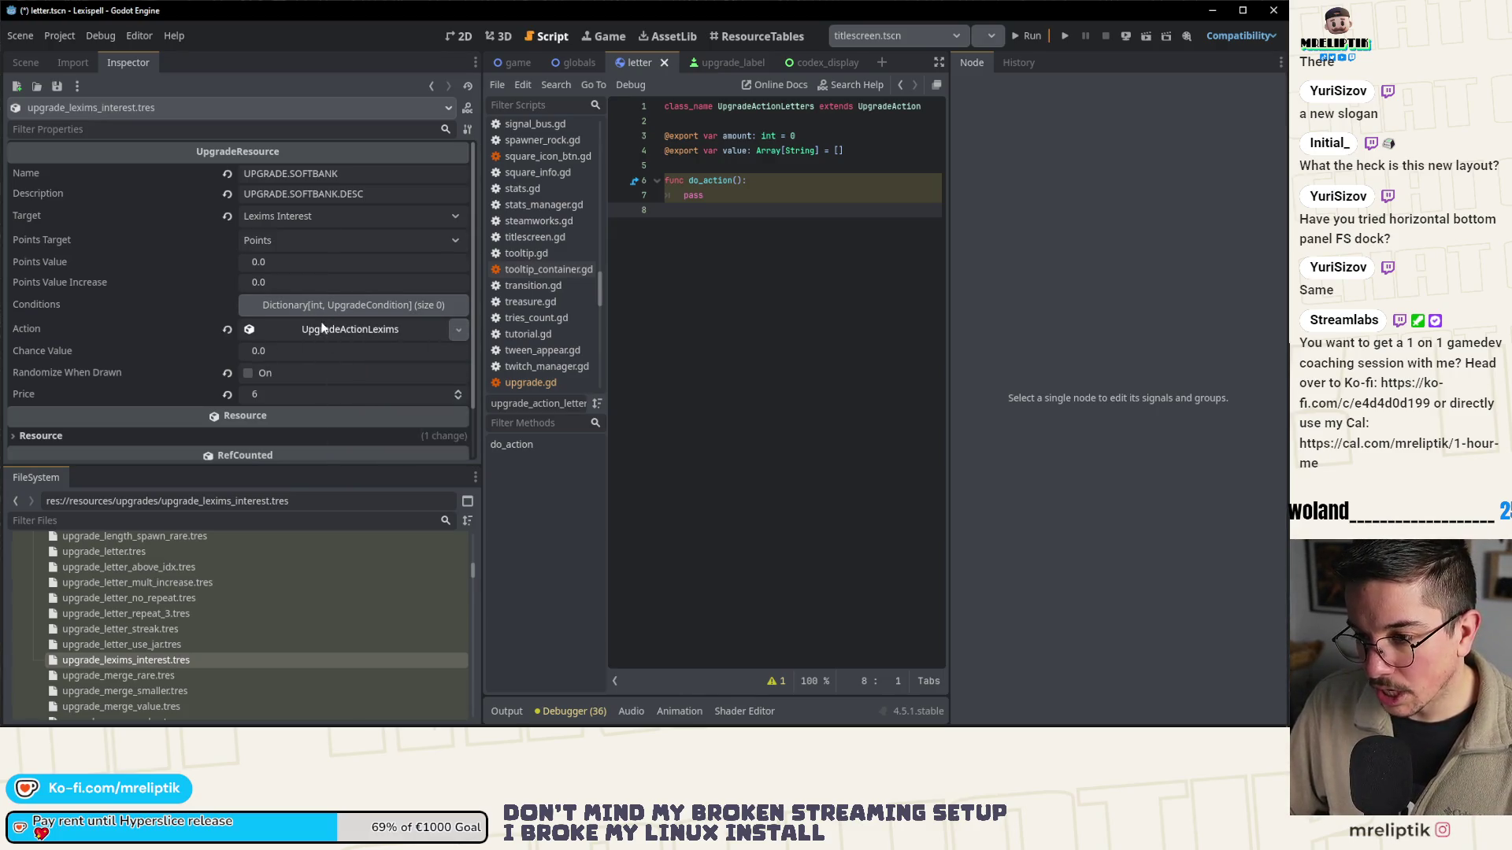
{"action": "left_click", "coordinate": [321, 328]}
{"action": "left_click", "coordinate": [290, 355]}
{"action": "type", "text": "1"}
{"action": "key", "text": "Return"}
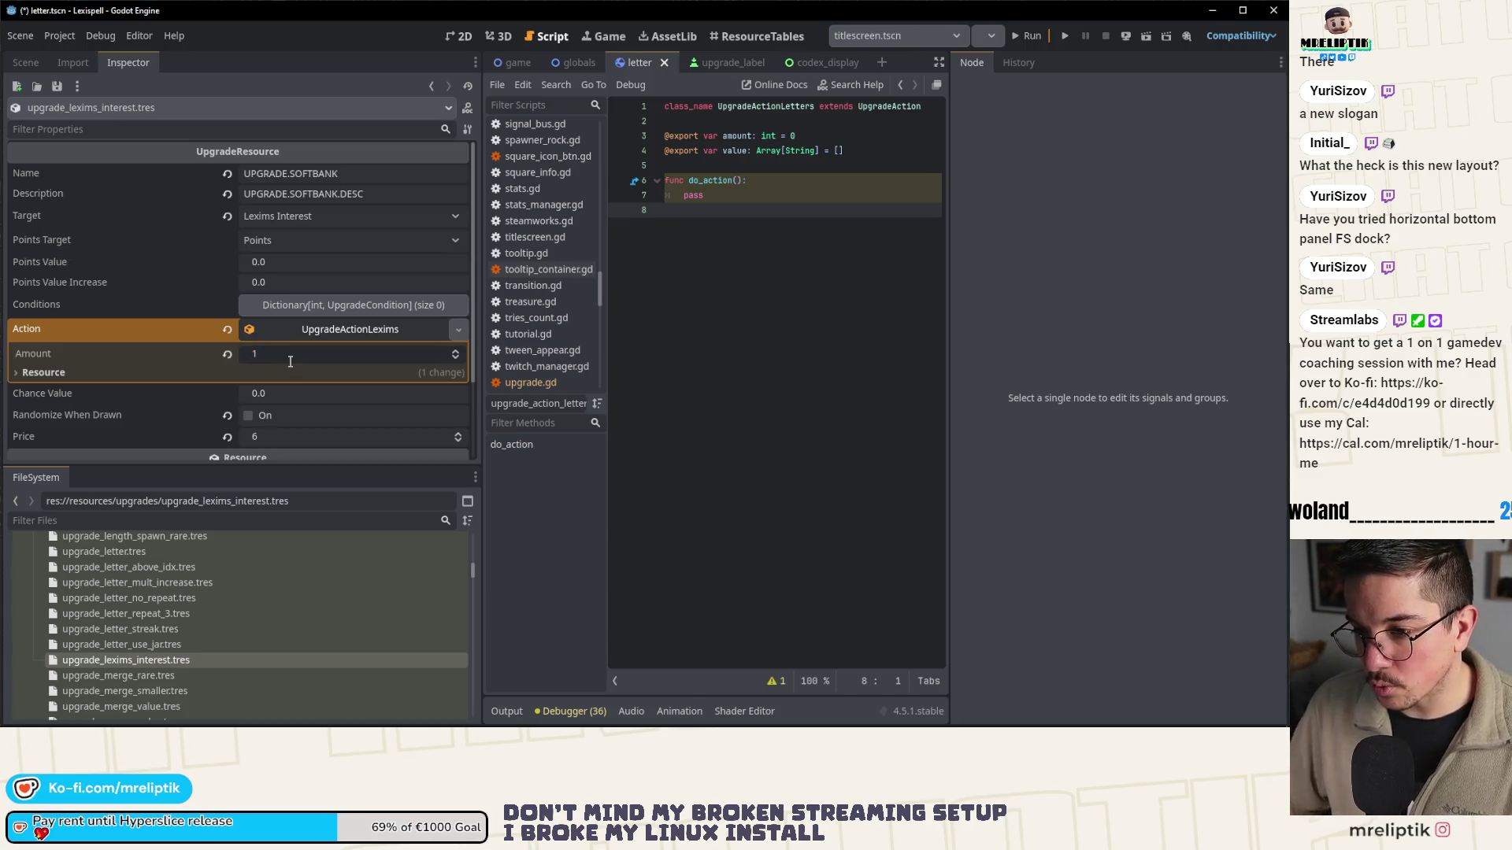
{"action": "left_click", "coordinate": [331, 332]}
- Add an En UpgradeConditionInt condition of 5 to Conditions, then open upgrade_merge_rare.tres
{"action": "left_click", "coordinate": [331, 305]}
{"action": "left_click", "coordinate": [320, 356]}
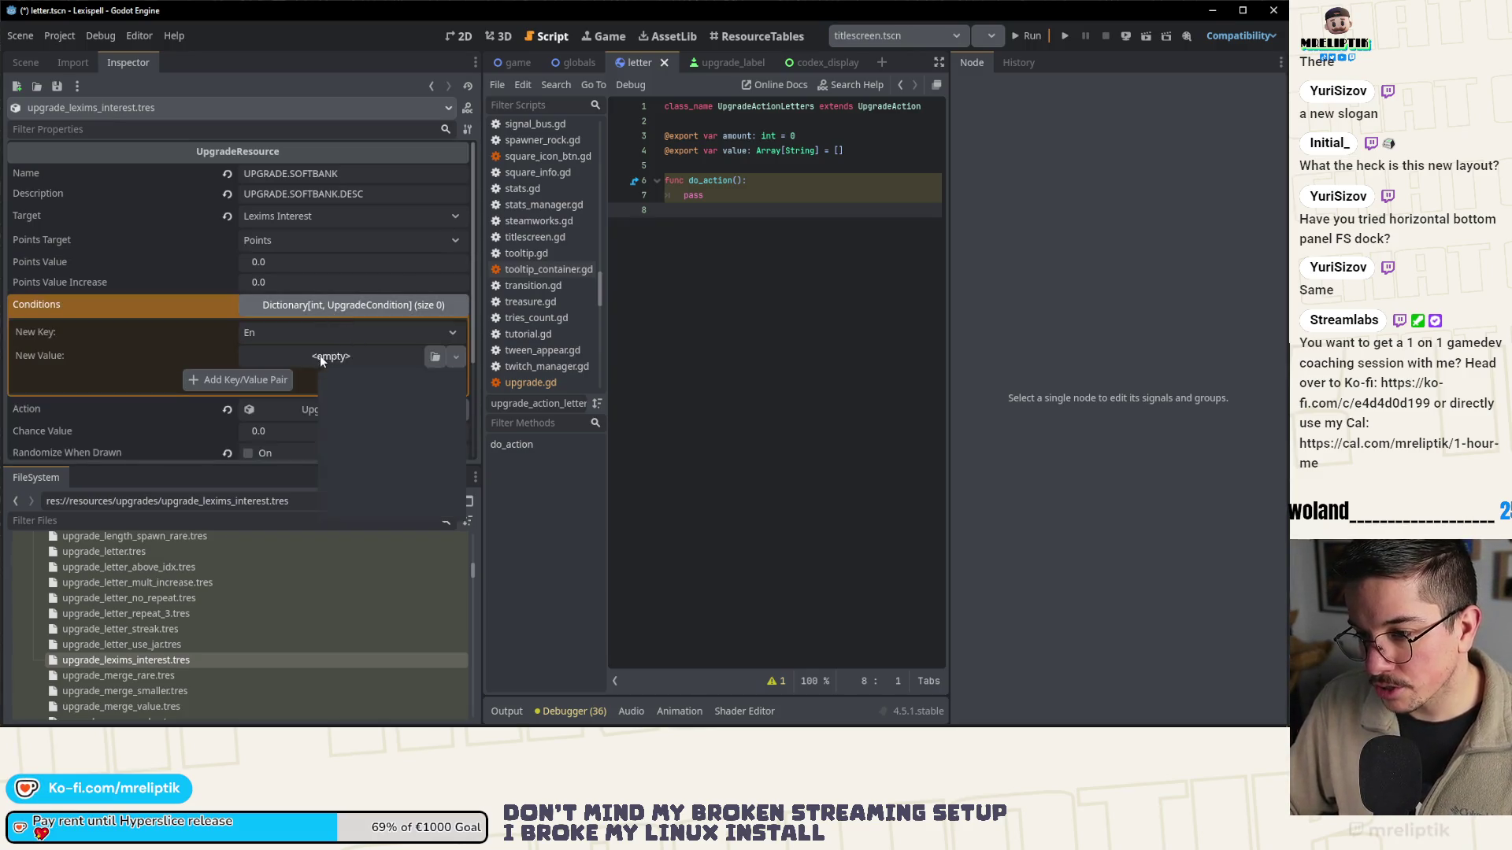
{"action": "left_click", "coordinate": [360, 442]}
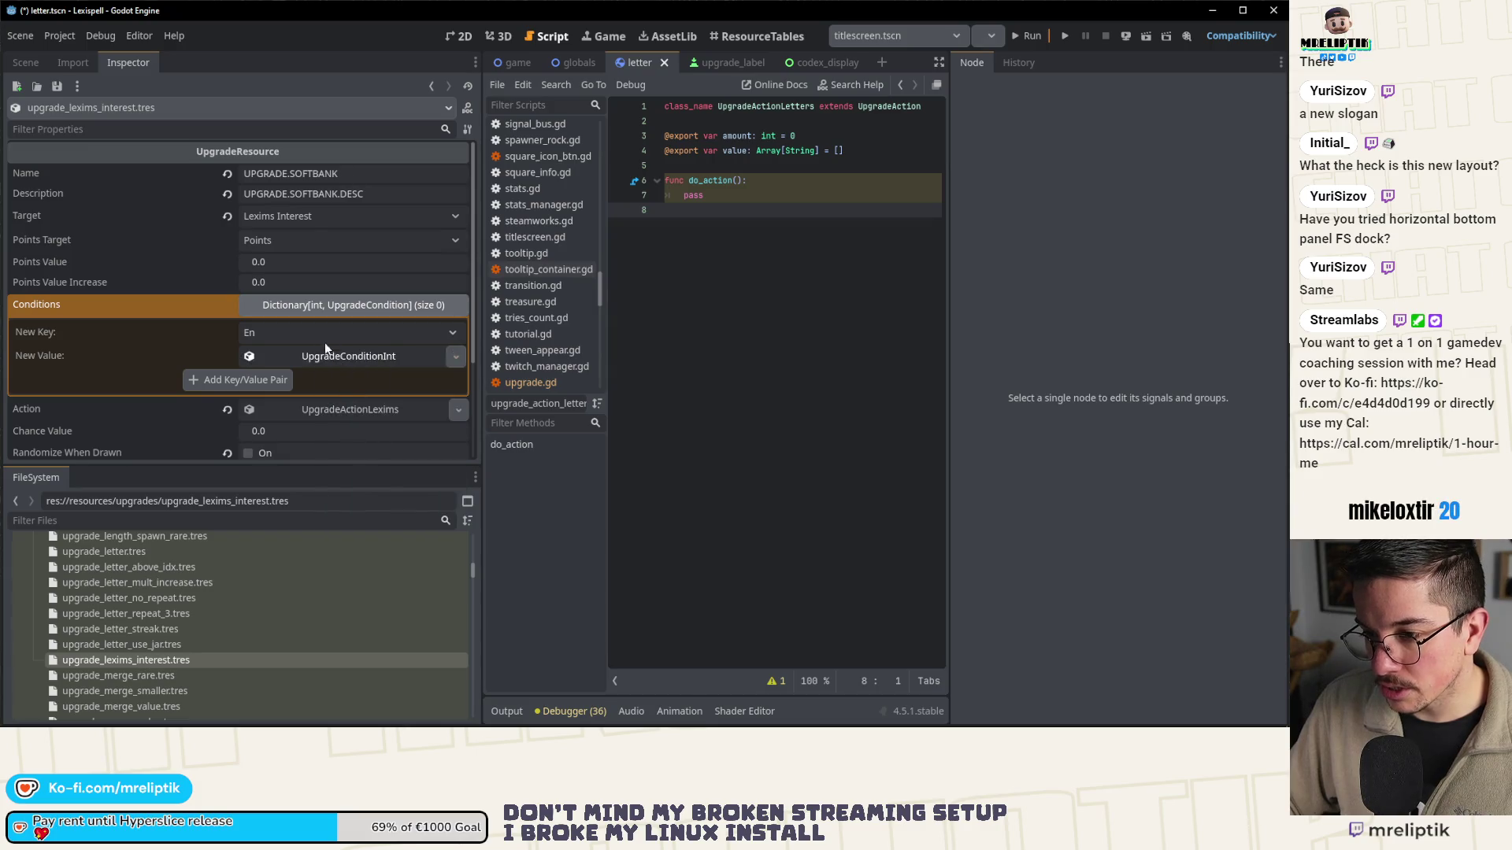
{"action": "left_click", "coordinate": [323, 359]}
{"action": "left_click", "coordinate": [305, 382]}
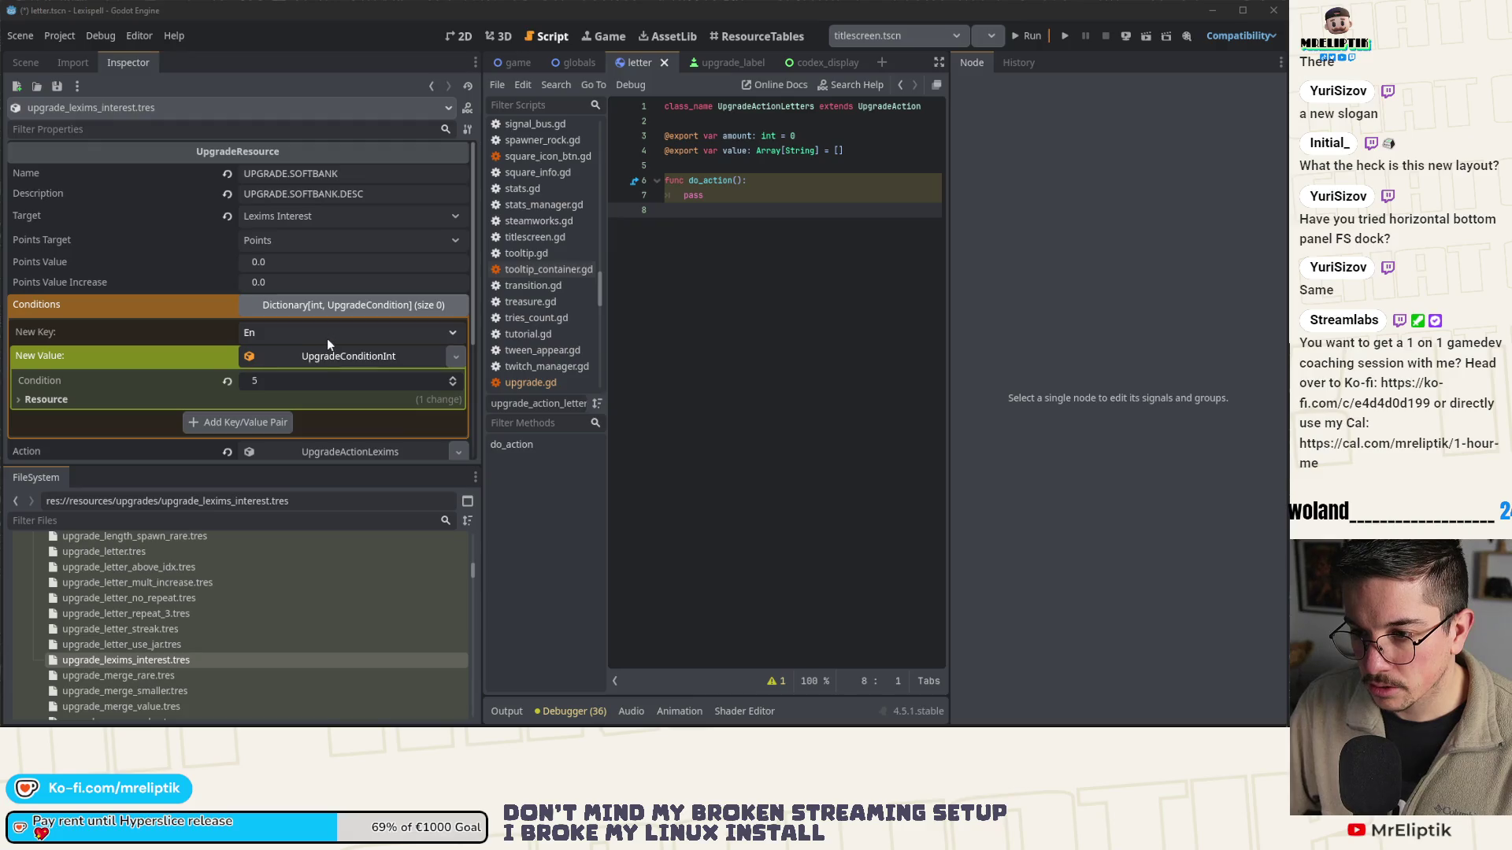
{"action": "left_click", "coordinate": [321, 362]}
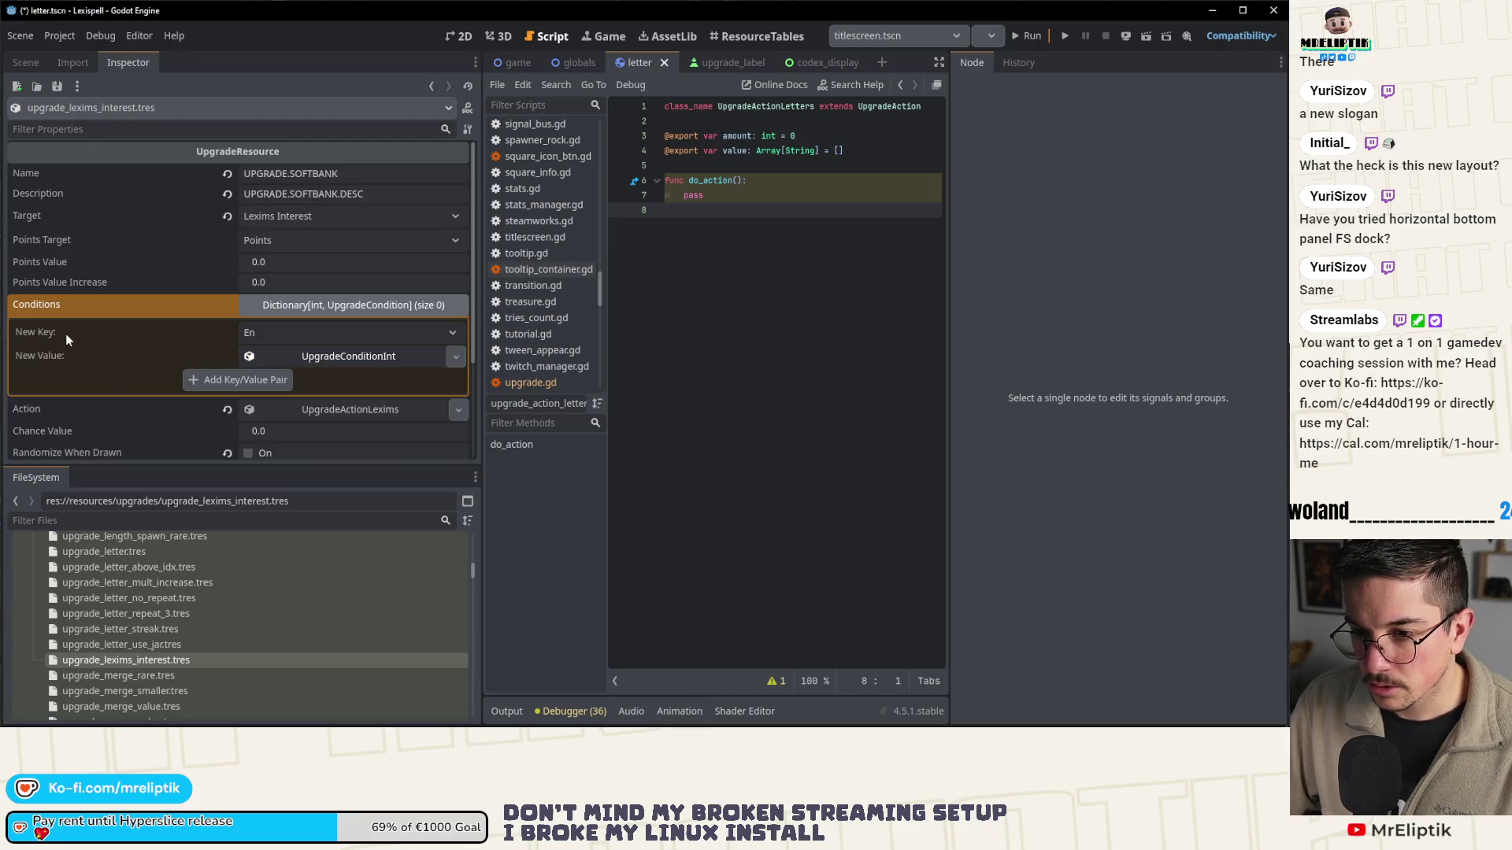
{"action": "left_click", "coordinate": [315, 356]}
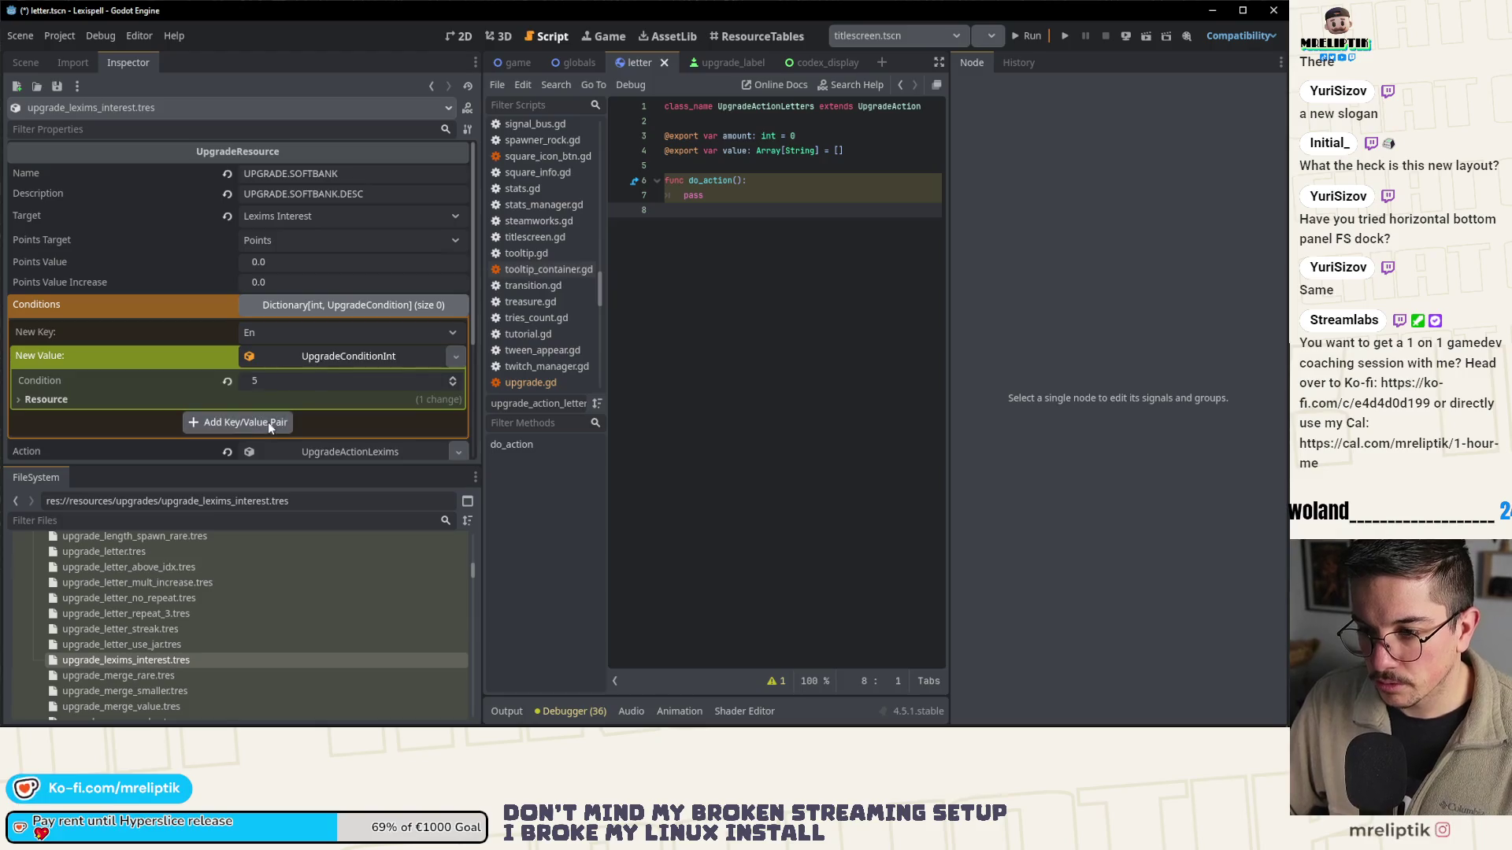
{"action": "left_click", "coordinate": [264, 422]}
{"action": "left_click", "coordinate": [331, 304]}
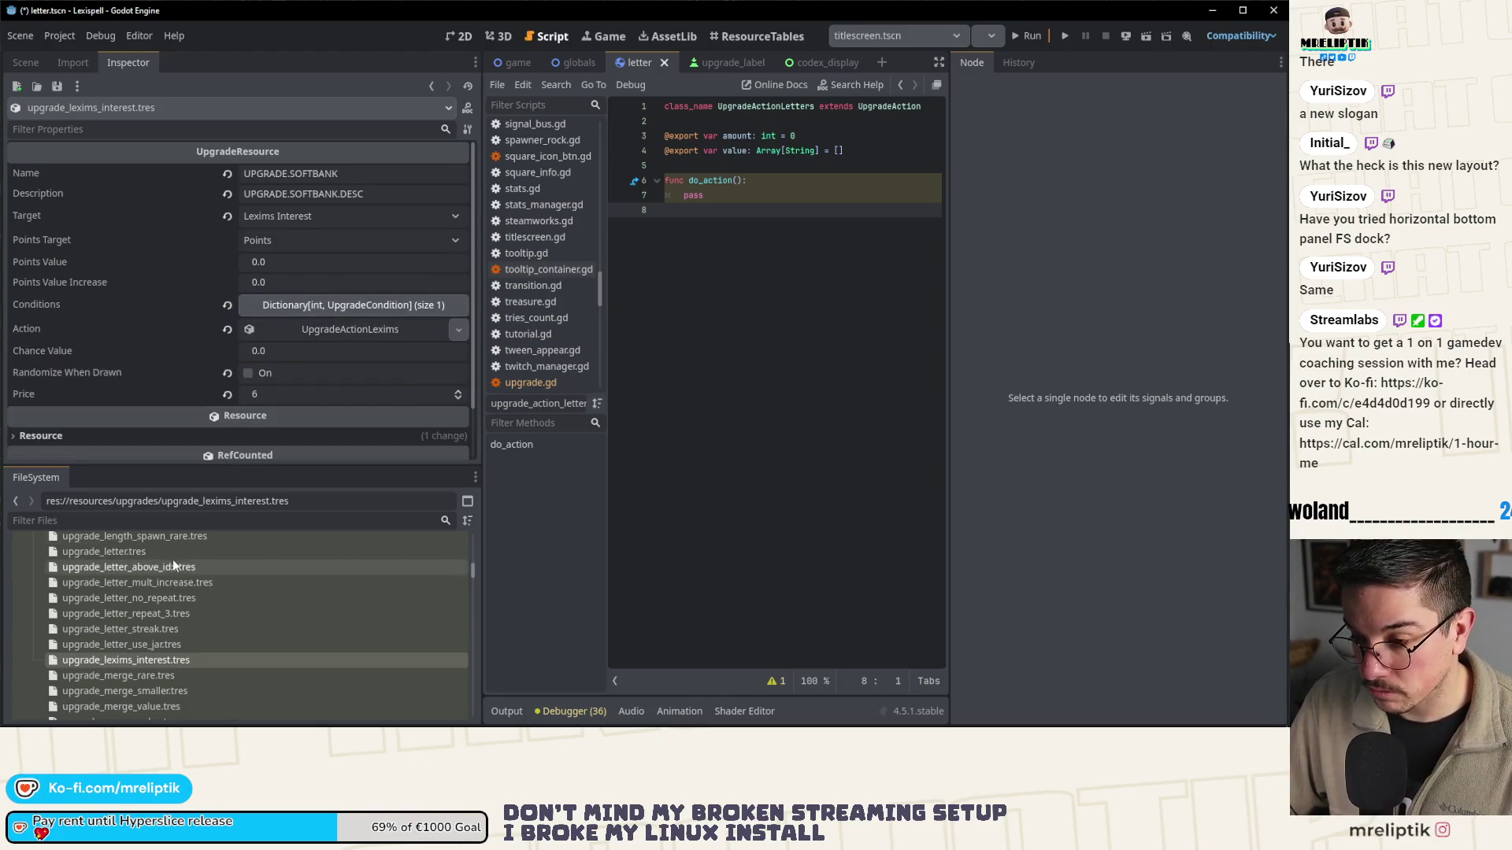
{"action": "left_click", "coordinate": [176, 674]}
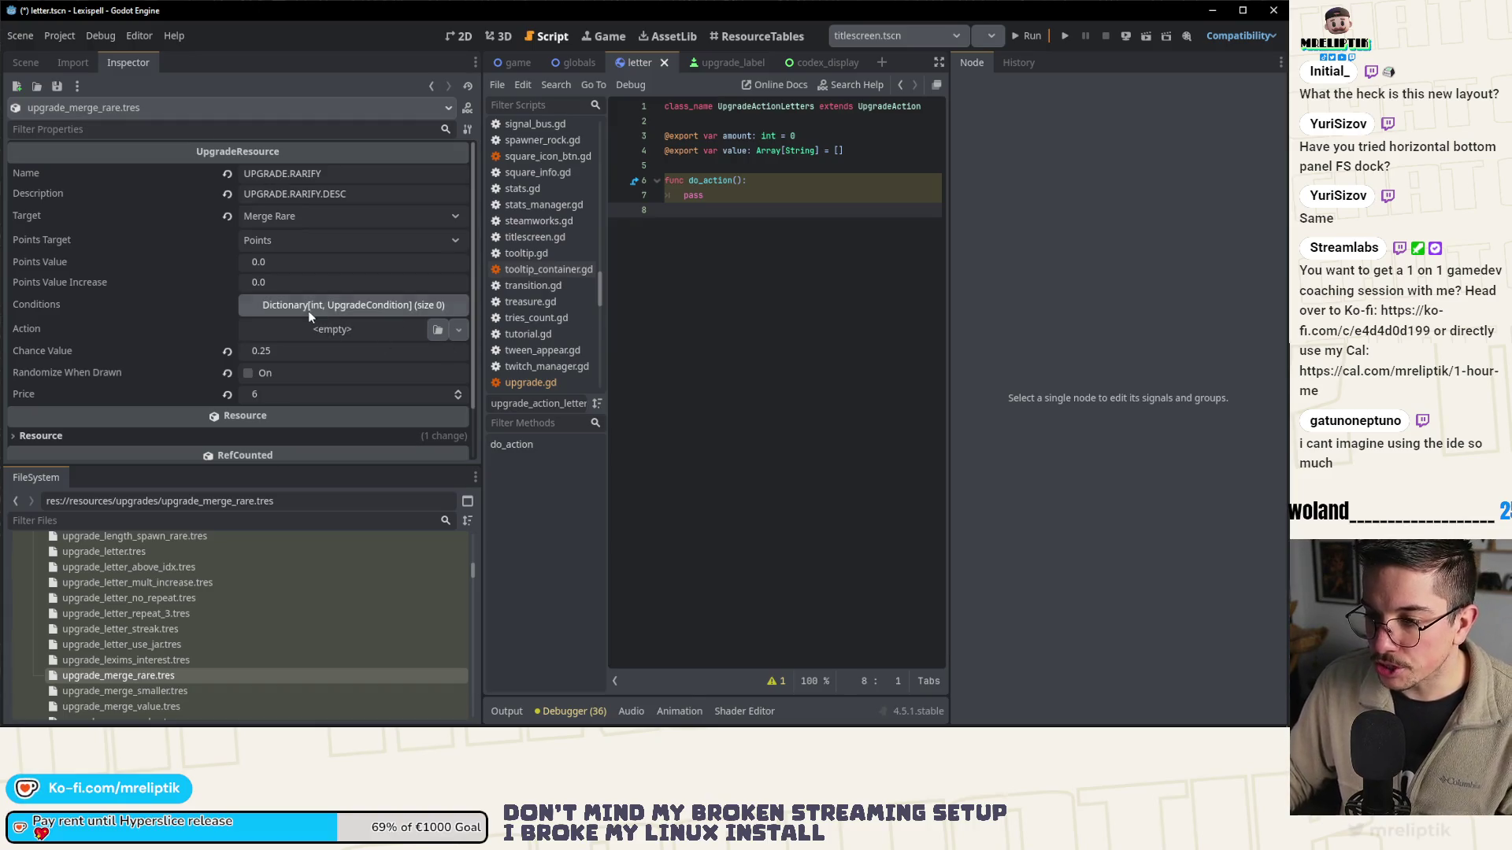
- Leave the Action empty, change Chance Value from 0.25 to 0.2, and save the resource
{"action": "left_click", "coordinate": [310, 330]}
{"action": "left_click", "coordinate": [300, 346]}
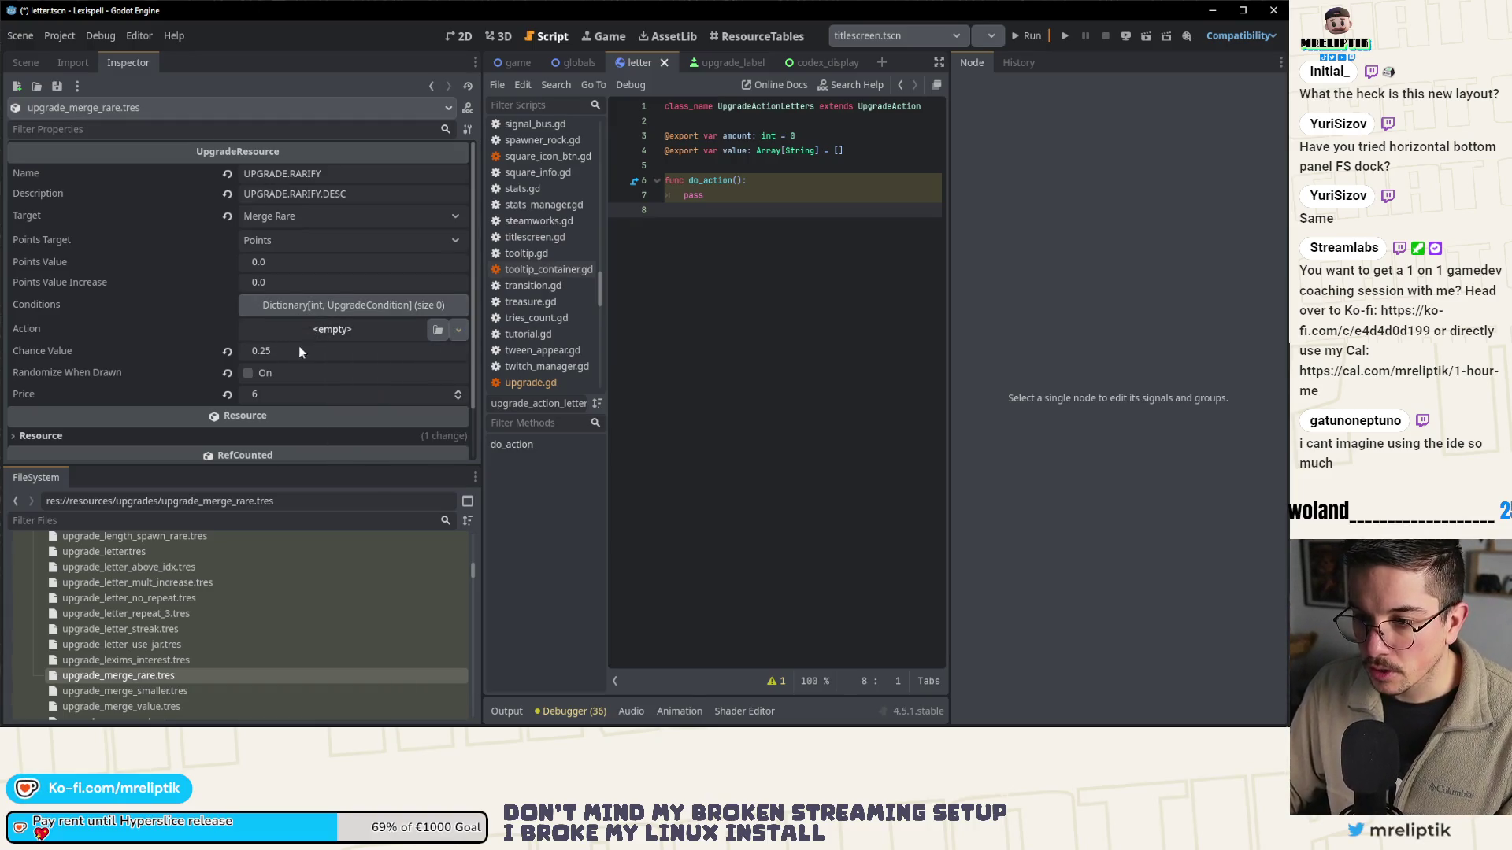
{"action": "left_click", "coordinate": [293, 353]}
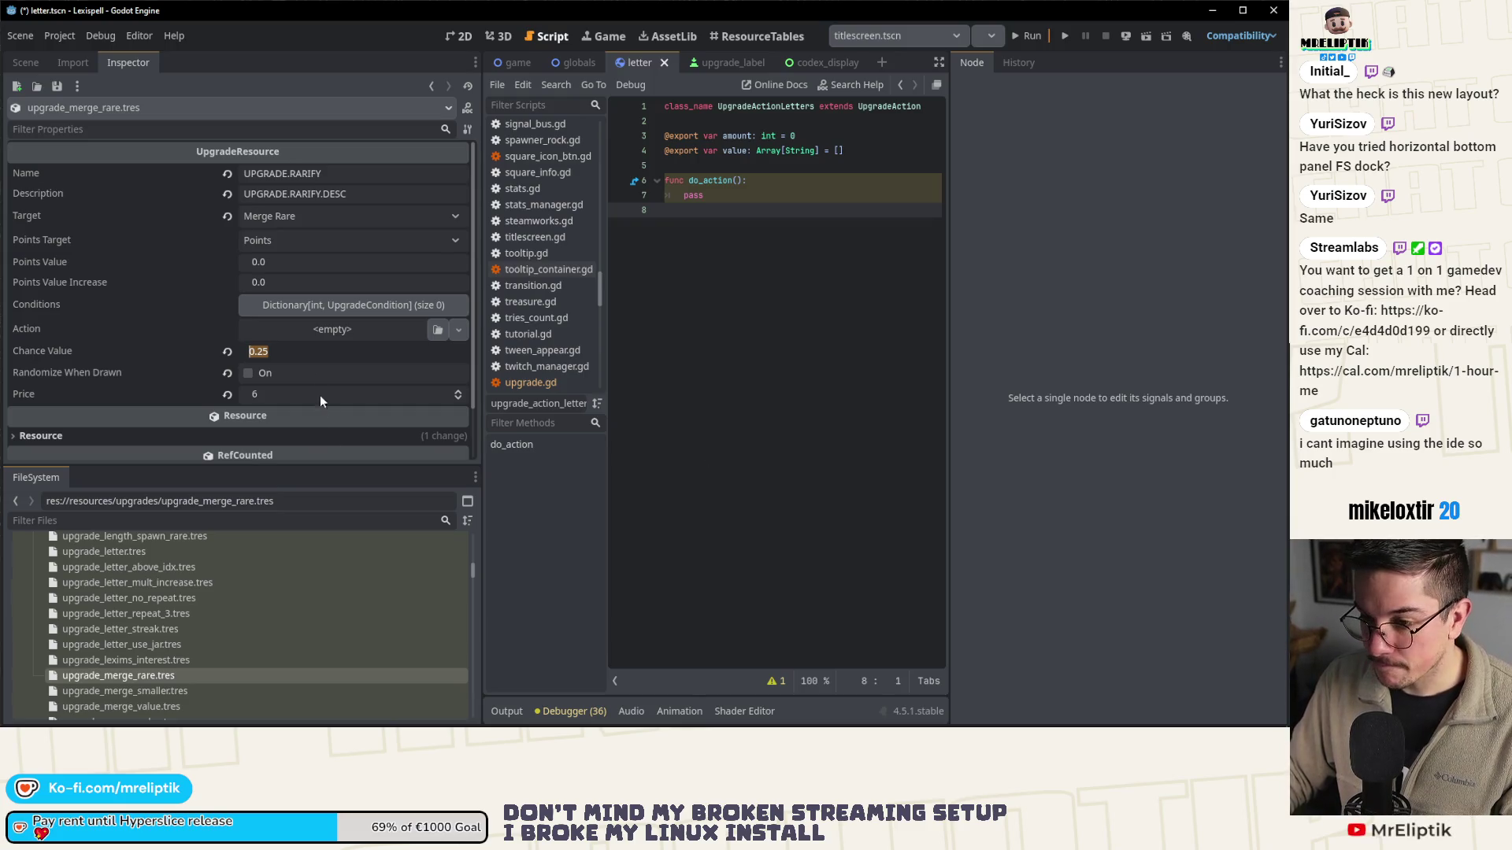
{"action": "left_click", "coordinate": [283, 351]}
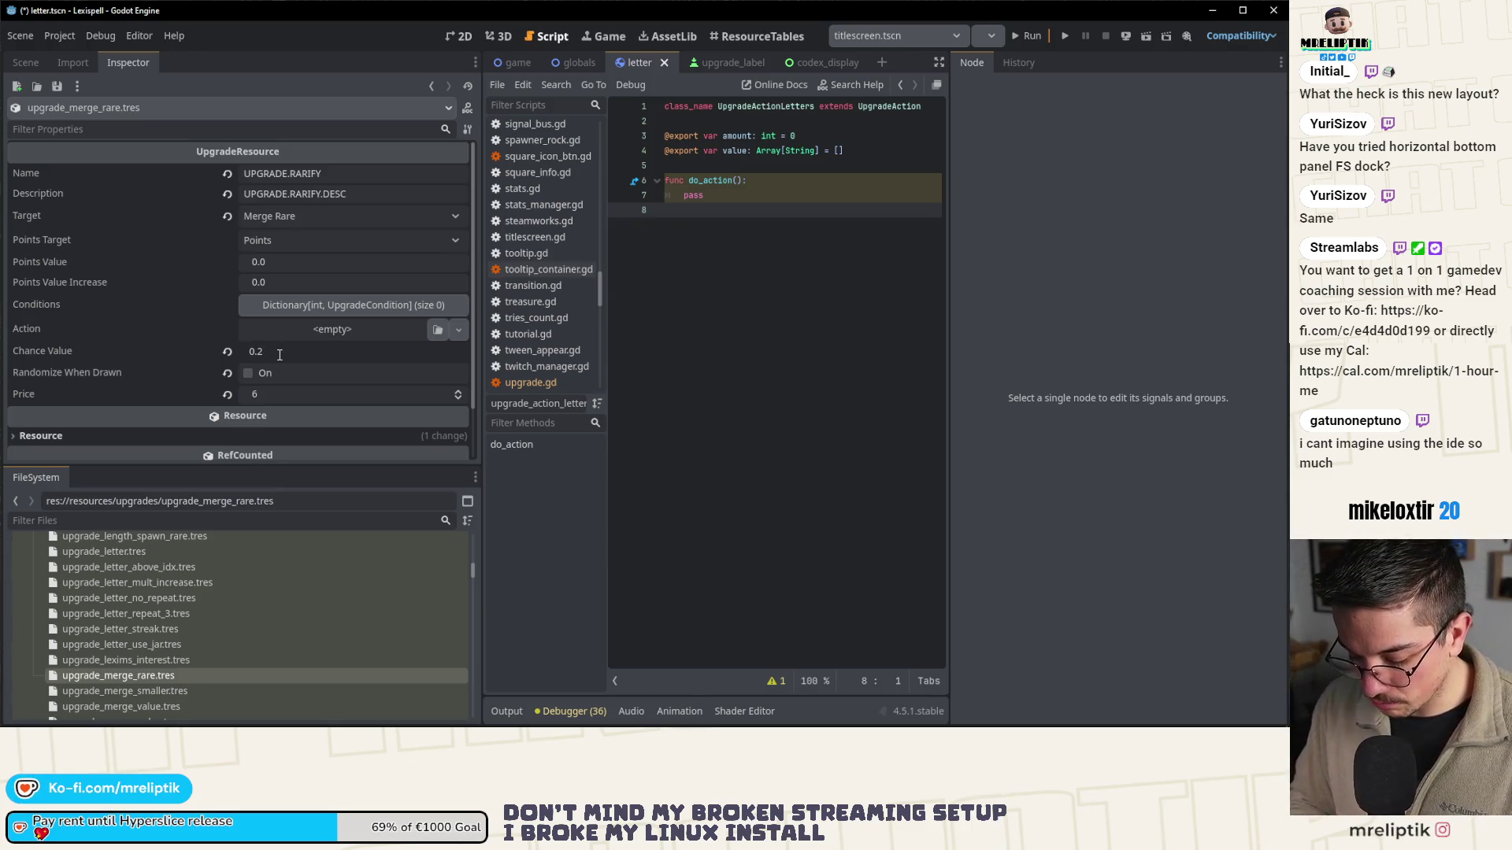
{"action": "type", "text": "0"}
{"action": "key", "text": "Return"}
{"action": "key", "text": "ctrl+s"}
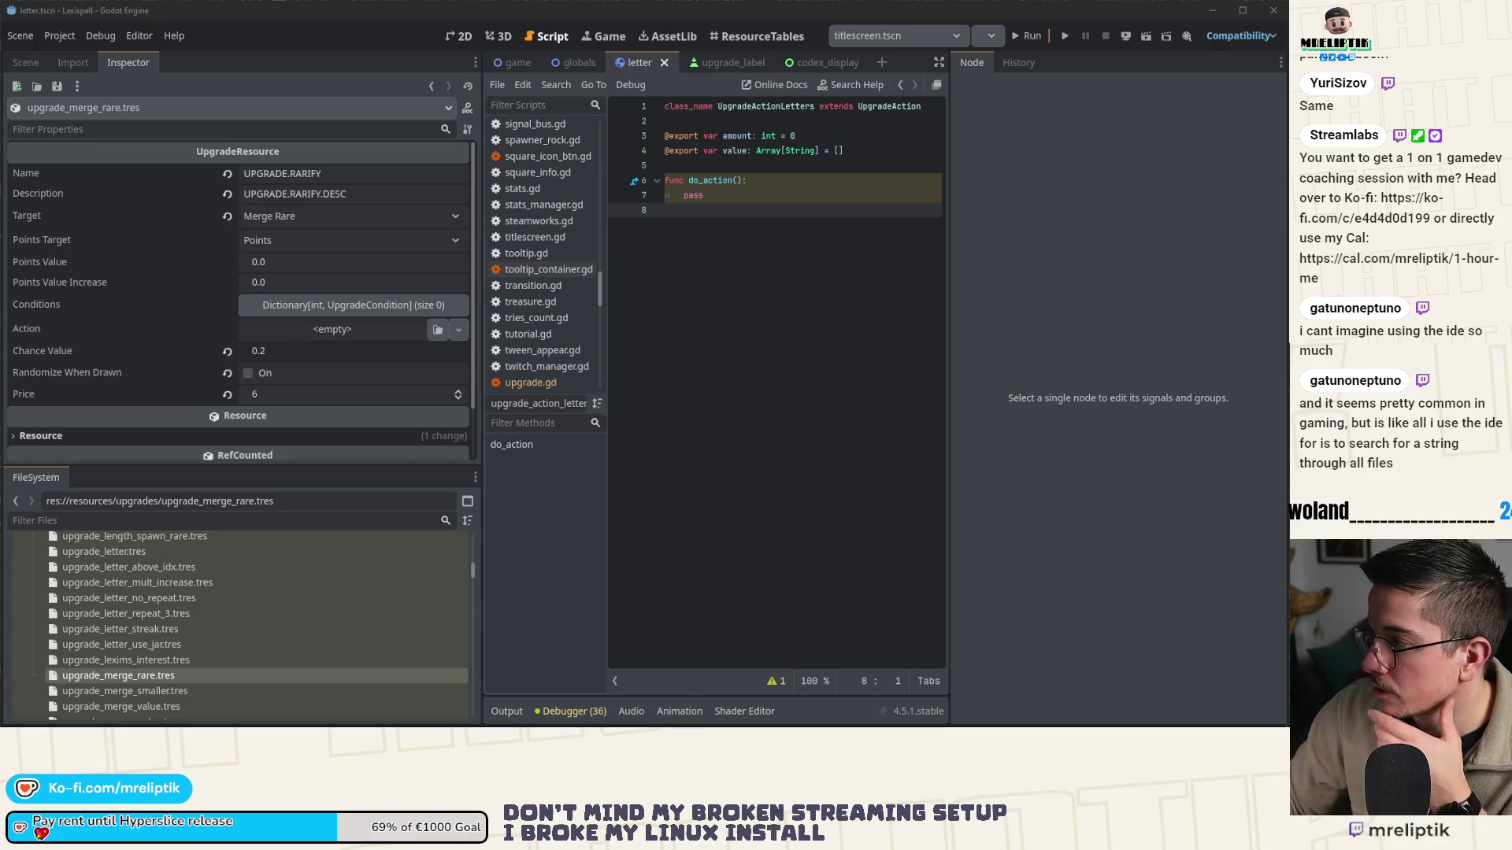
- Review upgrade_merge_smaller.tres and upgrade_merge_value.tres, then open upgrade_moneymaker.tres and expand its Conditions
{"action": "scroll", "coordinate": [236, 647], "scroll_direction": "down", "scroll_amount": 3}
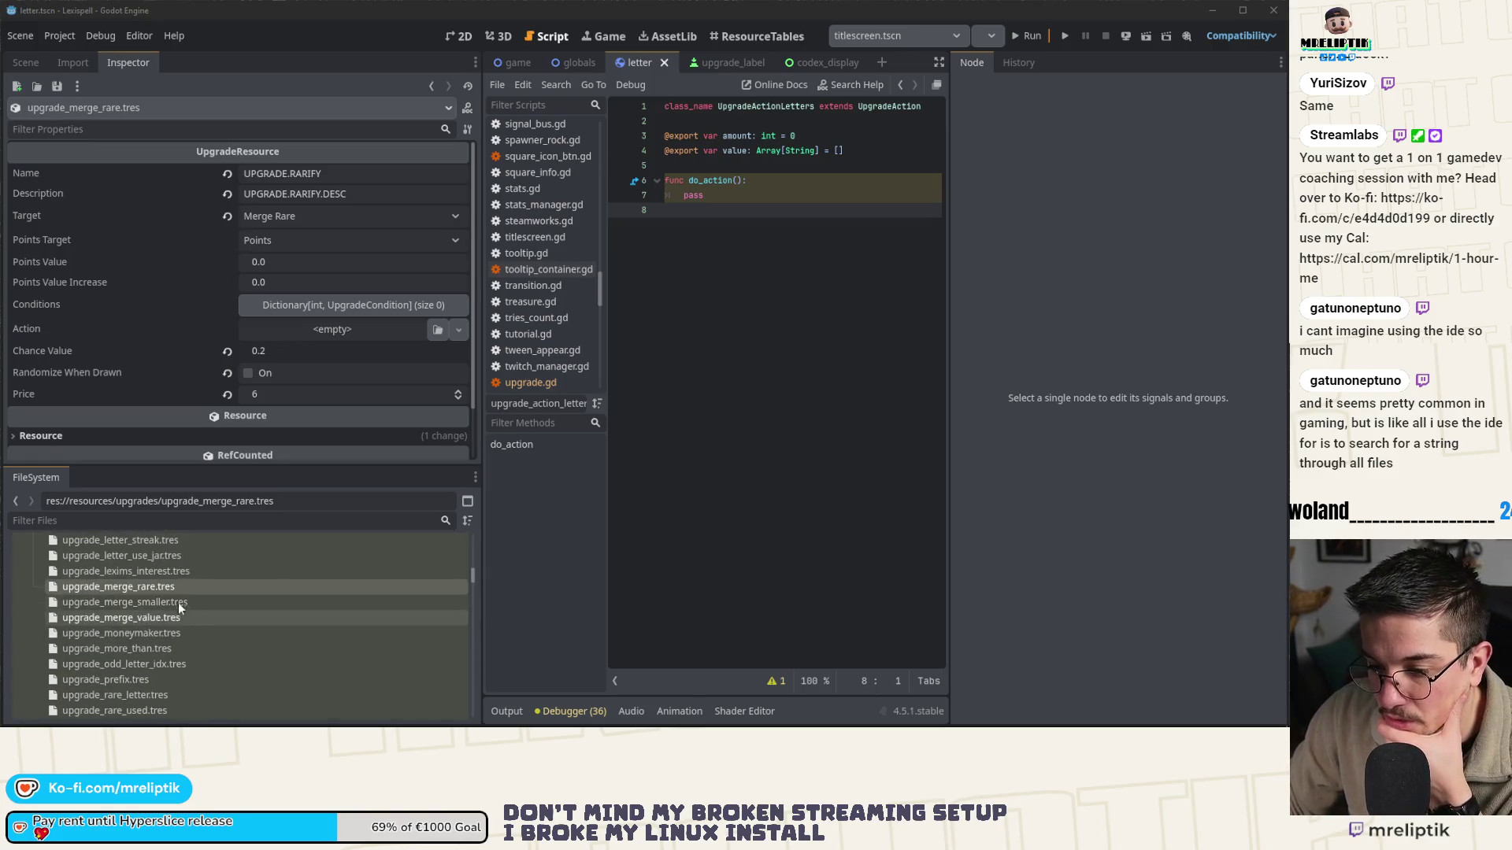
{"action": "left_click", "coordinate": [177, 602]}
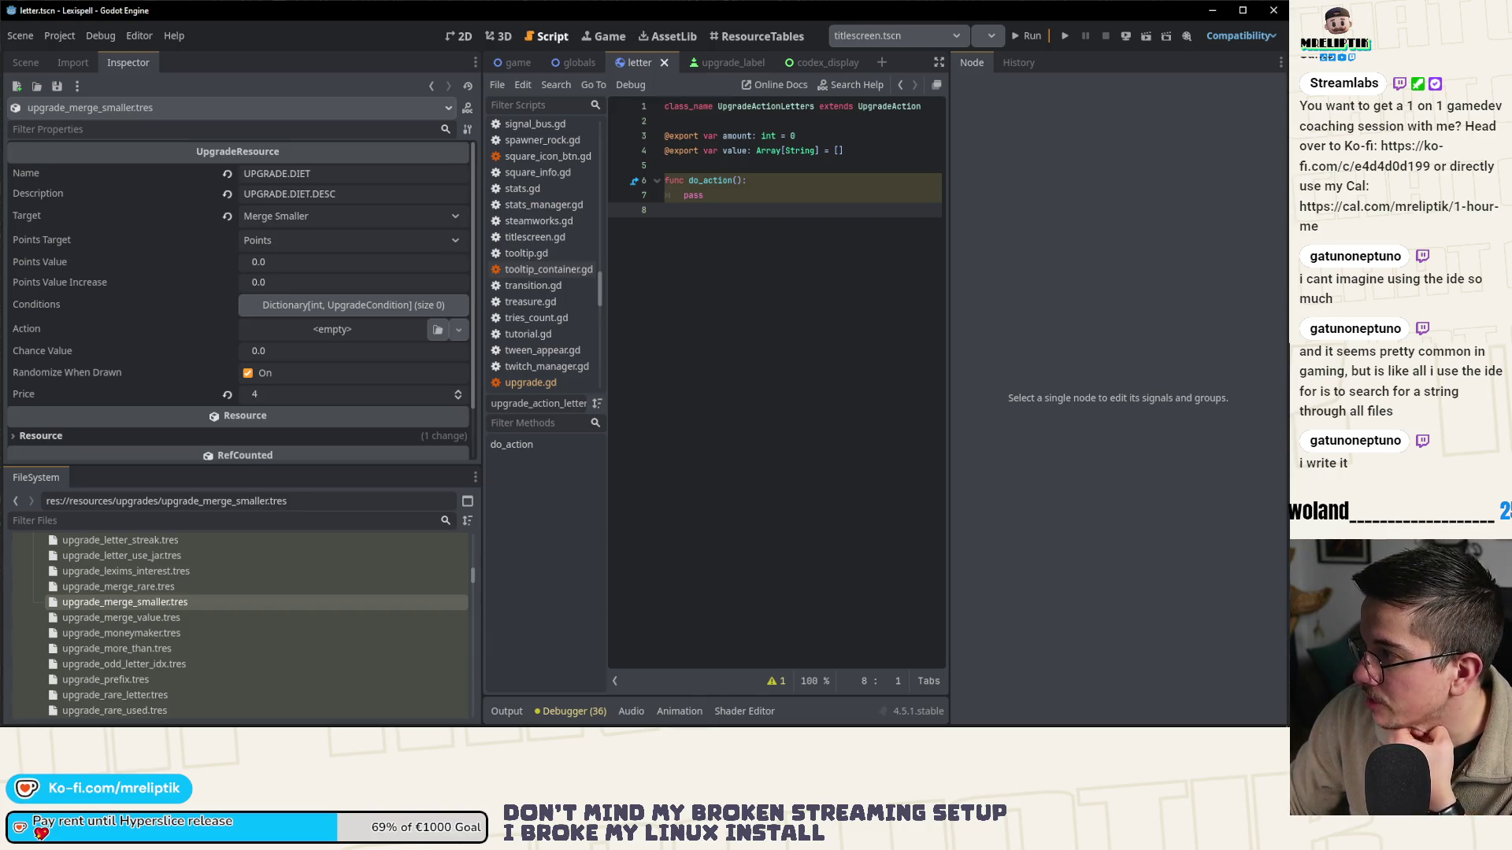
{"action": "left_click", "coordinate": [121, 616]}
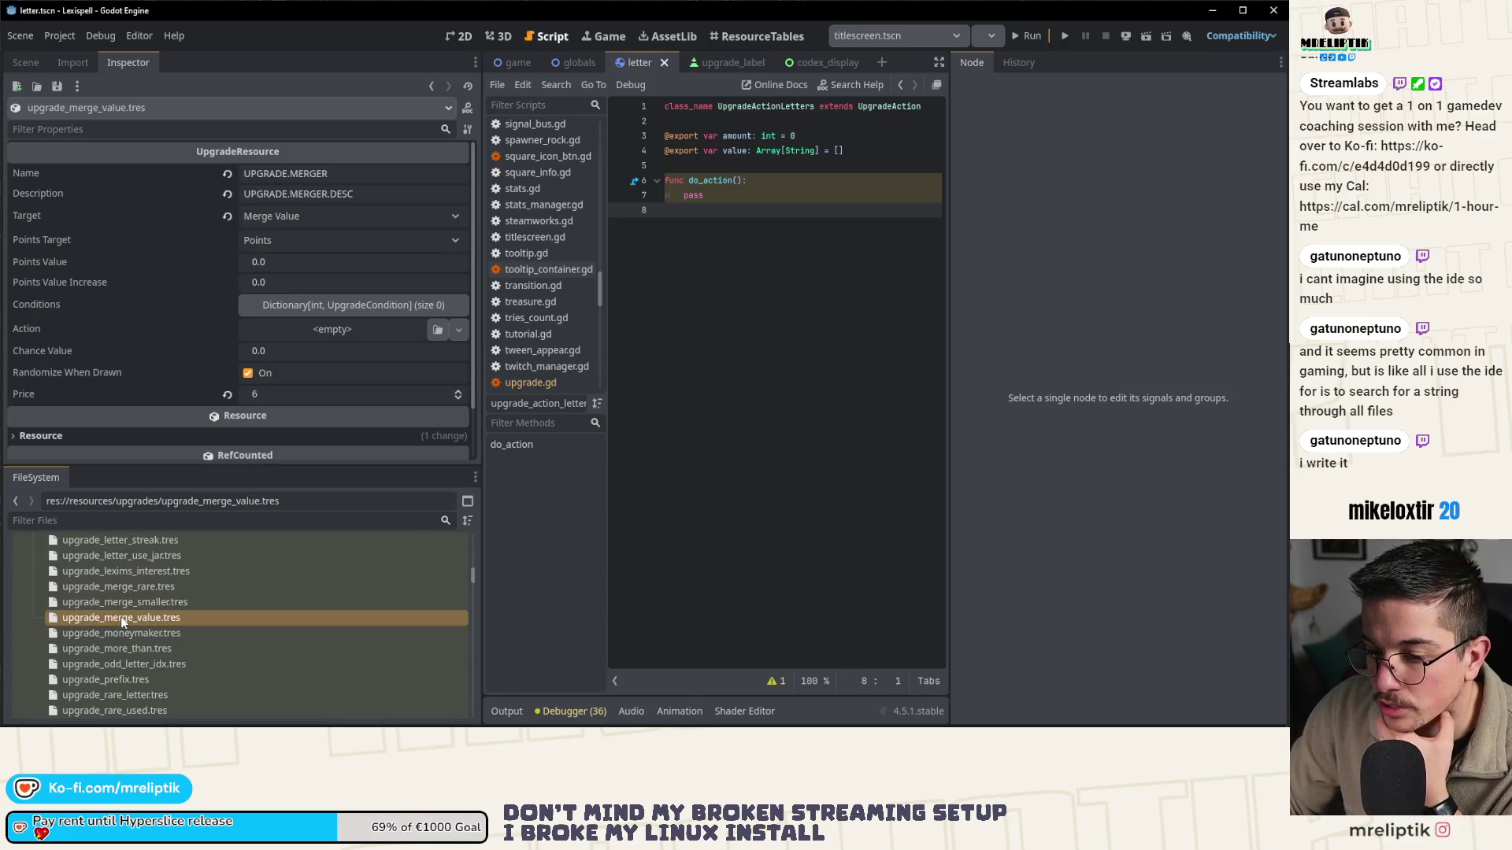
{"action": "left_click", "coordinate": [175, 636]}
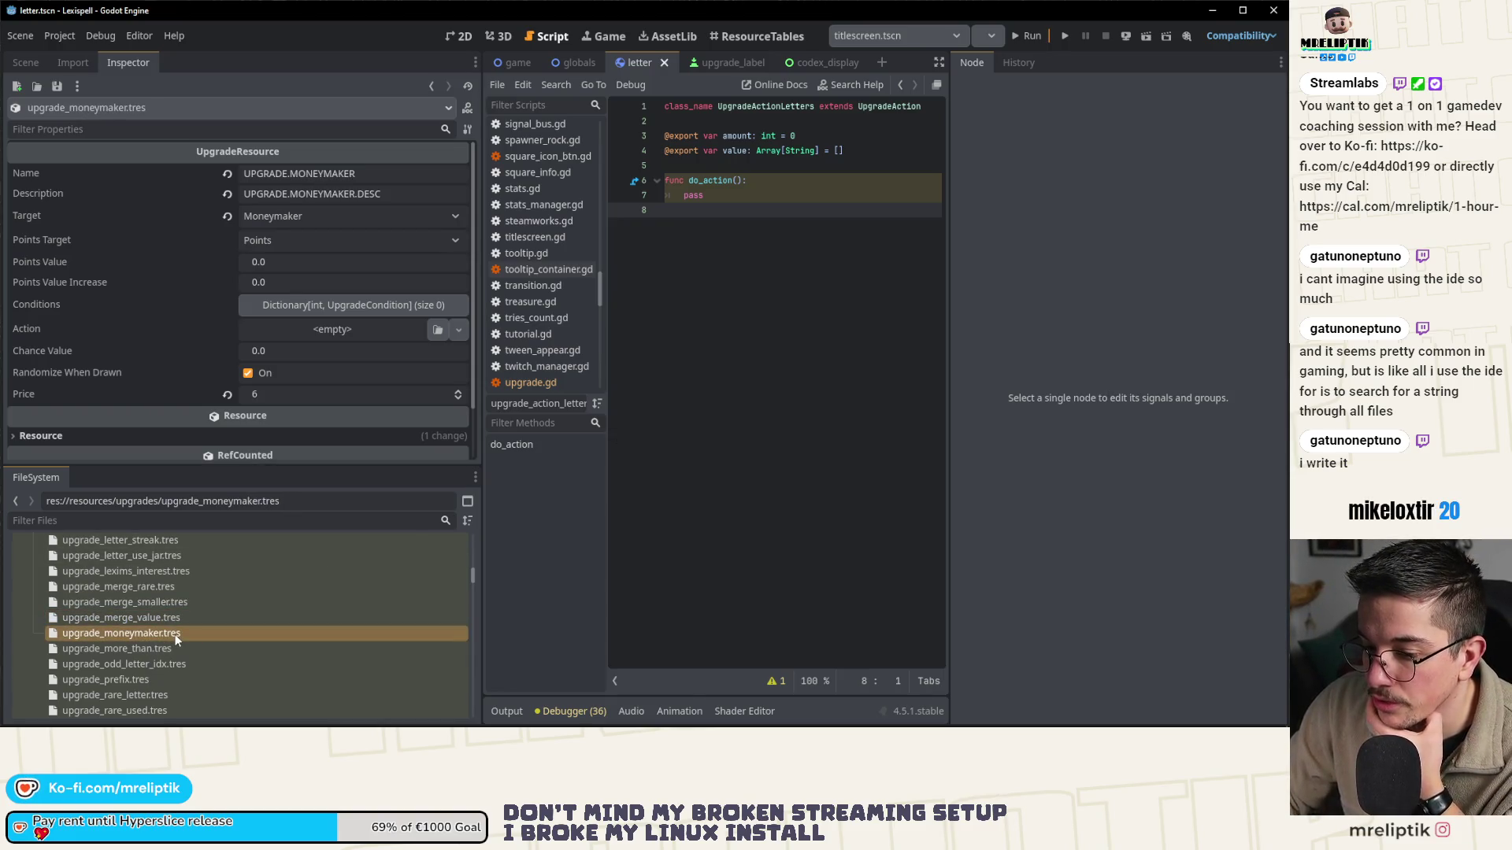
{"action": "left_click", "coordinate": [351, 305]}
- Make the new value an UpgradeConditionArray and give its array five elements
{"action": "left_click", "coordinate": [315, 356]}
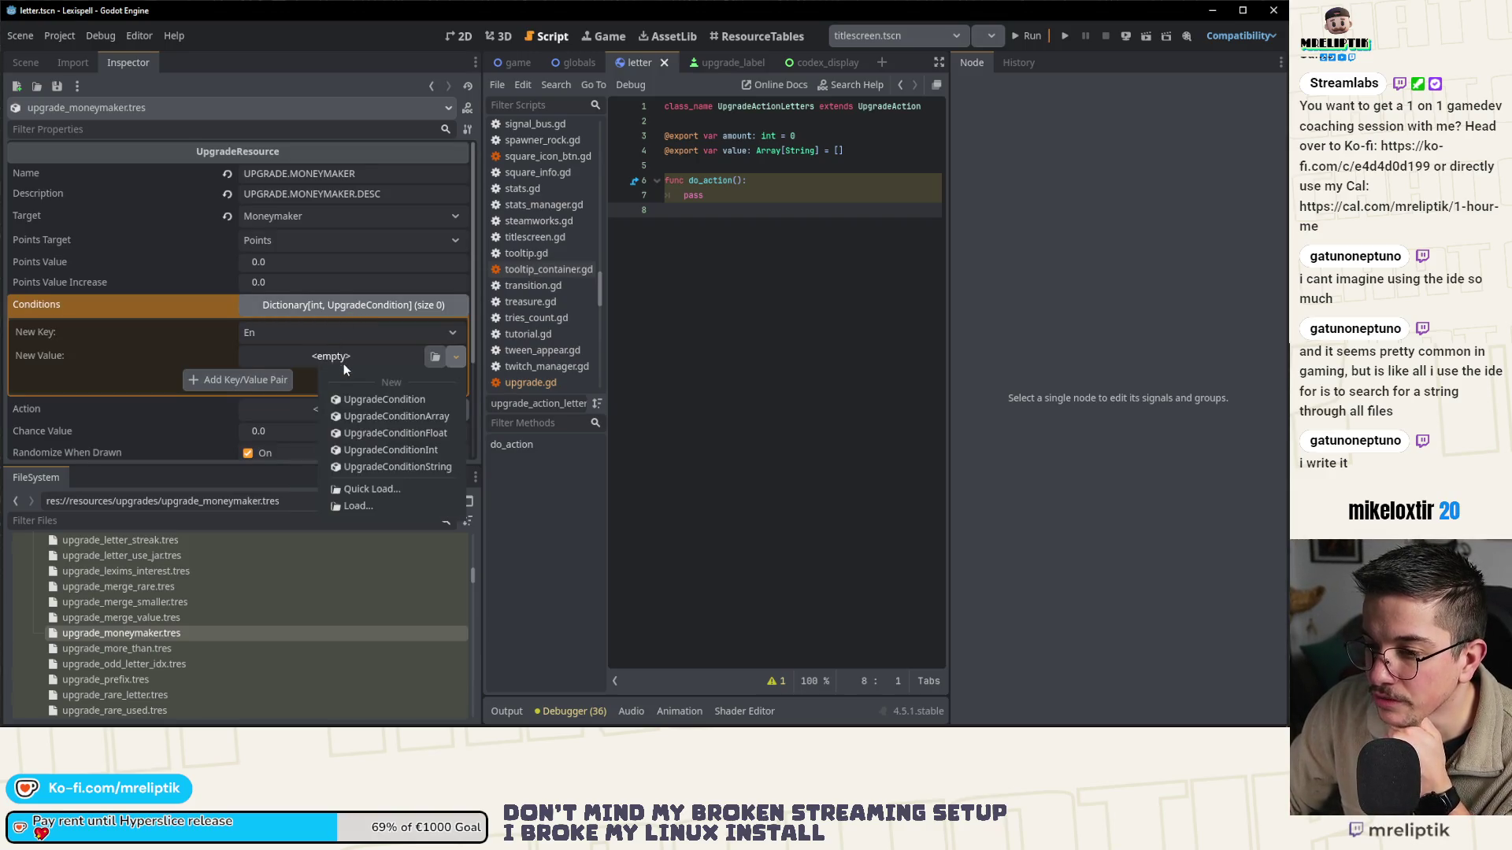
{"action": "left_click", "coordinate": [366, 418]}
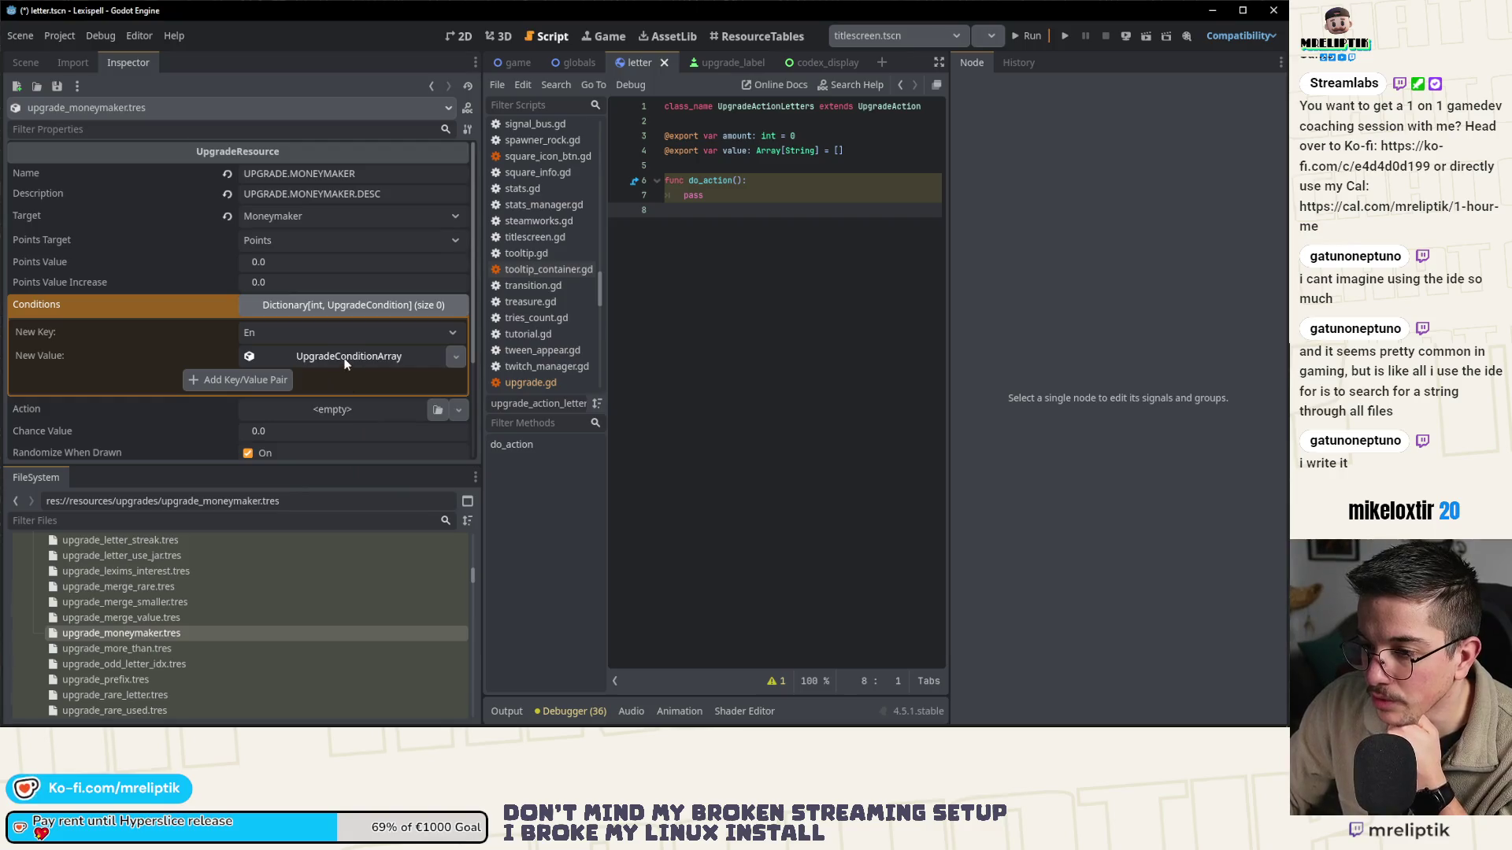
{"action": "scroll", "coordinate": [275, 394], "scroll_direction": "down", "scroll_amount": 2}
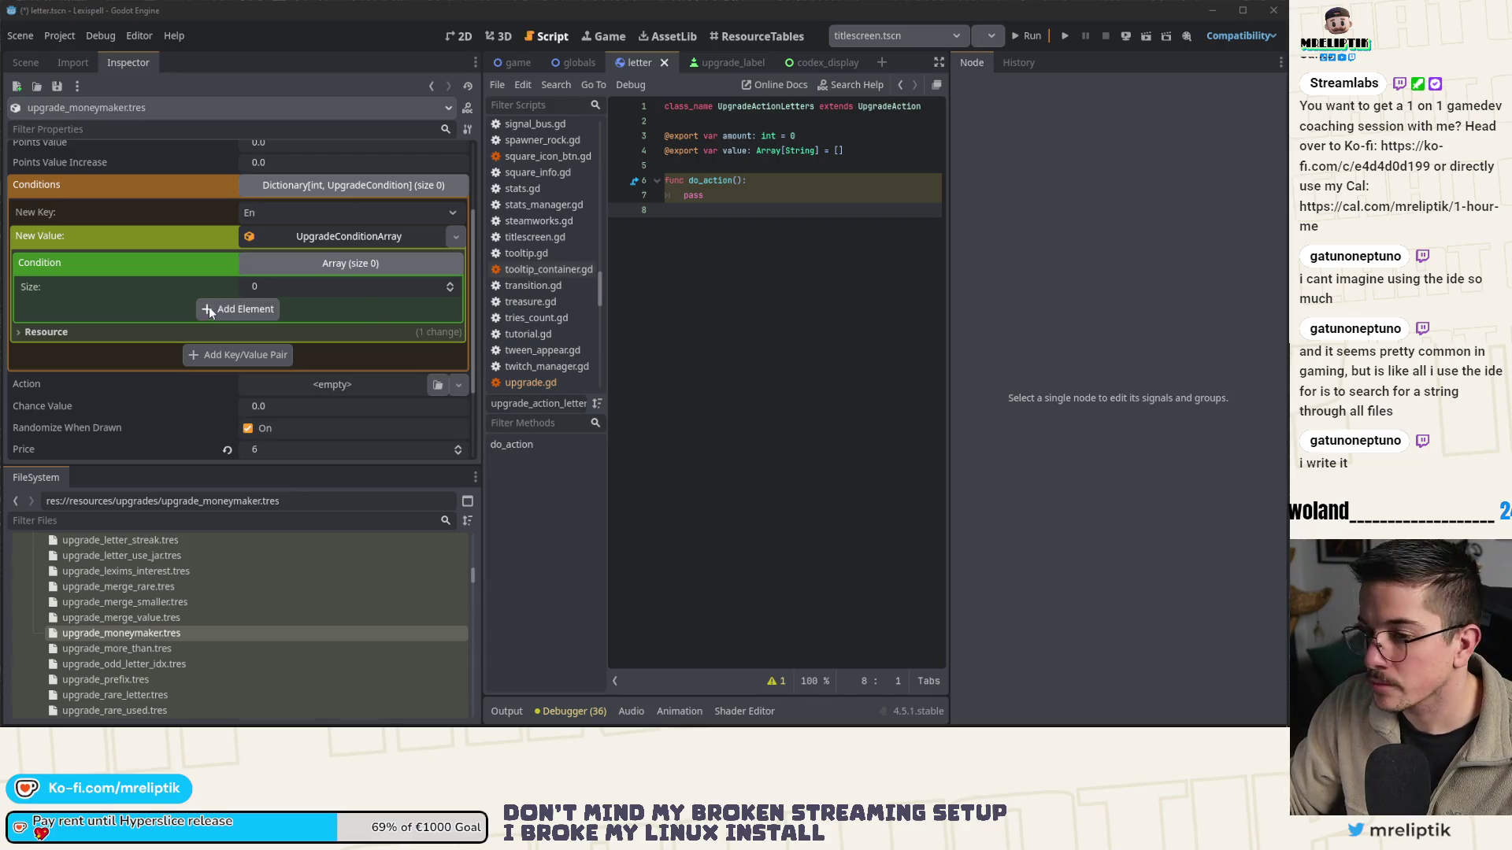
{"action": "left_click", "coordinate": [239, 308]}
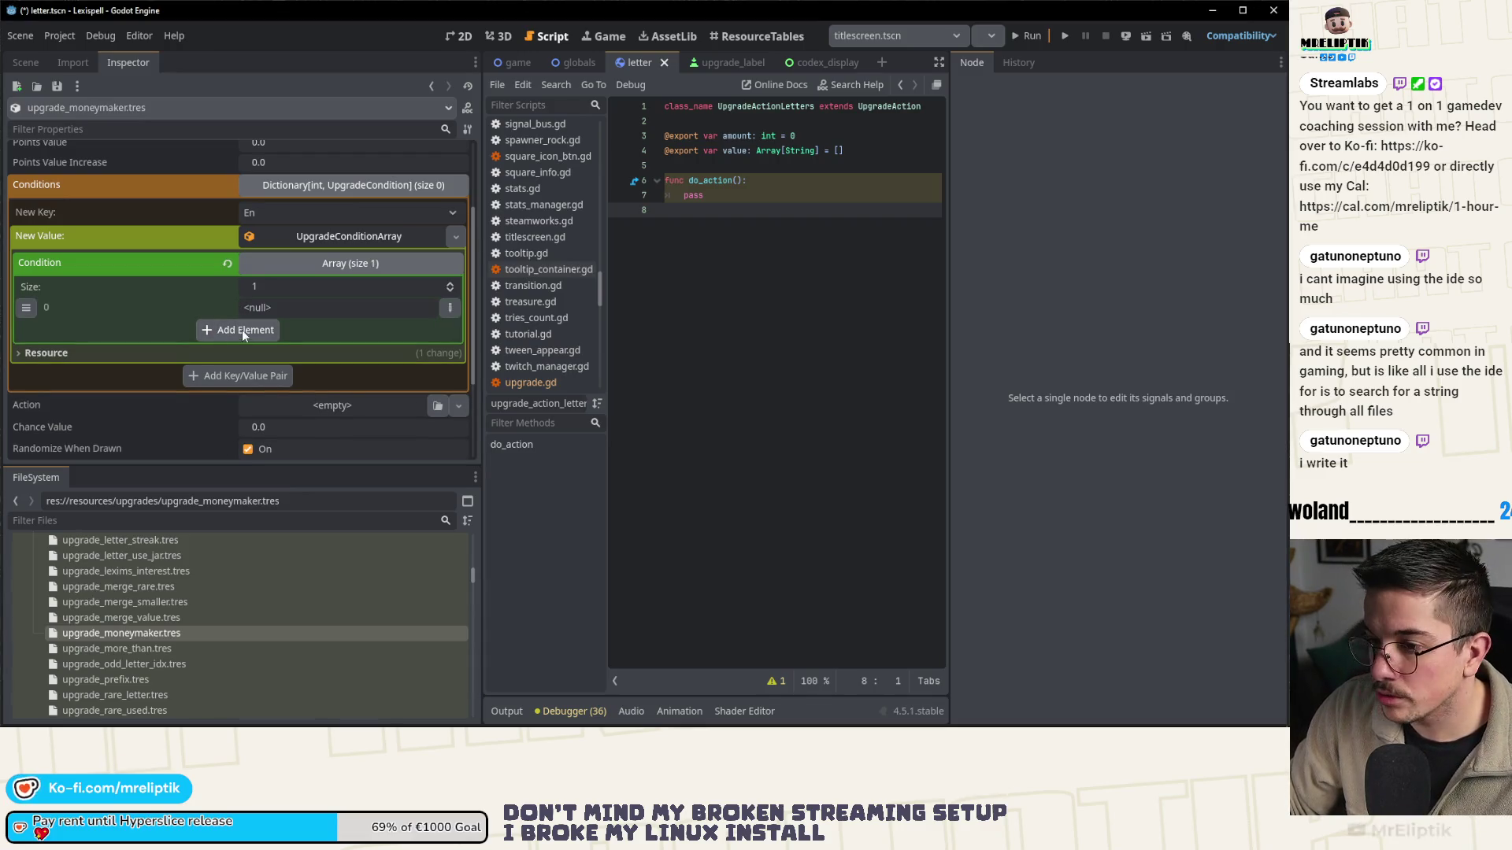
{"action": "left_click", "coordinate": [242, 329]}
{"action": "left_click", "coordinate": [249, 356]}
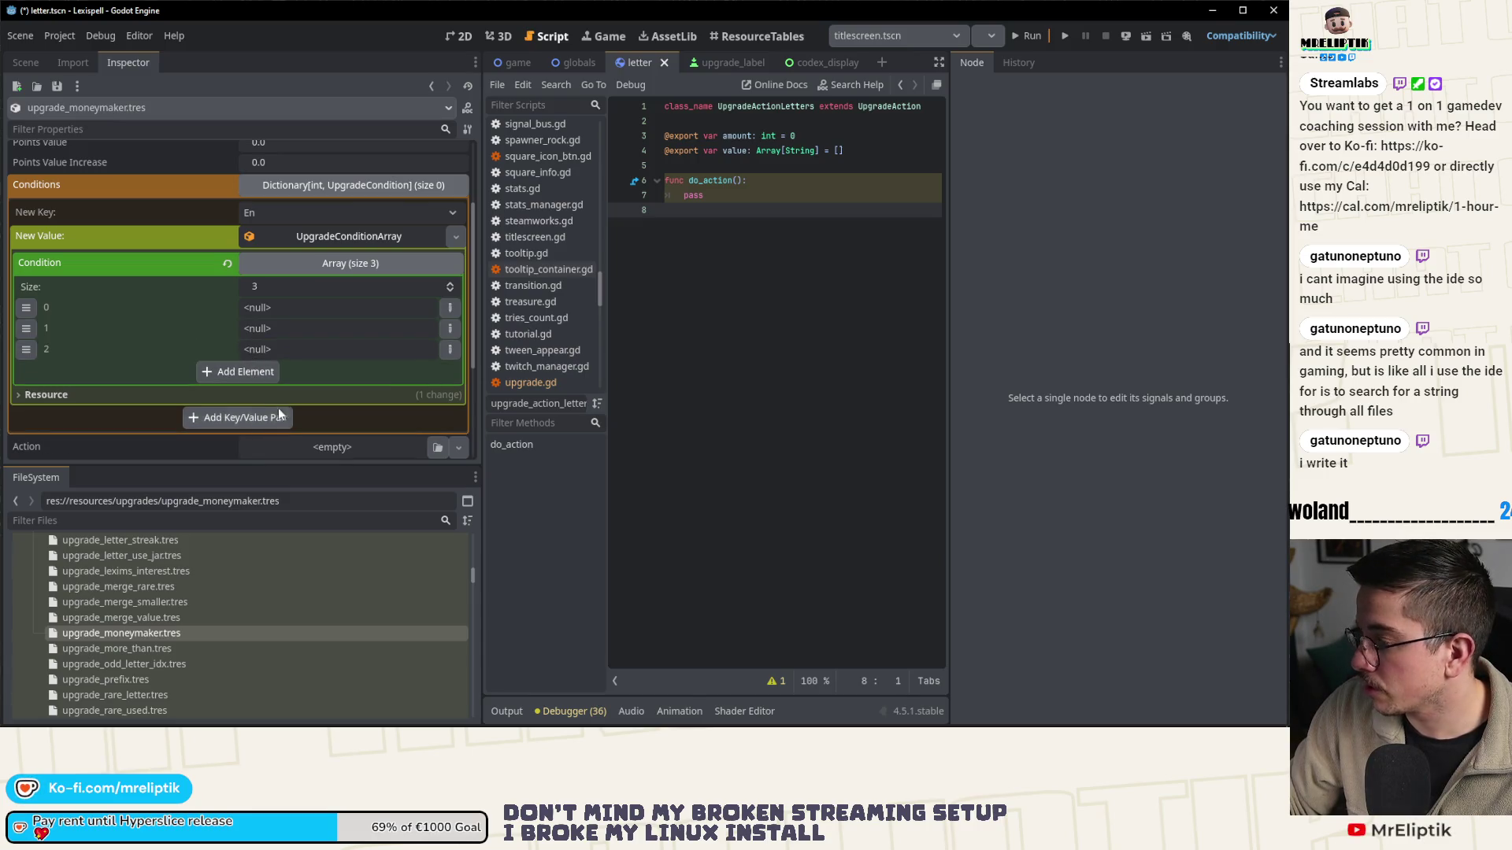
{"action": "left_click", "coordinate": [252, 381]}
{"action": "left_click", "coordinate": [253, 392]}
- Set the type of all five array elements, 0 through 4, to String
{"action": "left_click", "coordinate": [449, 307]}
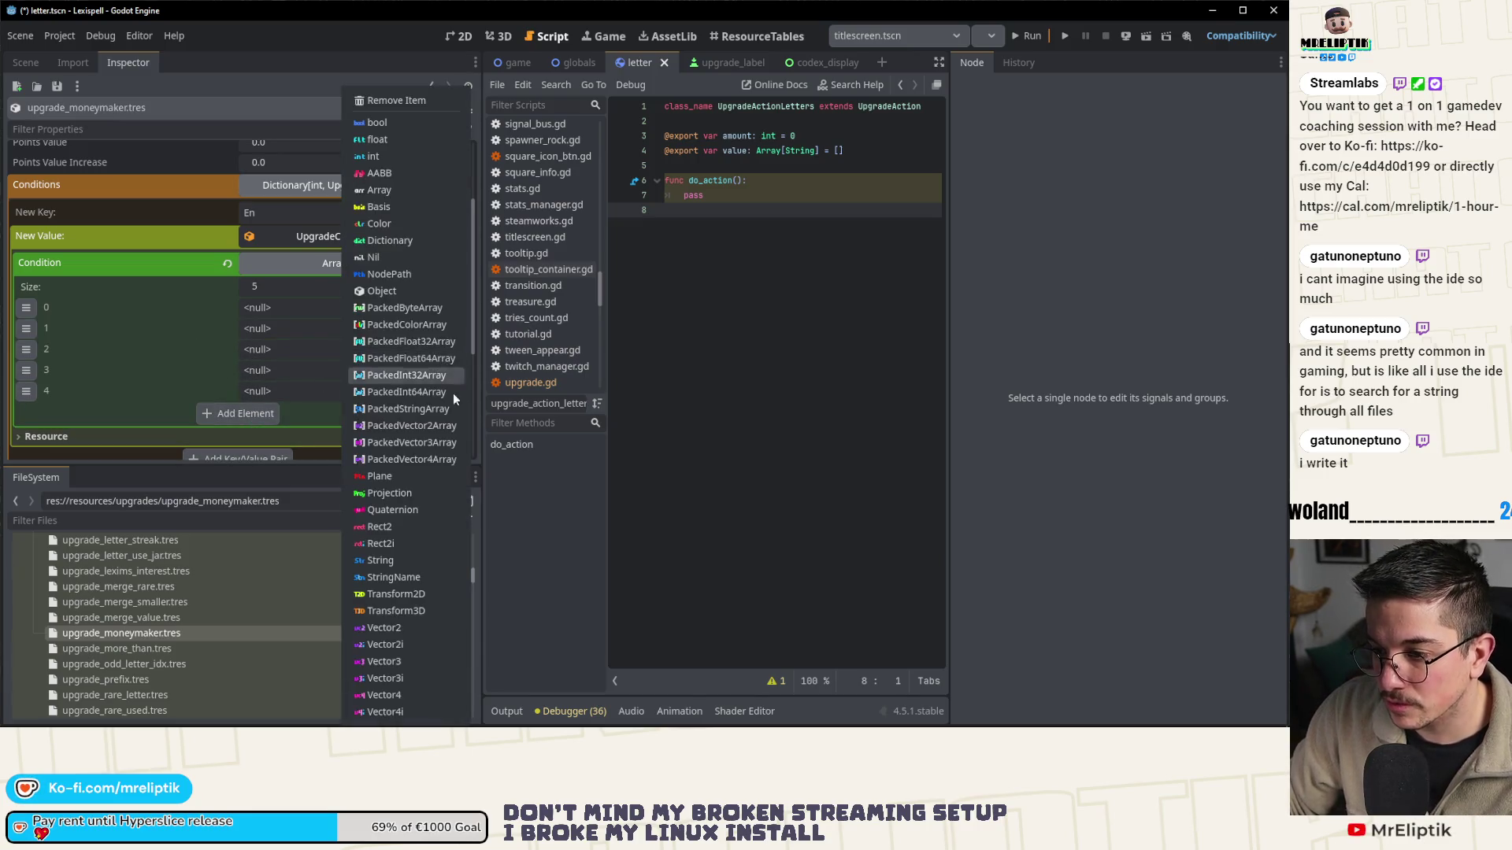
{"action": "left_click", "coordinate": [395, 565]}
{"action": "left_click", "coordinate": [449, 328]}
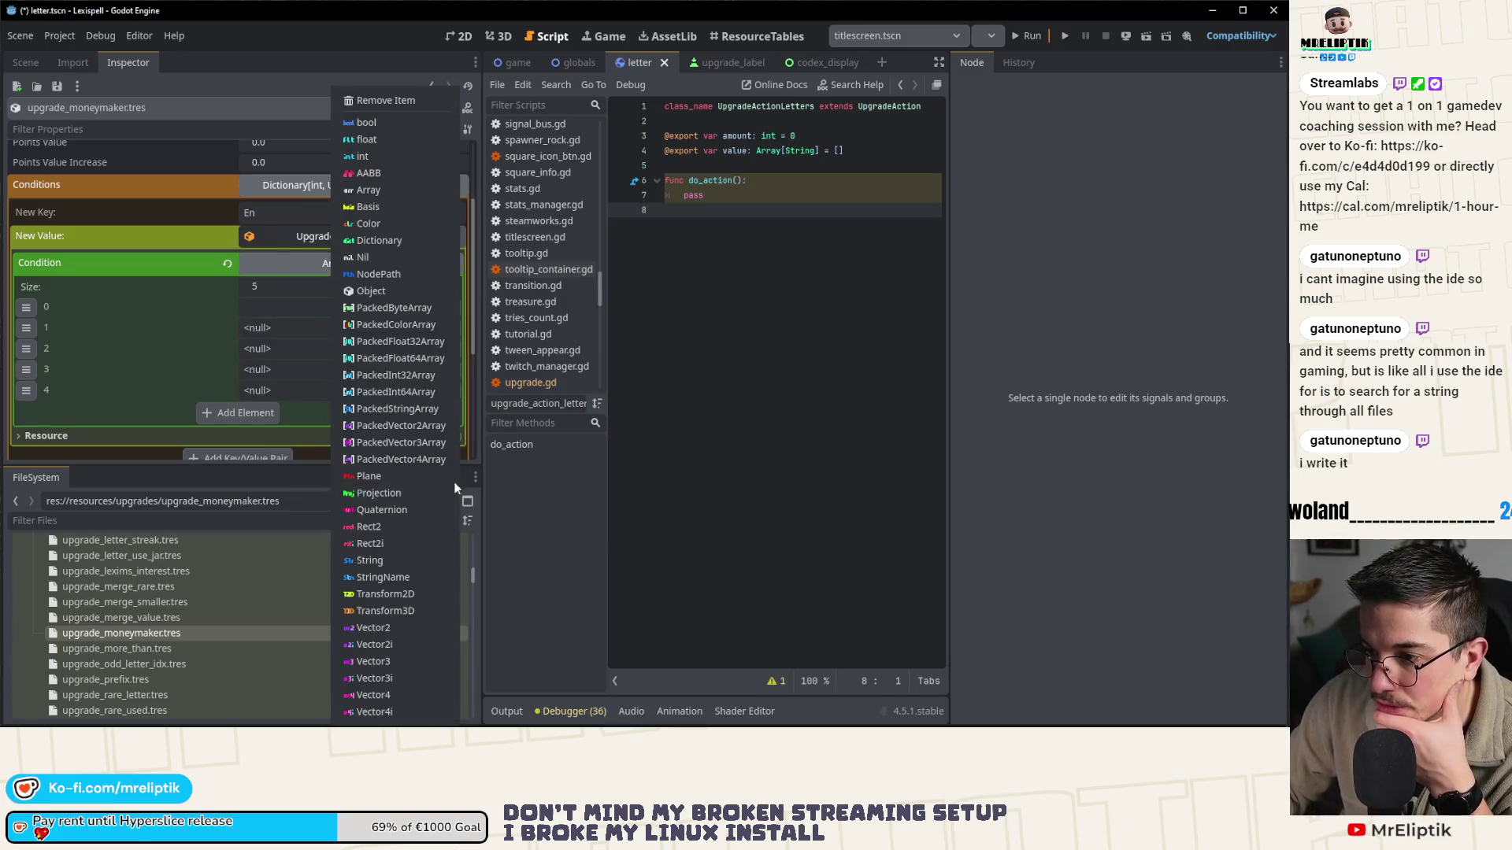
{"action": "left_click", "coordinate": [403, 562]}
{"action": "left_click", "coordinate": [449, 348]}
{"action": "left_click", "coordinate": [429, 560]}
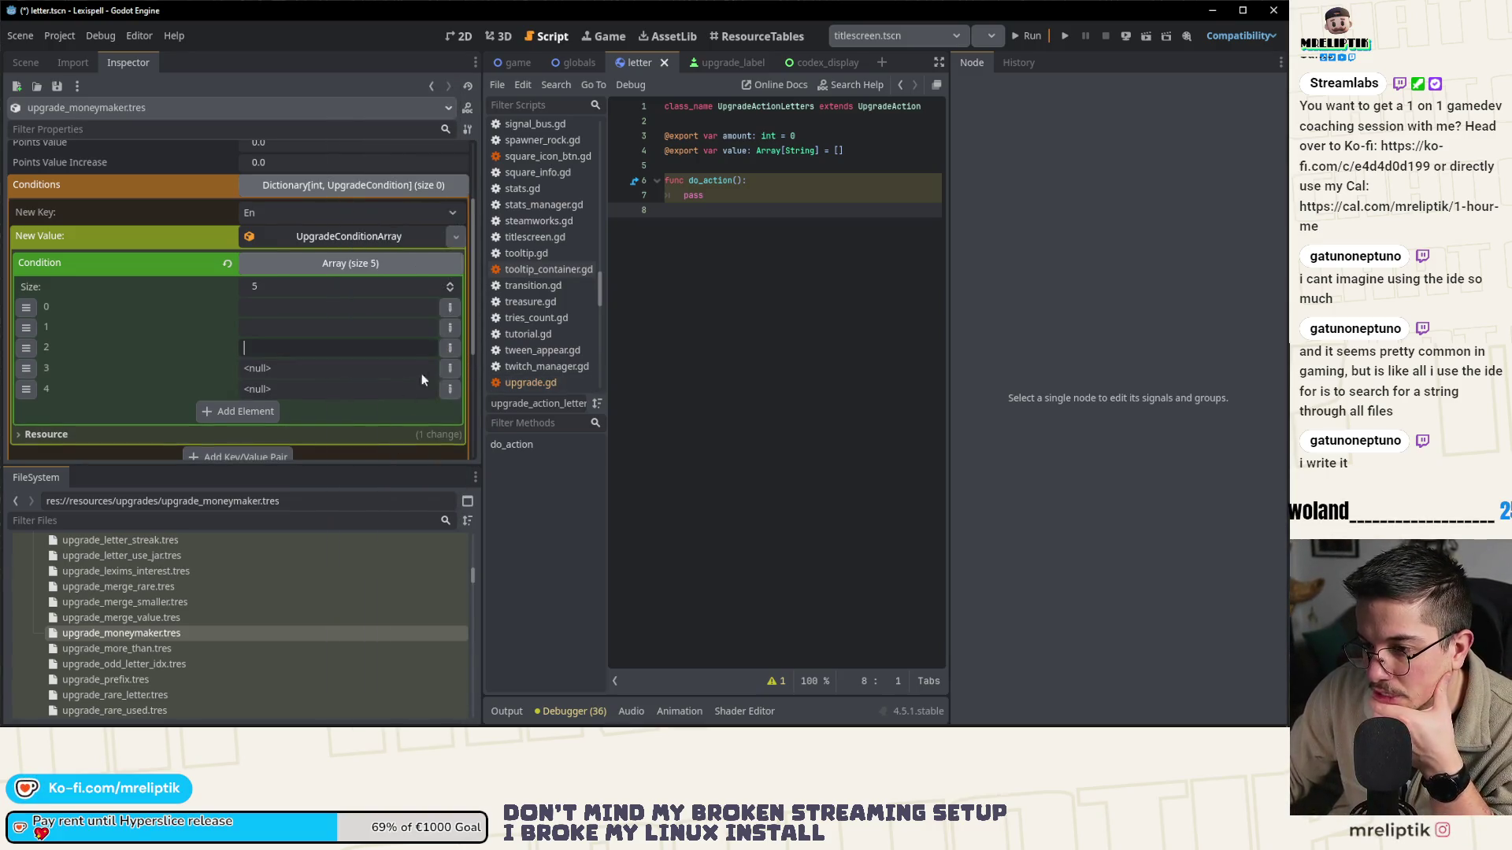
{"action": "left_click", "coordinate": [450, 368]}
{"action": "left_click", "coordinate": [383, 559]}
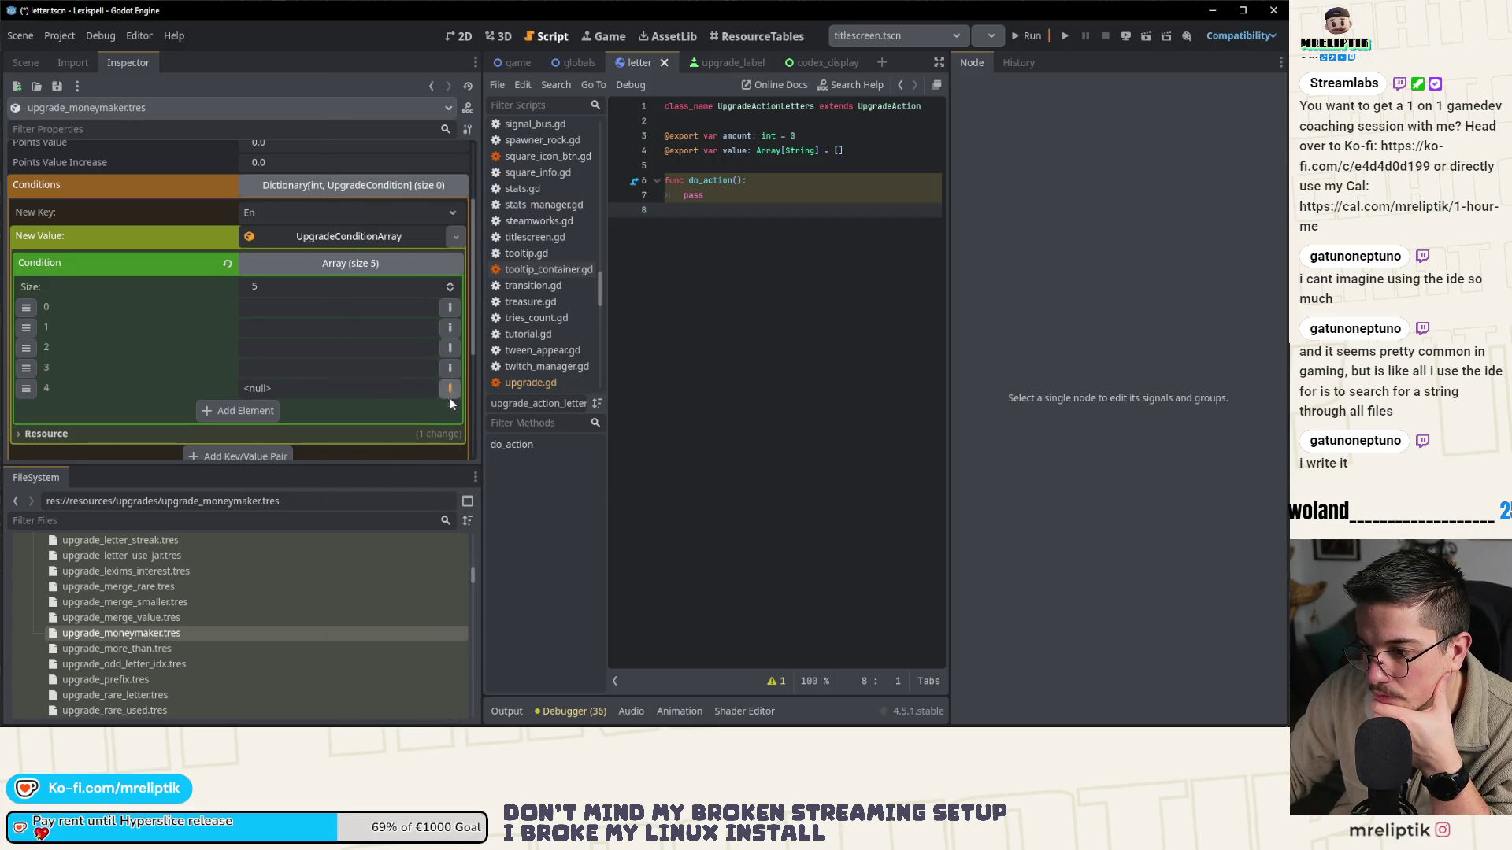
{"action": "left_click", "coordinate": [450, 389]}
{"action": "left_click", "coordinate": [376, 560]}
- Enter the currency symbols €, $, £, ¥ and ç in elements 0–4
{"action": "left_click", "coordinate": [295, 319]}
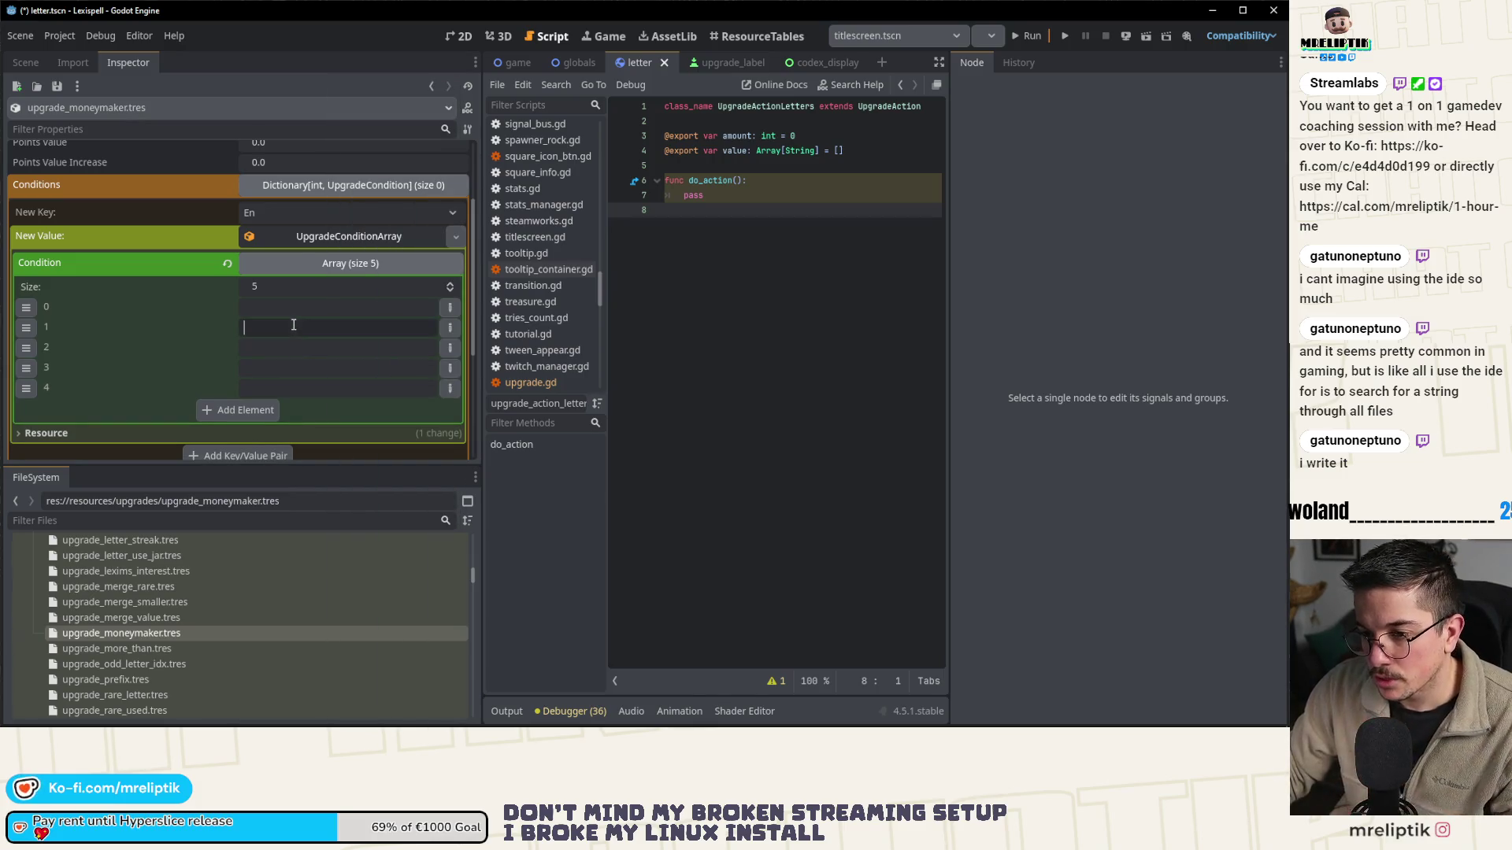
{"action": "left_click", "coordinate": [318, 301]}
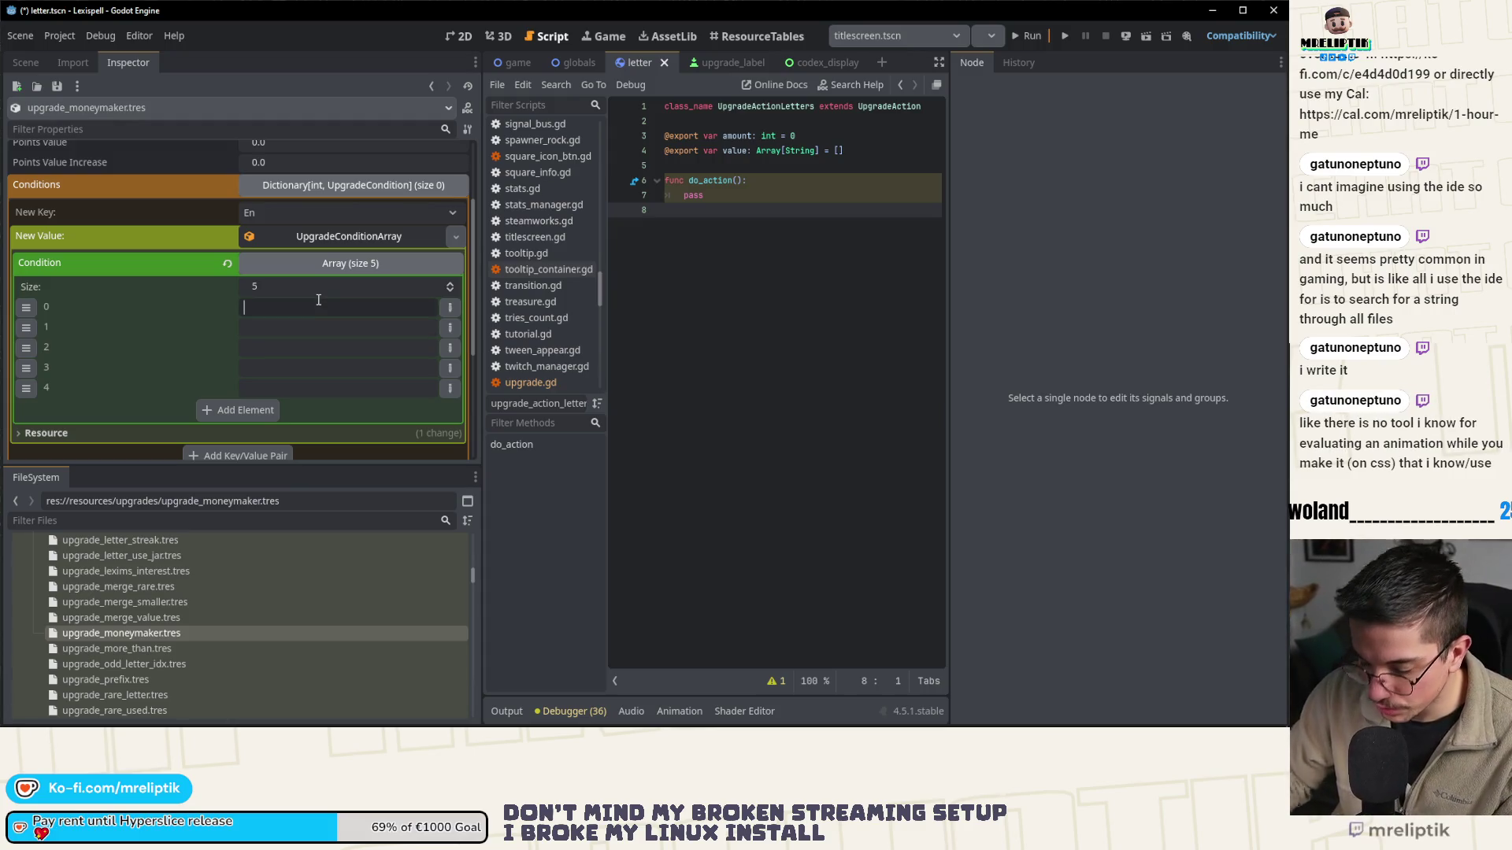
{"action": "type", "text": "€"}
{"action": "left_click", "coordinate": [295, 327]}
{"action": "type", "text": "$"}
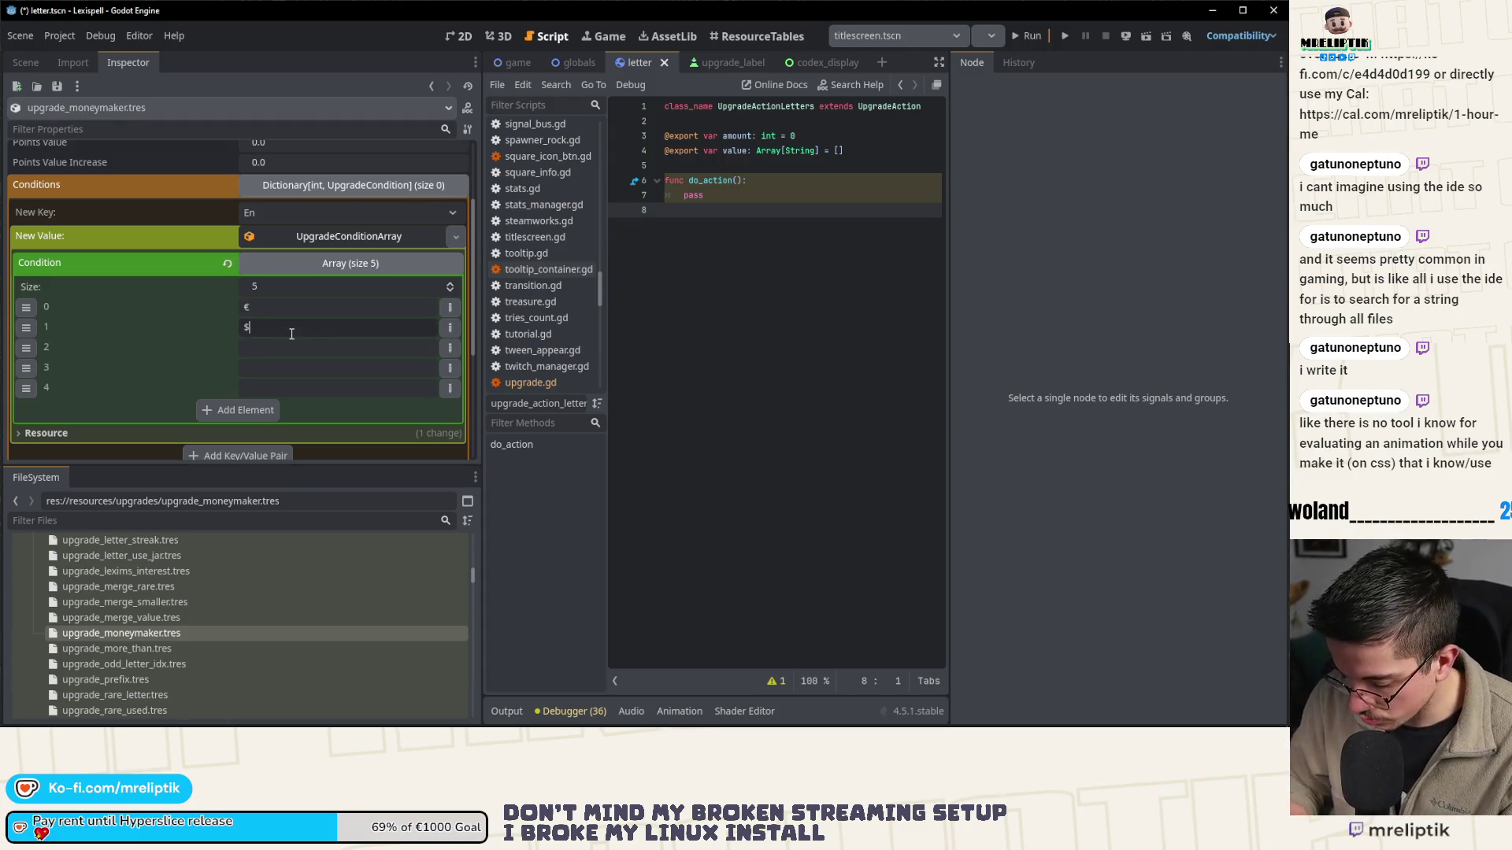
{"action": "left_click", "coordinate": [288, 347]}
{"action": "type", "text": "£"}
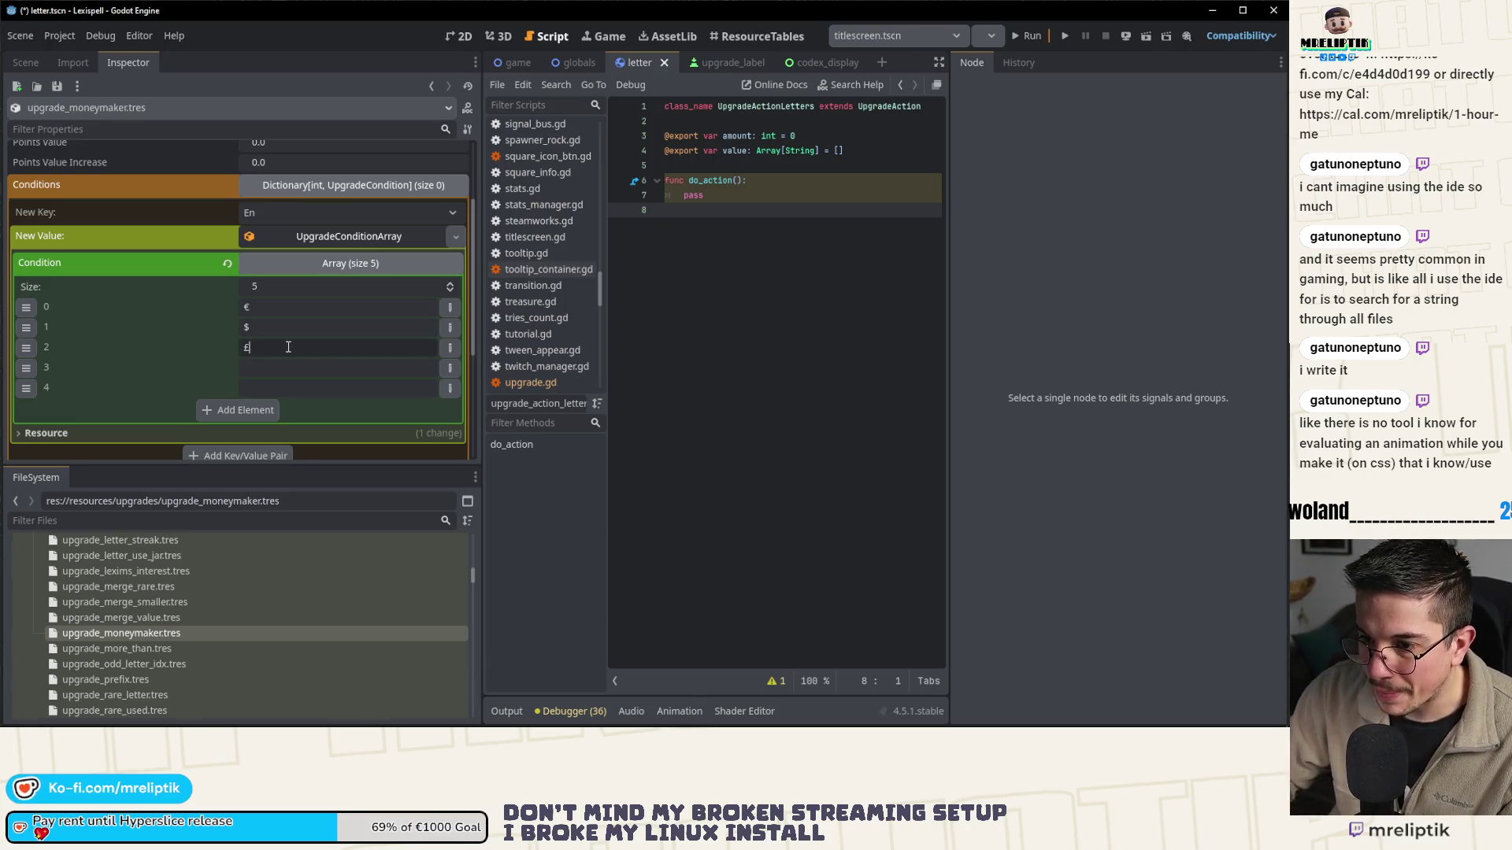
{"action": "left_click", "coordinate": [290, 367]}
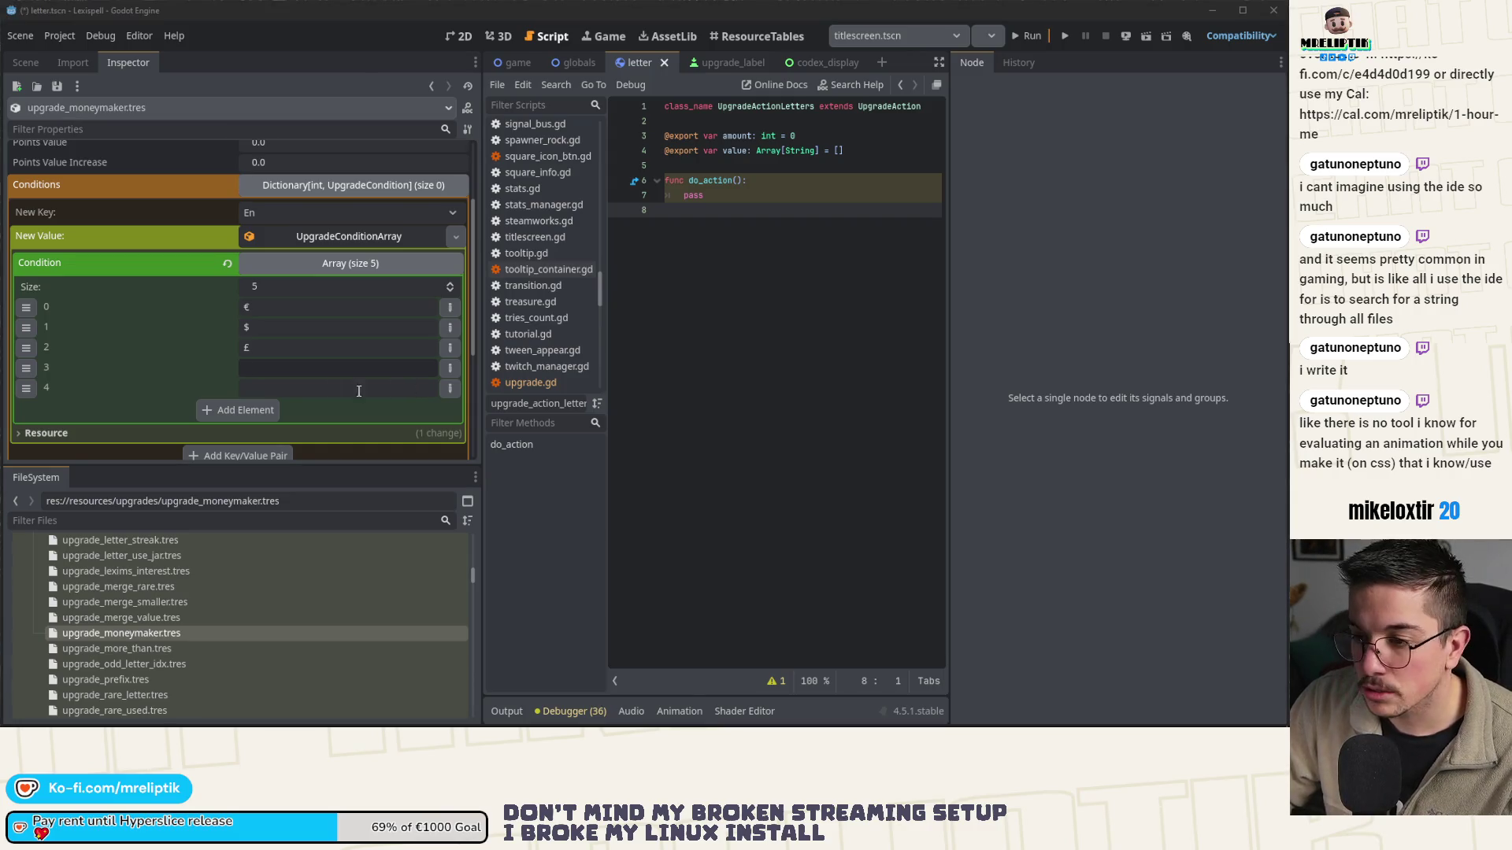
{"action": "type", "text": "¥"}
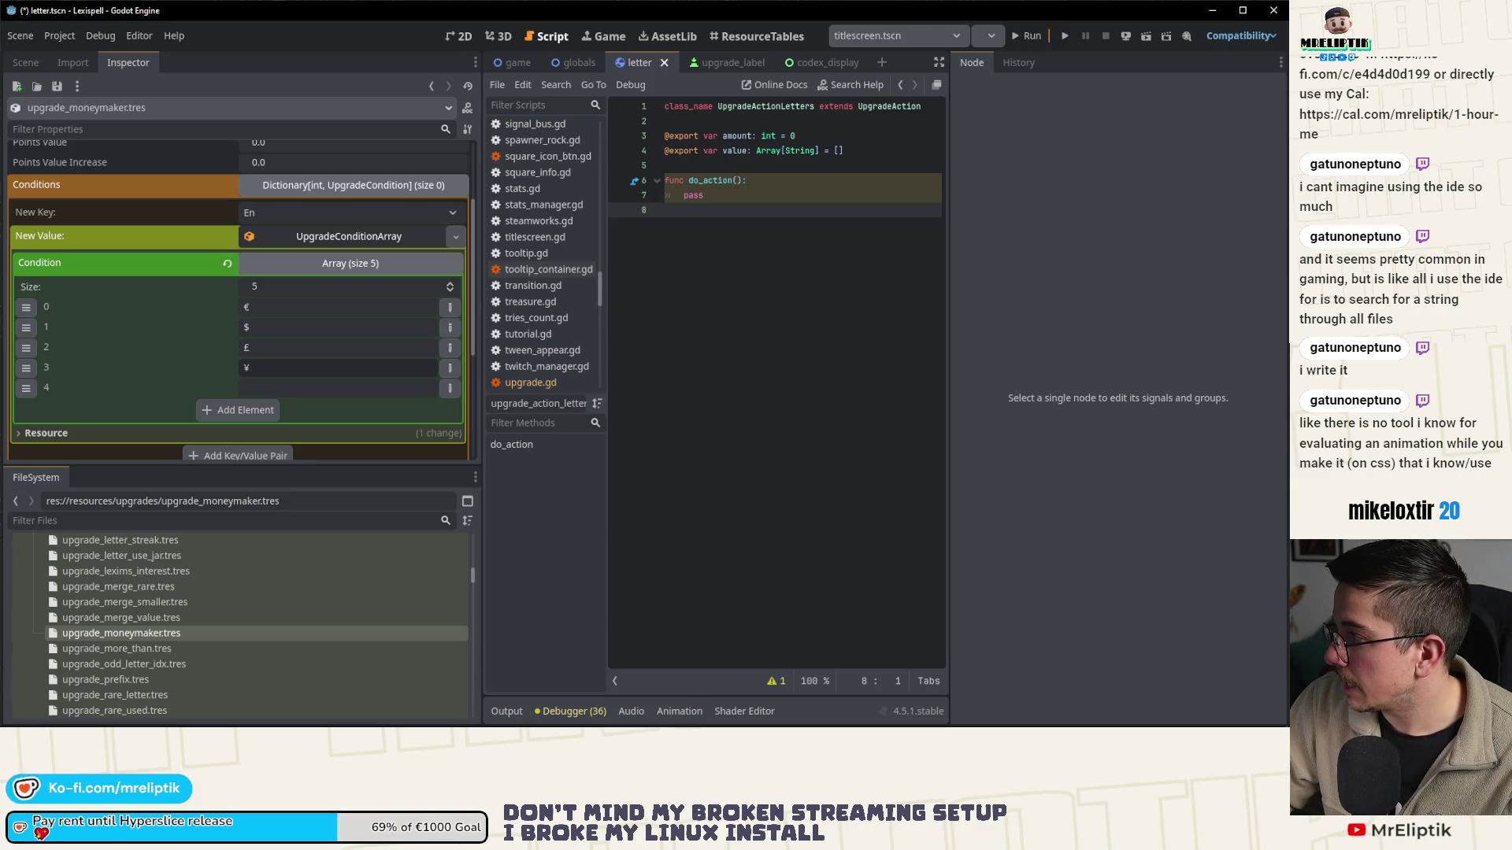
{"action": "left_click", "coordinate": [268, 396]}
{"action": "type", "text": "ç"}
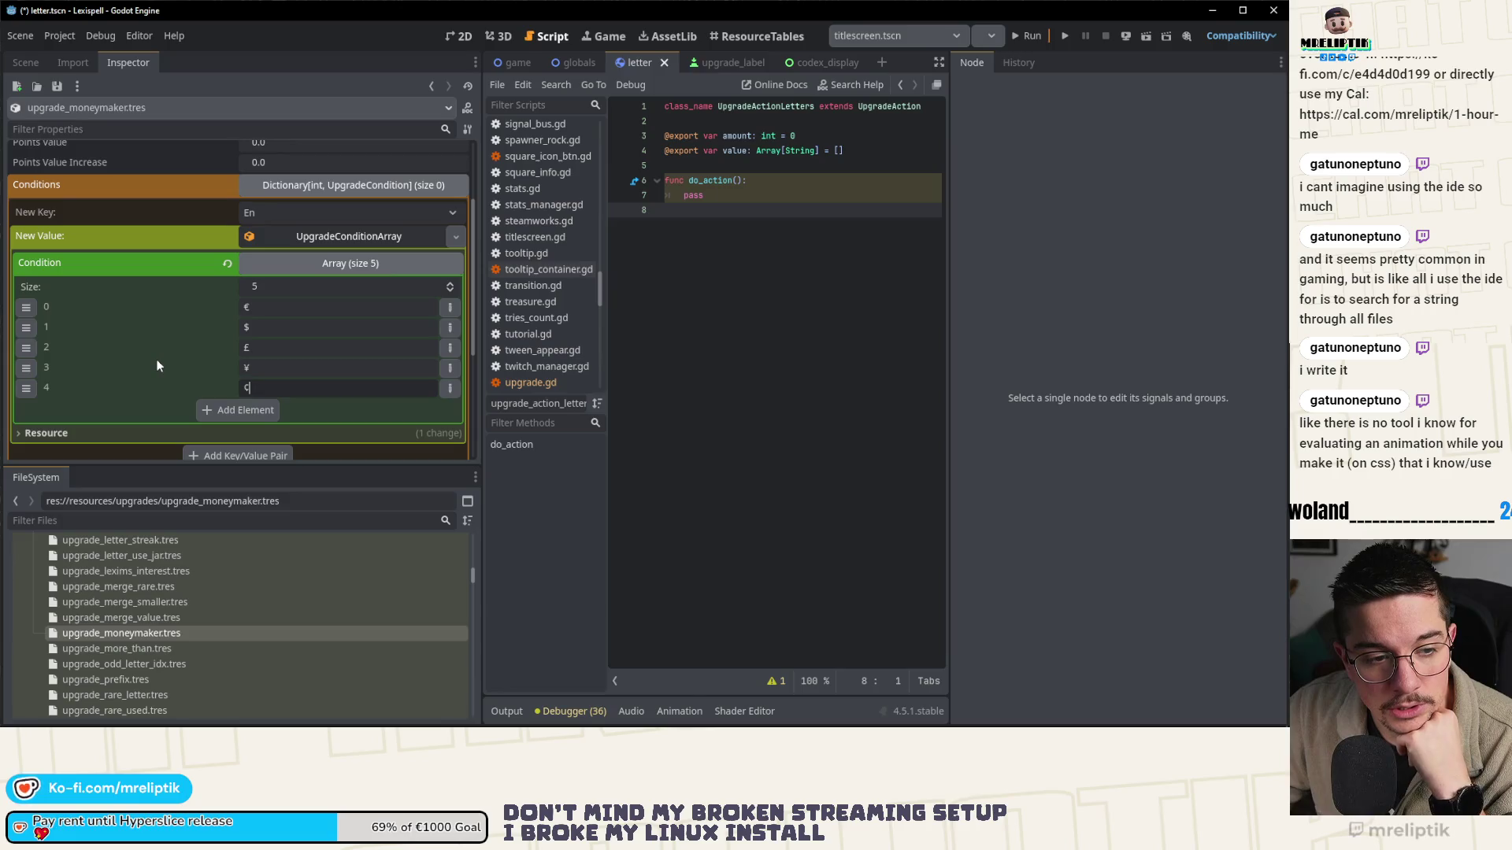
- Save the resource and add the symbol list as the En condition entry
{"action": "left_click", "coordinate": [329, 270]}
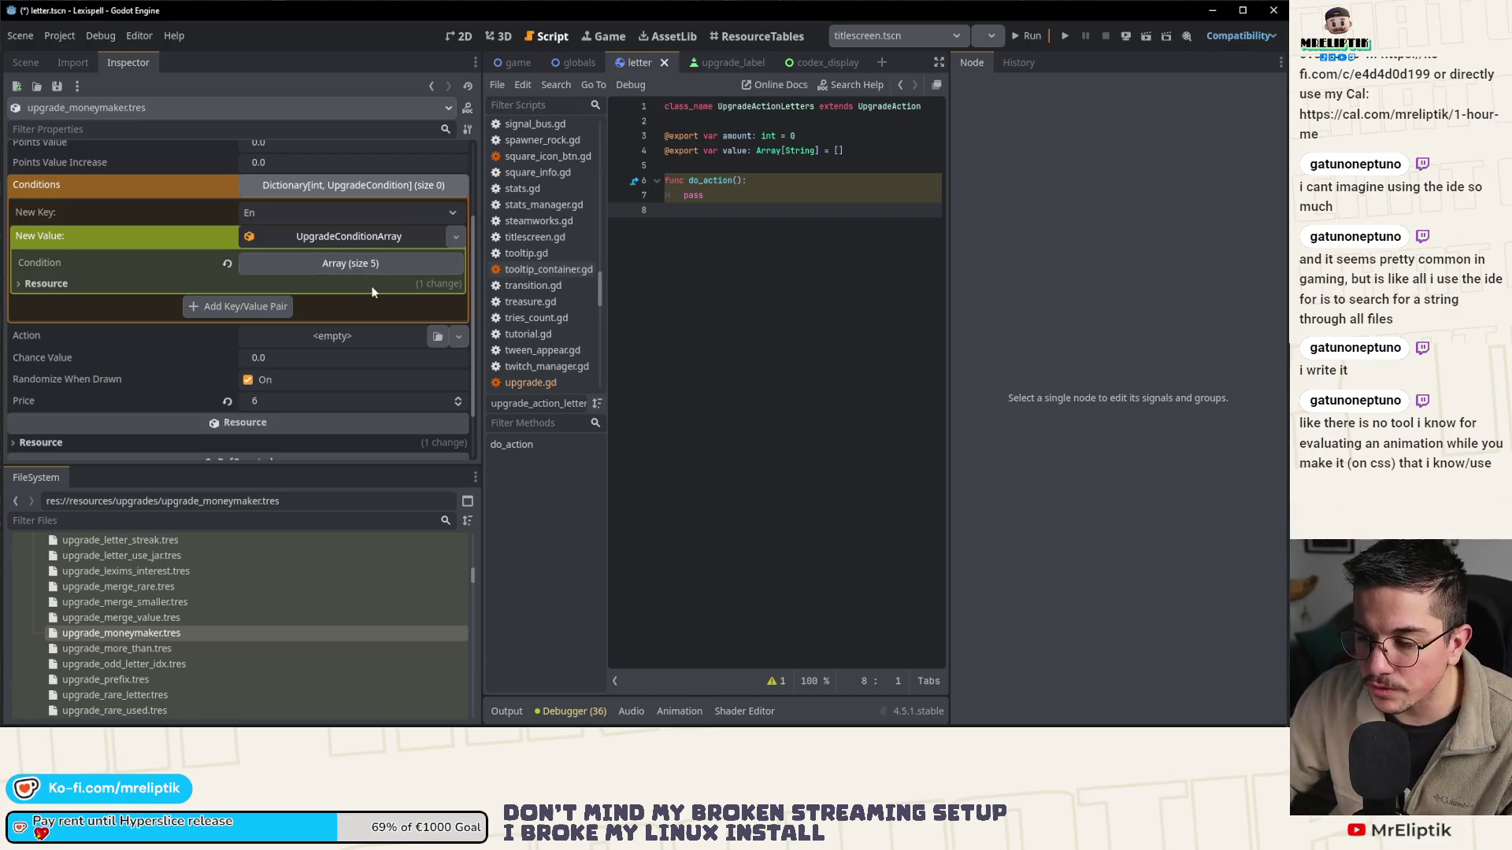
{"action": "left_click", "coordinate": [361, 266]}
{"action": "left_click", "coordinate": [360, 266]}
{"action": "key", "text": "ctrl+s"}
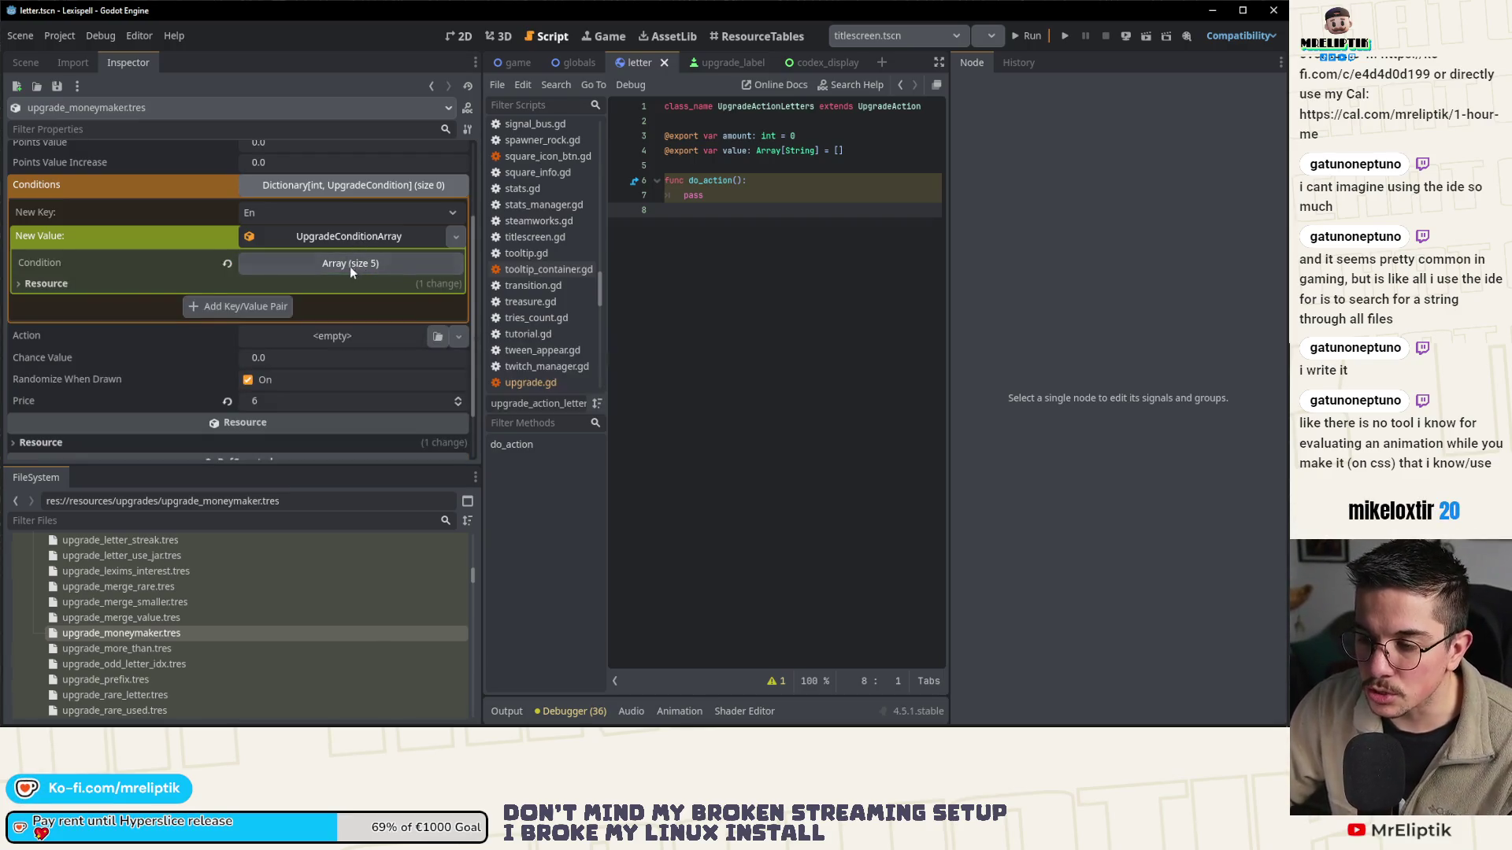
{"action": "left_click", "coordinate": [337, 234]}
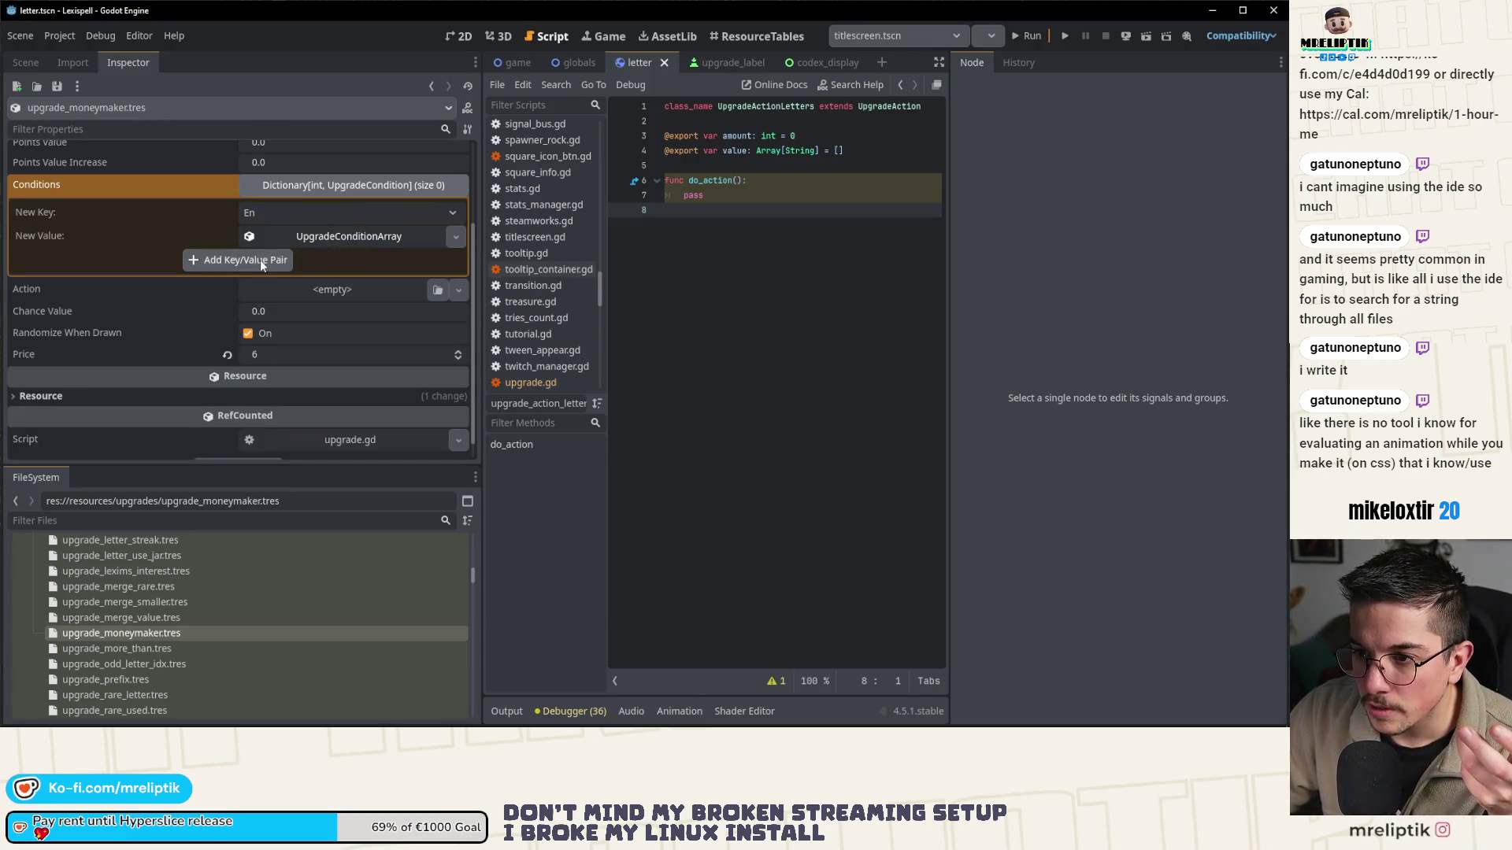
{"action": "left_click", "coordinate": [260, 260]}
{"action": "left_click", "coordinate": [312, 213]}
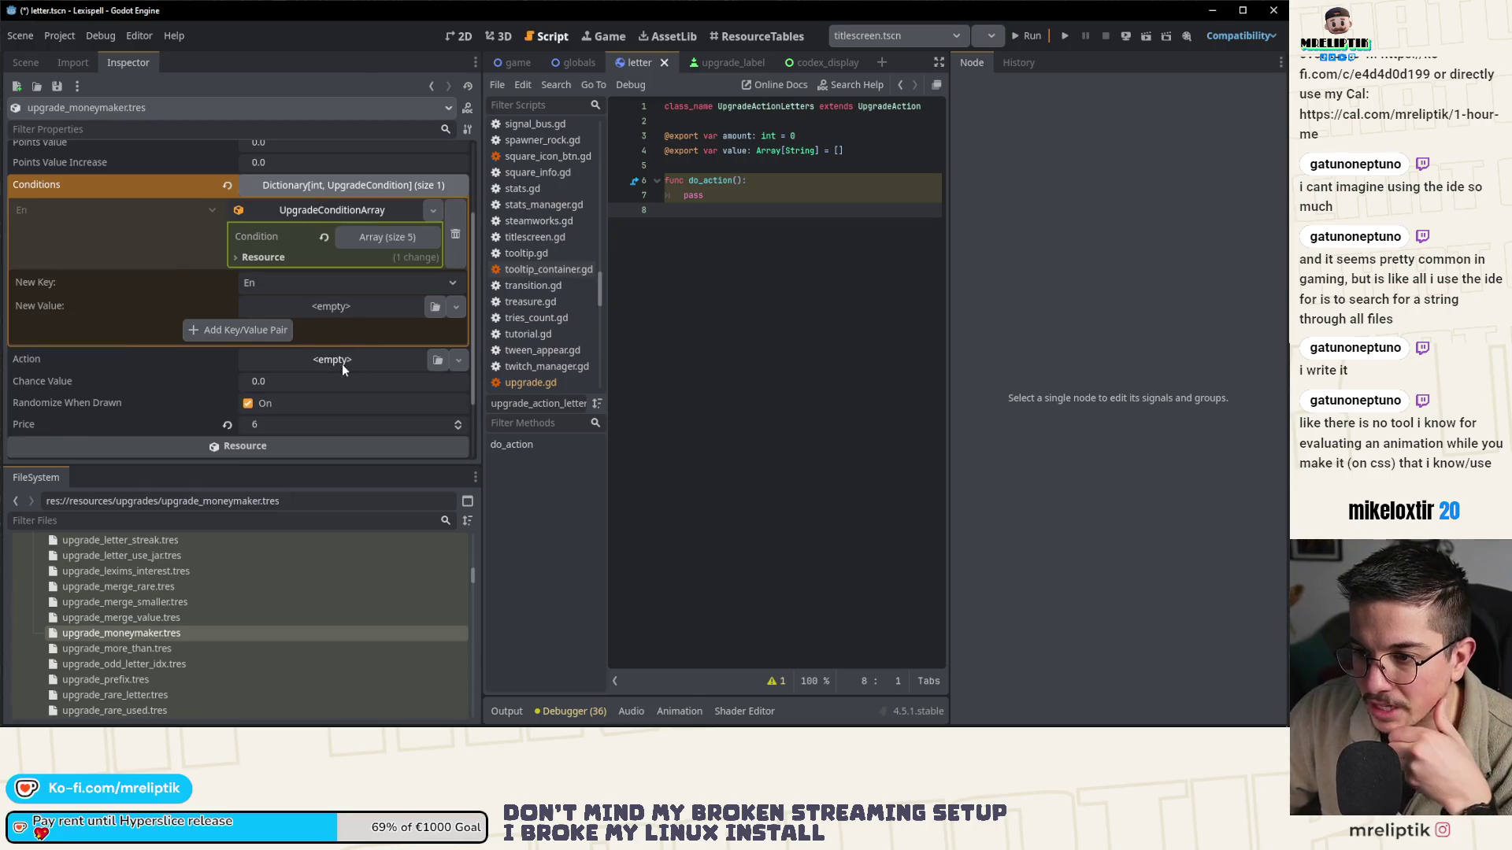
{"action": "left_click", "coordinate": [334, 215]}
{"action": "left_click", "coordinate": [323, 186]}
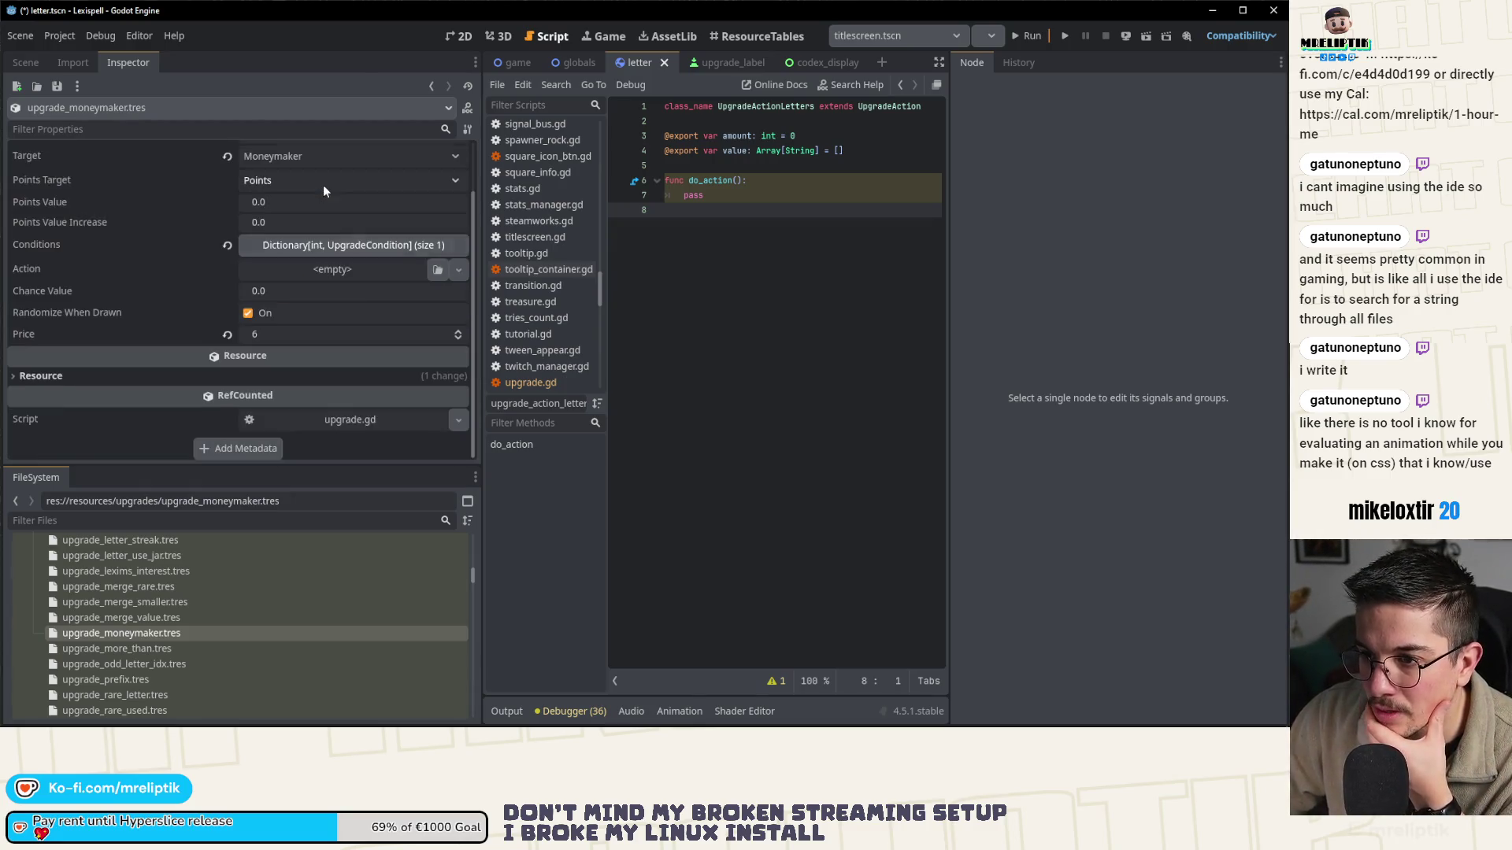
{"action": "scroll", "coordinate": [342, 315], "scroll_direction": "up", "scroll_amount": 2}
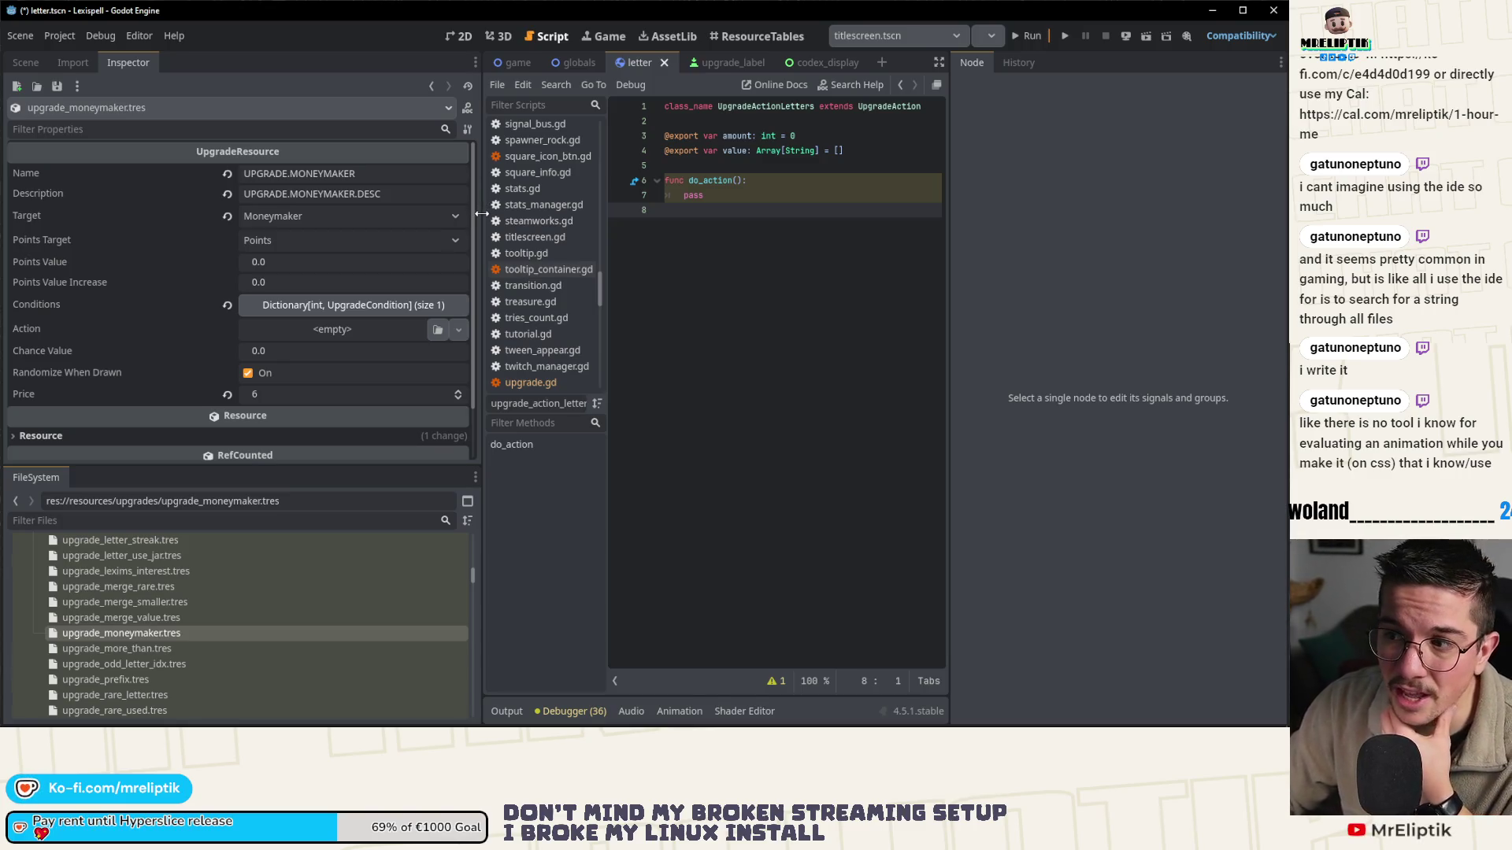
- Narrow the Inspector to widen the script editor, then select upgrade_more_than.tres
{"action": "left_click_drag", "start_coordinate": [481, 214], "coordinate": [425, 226]}
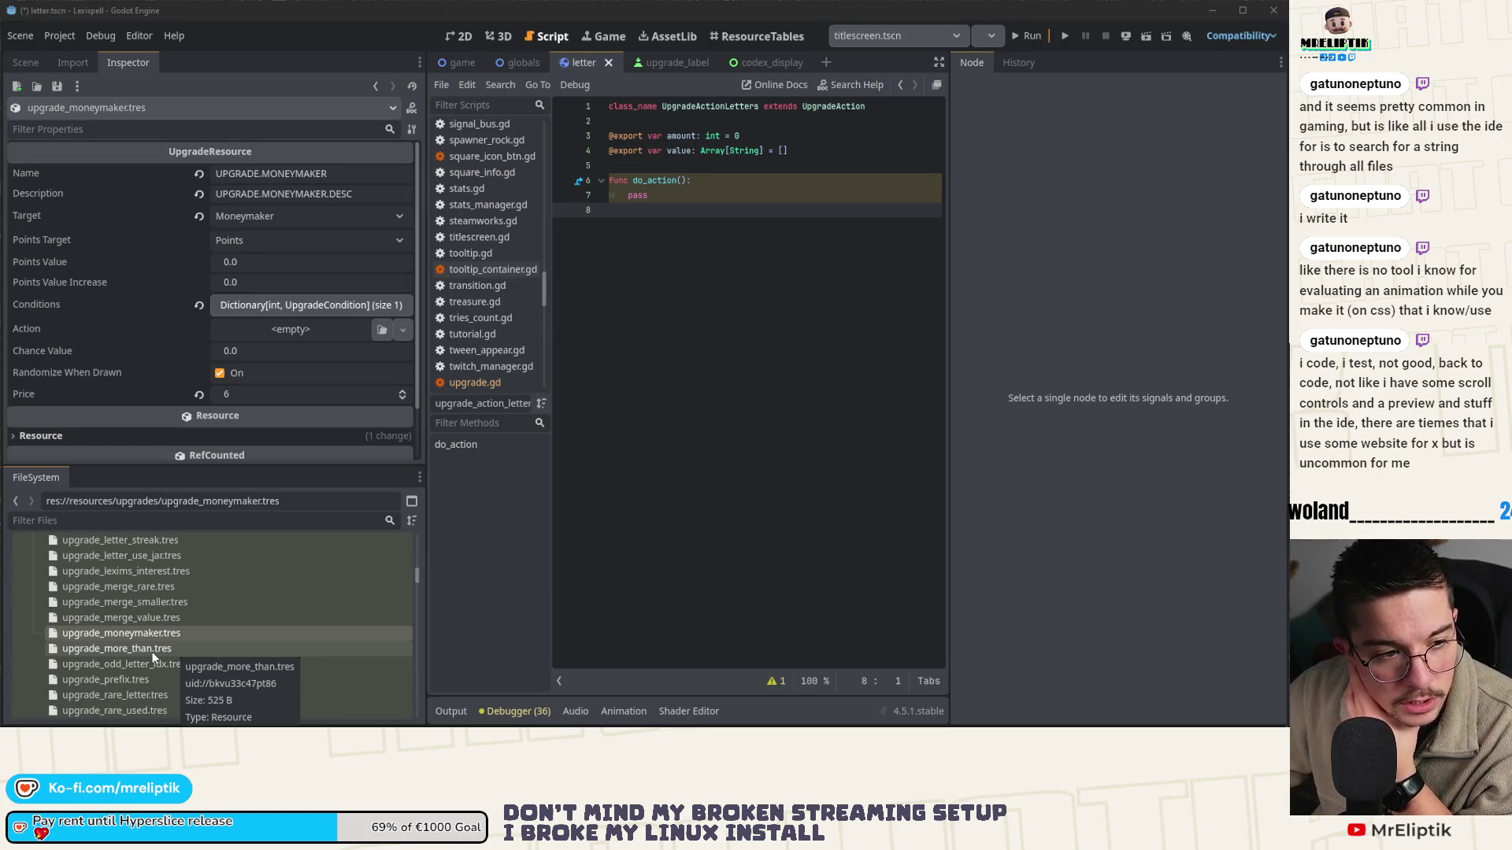
{"action": "left_click", "coordinate": [153, 651]}
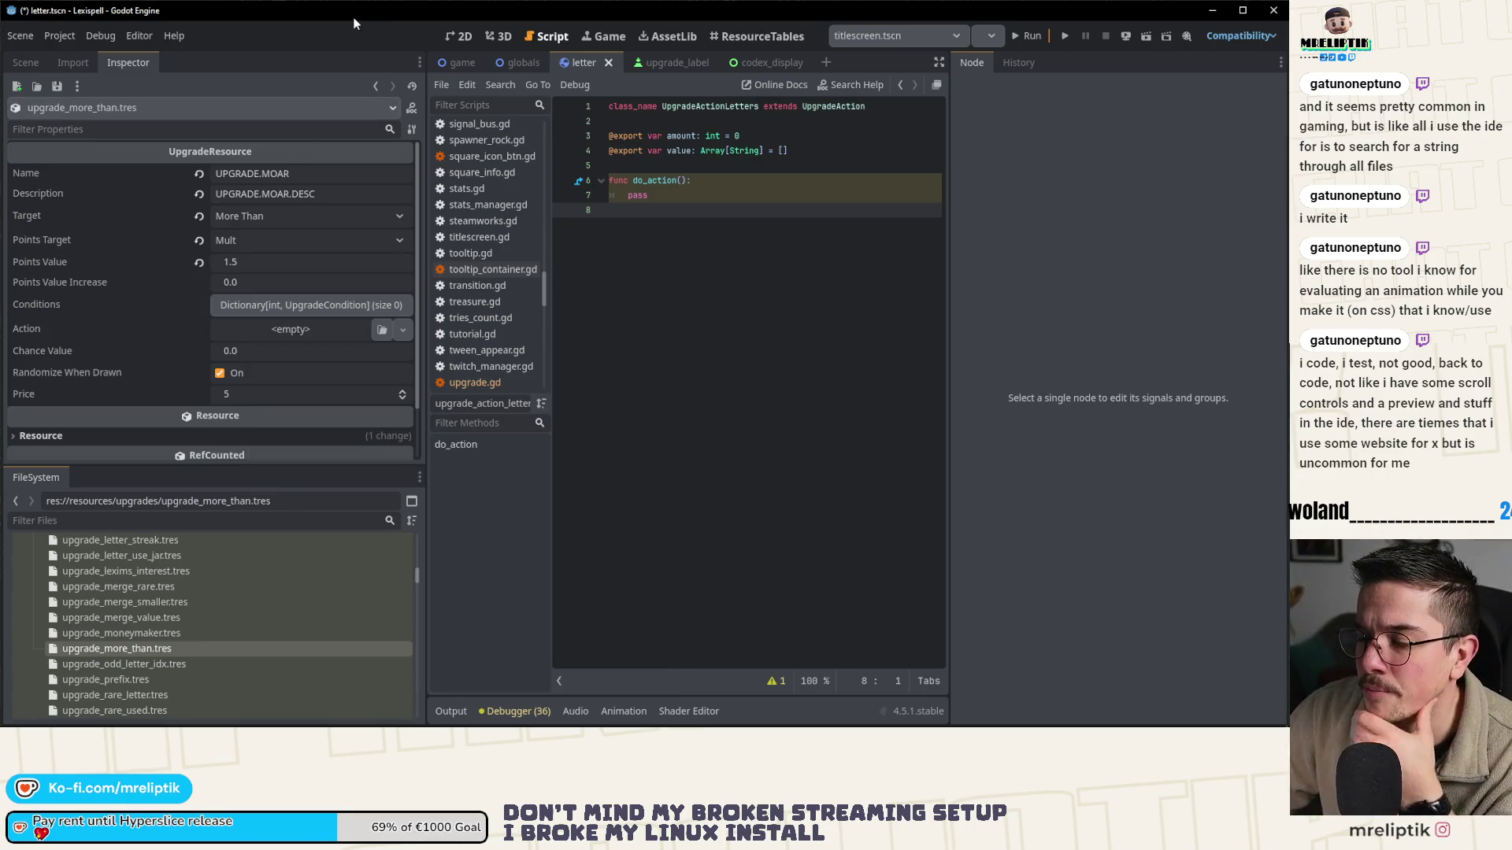
- Save, compare against upgrade_moneymaker.tres, then reopen upgrade_more_than.tres and expand its Conditions
{"action": "key", "text": "ctrl+s"}
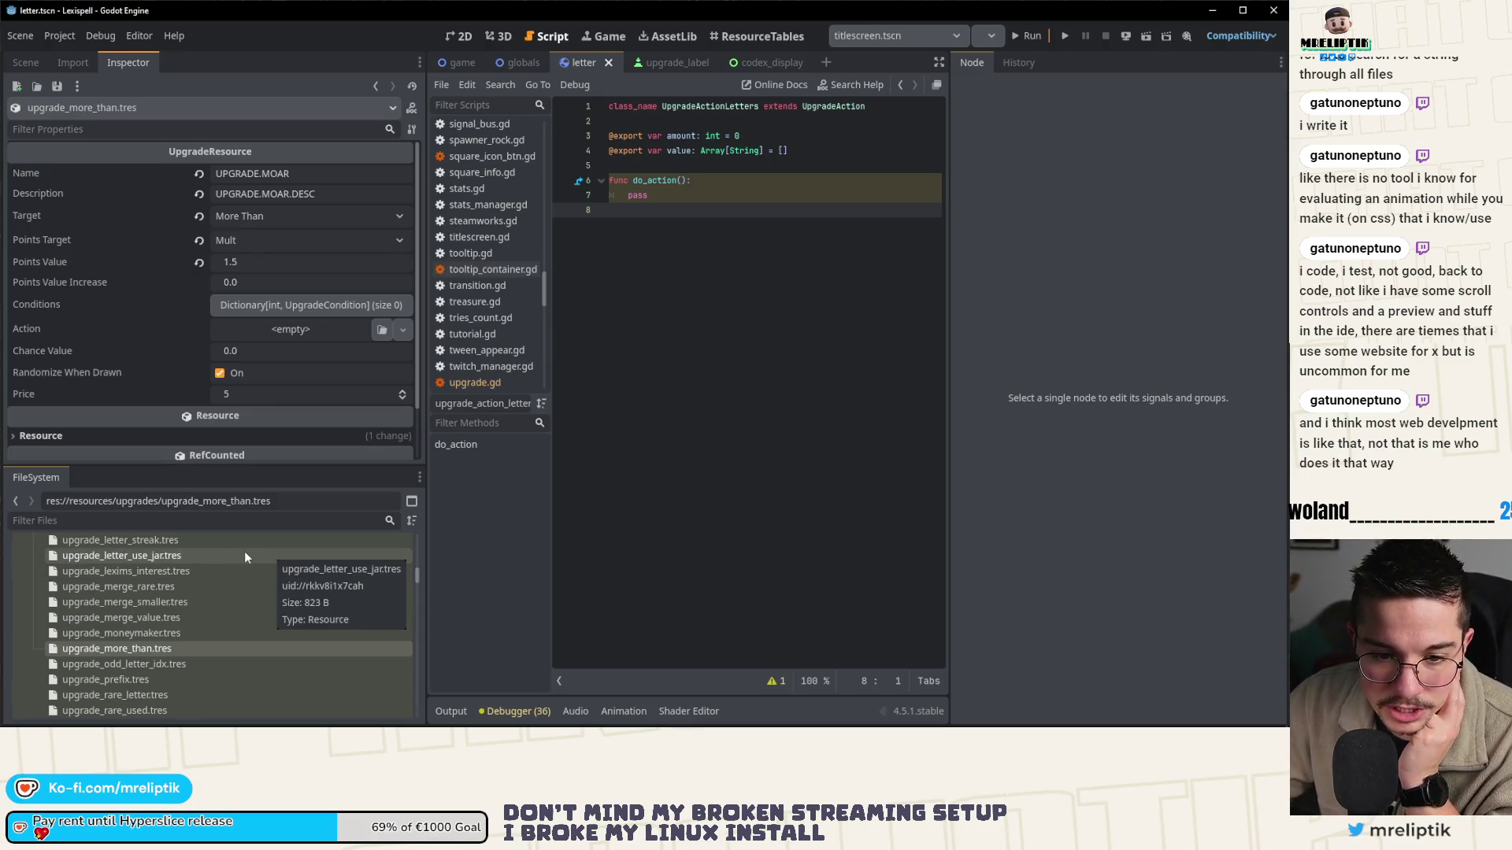
{"action": "left_click", "coordinate": [116, 645]}
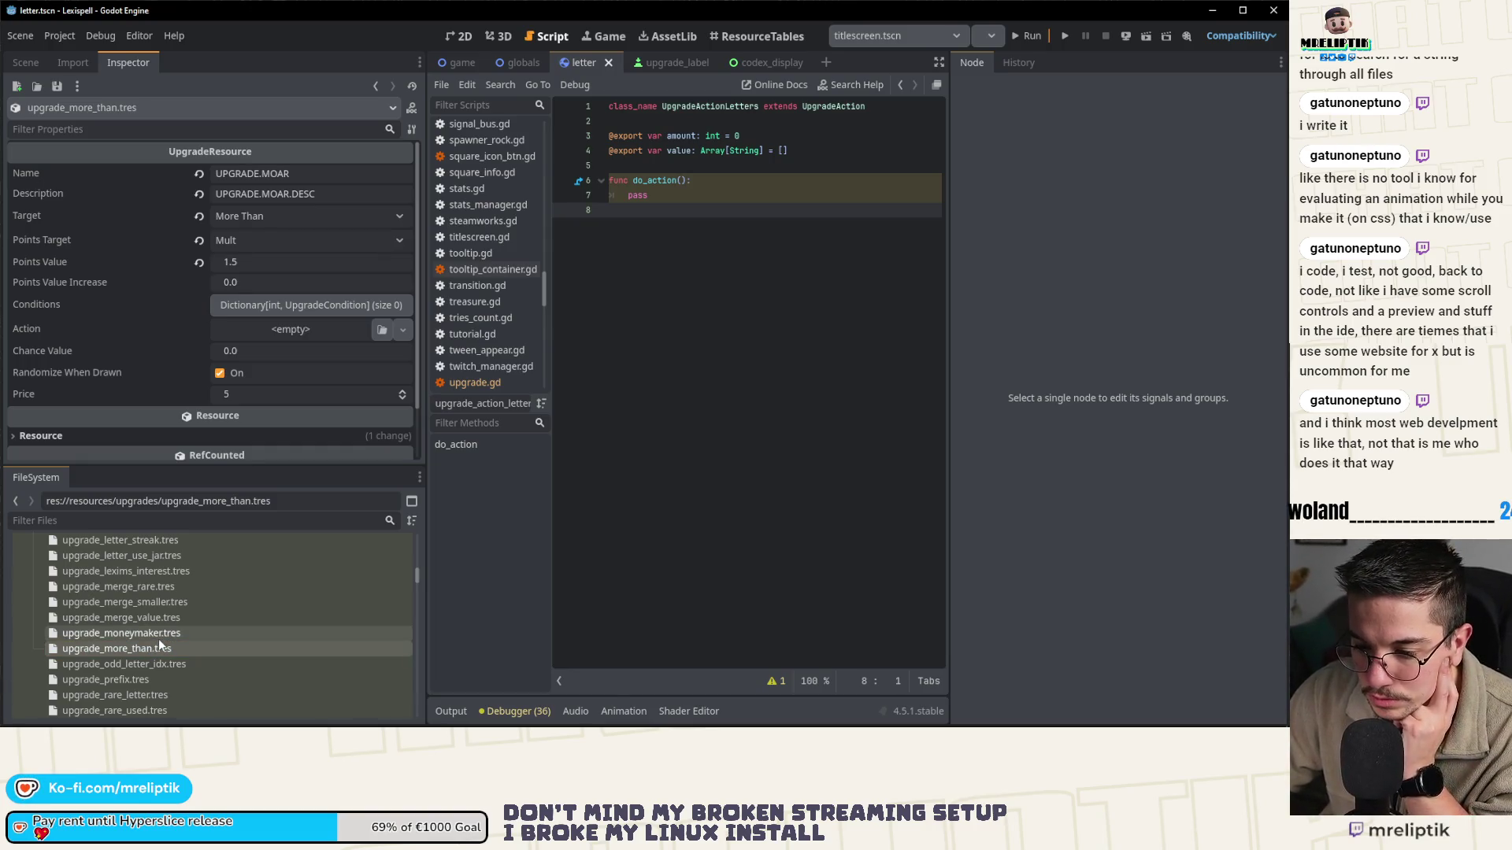
{"action": "left_click", "coordinate": [158, 634]}
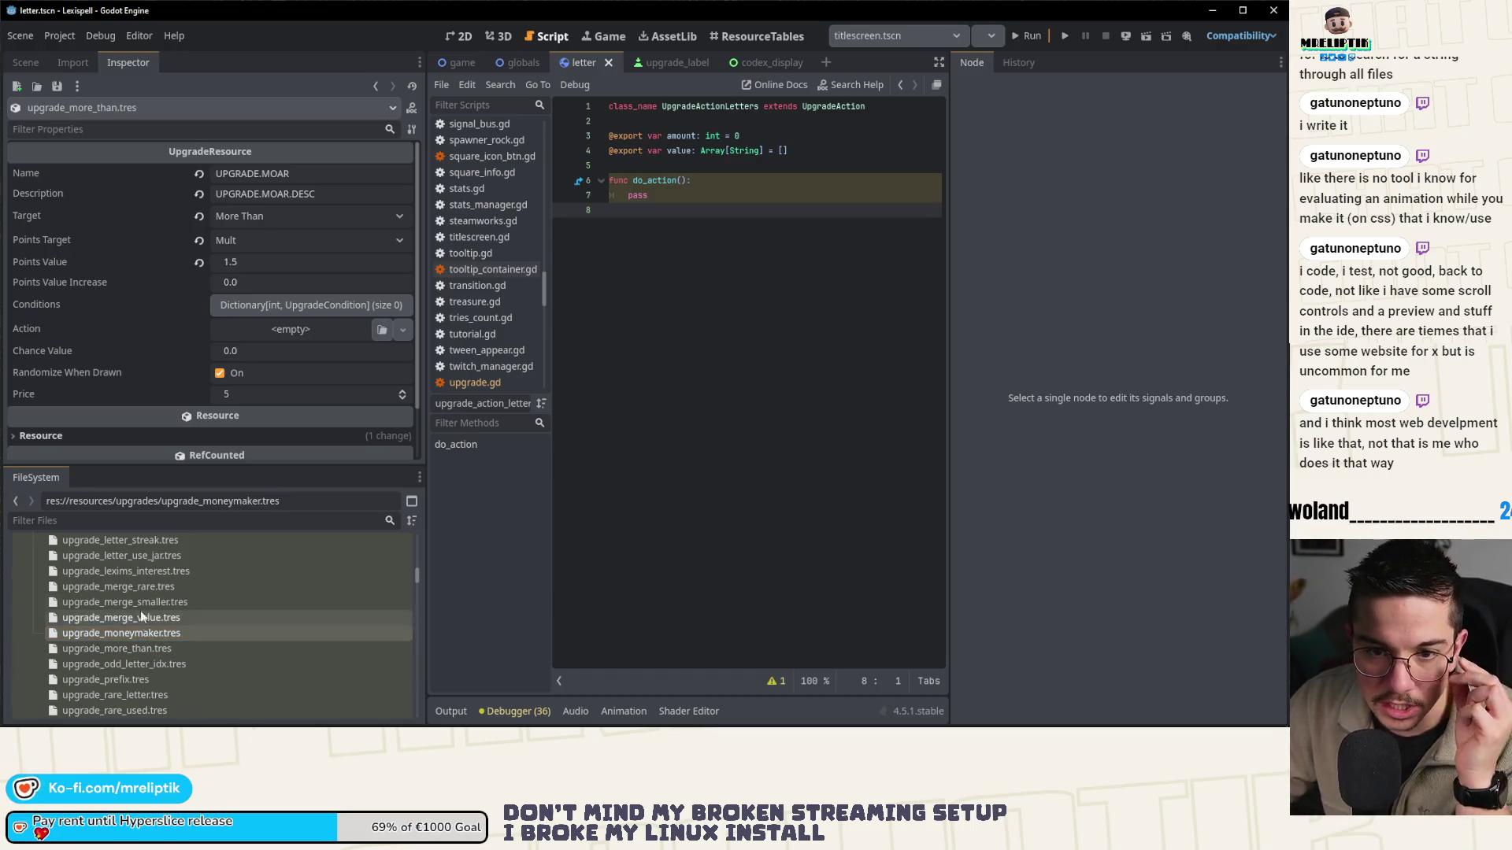
{"action": "left_click", "coordinate": [162, 633]}
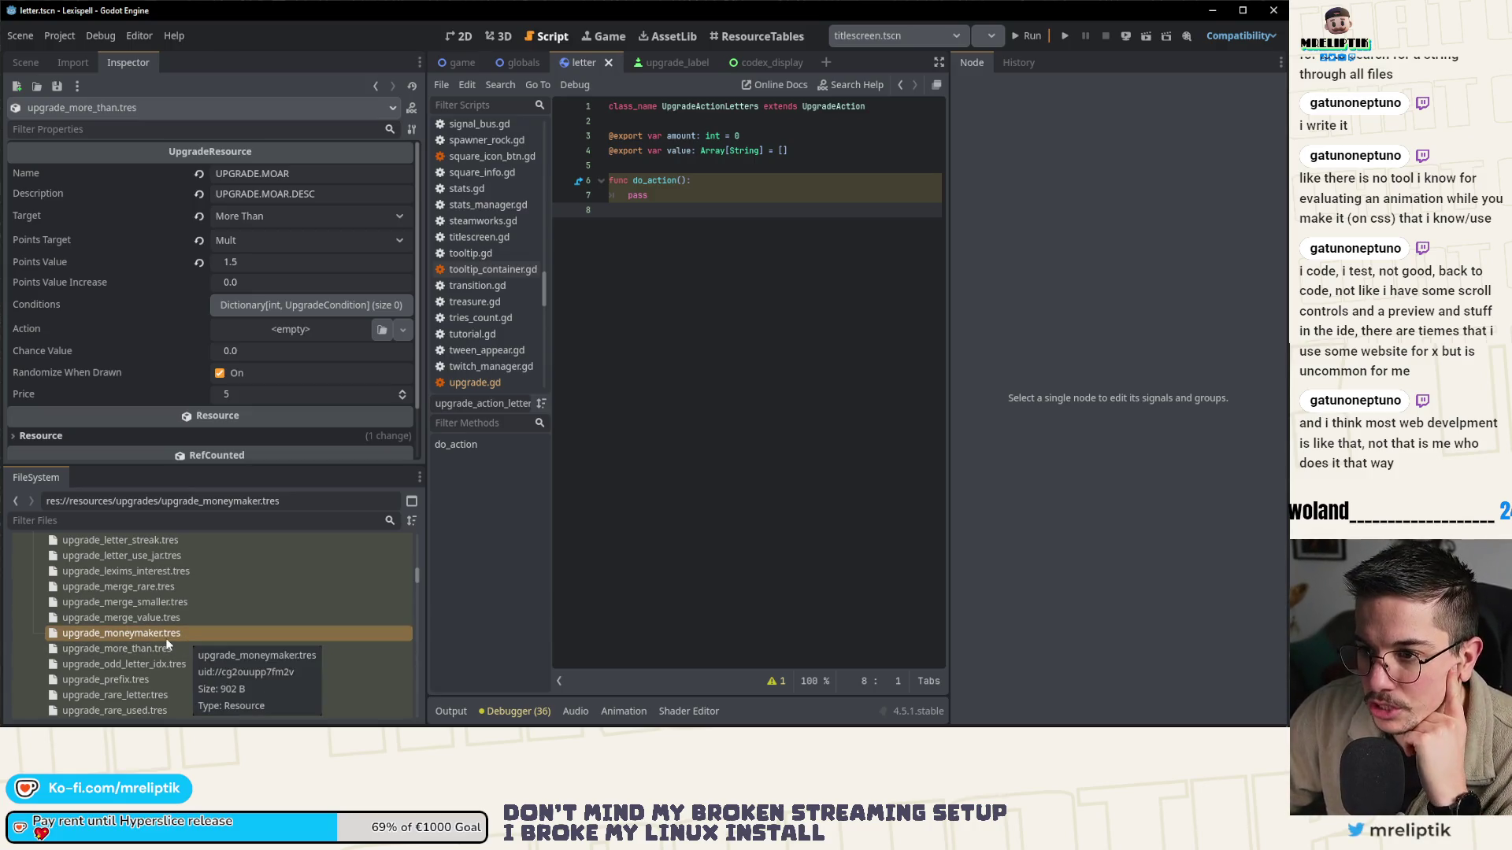
{"action": "double_click", "coordinate": [159, 638]}
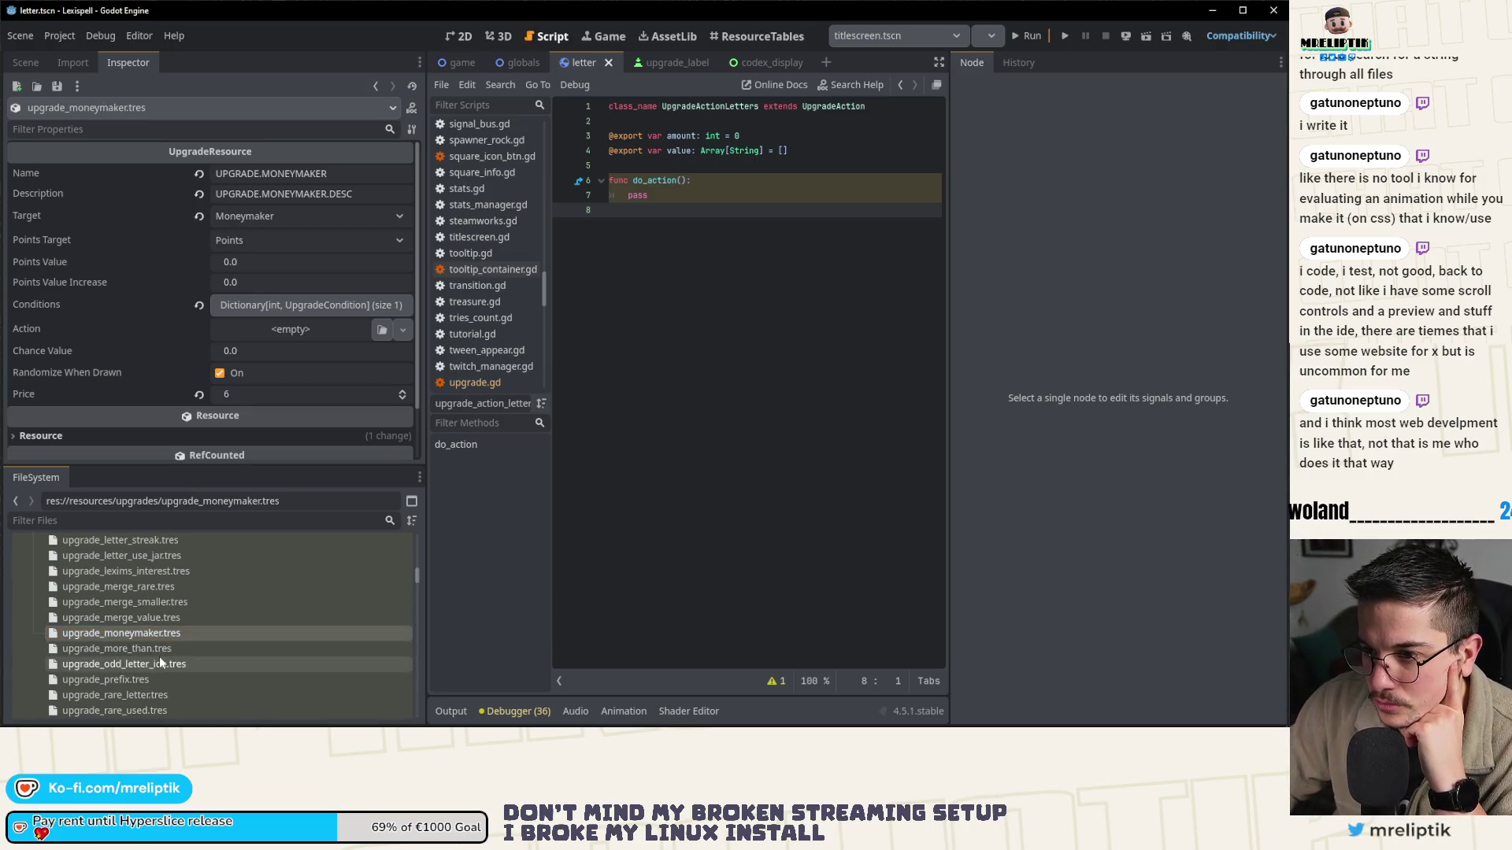
{"action": "double_click", "coordinate": [159, 648]}
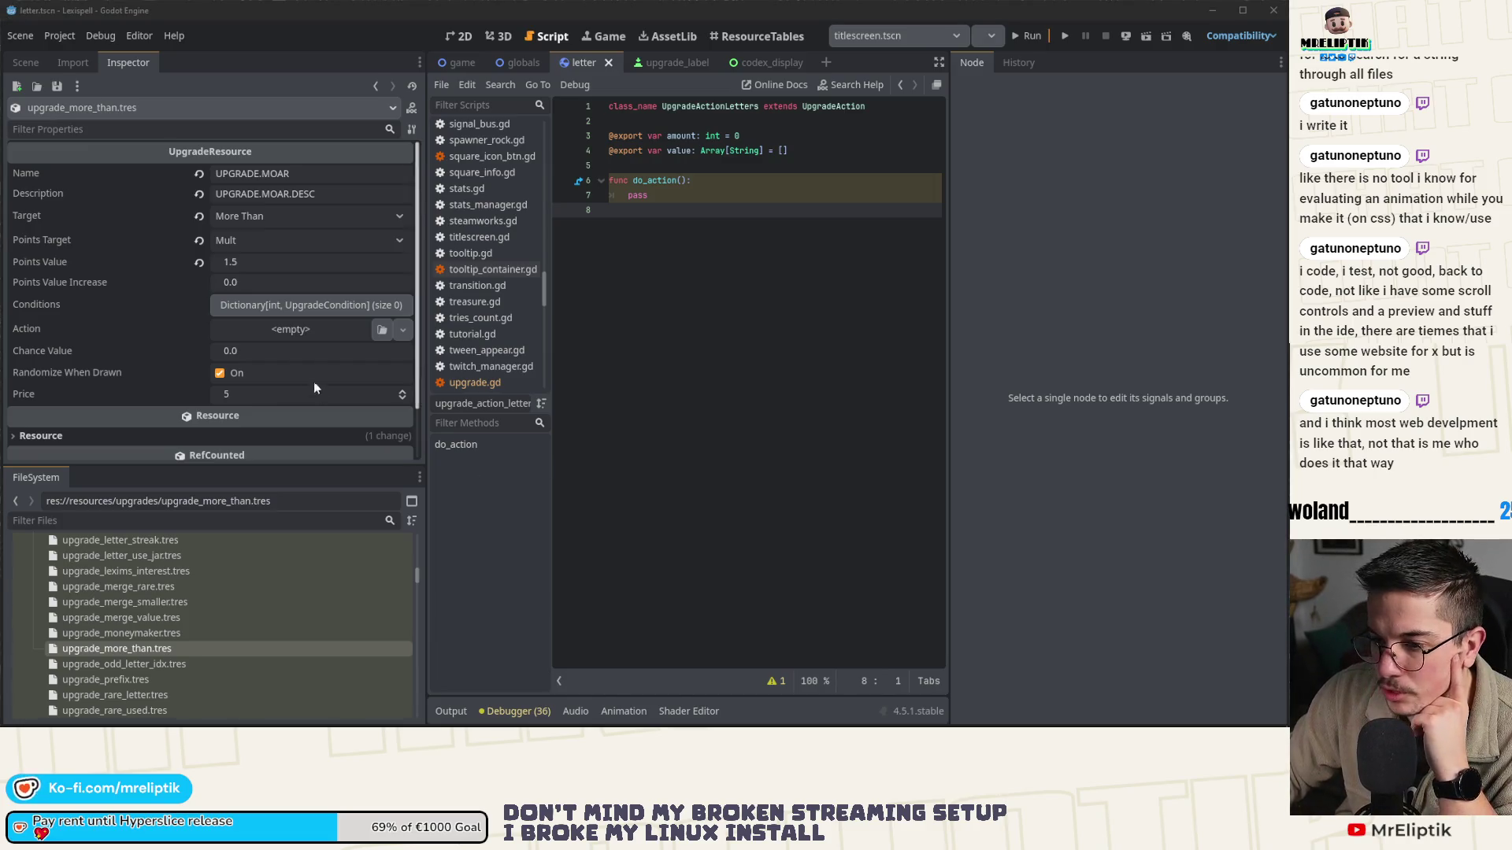
{"action": "left_click", "coordinate": [281, 305]}
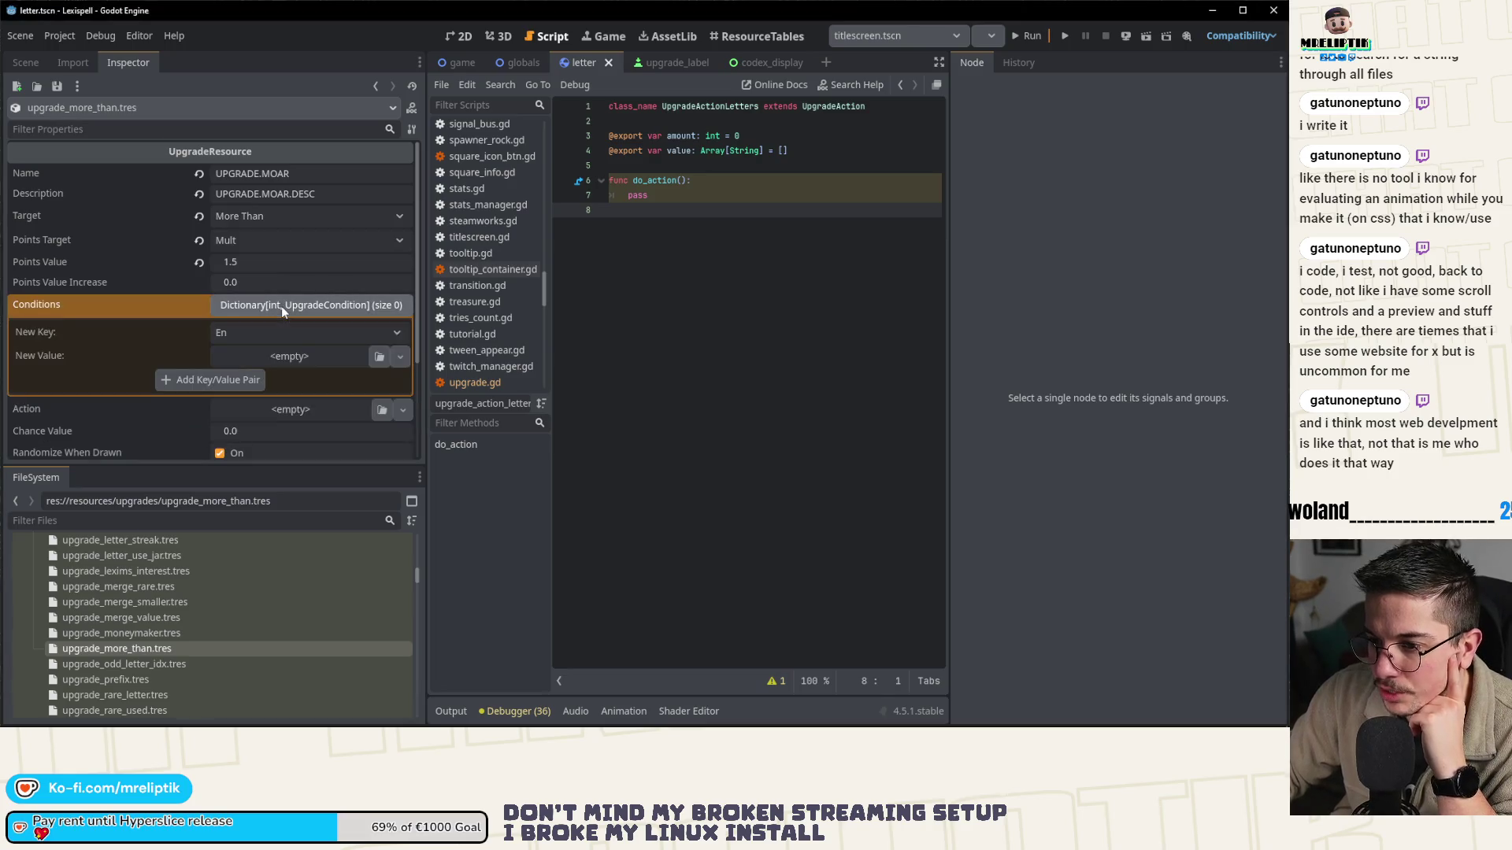
- Draft an UpgradeConditionInt value with Condition 5 for the More Than upgrade
{"action": "left_click", "coordinate": [288, 357]}
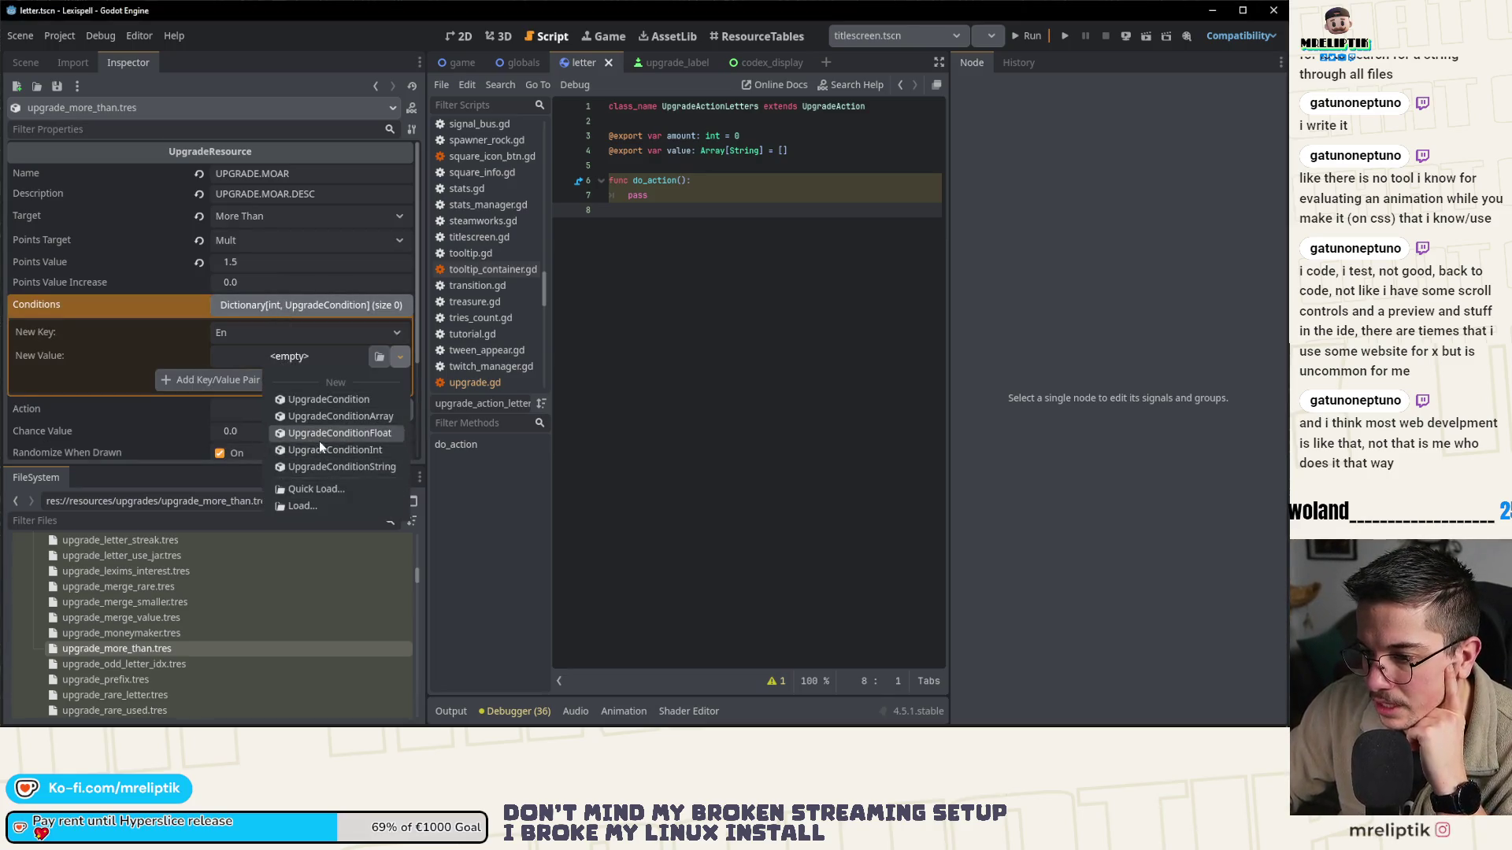
{"action": "left_click", "coordinate": [331, 450]}
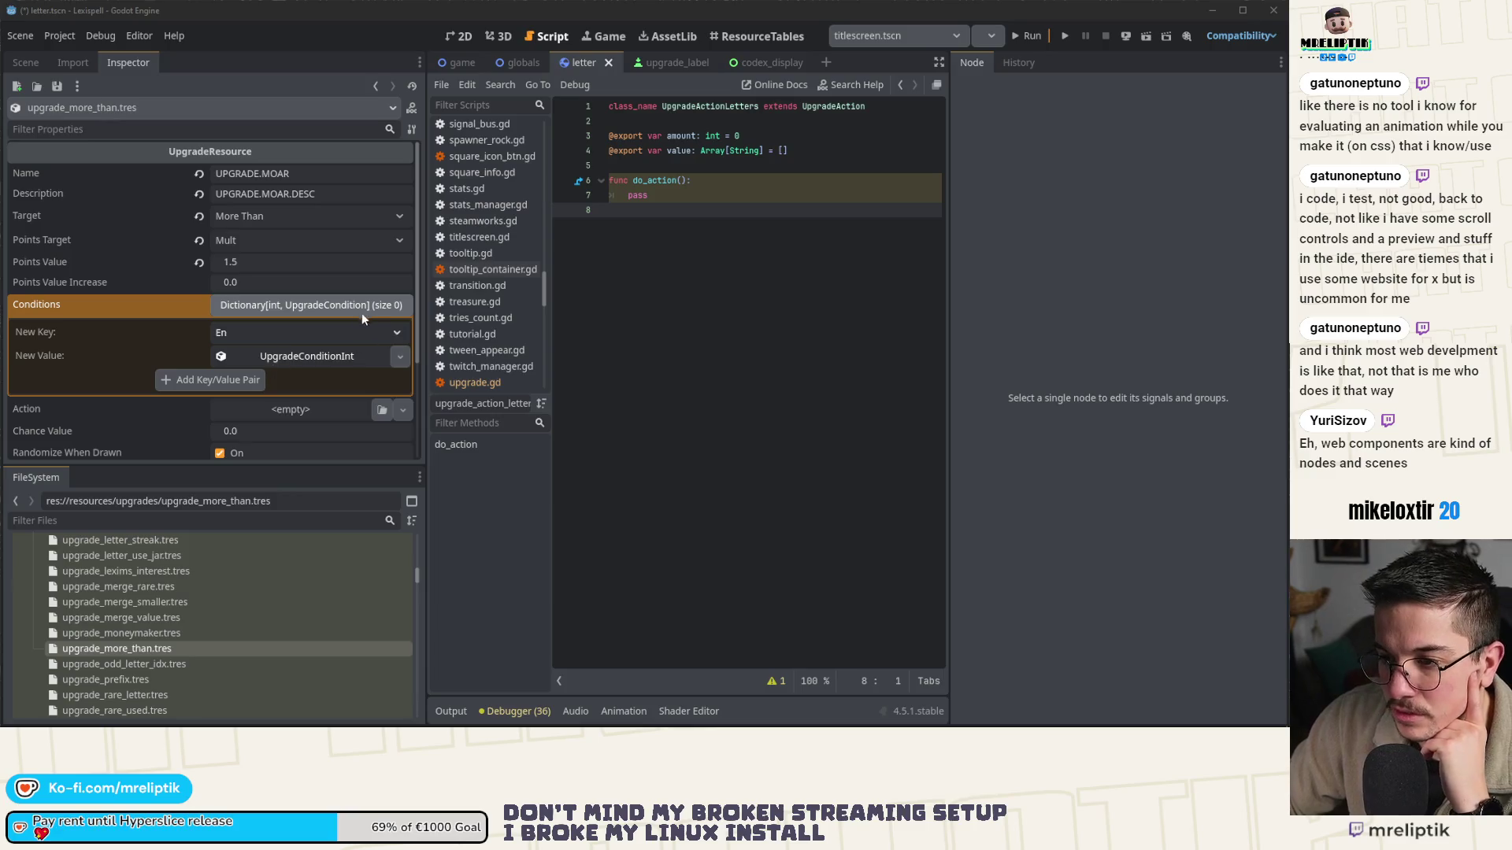
{"action": "left_click", "coordinate": [301, 360]}
{"action": "left_click", "coordinate": [290, 386]}
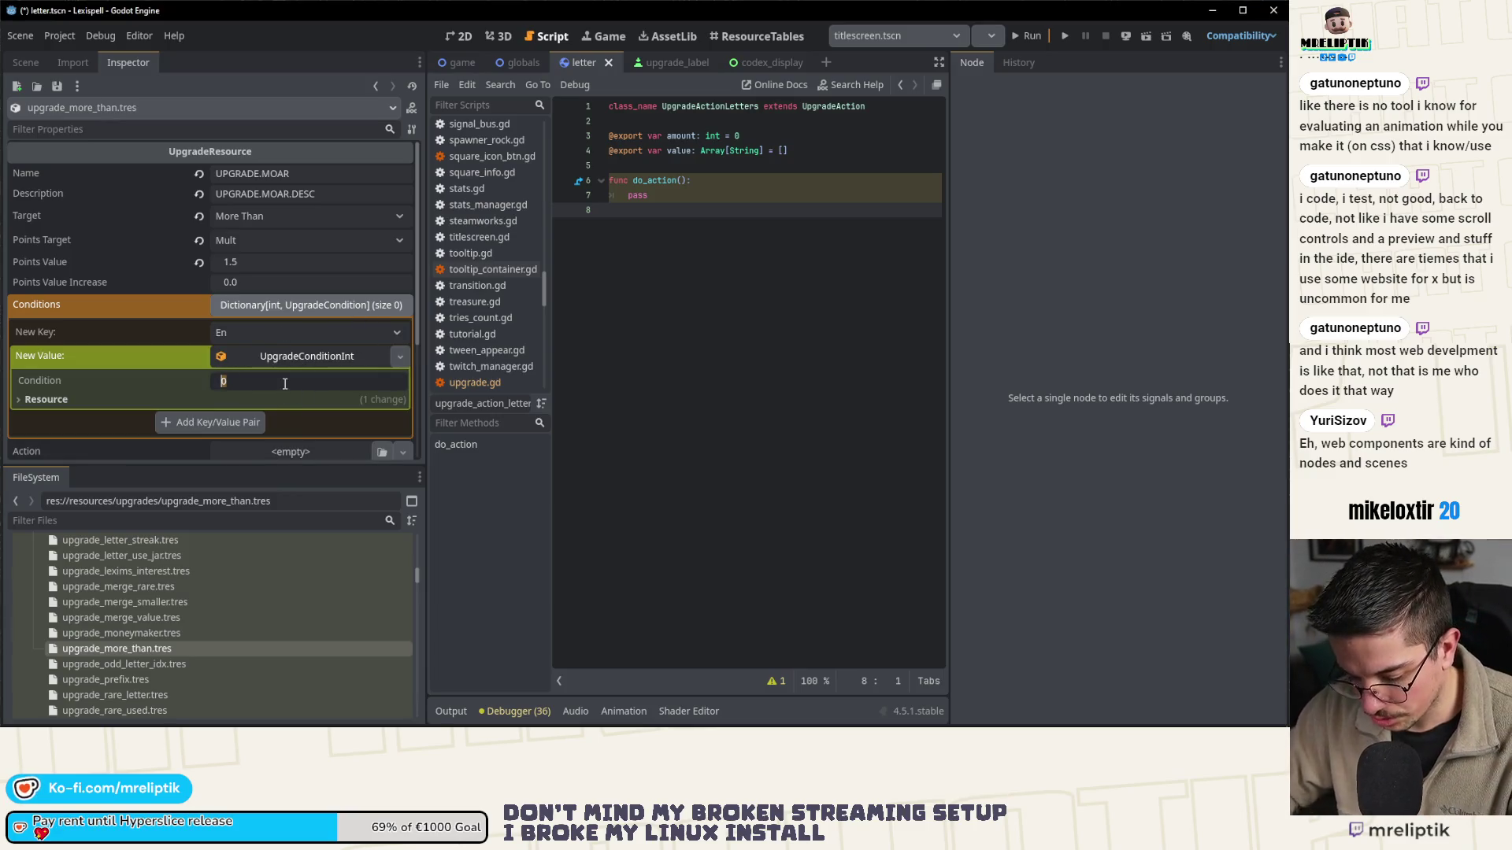
{"action": "type", "text": "5"}
{"action": "key", "text": "Return"}
{"action": "left_click", "coordinate": [296, 354]}
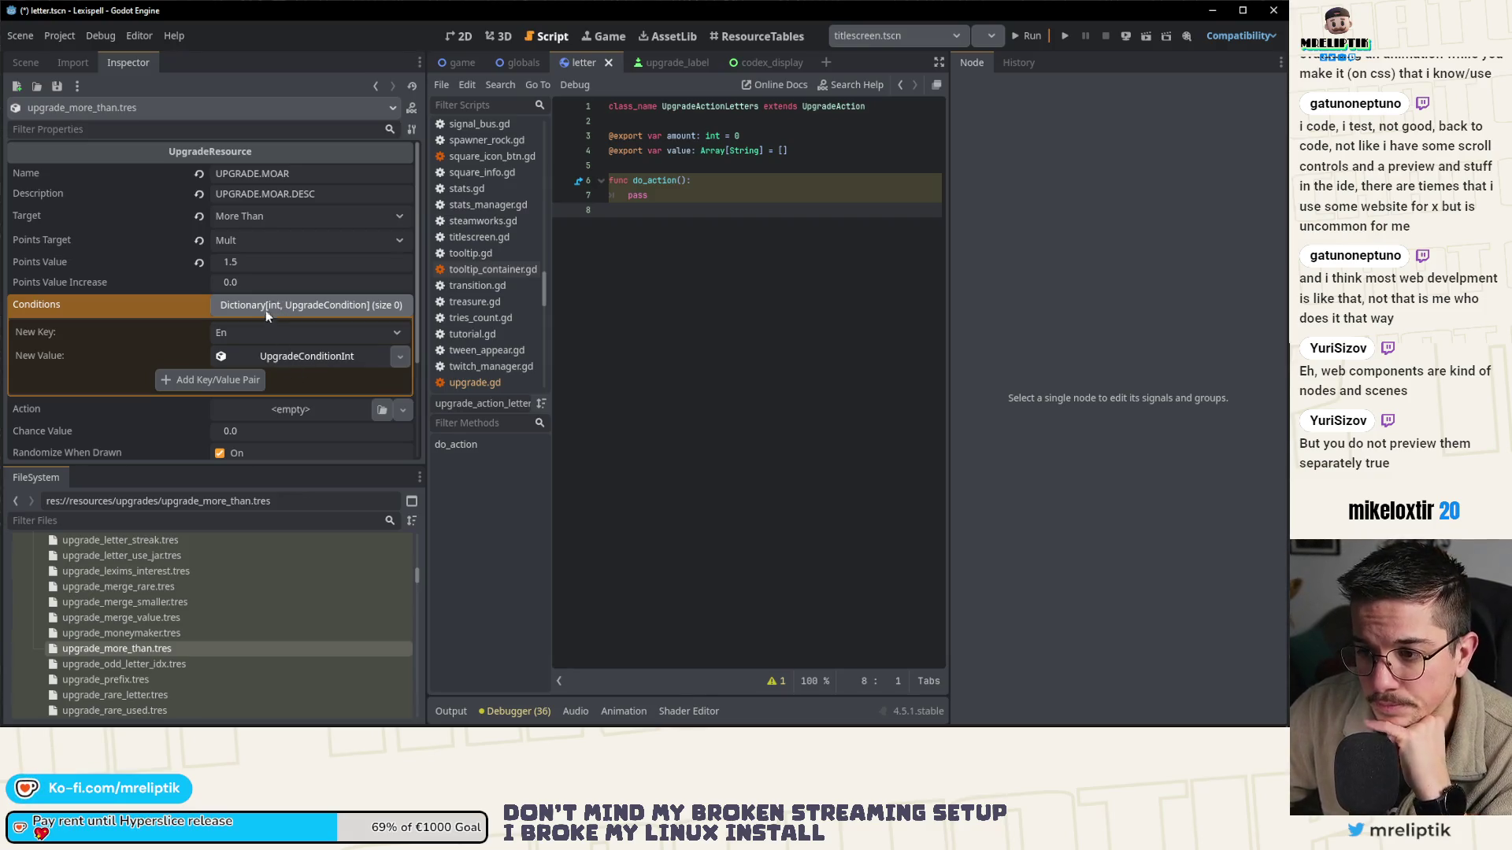
- Collapse Conditions and switch to the game scene's node tree
{"action": "left_click", "coordinate": [306, 310]}
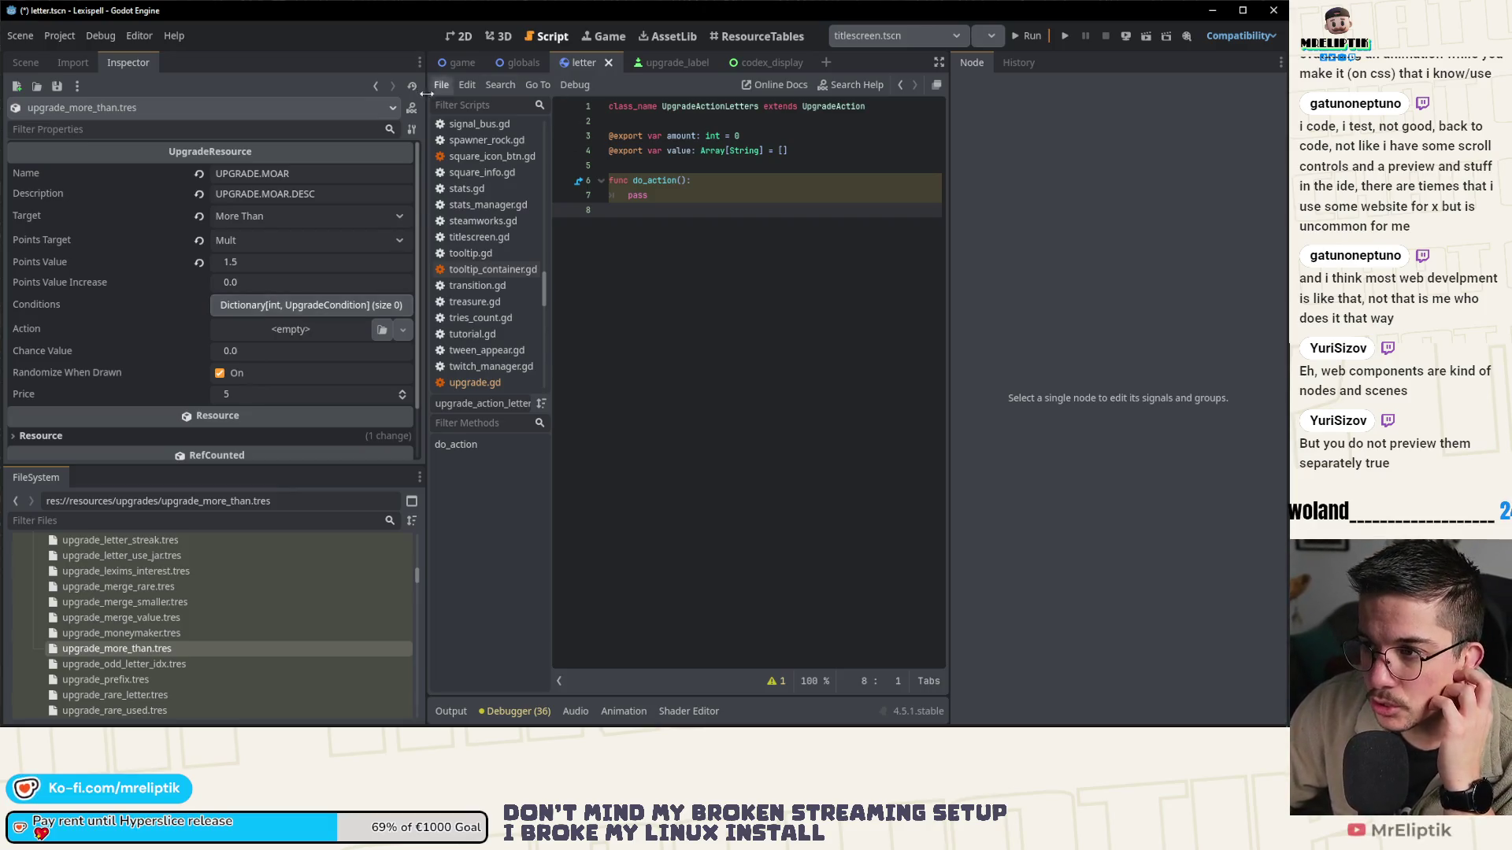
{"action": "key", "text": "ctrl+Tab"}
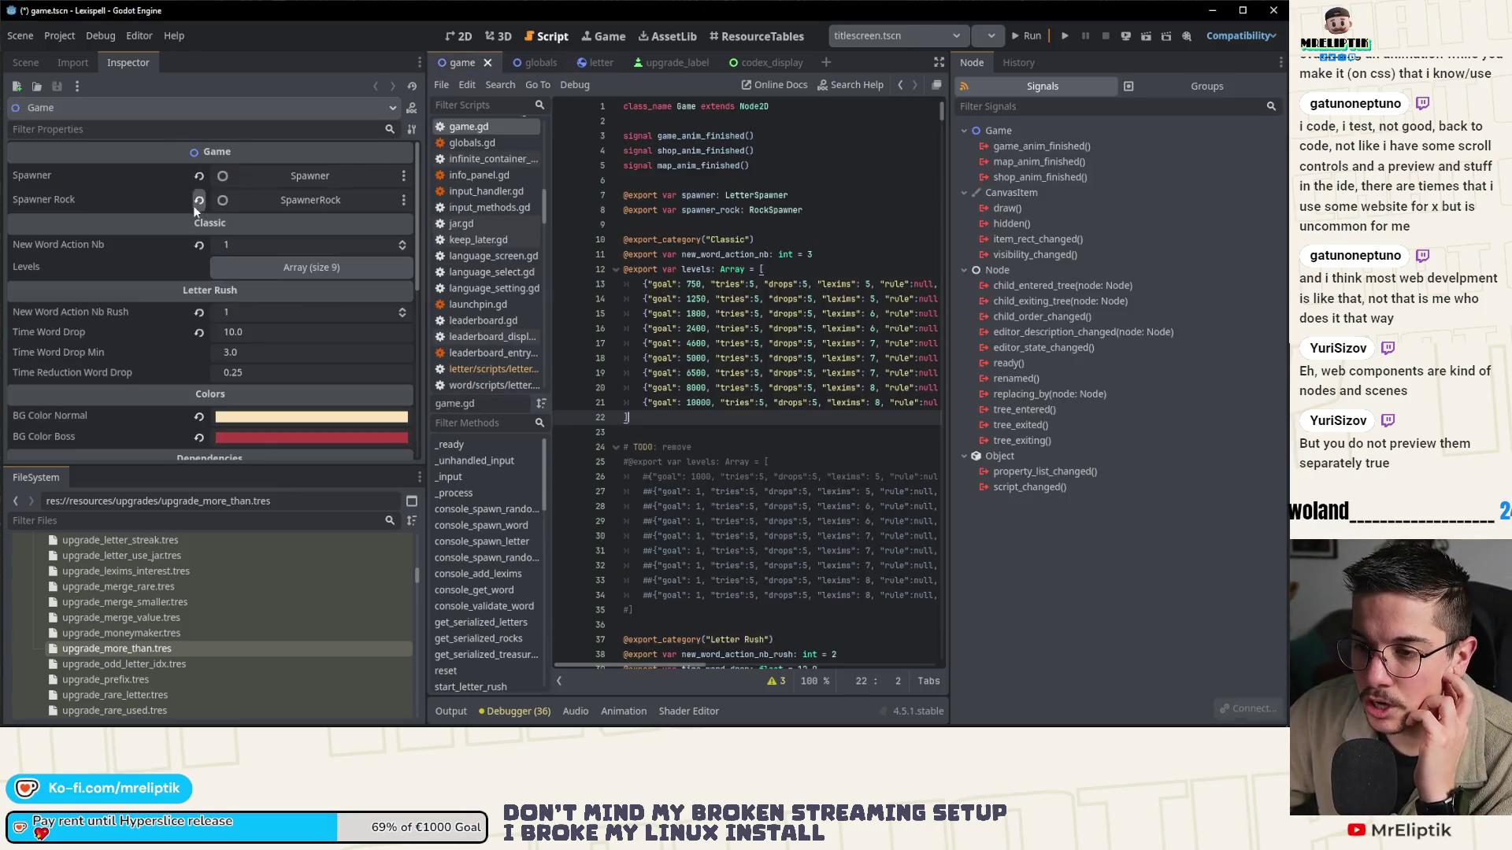
{"action": "left_click", "coordinate": [26, 62]}
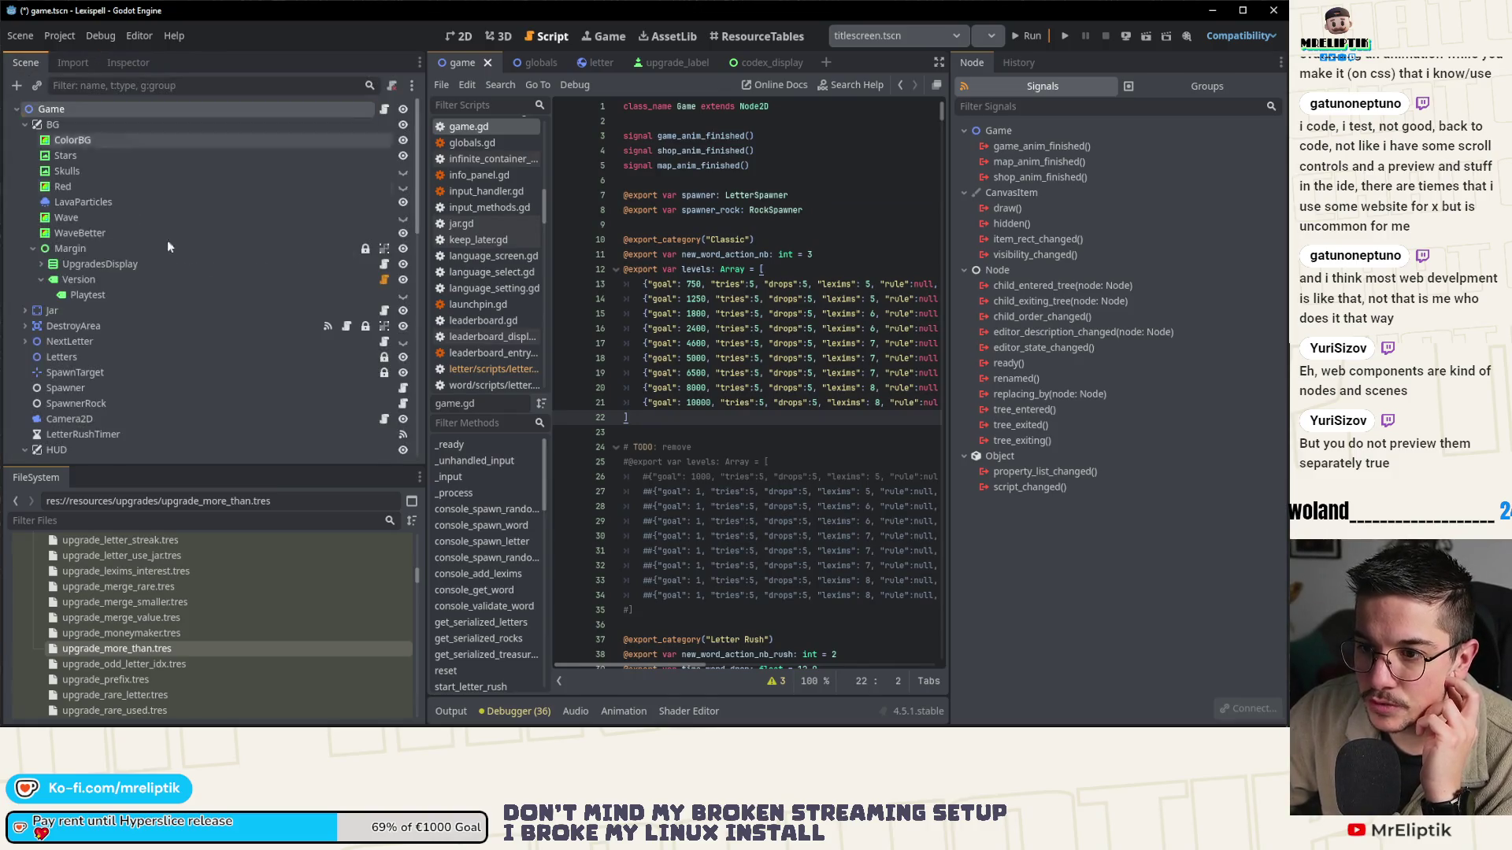
- Switch to the letter script and scene, flipping the left dock between Scene, Import and Inspector
{"action": "scroll", "coordinate": [61, 413], "scroll_direction": "down", "scroll_amount": 3}
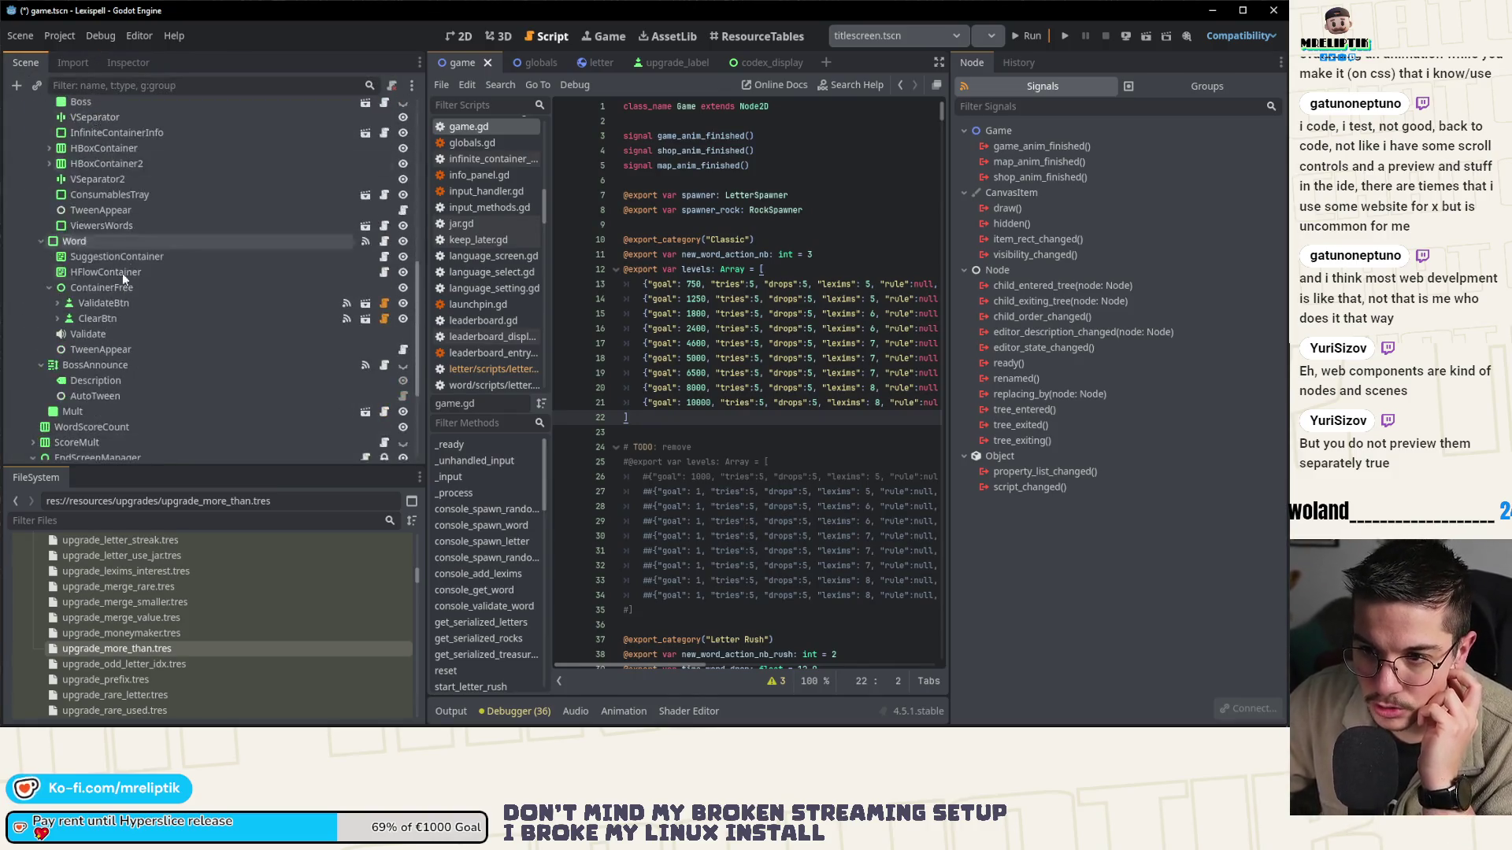
{"action": "scroll", "coordinate": [122, 273], "scroll_direction": "up", "scroll_amount": 5}
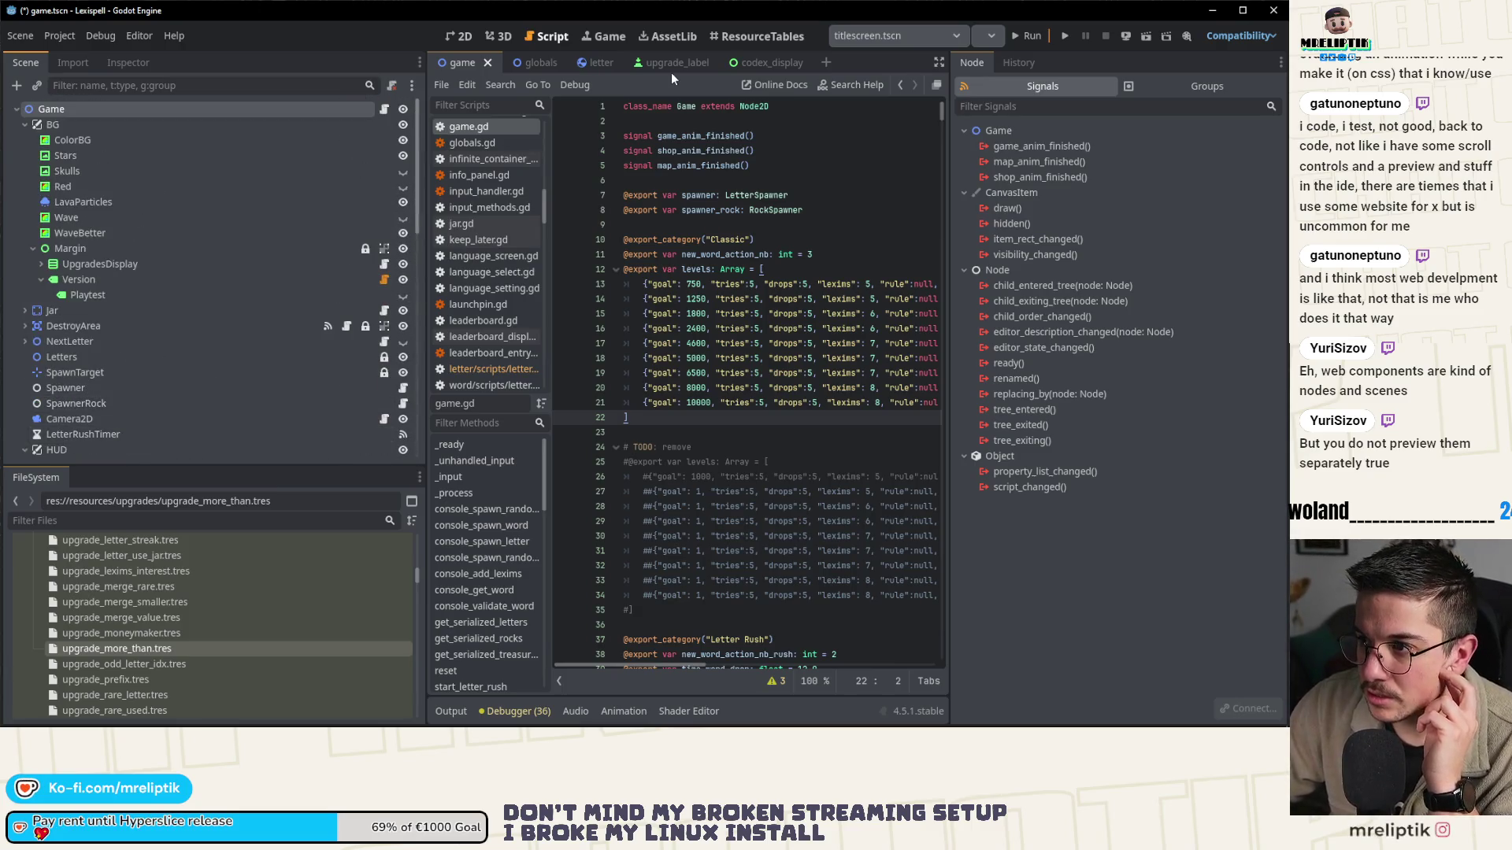
{"action": "left_click", "coordinate": [583, 63]}
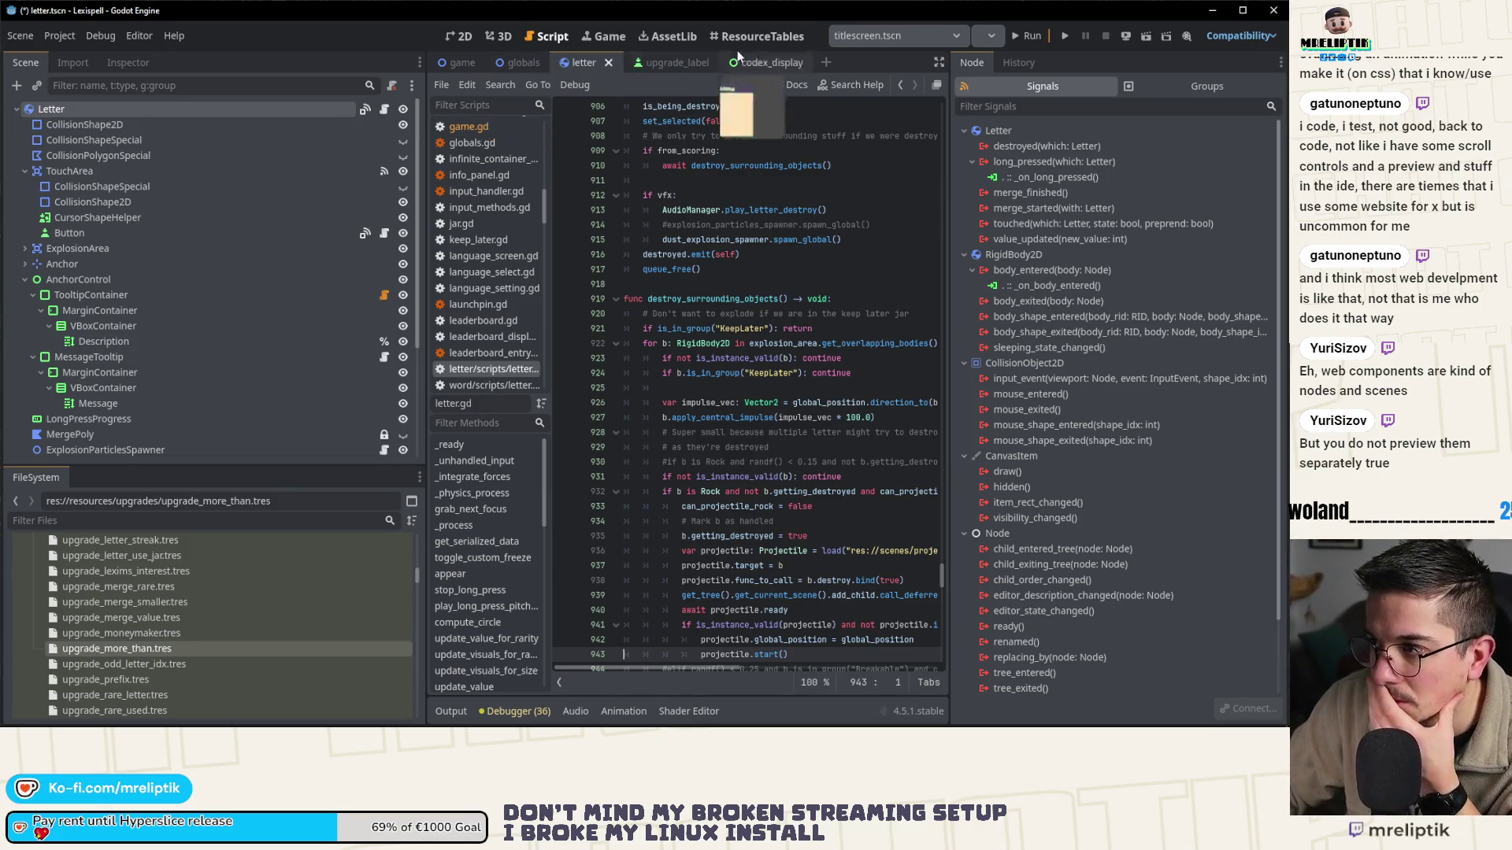
{"action": "left_click", "coordinate": [92, 69]}
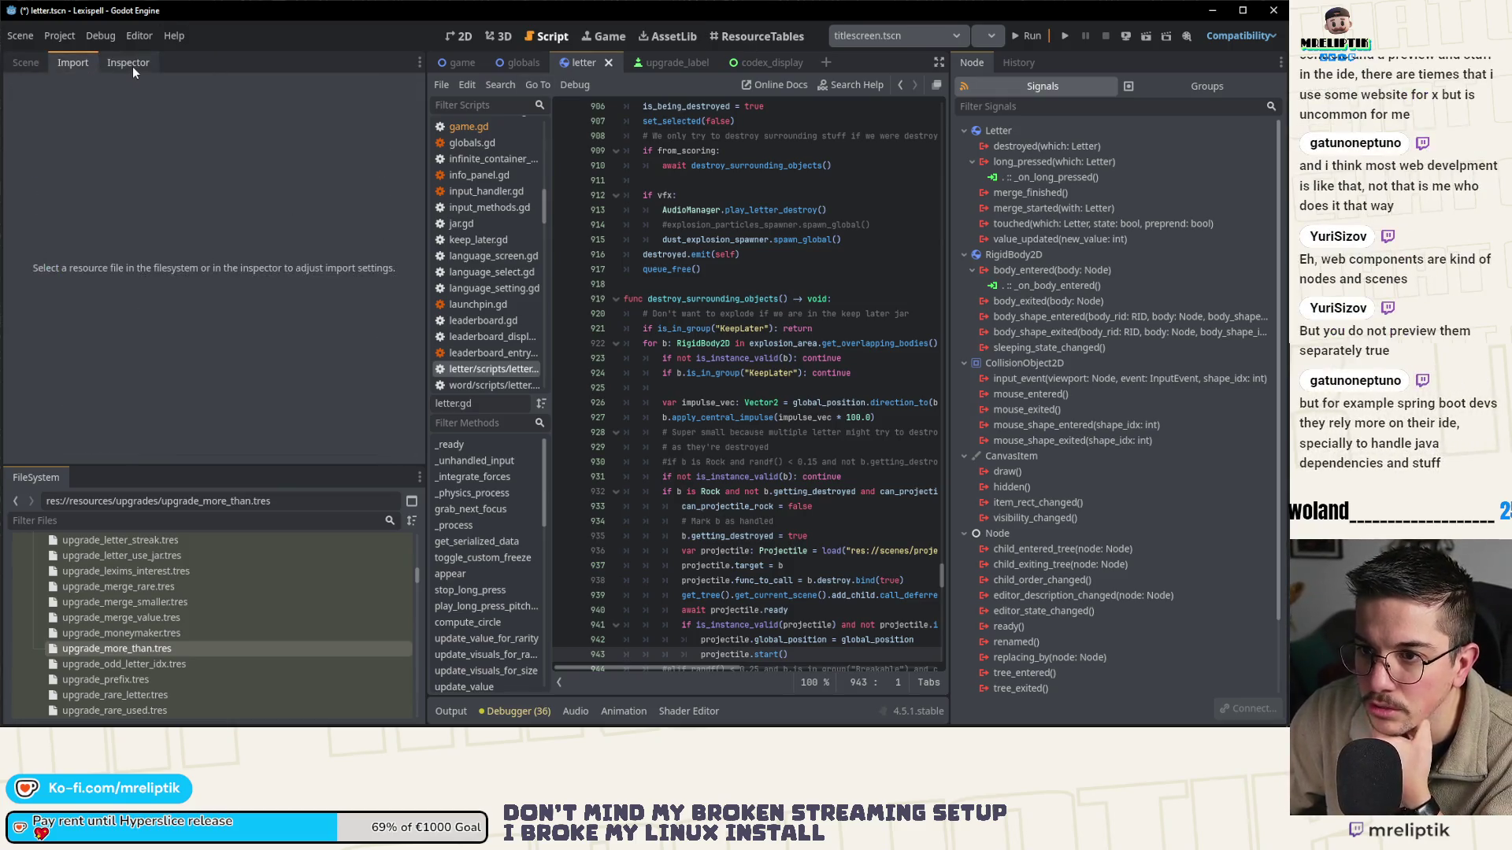
{"action": "left_click", "coordinate": [133, 66]}
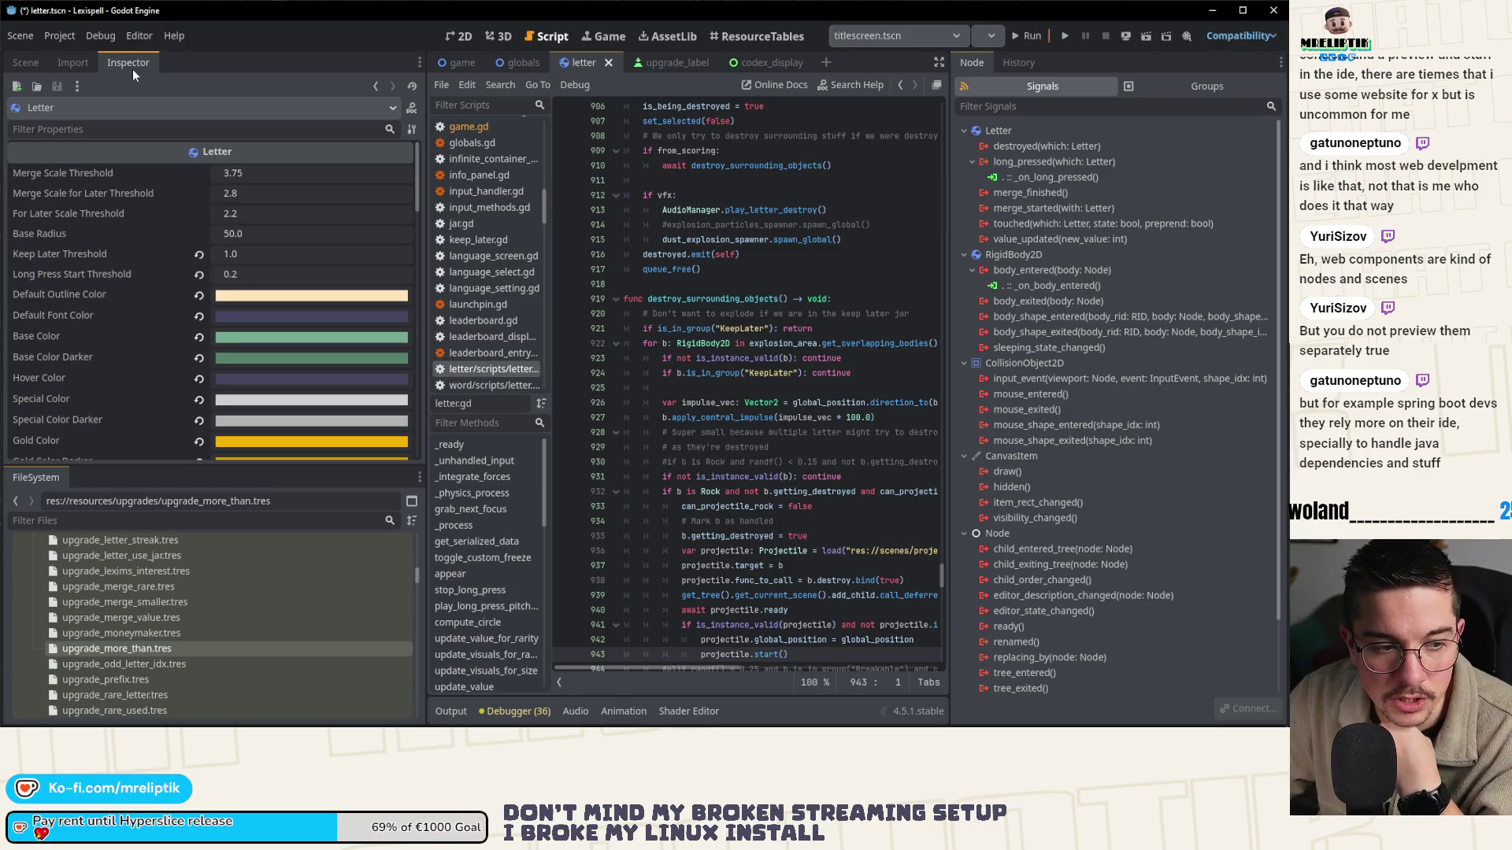
{"action": "left_click", "coordinate": [73, 62]}
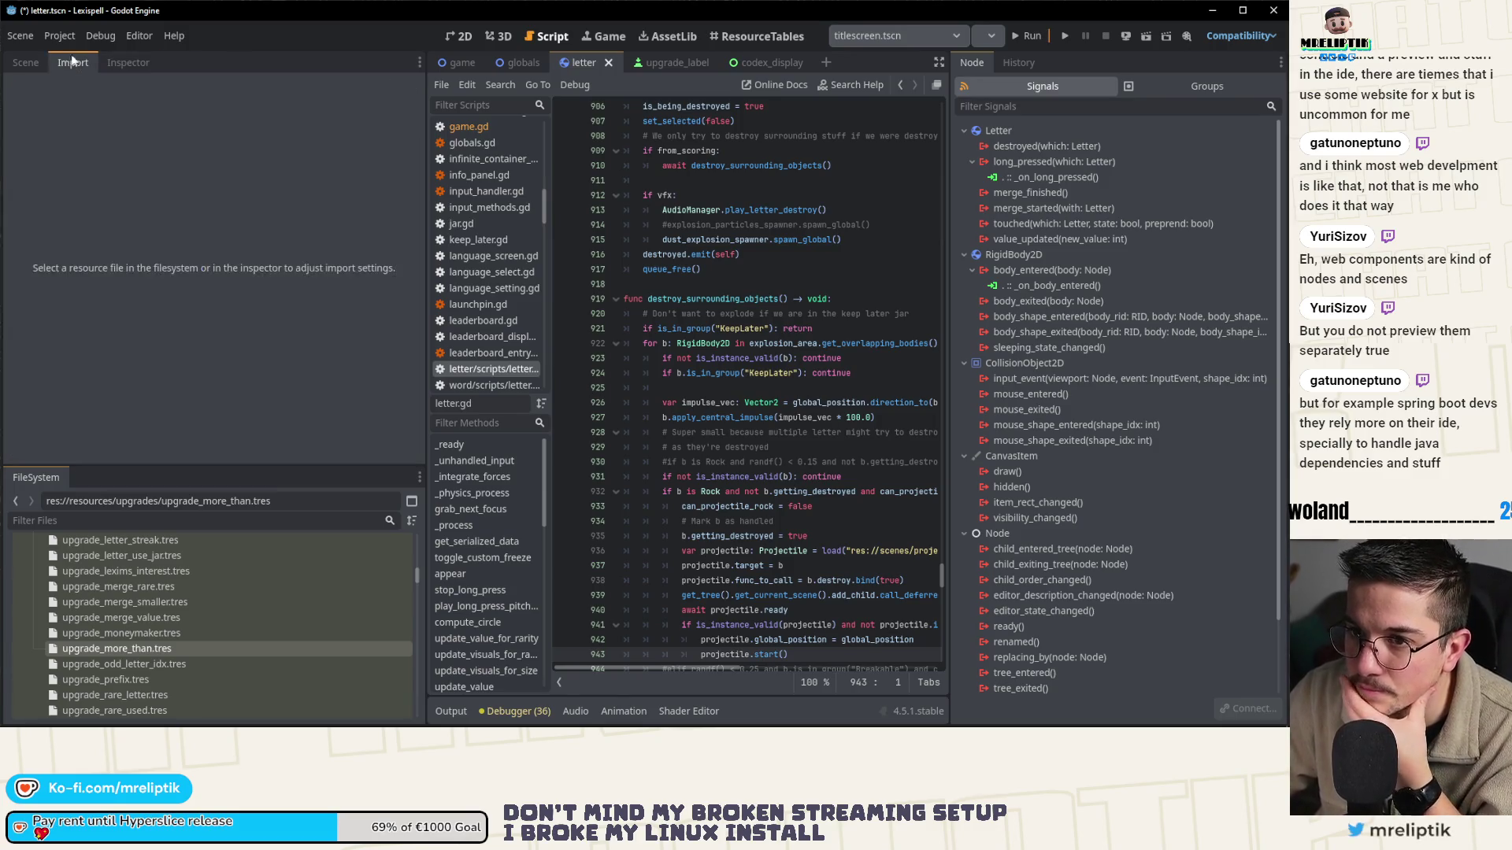
{"action": "left_click", "coordinate": [25, 62]}
{"action": "left_click", "coordinate": [110, 61]}
- Add an En UpgradeConditionInt of 5 to upgrade_more_than.tres, then select upgrade_odd_letter_idx.tres
{"action": "left_click", "coordinate": [158, 650]}
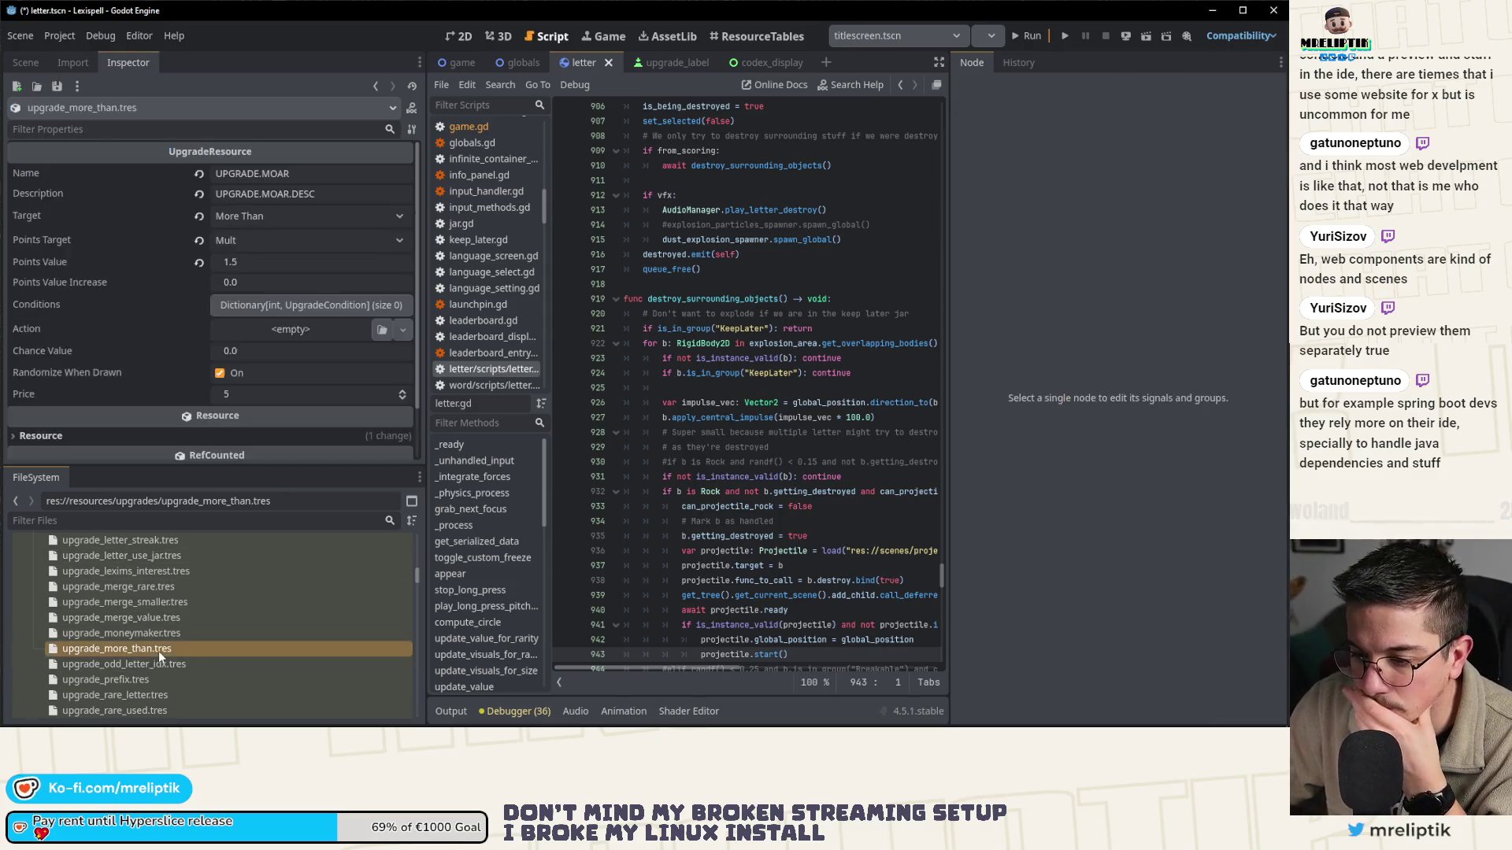
{"action": "left_click", "coordinate": [293, 312]}
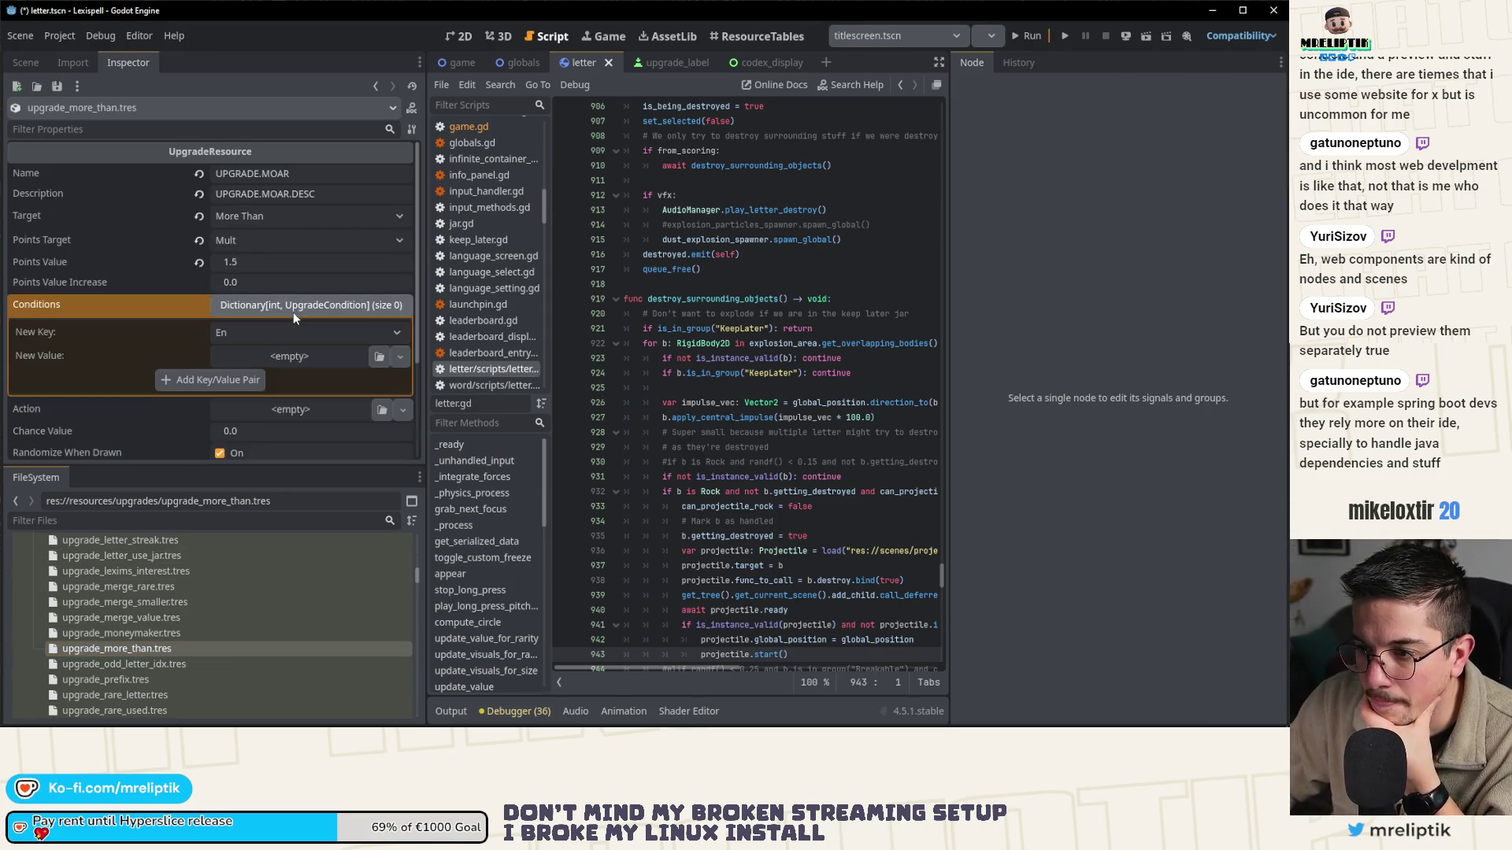
{"action": "left_click", "coordinate": [295, 358]}
{"action": "left_click", "coordinate": [316, 470]}
{"action": "left_click", "coordinate": [309, 359]}
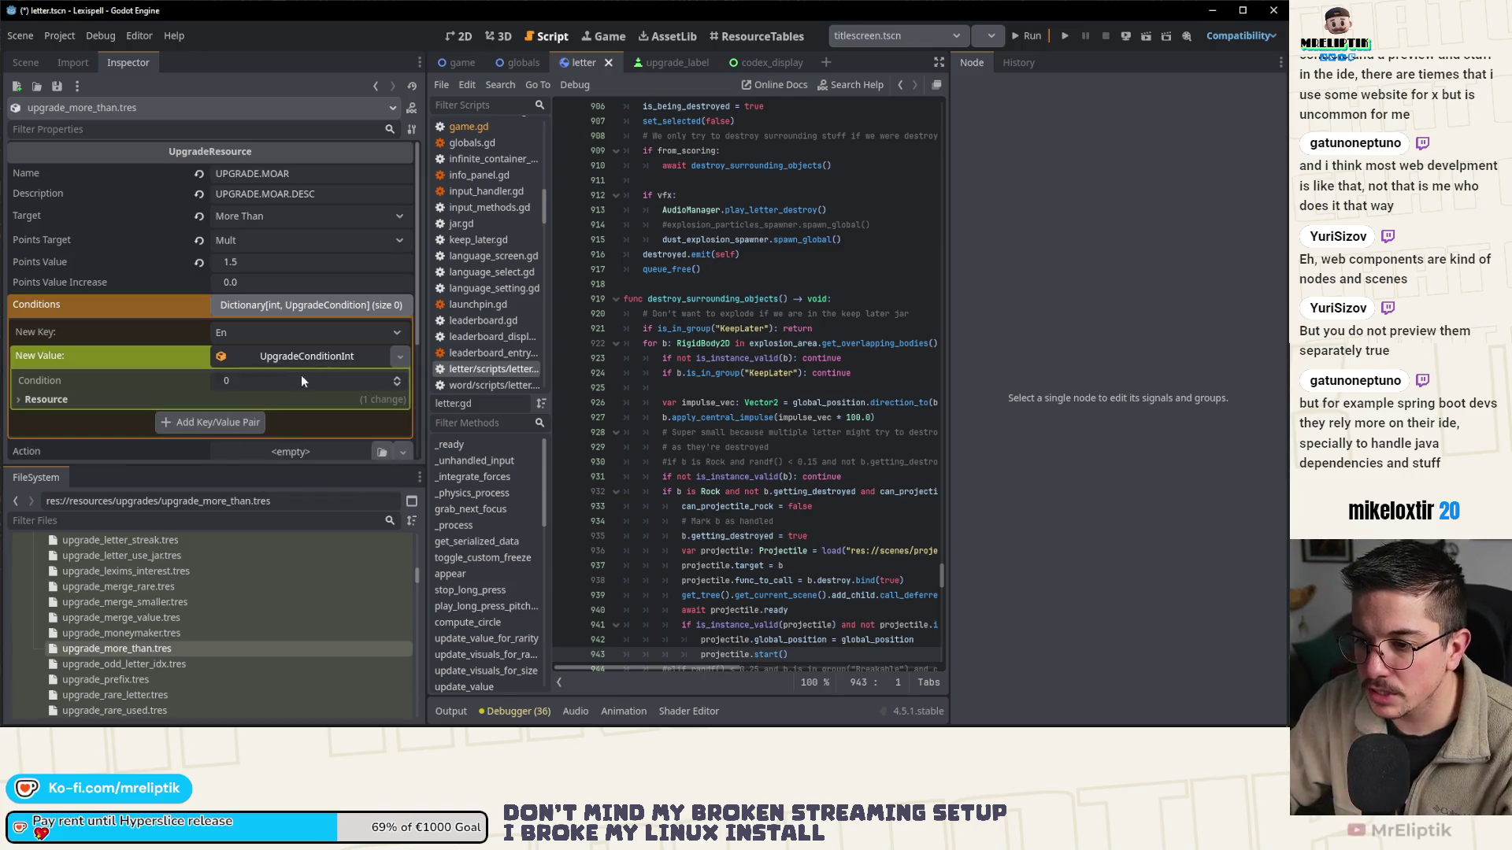
{"action": "left_click", "coordinate": [284, 381]}
{"action": "type", "text": "5"}
{"action": "key", "text": "Return"}
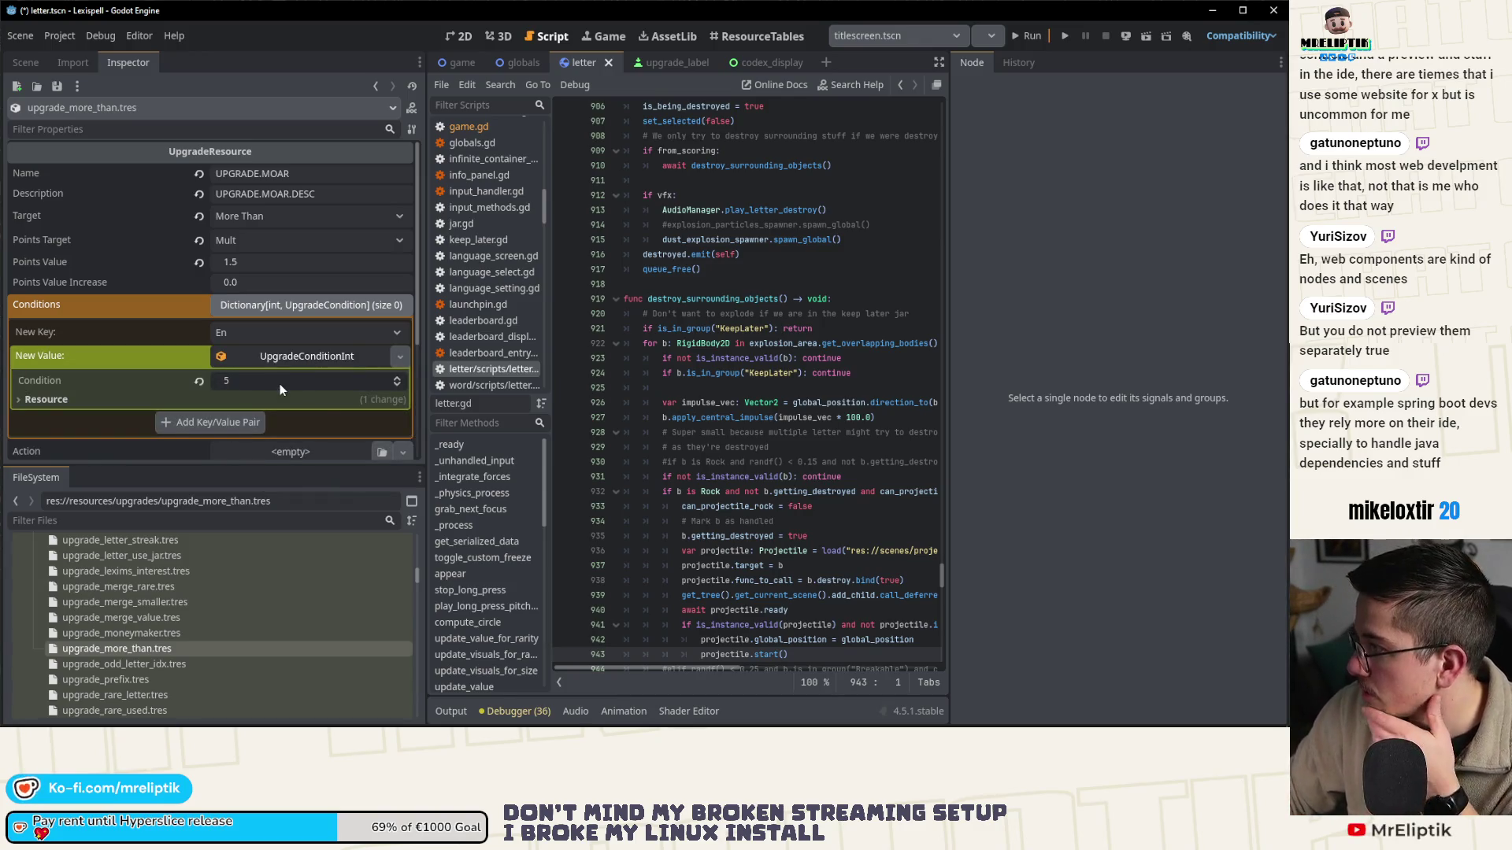
{"action": "left_click", "coordinate": [241, 421]}
{"action": "left_click", "coordinate": [286, 305]}
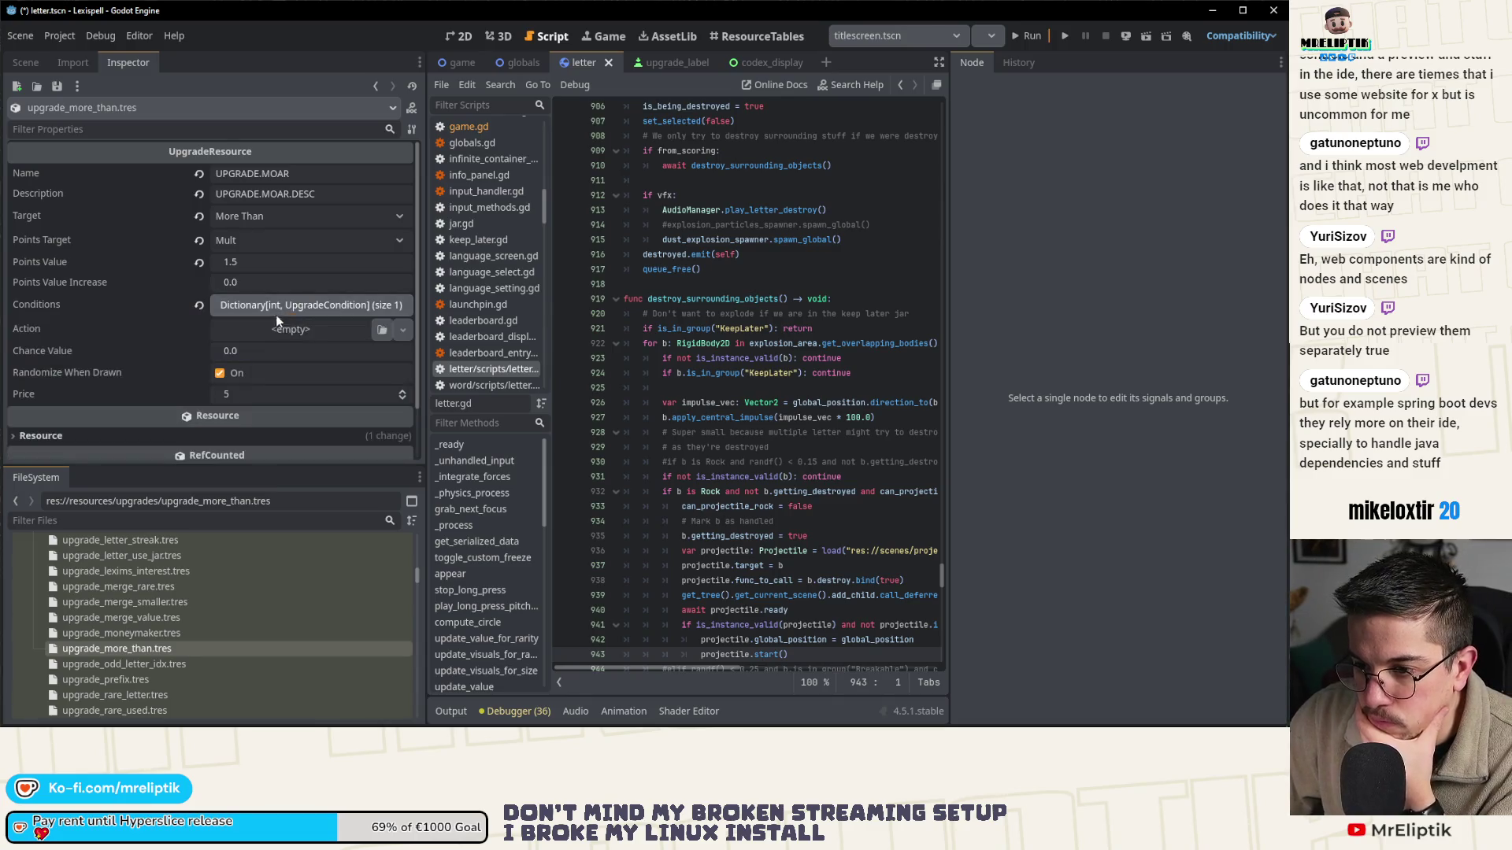
{"action": "left_click", "coordinate": [157, 664]}
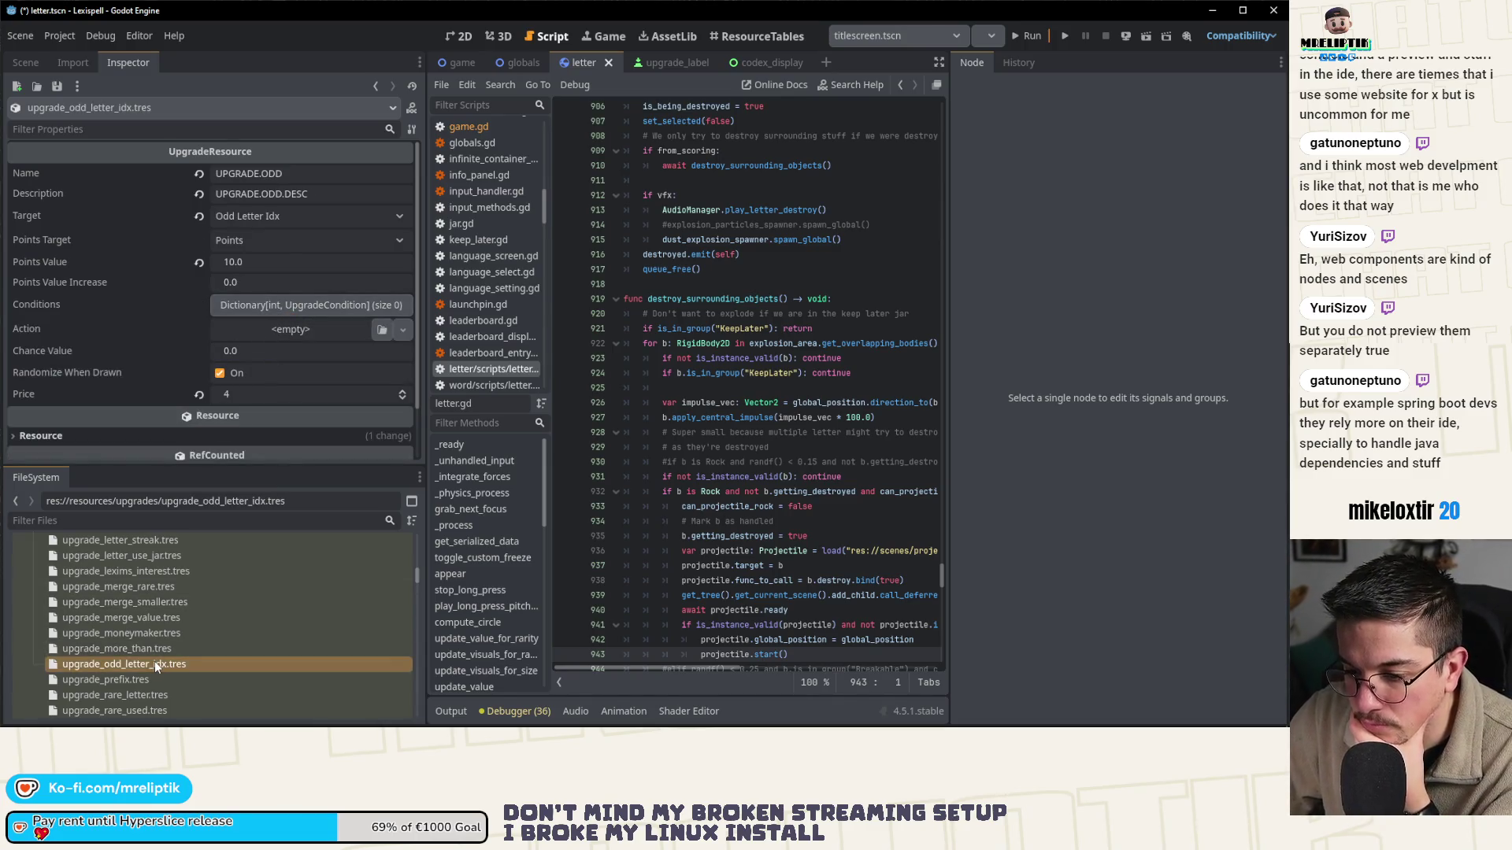
- In upgrade_prefix.tres, draft a new UpgradeConditionArray value with three array elements
{"action": "scroll", "coordinate": [220, 598], "scroll_direction": "down", "scroll_amount": 2}
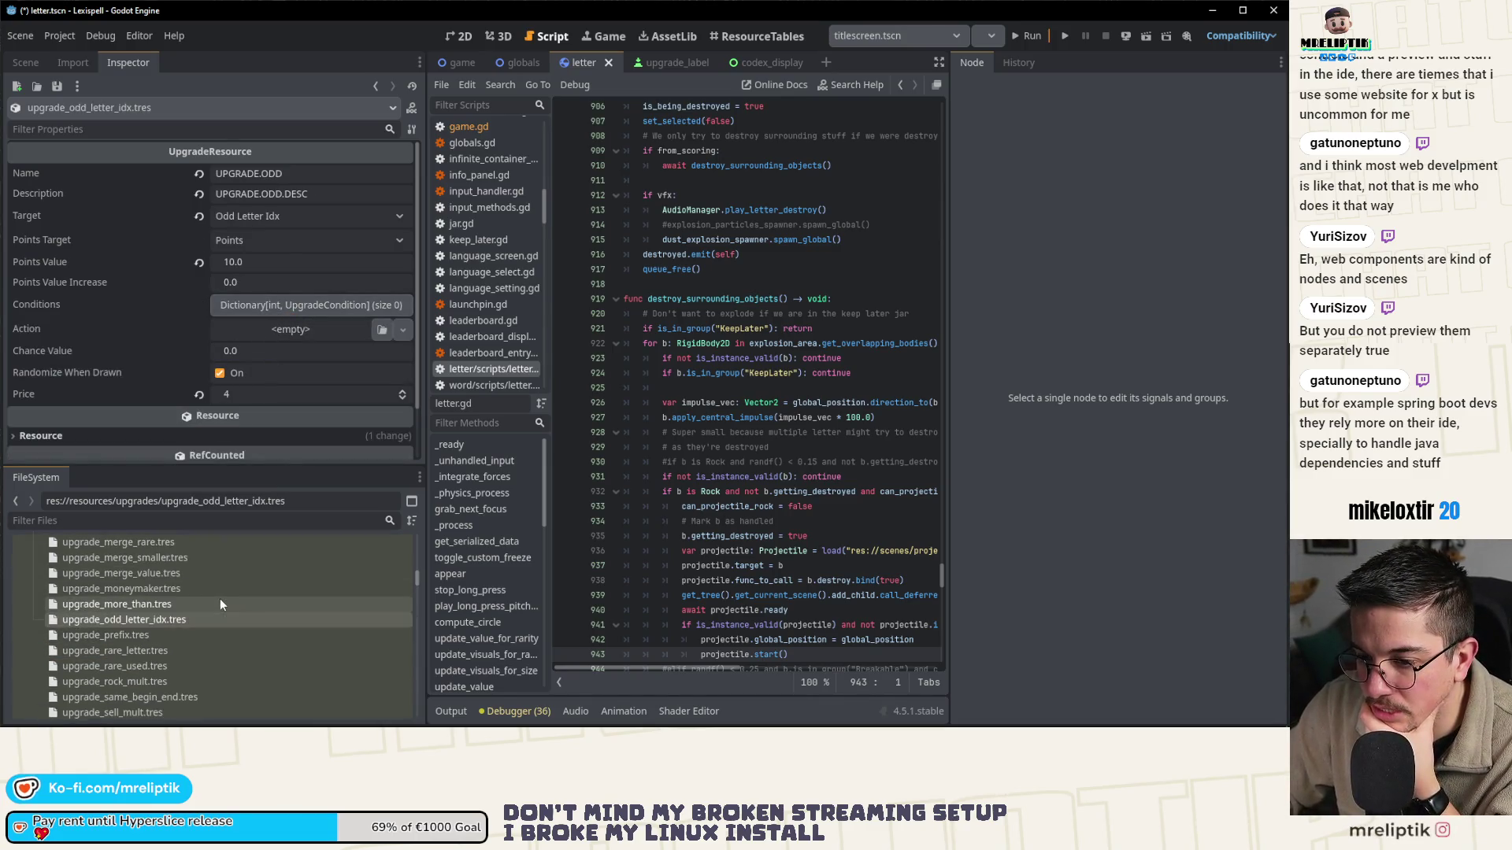
{"action": "left_click", "coordinate": [170, 636]}
{"action": "scroll", "coordinate": [179, 634], "scroll_direction": "down", "scroll_amount": 2}
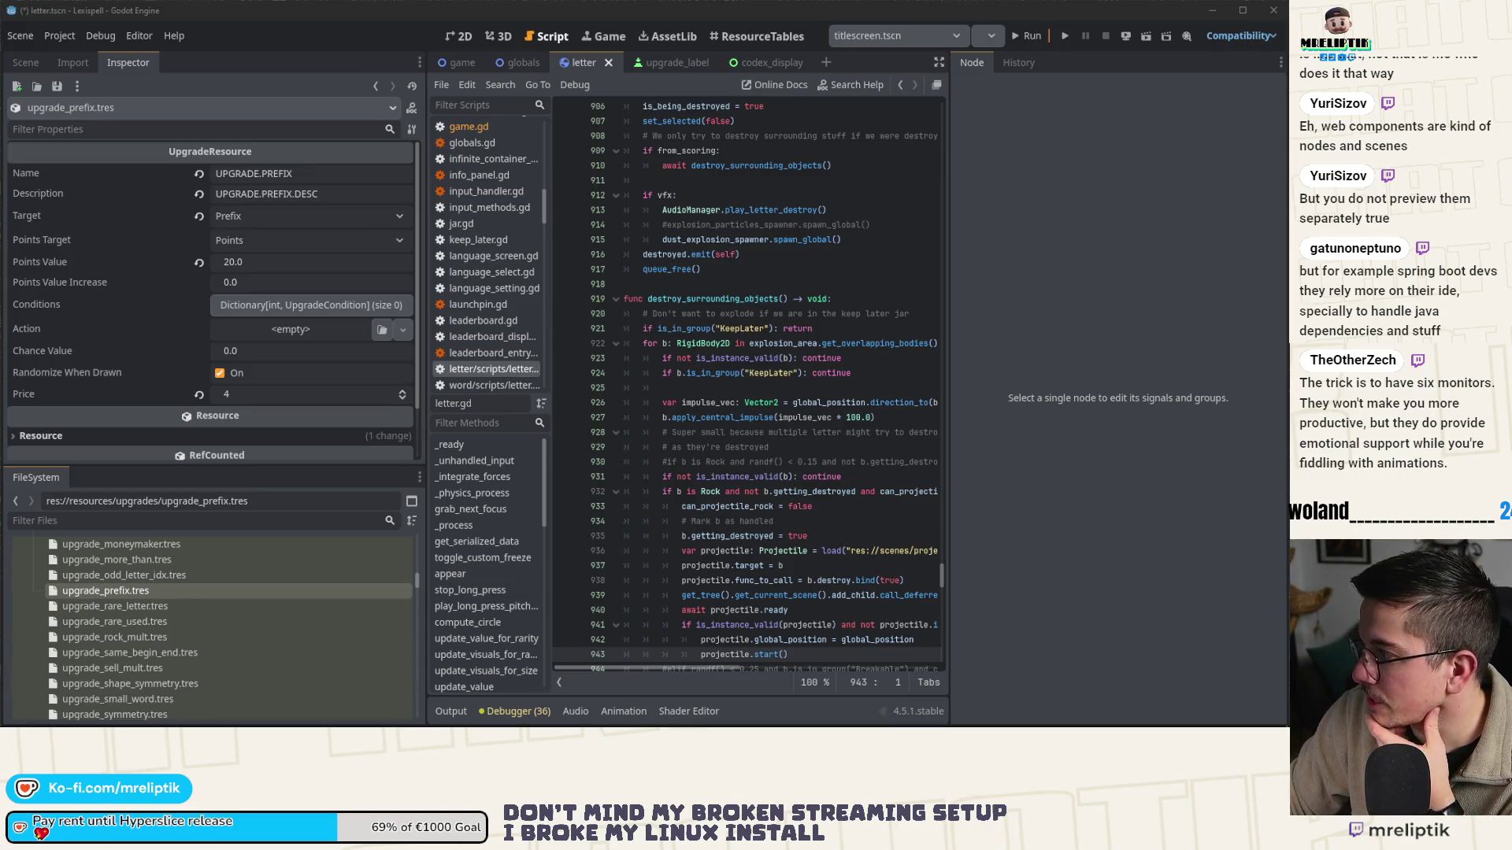
{"action": "left_click", "coordinate": [260, 304]}
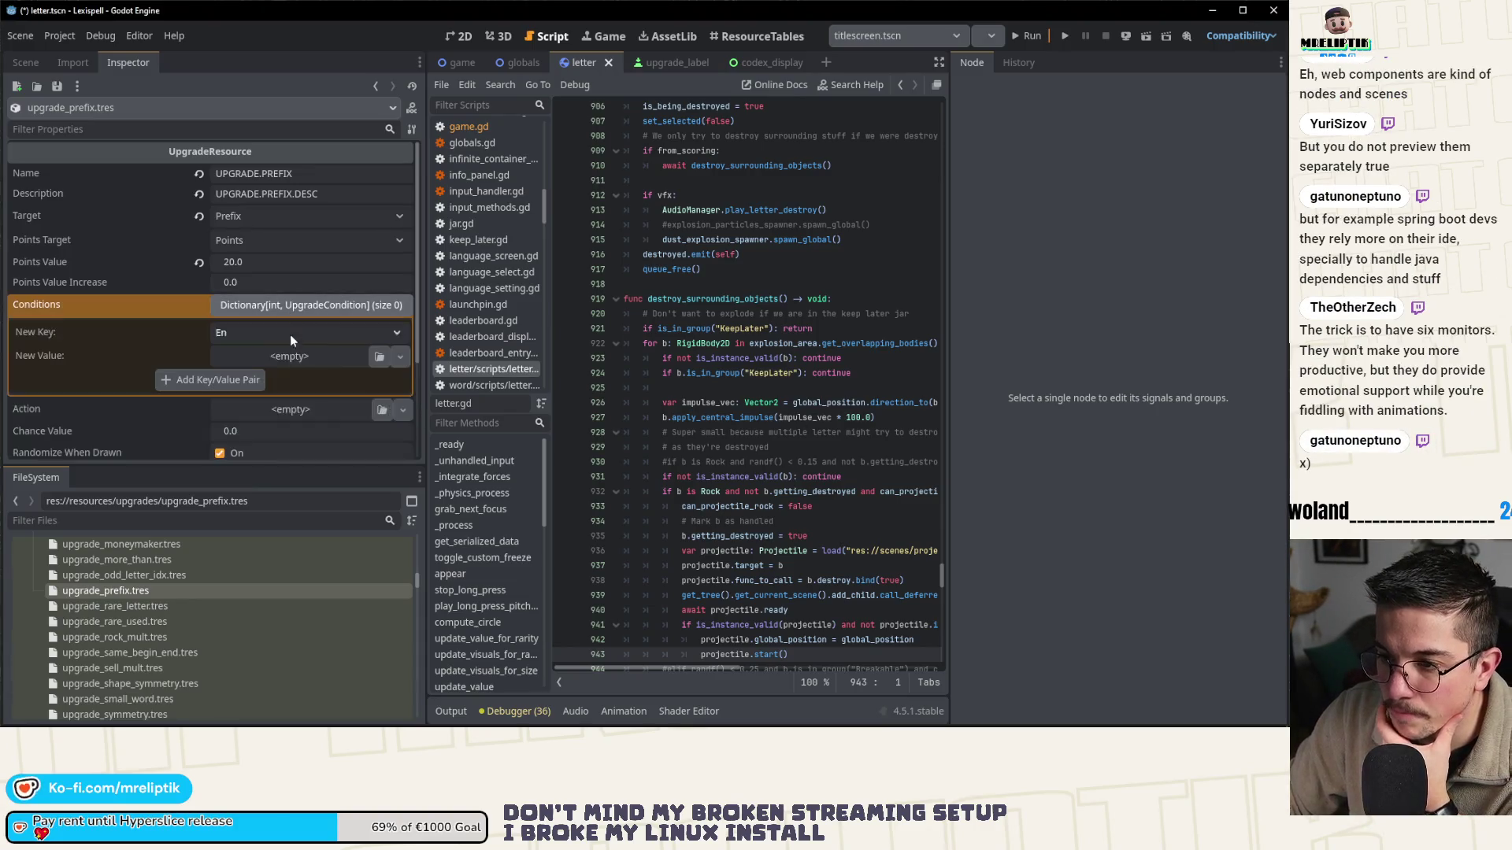
{"action": "left_click", "coordinate": [272, 353]}
{"action": "left_click", "coordinate": [314, 419]}
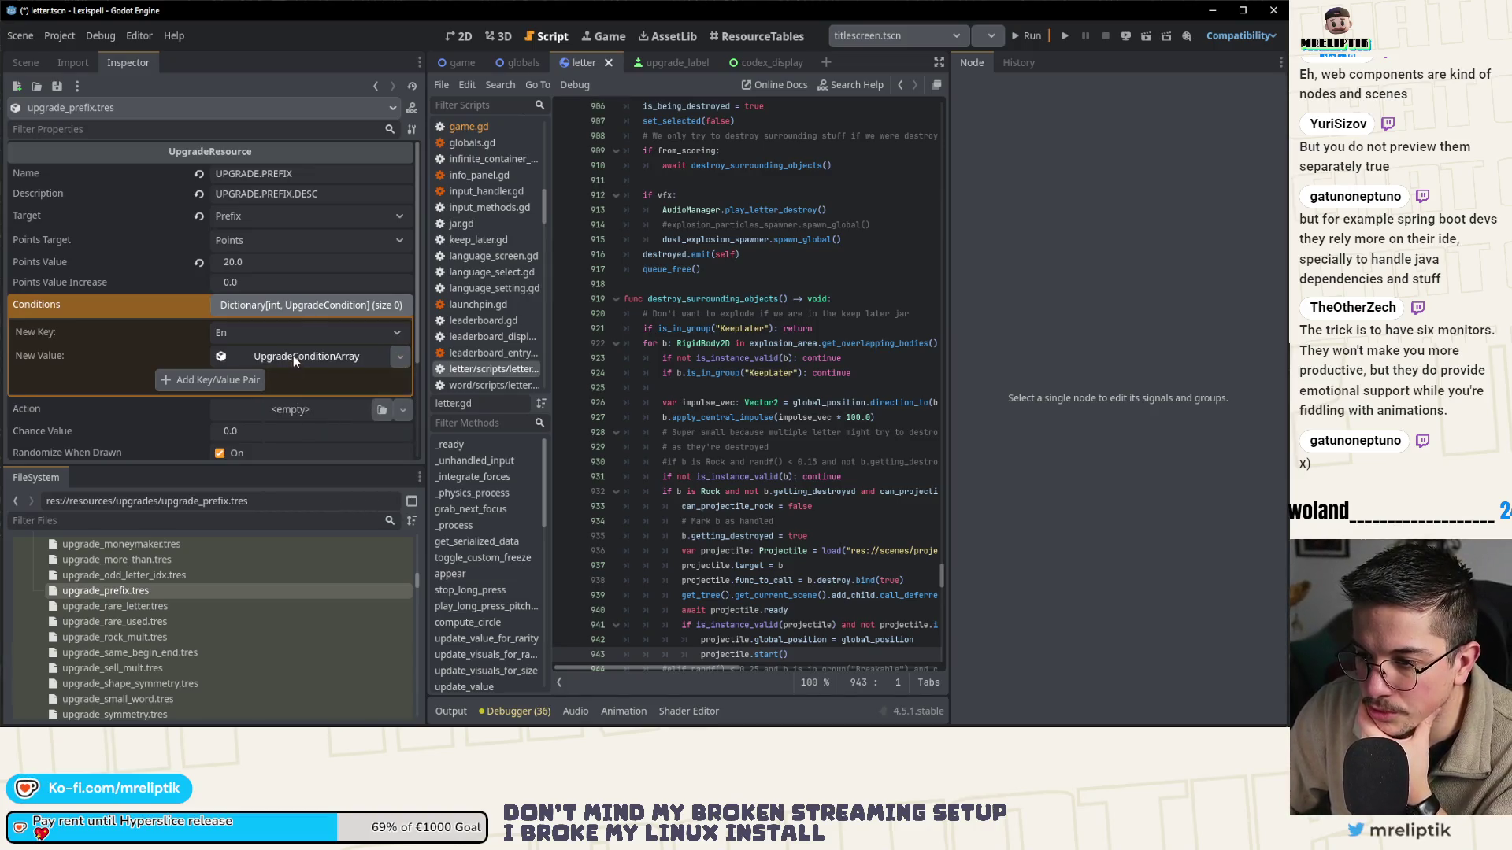
{"action": "left_click", "coordinate": [293, 356]}
{"action": "left_click", "coordinate": [327, 390]}
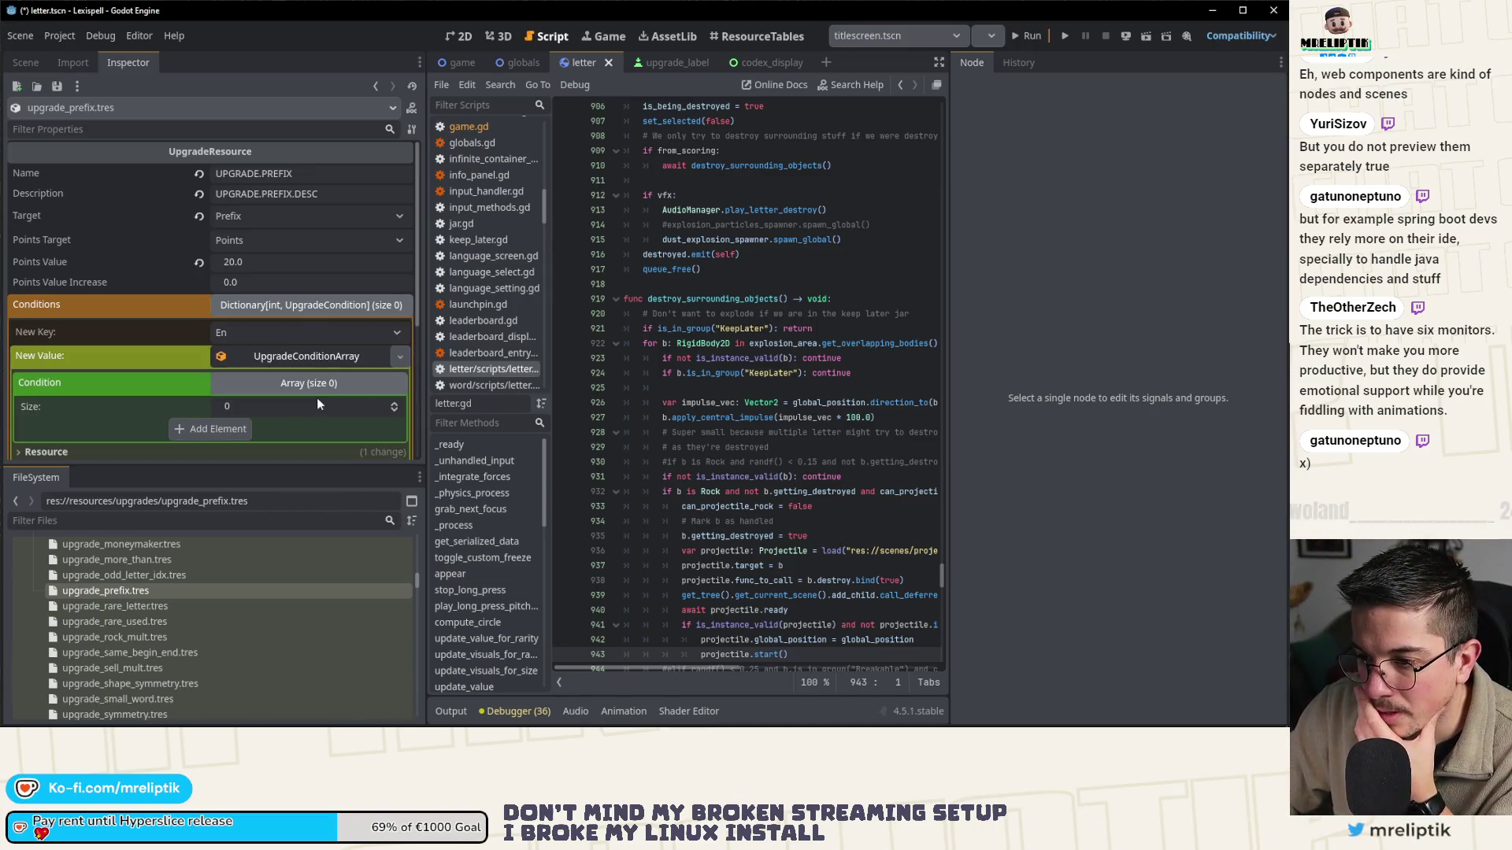
{"action": "left_click", "coordinate": [391, 409]}
{"action": "left_click", "coordinate": [391, 408]}
{"action": "left_click", "coordinate": [391, 408]}
- Set the type of all three array elements to String
{"action": "left_click", "coordinate": [395, 353]}
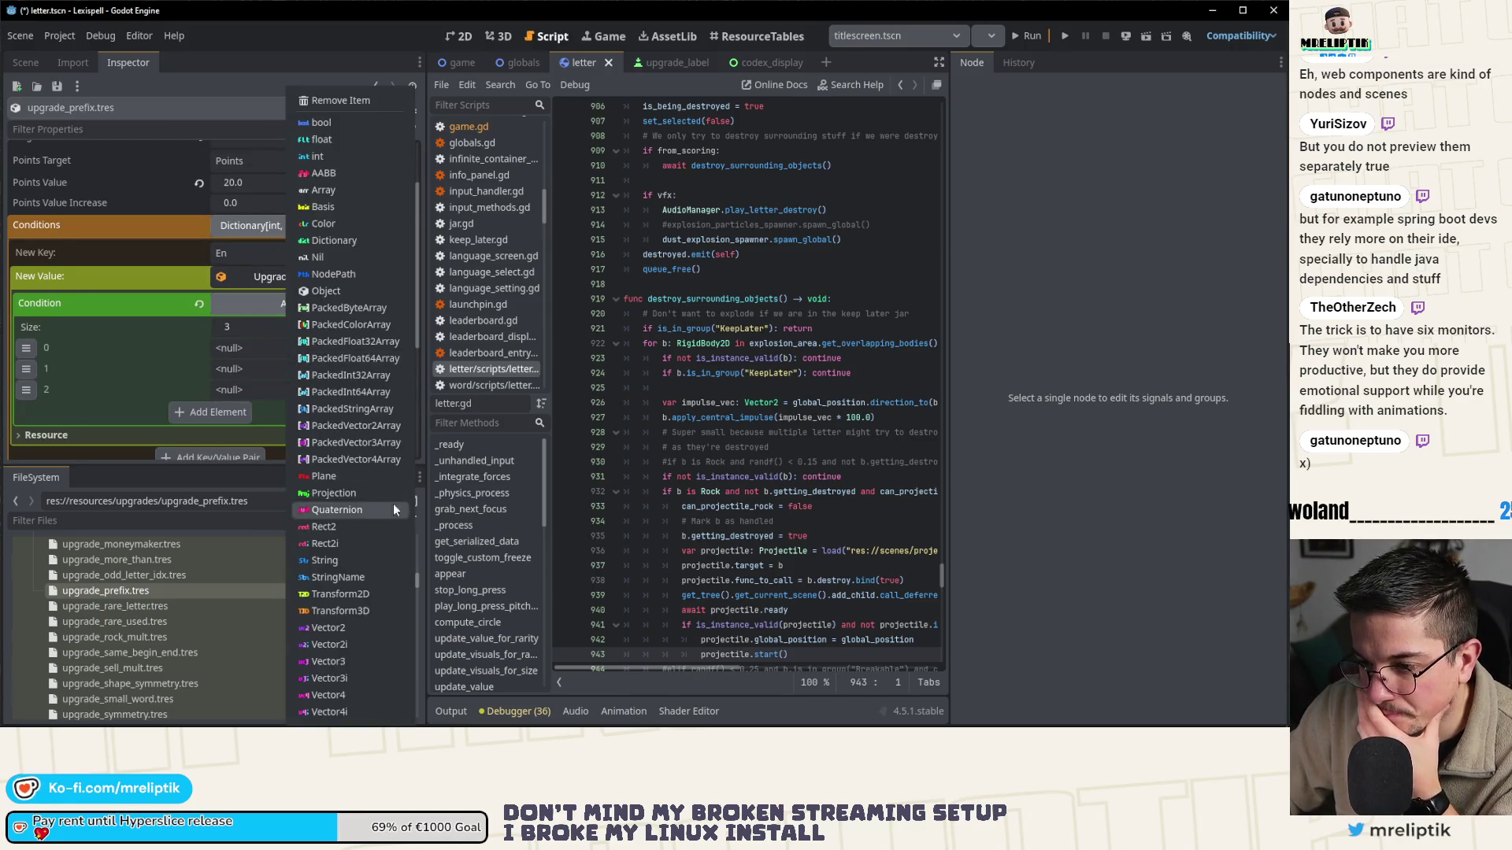
{"action": "left_click", "coordinate": [341, 560]}
{"action": "left_click", "coordinate": [404, 414]}
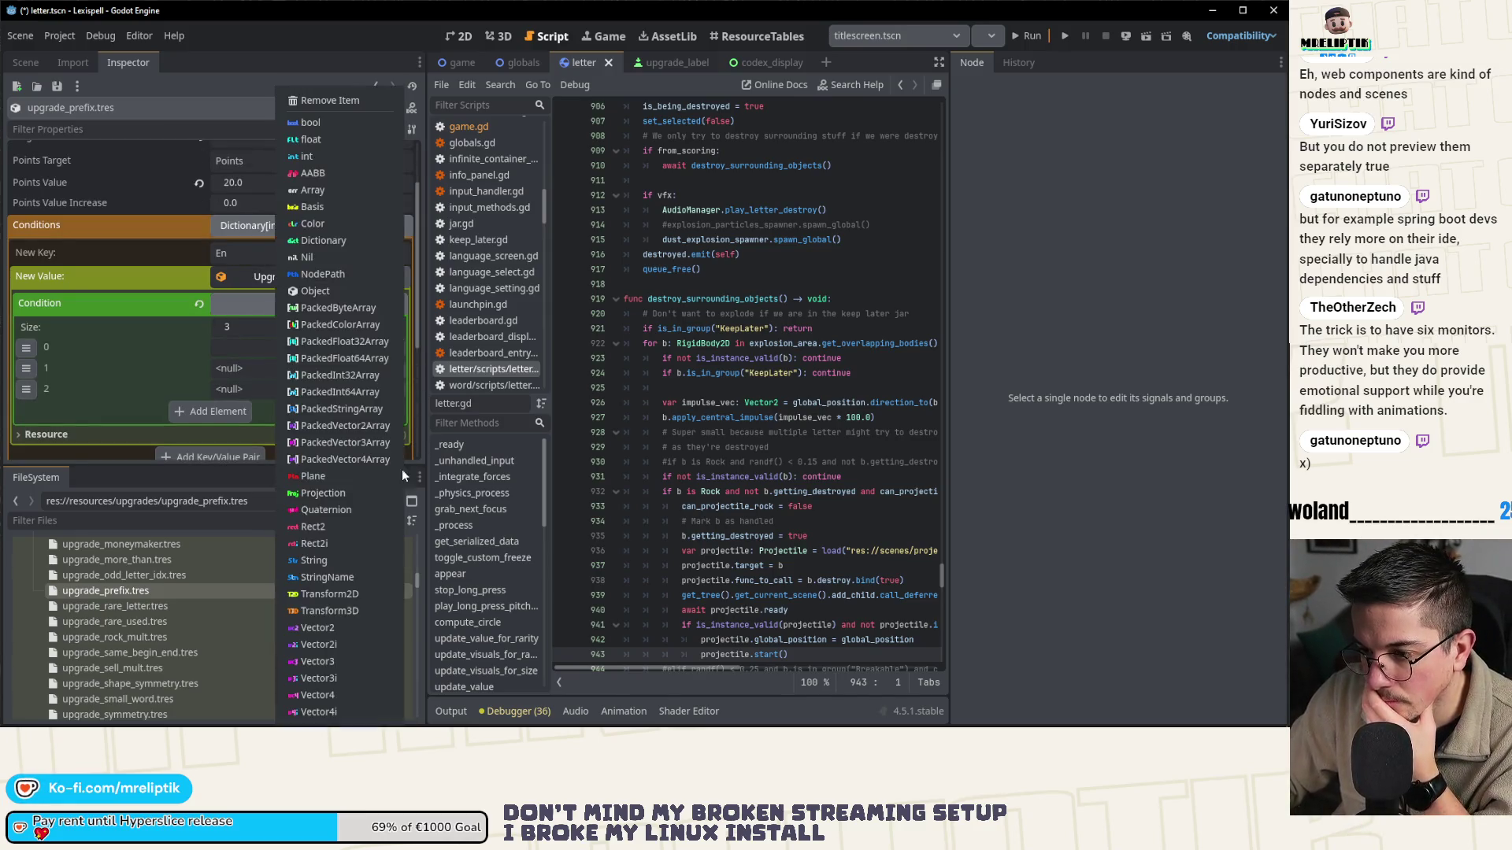
{"action": "left_click", "coordinate": [365, 559]}
{"action": "left_click", "coordinate": [394, 389]}
{"action": "left_click", "coordinate": [380, 560]}
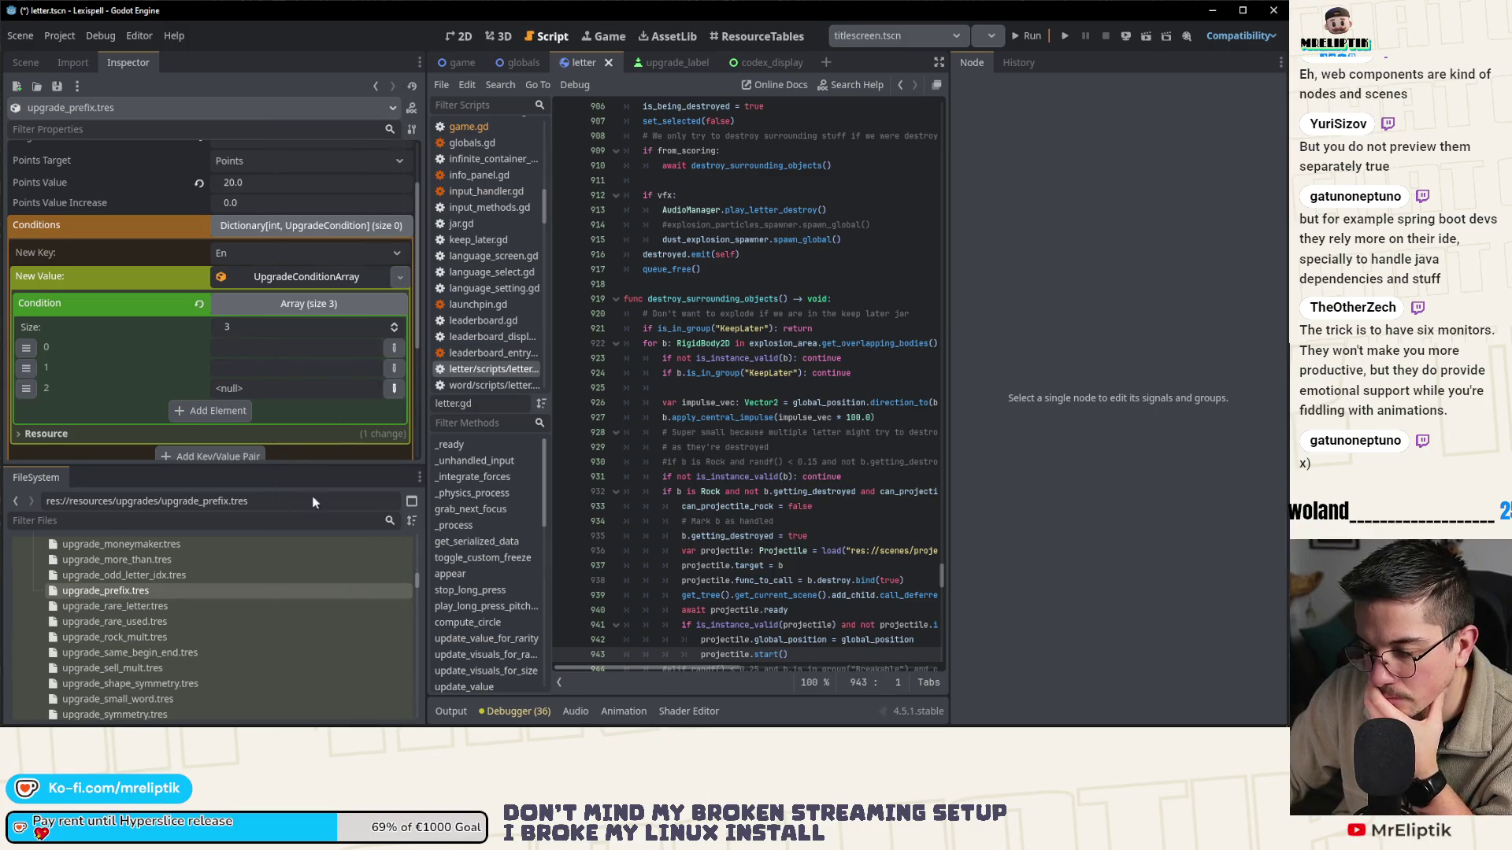
- Enter the prefixes un, re and pre and add the list under key En
{"action": "left_click", "coordinate": [284, 354]}
{"action": "type", "text": "un"}
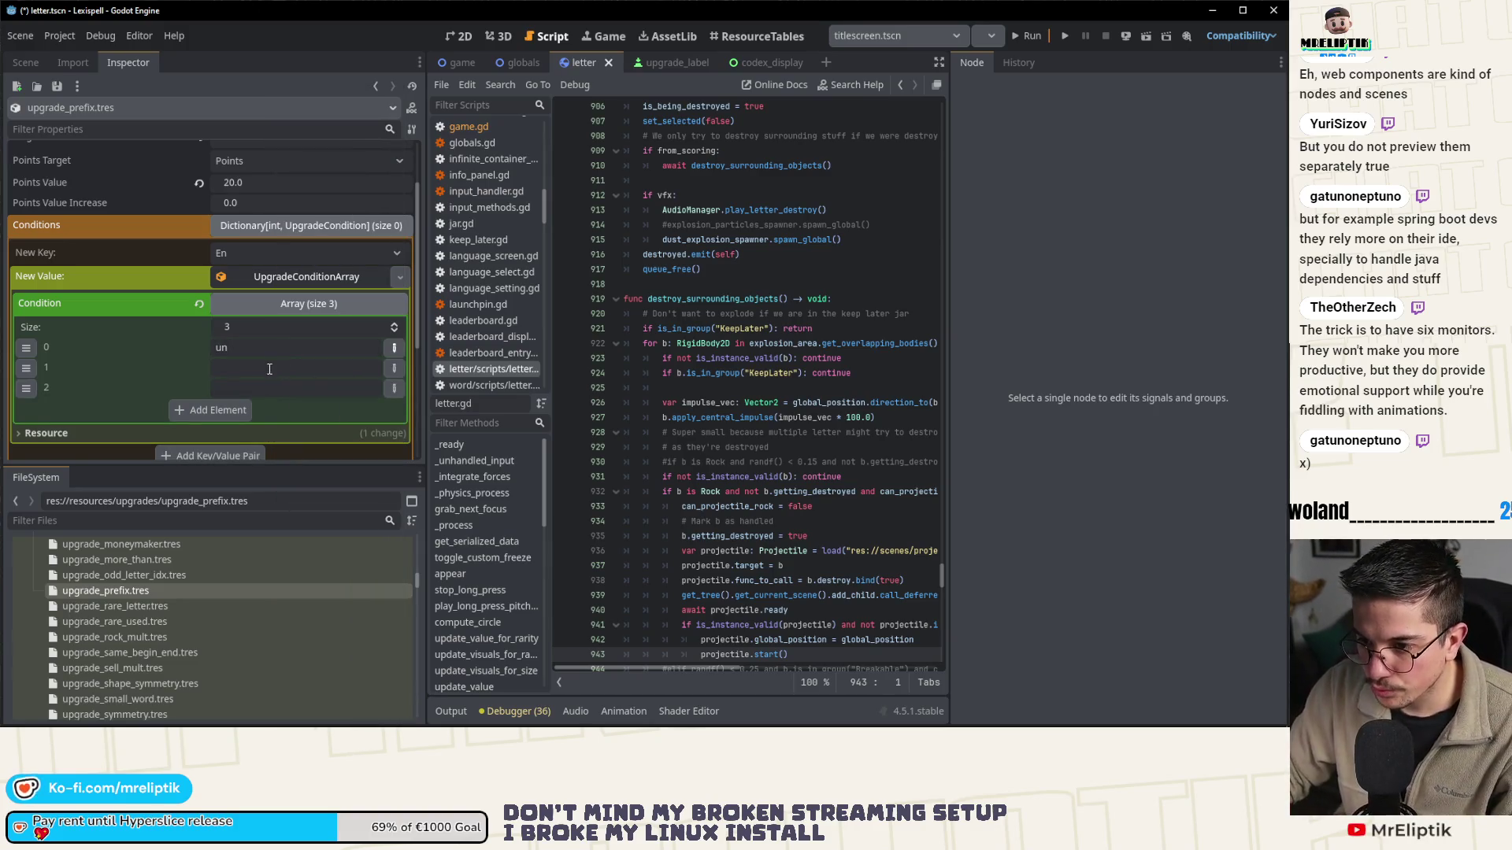
{"action": "left_click", "coordinate": [269, 369]}
{"action": "type", "text": "pre"}
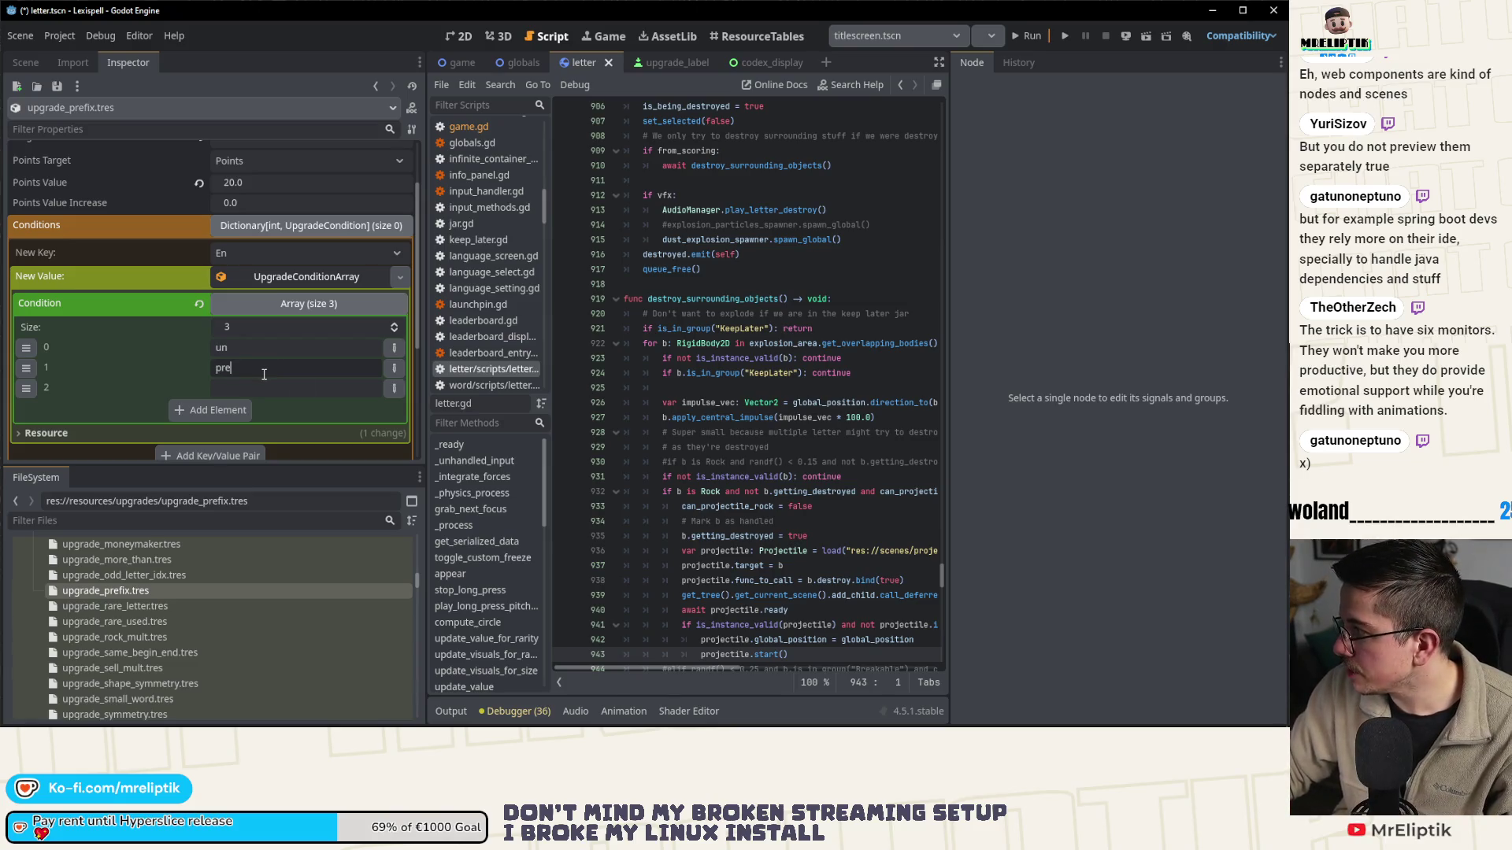
{"action": "key", "text": "Home"}
{"action": "key", "text": "Delete"}
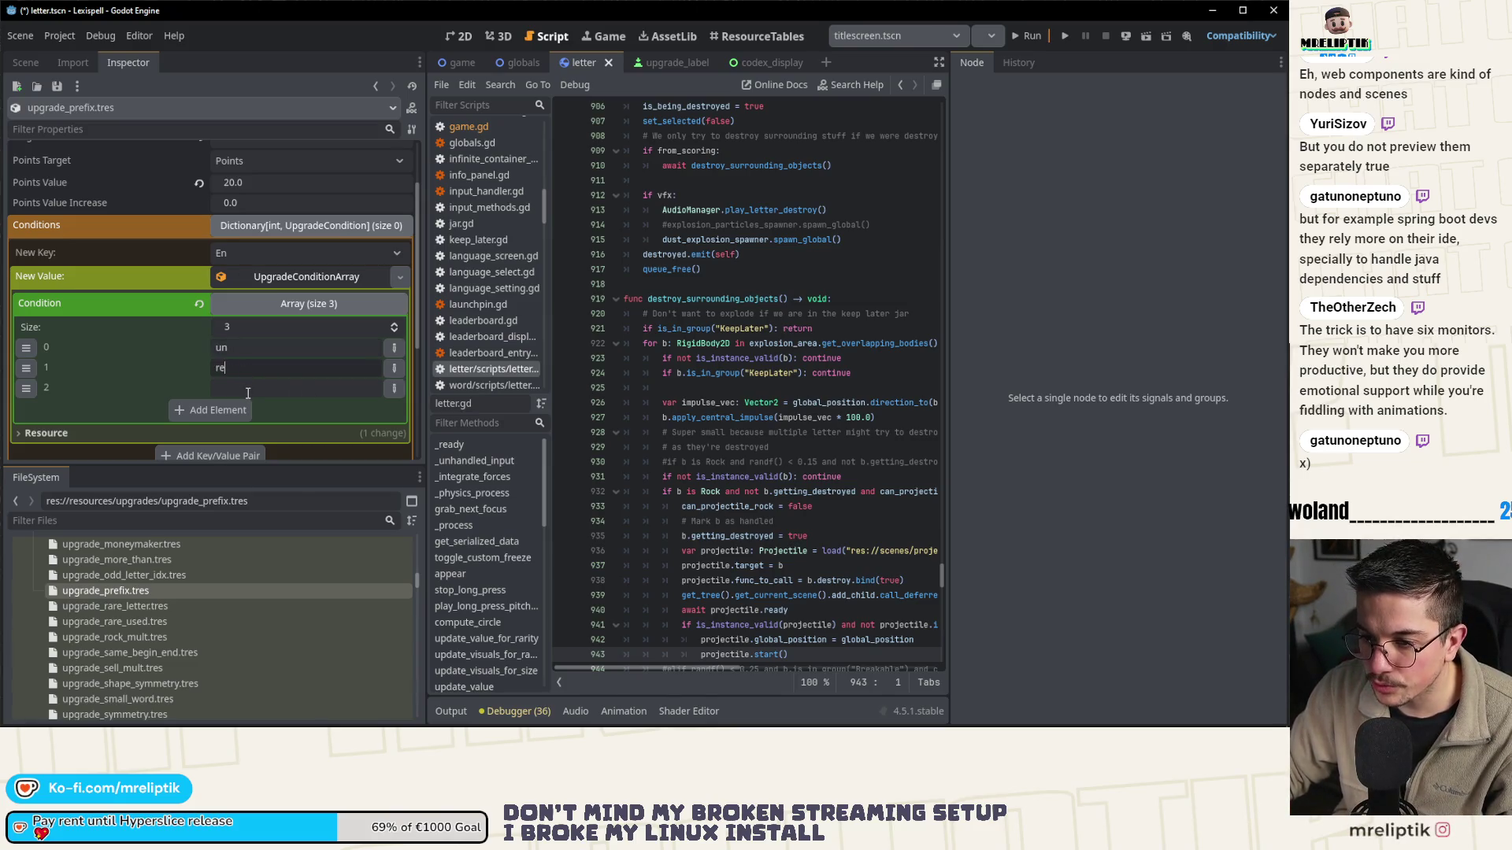
{"action": "left_click", "coordinate": [248, 388]}
{"action": "type", "text": "pre"}
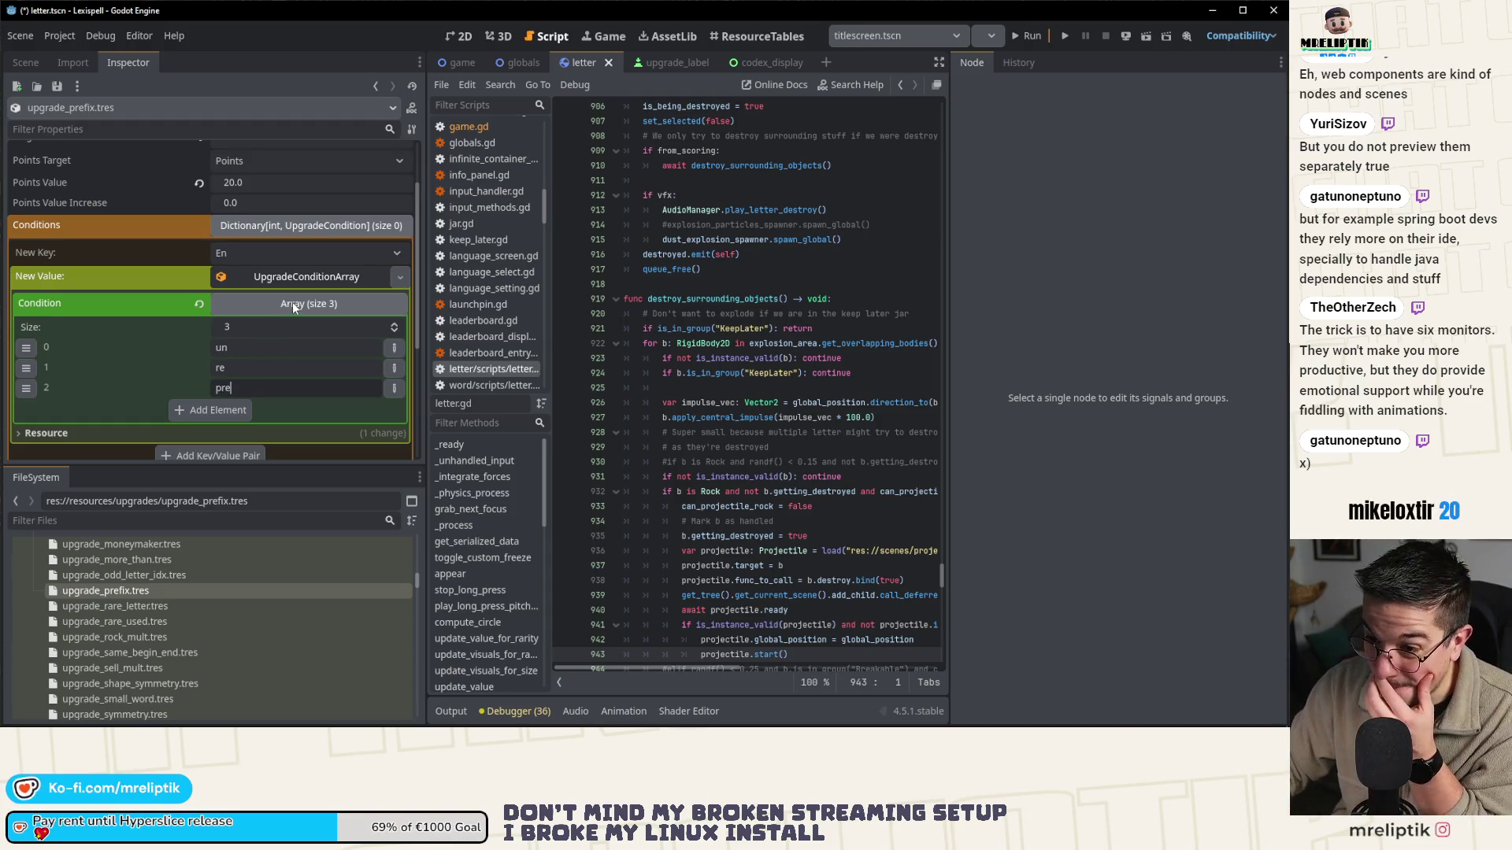
{"action": "left_click", "coordinate": [206, 412]}
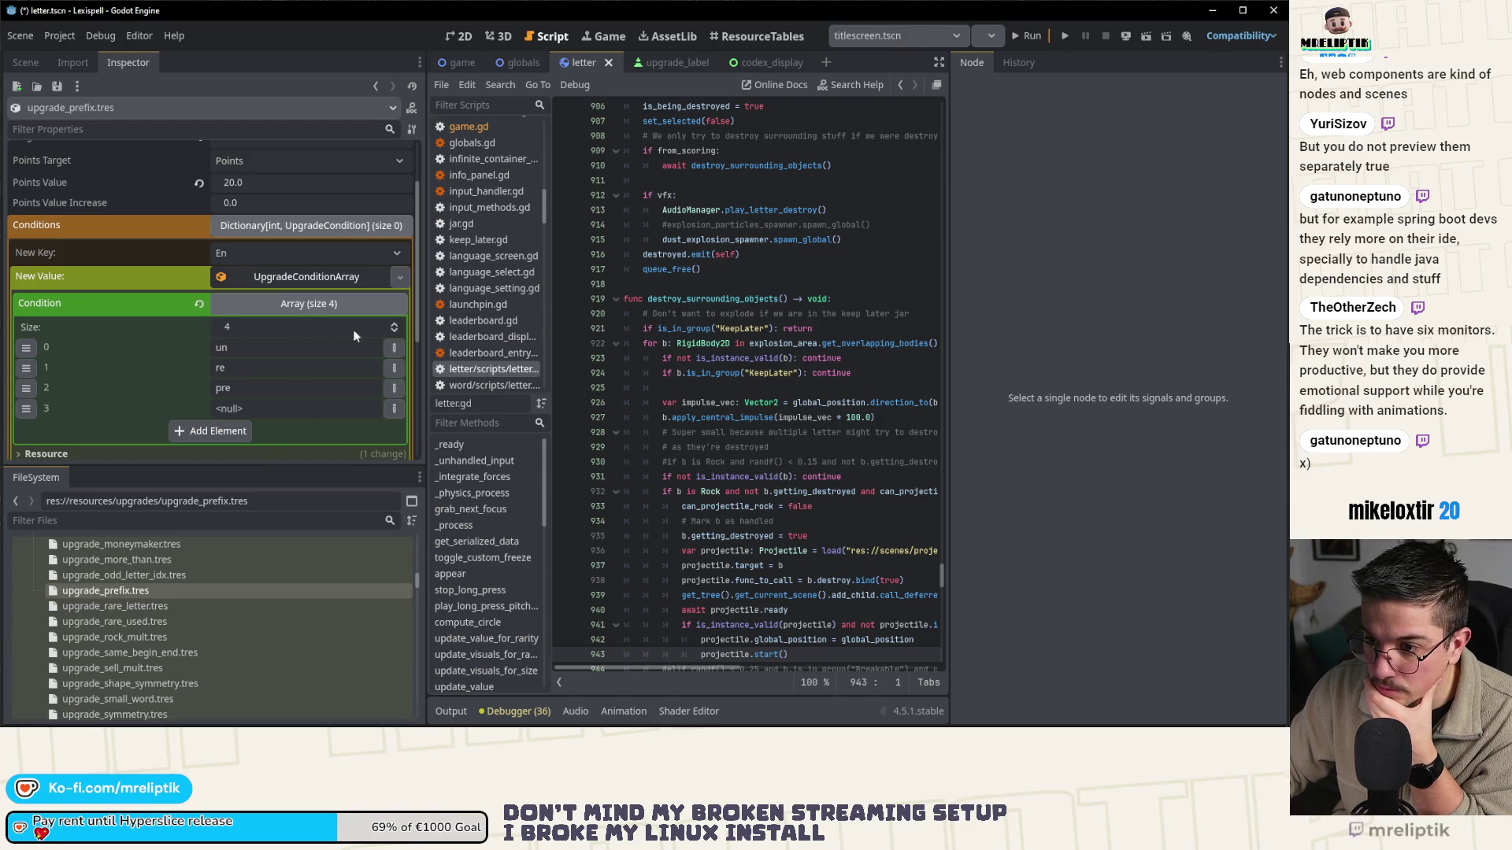
{"action": "left_click", "coordinate": [316, 308]}
{"action": "left_click", "coordinate": [233, 348]}
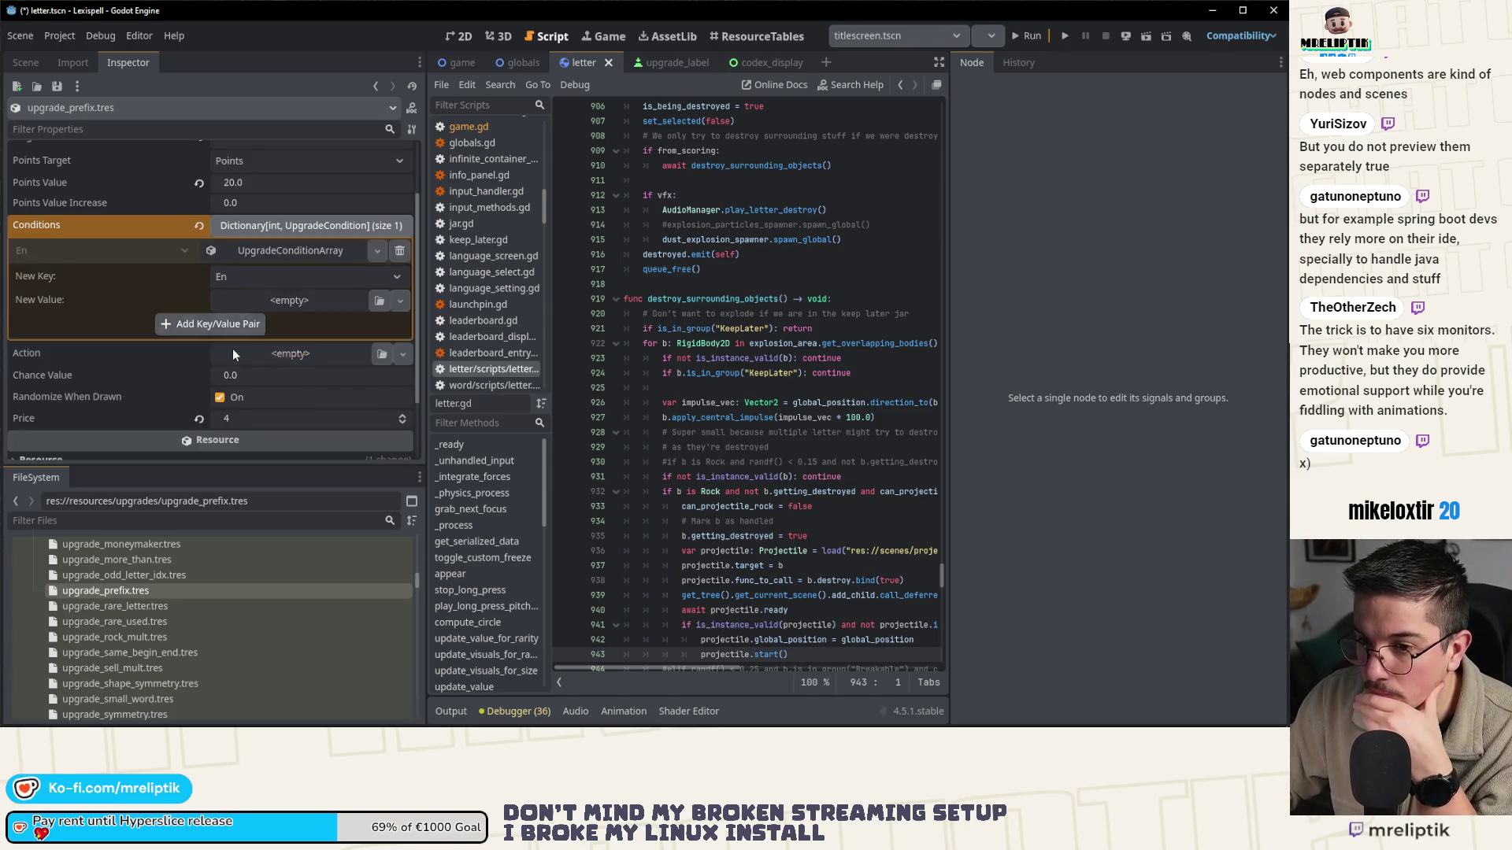
- Set the new key to Fr with a new UpgradeConditionArray value of array size 3
{"action": "left_click", "coordinate": [284, 298]}
{"action": "left_click", "coordinate": [219, 310]}
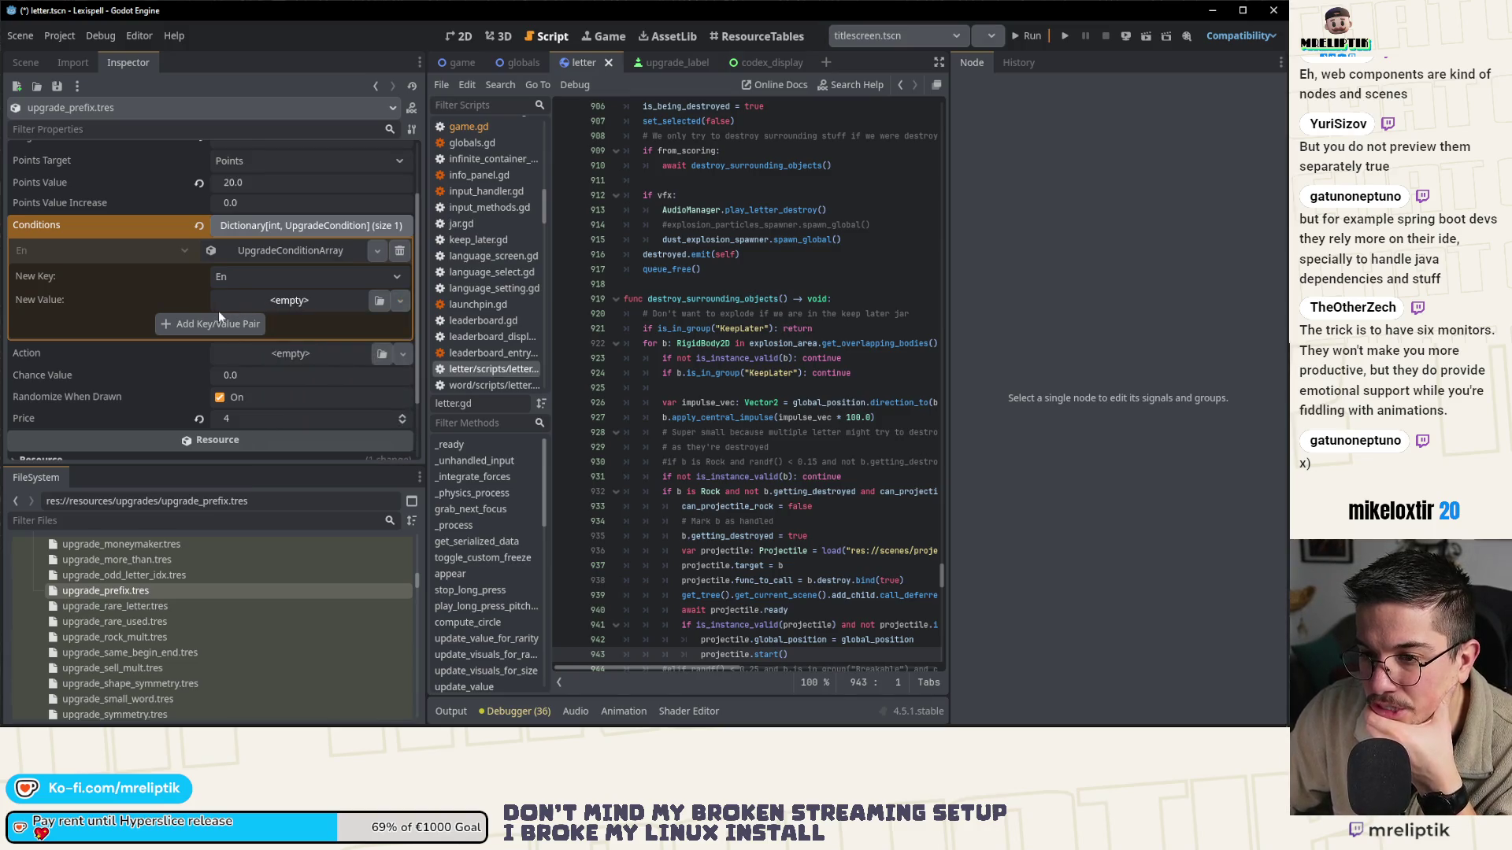
{"action": "left_click", "coordinate": [249, 276]}
{"action": "left_click", "coordinate": [315, 319]}
{"action": "left_click", "coordinate": [291, 305]}
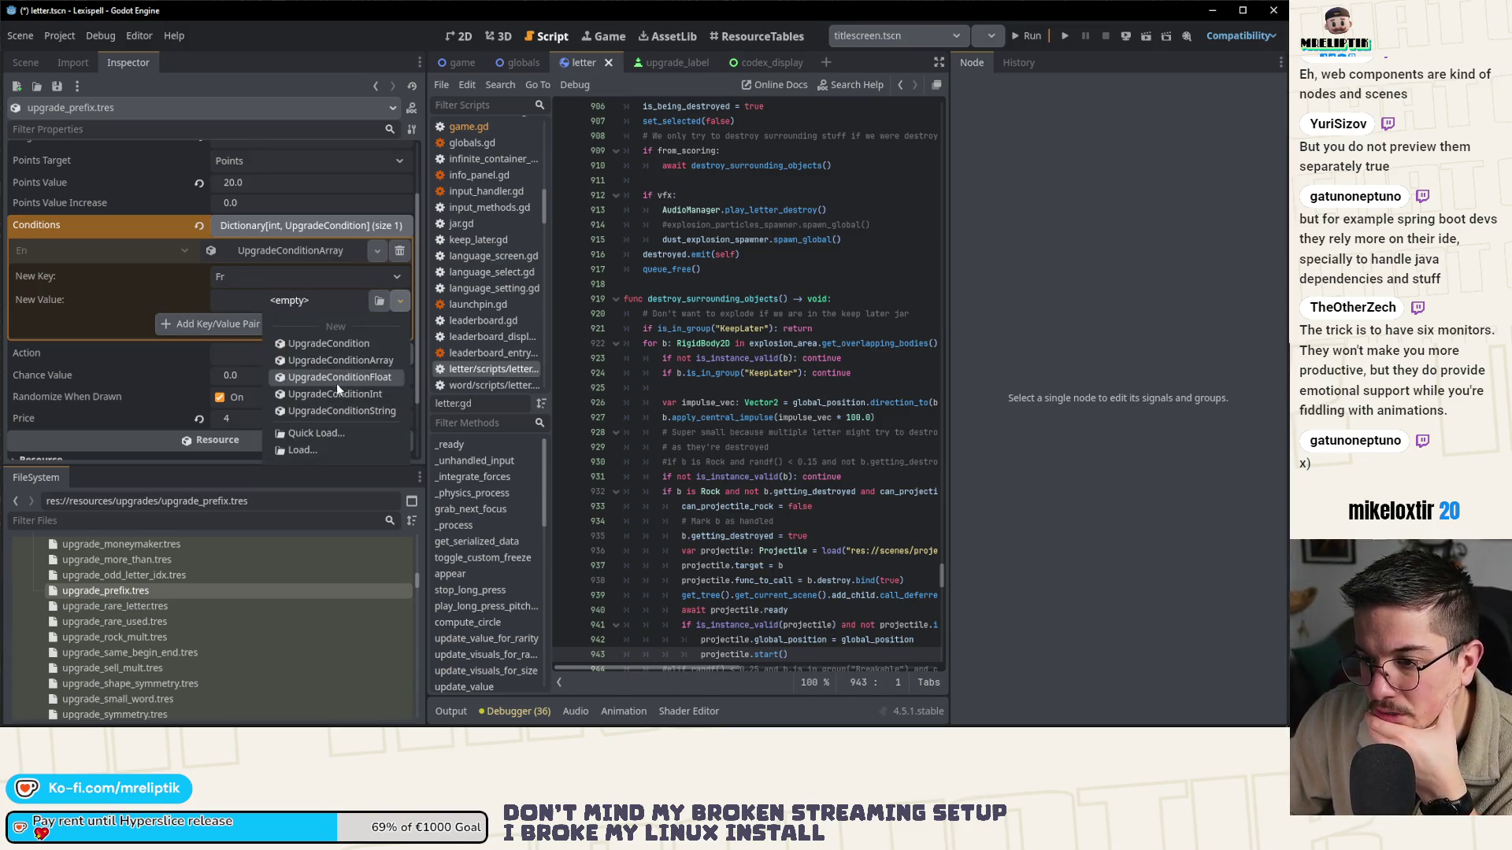
{"action": "left_click", "coordinate": [332, 361]}
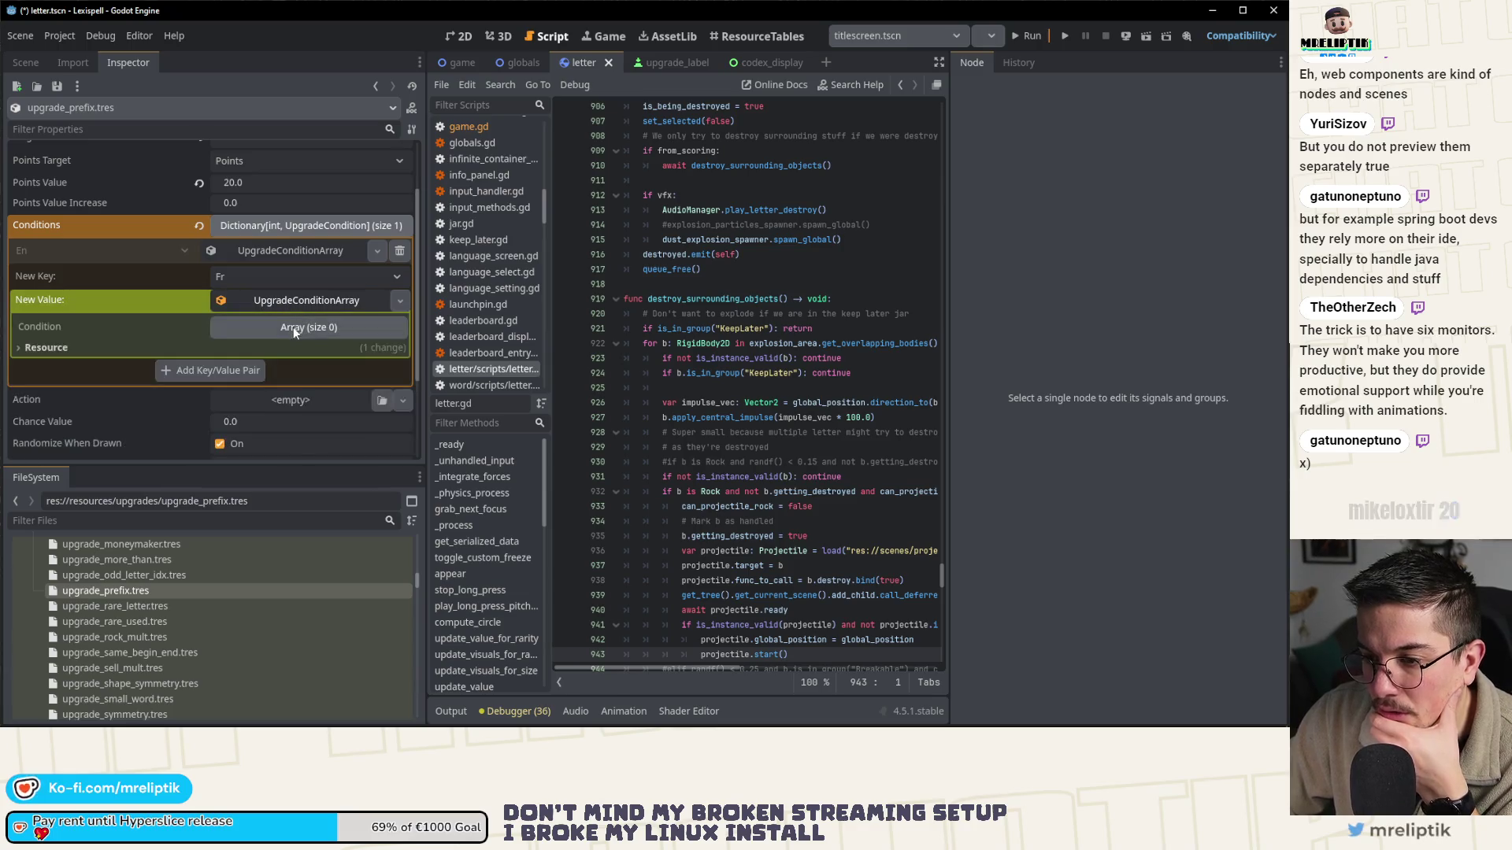
{"action": "left_click", "coordinate": [292, 327]}
{"action": "left_click", "coordinate": [396, 347]}
{"action": "left_click", "coordinate": [396, 348]}
{"action": "left_click", "coordinate": [396, 348]}
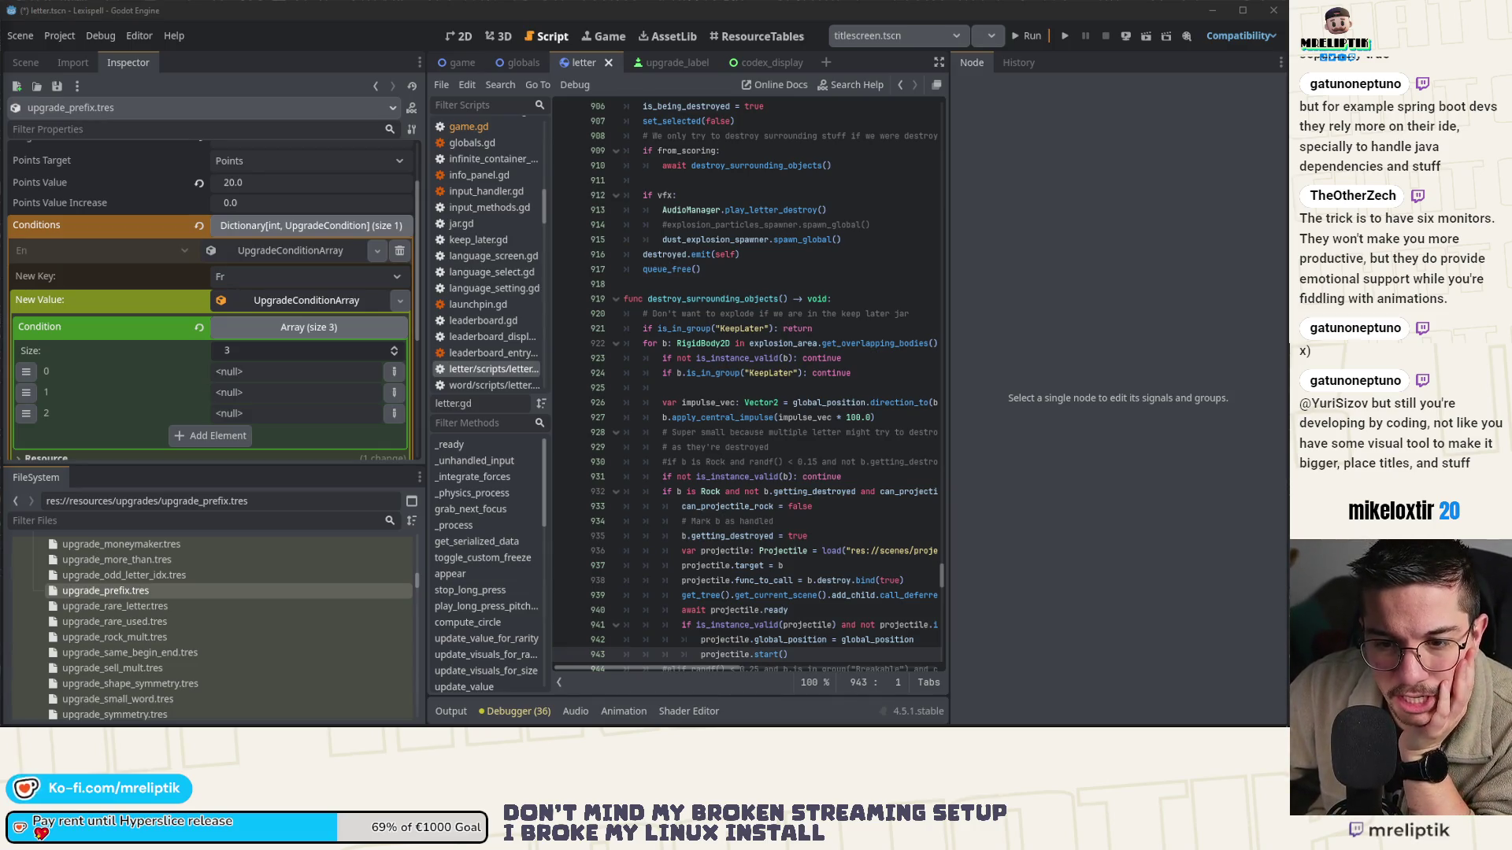
{"action": "left_click", "coordinate": [394, 372]}
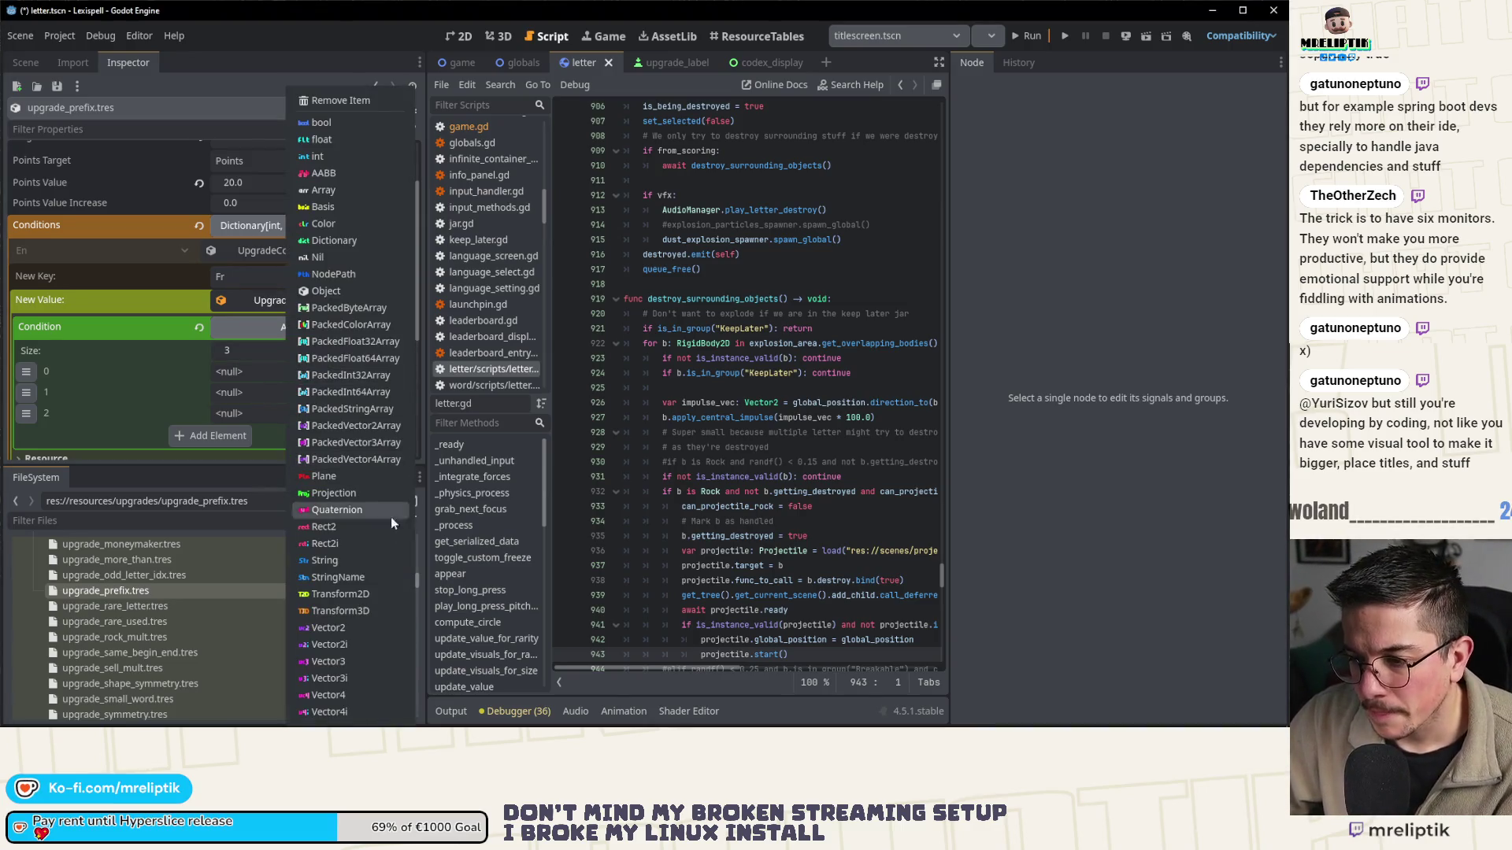
- Make each element of the Fr condition array a String
{"action": "left_click", "coordinate": [344, 559]}
{"action": "left_click", "coordinate": [389, 394]}
{"action": "left_click", "coordinate": [367, 560]}
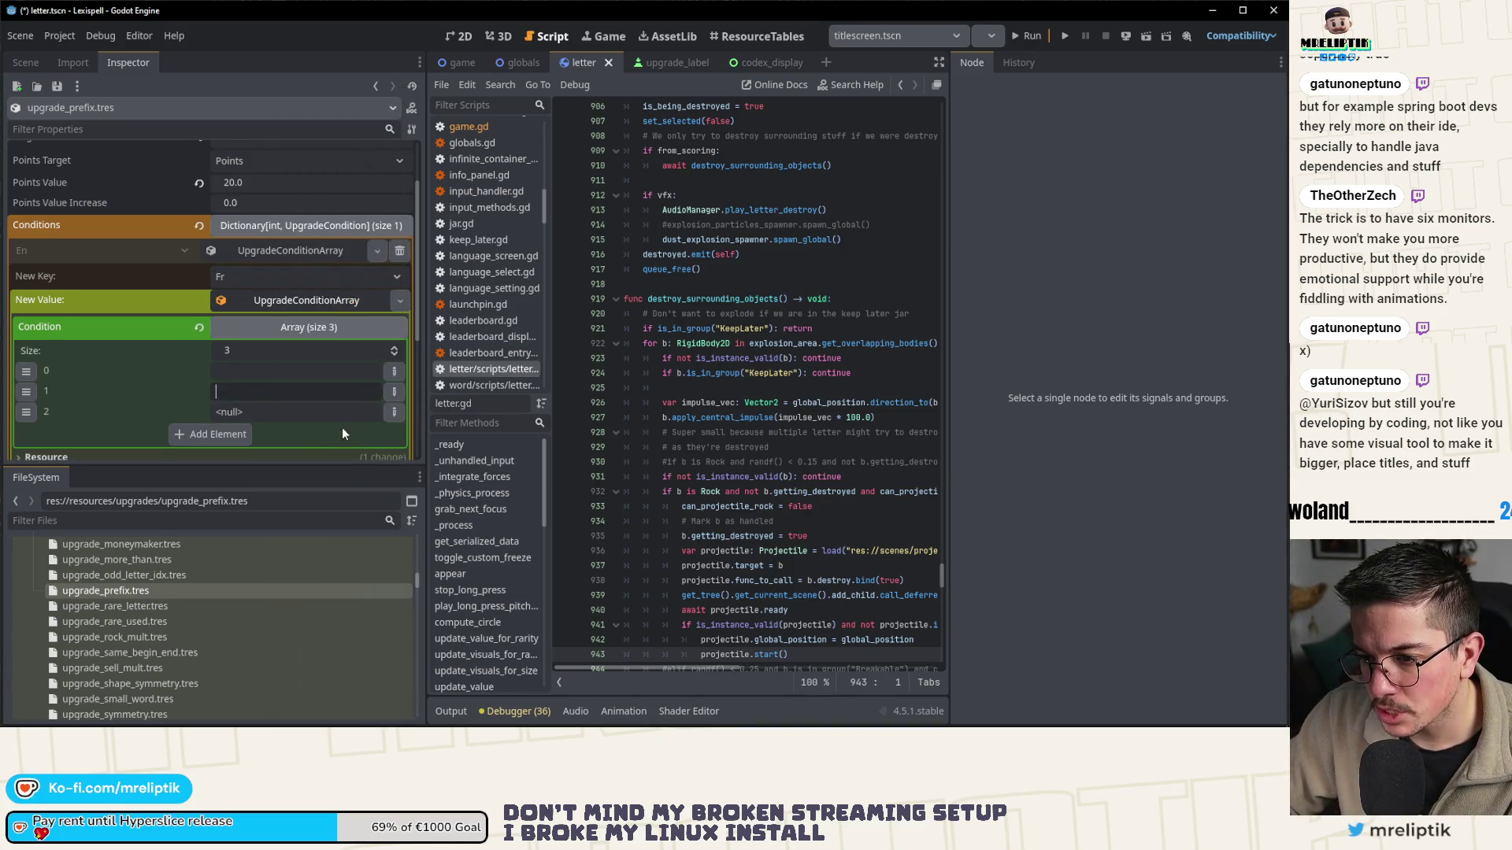
{"action": "left_click", "coordinate": [394, 413]}
{"action": "left_click", "coordinate": [345, 562]}
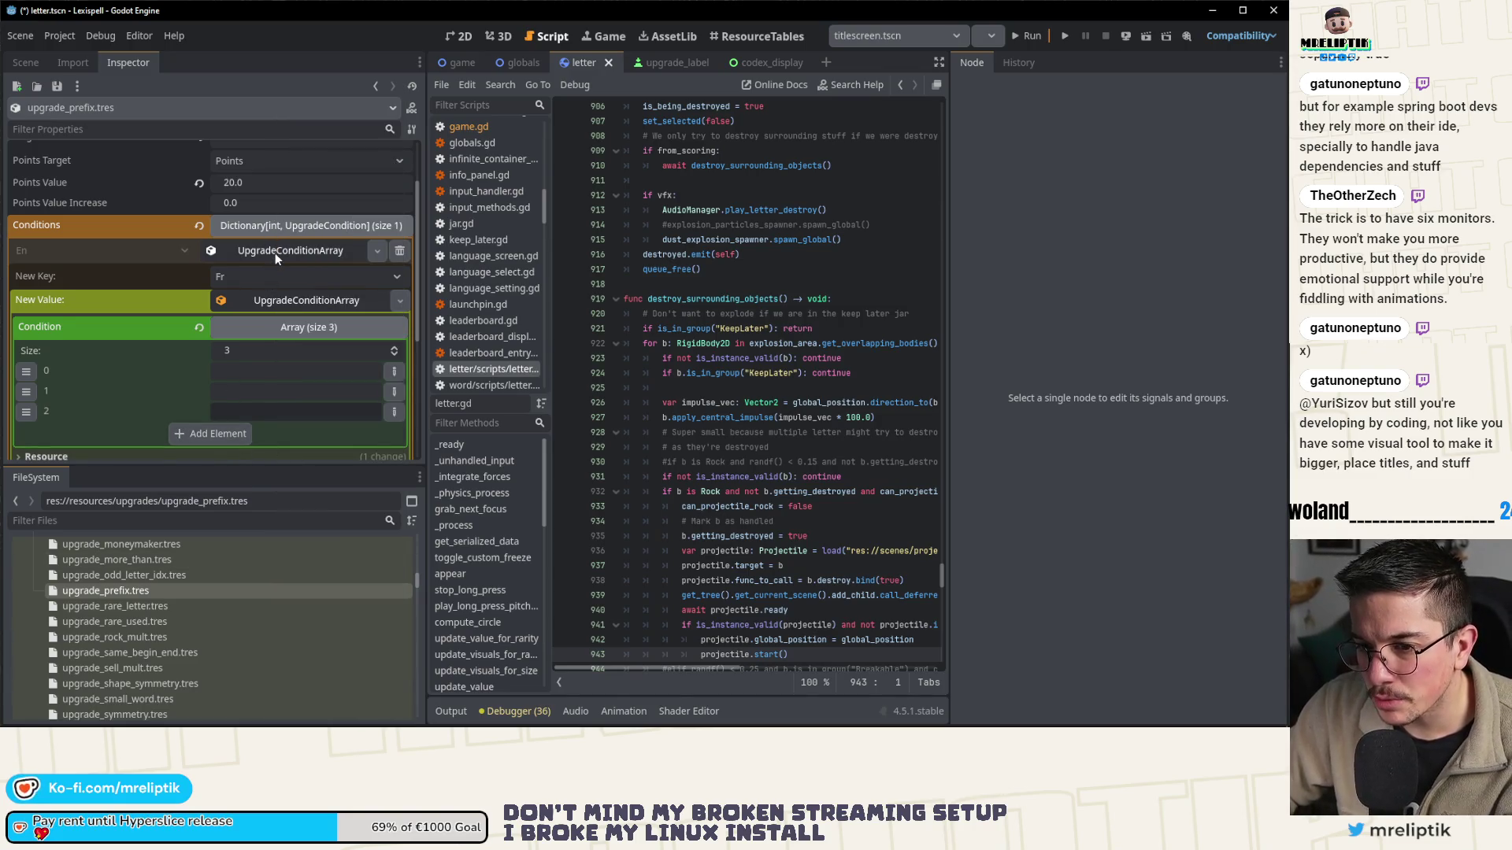
- Enter prefix texts such as in and il and add a fourth element
{"action": "left_click", "coordinate": [243, 376]}
{"action": "type", "text": "in"}
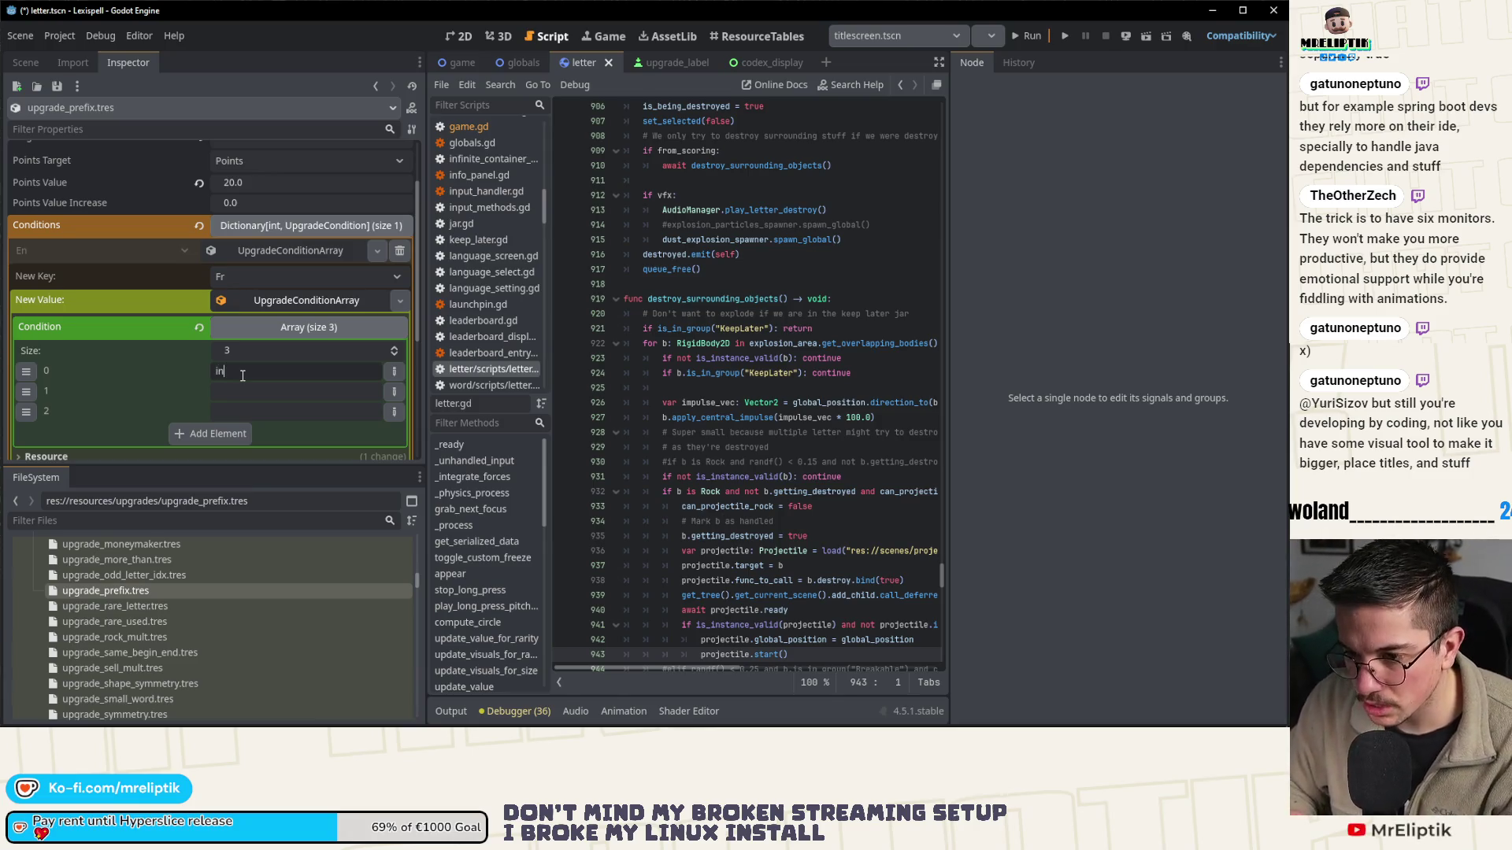
{"action": "scroll", "coordinate": [243, 376], "scroll_direction": "up", "scroll_amount": 1}
{"action": "left_click", "coordinate": [241, 437]}
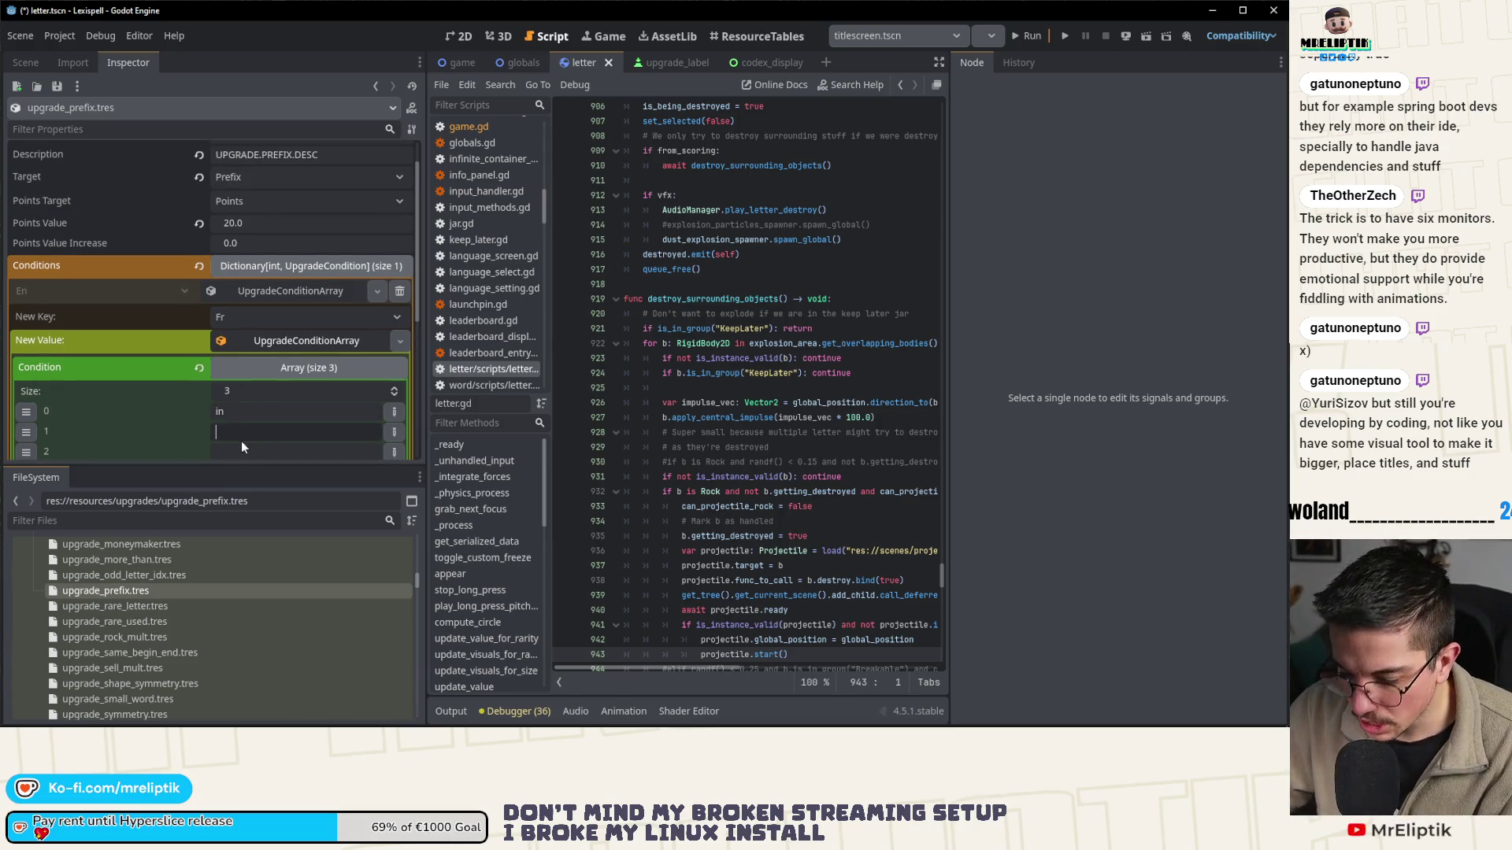
{"action": "type", "text": "il"}
{"action": "scroll", "coordinate": [240, 440], "scroll_direction": "down", "scroll_amount": 1}
{"action": "left_click", "coordinate": [241, 440]}
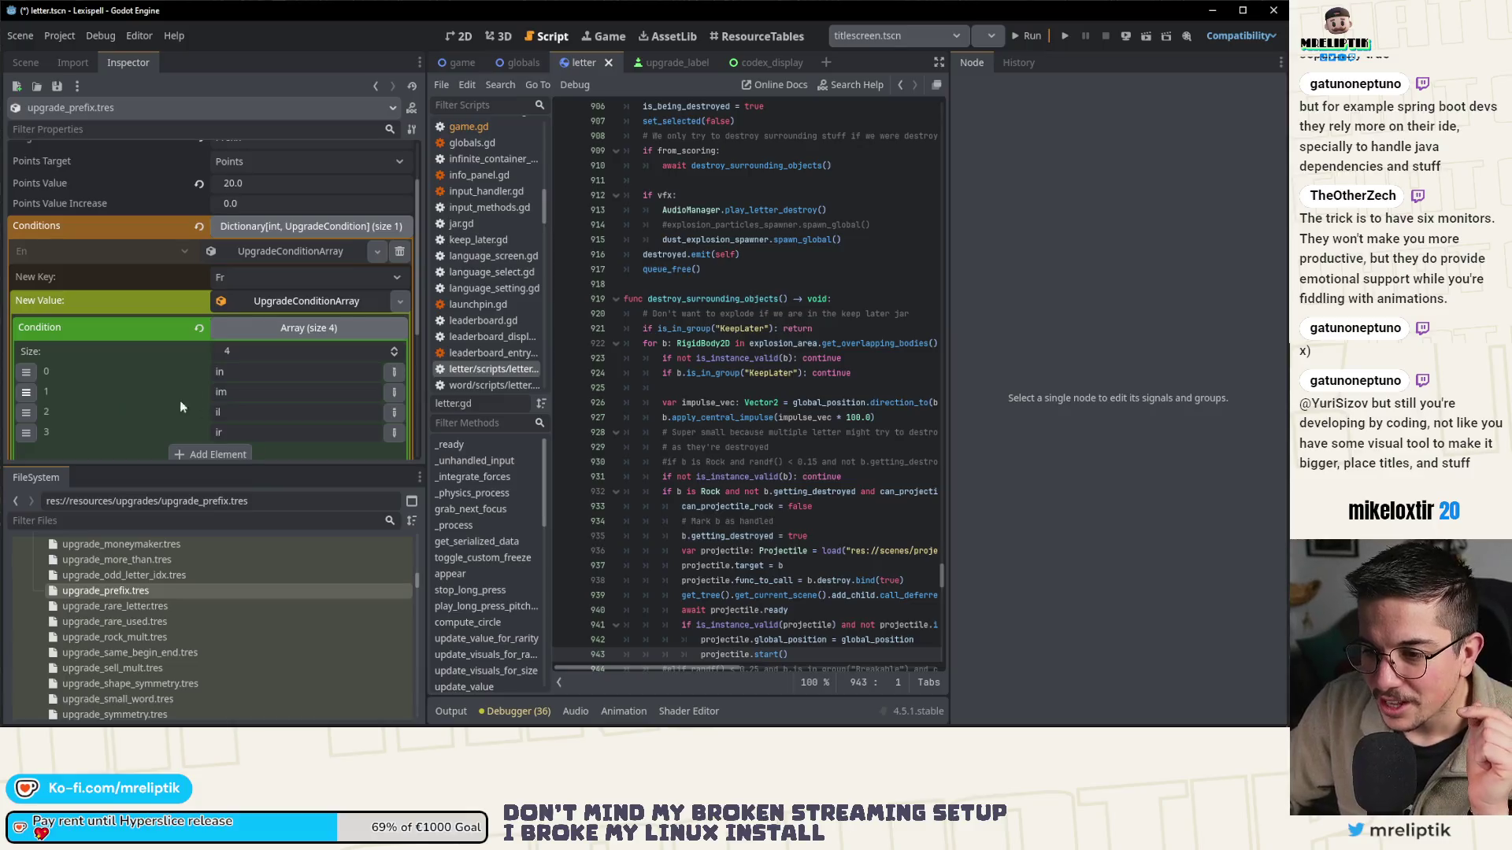
{"action": "scroll", "coordinate": [180, 400], "scroll_direction": "down", "scroll_amount": 1}
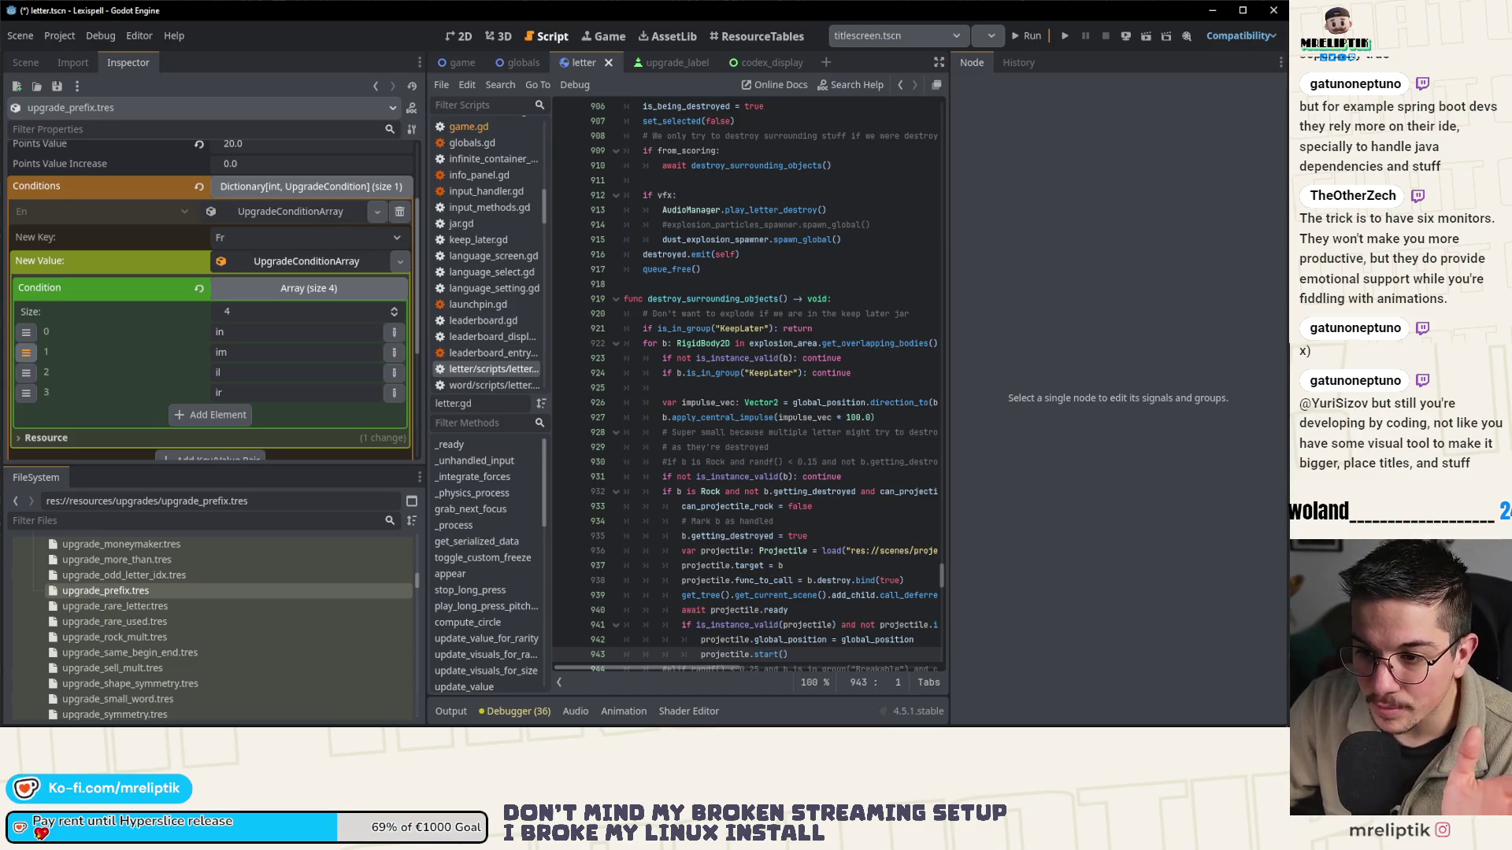
- Reorder the rows so the list reads in, im, il, ir
{"action": "mouse_move", "coordinate": [26, 352]}
{"action": "left_mouse_down"}
{"action": "mouse_move", "coordinate": [26, 394]}
{"action": "mouse_move", "coordinate": [26, 372]}
{"action": "left_mouse_up"}
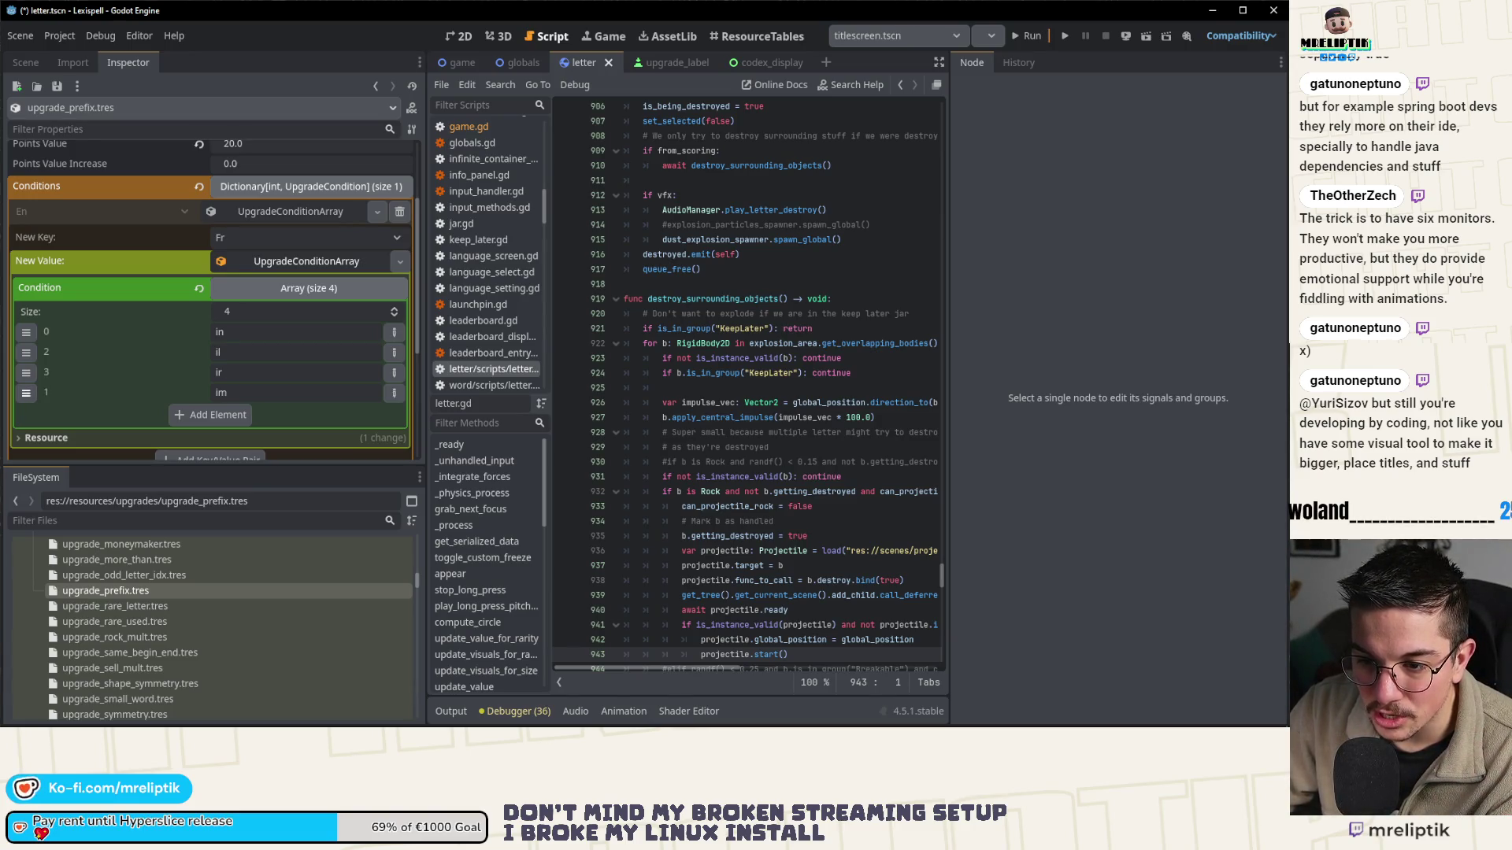
{"action": "mouse_move", "coordinate": [26, 373]}
{"action": "left_mouse_down"}
{"action": "mouse_move", "coordinate": [26, 392]}
{"action": "mouse_move", "coordinate": [26, 352]}
{"action": "mouse_move", "coordinate": [26, 372]}
{"action": "left_mouse_up"}
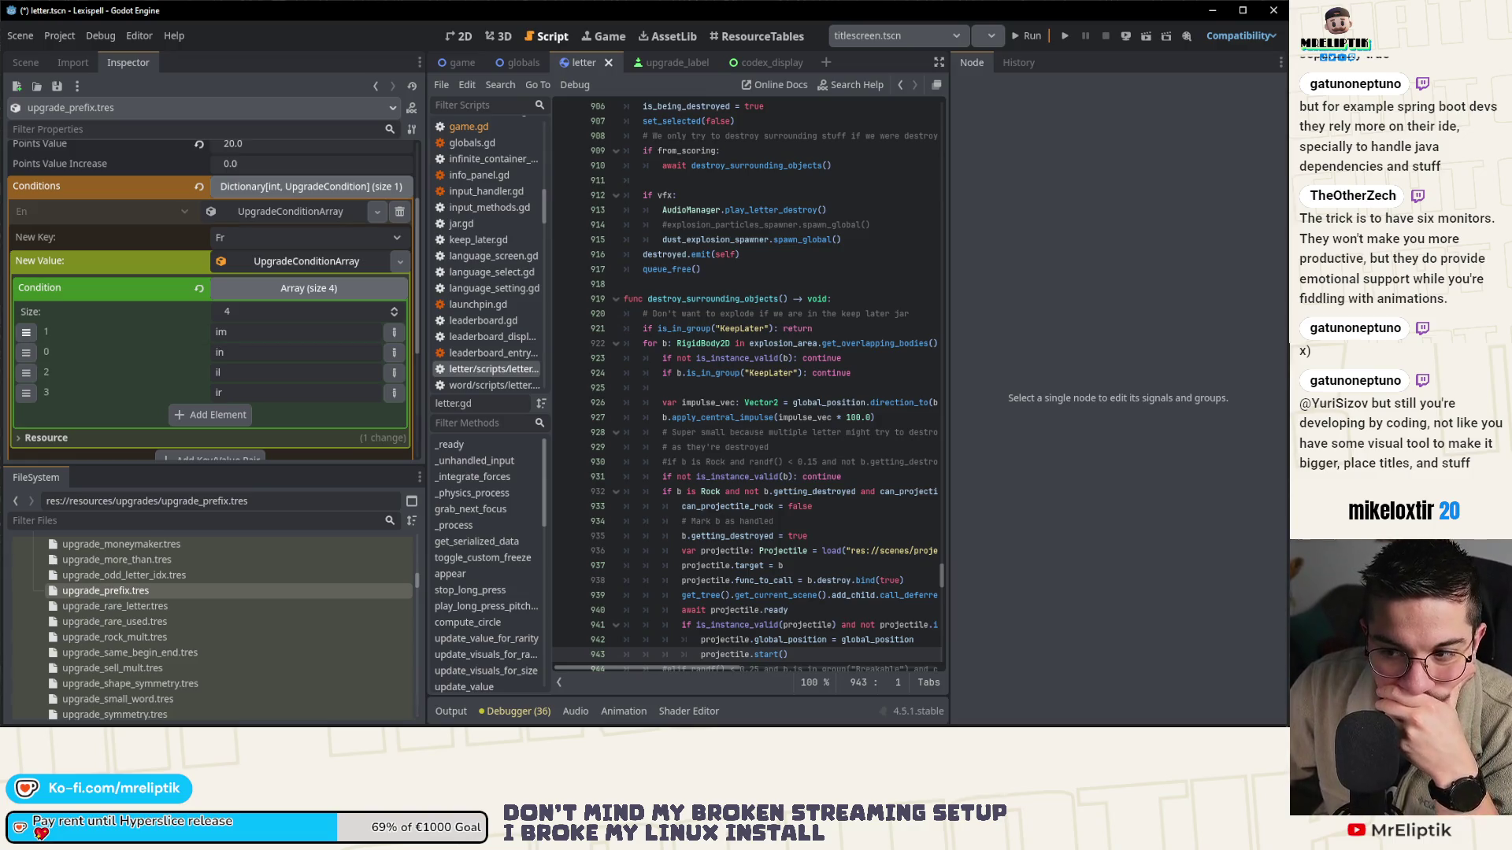
{"action": "mouse_move", "coordinate": [26, 372]}
{"action": "left_mouse_down"}
{"action": "mouse_move", "coordinate": [26, 334]}
{"action": "mouse_move", "coordinate": [26, 352]}
{"action": "left_mouse_up"}
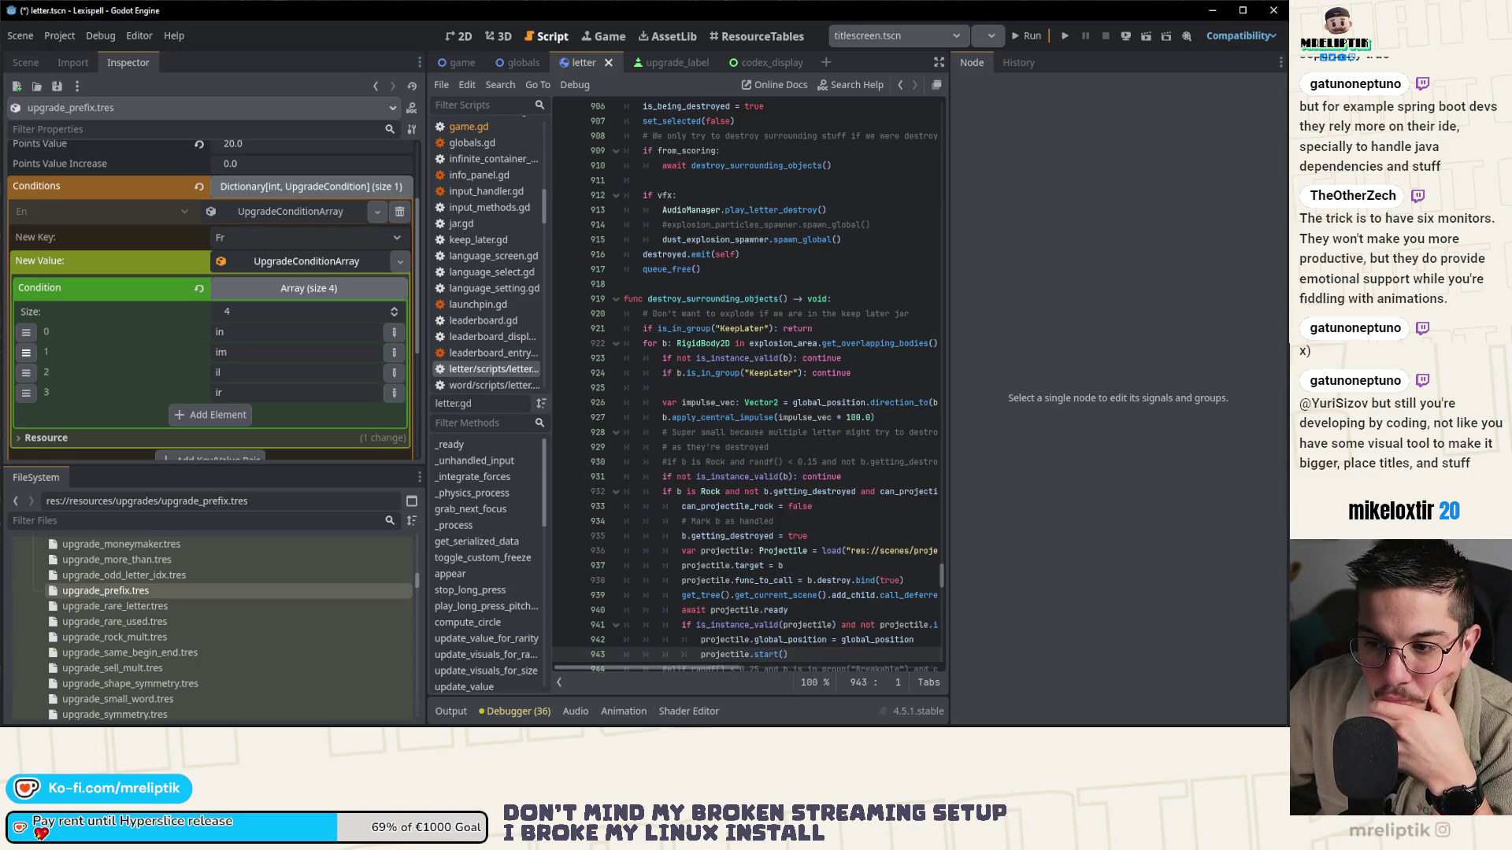
- Run the game from direct_game_launcher.tscn, continuing past two debugger error breaks
{"action": "left_click", "coordinate": [987, 38]}
{"action": "left_click", "coordinate": [919, 70]}
{"action": "left_click", "coordinate": [1014, 36]}
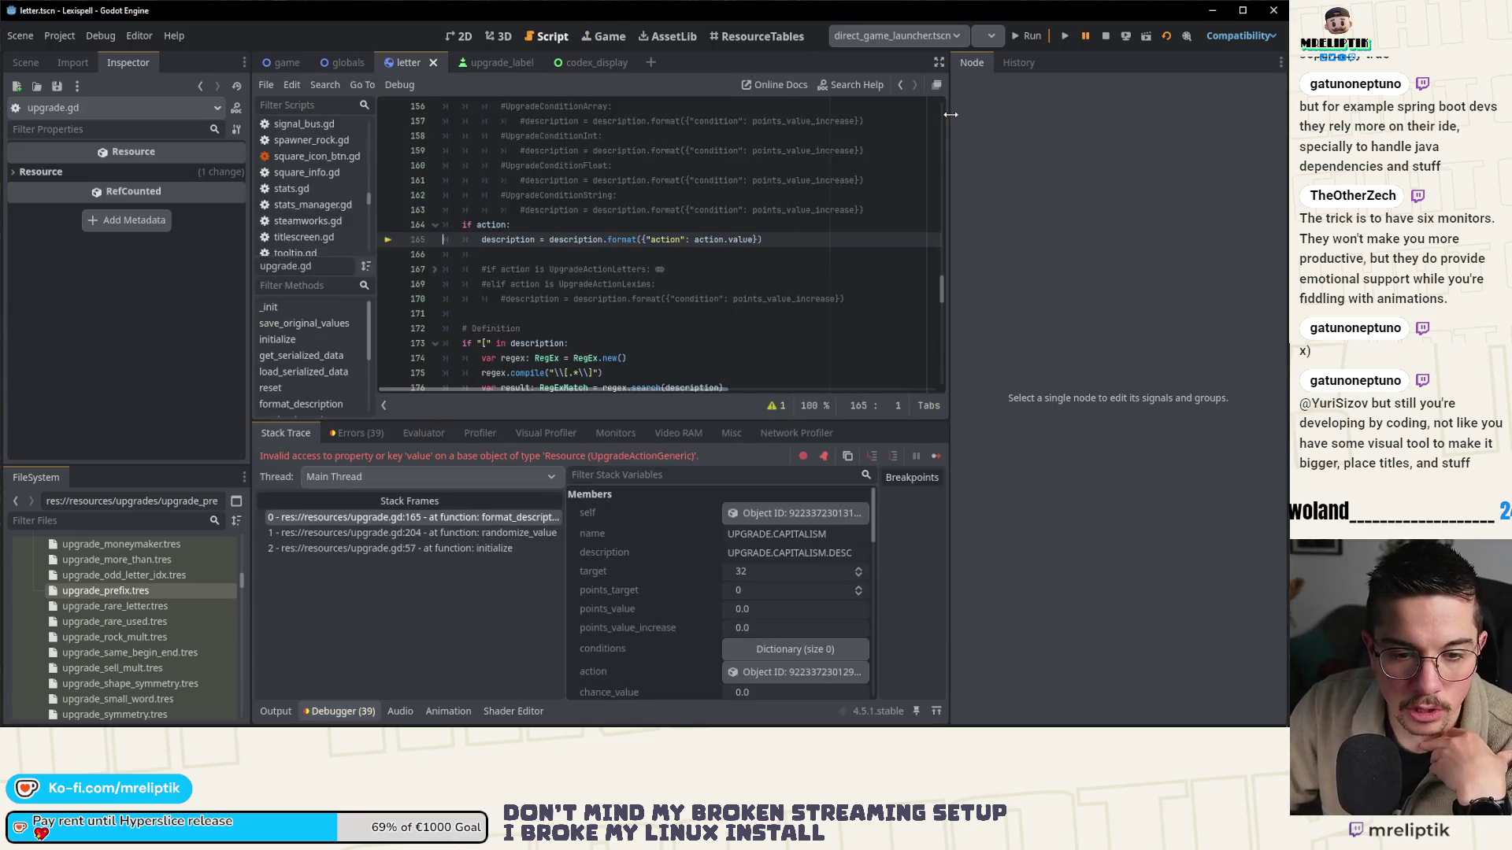
{"action": "left_click", "coordinate": [938, 455]}
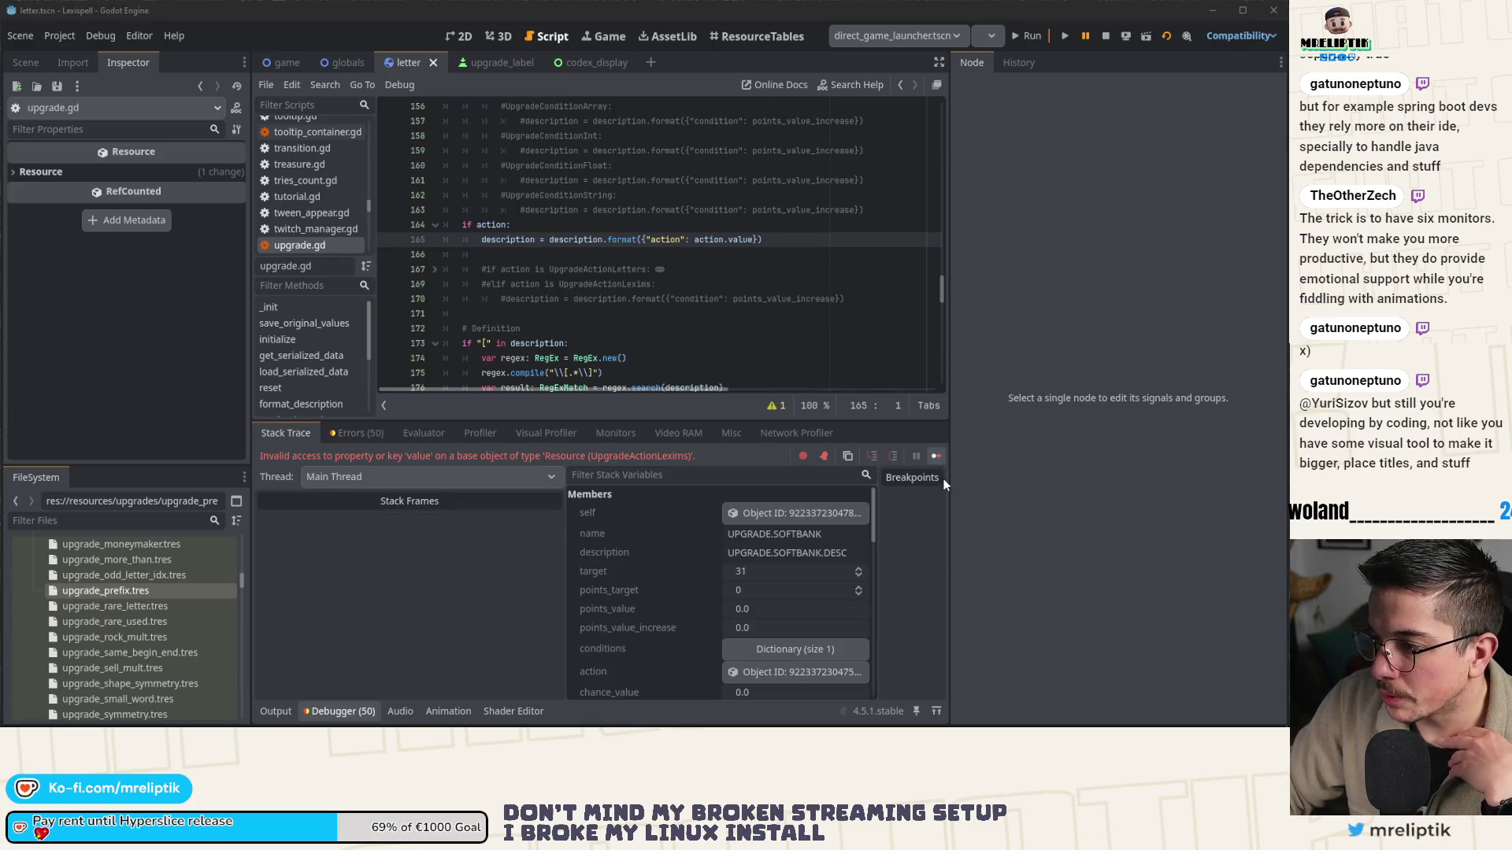
{"action": "left_click", "coordinate": [940, 458]}
- Play level 1, typing 'caget' and moving the T tile to the front, then stop the game
{"action": "left_click_drag", "start_coordinate": [951, 205], "coordinate": [1063, 207]}
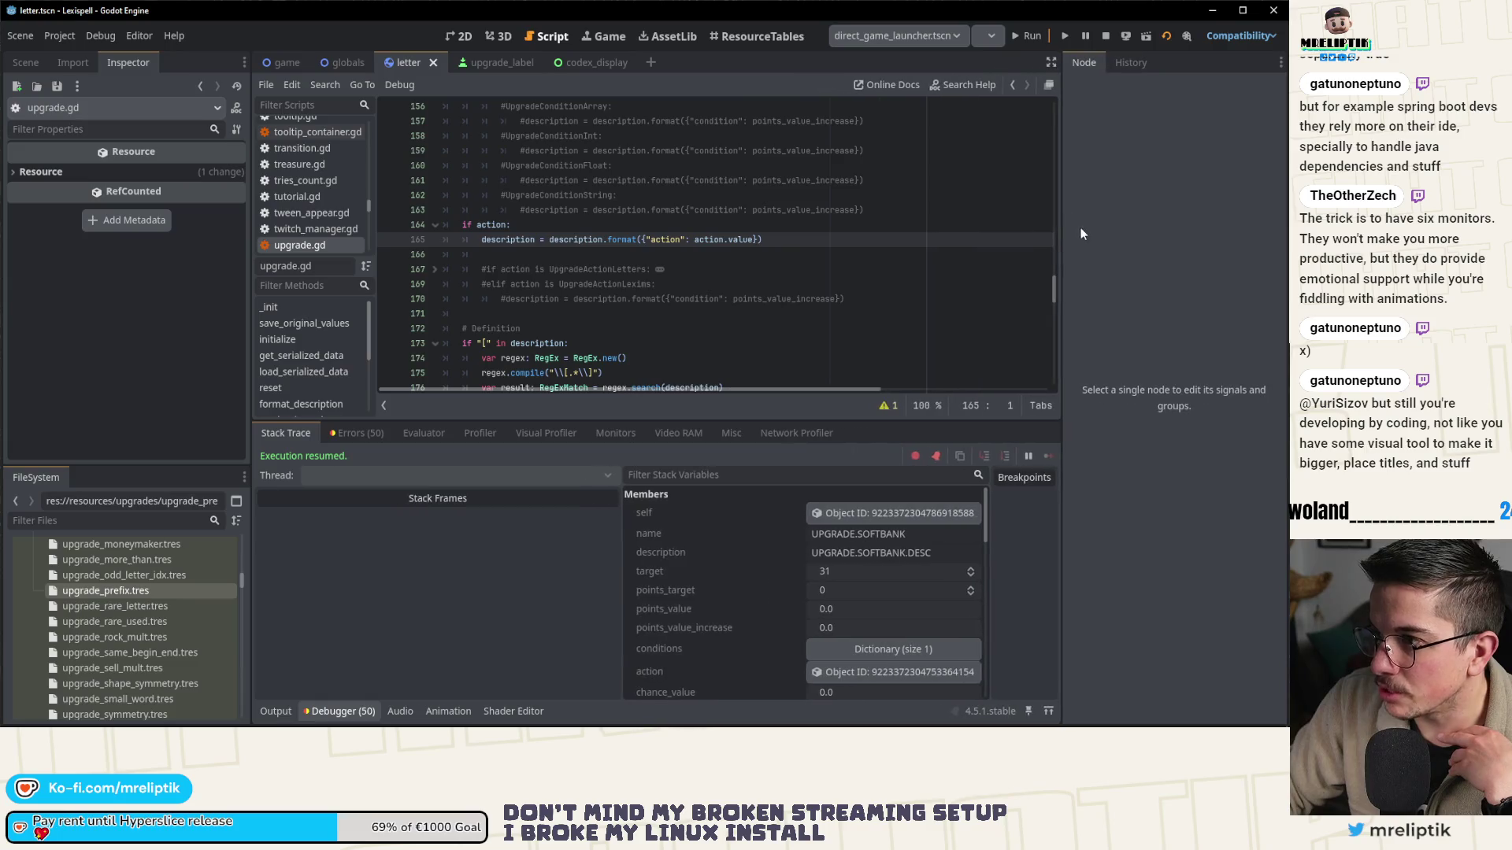
{"action": "left_click", "coordinate": [602, 35]}
{"action": "left_click", "coordinate": [522, 274]}
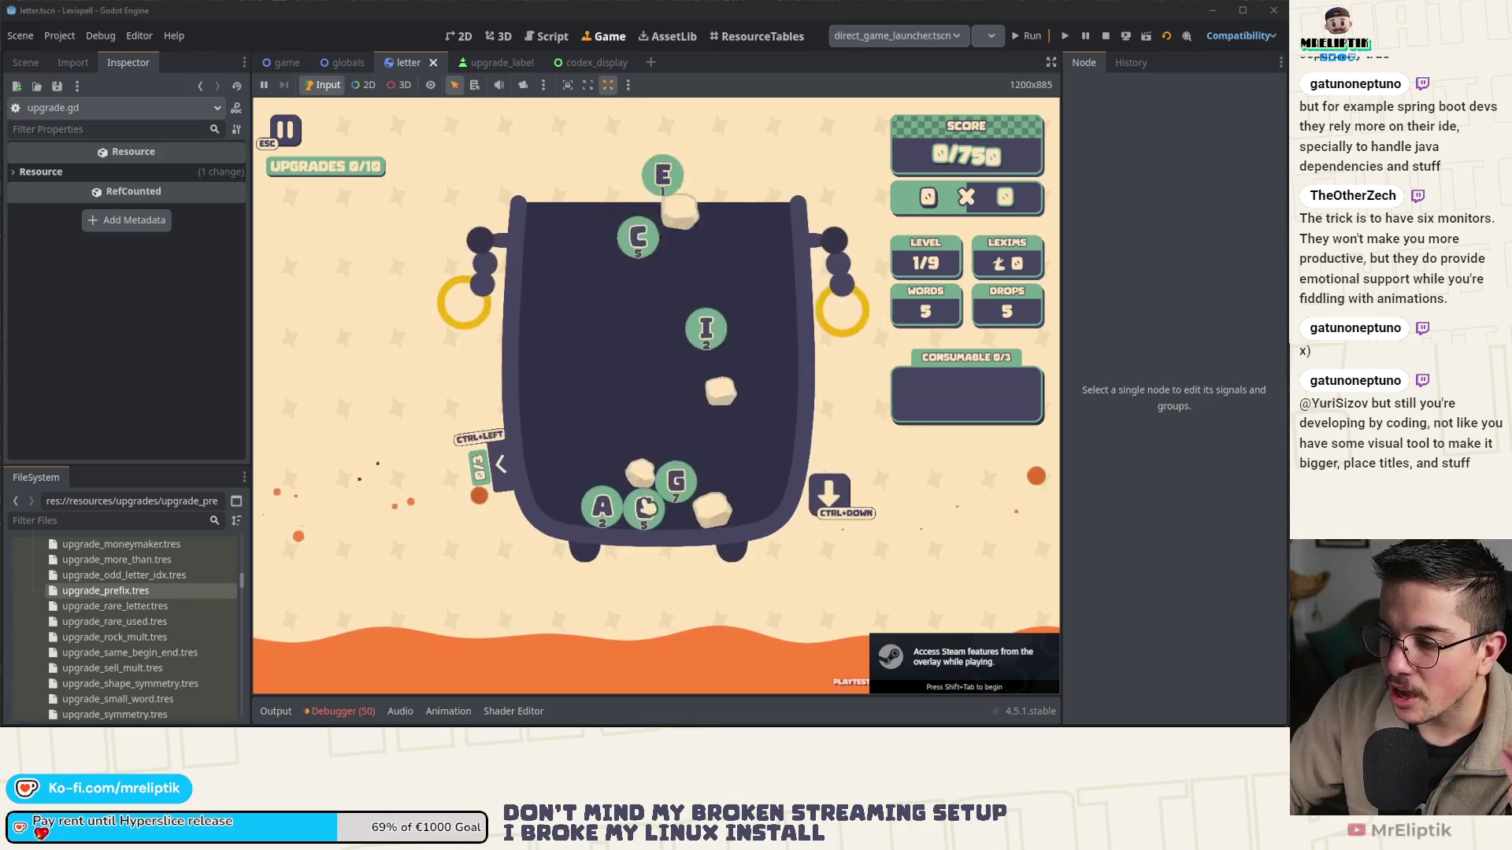
{"action": "type", "text": "caget"}
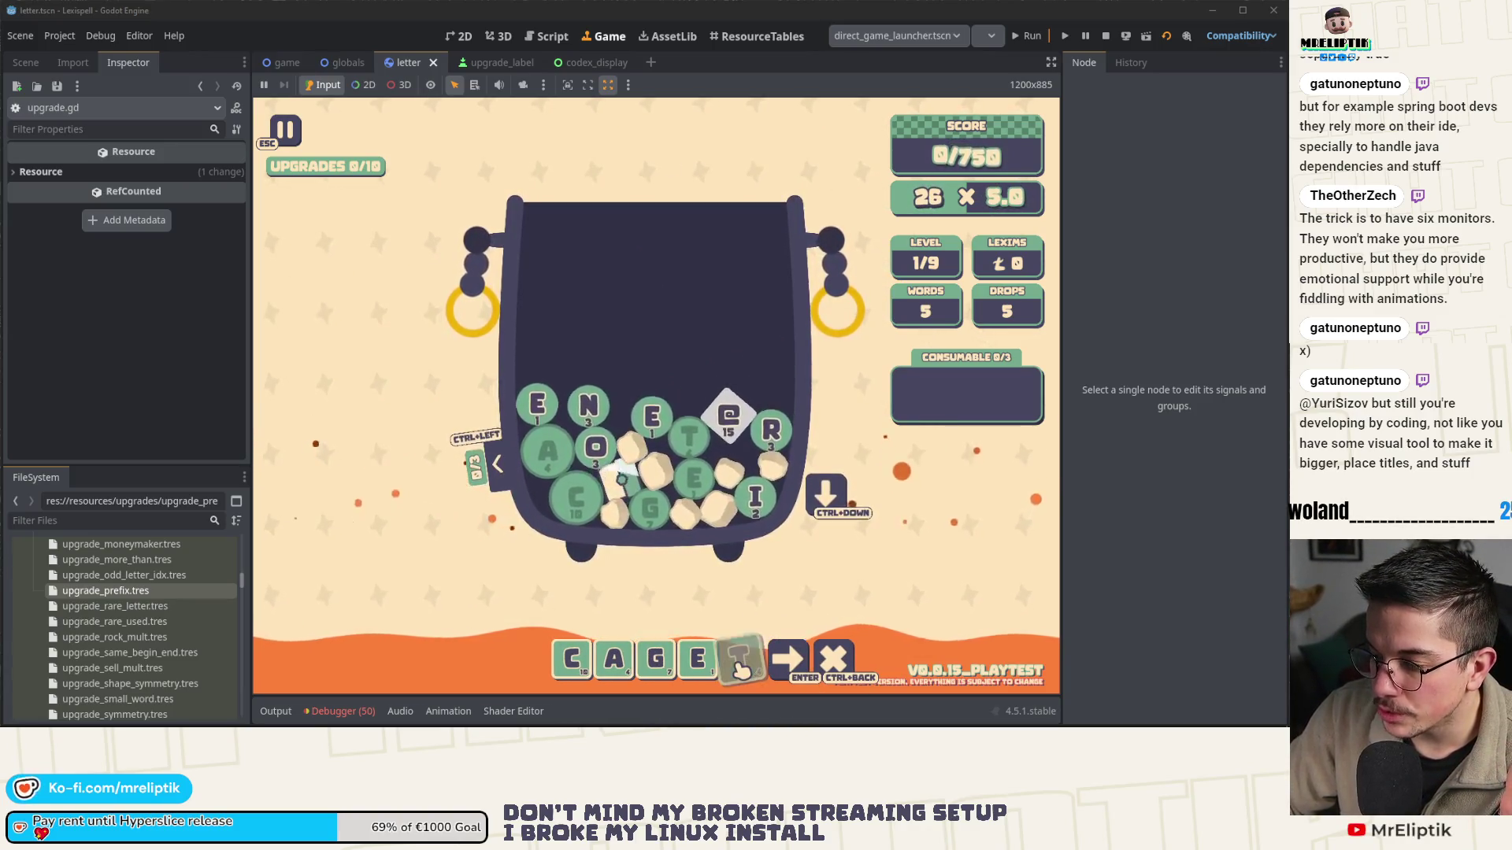
{"action": "left_click", "coordinate": [736, 669]}
{"action": "mouse_move", "coordinate": [723, 670]}
{"action": "left_mouse_down"}
{"action": "mouse_move", "coordinate": [555, 634]}
{"action": "mouse_move", "coordinate": [607, 621]}
{"action": "mouse_move", "coordinate": [620, 667]}
{"action": "mouse_move", "coordinate": [744, 668]}
{"action": "mouse_move", "coordinate": [568, 657]}
{"action": "mouse_move", "coordinate": [741, 668]}
{"action": "left_mouse_up"}
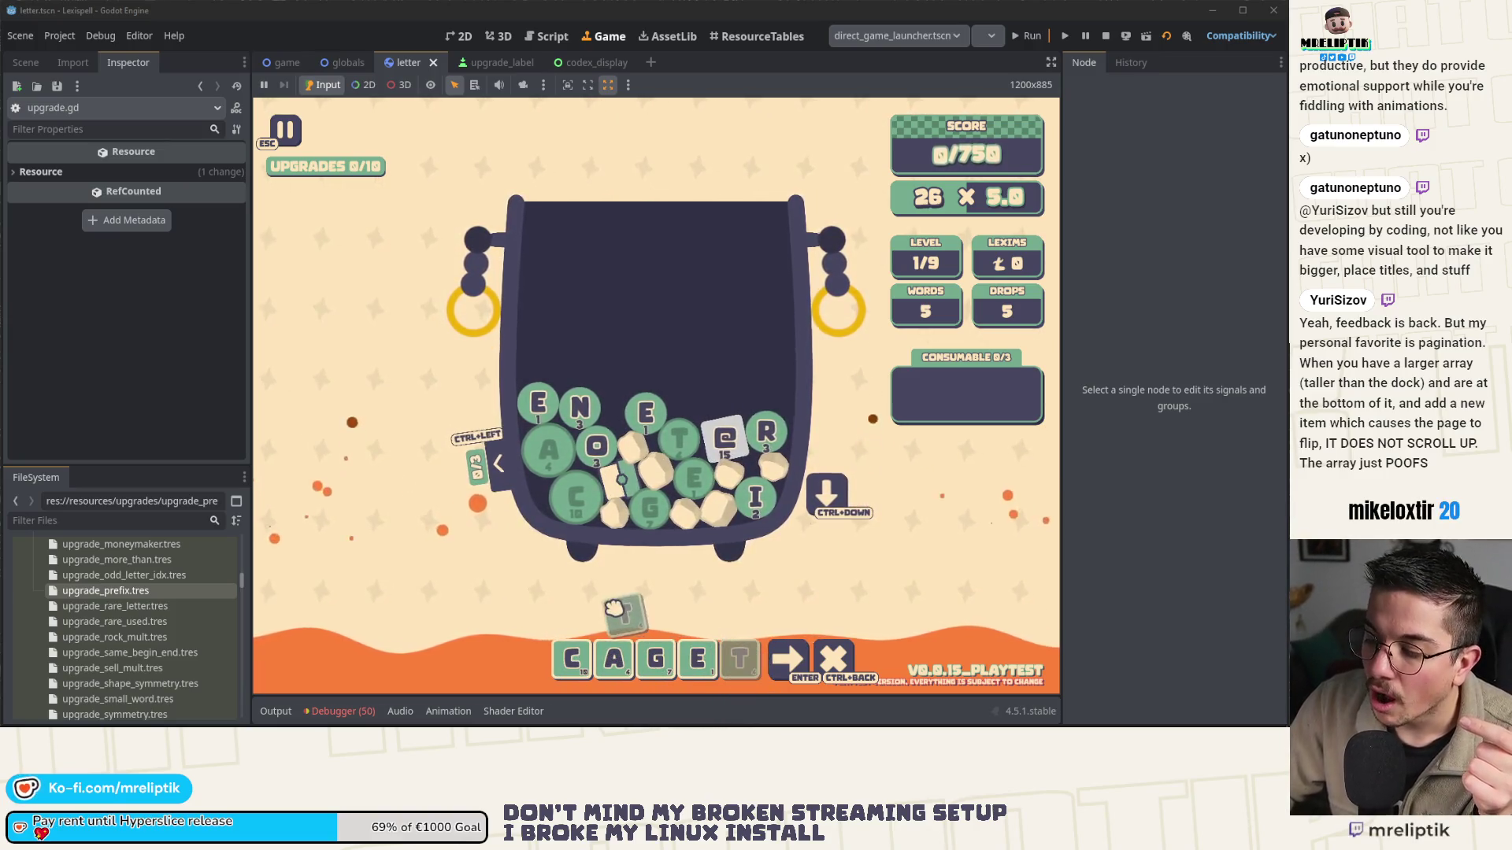
{"action": "left_click", "coordinate": [1106, 36]}
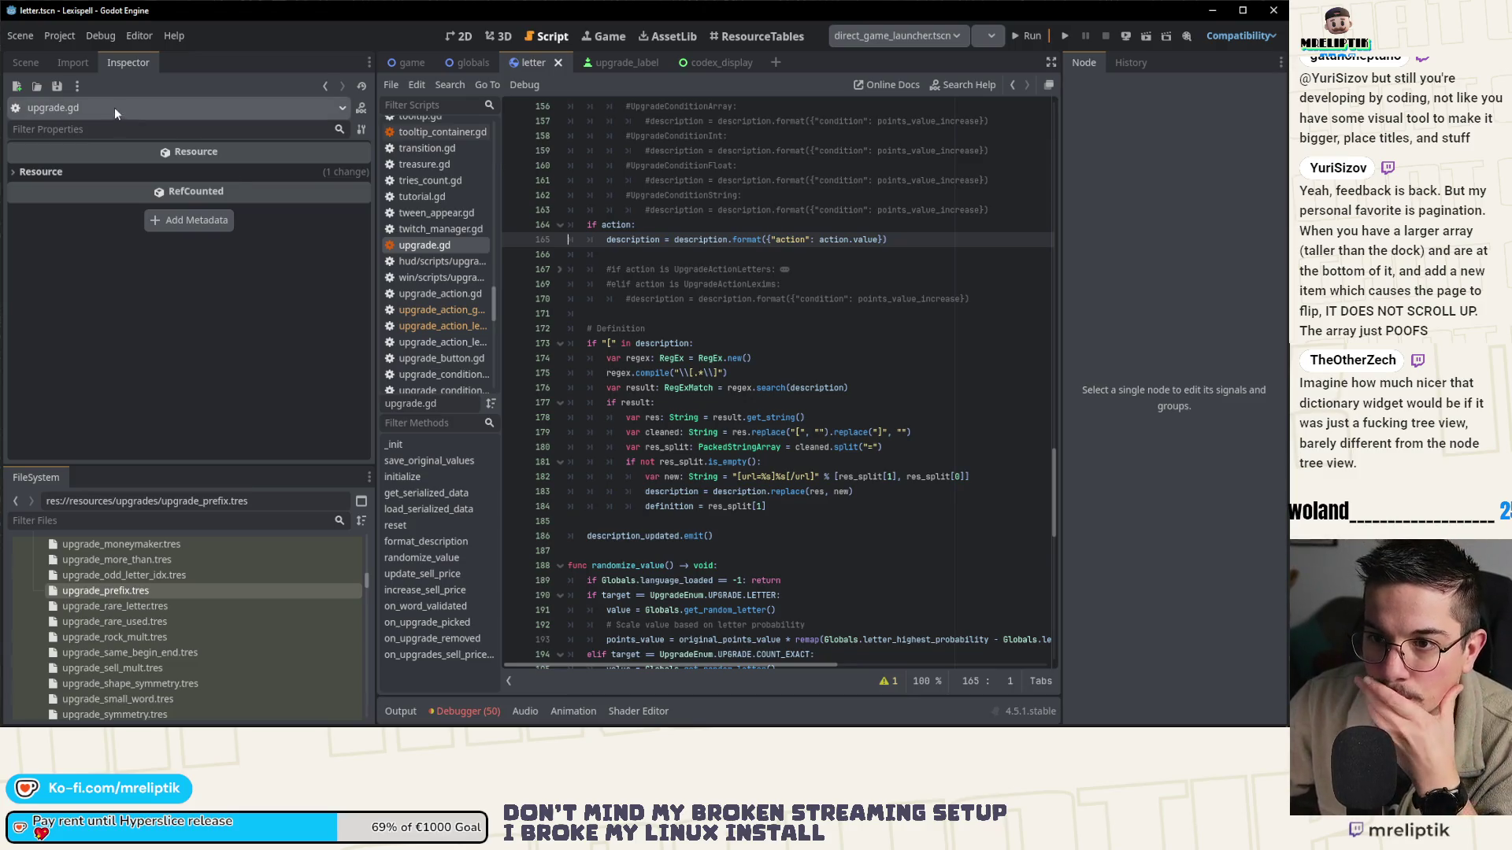
- Select upgrade_prefix.tres and inspect its existing En condition list
{"action": "left_click", "coordinate": [72, 63]}
{"action": "left_click", "coordinate": [128, 63]}
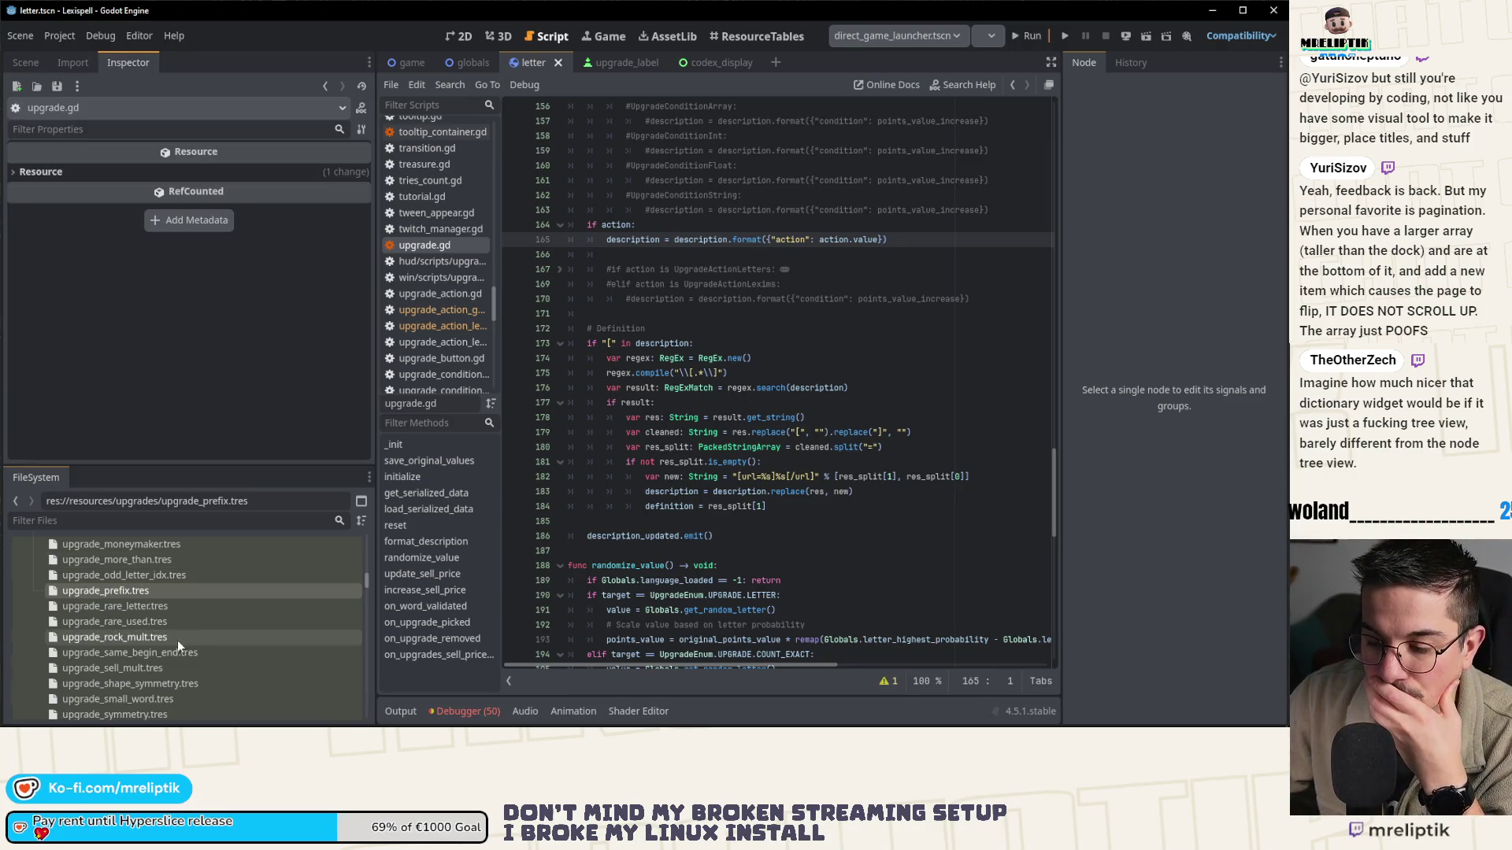
{"action": "left_click", "coordinate": [130, 587]}
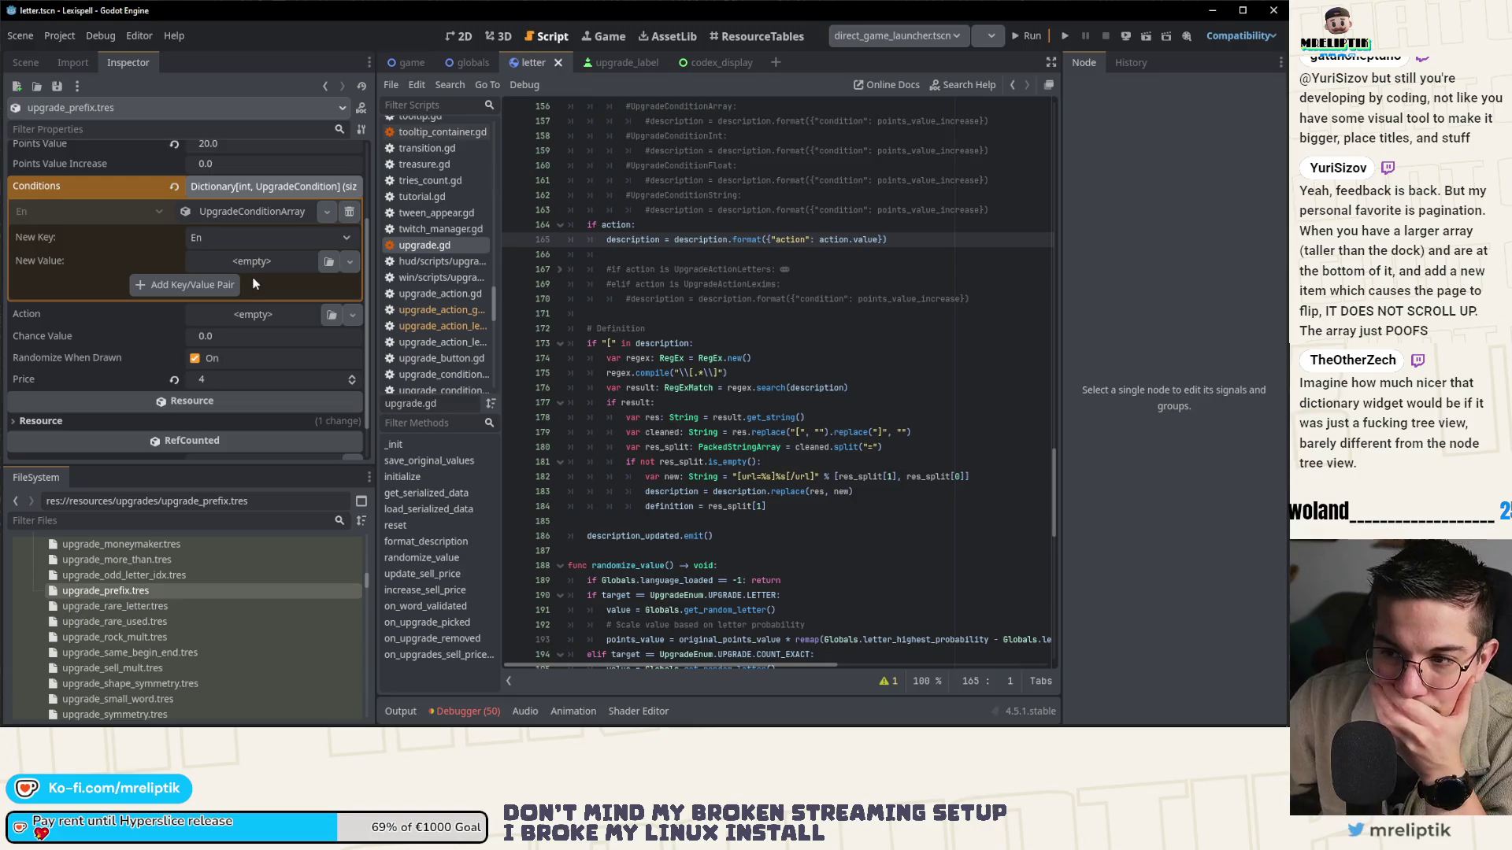
{"action": "scroll", "coordinate": [248, 291], "scroll_direction": "up", "scroll_amount": 2}
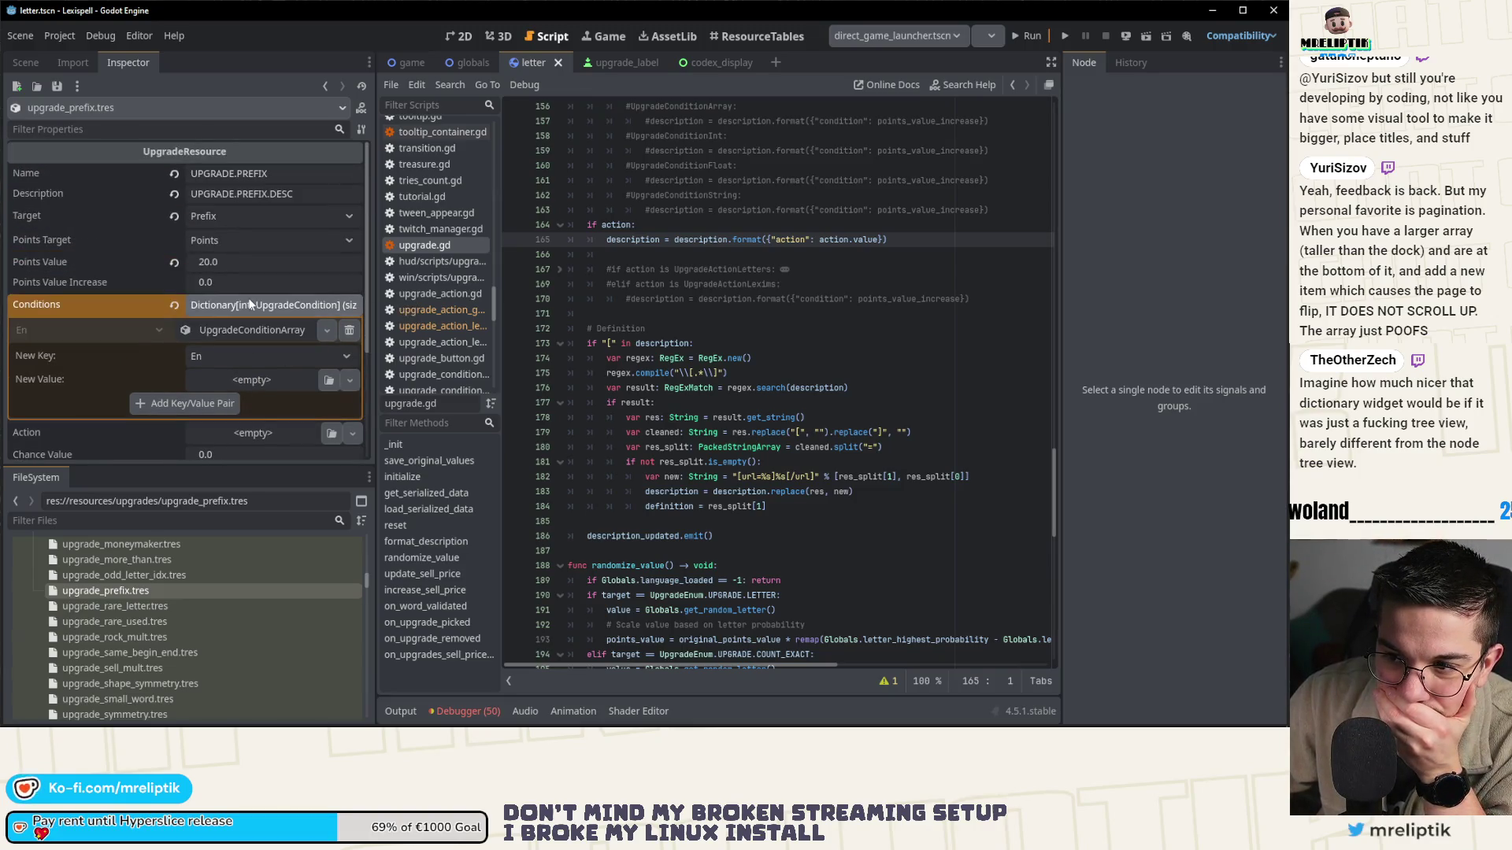
{"action": "scroll", "coordinate": [248, 297], "scroll_direction": "down", "scroll_amount": 1}
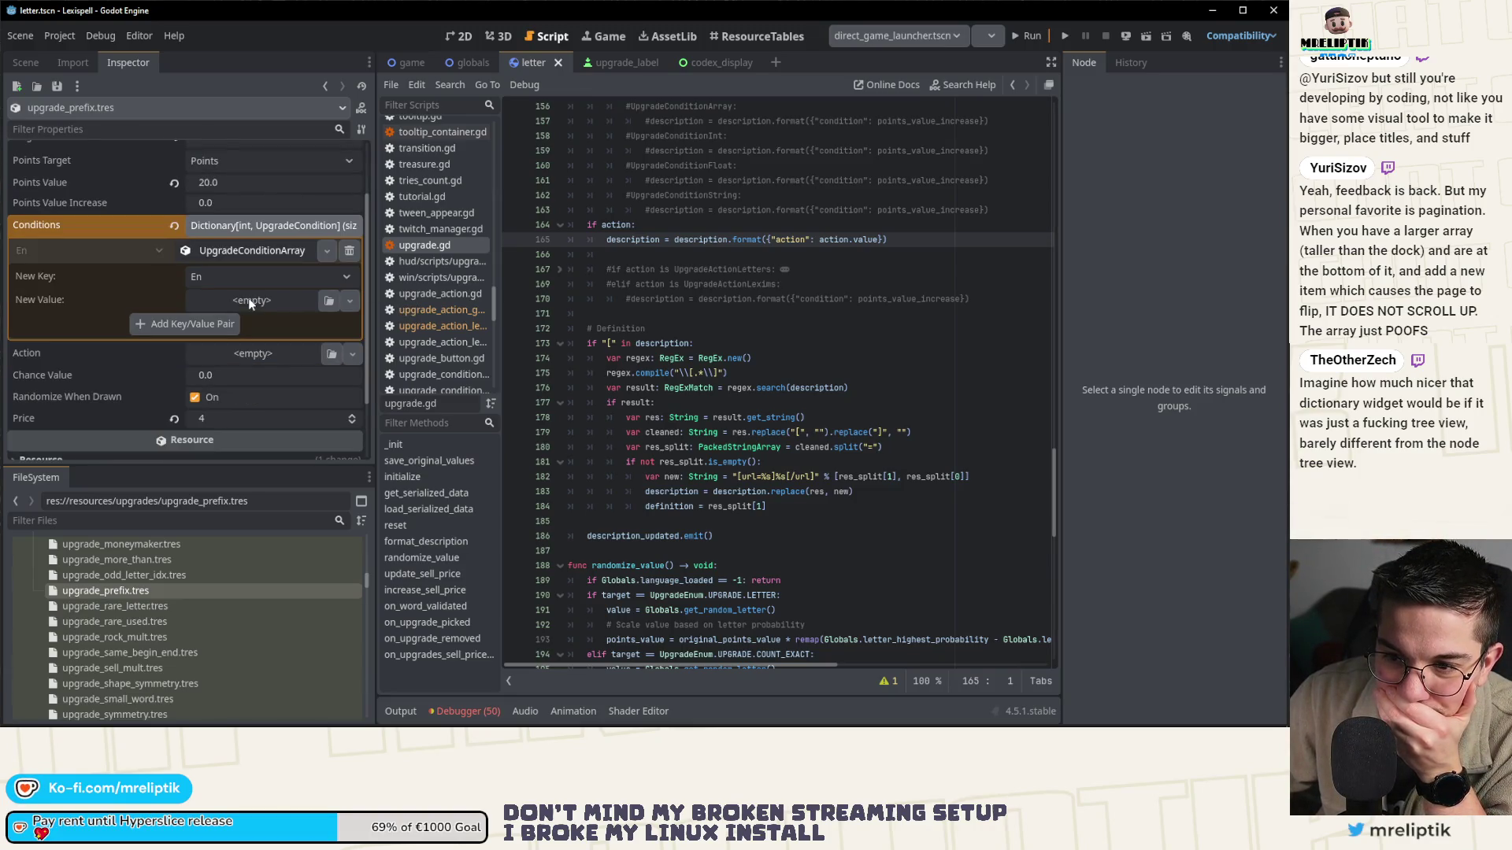
{"action": "left_click", "coordinate": [257, 251]}
{"action": "left_click", "coordinate": [248, 248]}
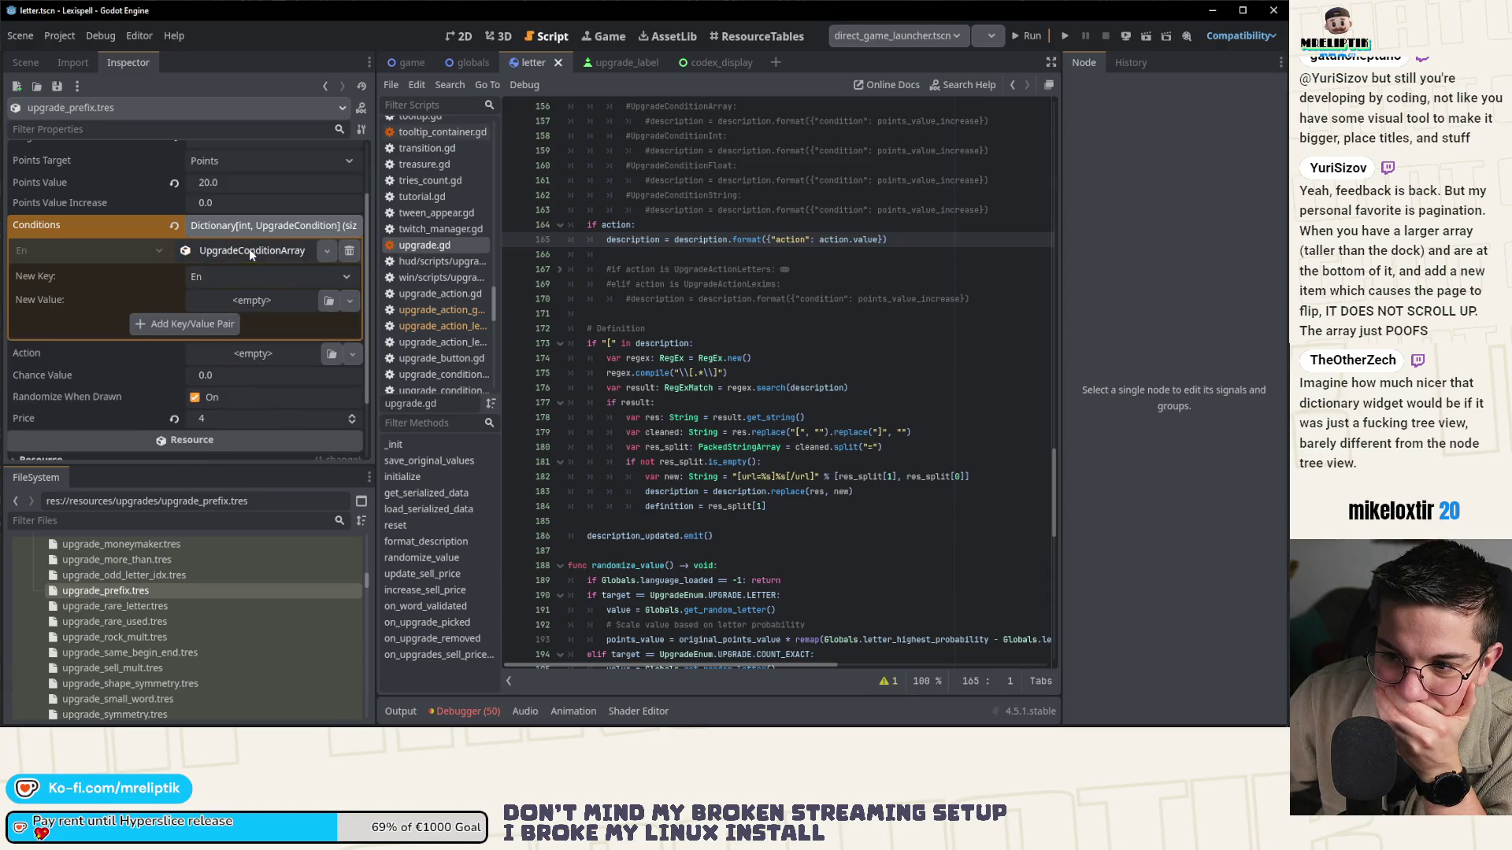
- Add an Fr key with a new UpgradeConditionArray value and expand it
{"action": "left_click", "coordinate": [233, 276]}
{"action": "left_click", "coordinate": [214, 320]}
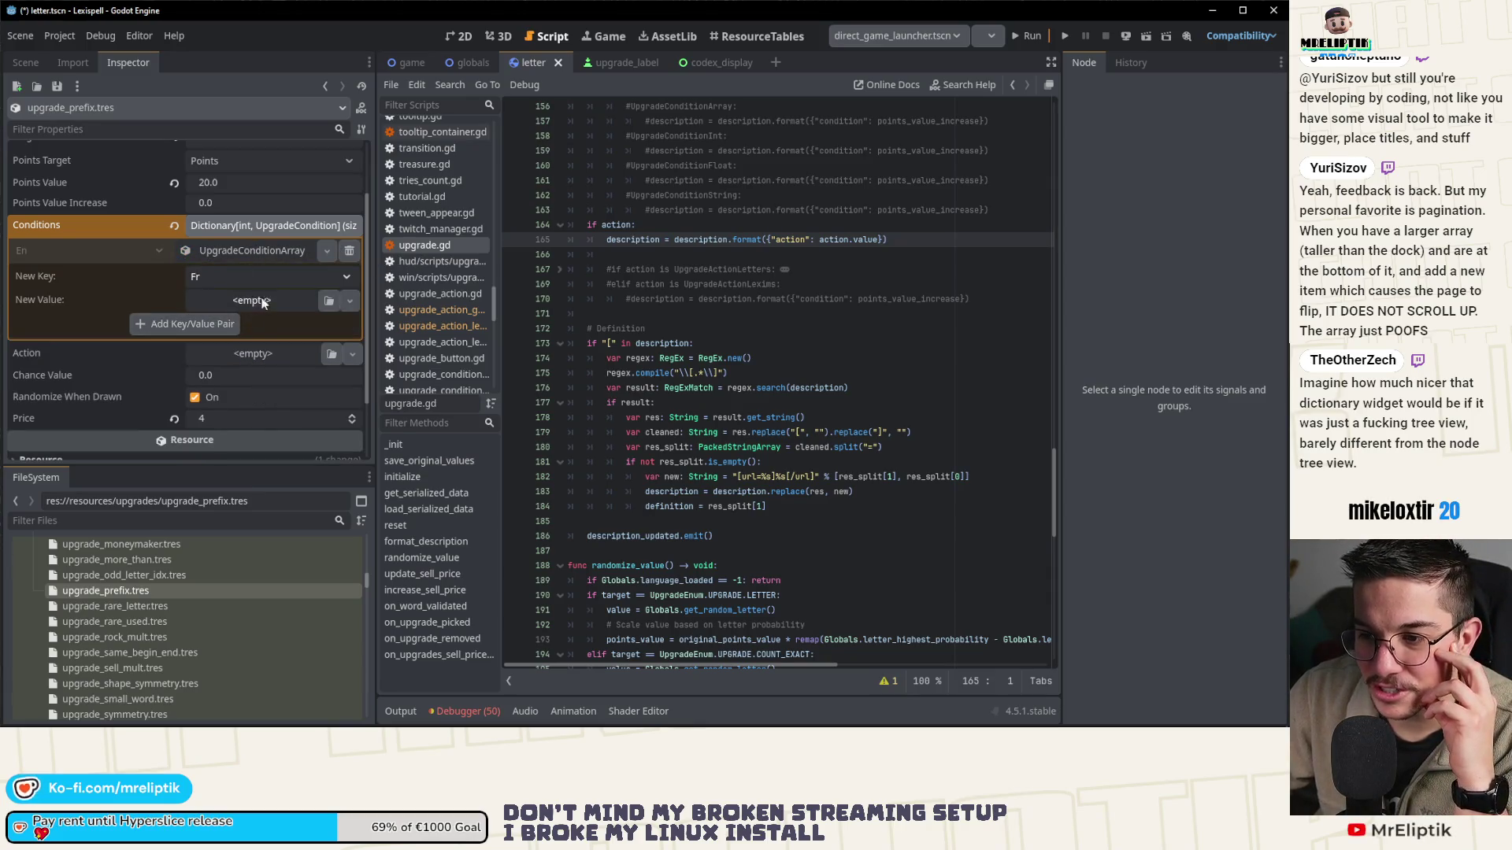
{"action": "left_click", "coordinate": [252, 301]}
{"action": "left_click", "coordinate": [291, 363]}
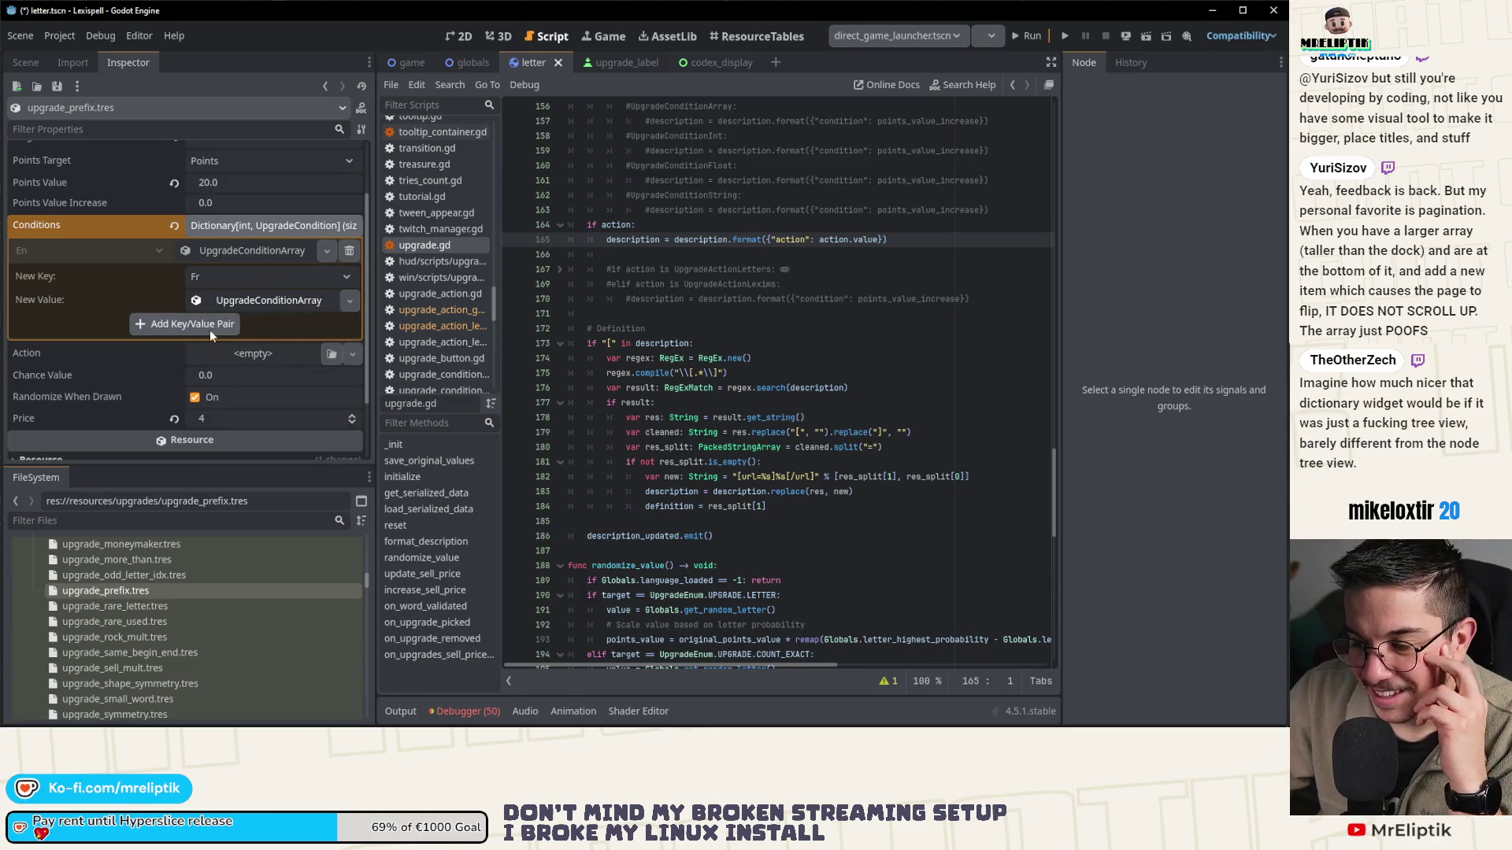
{"action": "left_click", "coordinate": [207, 320]}
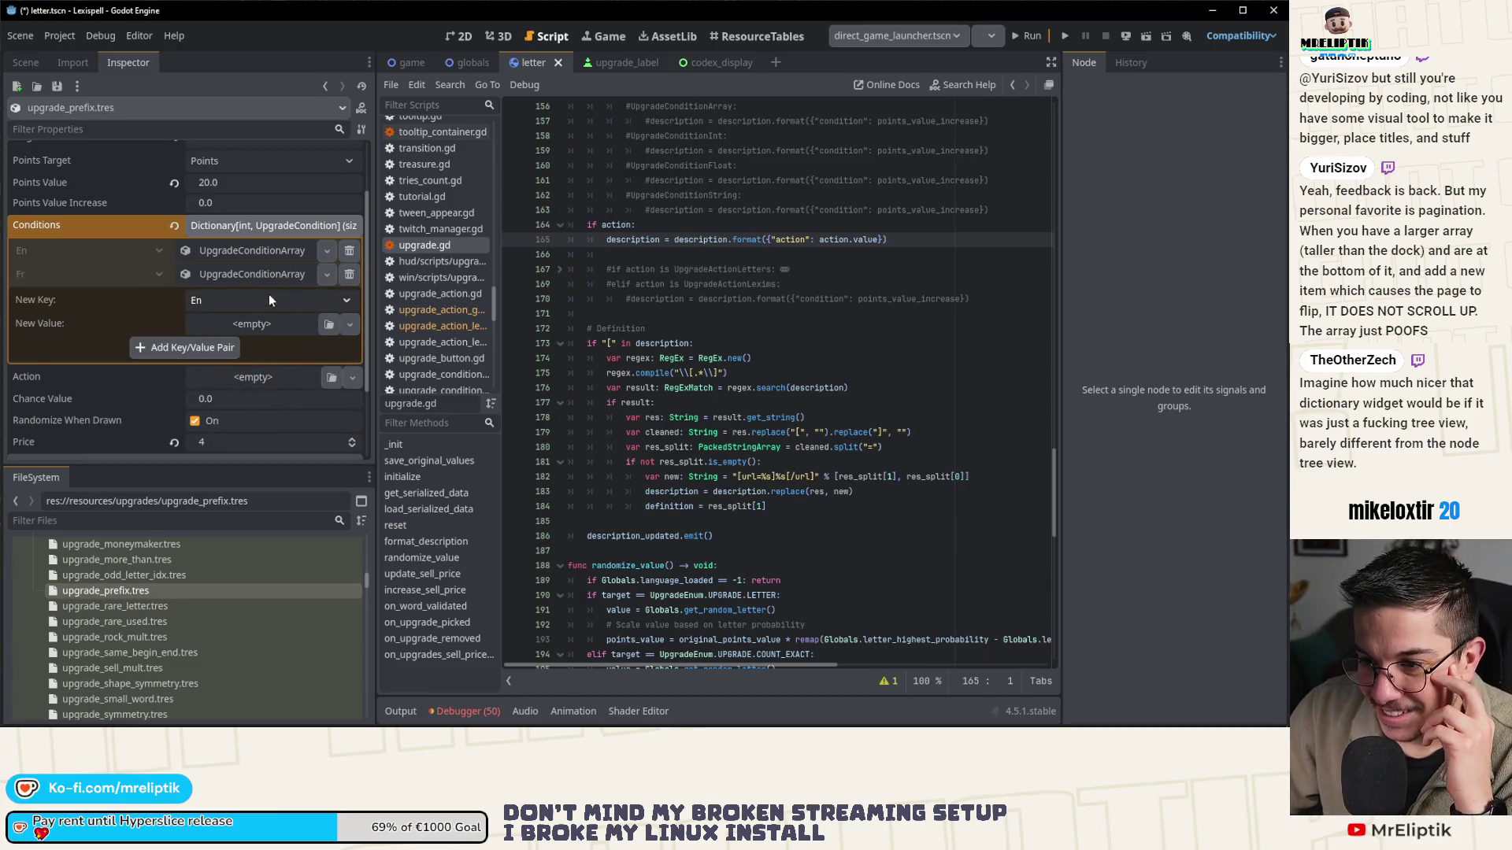
{"action": "left_click", "coordinate": [256, 275]}
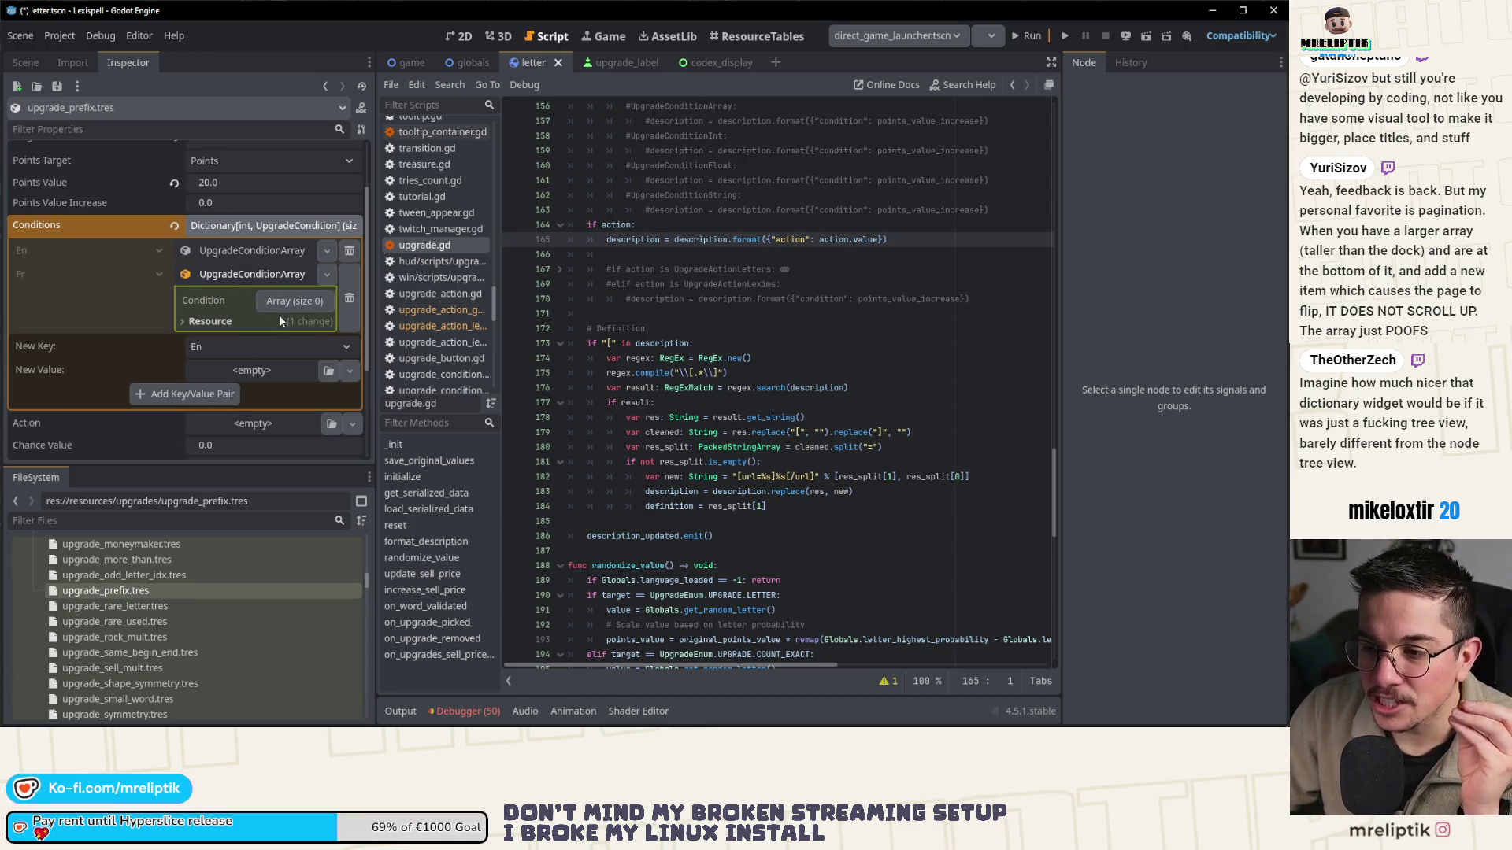
- Grow the Fr condition array to four empty elements
{"action": "left_click", "coordinate": [296, 303]}
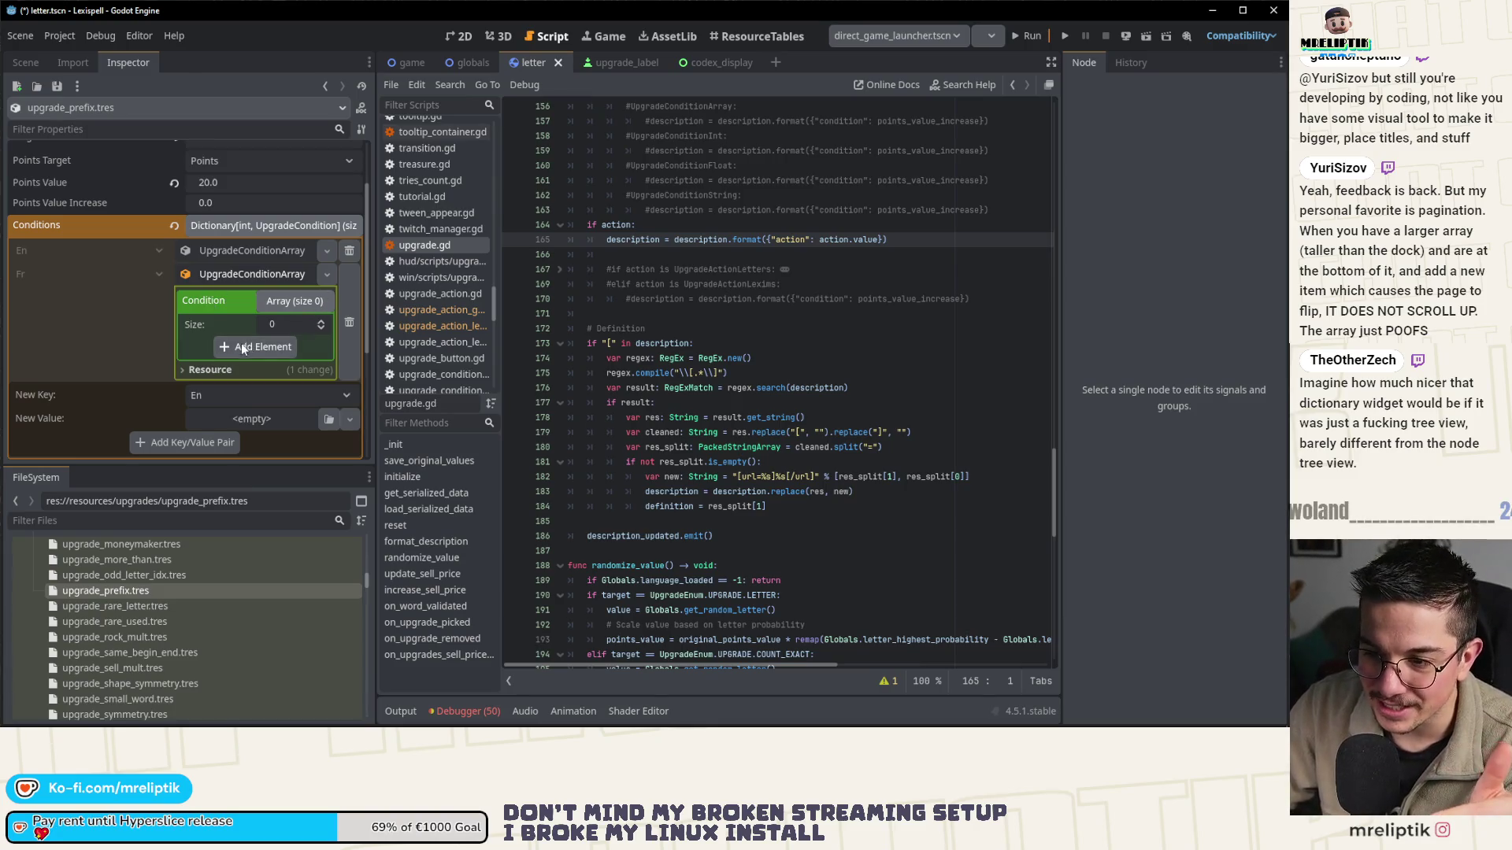
{"action": "triple_click", "coordinate": [320, 323]}
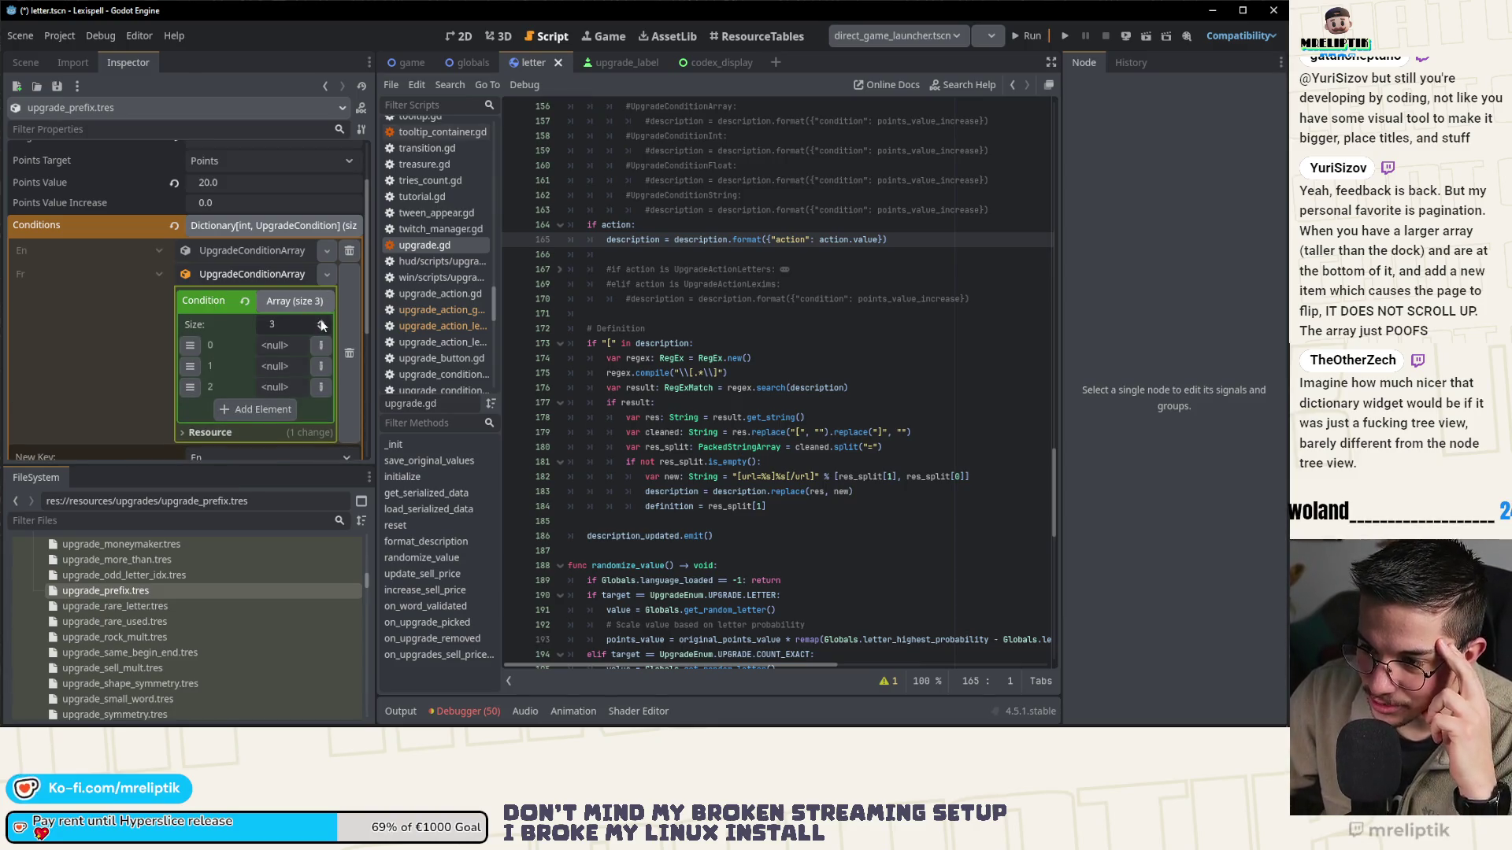
{"action": "left_click", "coordinate": [321, 322]}
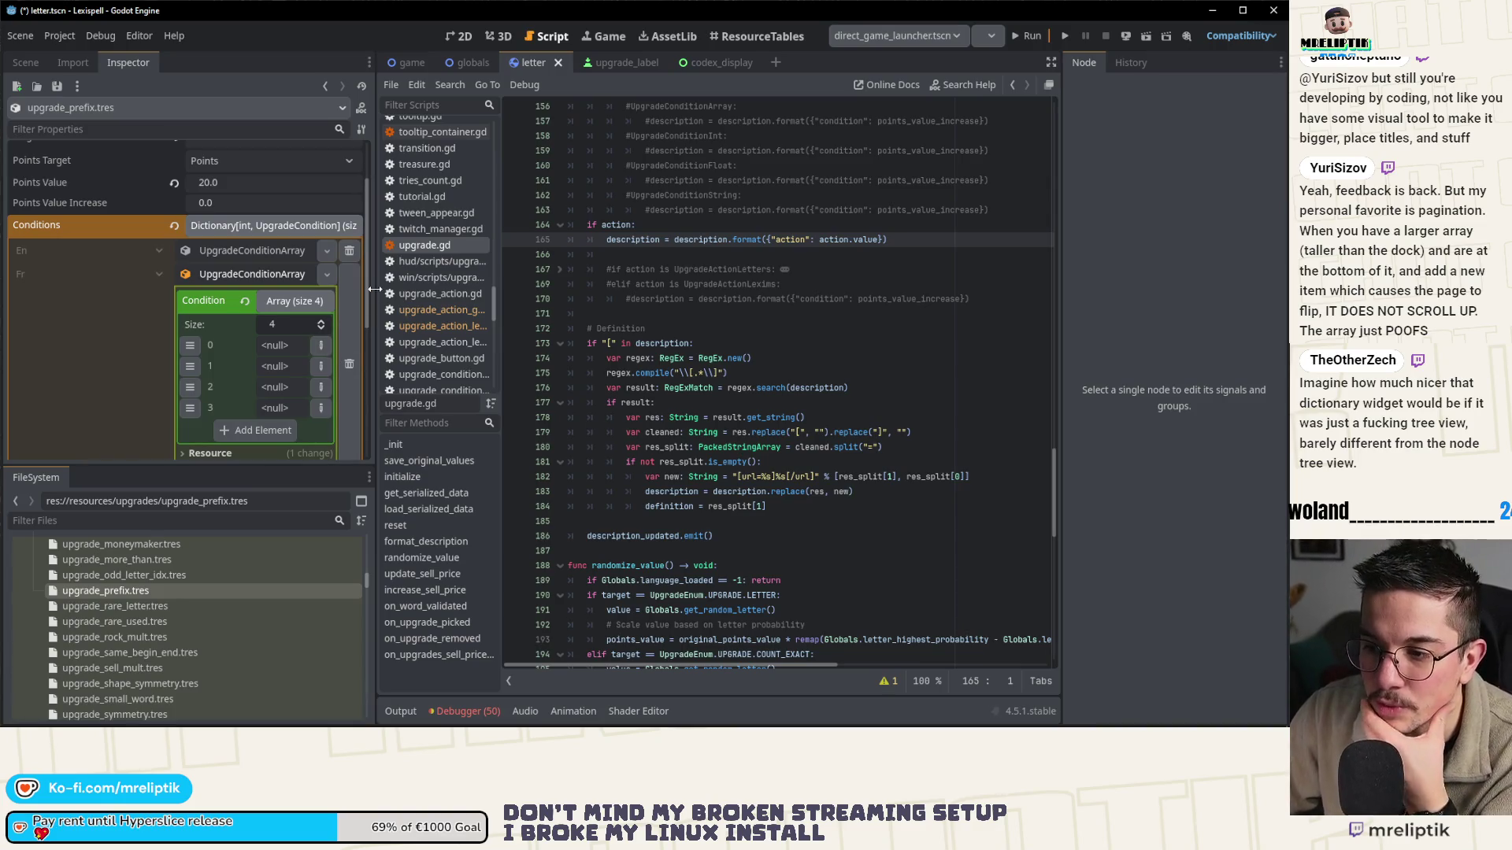
- Widen the Inspector beside the script editor, settling on a moderately wider panel
{"action": "left_click_drag", "start_coordinate": [374, 289], "coordinate": [402, 291]}
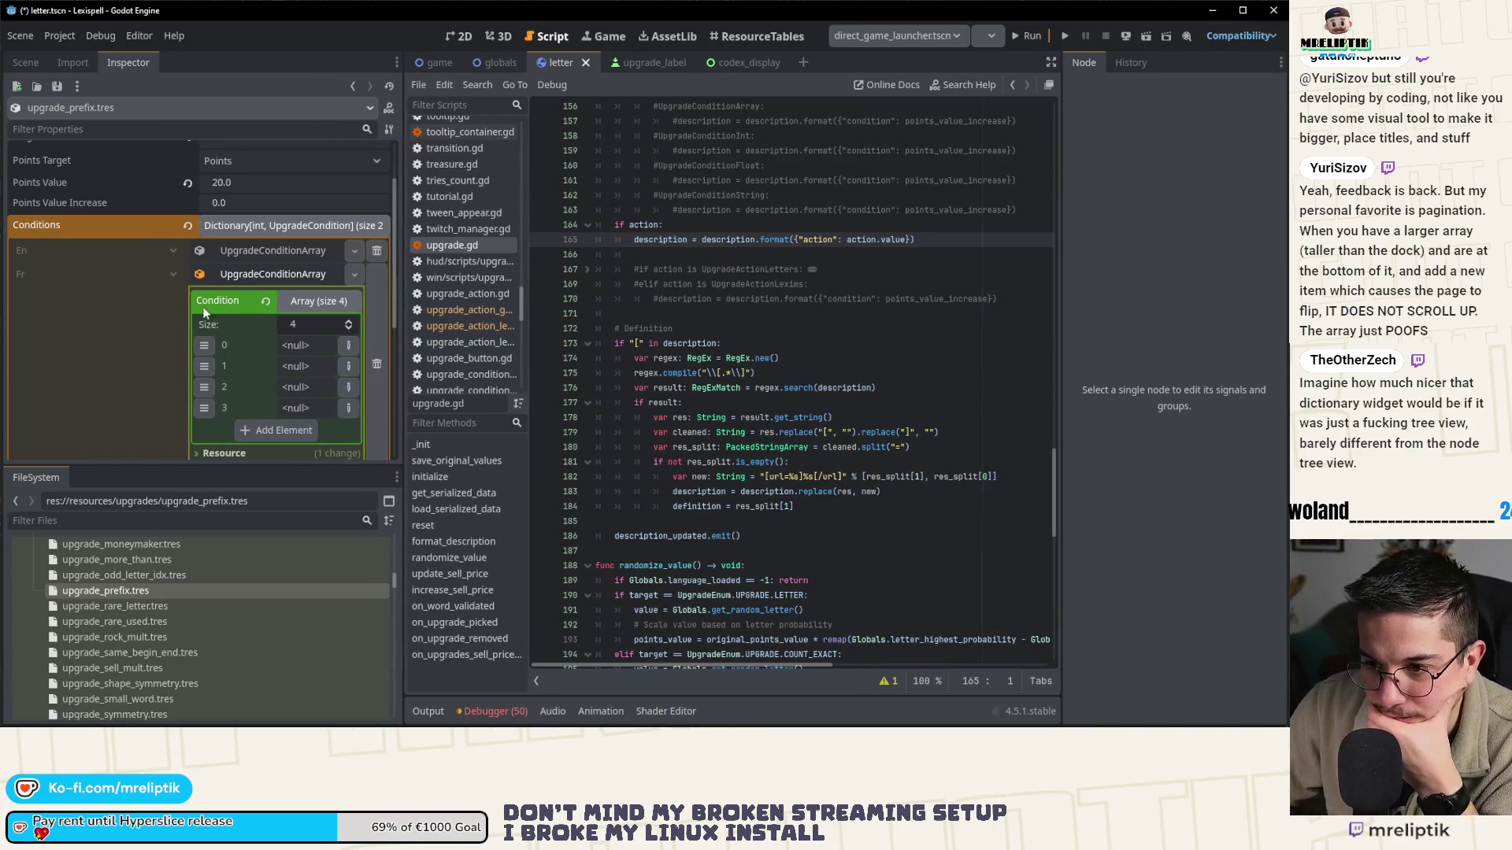
{"action": "scroll", "coordinate": [186, 268], "scroll_direction": "down", "scroll_amount": 2}
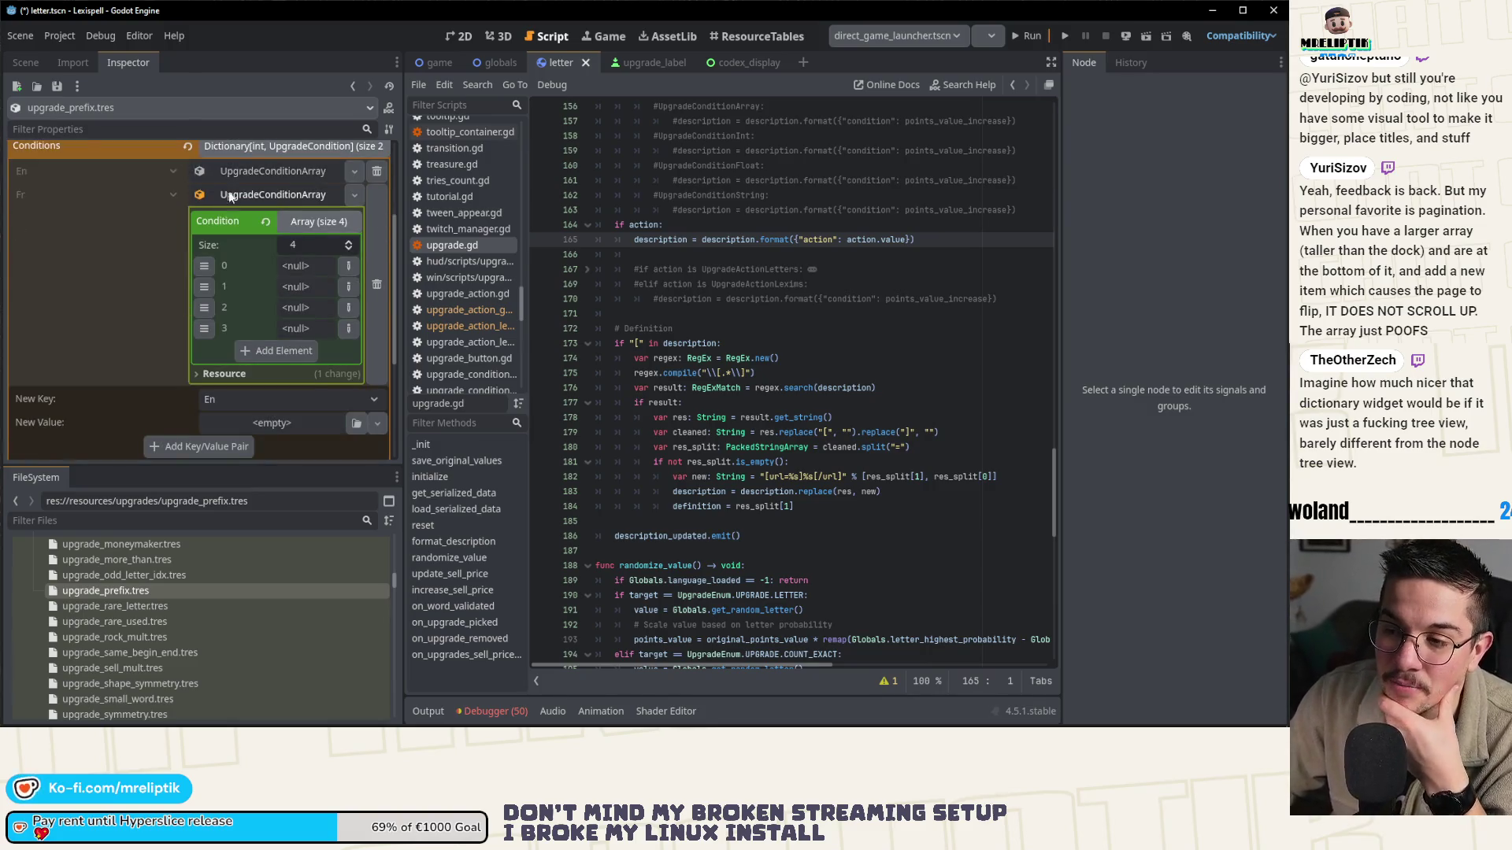
{"action": "scroll", "coordinate": [275, 236], "scroll_direction": "up", "scroll_amount": 1}
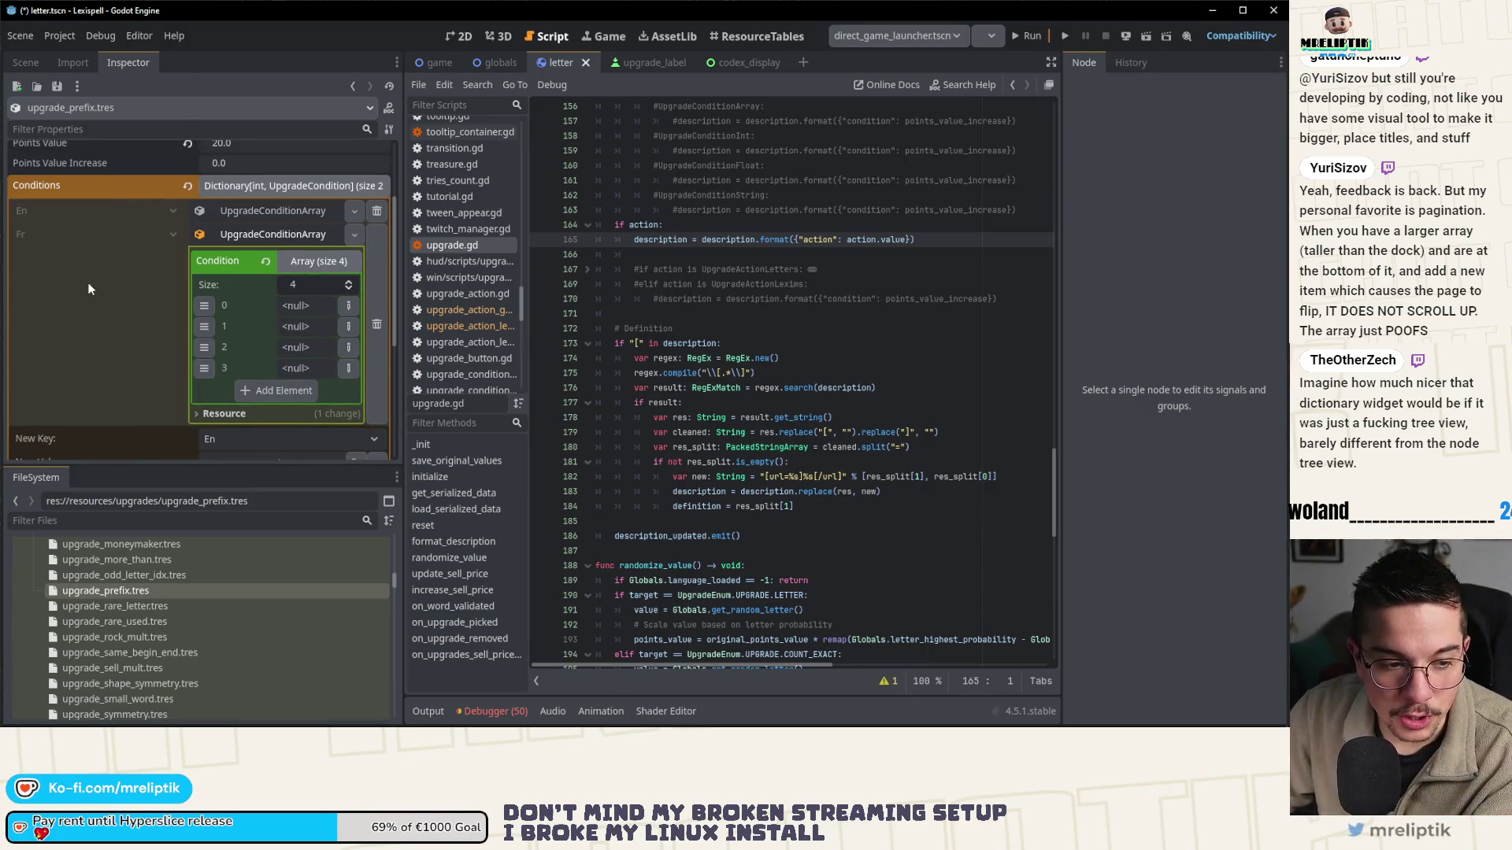
{"action": "scroll", "coordinate": [149, 182], "scroll_direction": "up", "scroll_amount": 3}
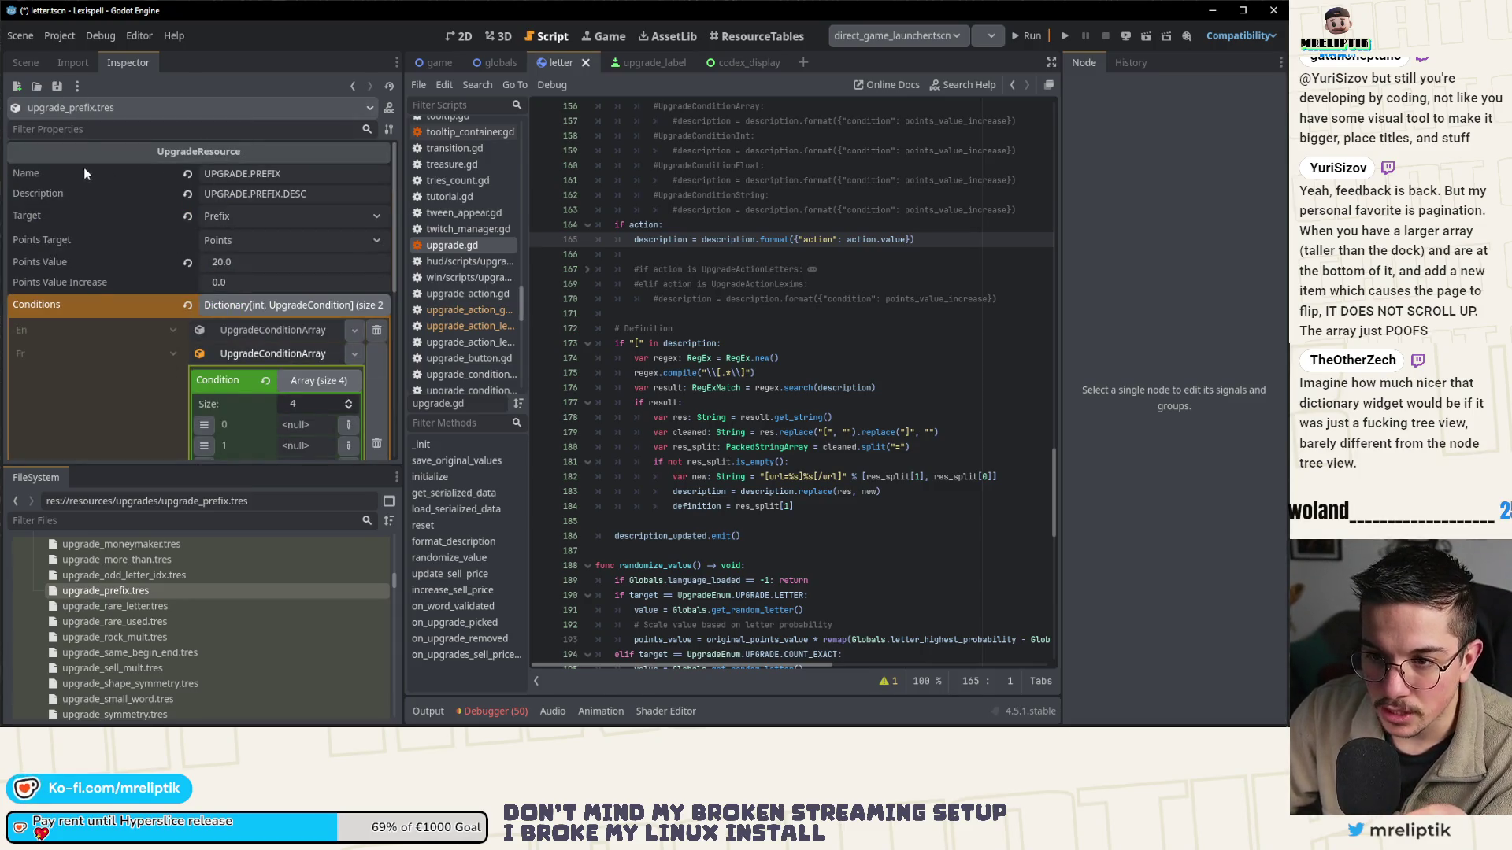
{"action": "right_click", "coordinate": [272, 429]}
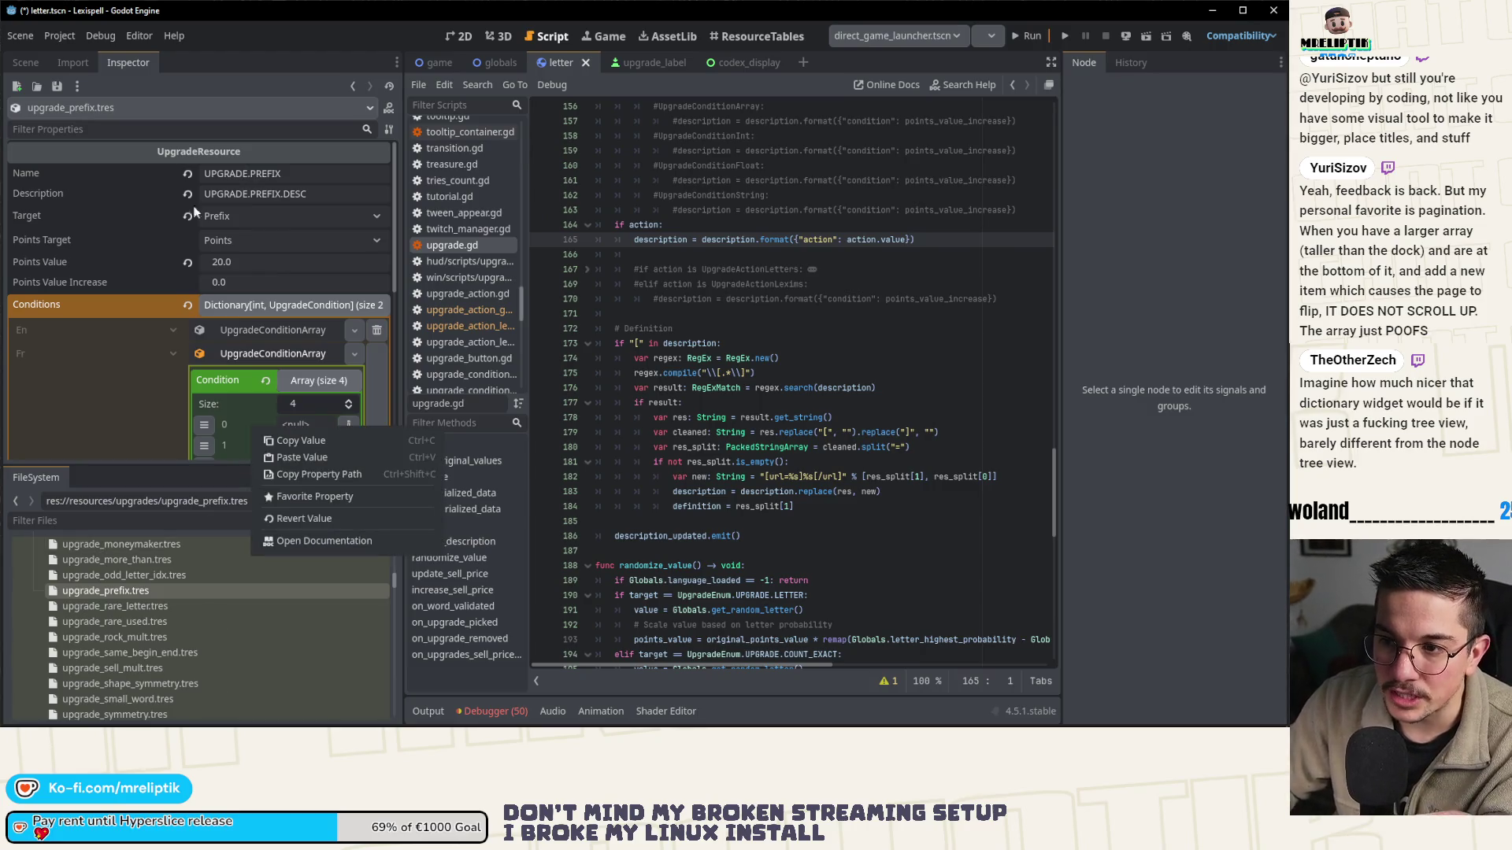
{"action": "left_click", "coordinate": [196, 164]}
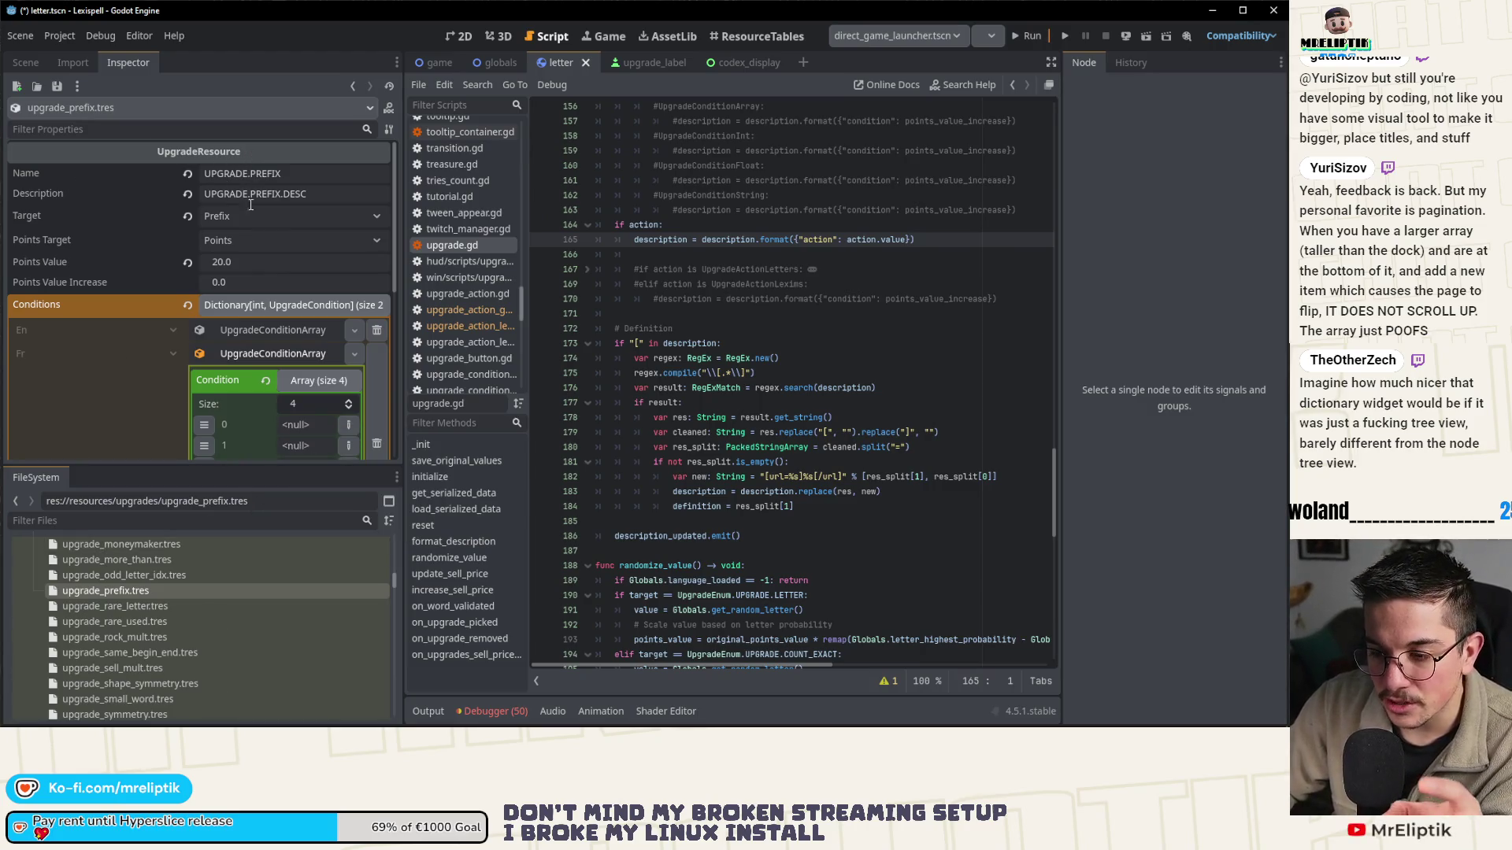
{"action": "scroll", "coordinate": [257, 257], "scroll_direction": "down", "scroll_amount": 4}
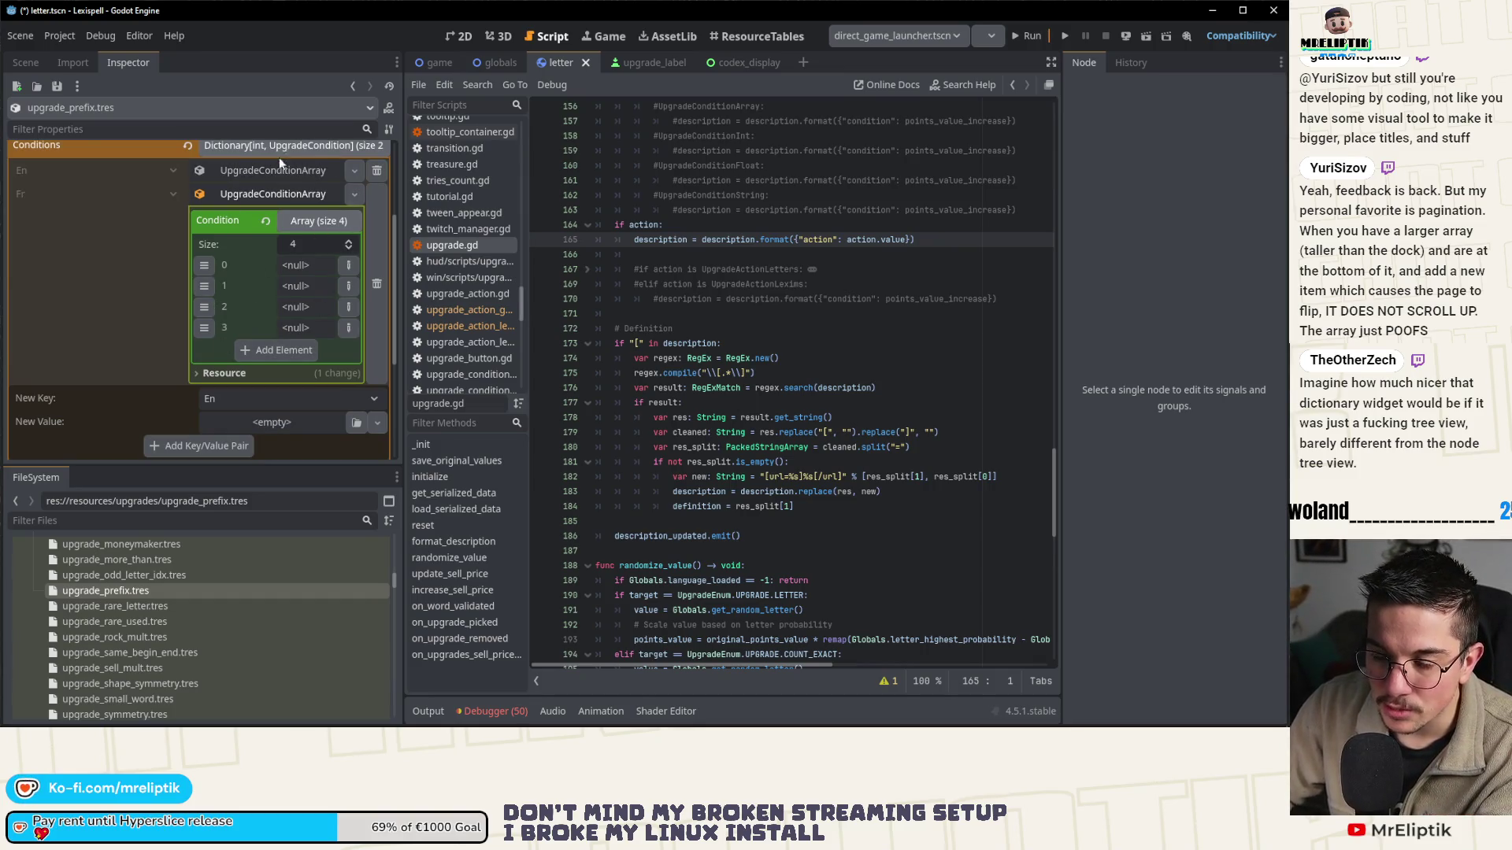
{"action": "scroll", "coordinate": [238, 289], "scroll_direction": "up", "scroll_amount": 2}
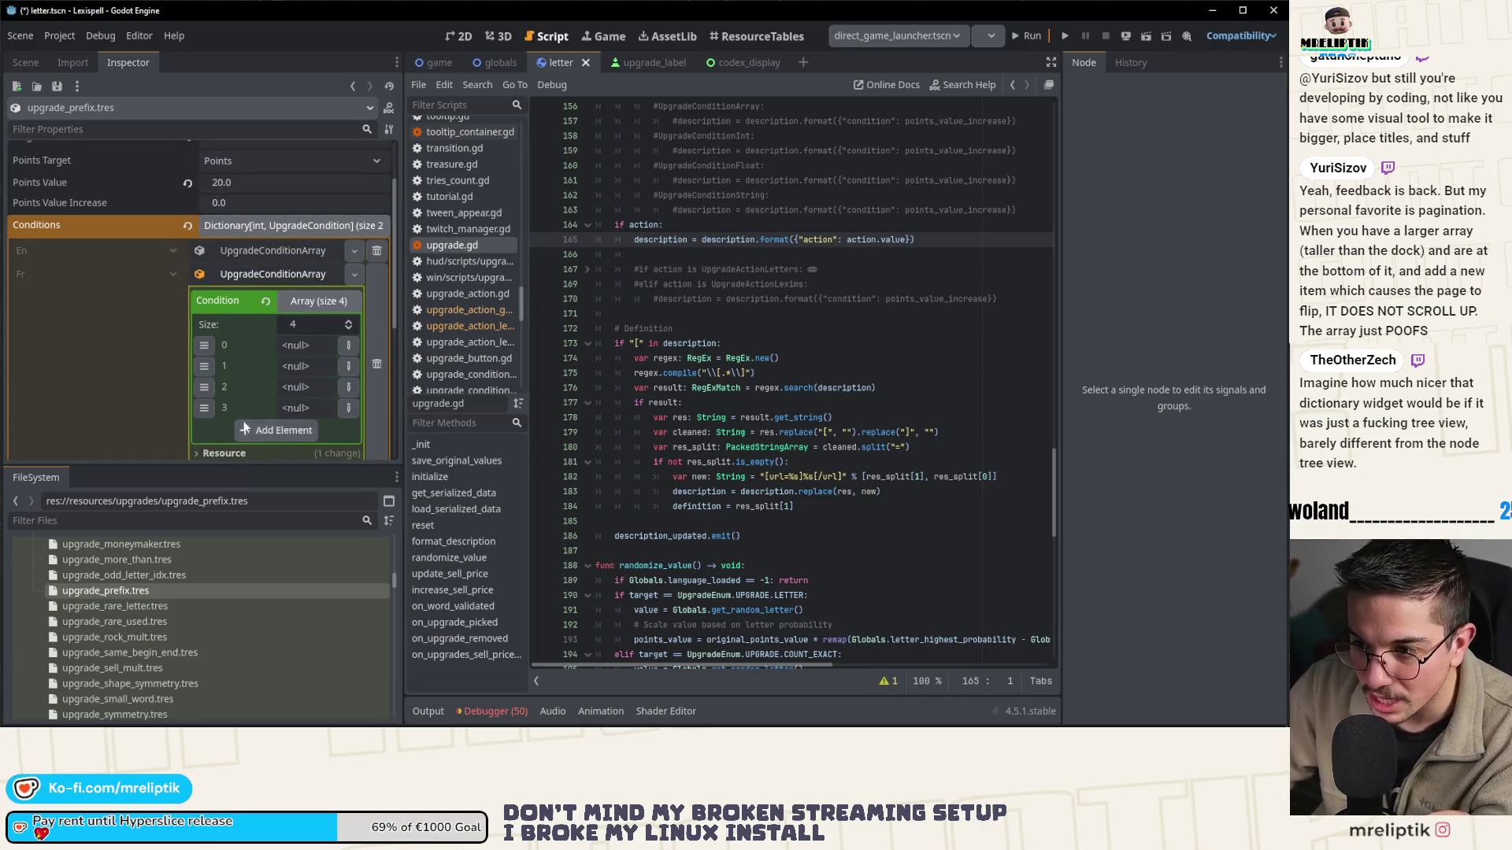
{"action": "mouse_move", "coordinate": [401, 279]}
{"action": "left_mouse_down"}
{"action": "mouse_move", "coordinate": [685, 280]}
{"action": "mouse_move", "coordinate": [575, 288]}
{"action": "mouse_move", "coordinate": [650, 287]}
{"action": "left_mouse_up"}
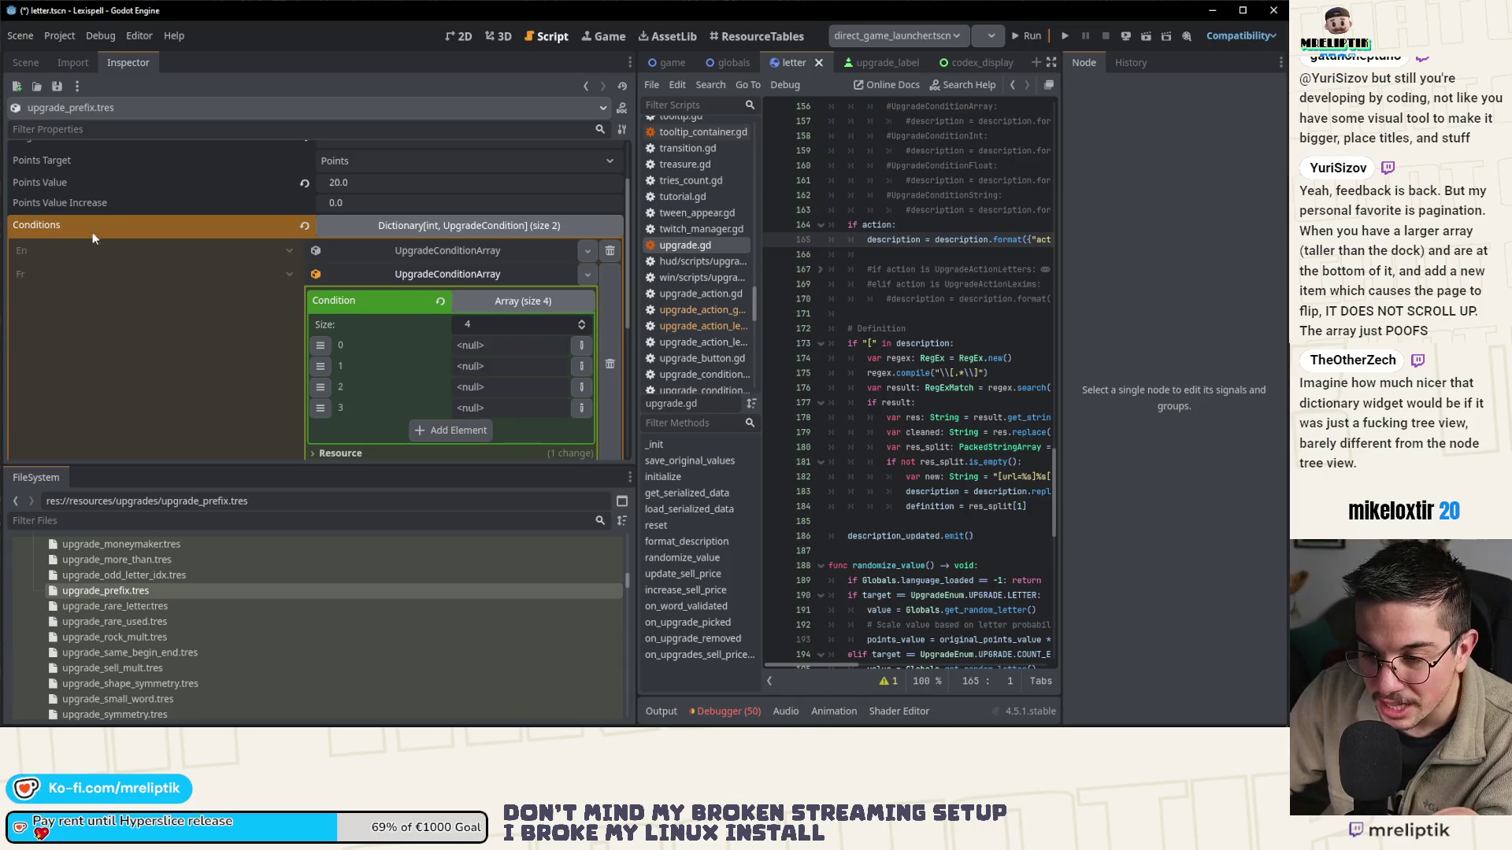
{"action": "scroll", "coordinate": [155, 204], "scroll_direction": "down", "scroll_amount": 2}
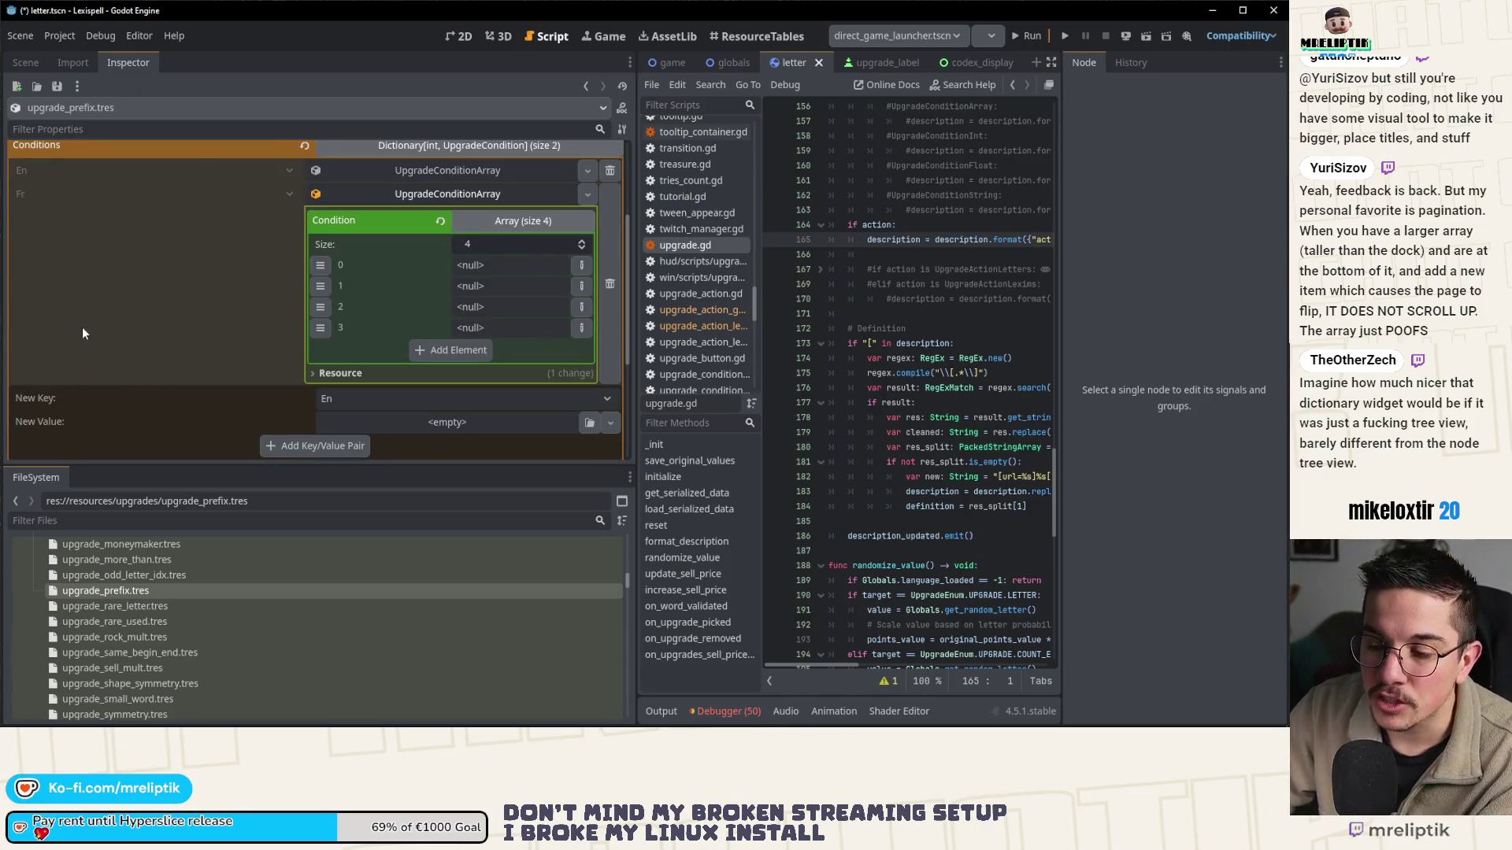
{"action": "scroll", "coordinate": [81, 327], "scroll_direction": "up", "scroll_amount": 4}
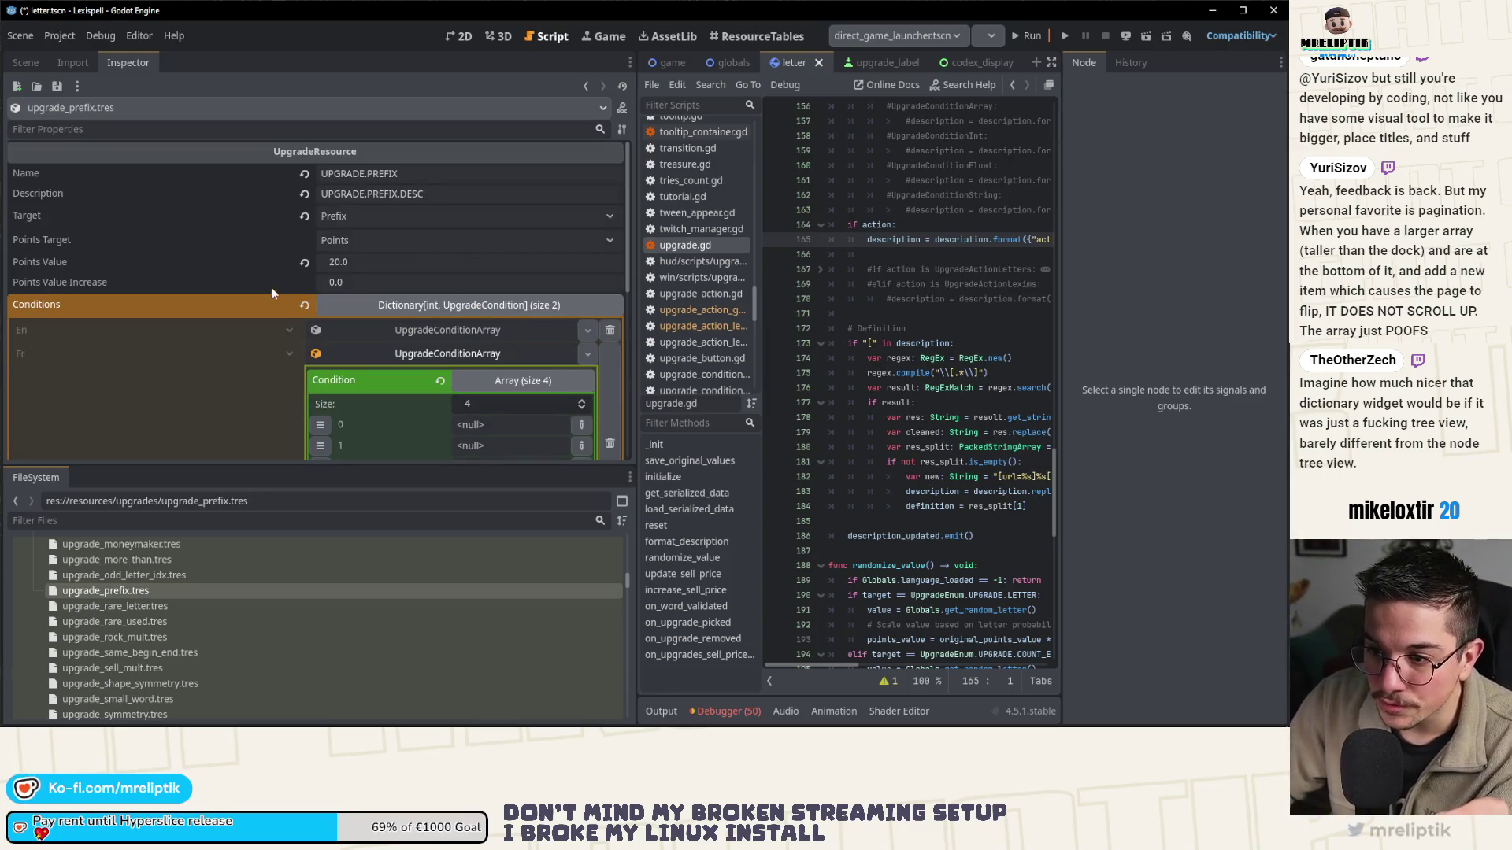
{"action": "scroll", "coordinate": [271, 293], "scroll_direction": "down", "scroll_amount": 4}
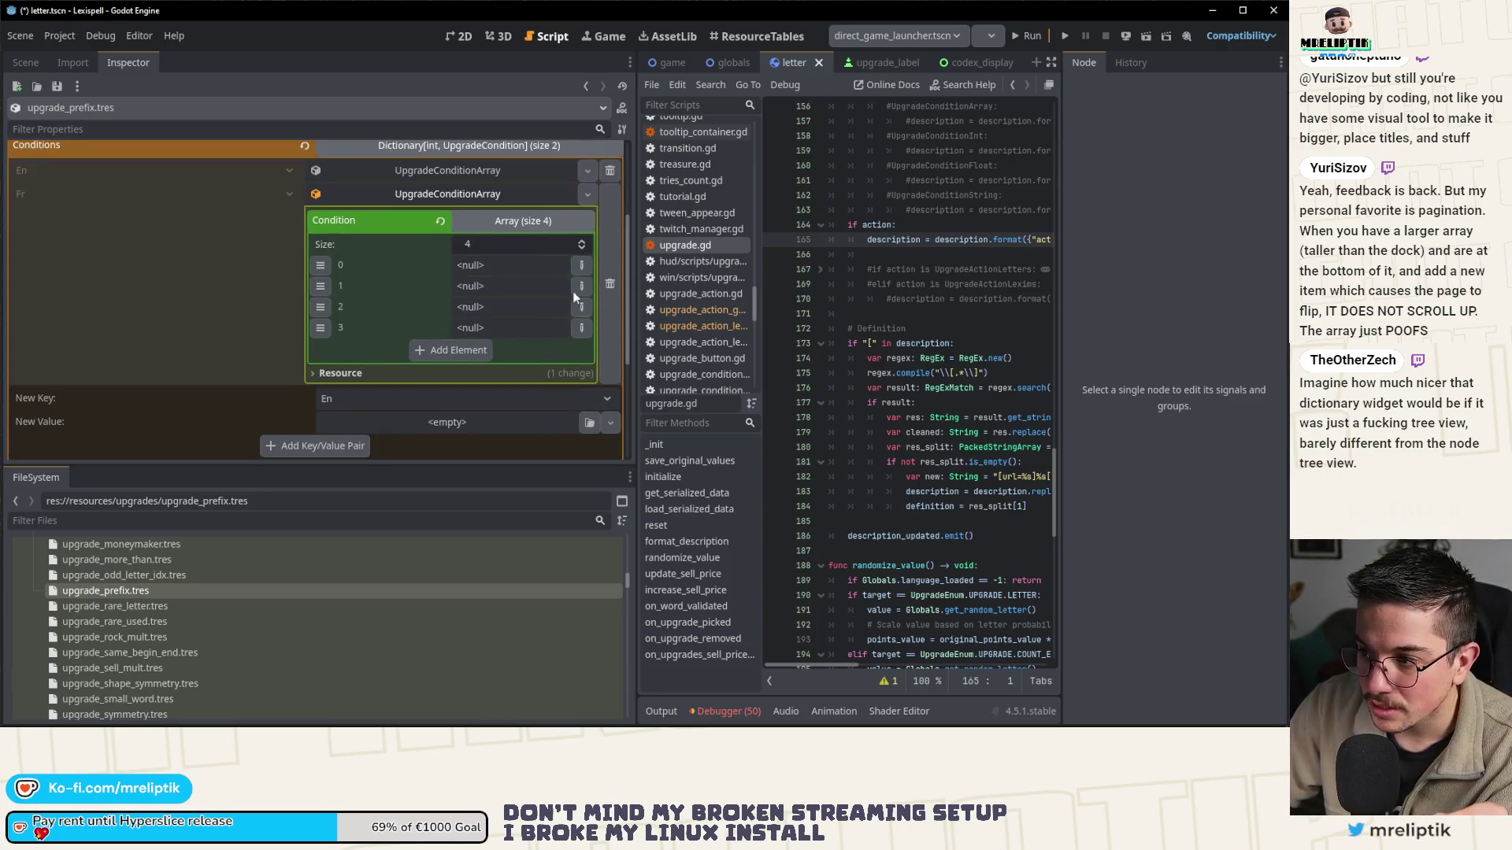
{"action": "left_click_drag", "start_coordinate": [634, 252], "coordinate": [380, 268]}
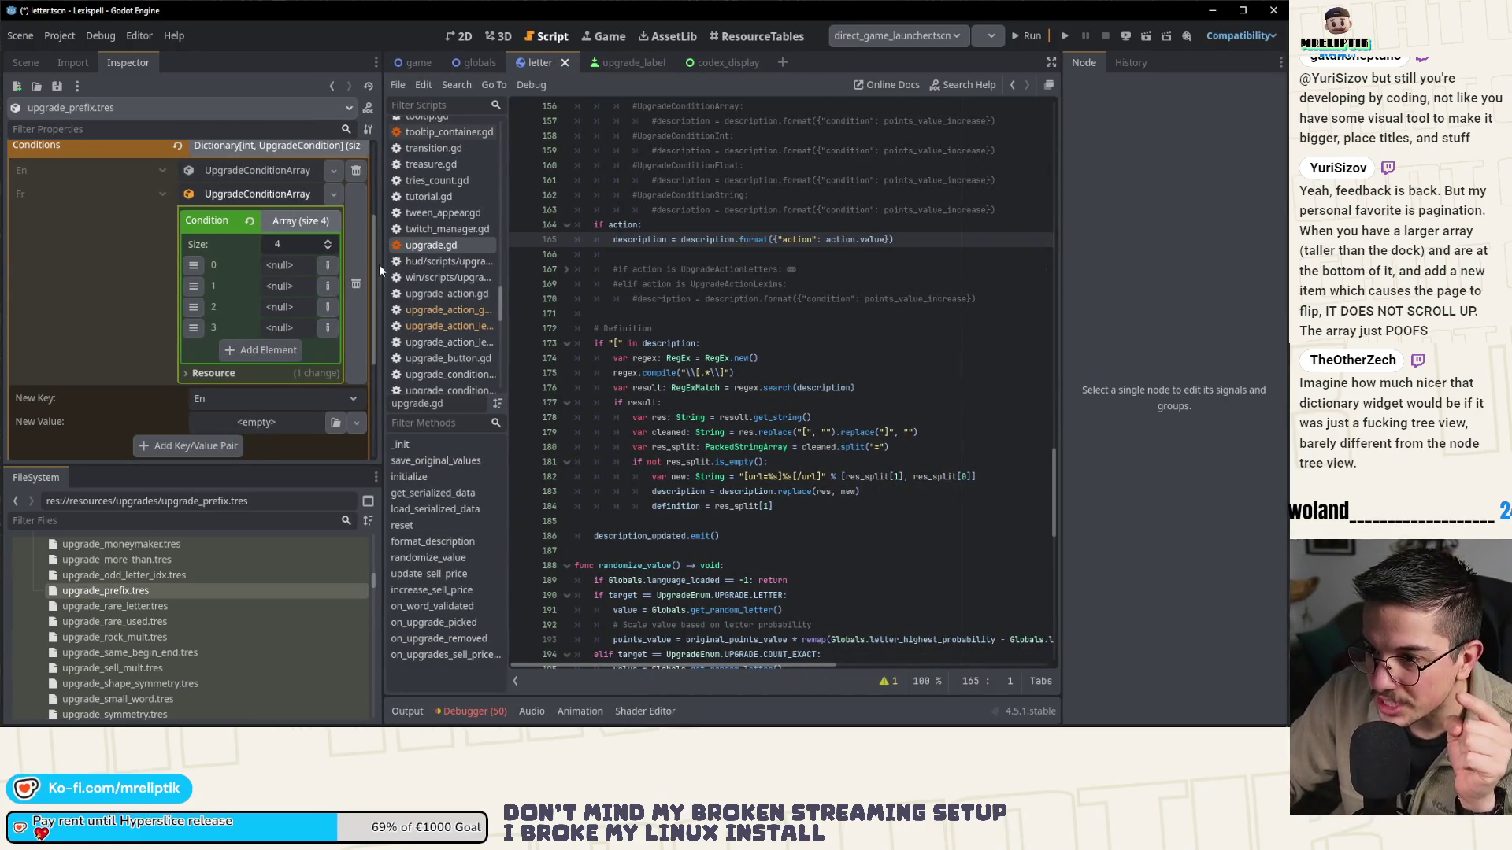
{"action": "left_click_drag", "start_coordinate": [379, 263], "coordinate": [451, 287]}
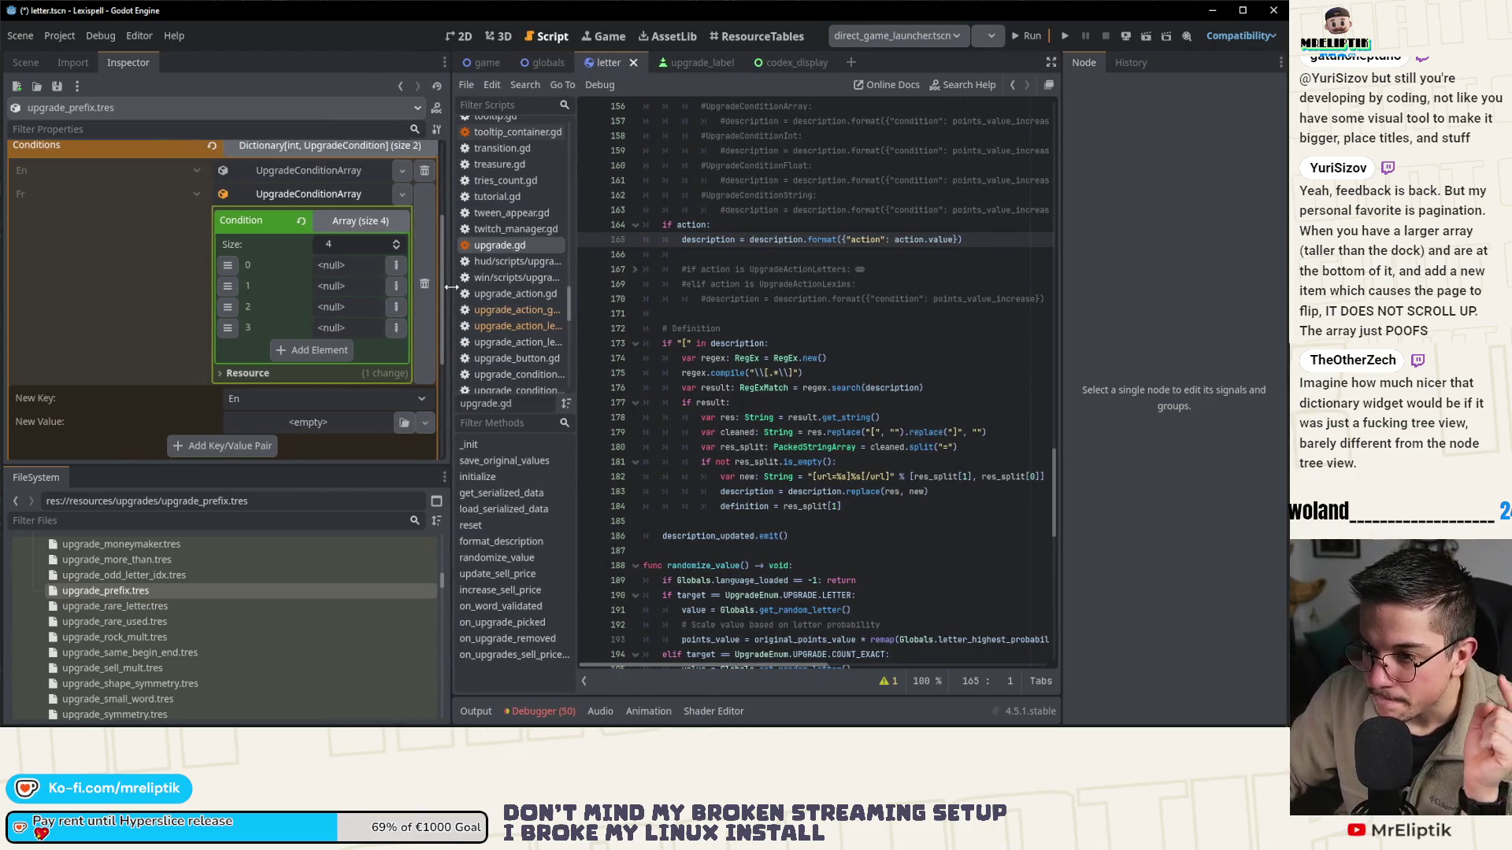
- Set the type of all four Fr condition elements to String
{"action": "left_click", "coordinate": [395, 265]}
{"action": "left_click", "coordinate": [364, 562]}
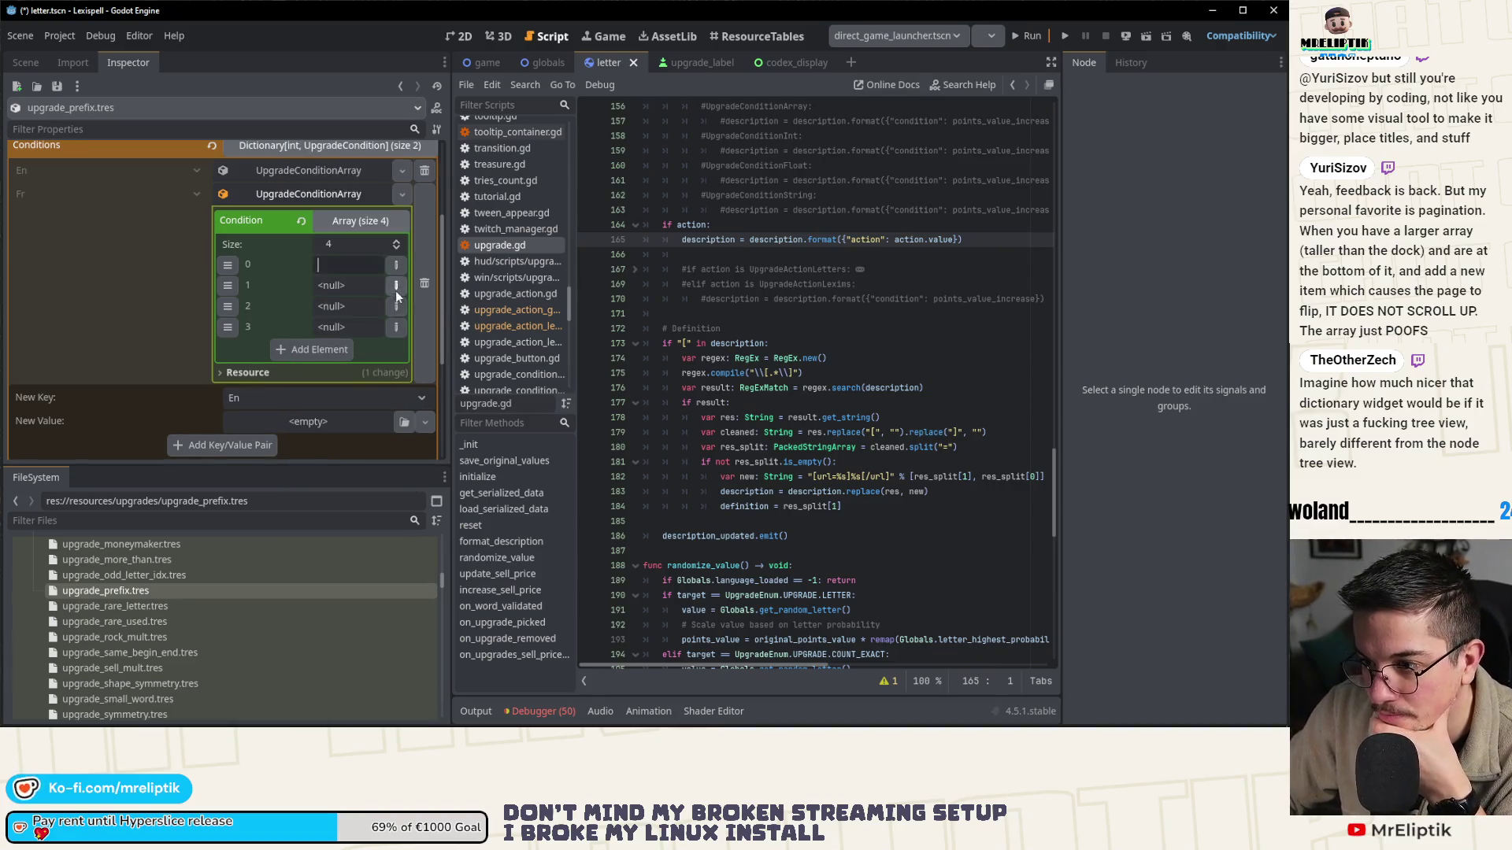
{"action": "left_click", "coordinate": [395, 289]}
{"action": "left_click", "coordinate": [326, 559]}
{"action": "left_click", "coordinate": [396, 306]}
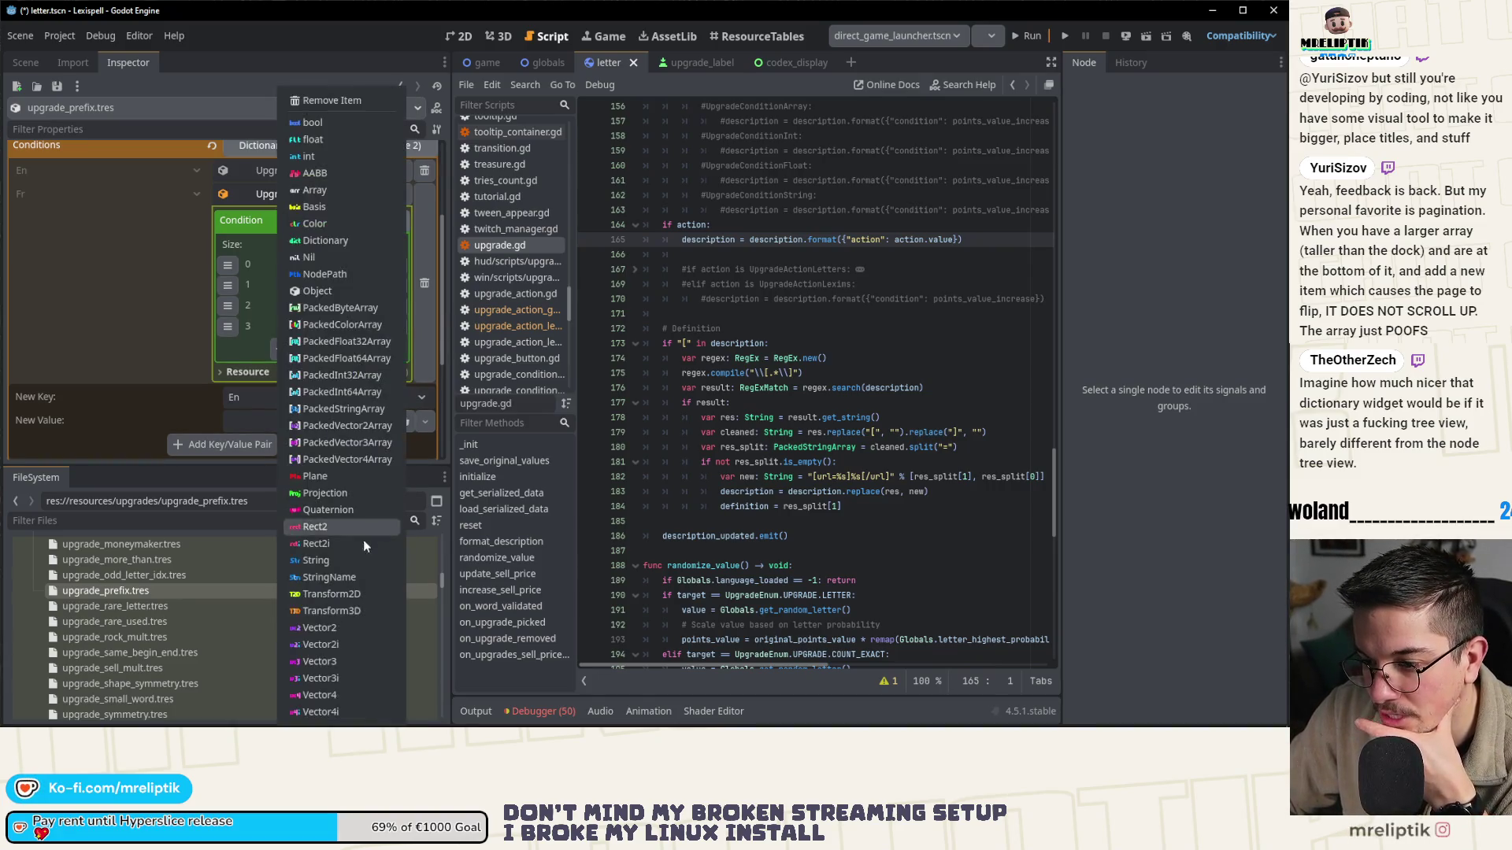
{"action": "left_click", "coordinate": [362, 560]}
{"action": "left_click", "coordinate": [396, 326]}
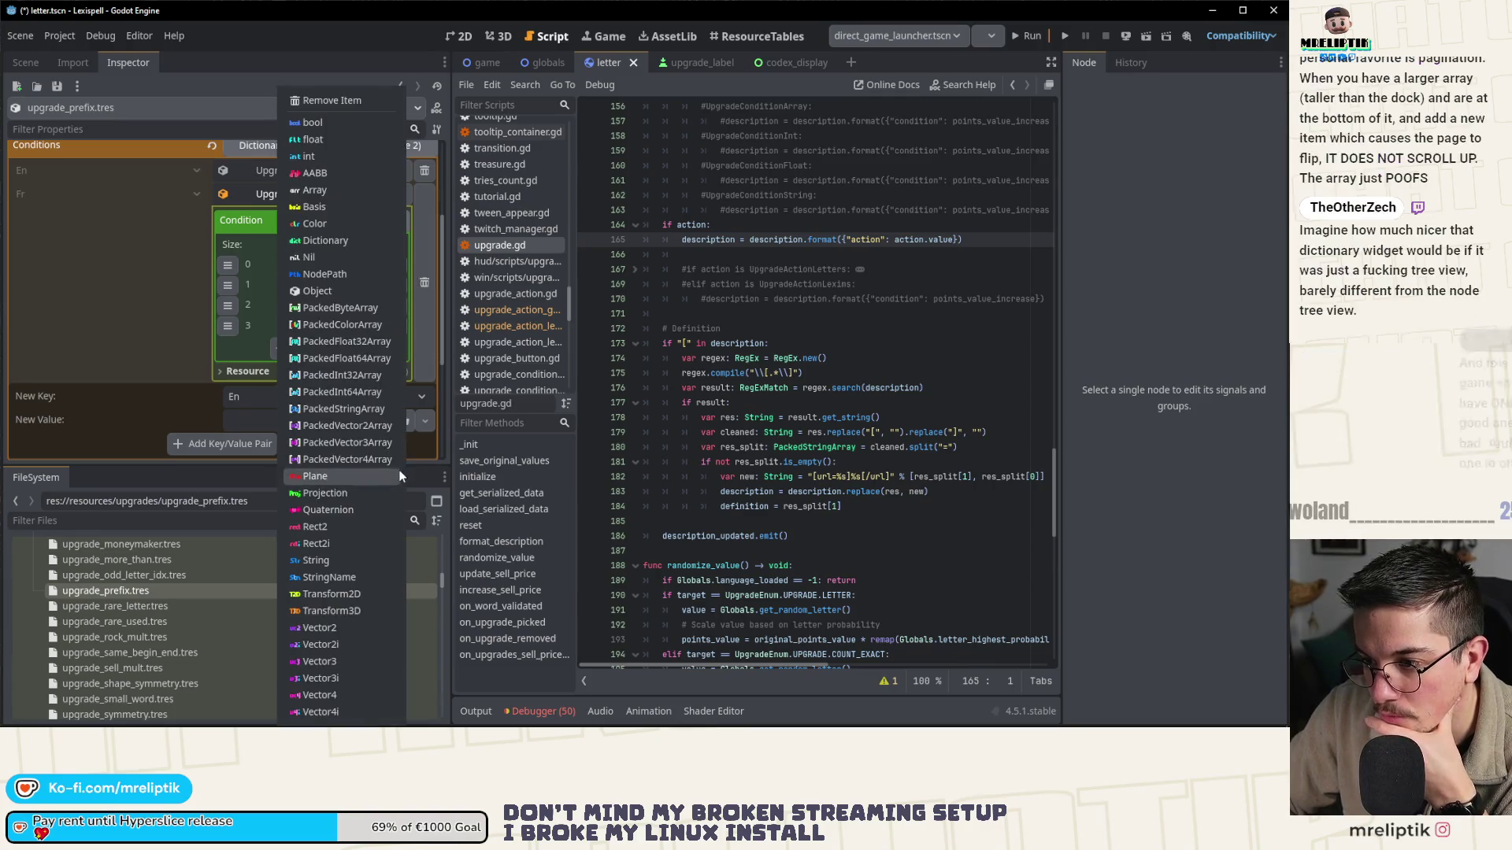
{"action": "left_click", "coordinate": [319, 556]}
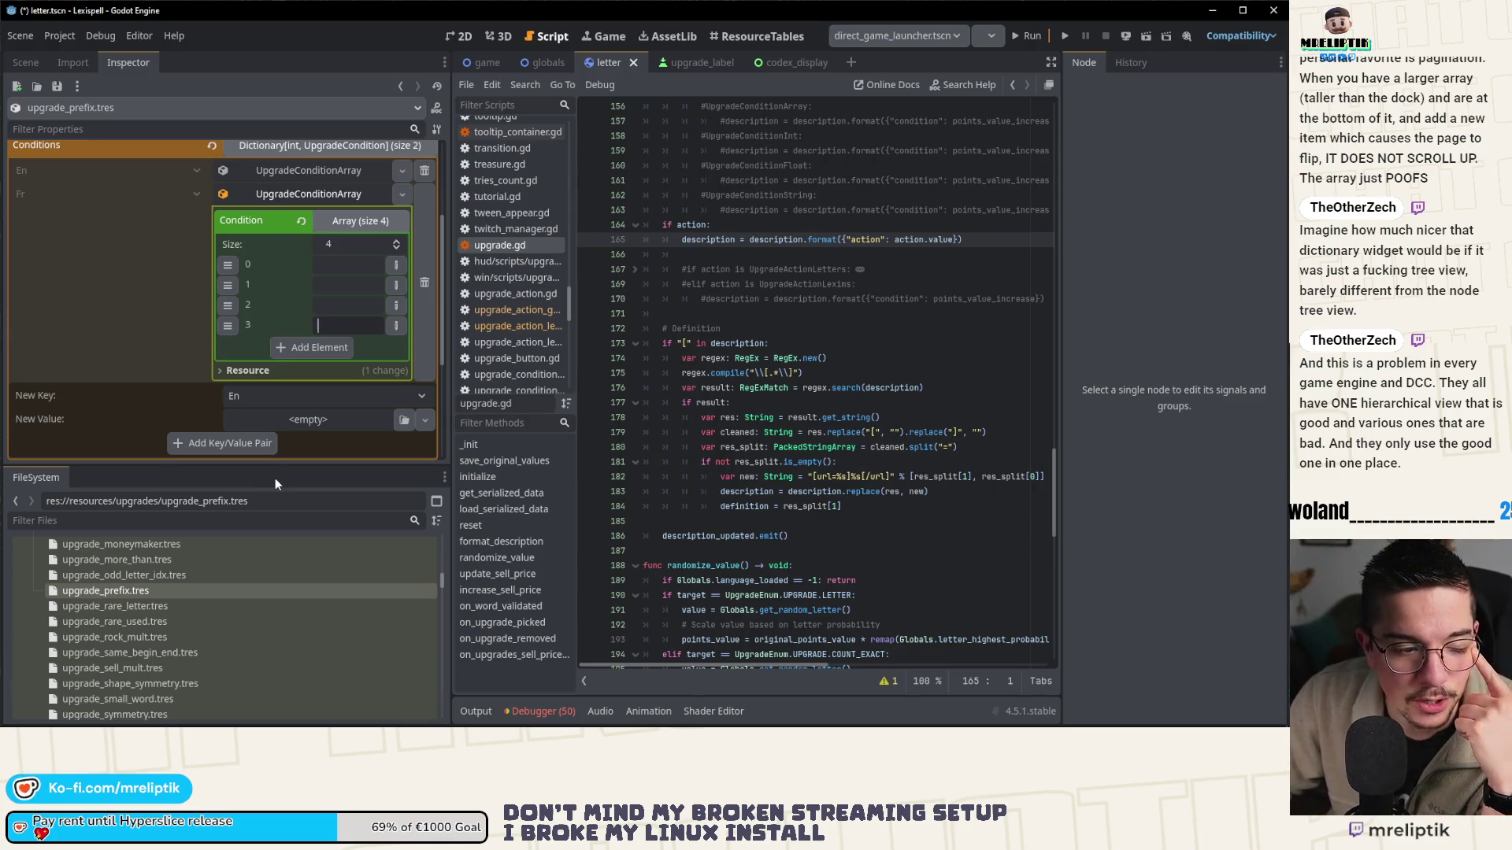
- Enter in, im and il into the first three elements, then collapse Conditions
{"action": "left_click", "coordinate": [356, 266]}
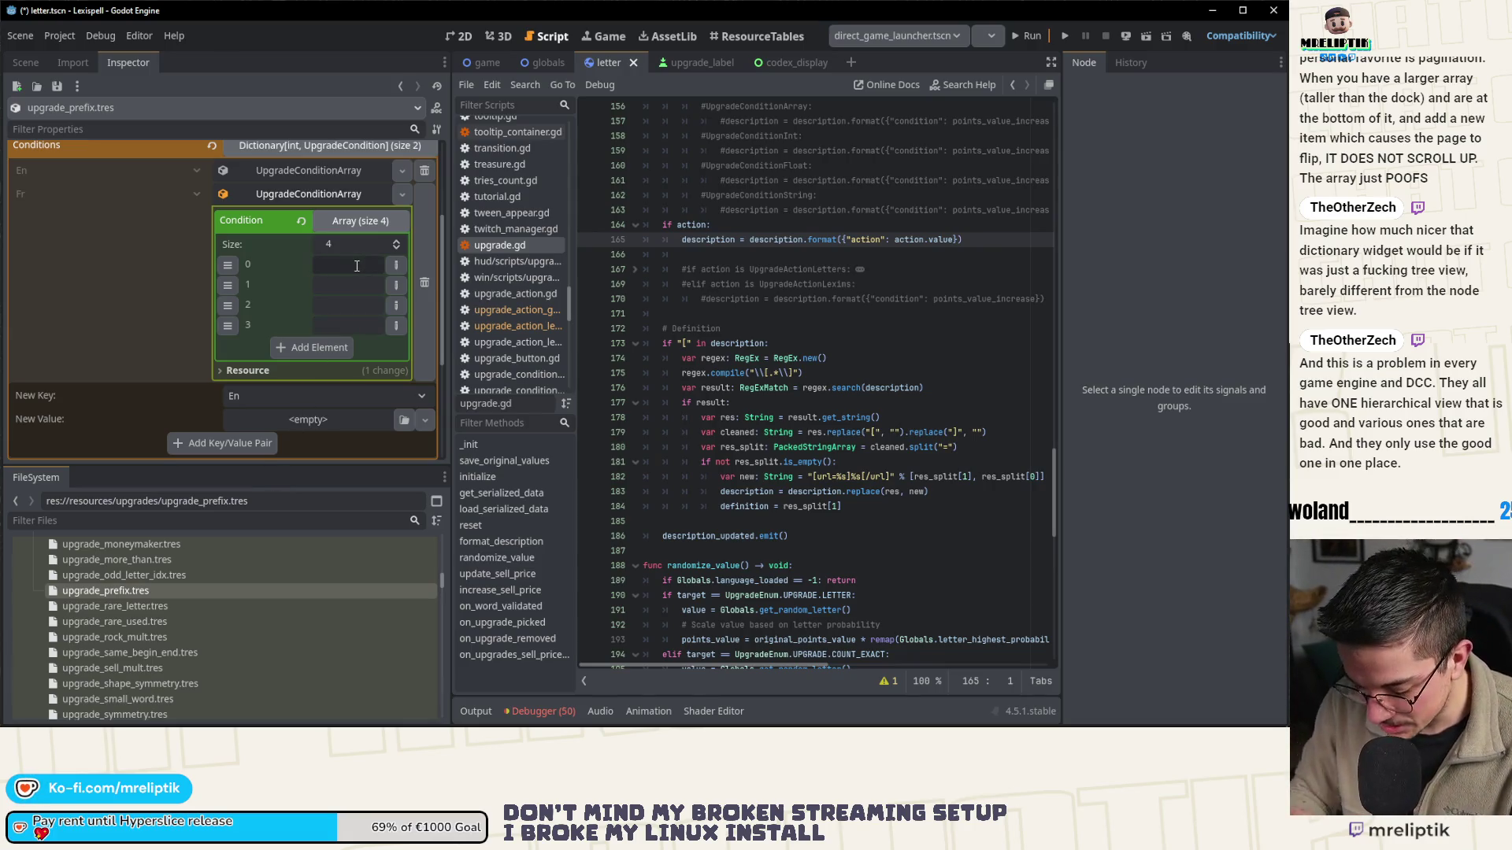
{"action": "type", "text": "in"}
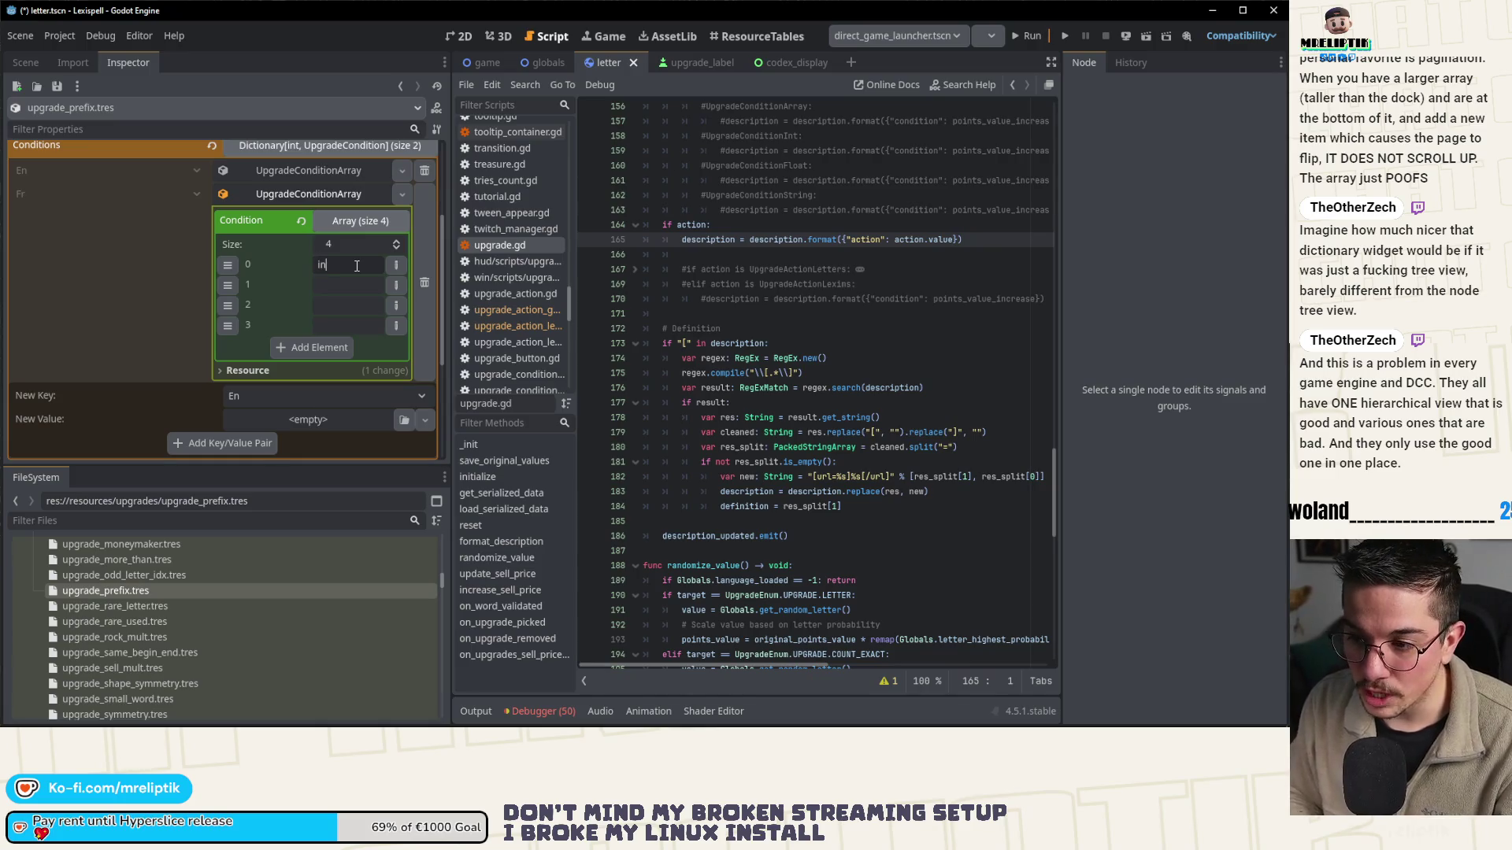
{"action": "left_click", "coordinate": [344, 288]}
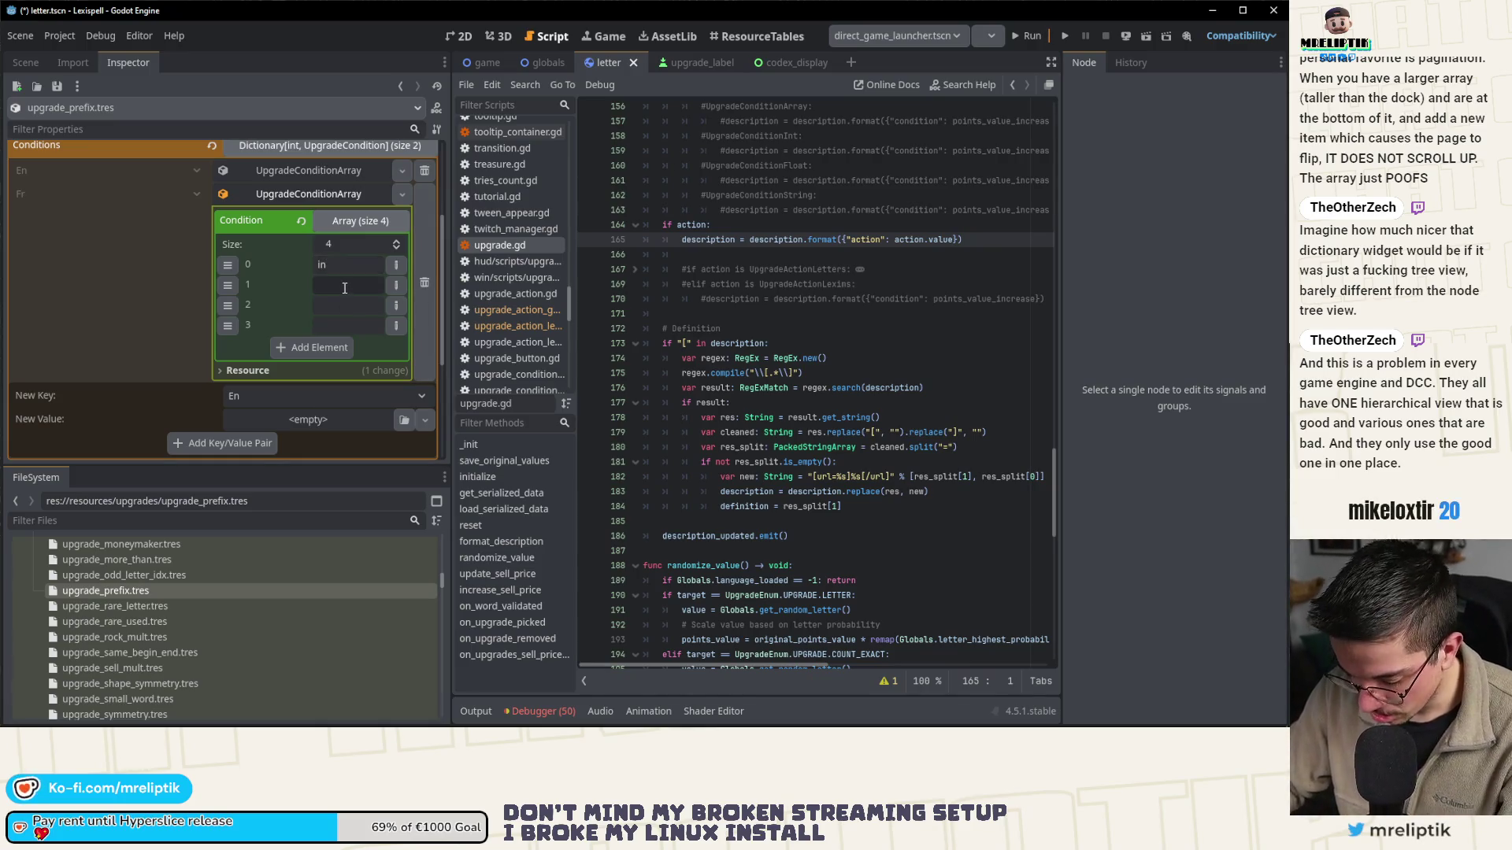
{"action": "type", "text": "im"}
{"action": "left_click", "coordinate": [338, 304]}
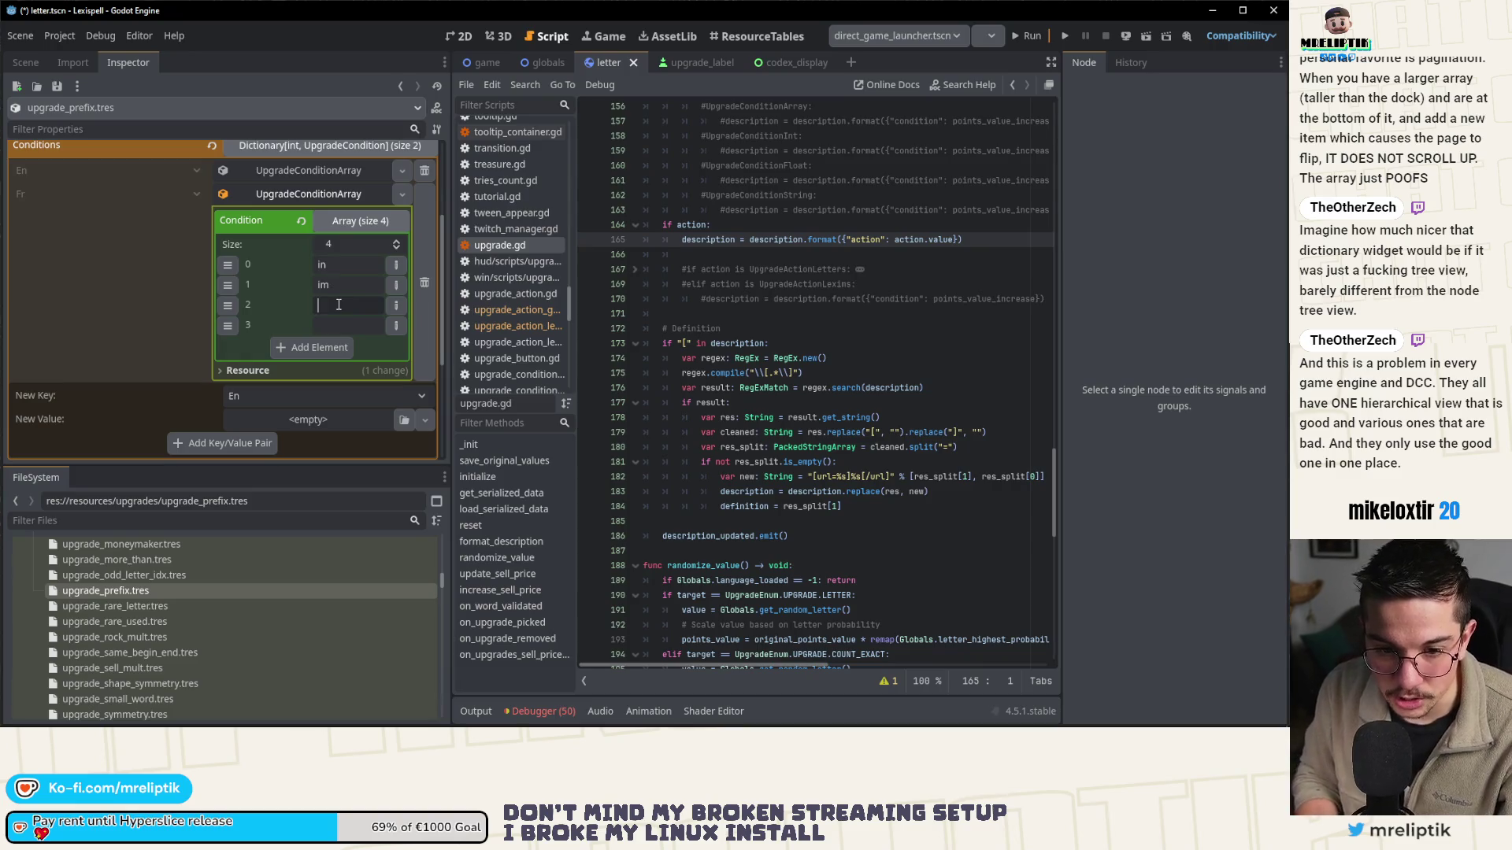
{"action": "type", "text": "il"}
{"action": "left_click", "coordinate": [344, 325]}
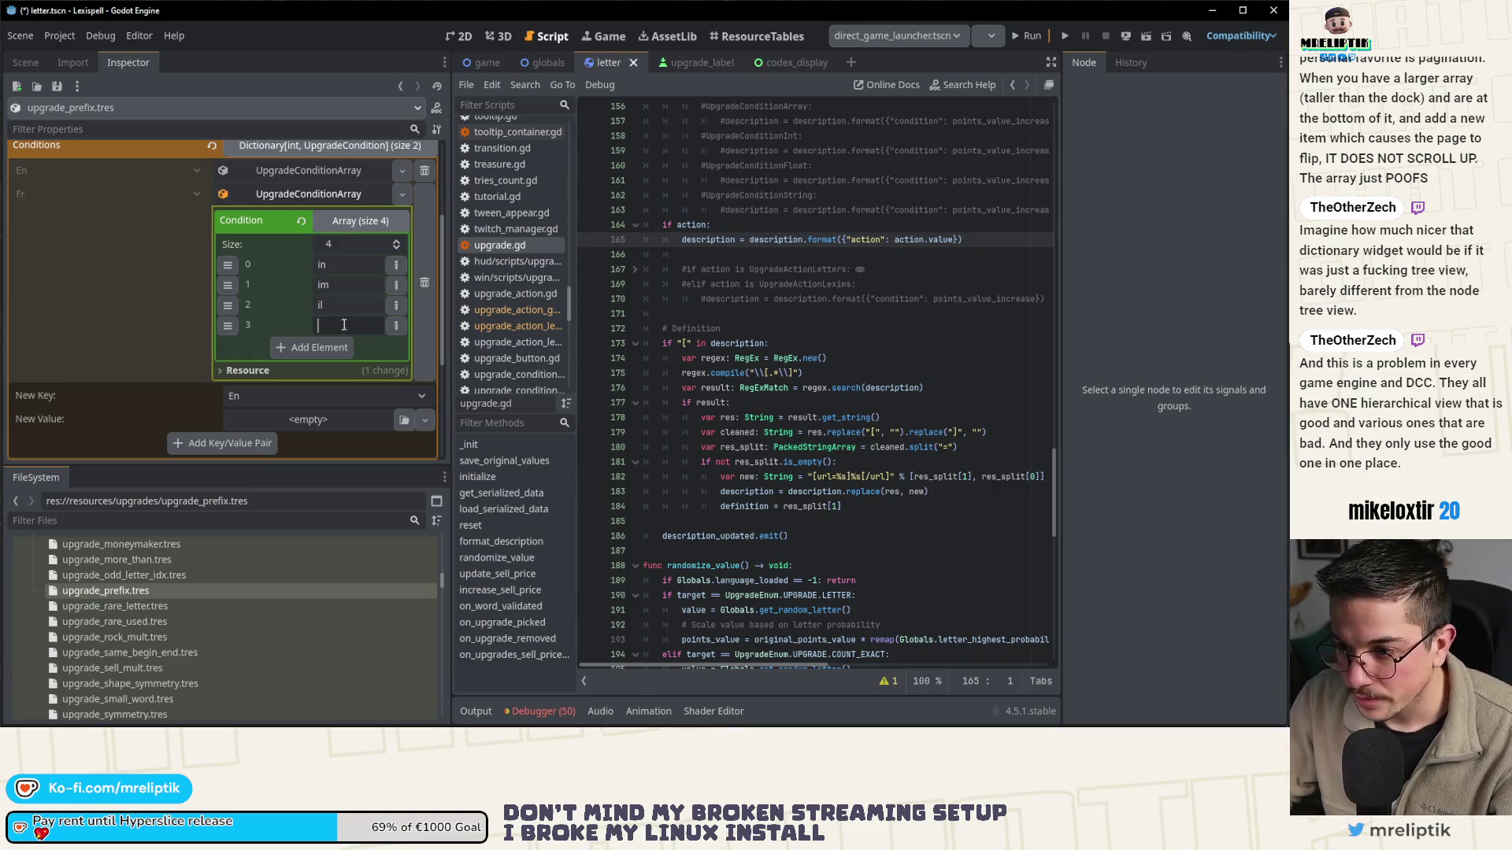
{"action": "type", "text": "ir"}
{"action": "left_click", "coordinate": [330, 194]}
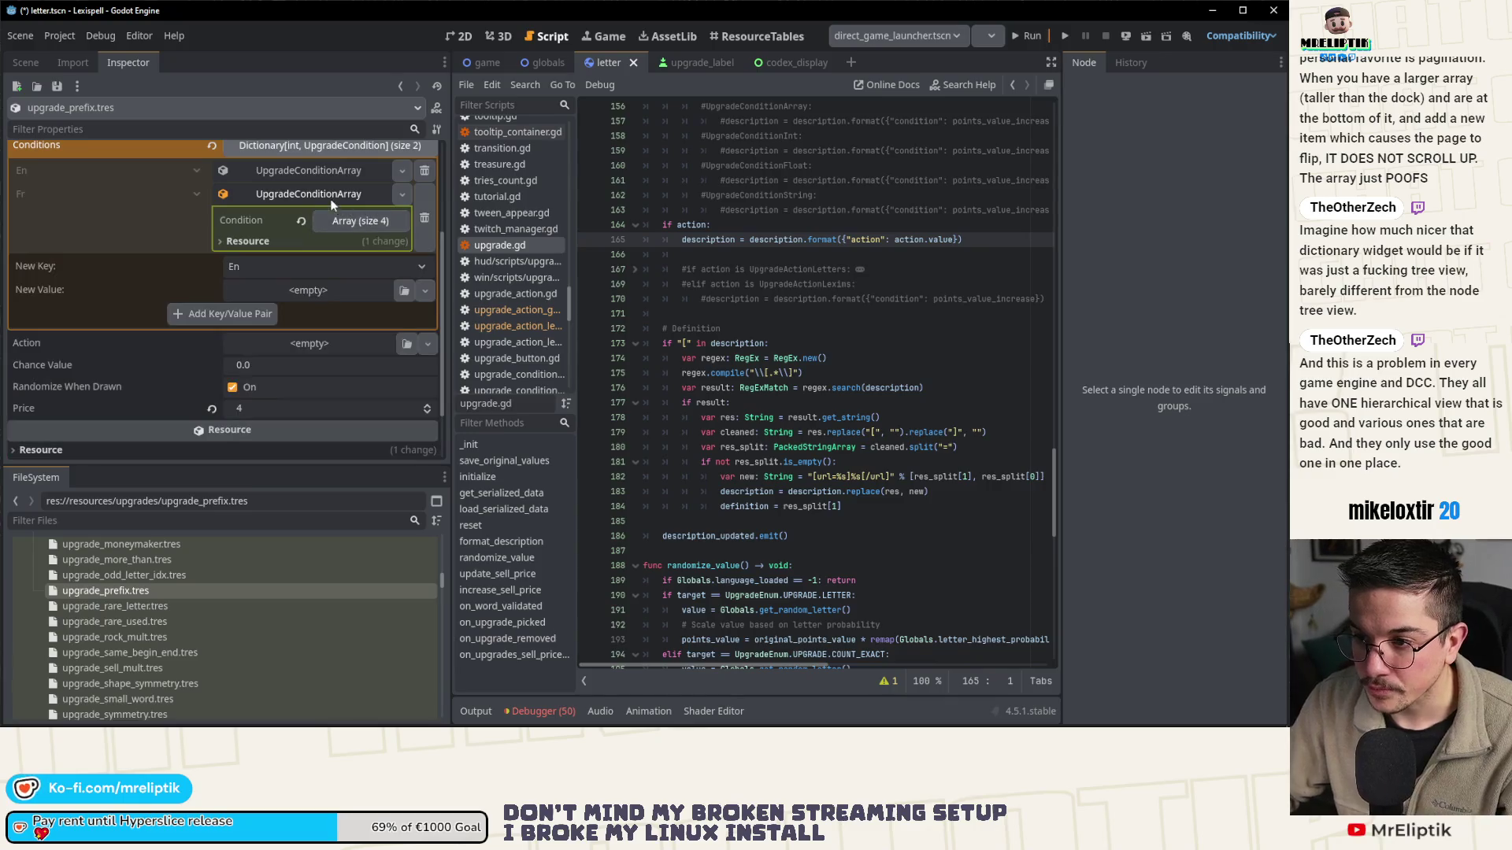
{"action": "scroll", "coordinate": [342, 268], "scroll_direction": "up", "scroll_amount": 3}
{"action": "left_click", "coordinate": [323, 276]}
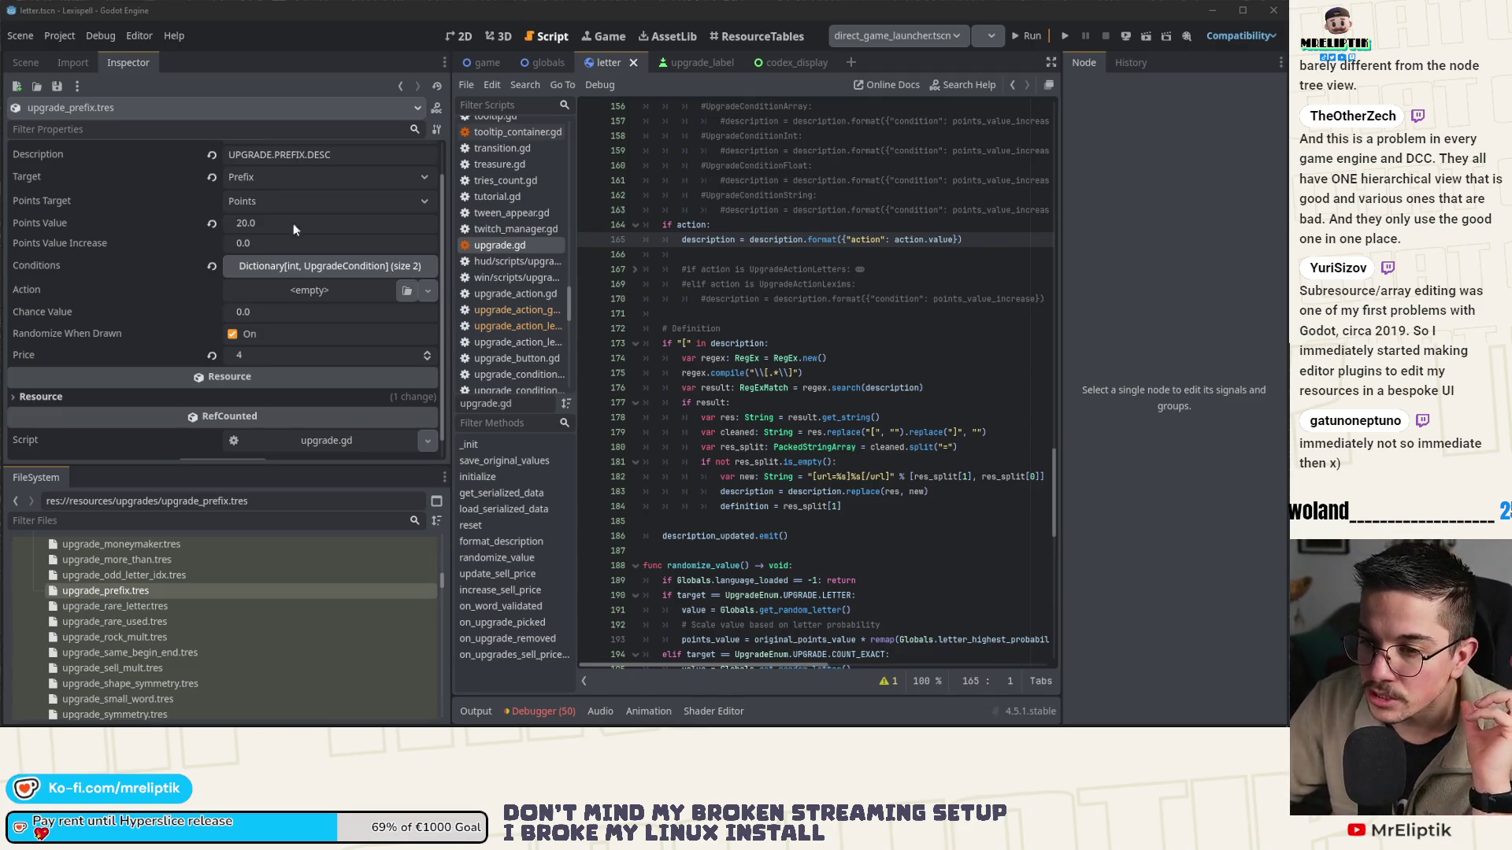
- Review the En and Fr UpgradeConditionArray entries in upgrade_prefix.tres's Conditions
{"action": "scroll", "coordinate": [292, 290], "scroll_direction": "up", "scroll_amount": 1}
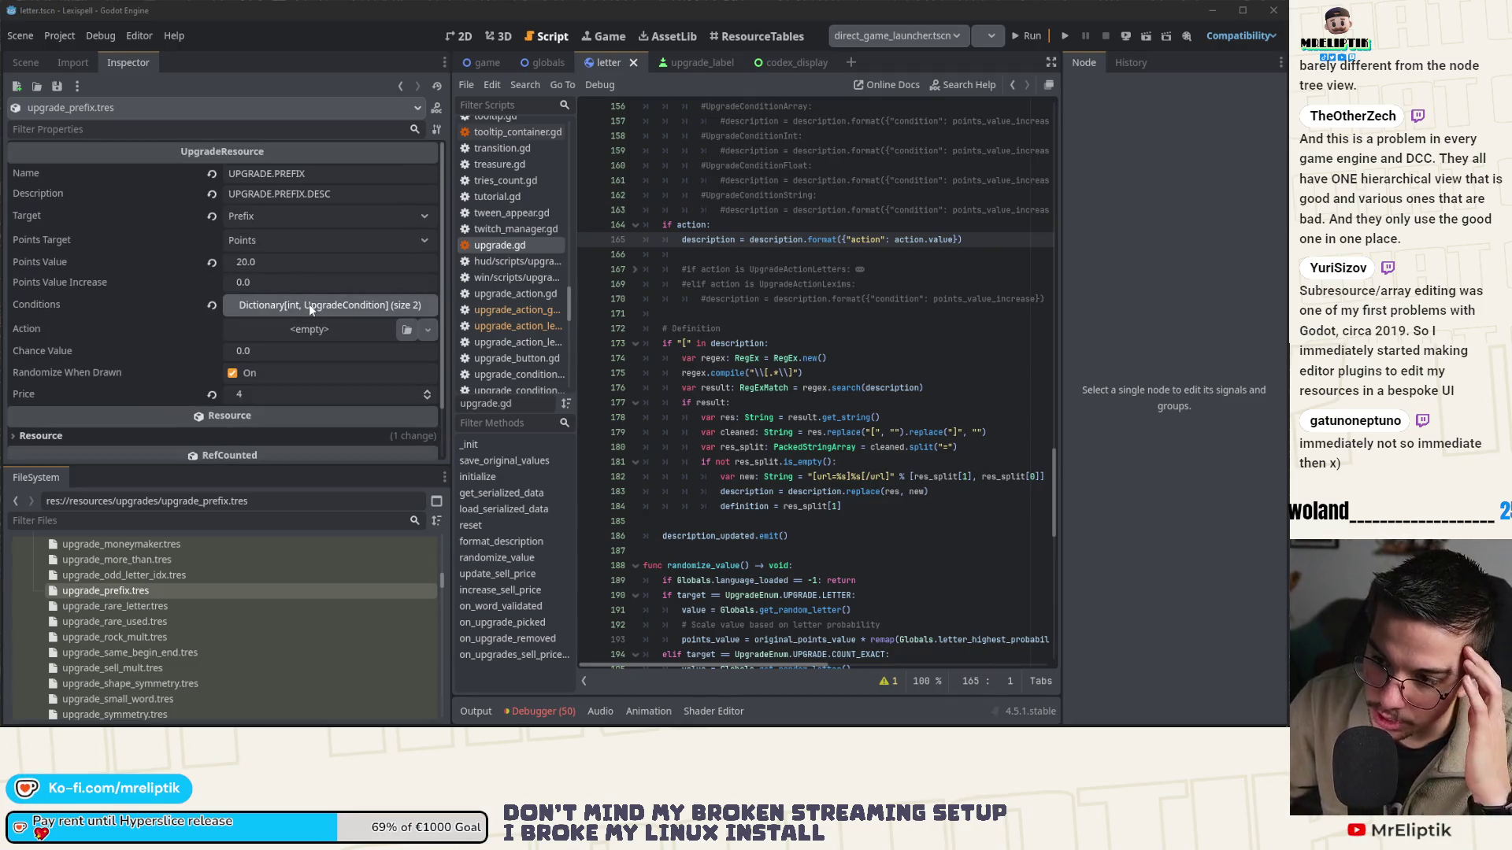
{"action": "left_click", "coordinate": [308, 304]}
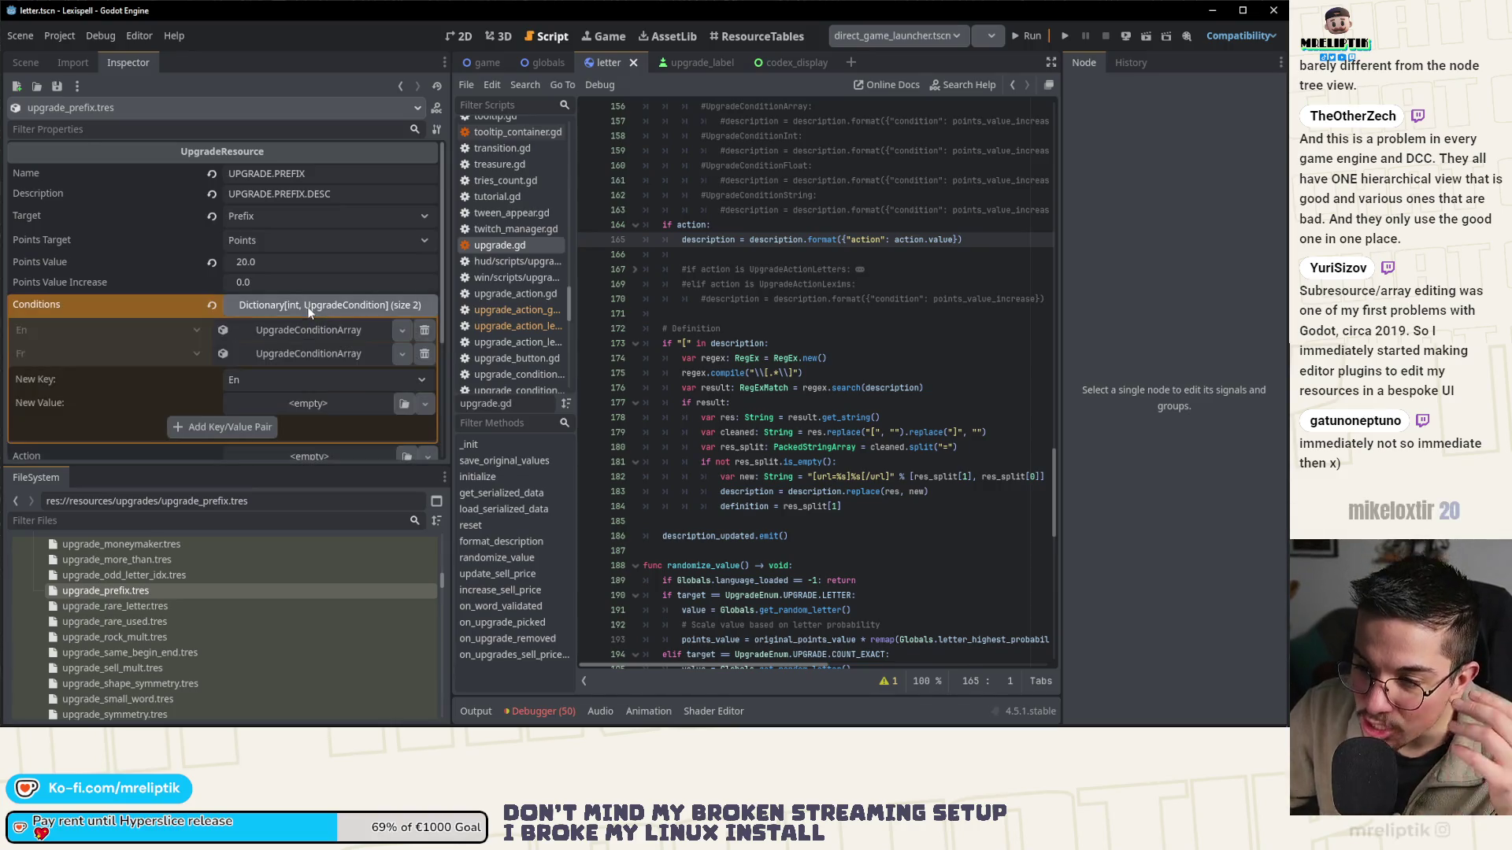
{"action": "left_click", "coordinate": [299, 331]}
{"action": "left_click", "coordinate": [298, 330]}
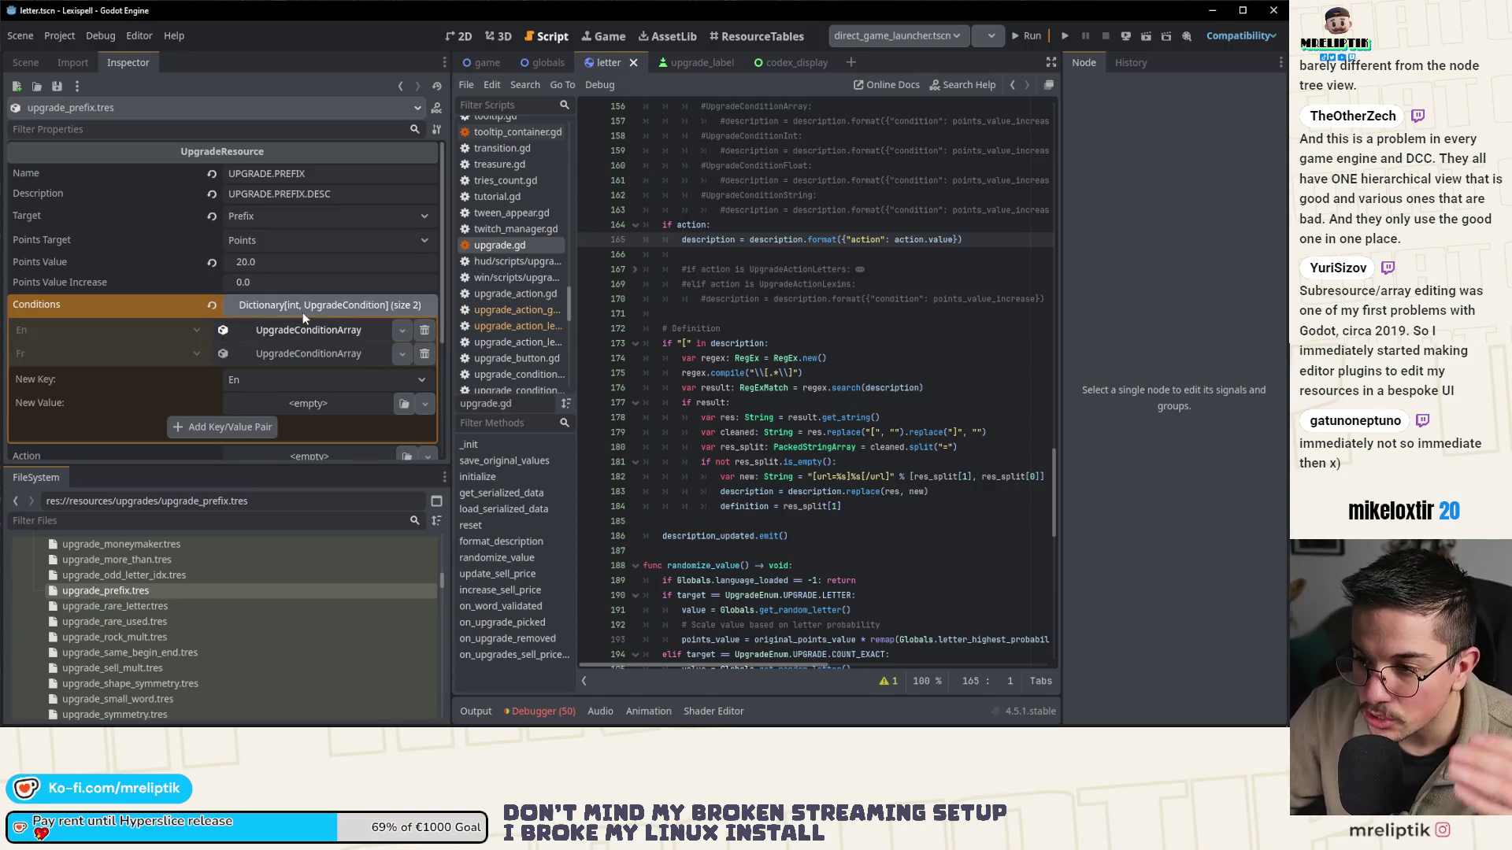
{"action": "left_click", "coordinate": [305, 306]}
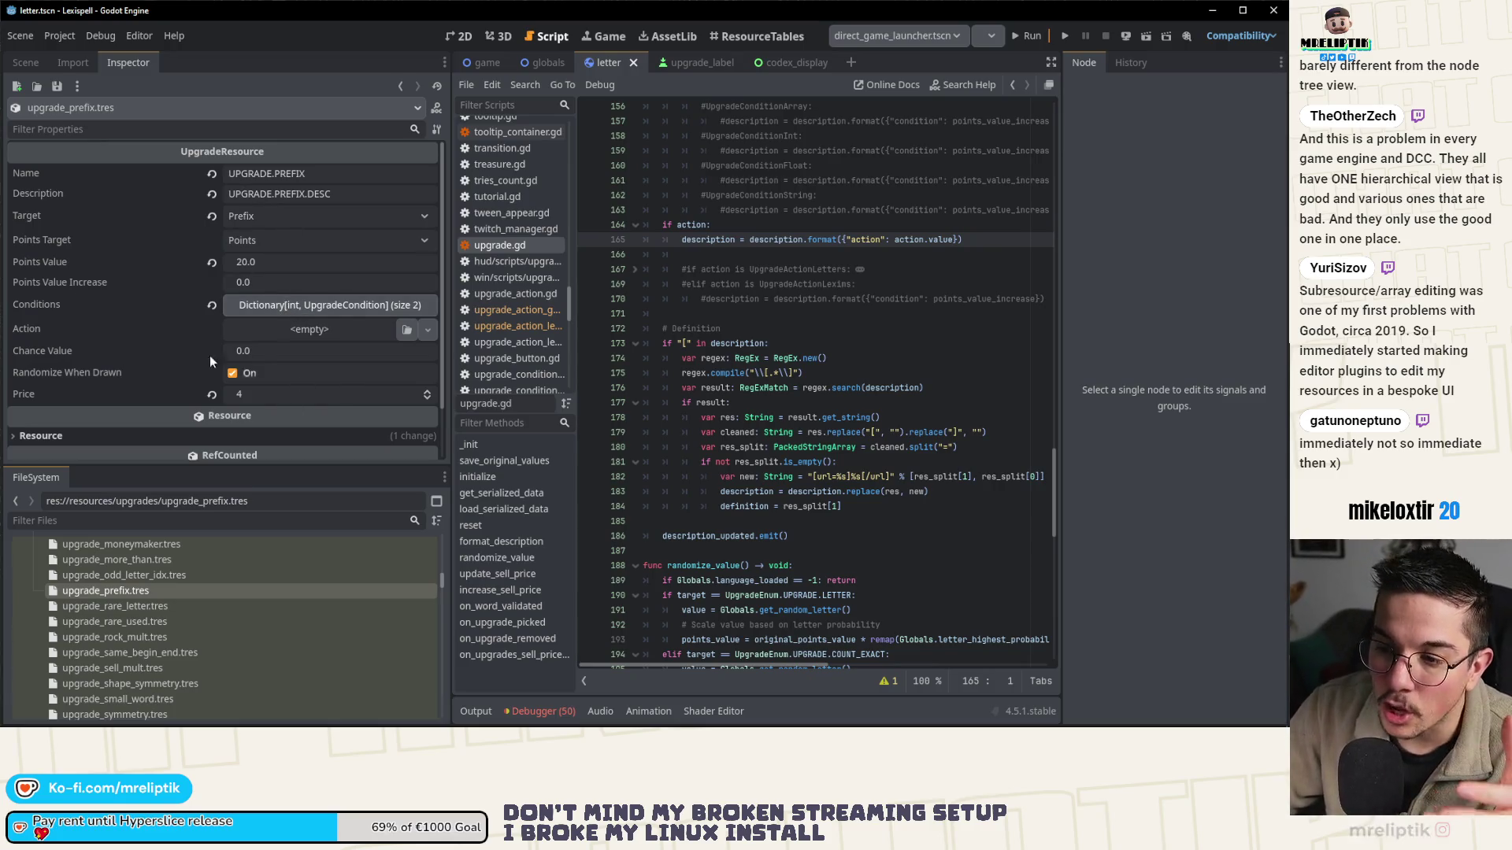
{"action": "left_click", "coordinate": [292, 313]}
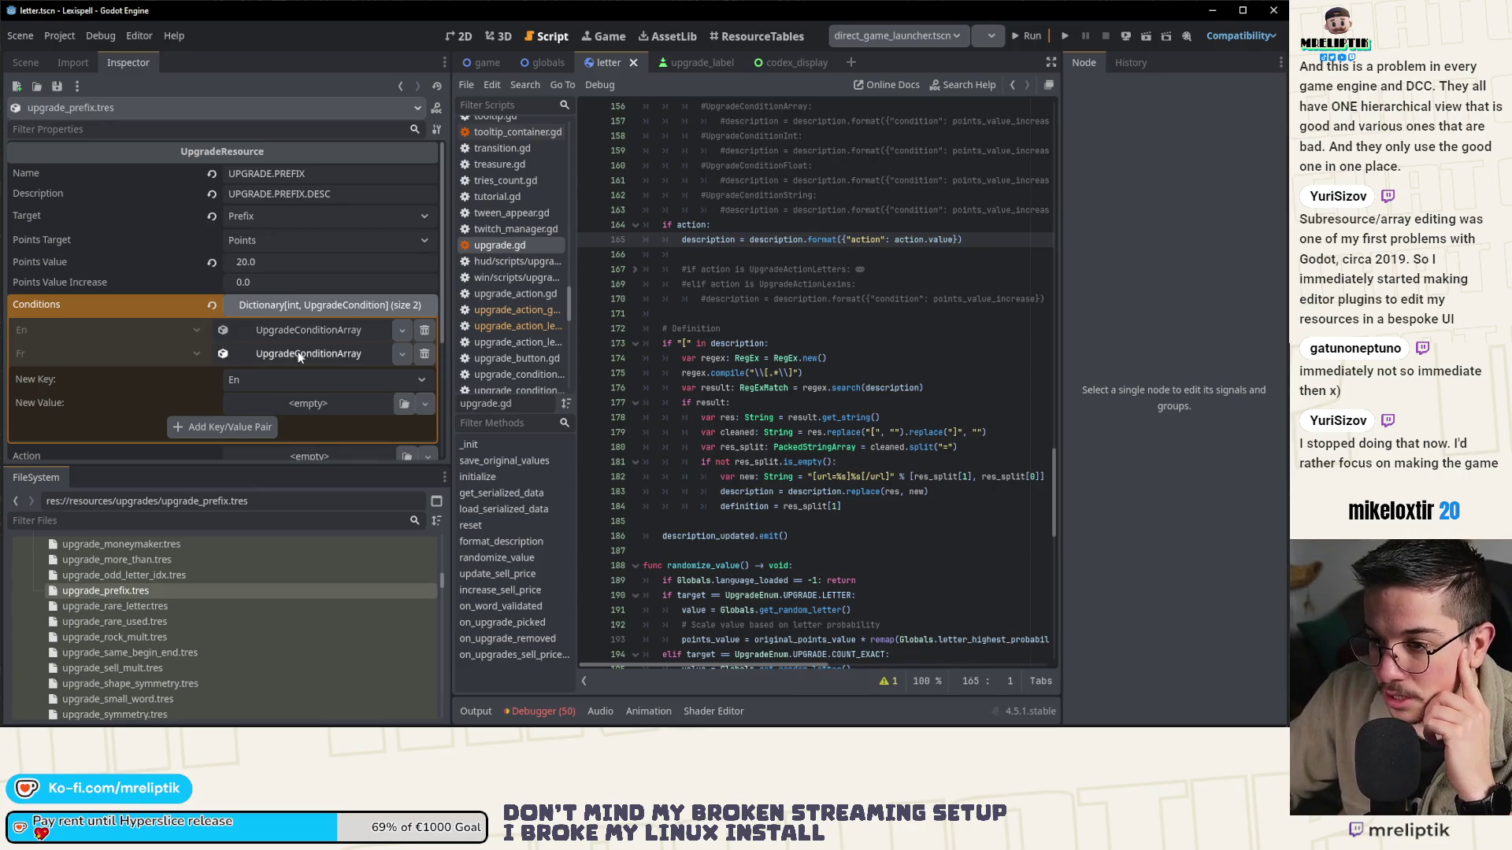
{"action": "left_click", "coordinate": [291, 350]}
{"action": "scroll", "coordinate": [286, 354], "scroll_direction": "down", "scroll_amount": 3}
{"action": "left_click", "coordinate": [276, 234]}
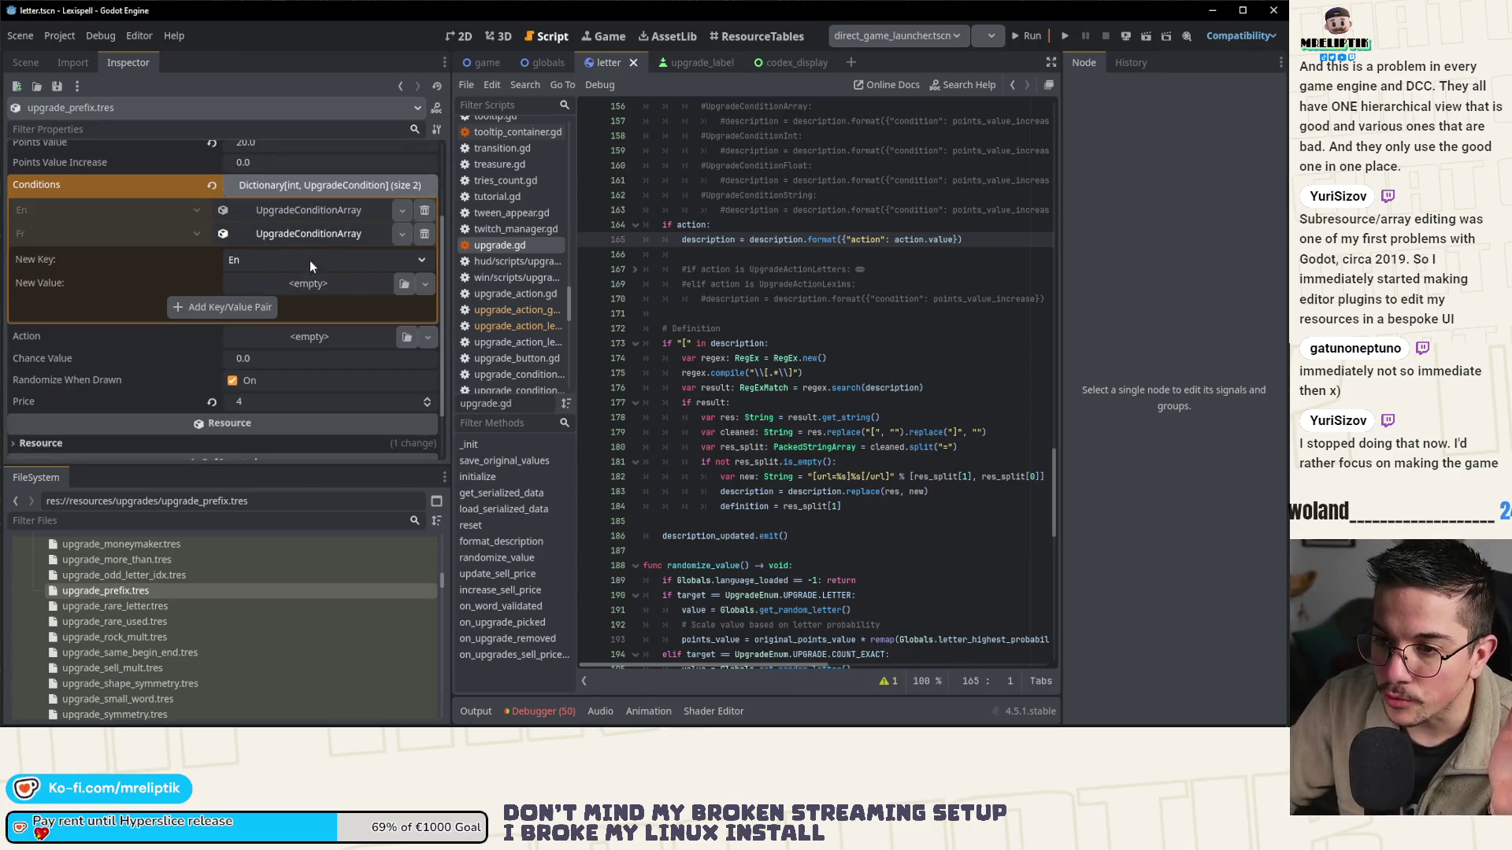
{"action": "left_click", "coordinate": [302, 187]}
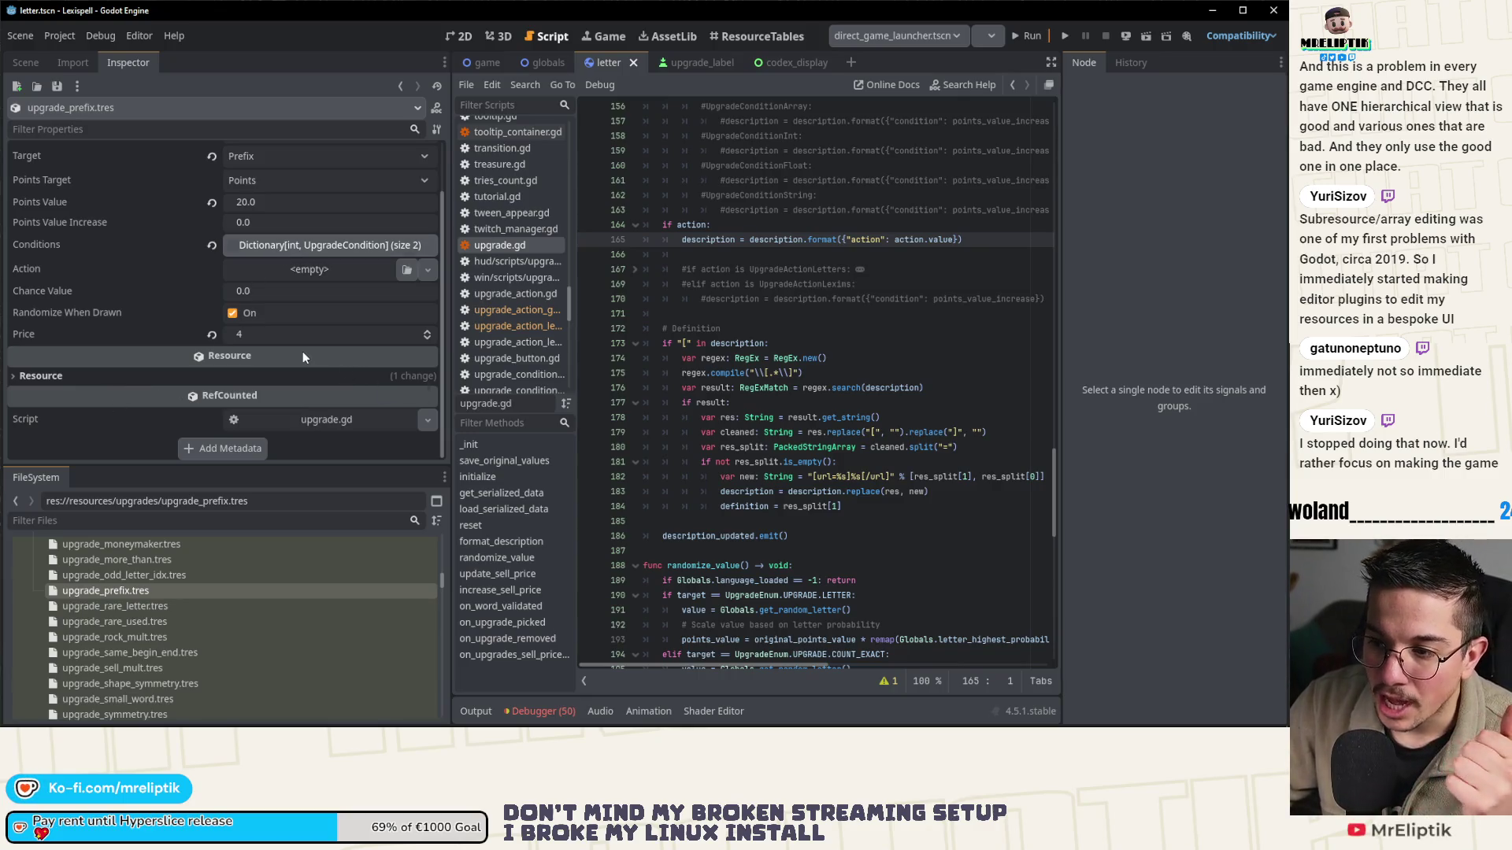
- Recheck the En entry, collapse Conditions, and select upgrade_rare_letter.tres
{"action": "mouse_move", "coordinate": [302, 356]}
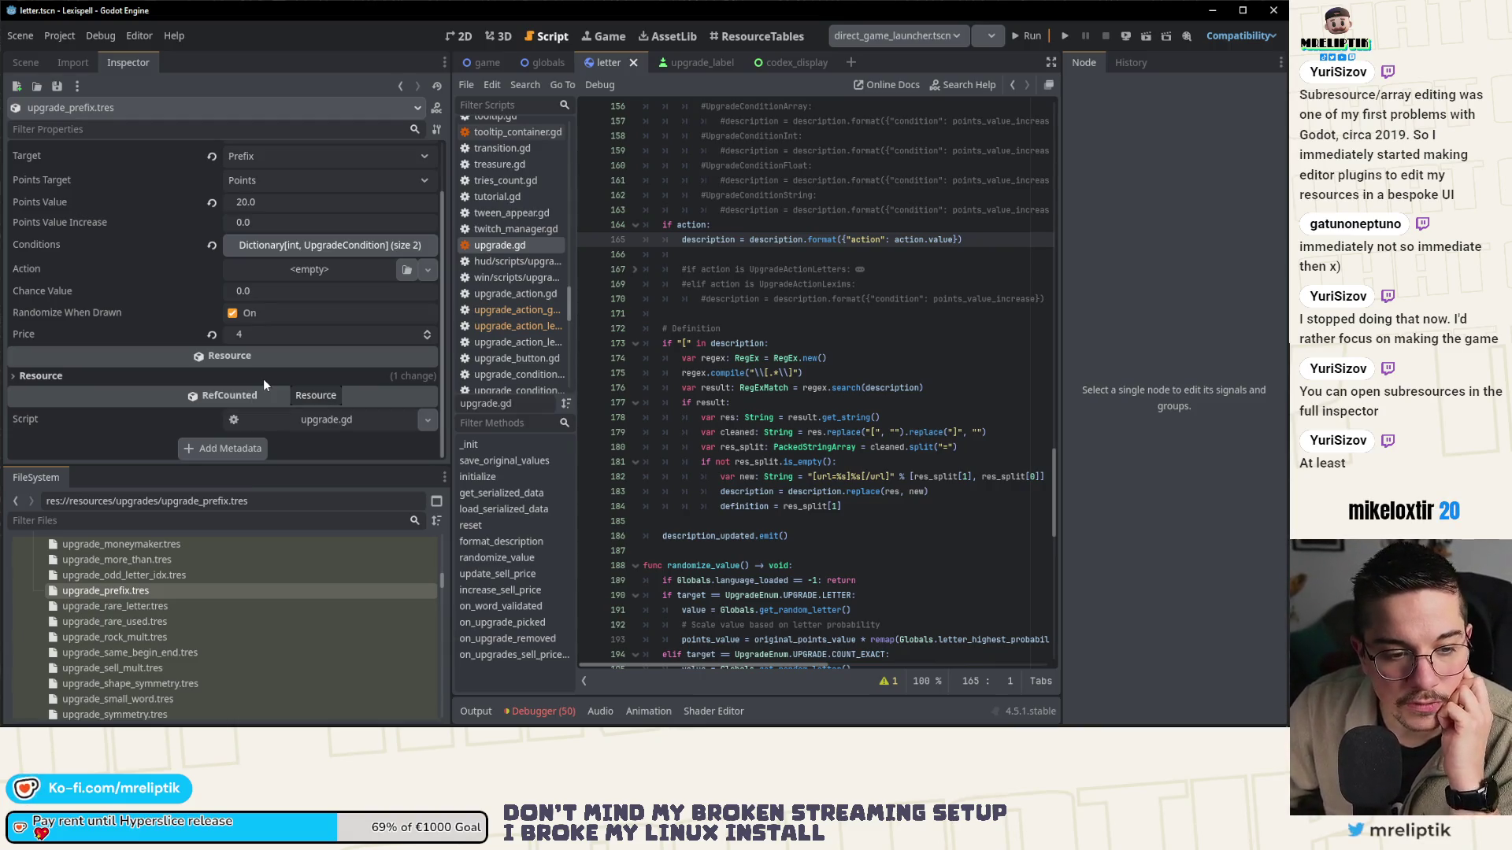
{"action": "left_click", "coordinate": [290, 250]}
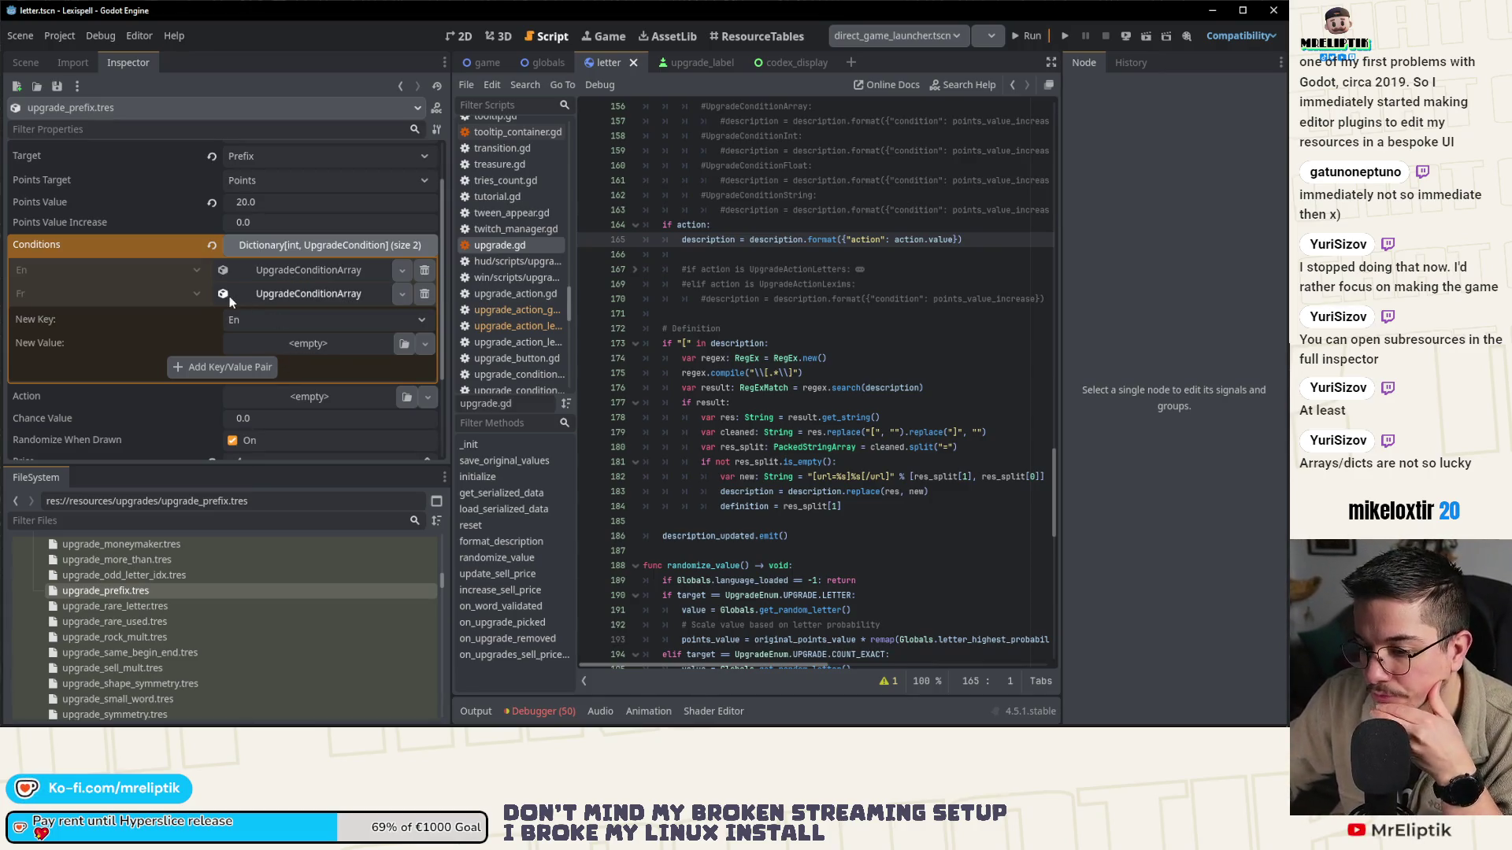
{"action": "left_click", "coordinate": [276, 270]}
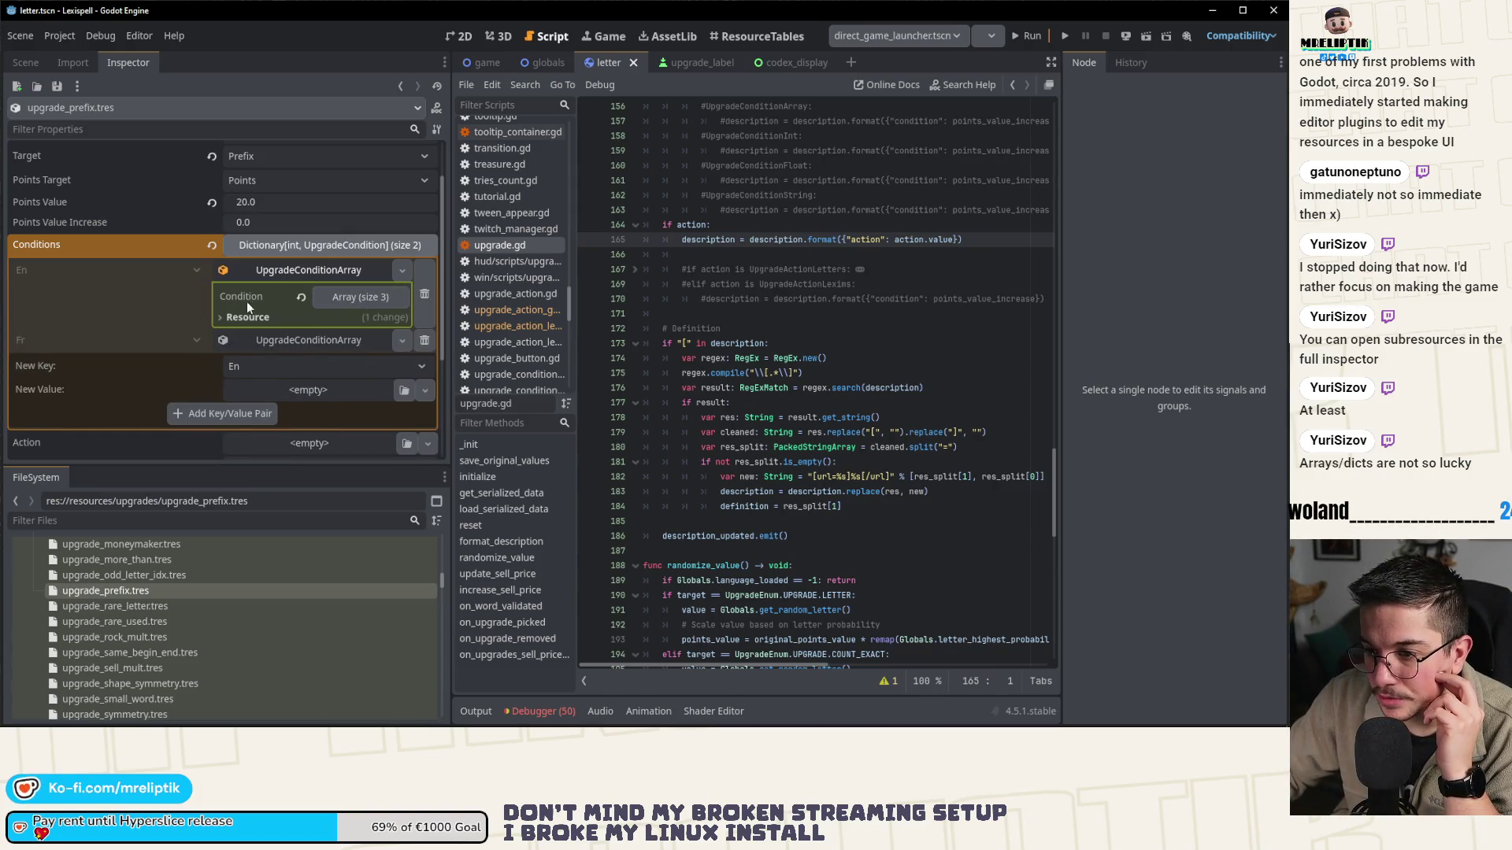
{"action": "left_click", "coordinate": [286, 271]}
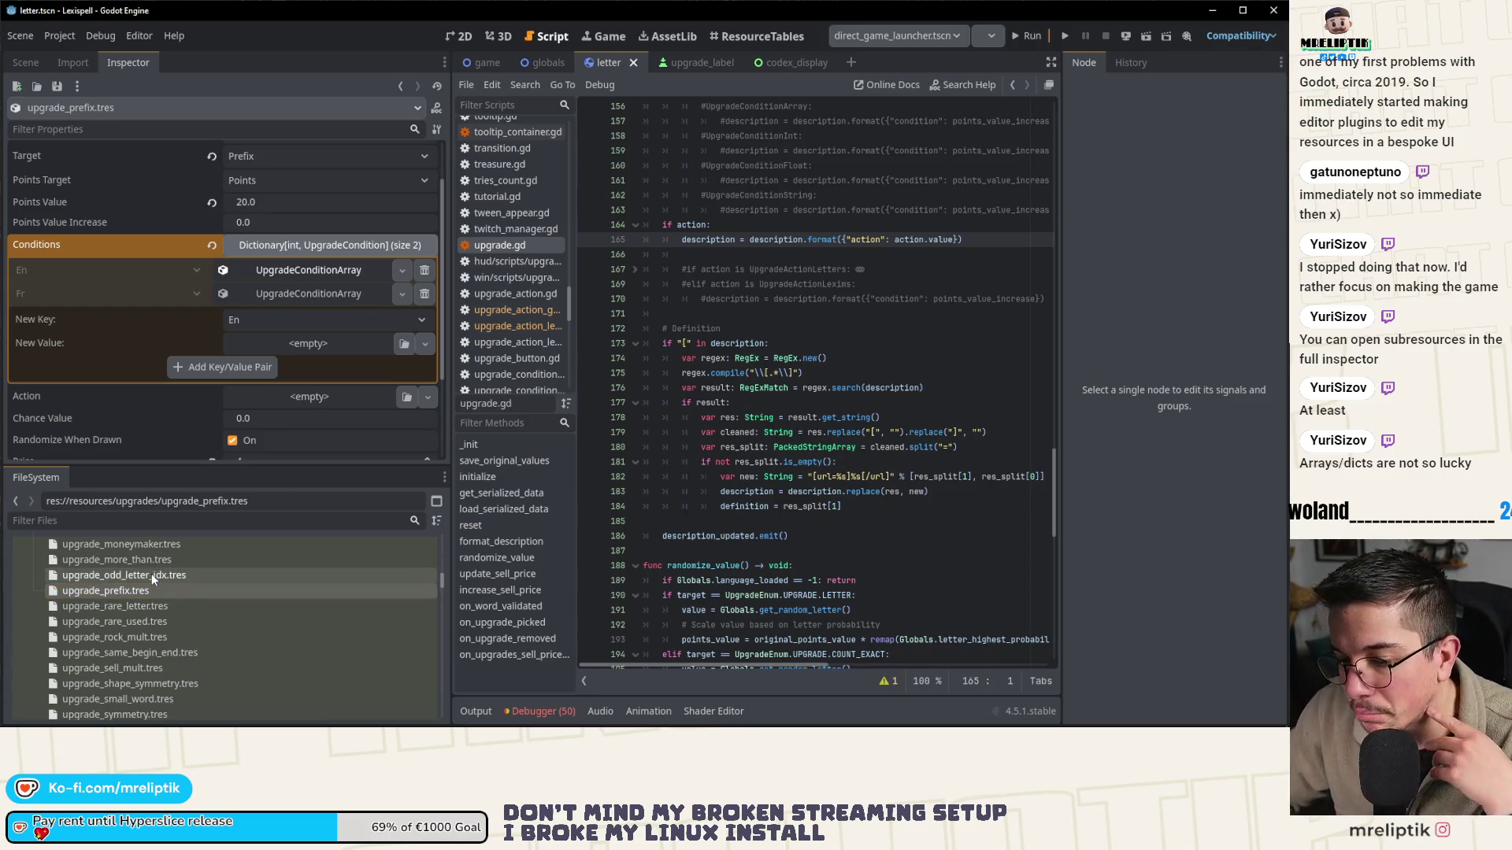
{"action": "left_click", "coordinate": [303, 246]}
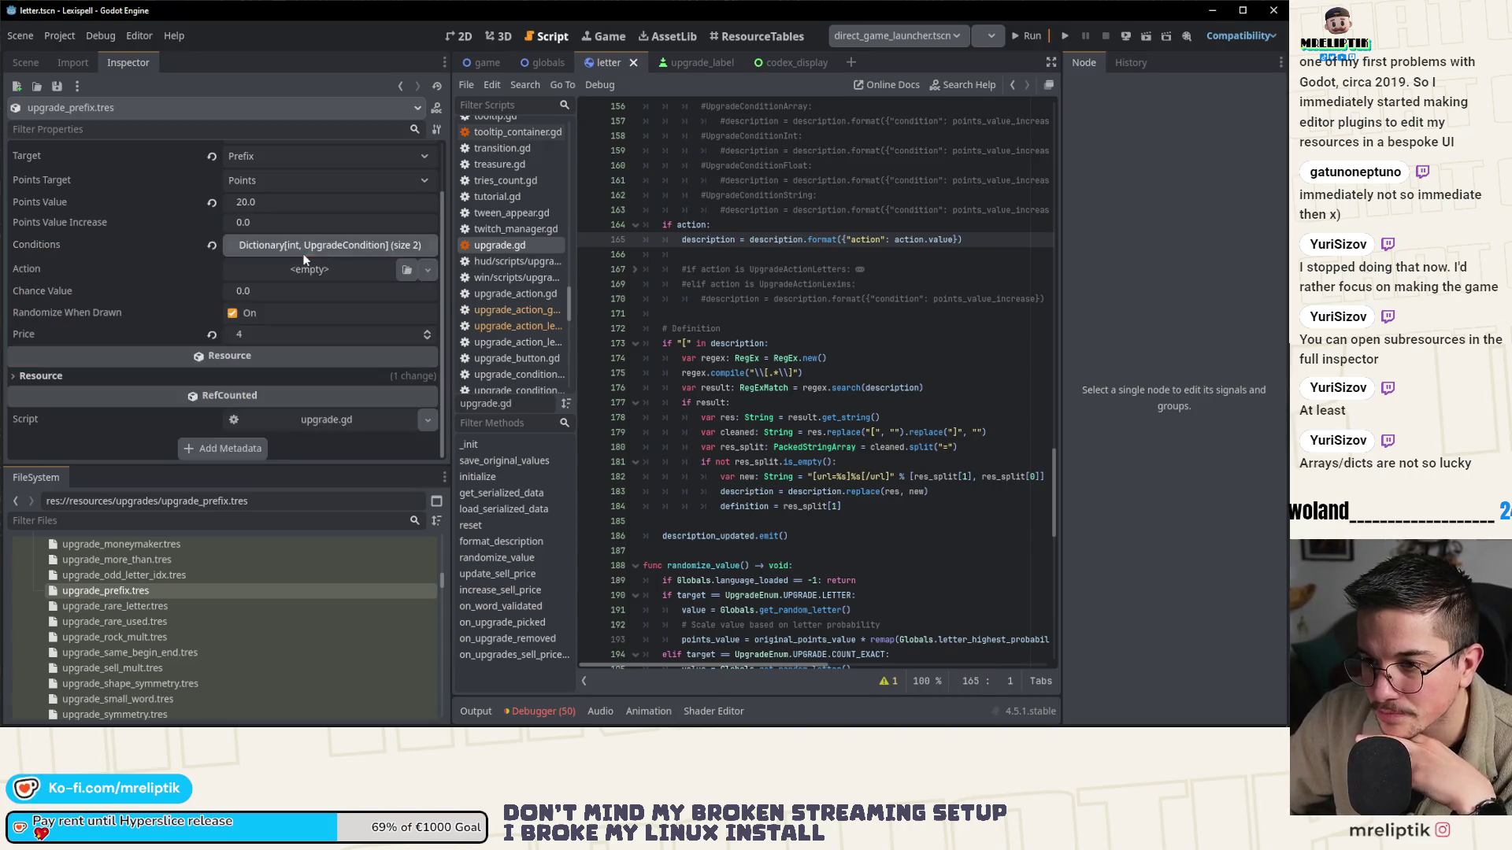
{"action": "left_click", "coordinate": [125, 606]}
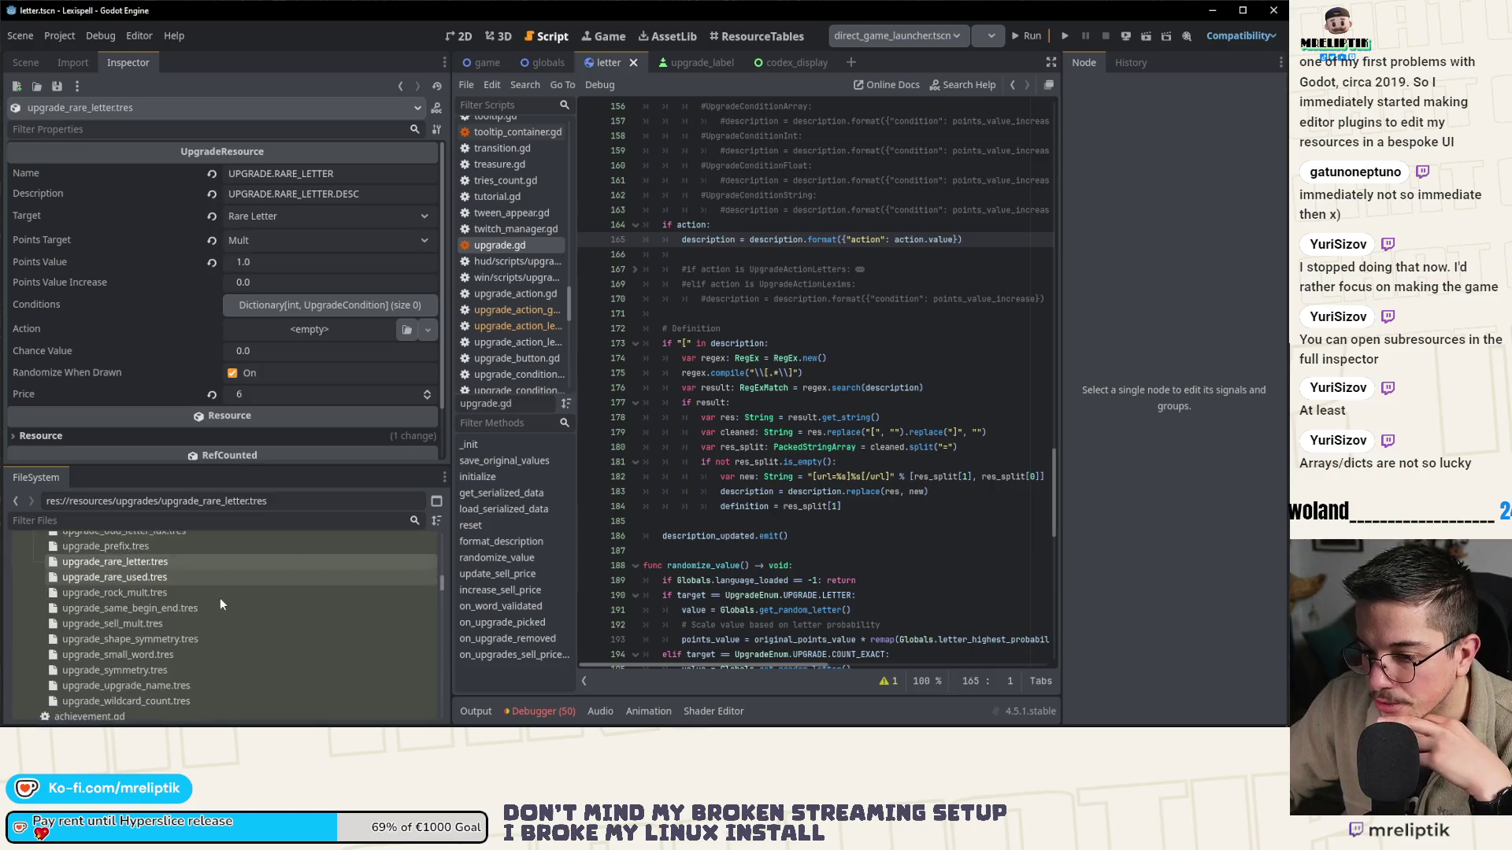
- Add an En entry with a new UpgradeConditionArray value to upgrade_rare_letter.tres's Conditions
{"action": "scroll", "coordinate": [220, 598], "scroll_direction": "down", "scroll_amount": 2}
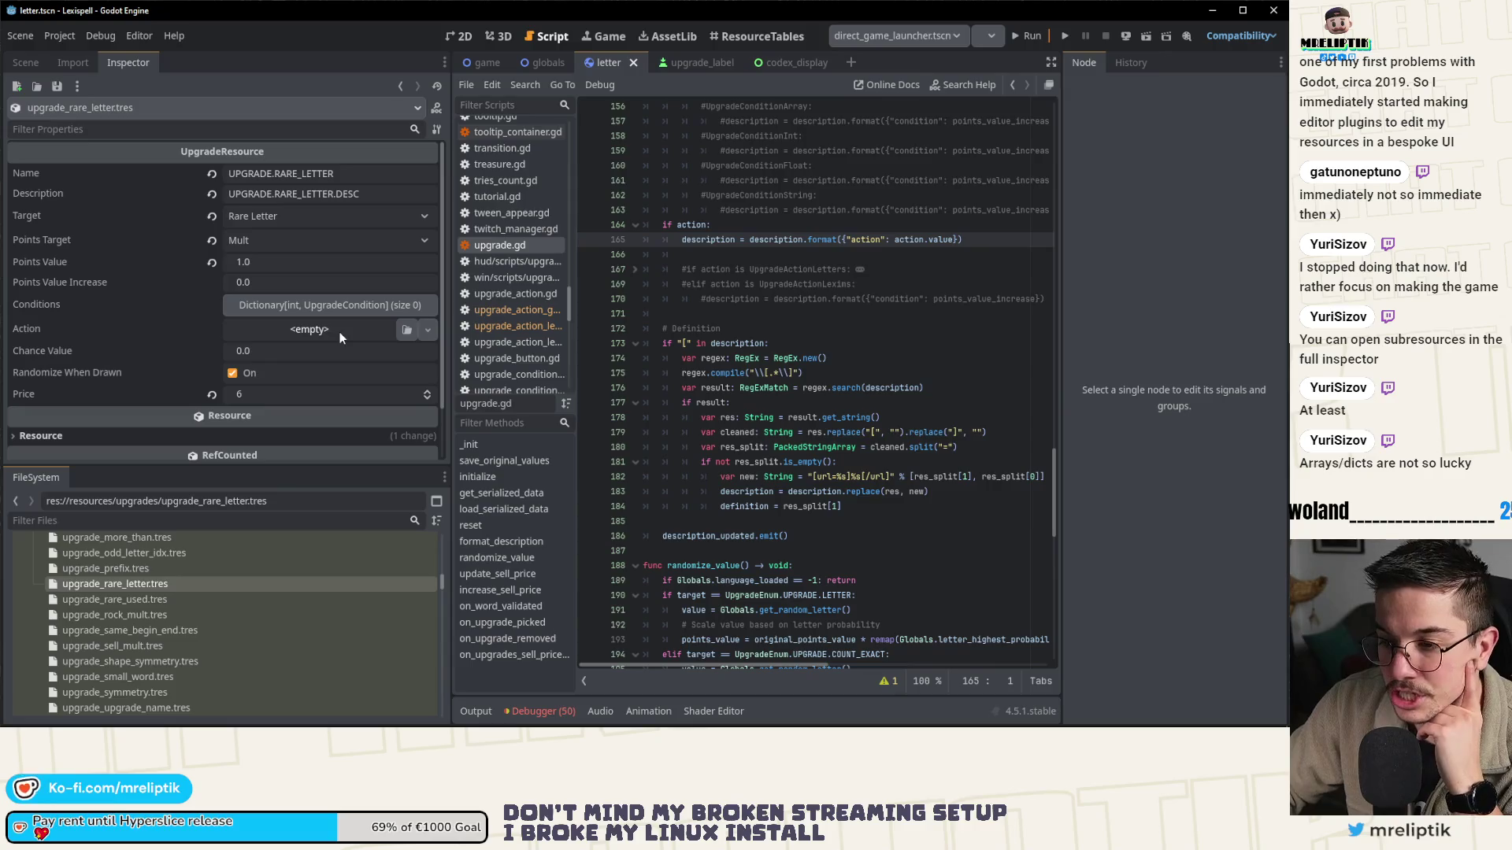
{"action": "left_click", "coordinate": [300, 311]}
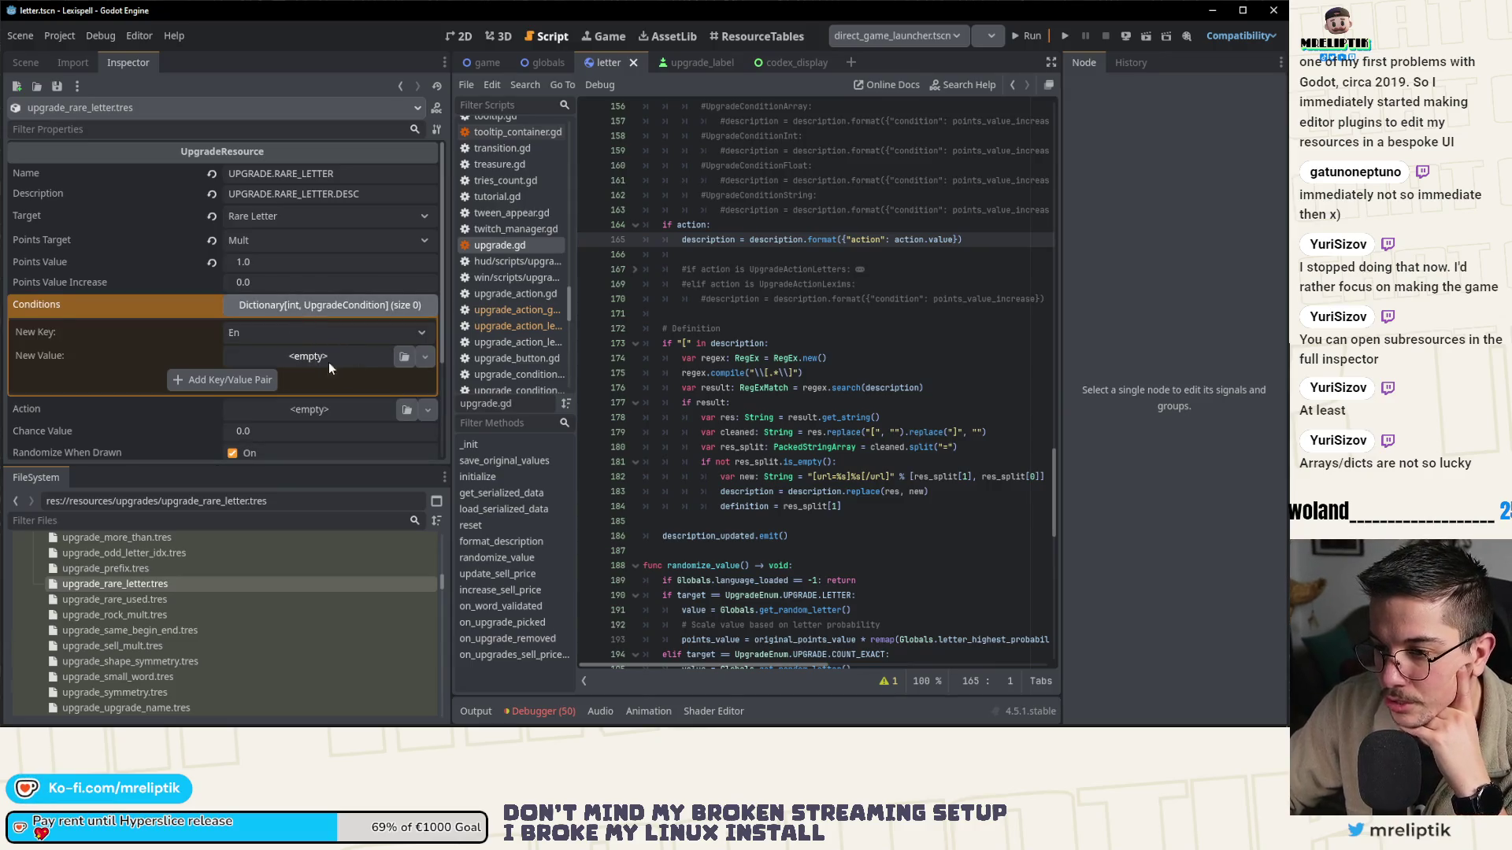
{"action": "left_click", "coordinate": [314, 350]}
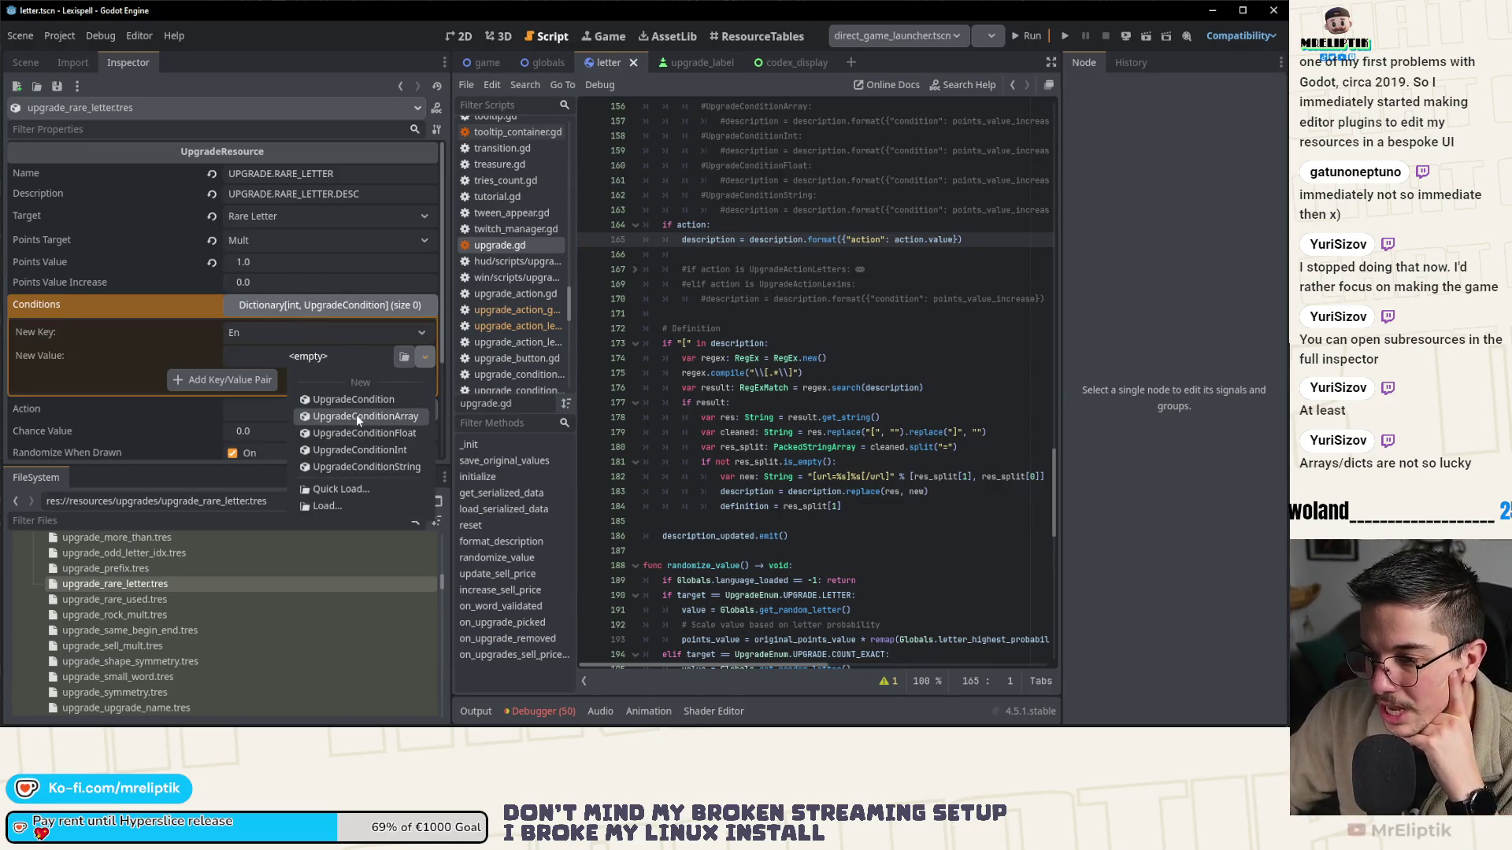
{"action": "left_click", "coordinate": [356, 416]}
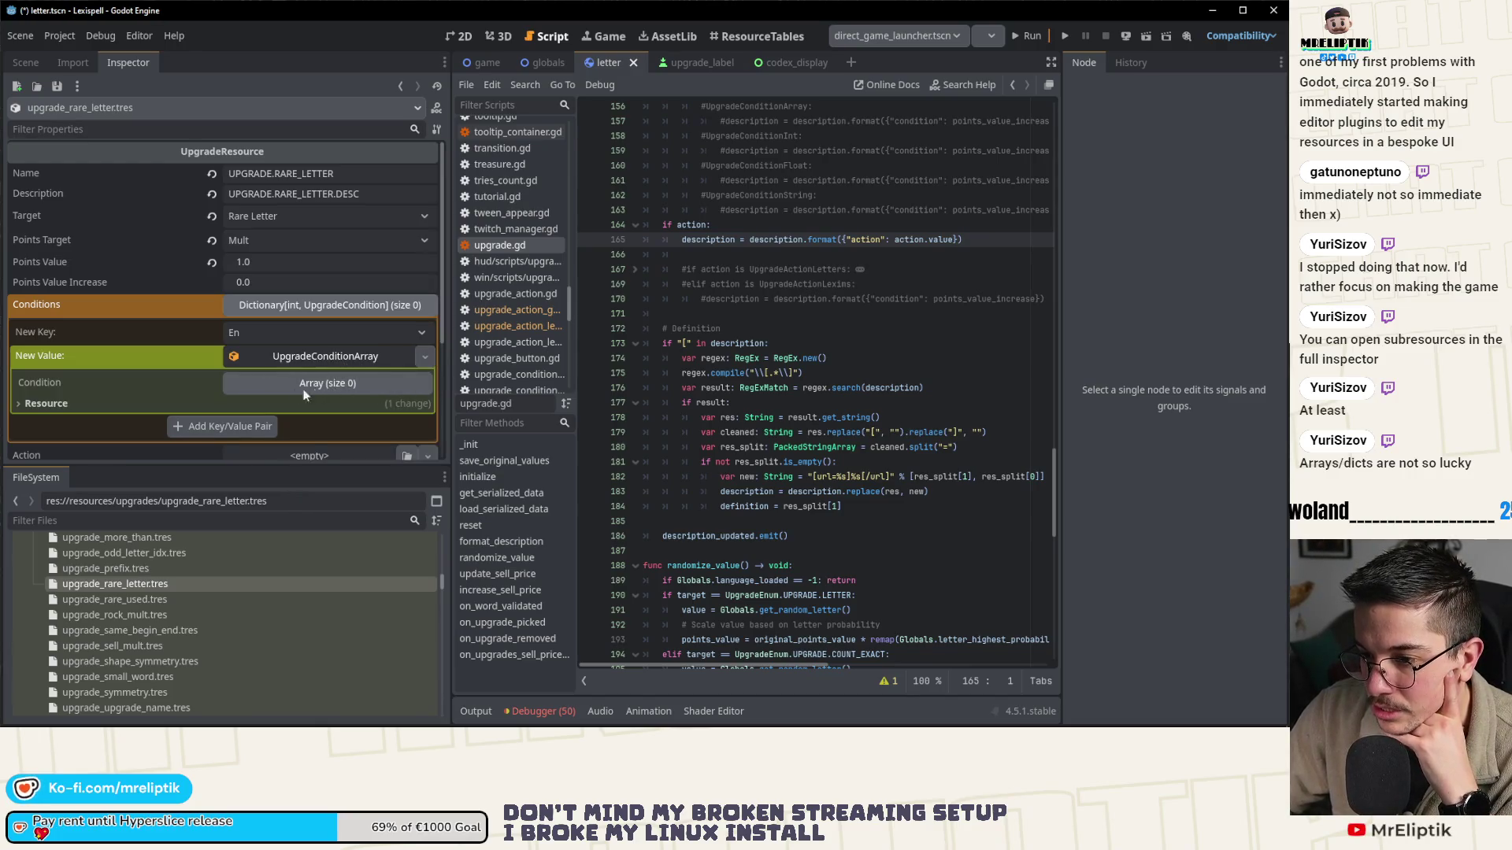
{"action": "left_click", "coordinate": [213, 426]}
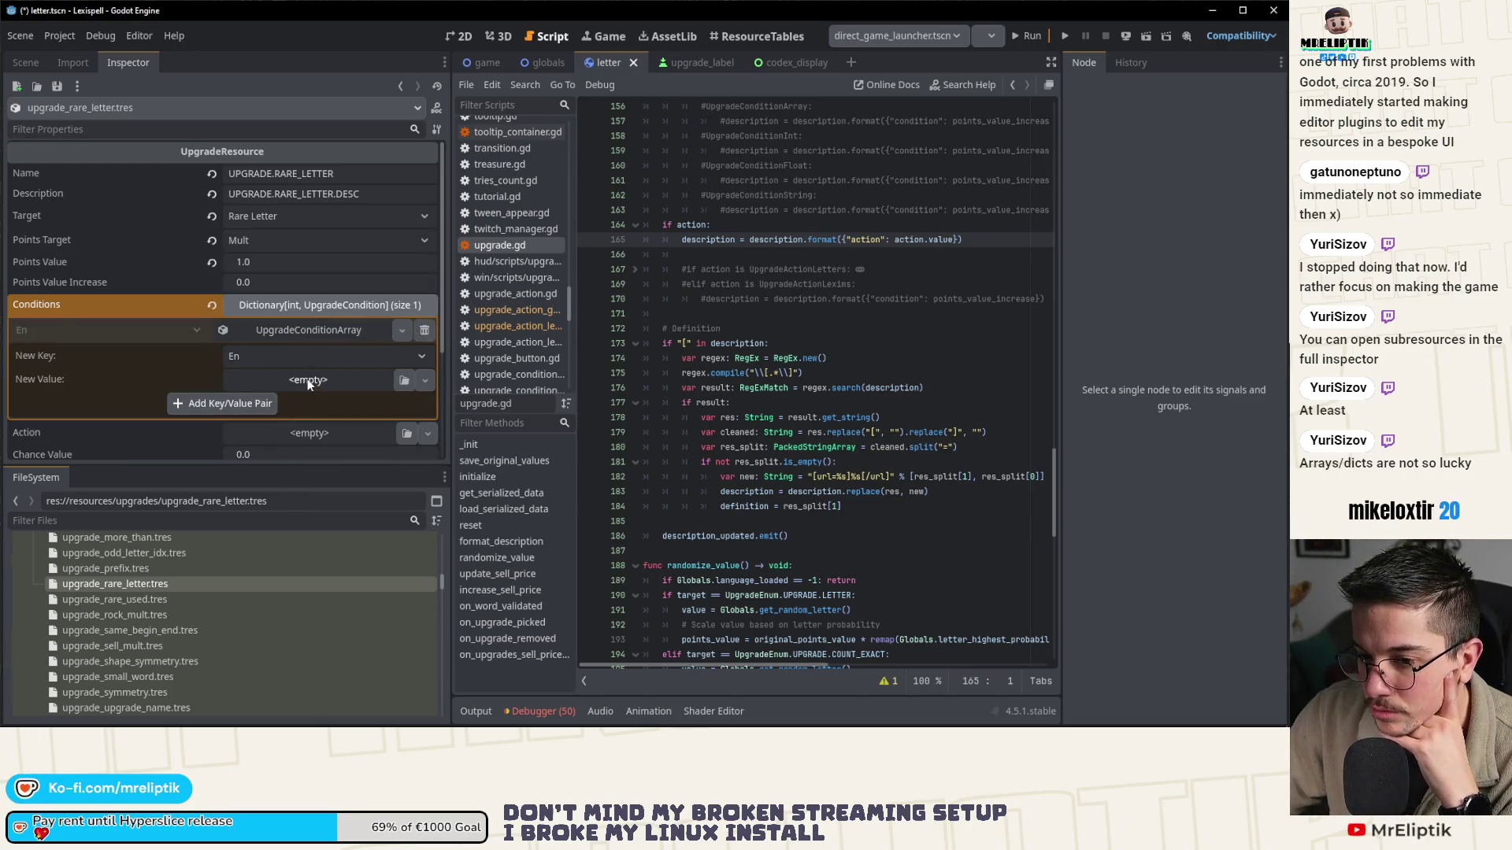
- Expand the En Condition array and grow it to three empty slots
{"action": "left_click", "coordinate": [294, 330]}
{"action": "left_click", "coordinate": [346, 357]}
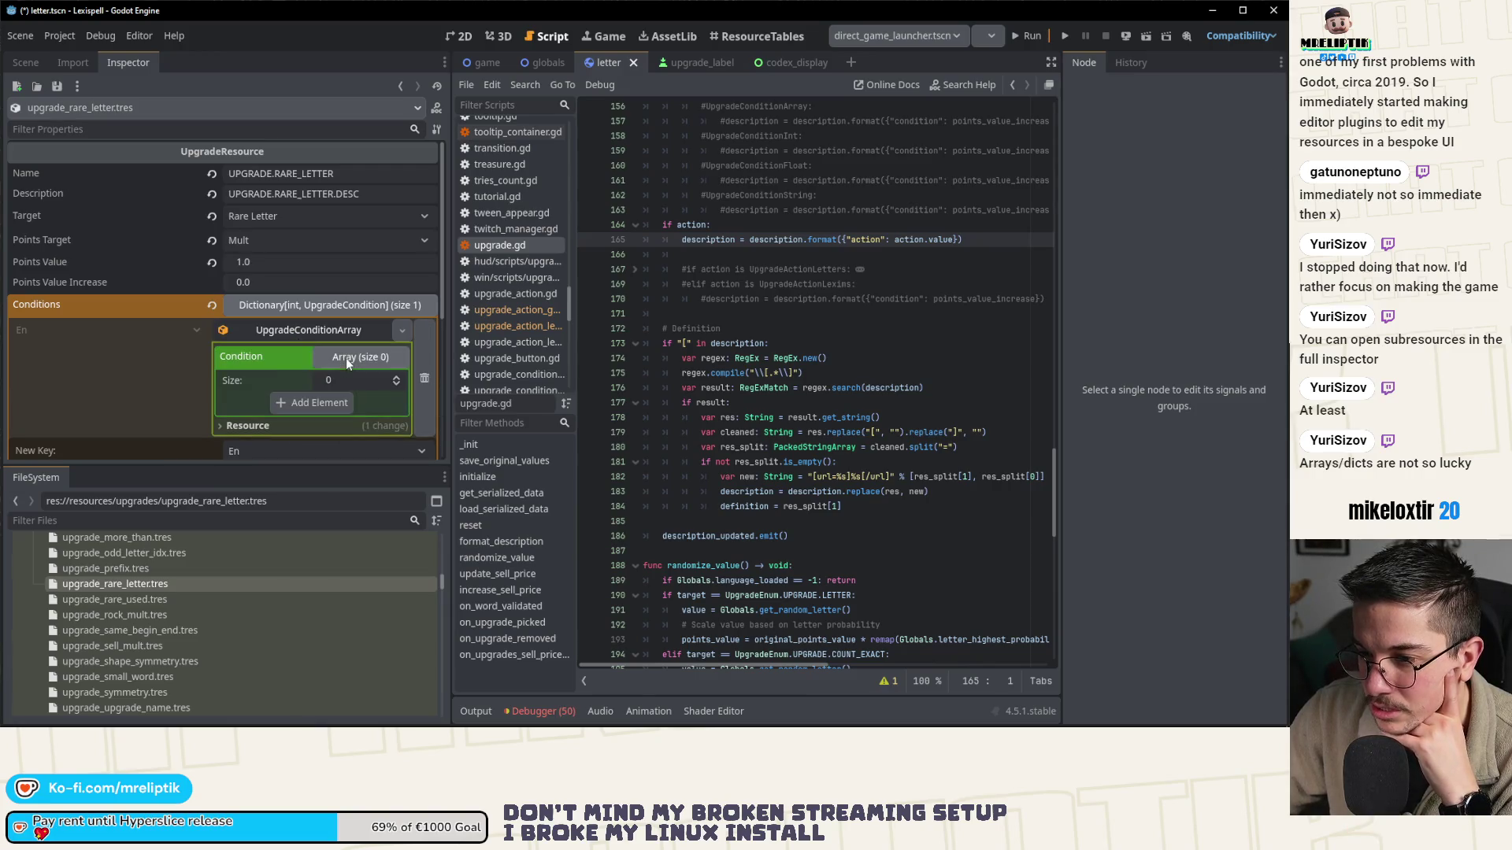
{"action": "left_click", "coordinate": [395, 376]}
{"action": "left_click", "coordinate": [395, 377]}
{"action": "left_click", "coordinate": [395, 376]}
{"action": "scroll", "coordinate": [352, 372], "scroll_direction": "down", "scroll_amount": 3}
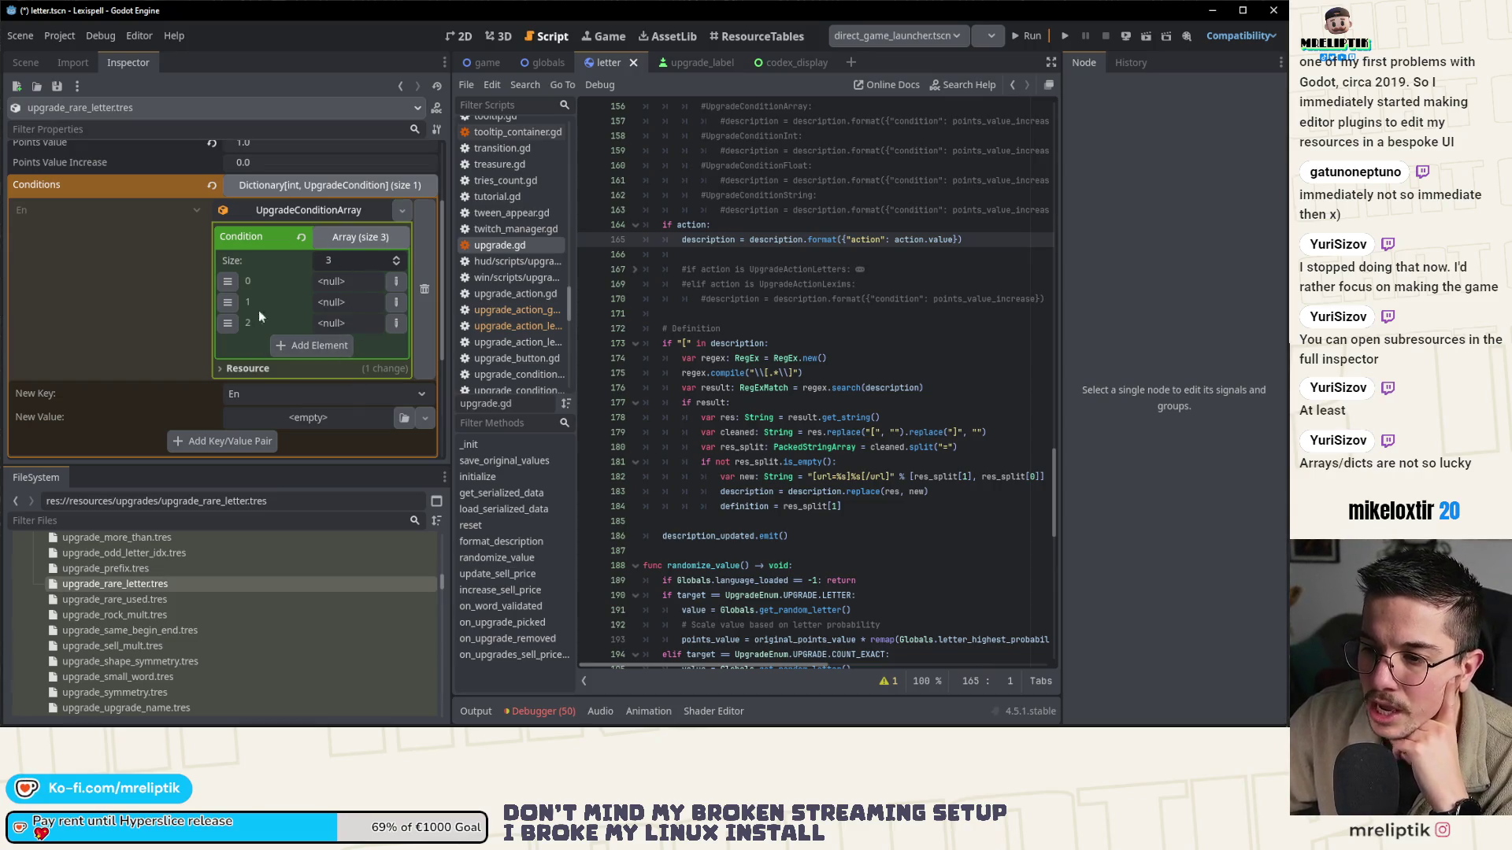
{"action": "scroll", "coordinate": [252, 352], "scroll_direction": "down", "scroll_amount": 2}
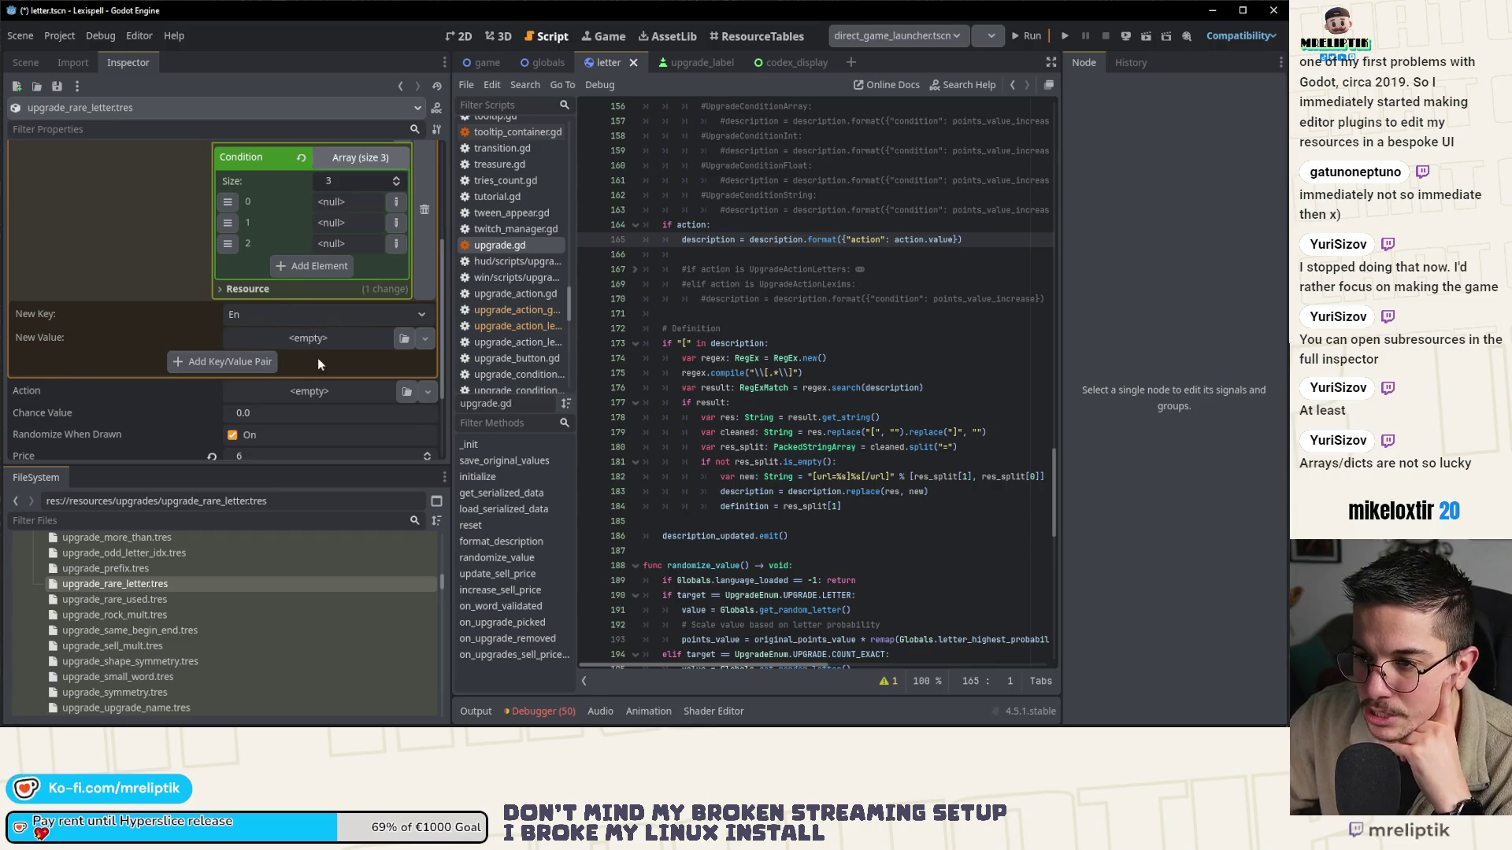
{"action": "scroll", "coordinate": [318, 360], "scroll_direction": "up", "scroll_amount": 1}
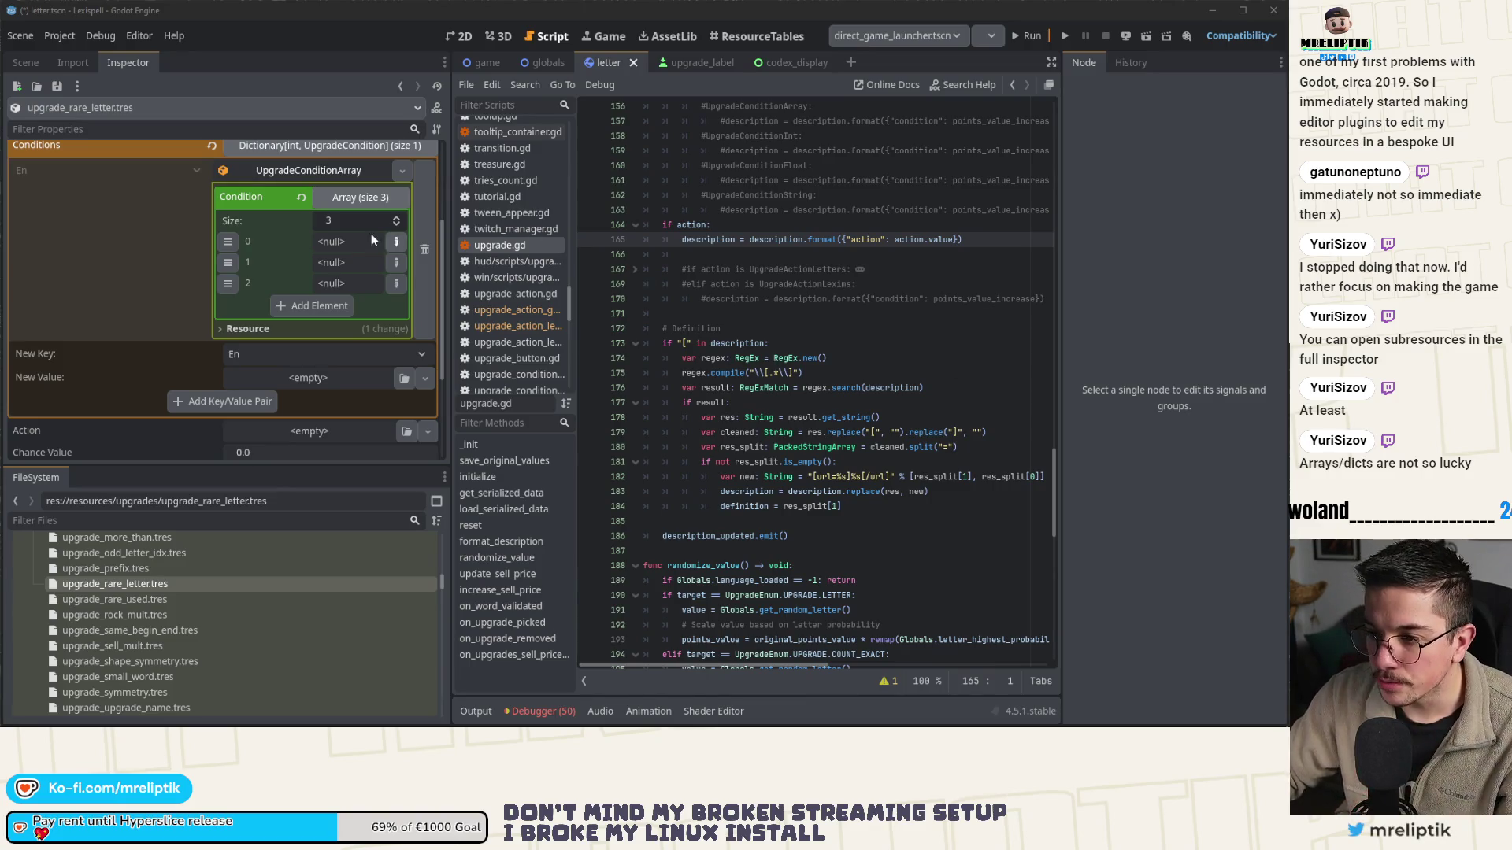
{"action": "left_click", "coordinate": [396, 242]}
- Add a fourth element and make all four En condition elements Strings
{"action": "left_click", "coordinate": [370, 560]}
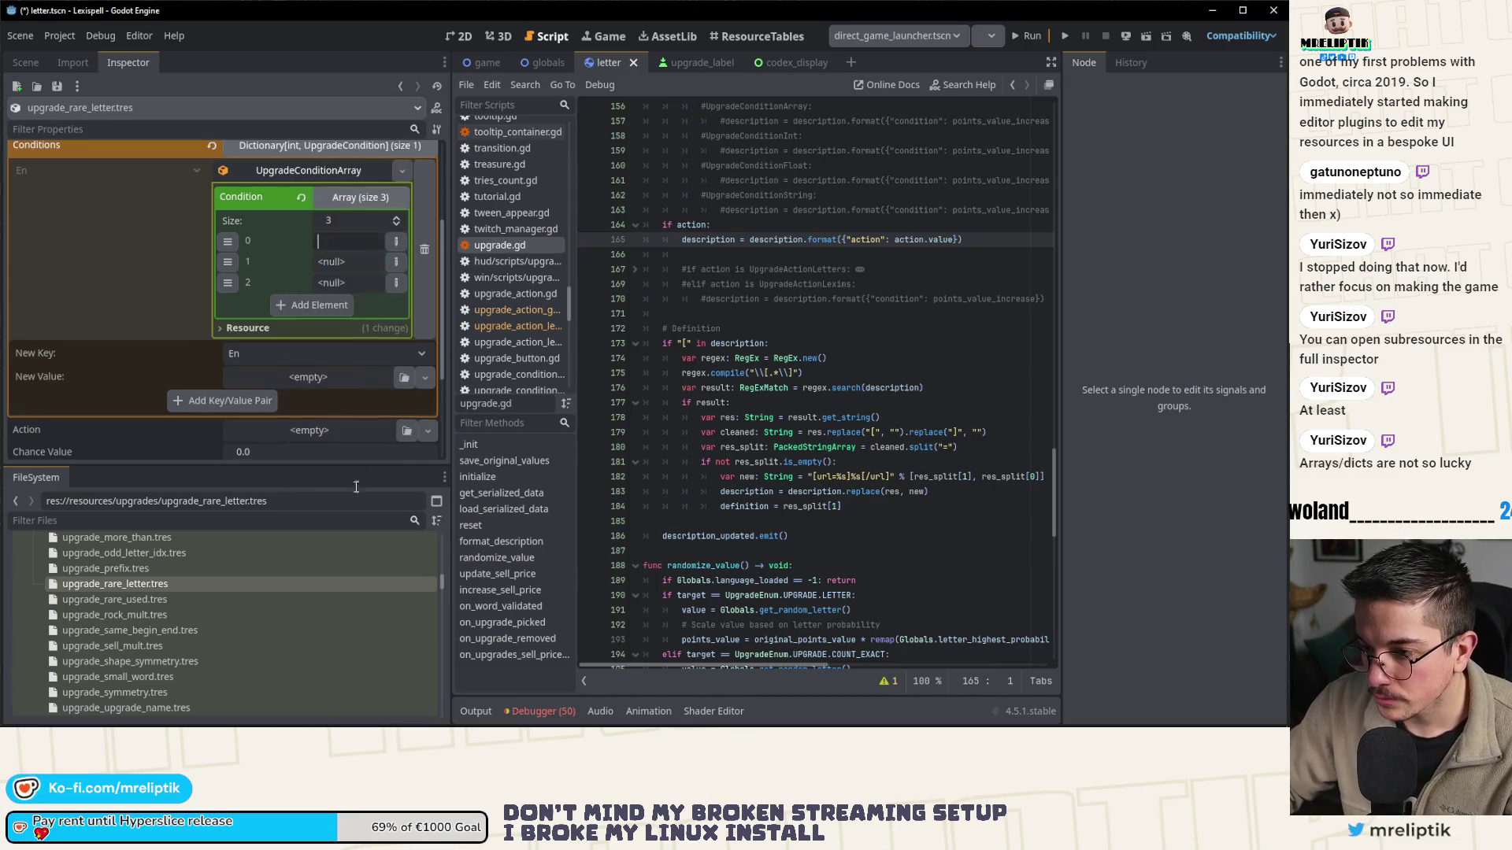
{"action": "left_click", "coordinate": [307, 303]}
{"action": "left_click", "coordinate": [396, 262]}
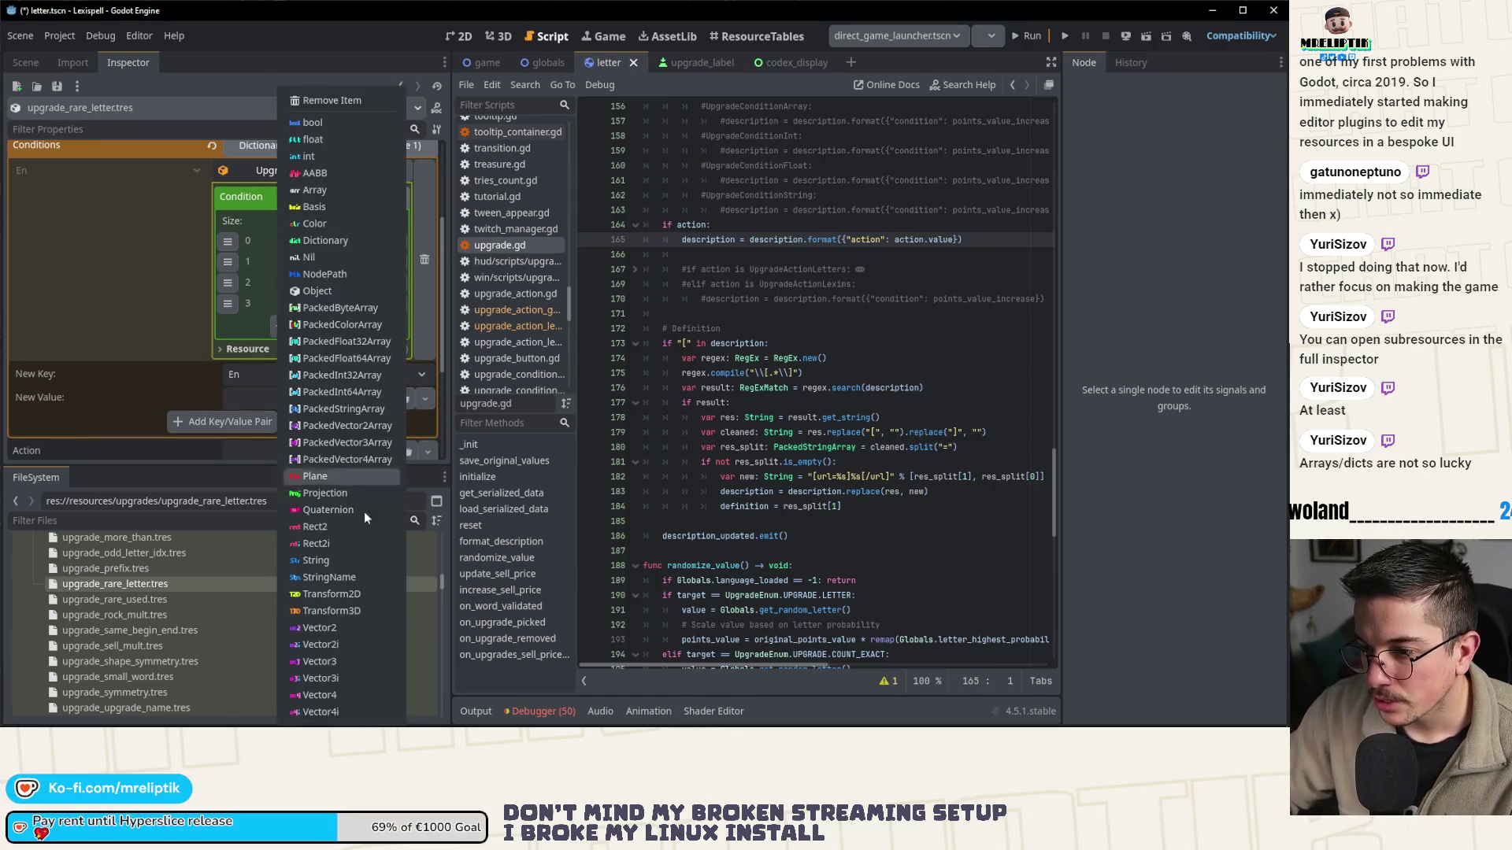
{"action": "left_click", "coordinate": [366, 581]}
{"action": "left_click", "coordinate": [396, 282]}
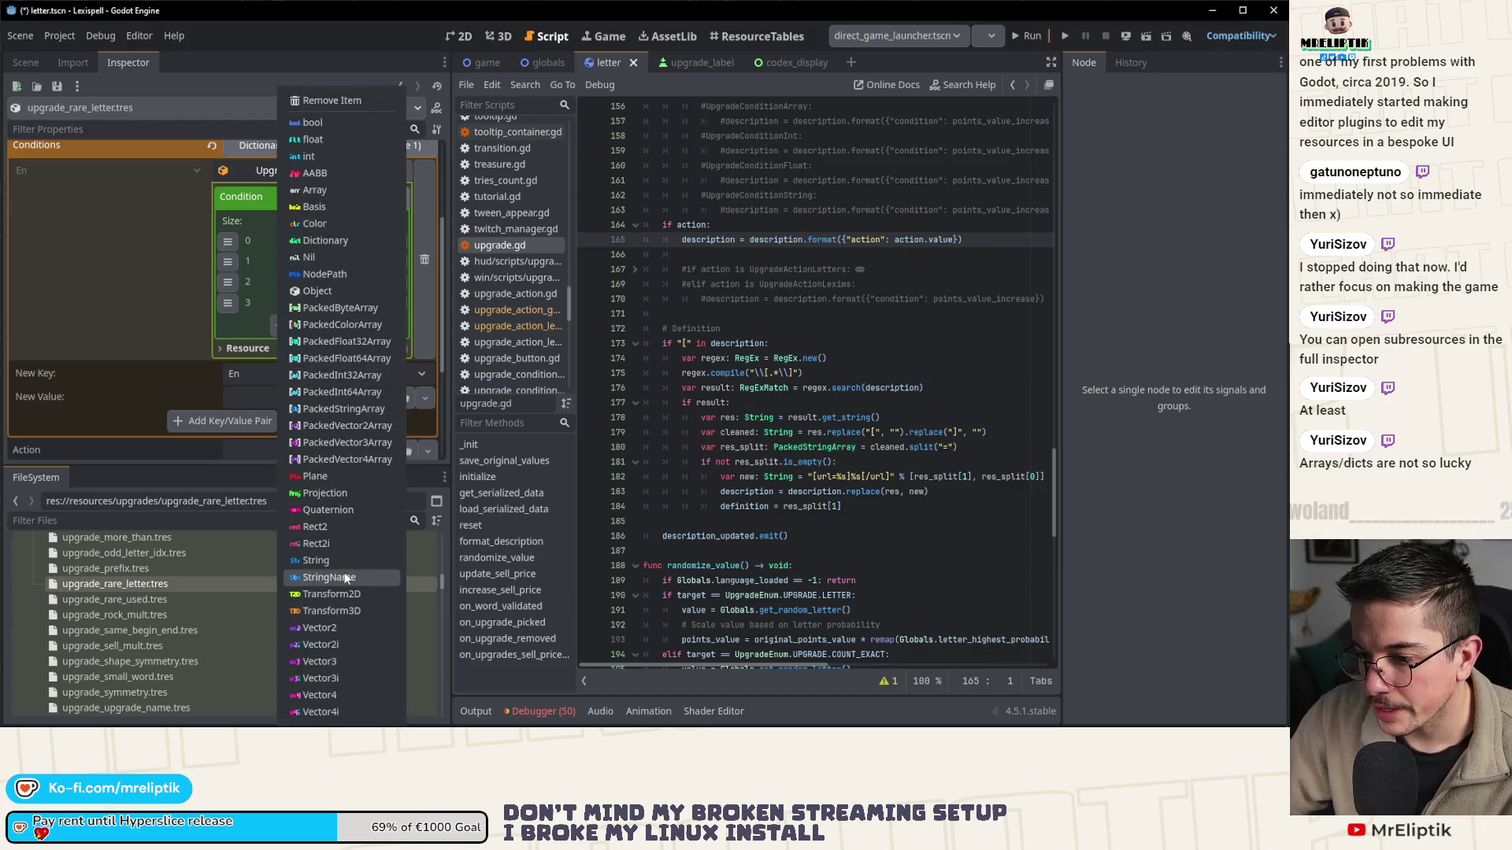
{"action": "left_click", "coordinate": [338, 561]}
{"action": "left_click", "coordinate": [396, 303]}
{"action": "left_click", "coordinate": [327, 559]}
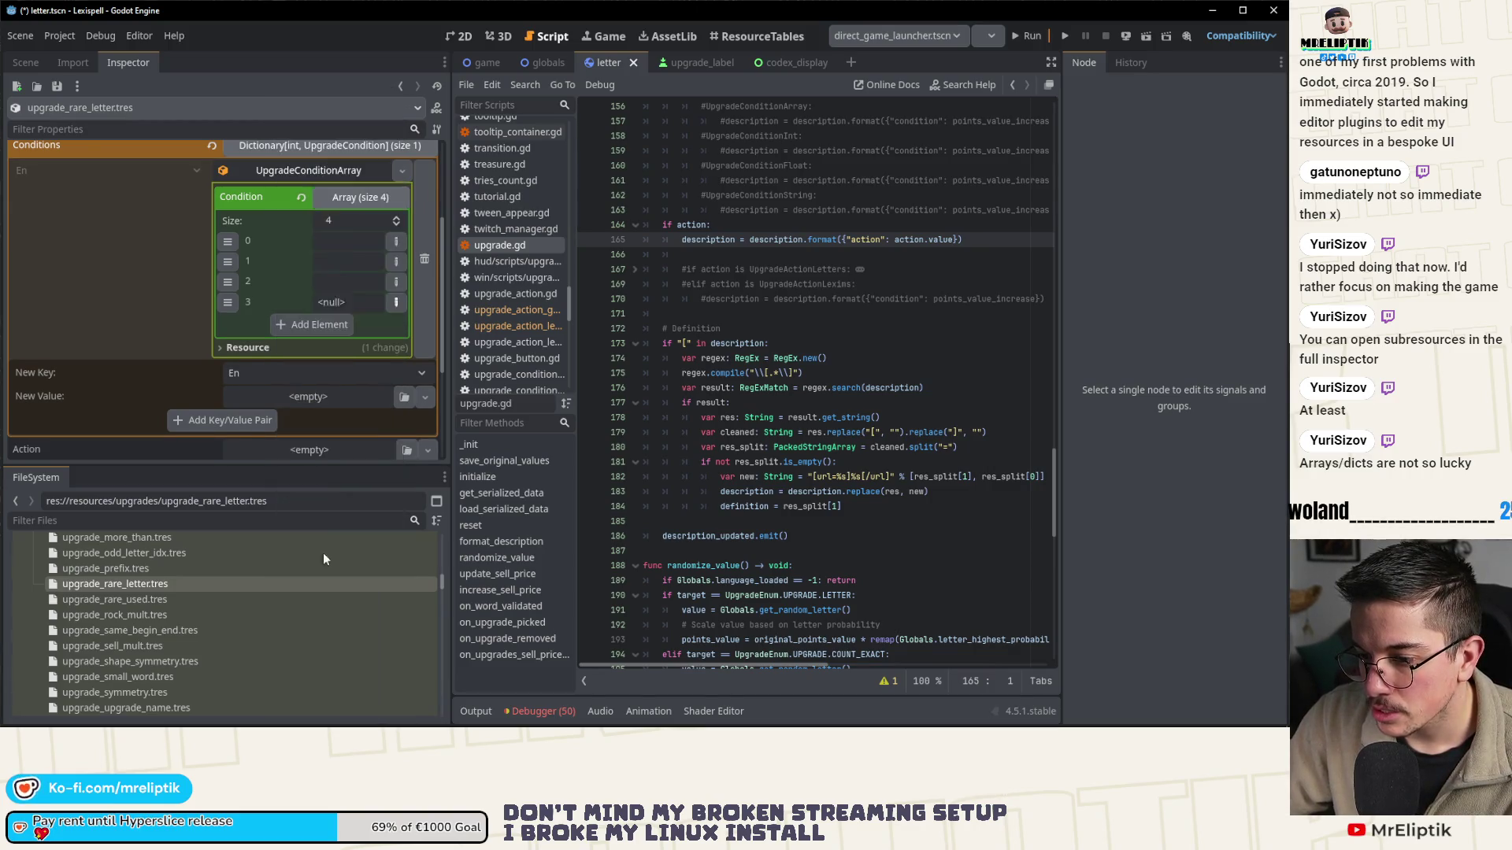
- Enter the letters q, z, x and j into elements 0–3 and collapse the array
{"action": "left_click", "coordinate": [347, 241]}
{"action": "type", "text": "q"}
{"action": "left_click", "coordinate": [345, 260]}
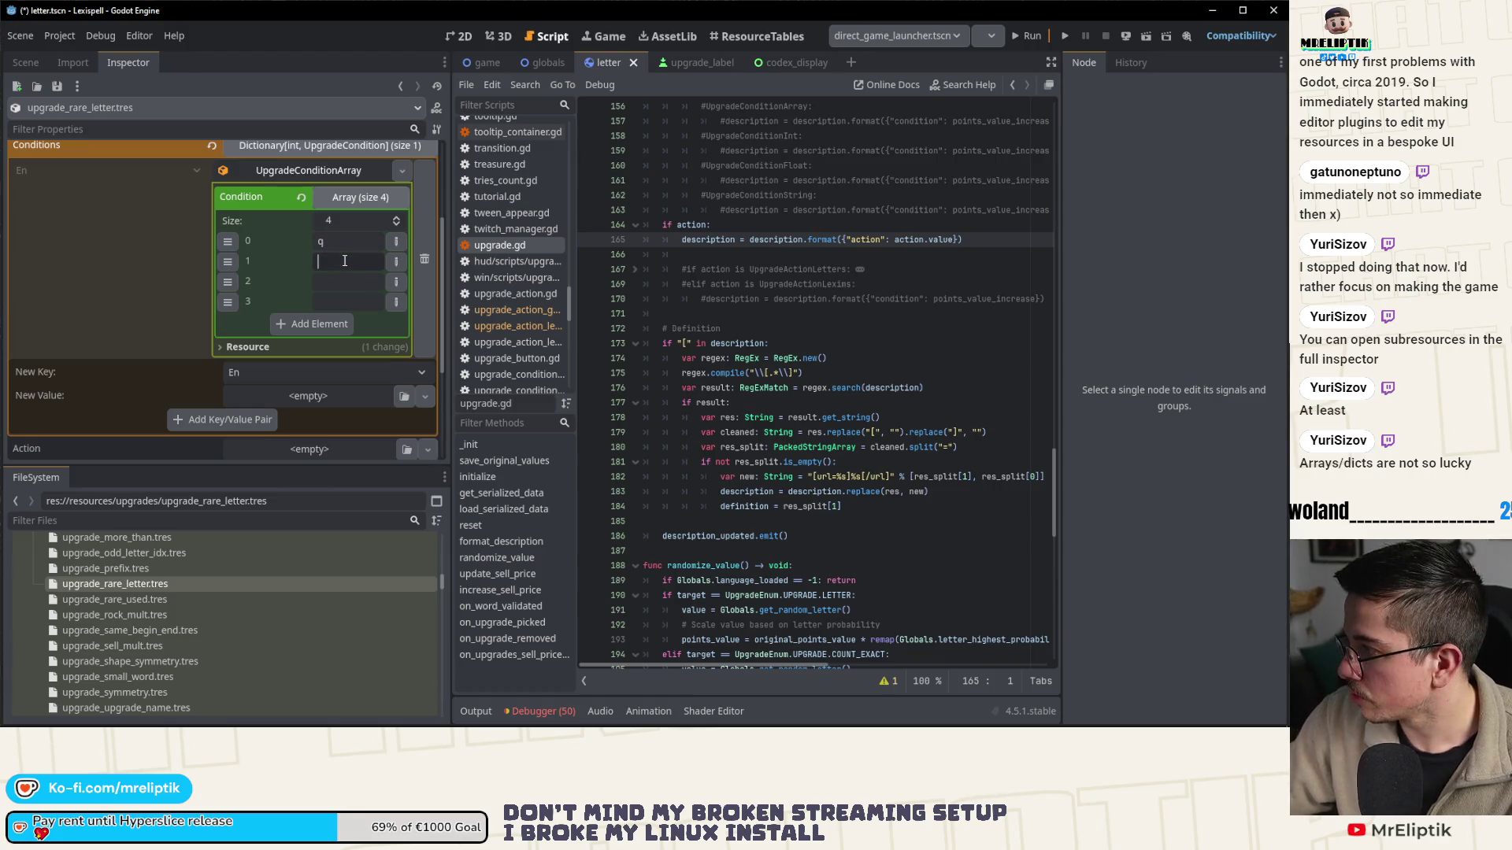
{"action": "type", "text": "z"}
{"action": "left_click", "coordinate": [340, 280]}
{"action": "type", "text": "x"}
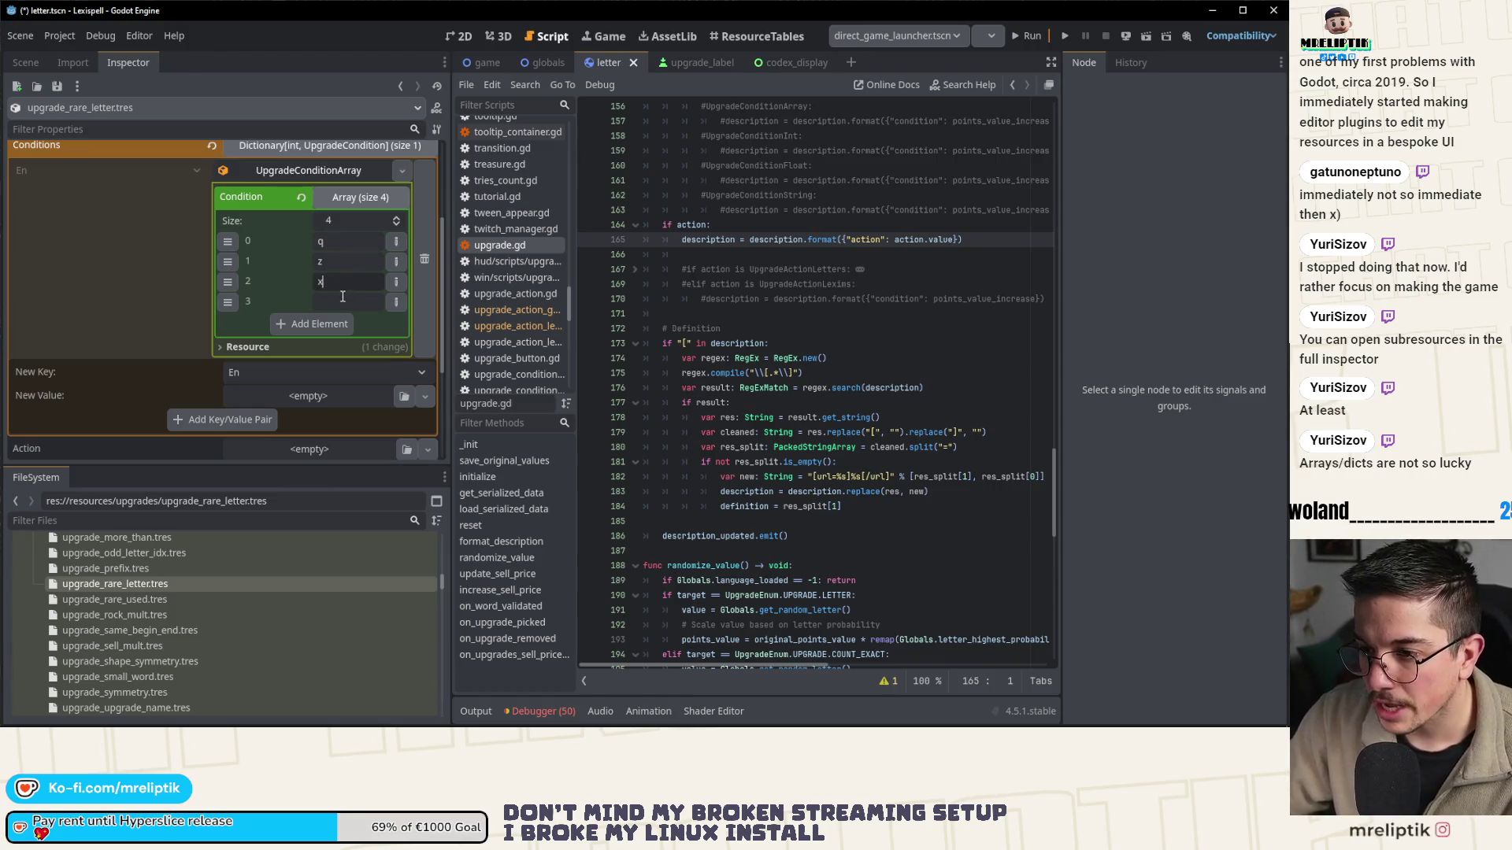
{"action": "left_click", "coordinate": [346, 302]}
{"action": "type", "text": "j"}
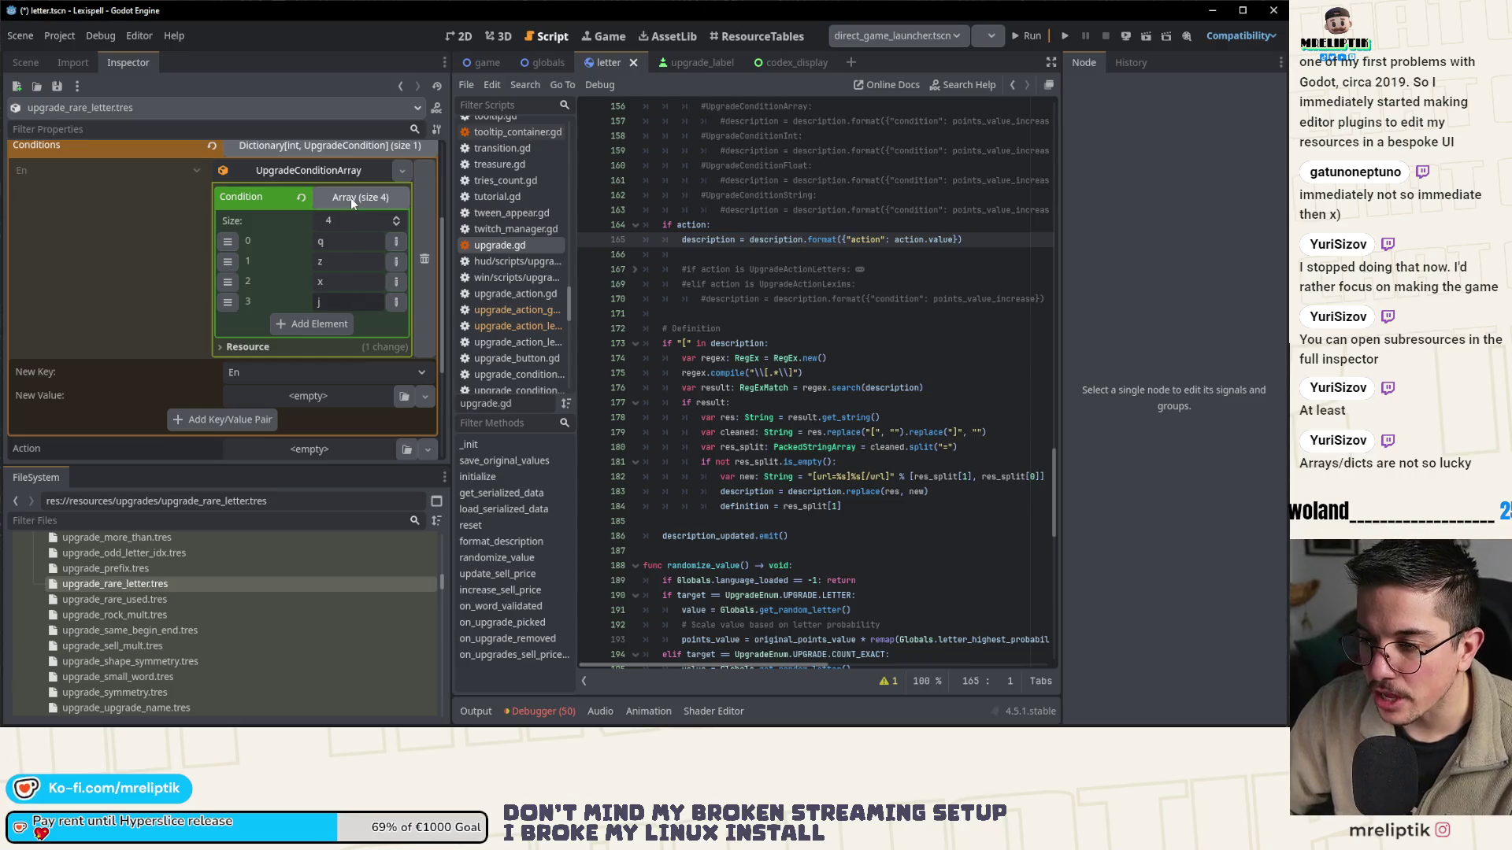
{"action": "left_click", "coordinate": [351, 197]}
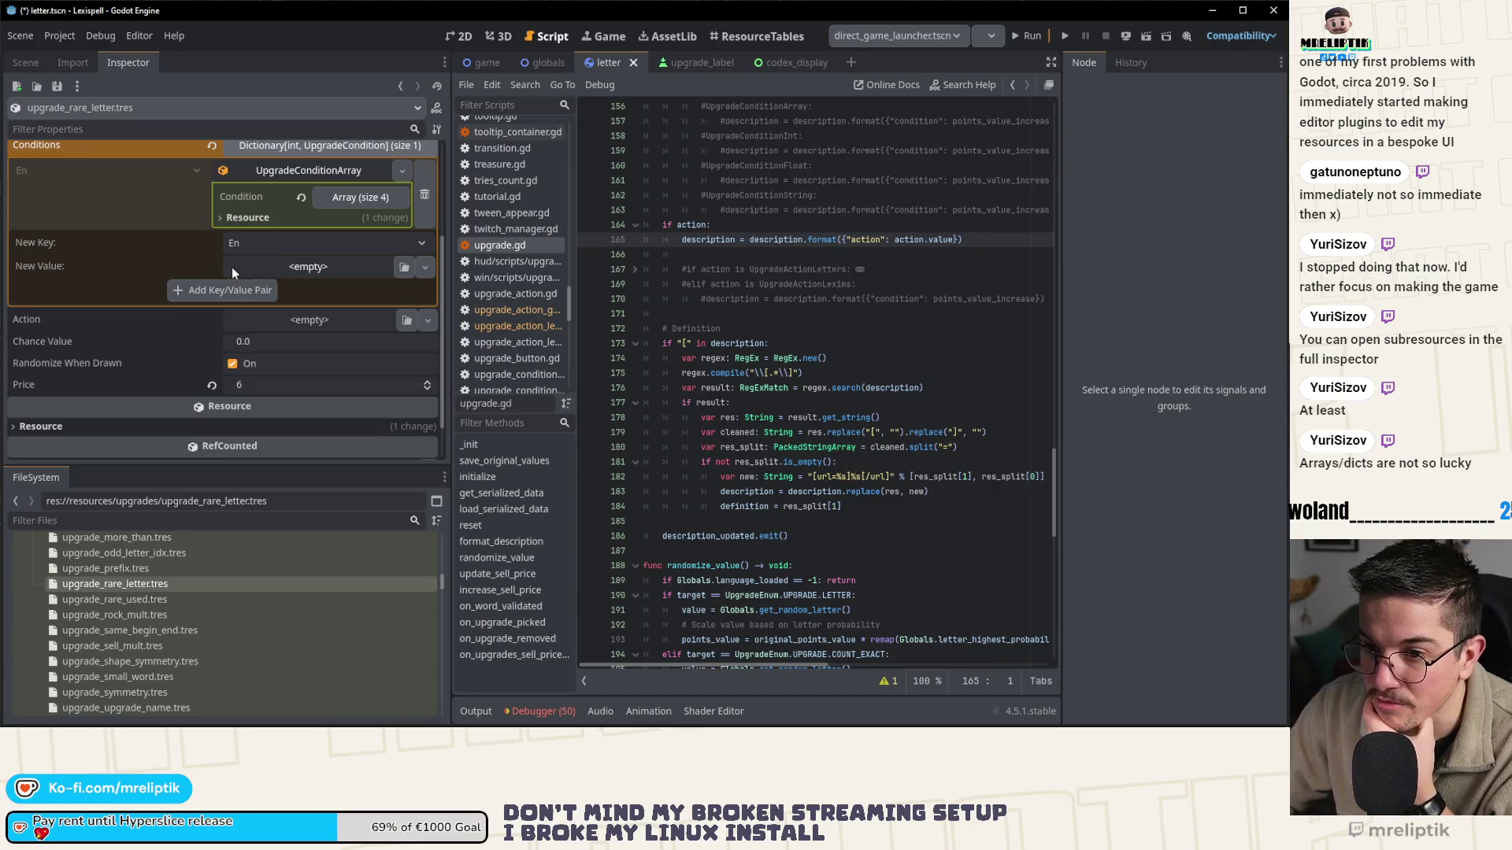
{"action": "scroll", "coordinate": [322, 288], "scroll_direction": "up", "scroll_amount": 1}
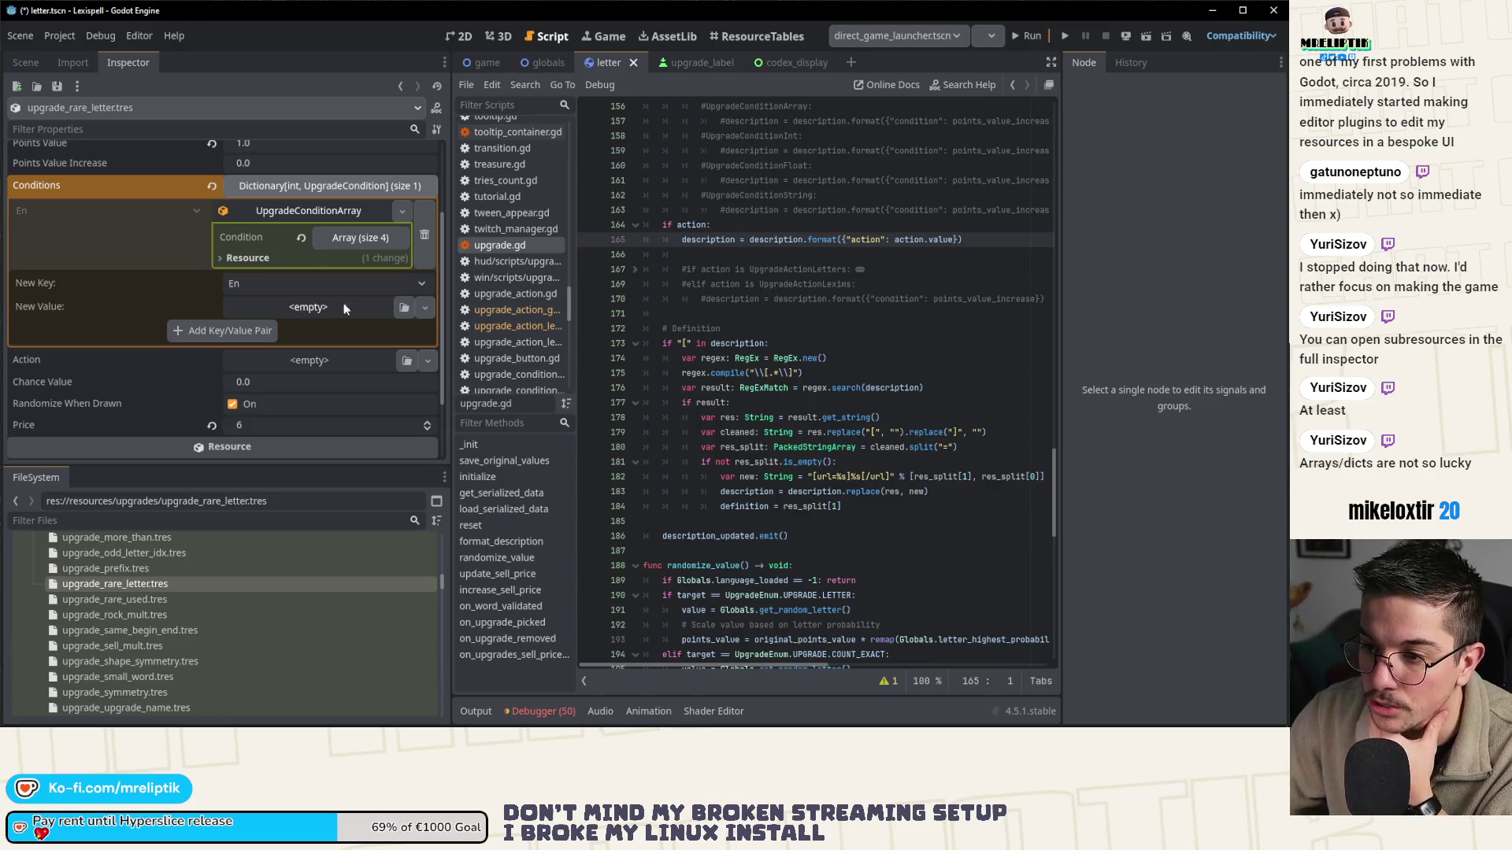
- Add an Fr entry with a new UpgradeConditionArray value to Conditions
{"action": "left_click", "coordinate": [333, 210]}
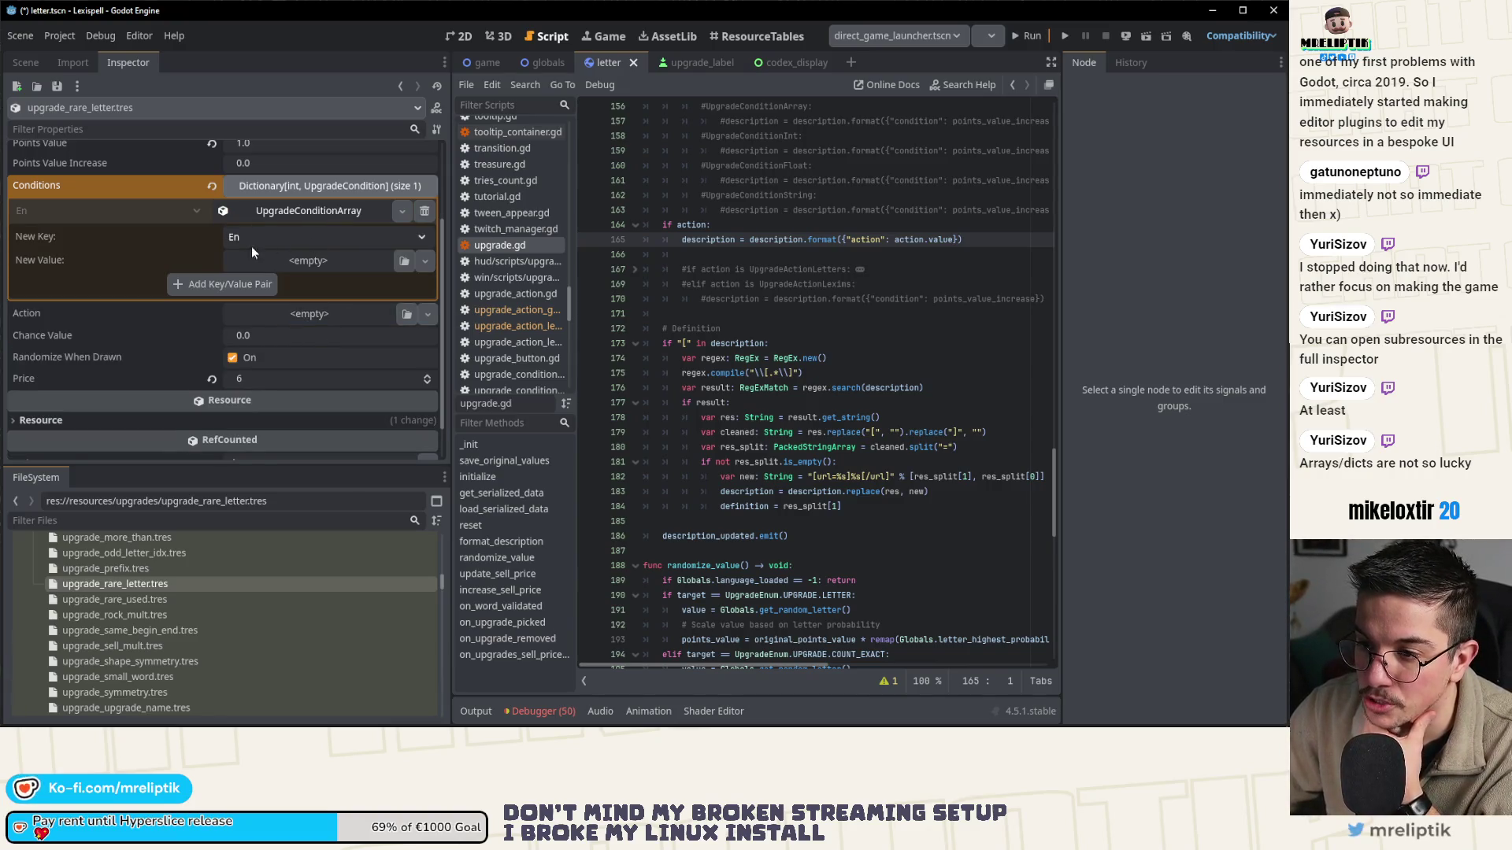
{"action": "left_click", "coordinate": [295, 238]}
{"action": "left_click", "coordinate": [298, 279]}
{"action": "left_click", "coordinate": [314, 267]}
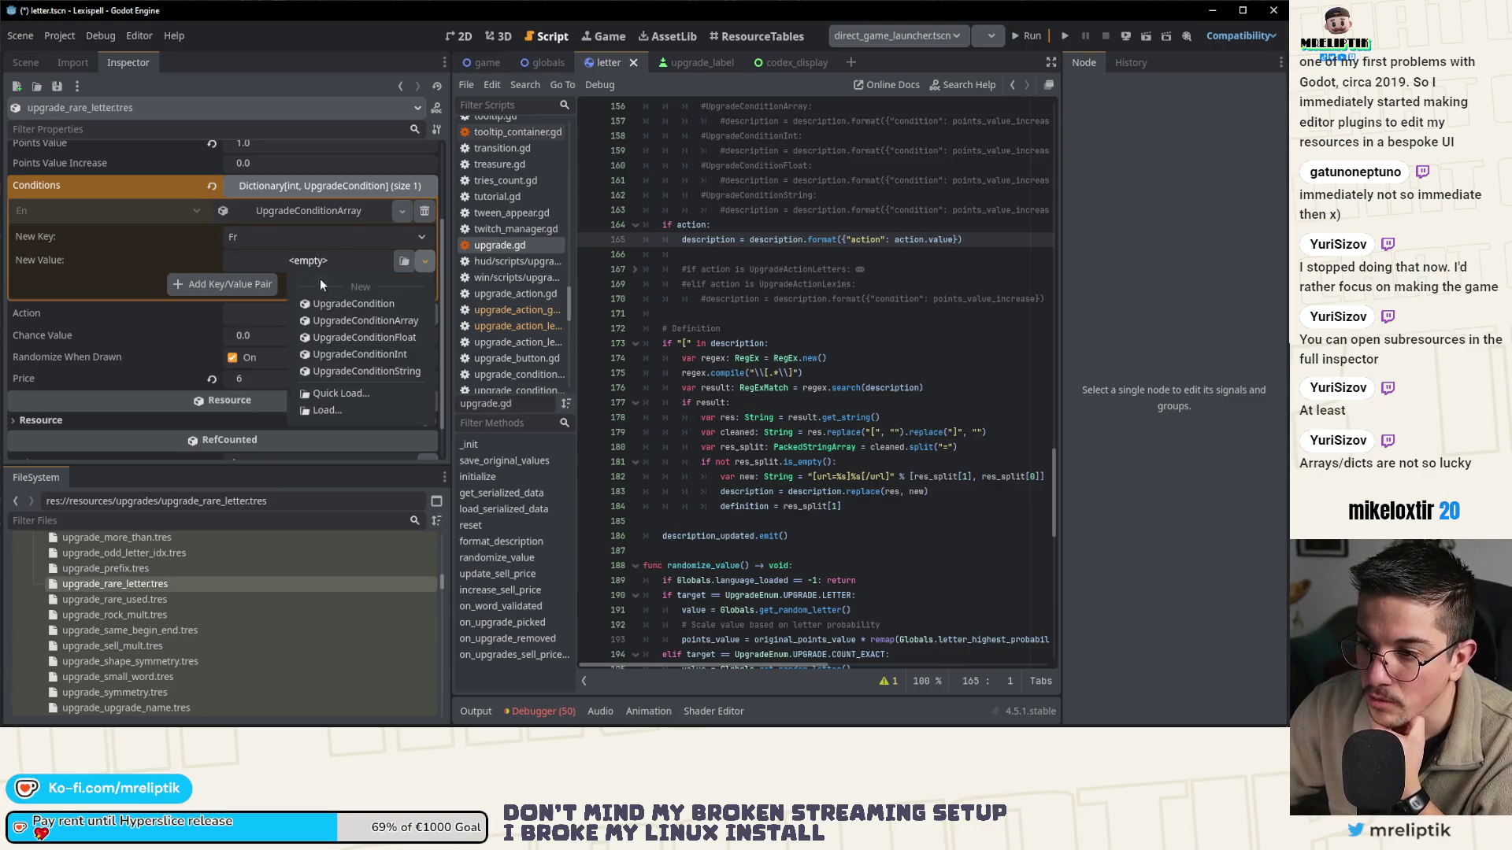
{"action": "left_click", "coordinate": [347, 320]}
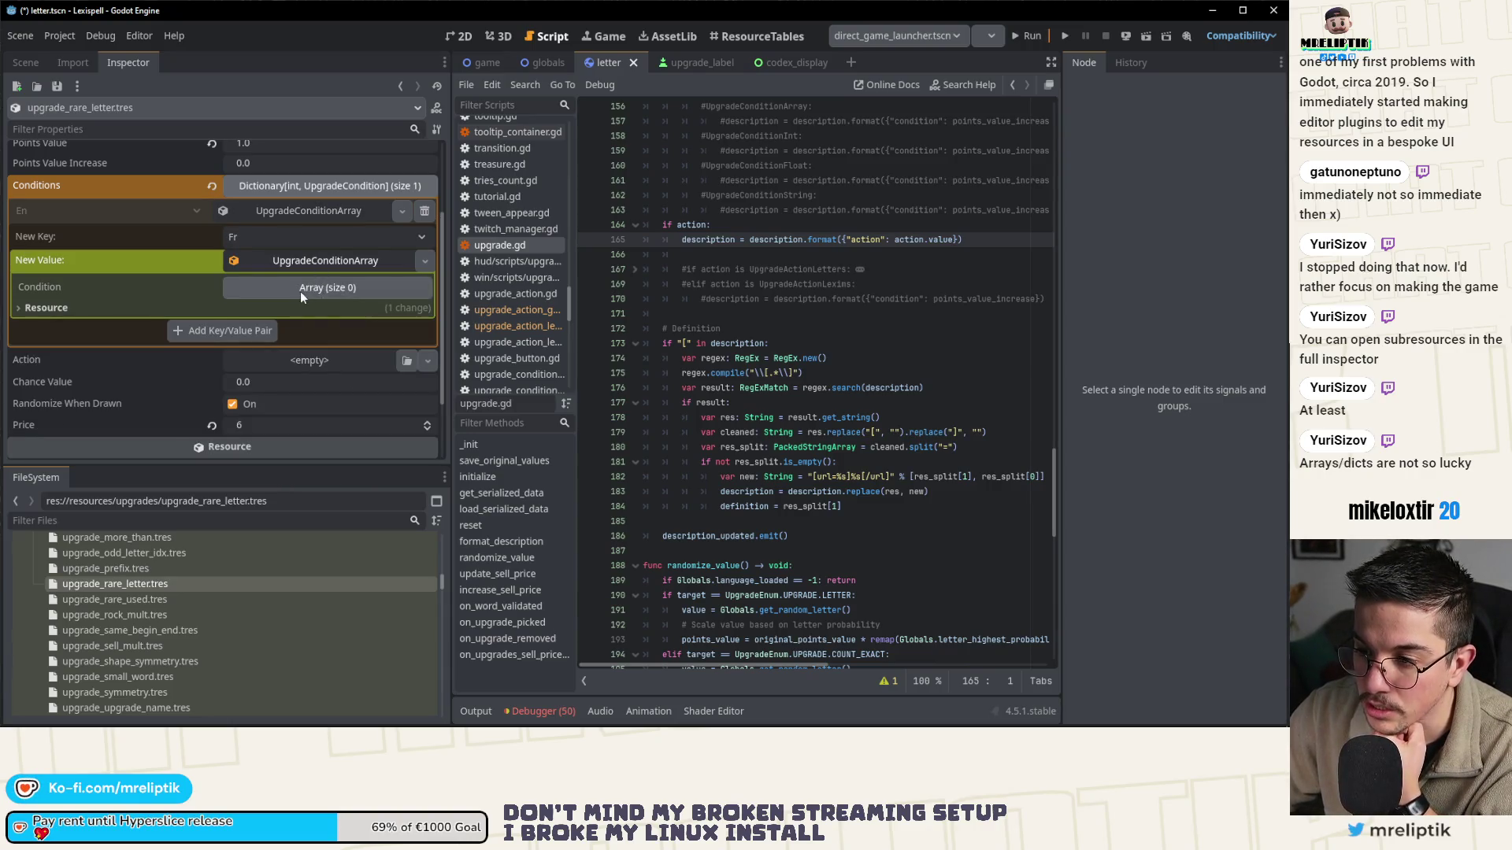
{"action": "left_click", "coordinate": [300, 291]}
{"action": "double_click", "coordinate": [421, 308]}
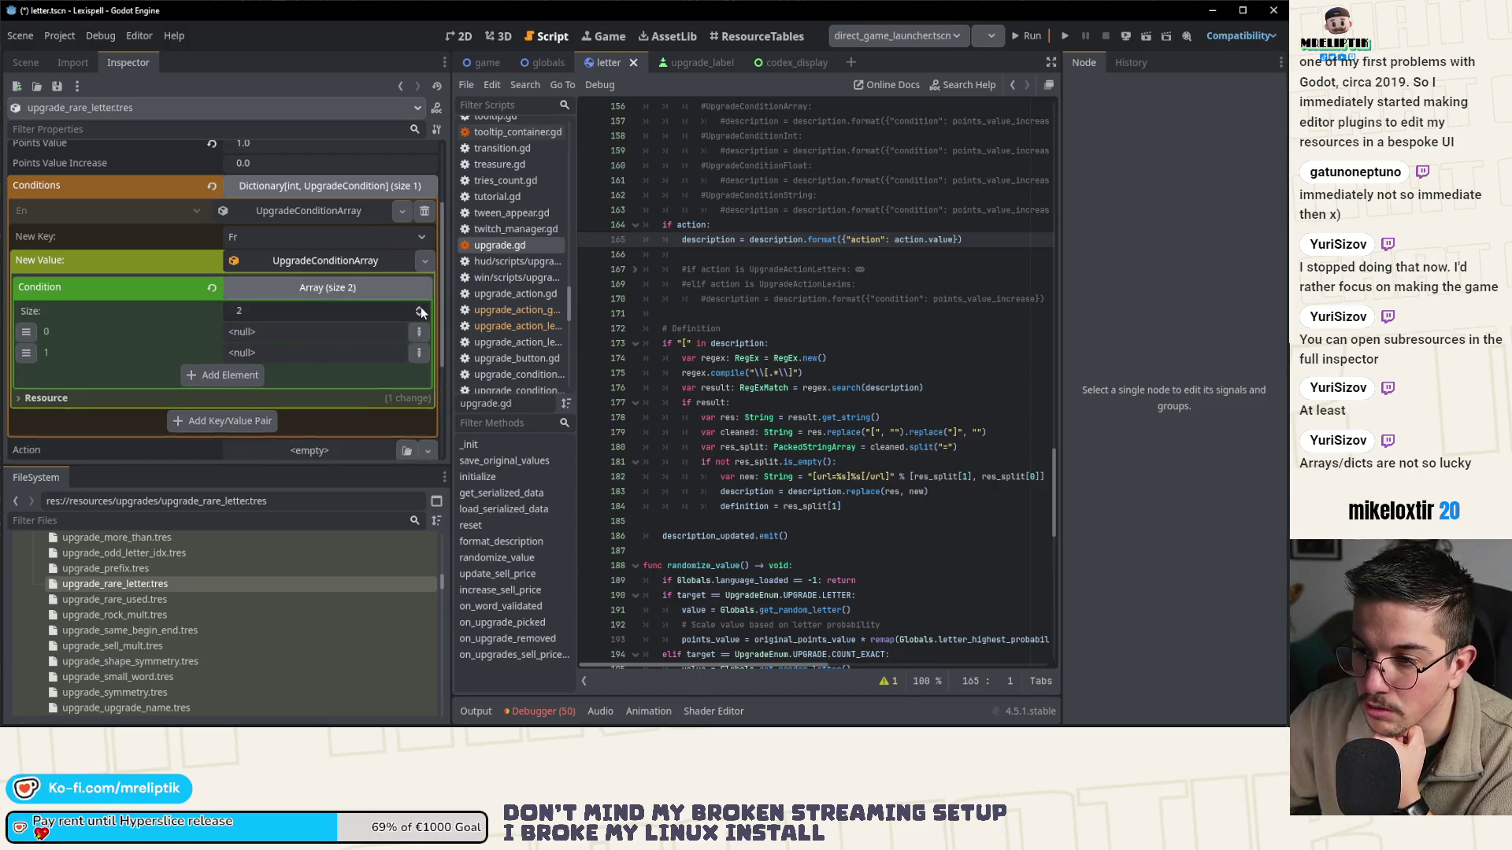
{"action": "double_click", "coordinate": [420, 308]}
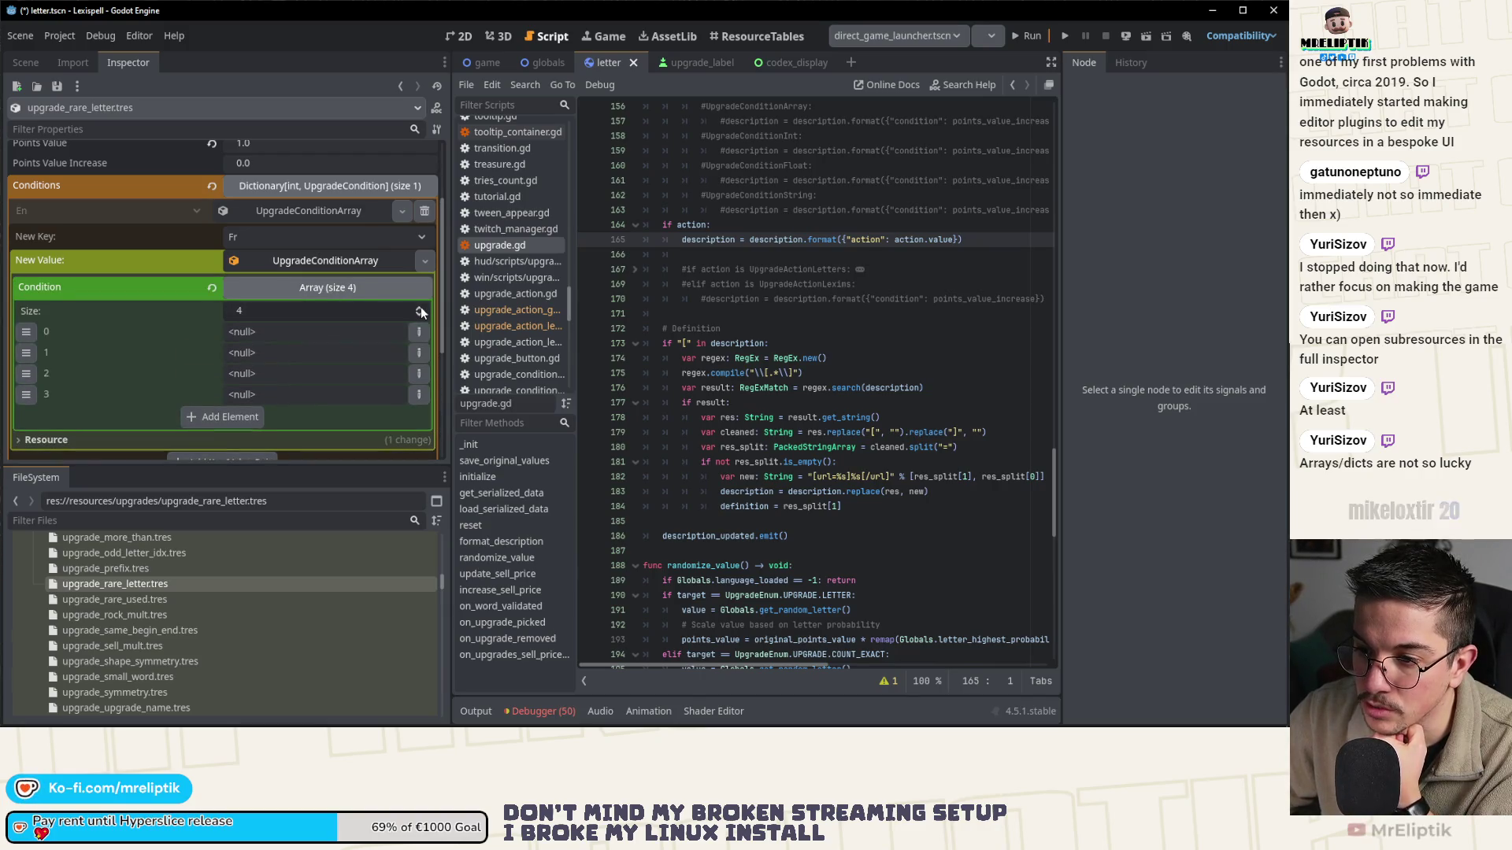
{"action": "left_click", "coordinate": [230, 422]}
{"action": "scroll", "coordinate": [171, 405], "scroll_direction": "down", "scroll_amount": 2}
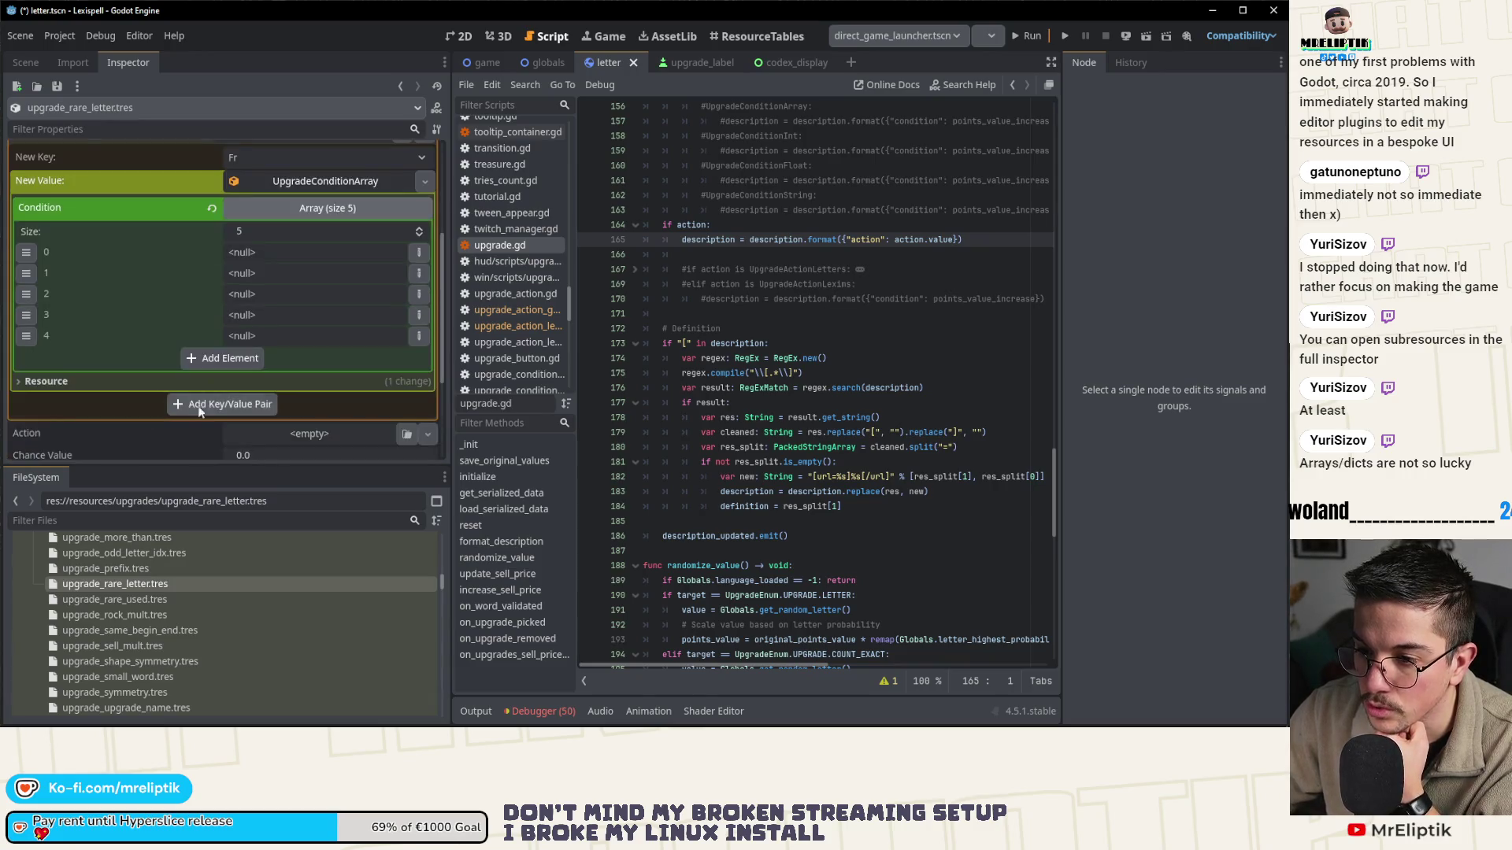
{"action": "left_click", "coordinate": [174, 406]}
- Trim the Fr Condition array to four elements and make each an empty String
{"action": "scroll", "coordinate": [319, 269], "scroll_direction": "up", "scroll_amount": 2}
{"action": "left_click", "coordinate": [310, 249]}
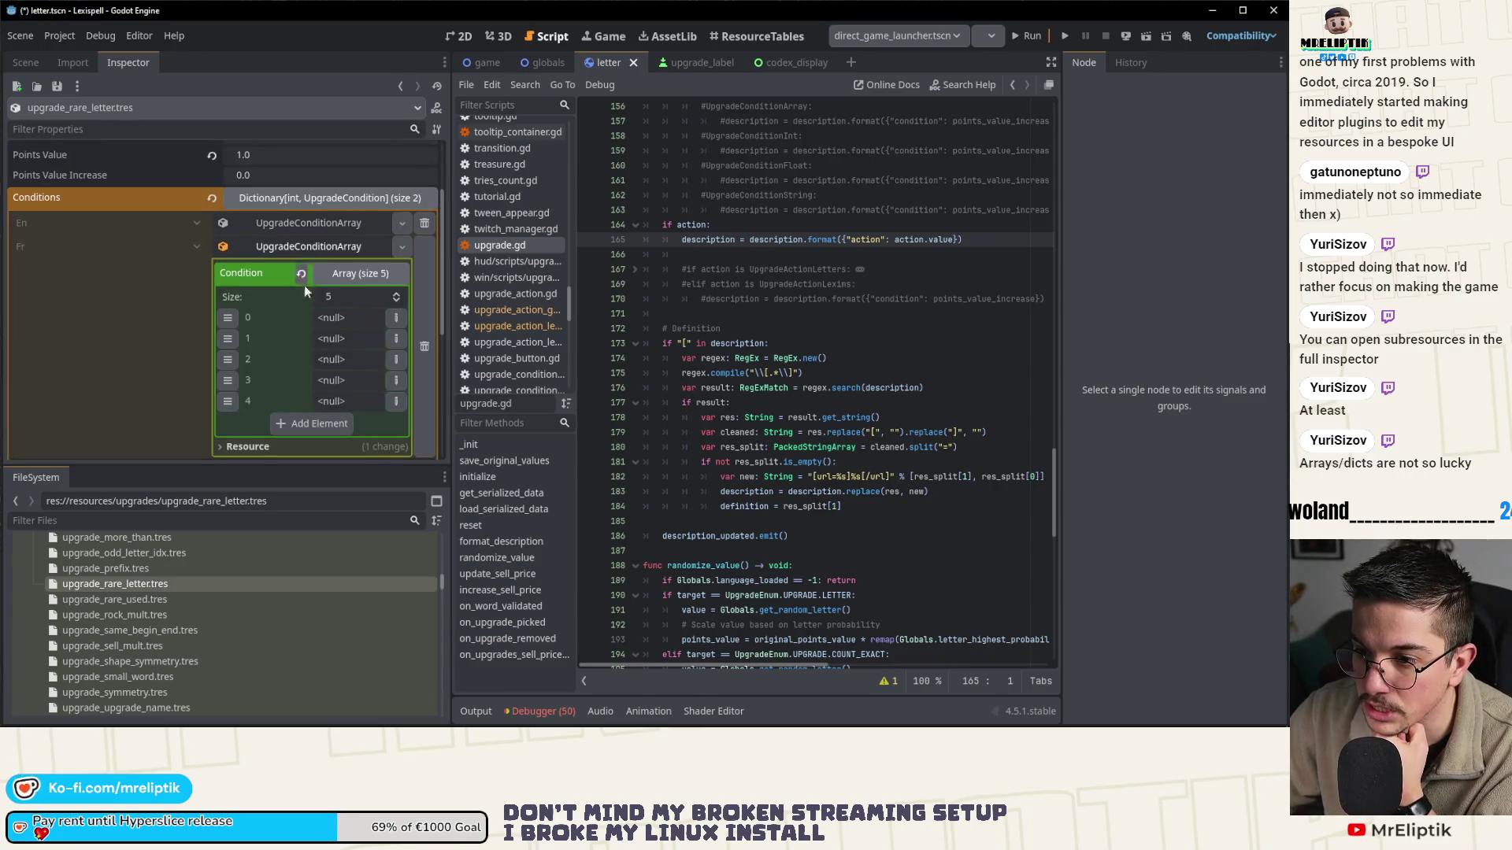
{"action": "left_click", "coordinate": [395, 300]}
{"action": "left_click", "coordinate": [397, 381]}
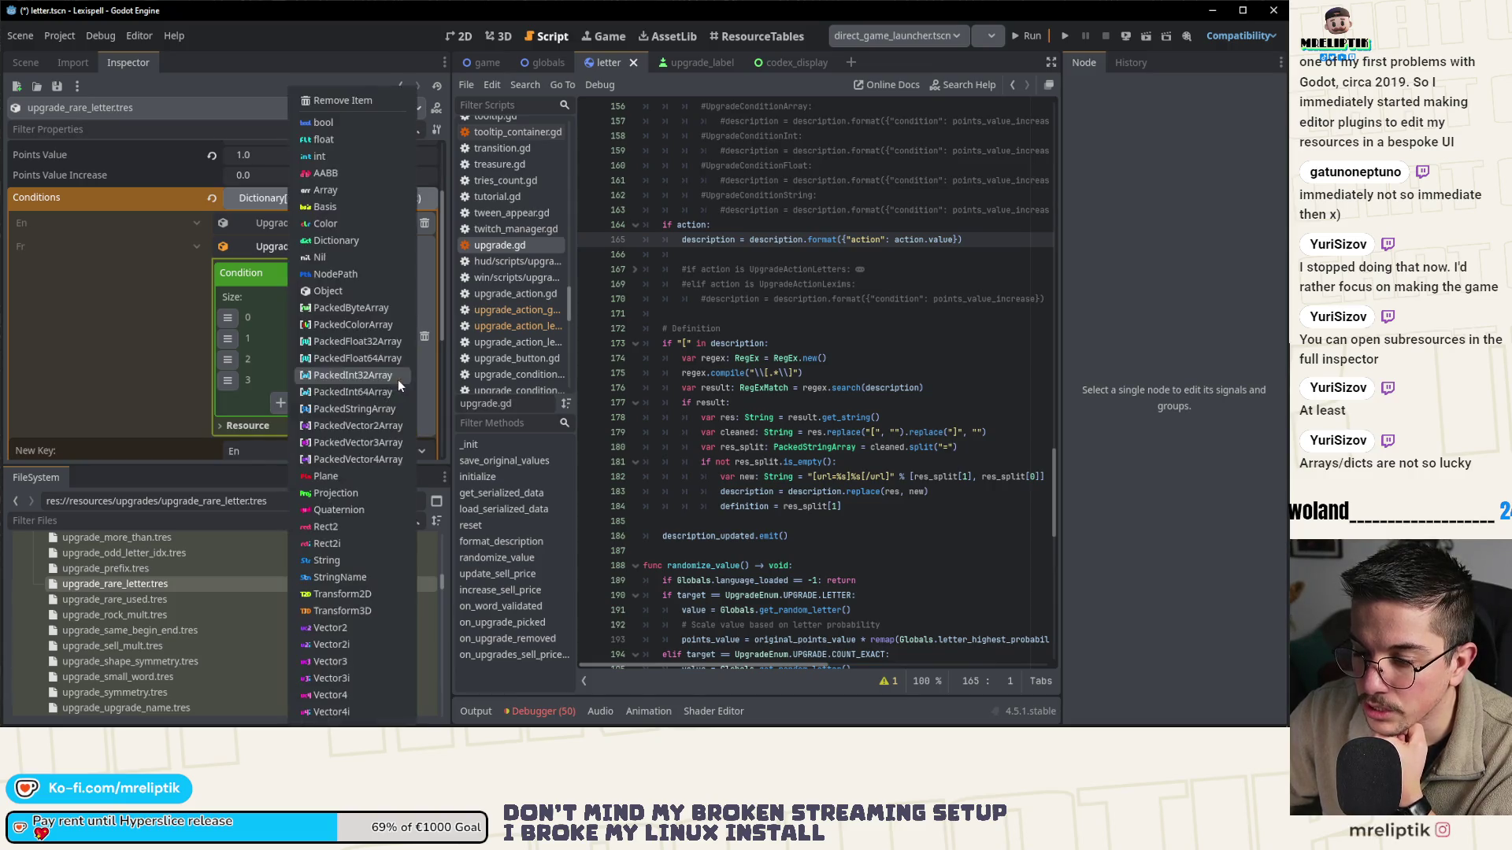
{"action": "left_click", "coordinate": [354, 561]}
{"action": "left_click", "coordinate": [396, 359]}
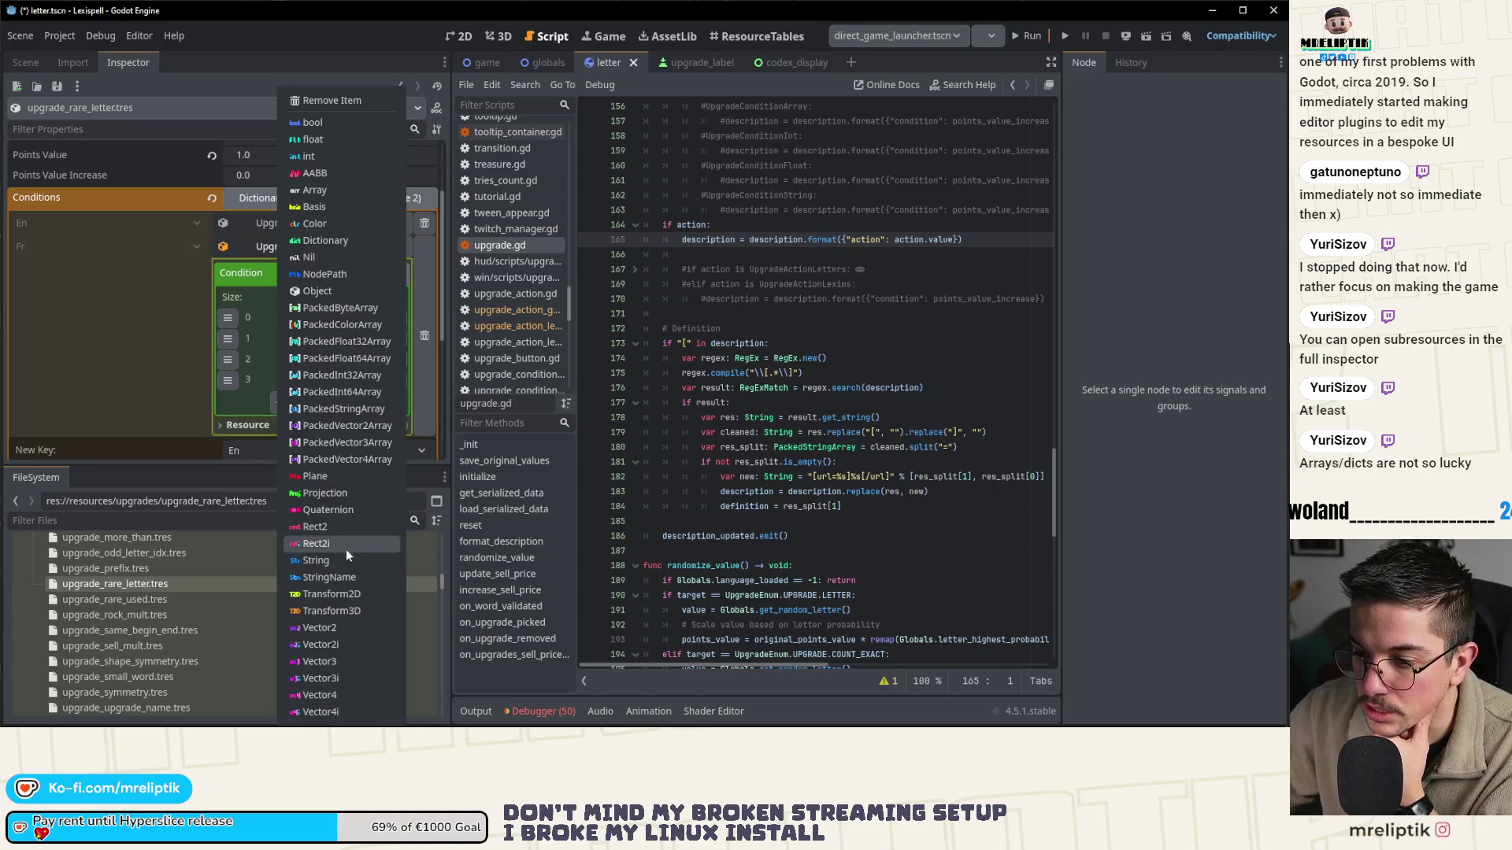
{"action": "left_click", "coordinate": [346, 555]}
{"action": "left_click", "coordinate": [397, 357]}
{"action": "left_click", "coordinate": [403, 337]}
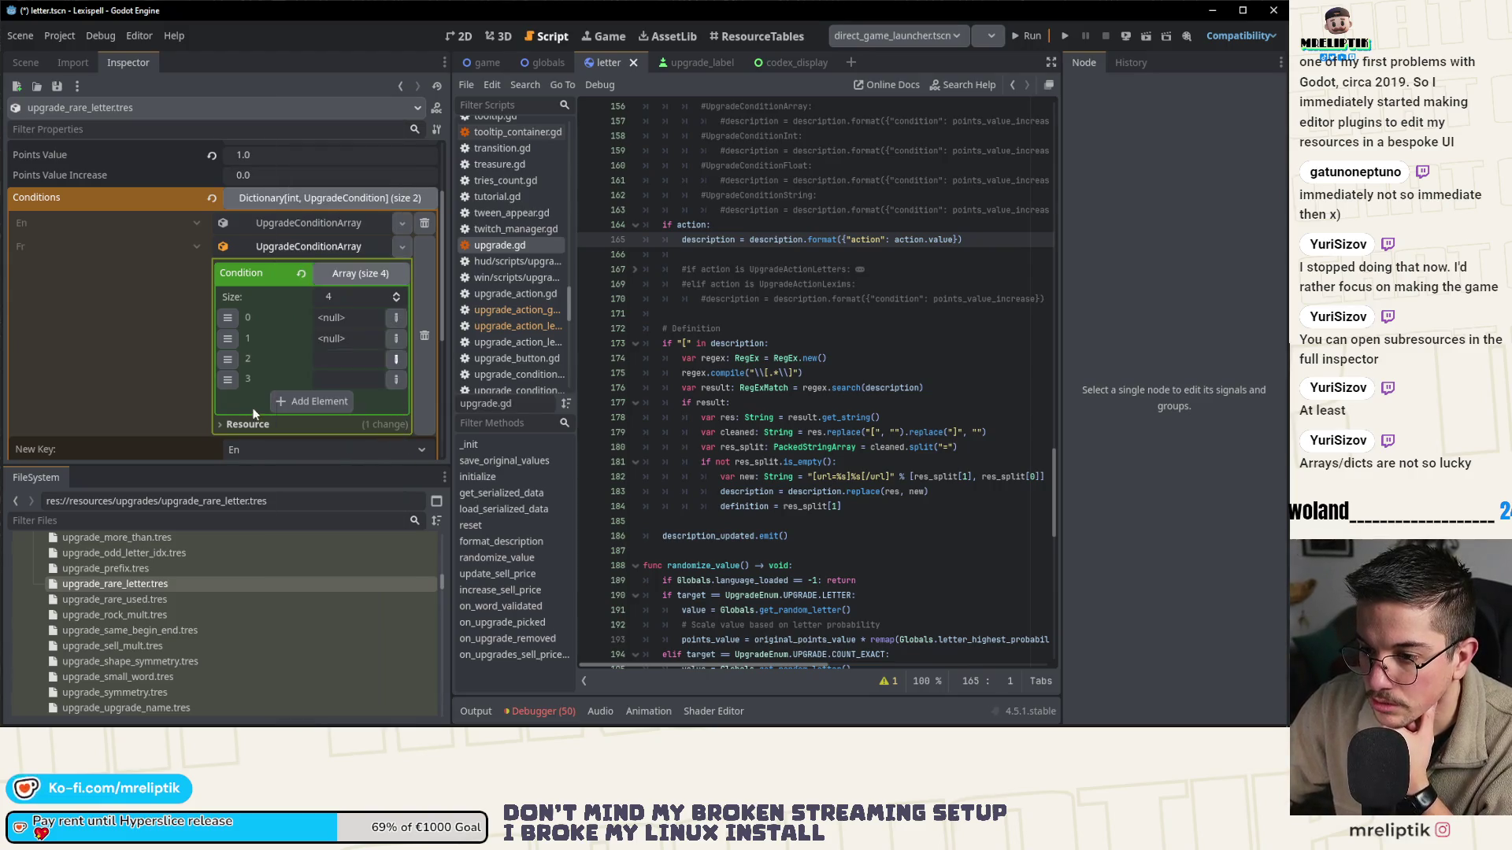
{"action": "left_click", "coordinate": [403, 337]}
{"action": "left_click", "coordinate": [319, 561]}
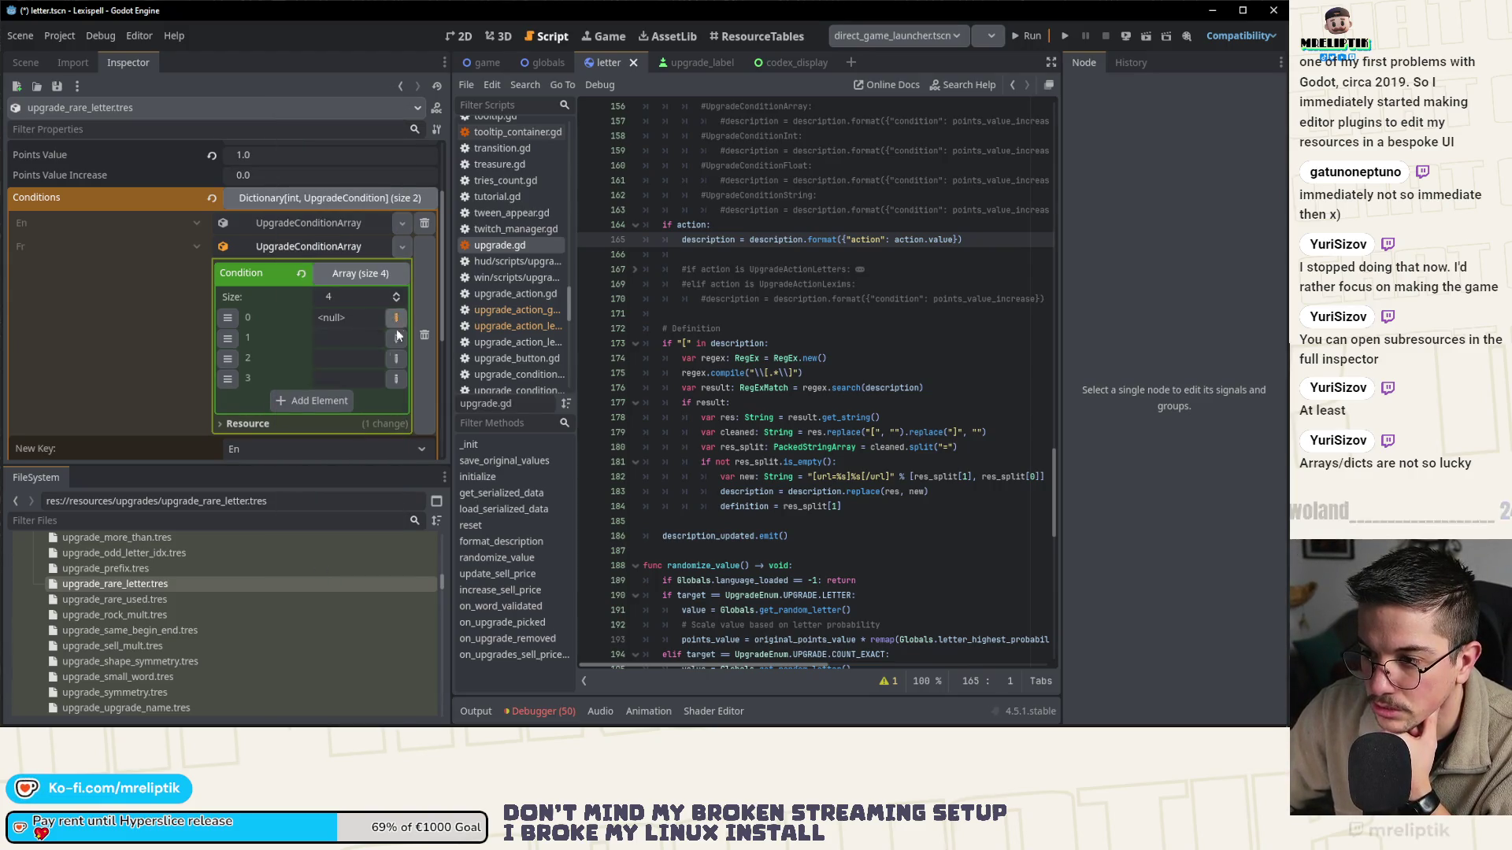
{"action": "left_click", "coordinate": [396, 316]}
{"action": "left_click", "coordinate": [323, 541]}
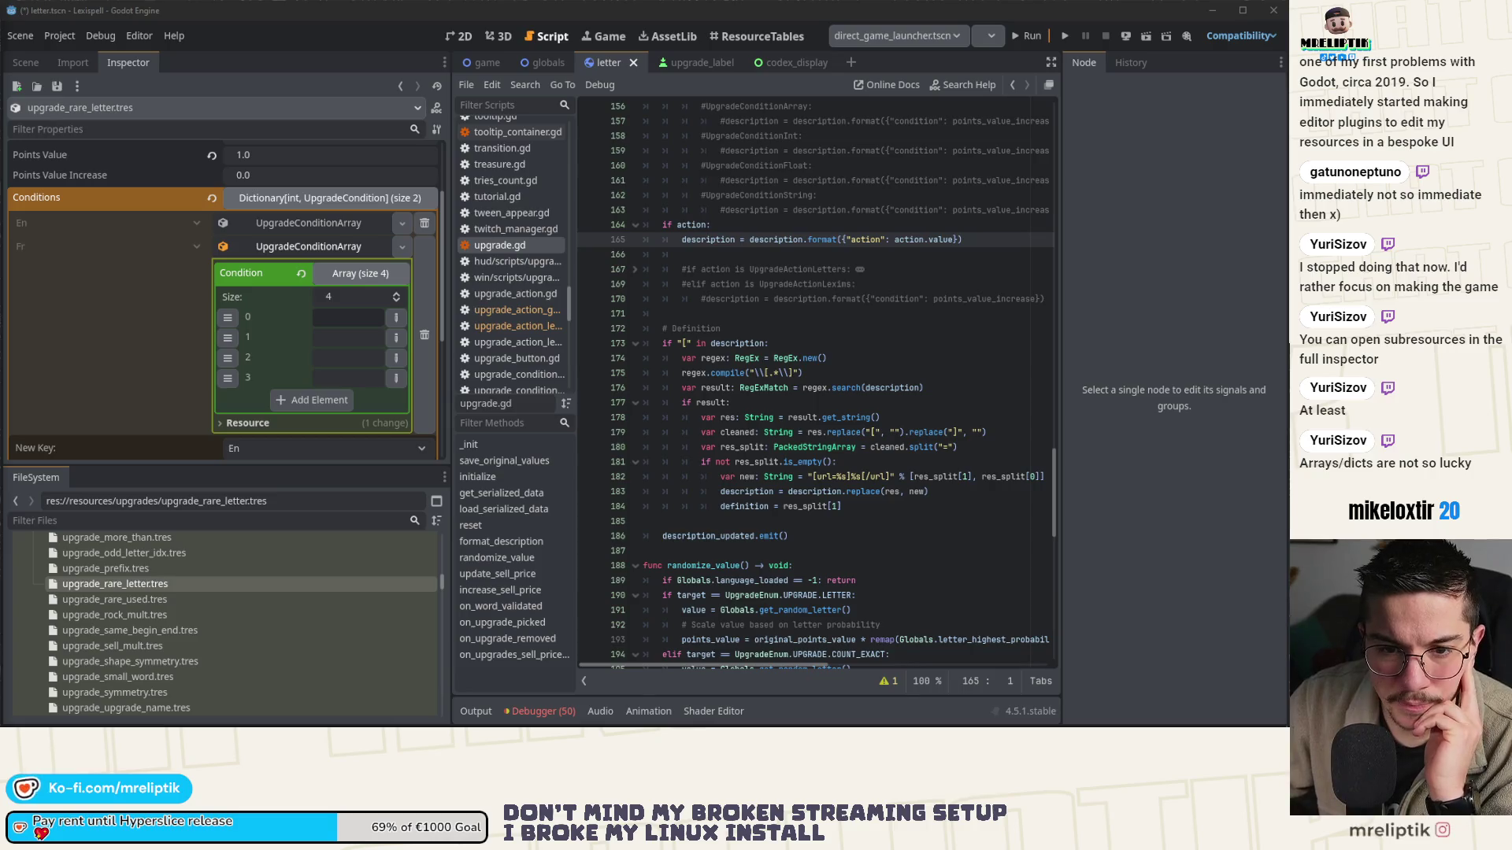
{"action": "key", "text": "alt+Tab"}
{"action": "left_click_drag", "start_coordinate": [278, 30], "coordinate": [337, 35]}
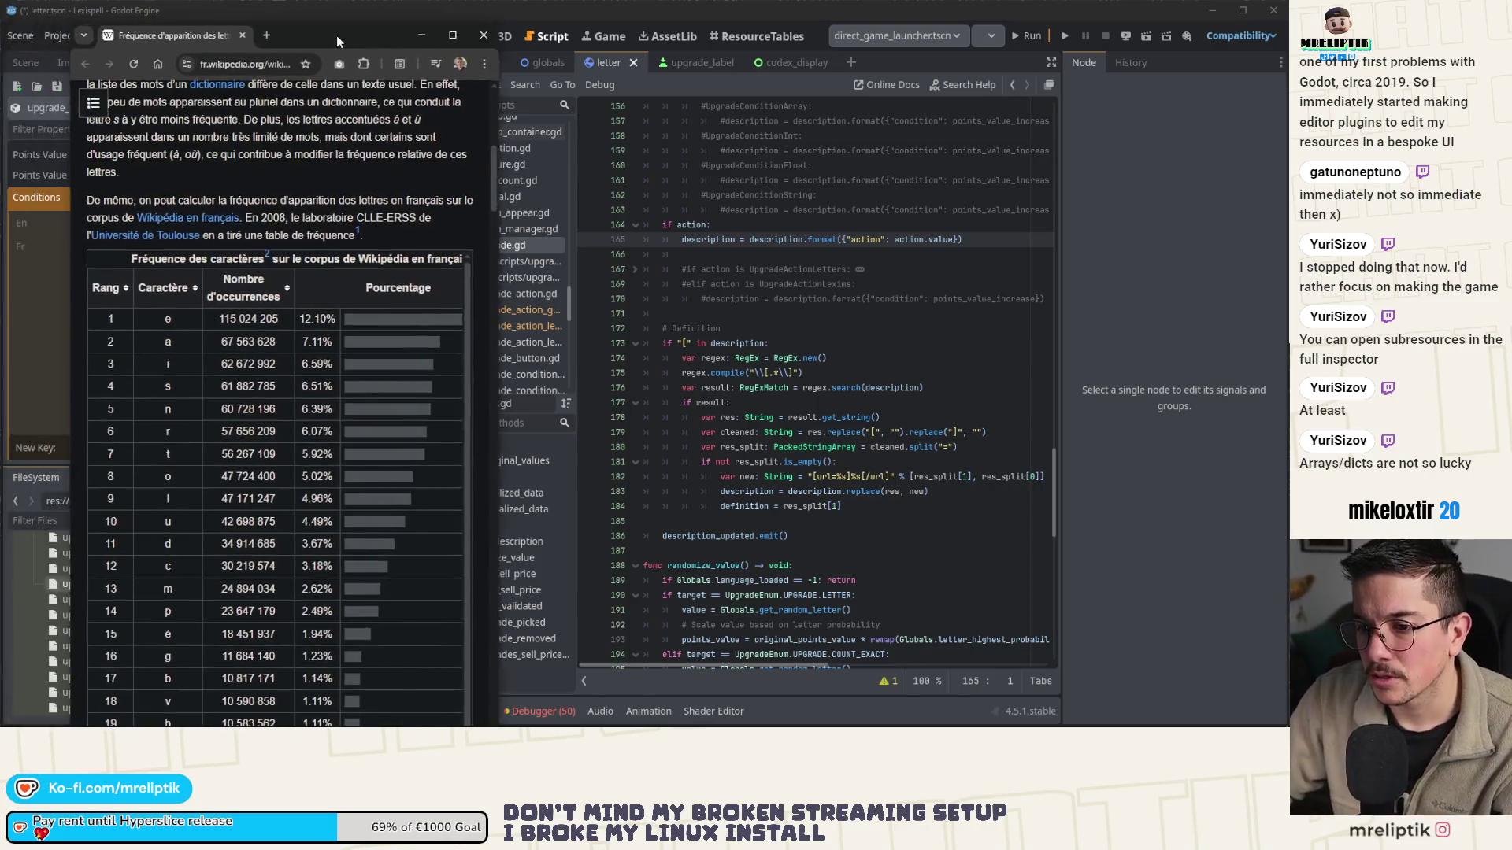
{"action": "double_click", "coordinate": [337, 36]}
{"action": "scroll", "coordinate": [391, 252], "scroll_direction": "up", "scroll_amount": 2}
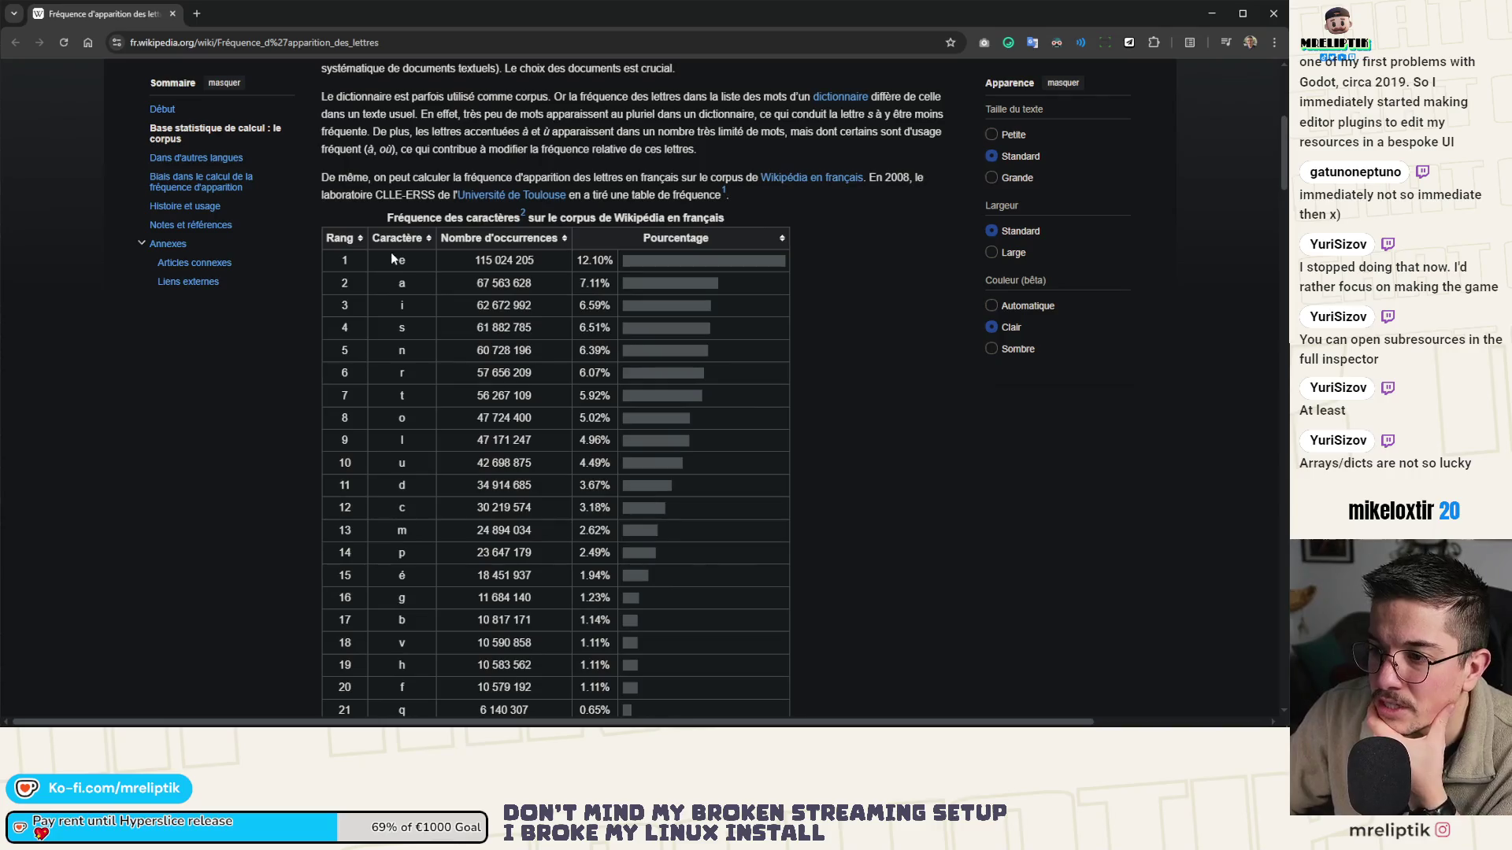
{"action": "left_click_drag", "start_coordinate": [577, 261], "coordinate": [606, 264]}
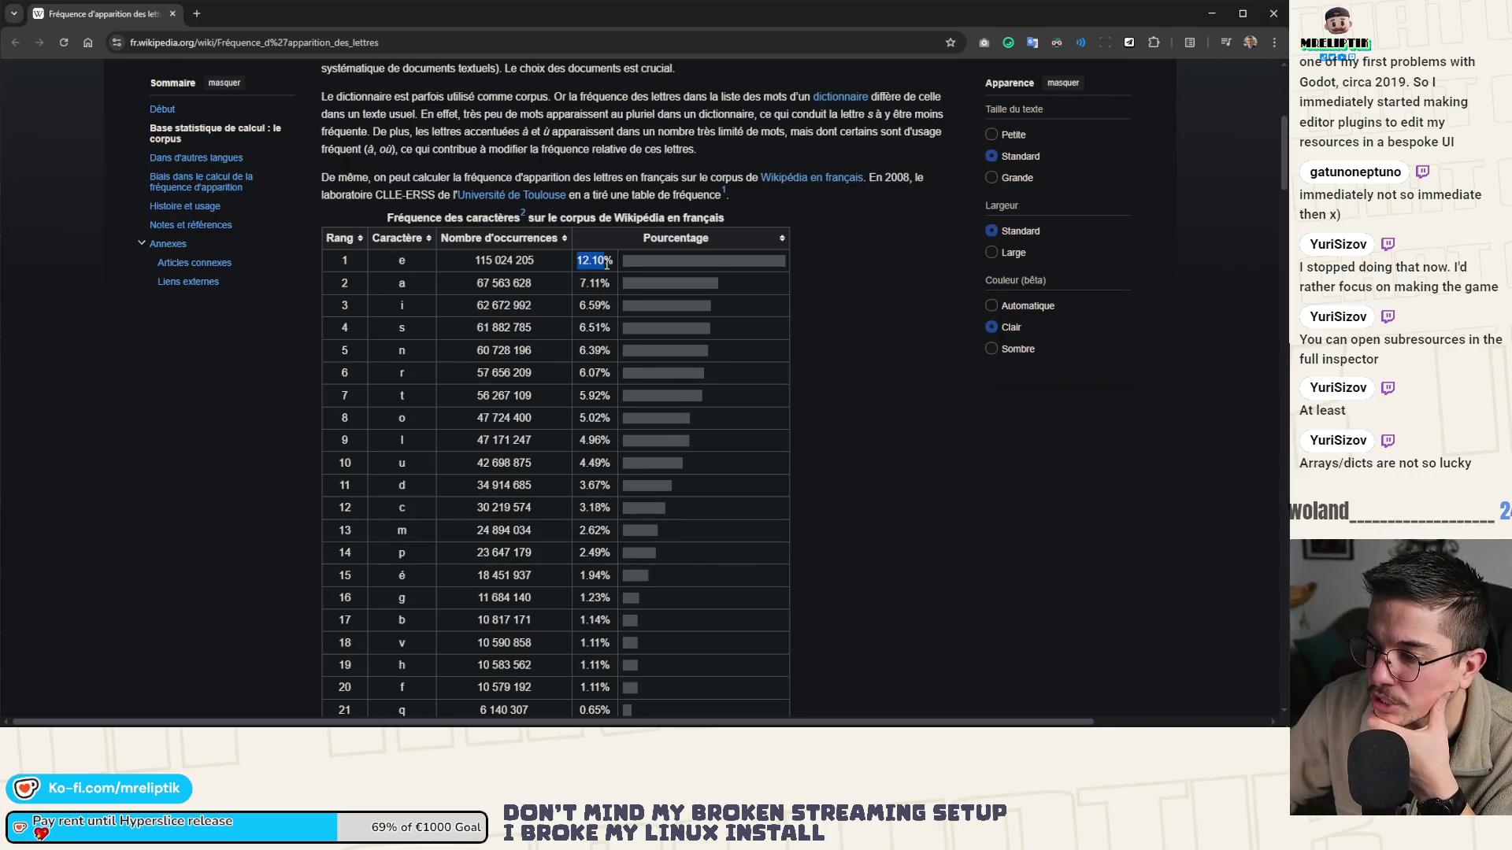
{"action": "scroll", "coordinate": [572, 309], "scroll_direction": "down", "scroll_amount": 8}
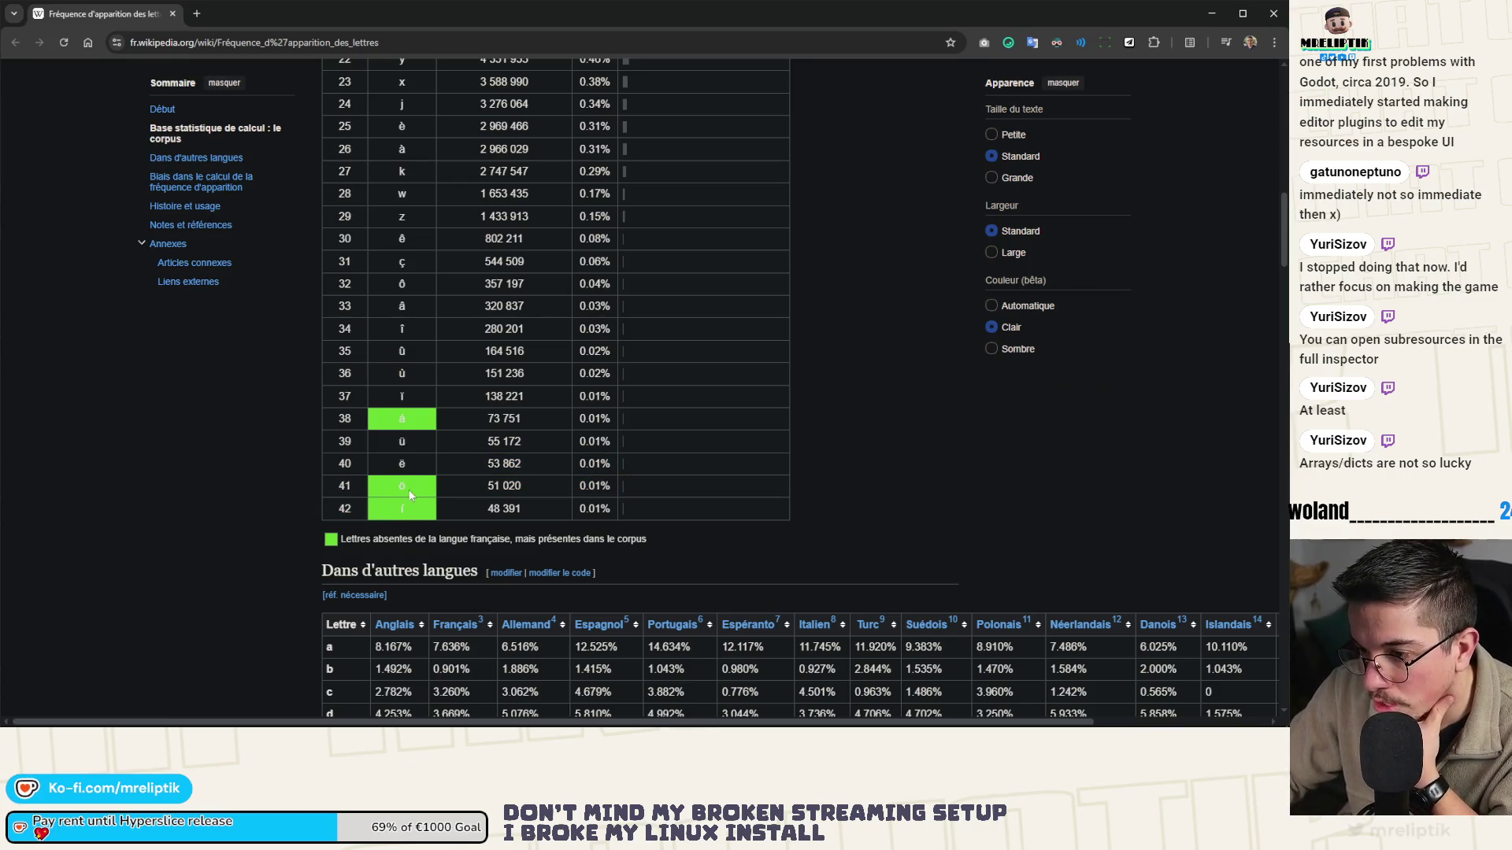
{"action": "mouse_move", "coordinate": [409, 491]}
{"action": "left_mouse_down"}
{"action": "mouse_move", "coordinate": [397, 243]}
{"action": "mouse_move", "coordinate": [396, 263]}
{"action": "left_mouse_up"}
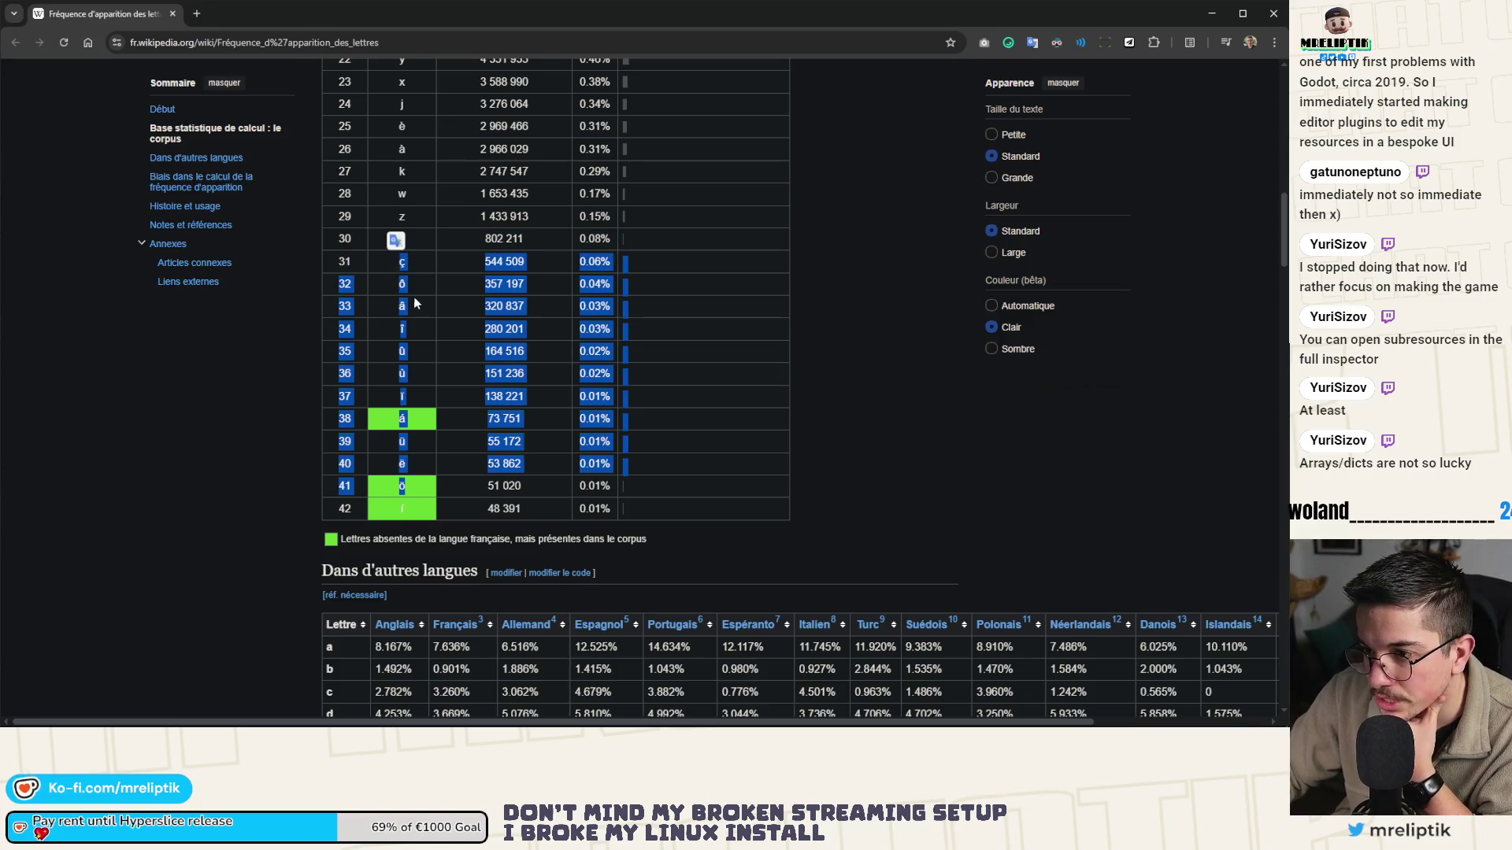
{"action": "left_click", "coordinate": [413, 301]}
{"action": "scroll", "coordinate": [402, 378], "scroll_direction": "up", "scroll_amount": 2}
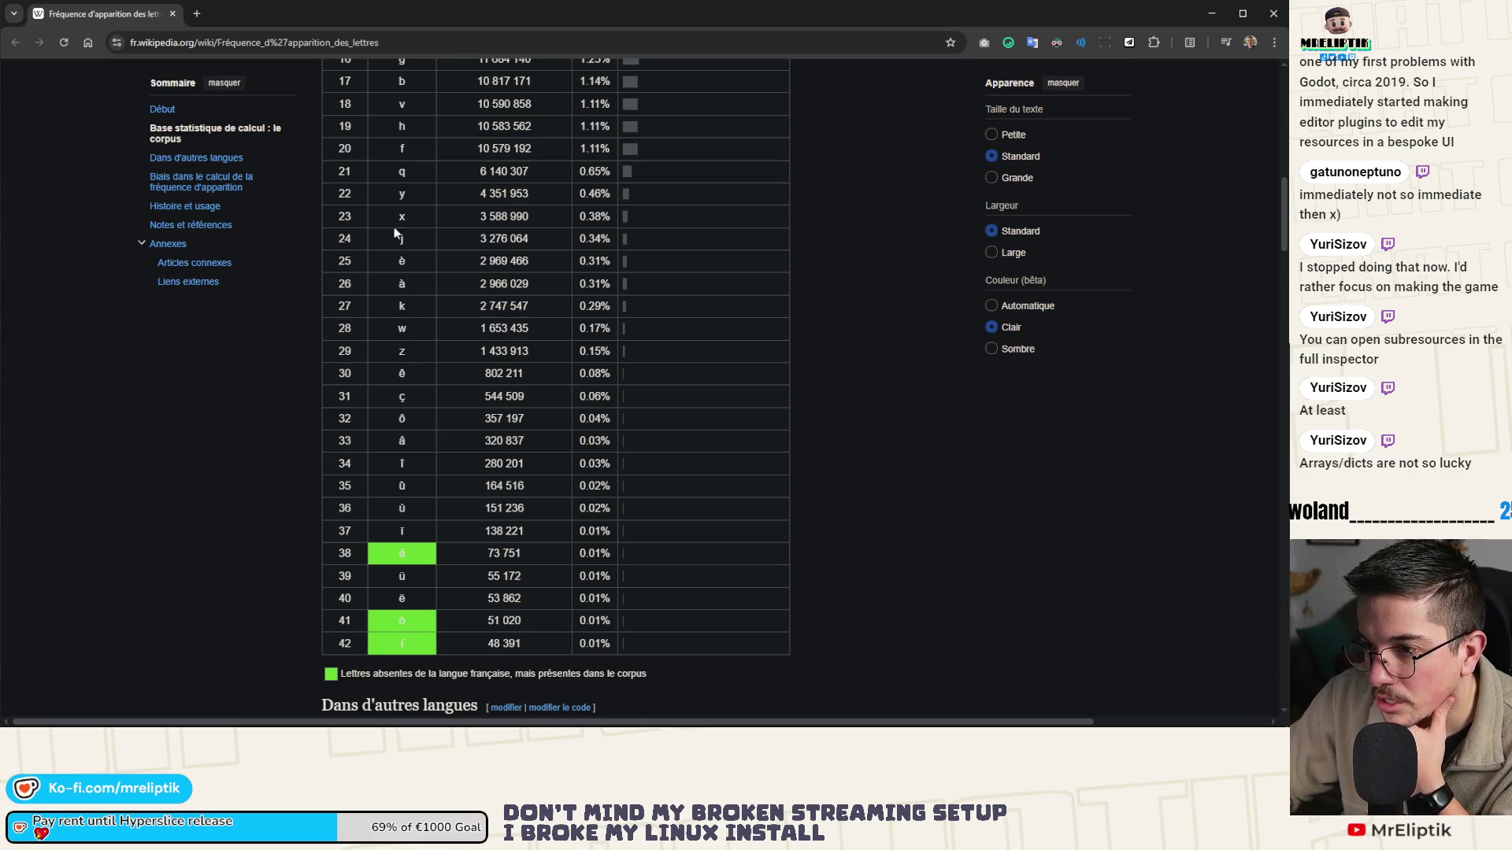
{"action": "key", "text": "alt+Tab"}
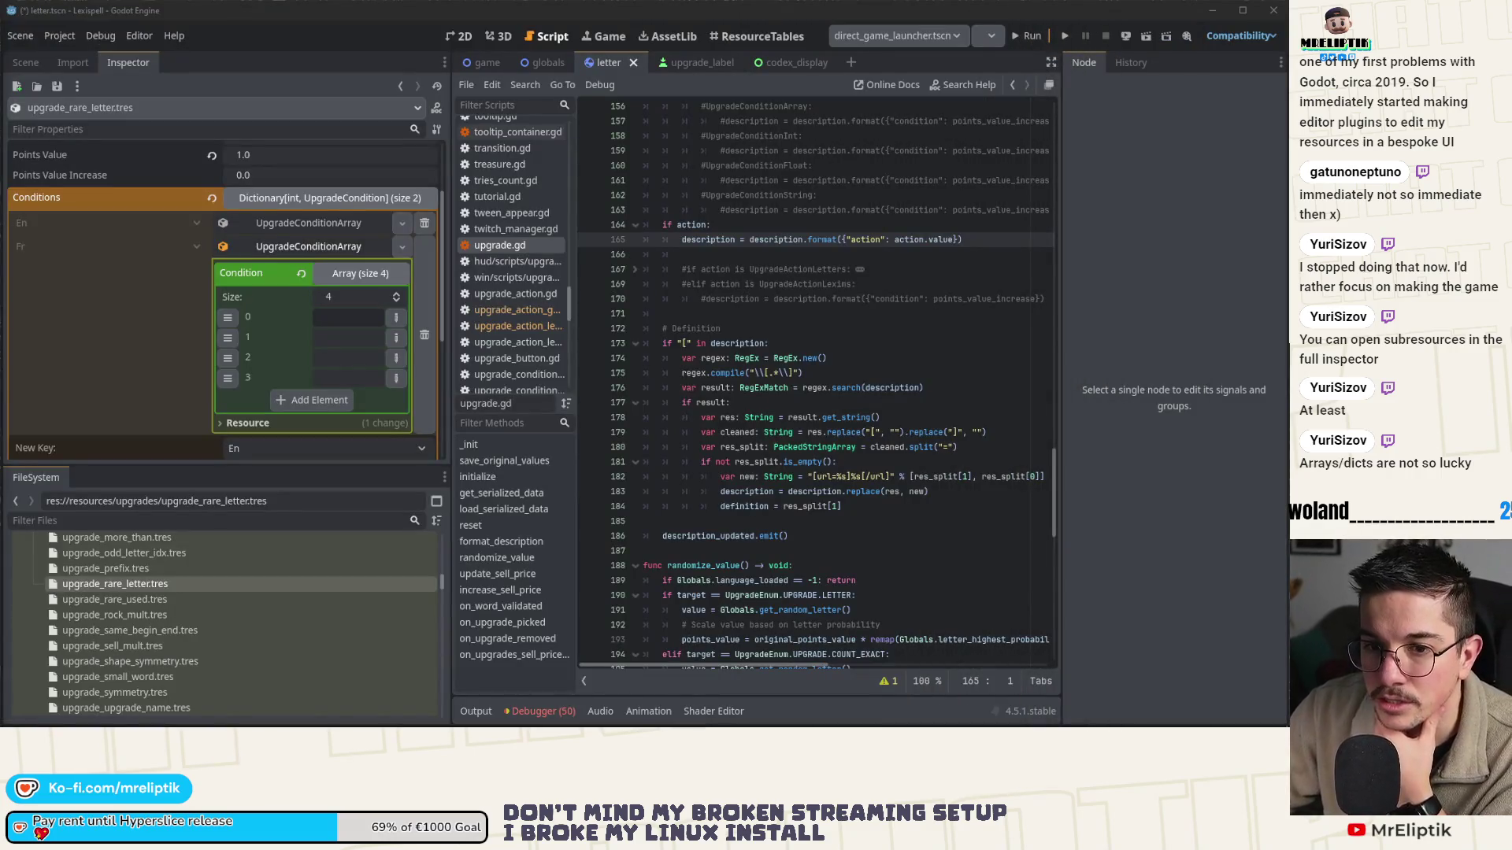
- Enter z, w, k and j into the four Fr condition elements and collapse the list
{"action": "left_click", "coordinate": [340, 313]}
{"action": "type", "text": "z"}
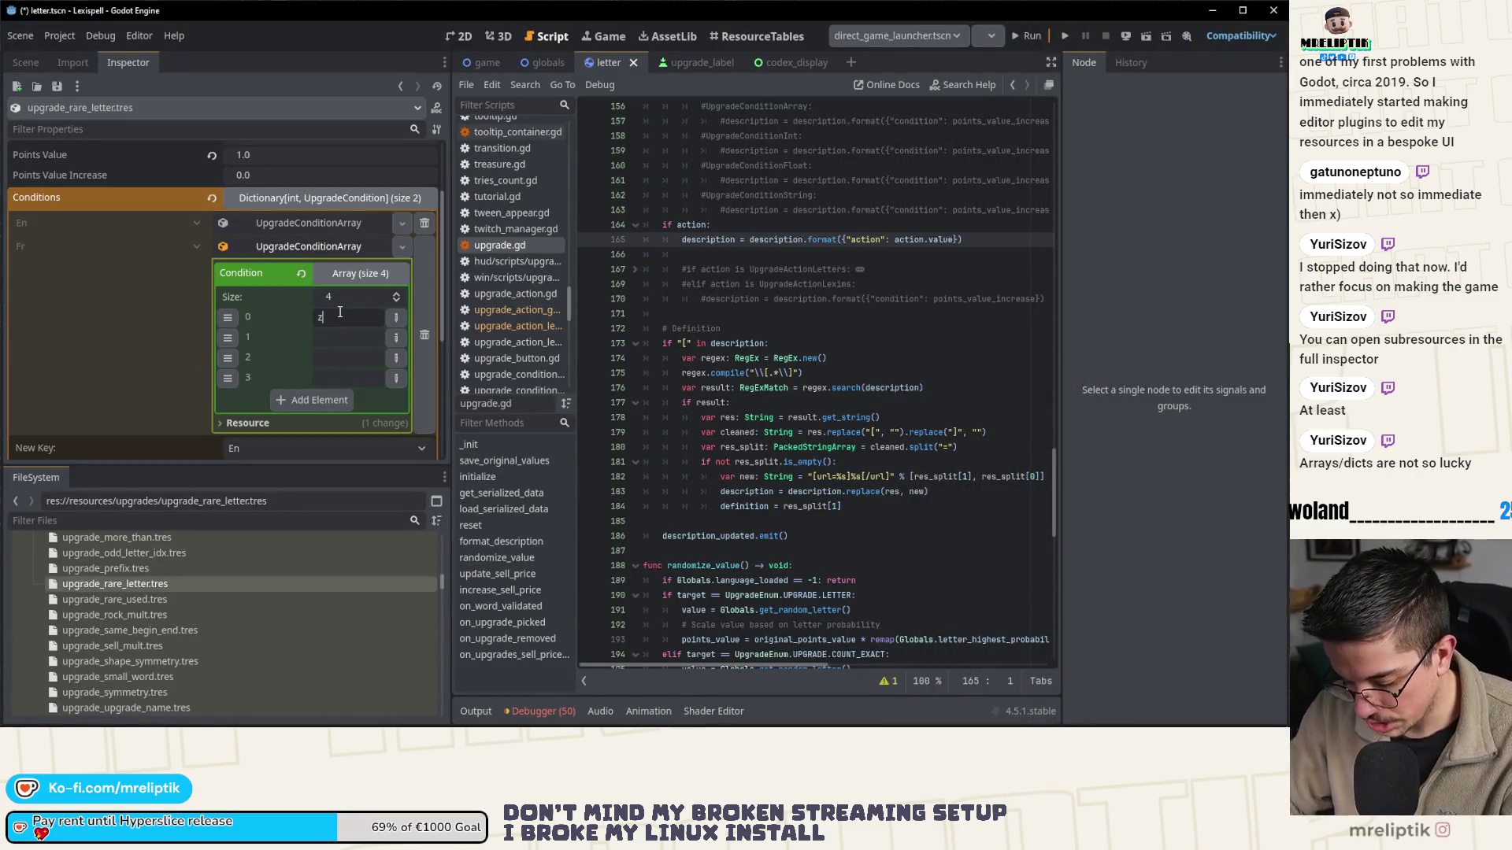
{"action": "left_click", "coordinate": [326, 338]}
{"action": "type", "text": "w"}
{"action": "left_click", "coordinate": [333, 360]}
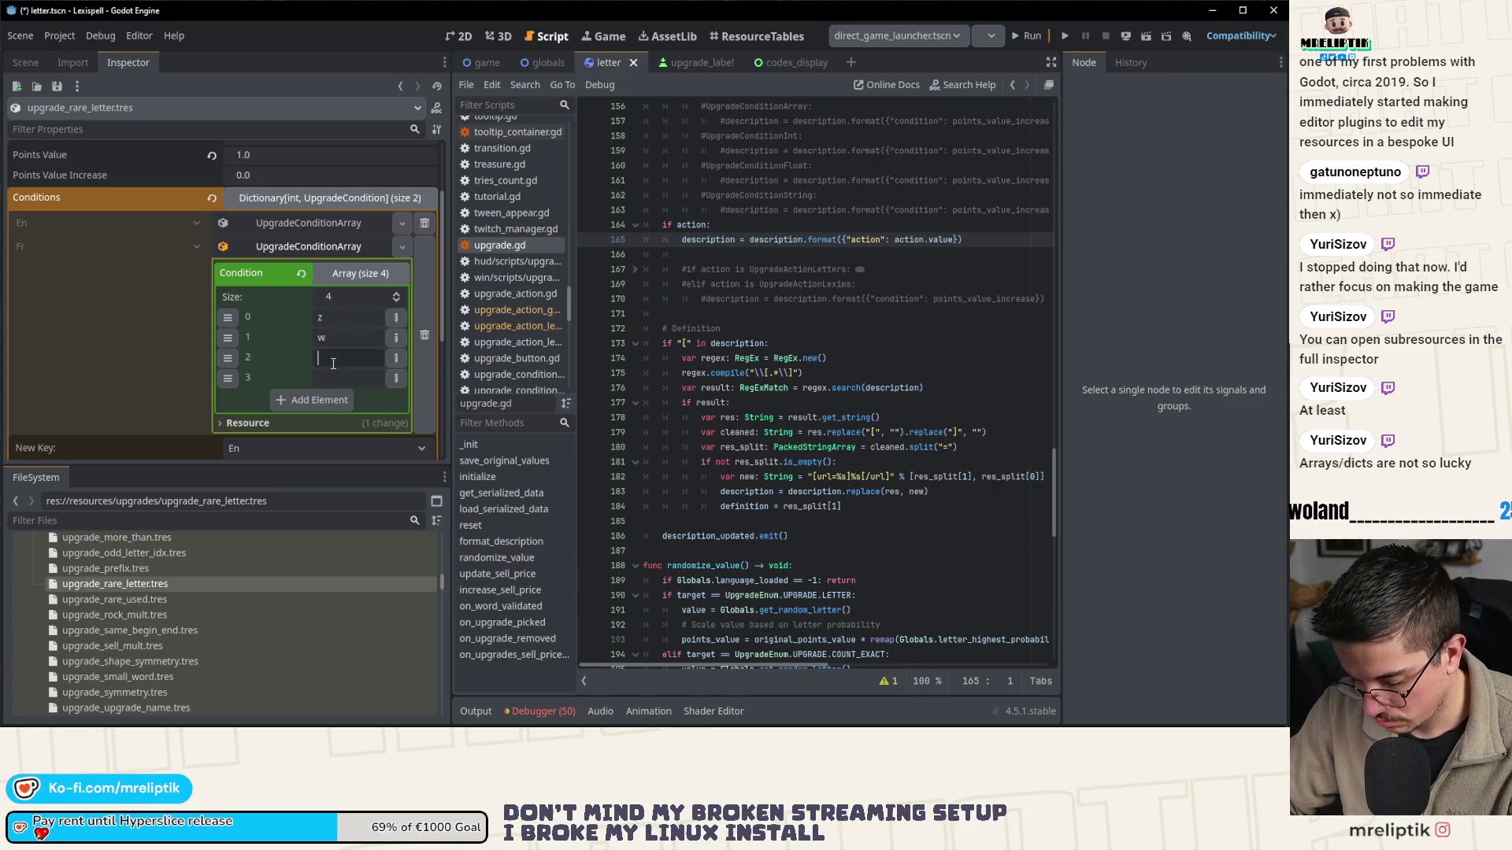
{"action": "type", "text": "k"}
{"action": "left_click", "coordinate": [337, 379]}
{"action": "type", "text": "j"}
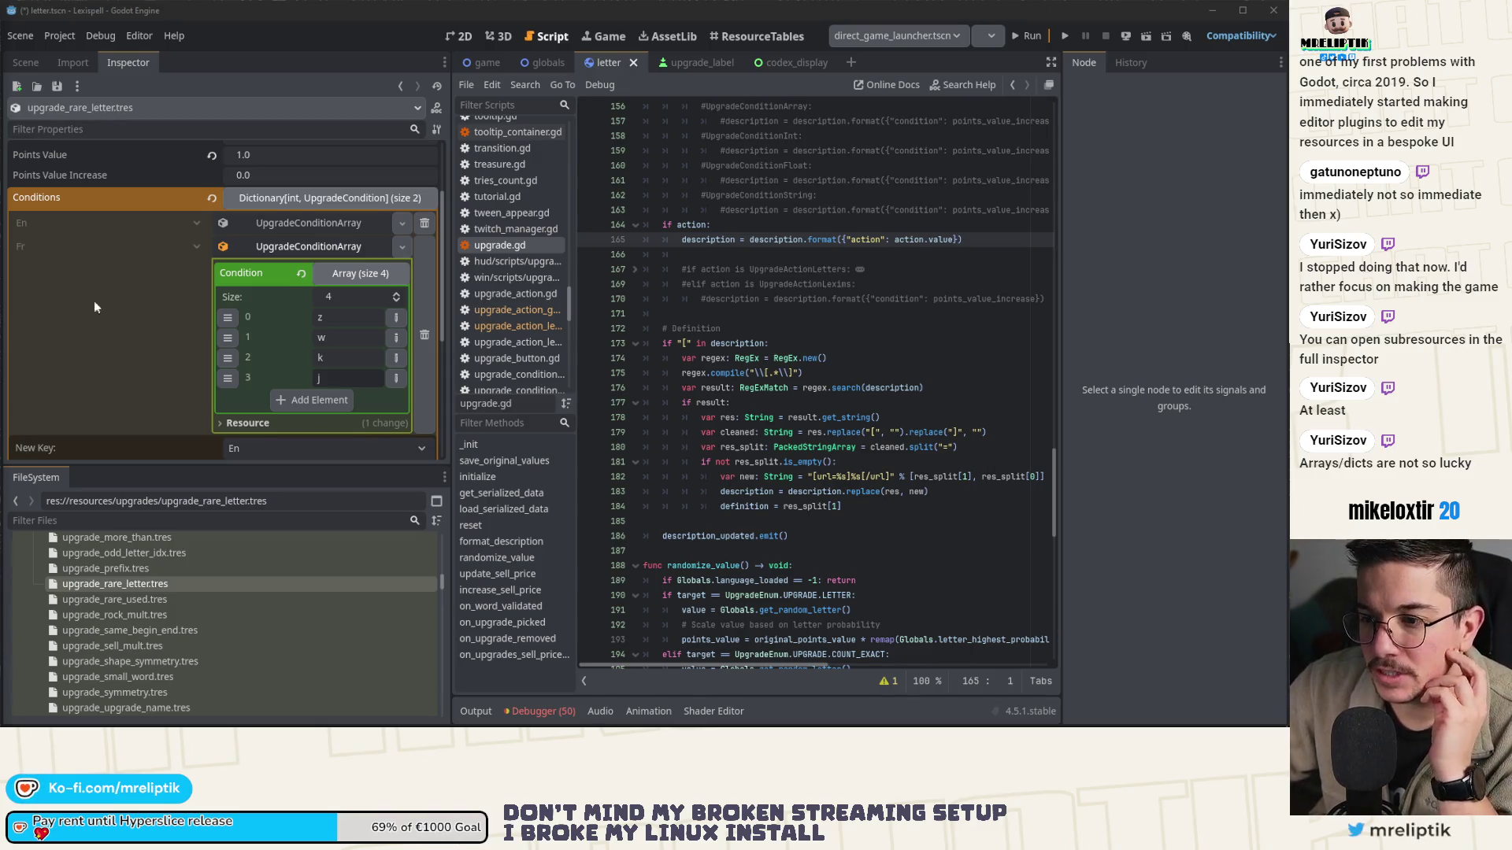
{"action": "left_click", "coordinate": [319, 248]}
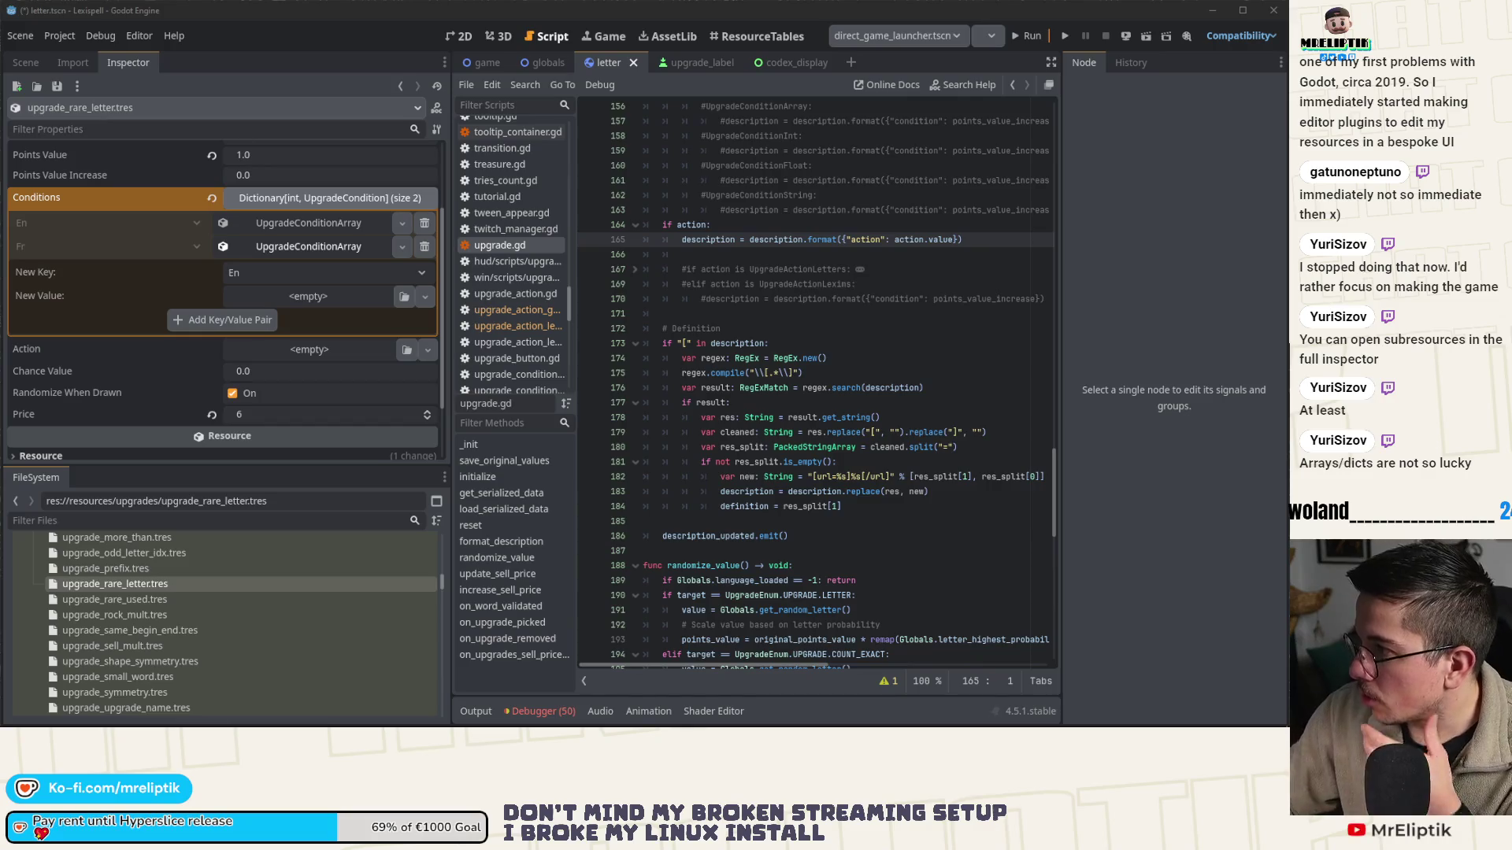
- Browse upgrade_rare_used, upgrade_rock_mult, upgrade_same_begin_end and upgrade_sell_mult.tres in the Inspector
{"action": "left_click", "coordinate": [142, 598]}
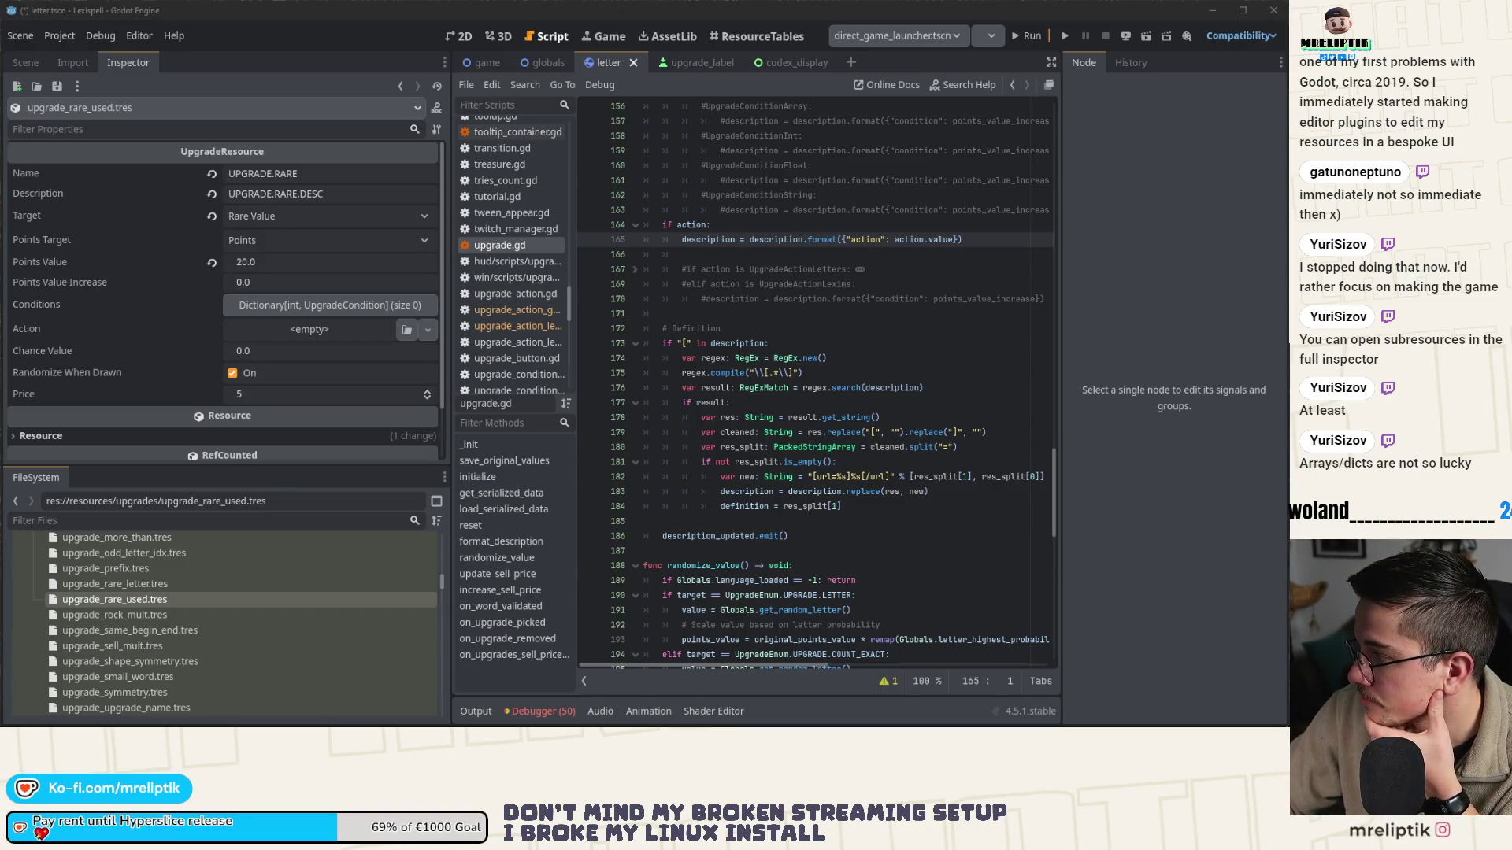
{"action": "left_click", "coordinate": [156, 616]}
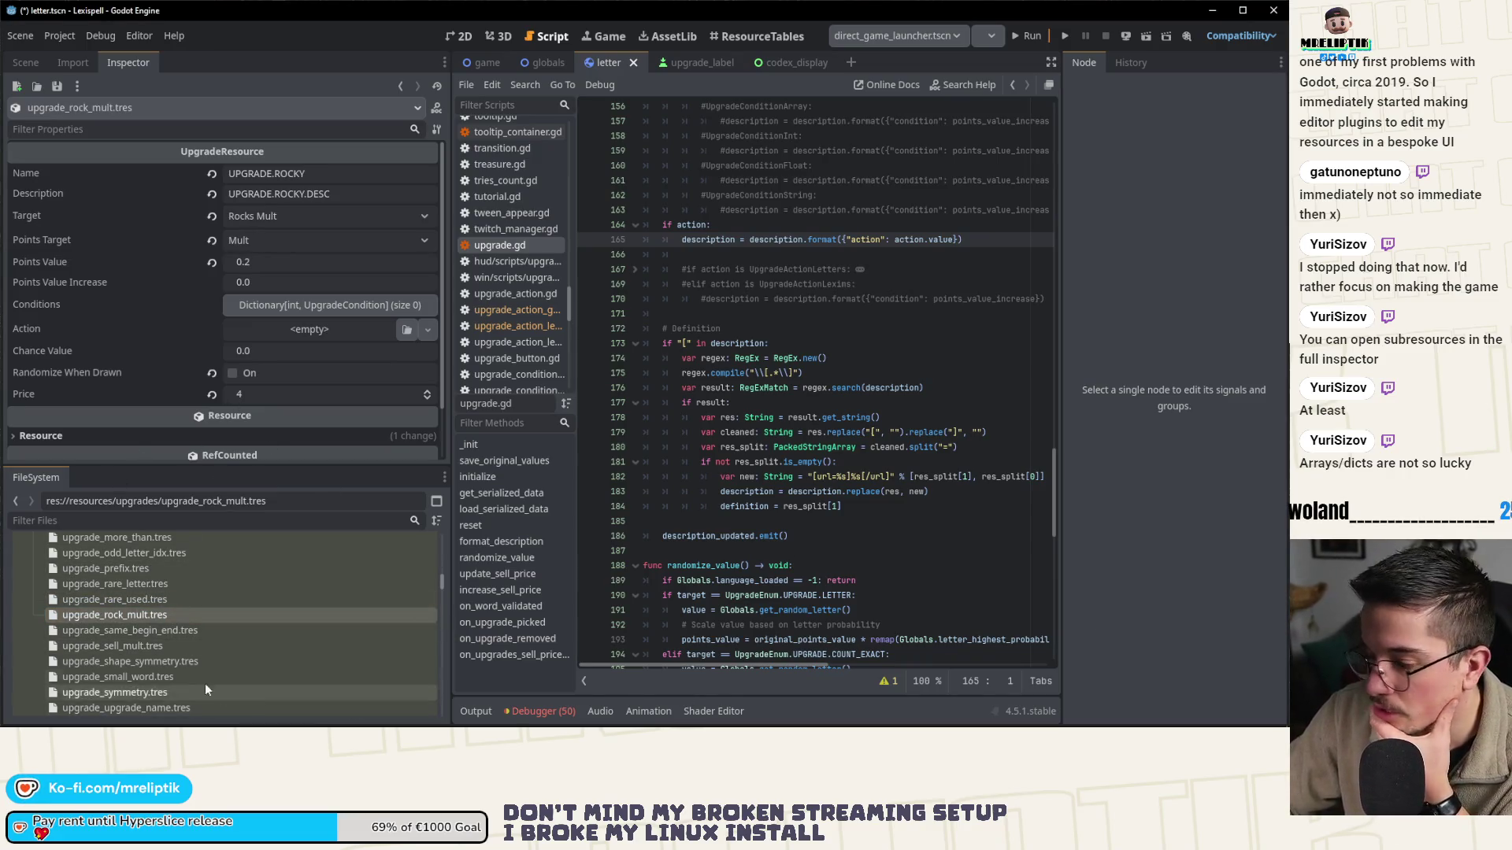
{"action": "left_click", "coordinate": [167, 631]}
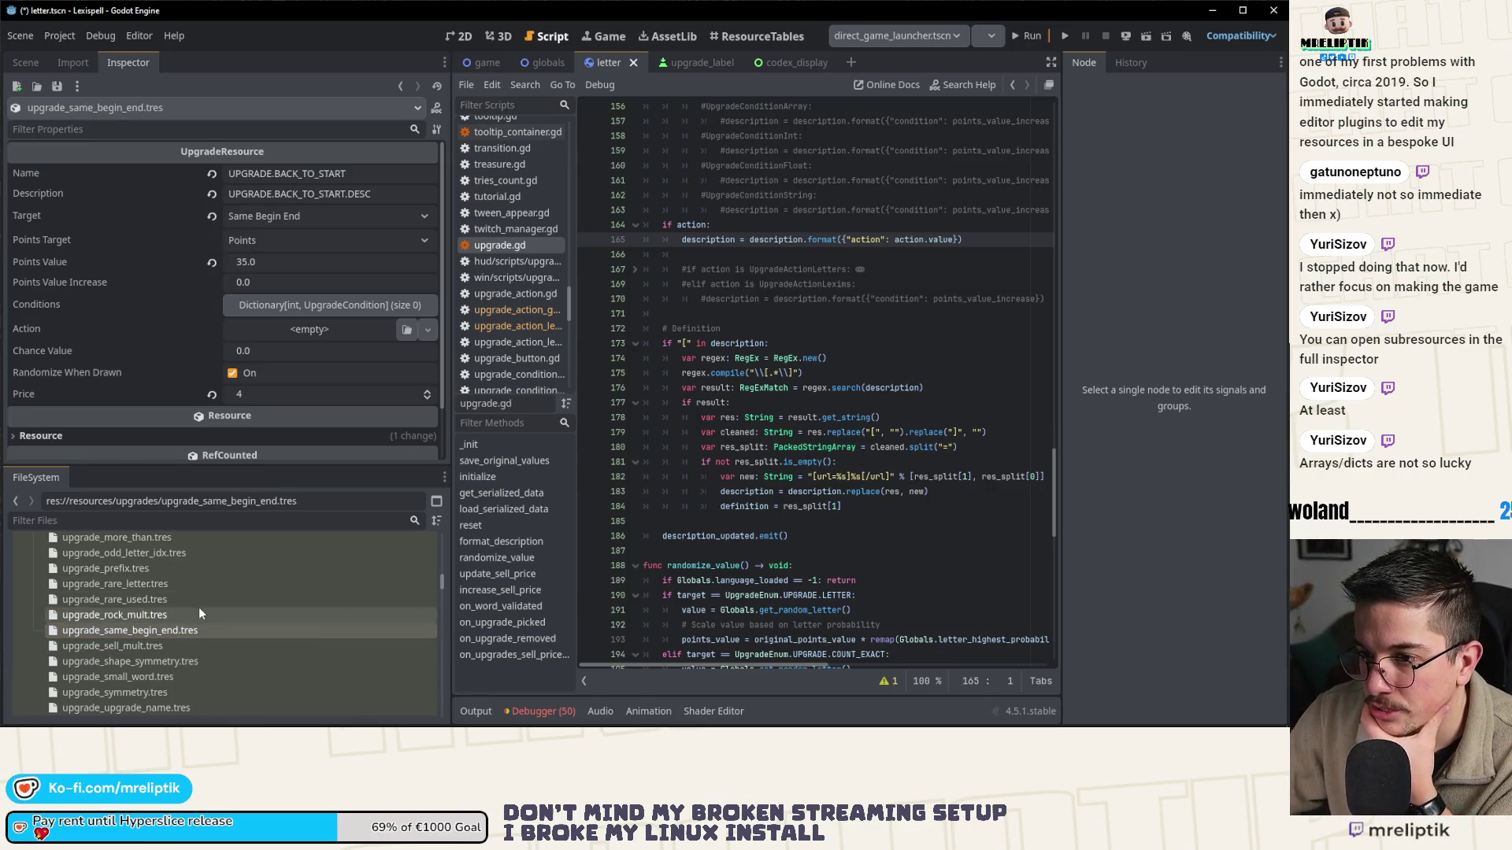
{"action": "scroll", "coordinate": [198, 607], "scroll_direction": "down", "scroll_amount": 1}
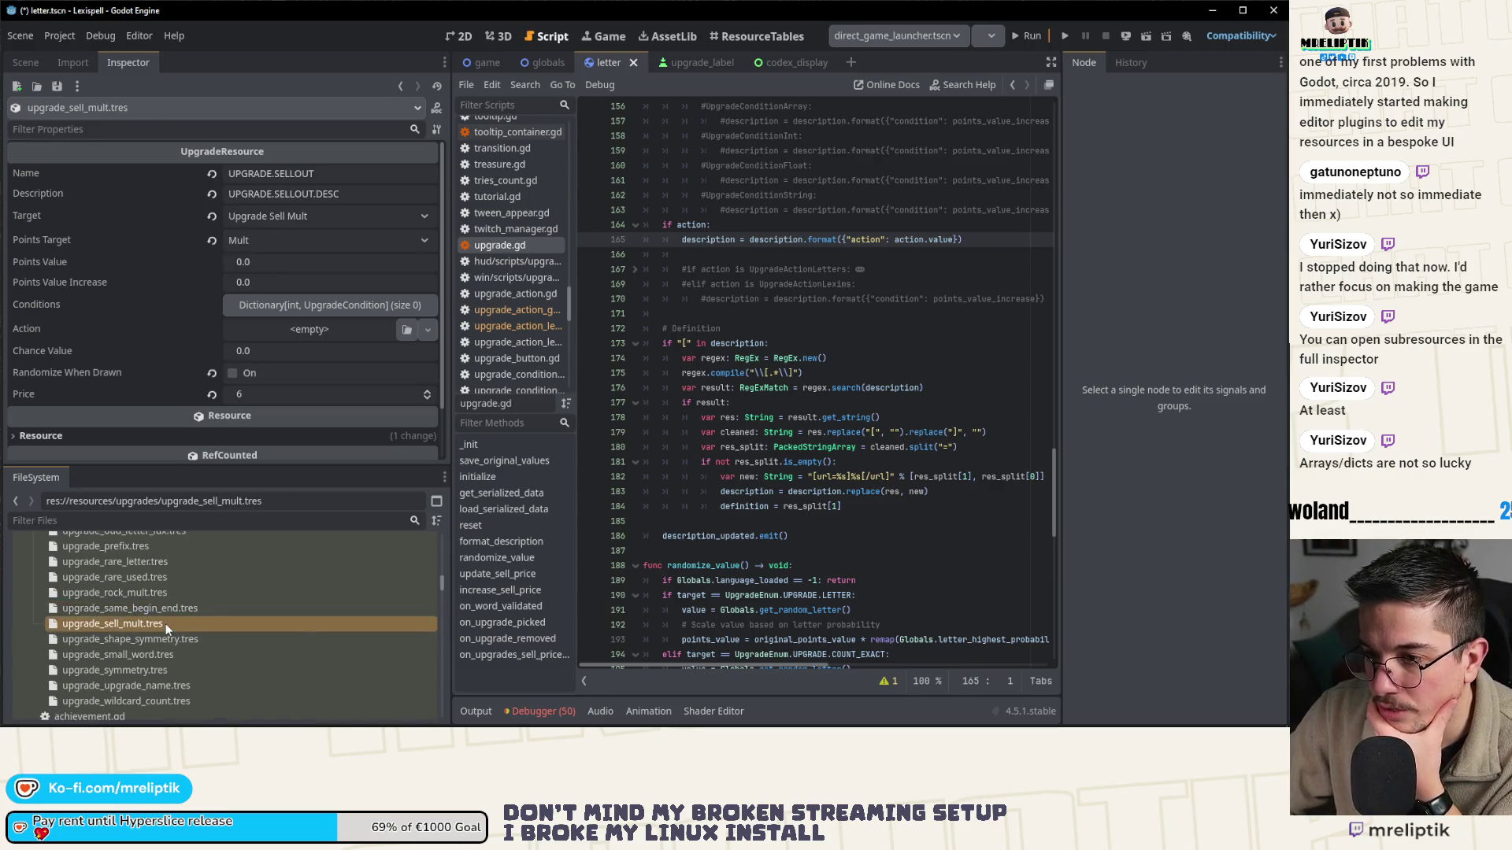
{"action": "left_click", "coordinate": [169, 581]}
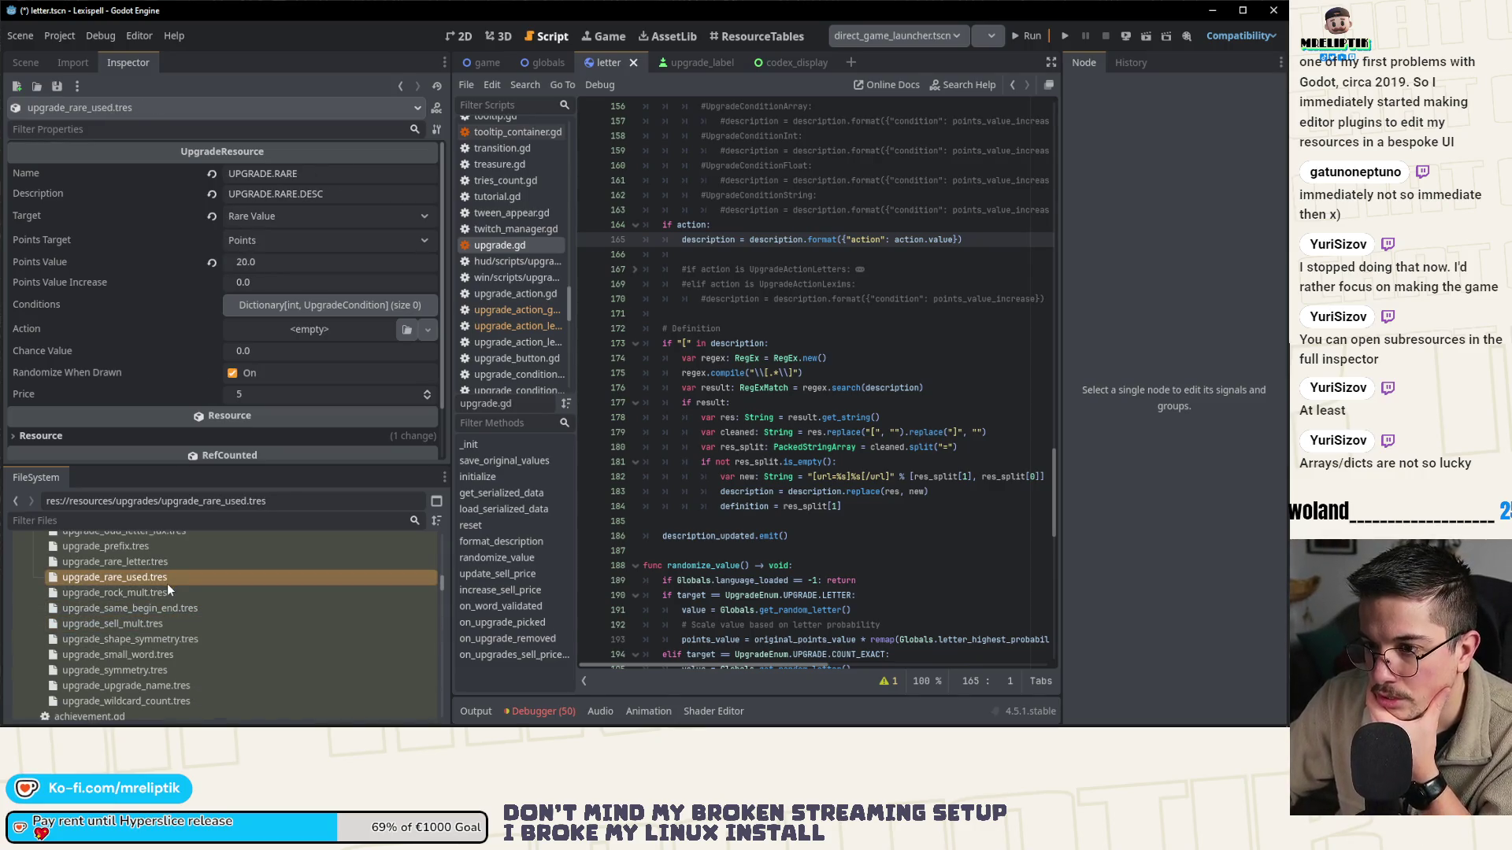
{"action": "left_click", "coordinate": [163, 606]}
{"action": "left_click", "coordinate": [163, 598]}
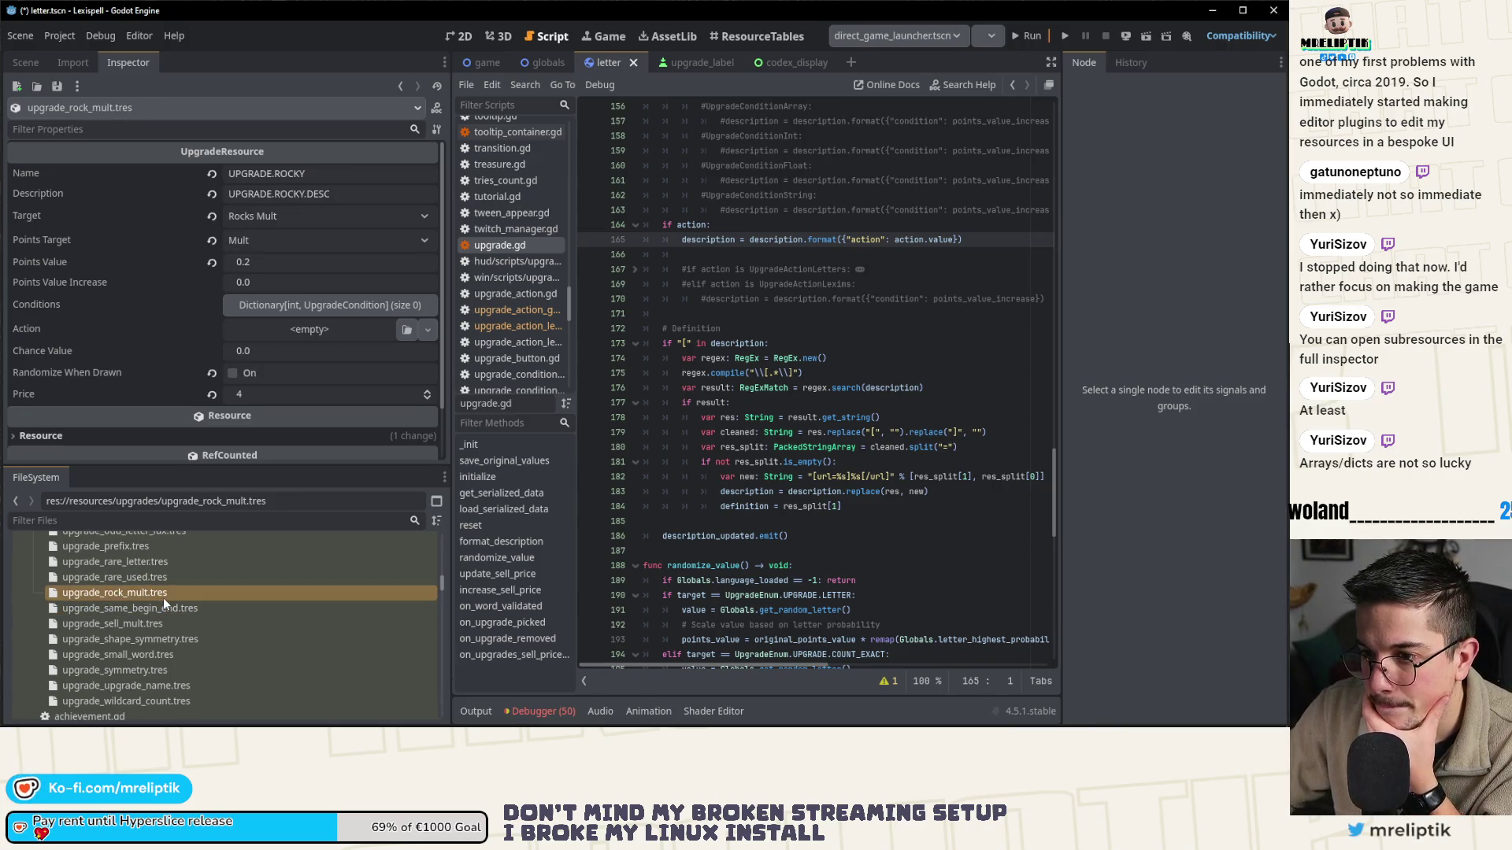
{"action": "left_click", "coordinate": [153, 608]}
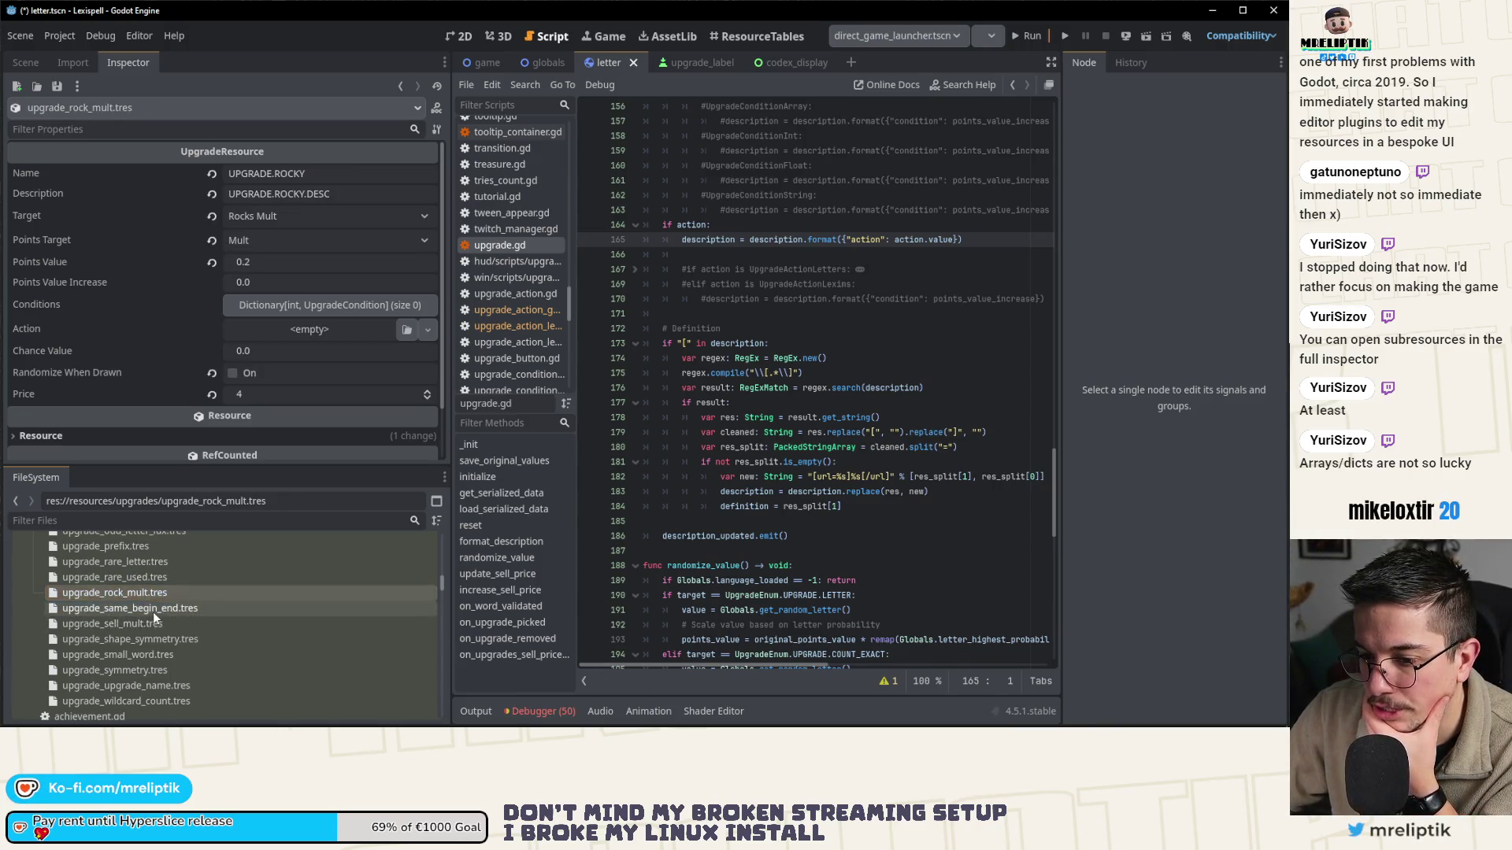
{"action": "left_click", "coordinate": [145, 623]}
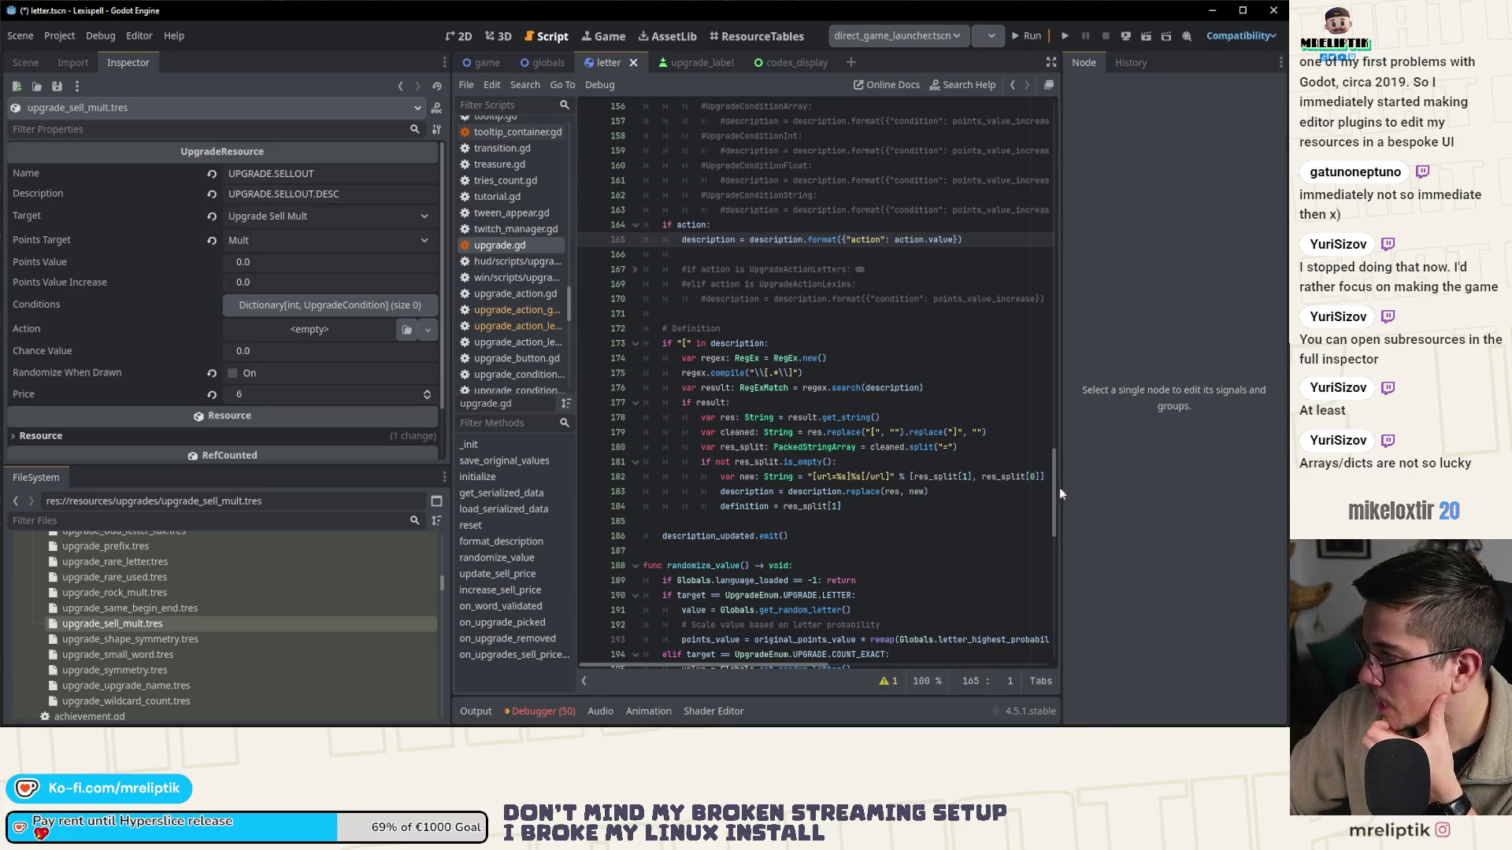
- Add an En key with a new UpgradeConditionArray to upgrade_shape_symmetry's Conditions and expand its list
{"action": "left_click", "coordinate": [130, 638]}
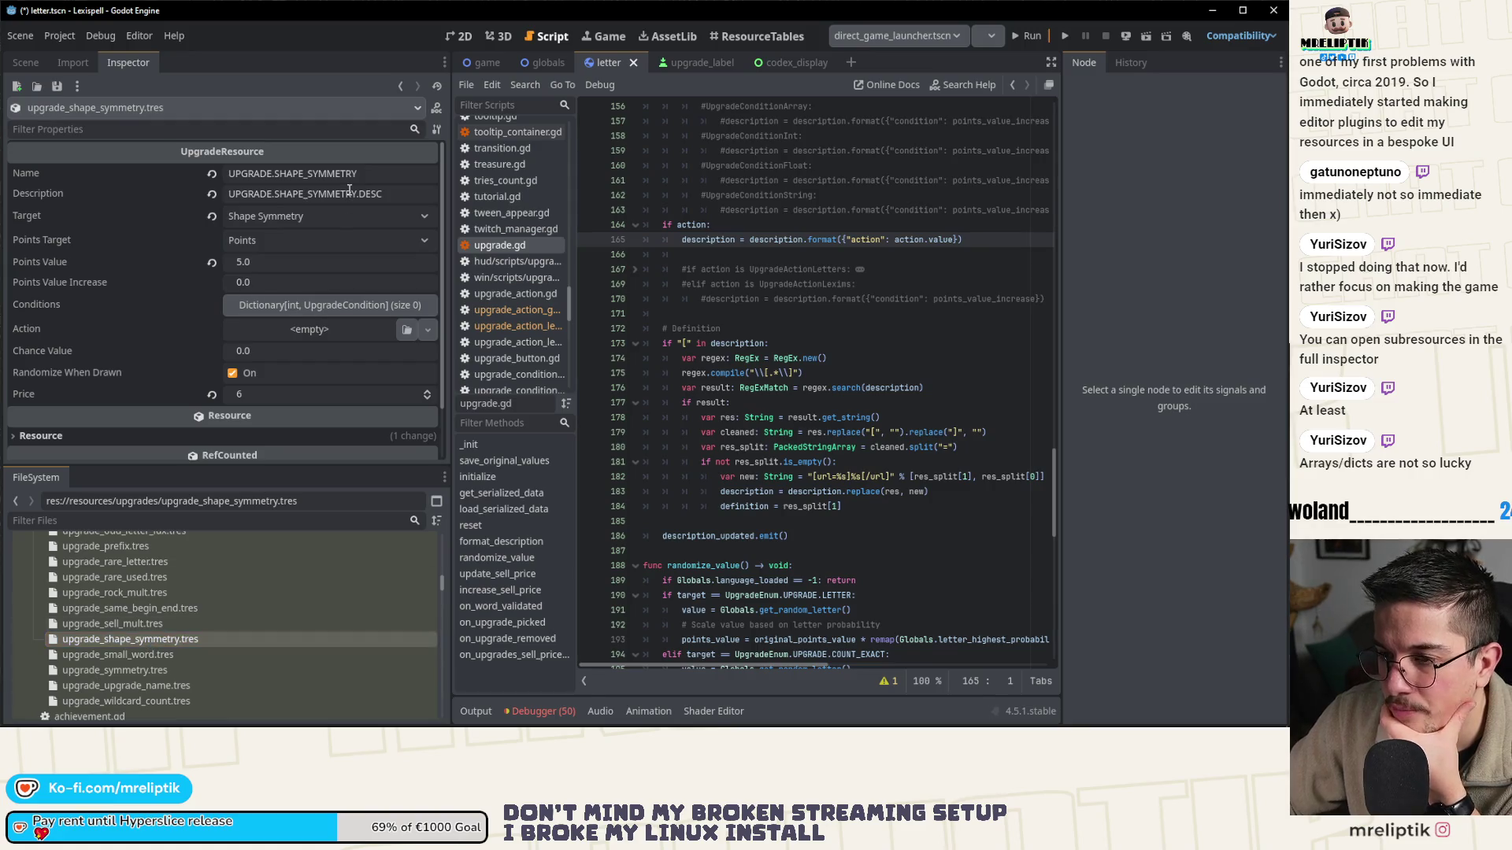
{"action": "left_click", "coordinate": [305, 307]}
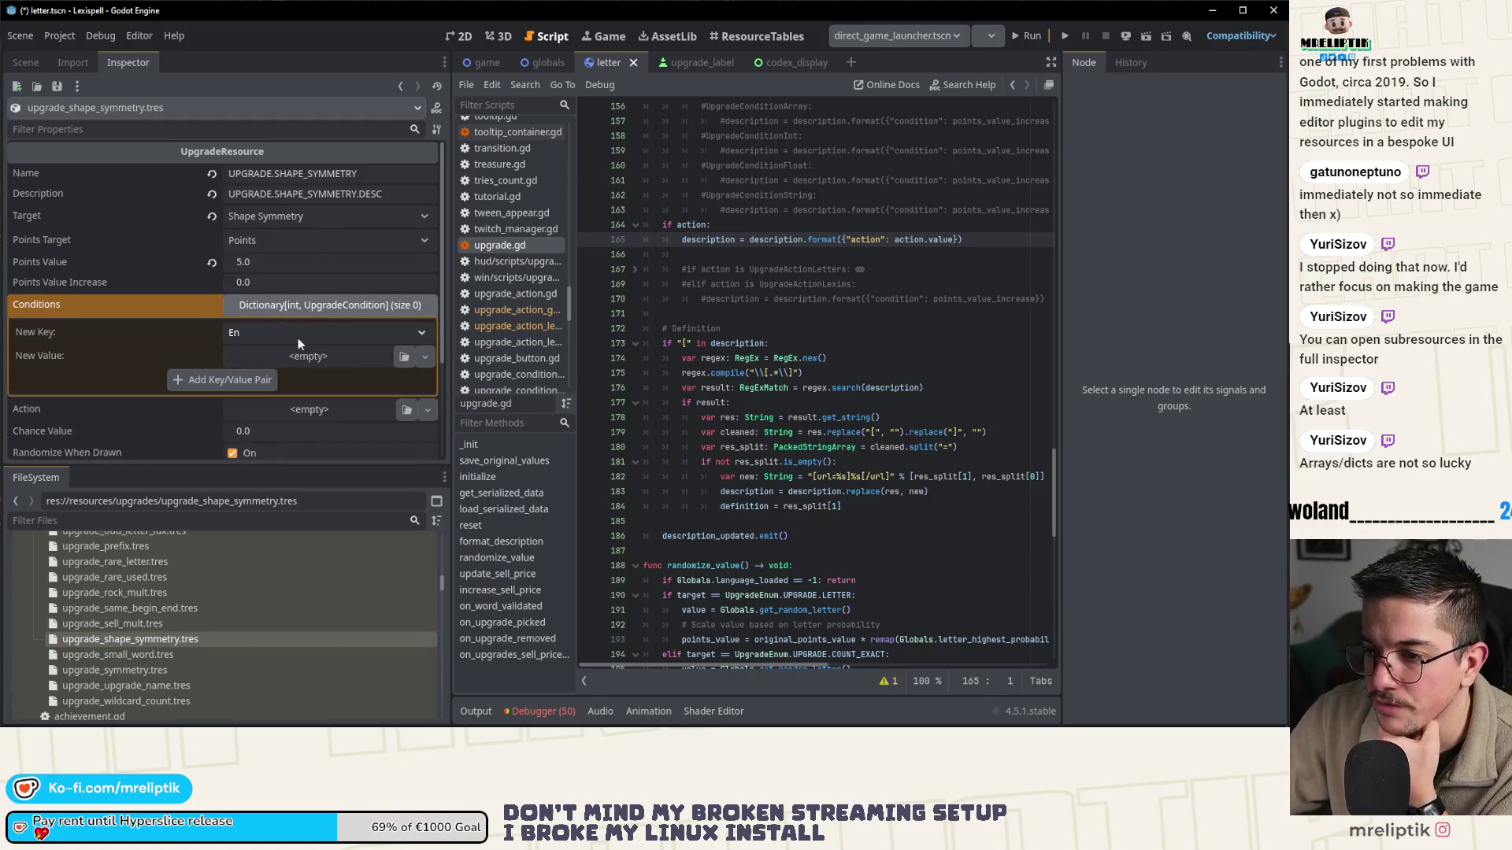
{"action": "left_click", "coordinate": [307, 356]}
{"action": "left_click", "coordinate": [329, 400]}
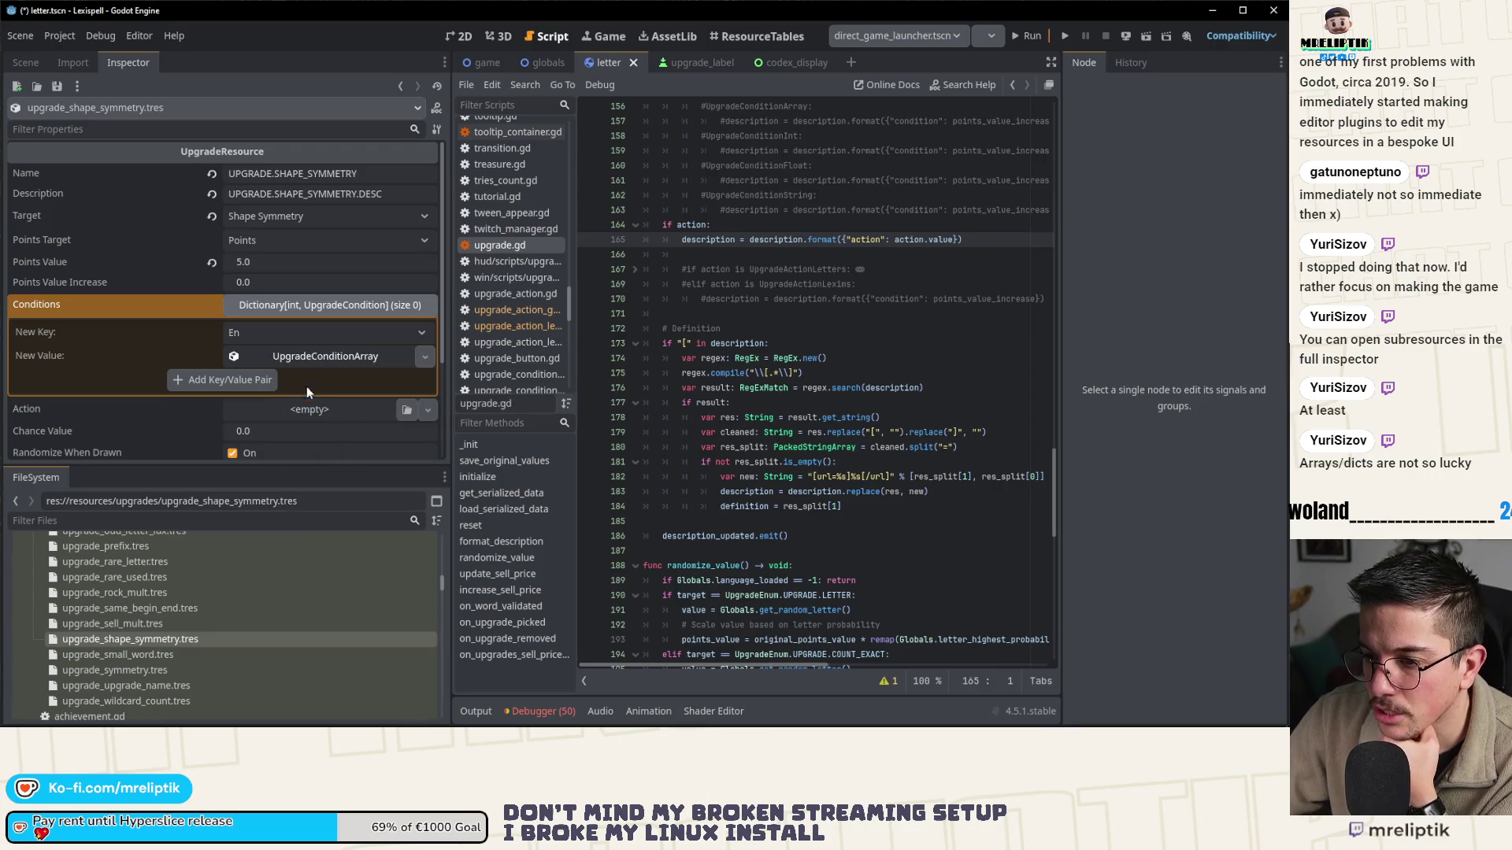
{"action": "left_click", "coordinate": [296, 357]}
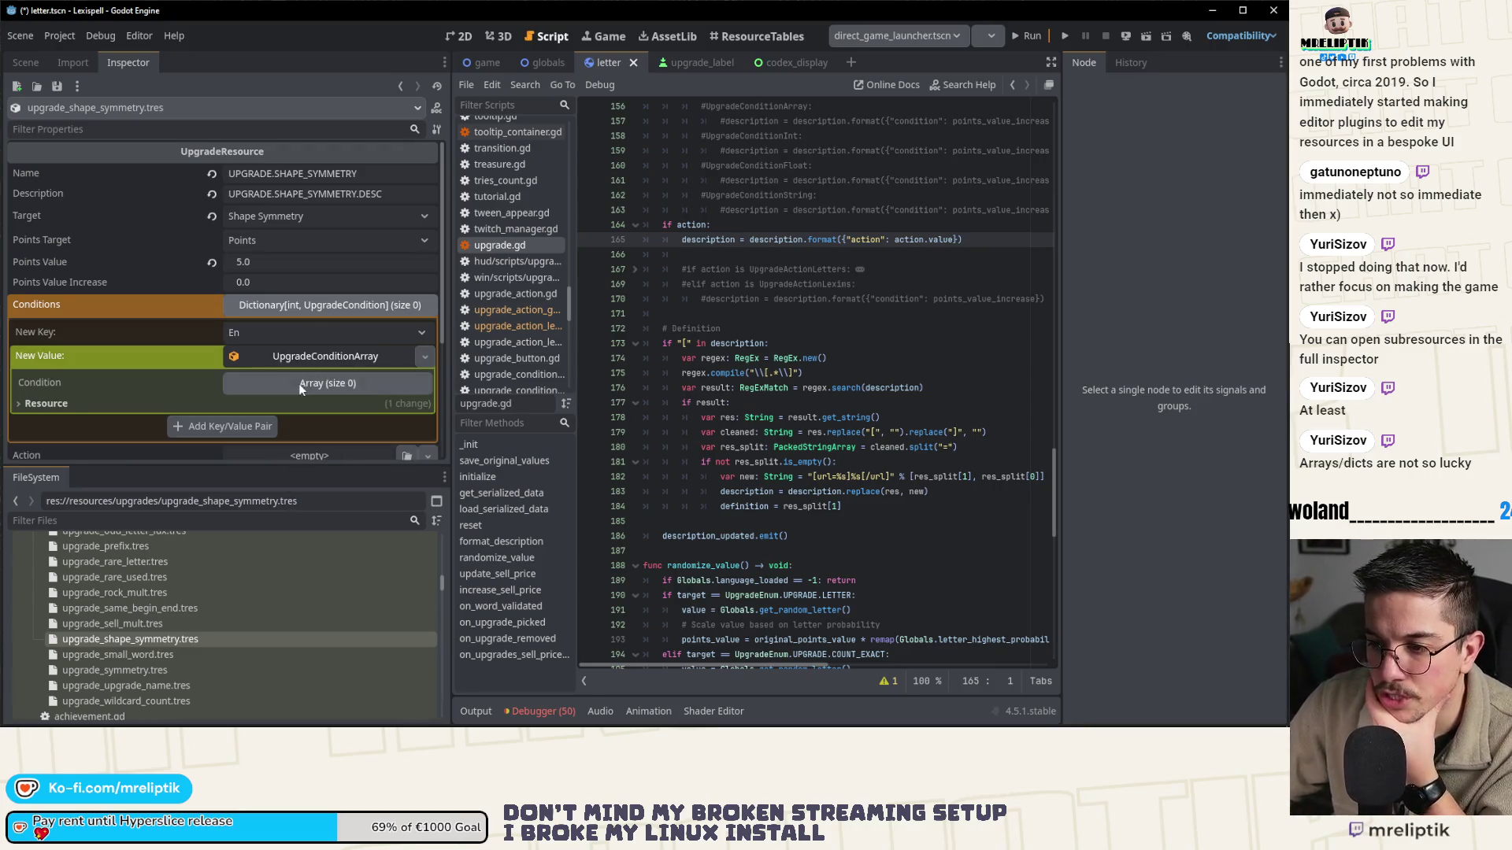
{"action": "left_click", "coordinate": [205, 427]}
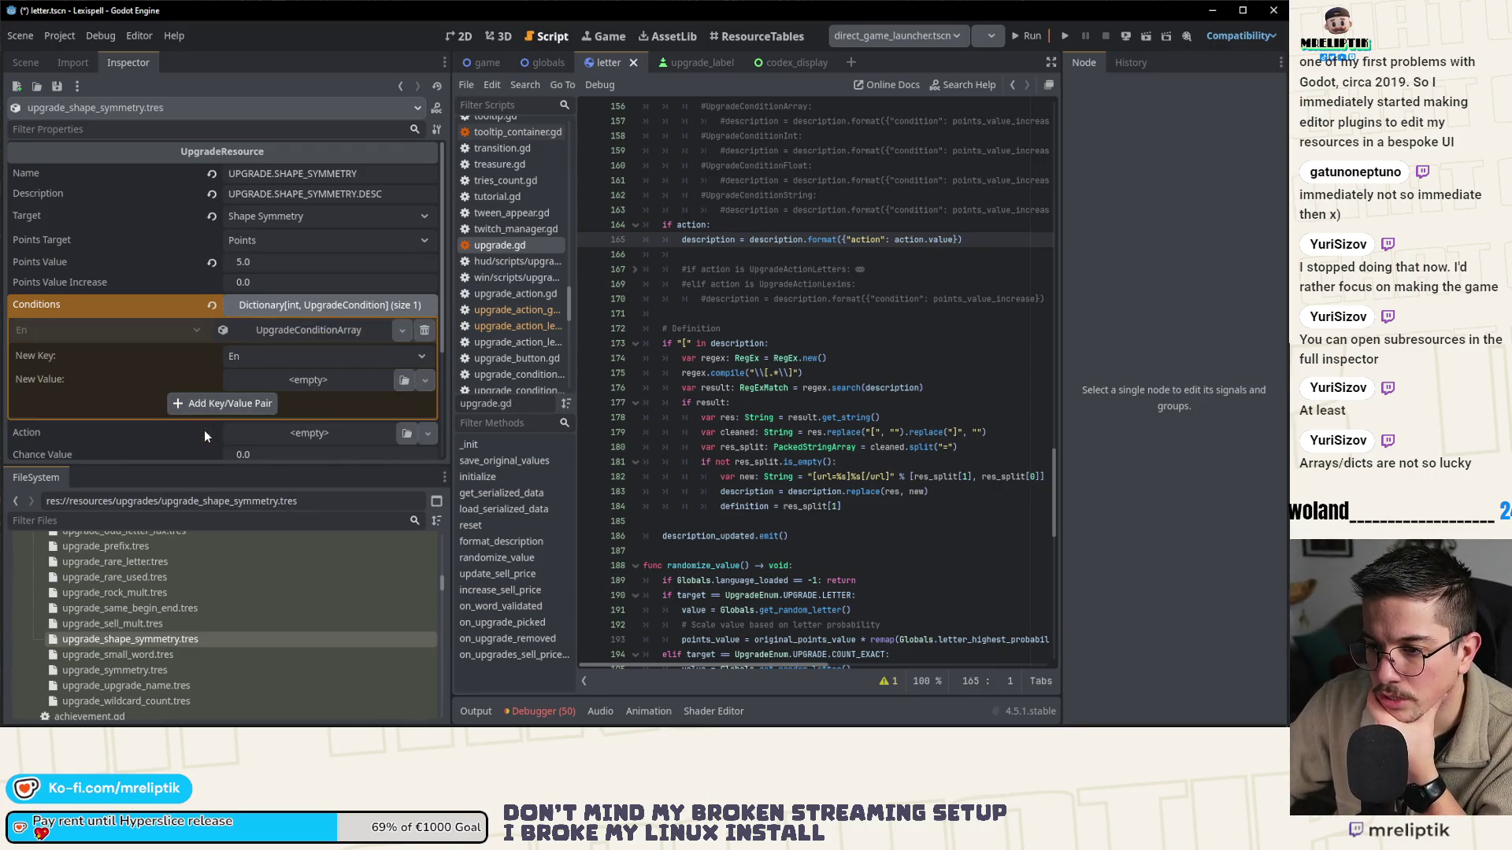
{"action": "left_click", "coordinate": [295, 337]}
{"action": "left_click", "coordinate": [340, 358]}
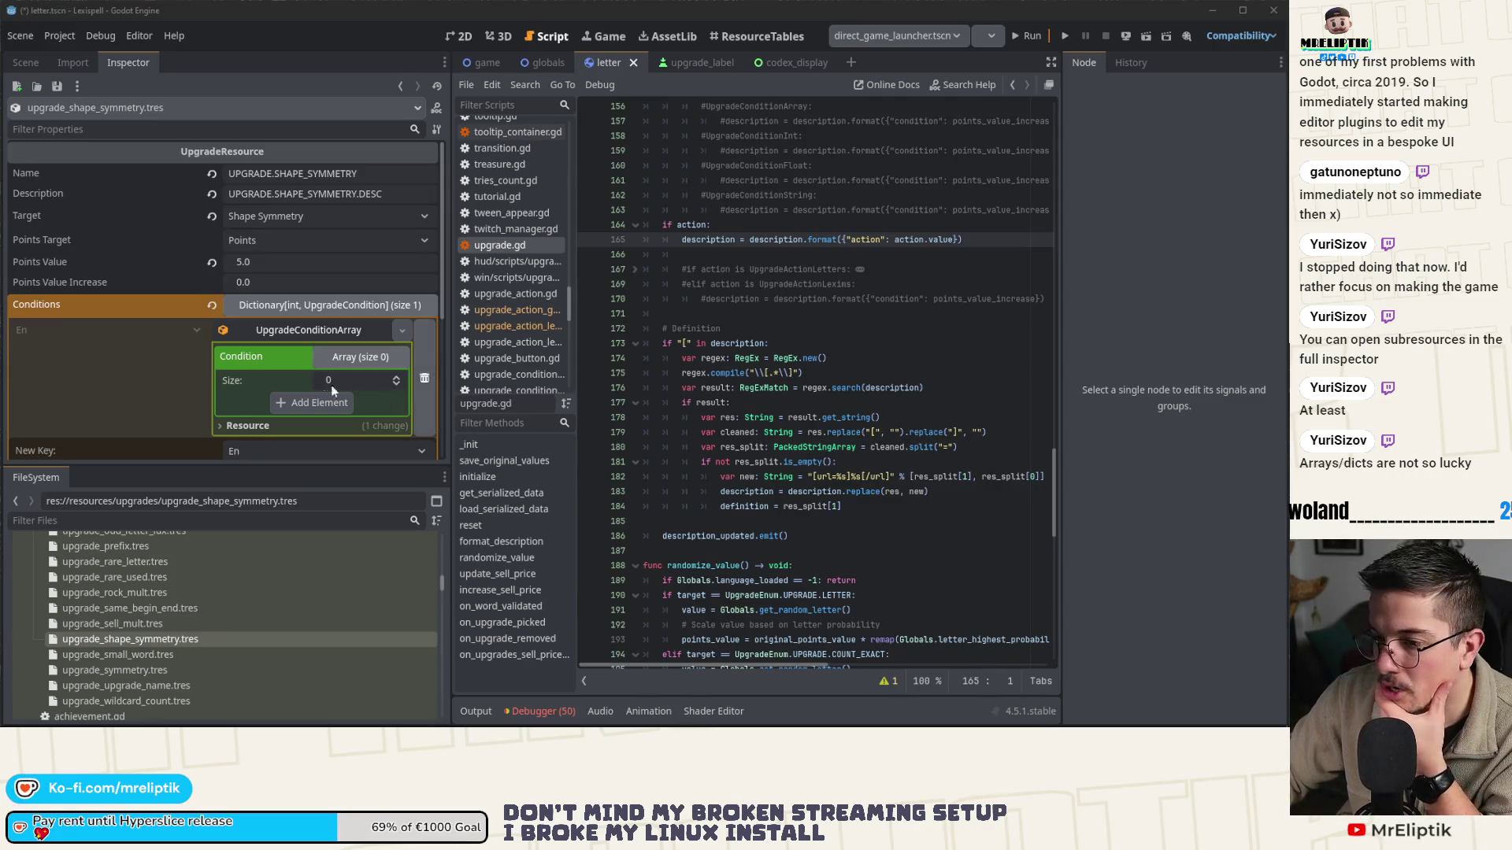
- Grow the En Condition array to 10 slots
{"action": "left_click", "coordinate": [396, 378]}
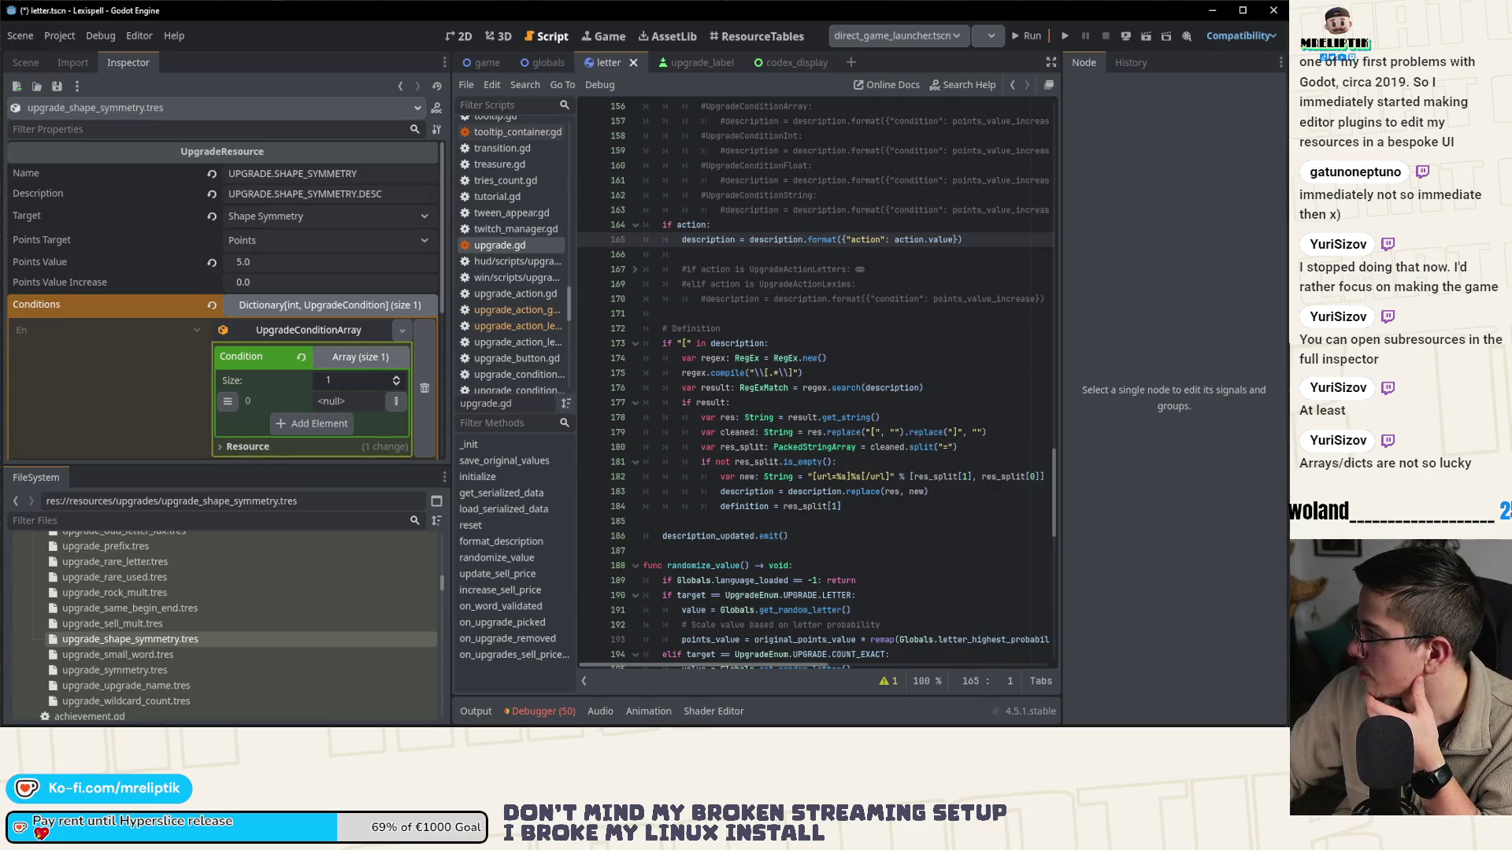
{"action": "left_click", "coordinate": [396, 379]}
{"action": "left_click", "coordinate": [396, 379]}
{"action": "left_click", "coordinate": [396, 380]}
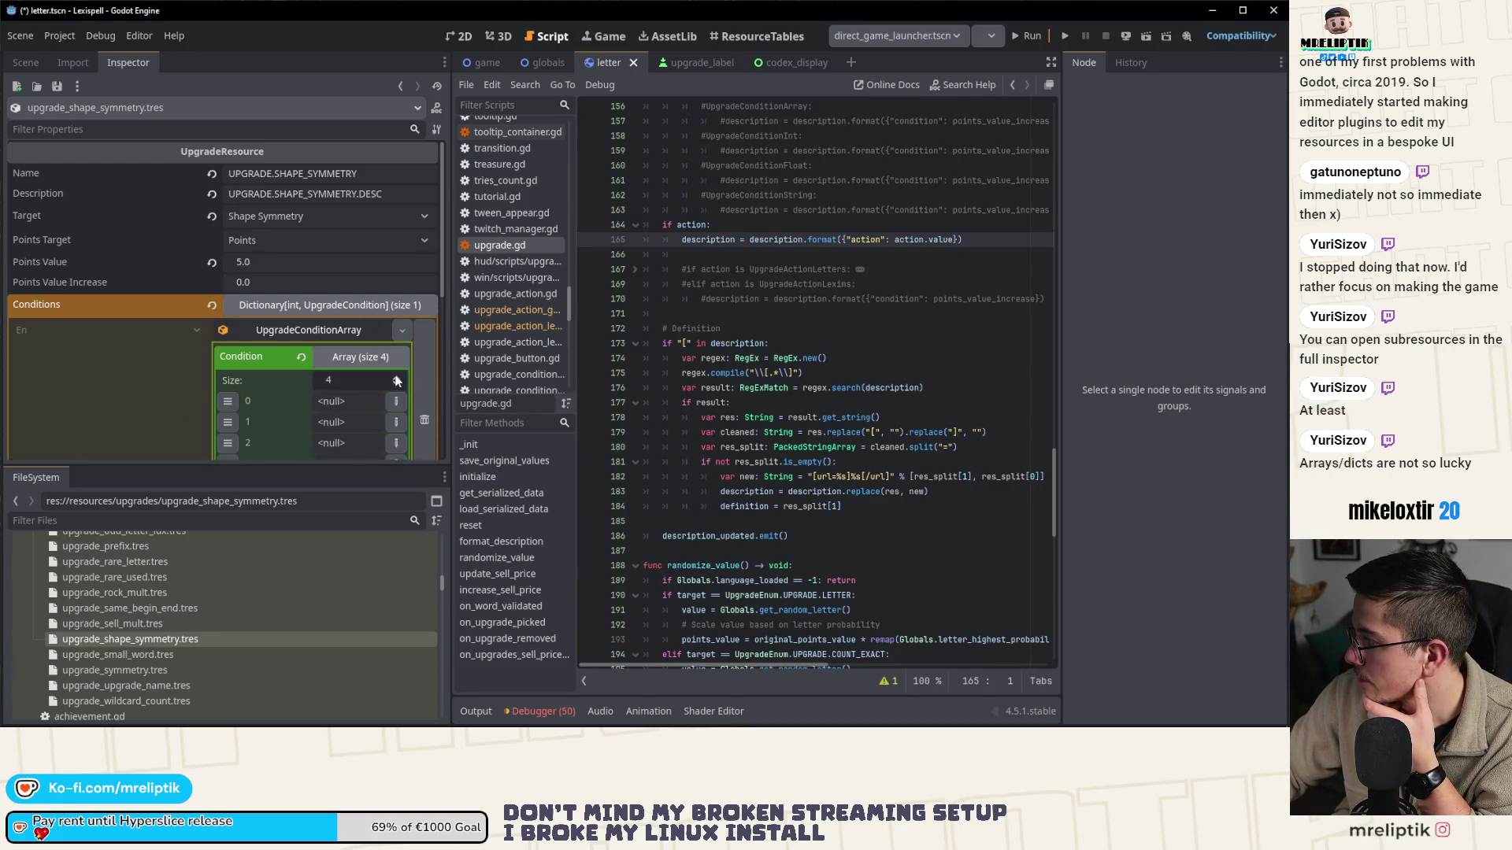
{"action": "left_click", "coordinate": [396, 380]}
{"action": "left_click", "coordinate": [396, 380]}
{"action": "left_click", "coordinate": [396, 380]}
{"action": "left_click", "coordinate": [396, 379]}
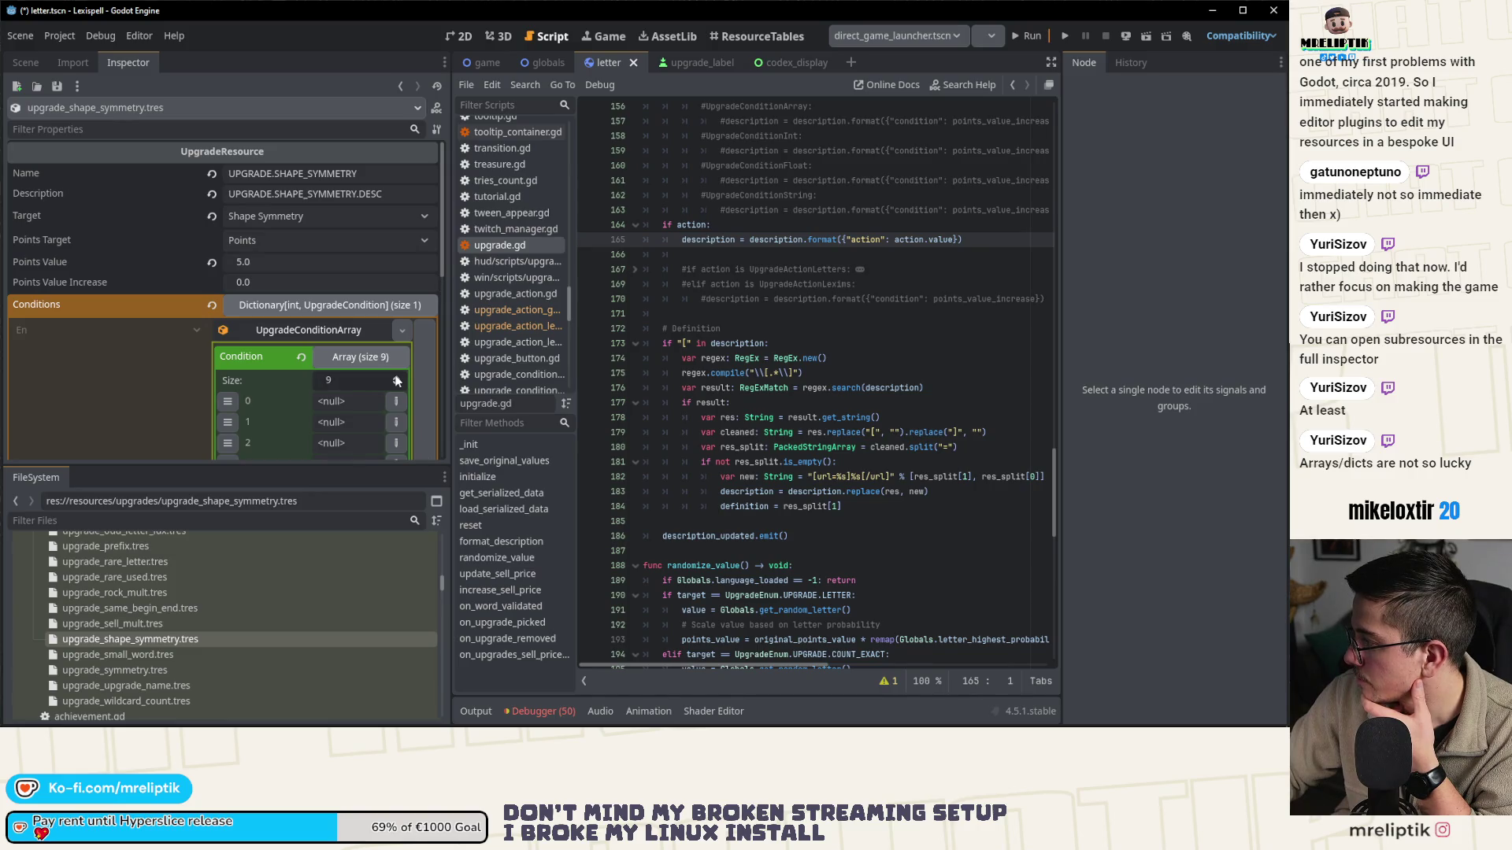
{"action": "left_click", "coordinate": [396, 380]}
{"action": "scroll", "coordinate": [378, 399], "scroll_direction": "down", "scroll_amount": 3}
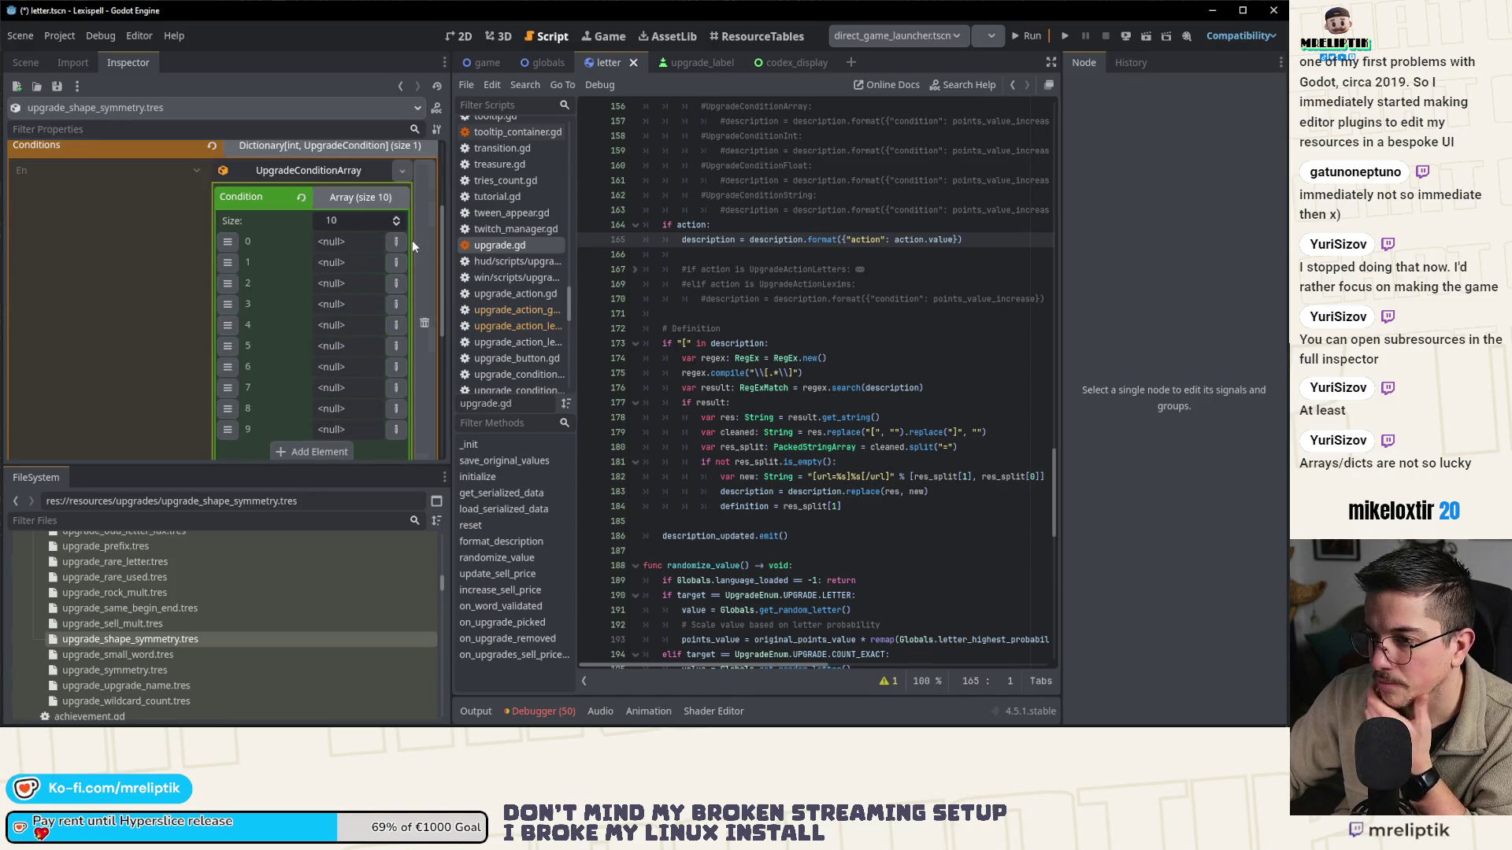
- Set Condition entries 0 through 4 to String type
{"action": "left_click", "coordinate": [396, 242]}
{"action": "left_click", "coordinate": [320, 559]}
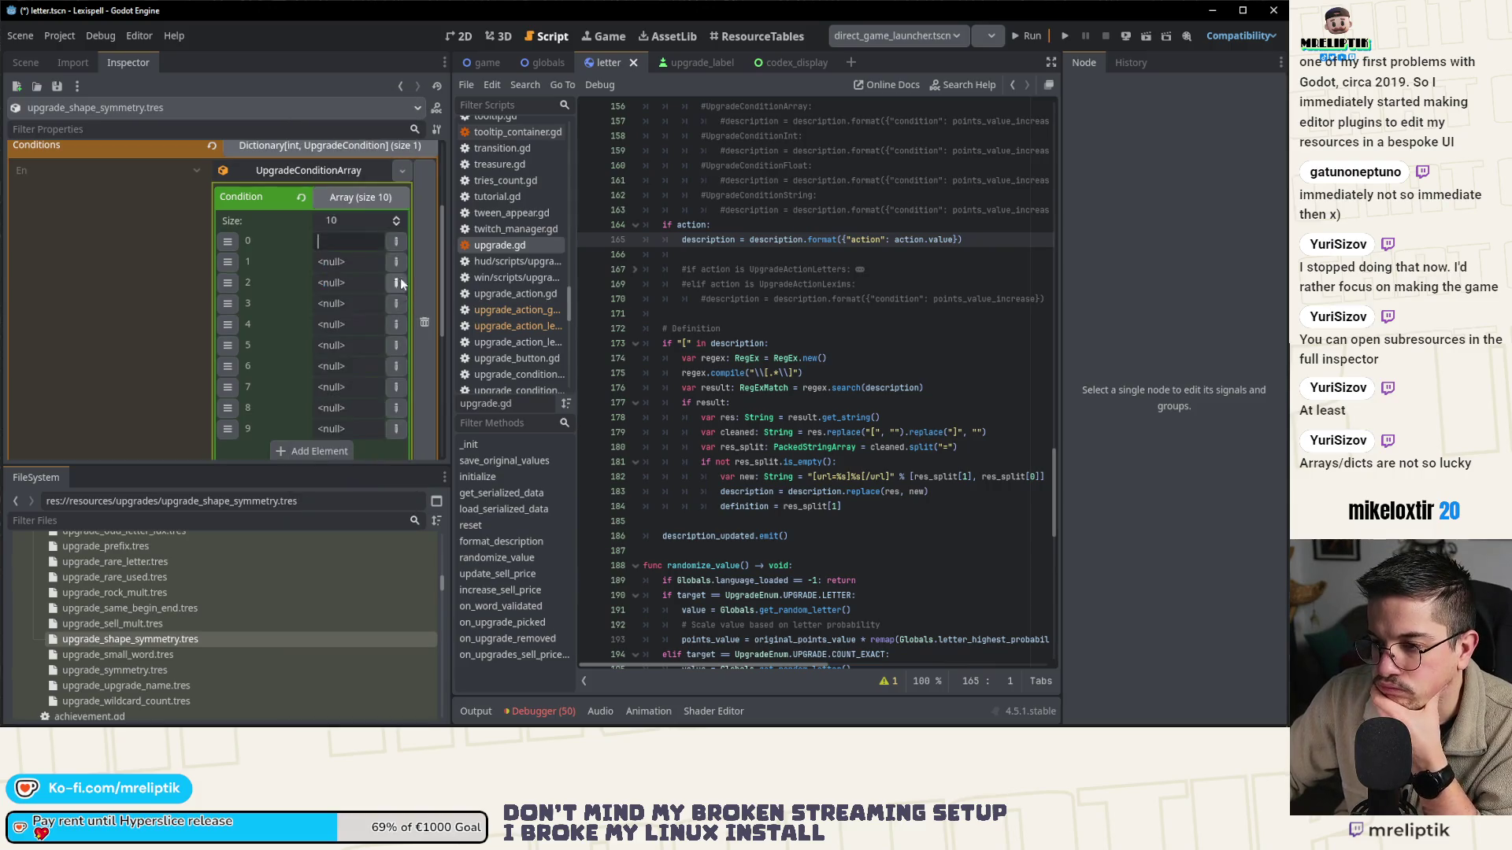
{"action": "left_click", "coordinate": [396, 262]}
{"action": "left_click", "coordinate": [327, 563]}
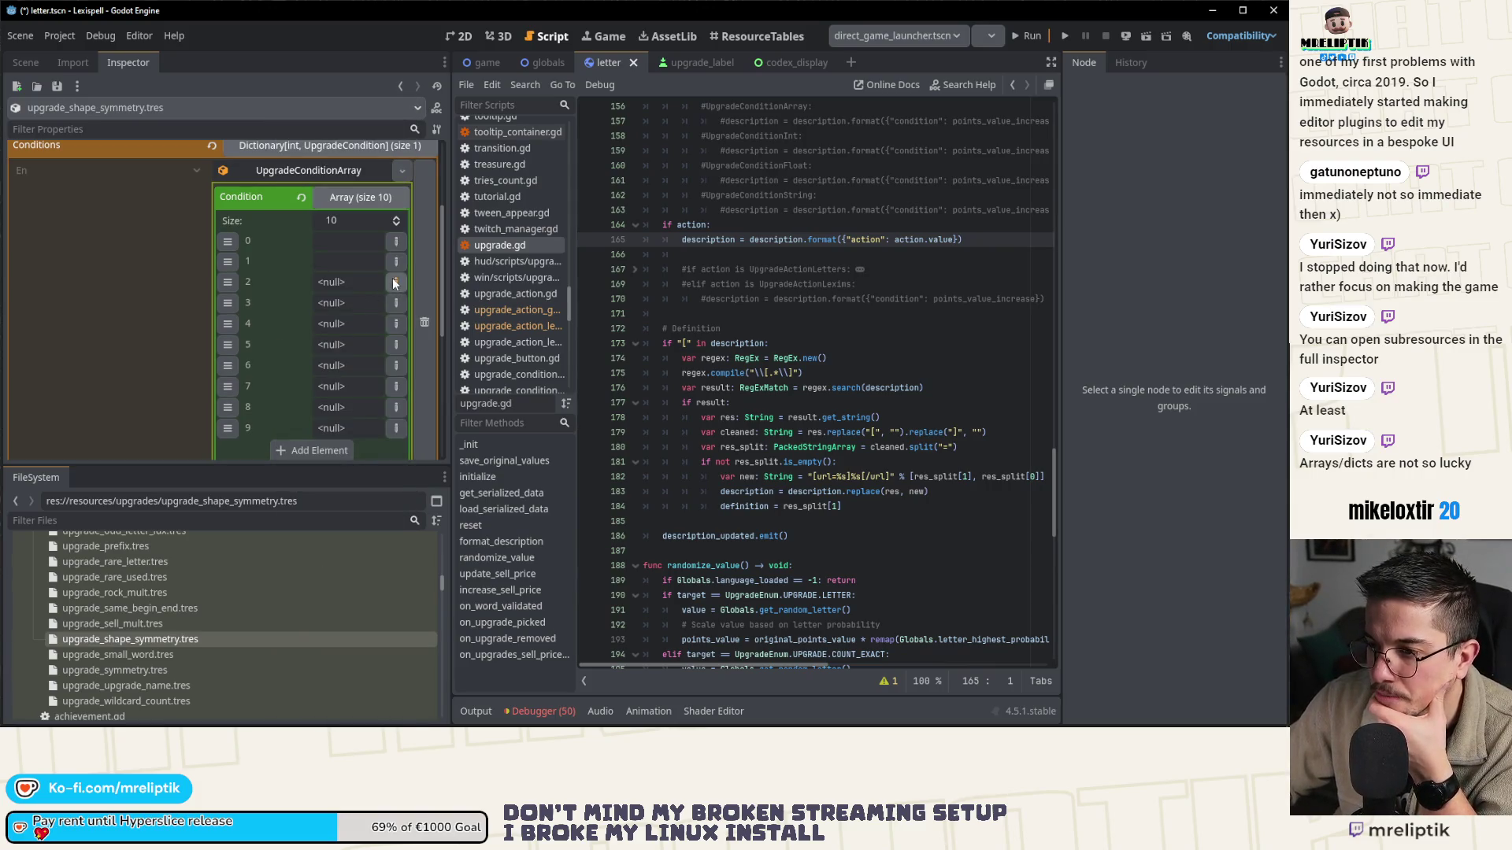
{"action": "left_click", "coordinate": [396, 284]}
{"action": "left_click", "coordinate": [335, 558]}
{"action": "left_click", "coordinate": [396, 302]}
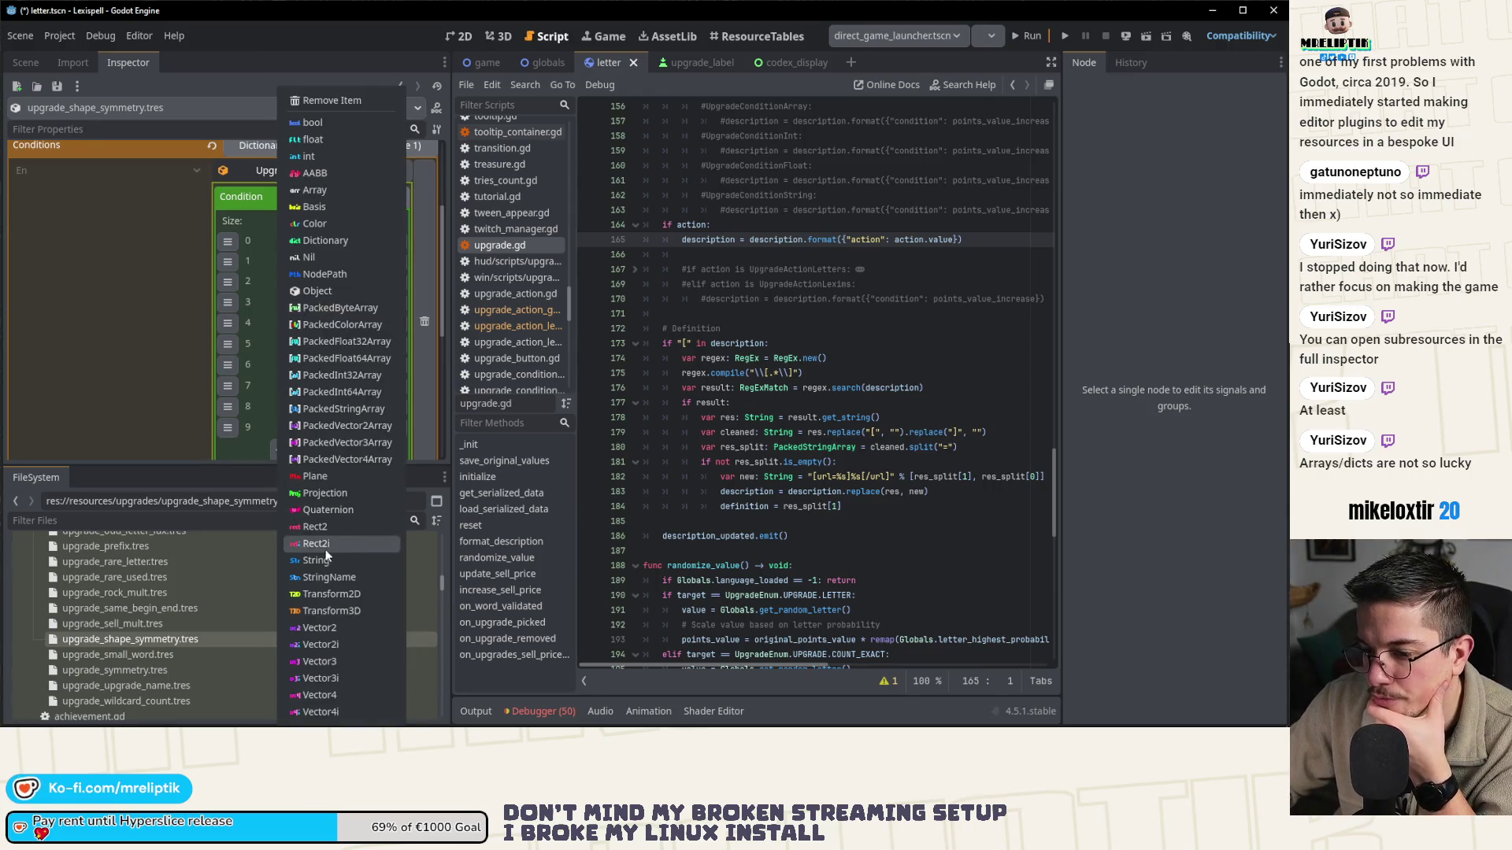
{"action": "left_click", "coordinate": [327, 559]}
{"action": "left_click", "coordinate": [396, 323]}
{"action": "left_click", "coordinate": [315, 559]}
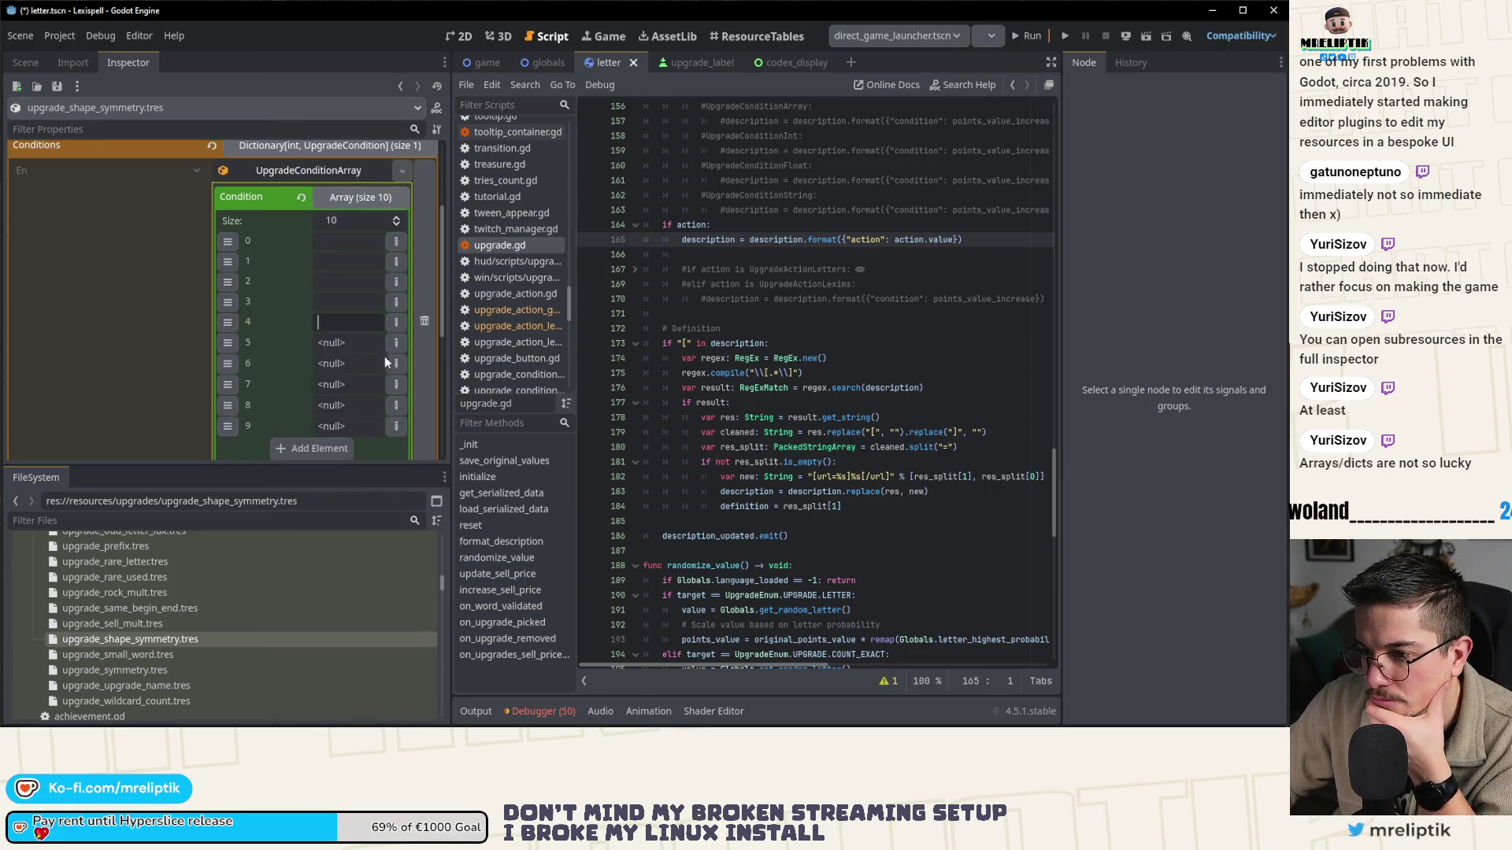
- Set entries 5 through 9 to String, correcting entry 9 from Rect2i to String
{"action": "left_click", "coordinate": [396, 343]}
{"action": "left_click", "coordinate": [354, 559]}
{"action": "left_click", "coordinate": [396, 363]}
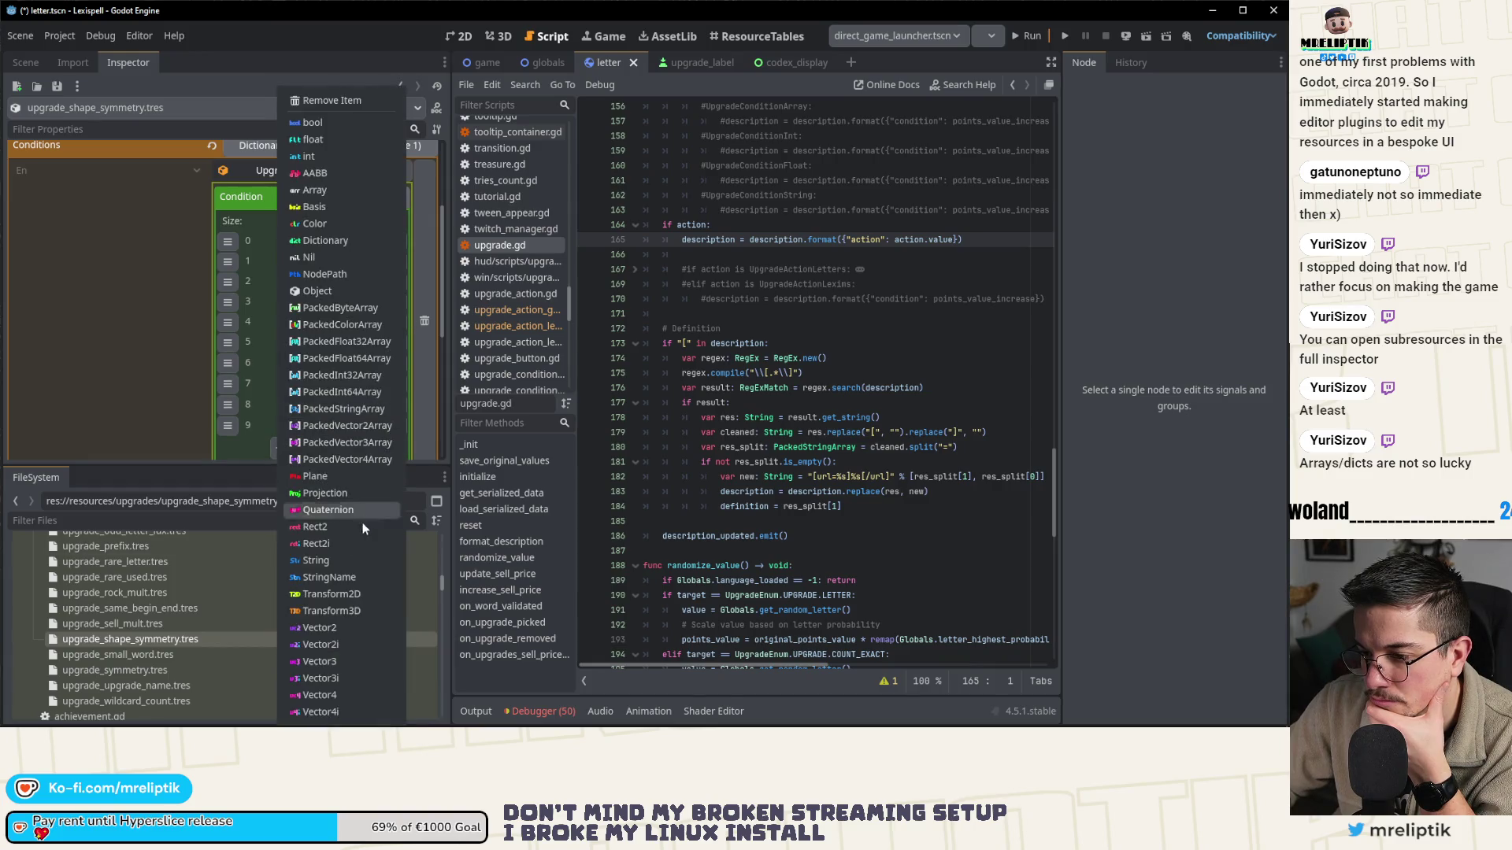
{"action": "left_click", "coordinate": [333, 560]}
{"action": "left_click", "coordinate": [396, 382]}
{"action": "left_click", "coordinate": [357, 560]}
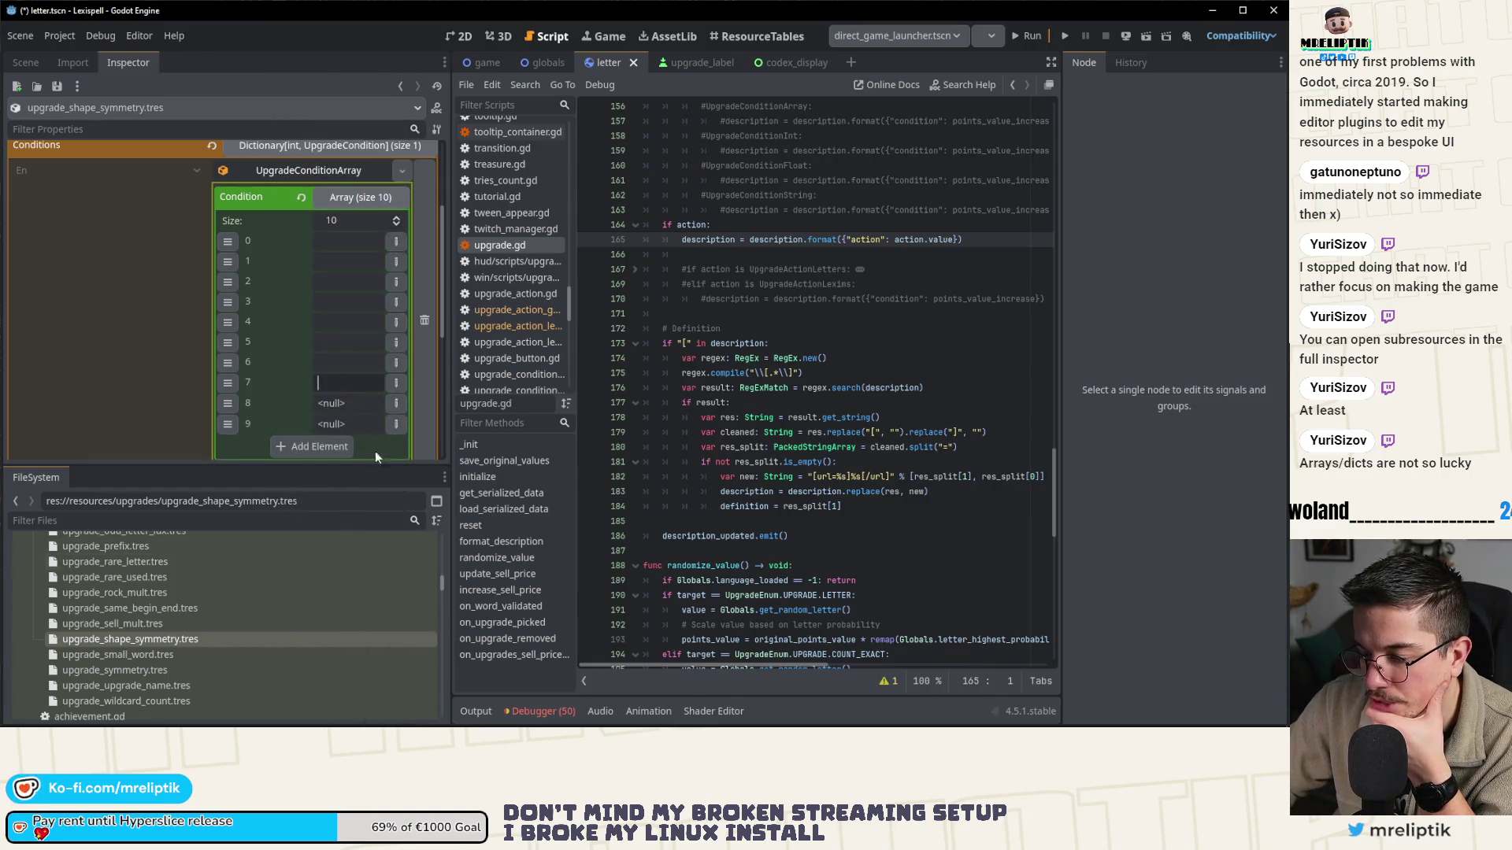
{"action": "left_click", "coordinate": [396, 403]}
{"action": "left_click", "coordinate": [323, 573]}
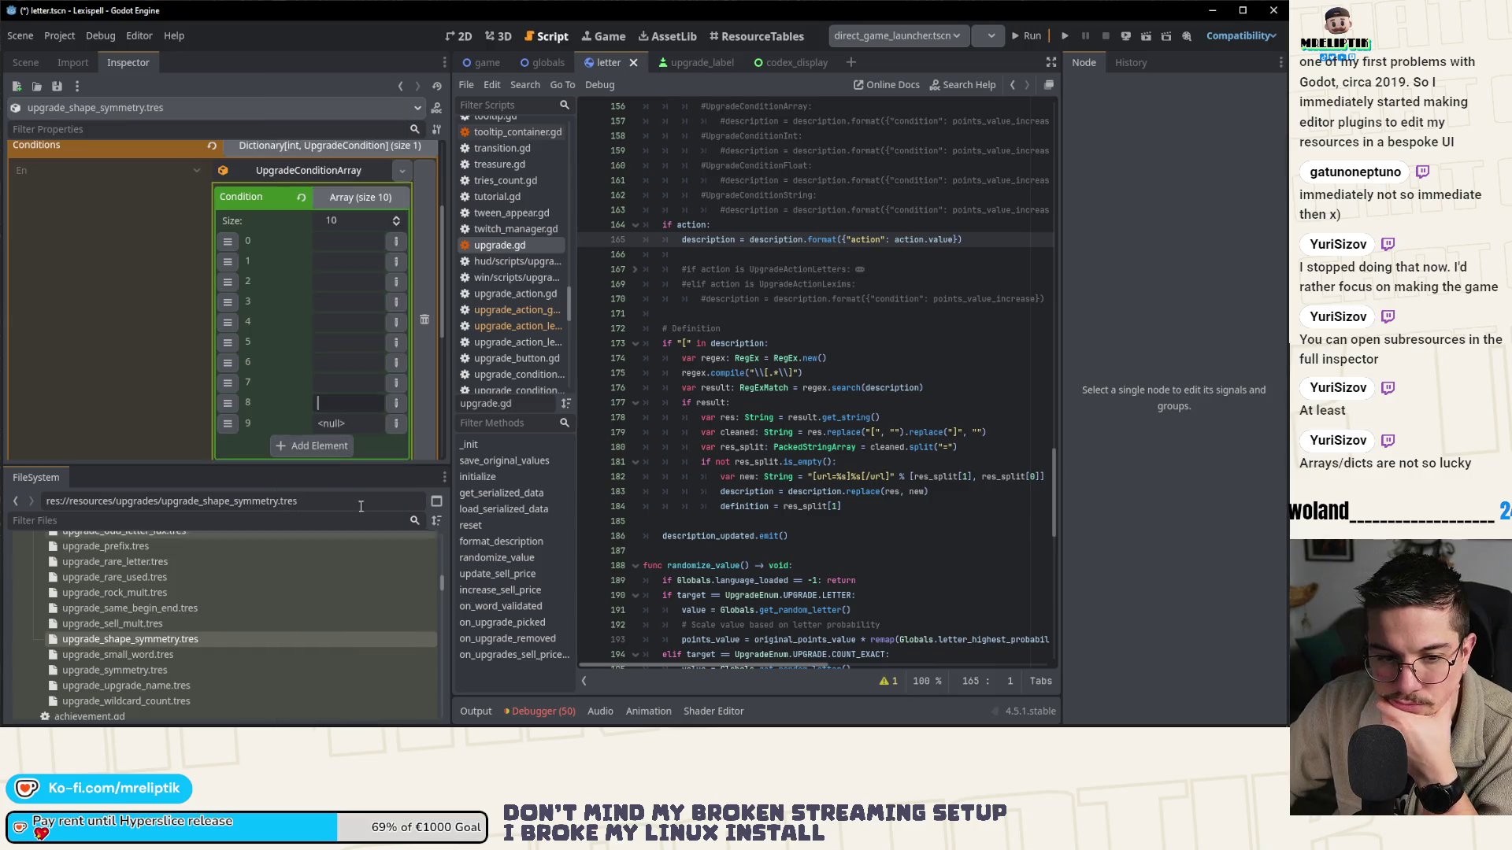
{"action": "left_click", "coordinate": [397, 422]}
{"action": "left_click", "coordinate": [337, 548]}
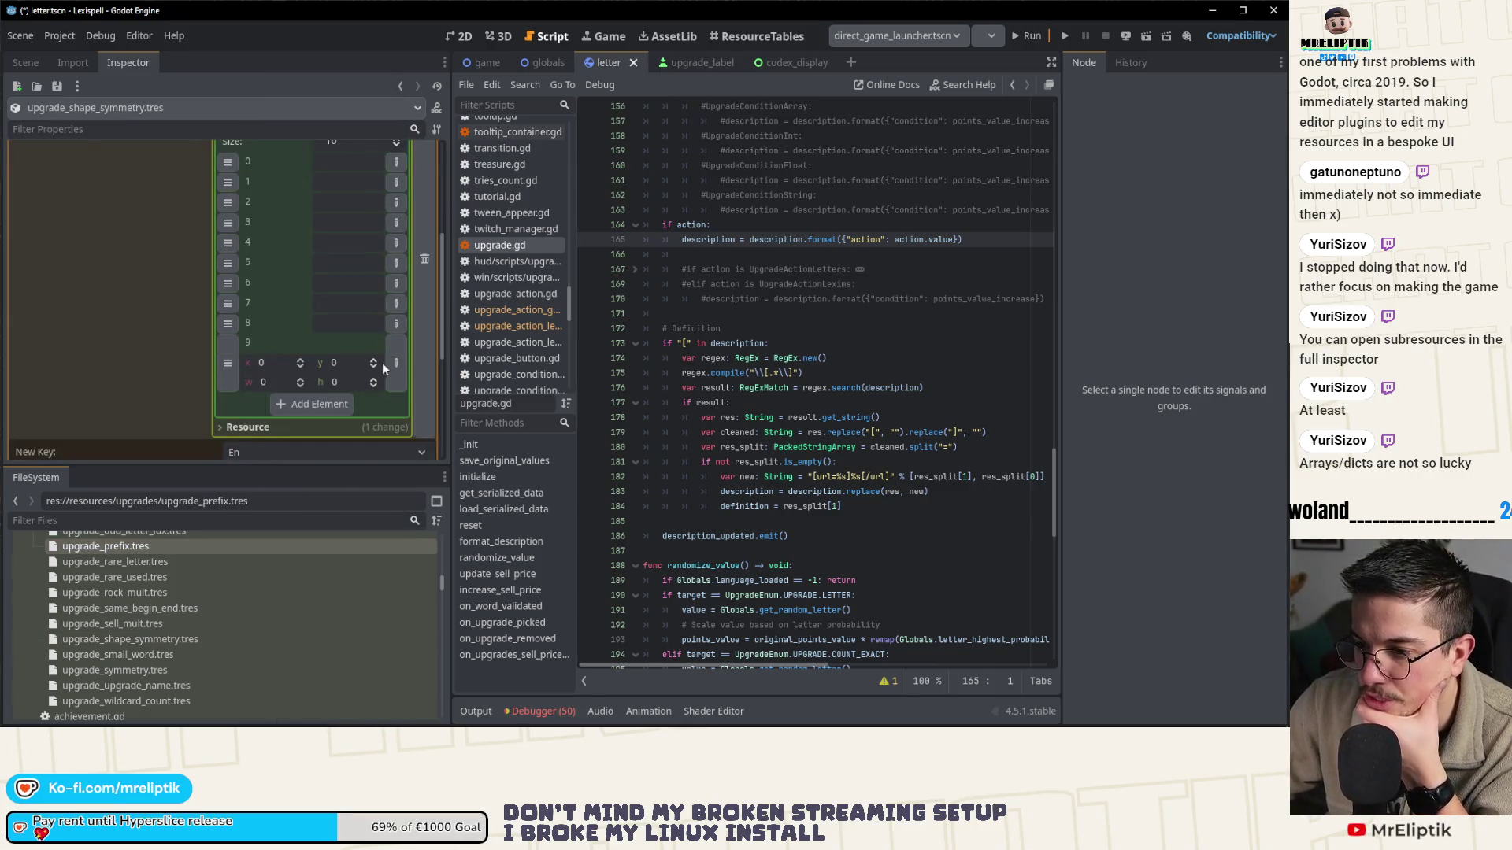
{"action": "left_click", "coordinate": [396, 362]}
{"action": "left_click", "coordinate": [376, 527]}
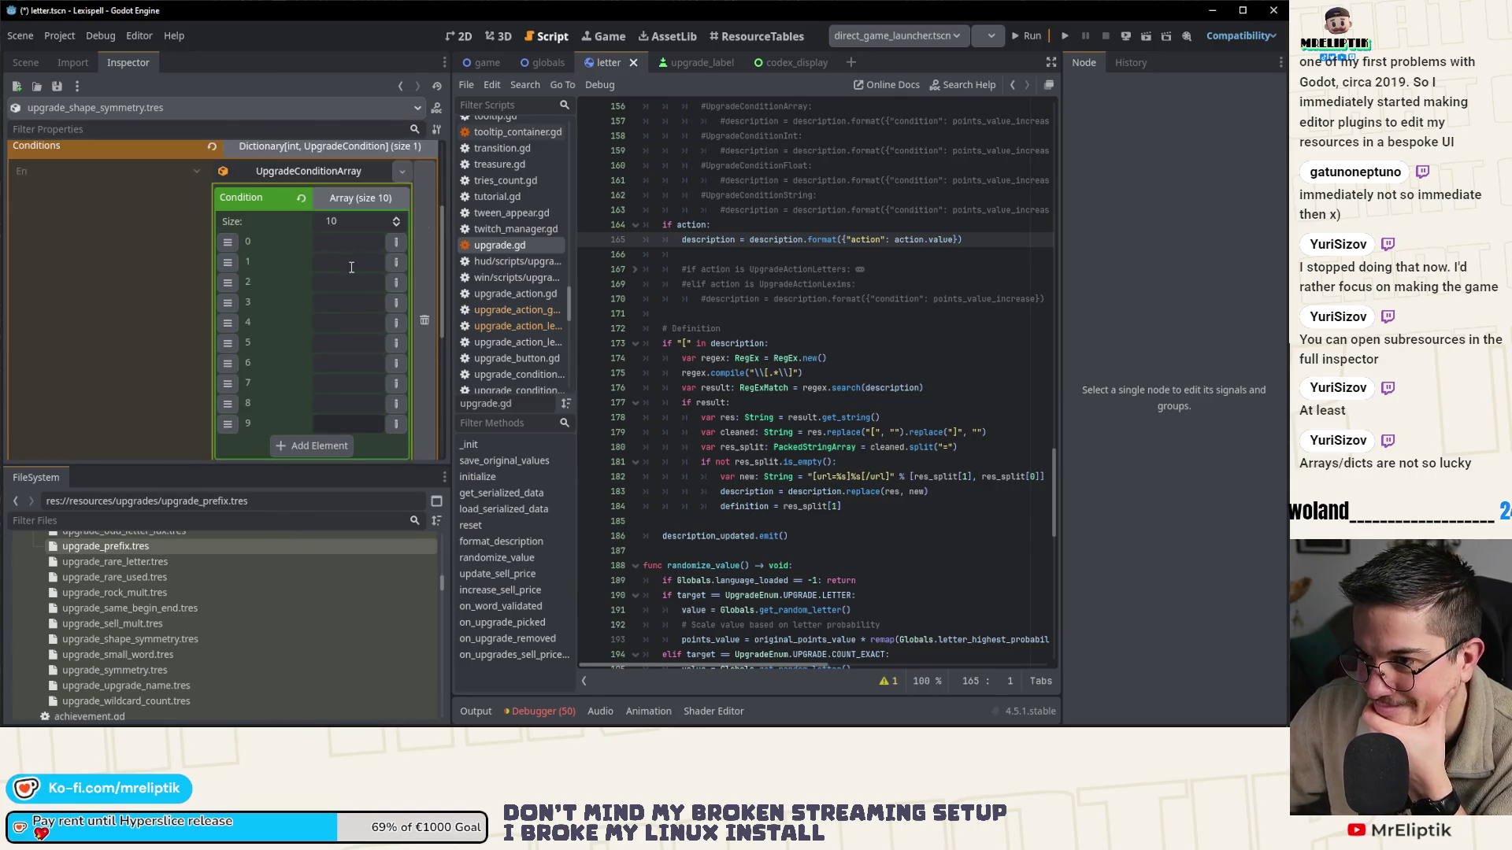
{"action": "left_click", "coordinate": [354, 246]}
- Enter the letters a, h, i, m and o into entries 0–4
{"action": "type", "text": "a"}
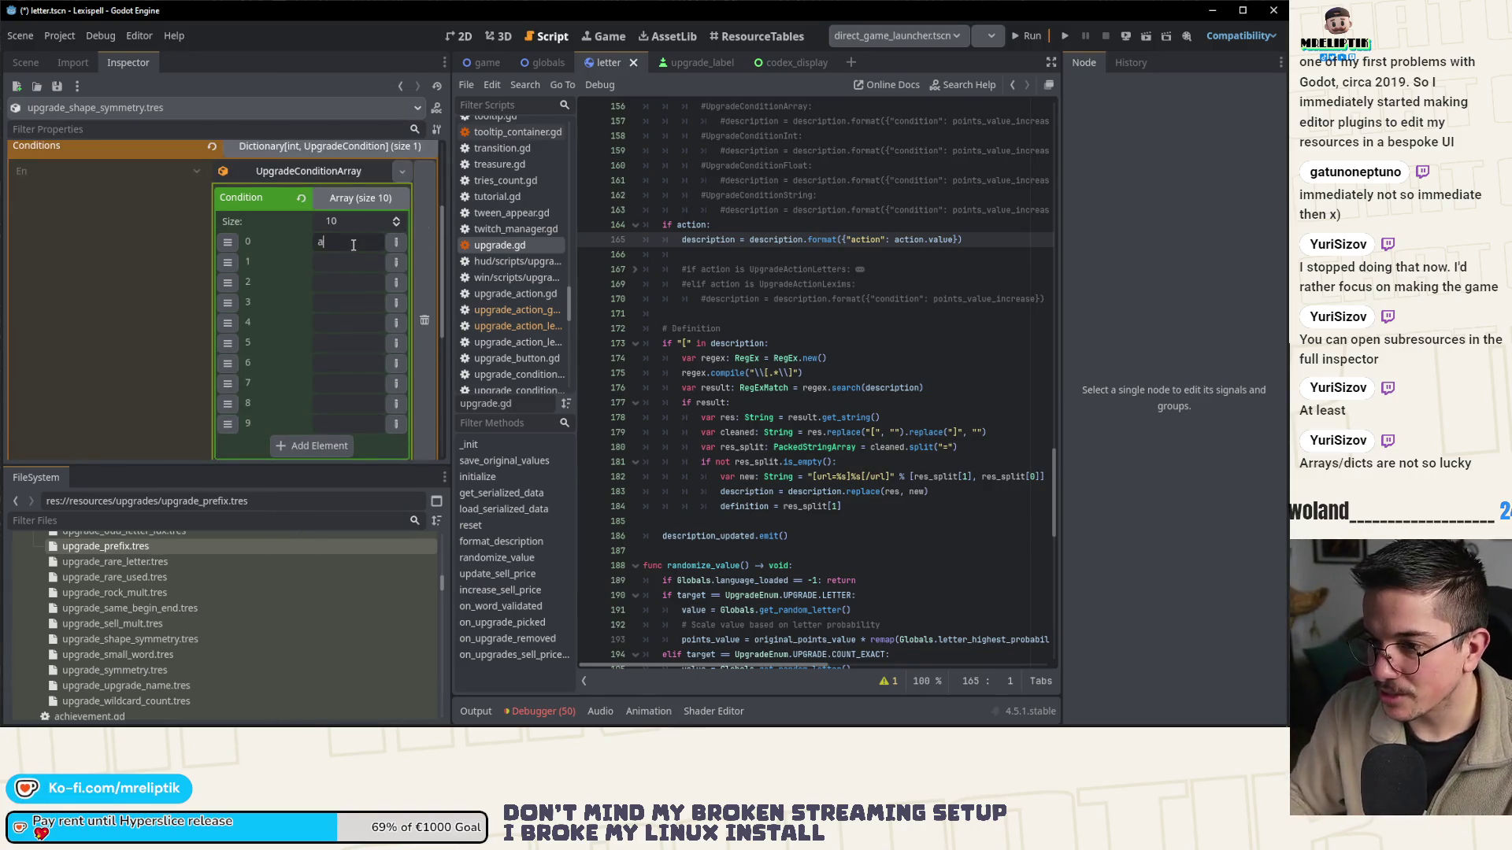
{"action": "left_click", "coordinate": [347, 262]}
{"action": "type", "text": "h"}
{"action": "left_click", "coordinate": [343, 286]}
{"action": "type", "text": "i"}
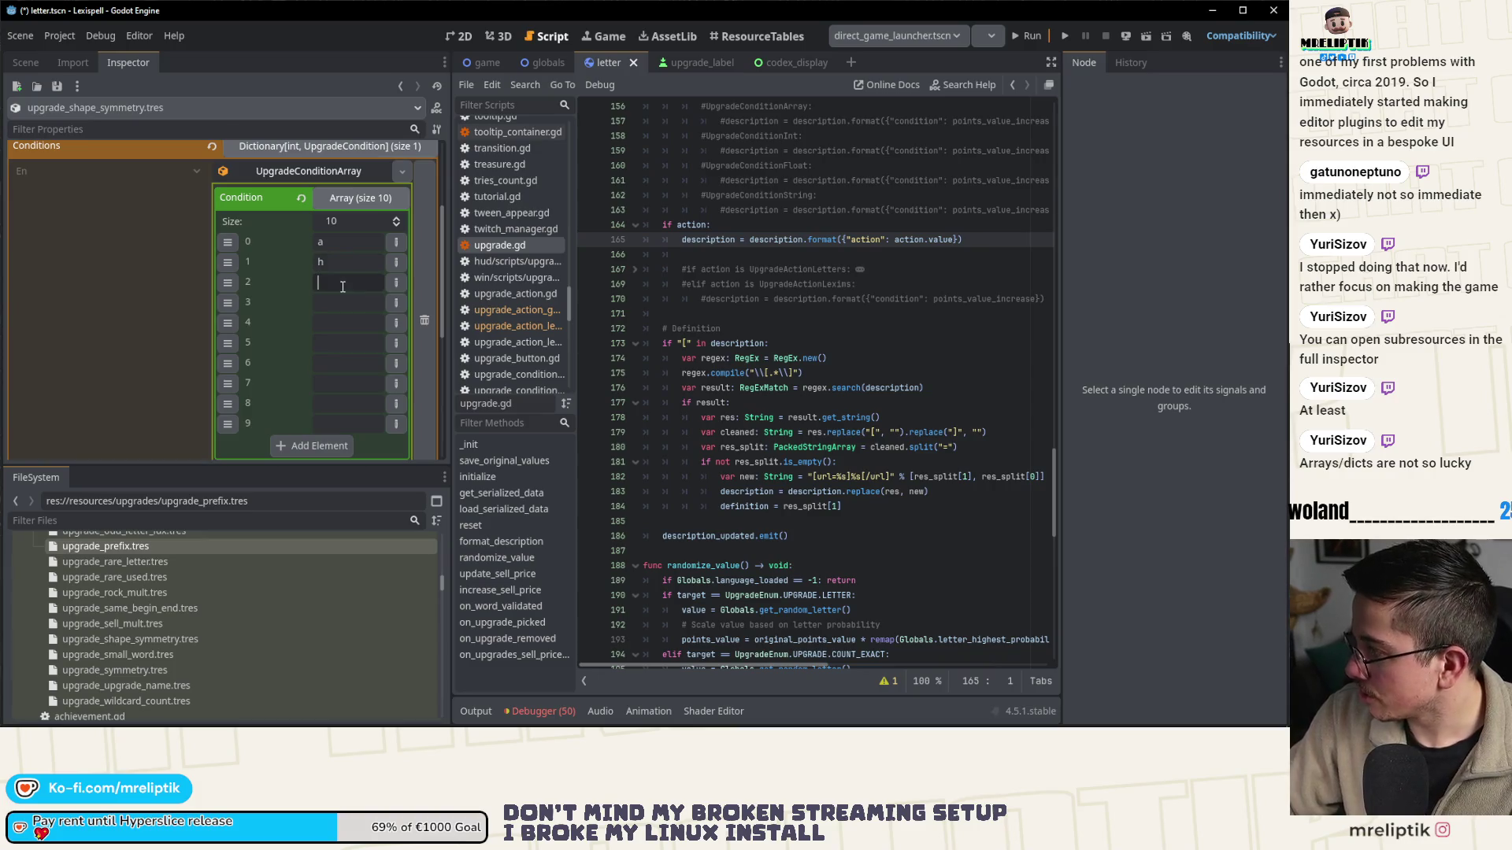
{"action": "left_click", "coordinate": [344, 306]}
{"action": "type", "text": "m"}
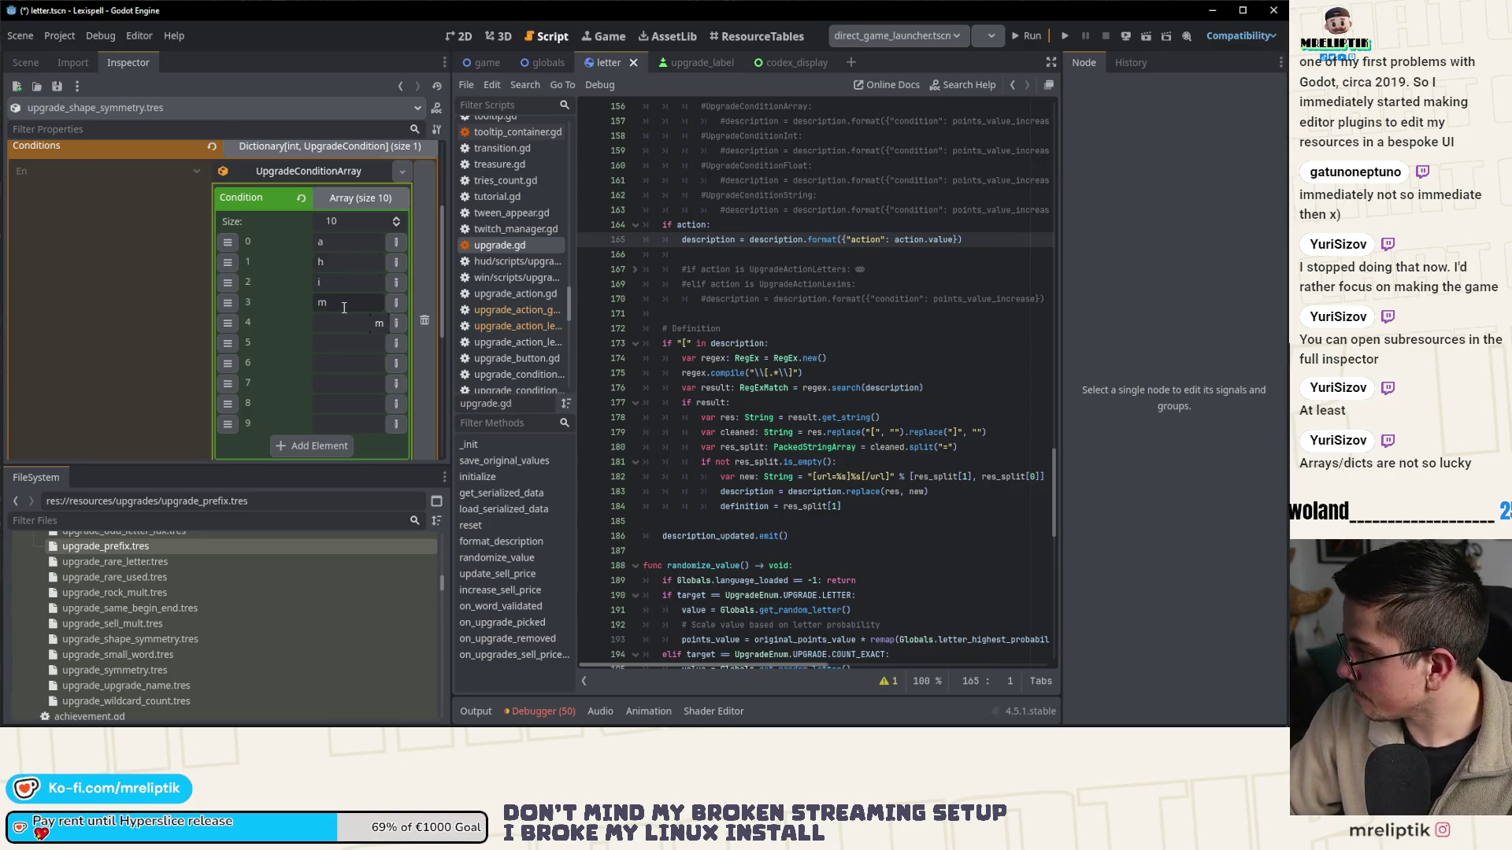
{"action": "left_click", "coordinate": [344, 322]}
{"action": "type", "text": "o"}
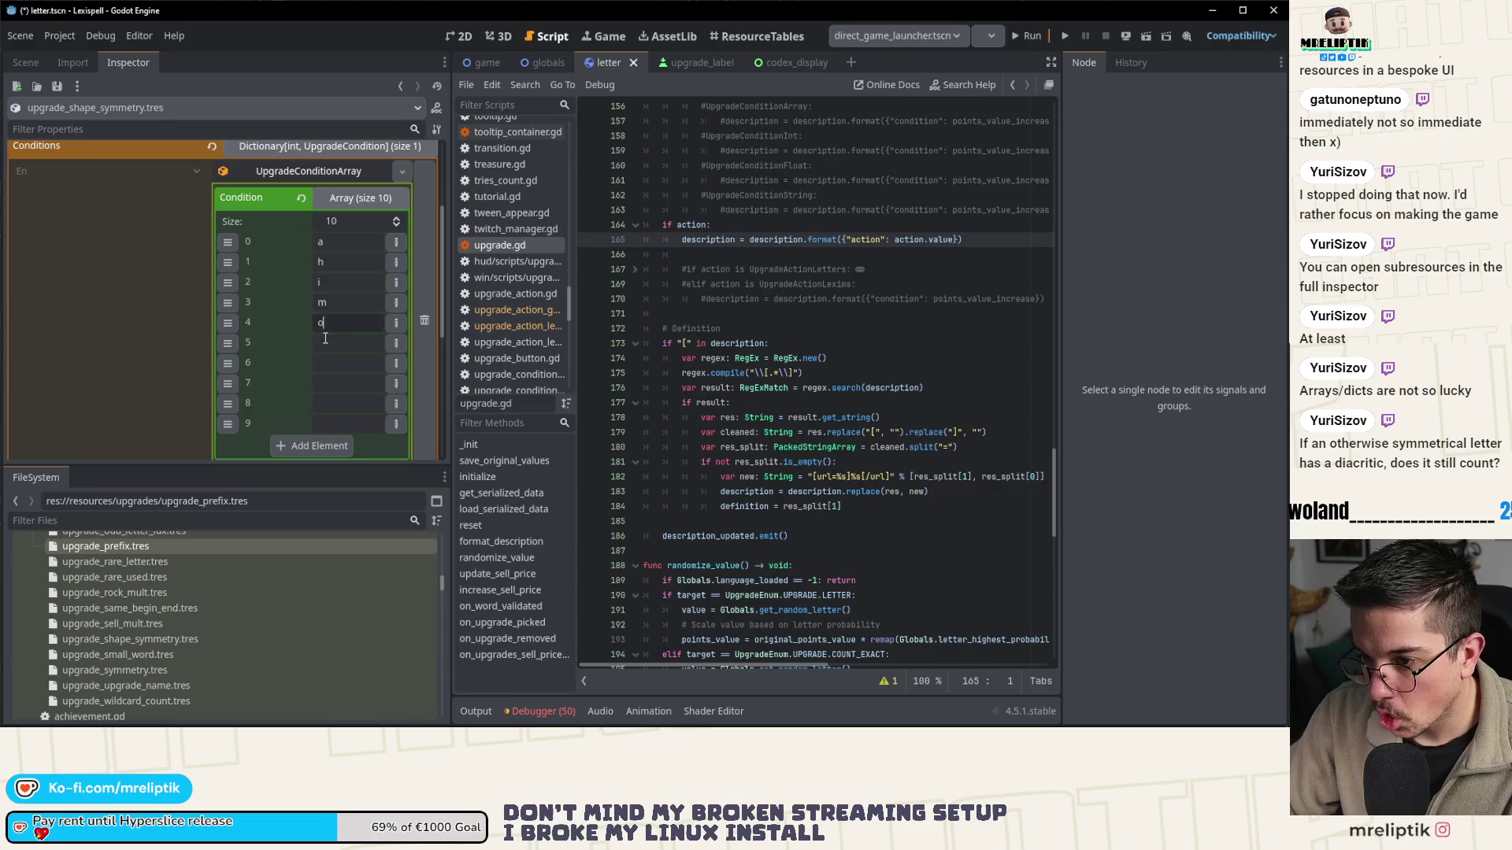
- Enter the letters t, u, v, w and x into entries 5–9
{"action": "left_click", "coordinate": [327, 343]}
{"action": "type", "text": "t"}
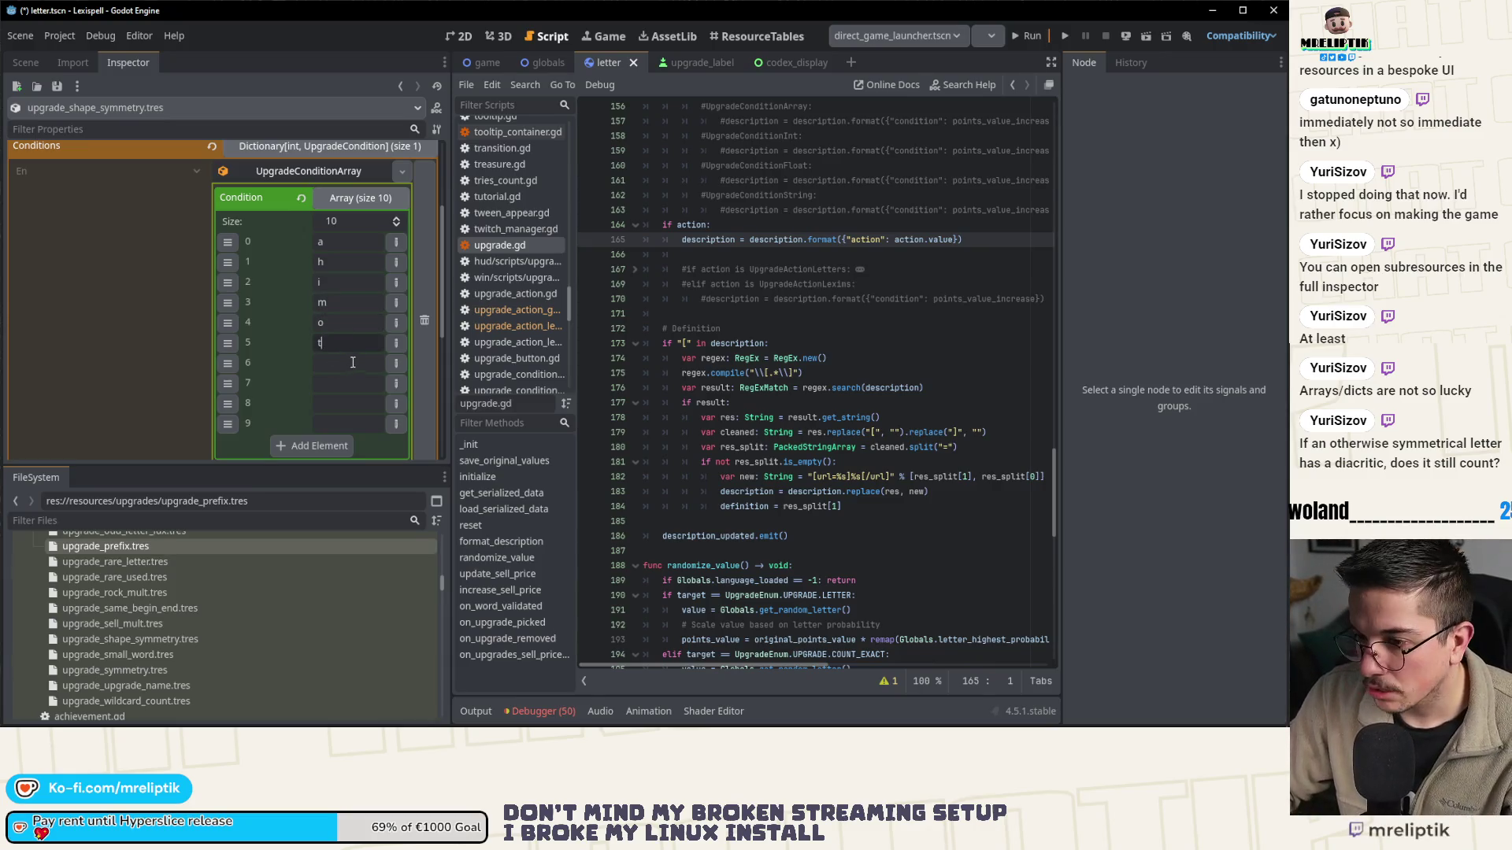
{"action": "left_click", "coordinate": [349, 363]}
{"action": "type", "text": "u"}
{"action": "left_click", "coordinate": [349, 383]}
{"action": "type", "text": "v"}
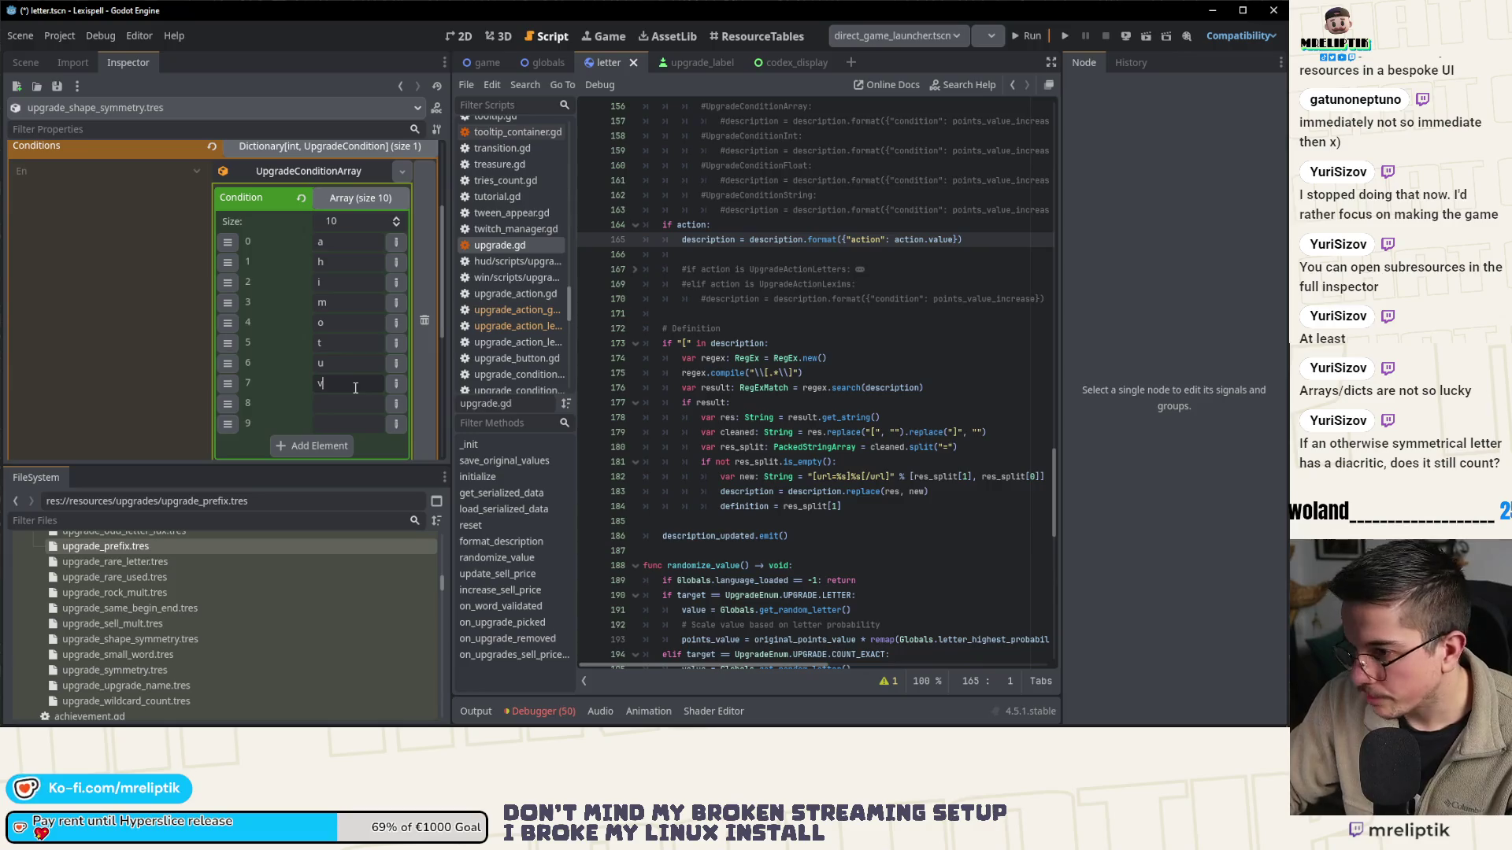
{"action": "left_click", "coordinate": [351, 401]}
{"action": "type", "text": "w"}
{"action": "left_click", "coordinate": [345, 419]}
{"action": "type", "text": "x"}
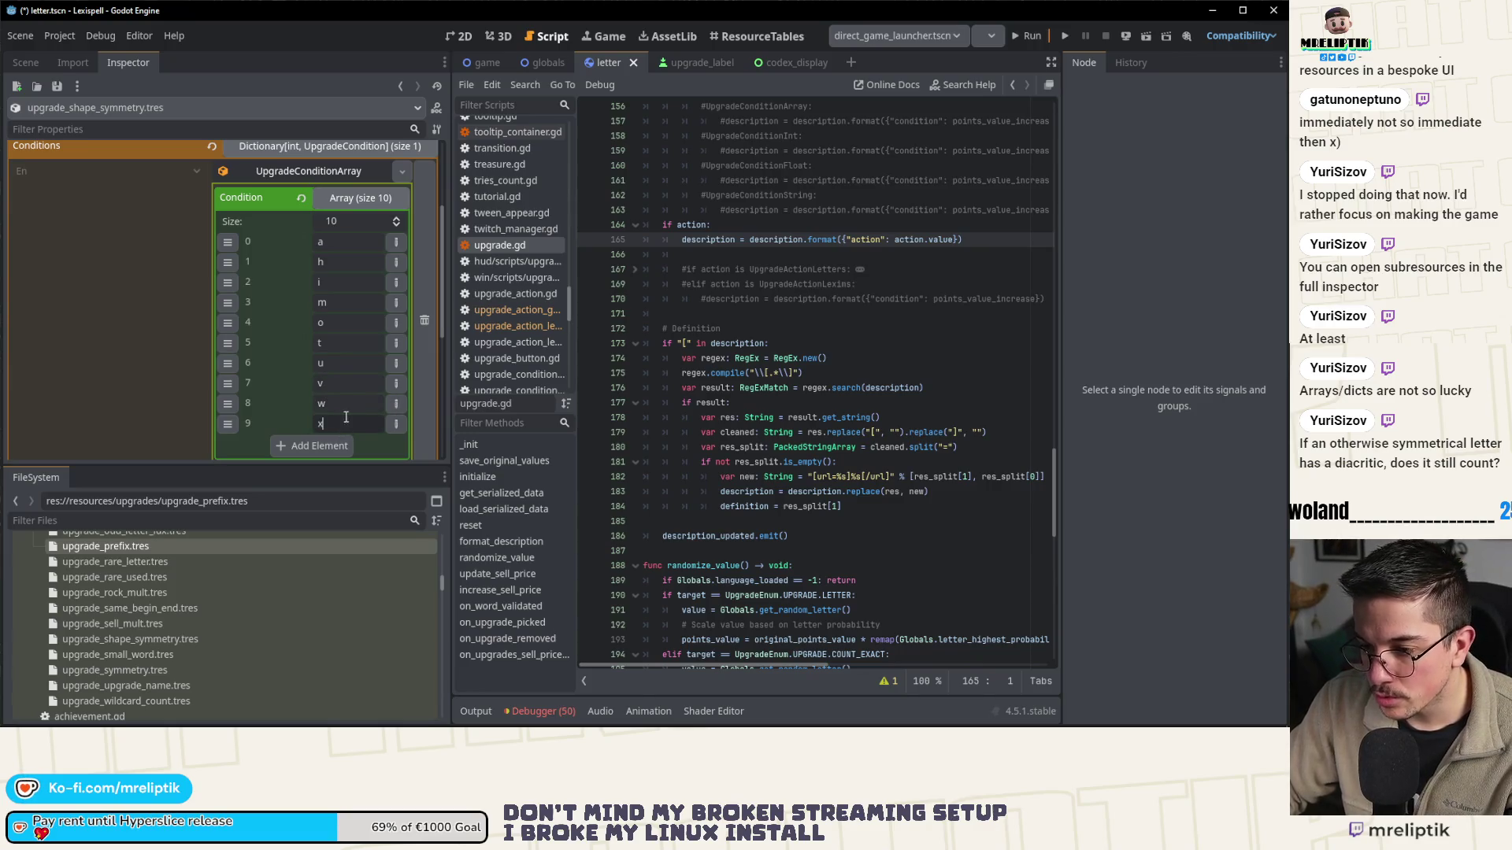
- Append an eleventh String entry containing y, then collapse the letter list
{"action": "left_click", "coordinate": [334, 439]}
{"action": "left_click", "coordinate": [396, 444]}
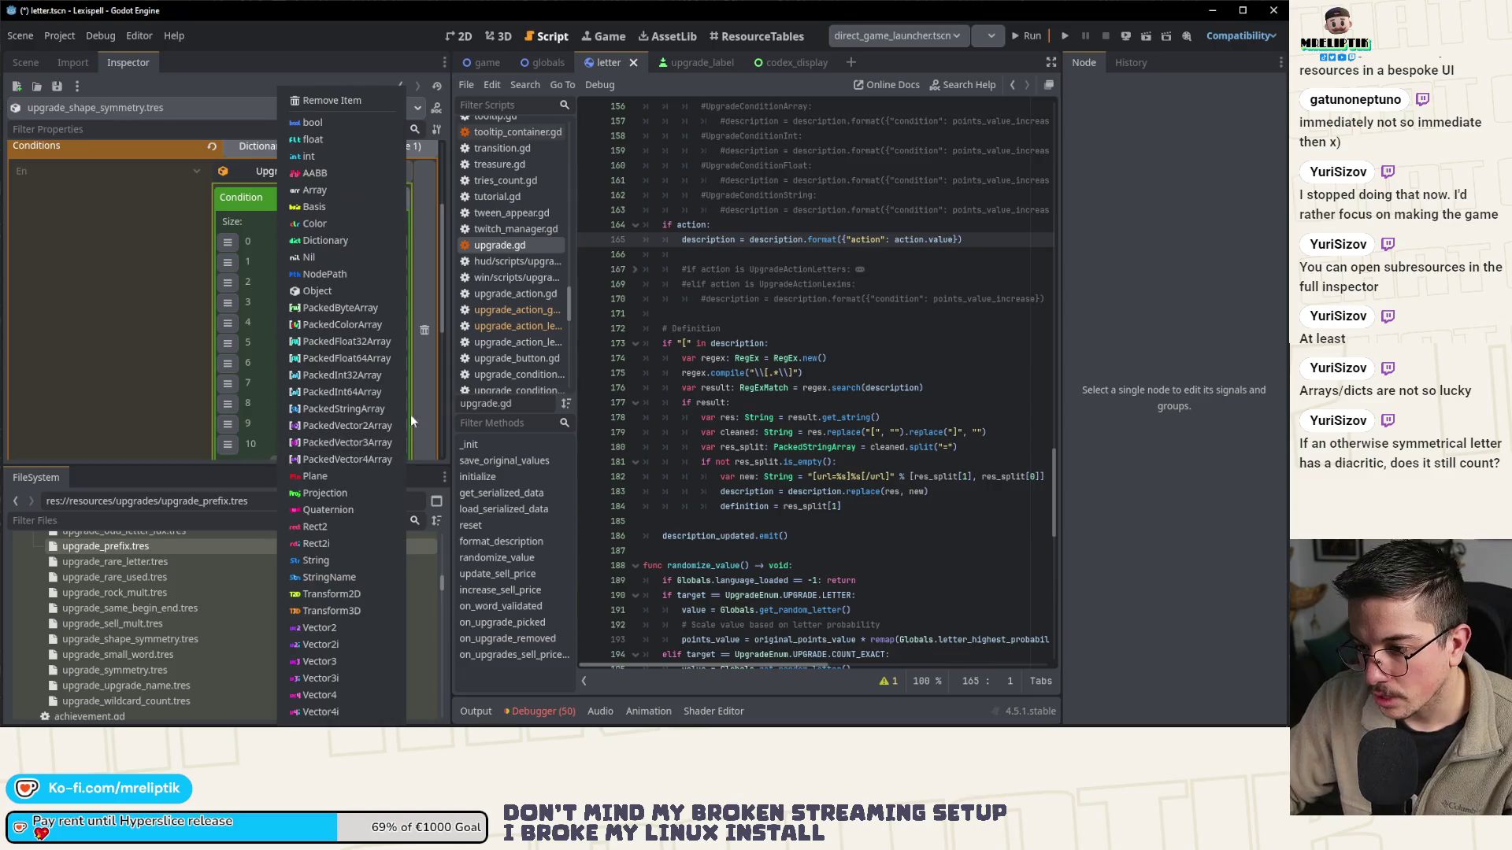
{"action": "left_click", "coordinate": [328, 564]}
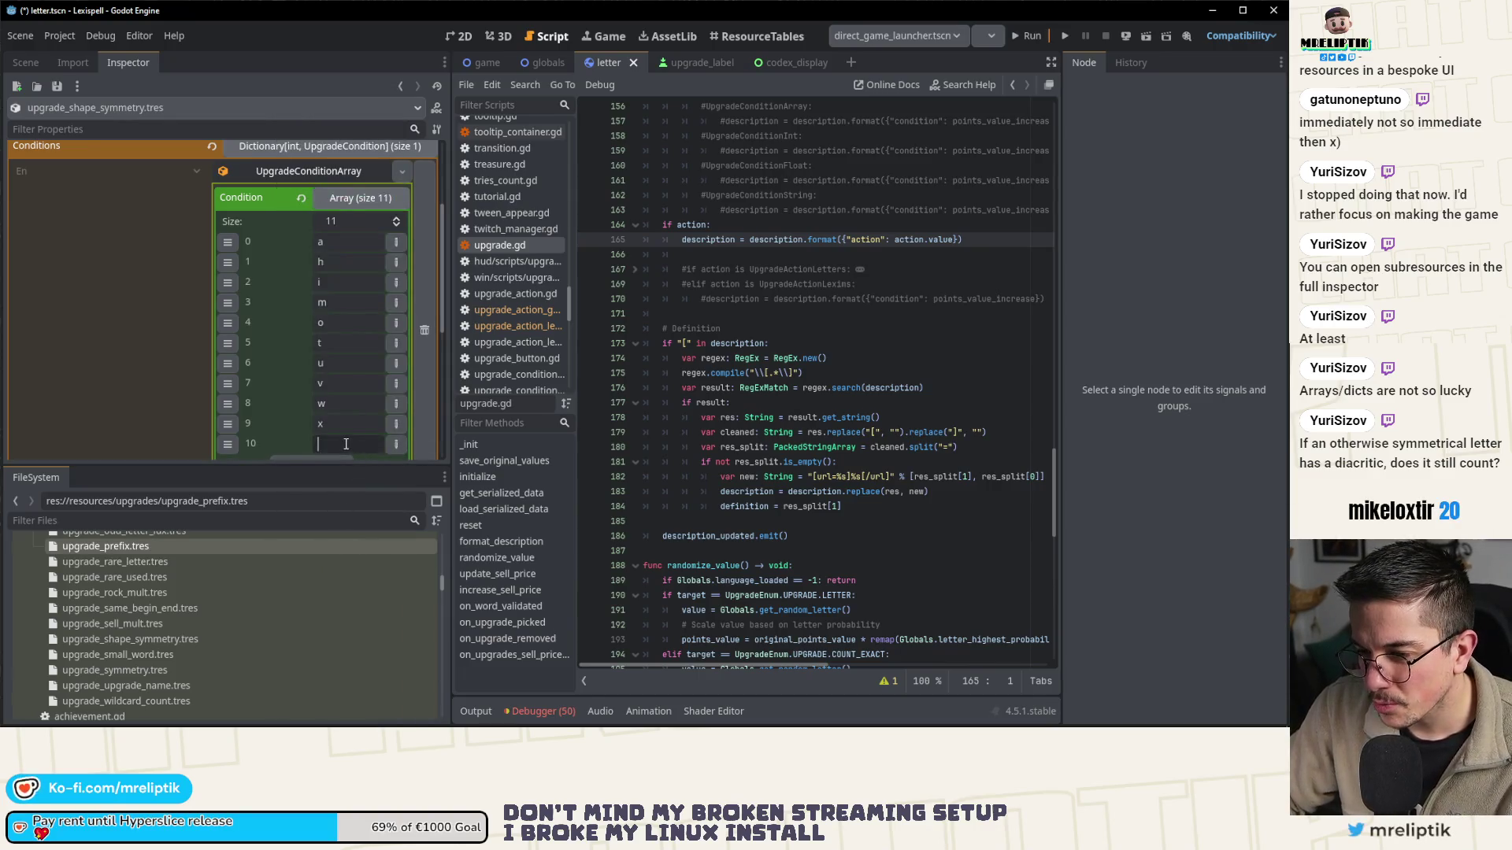
{"action": "type", "text": "y"}
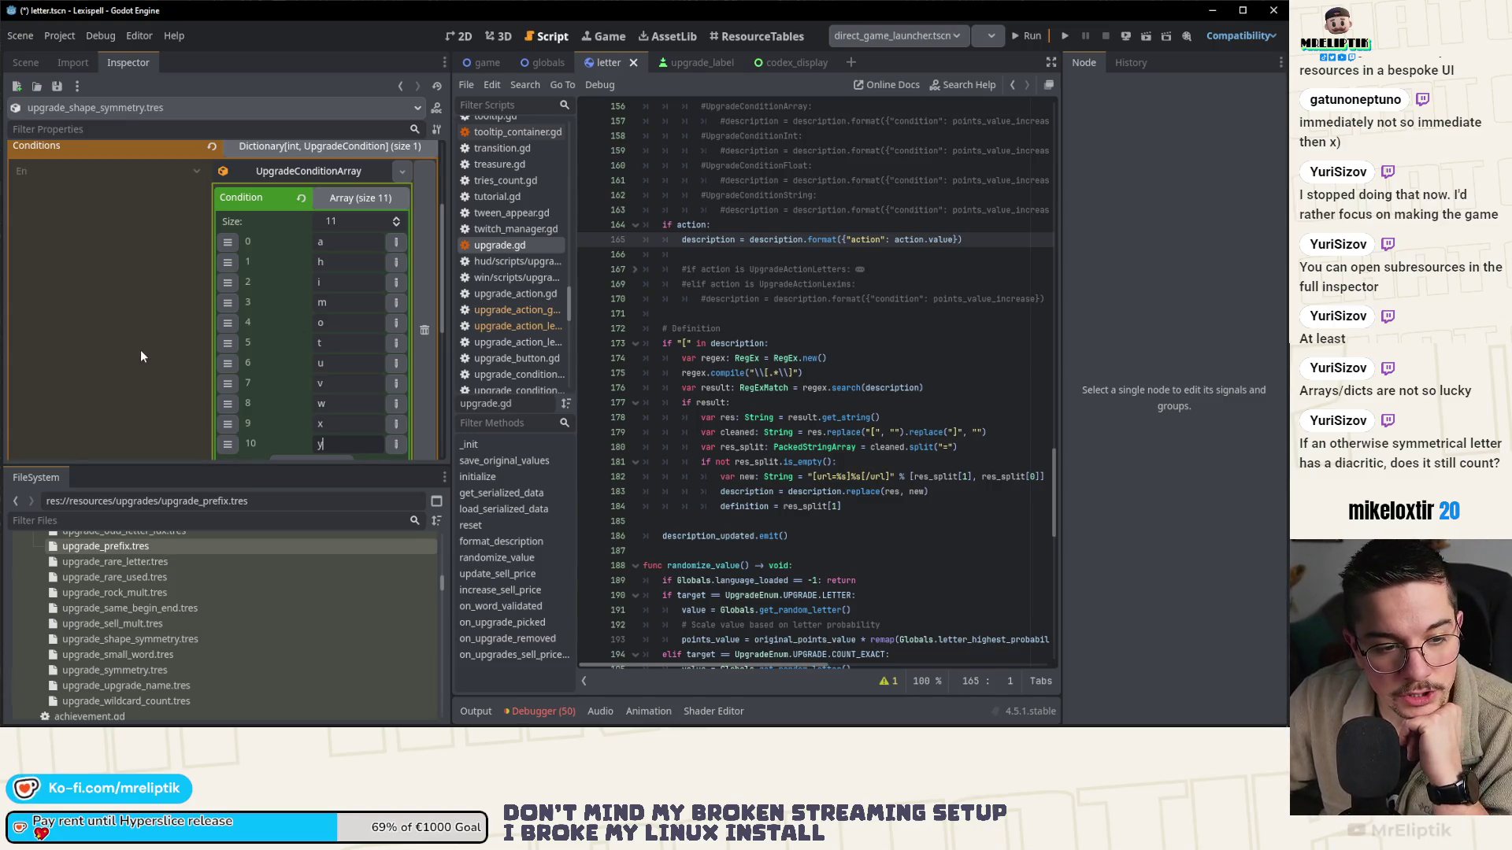
{"action": "key", "text": "Return"}
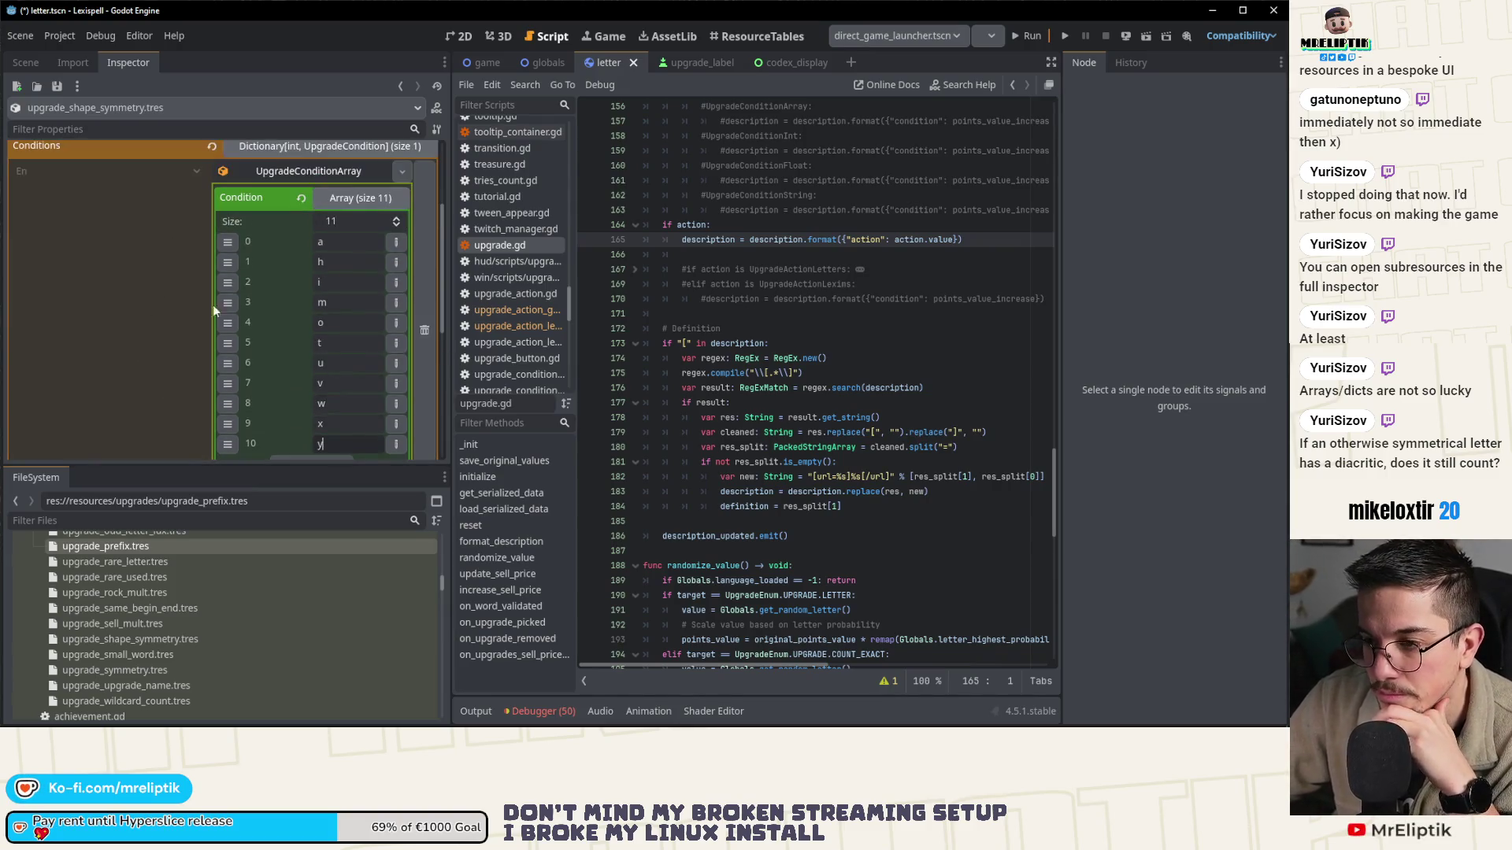
{"action": "left_click", "coordinate": [342, 197]}
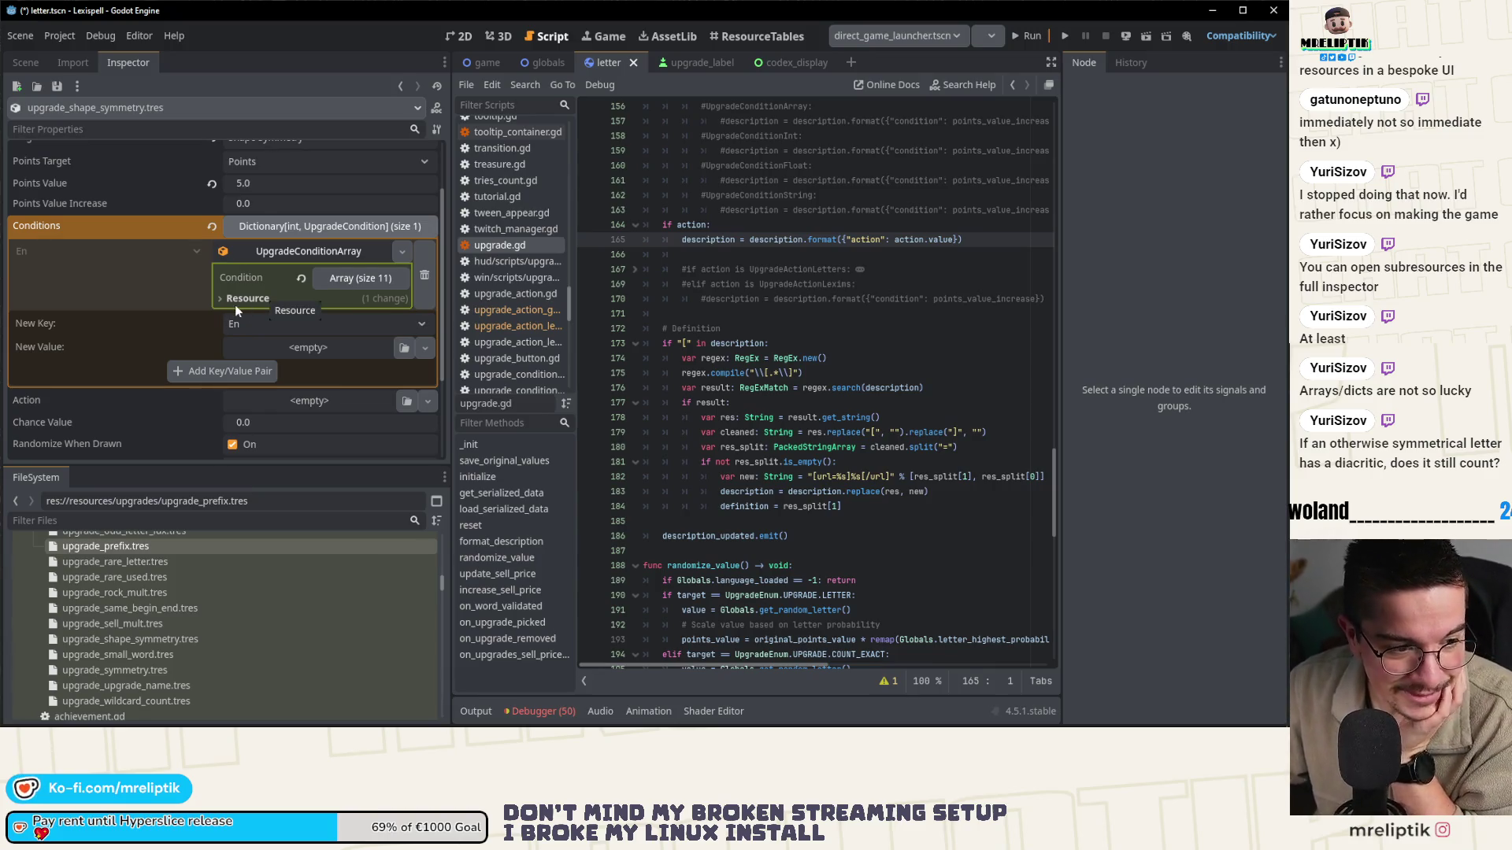
- Collapse the UpgradeConditionArray details and the Conditions dictionary in the Inspector
{"action": "left_click", "coordinate": [333, 249]}
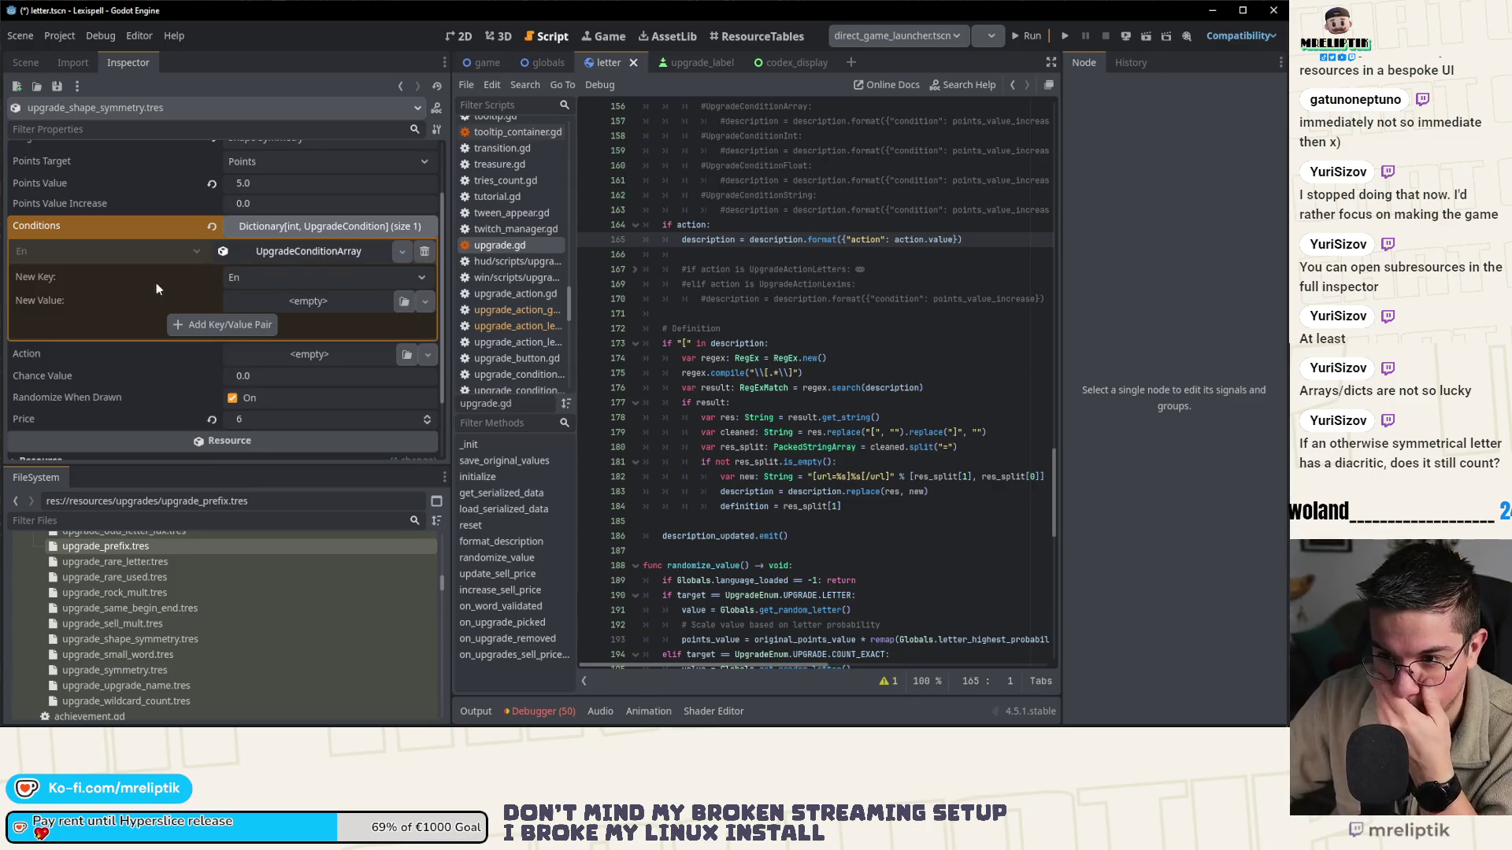
{"action": "left_click", "coordinate": [290, 227]}
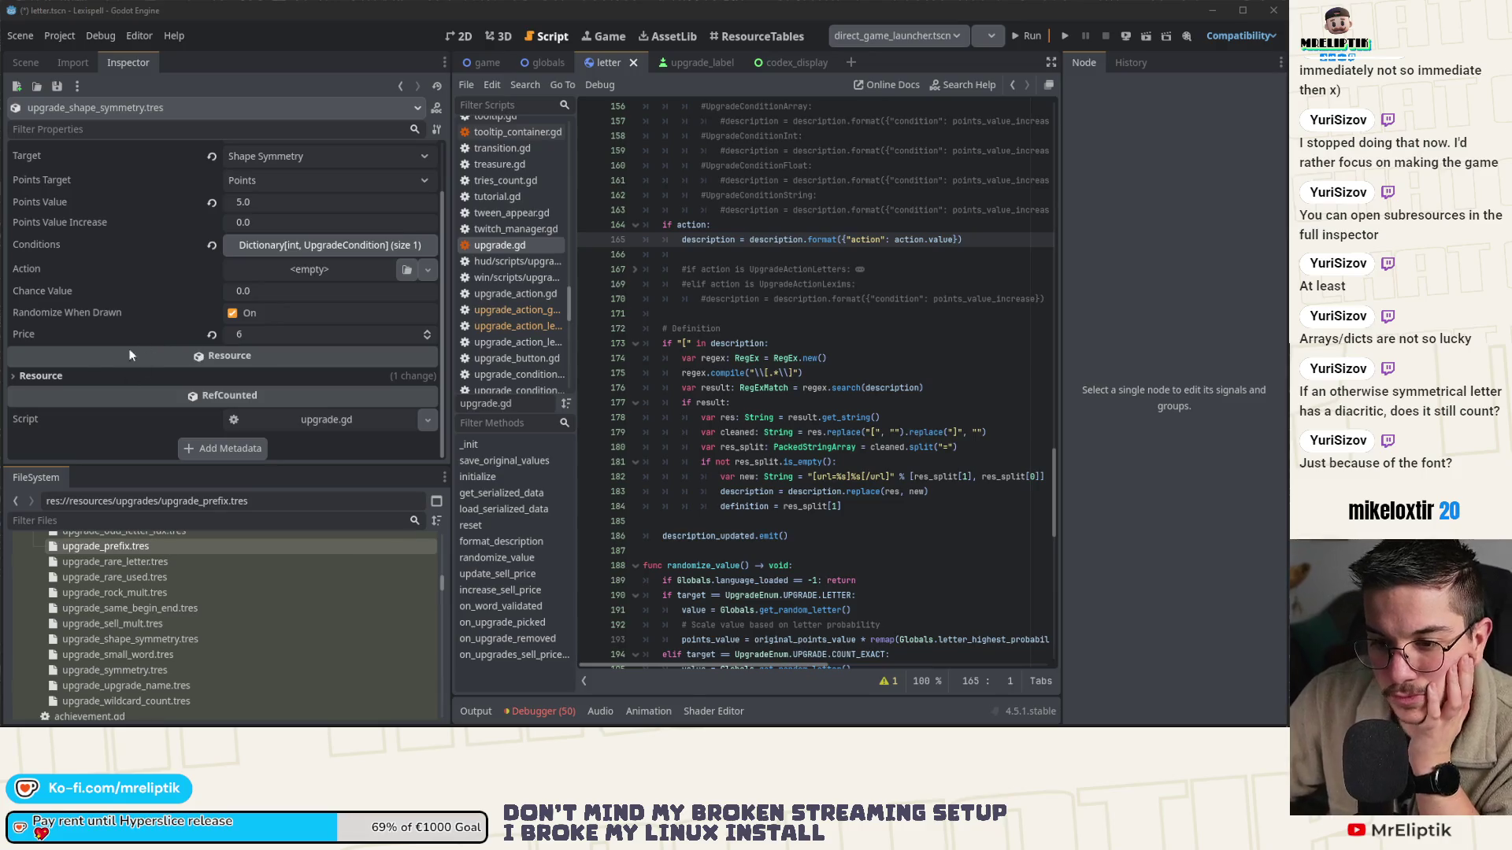
{"action": "mouse_move", "coordinate": [98, 366]}
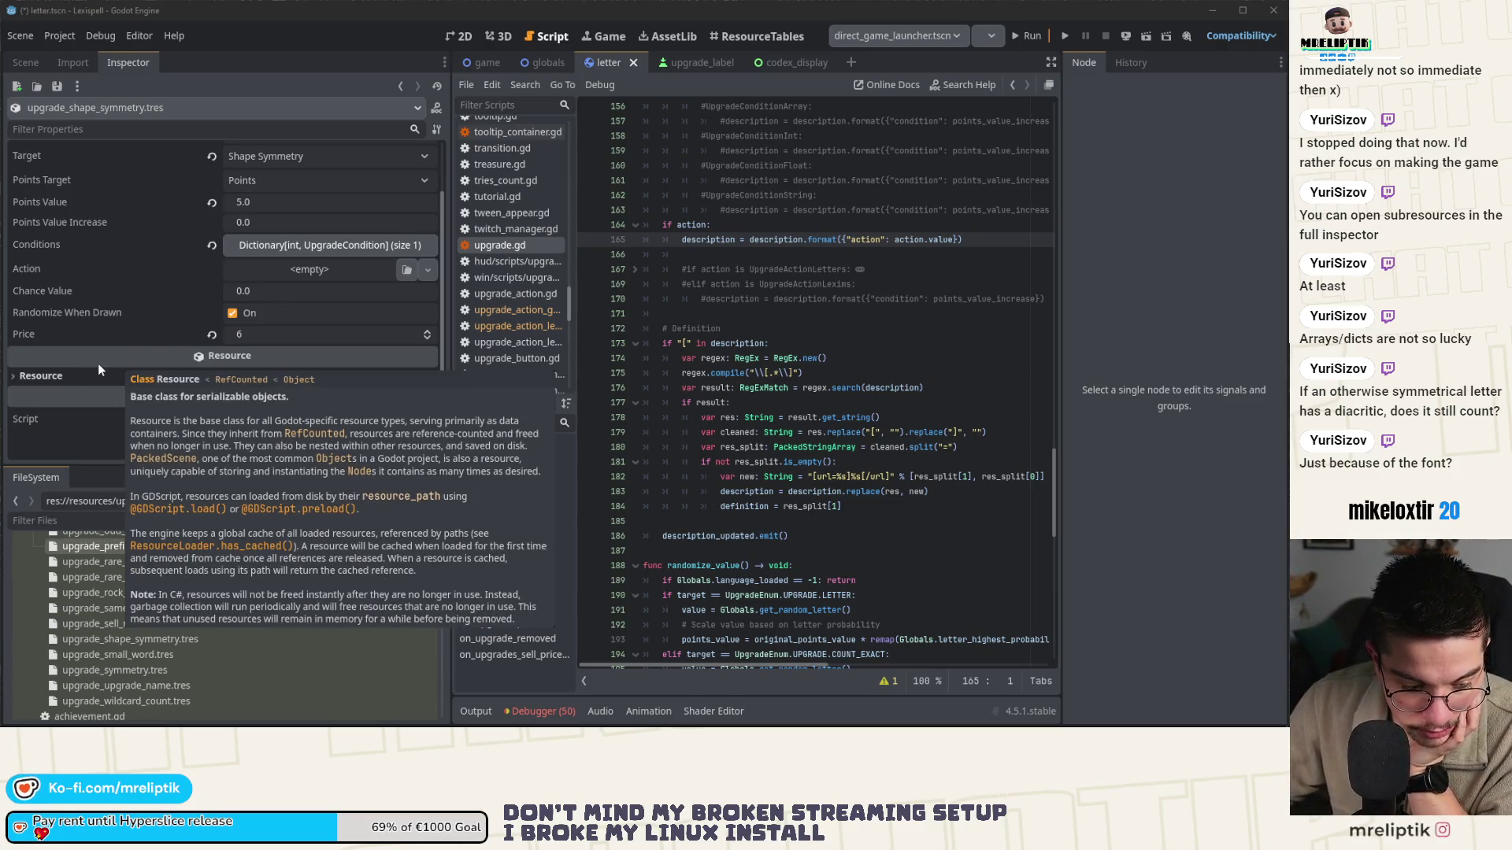
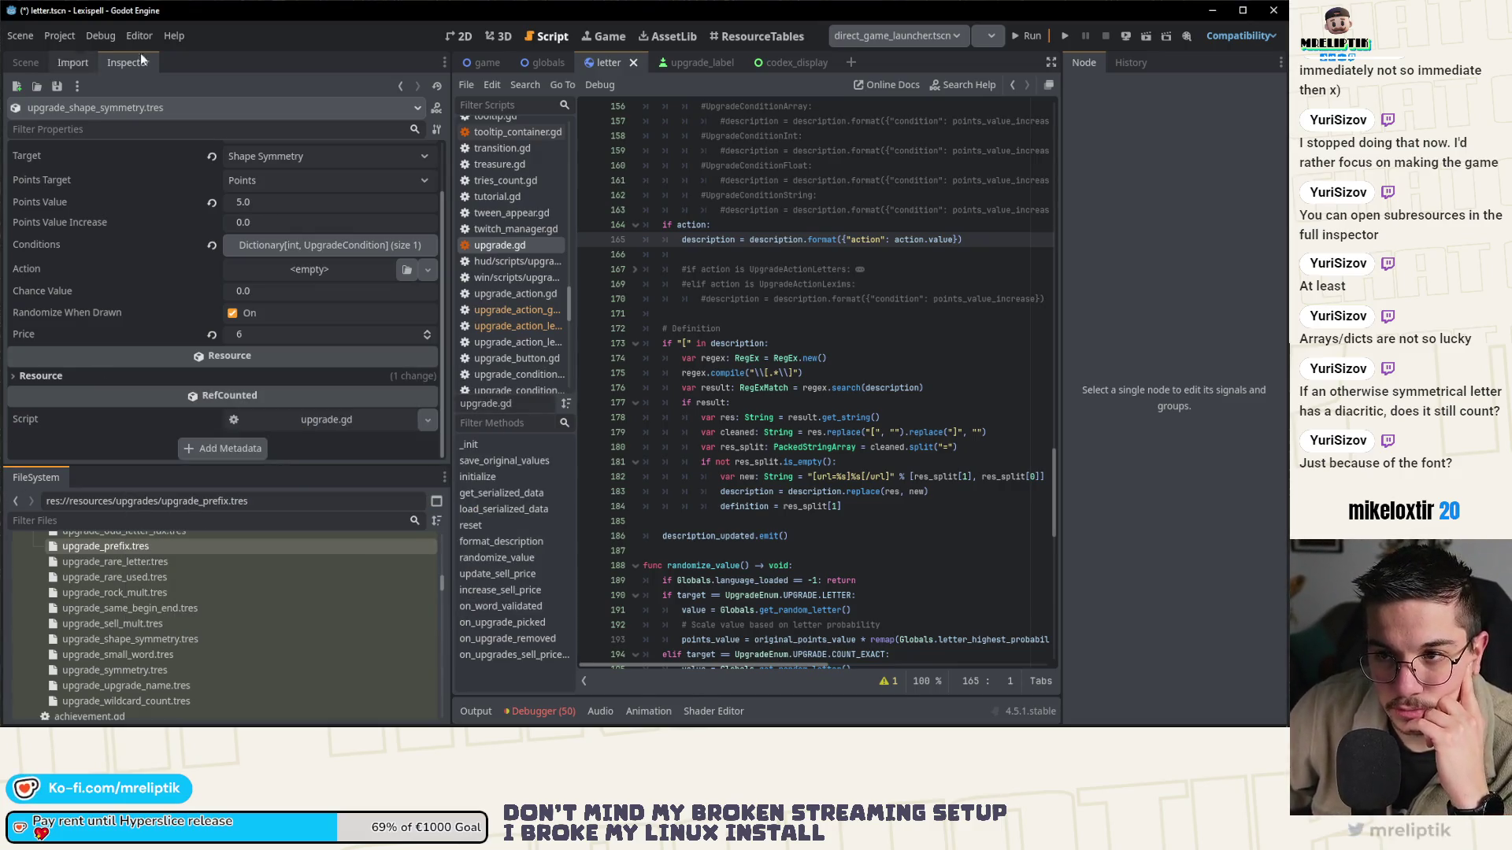
- Save the pending project changes
{"action": "key", "text": "ctrl+s"}
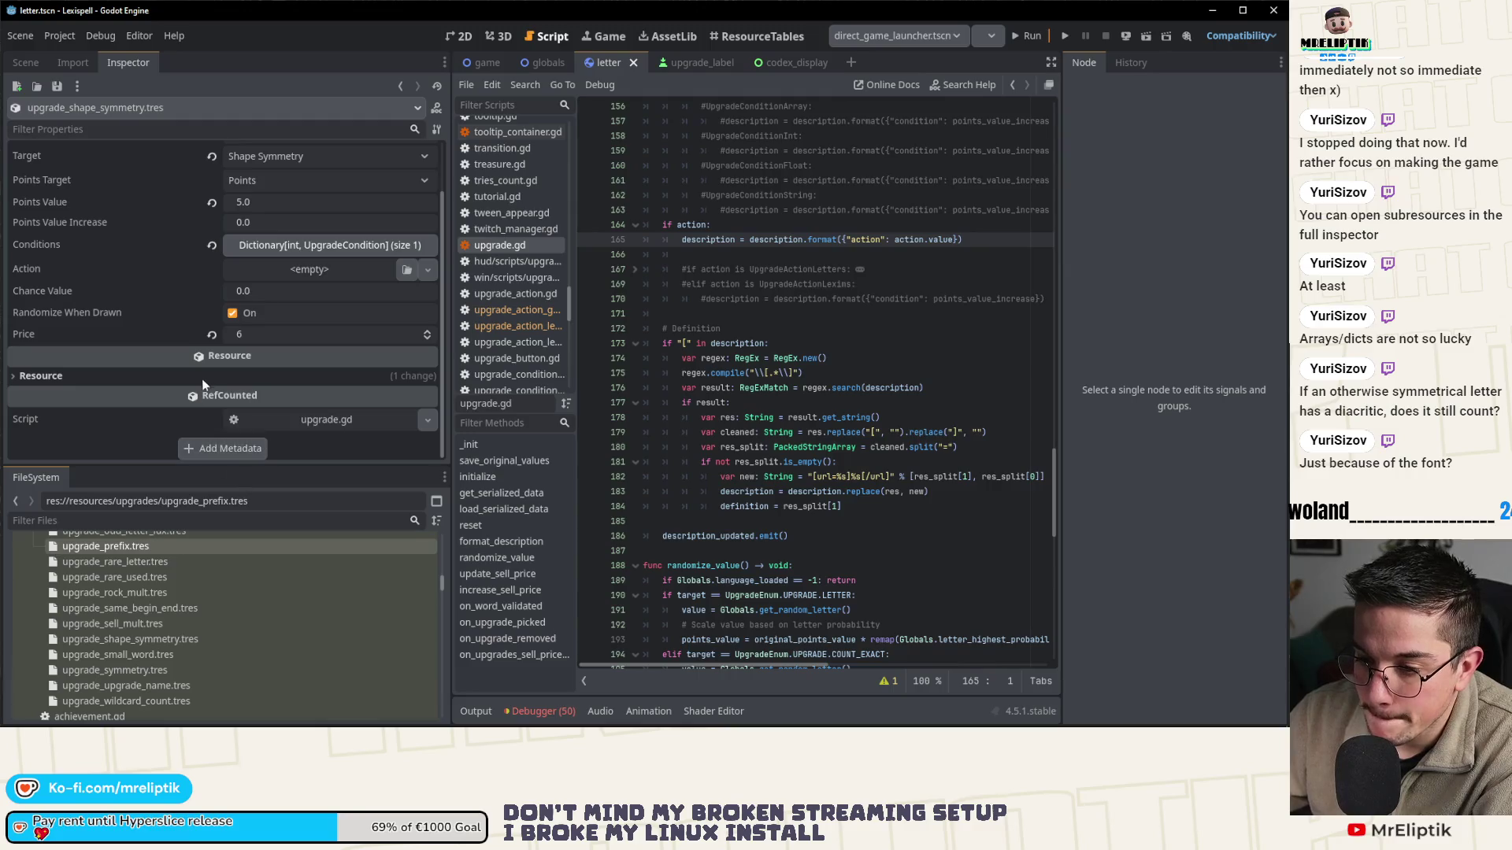
{"action": "scroll", "coordinate": [178, 566], "scroll_direction": "up", "scroll_amount": 1}
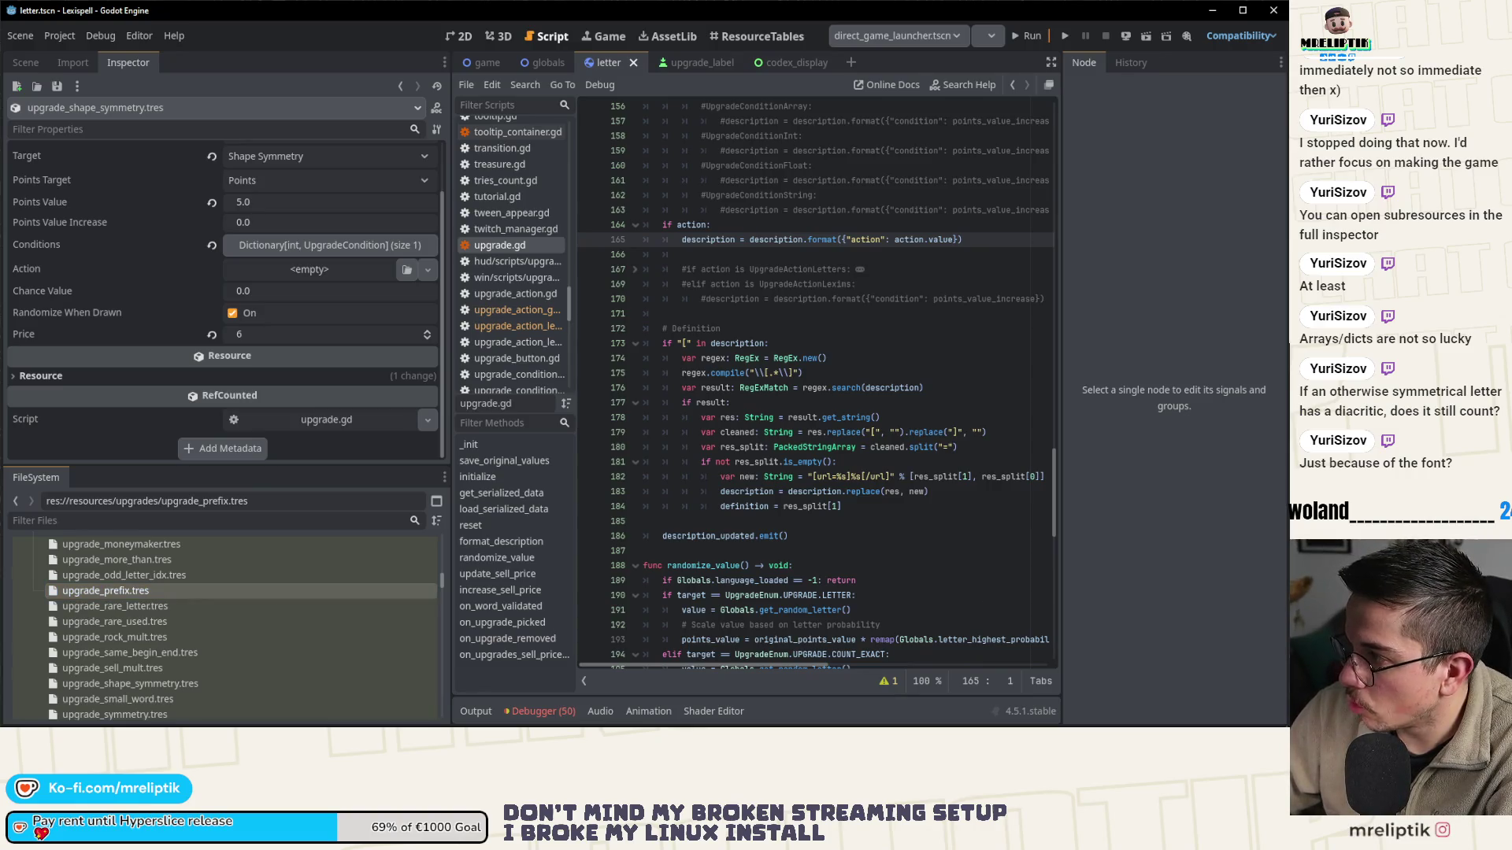
{"action": "scroll", "coordinate": [181, 622], "scroll_direction": "down", "scroll_amount": 2}
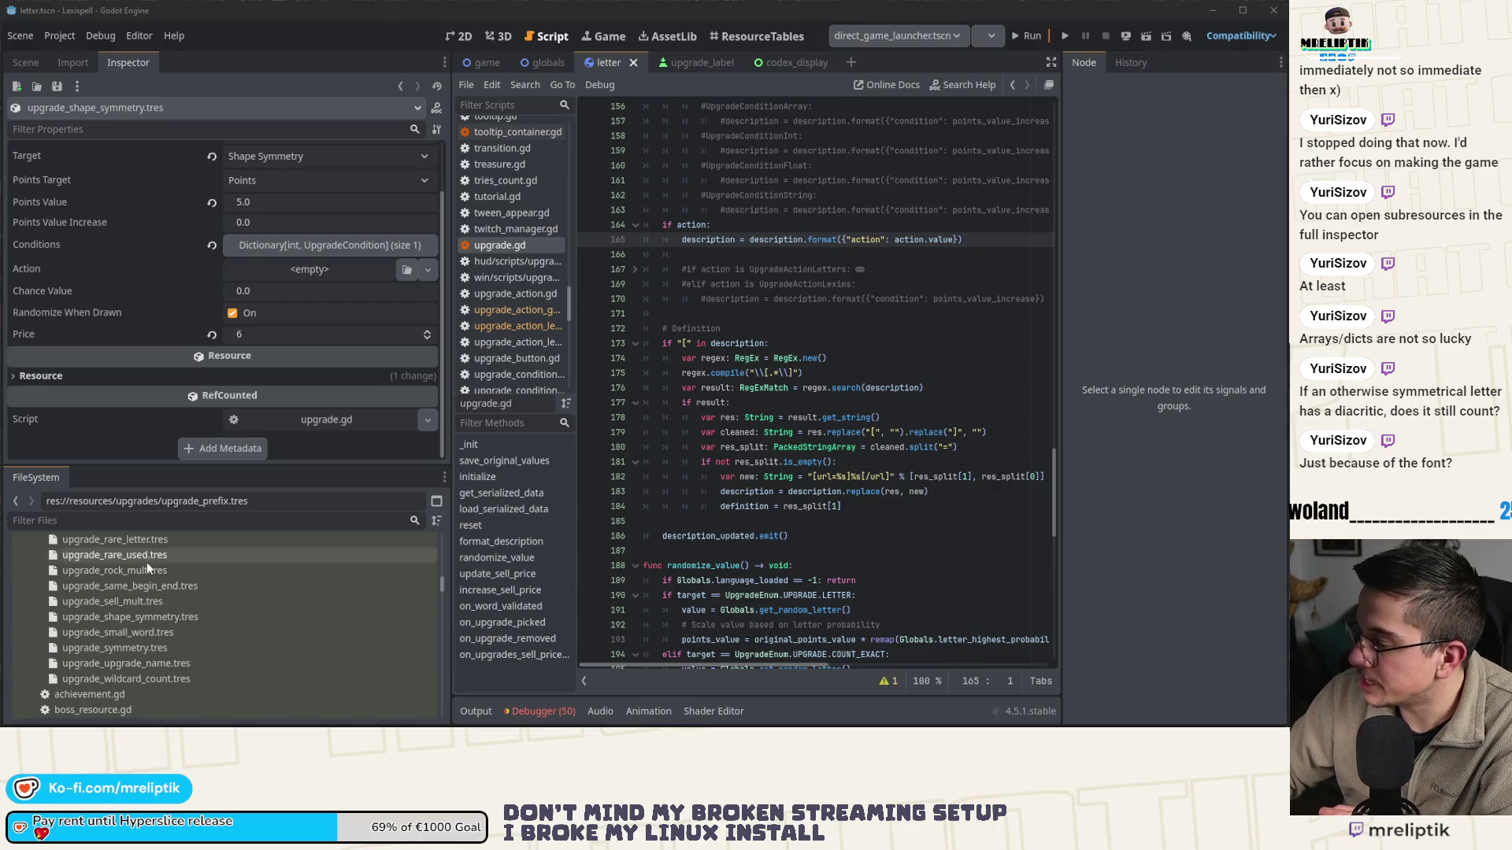
{"action": "scroll", "coordinate": [175, 595], "scroll_direction": "up", "scroll_amount": 3}
- Open the moneymaker upgrade, then upgrade_small_word.tres (Mult 2.0, price 2)
{"action": "left_click", "coordinate": [178, 590]}
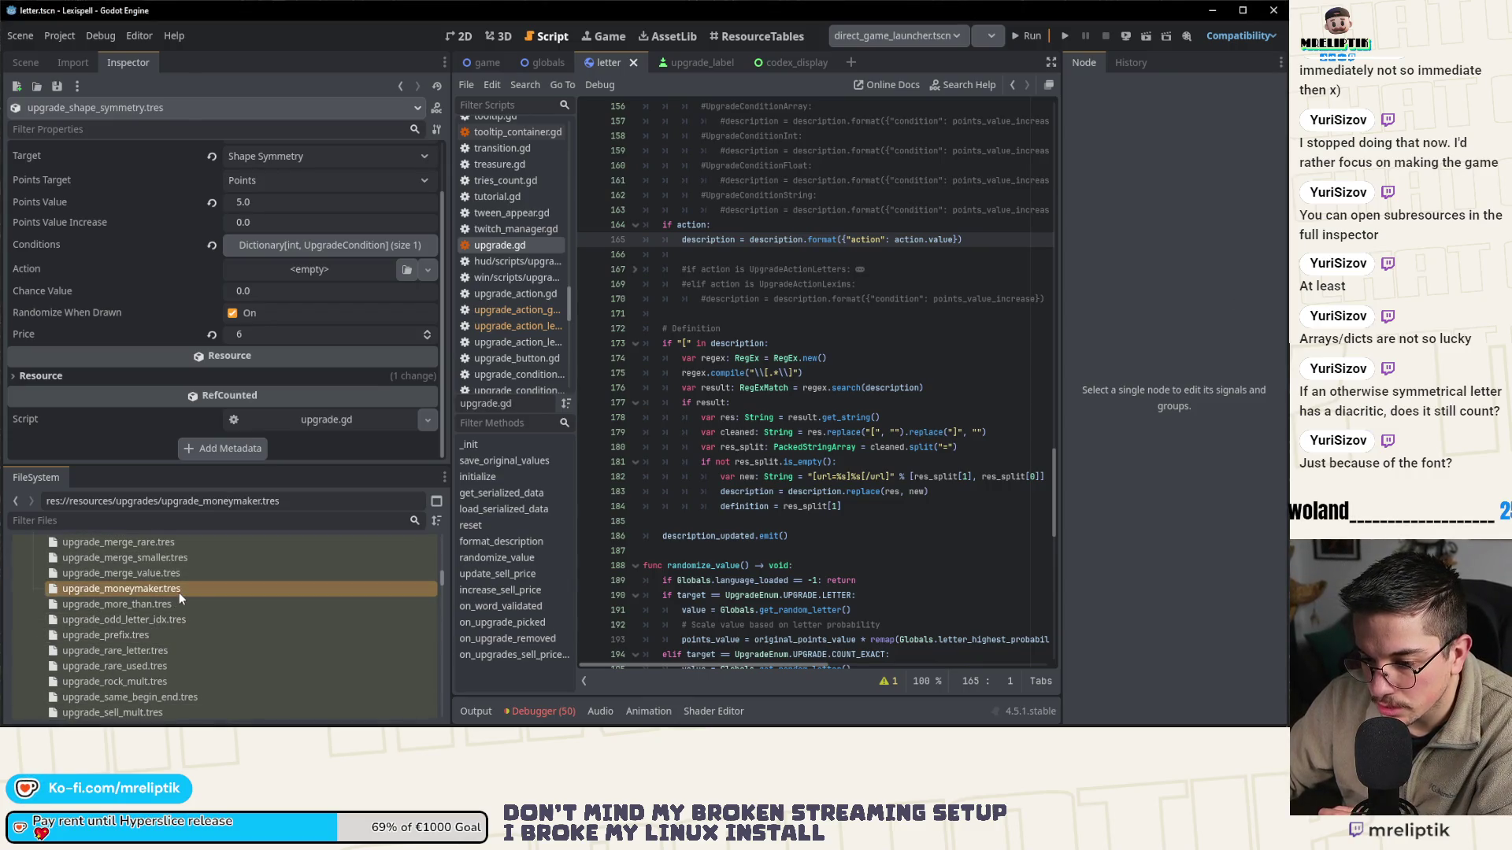
{"action": "scroll", "coordinate": [178, 592], "scroll_direction": "down", "scroll_amount": 2}
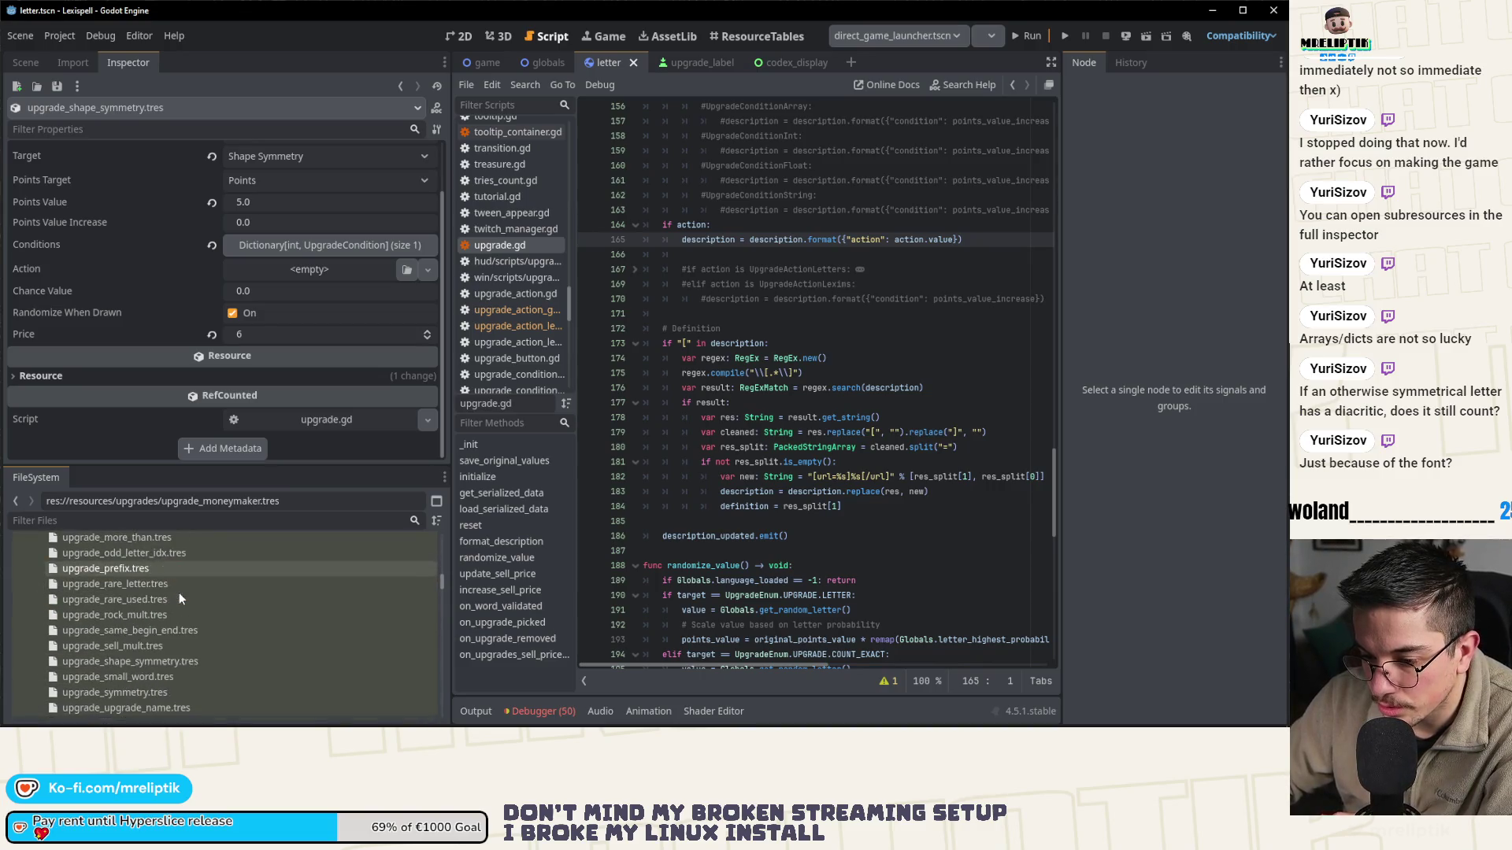
{"action": "scroll", "coordinate": [177, 592], "scroll_direction": "down", "scroll_amount": 2}
{"action": "scroll", "coordinate": [178, 592], "scroll_direction": "up", "scroll_amount": 2}
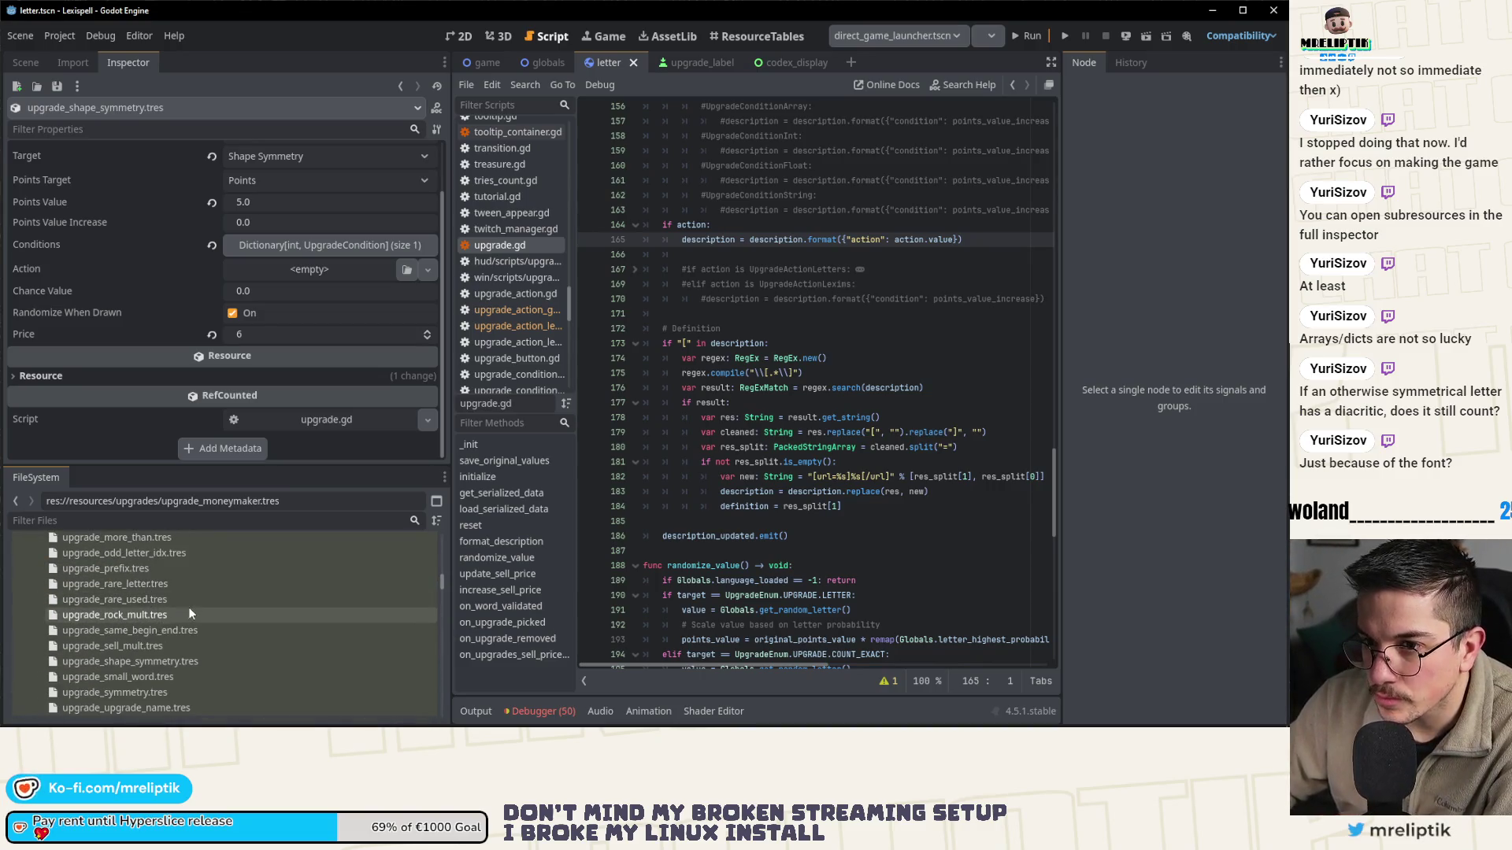
{"action": "scroll", "coordinate": [187, 607], "scroll_direction": "down", "scroll_amount": 1}
{"action": "left_click", "coordinate": [161, 655]}
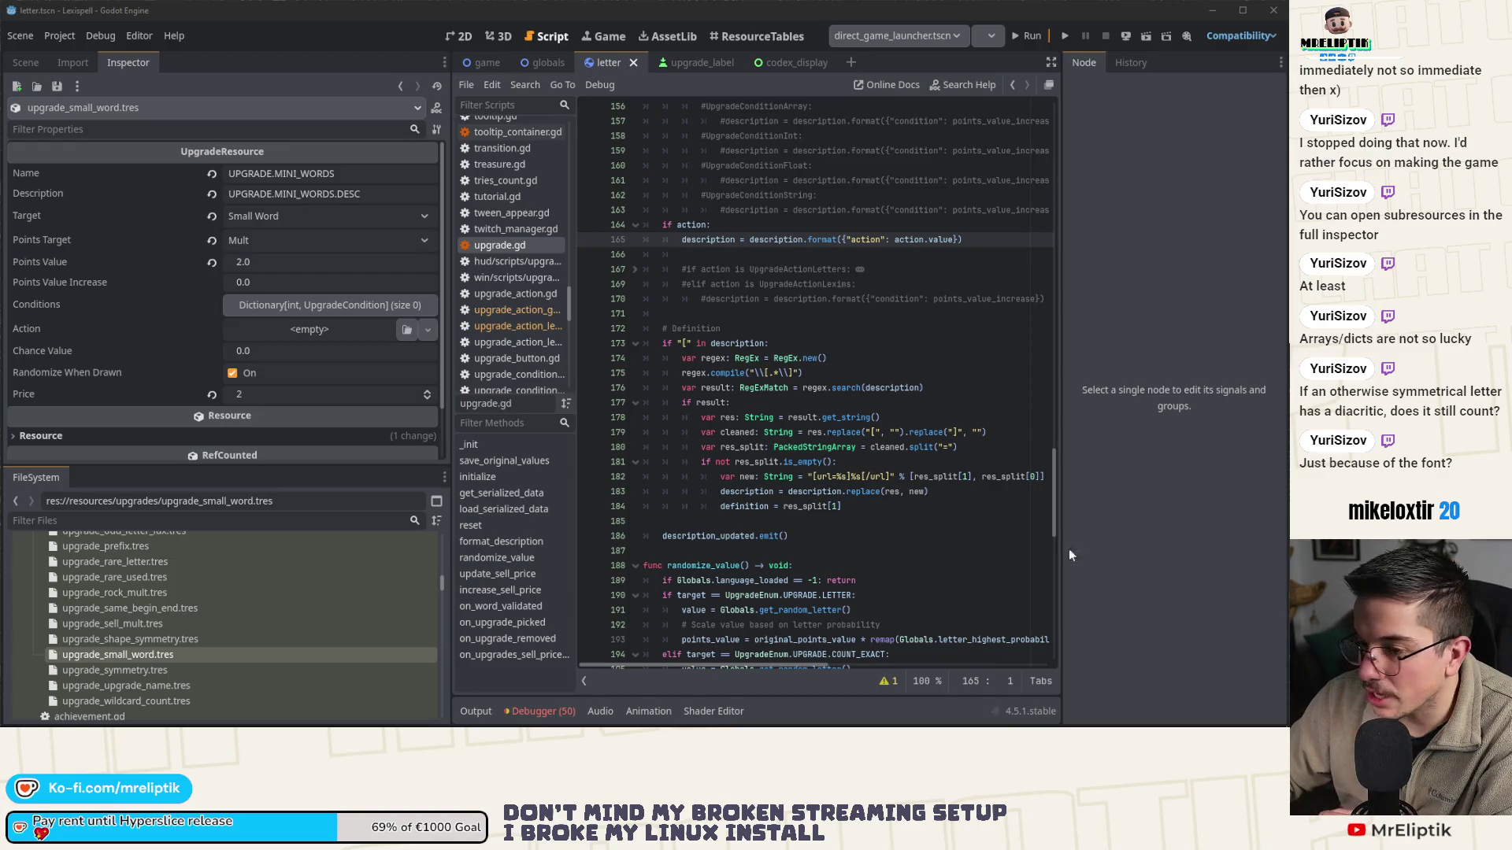
- In Small Word's Conditions, prepare a new UpgradeConditionInt value for the En key
{"action": "left_click", "coordinate": [304, 304]}
{"action": "left_click", "coordinate": [424, 357]}
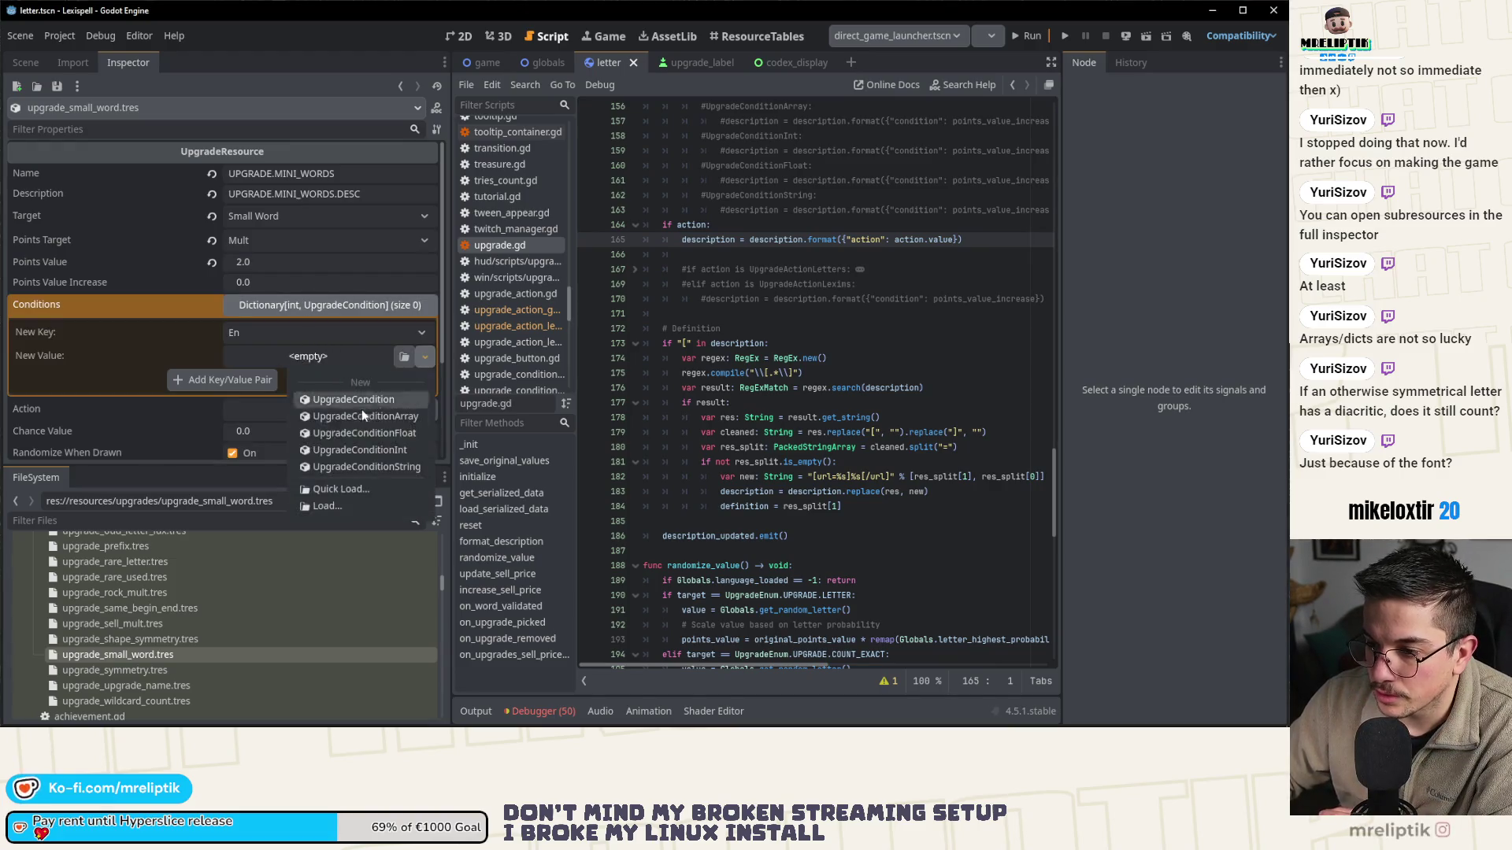
{"action": "left_click", "coordinate": [346, 451]}
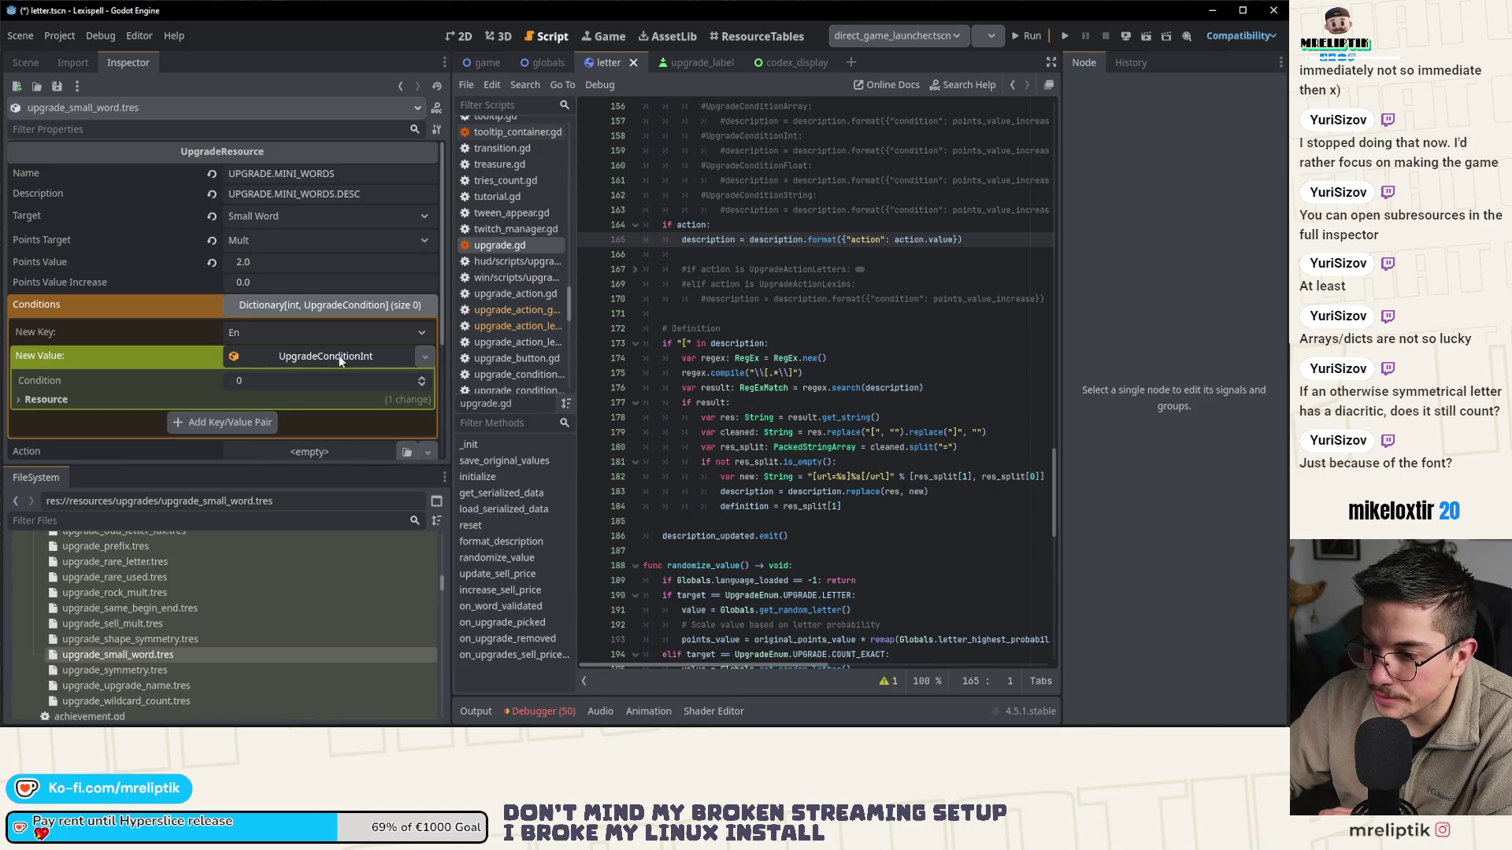
{"action": "left_click", "coordinate": [334, 381]}
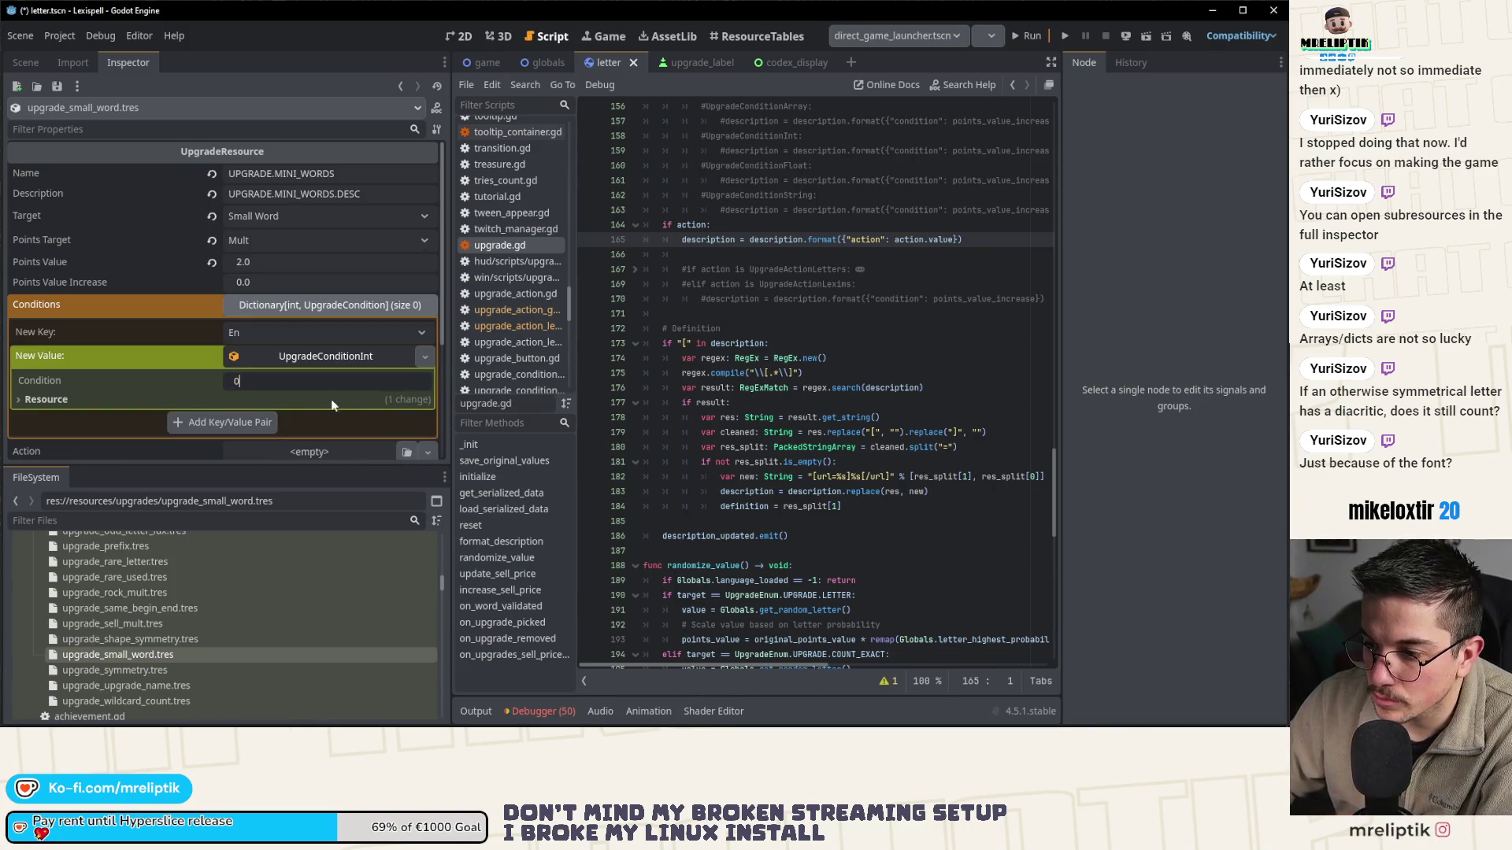
{"action": "type", "text": "3"}
{"action": "left_click", "coordinate": [313, 357]}
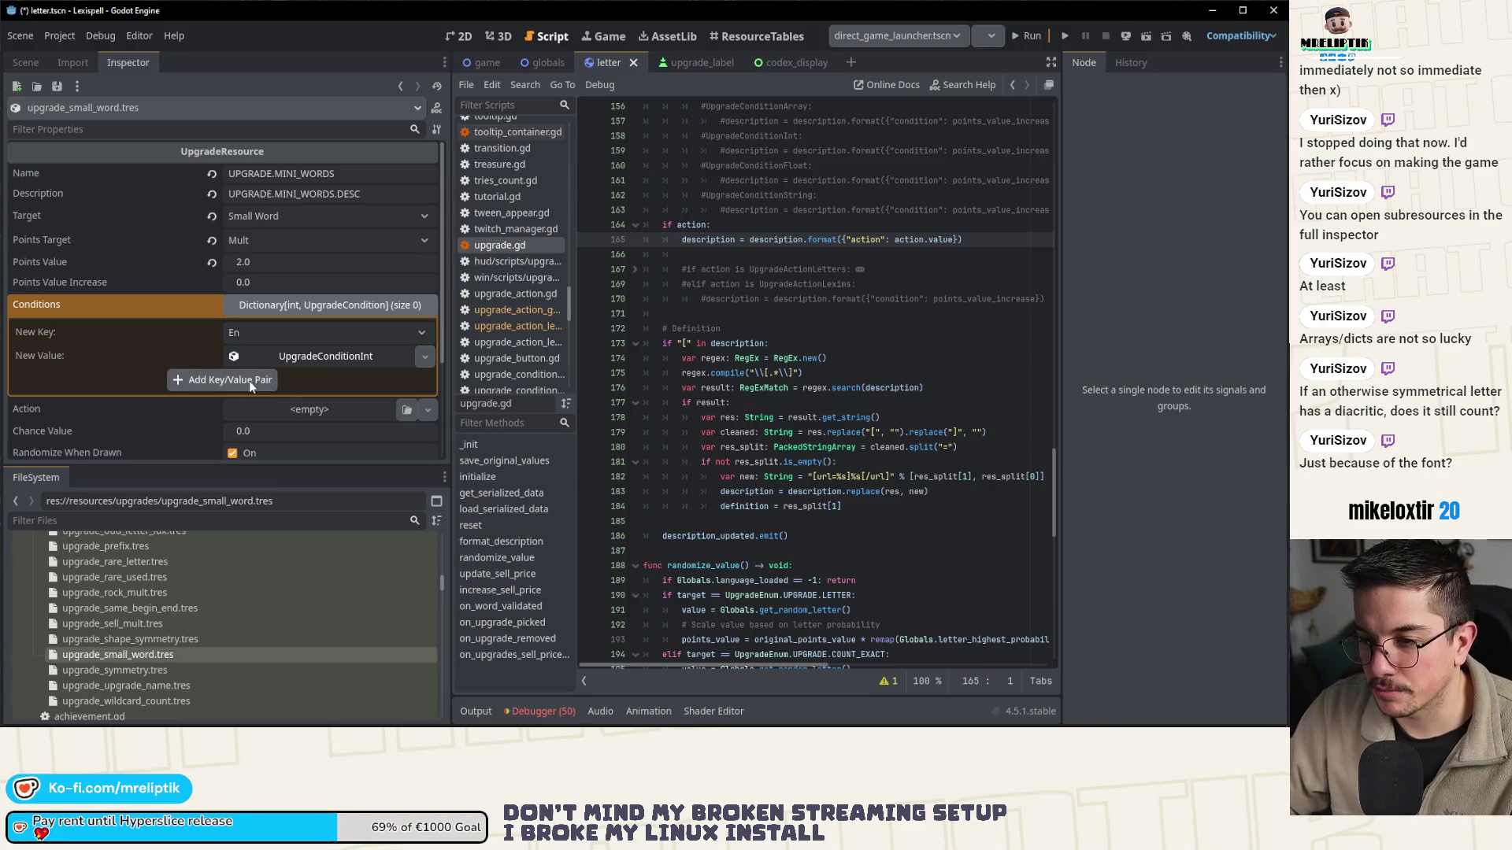
- Add the En condition pair, save, and open upgrade_symmetry.tres
{"action": "left_click", "coordinate": [255, 381]}
{"action": "left_click", "coordinate": [330, 304]}
{"action": "key", "text": "ctrl+s"}
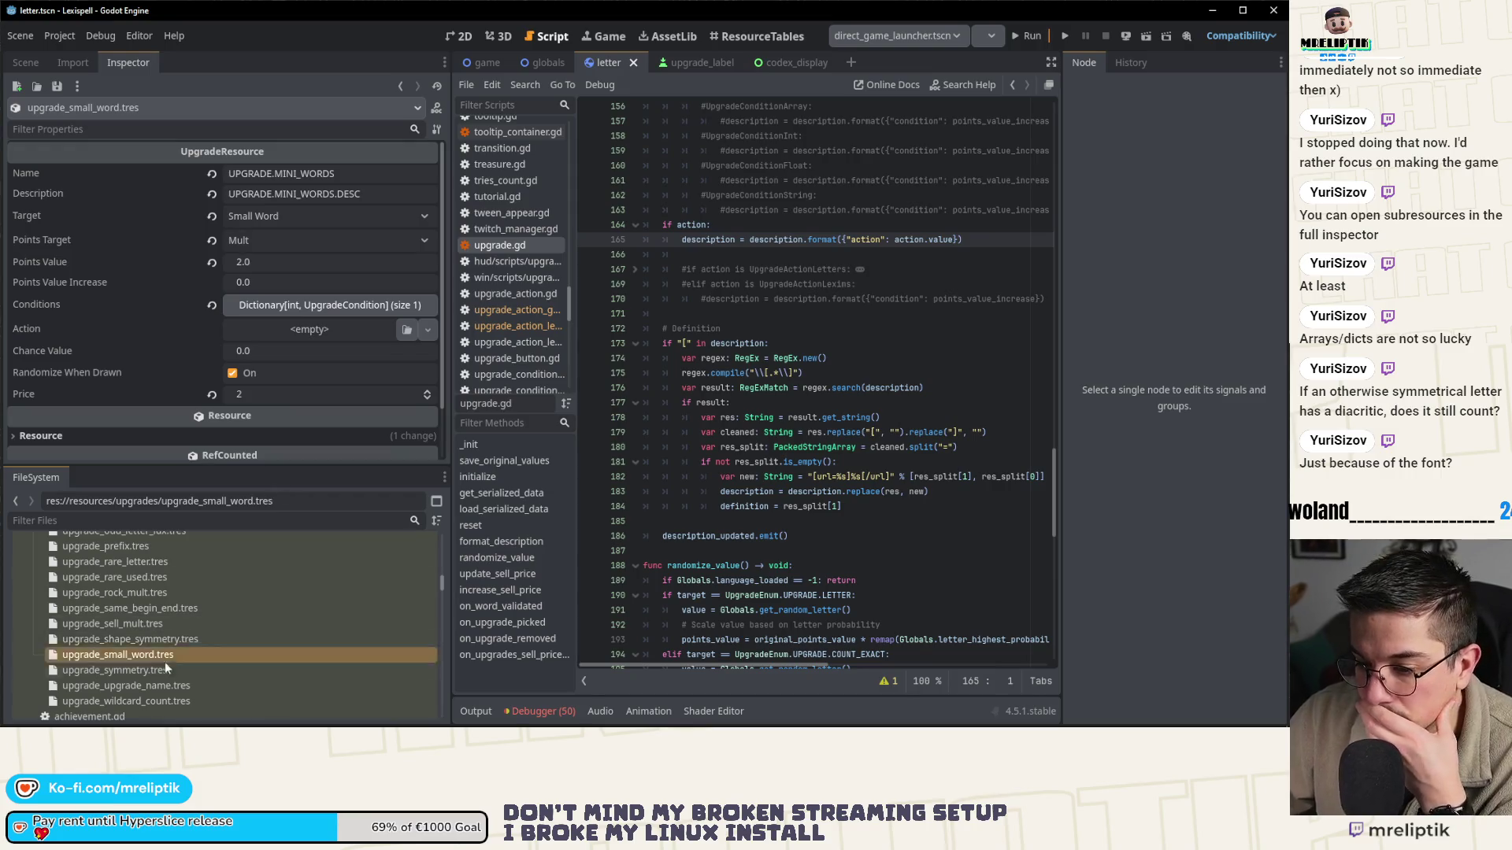
{"action": "left_click", "coordinate": [144, 672]}
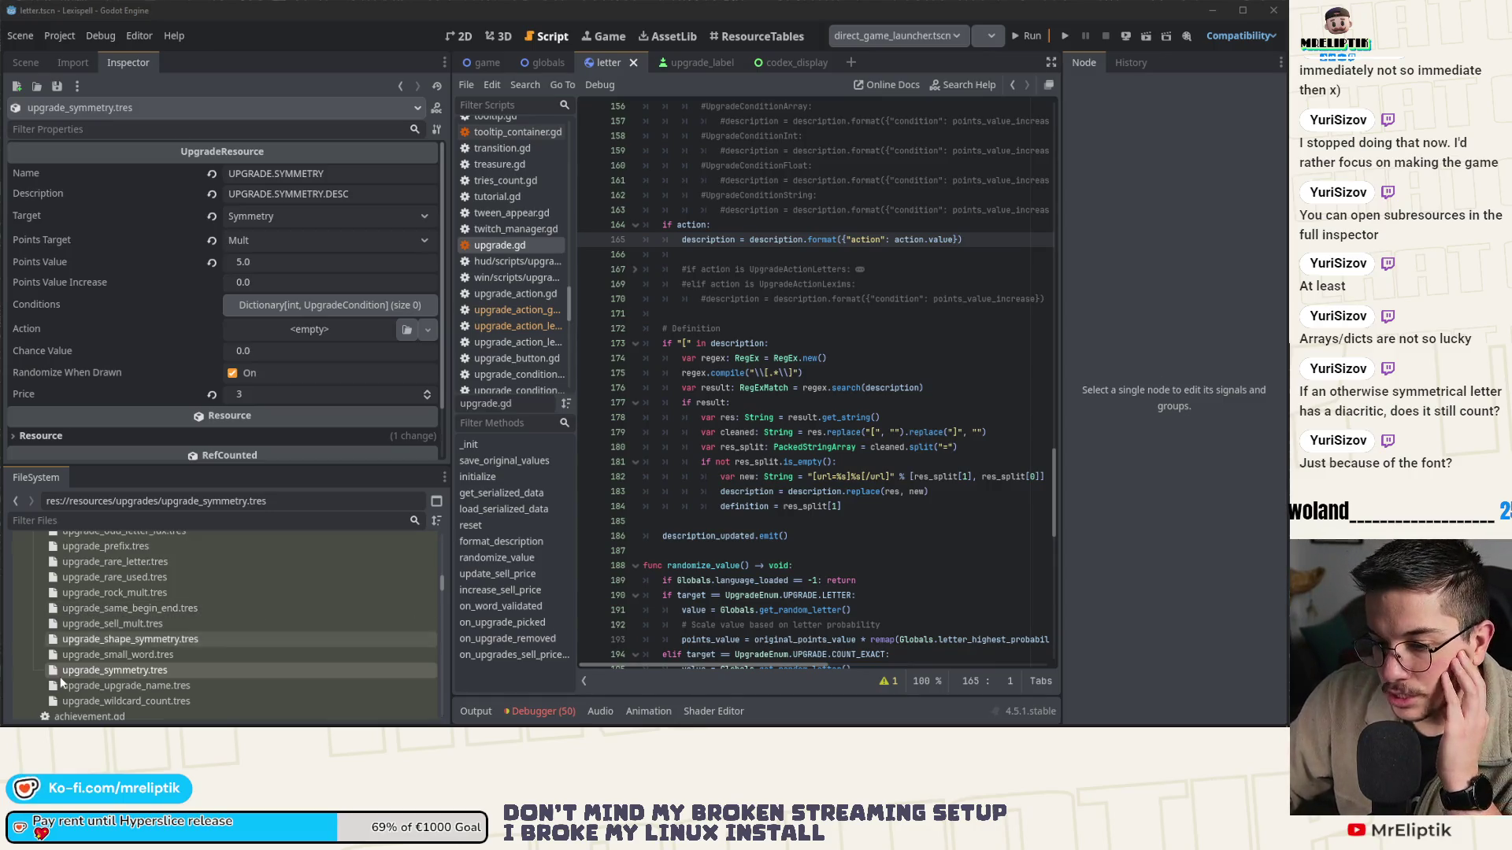
- Review the symmetry, Copier and wildcard count upgrade resources
{"action": "left_click", "coordinate": [134, 671]}
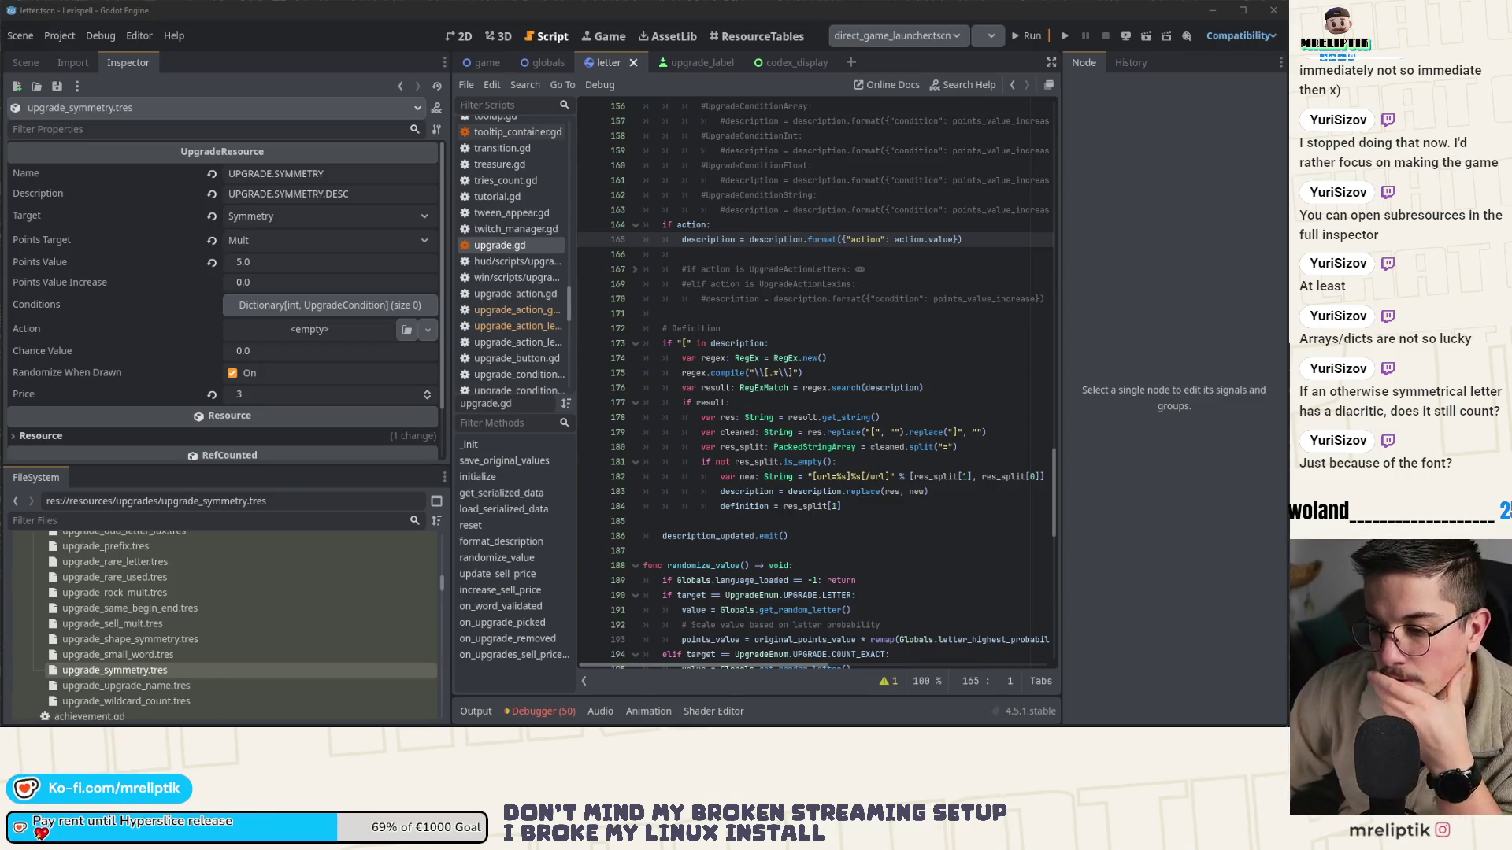
{"action": "left_click", "coordinate": [170, 686]}
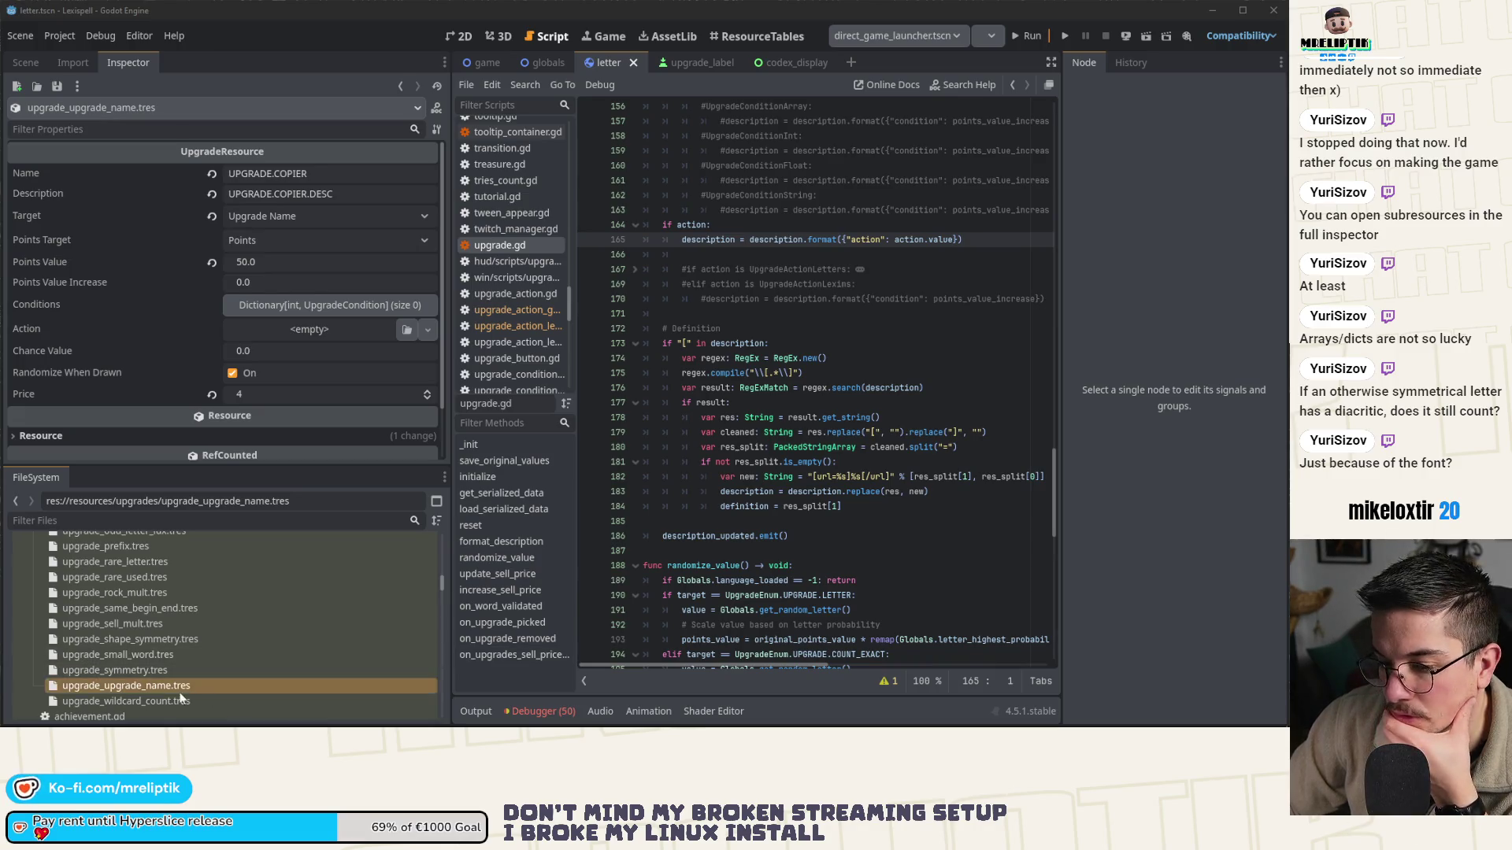
{"action": "left_click", "coordinate": [126, 700]}
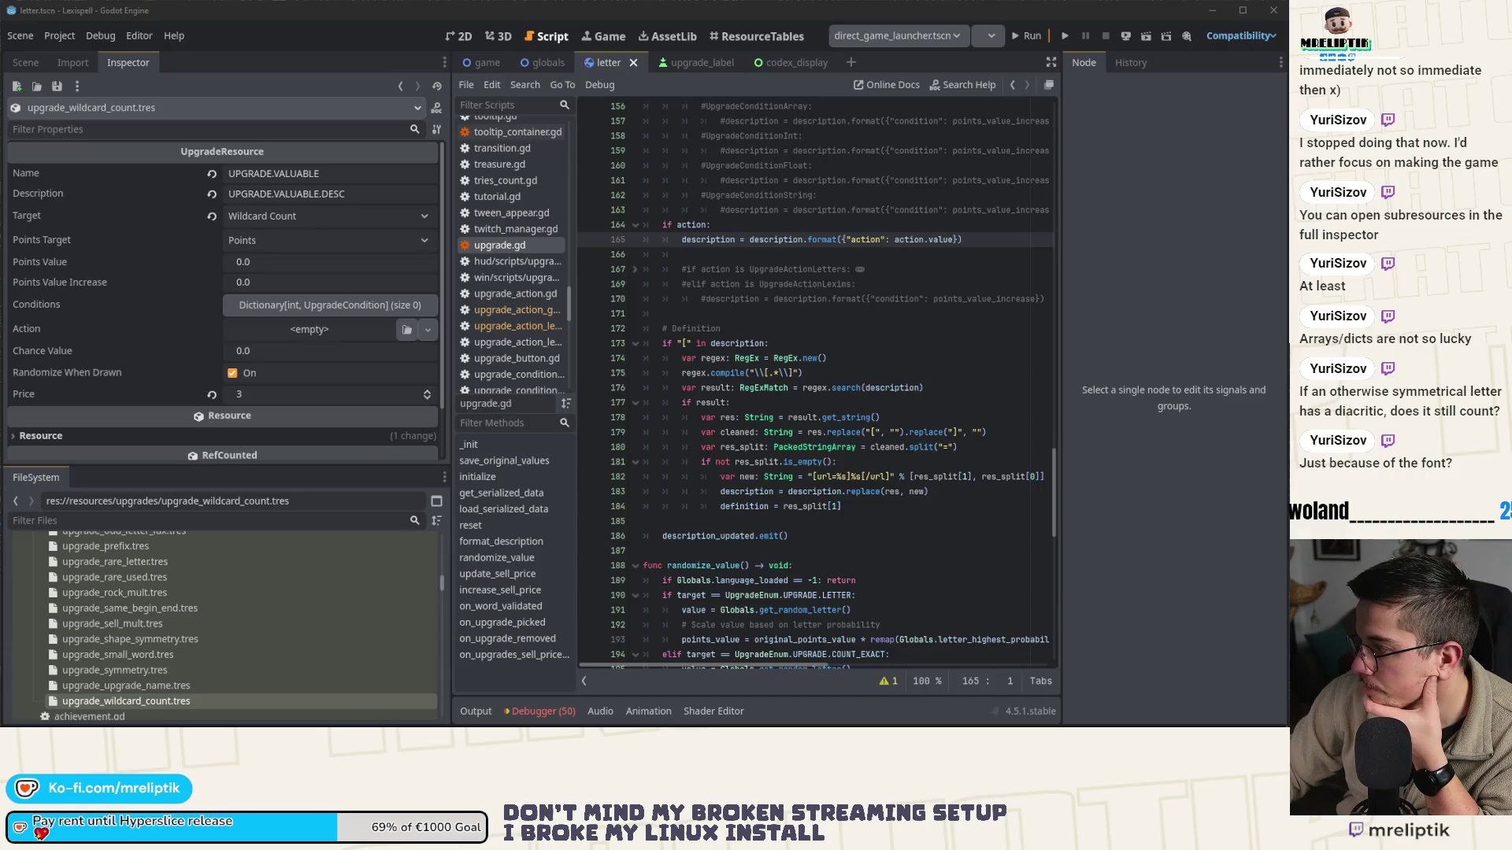
{"action": "scroll", "coordinate": [189, 672], "scroll_direction": "down", "scroll_amount": 2}
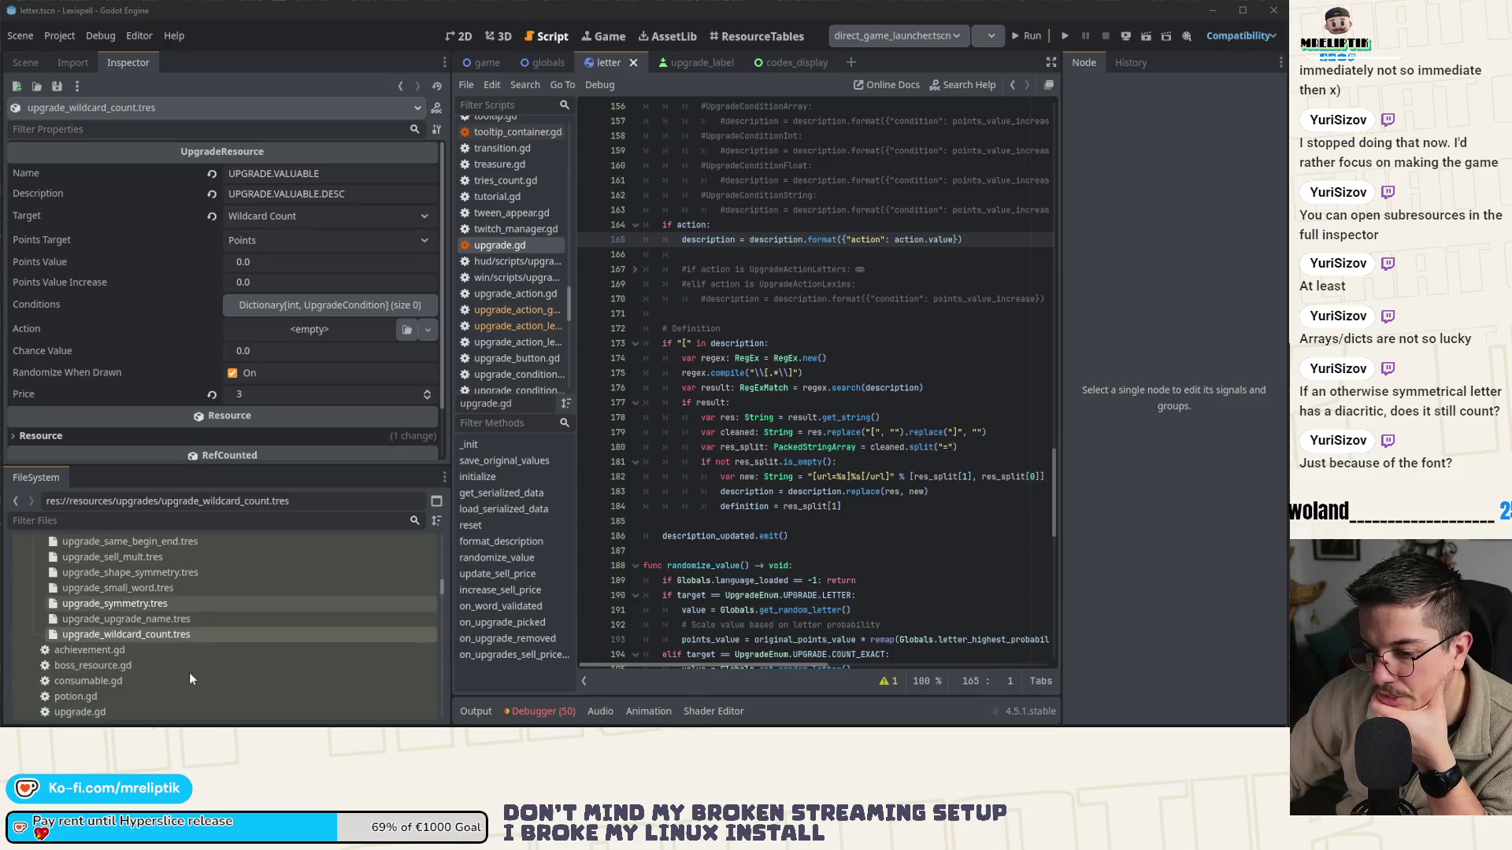
{"action": "scroll", "coordinate": [204, 617], "scroll_direction": "up", "scroll_amount": 10}
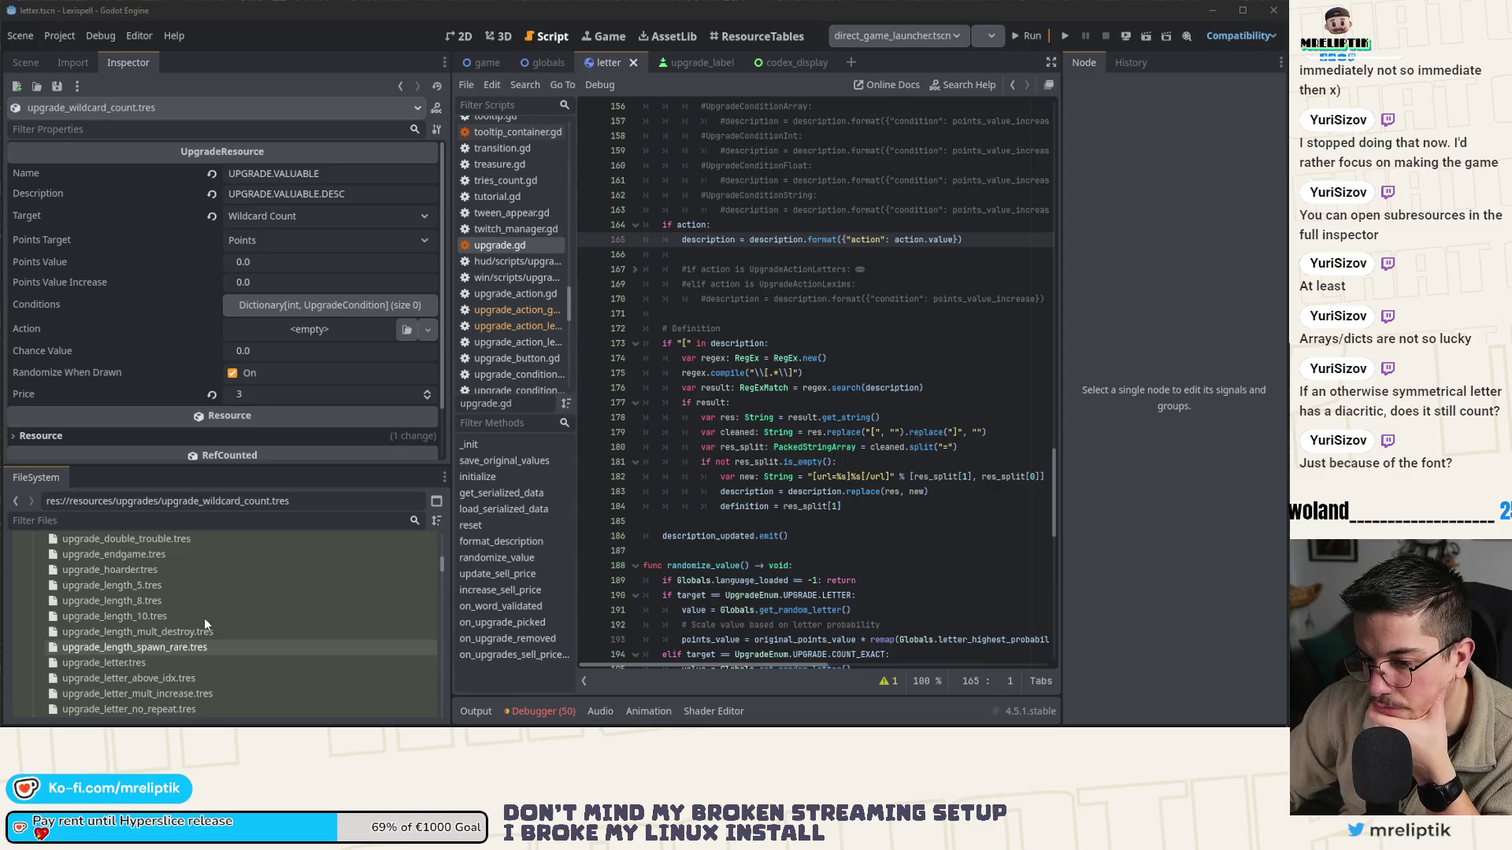
- Check the count exact, anacyclic and bigger sell value upgrades, then show the ResourceTables grid
{"action": "left_click", "coordinate": [196, 590]}
{"action": "scroll", "coordinate": [189, 600], "scroll_direction": "up", "scroll_amount": 2}
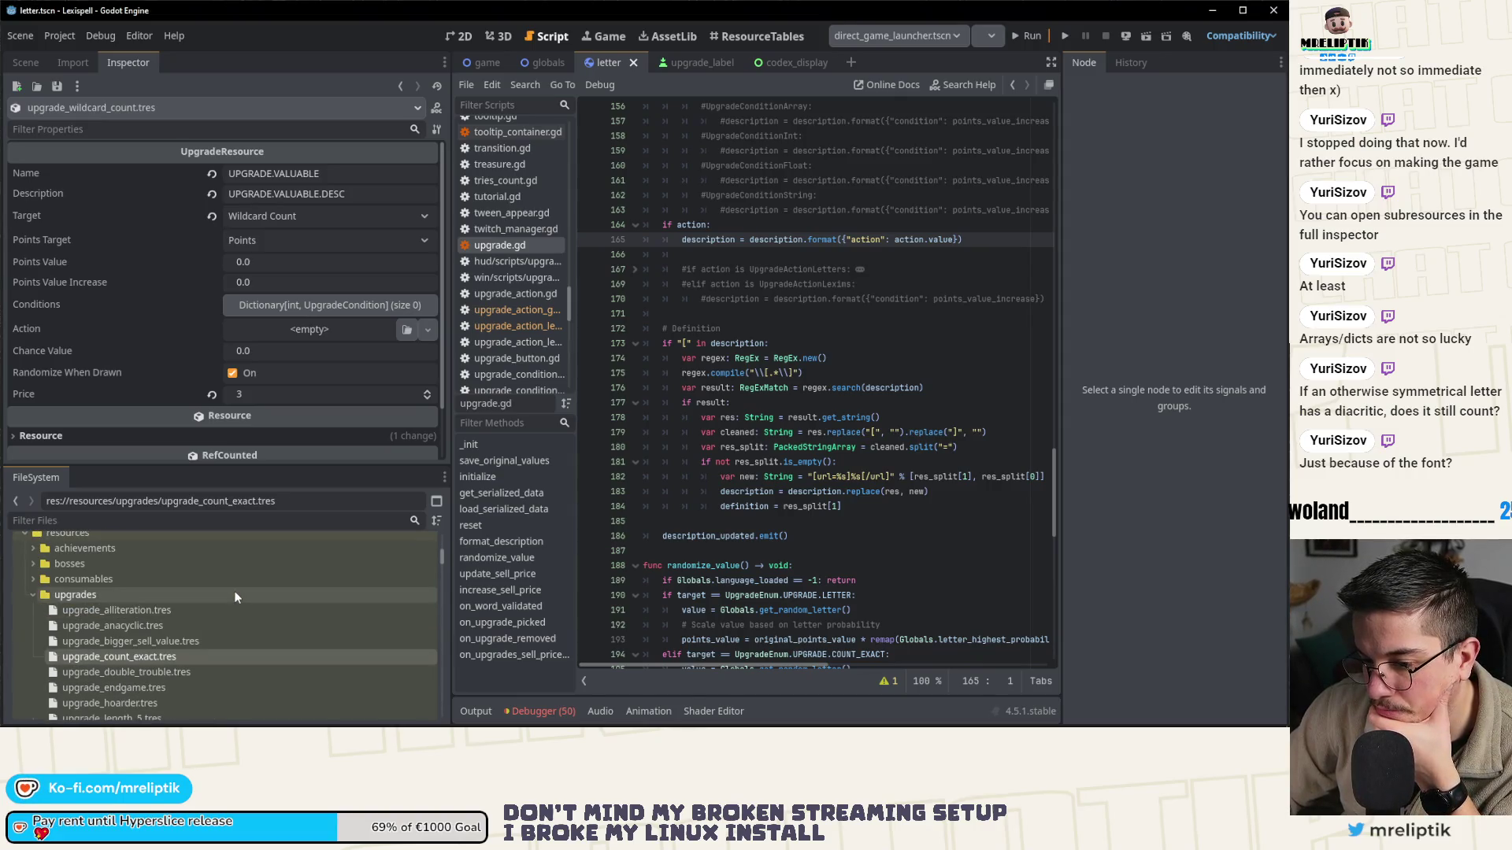
{"action": "left_click", "coordinate": [177, 624]}
{"action": "left_click", "coordinate": [177, 641]}
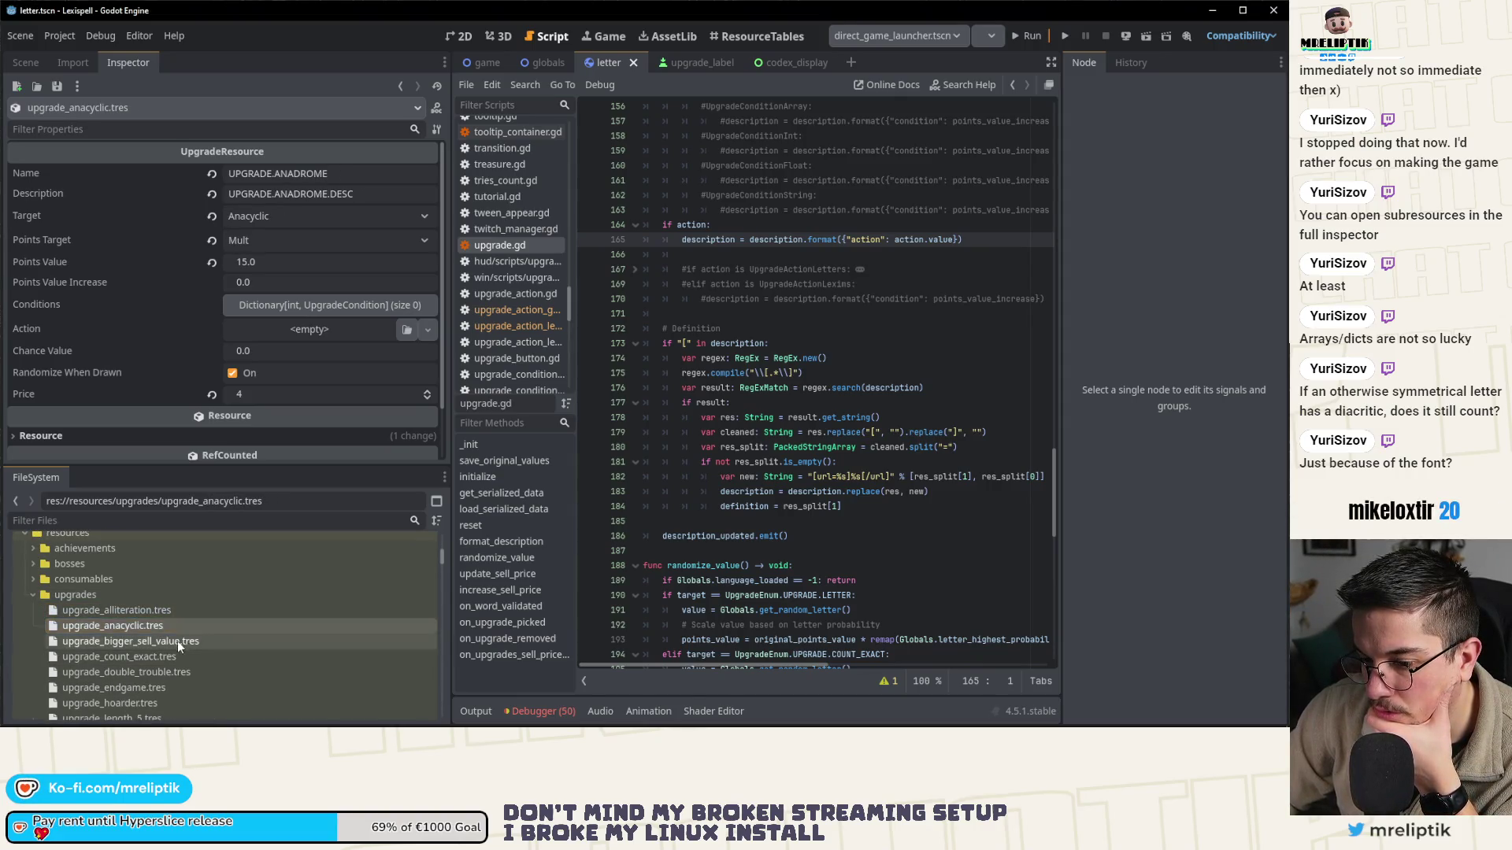
{"action": "left_click", "coordinate": [742, 38]}
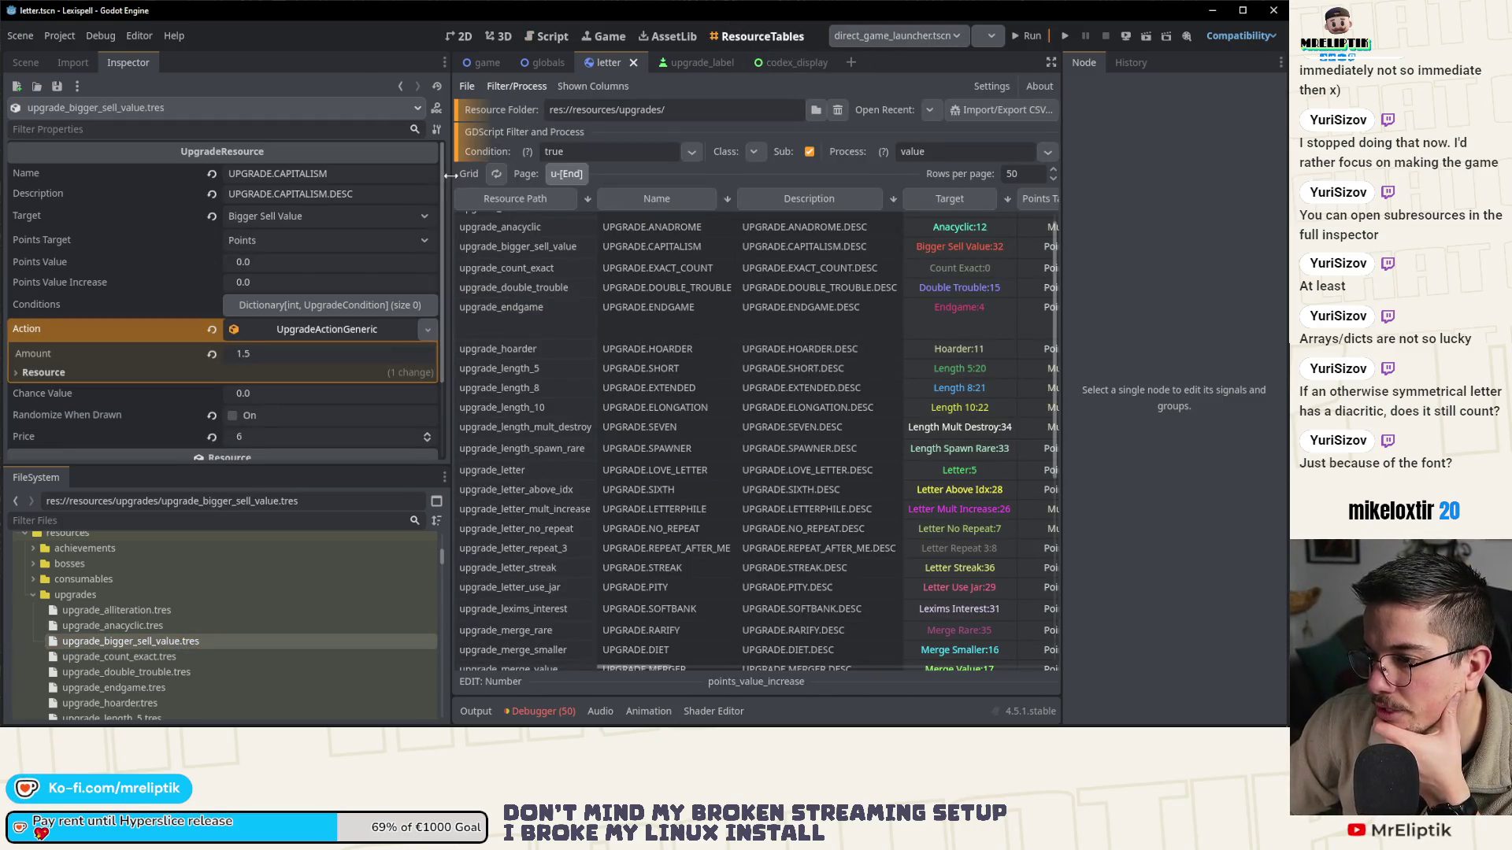
- Widen the upgrade table and sort it by Name
{"action": "left_click_drag", "start_coordinate": [442, 370], "coordinate": [174, 370]}
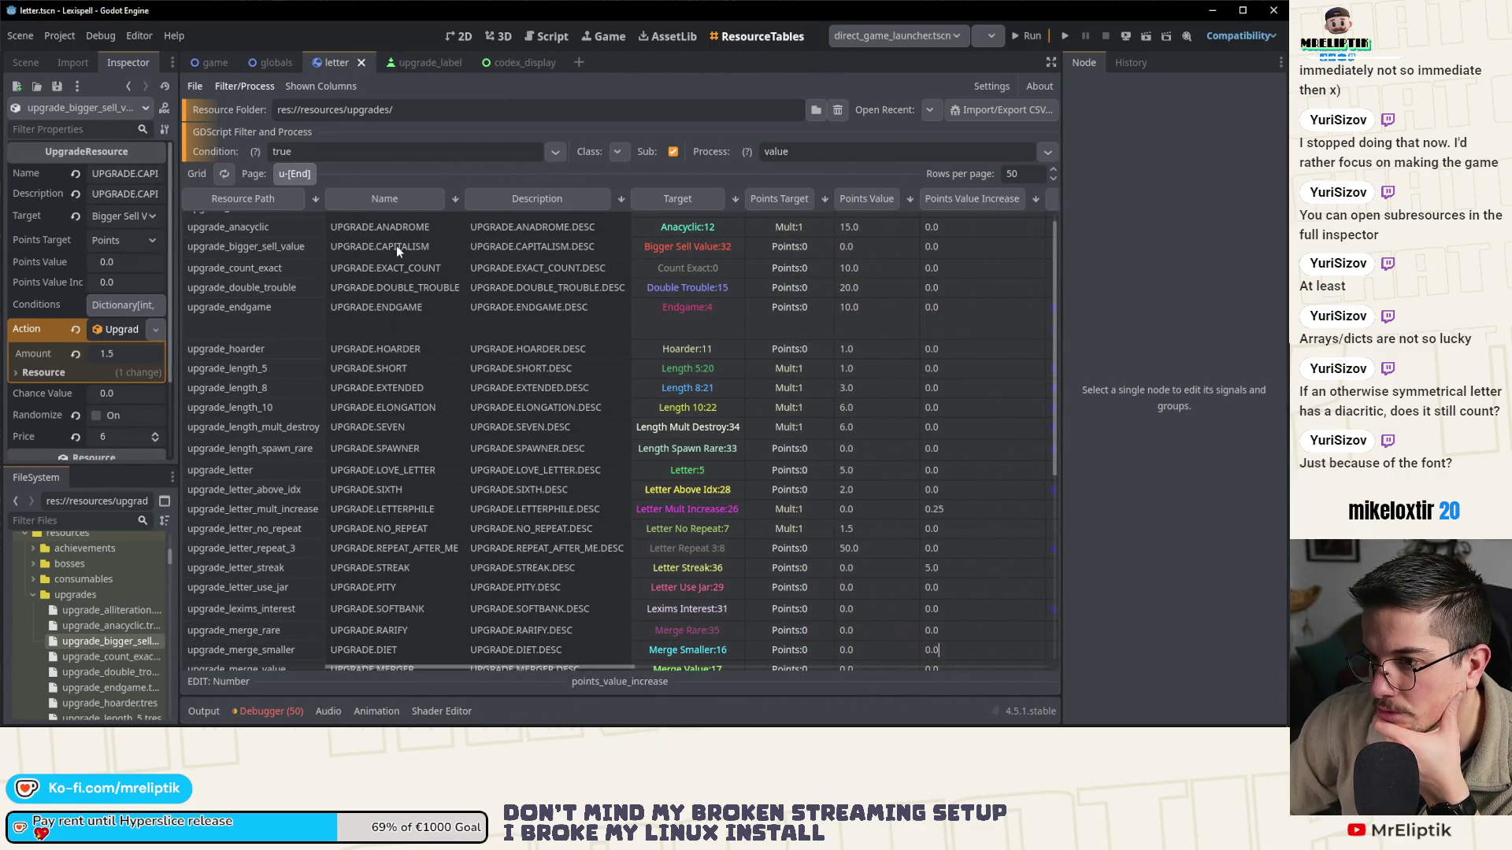
{"action": "left_click", "coordinate": [394, 199]}
{"action": "scroll", "coordinate": [405, 315], "scroll_direction": "down", "scroll_amount": 3}
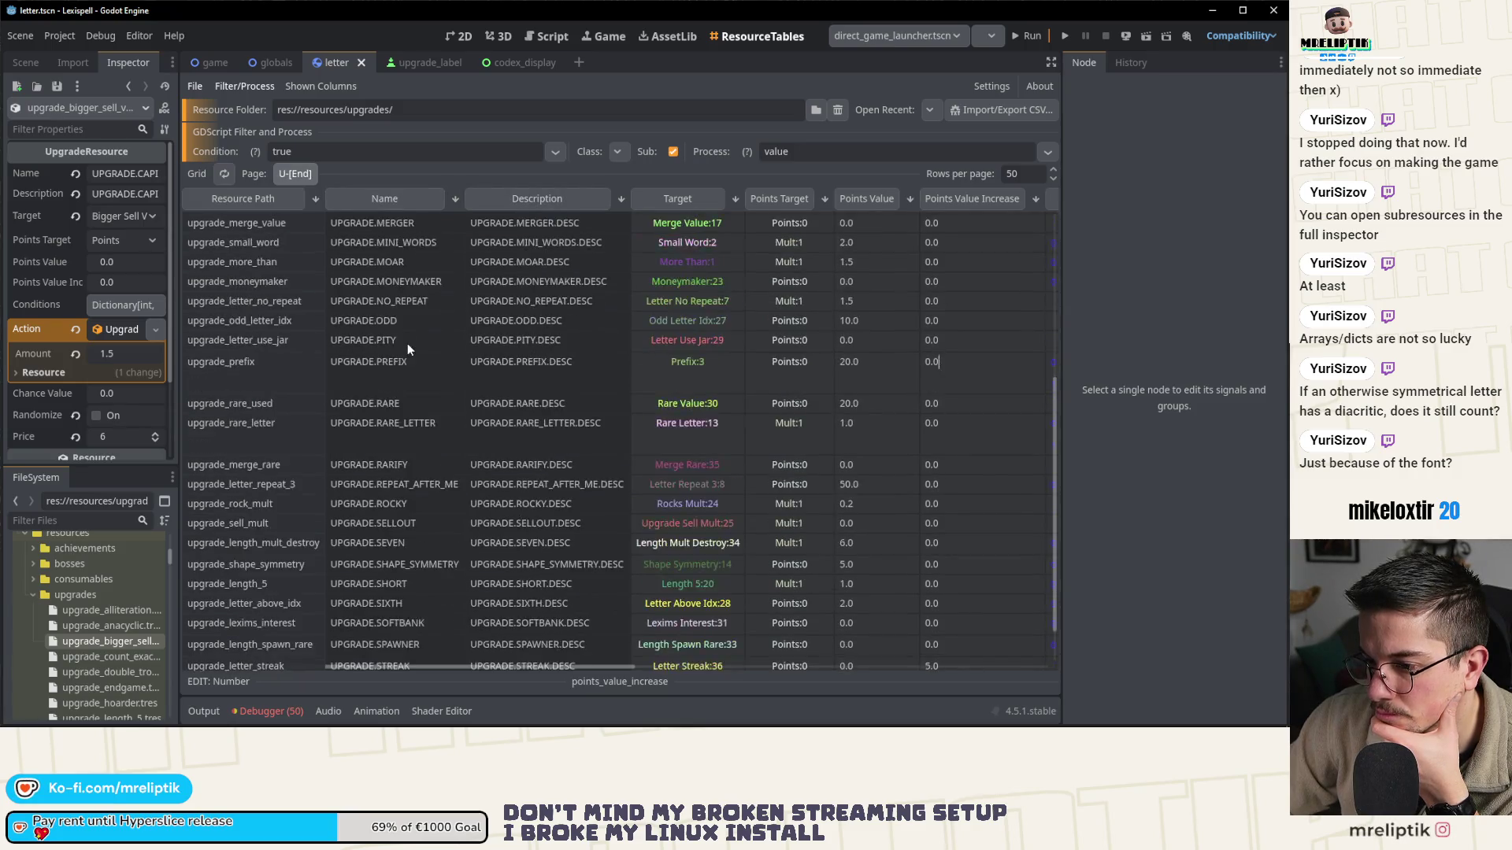
{"action": "scroll", "coordinate": [408, 349], "scroll_direction": "down", "scroll_amount": 1}
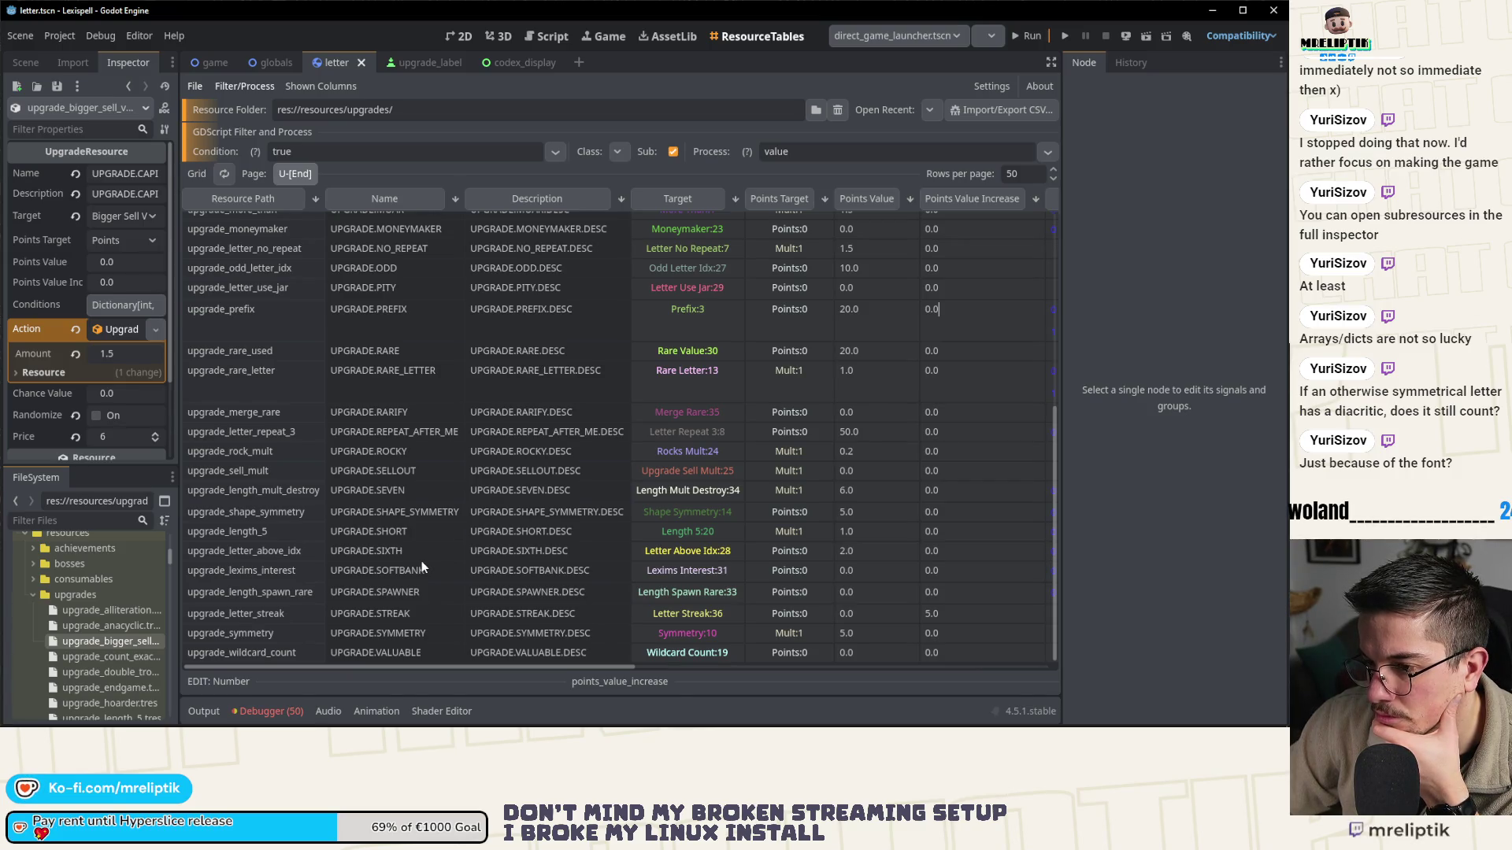
{"action": "scroll", "coordinate": [422, 560], "scroll_direction": "up", "scroll_amount": 6}
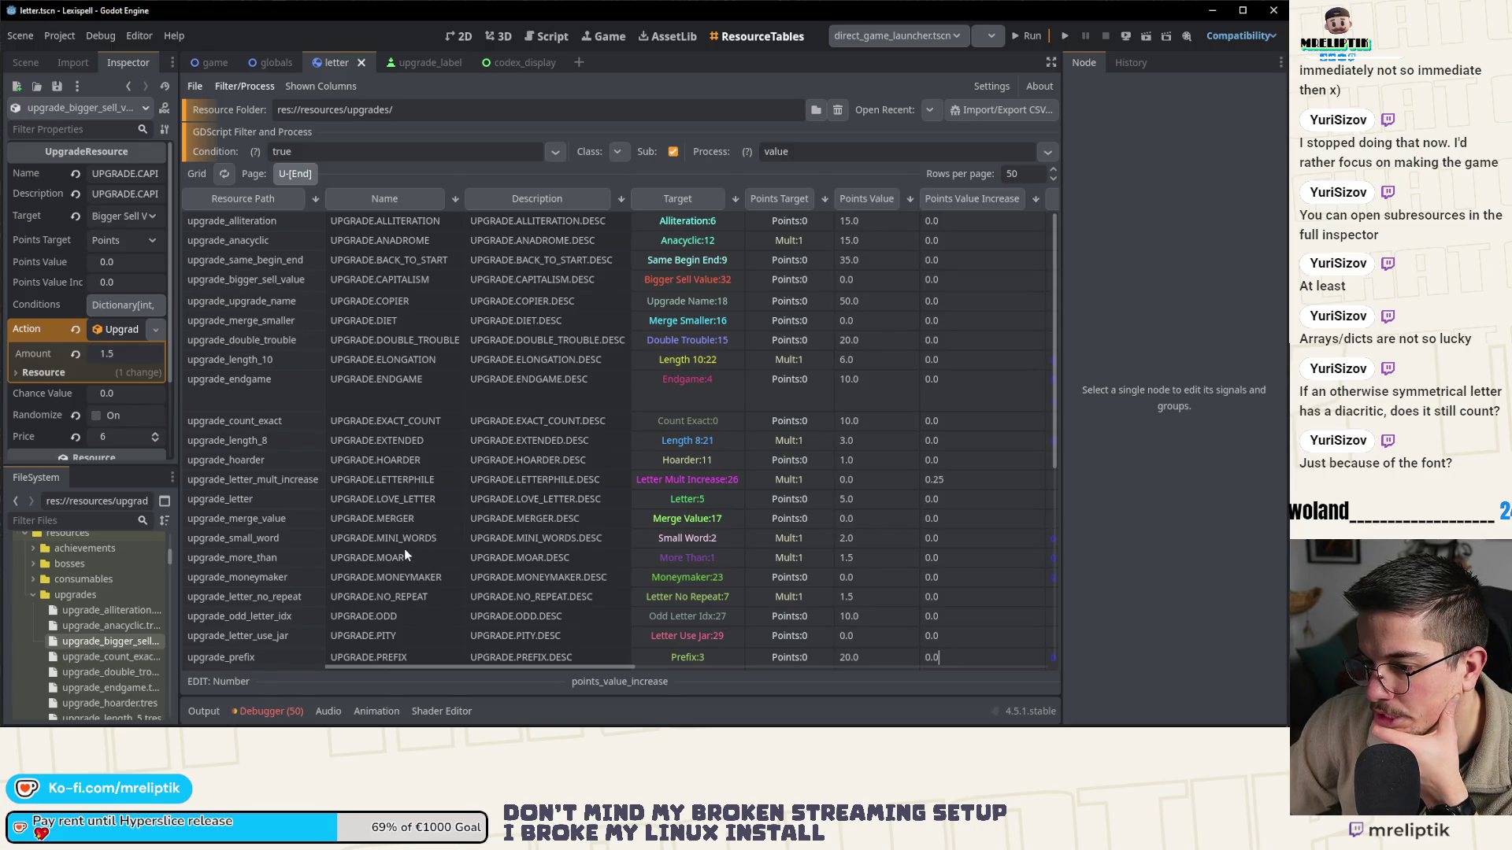
- Inspect the More Than upgrade's integer condition, then switch to the game.tscn 2D view
{"action": "left_click", "coordinate": [399, 556]}
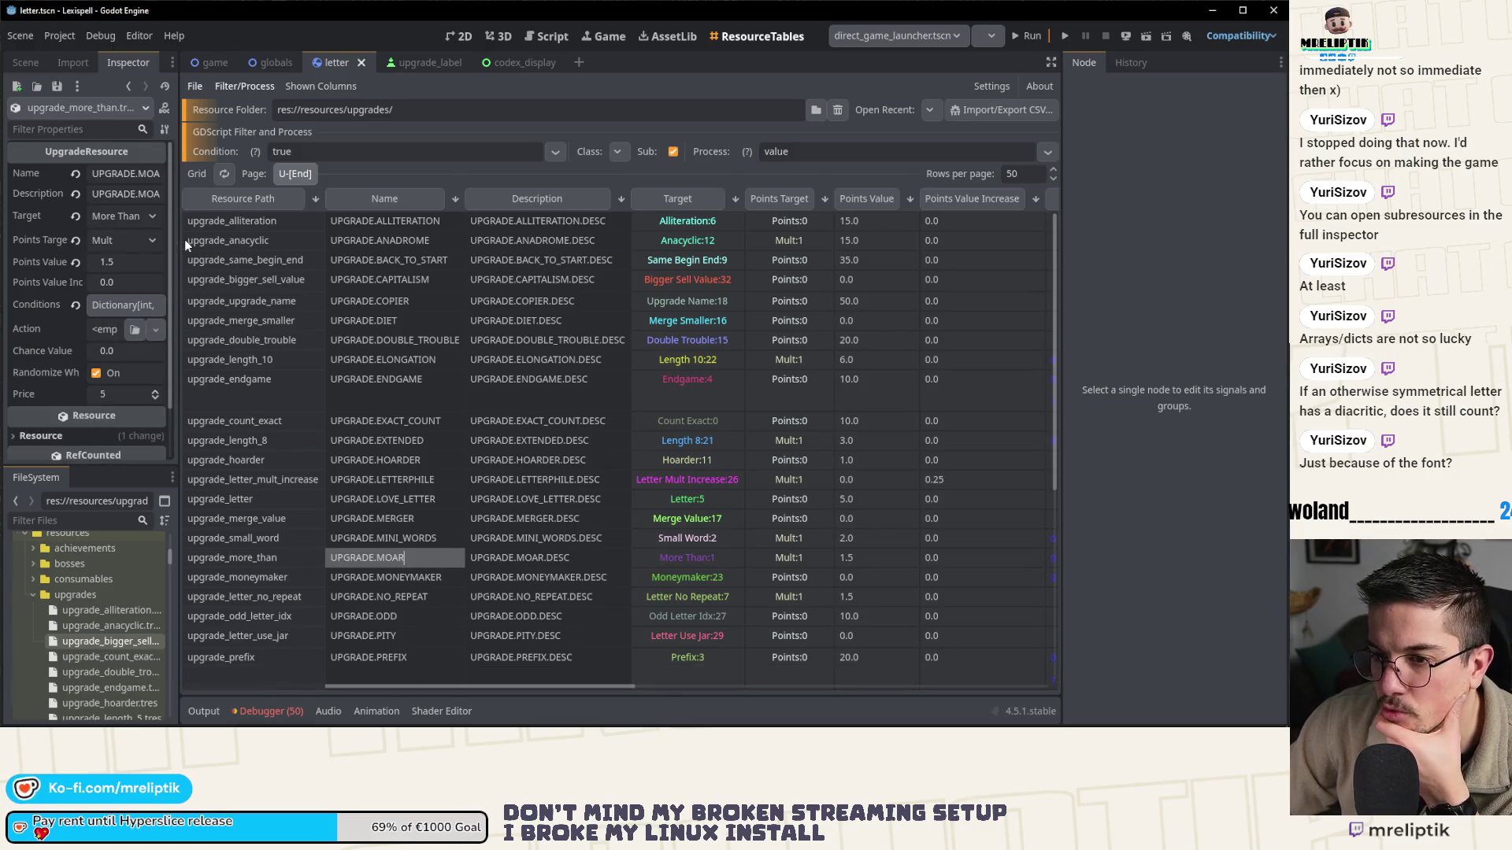
{"action": "left_click_drag", "start_coordinate": [180, 243], "coordinate": [499, 246]}
{"action": "left_click", "coordinate": [343, 306]}
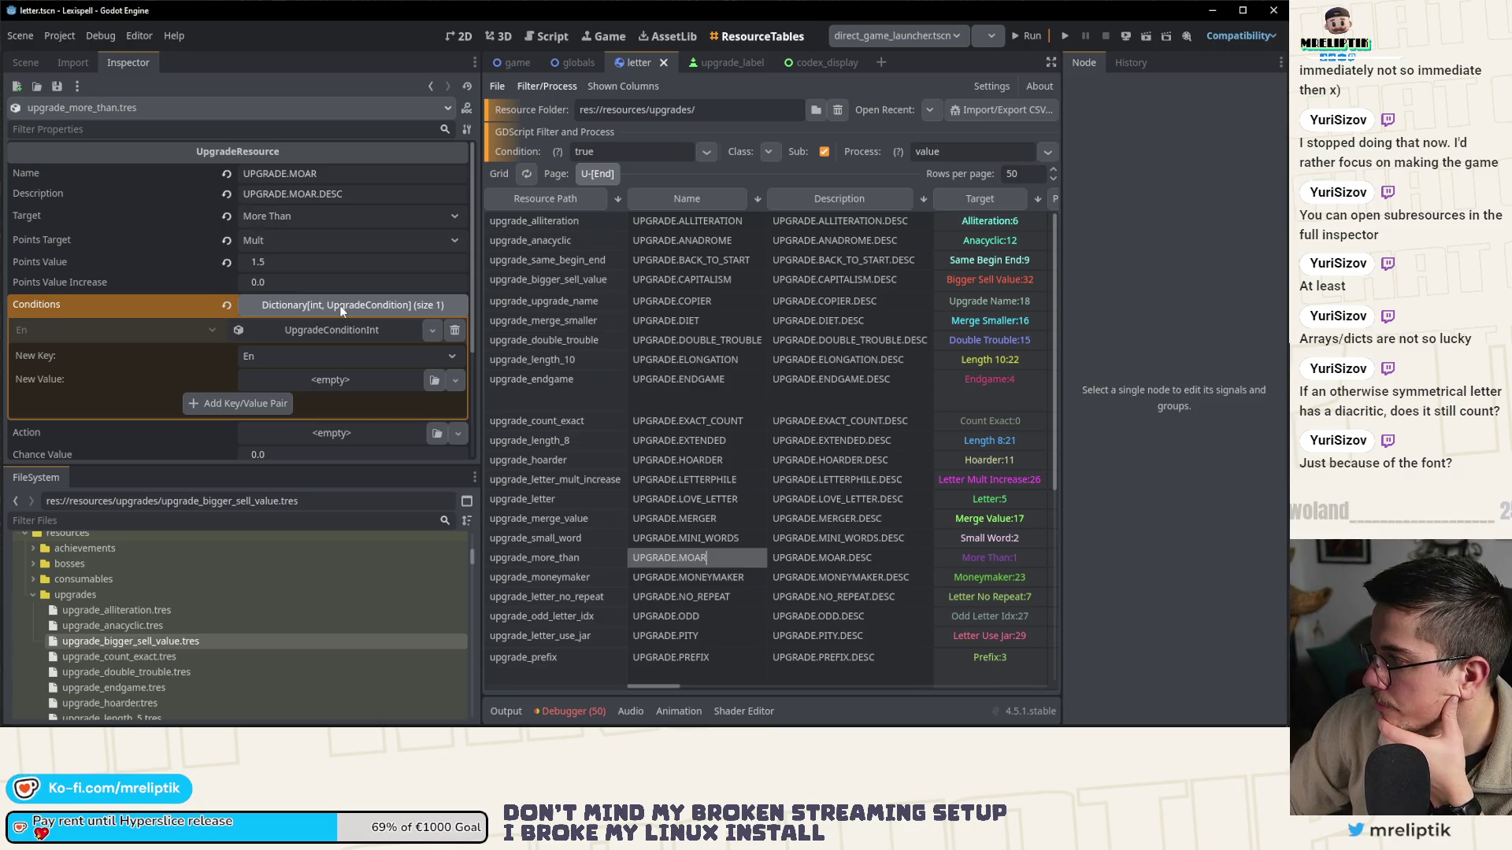
{"action": "left_click", "coordinate": [336, 329]}
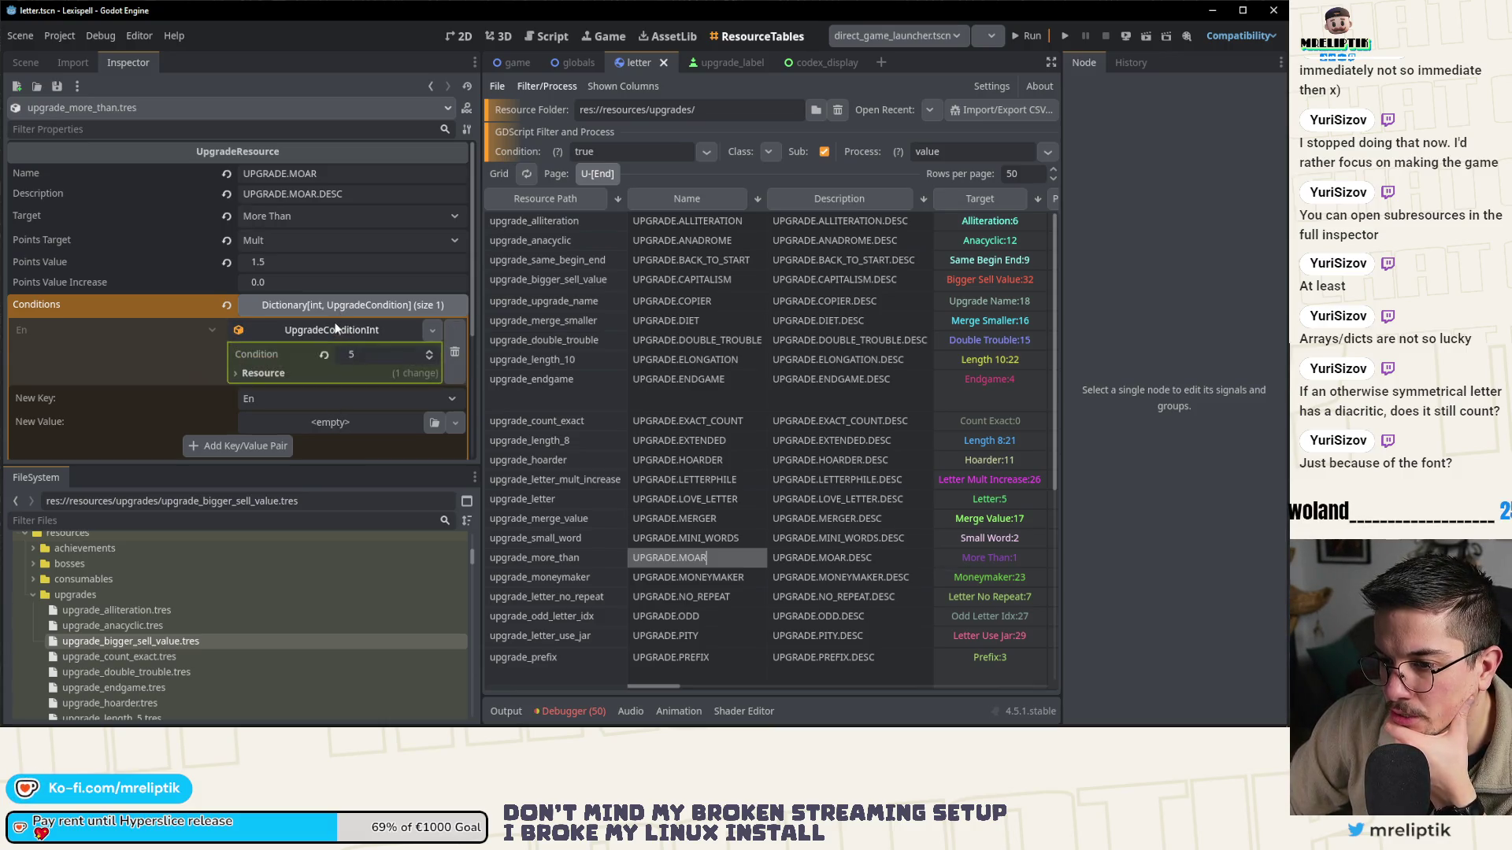
{"action": "left_click", "coordinate": [331, 330]}
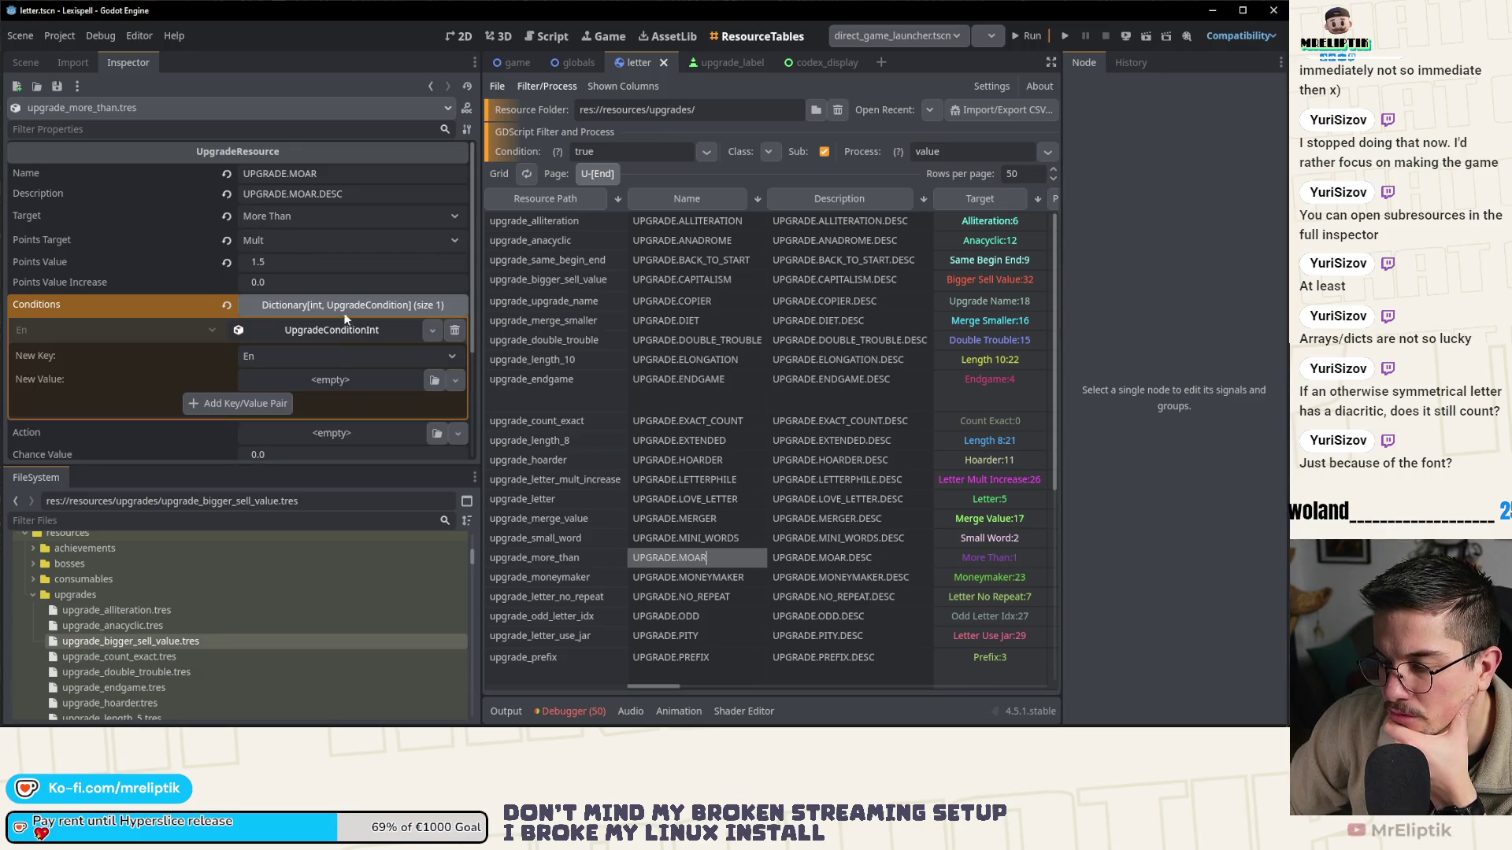
{"action": "left_click", "coordinate": [344, 307]}
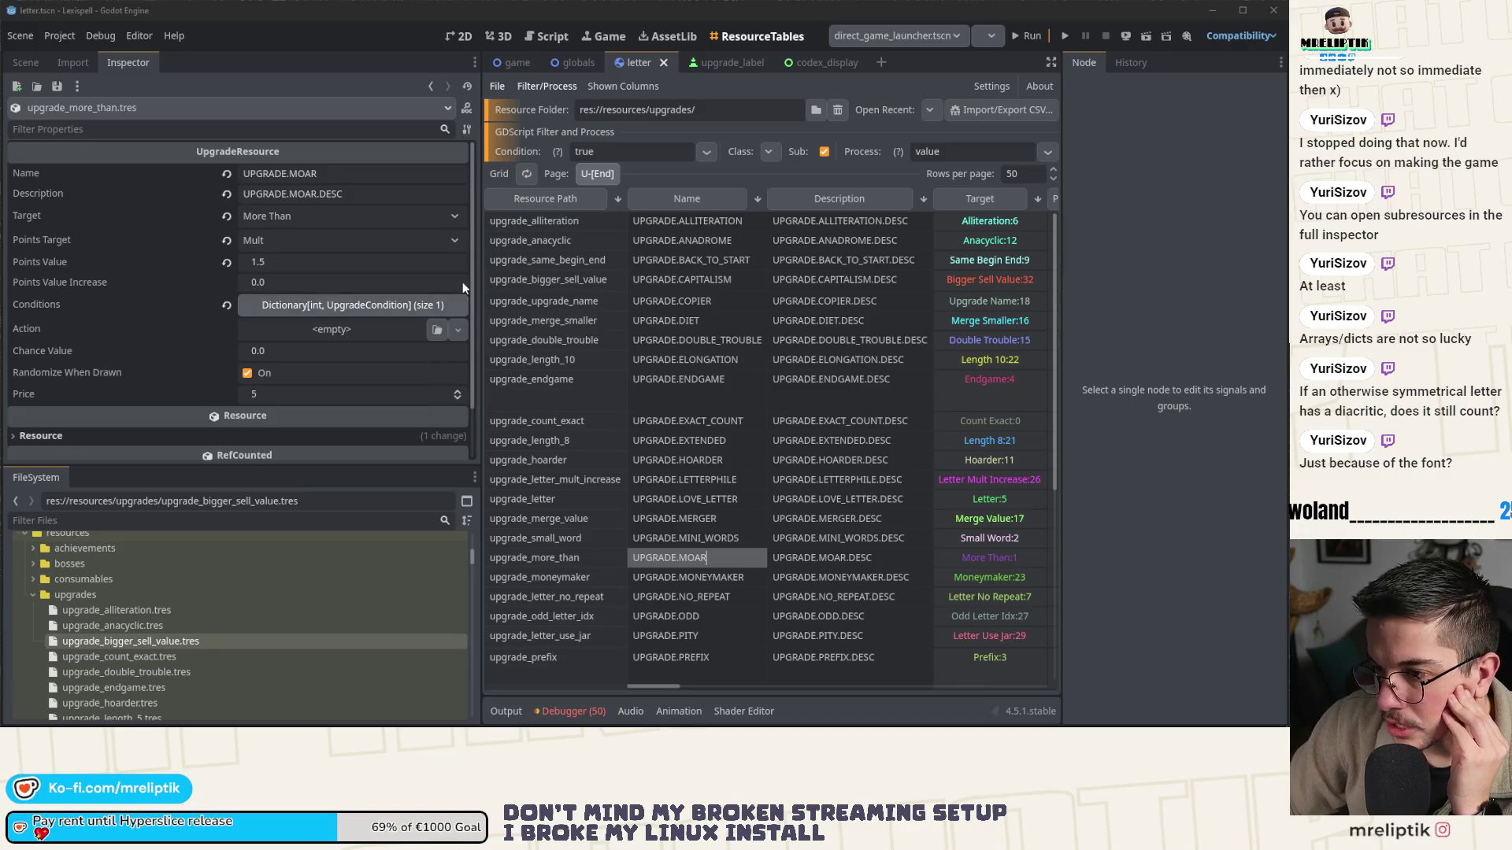
{"action": "left_click_drag", "start_coordinate": [479, 271], "coordinate": [226, 292]}
{"action": "key", "text": "ctrl+shift+Tab"}
{"action": "key", "text": "ctrl+shift+Tab"}
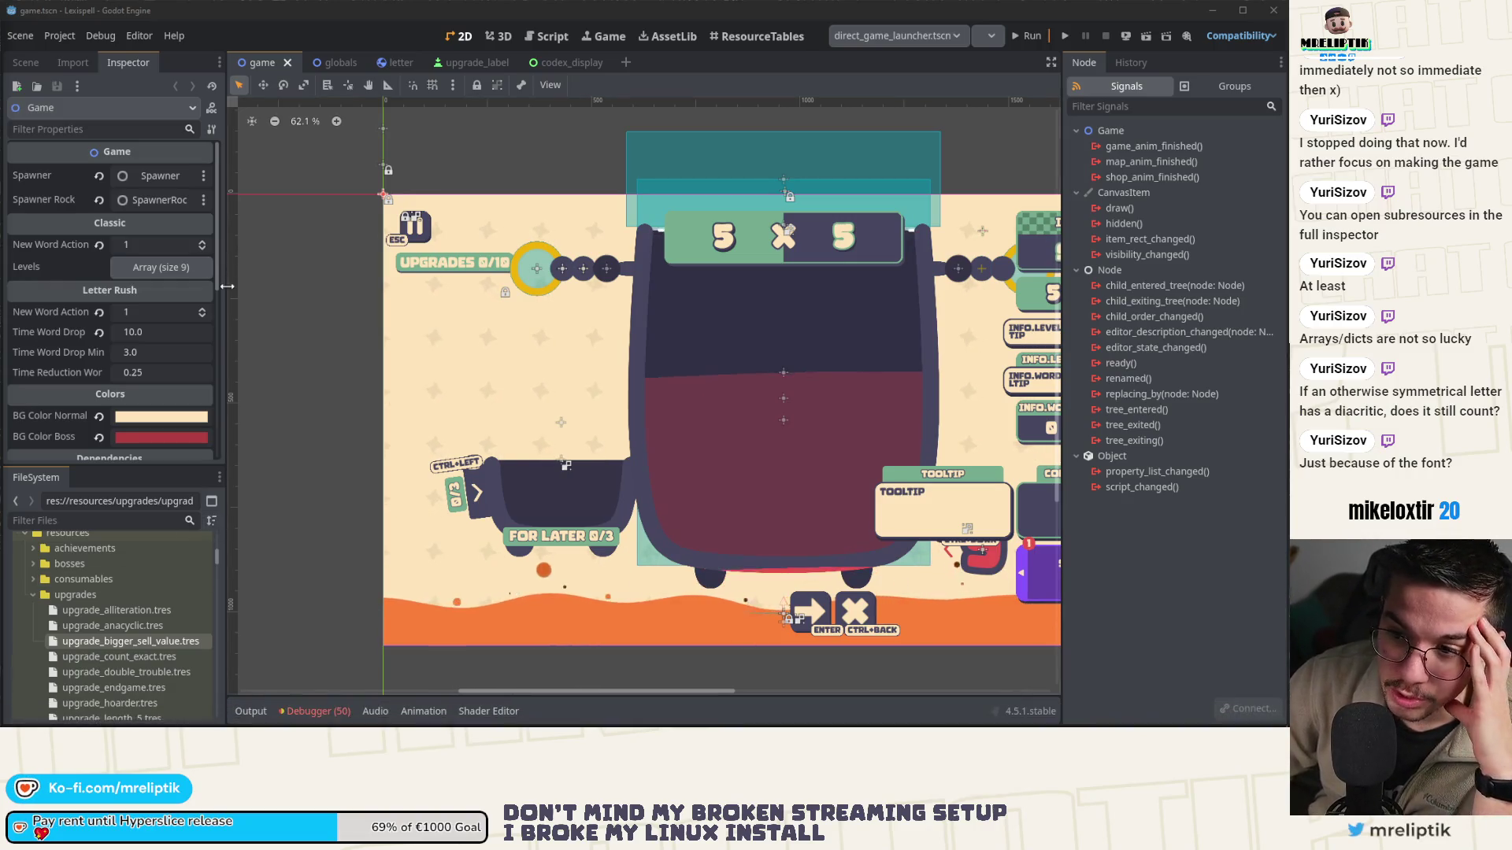
- Widen the Inspector/FileSystem dock, then reveal the hidden taskbar tray icons
{"action": "mouse_move", "coordinate": [226, 299]}
{"action": "left_mouse_down"}
{"action": "mouse_move", "coordinate": [361, 302]}
{"action": "mouse_move", "coordinate": [348, 310]}
{"action": "left_mouse_up"}
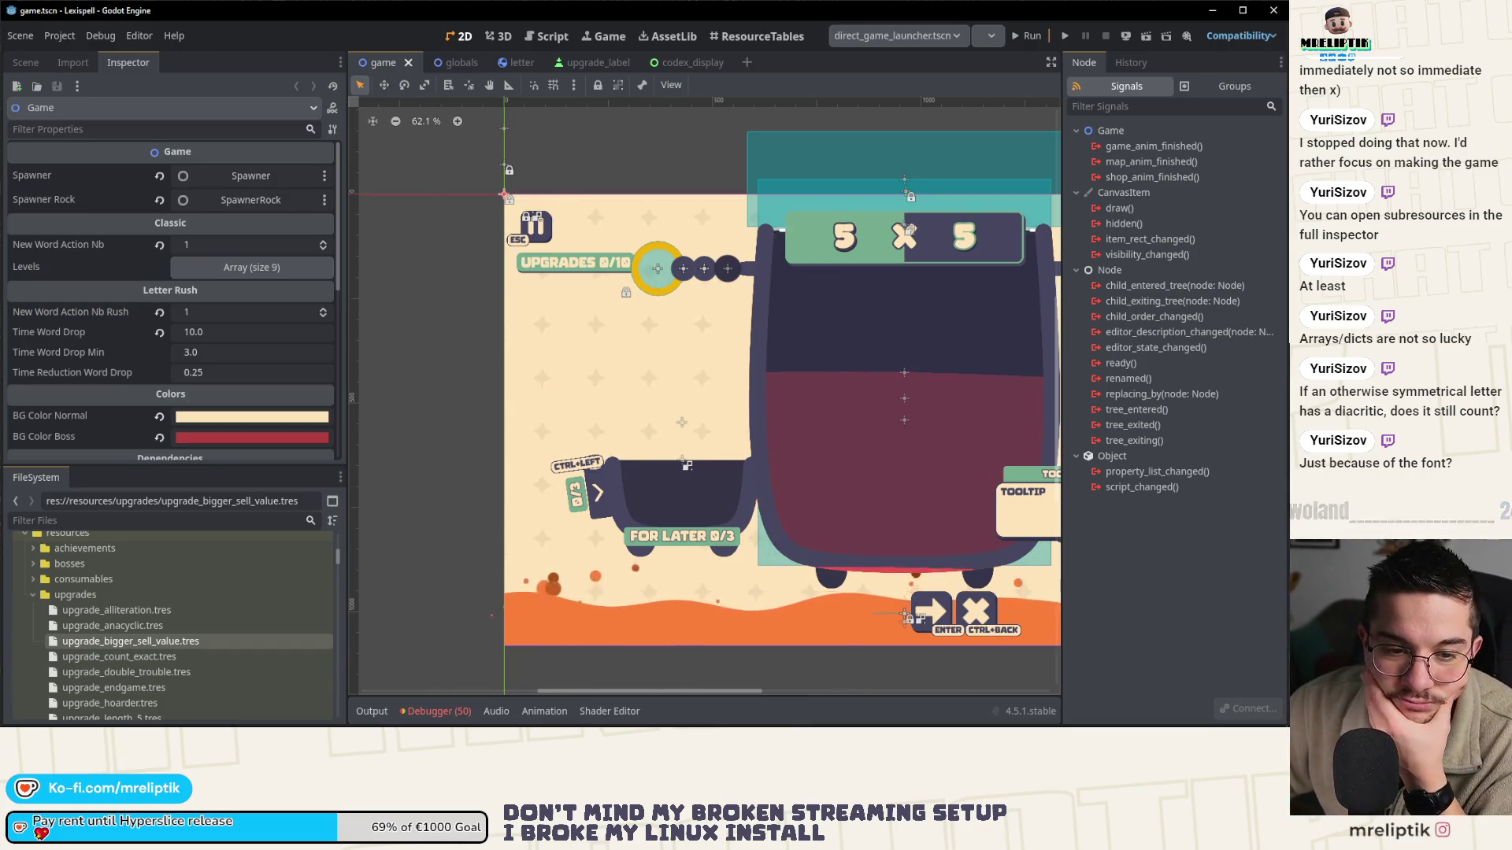
{"action": "mouse_move", "coordinate": [1279, 703]}
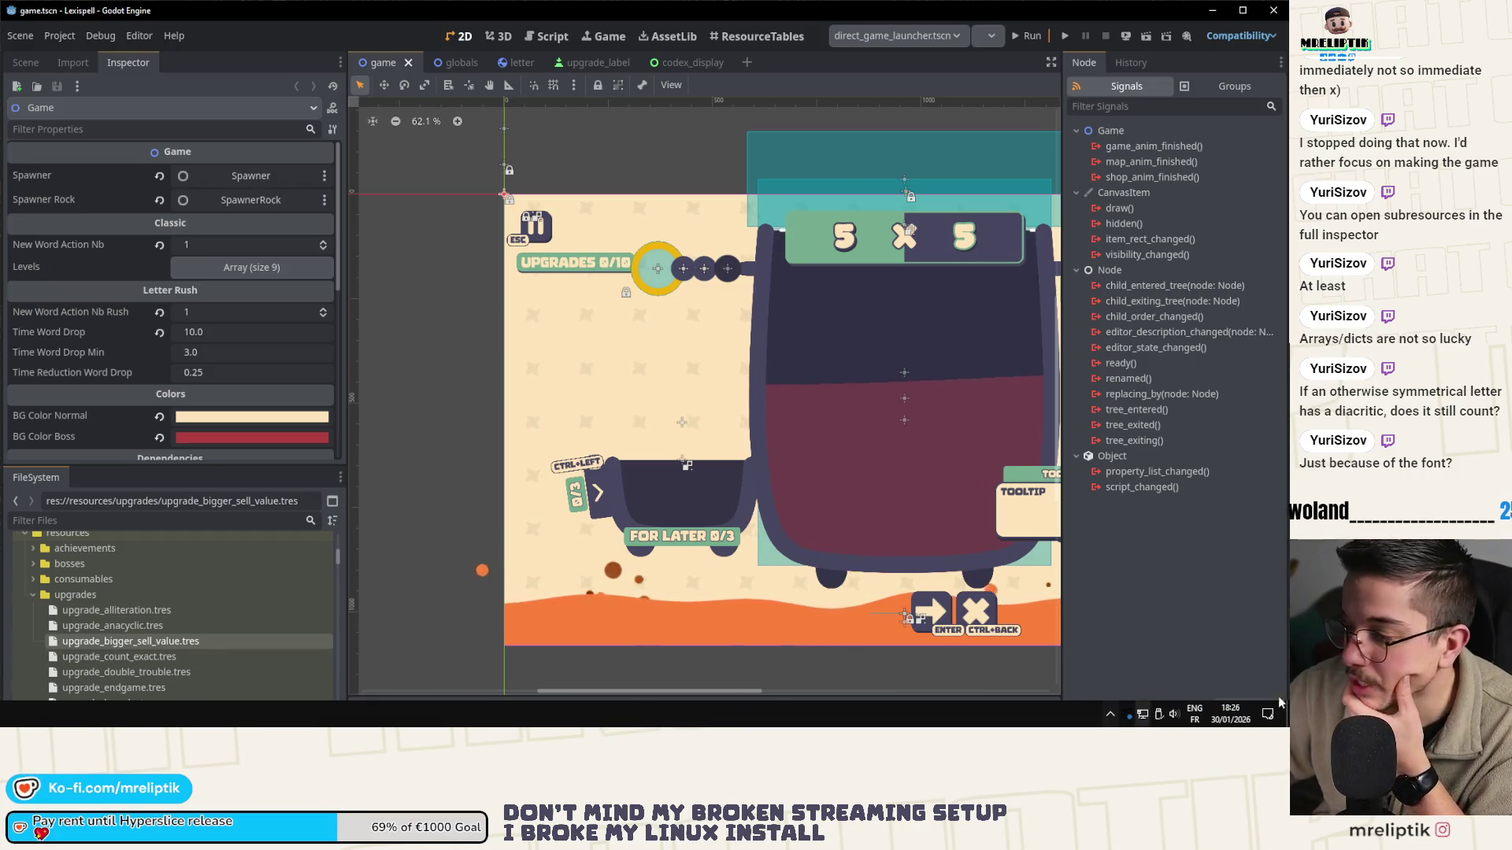
{"action": "left_click", "coordinate": [1110, 714]}
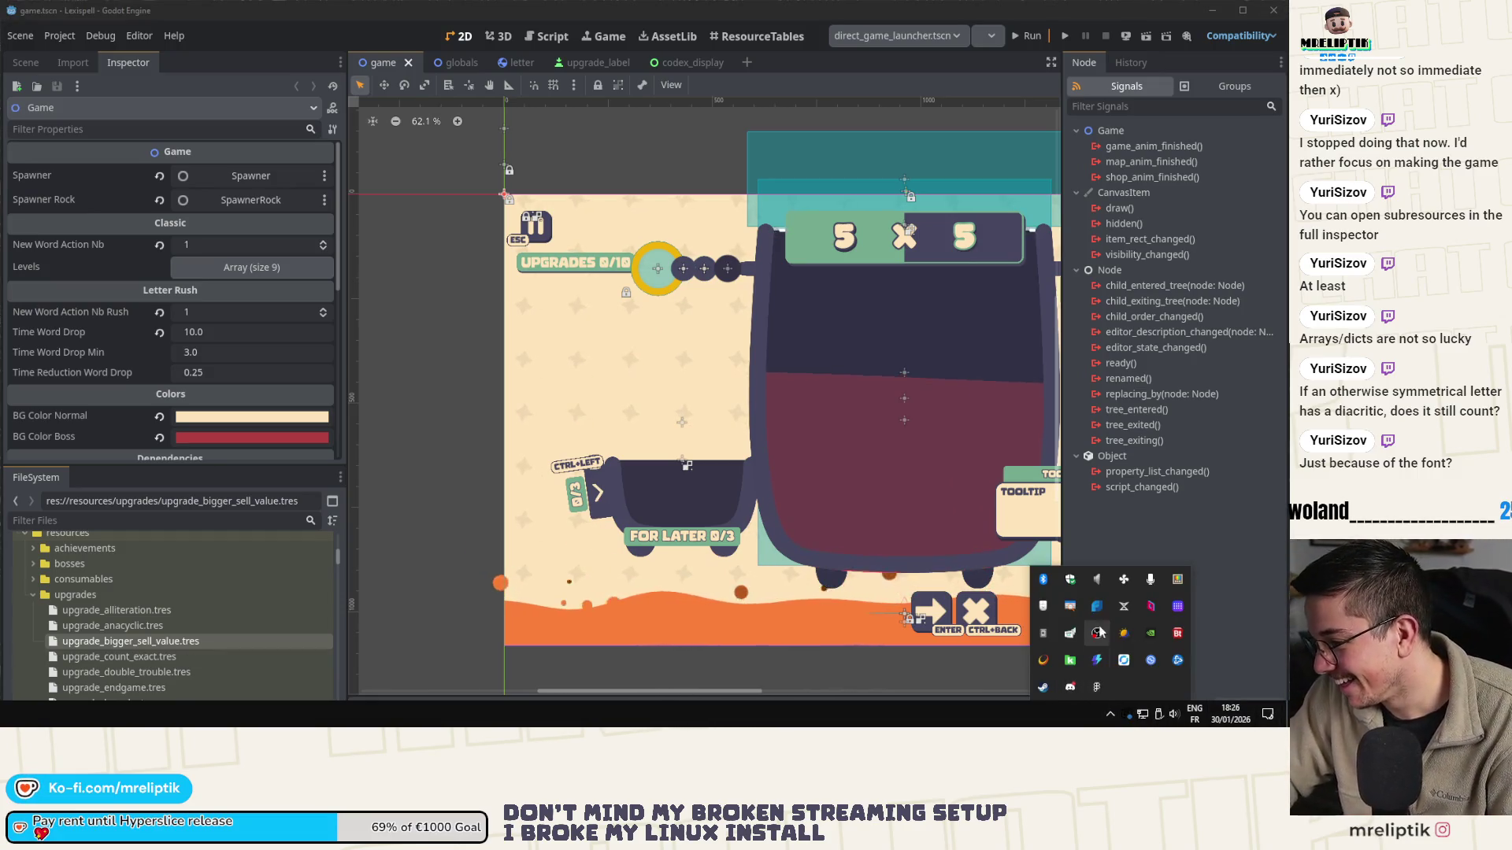
- Launch Pachincro Playtest from the Steam library to its main menu
{"action": "left_click", "coordinate": [1043, 687]}
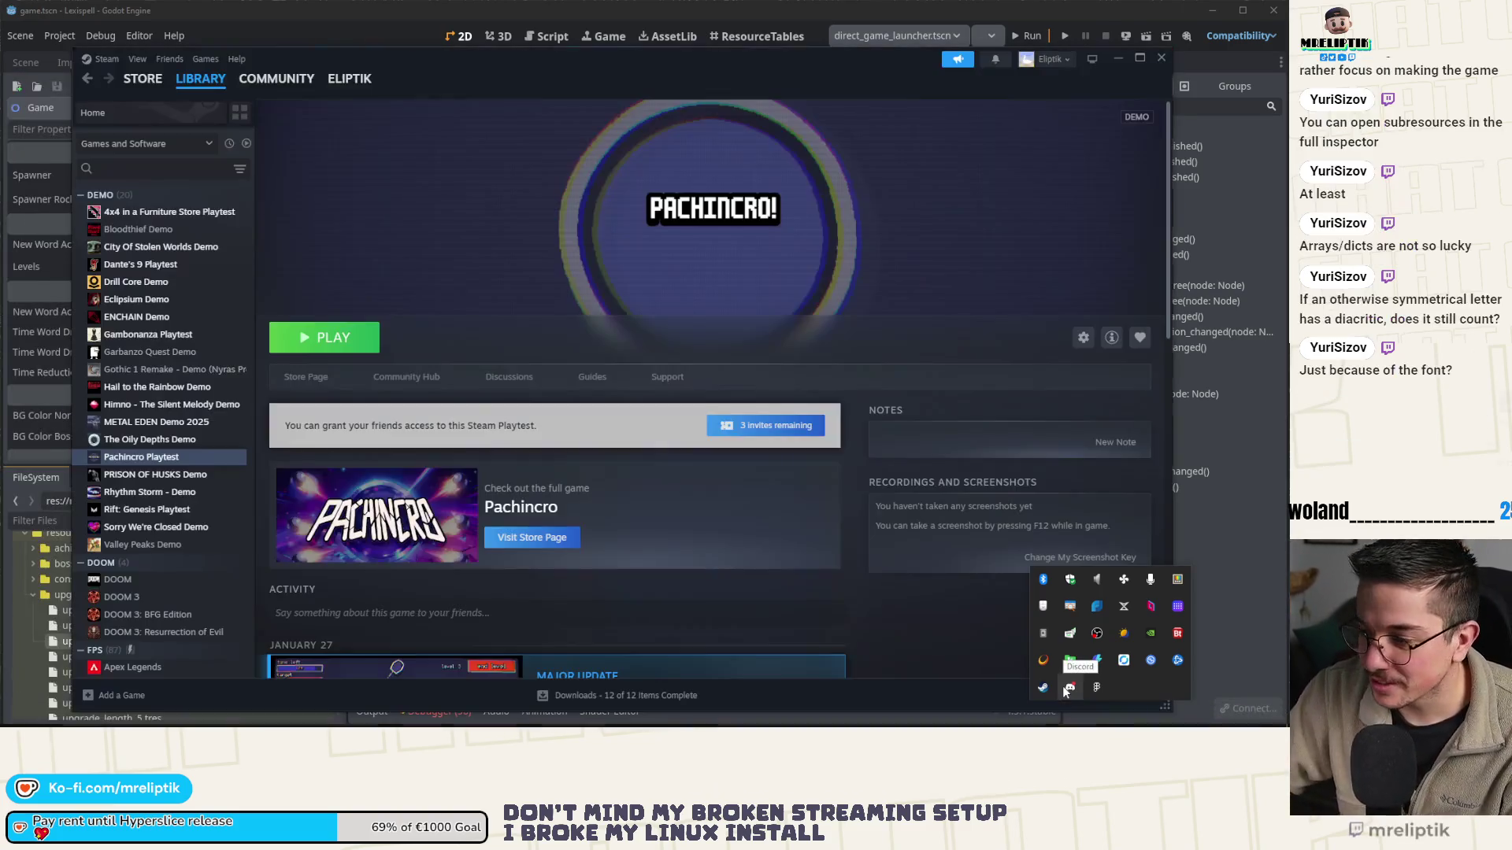
{"action": "left_click", "coordinate": [1069, 688]}
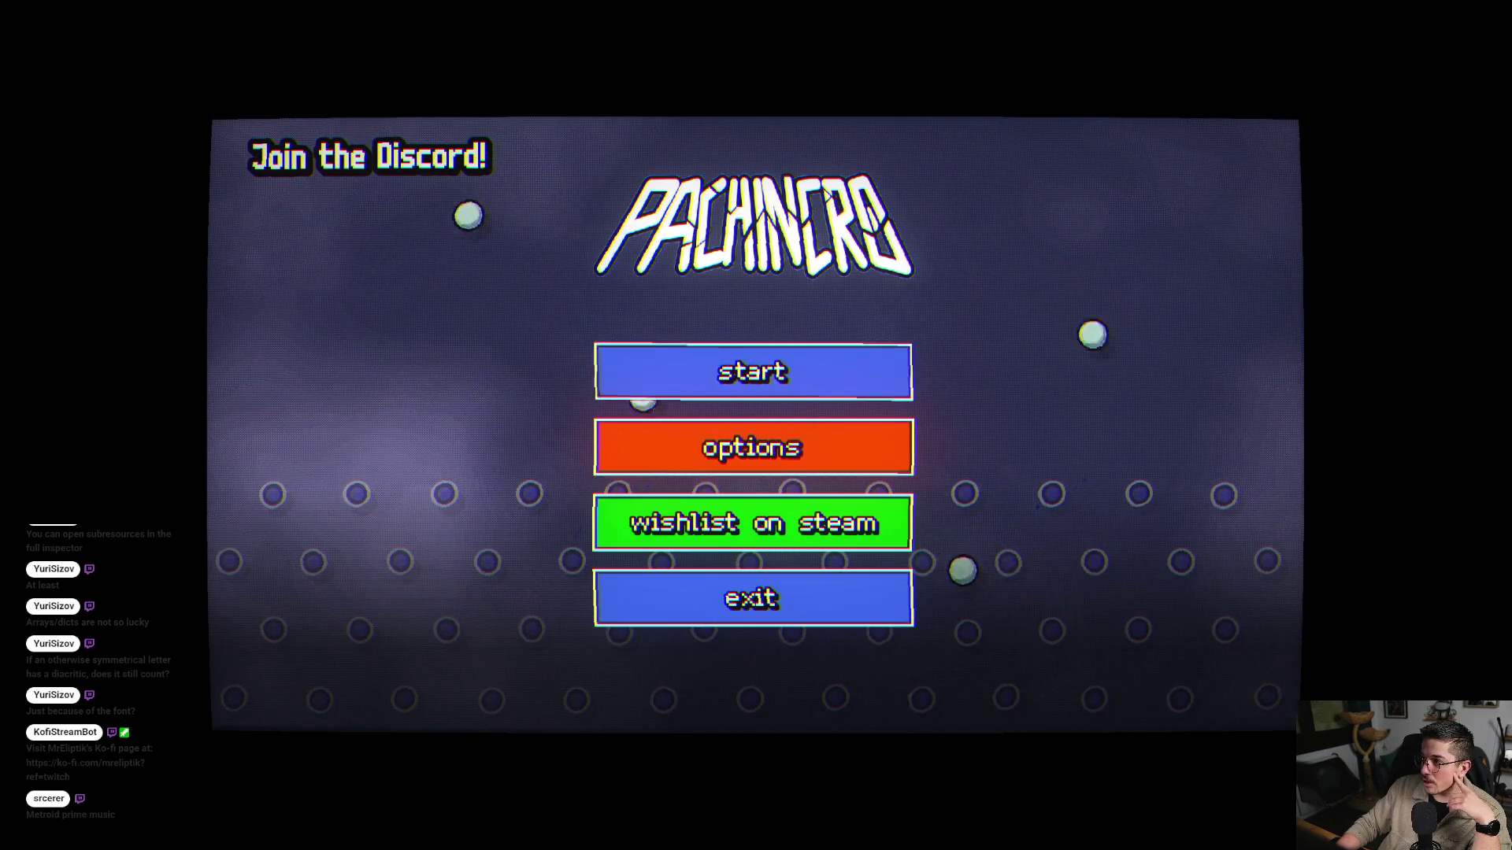
- In the options, keep fullscreen on and set master, music and effects volume to 100
{"action": "left_click", "coordinate": [754, 442]}
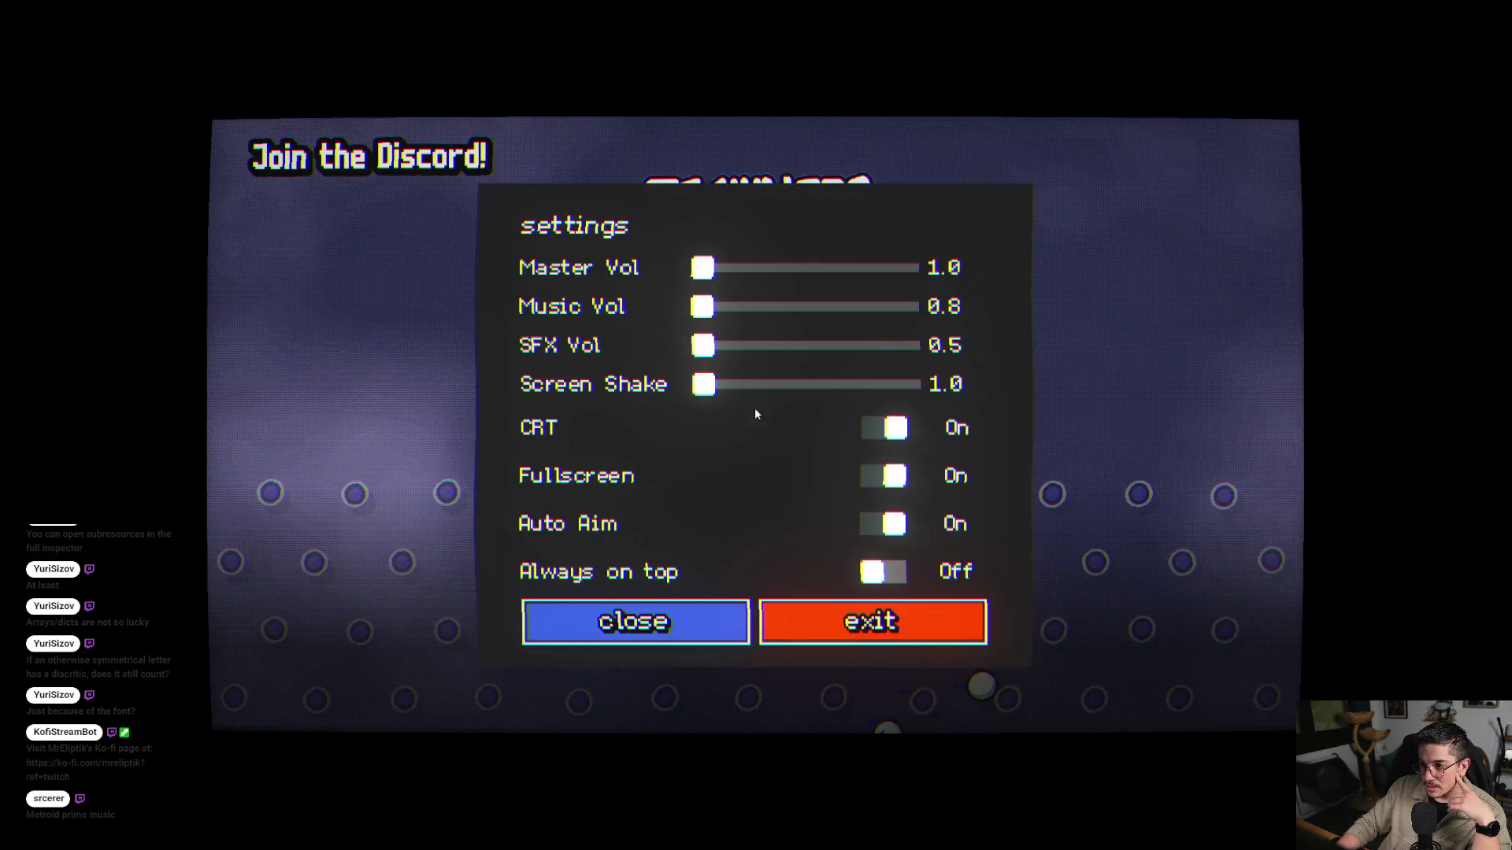
{"action": "left_click", "coordinate": [892, 481]}
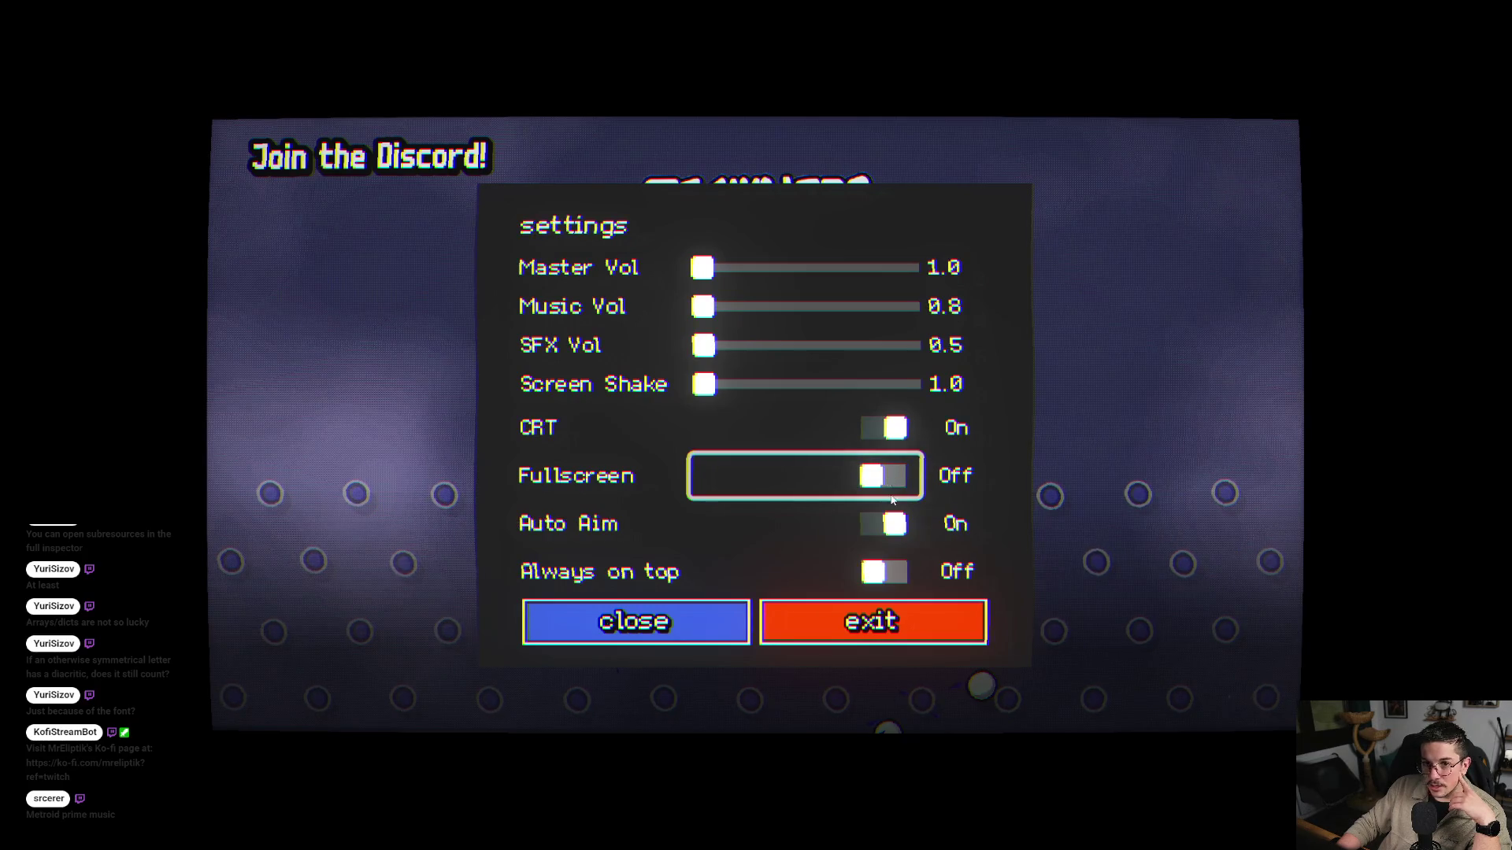
{"action": "left_click", "coordinate": [888, 489]}
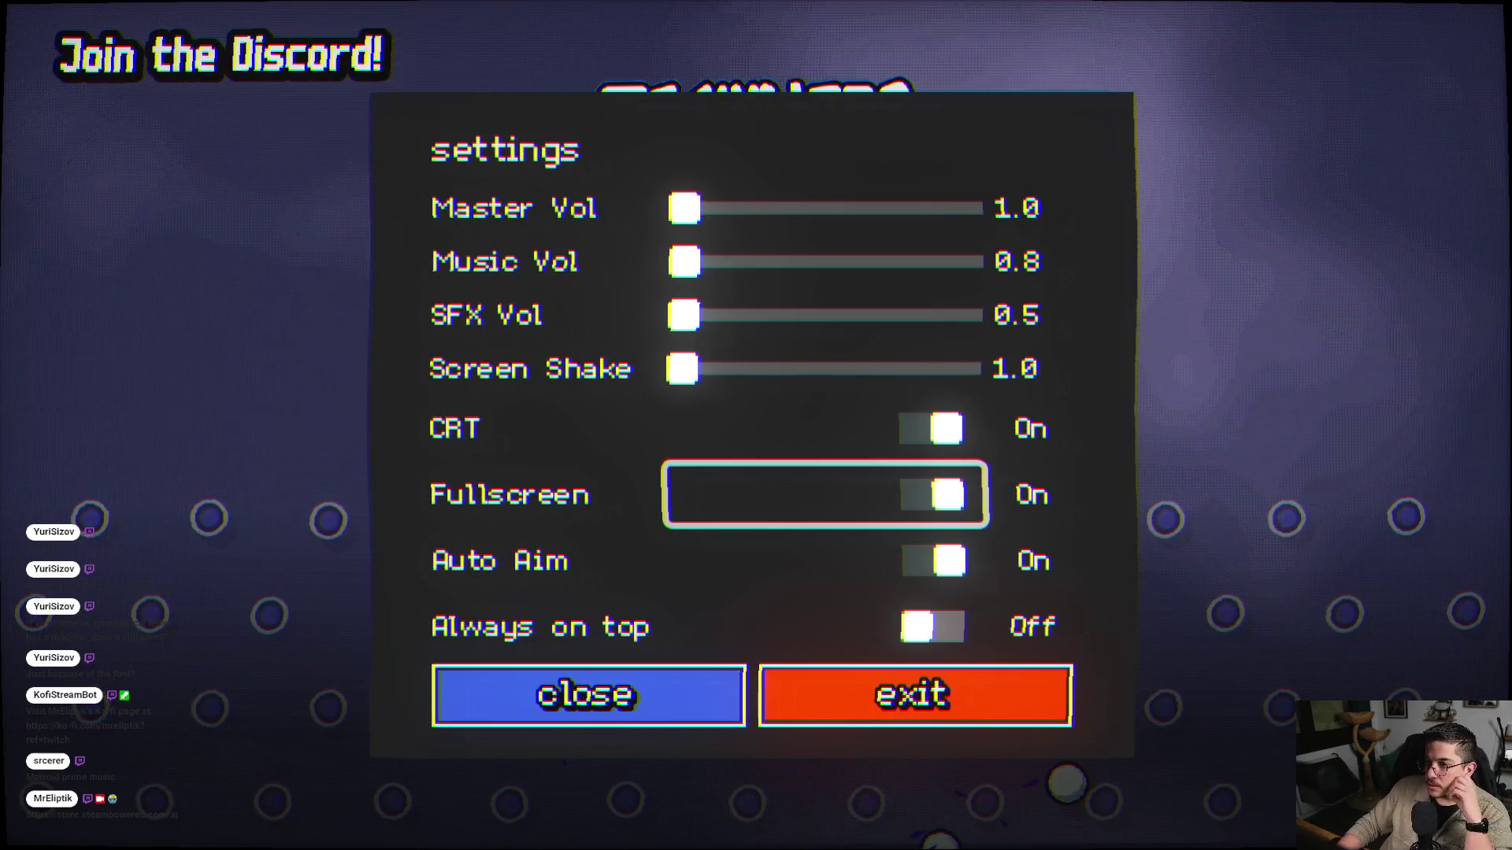
{"action": "left_click_drag", "start_coordinate": [707, 227], "coordinate": [1057, 250]}
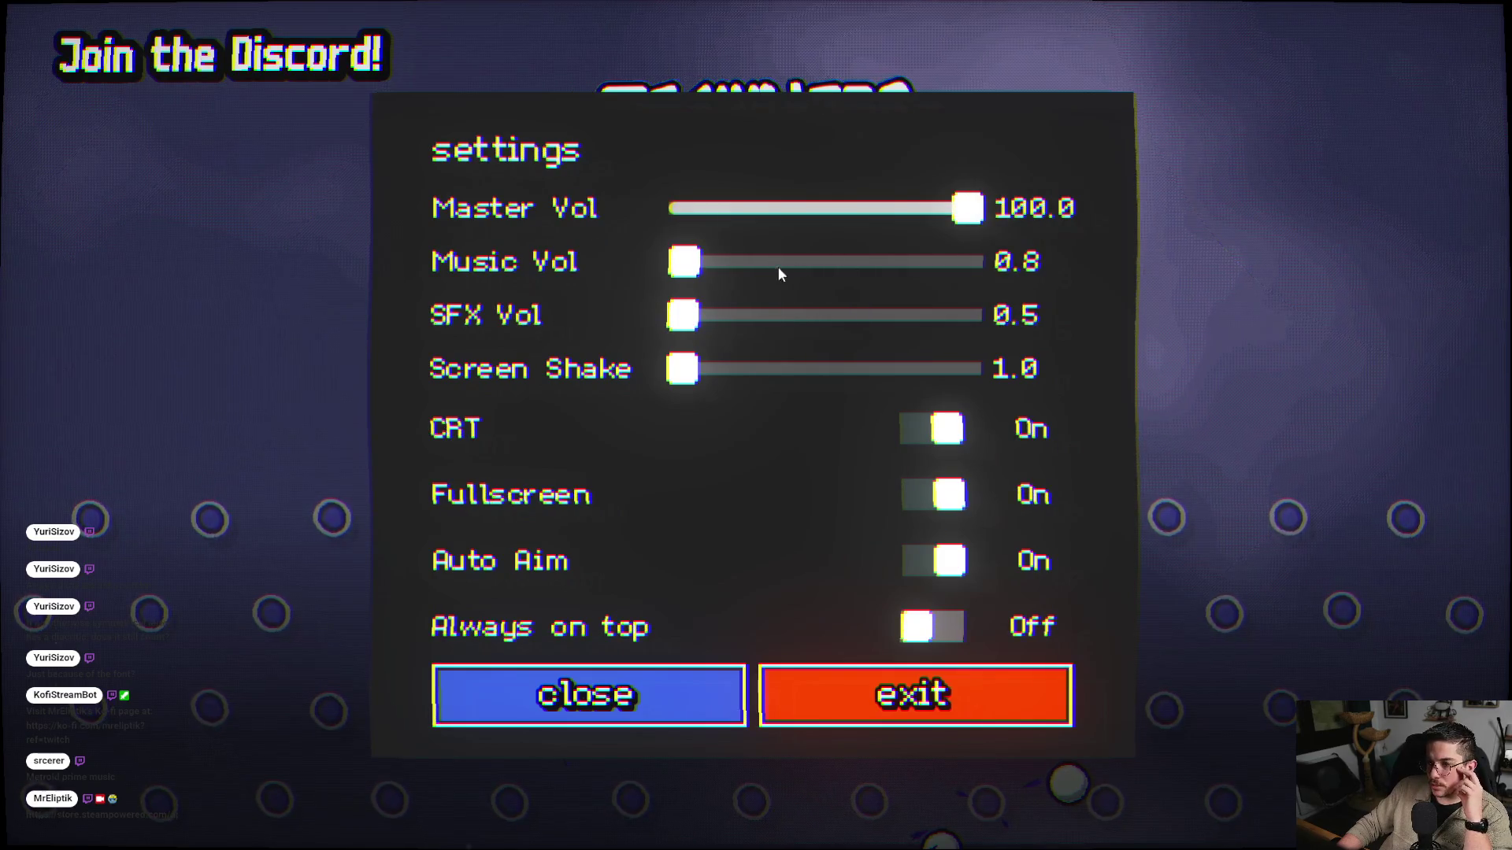
{"action": "left_click_drag", "start_coordinate": [699, 300], "coordinate": [947, 318]}
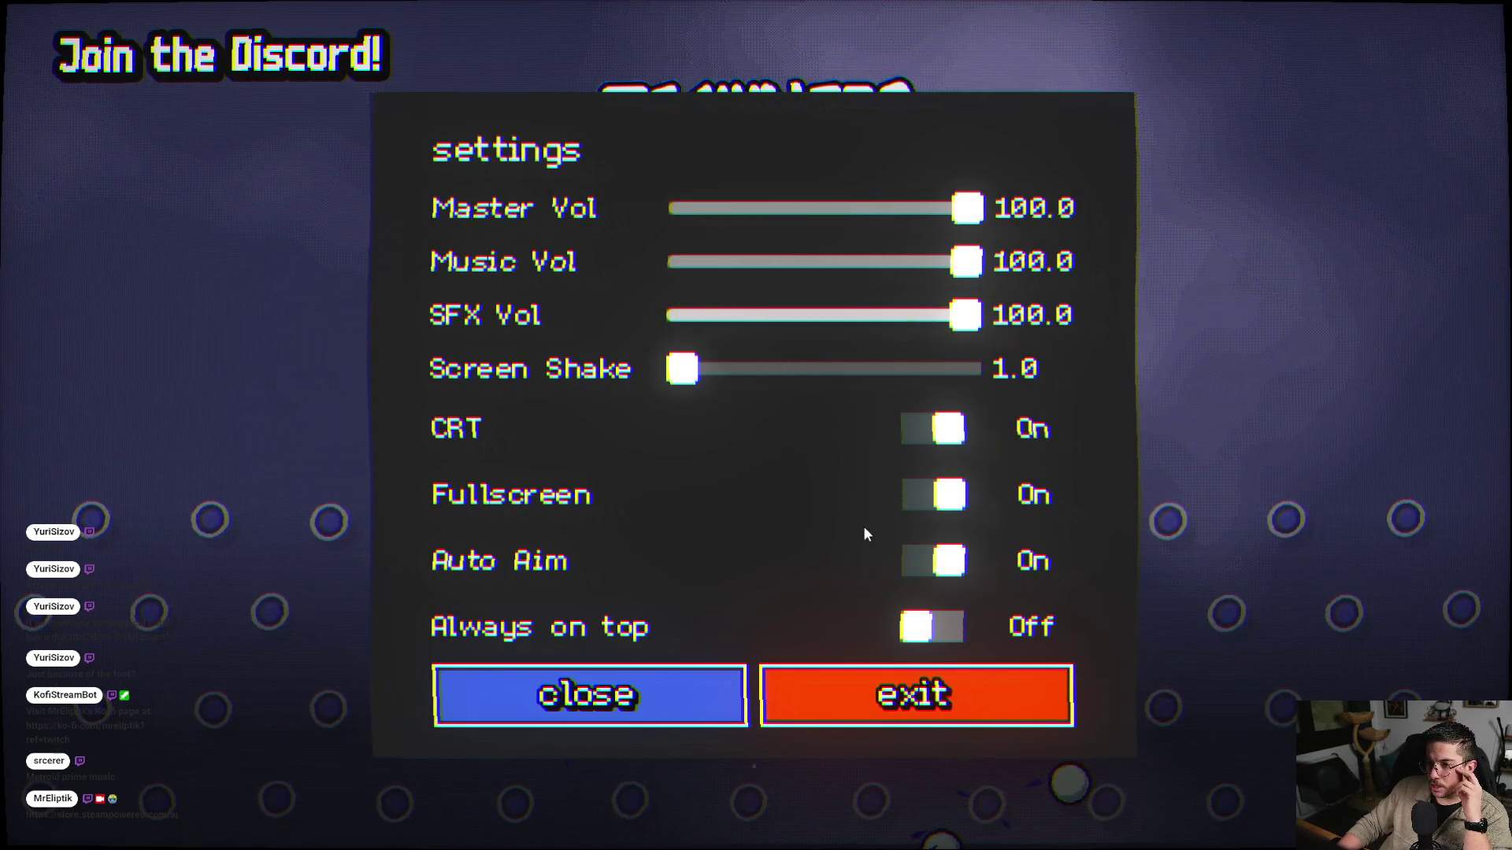
{"action": "left_click_drag", "start_coordinate": [699, 373], "coordinate": [1099, 383]}
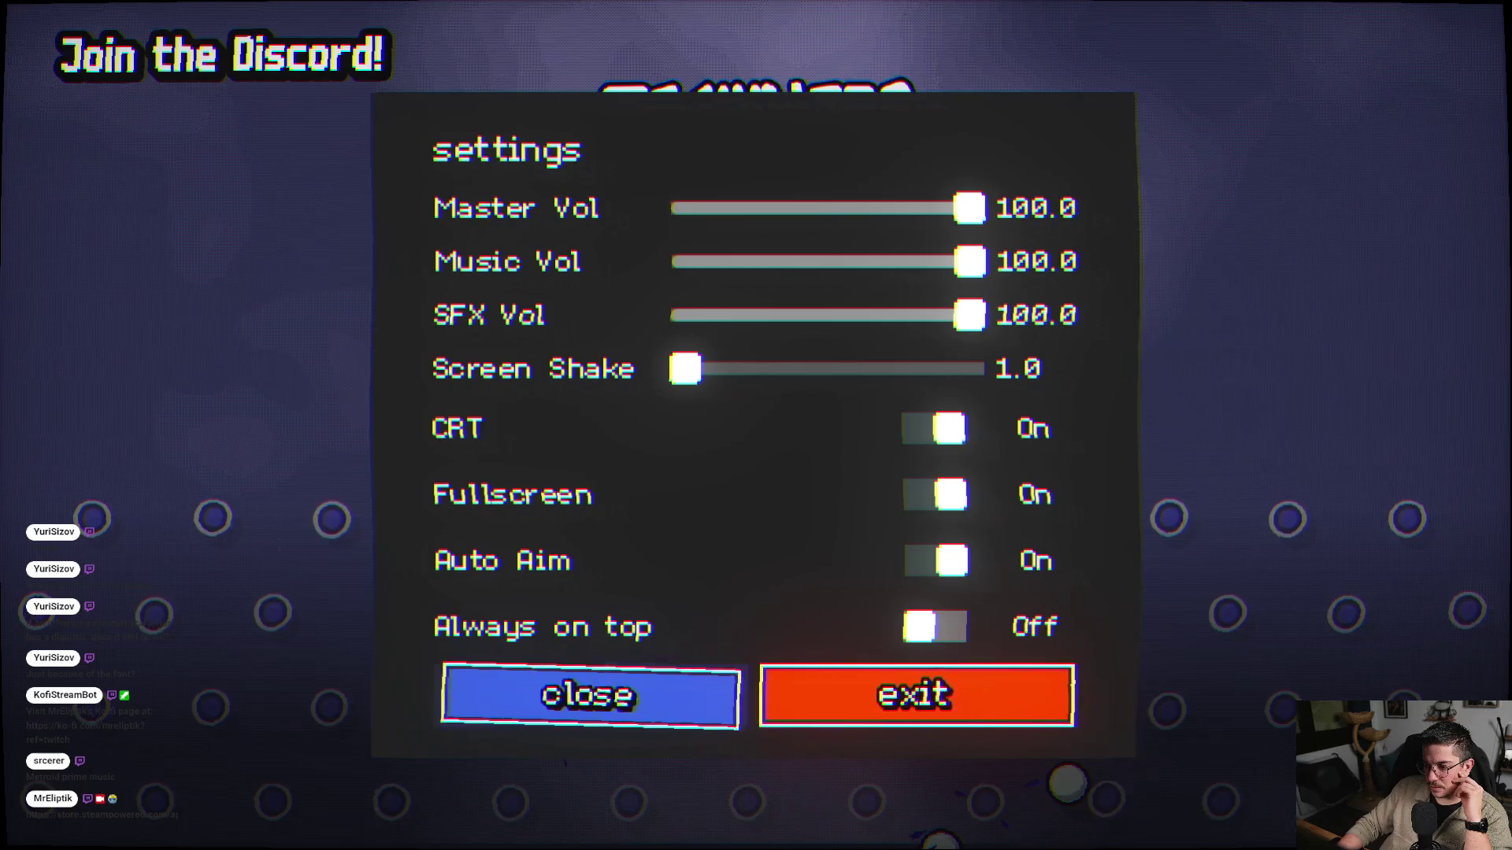
{"action": "left_click", "coordinate": [677, 696]}
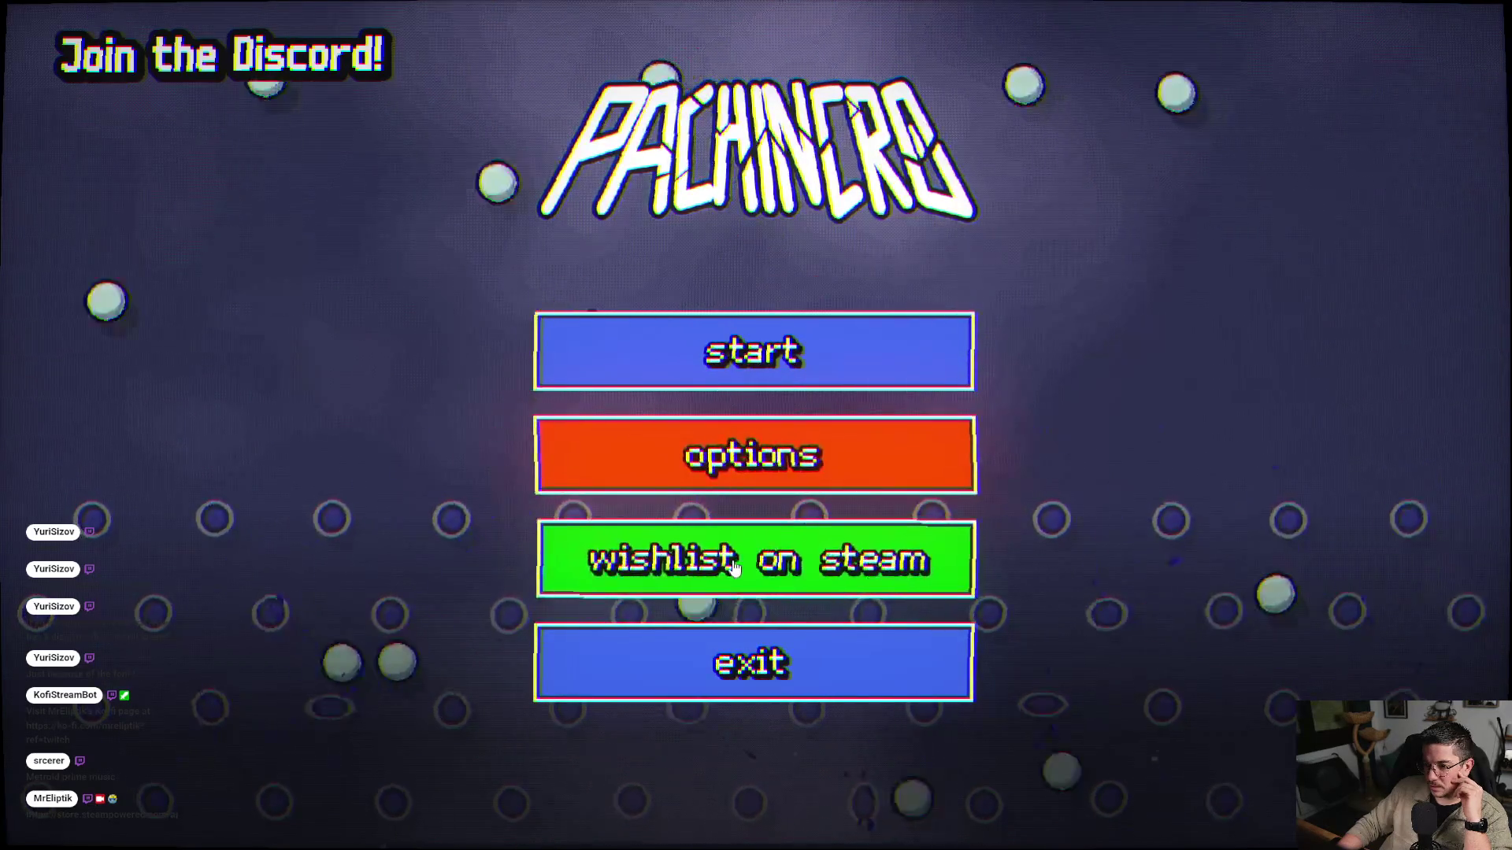
- Start a new Plinko Mode run from the main menu at level 1
{"action": "left_click", "coordinate": [752, 351]}
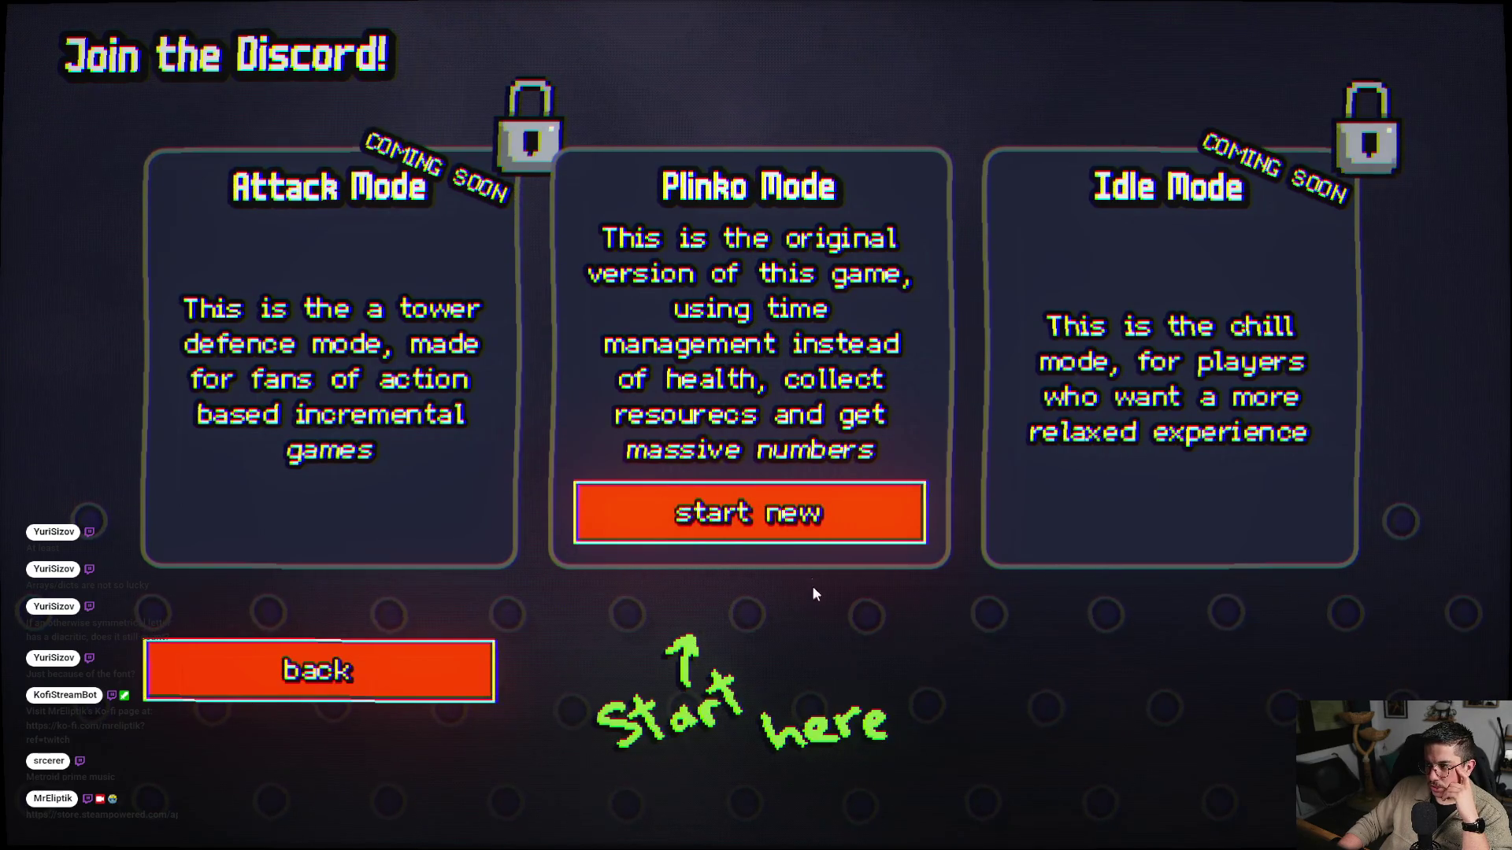
{"action": "left_click", "coordinate": [776, 513]}
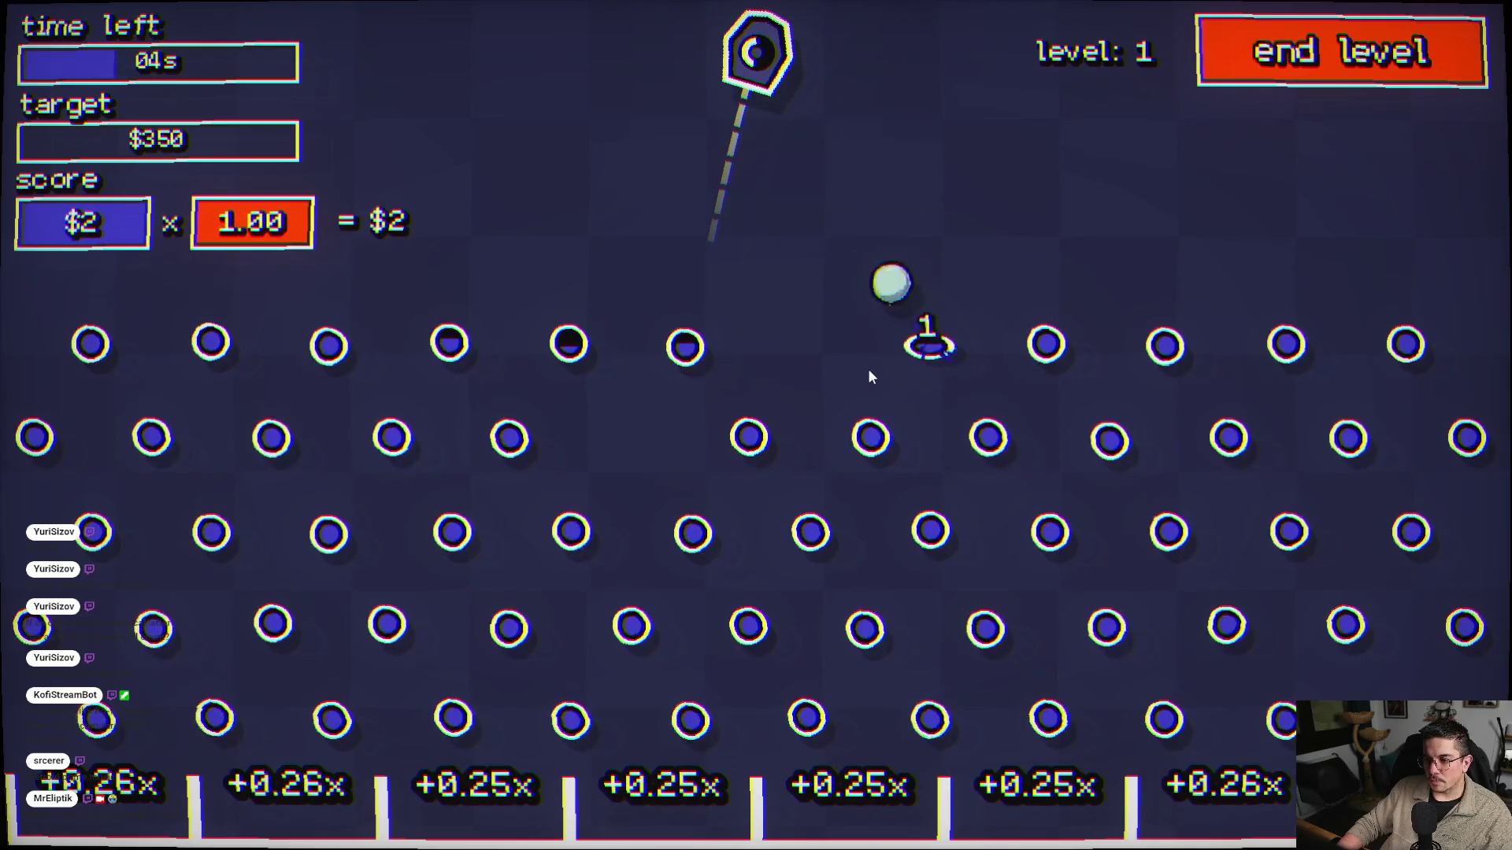
- Turn off Auto Aim in the pause settings, then fire a ball into the pegs
{"action": "key", "text": "Escape"}
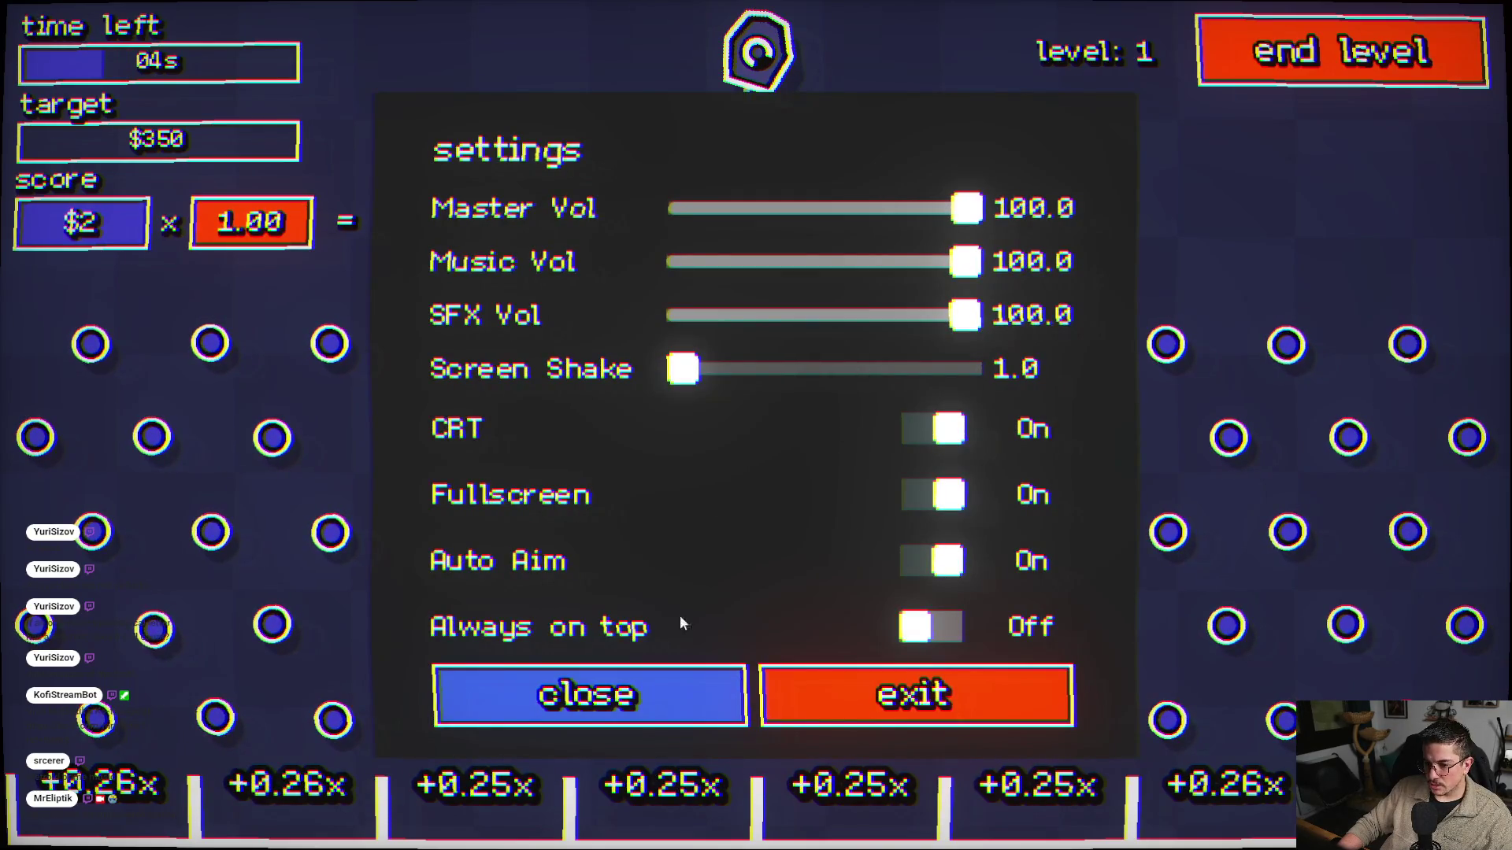
{"action": "left_click", "coordinate": [942, 584]}
{"action": "key", "text": "Escape"}
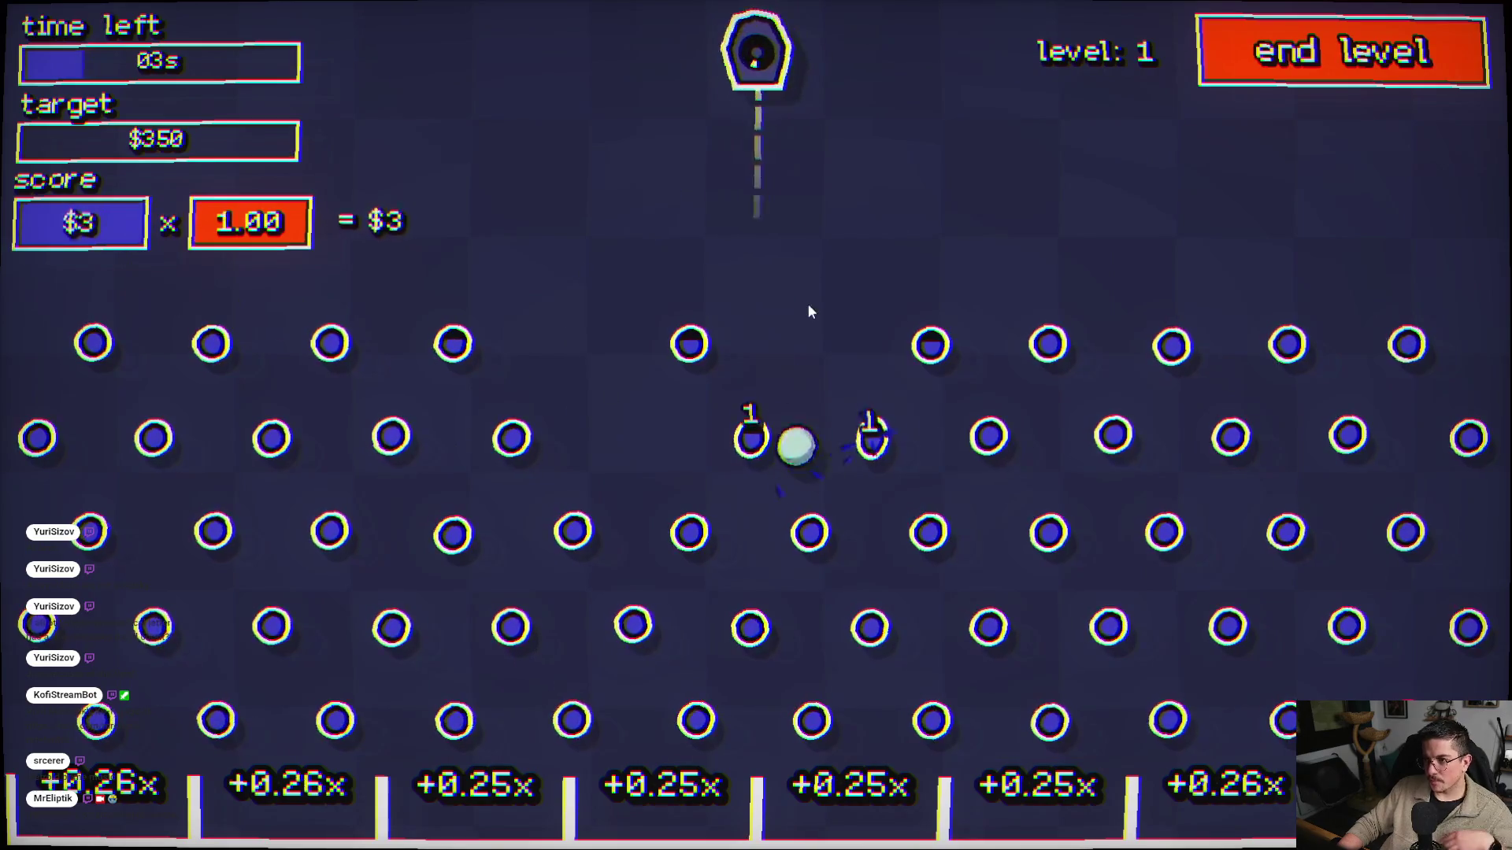
{"action": "left_click", "coordinate": [1090, 181]}
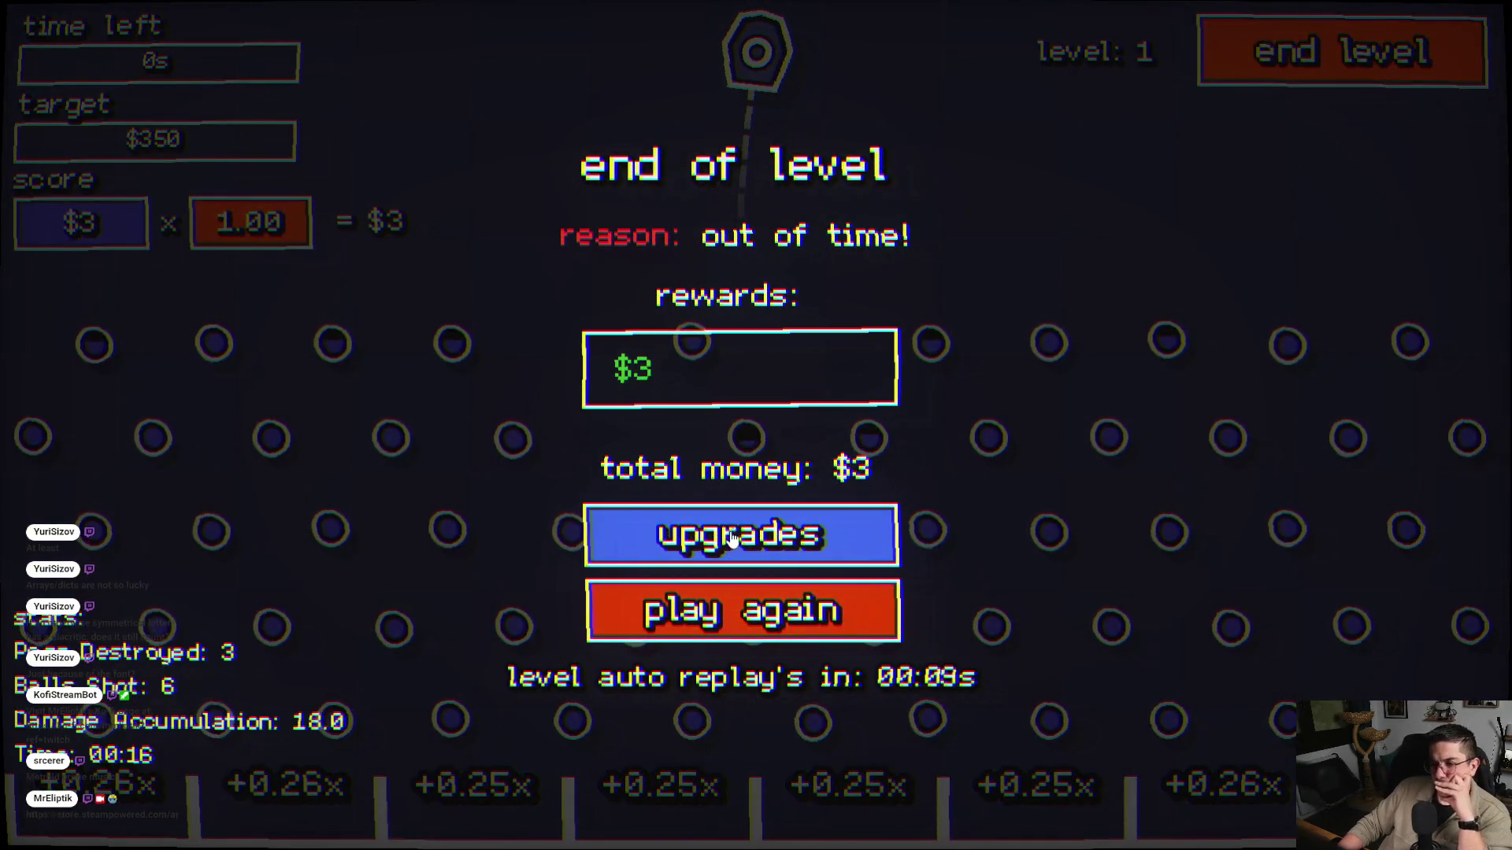
- With $3 earned, browse the upgrade tree's time upgrades, then start the next level 1 round
{"action": "left_click", "coordinate": [711, 558]}
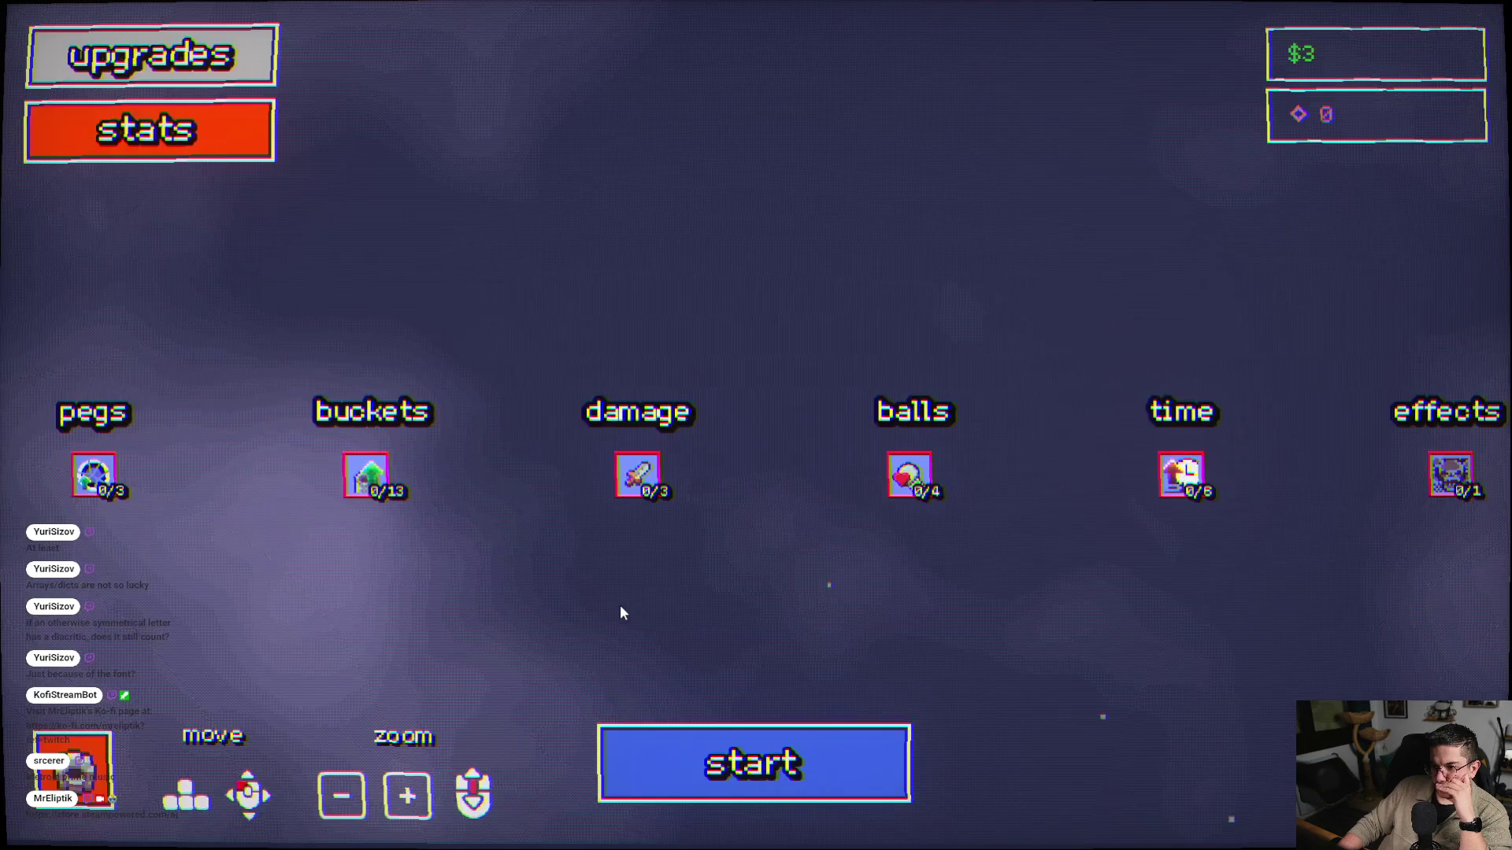
{"action": "mouse_move", "coordinate": [108, 485]}
{"action": "scroll", "coordinate": [662, 515], "scroll_direction": "down", "scroll_amount": 3}
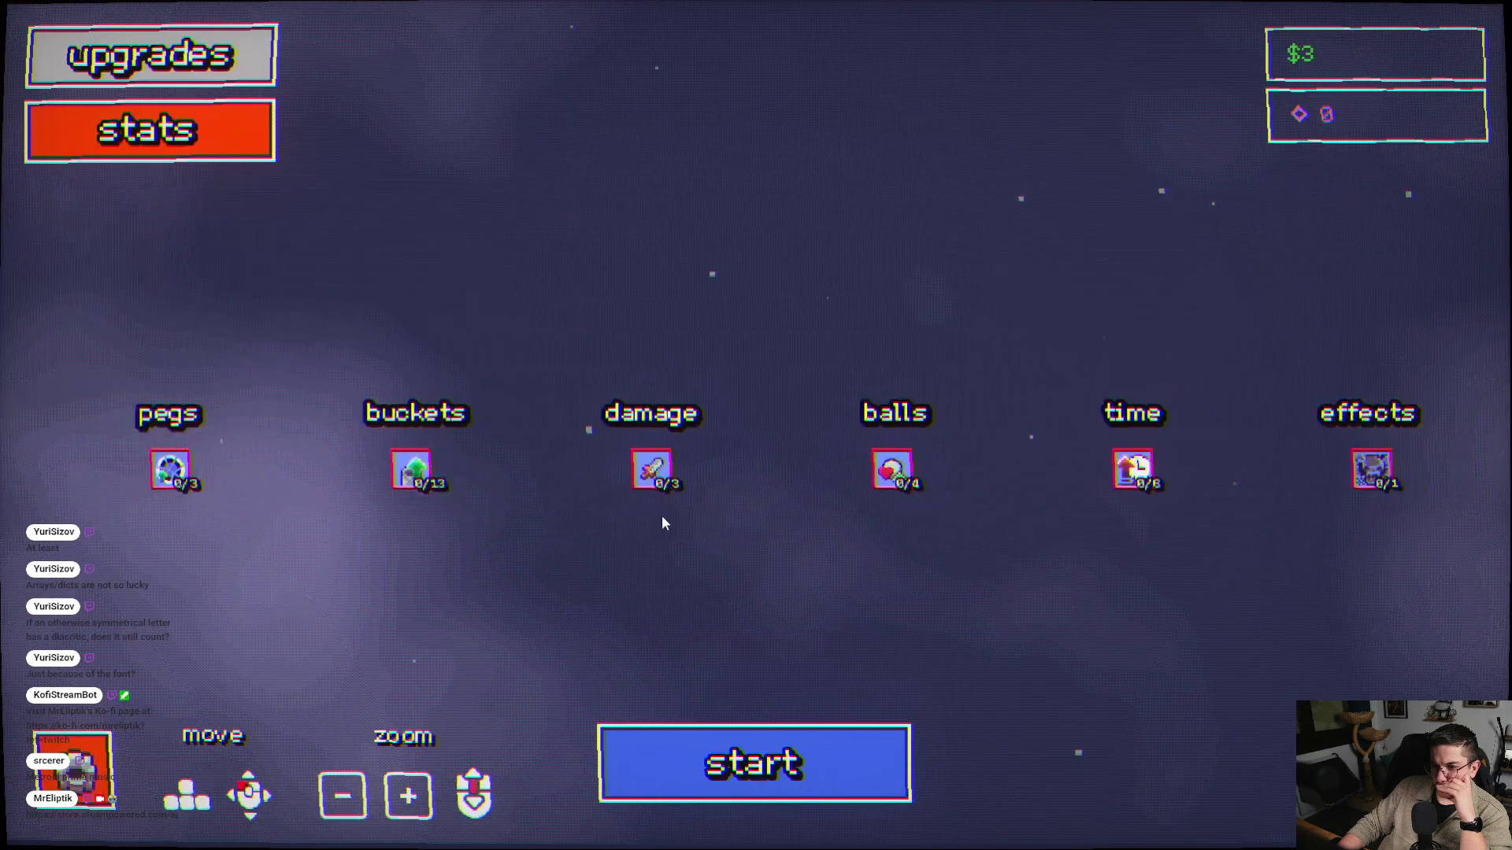
{"action": "scroll", "coordinate": [900, 502], "scroll_direction": "up", "scroll_amount": 3}
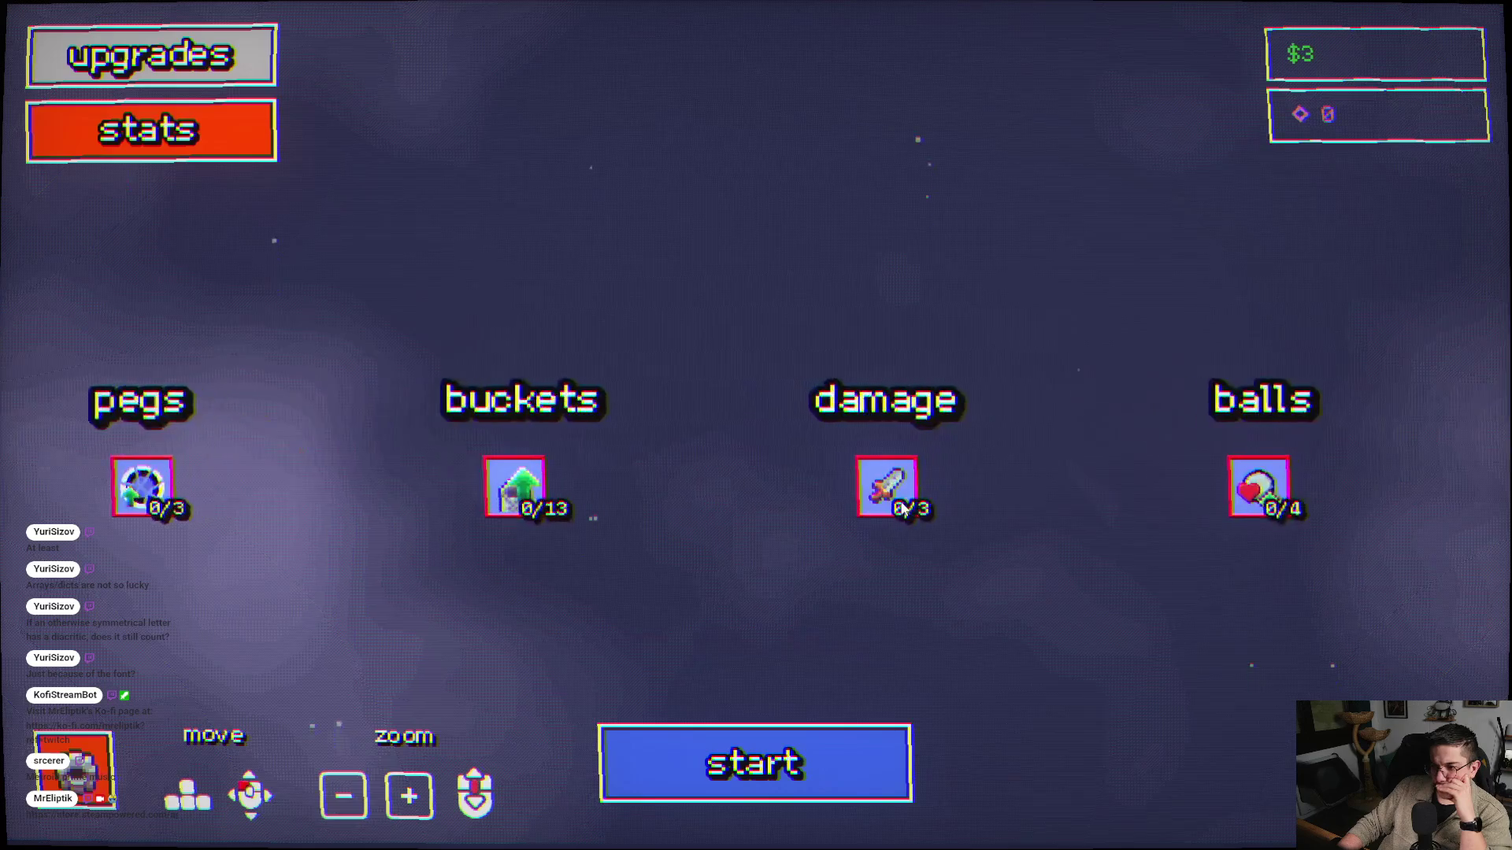
{"action": "scroll", "coordinate": [899, 502], "scroll_direction": "down", "scroll_amount": 3}
{"action": "scroll", "coordinate": [900, 502], "scroll_direction": "up", "scroll_amount": 3}
{"action": "scroll", "coordinate": [901, 507], "scroll_direction": "down", "scroll_amount": 2}
{"action": "mouse_move", "coordinate": [901, 506]}
{"action": "left_mouse_down"}
{"action": "mouse_move", "coordinate": [783, 523]}
{"action": "mouse_move", "coordinate": [706, 488]}
{"action": "left_mouse_up"}
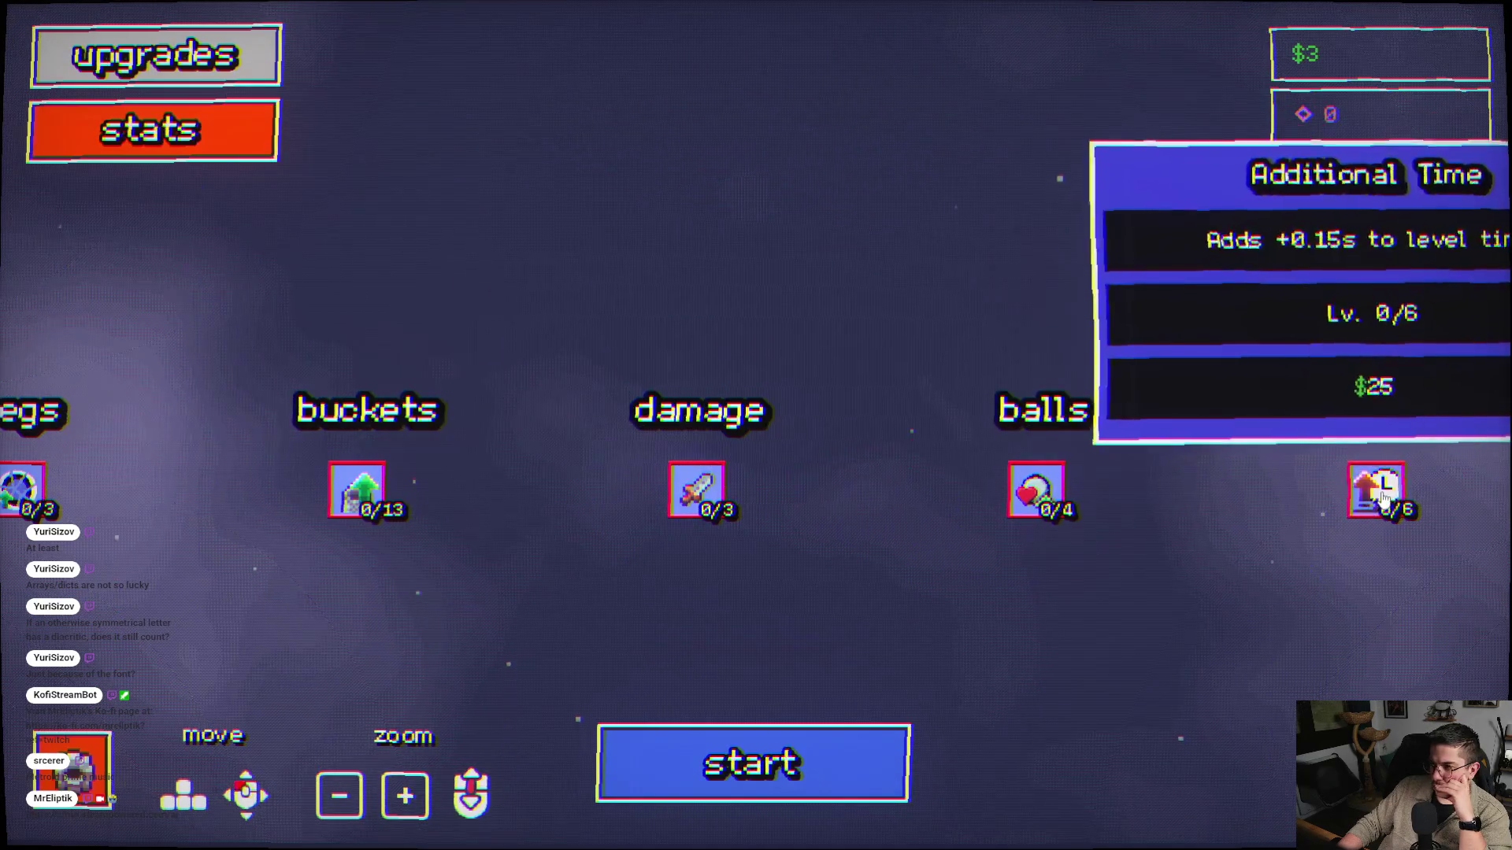
{"action": "left_click_drag", "start_coordinate": [784, 528], "coordinate": [887, 526]}
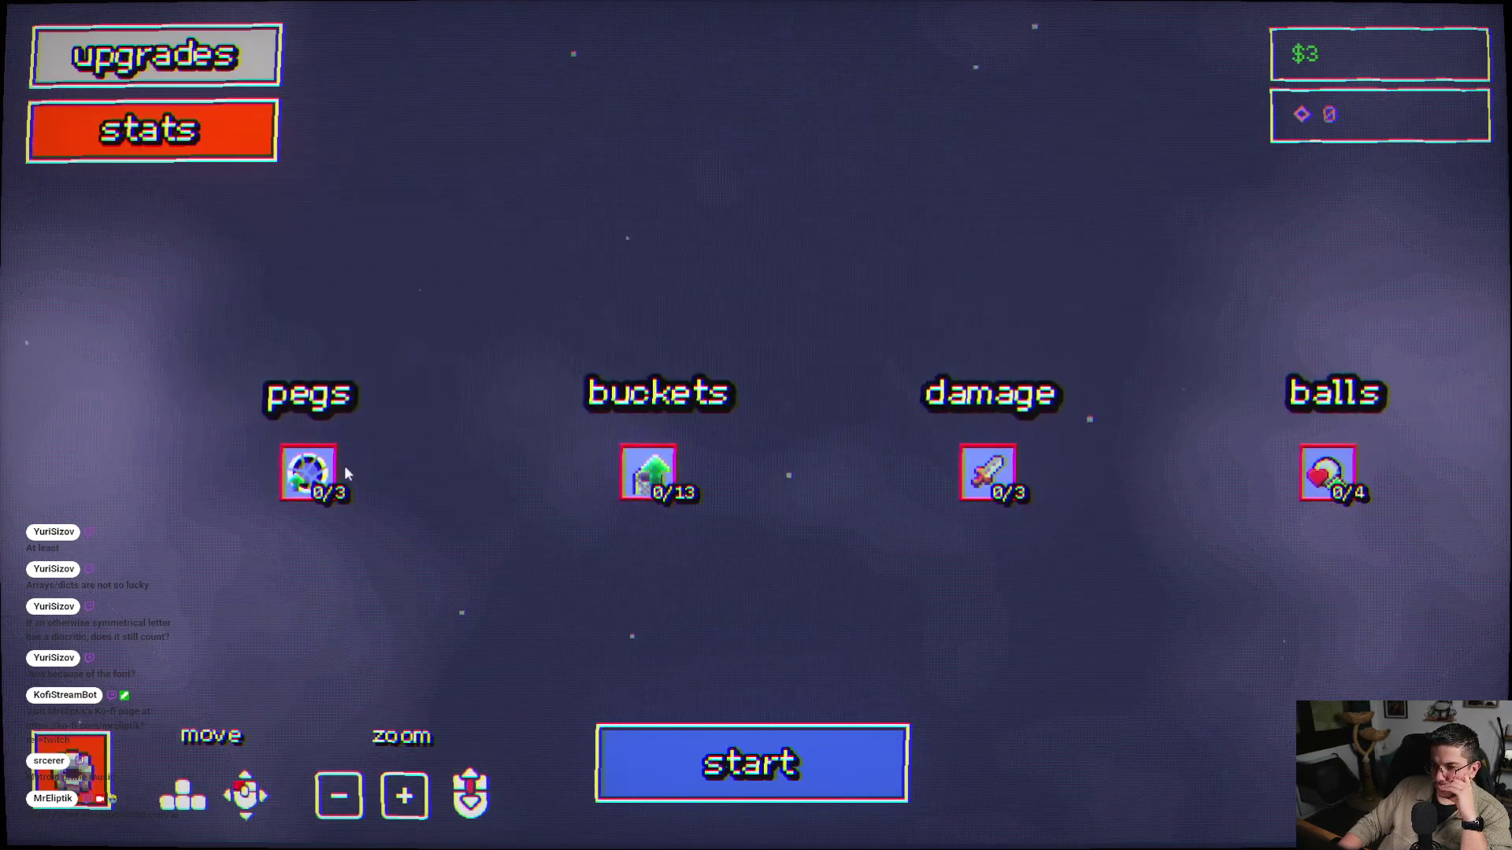
{"action": "left_click", "coordinate": [703, 797]}
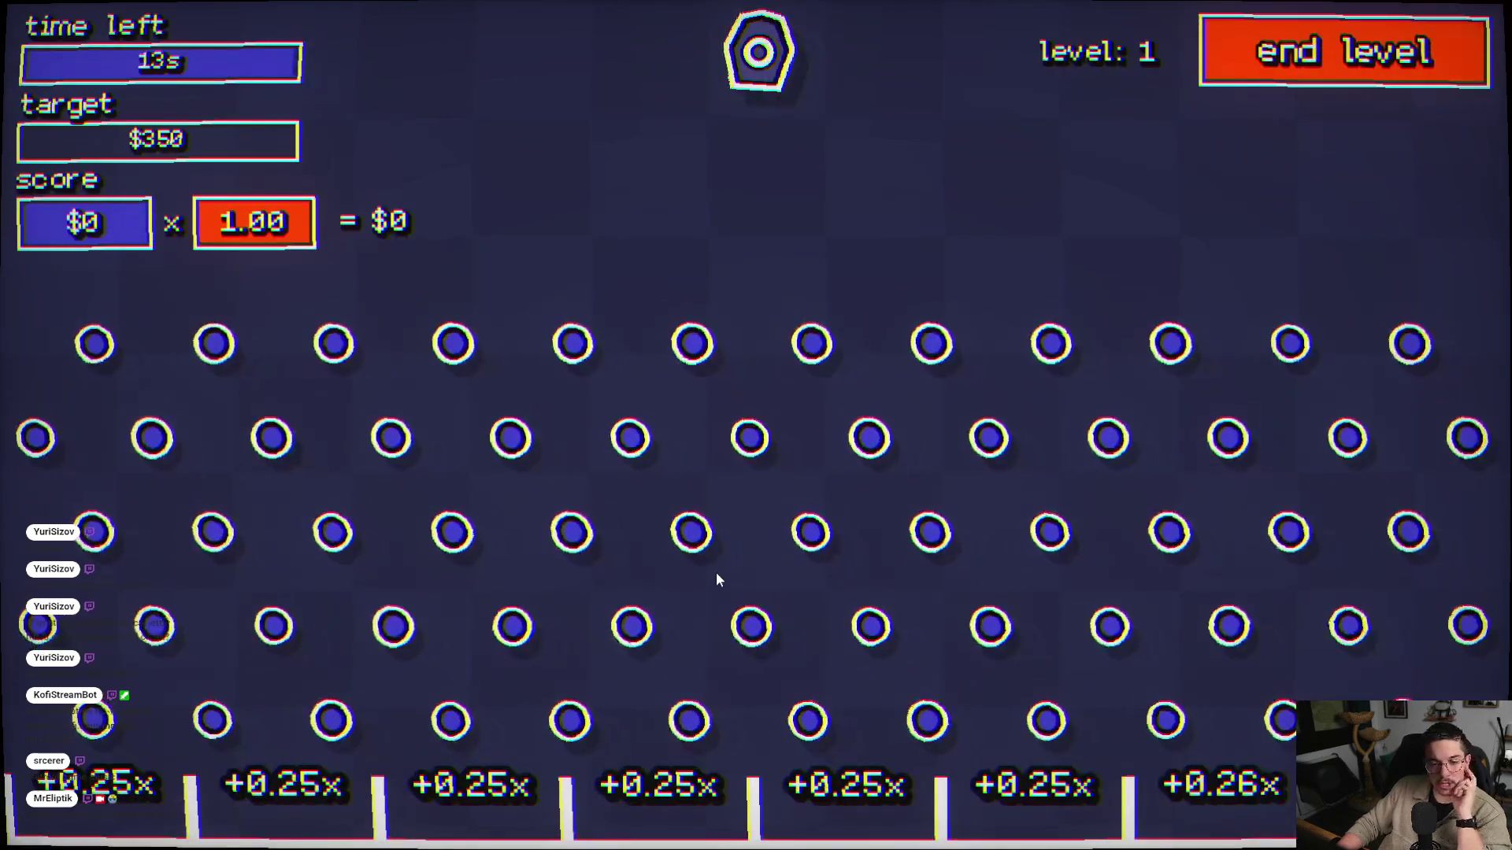
- Fire four more balls until time runs out, then go to the upgrades screen
{"action": "left_click", "coordinate": [714, 544]}
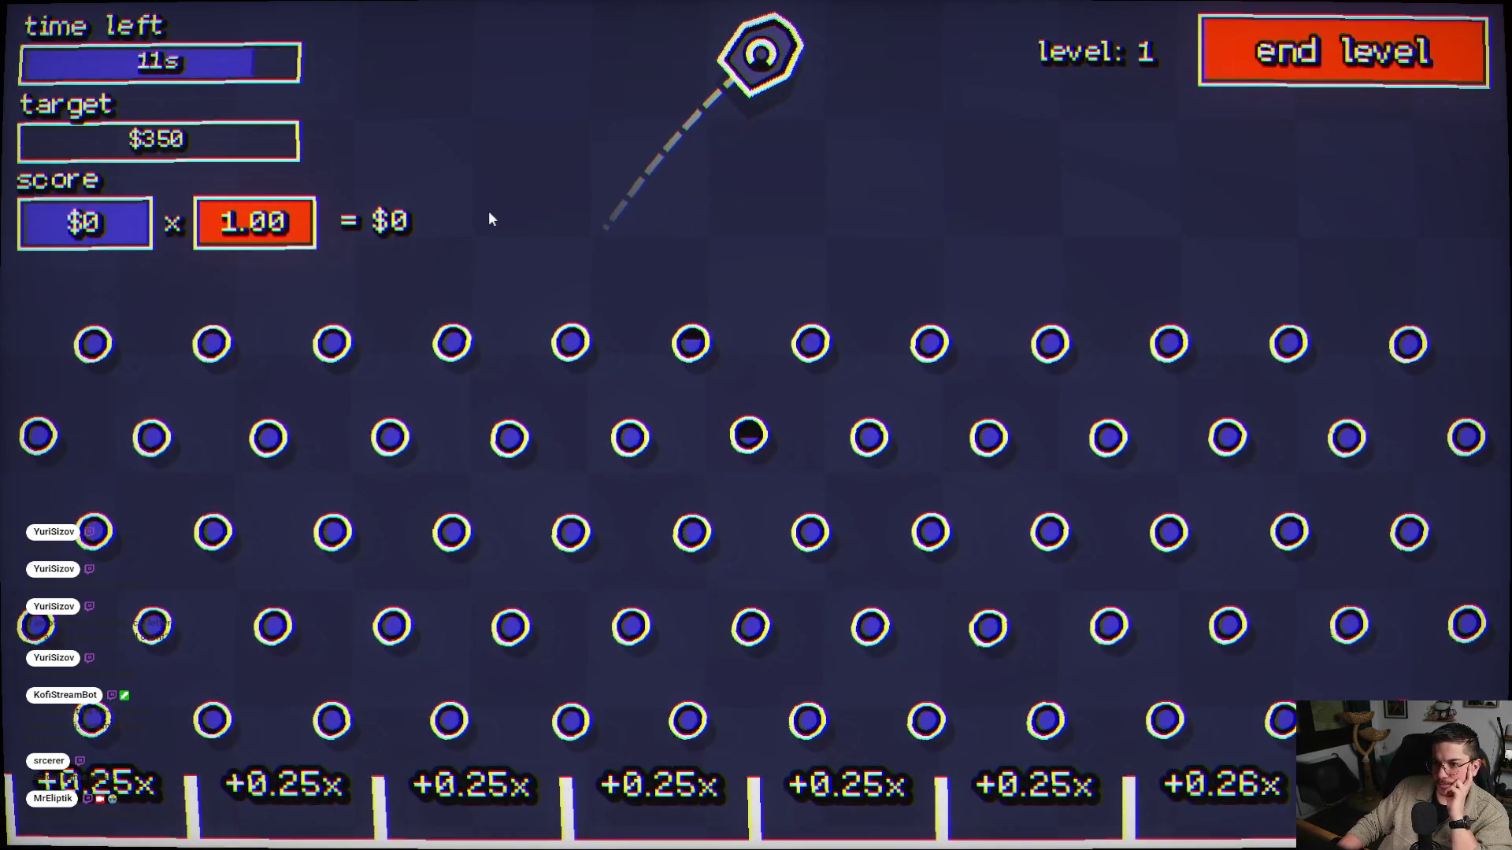
{"action": "left_click", "coordinate": [1085, 203]}
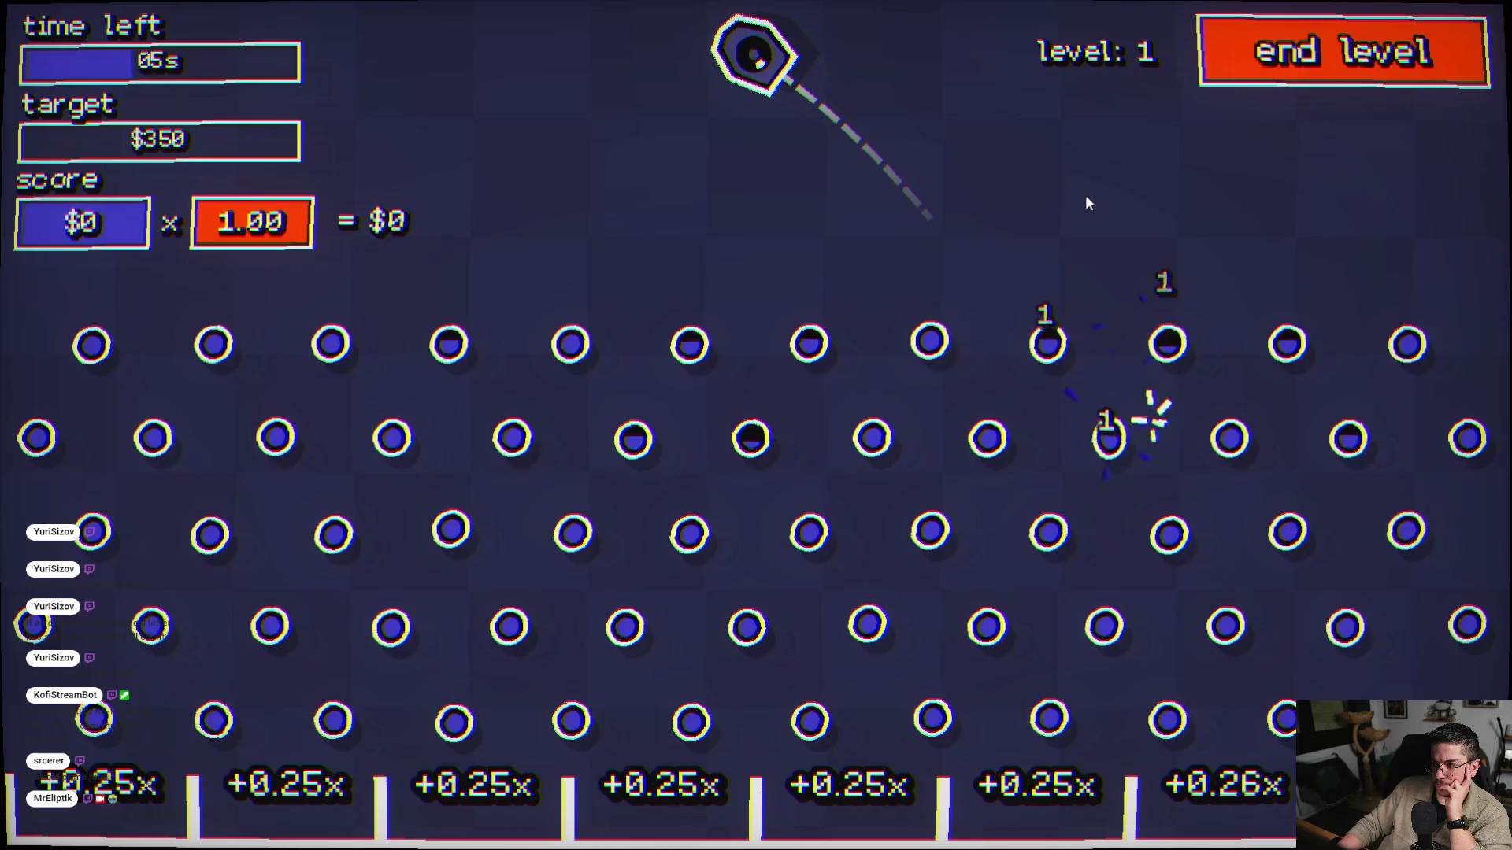
{"action": "left_click", "coordinate": [956, 328]}
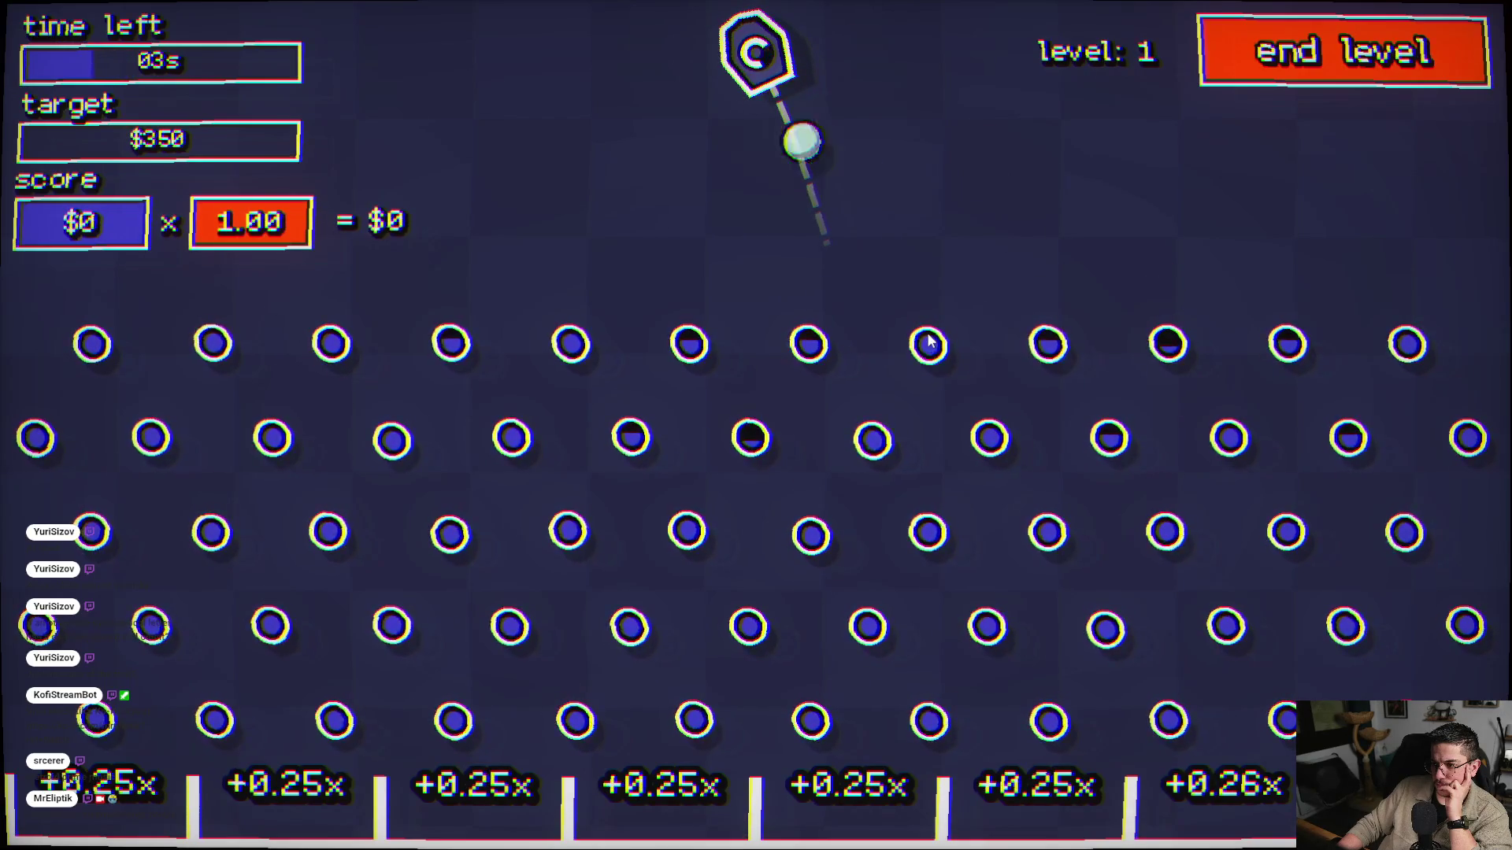
{"action": "left_click", "coordinate": [872, 359]}
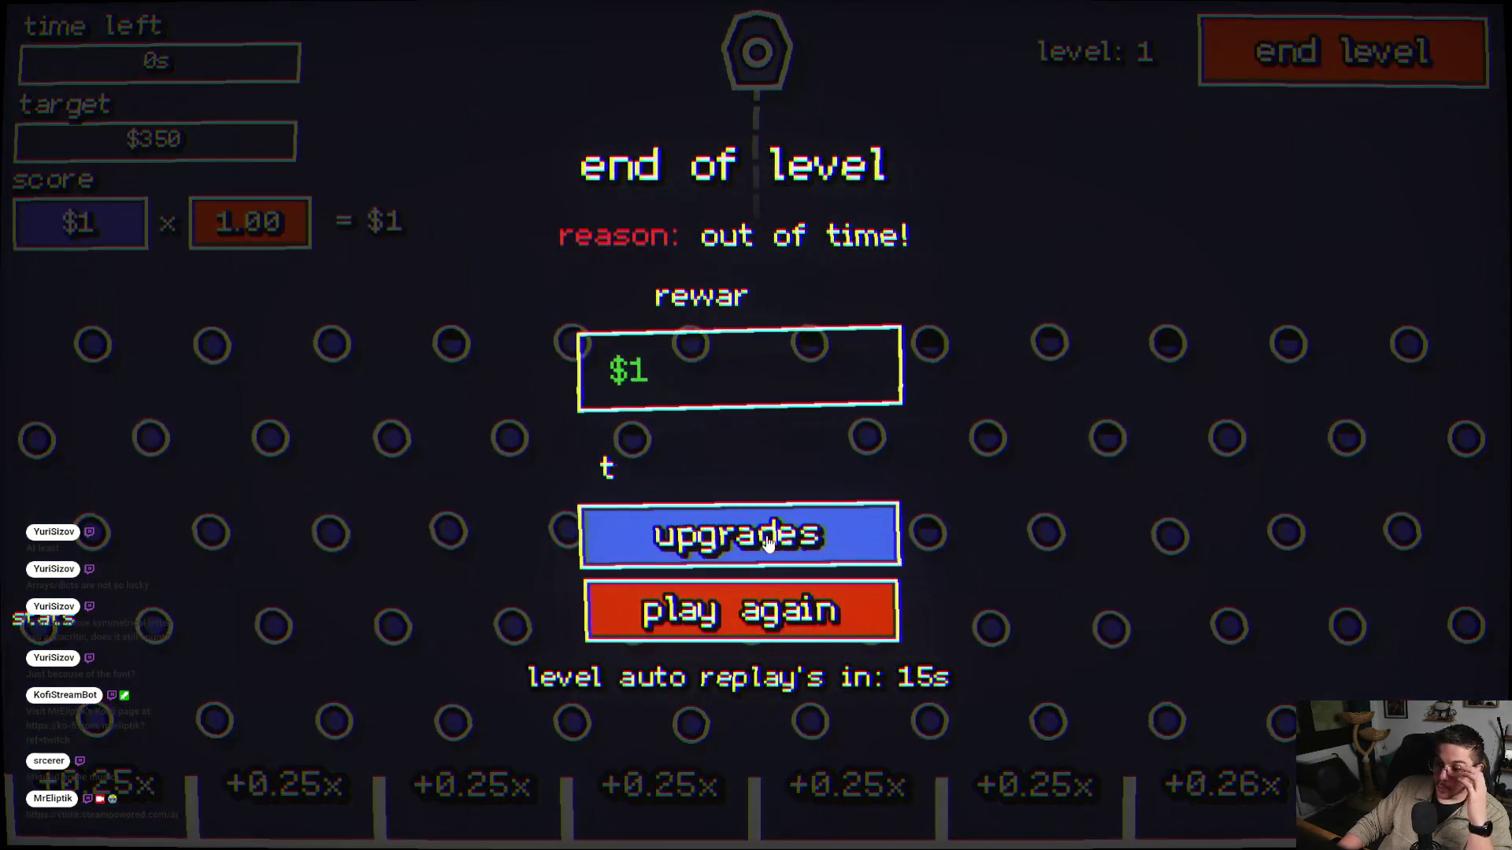
{"action": "left_click", "coordinate": [766, 542]}
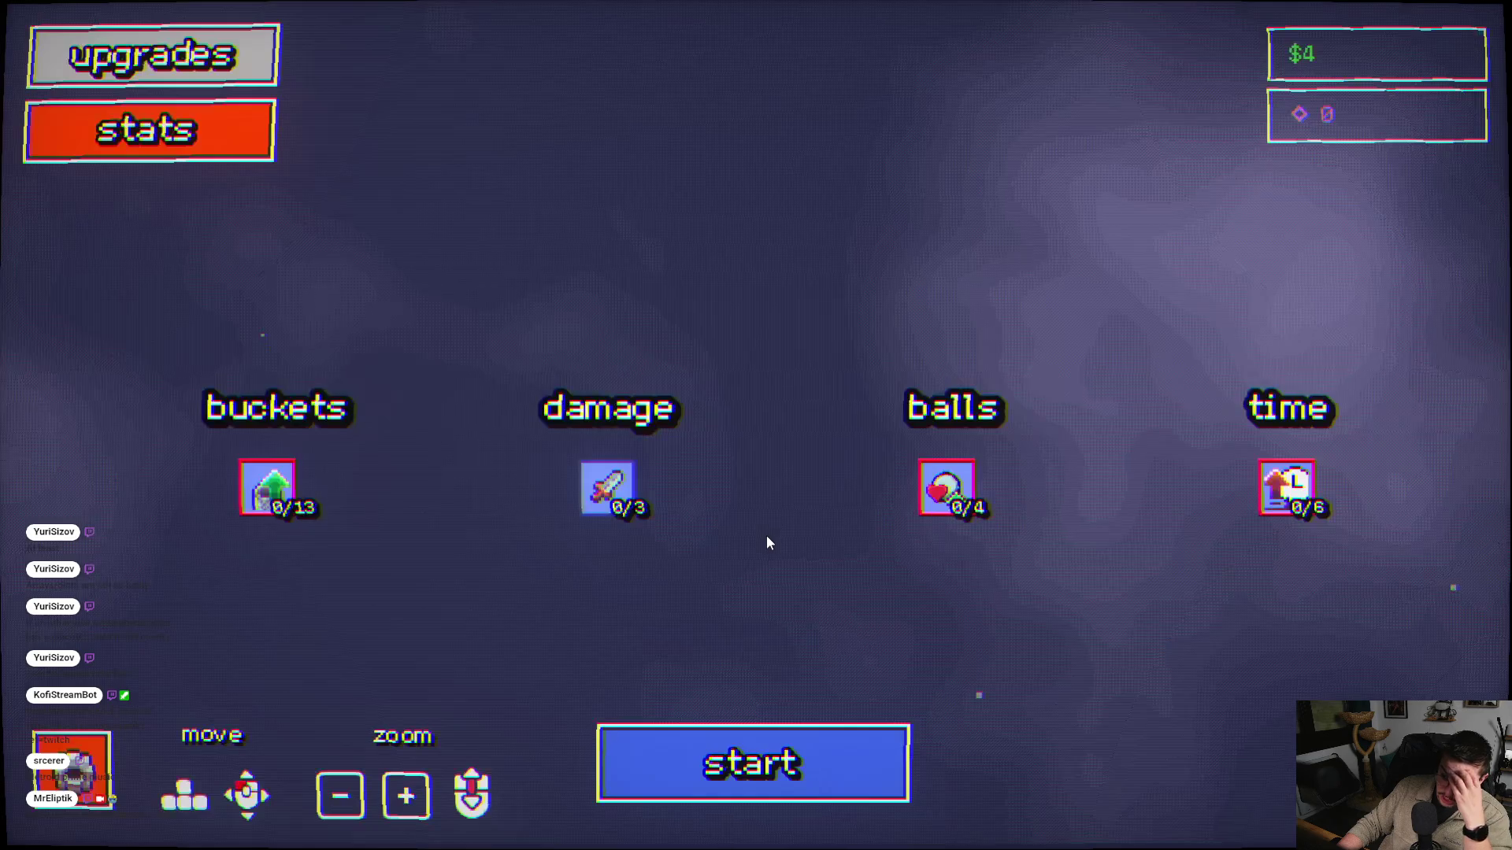
- Buy Attack Up level 1, play a round firing six balls, then return to upgrades
{"action": "left_click", "coordinate": [602, 498]}
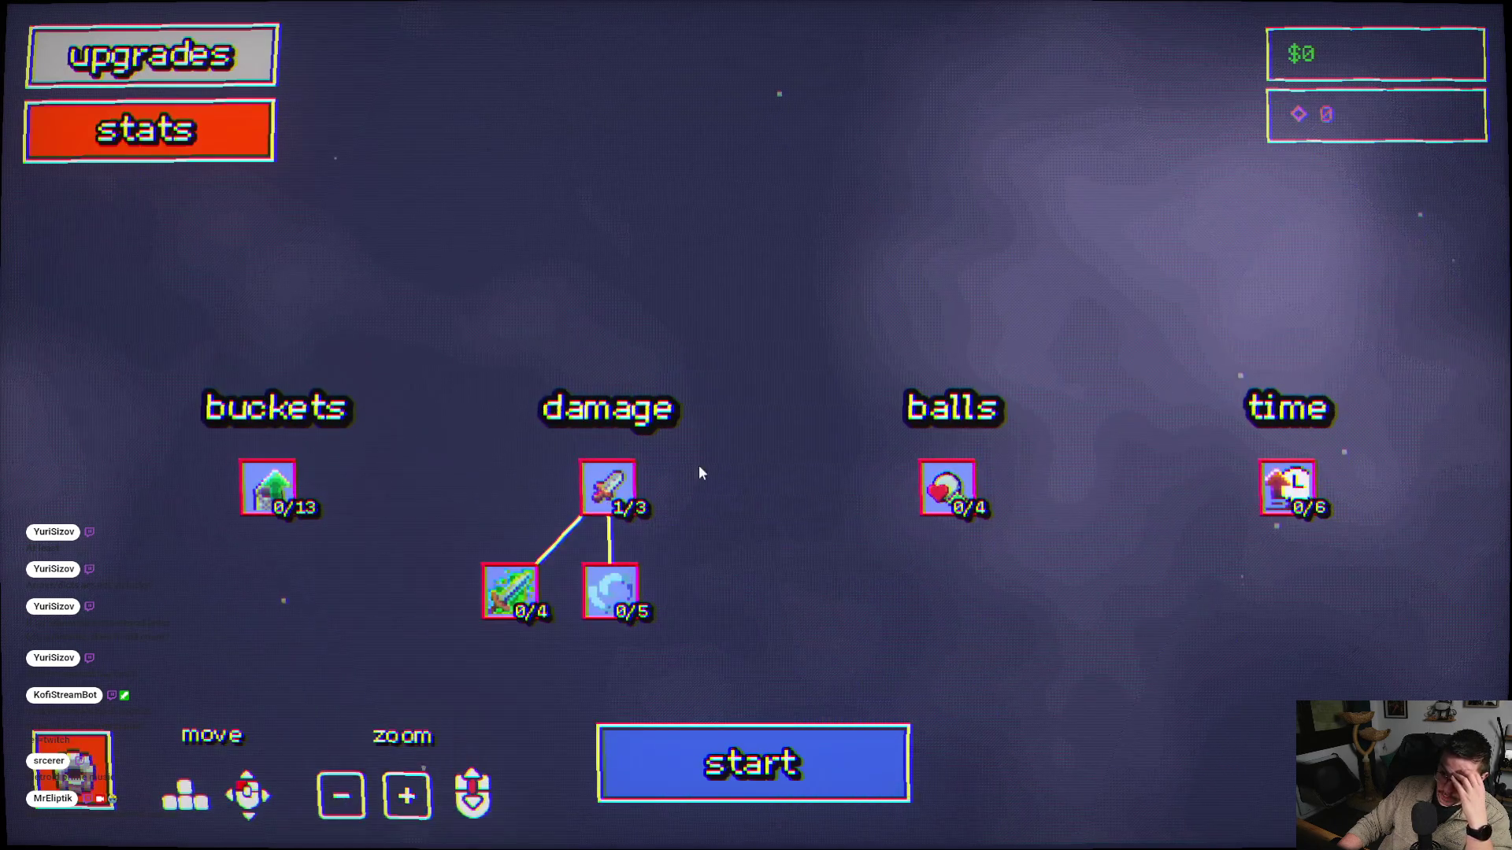
{"action": "left_click", "coordinate": [740, 773]}
{"action": "left_click", "coordinate": [834, 341]}
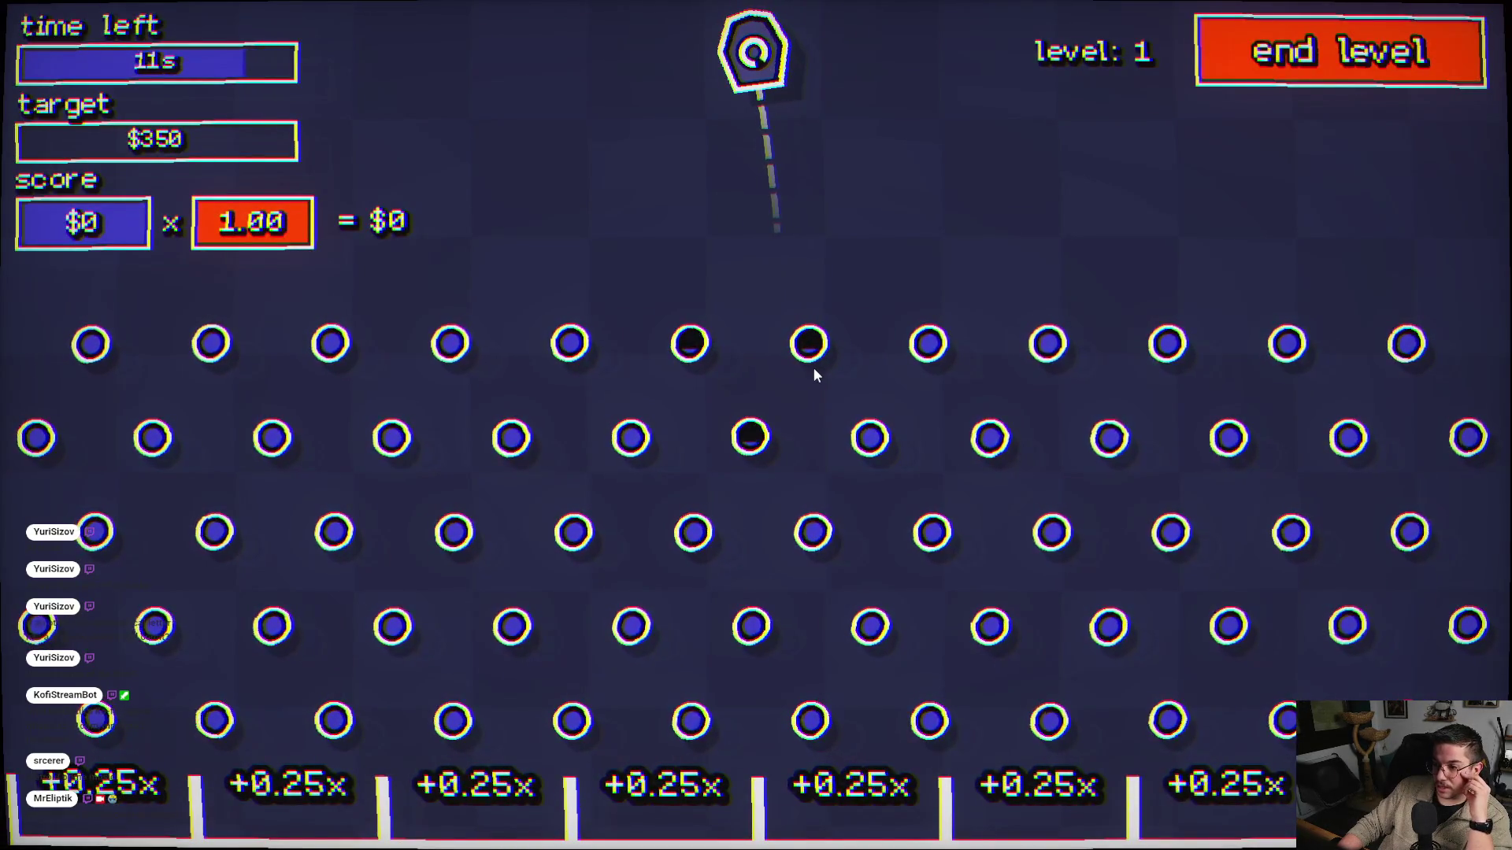
{"action": "left_click", "coordinate": [812, 367]}
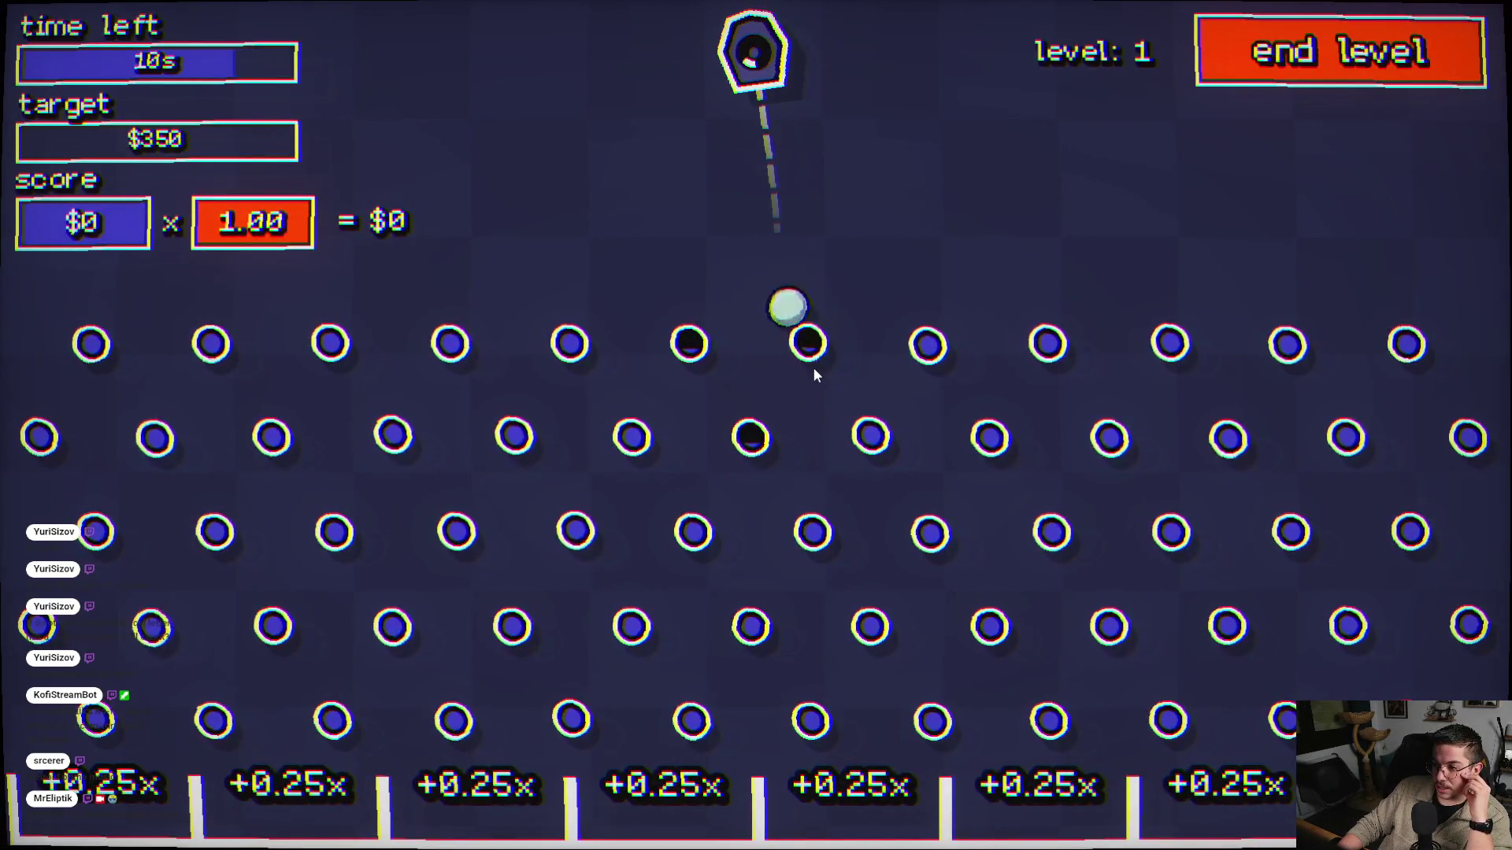
{"action": "left_click", "coordinate": [706, 370]}
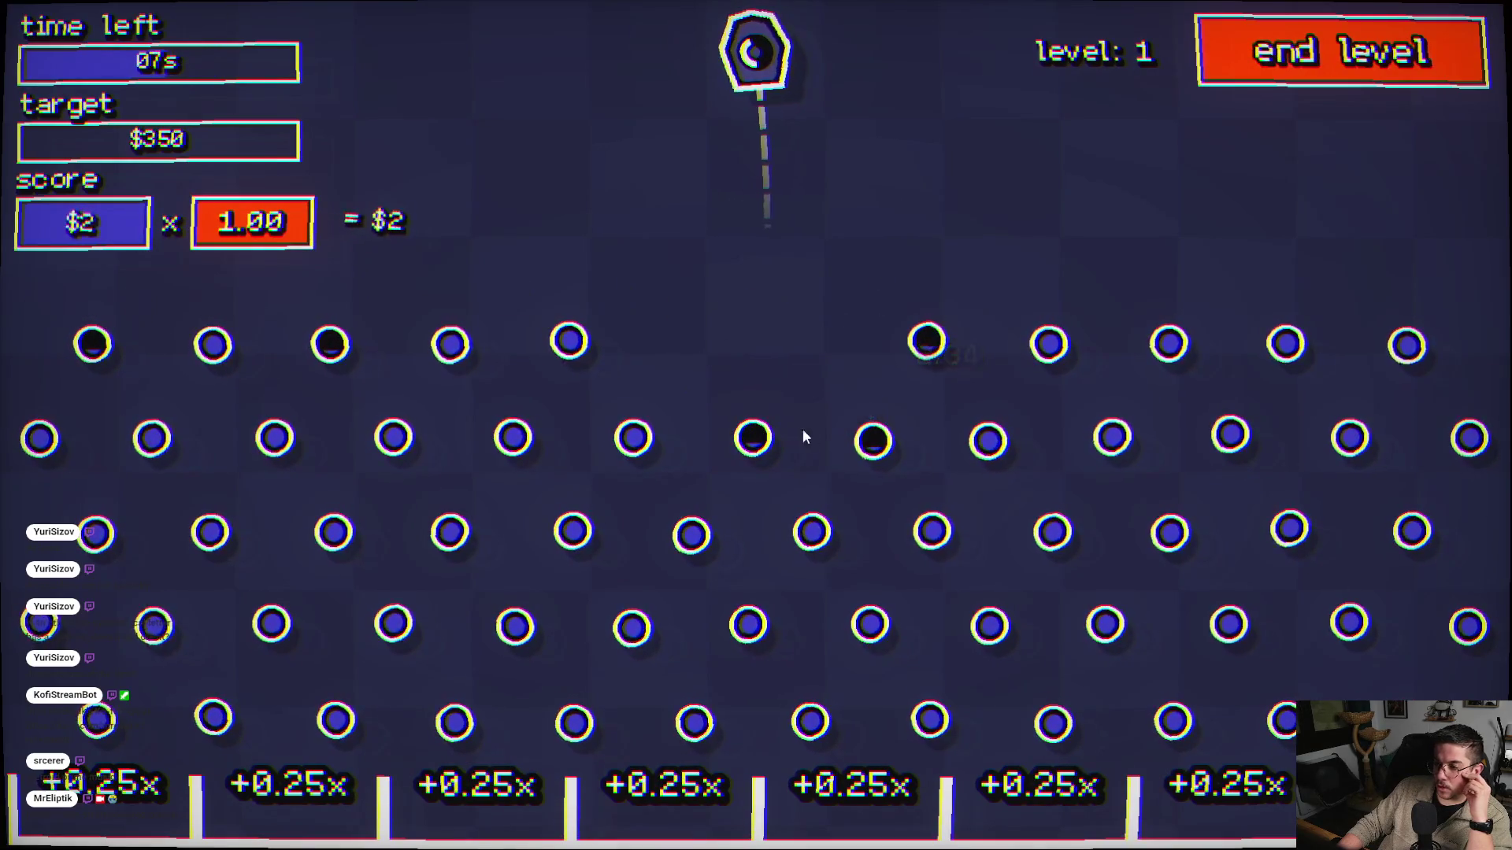
{"action": "left_click", "coordinate": [912, 407]}
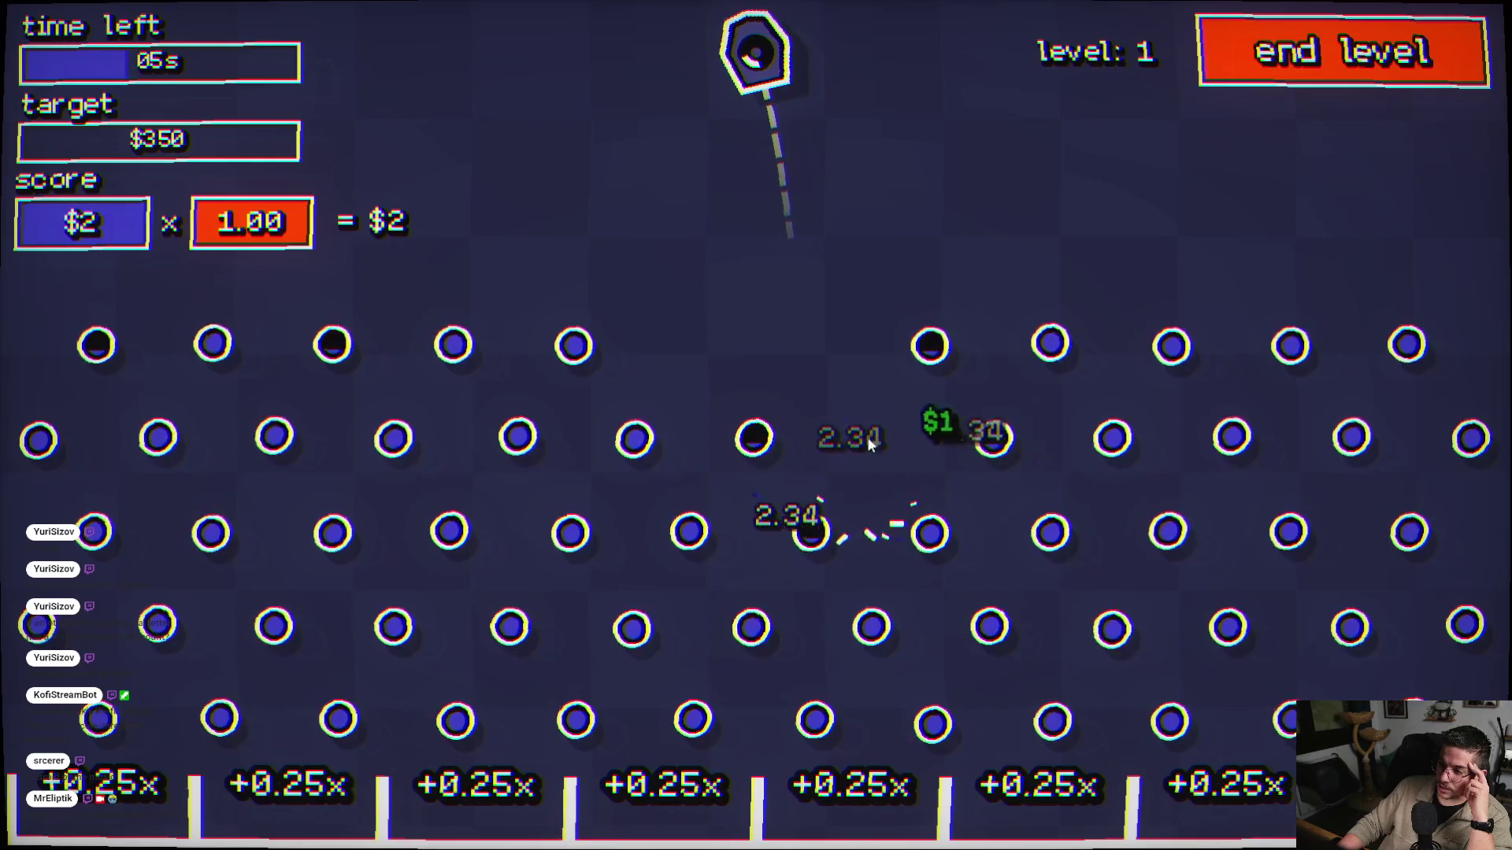
{"action": "left_click", "coordinate": [780, 489]}
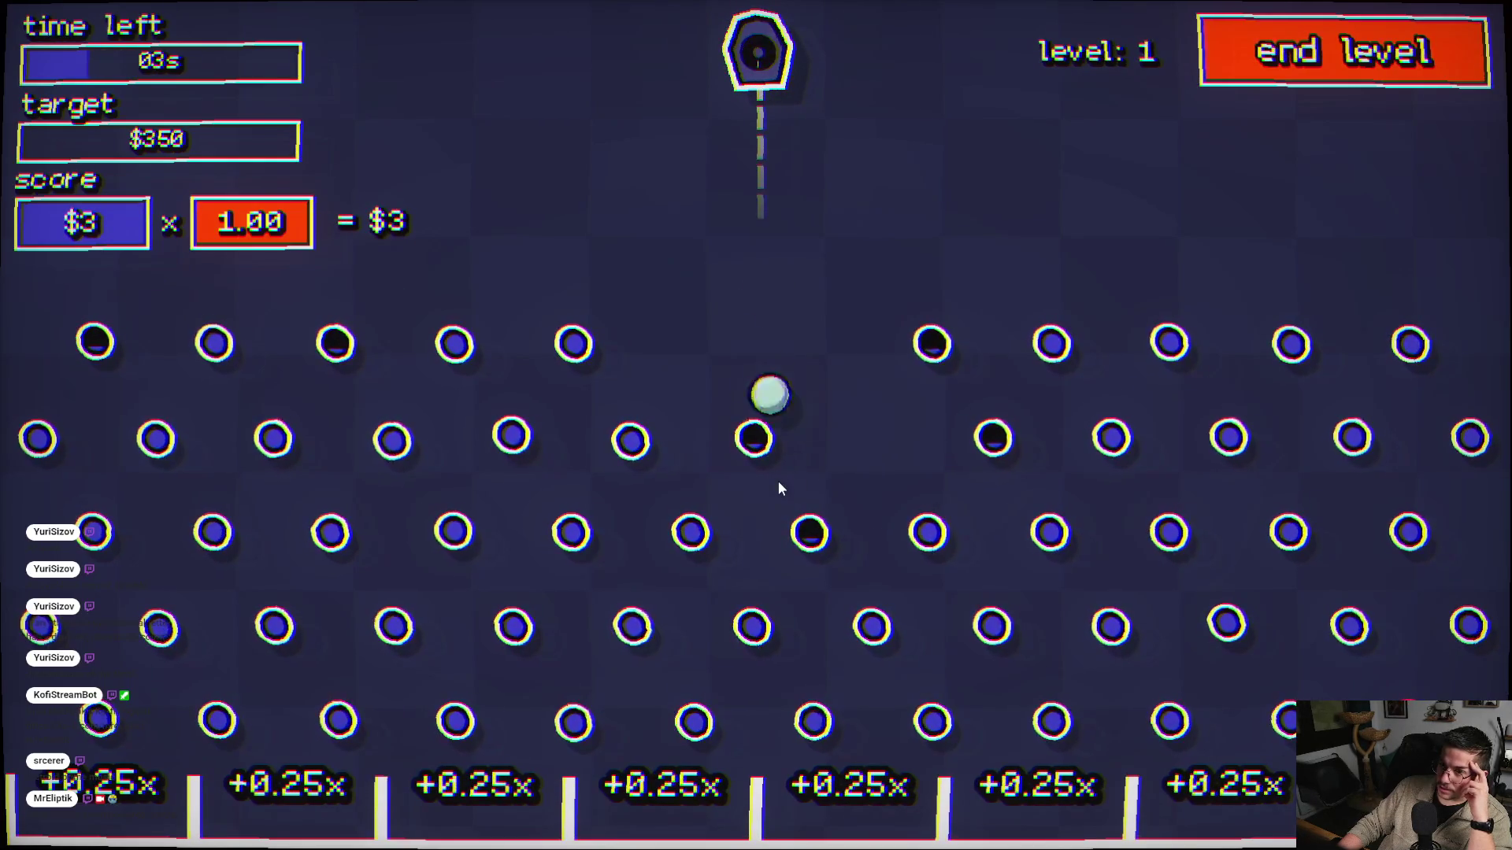
{"action": "left_click", "coordinate": [1008, 438]}
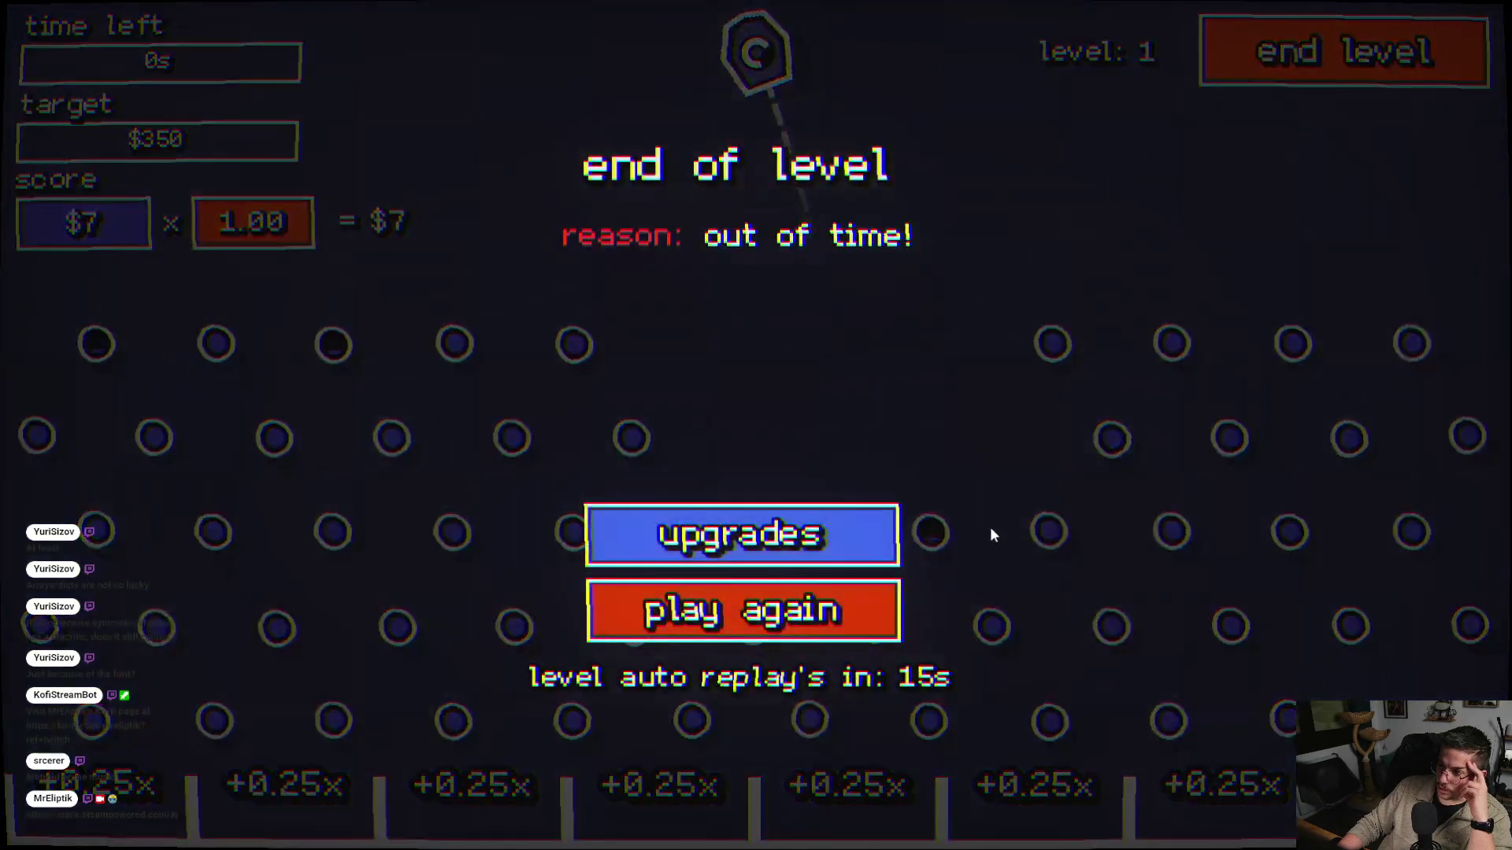
{"action": "left_click", "coordinate": [780, 534]}
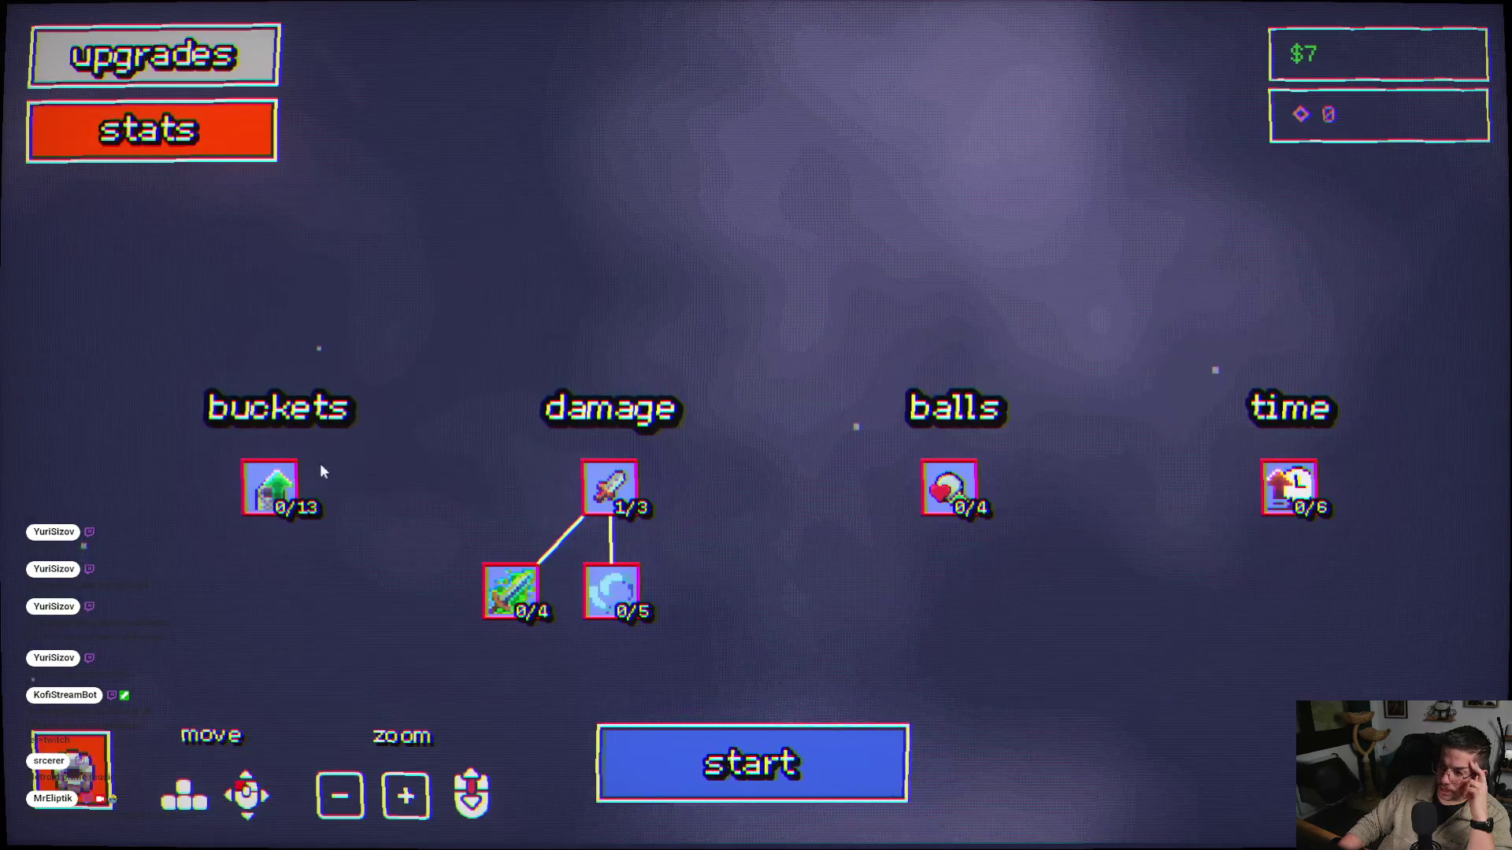
- Start a new round and fire five balls into the pegs until time runs out
{"action": "mouse_move", "coordinate": [624, 597]}
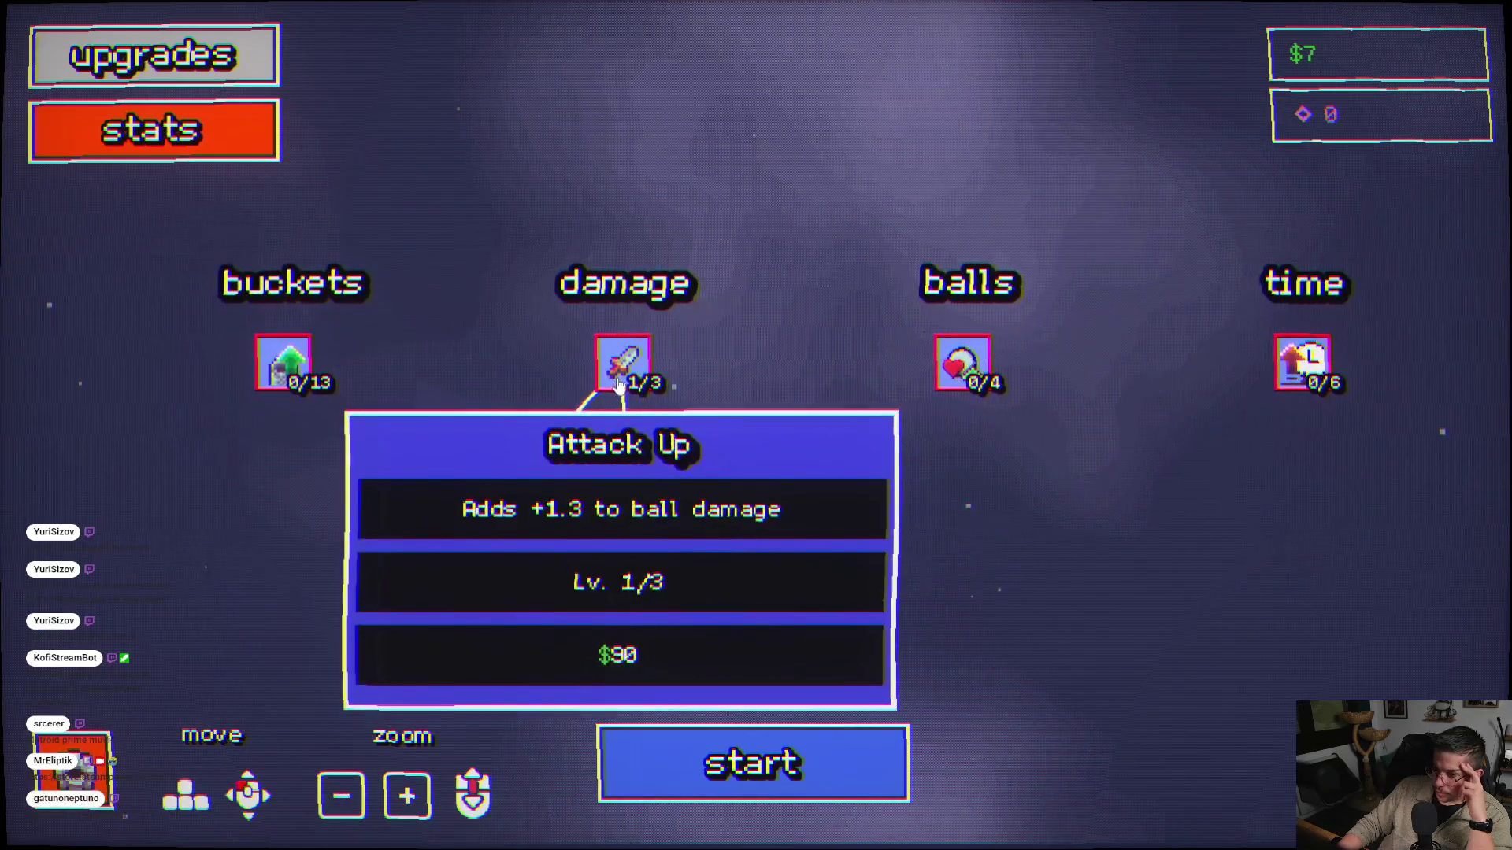
{"action": "mouse_move", "coordinate": [966, 380]}
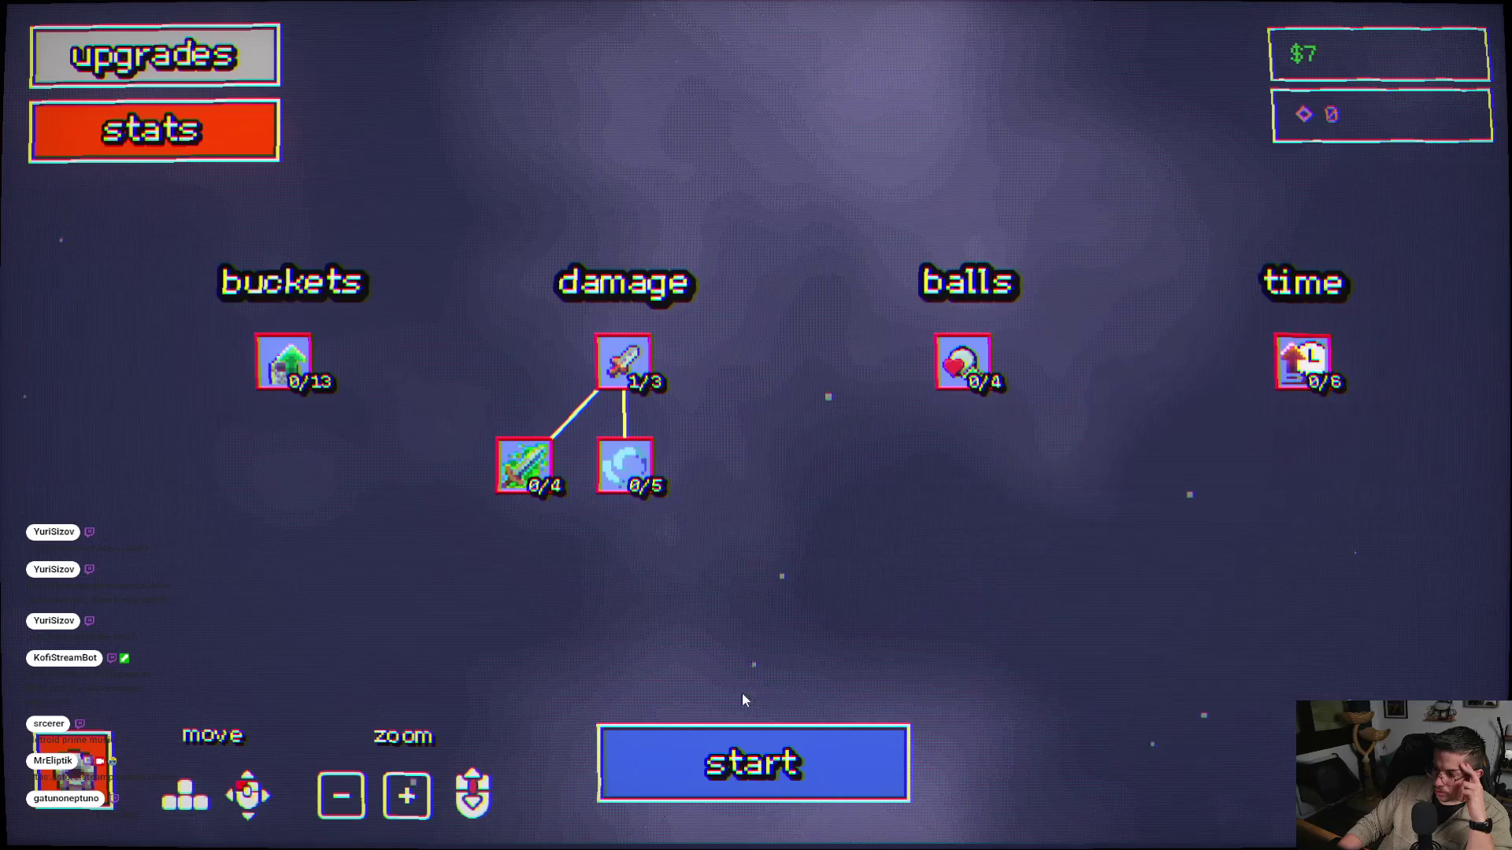
{"action": "left_click", "coordinate": [752, 760]}
{"action": "left_click", "coordinate": [1029, 490]}
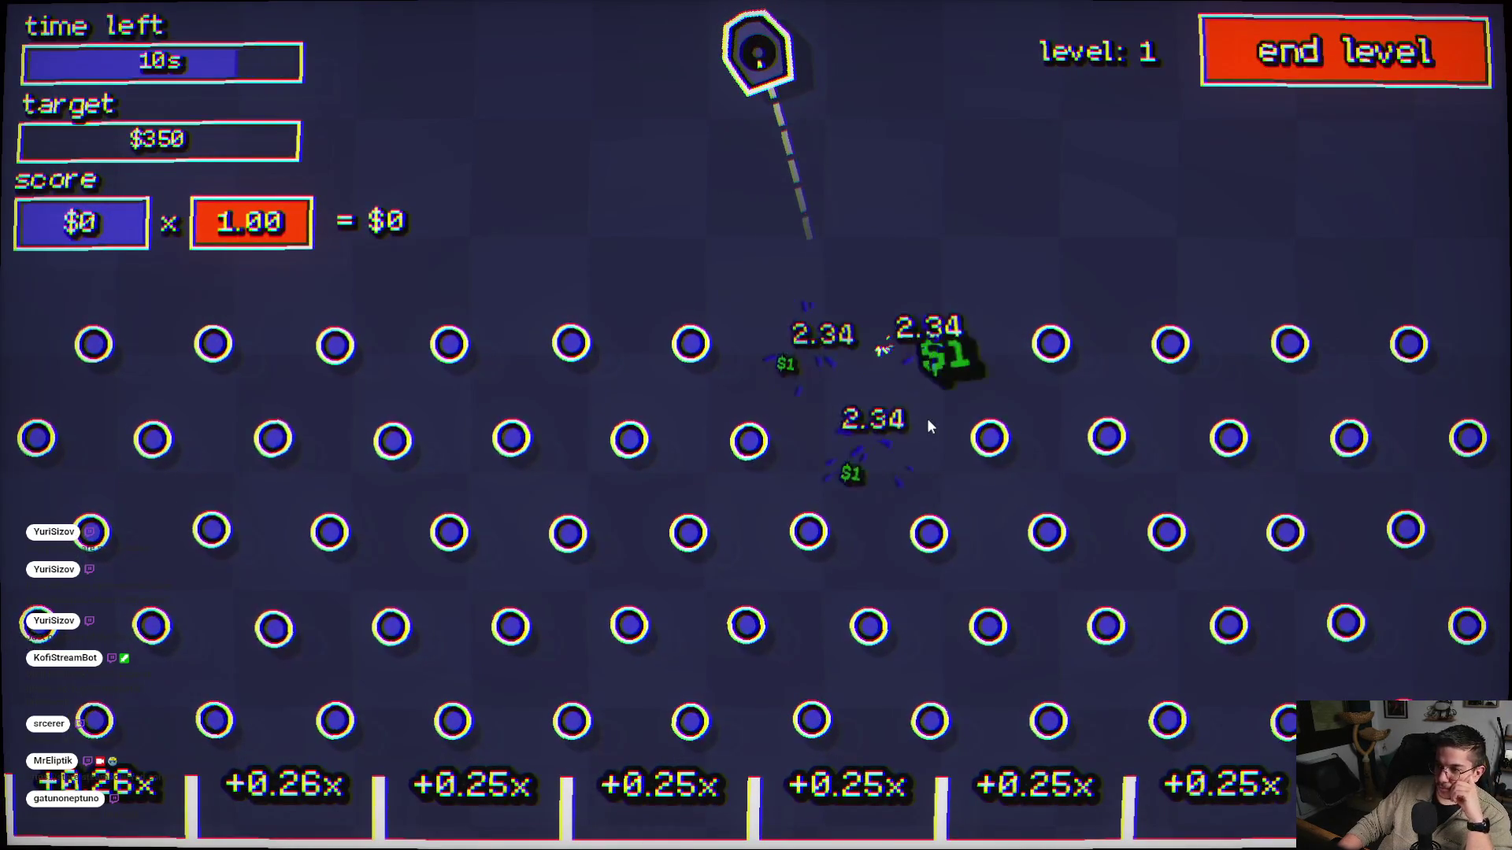
{"action": "left_click", "coordinate": [734, 463]}
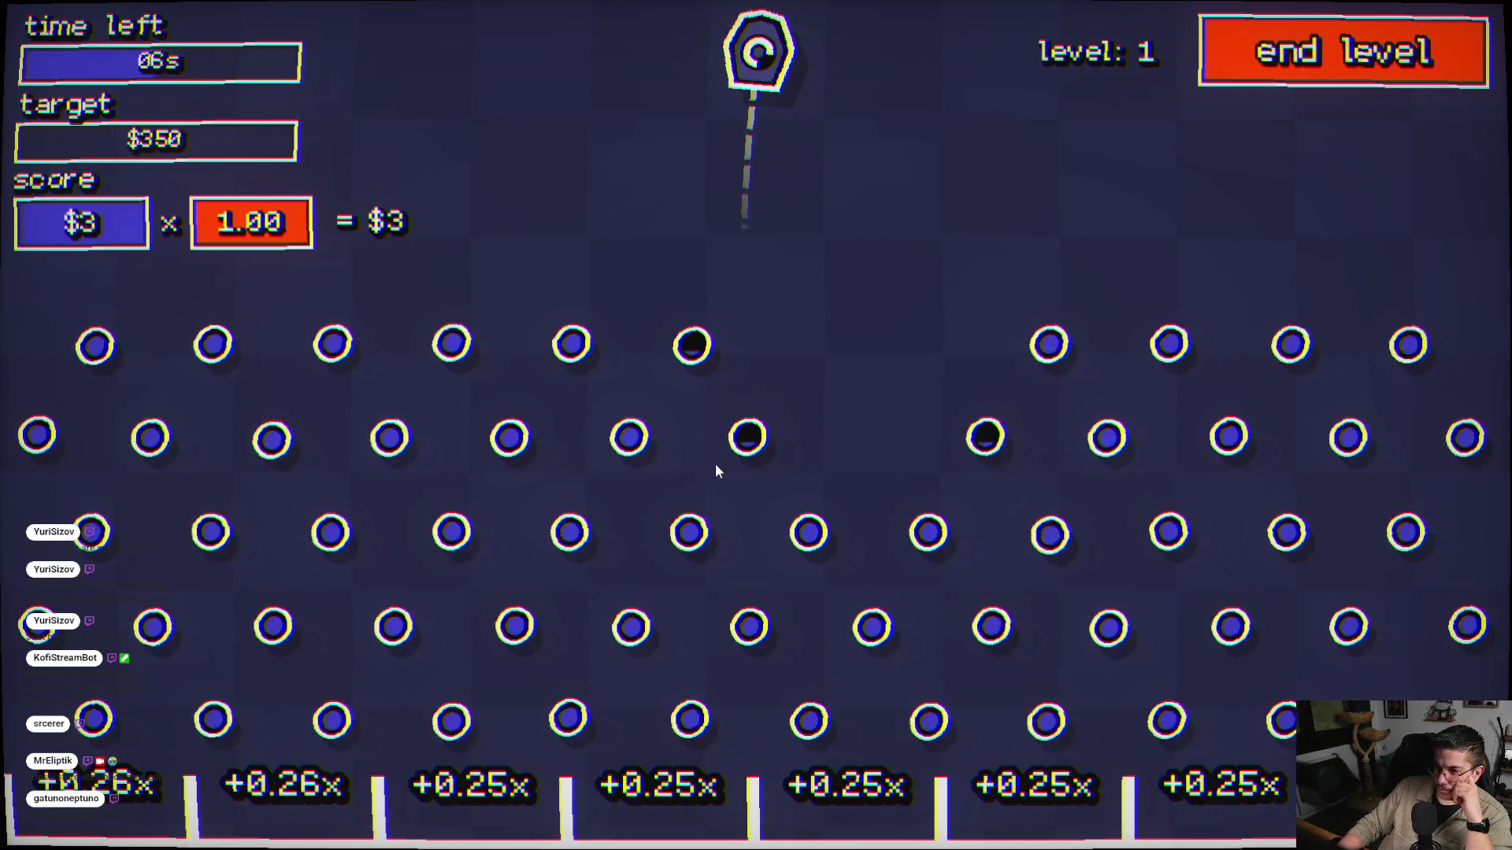
{"action": "left_click", "coordinate": [715, 464]}
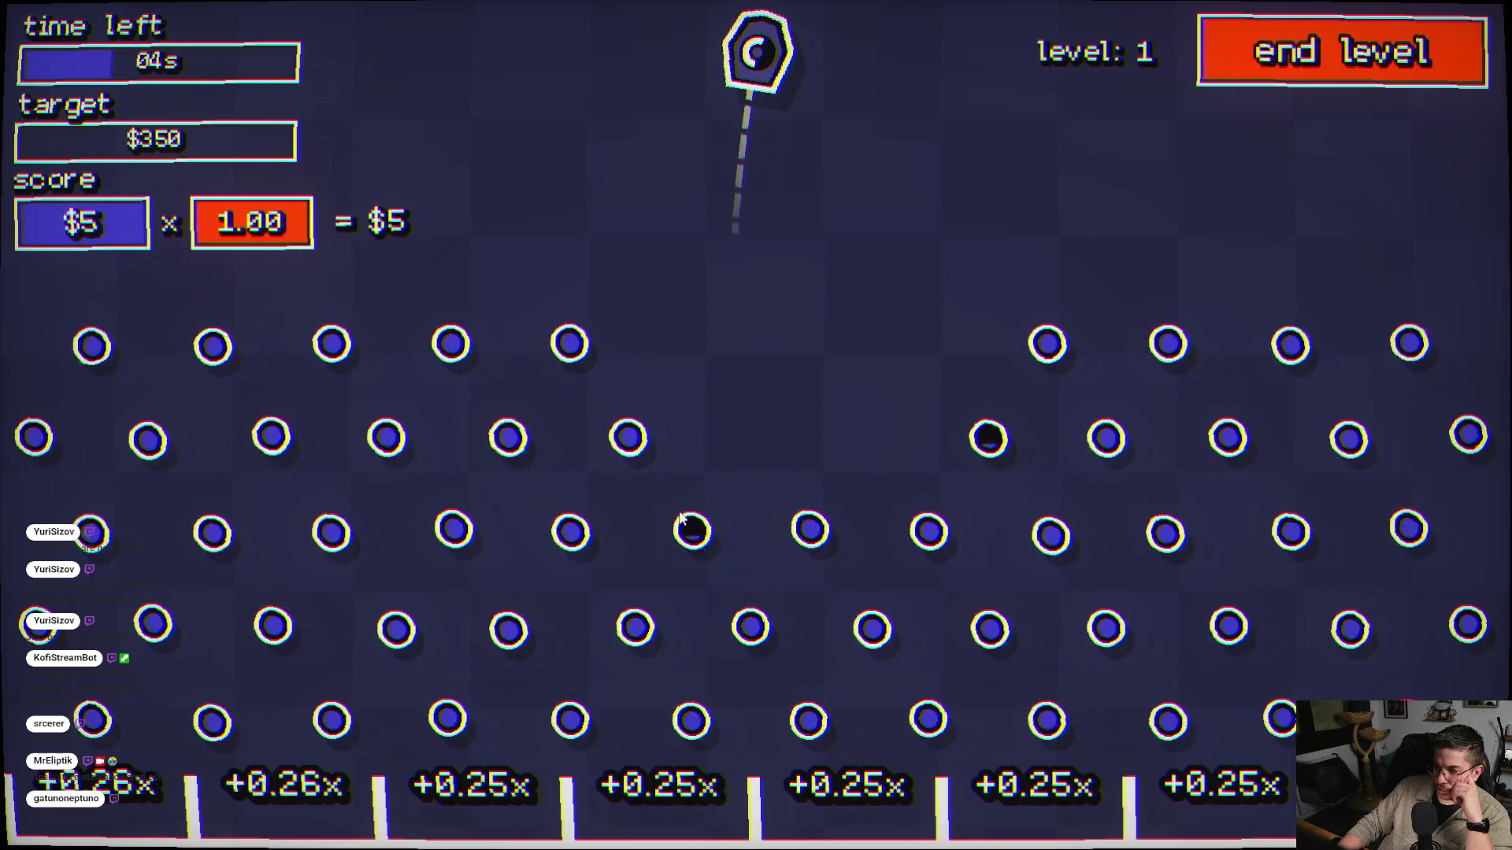
{"action": "left_click", "coordinate": [750, 531]}
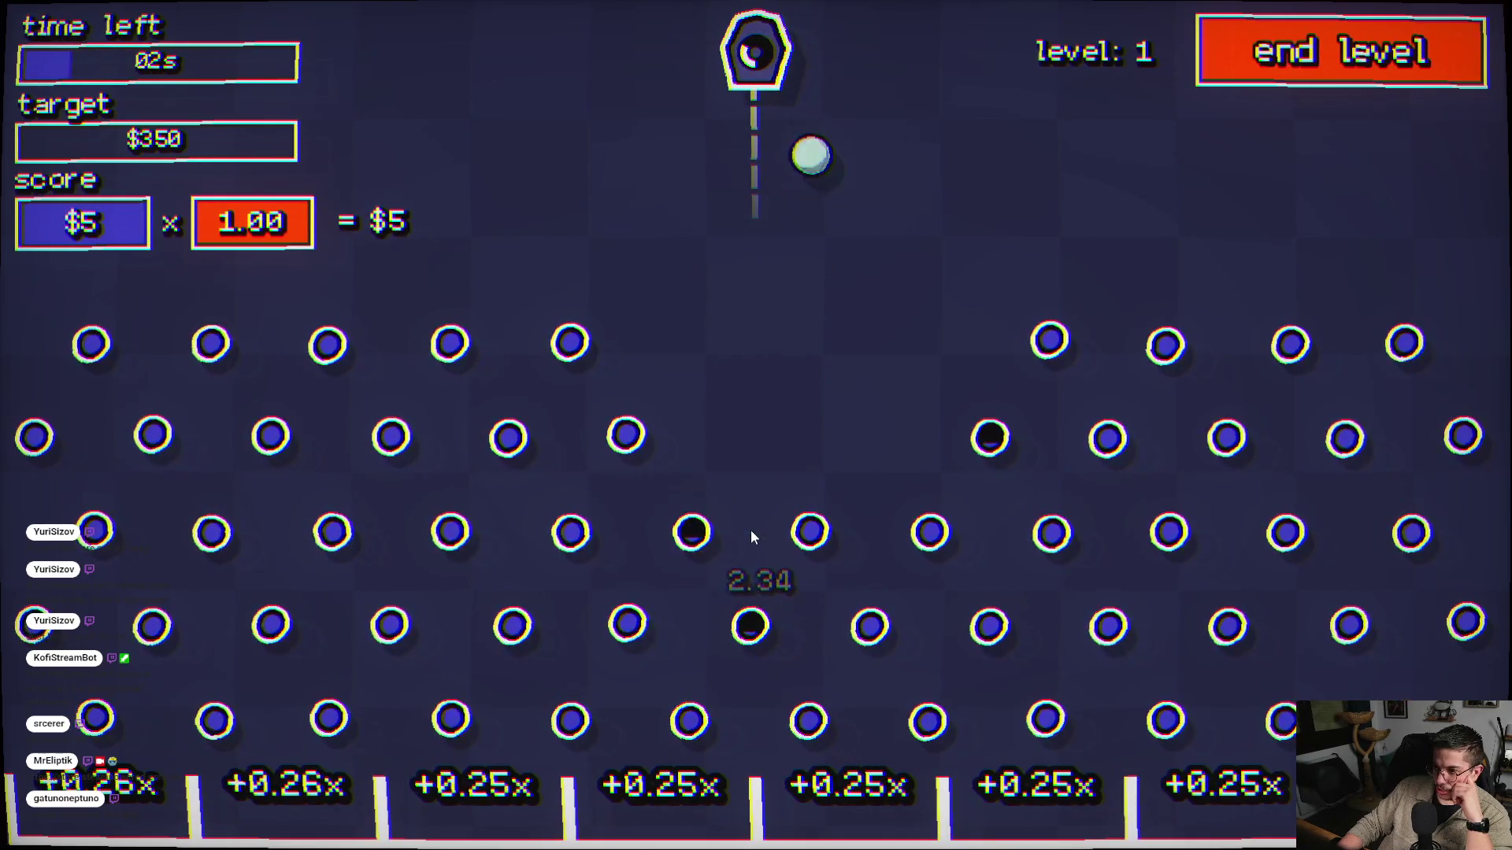
{"action": "left_click", "coordinate": [750, 531]}
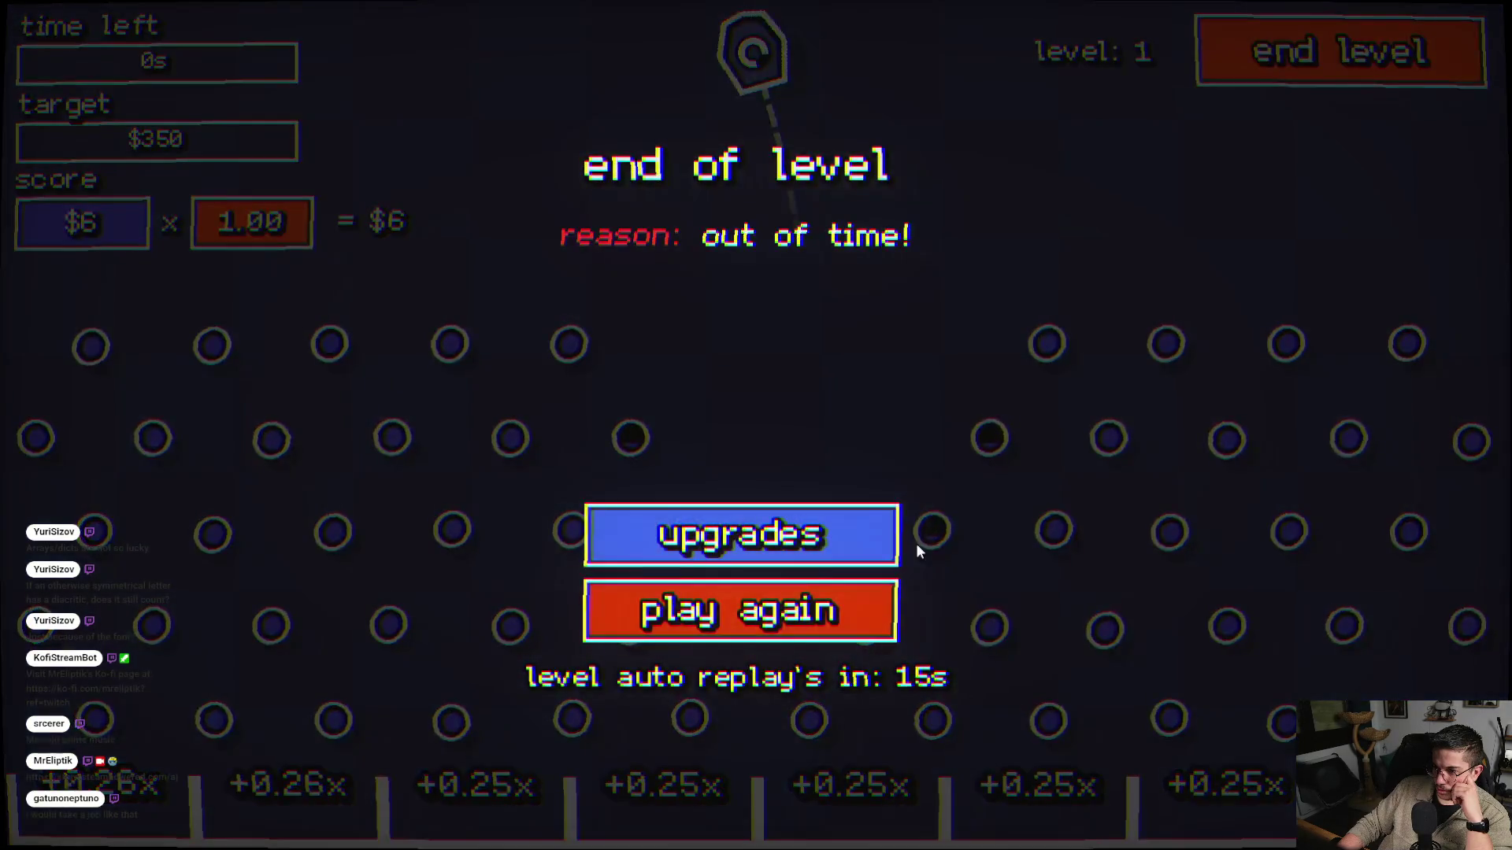
- Buy Ball Health Up and Ball Death Drop Chance, then start the next round
{"action": "left_click", "coordinate": [725, 542]}
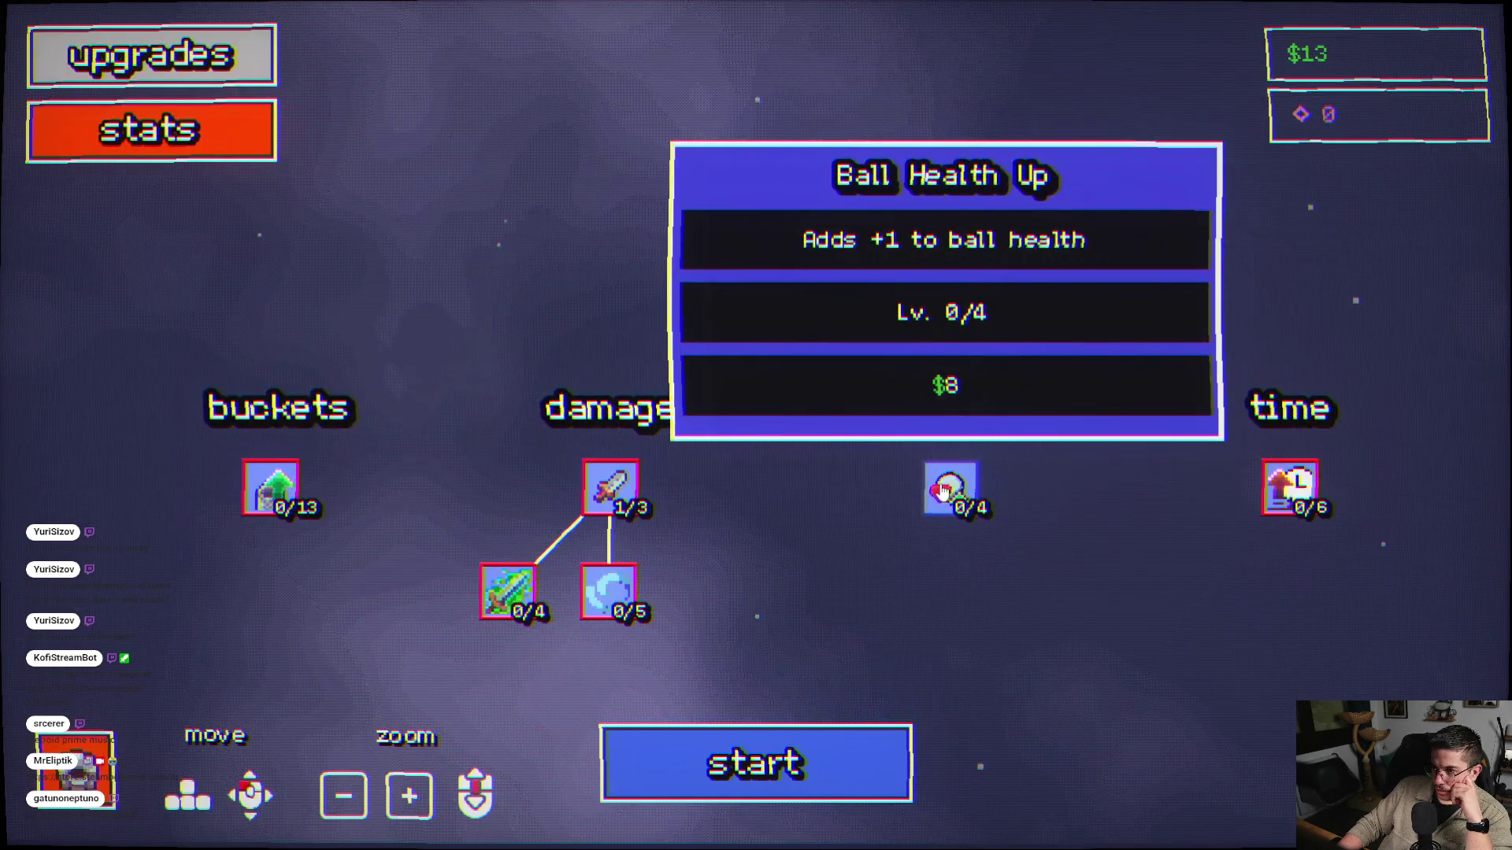
{"action": "left_click", "coordinate": [943, 492]}
{"action": "mouse_move", "coordinate": [837, 598]}
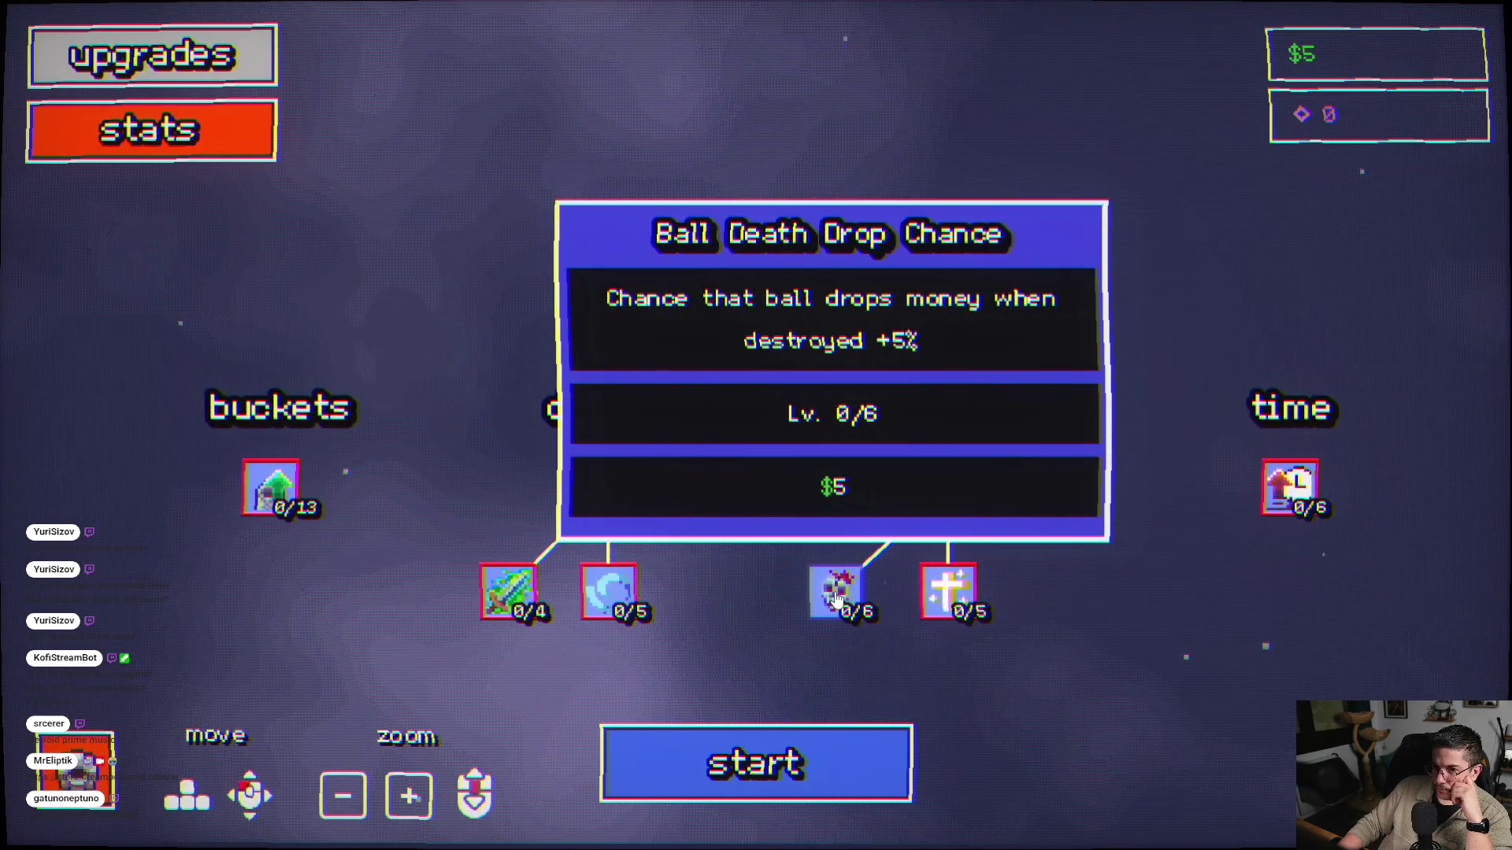
{"action": "left_click", "coordinate": [837, 598]}
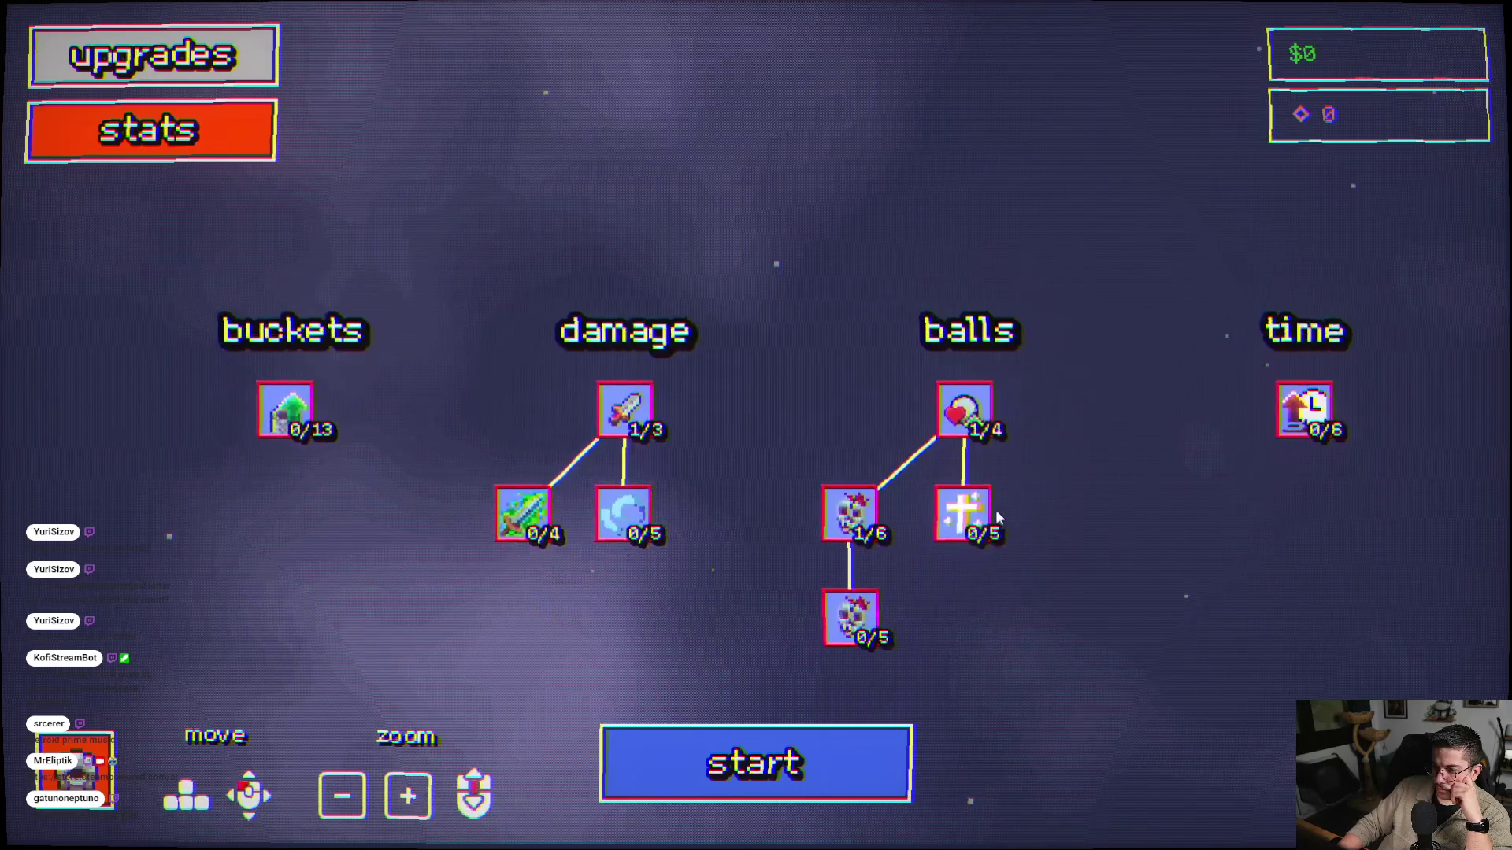
{"action": "left_click", "coordinate": [767, 778]}
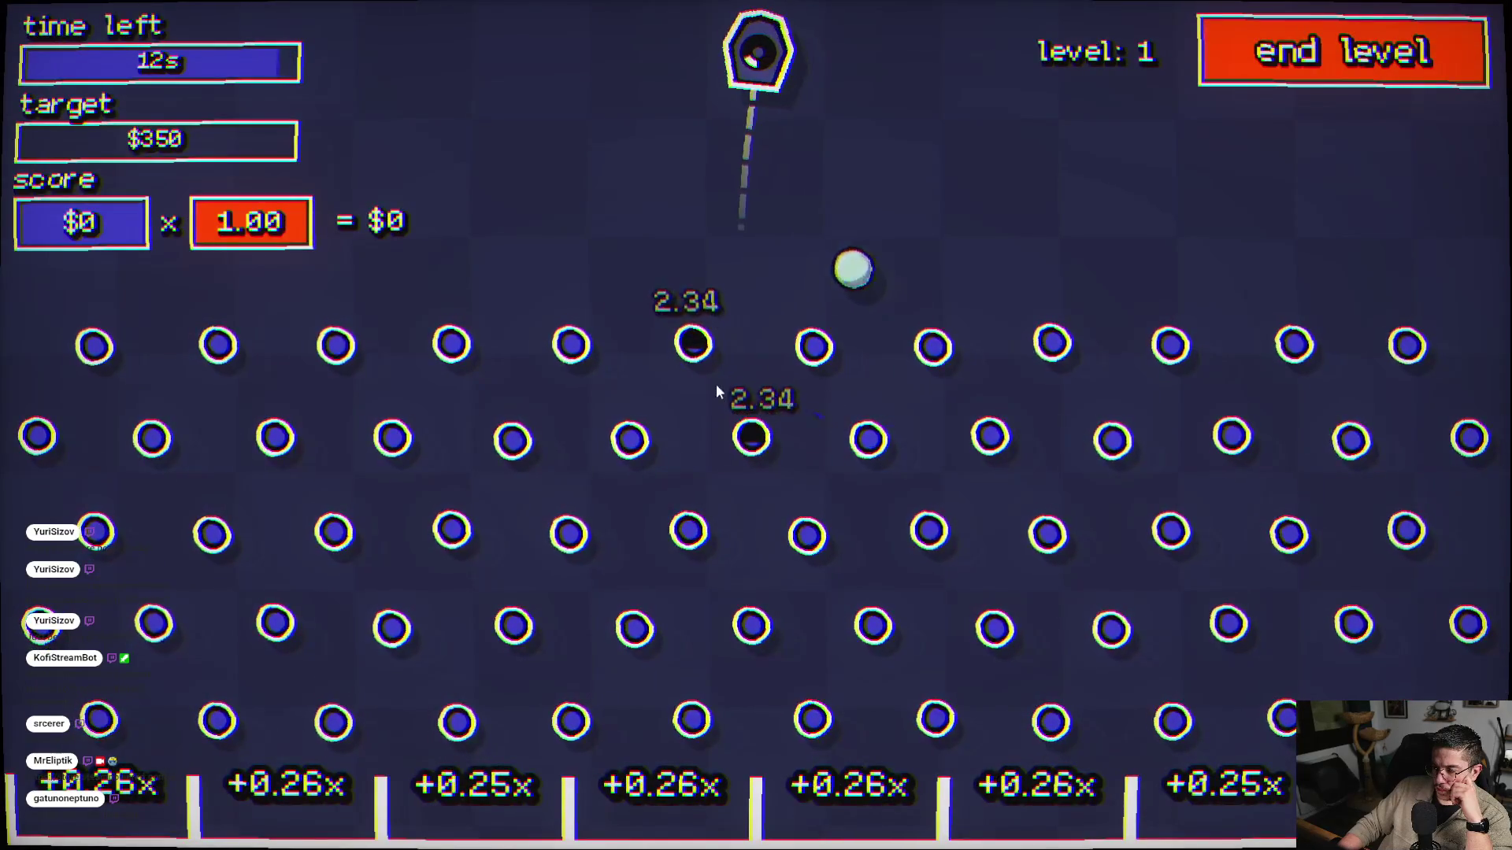
- Fire three more balls to finish the round with $8 banked
{"action": "left_click", "coordinate": [835, 434]}
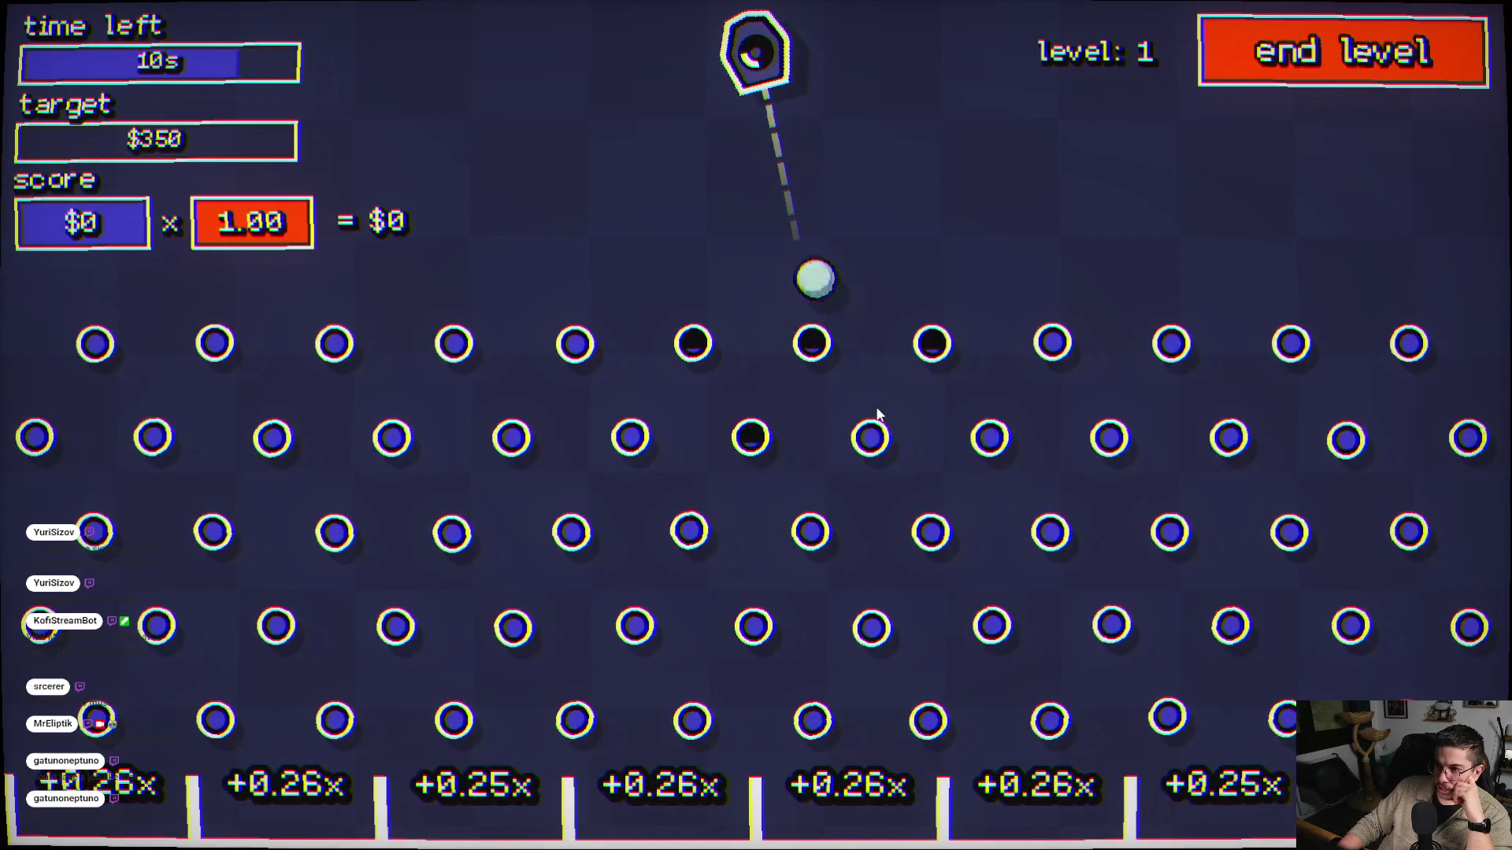
{"action": "left_click", "coordinate": [732, 461]}
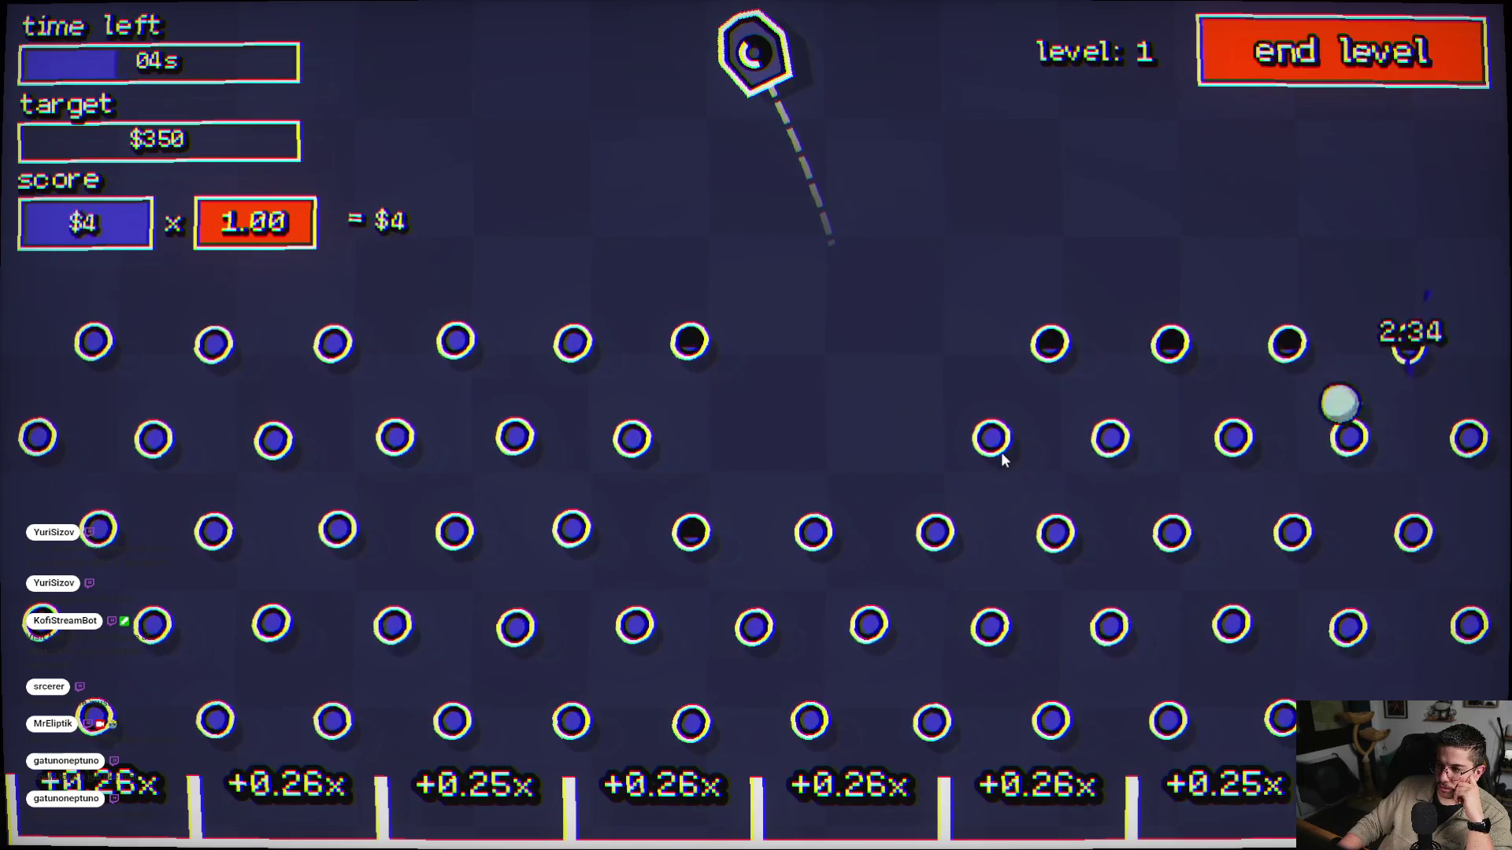
{"action": "left_click", "coordinate": [984, 513]}
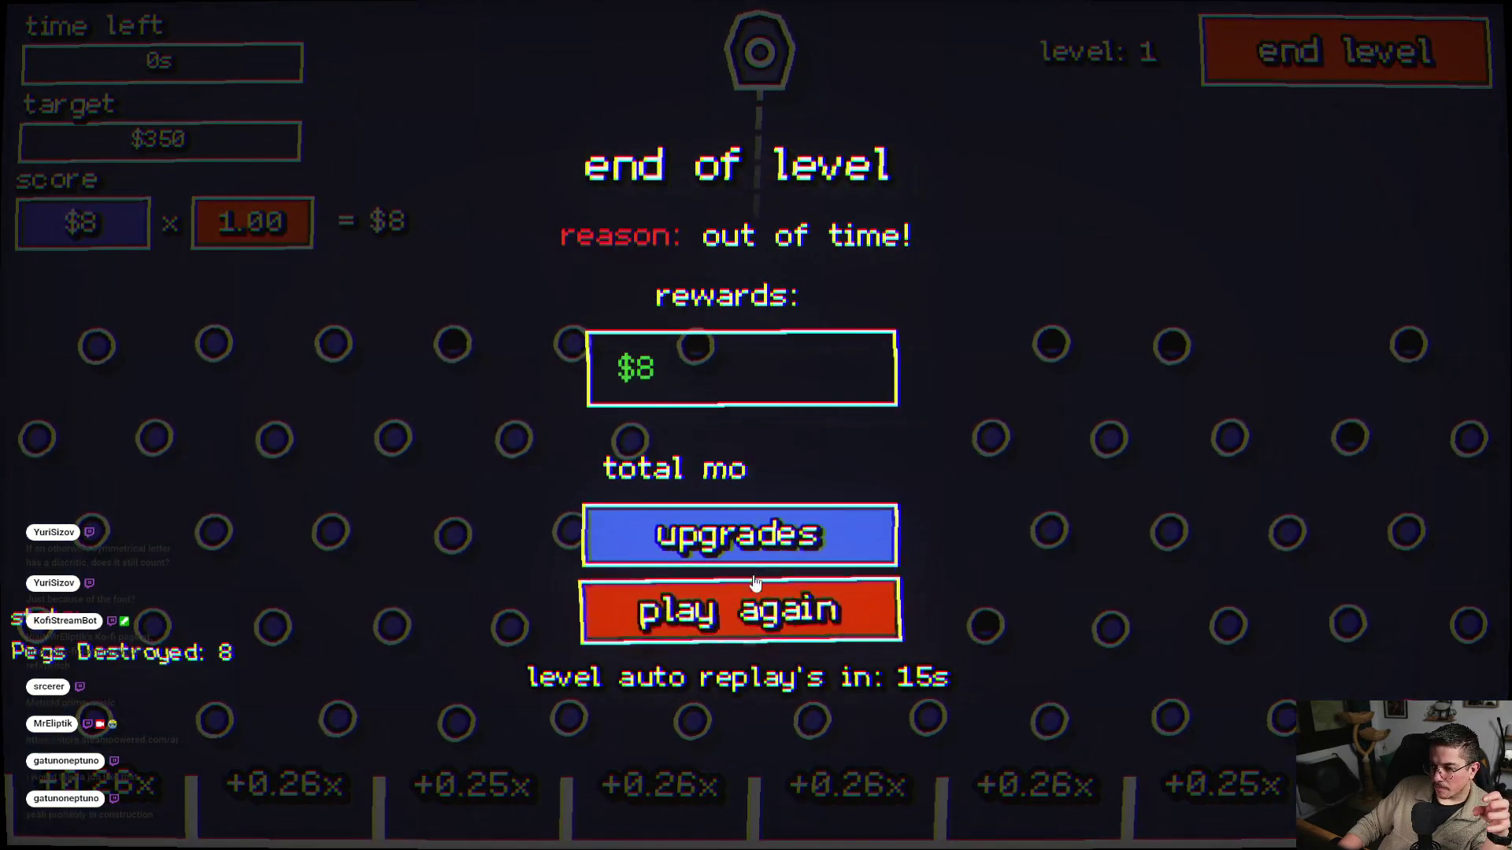
- Pan through the upgrade tree without buying anything
{"action": "left_click", "coordinate": [768, 555]}
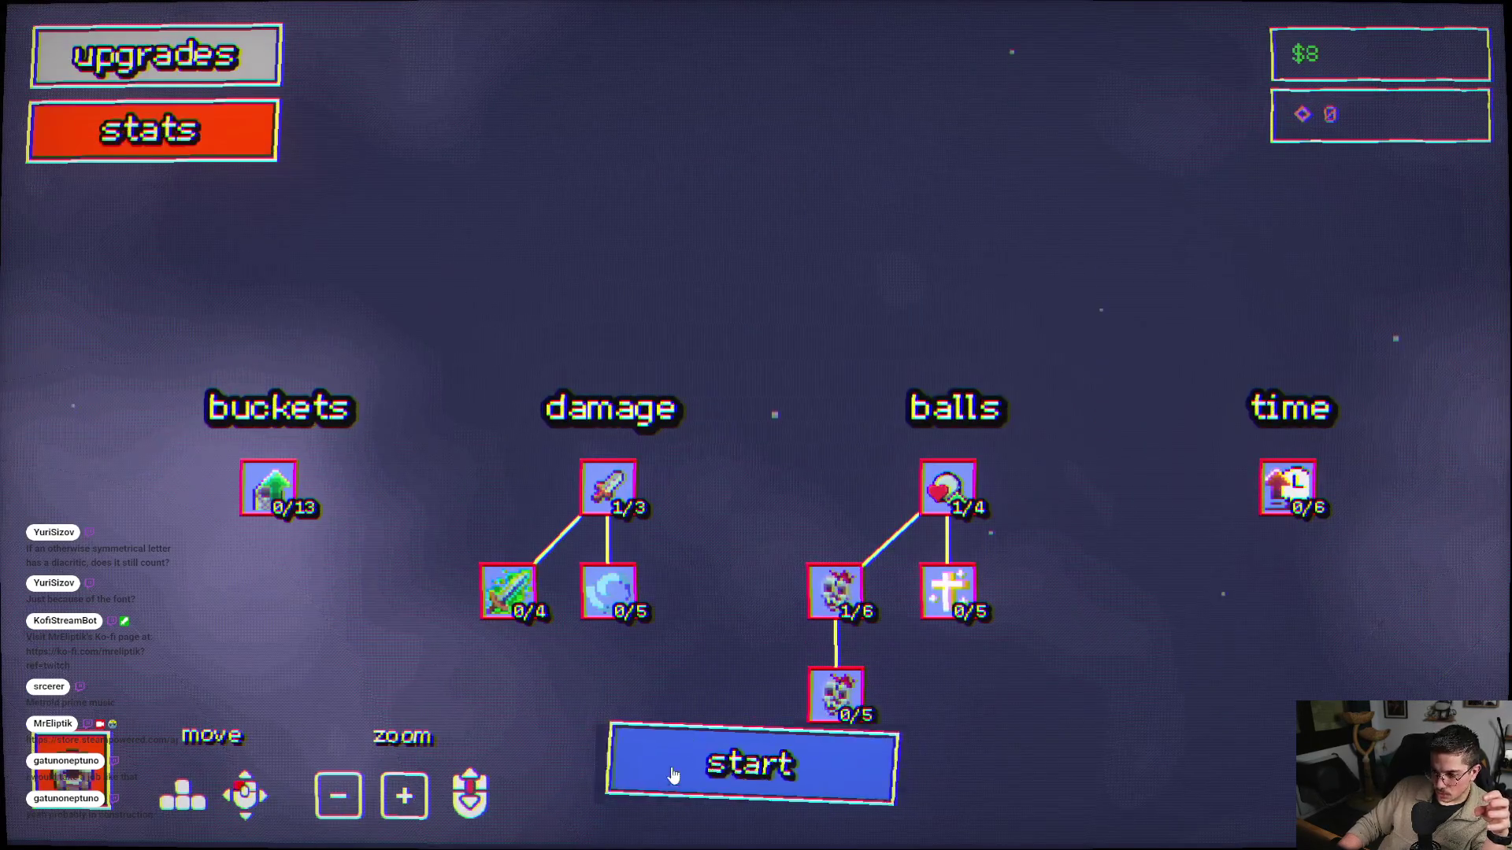
{"action": "mouse_move", "coordinate": [916, 627]}
{"action": "left_mouse_down"}
{"action": "mouse_move", "coordinate": [910, 201]}
{"action": "mouse_move", "coordinate": [918, 451]}
{"action": "mouse_move", "coordinate": [903, 624]}
{"action": "mouse_move", "coordinate": [900, 169]}
{"action": "mouse_move", "coordinate": [885, 526]}
{"action": "mouse_move", "coordinate": [917, 330]}
{"action": "mouse_move", "coordinate": [936, 429]}
{"action": "left_mouse_up"}
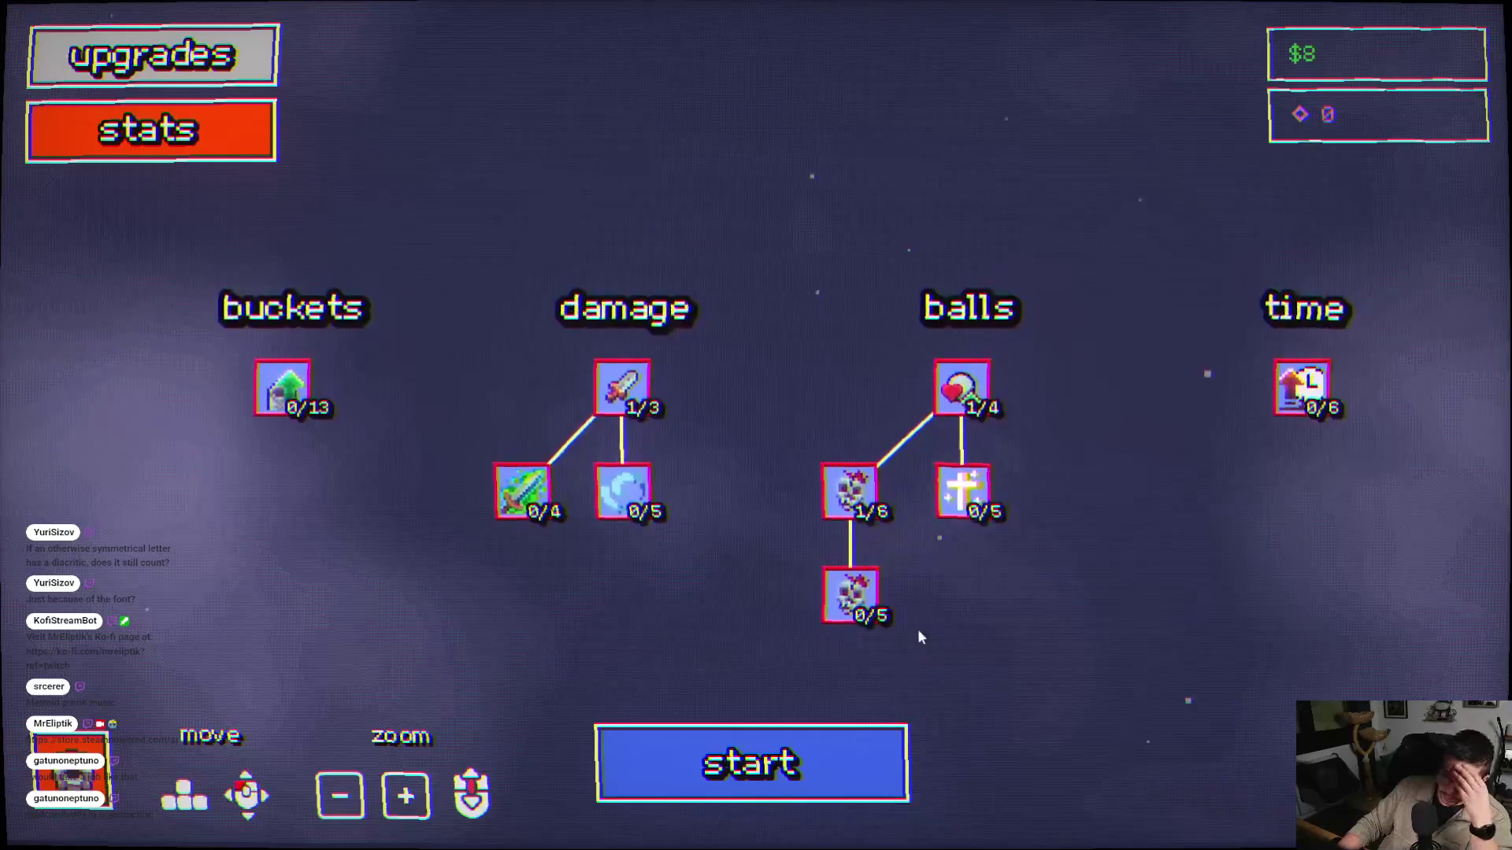
{"action": "mouse_move", "coordinate": [844, 565]}
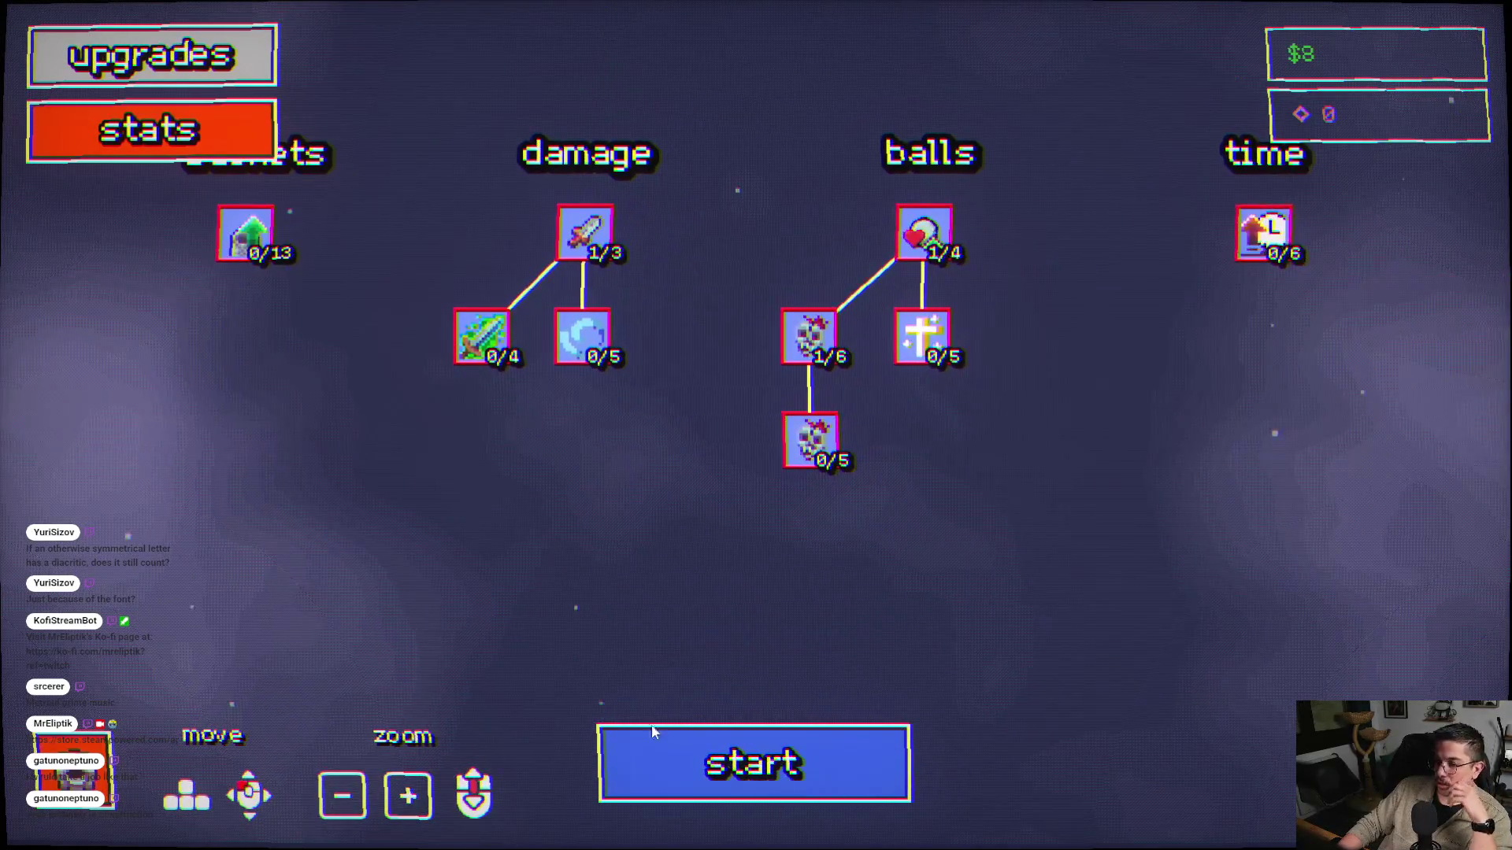
- Start a new round and fire five balls at the upper and right-side pegs
{"action": "left_click", "coordinate": [743, 731]}
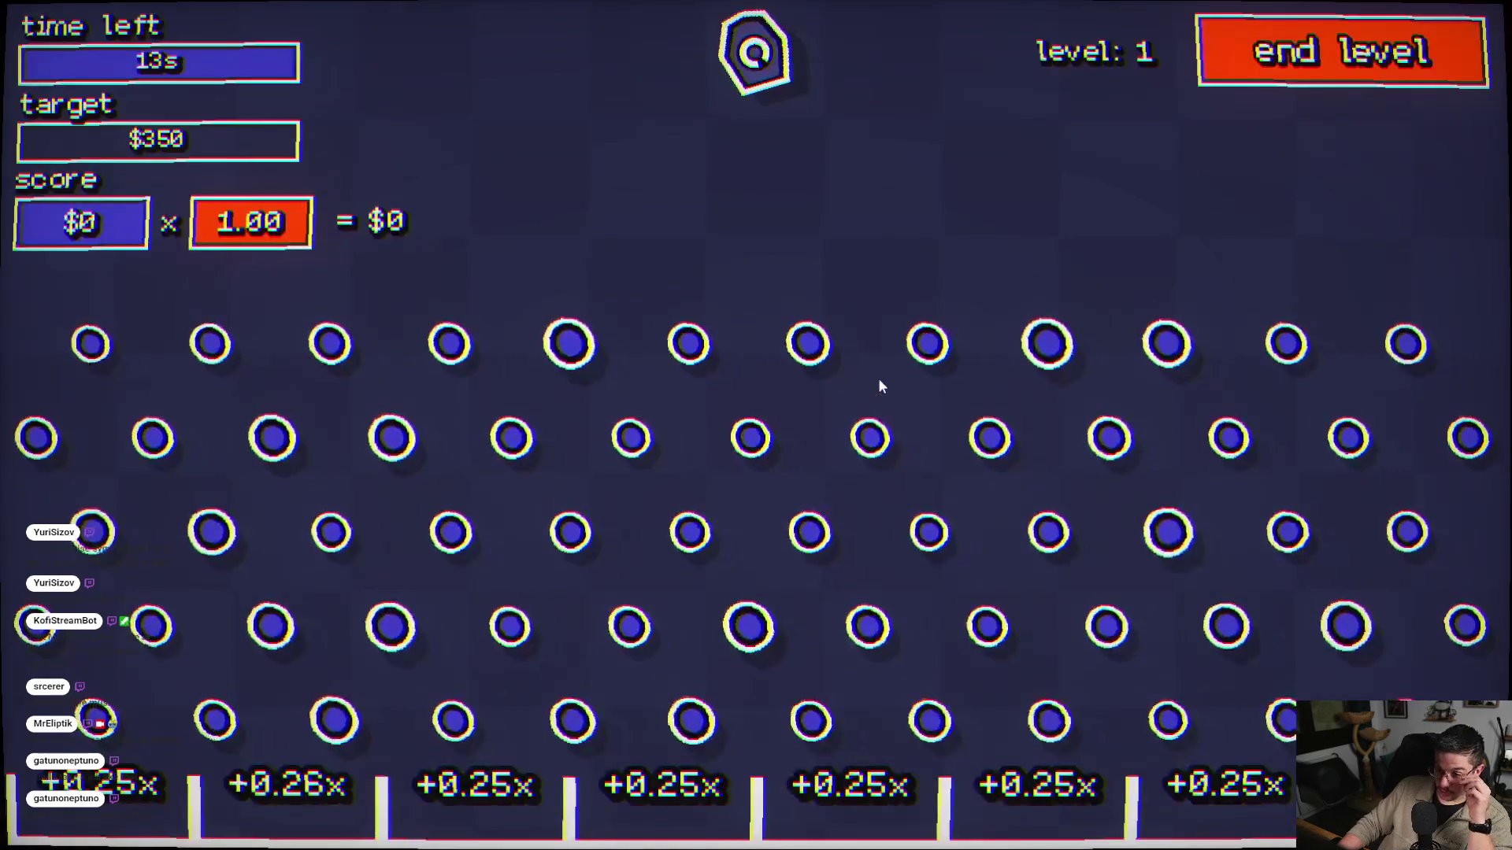
{"action": "left_click", "coordinate": [877, 378]}
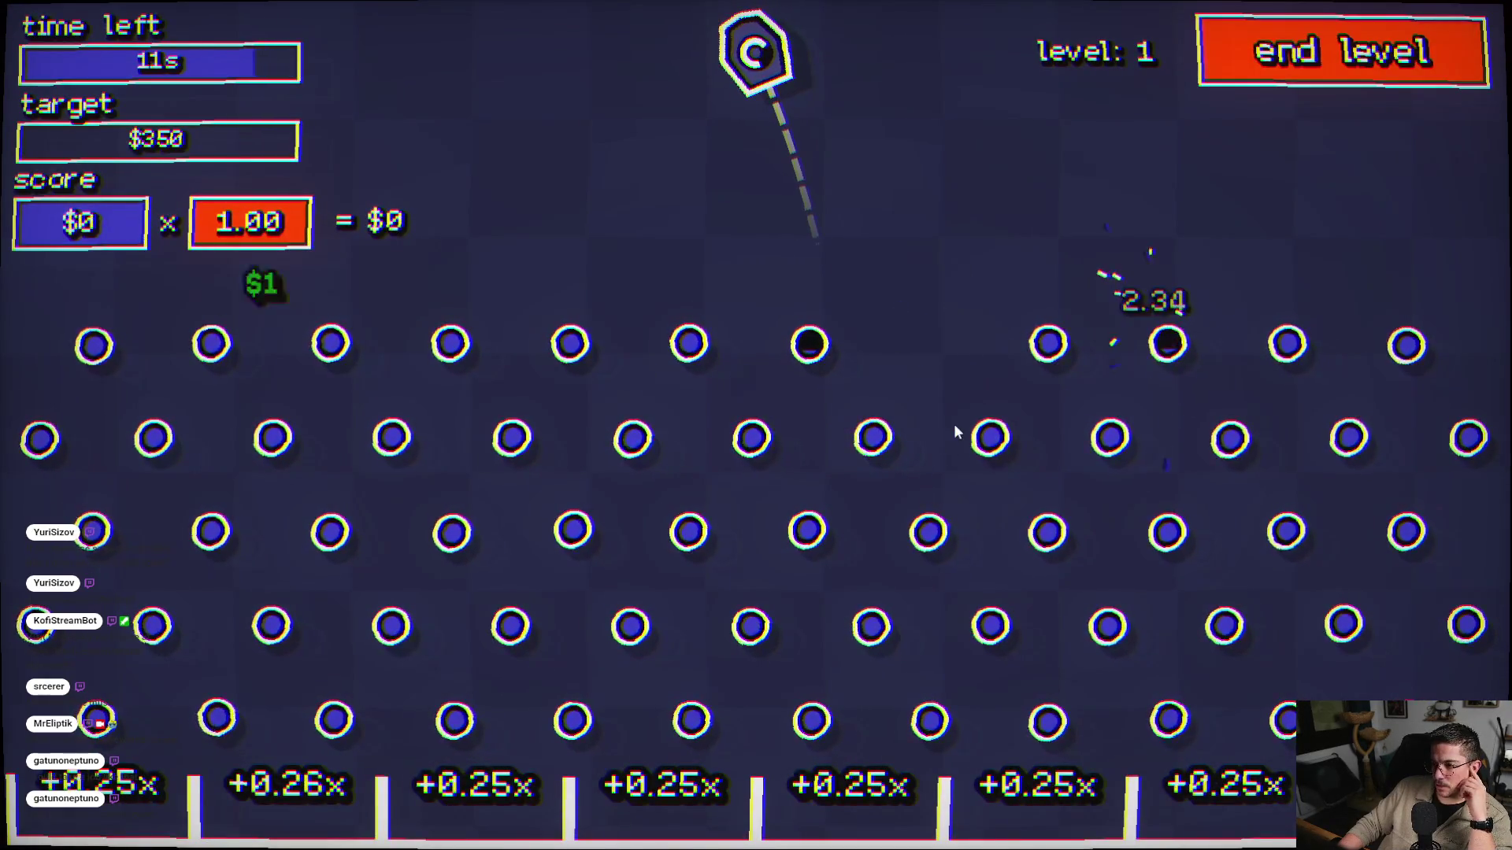
{"action": "left_click", "coordinate": [919, 443]}
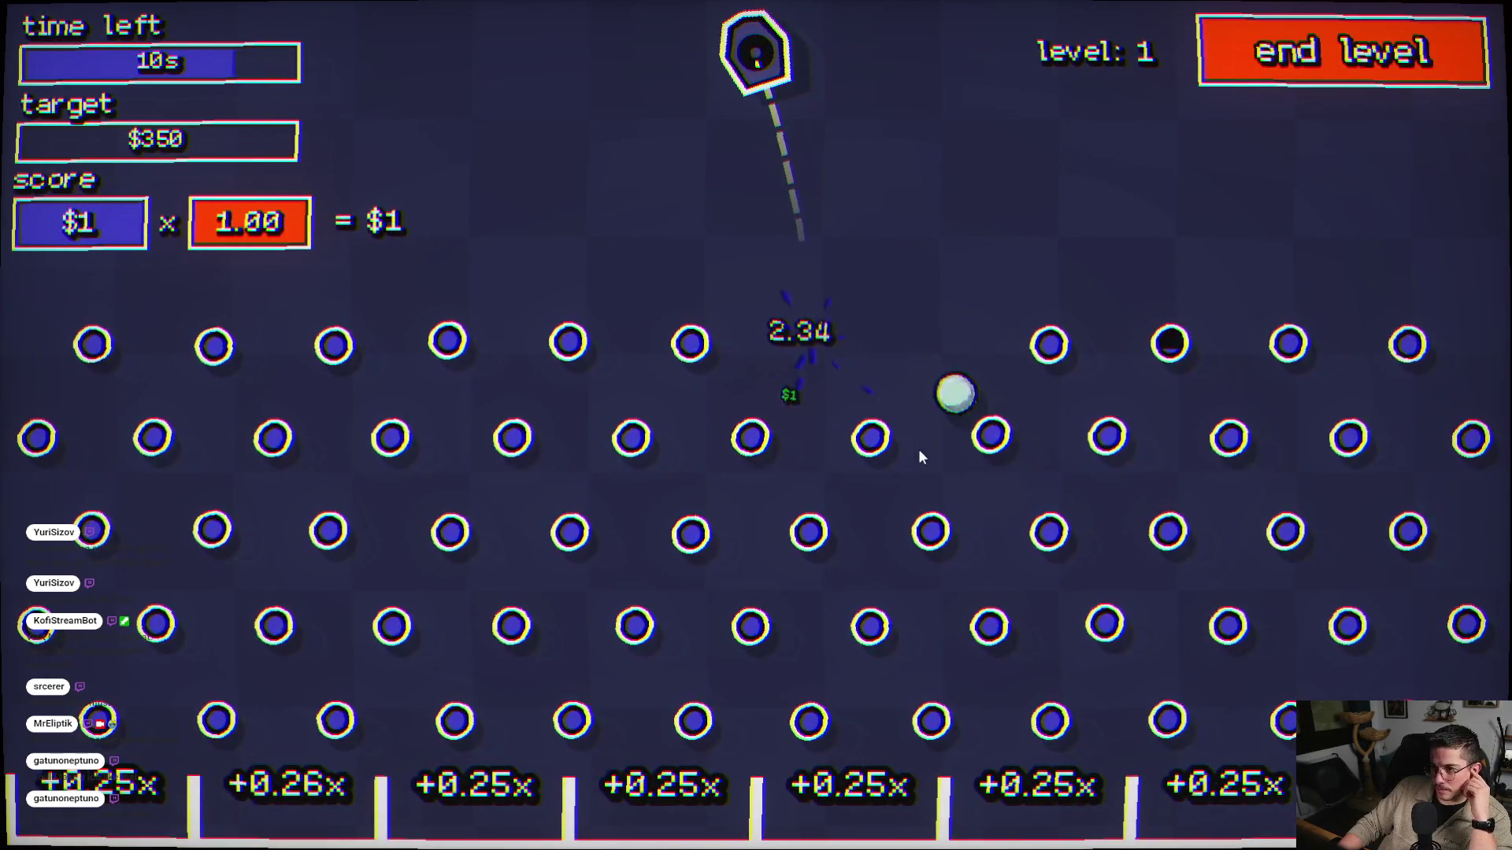
{"action": "left_click", "coordinate": [1003, 476]}
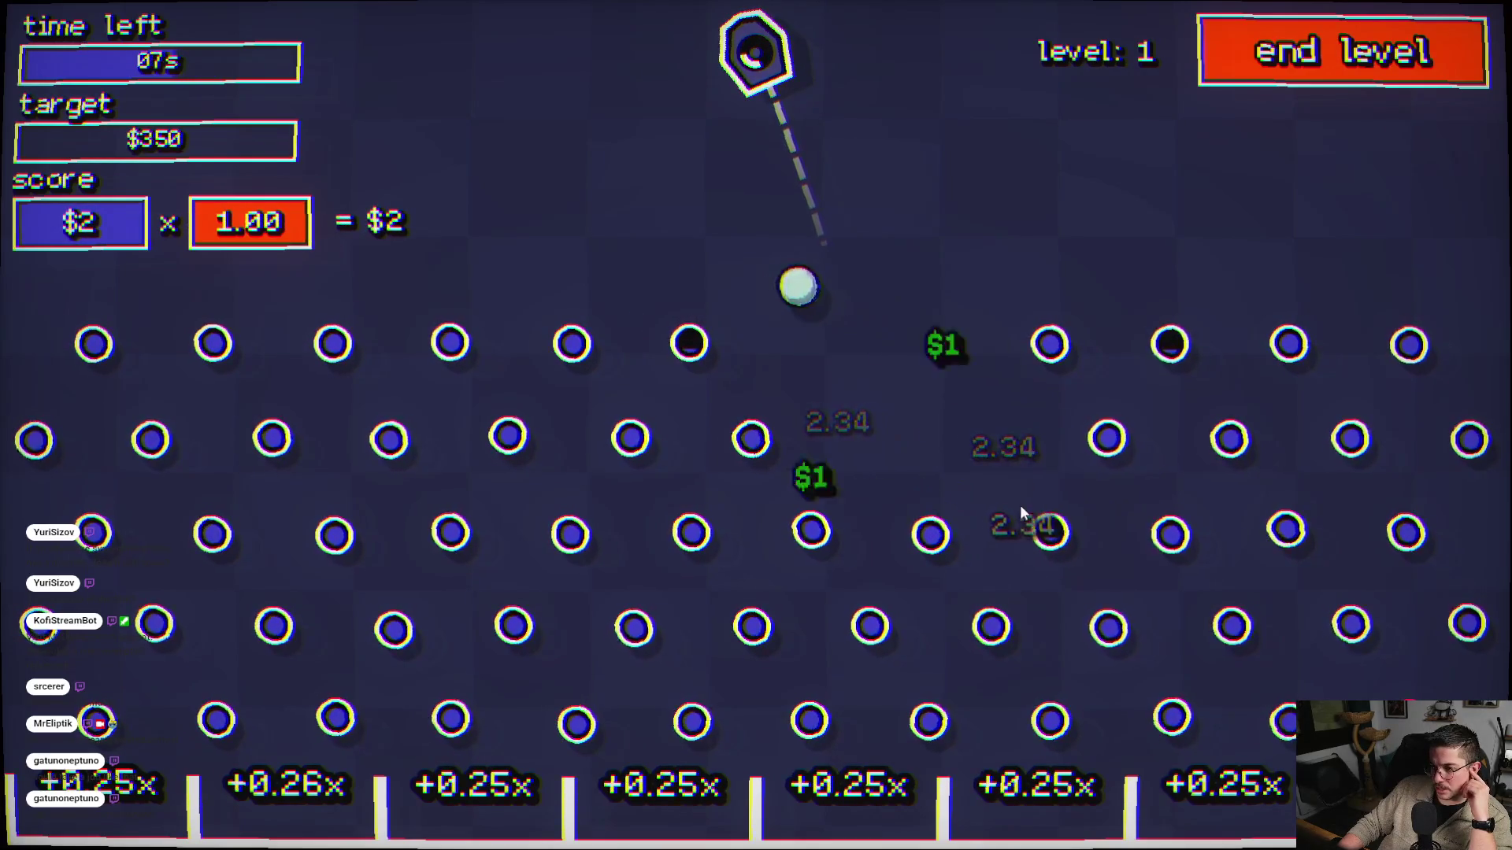
{"action": "left_click", "coordinate": [1102, 380]}
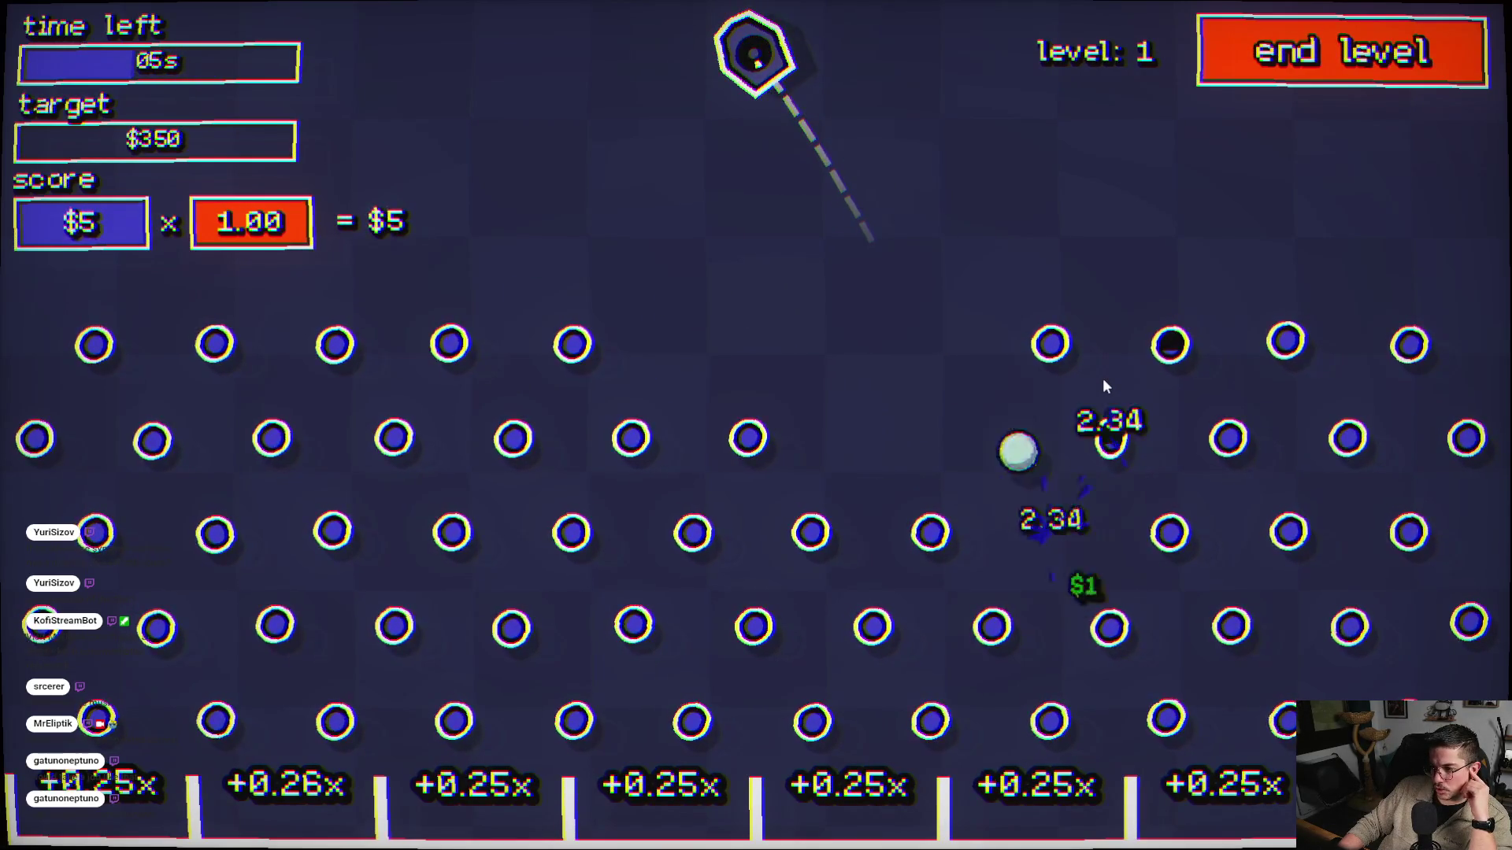
{"action": "left_click", "coordinate": [1136, 515]}
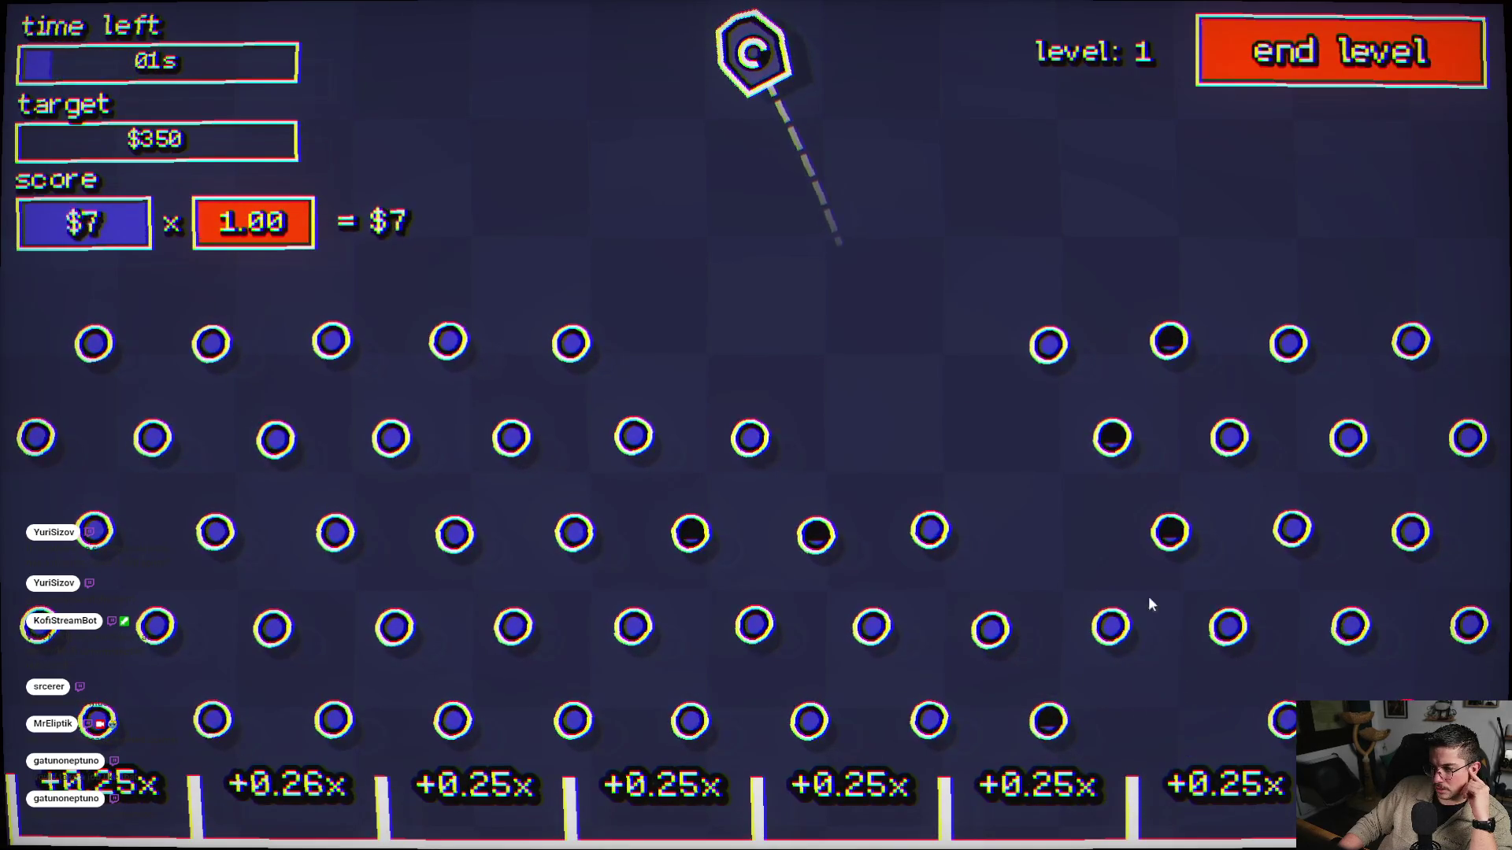
- Finish the round, then play another round with three balls for a $13.50 reward
{"action": "left_click", "coordinate": [1181, 555]}
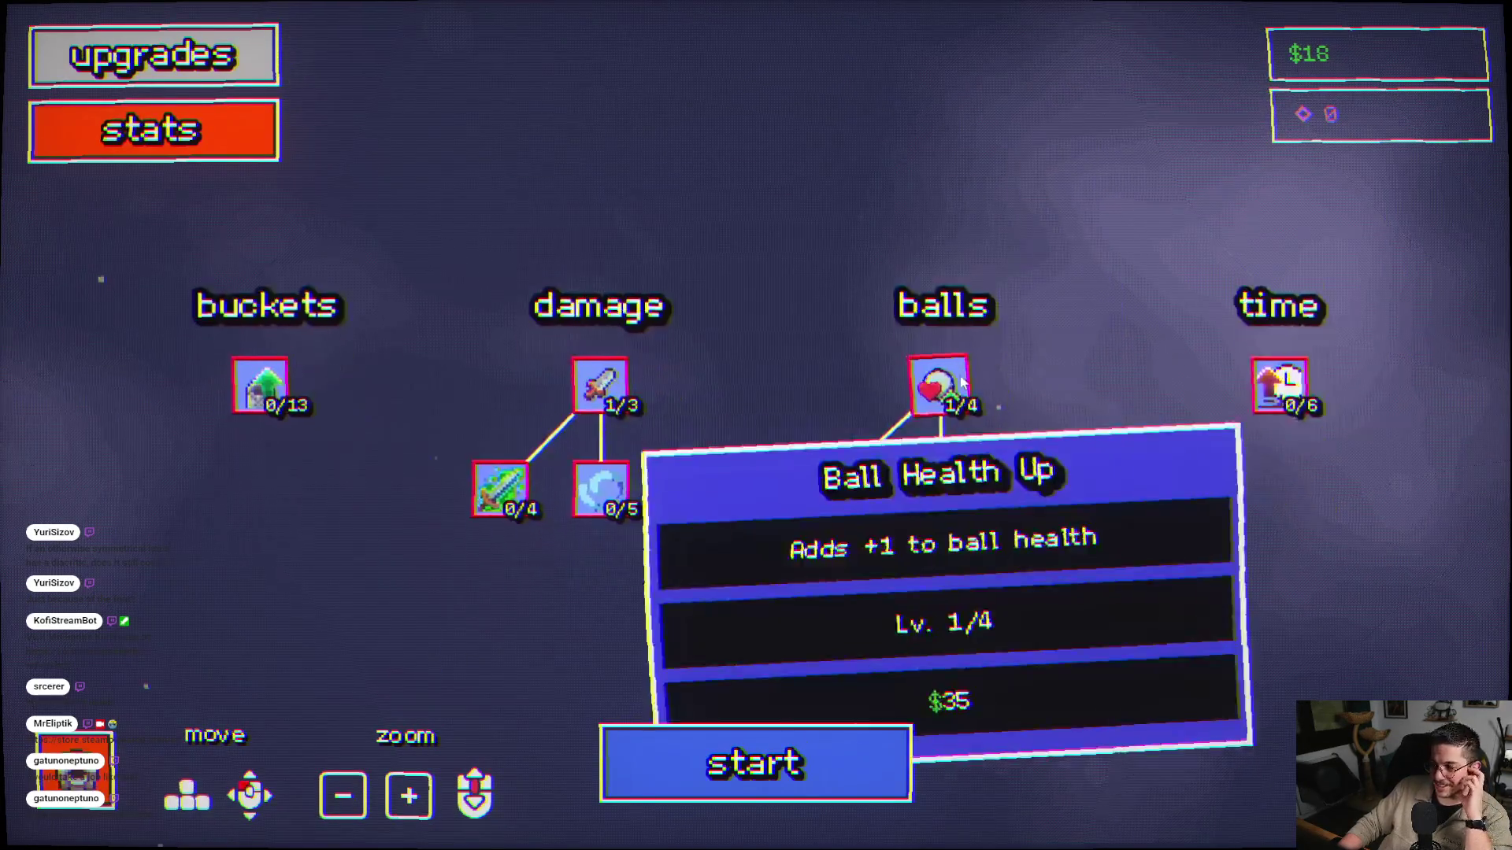
{"action": "mouse_move", "coordinate": [928, 422]}
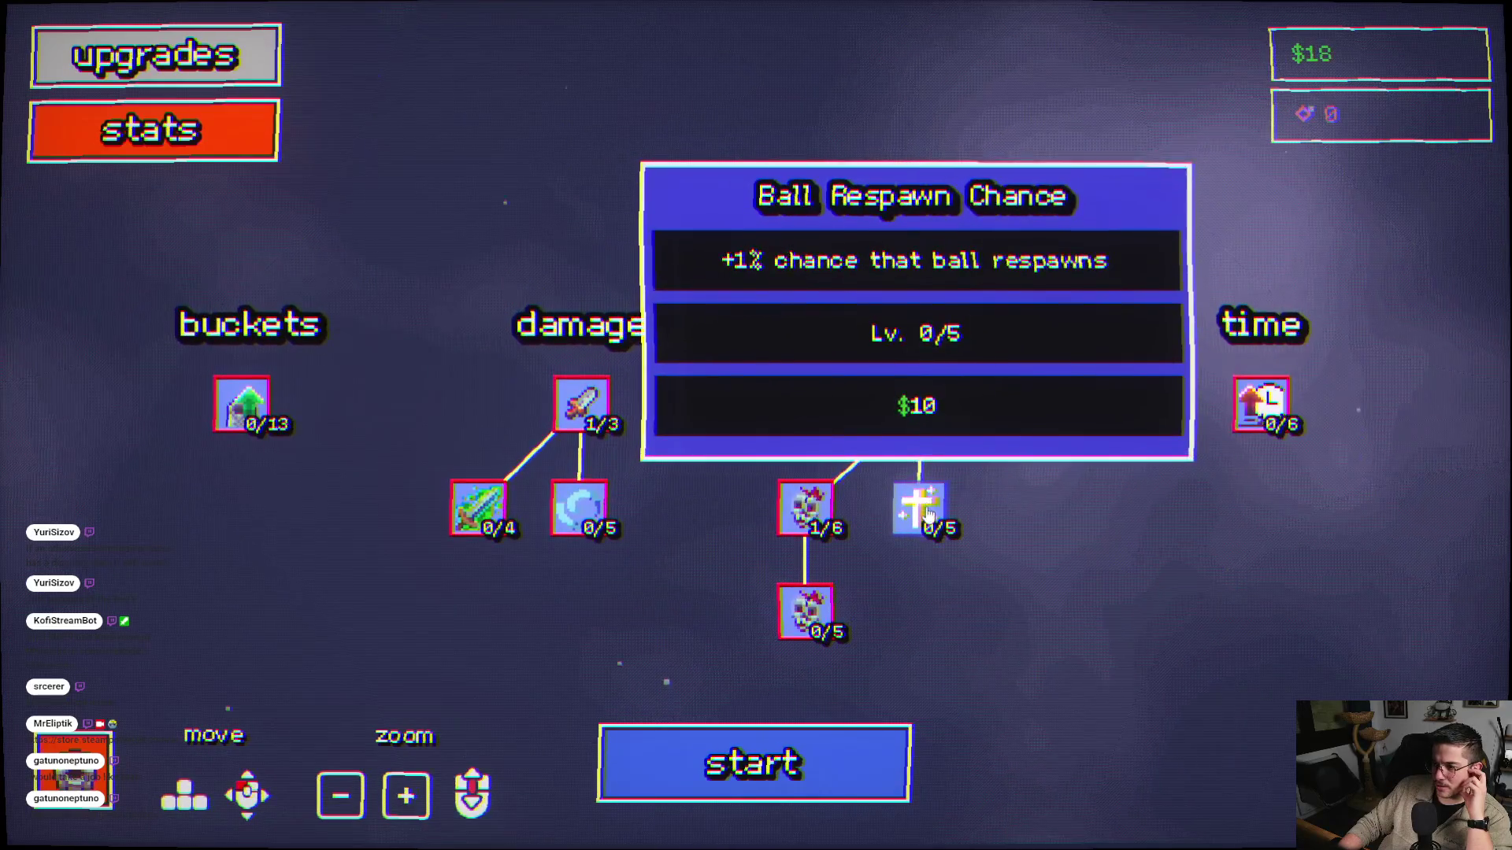
{"action": "mouse_move", "coordinate": [906, 511]}
{"action": "mouse_move", "coordinate": [904, 503]}
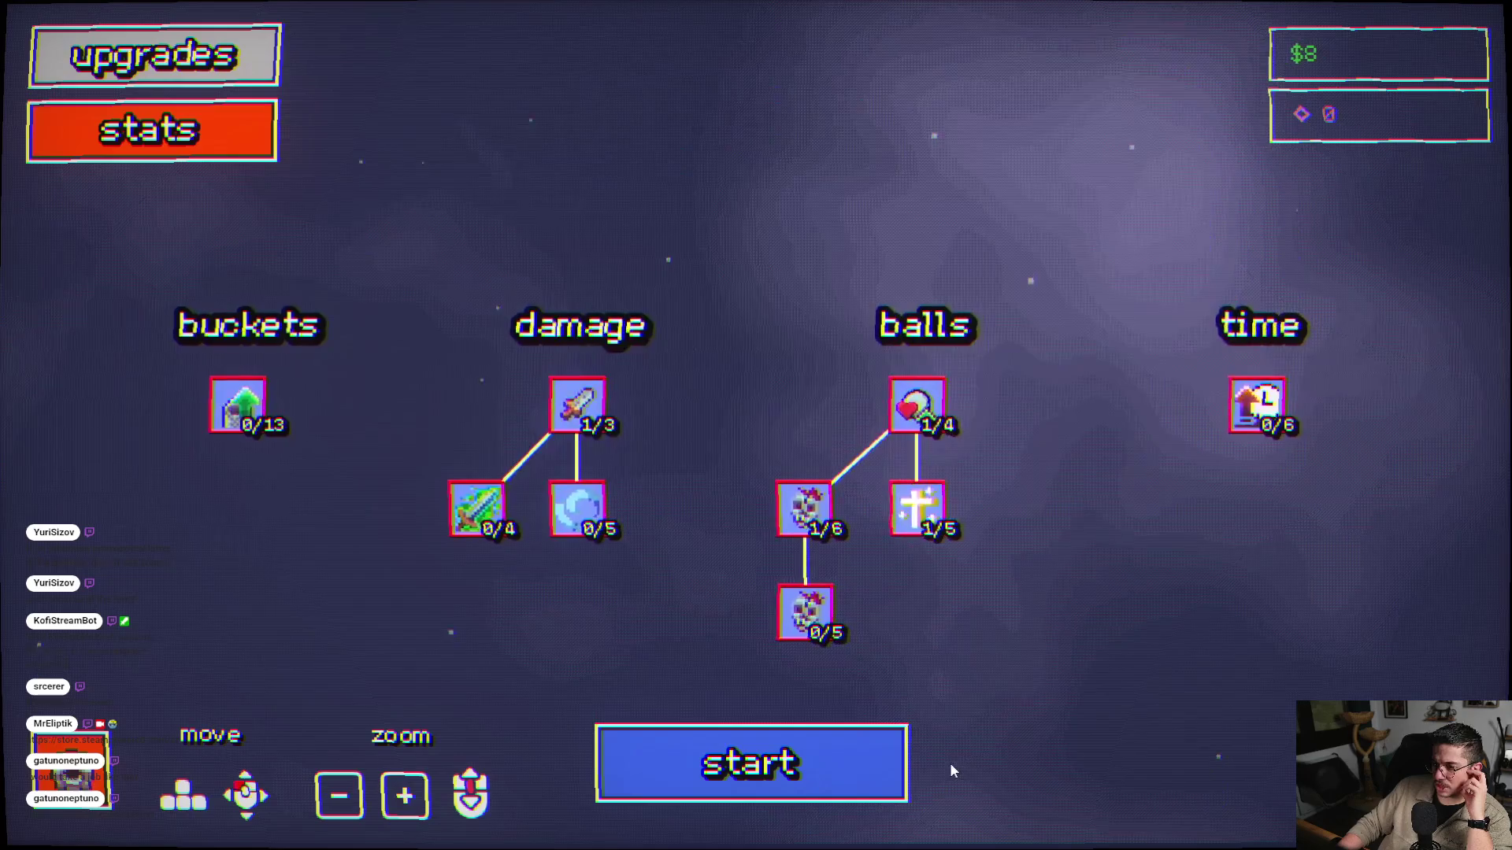
{"action": "left_click", "coordinate": [790, 767]}
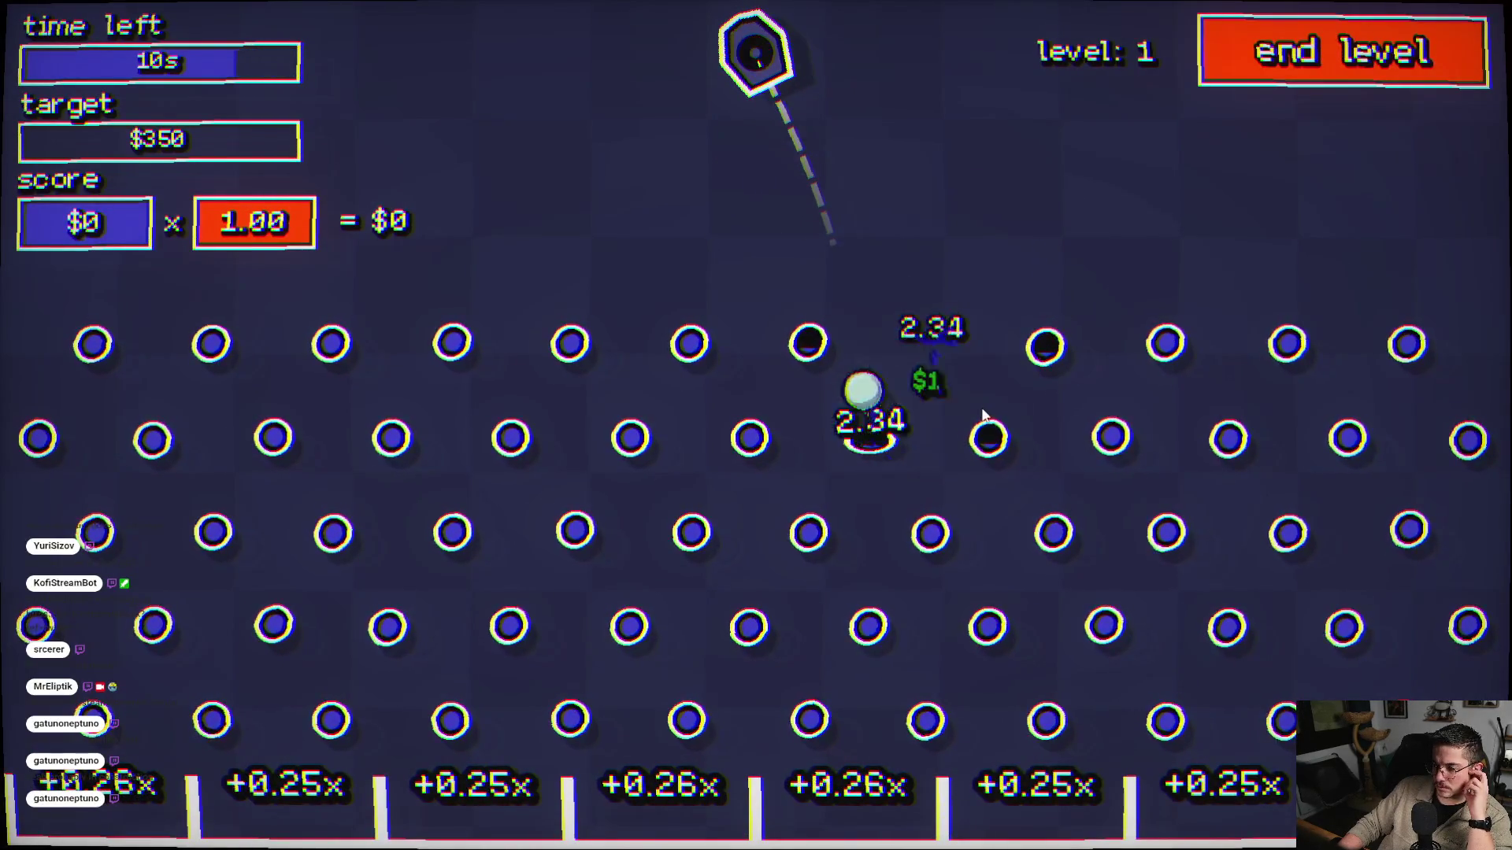
{"action": "left_click", "coordinate": [1003, 450]}
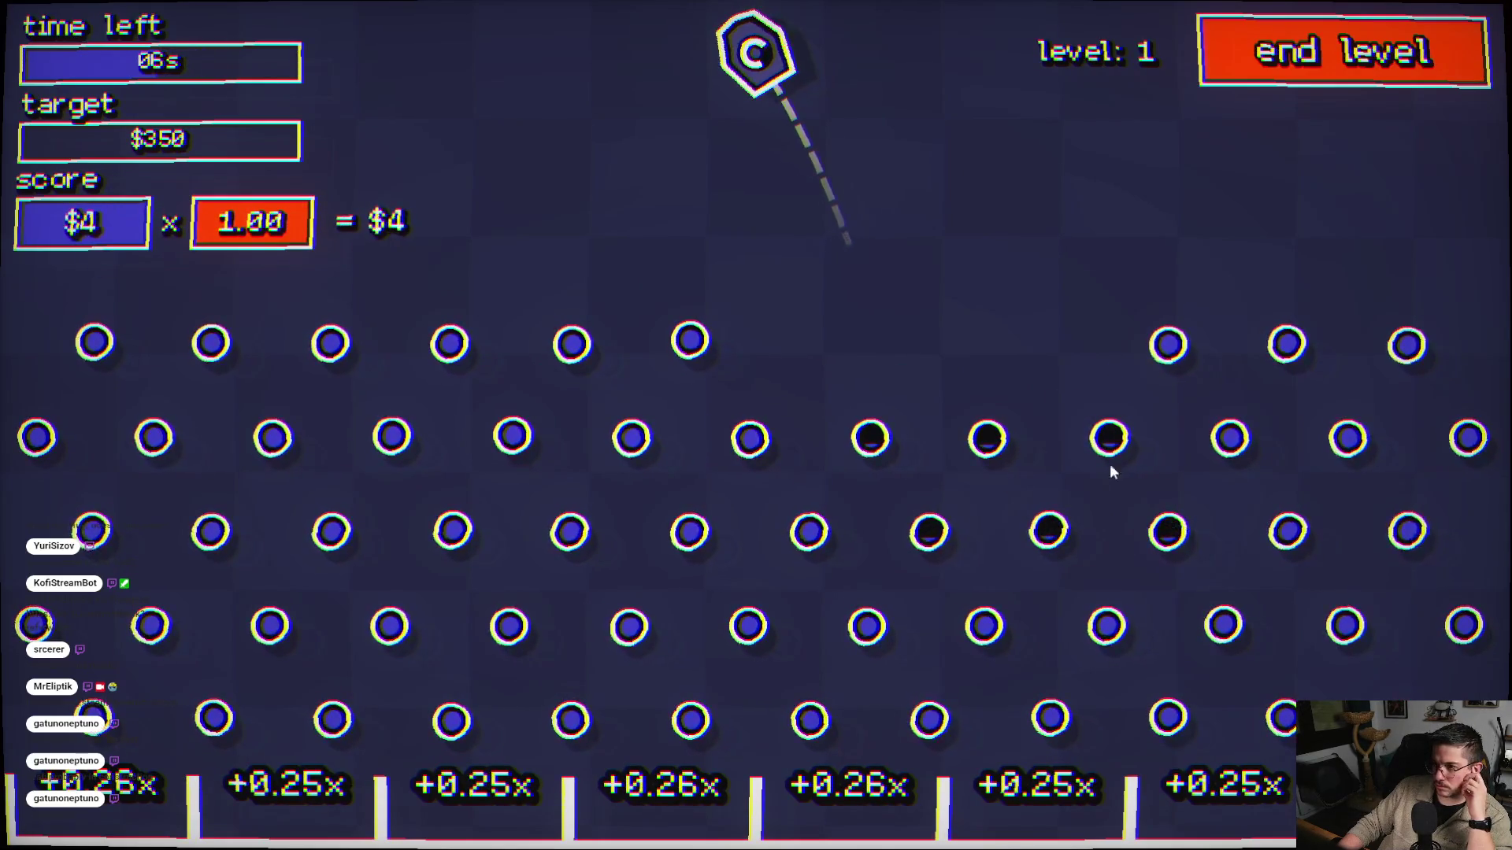
{"action": "left_click", "coordinate": [1055, 532]}
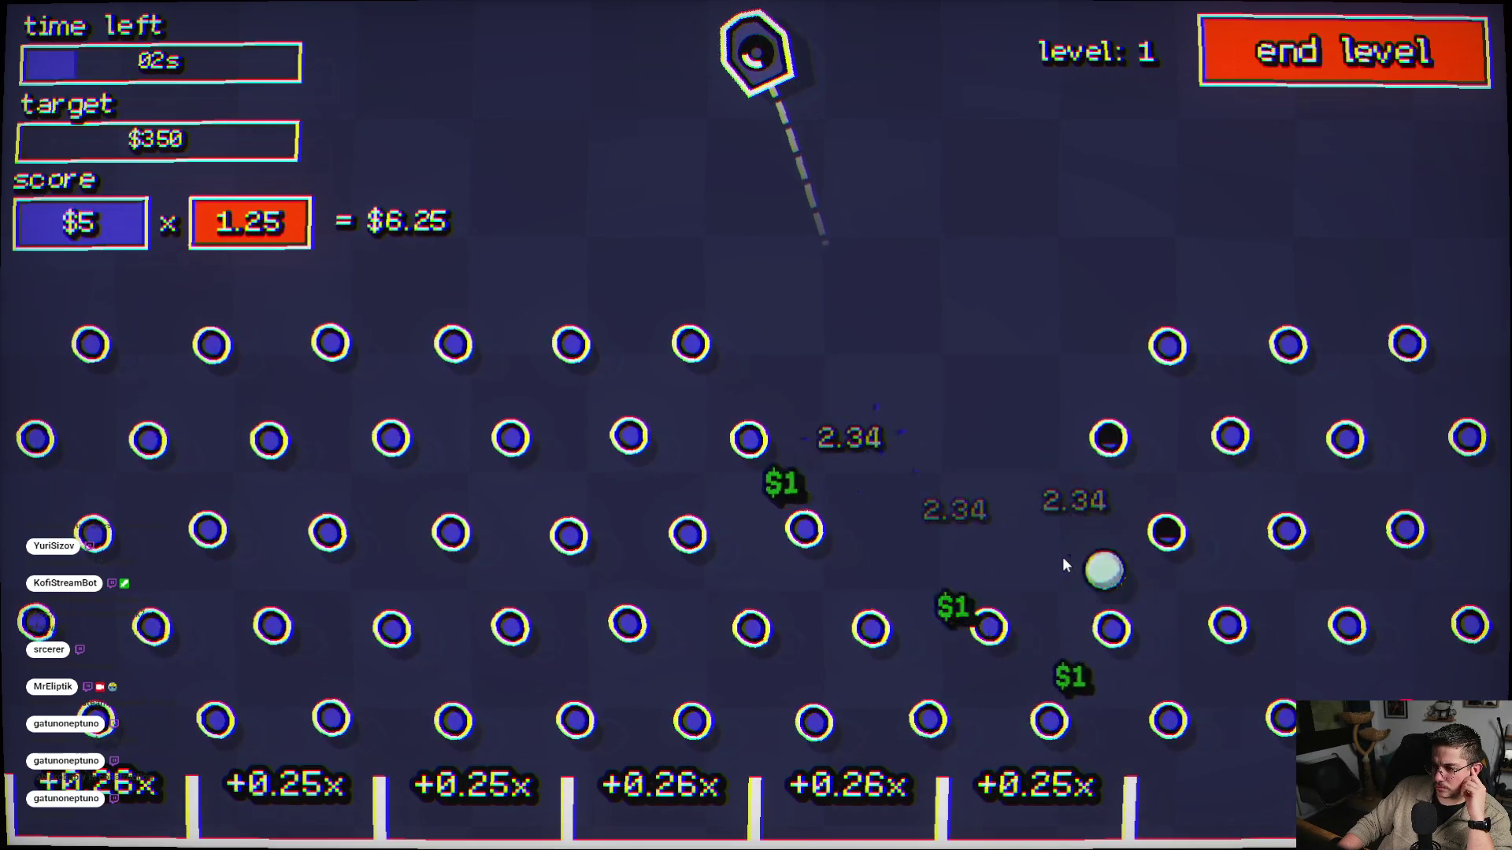
{"action": "left_click", "coordinate": [1136, 532]}
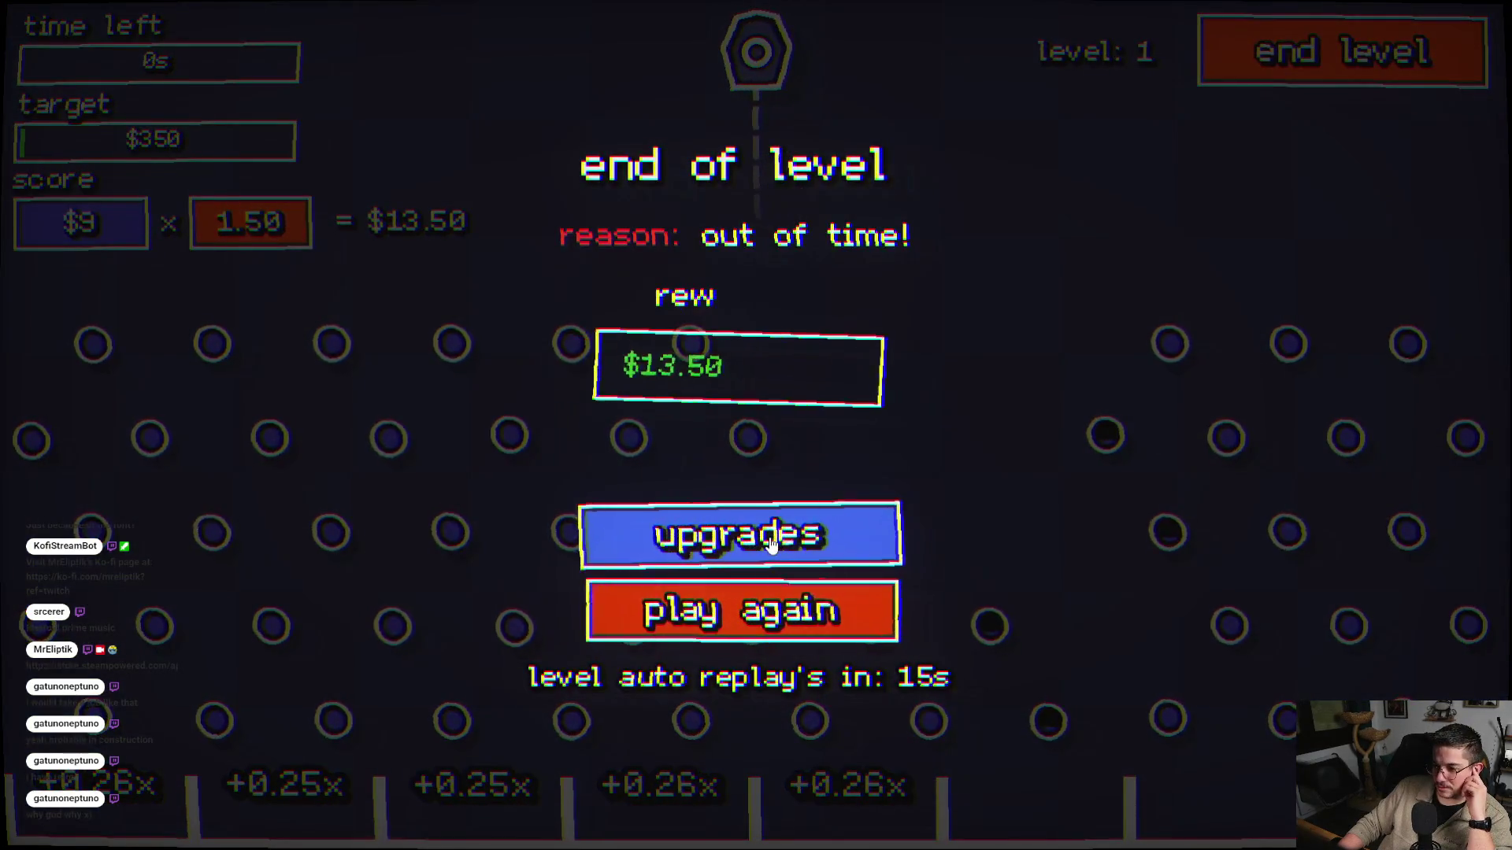
- Buy Crit Chance Up, leaving $1.50, and start the next timed round
{"action": "left_click", "coordinate": [769, 537]}
{"action": "mouse_move", "coordinate": [535, 592]}
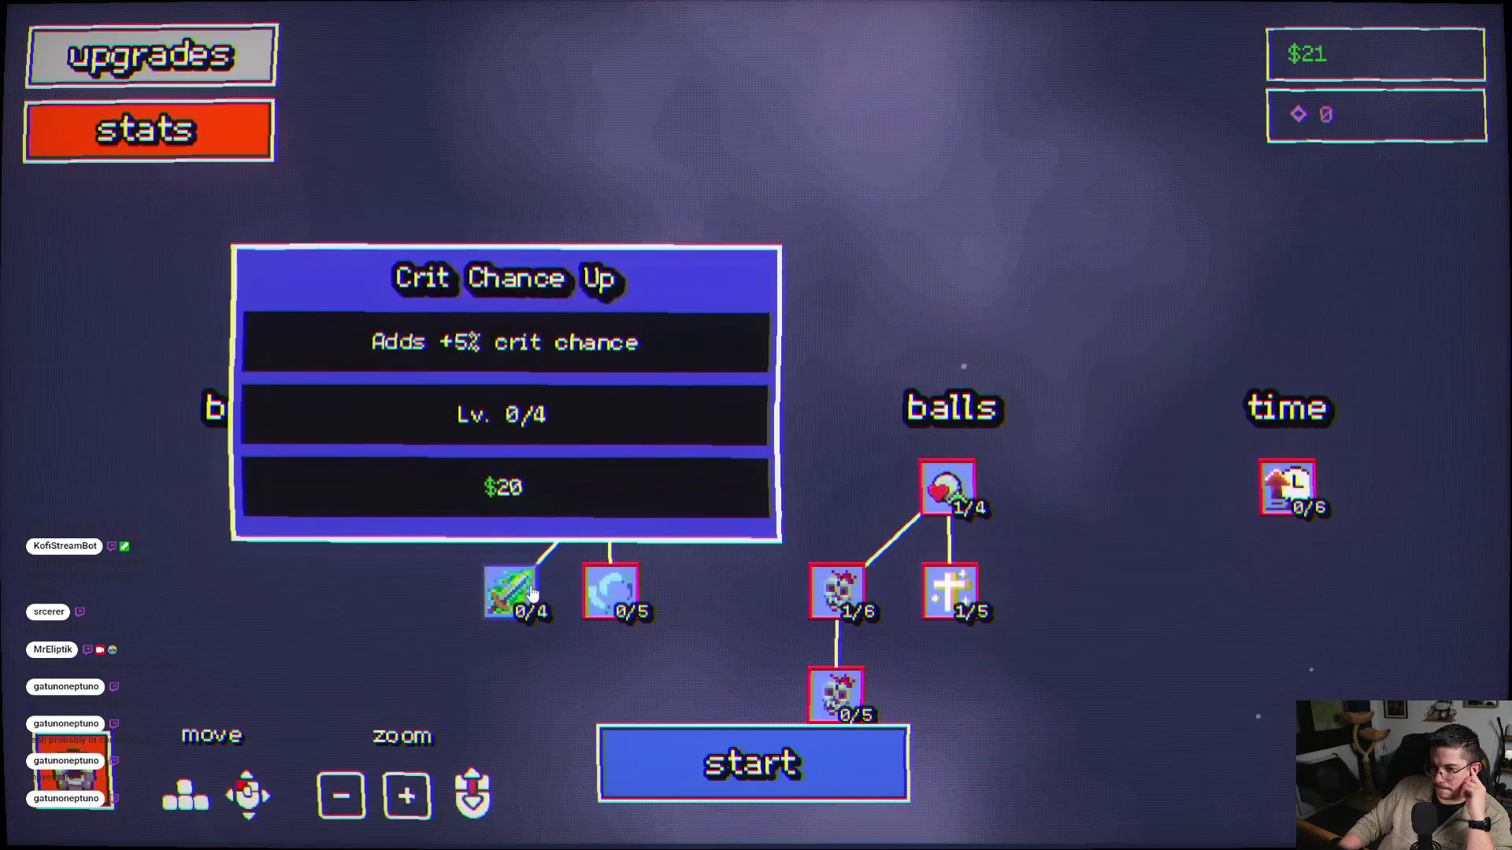
{"action": "mouse_move", "coordinate": [271, 494]}
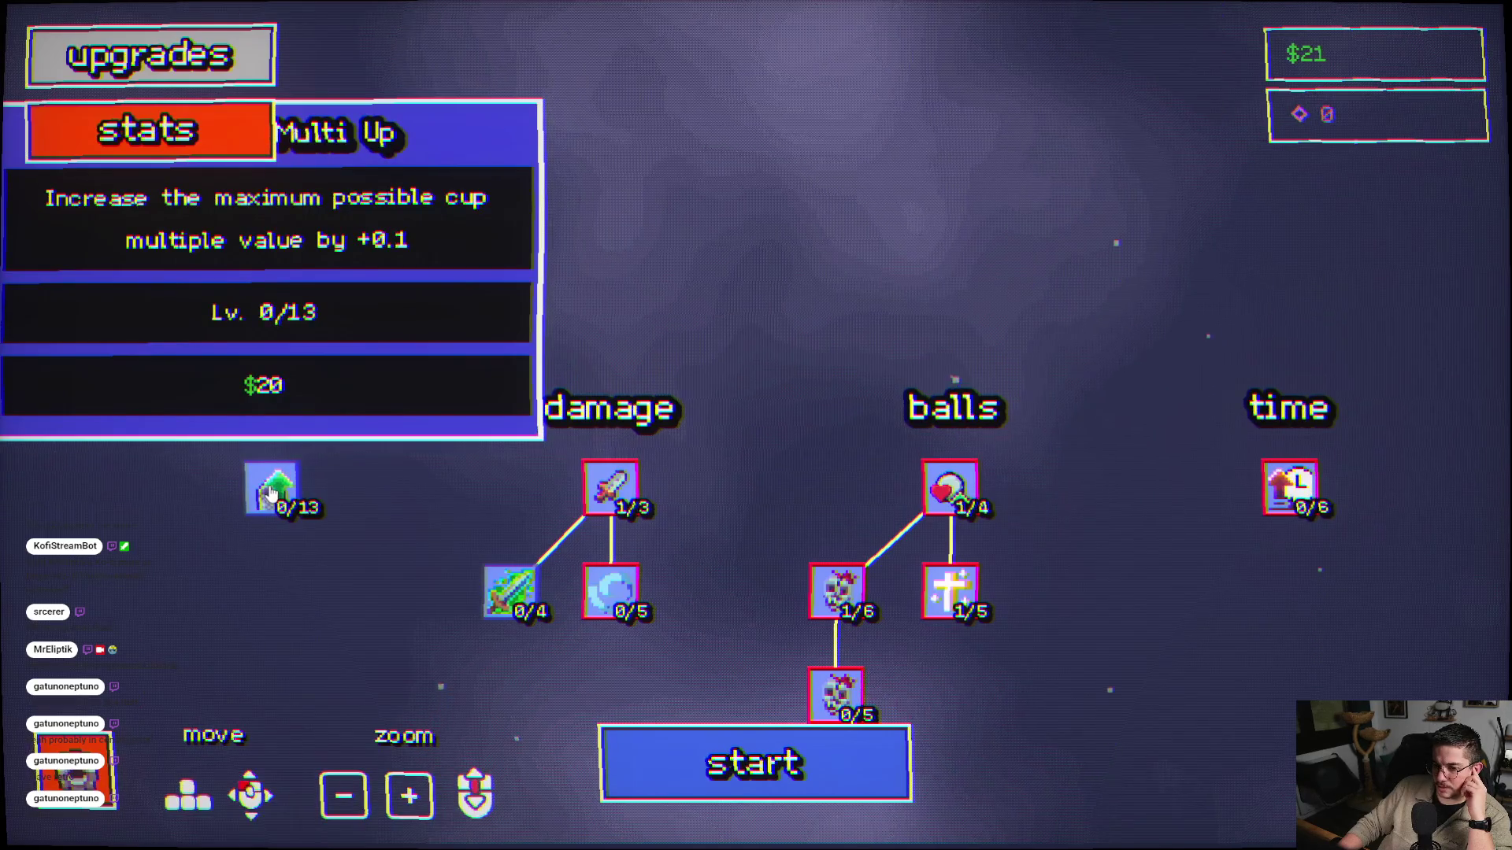
{"action": "left_click", "coordinate": [510, 592]}
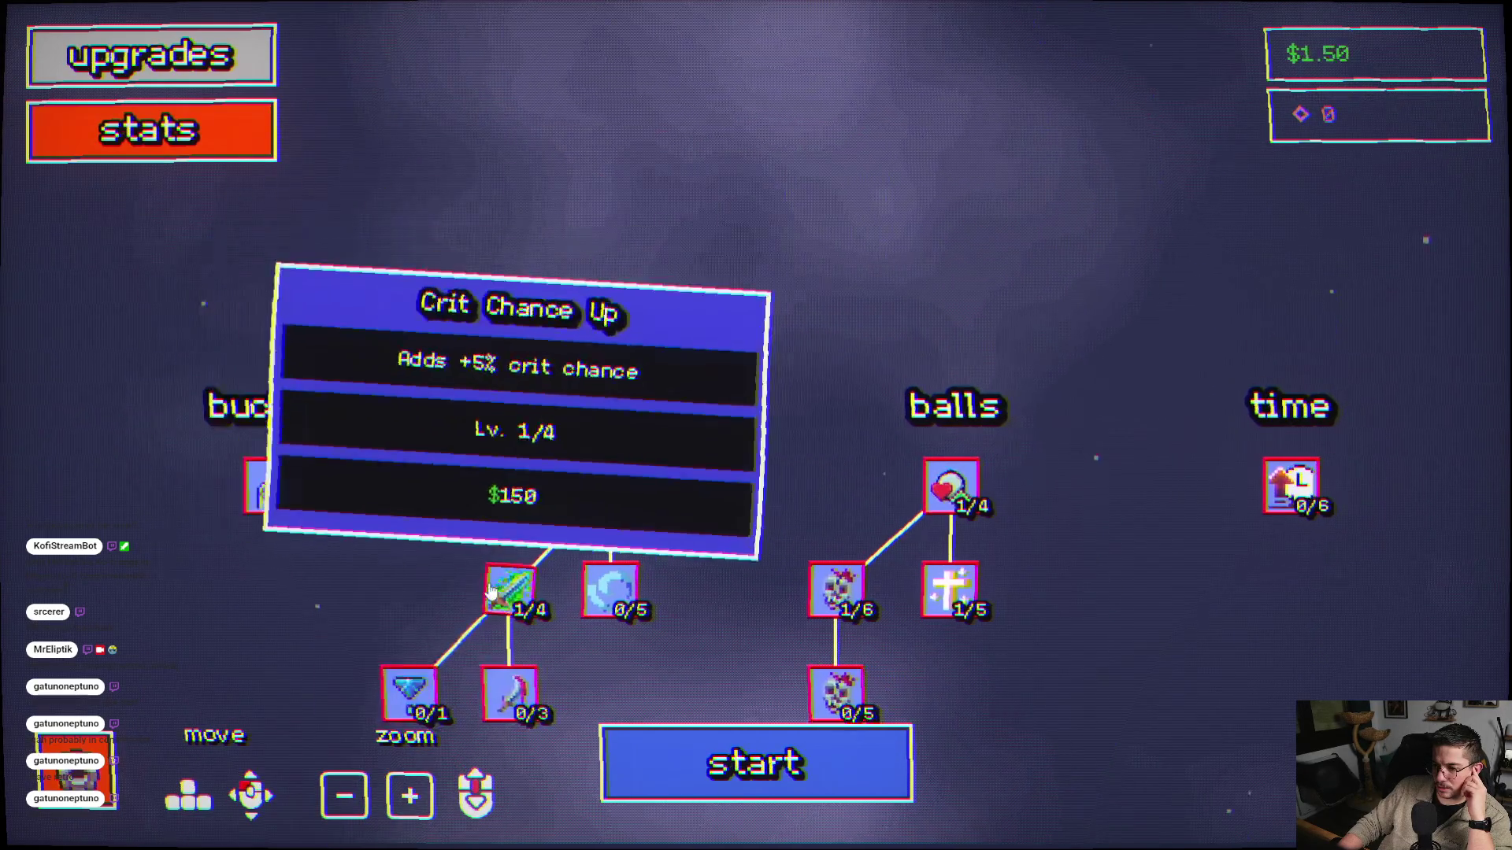
{"action": "left_click", "coordinate": [733, 767]}
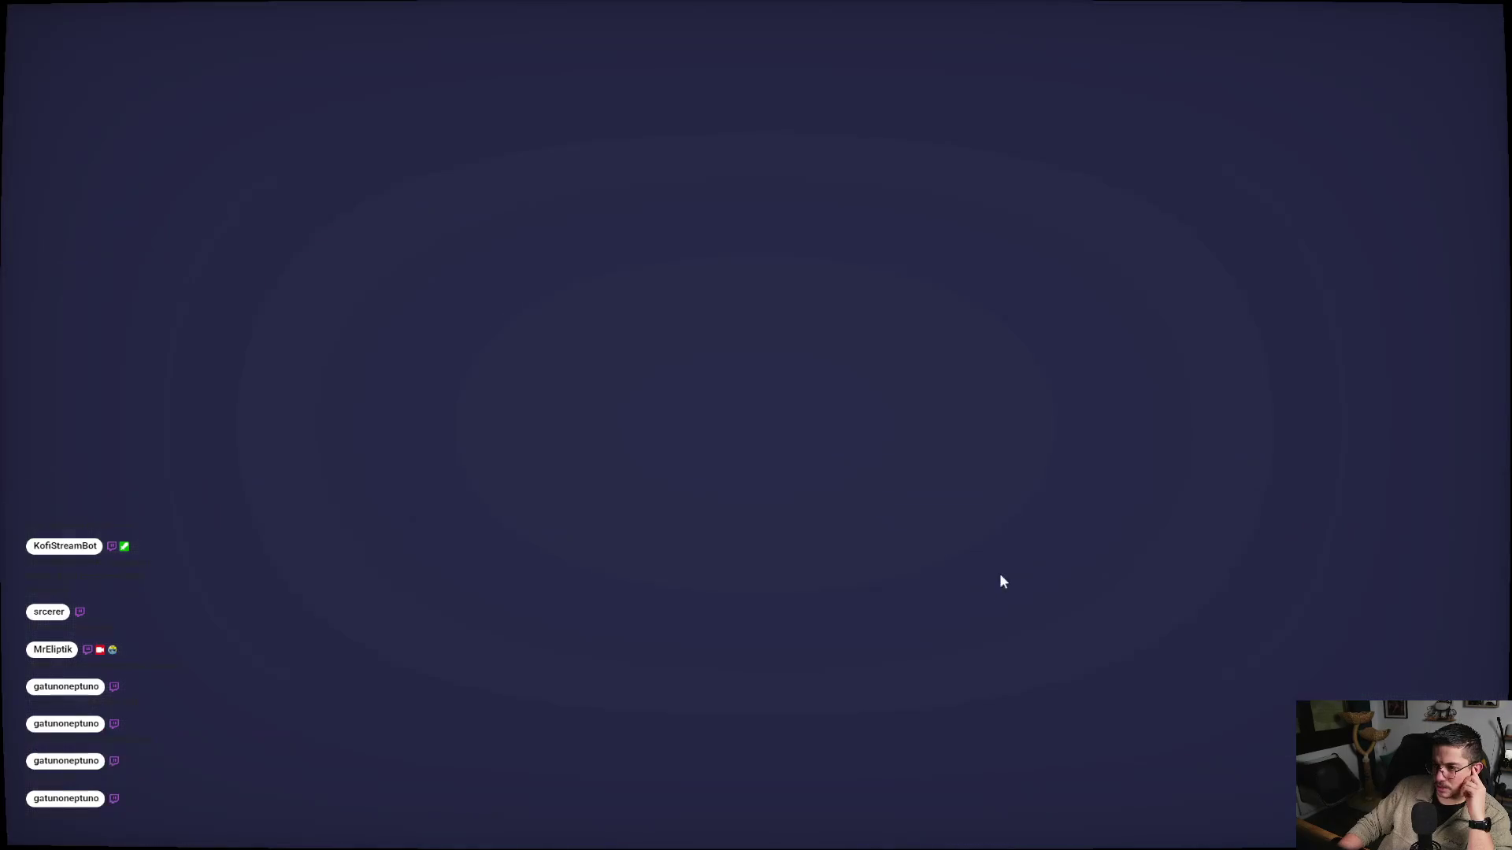
- Fire five balls into the pegs until the round's time expires
{"action": "left_click", "coordinate": [825, 612]}
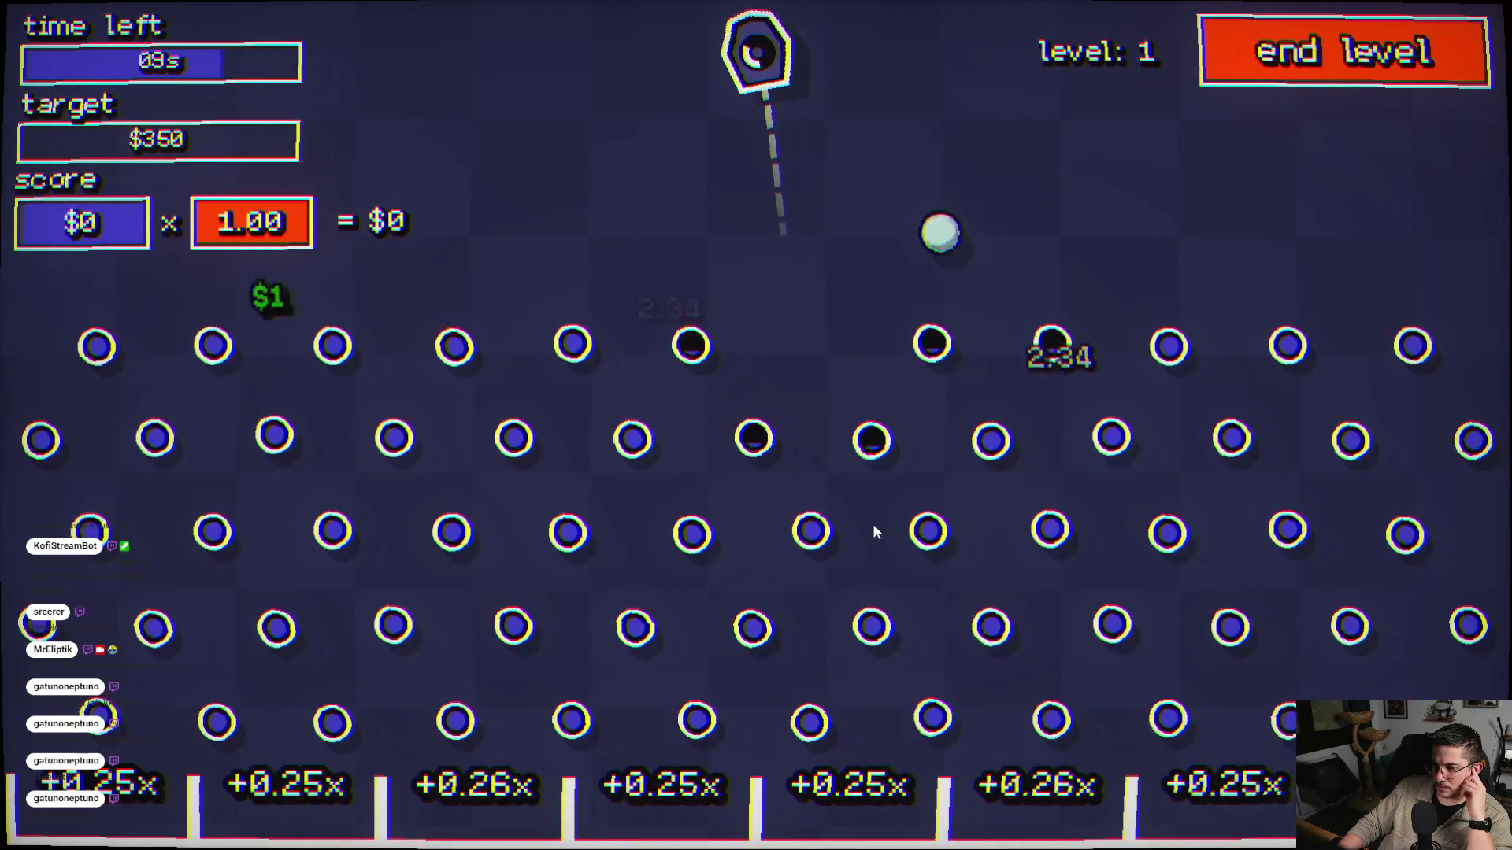
{"action": "left_click", "coordinate": [895, 560]}
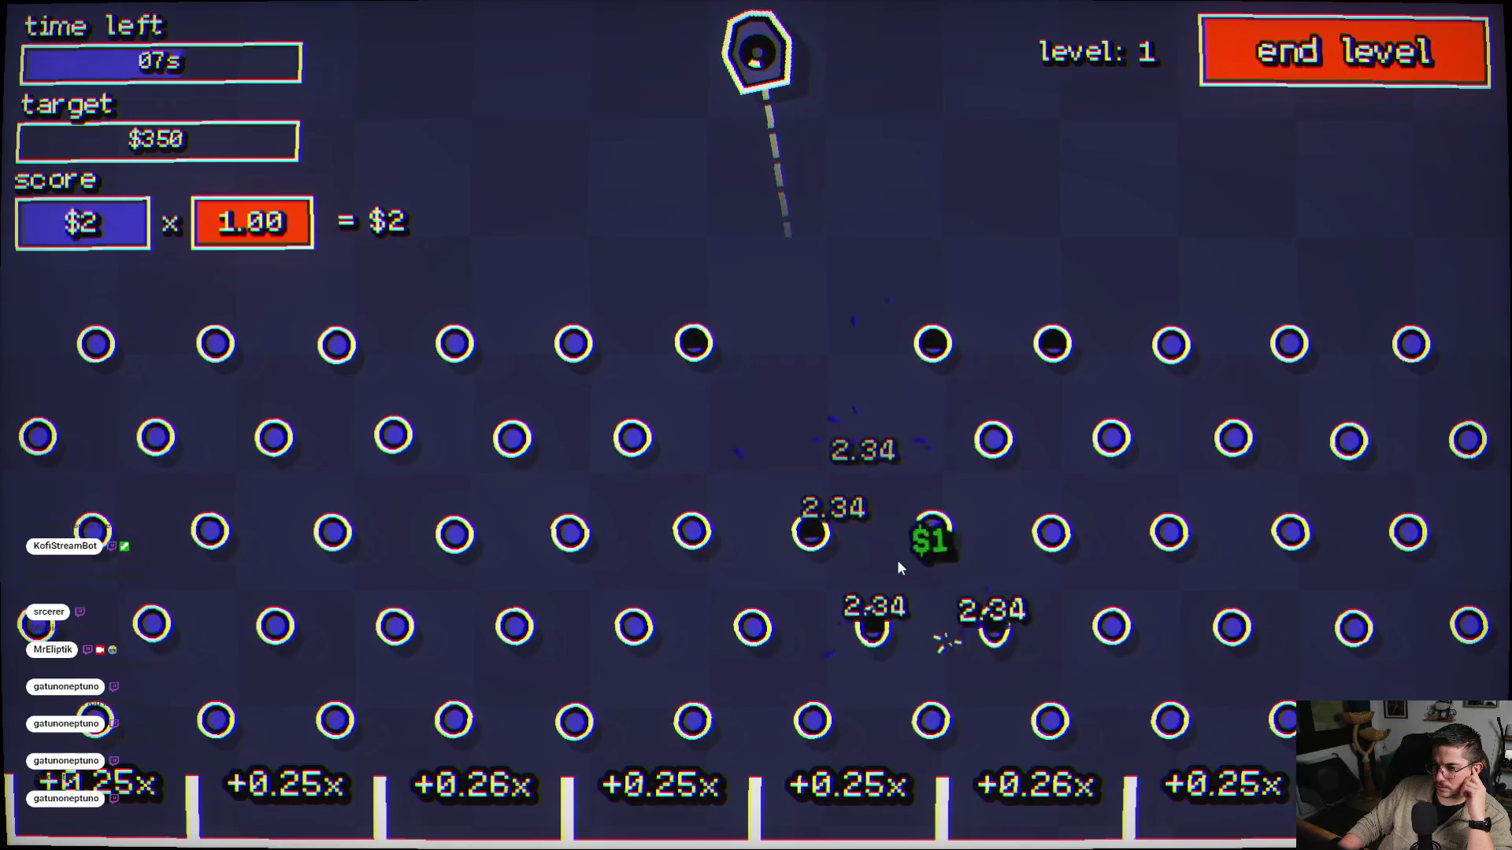
{"action": "left_click", "coordinate": [951, 589]}
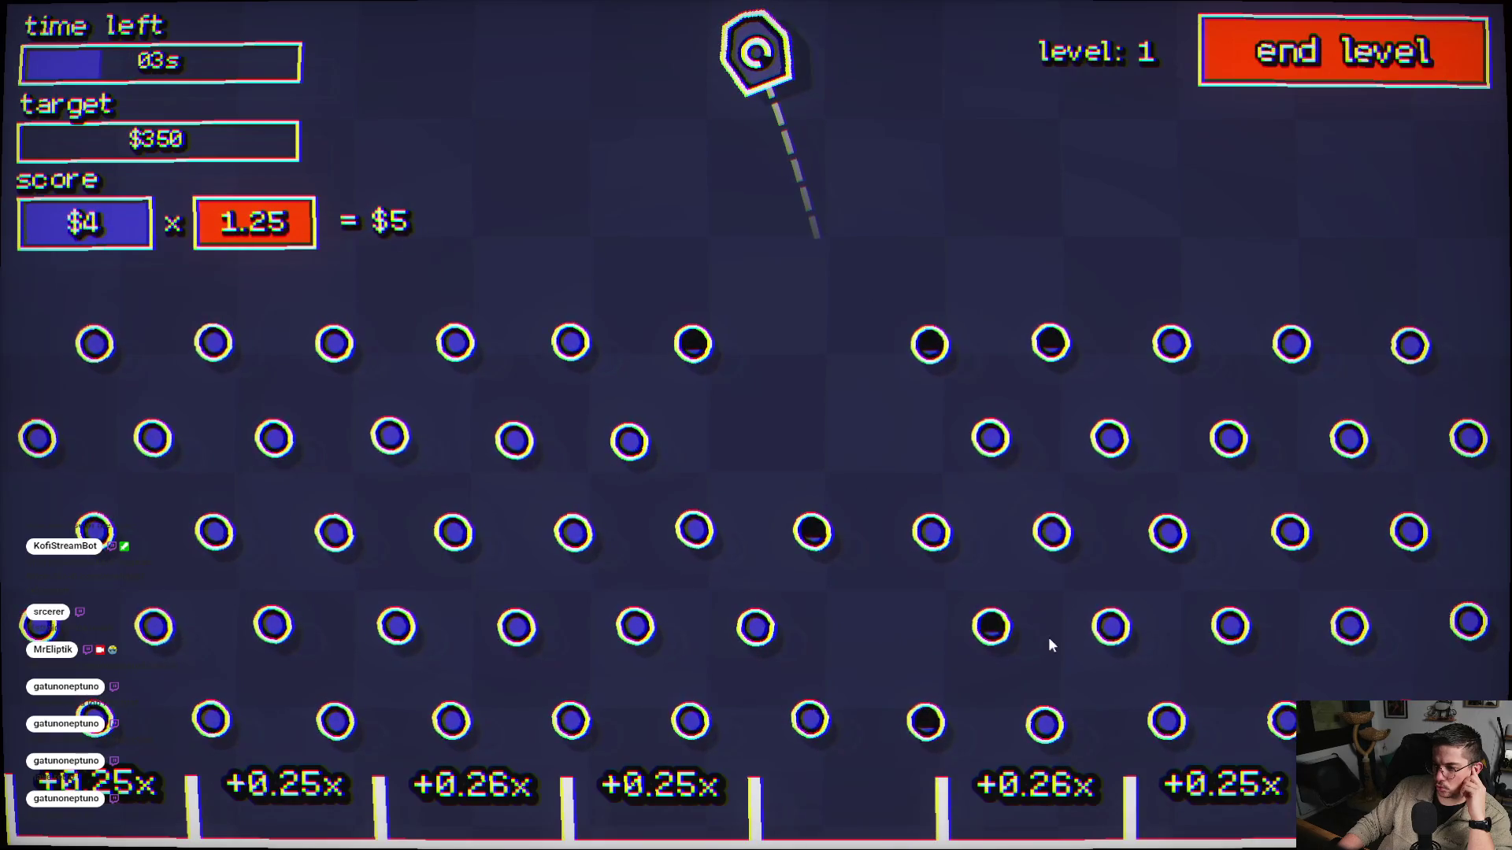
{"action": "left_click", "coordinate": [1079, 635]}
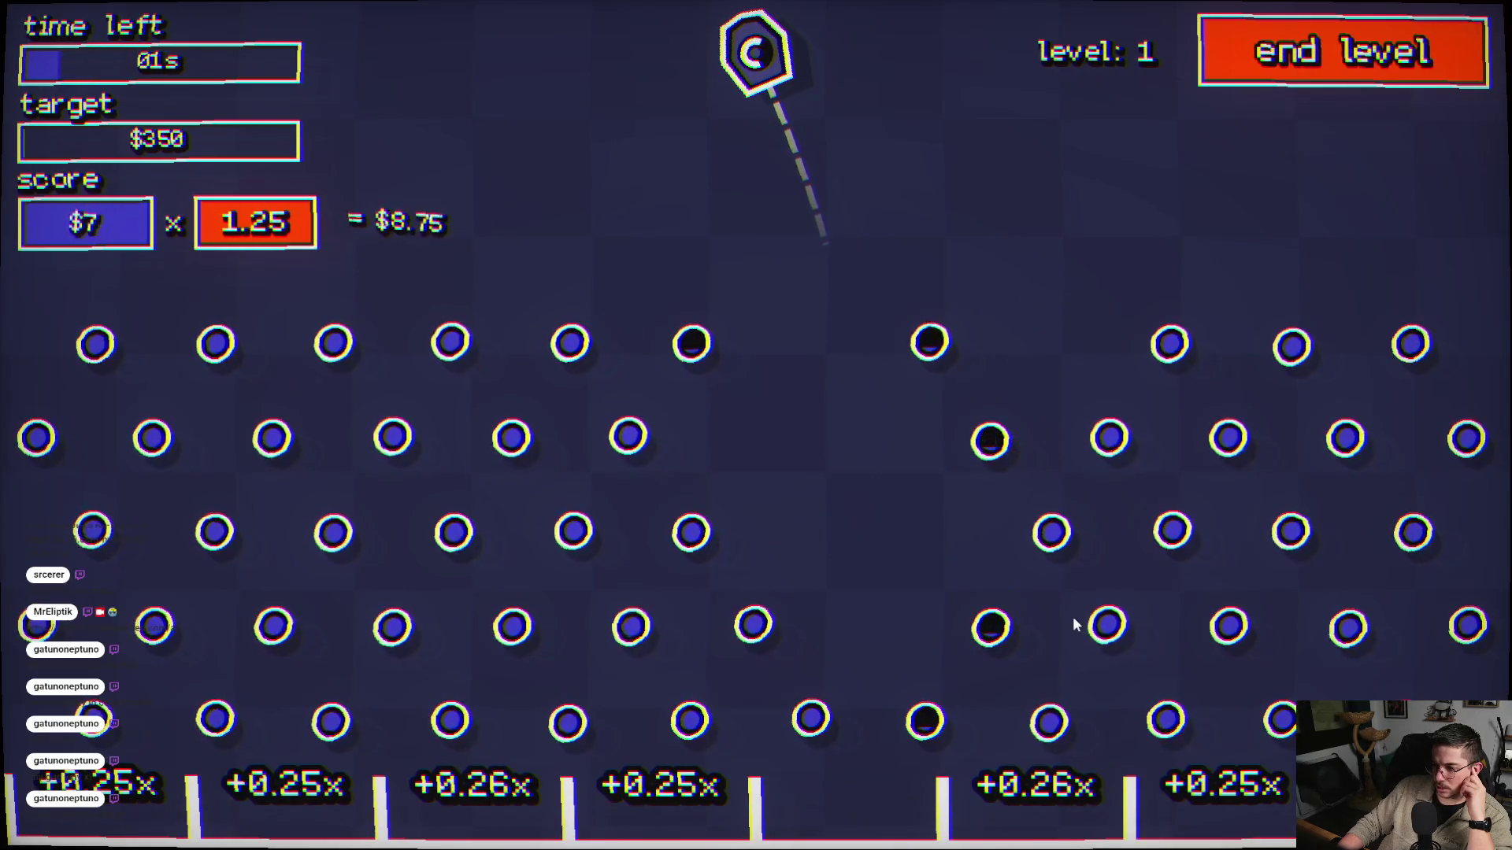
{"action": "left_click", "coordinate": [1134, 504]}
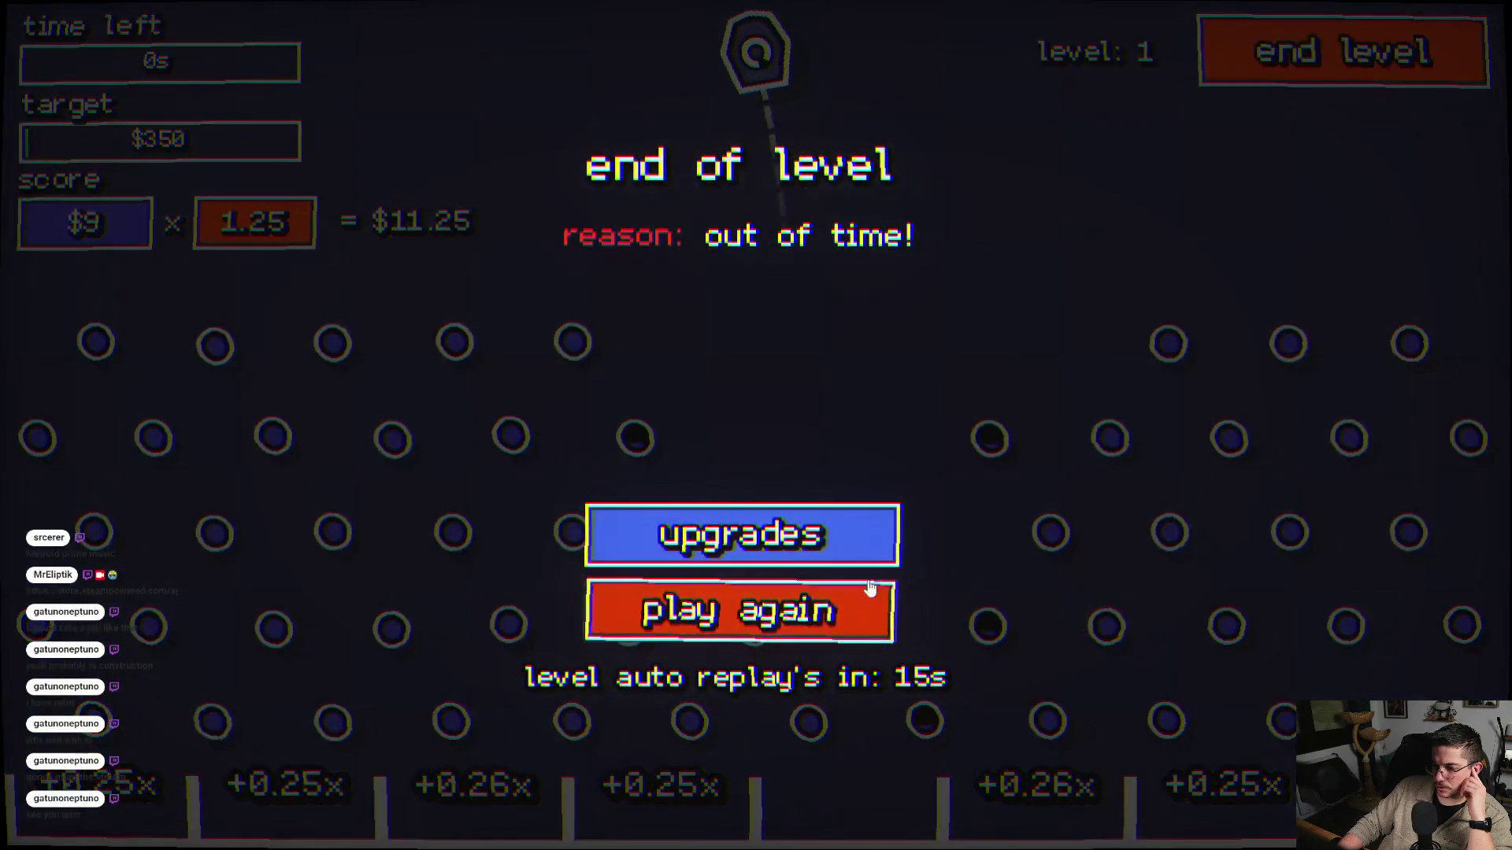
- Skip the upgrades and play another round, firing six balls until time expires
{"action": "left_click", "coordinate": [864, 598]}
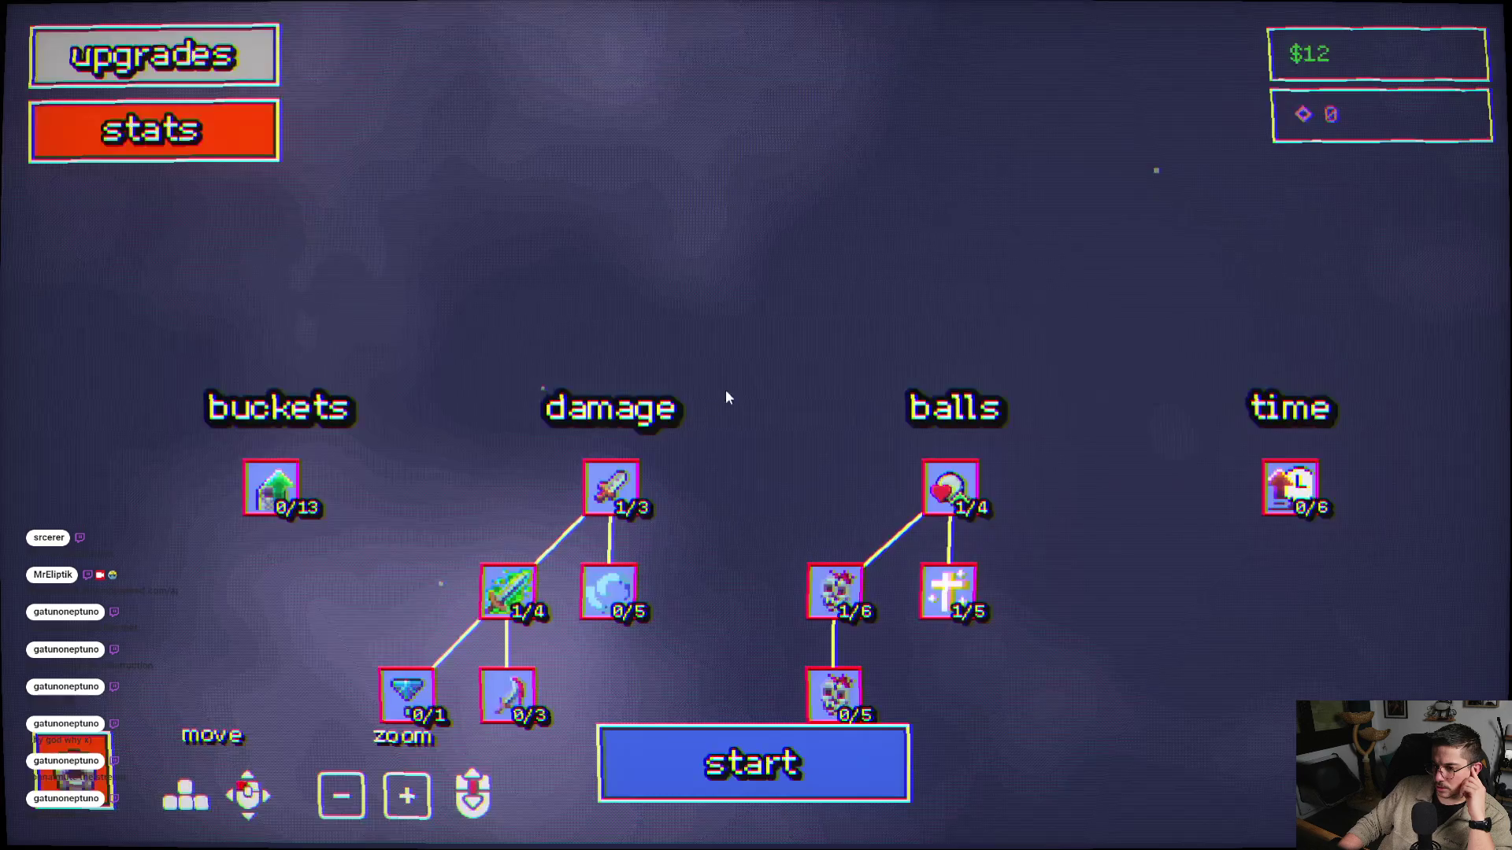
{"action": "left_click", "coordinate": [750, 768]}
{"action": "left_click", "coordinate": [1094, 480]}
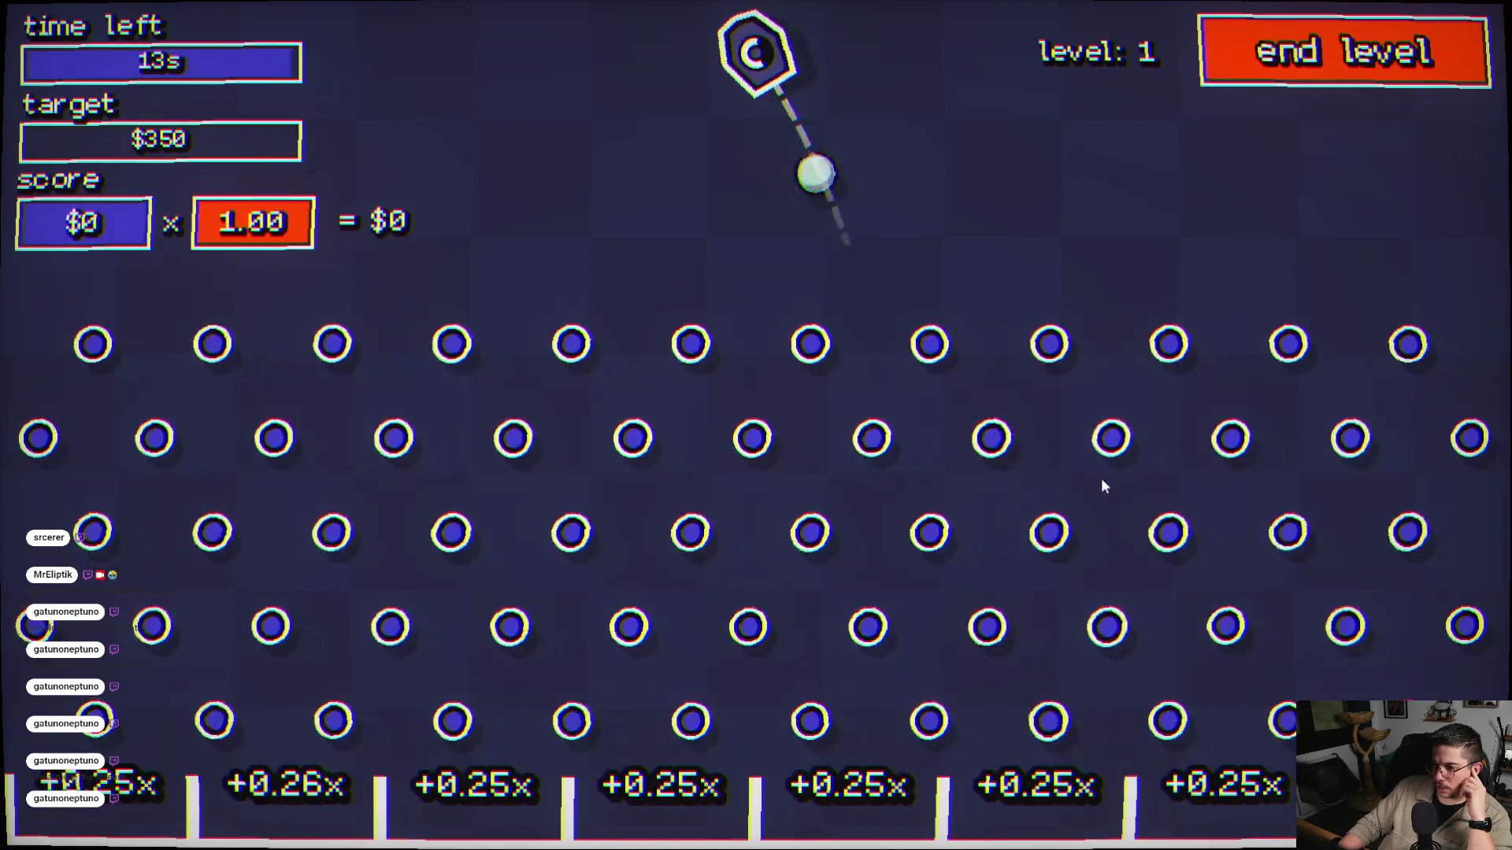
{"action": "left_click", "coordinate": [573, 451]}
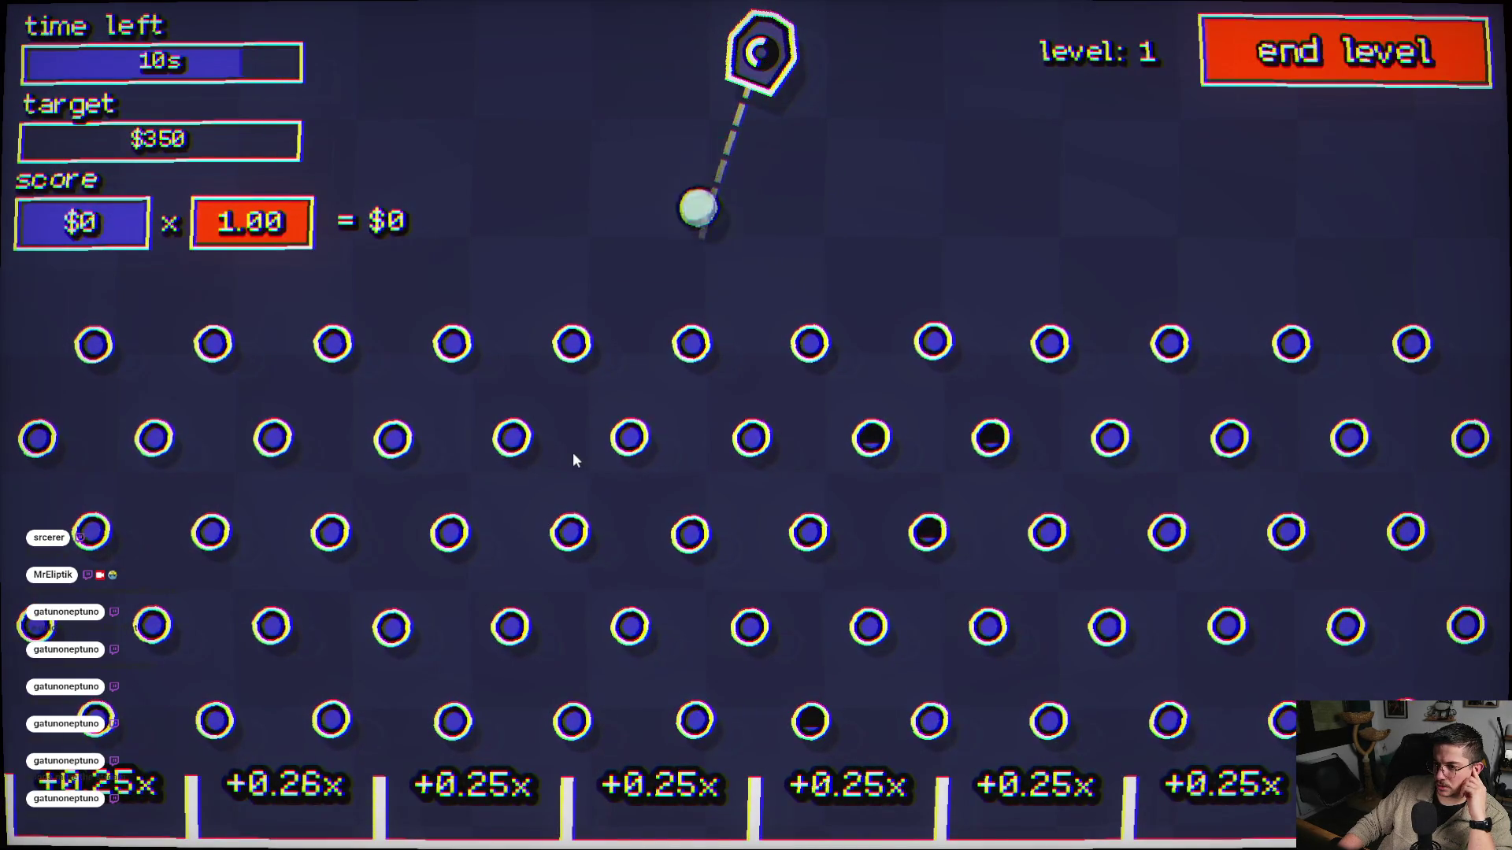
{"action": "left_click", "coordinate": [998, 520]}
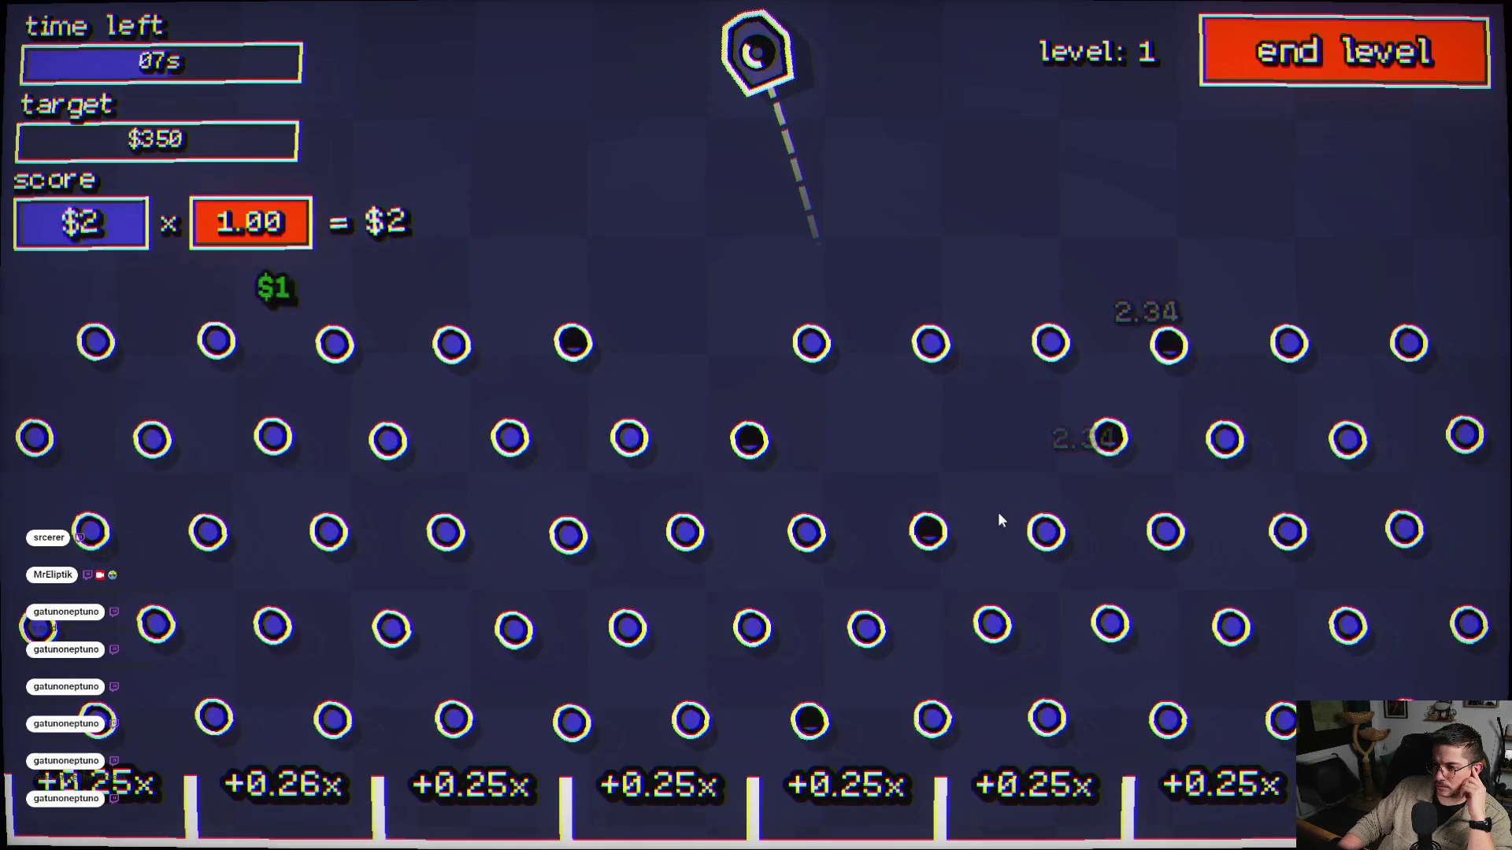
{"action": "left_click", "coordinate": [1033, 498]}
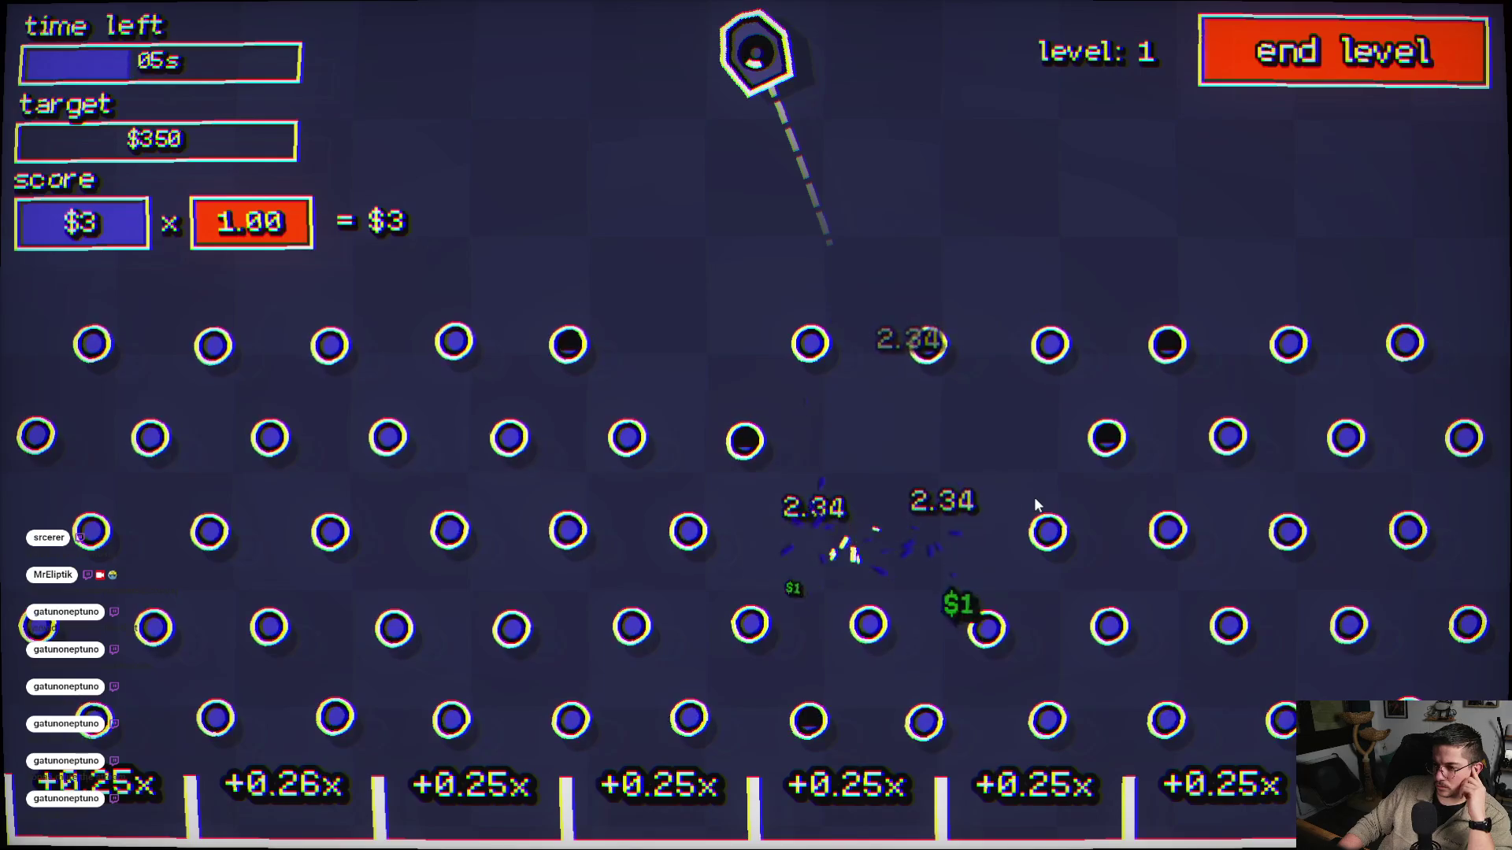
{"action": "left_click", "coordinate": [719, 545]}
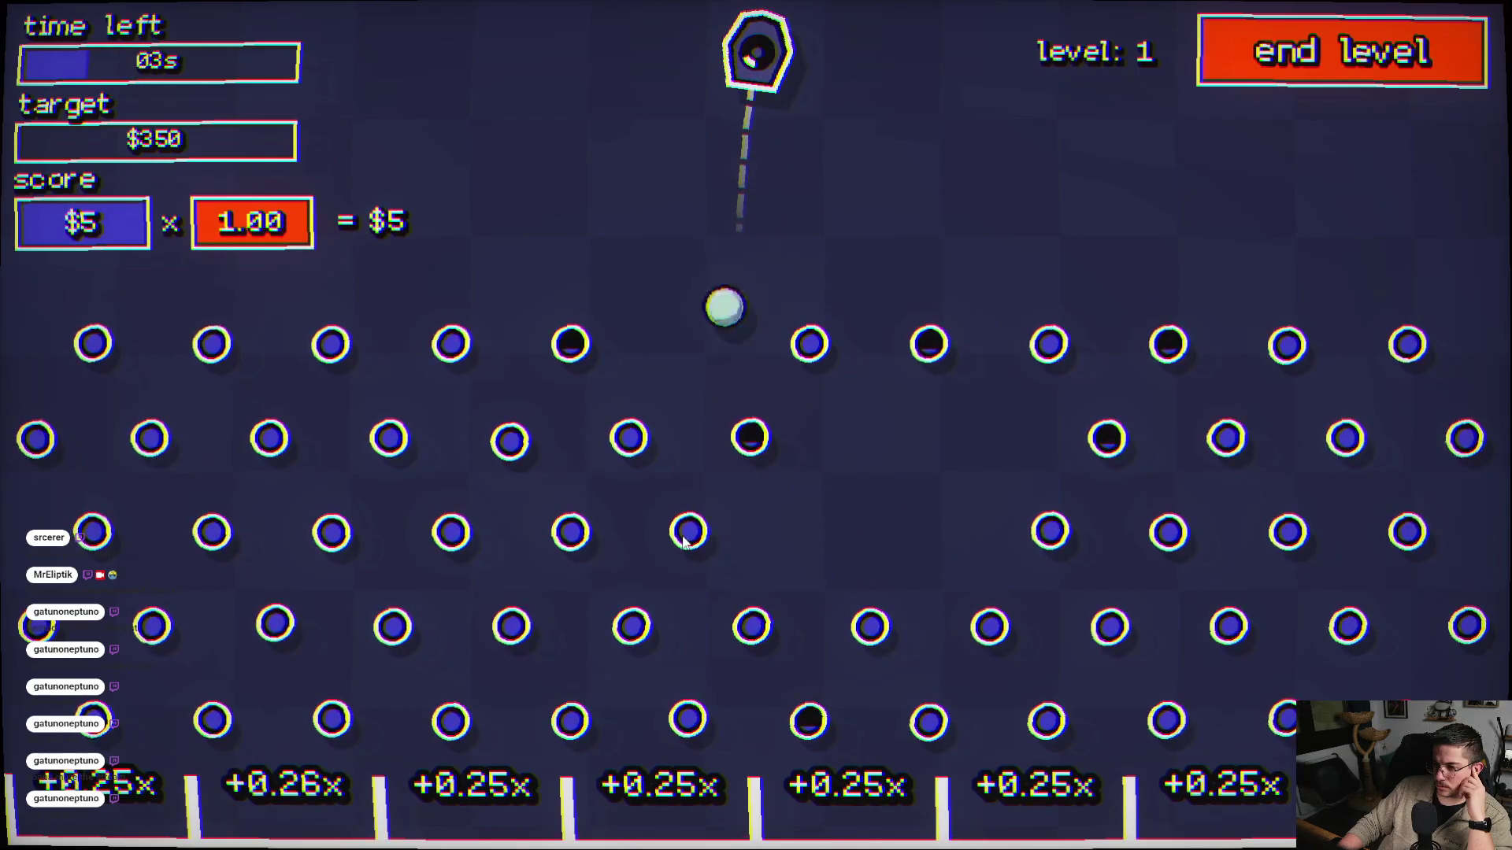
{"action": "left_click", "coordinate": [791, 663]}
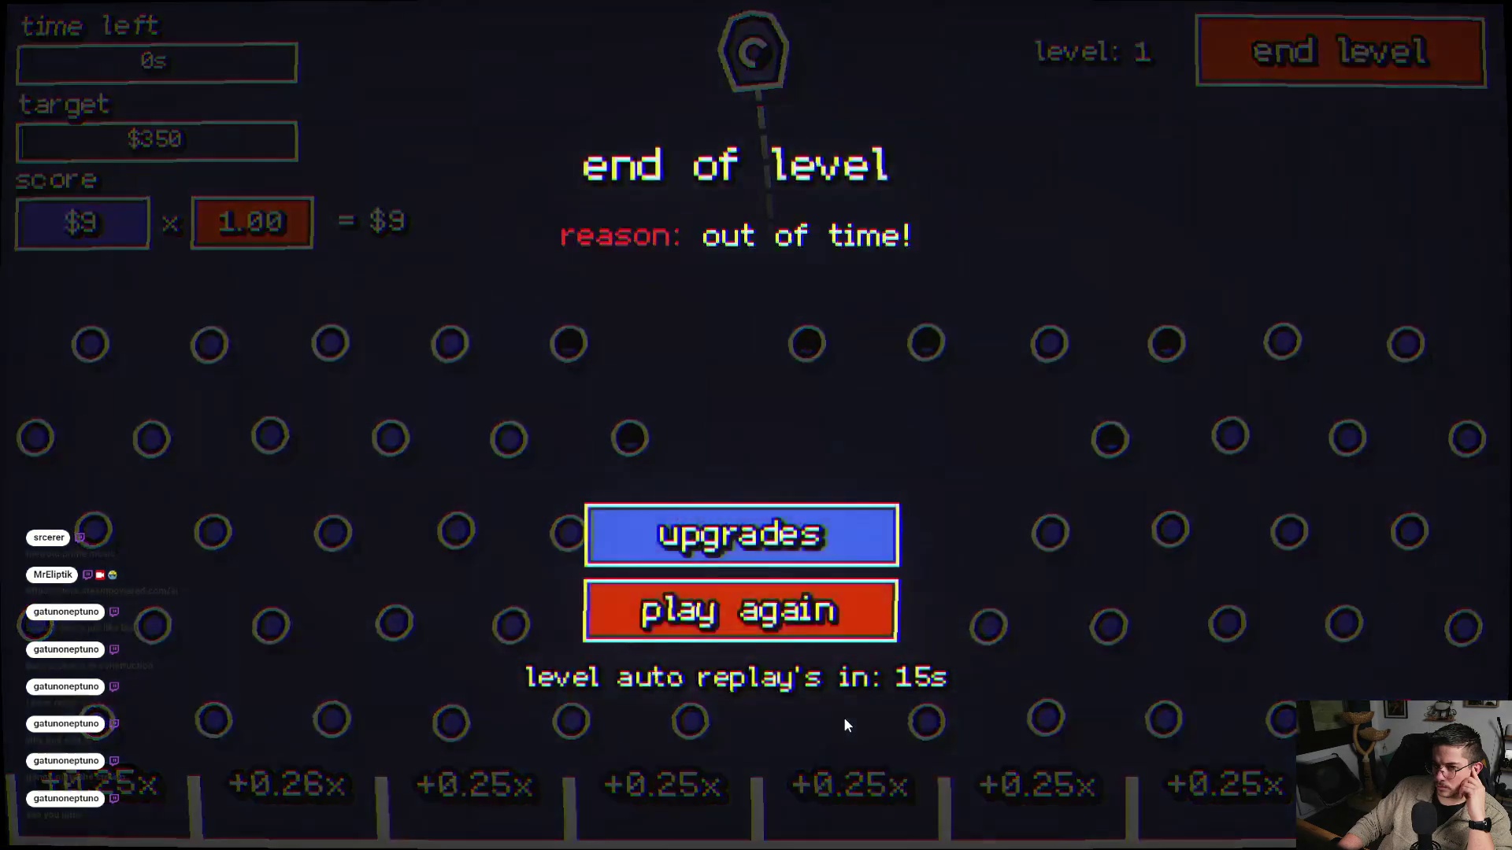
- Buy the first Multi Up bucket upgrade and start the next round
{"action": "left_click", "coordinate": [776, 544]}
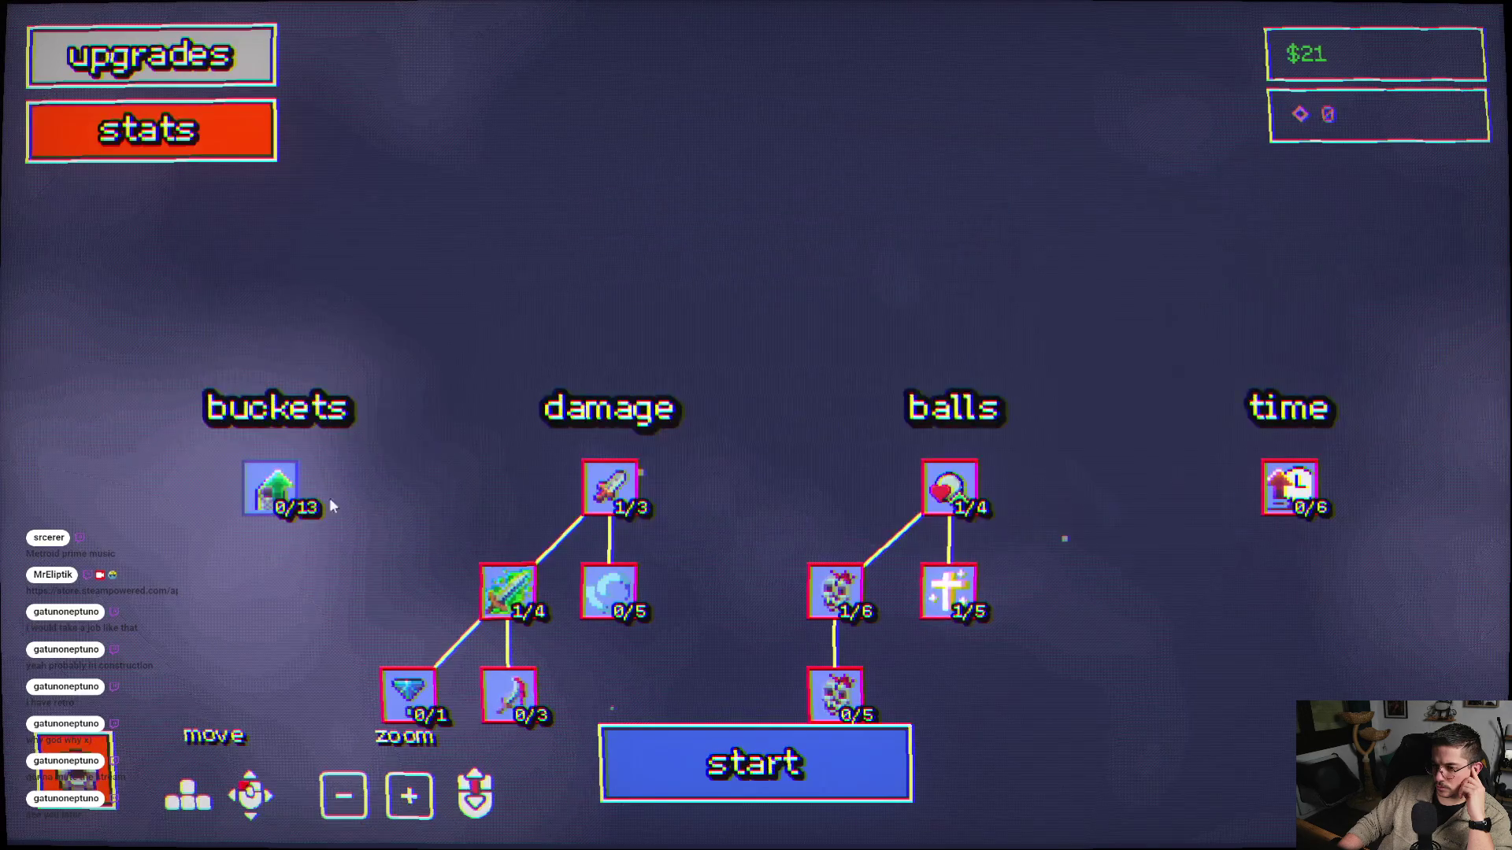
{"action": "left_click", "coordinate": [272, 488]}
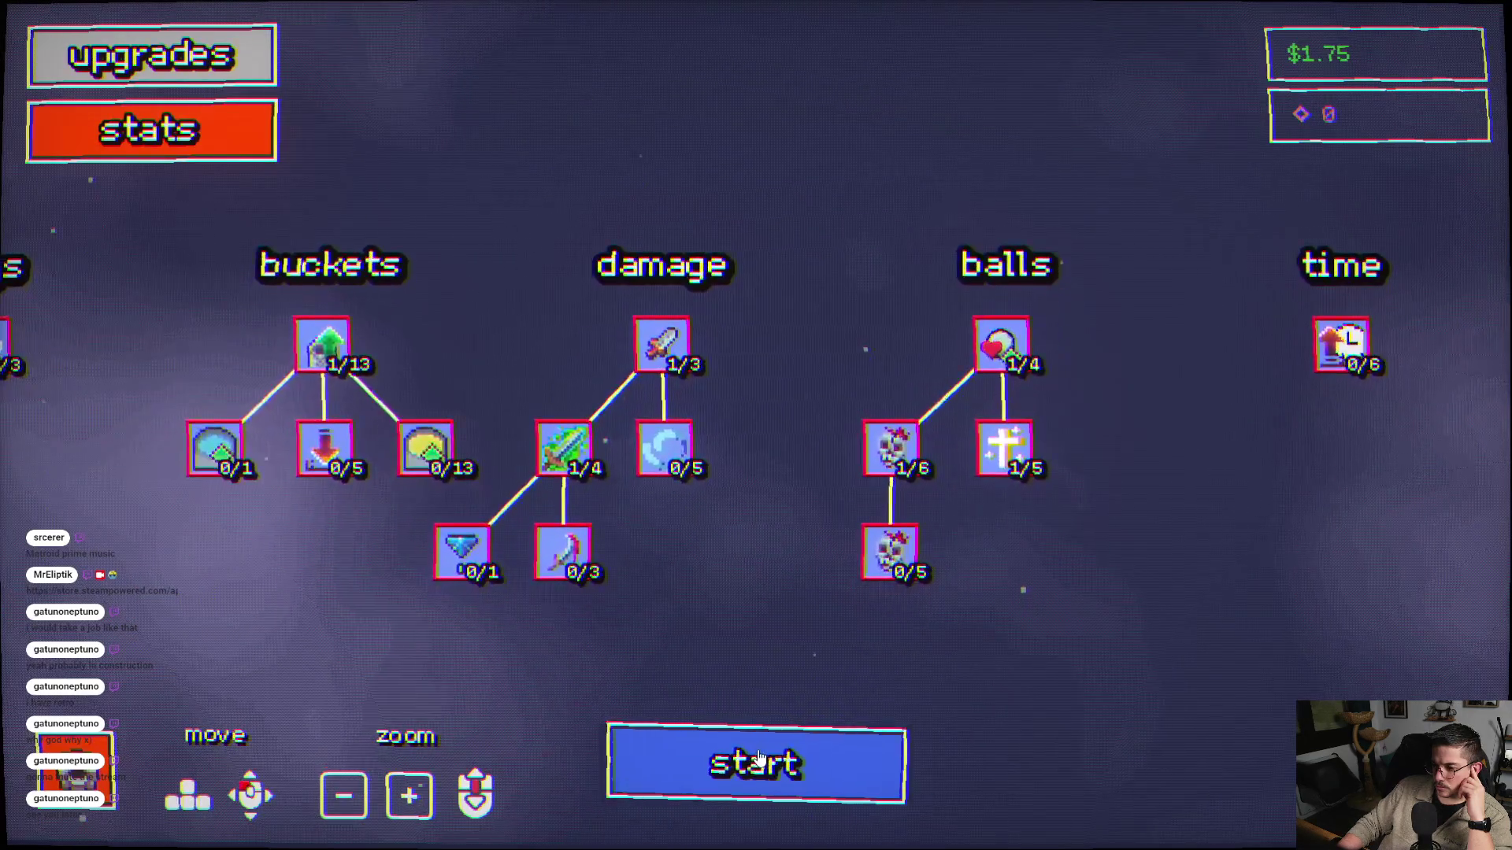
{"action": "left_click", "coordinate": [744, 765]}
- Fire three balls until the round ends at $8, then bring up the game settings
{"action": "left_click", "coordinate": [984, 315]}
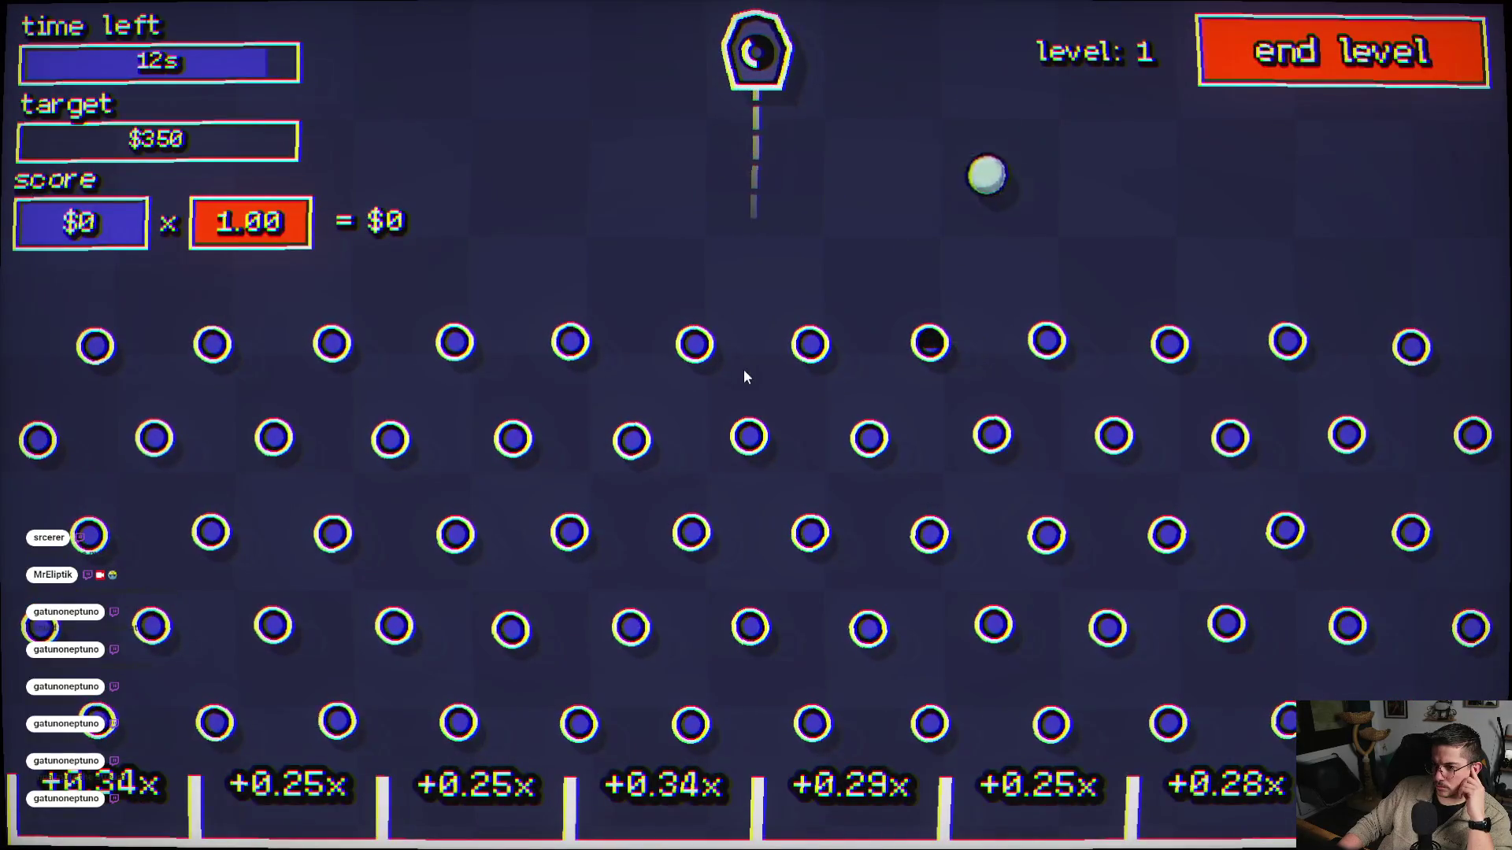
{"action": "left_click", "coordinate": [687, 385]}
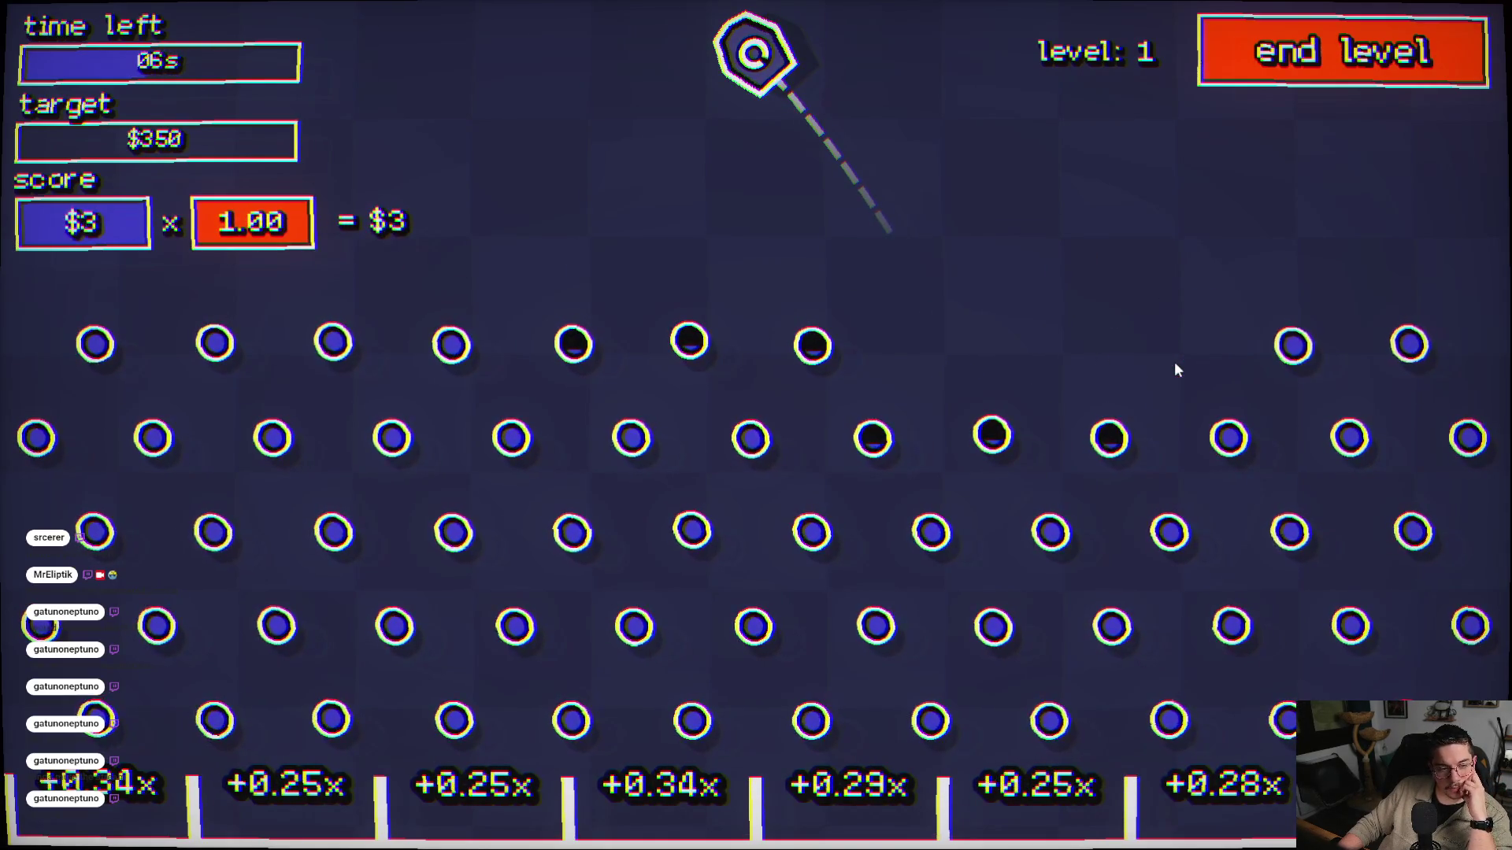
{"action": "left_click", "coordinate": [1175, 364]}
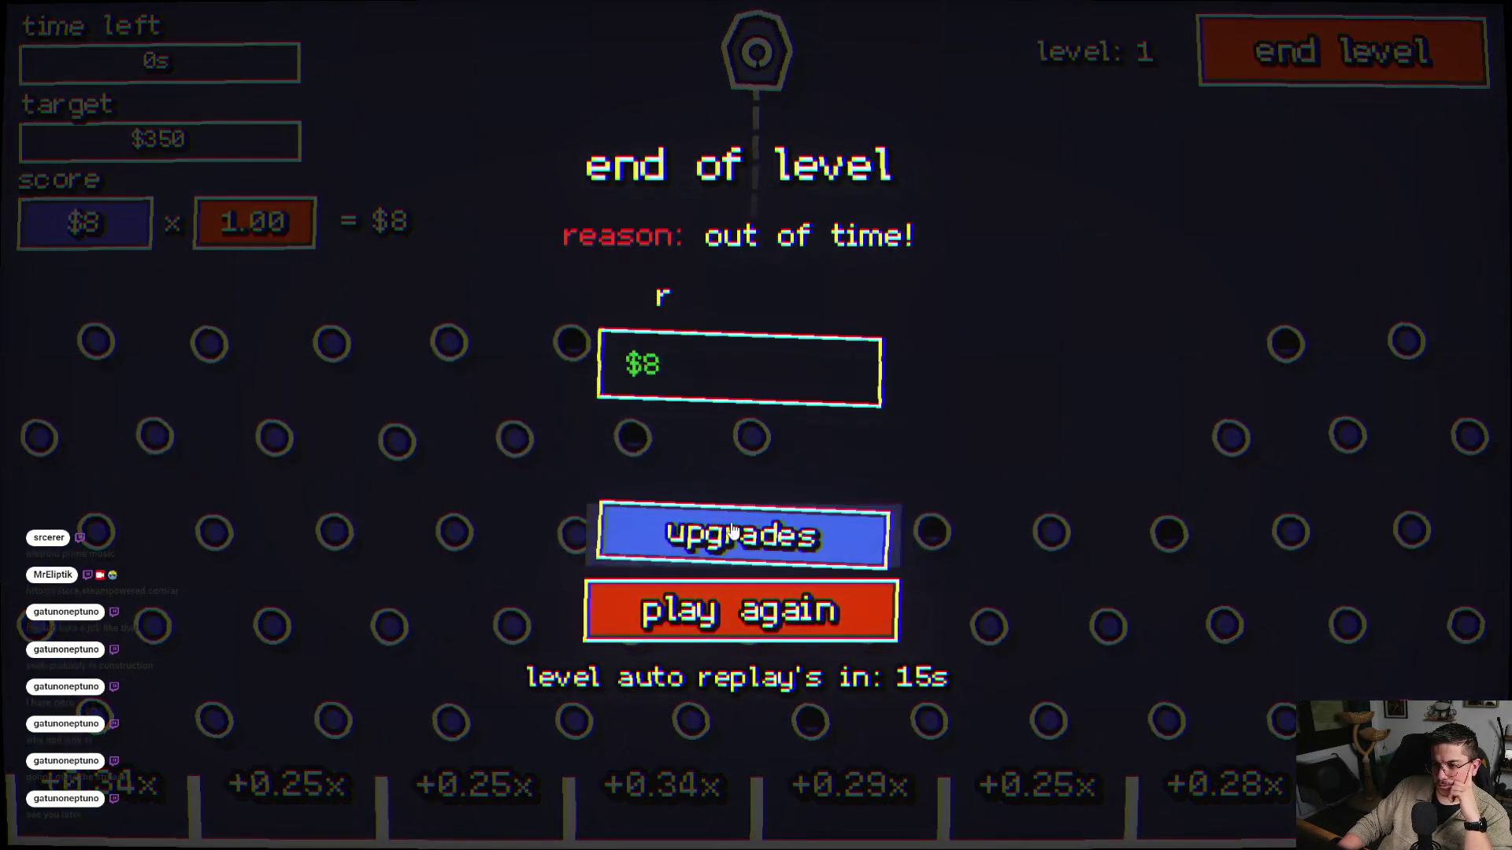
{"action": "left_click", "coordinate": [730, 518]}
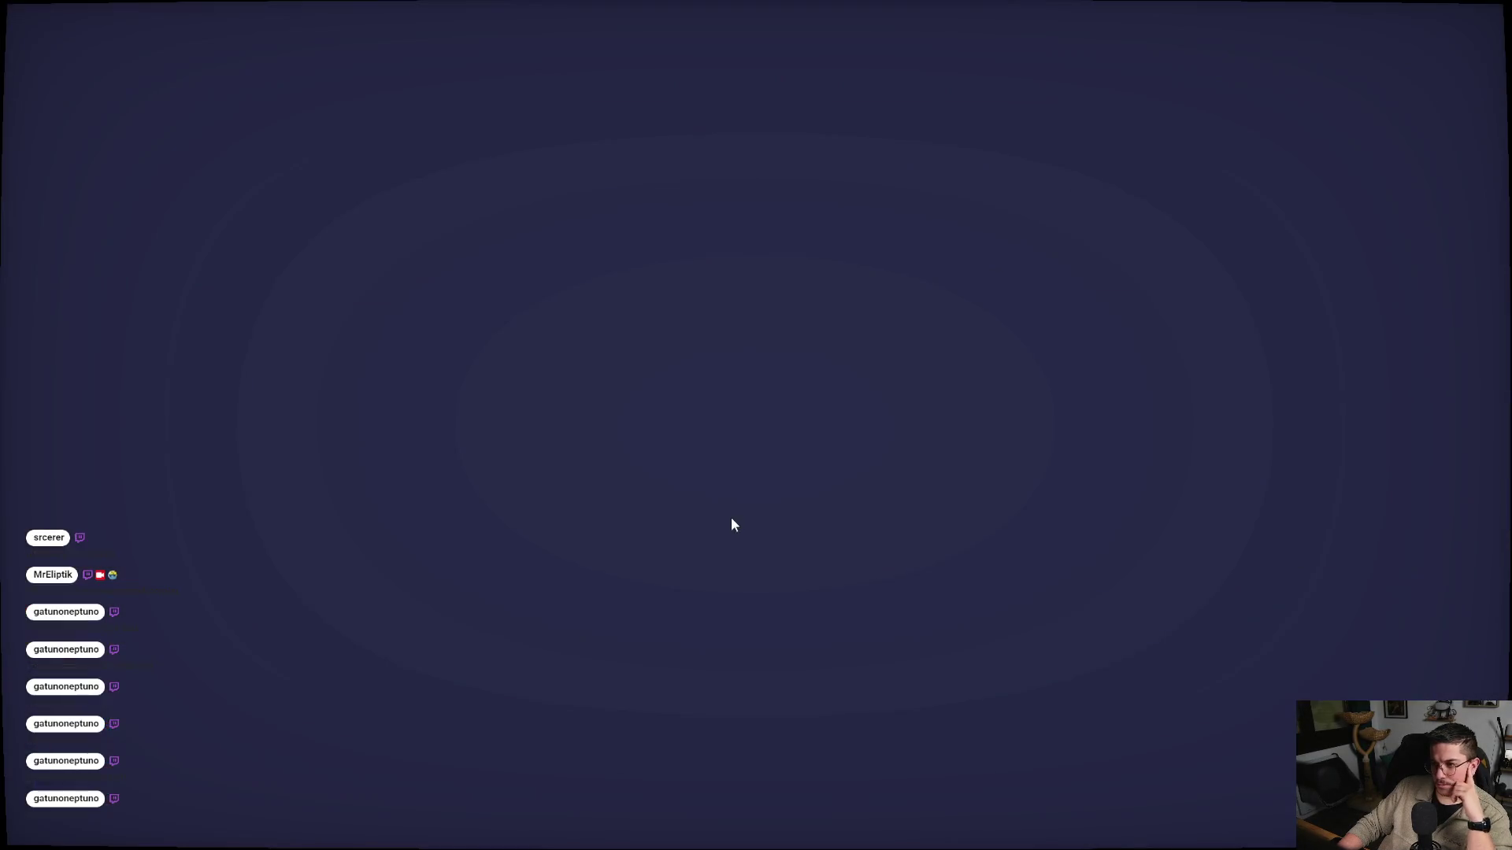
{"action": "key", "text": "Escape"}
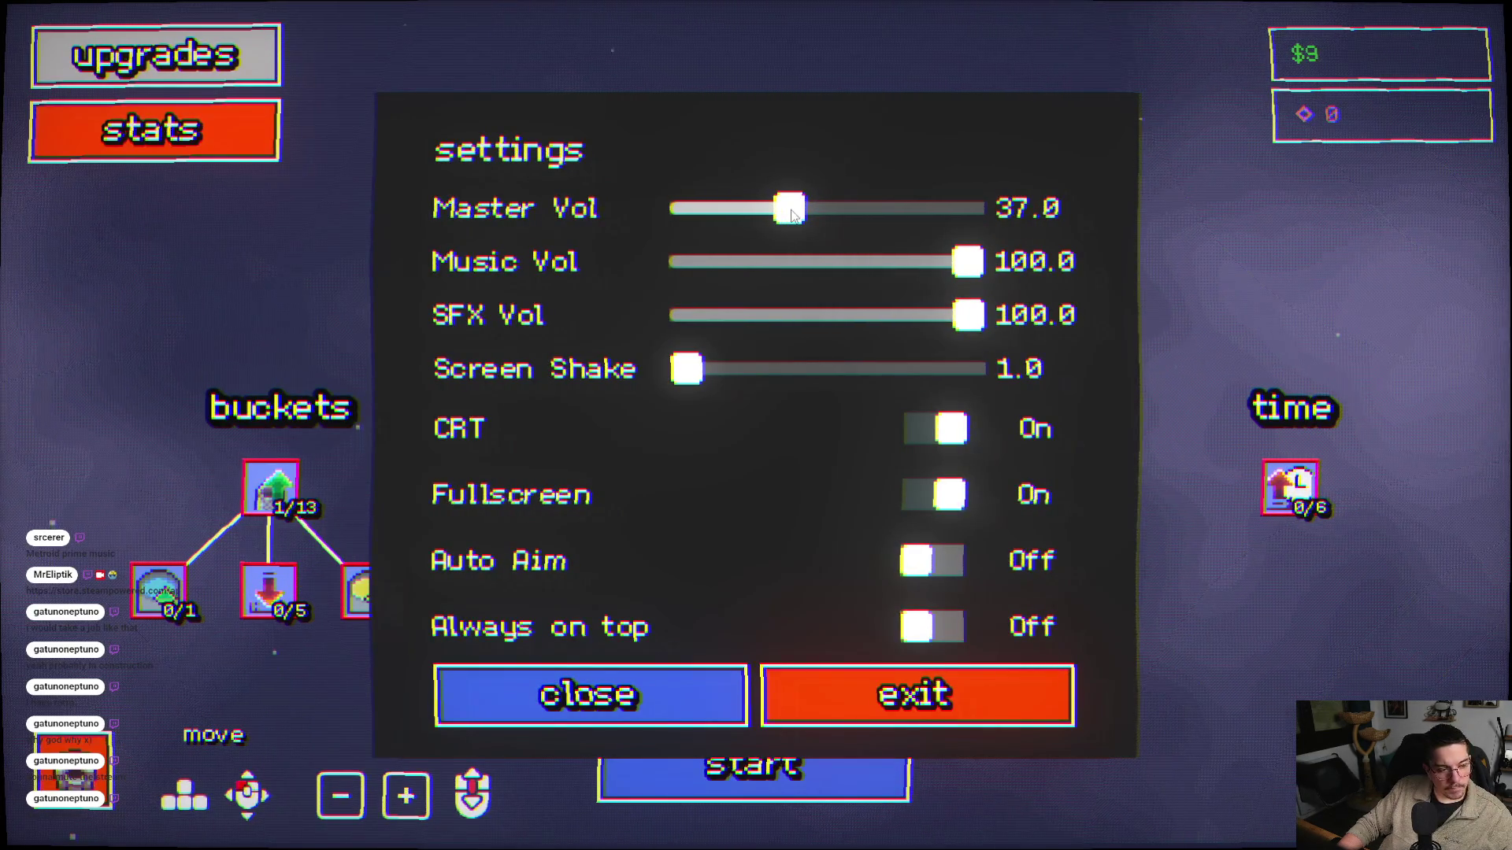
- Close settings and play a level 1 round, firing five balls until it ends at $7
{"action": "key", "text": "Escape"}
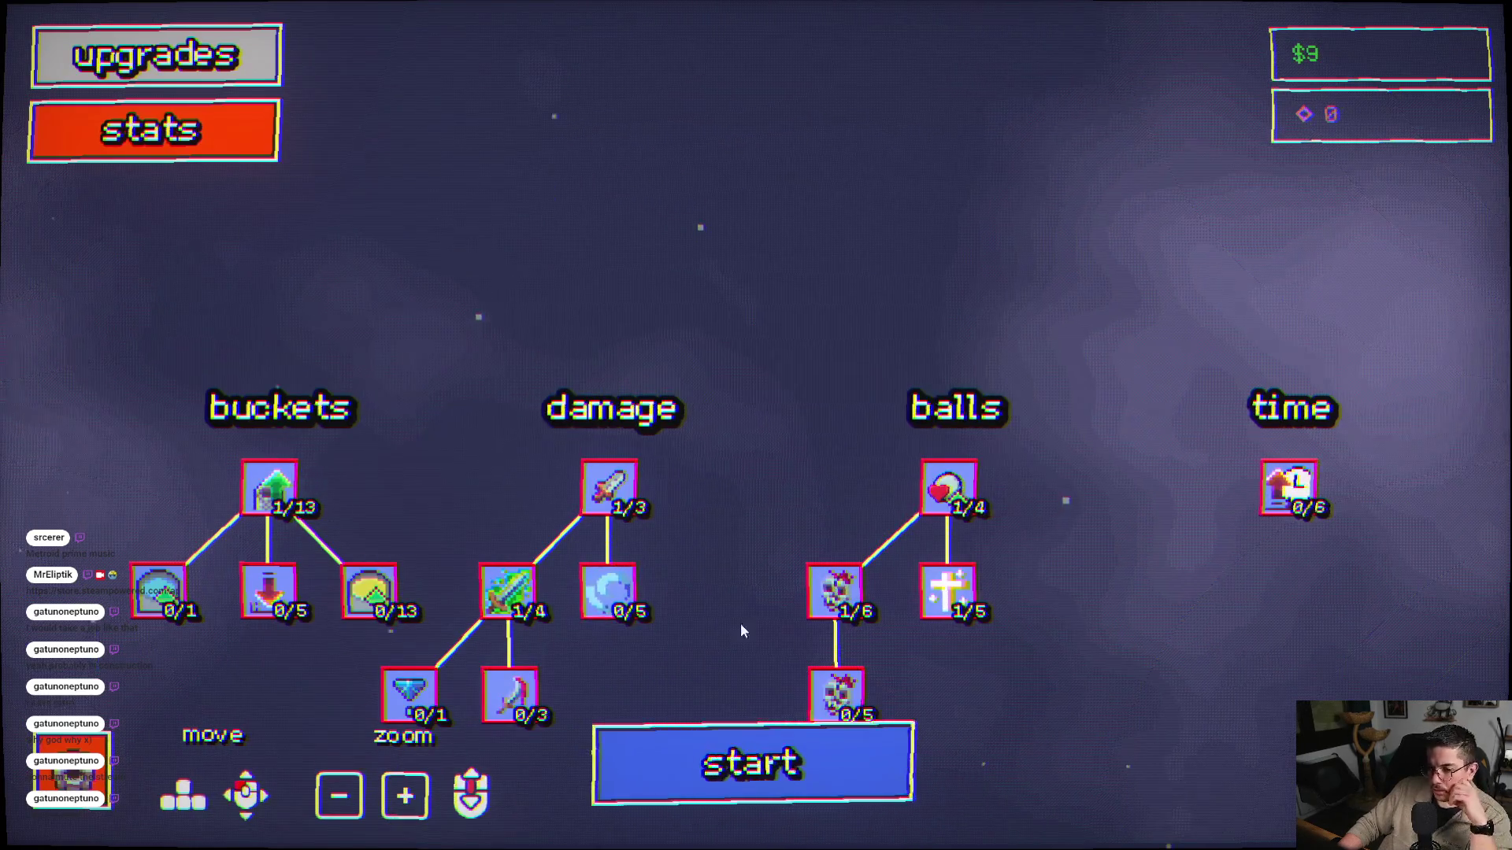
{"action": "left_click", "coordinate": [756, 764]}
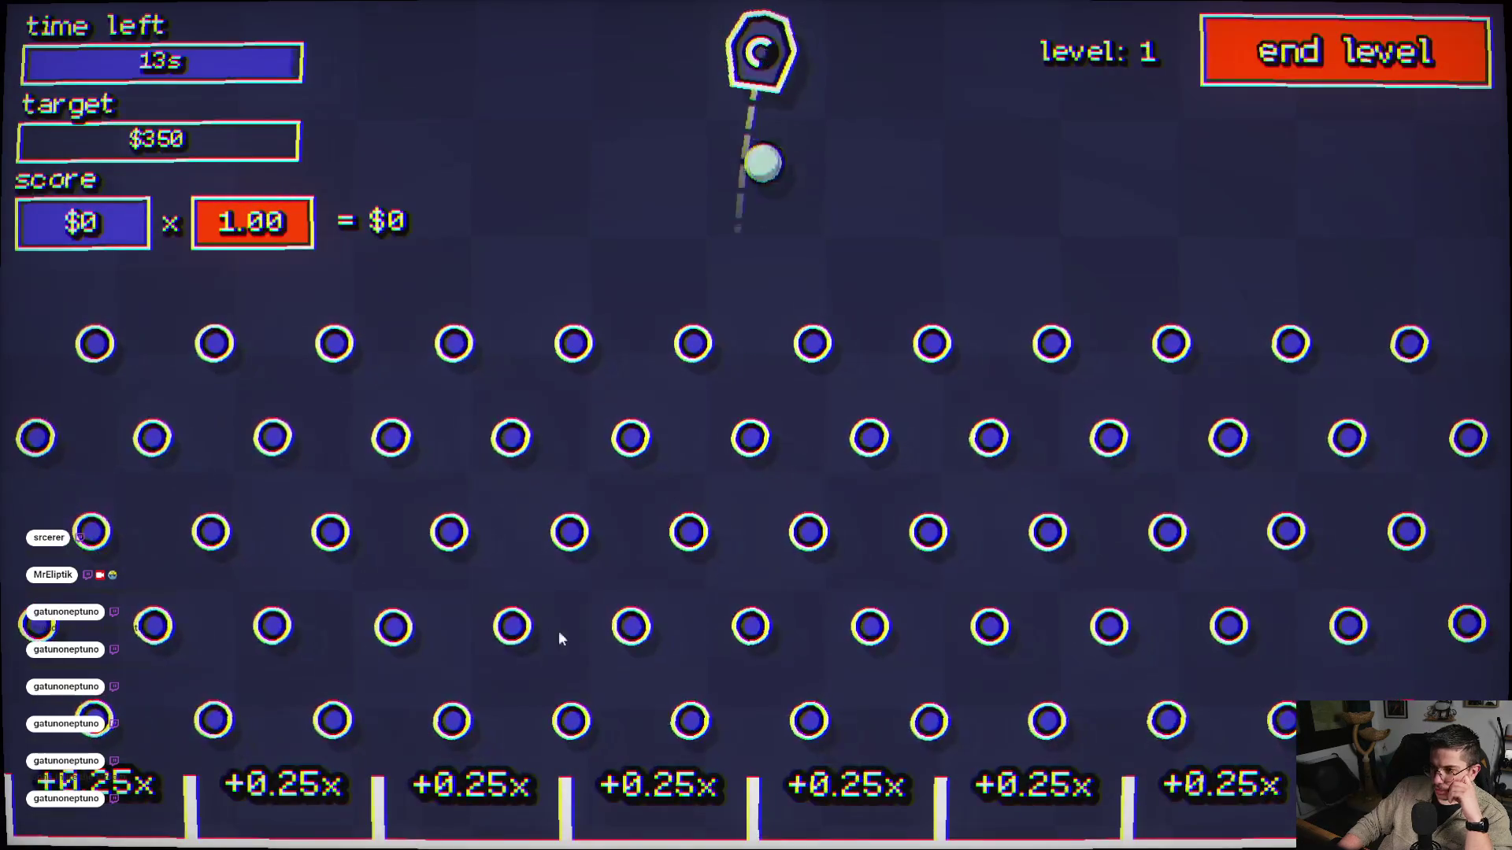
{"action": "left_click", "coordinate": [696, 601]}
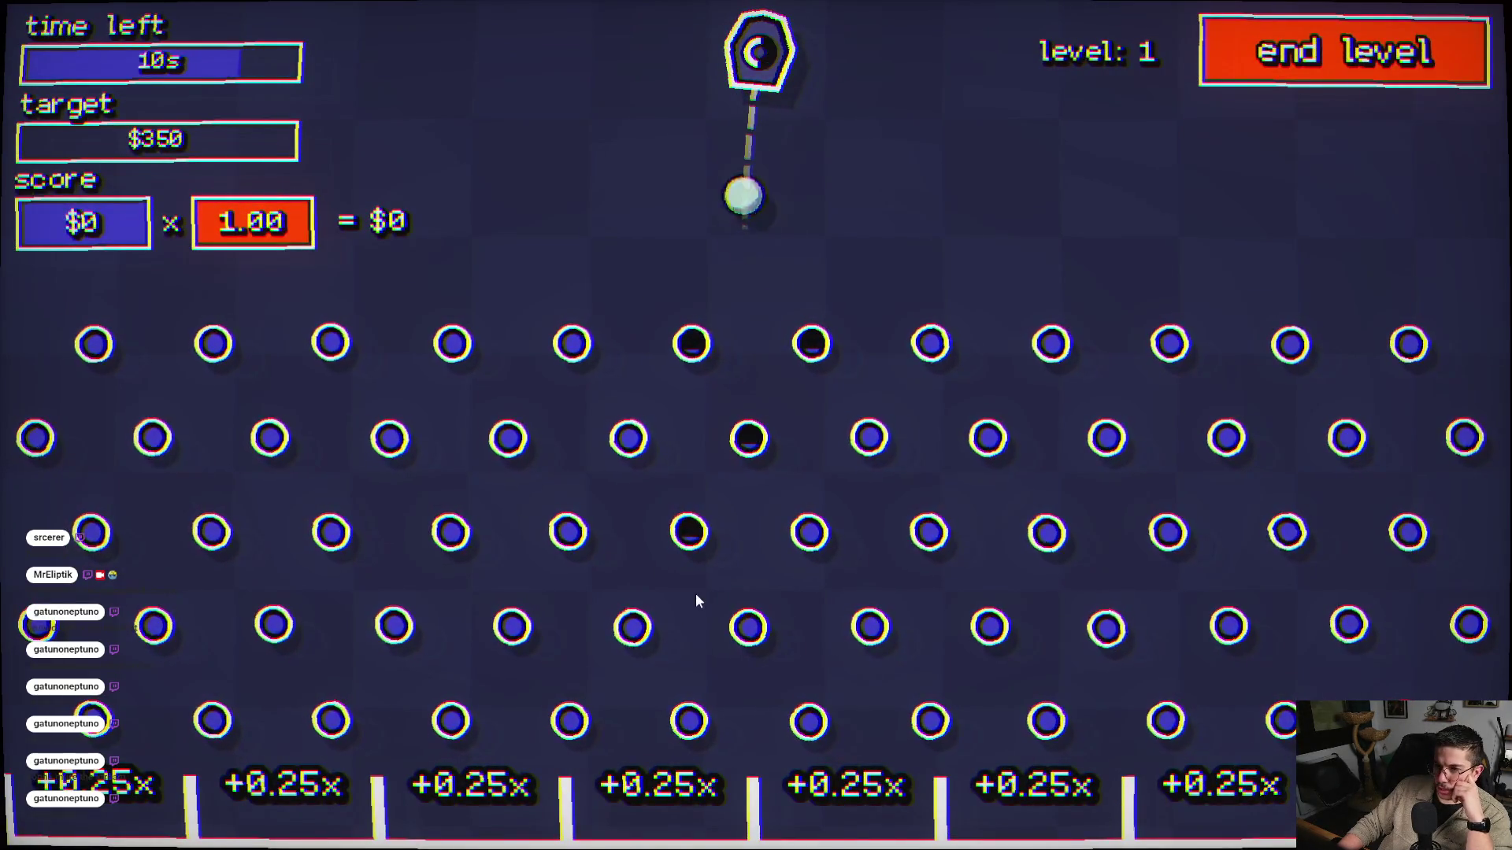
{"action": "left_click", "coordinate": [876, 556]}
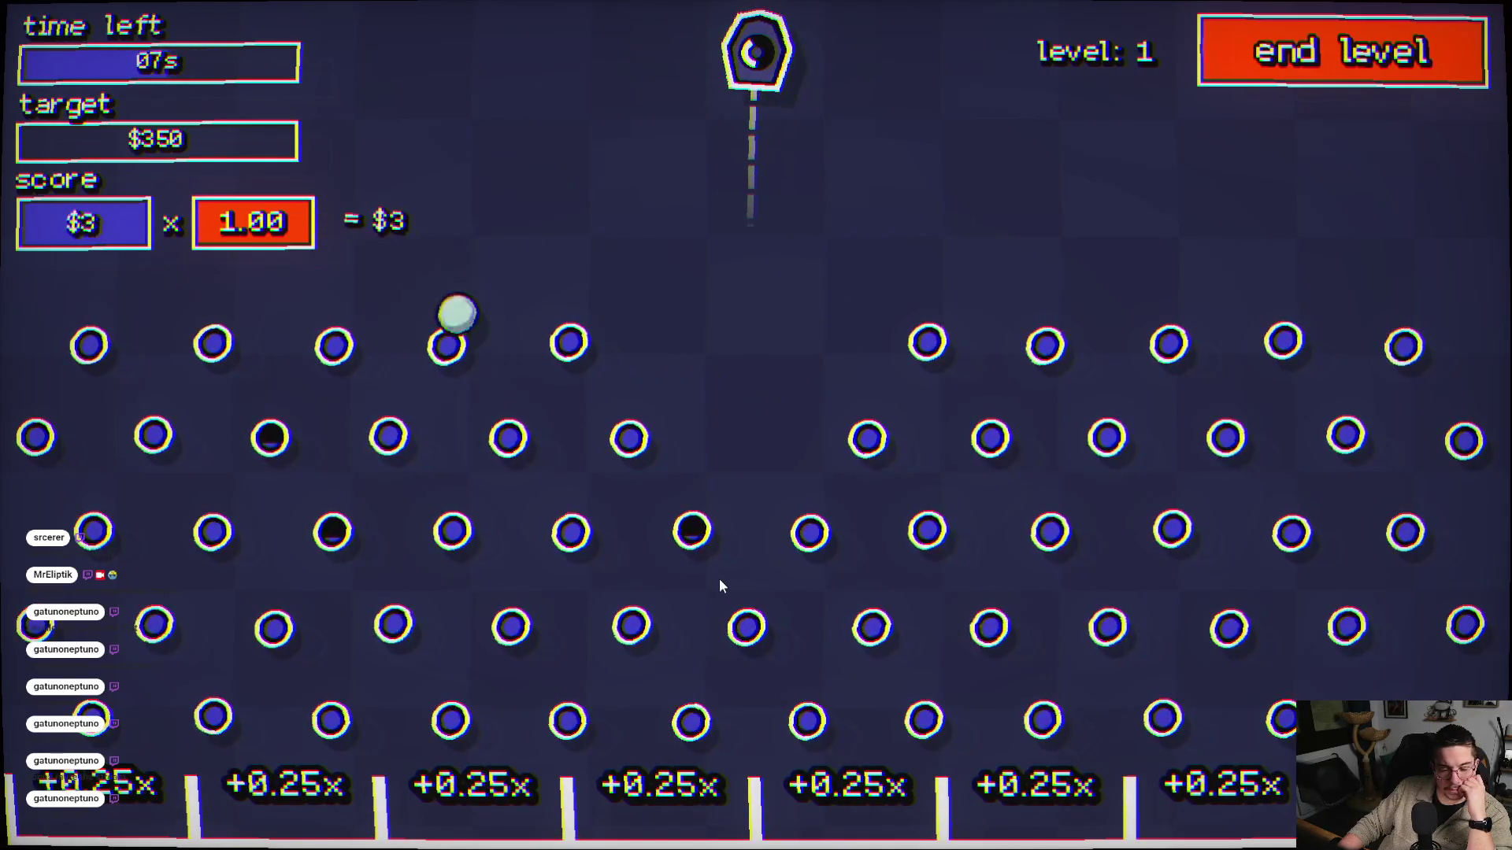
{"action": "left_click", "coordinate": [504, 437]}
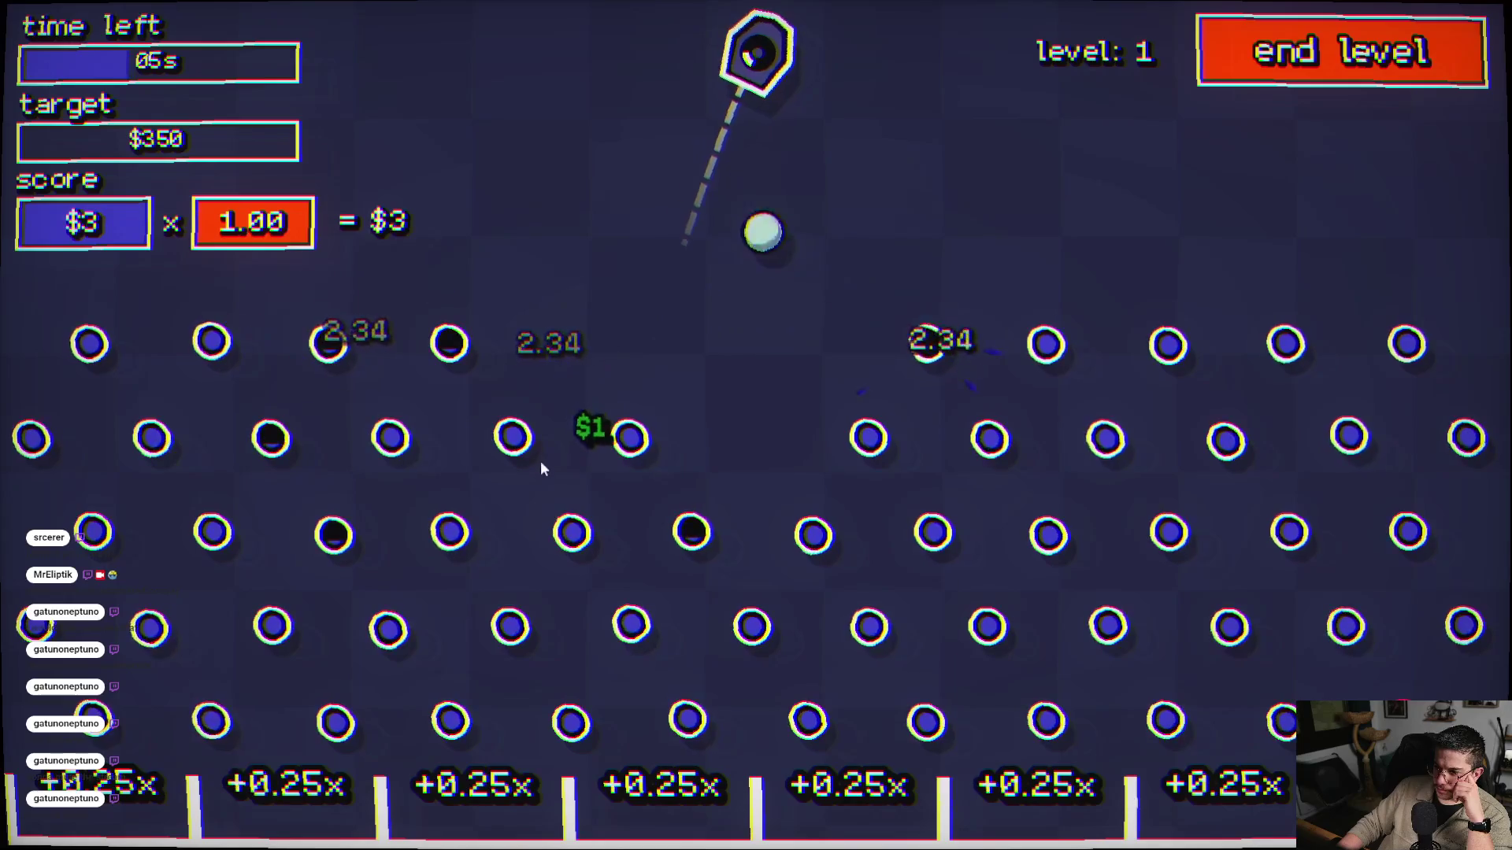
{"action": "left_click", "coordinate": [584, 509]}
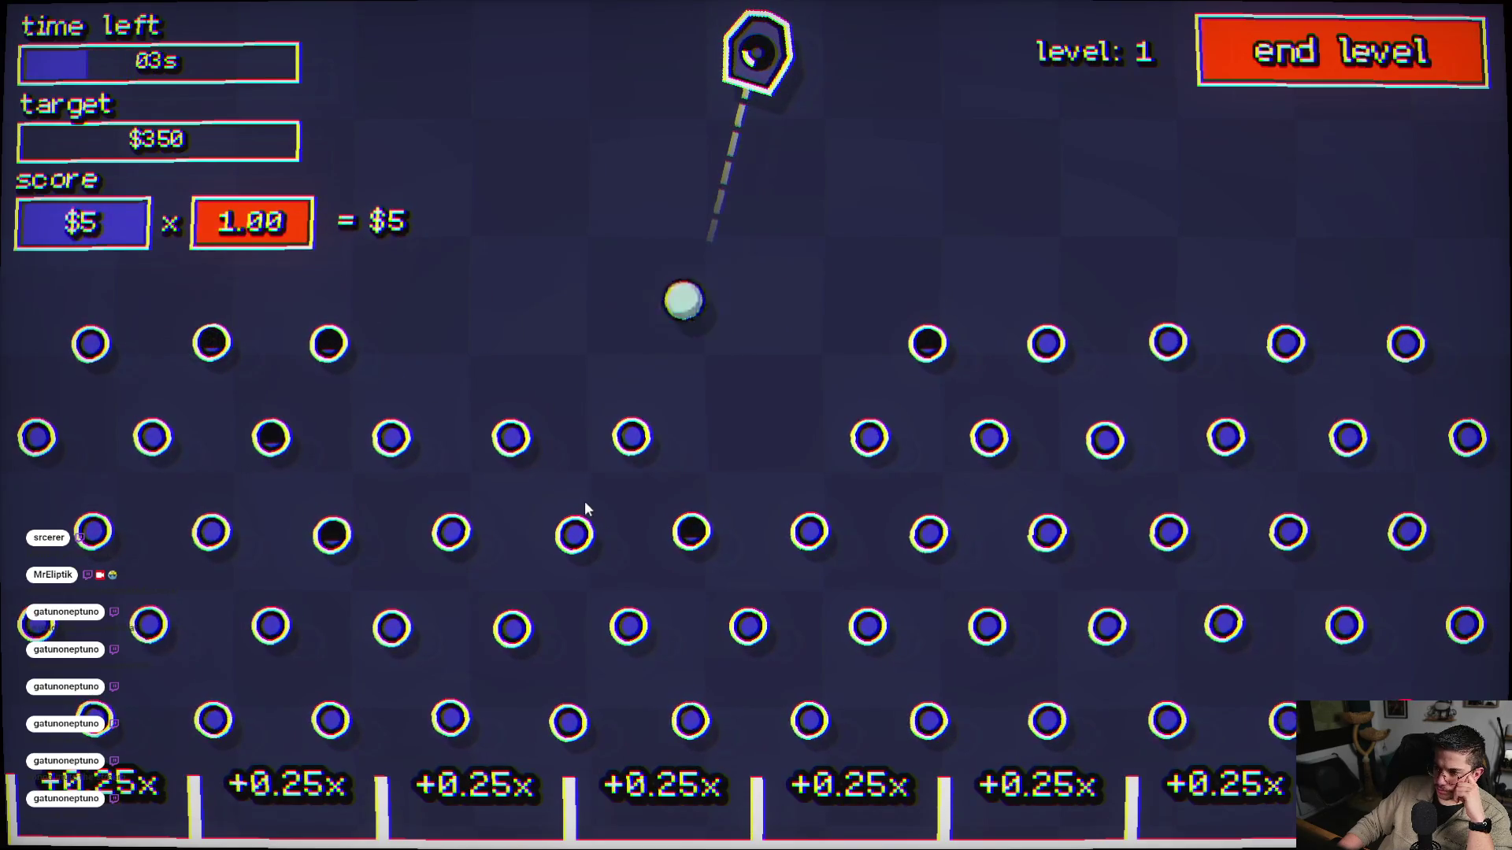
{"action": "left_click", "coordinate": [646, 557]}
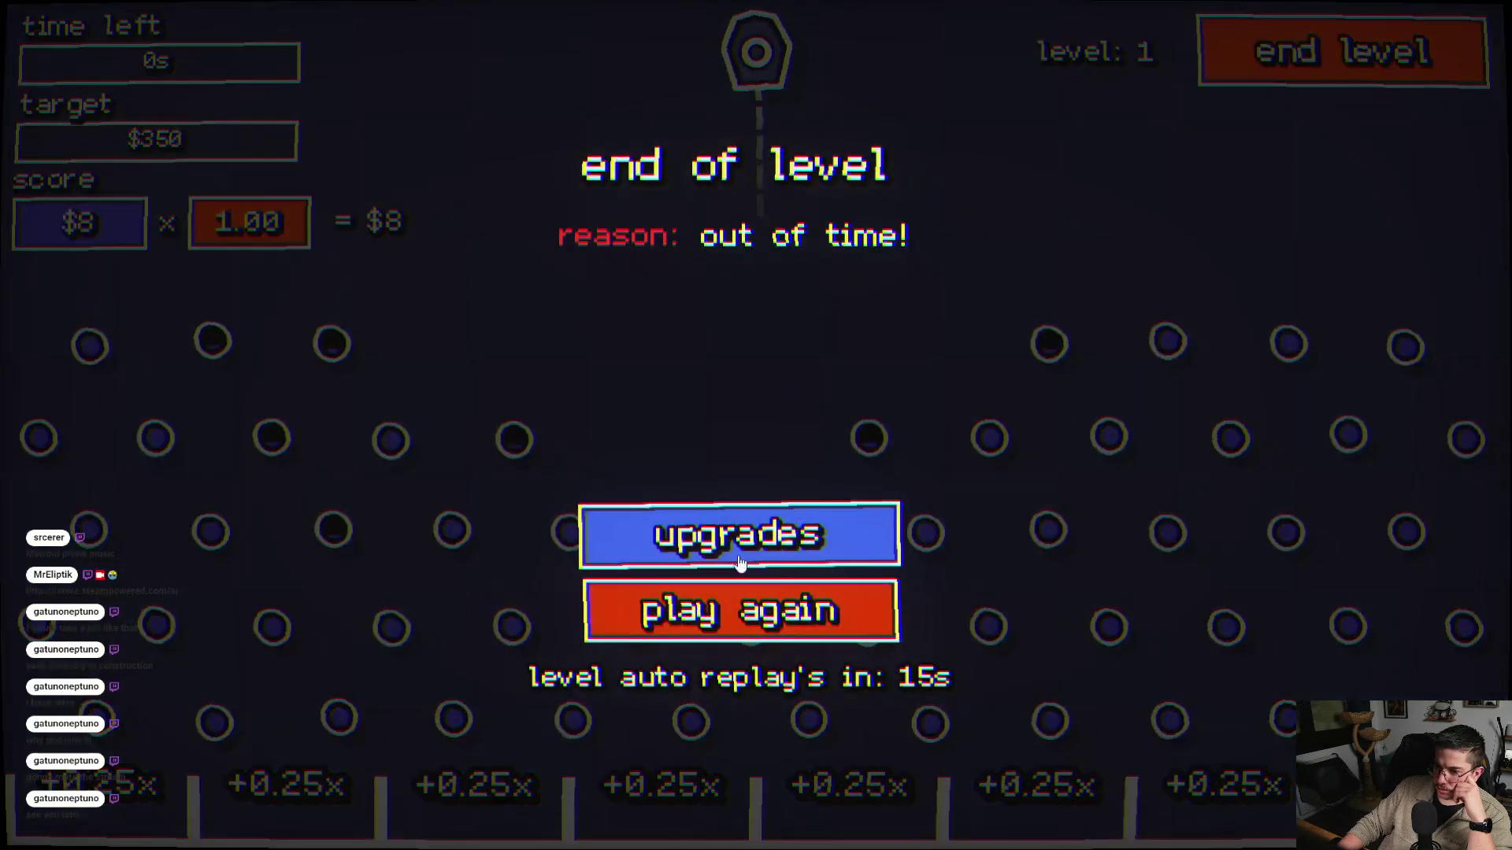
{"action": "left_click", "coordinate": [730, 549]}
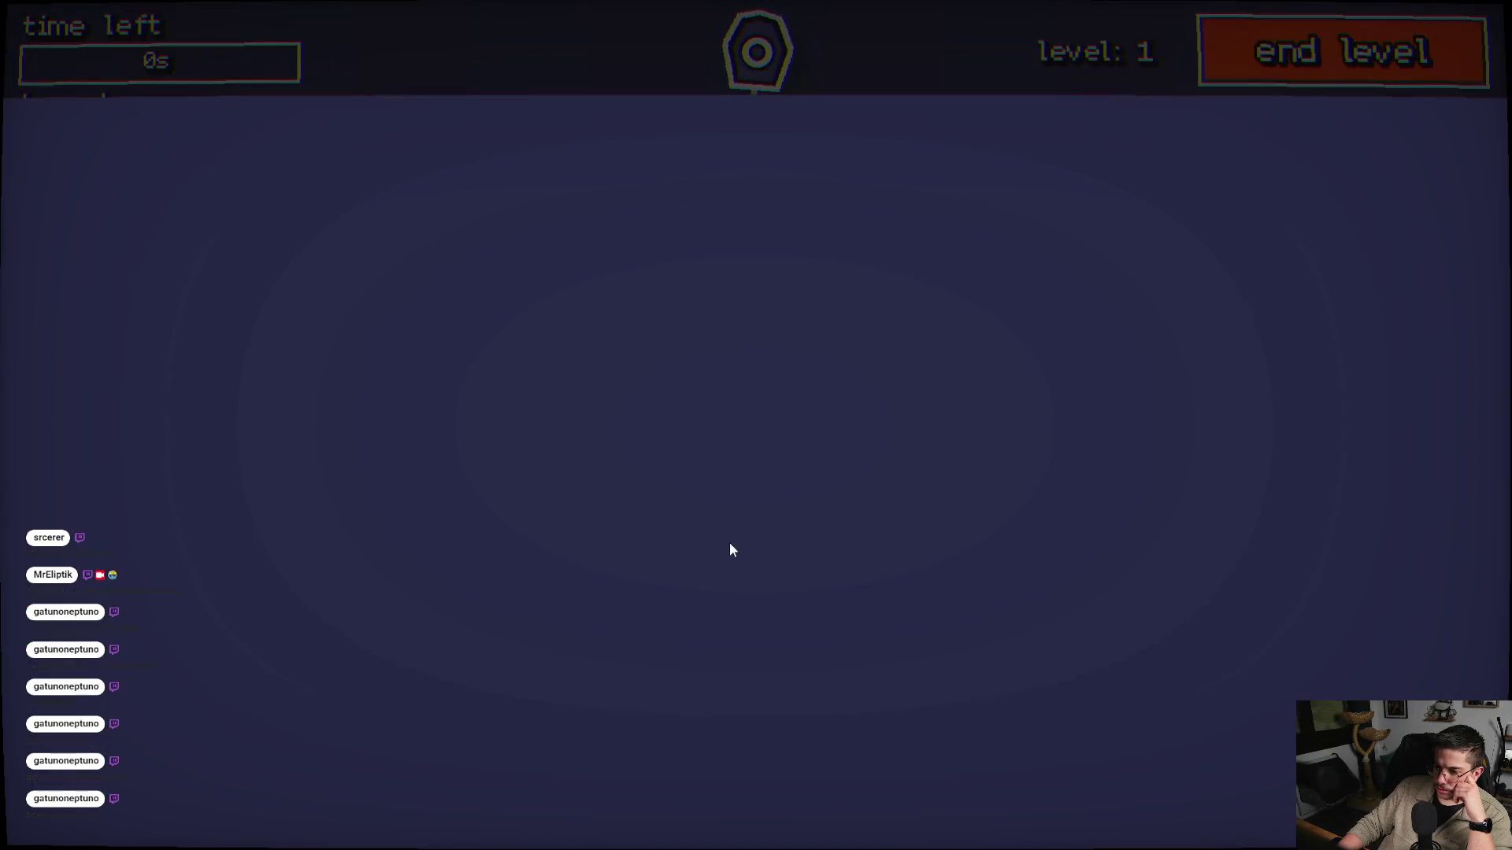
- Pan to the pegs branch and buy Increase Base Peg Breaking Prize, leaving $7.75
{"action": "scroll", "coordinate": [630, 531], "scroll_direction": "down", "scroll_amount": 3}
{"action": "mouse_move", "coordinate": [338, 459]}
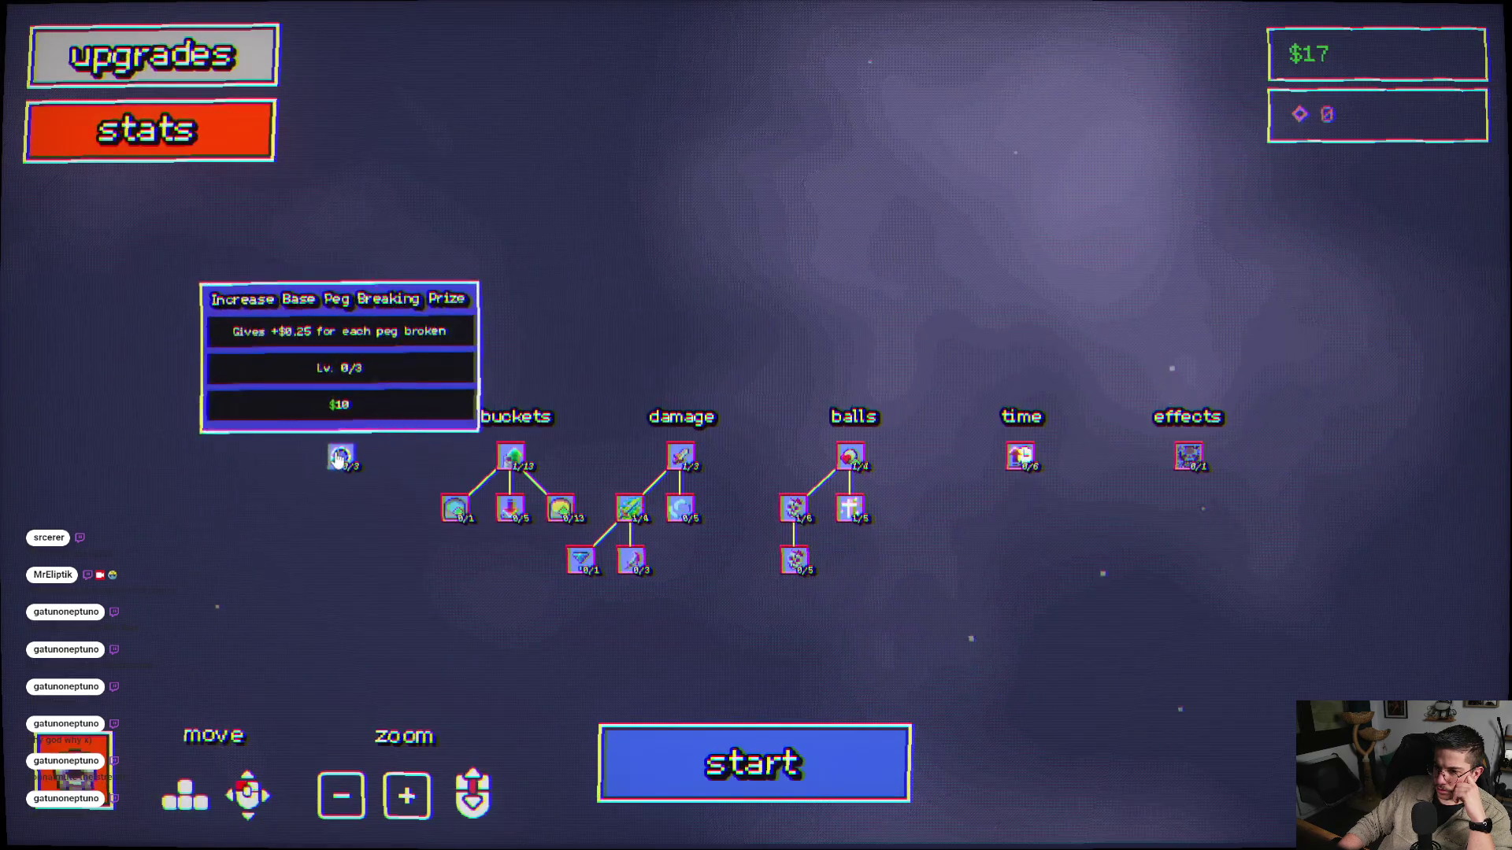
{"action": "scroll", "coordinate": [282, 479], "scroll_direction": "up", "scroll_amount": 3}
{"action": "scroll", "coordinate": [204, 512], "scroll_direction": "down", "scroll_amount": 3}
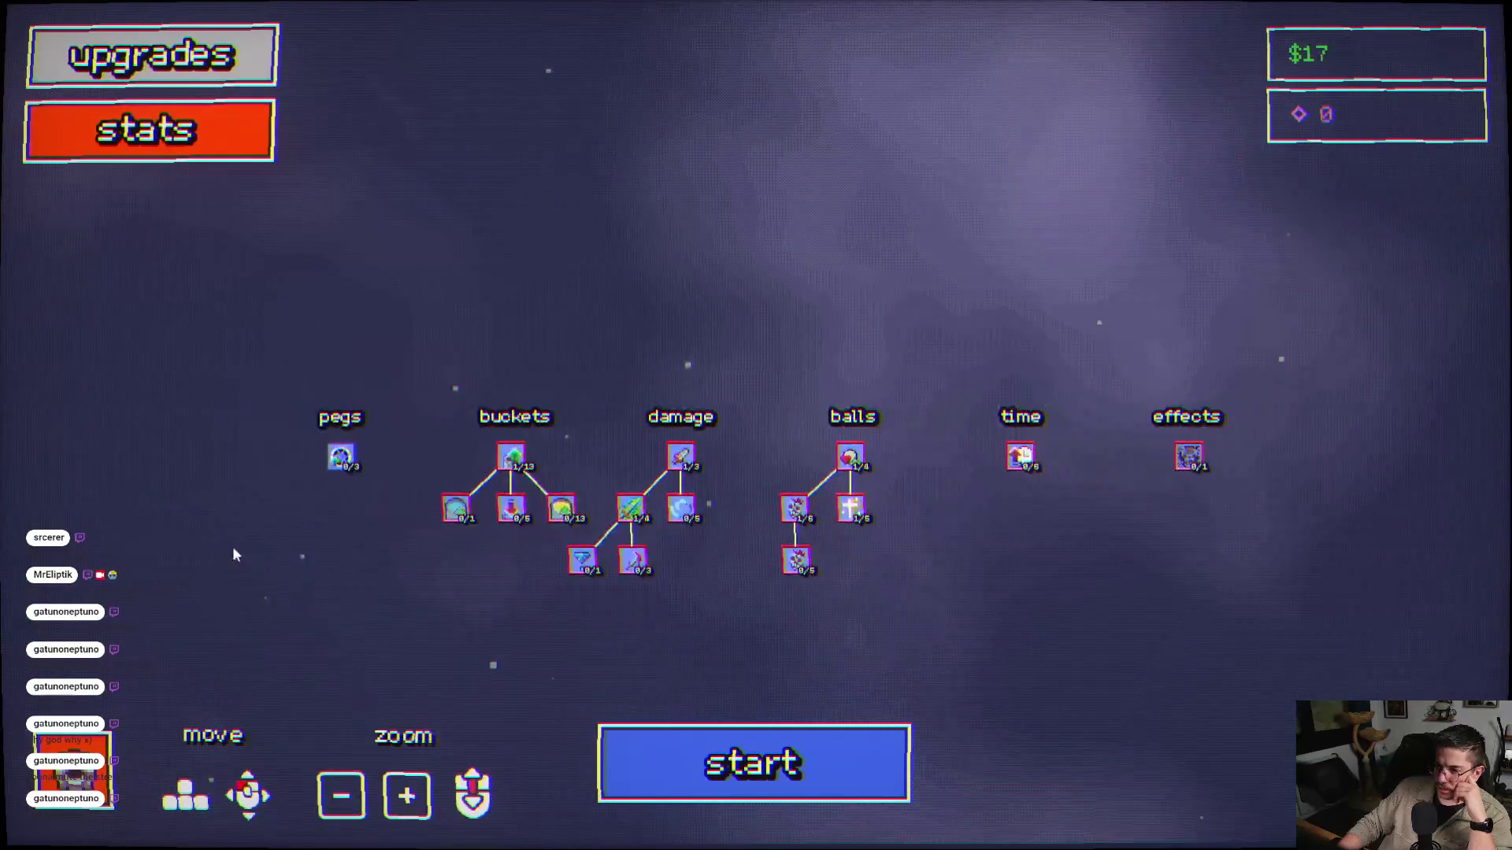
{"action": "left_click_drag", "start_coordinate": [234, 553], "coordinate": [477, 475]}
{"action": "scroll", "coordinate": [449, 496], "scroll_direction": "up", "scroll_amount": 3}
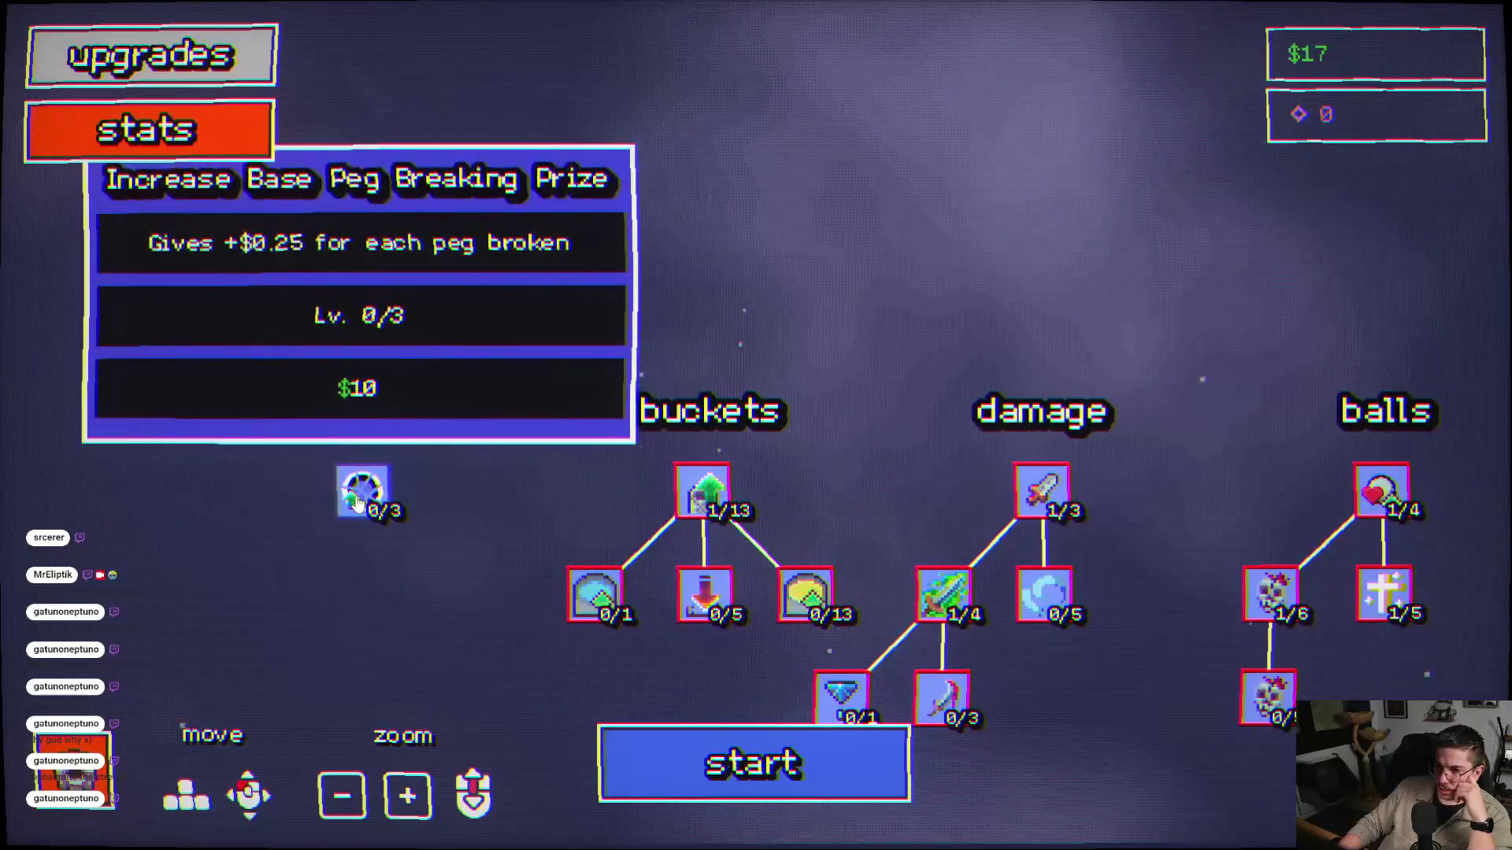
{"action": "left_click", "coordinate": [358, 500]}
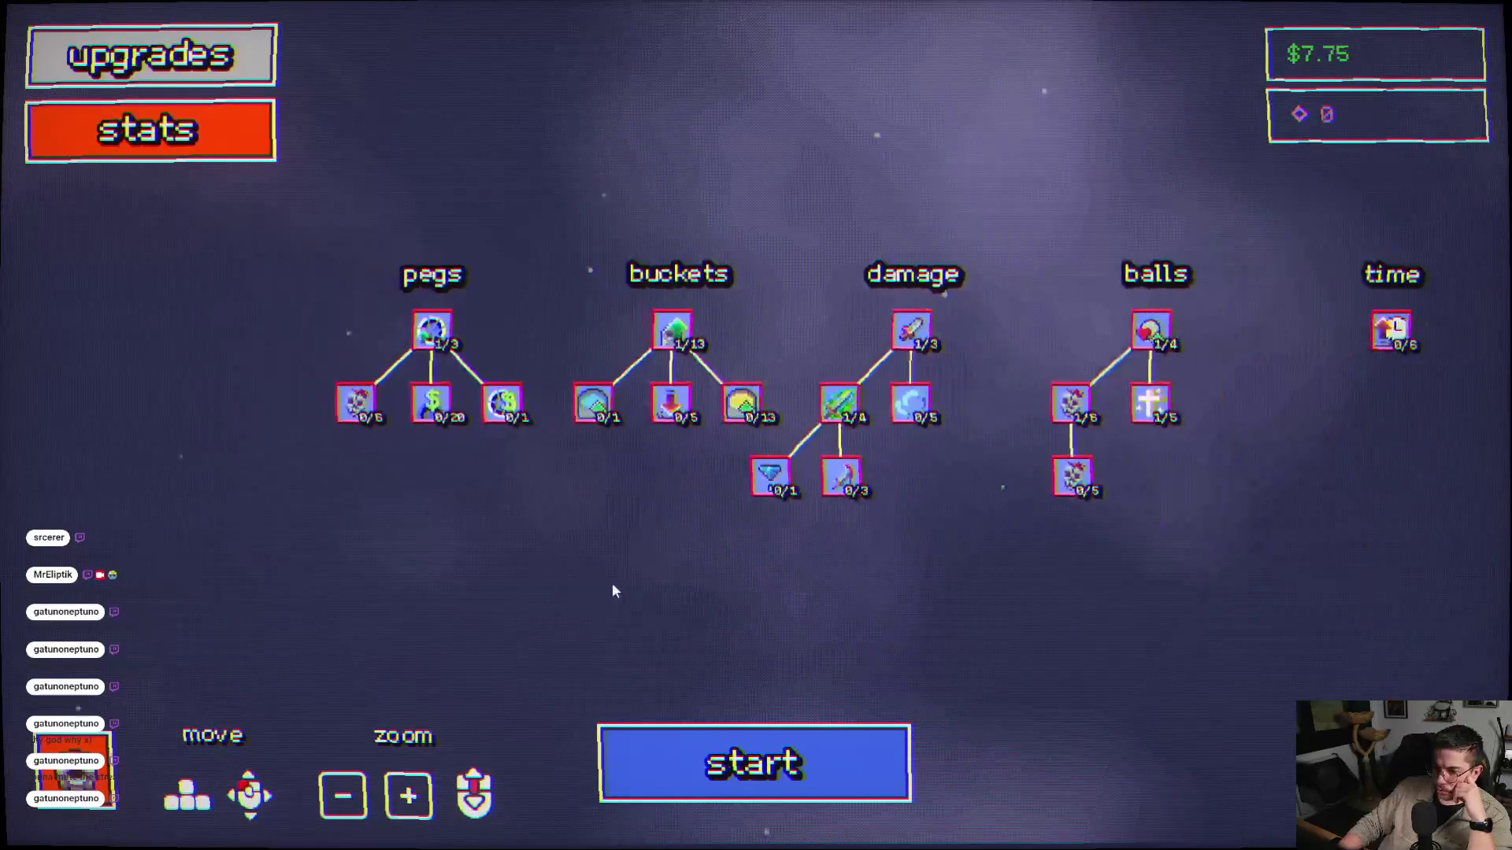
- Start a new level 1 round and fire two balls into the pegs
{"action": "left_click", "coordinate": [736, 728]}
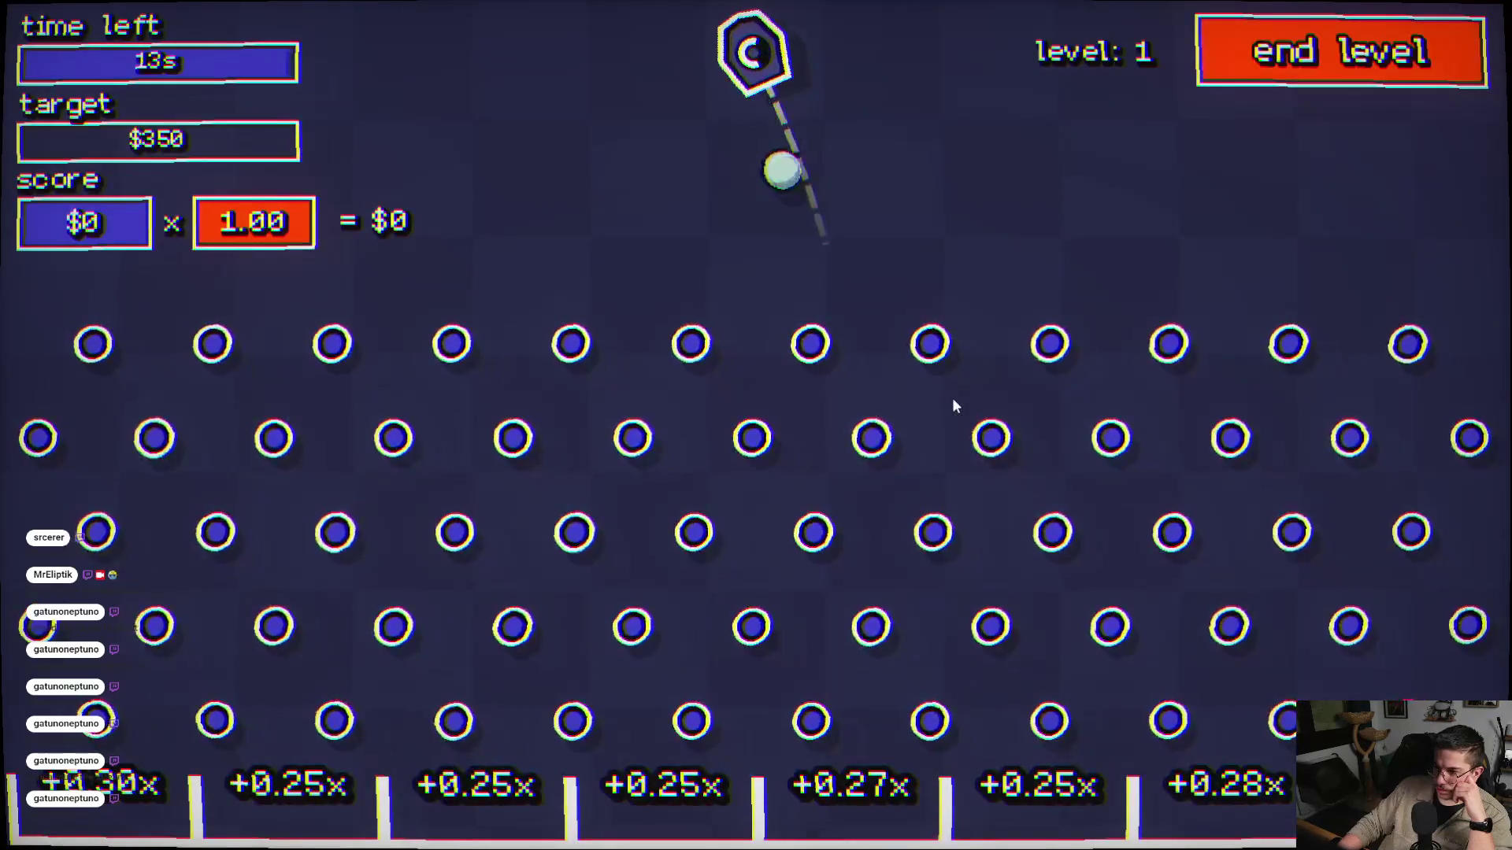
{"action": "left_click", "coordinate": [949, 443]}
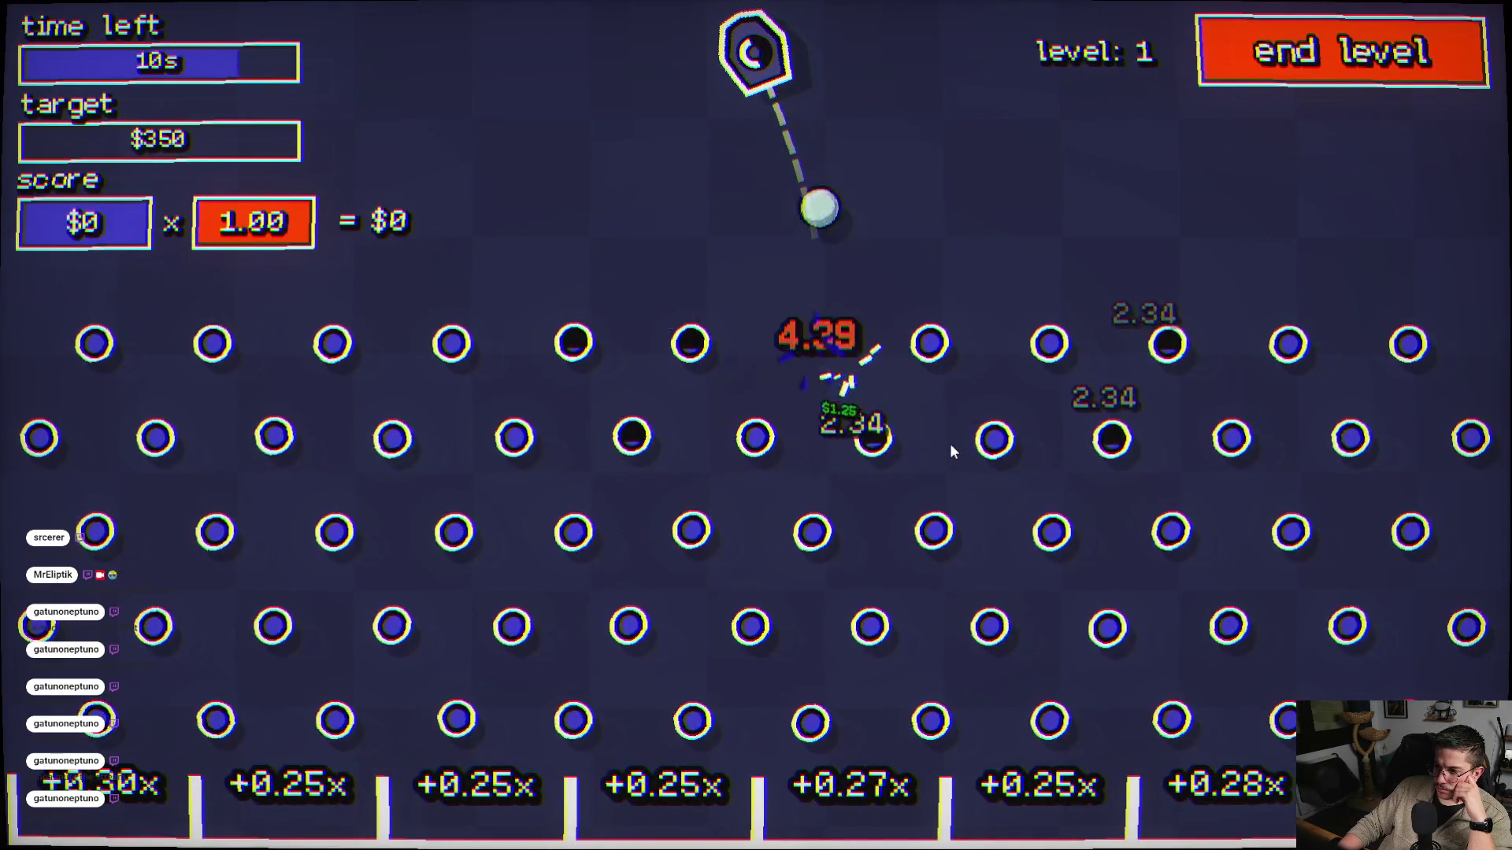
{"action": "left_click", "coordinate": [698, 538]}
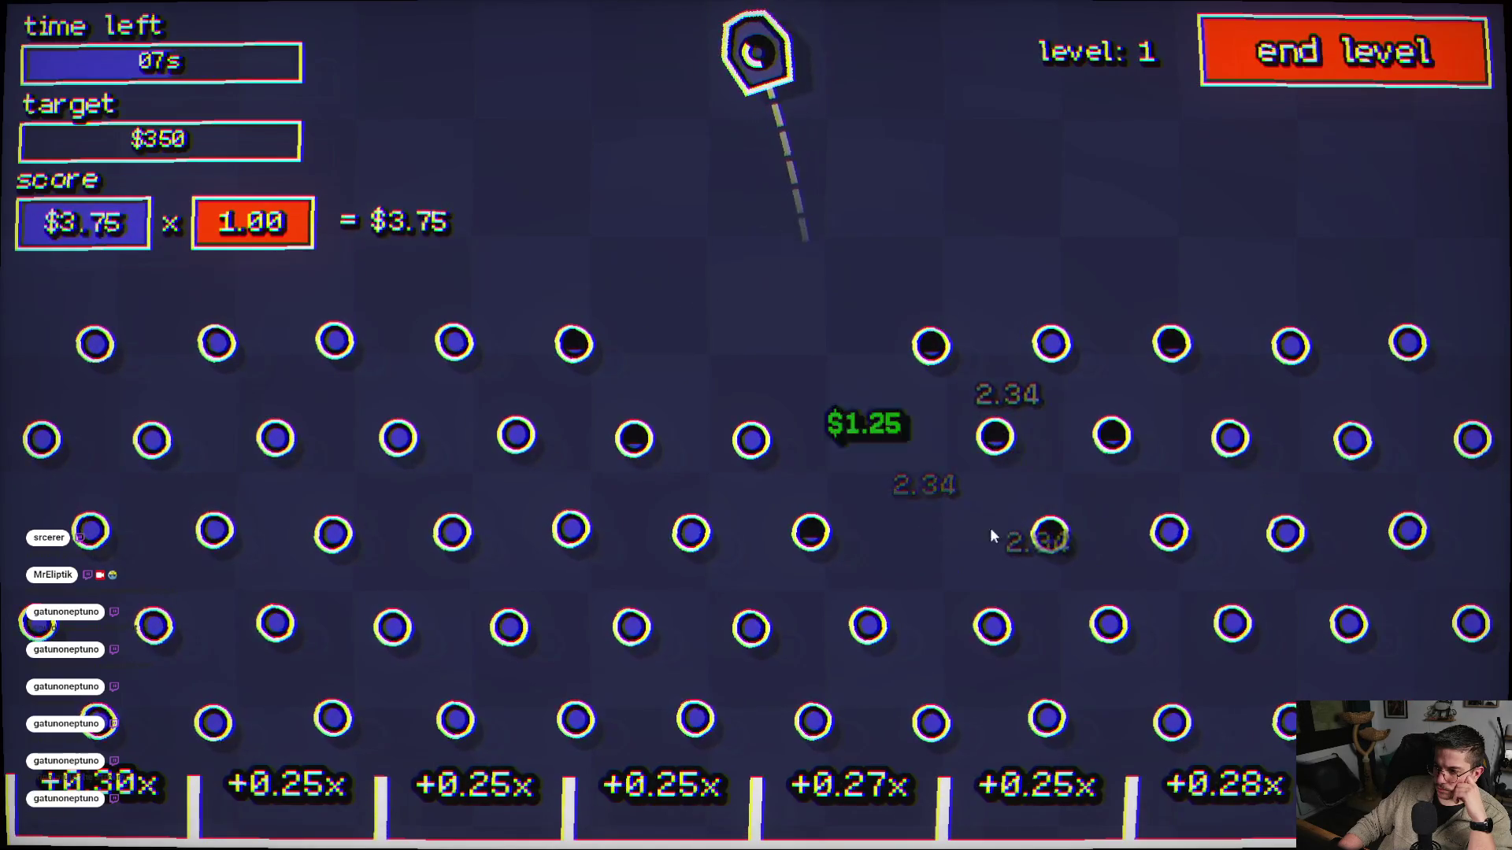
- Fire three more balls to finish the round and reach the upgrades
{"action": "left_click", "coordinate": [1139, 362]}
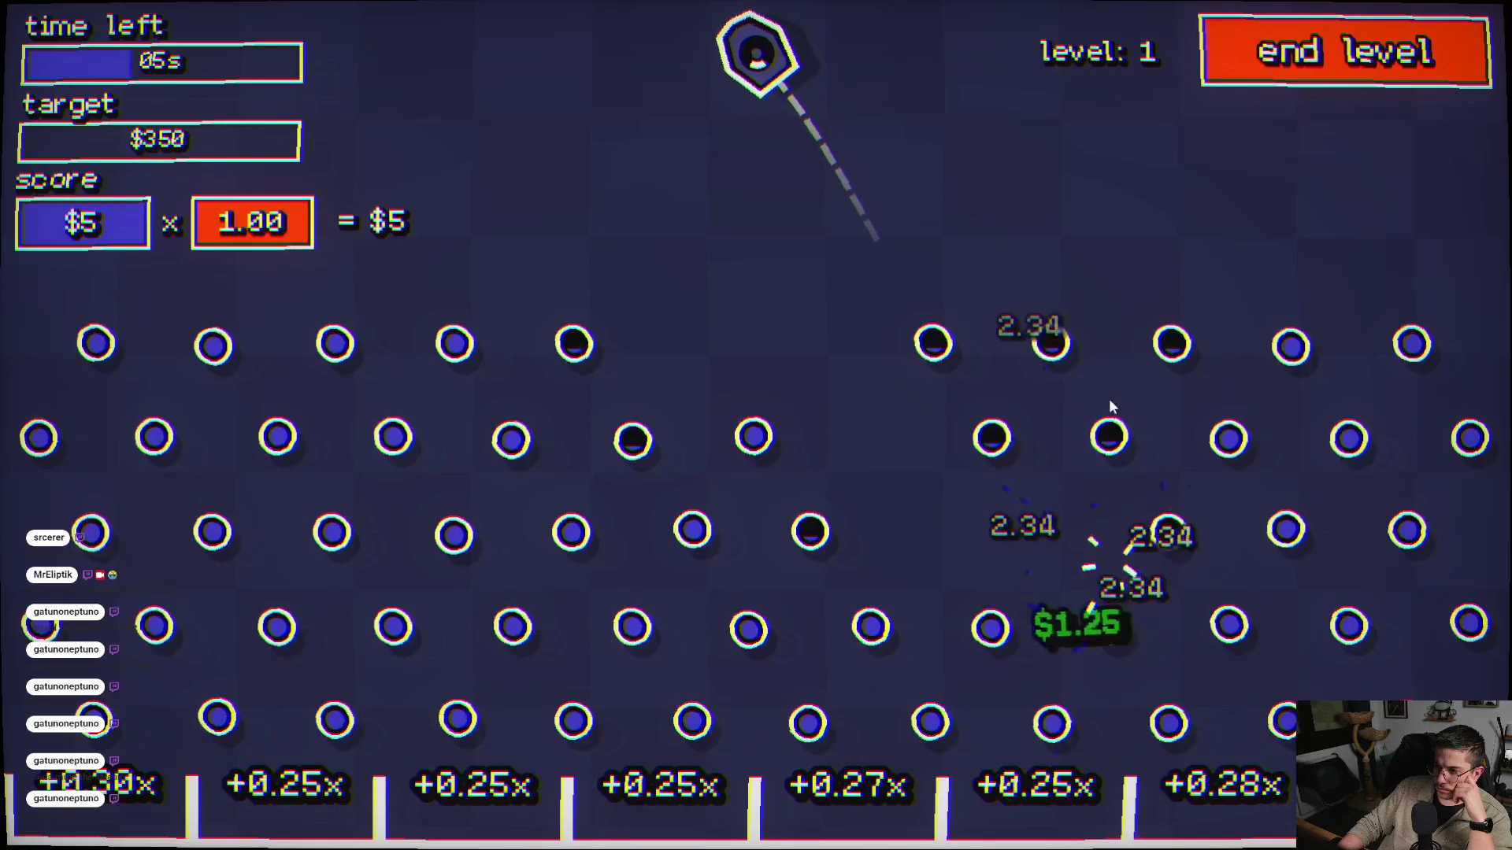
{"action": "left_click", "coordinate": [1192, 384]}
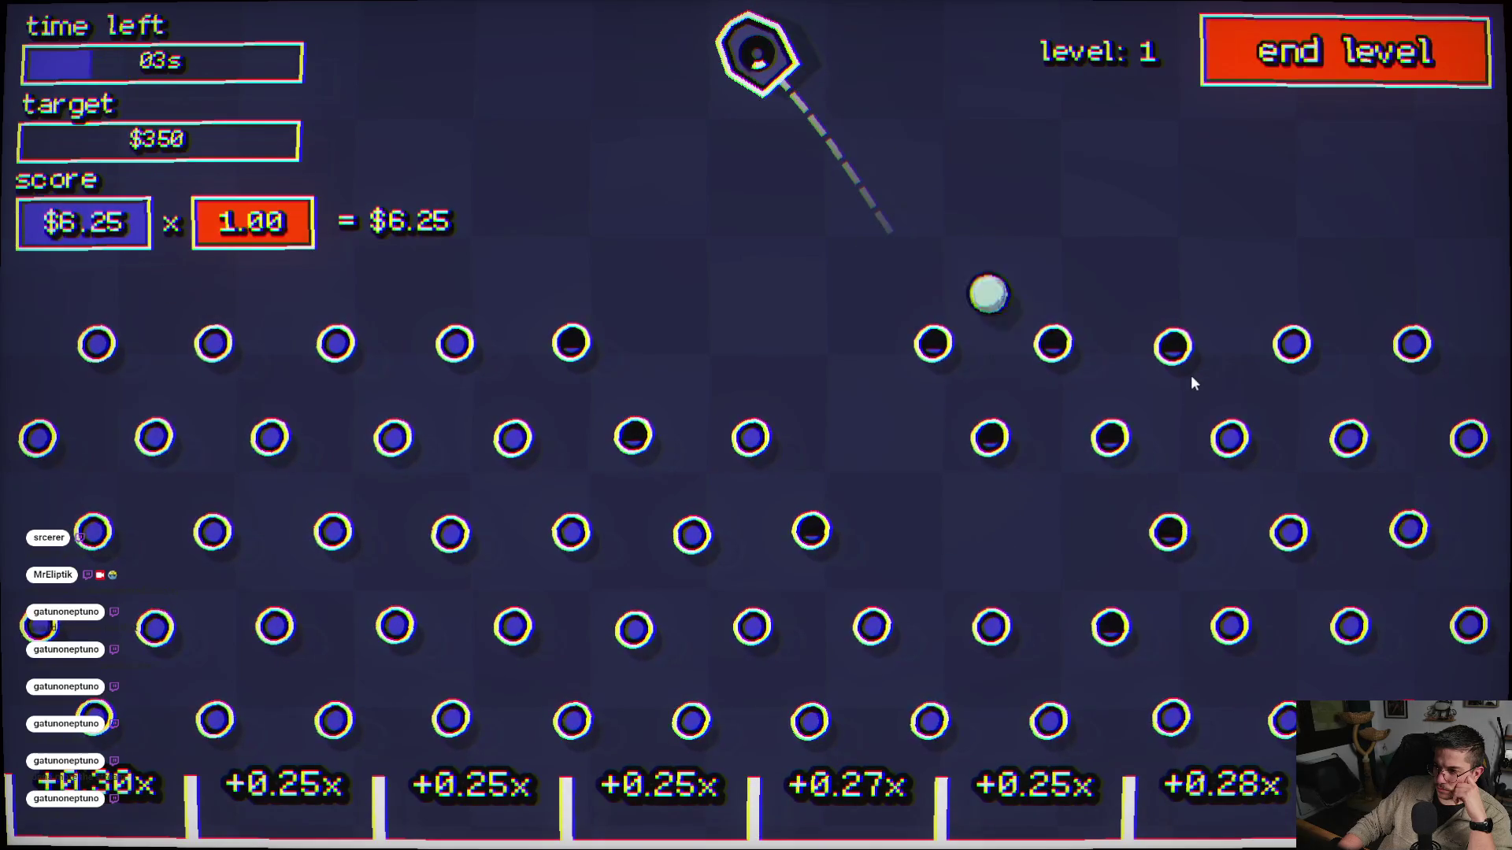
{"action": "left_click", "coordinate": [689, 536]}
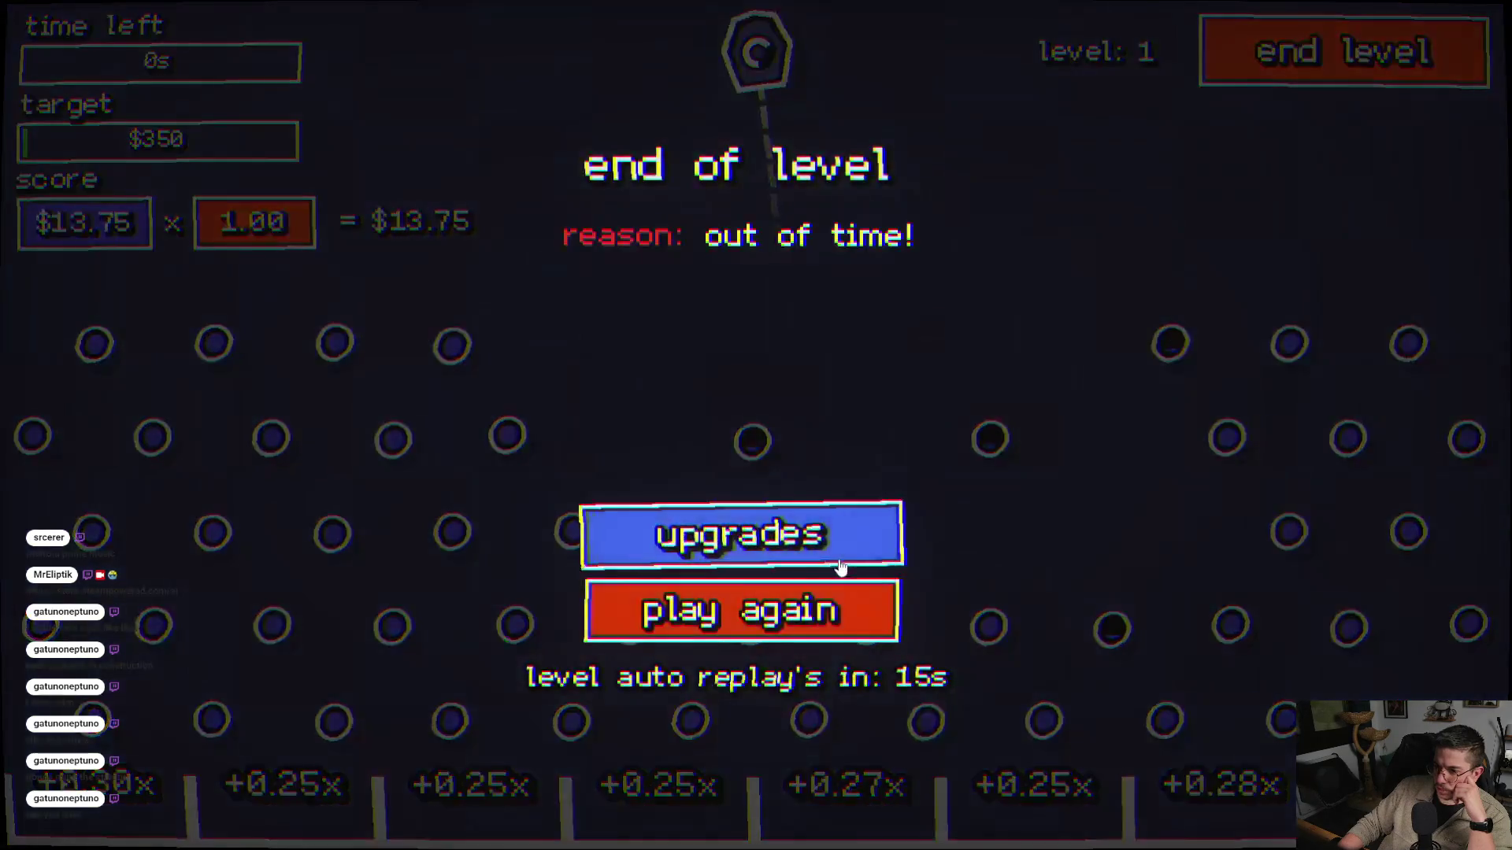
{"action": "left_click", "coordinate": [841, 567]}
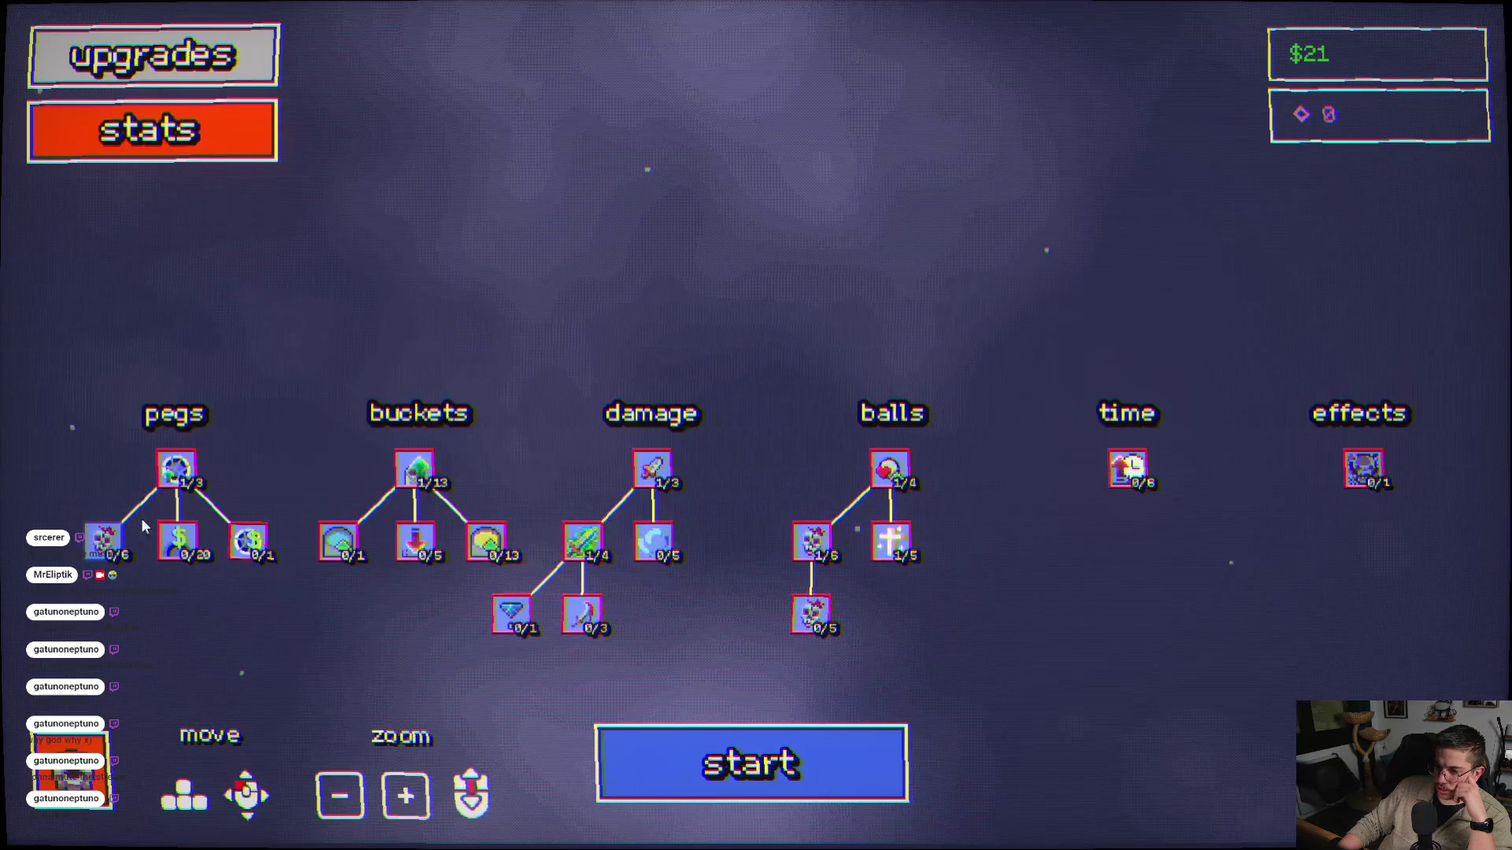
- Buy the next pegs upgrade level, then play a round firing six balls
{"action": "left_click", "coordinate": [105, 540]}
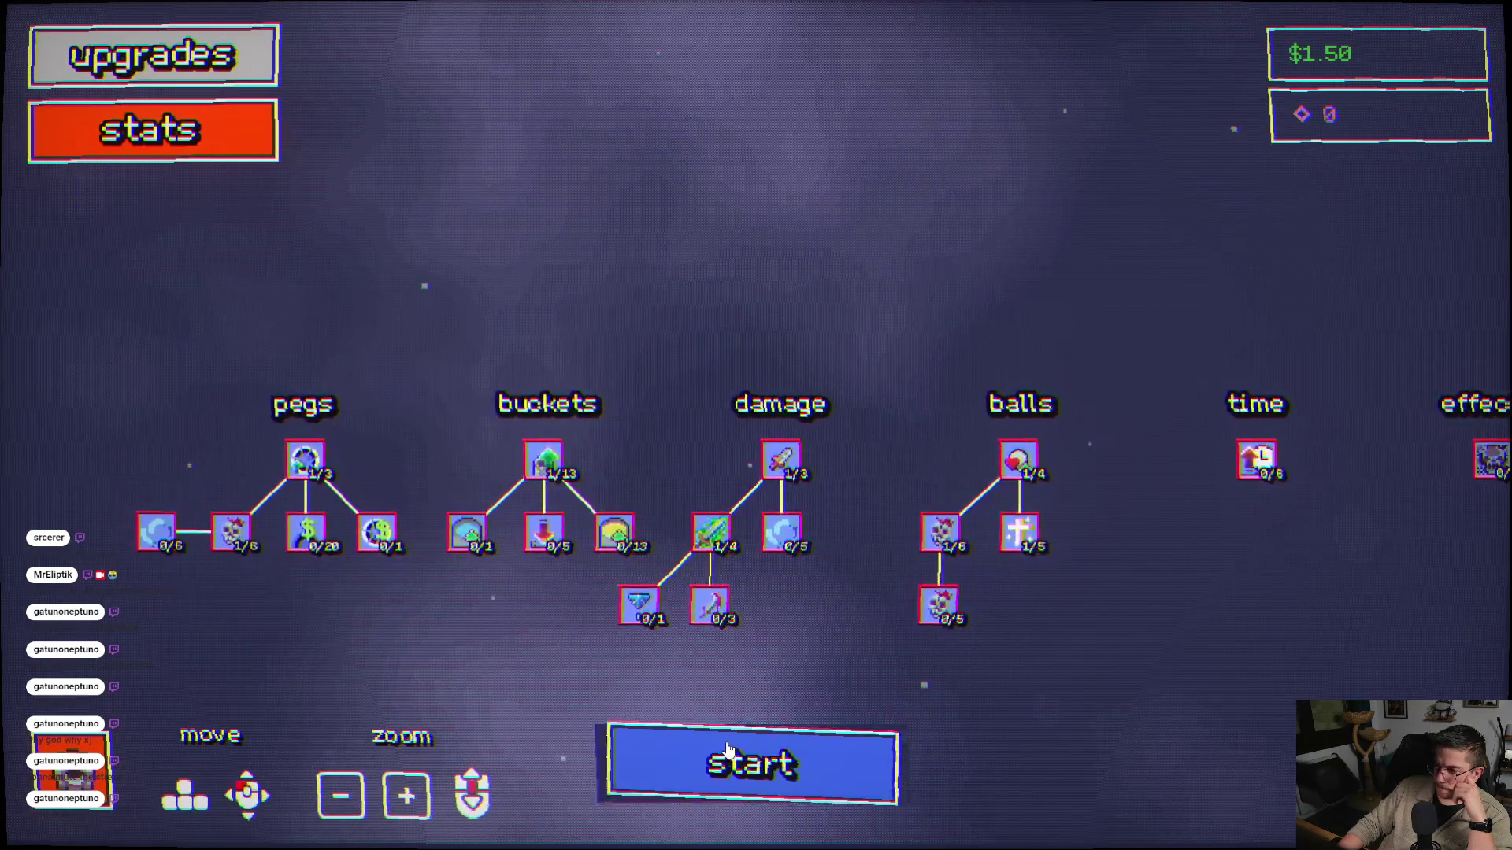
{"action": "left_click", "coordinate": [728, 748]}
{"action": "left_click", "coordinate": [540, 569]}
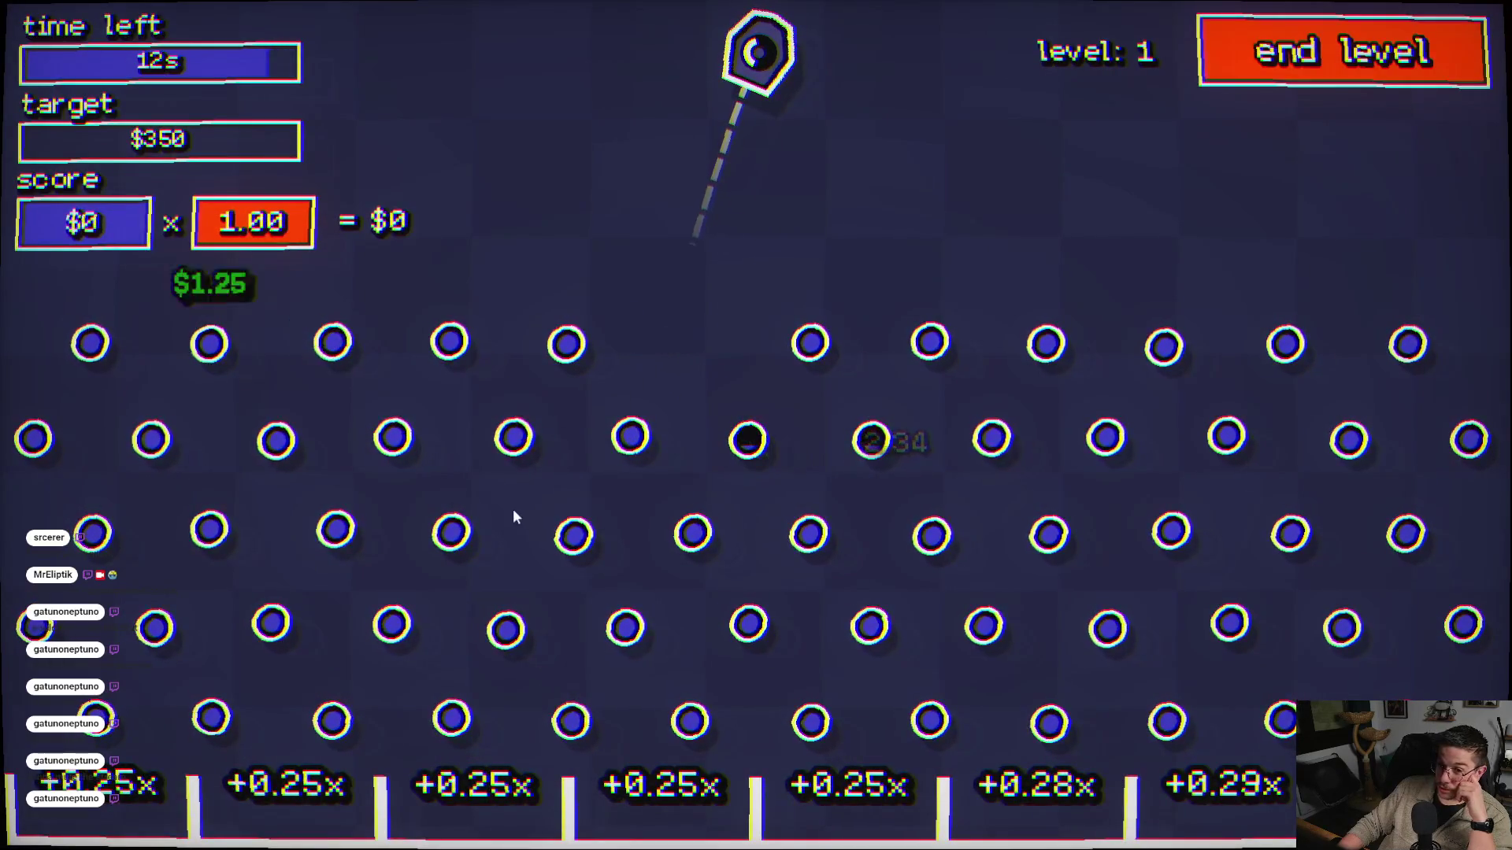
{"action": "left_click", "coordinate": [517, 546]}
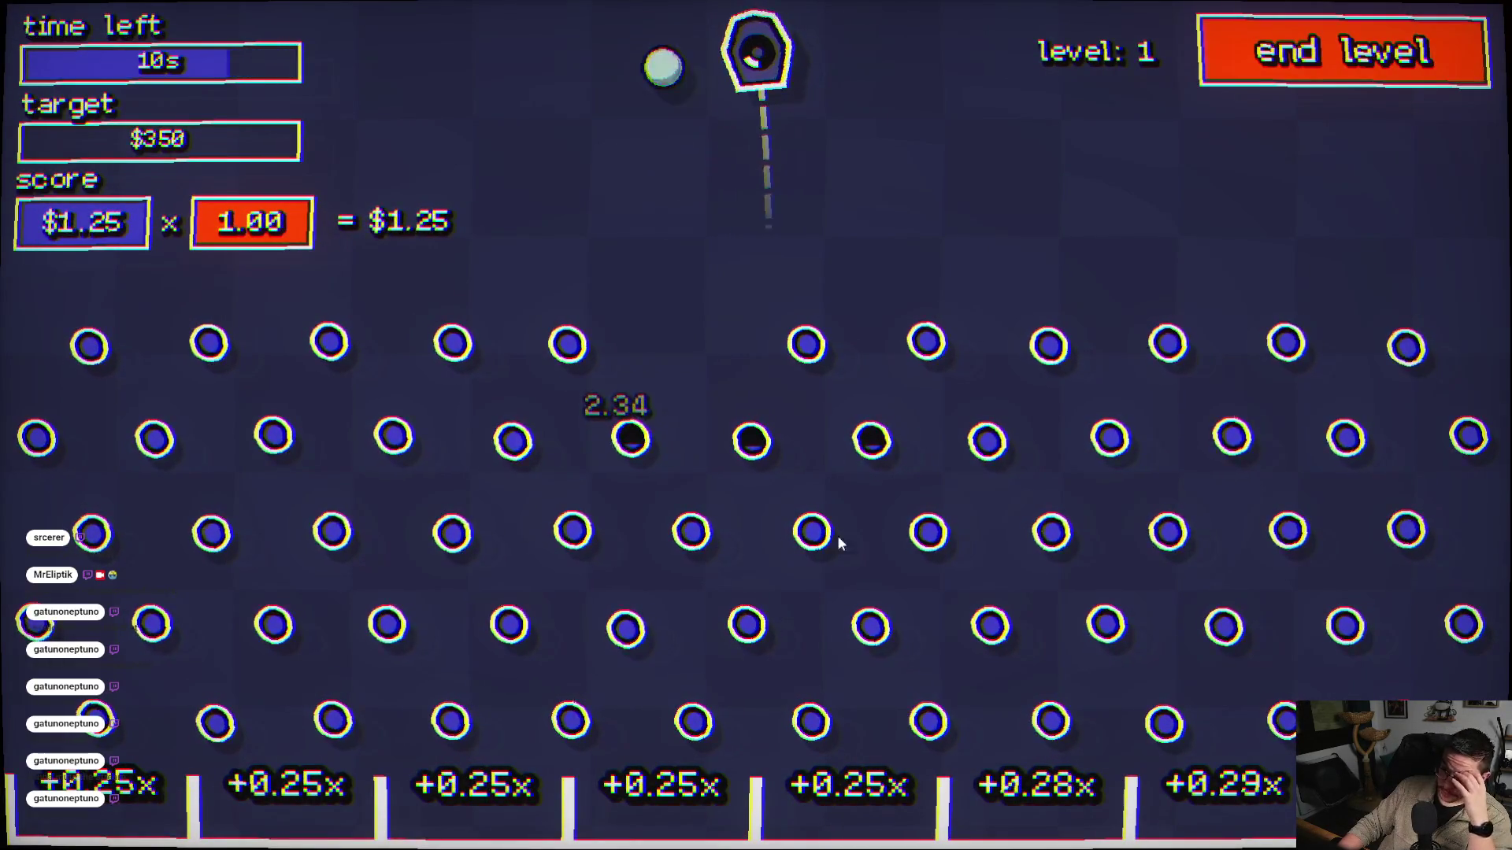
{"action": "left_click", "coordinate": [784, 594]}
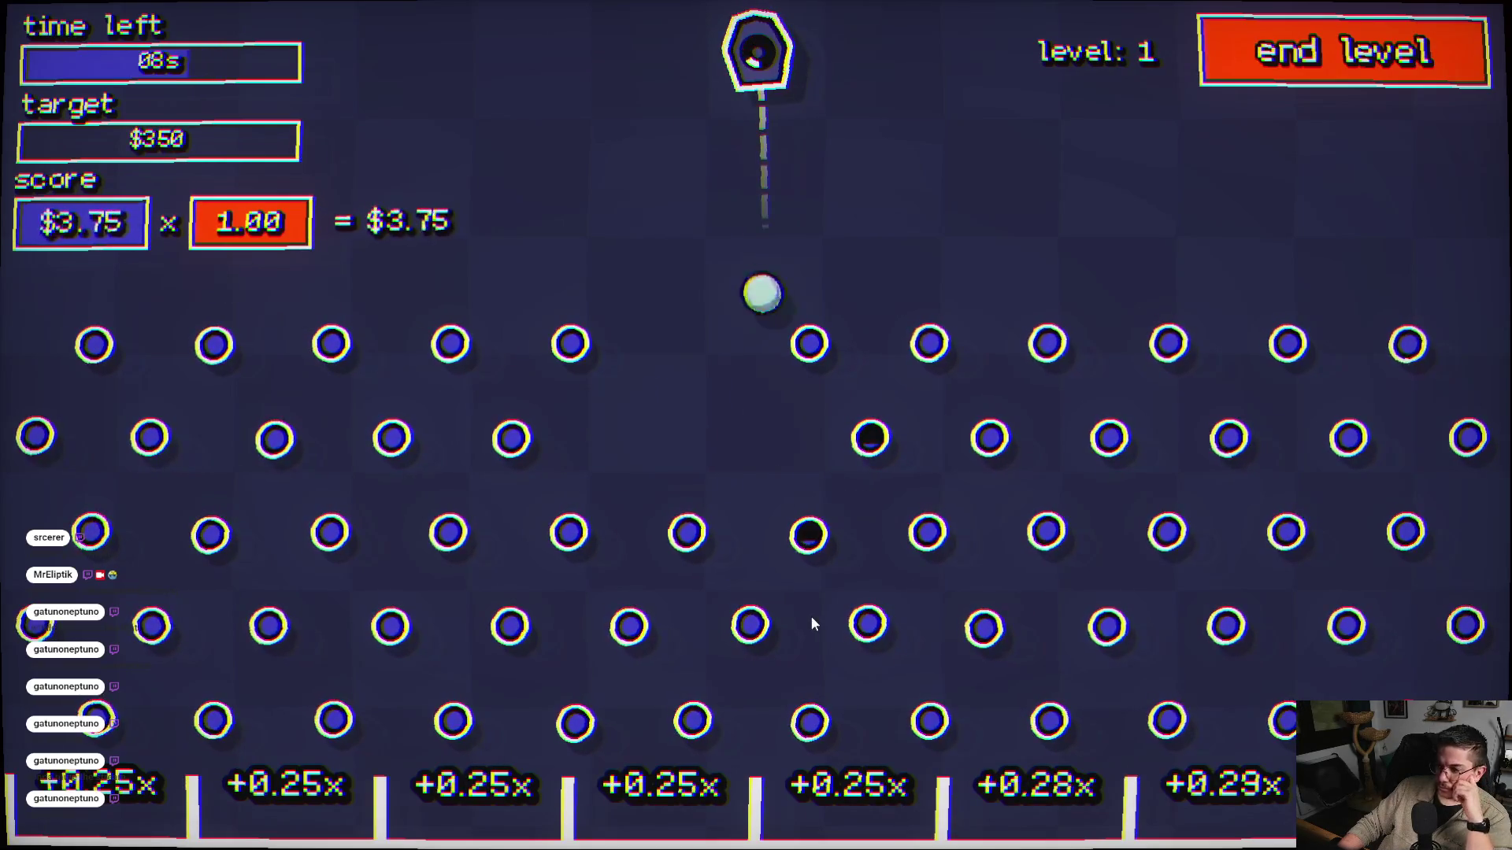
{"action": "left_click", "coordinate": [1080, 570]}
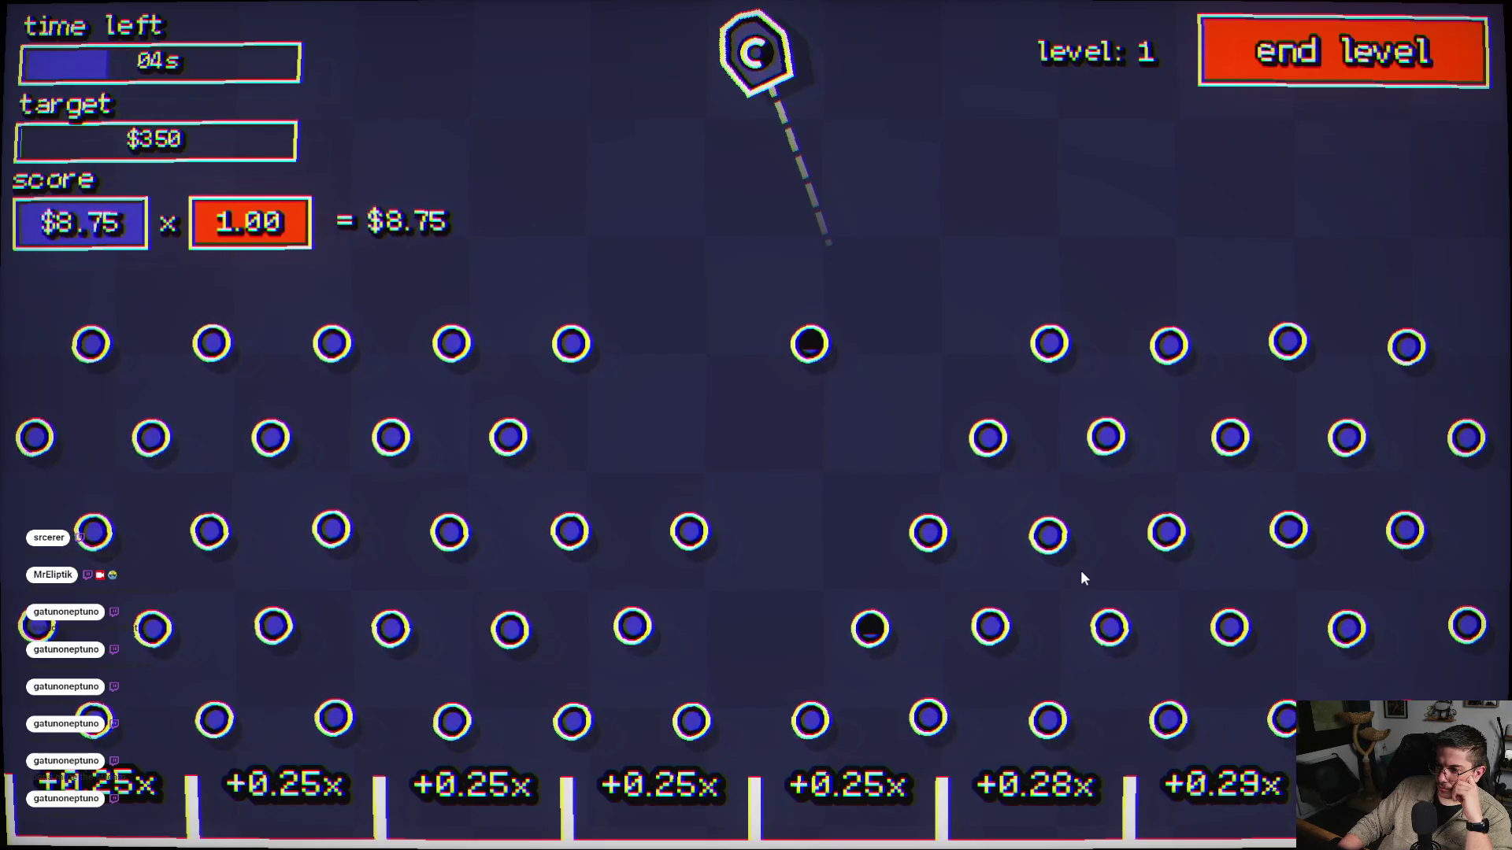
{"action": "left_click", "coordinate": [1081, 574]}
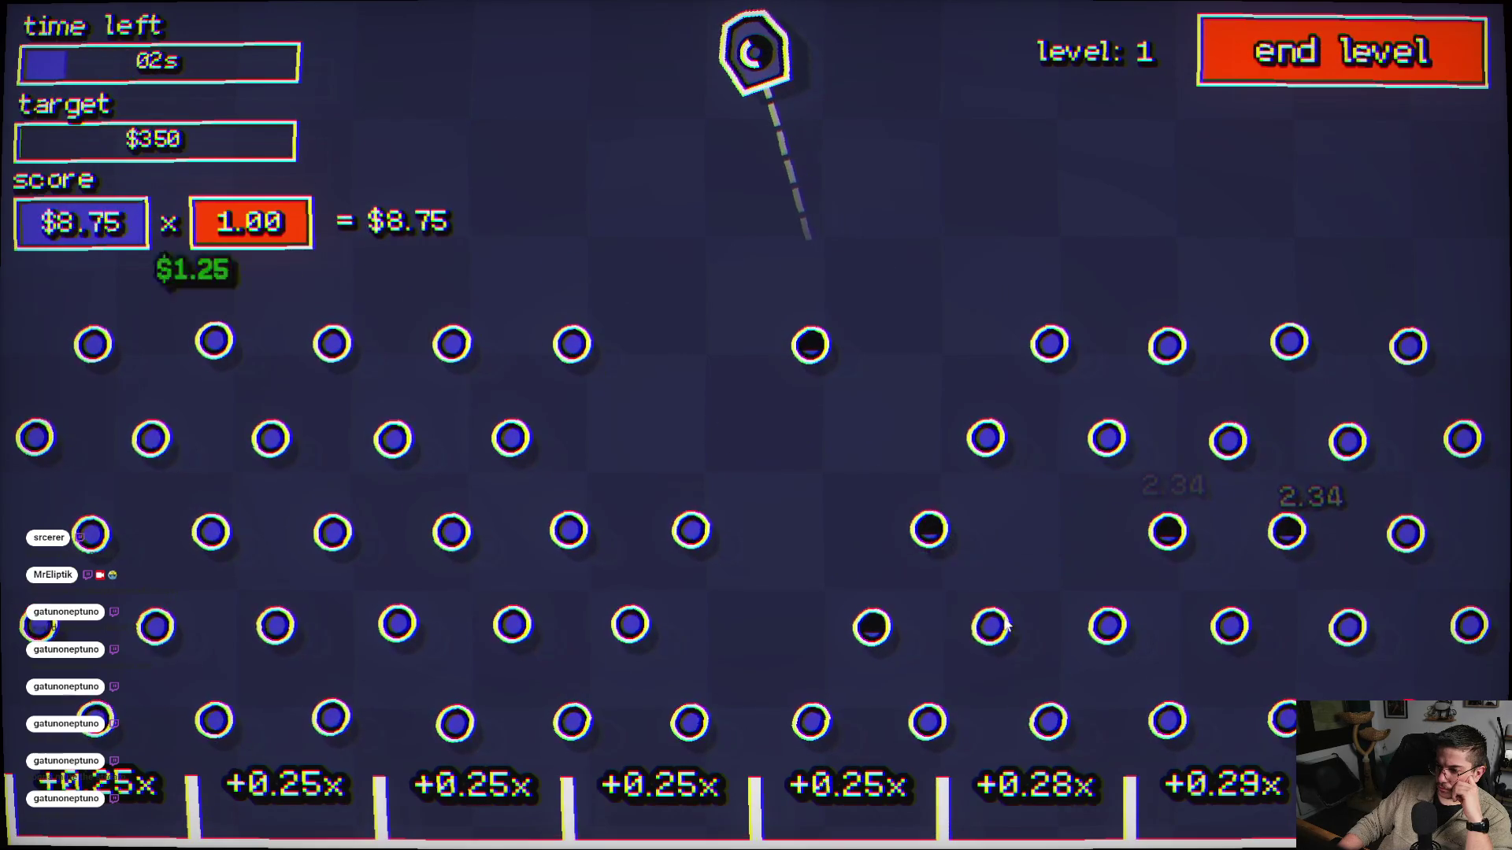
{"action": "left_click", "coordinate": [966, 635]}
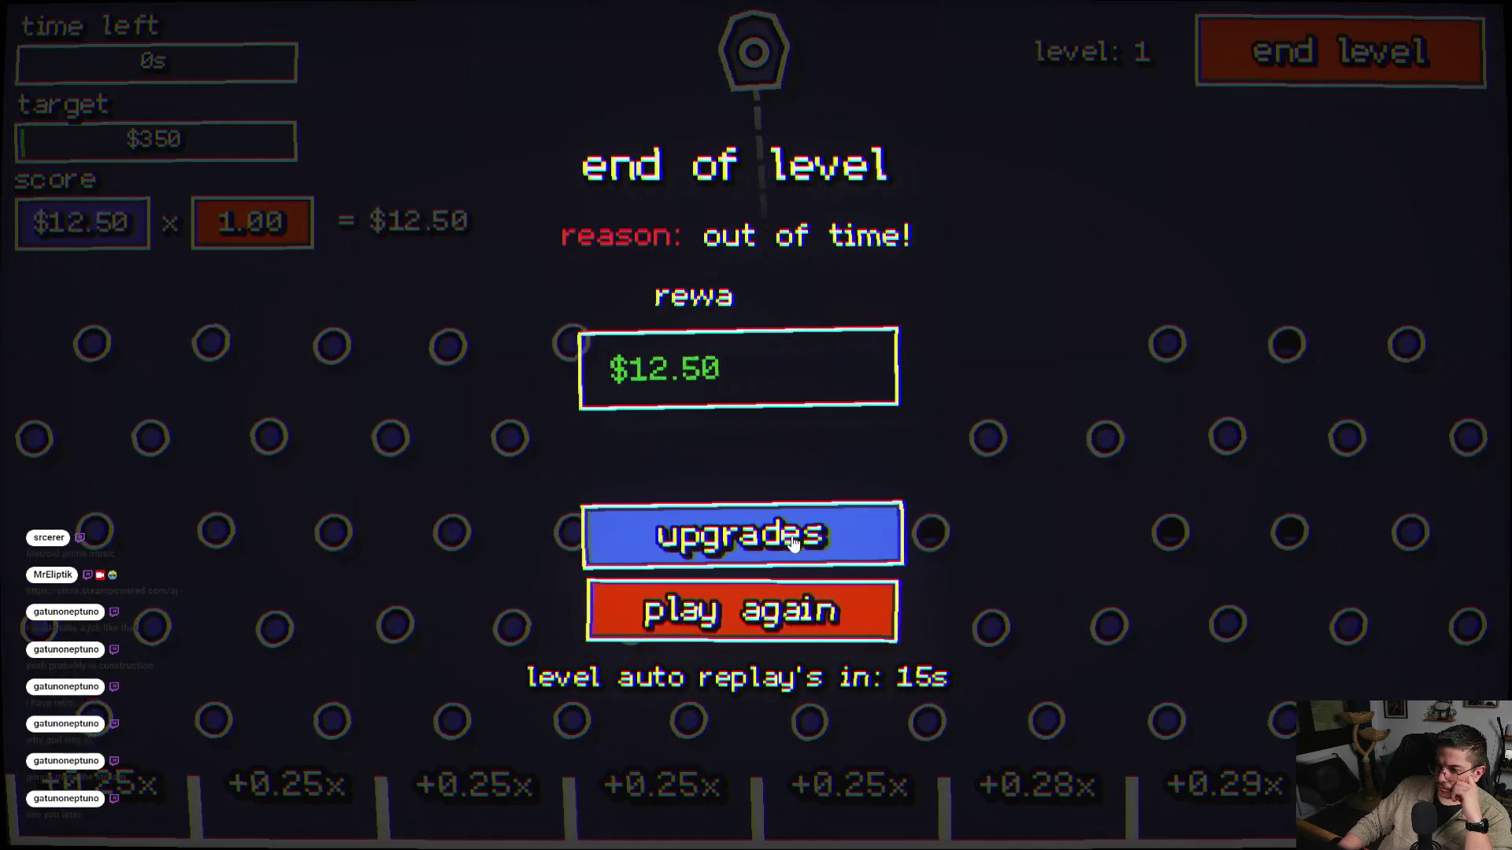
- Play another round with five balls until the end-of-level summary shows $11.25
{"action": "left_click", "coordinate": [792, 542]}
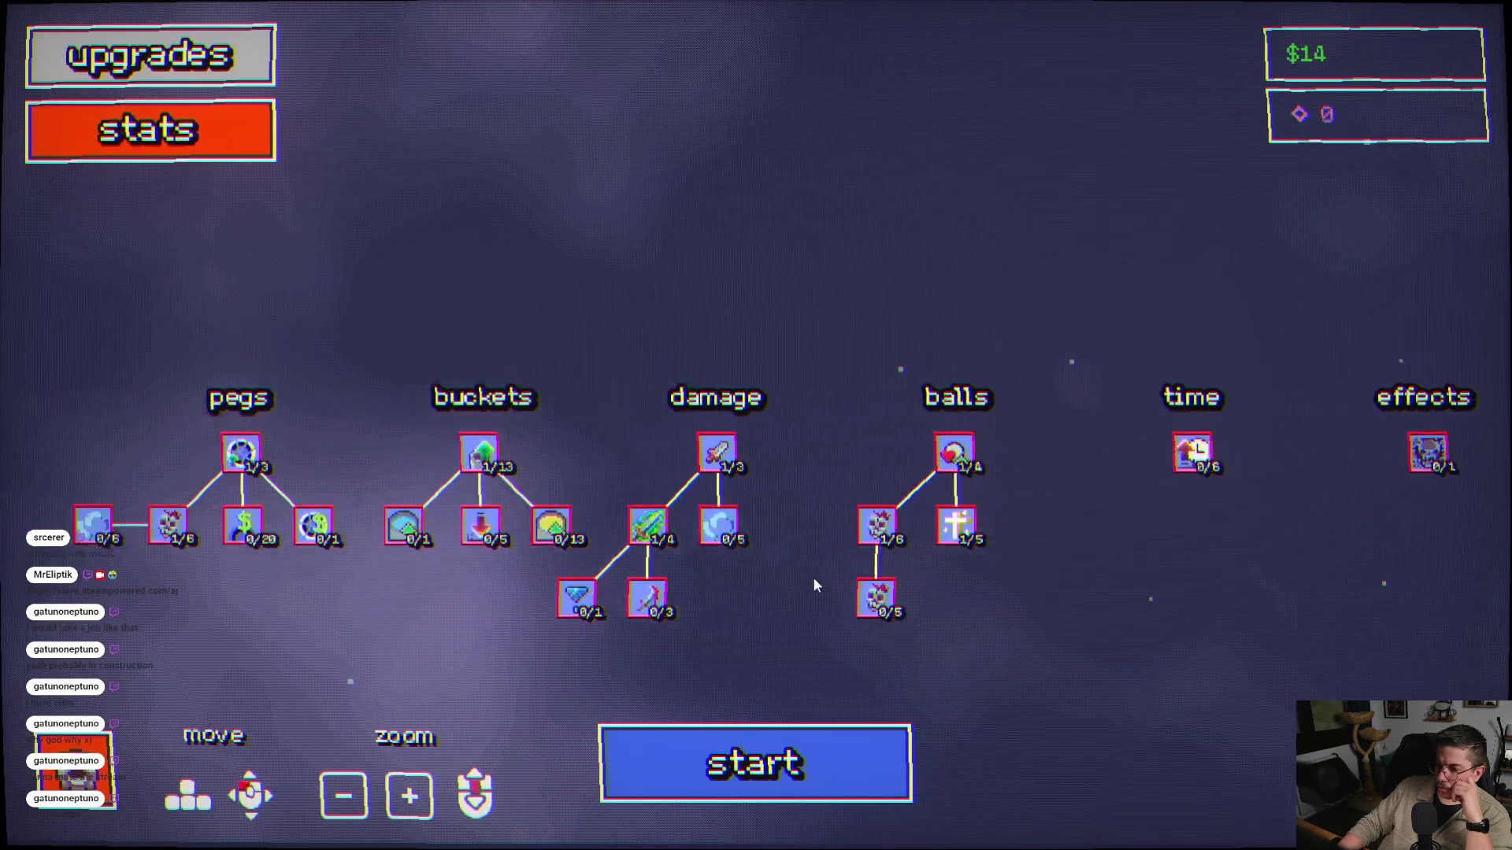
{"action": "left_click", "coordinate": [750, 756]}
{"action": "left_click", "coordinate": [790, 443]}
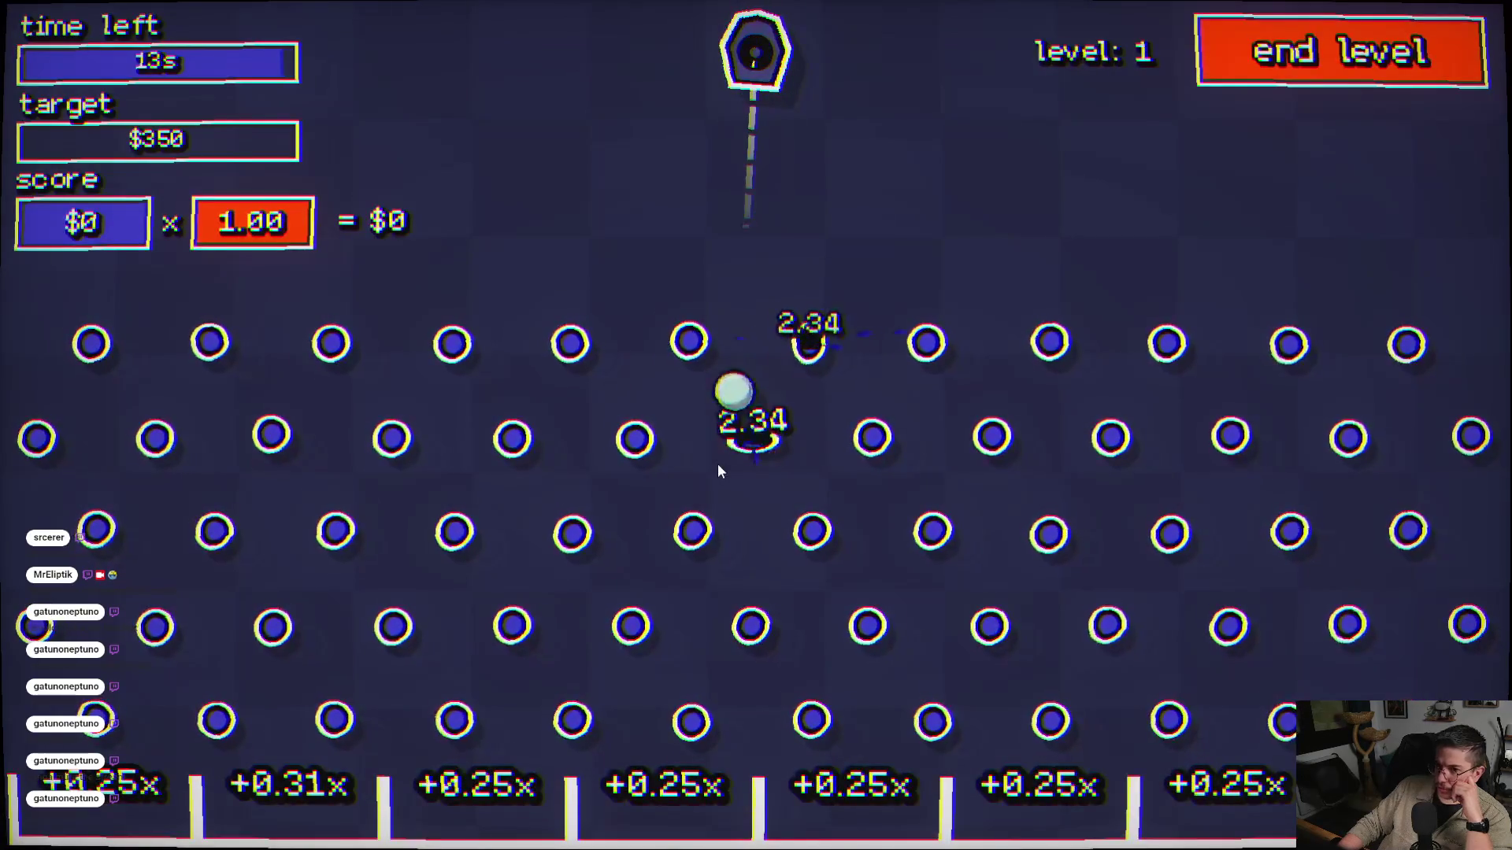
{"action": "left_click", "coordinate": [997, 465]}
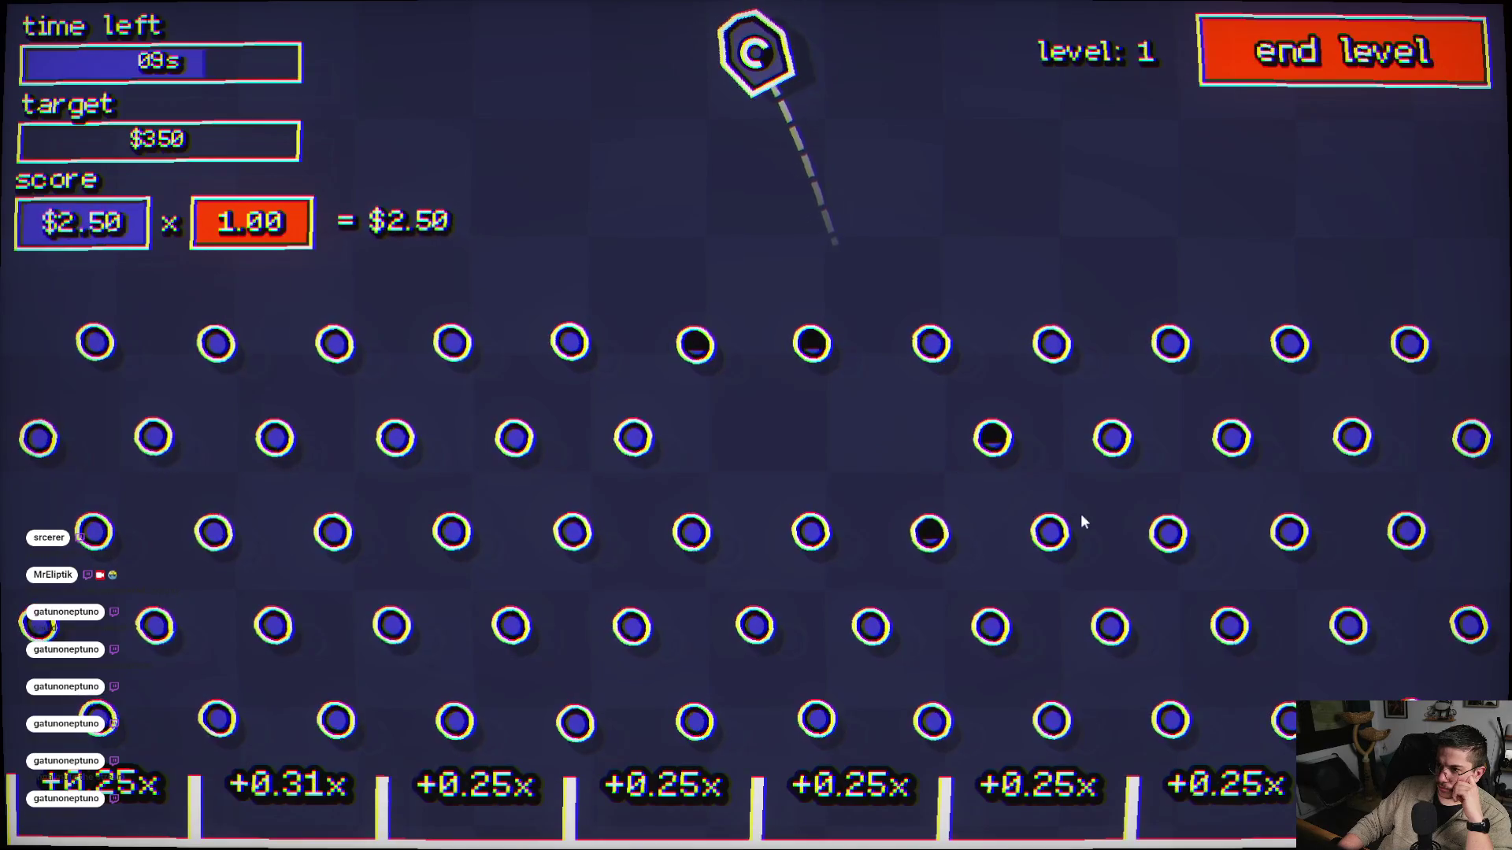
{"action": "left_click", "coordinate": [955, 549]}
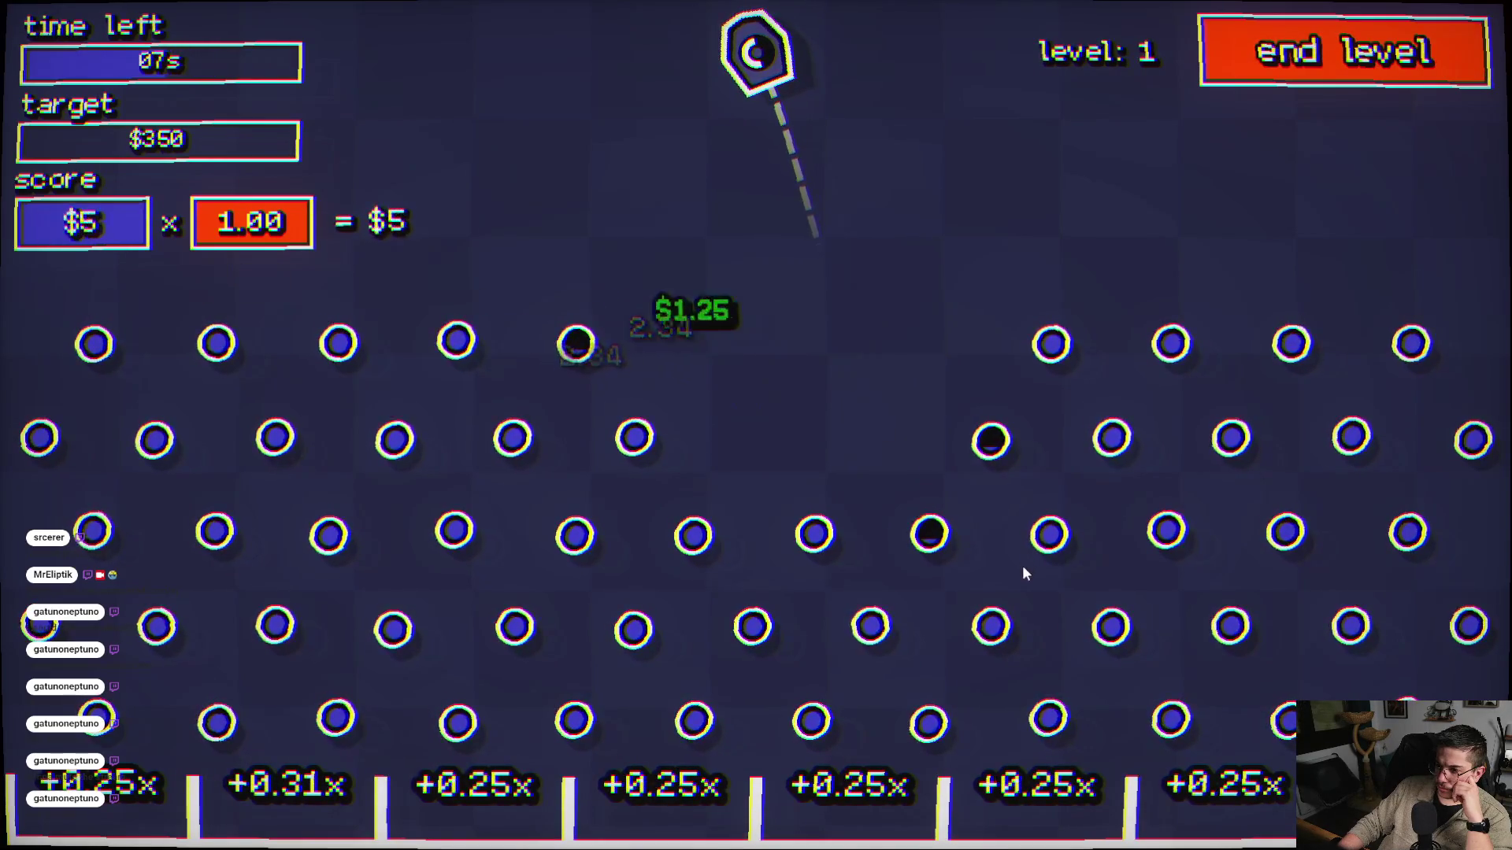
{"action": "left_click", "coordinate": [1179, 489]}
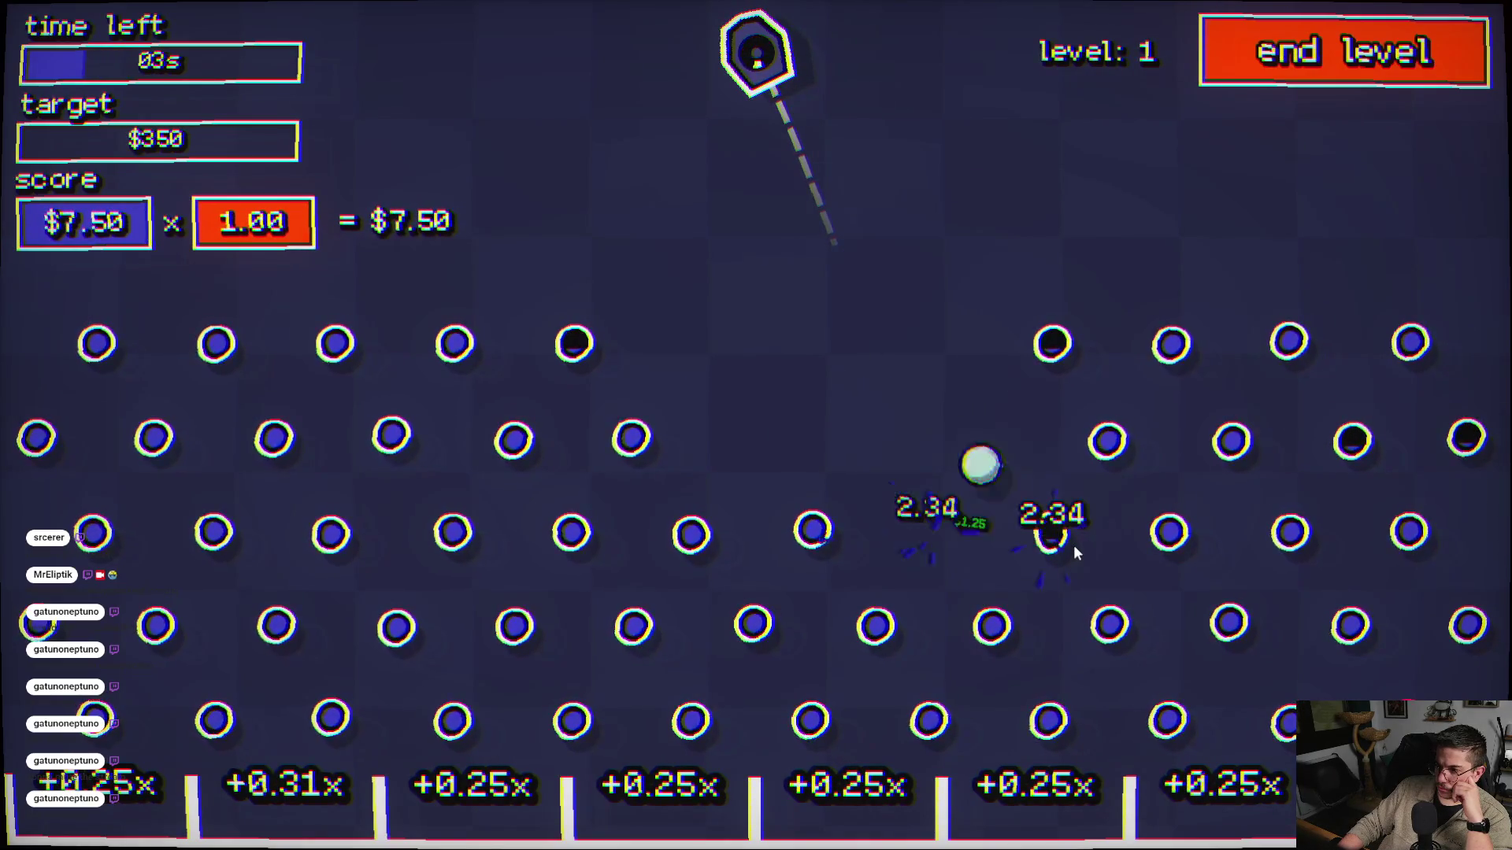
{"action": "left_click", "coordinate": [587, 613]}
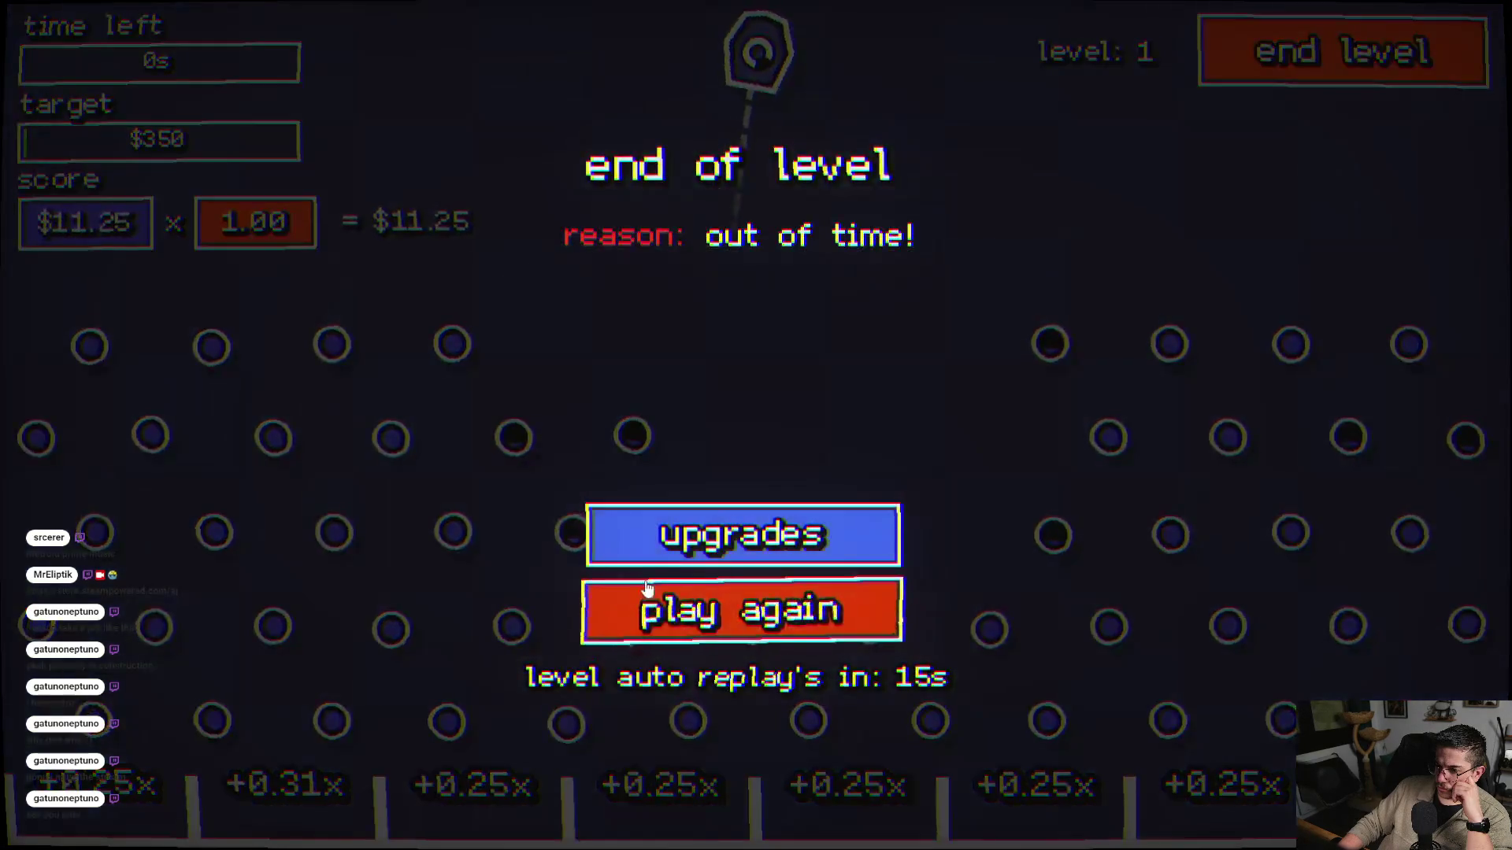
- Buy the first peg money upgrade level, then play a round firing five balls
{"action": "left_click", "coordinate": [881, 554]}
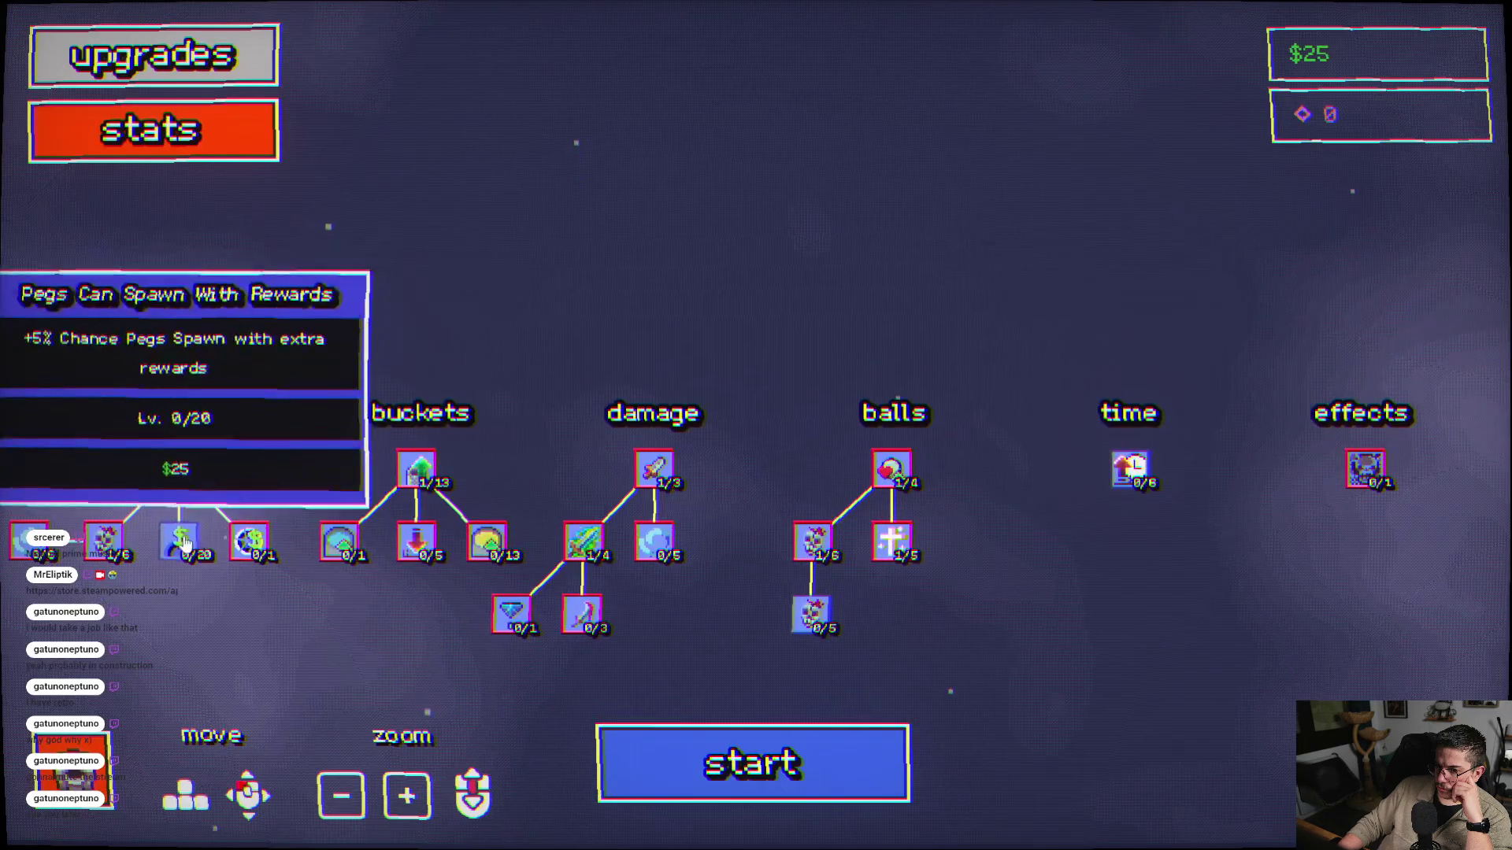
{"action": "left_click", "coordinate": [181, 542]}
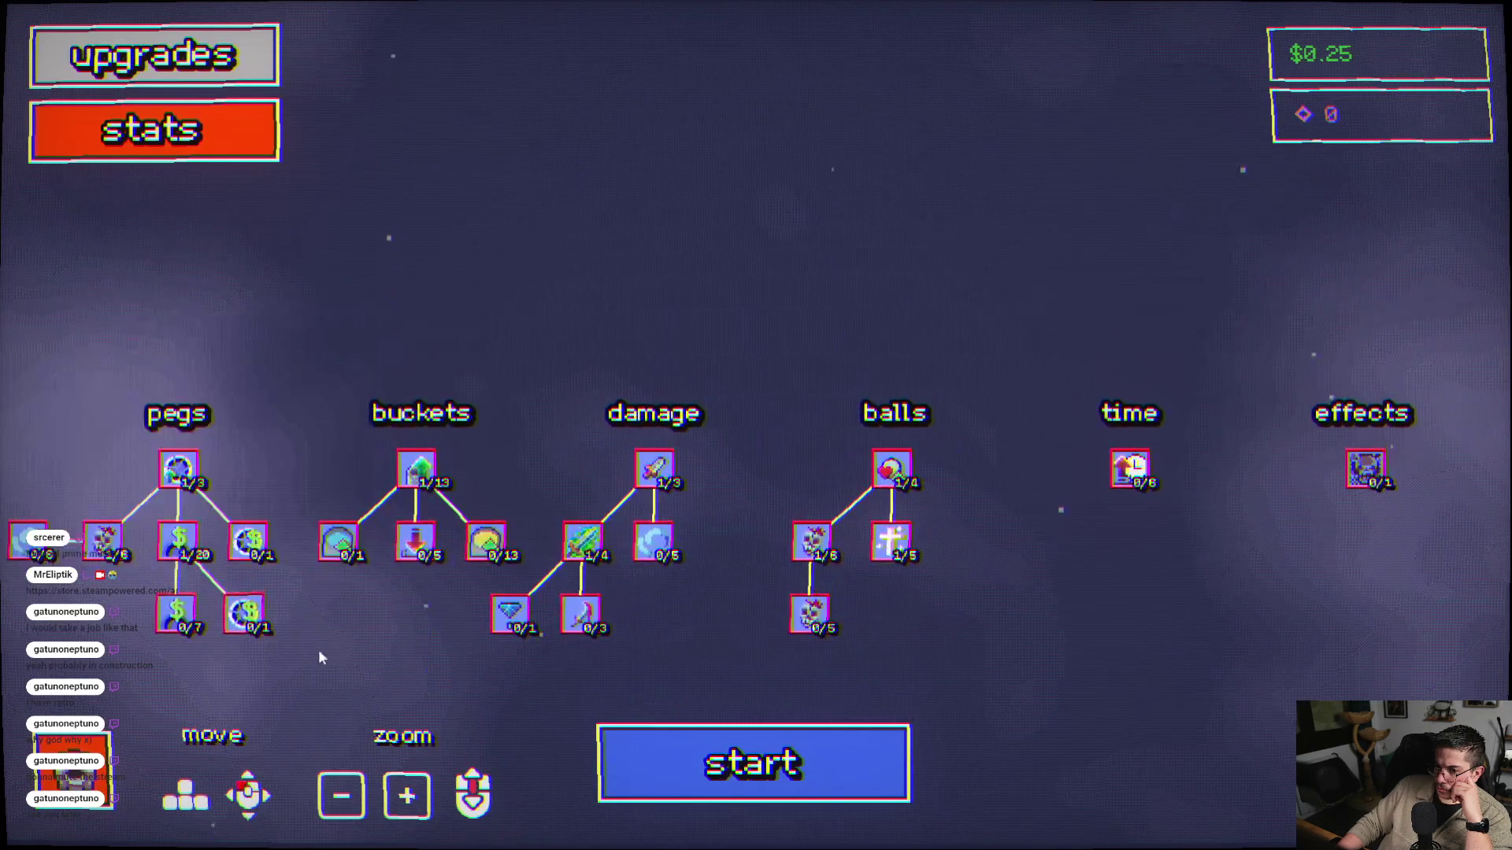
{"action": "left_click", "coordinate": [754, 759]}
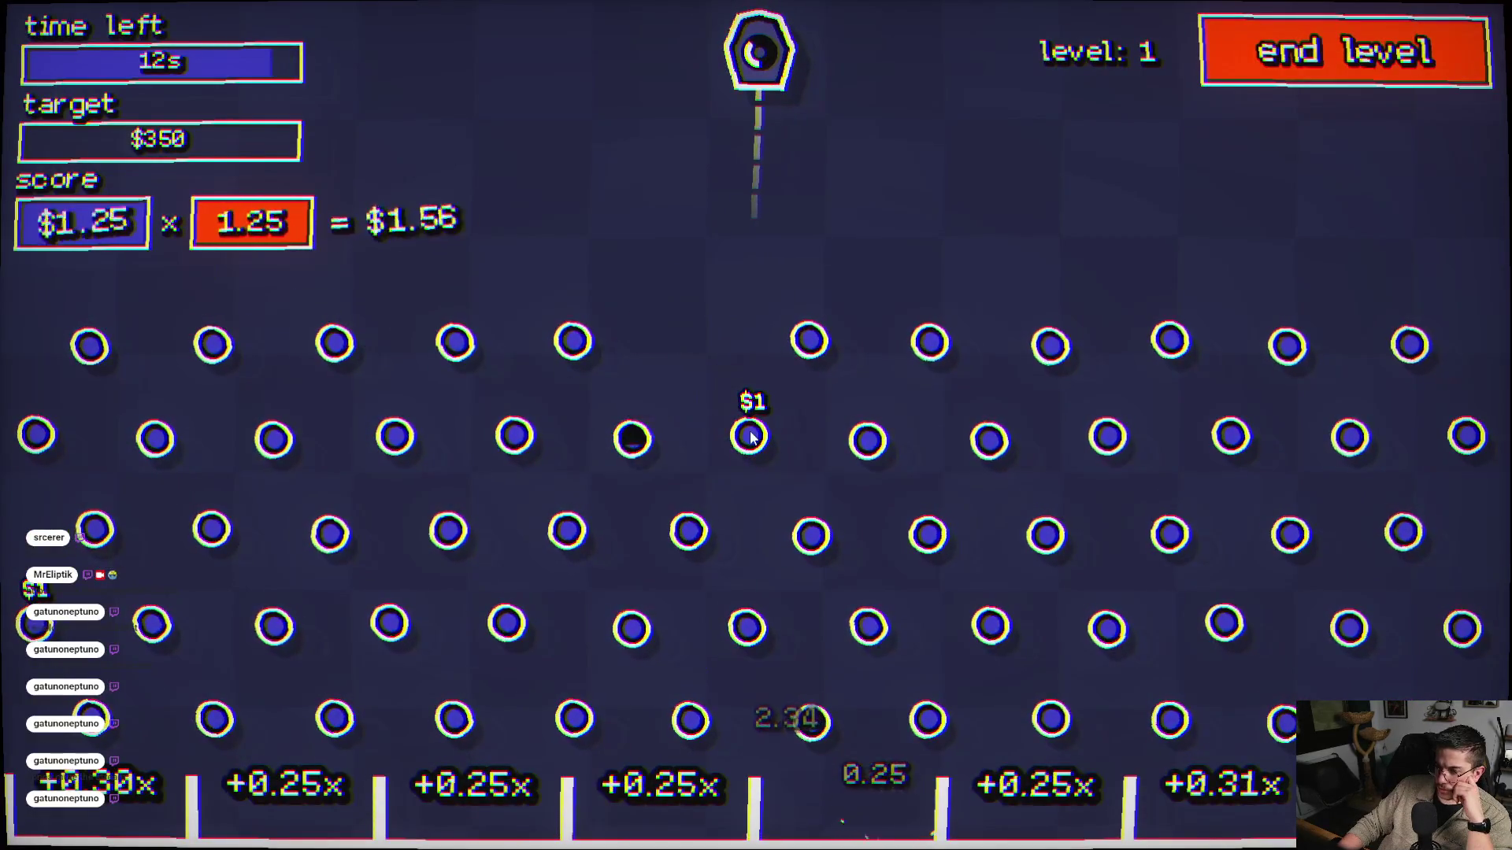
{"action": "left_click", "coordinate": [750, 438]}
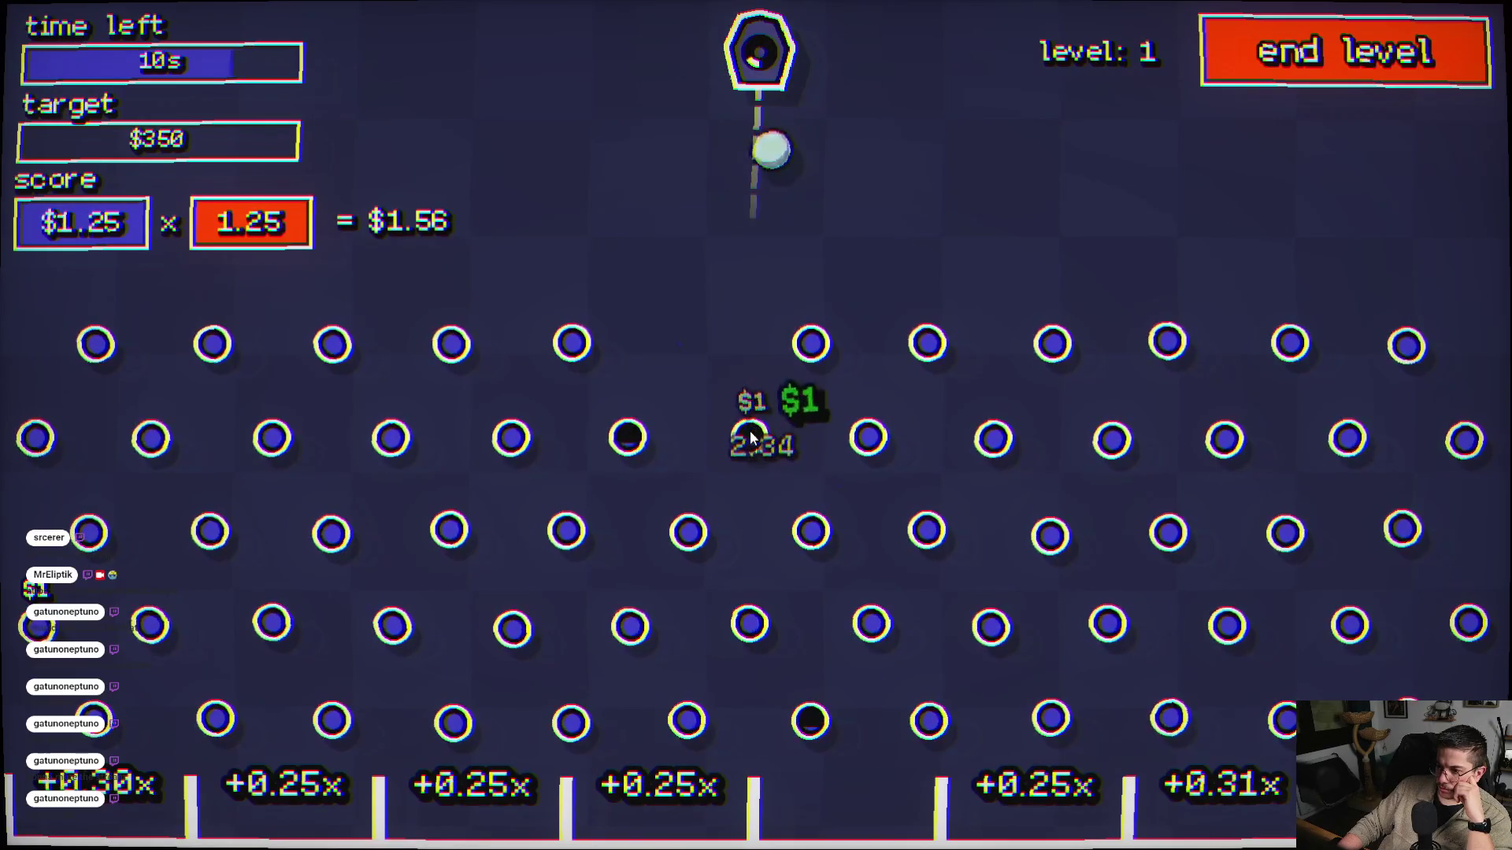
{"action": "left_click", "coordinate": [800, 475]}
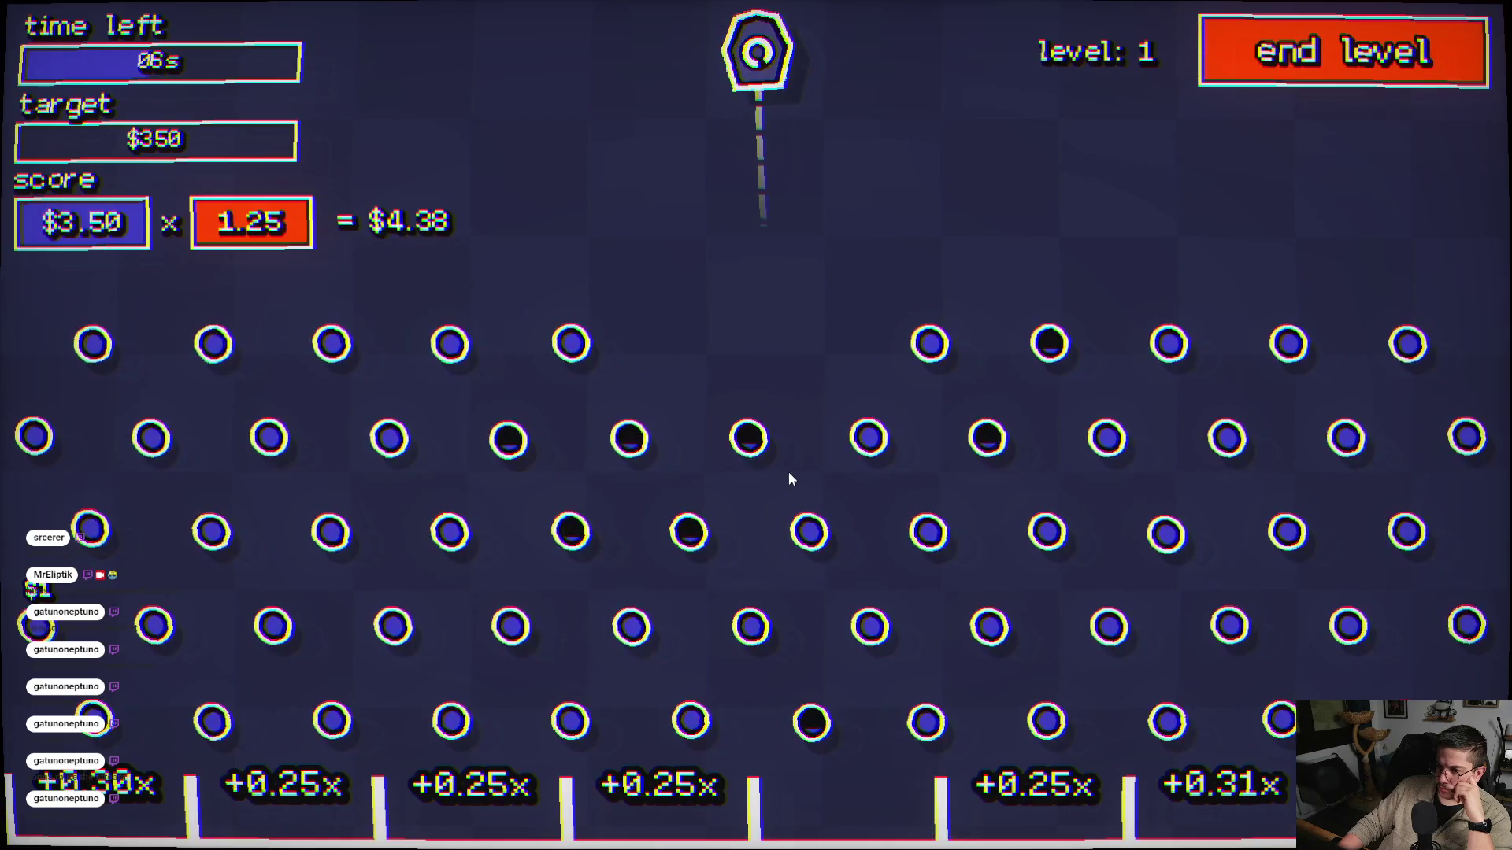
{"action": "left_click", "coordinate": [788, 472]}
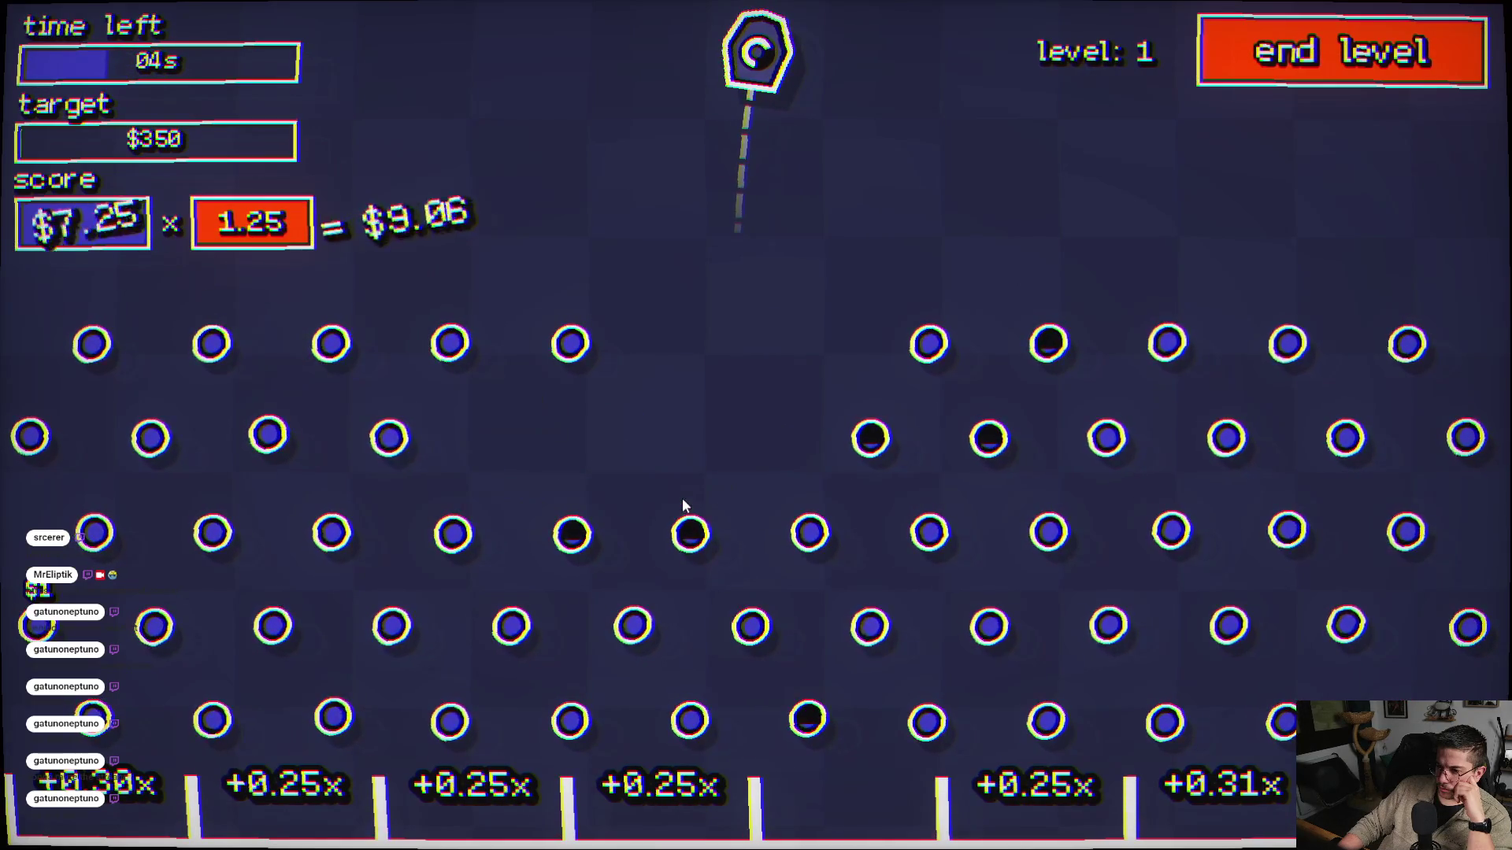
{"action": "left_click", "coordinate": [660, 508]}
{"action": "left_click", "coordinate": [827, 480]}
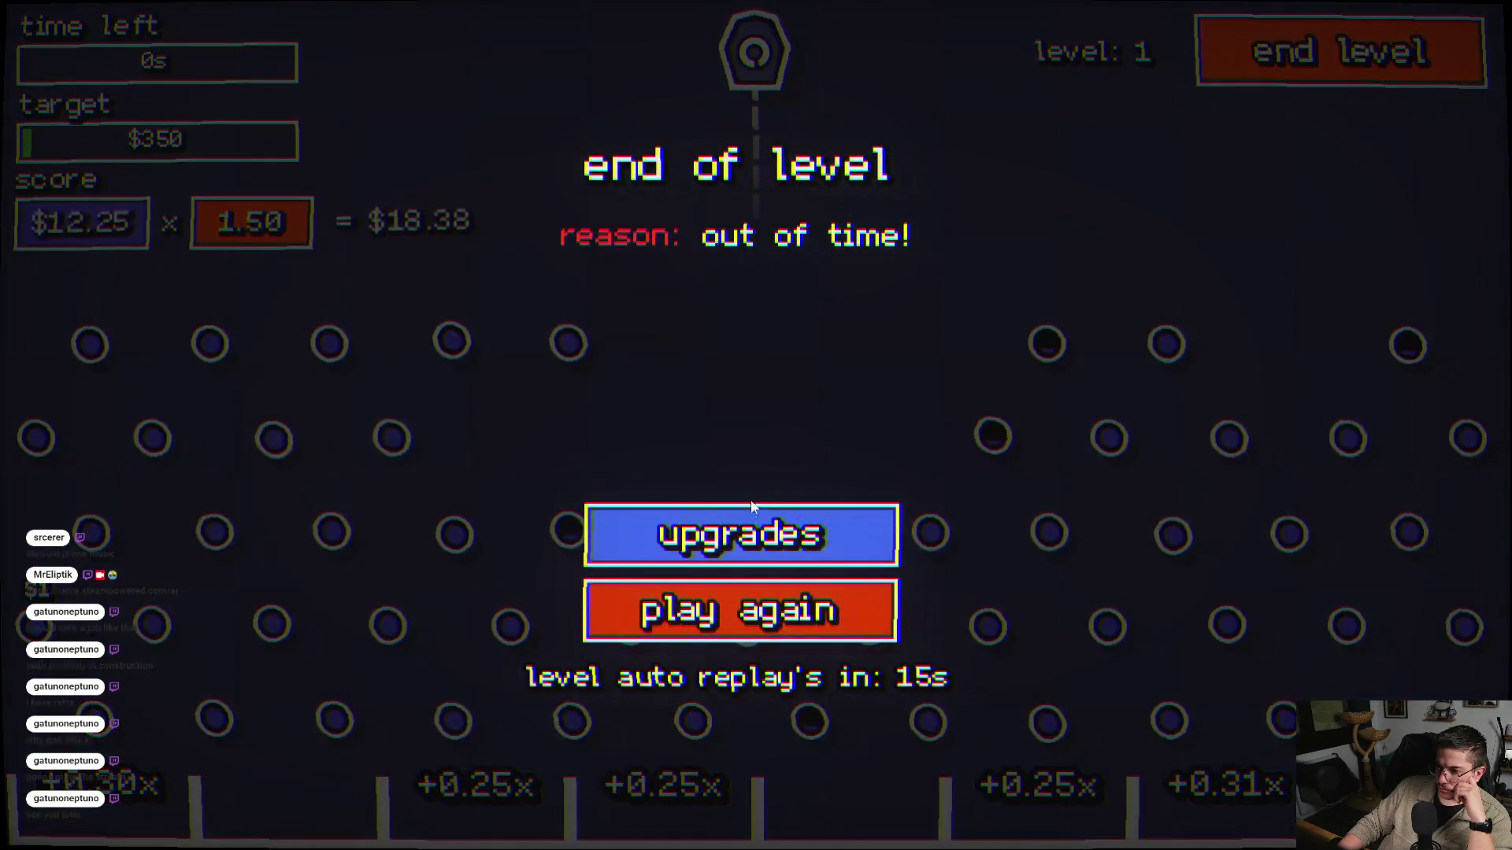
- Skip upgrades and play another five-ball round, earning a $12.50 reward with $31 available
{"action": "left_click", "coordinate": [734, 527]}
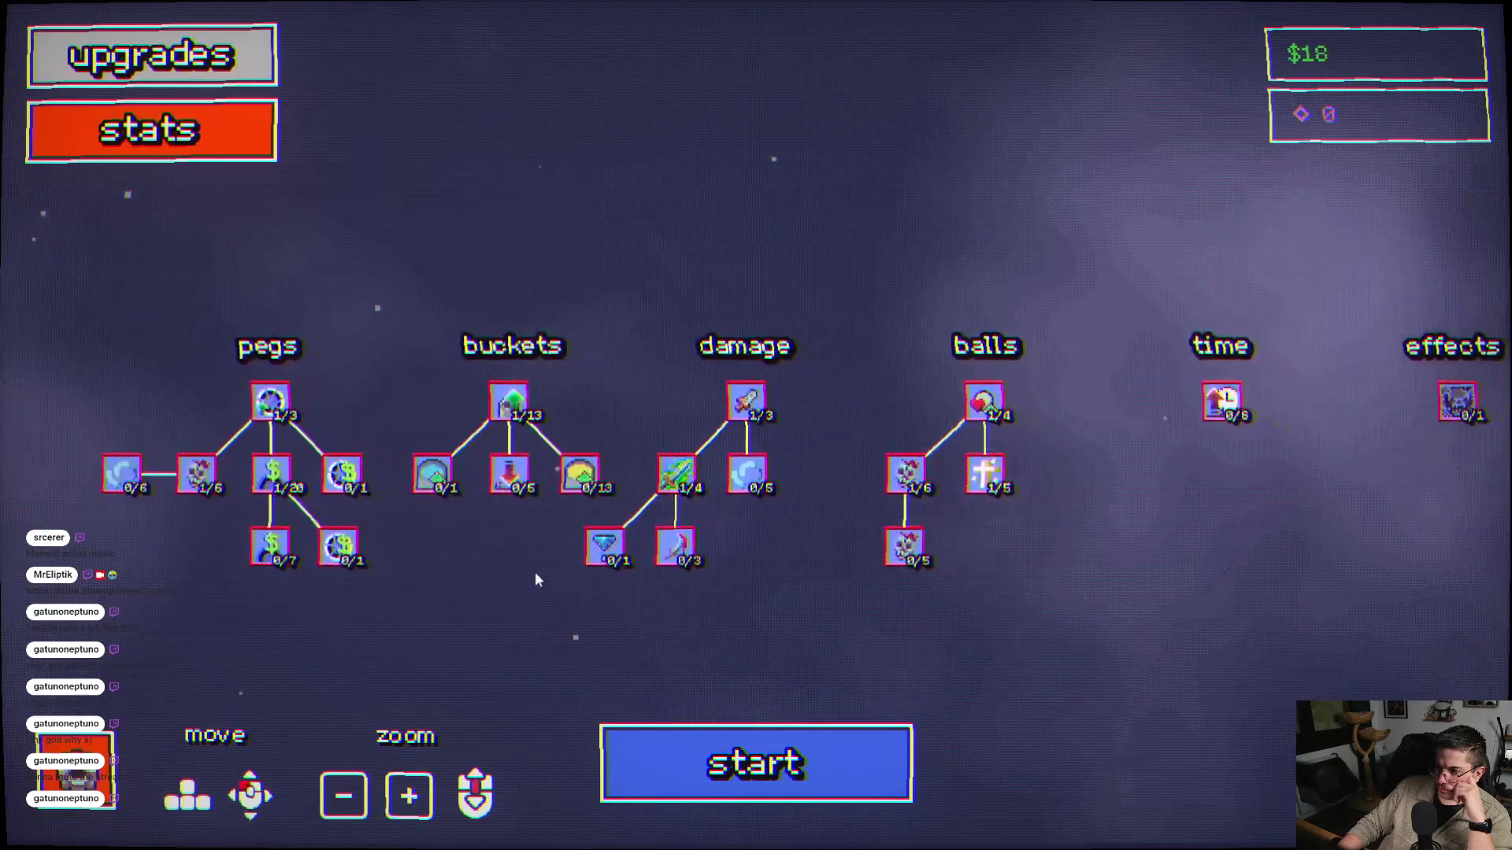
{"action": "left_click", "coordinate": [793, 772]}
{"action": "left_click", "coordinate": [745, 470]}
{"action": "left_click", "coordinate": [646, 453]}
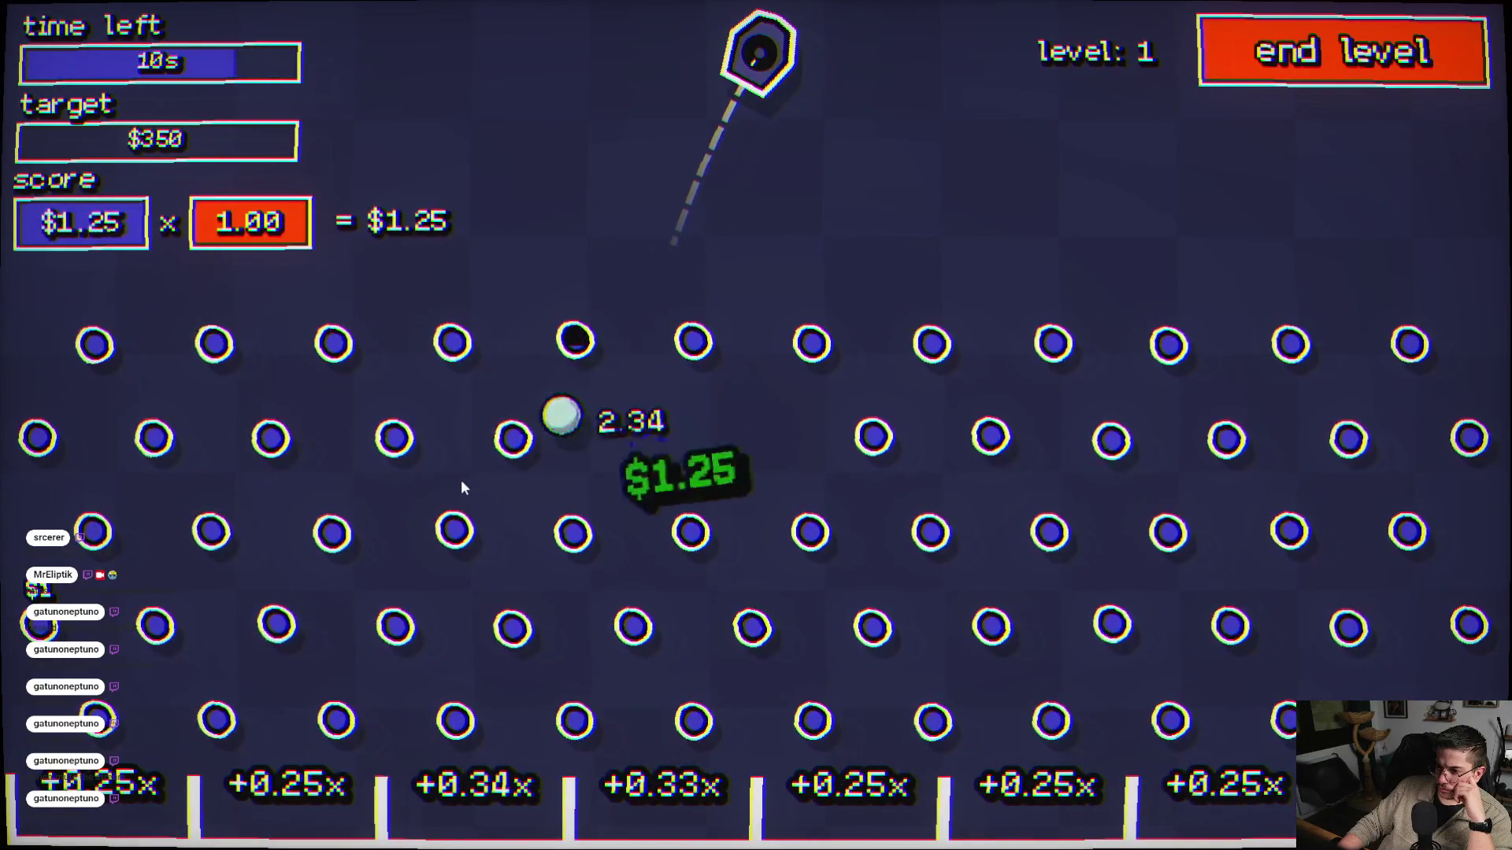
{"action": "left_click", "coordinate": [760, 555]}
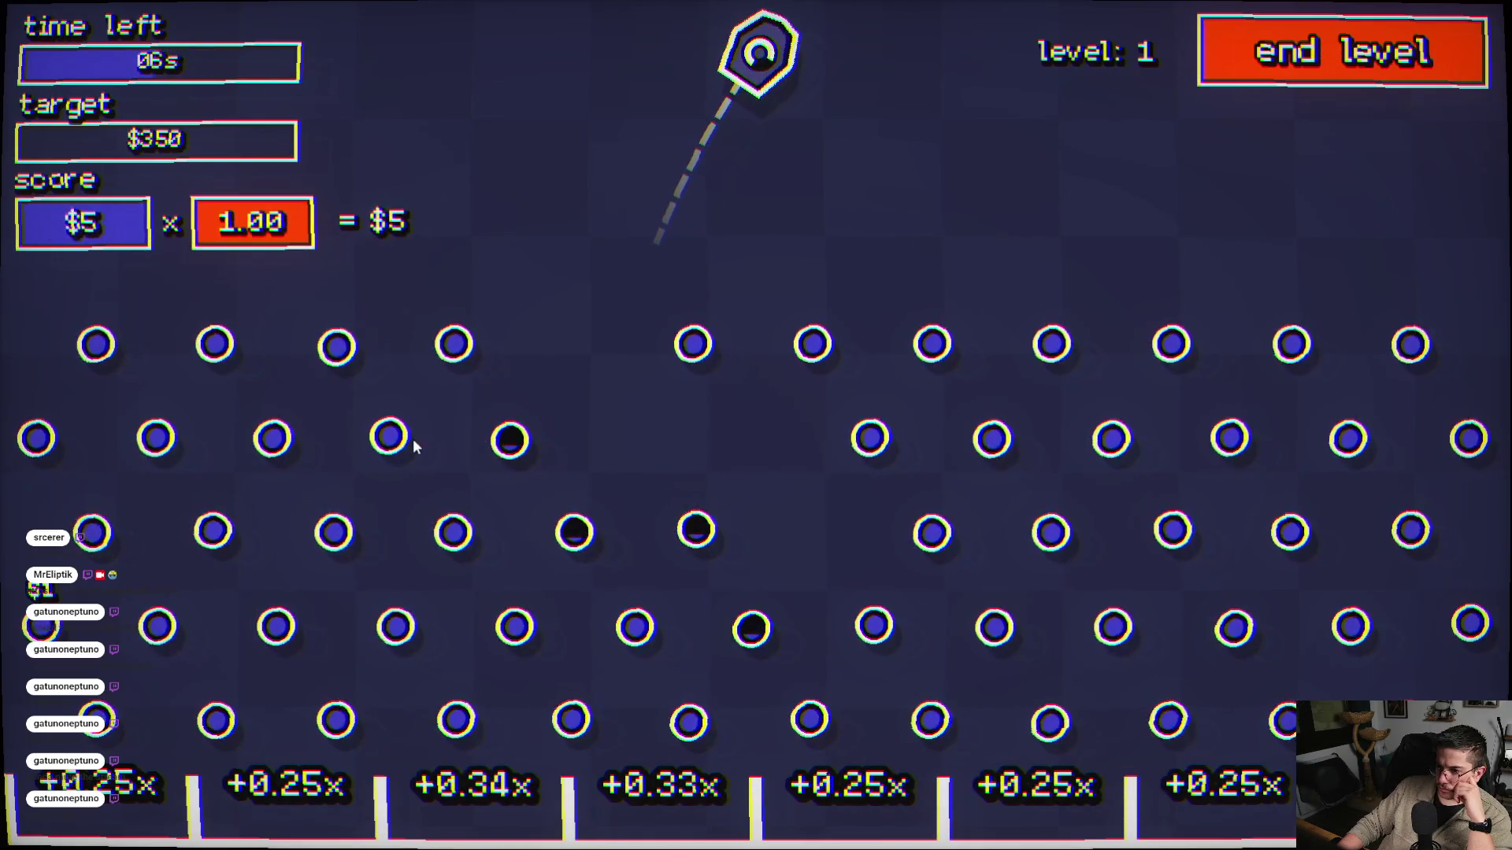
{"action": "left_click", "coordinate": [338, 465]}
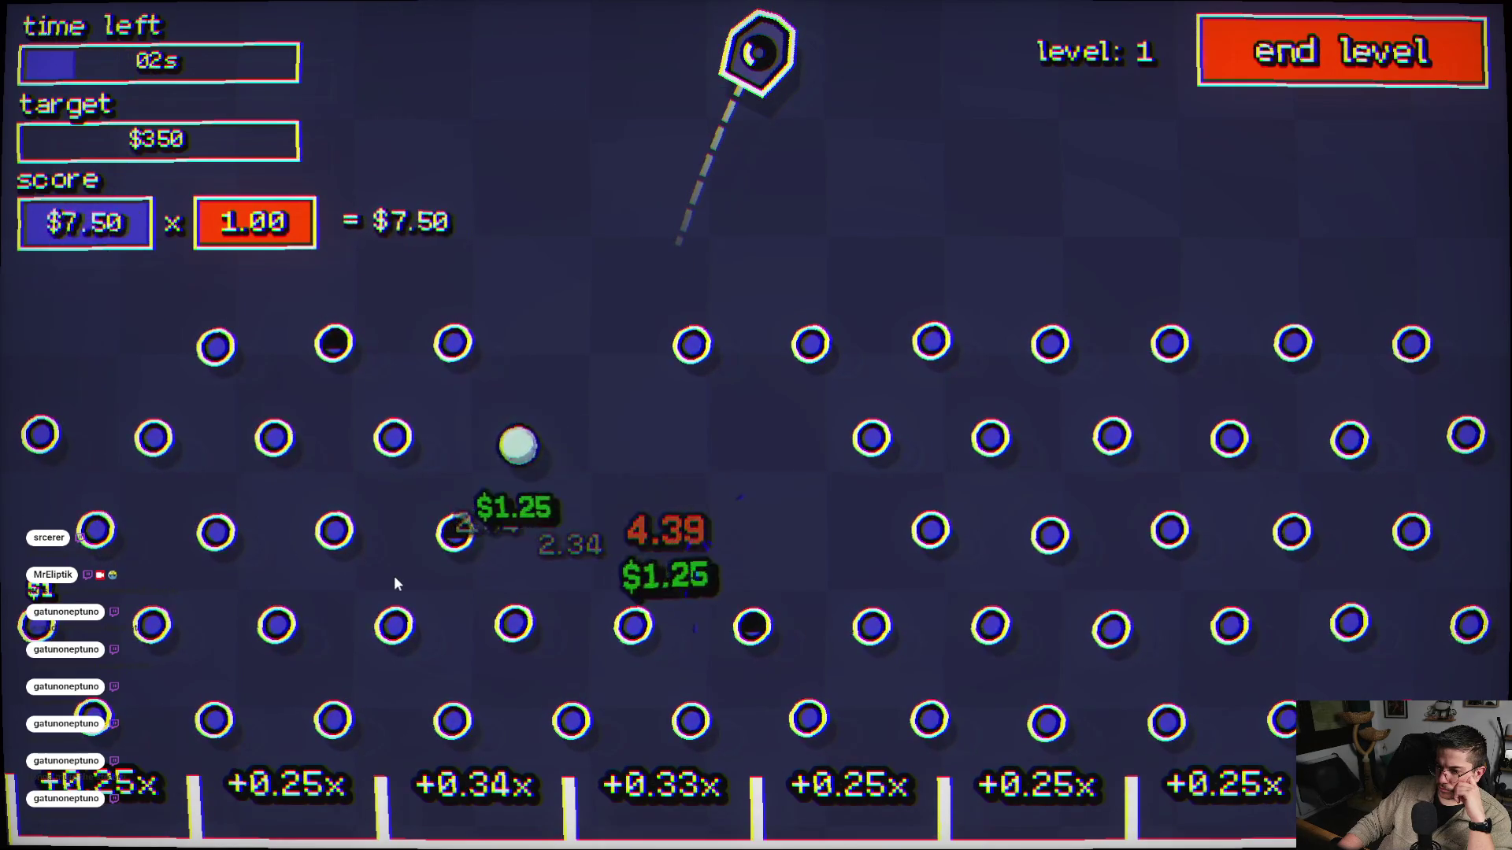
{"action": "left_click", "coordinate": [732, 651]}
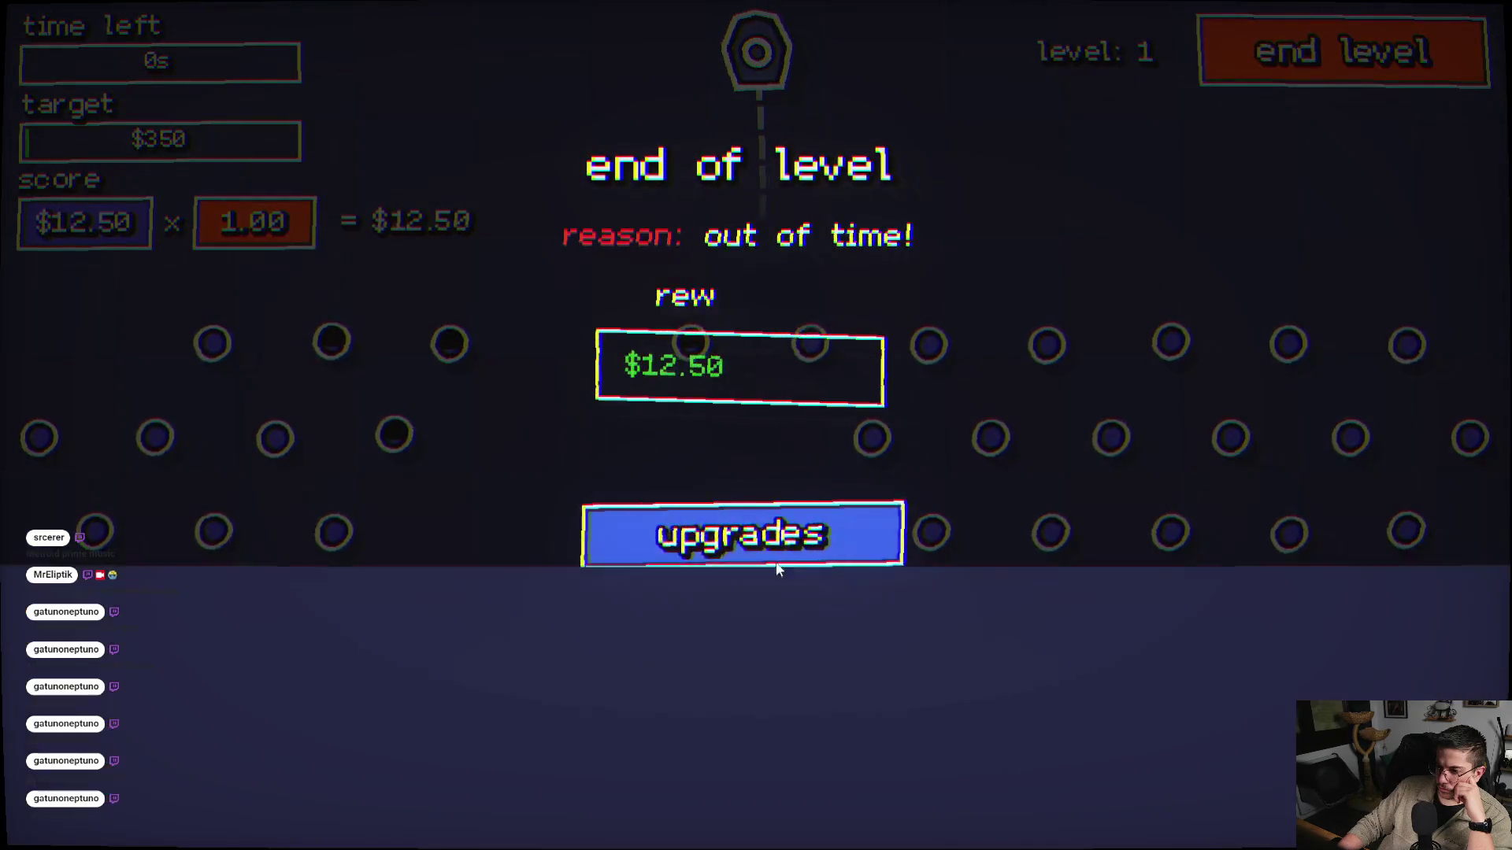
{"action": "left_click", "coordinate": [776, 562]}
{"action": "mouse_move", "coordinate": [807, 617]}
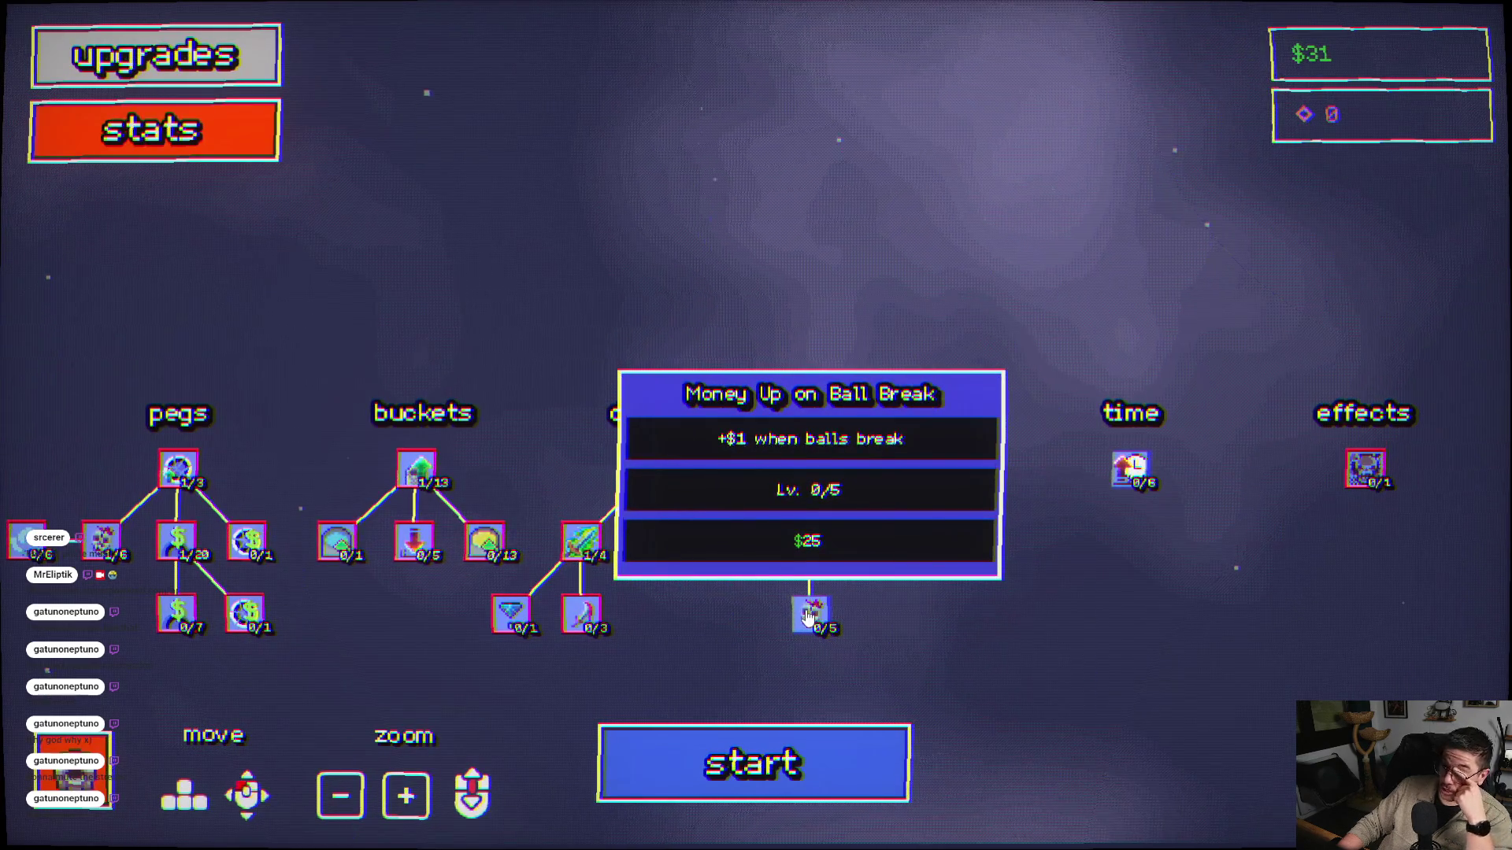
- Buy the first time upgrade, play a three-ball round to $13.50, and return to upgrades with $19
{"action": "left_click", "coordinate": [1134, 469]}
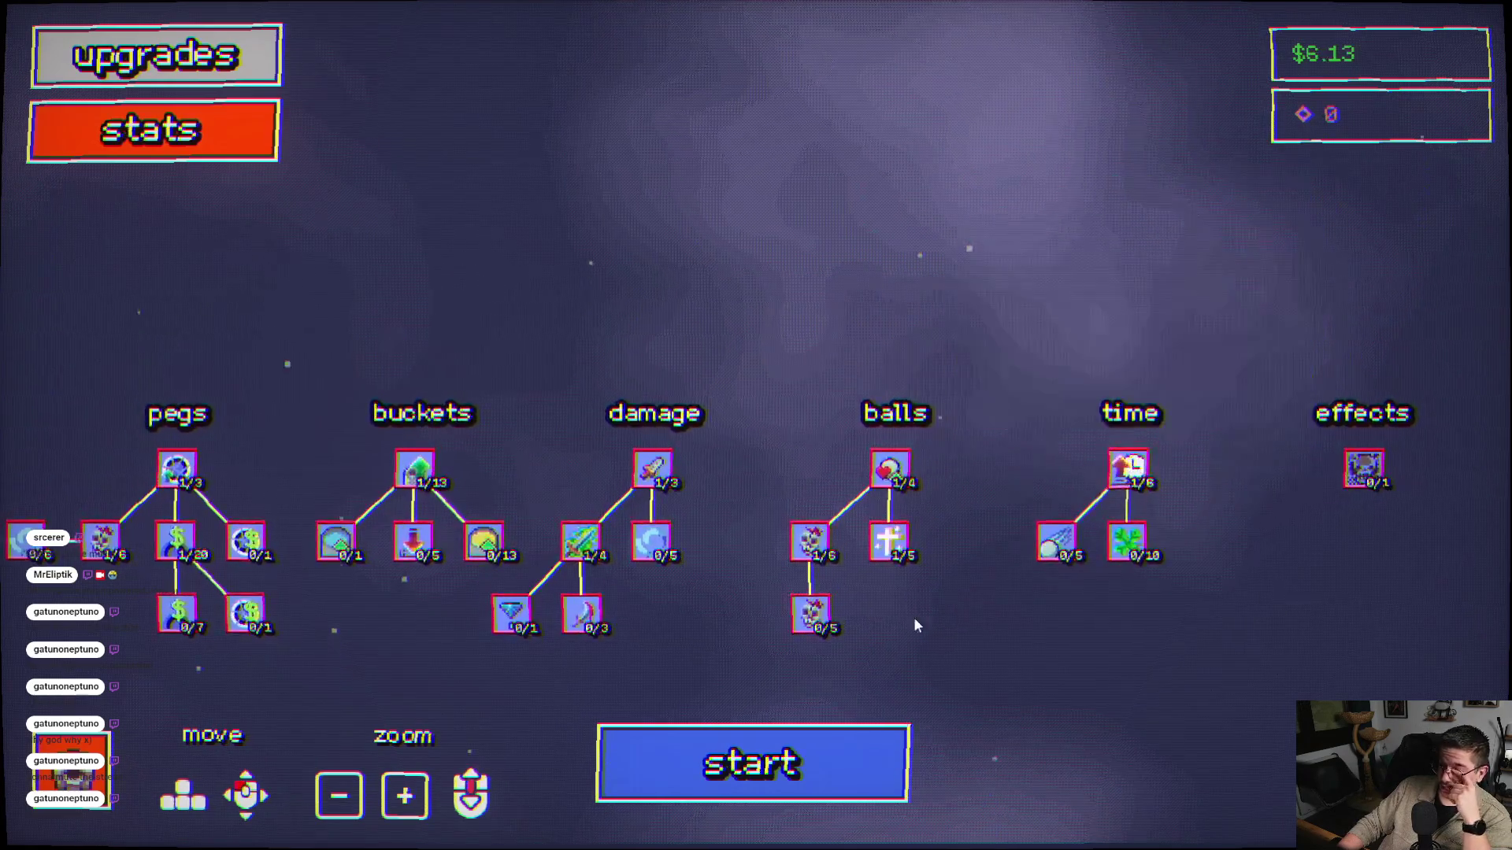
{"action": "left_click", "coordinate": [754, 774]}
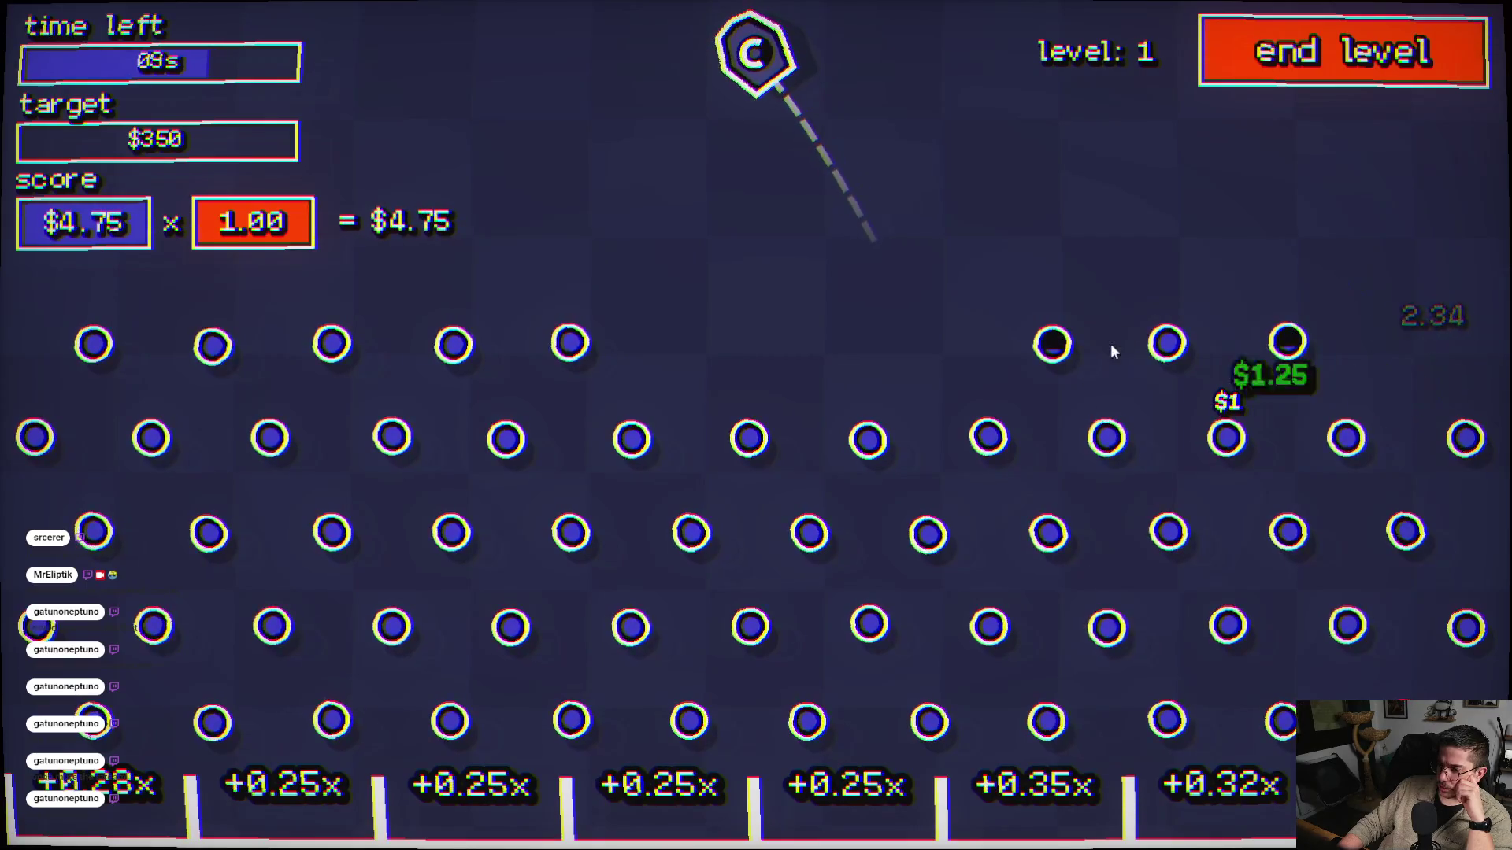
{"action": "left_click", "coordinate": [578, 468]}
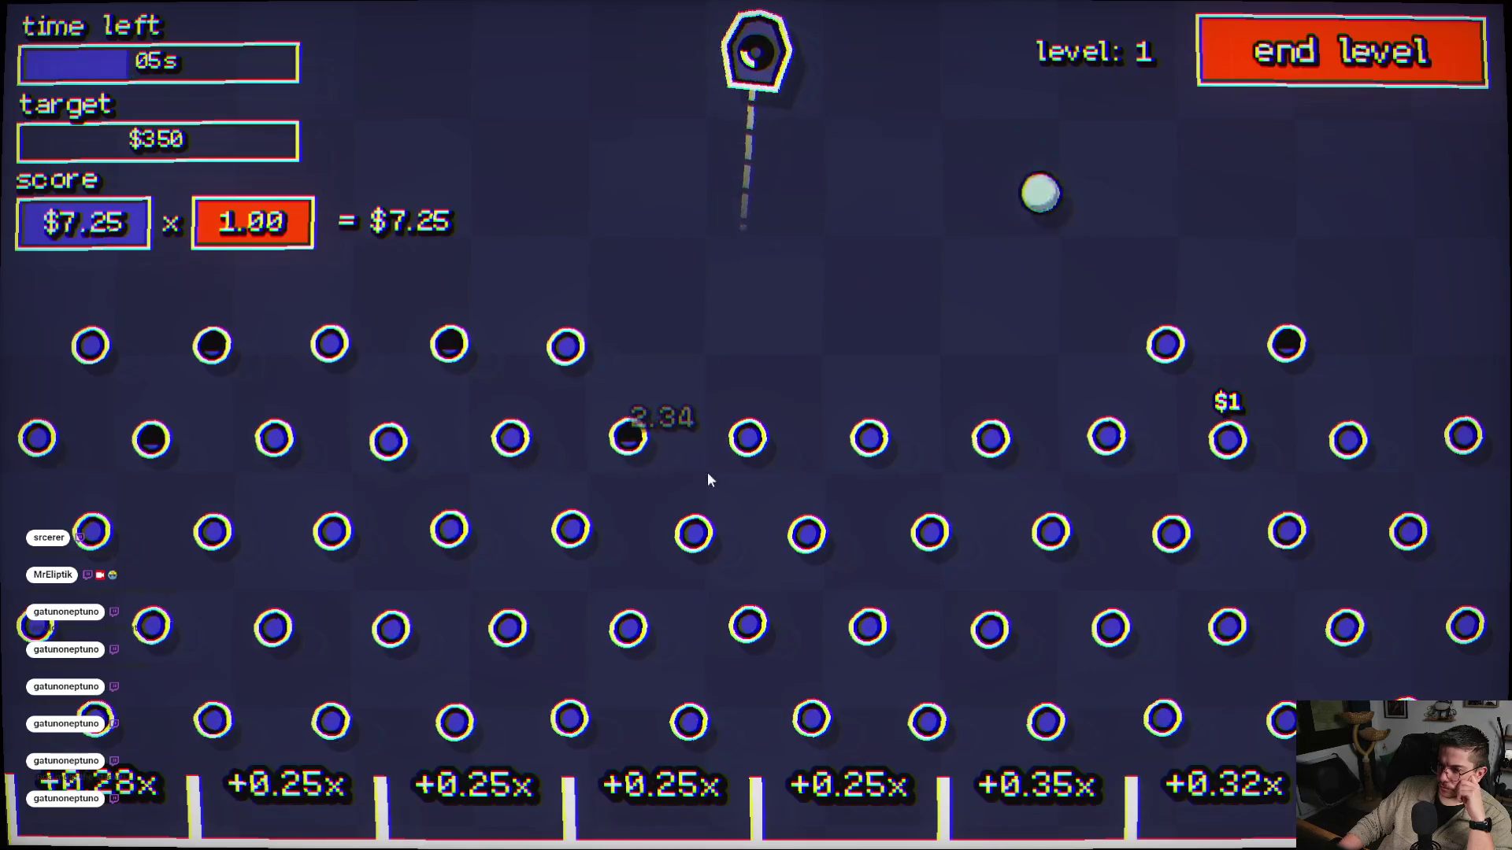
{"action": "left_click", "coordinate": [585, 456]}
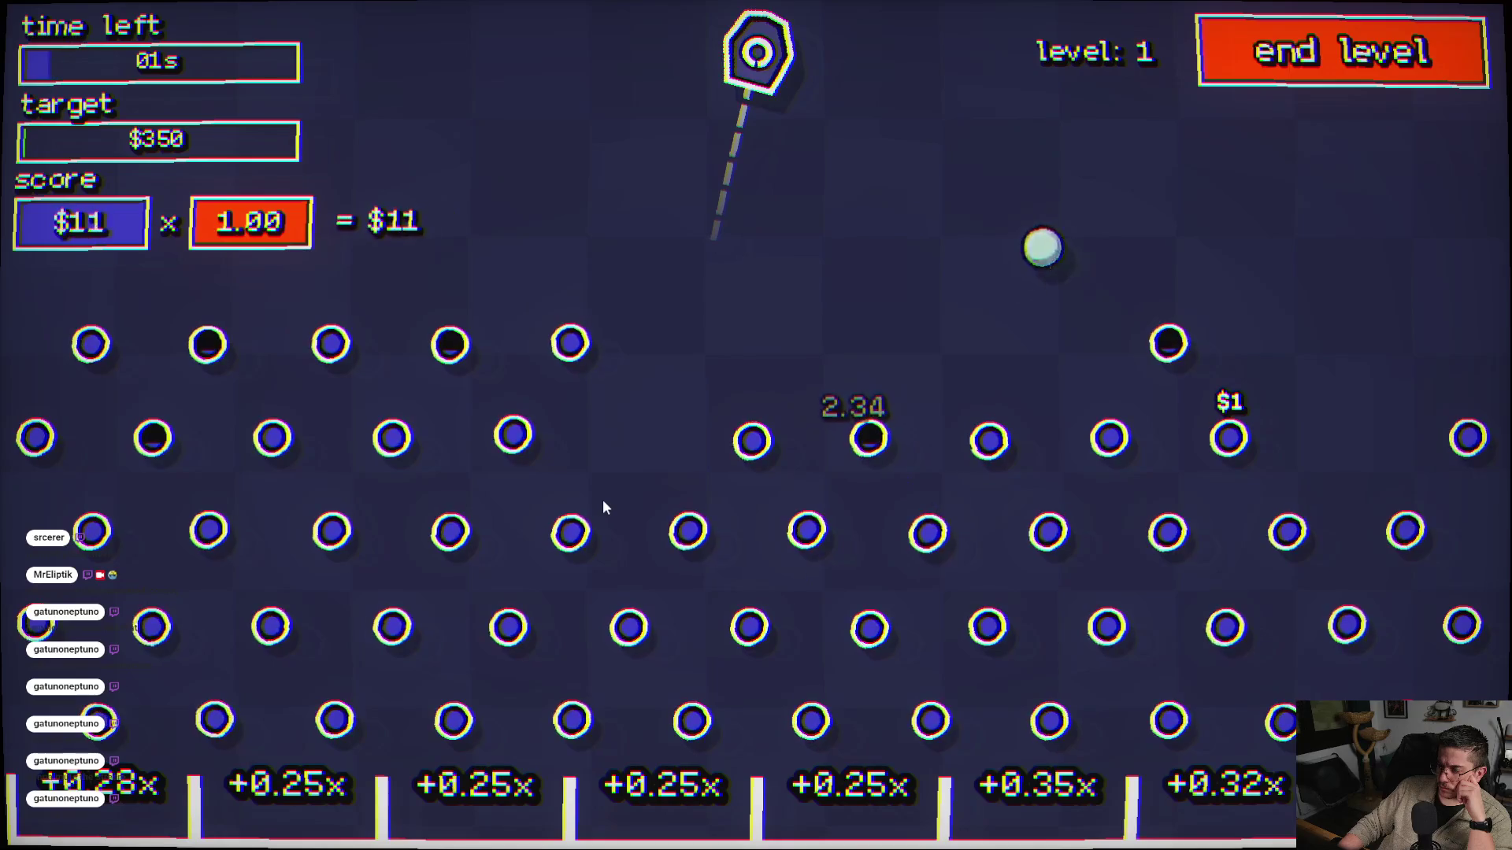
{"action": "left_click", "coordinate": [602, 506]}
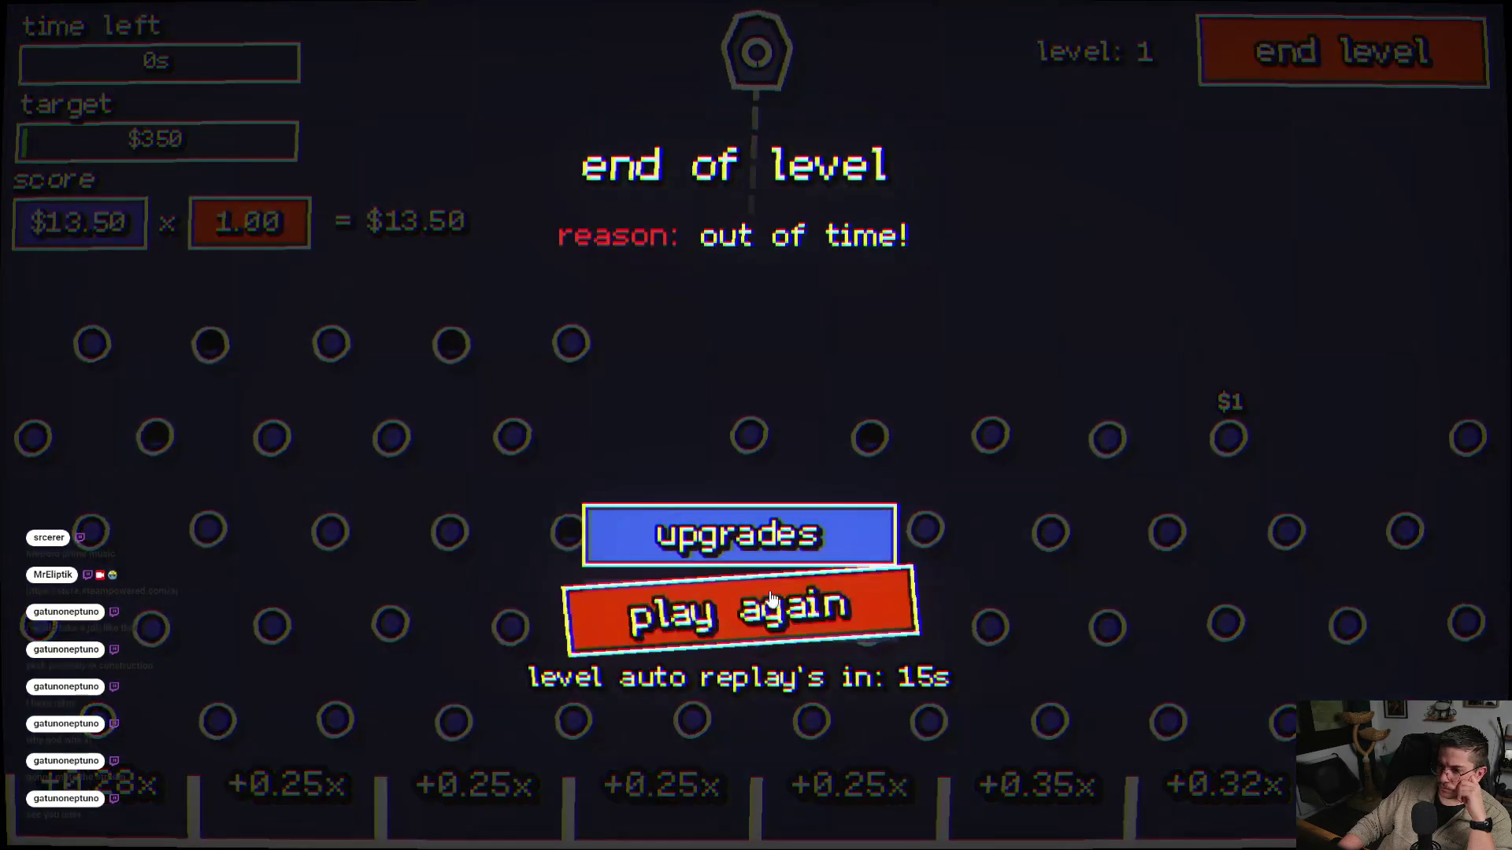
{"action": "left_click", "coordinate": [769, 539]}
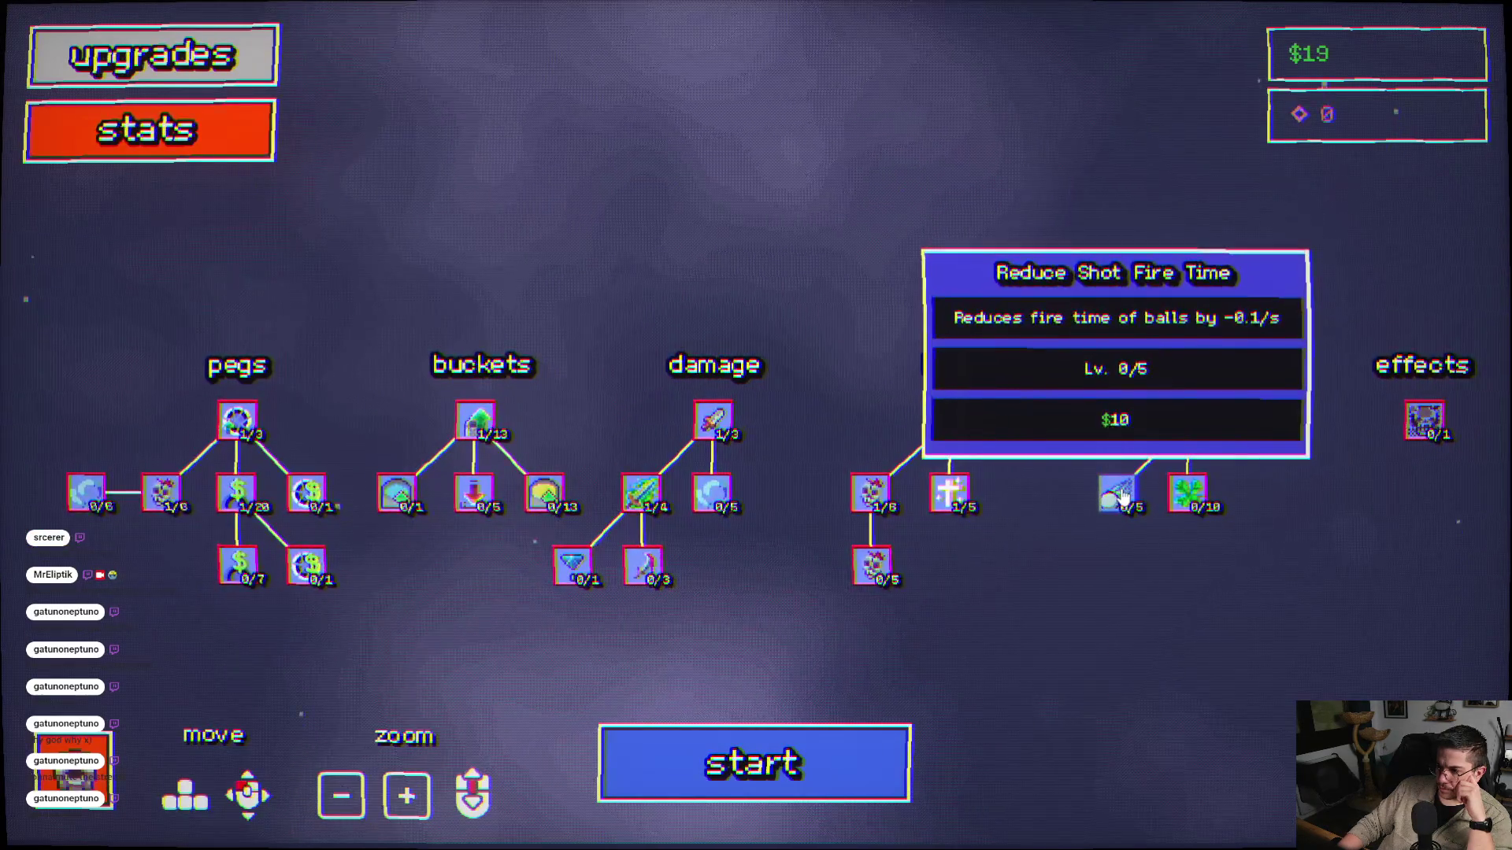
- Buy Reduce Shot Fire Time, then play a round firing four balls until time expires
{"action": "left_click", "coordinate": [1122, 496]}
{"action": "left_click", "coordinate": [752, 763]}
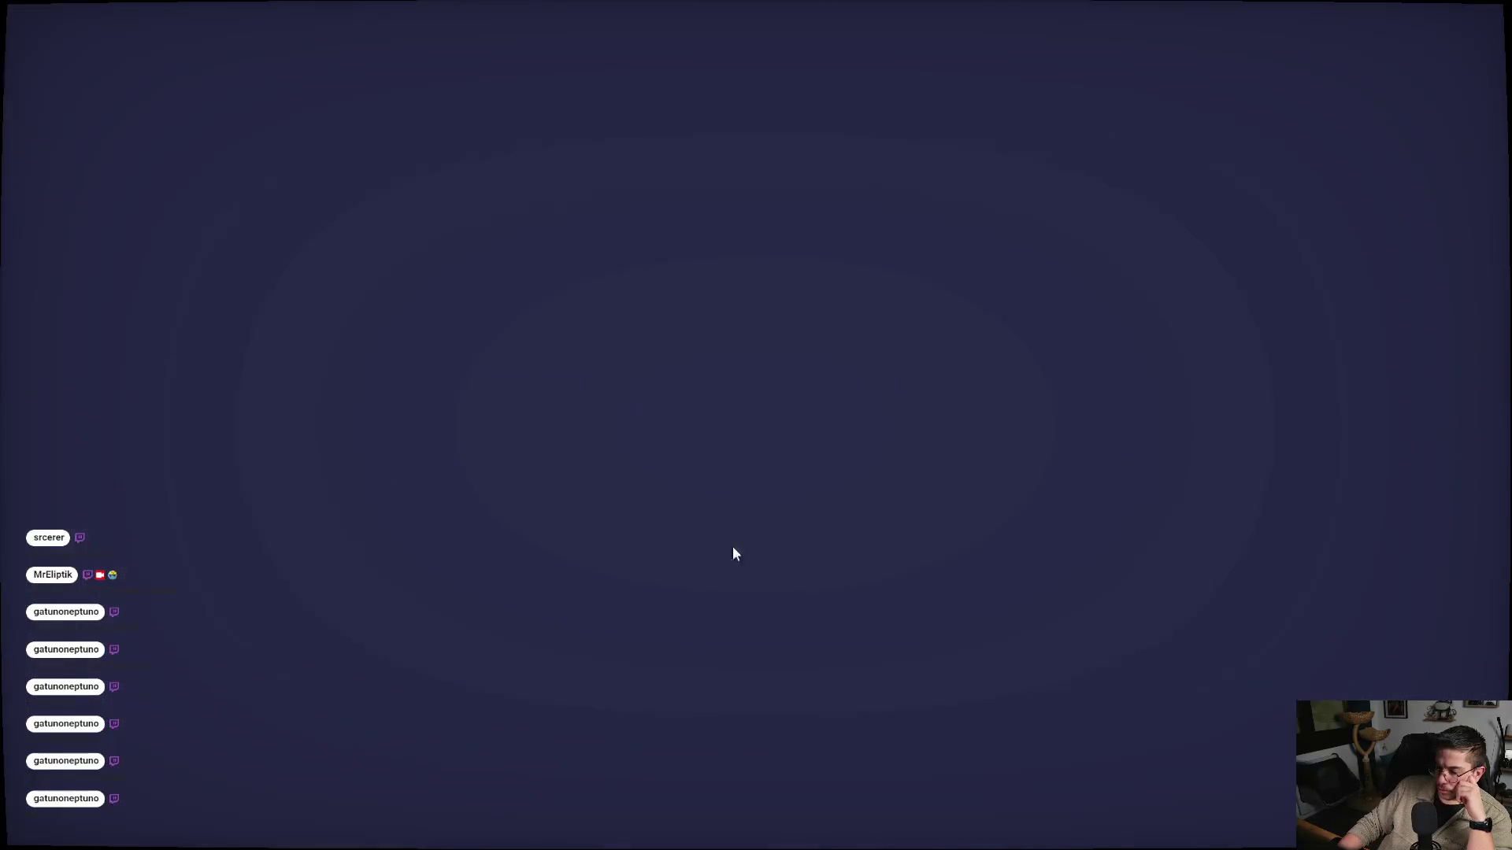
{"action": "left_click", "coordinate": [694, 406]}
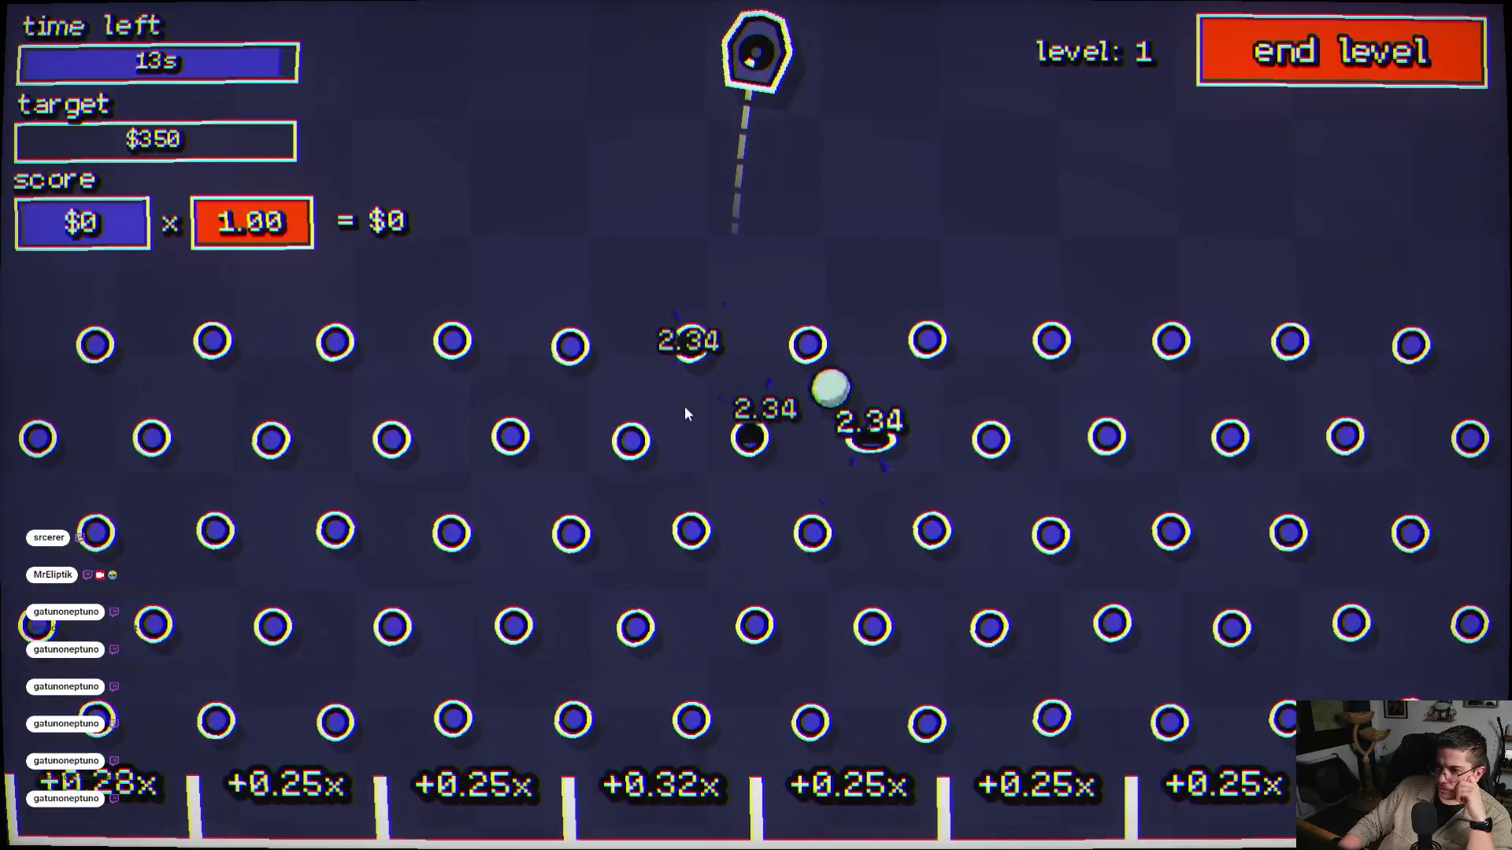
{"action": "left_click", "coordinate": [477, 434]}
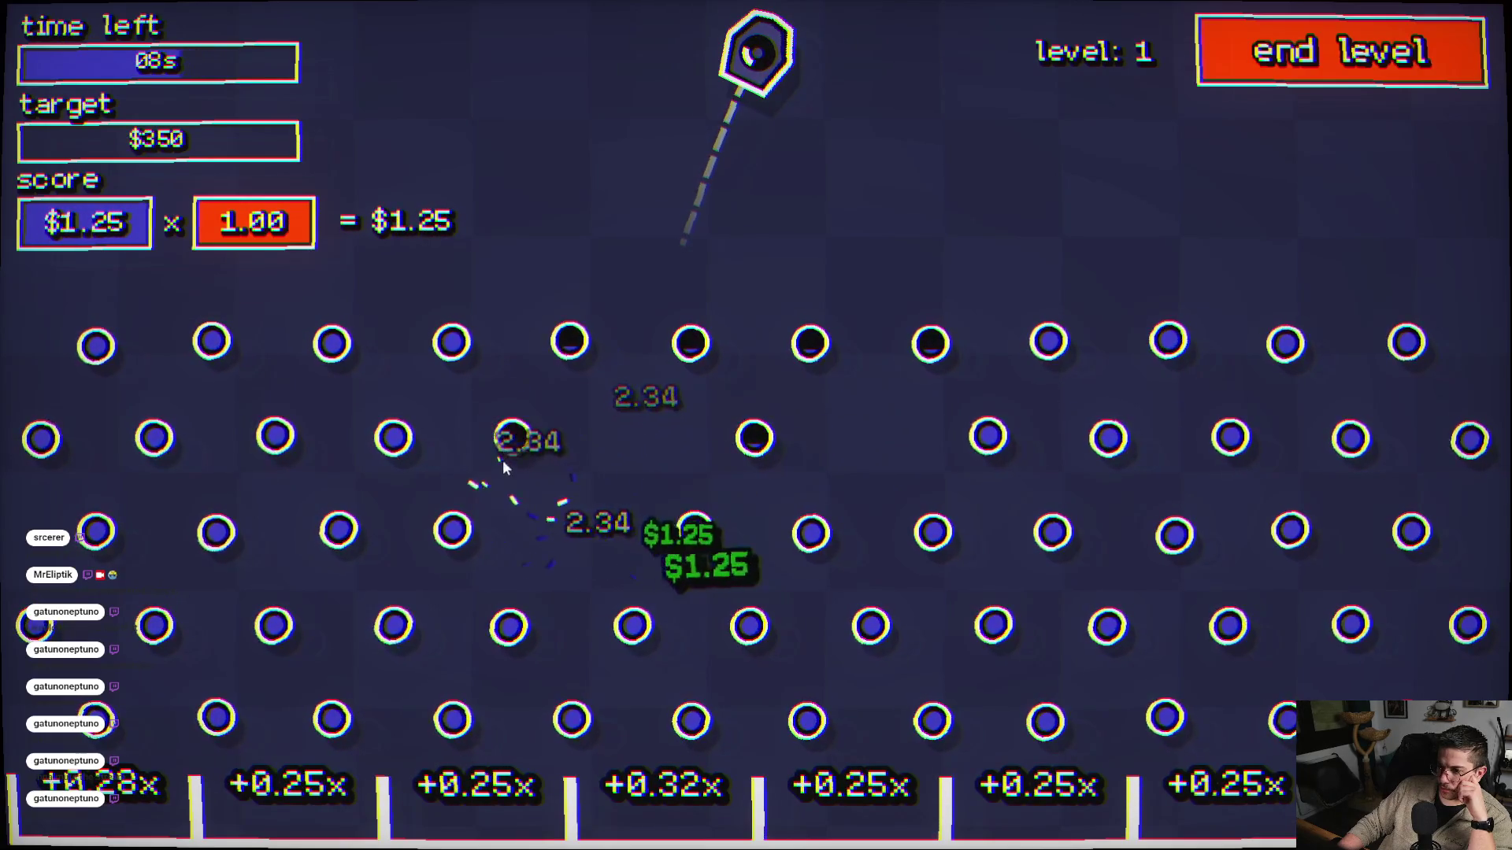
{"action": "left_click", "coordinate": [960, 430]}
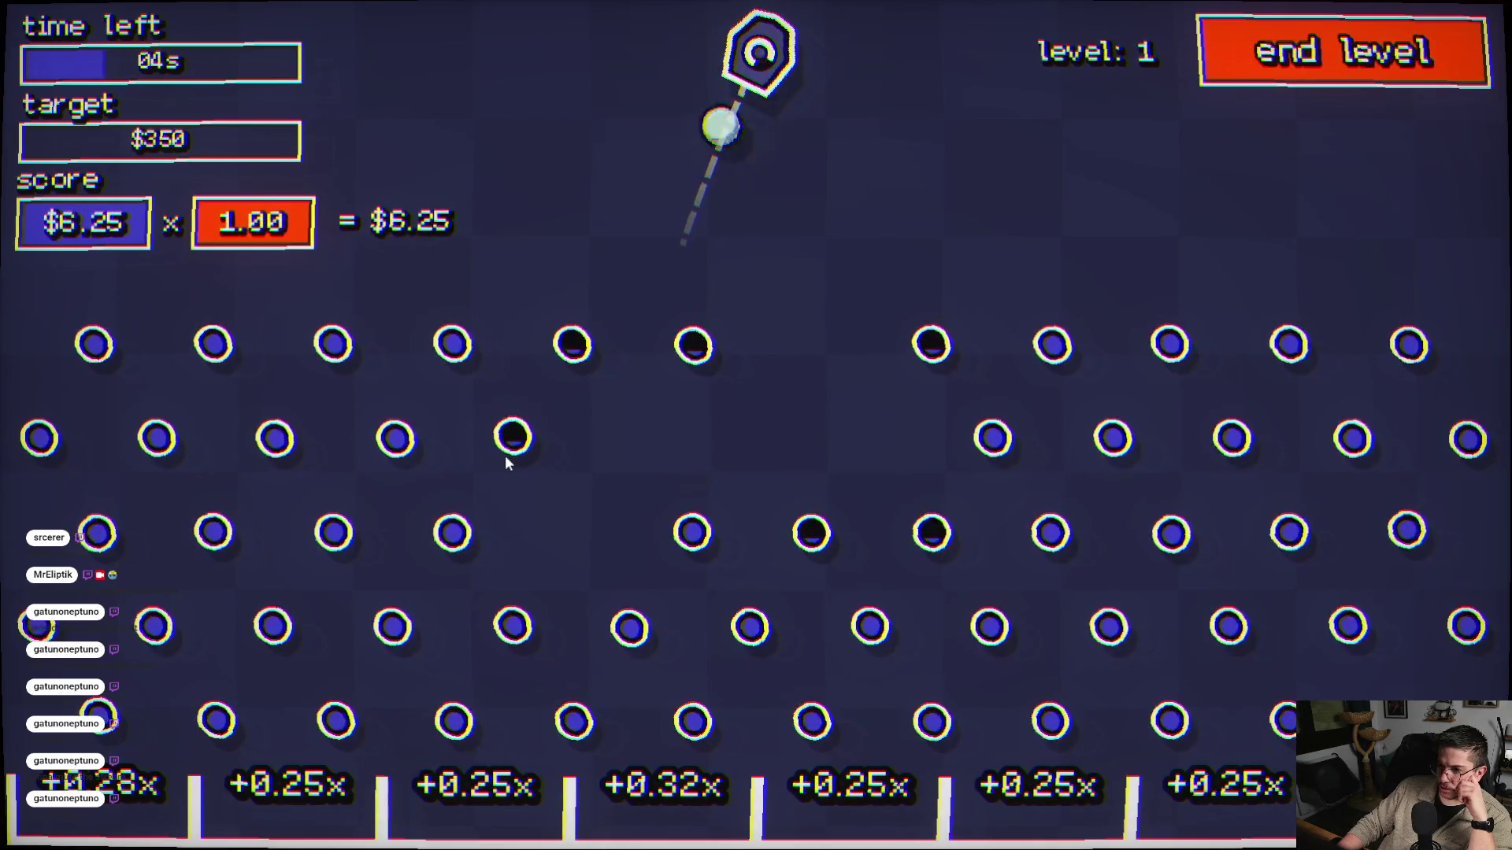
{"action": "left_click", "coordinate": [493, 561]}
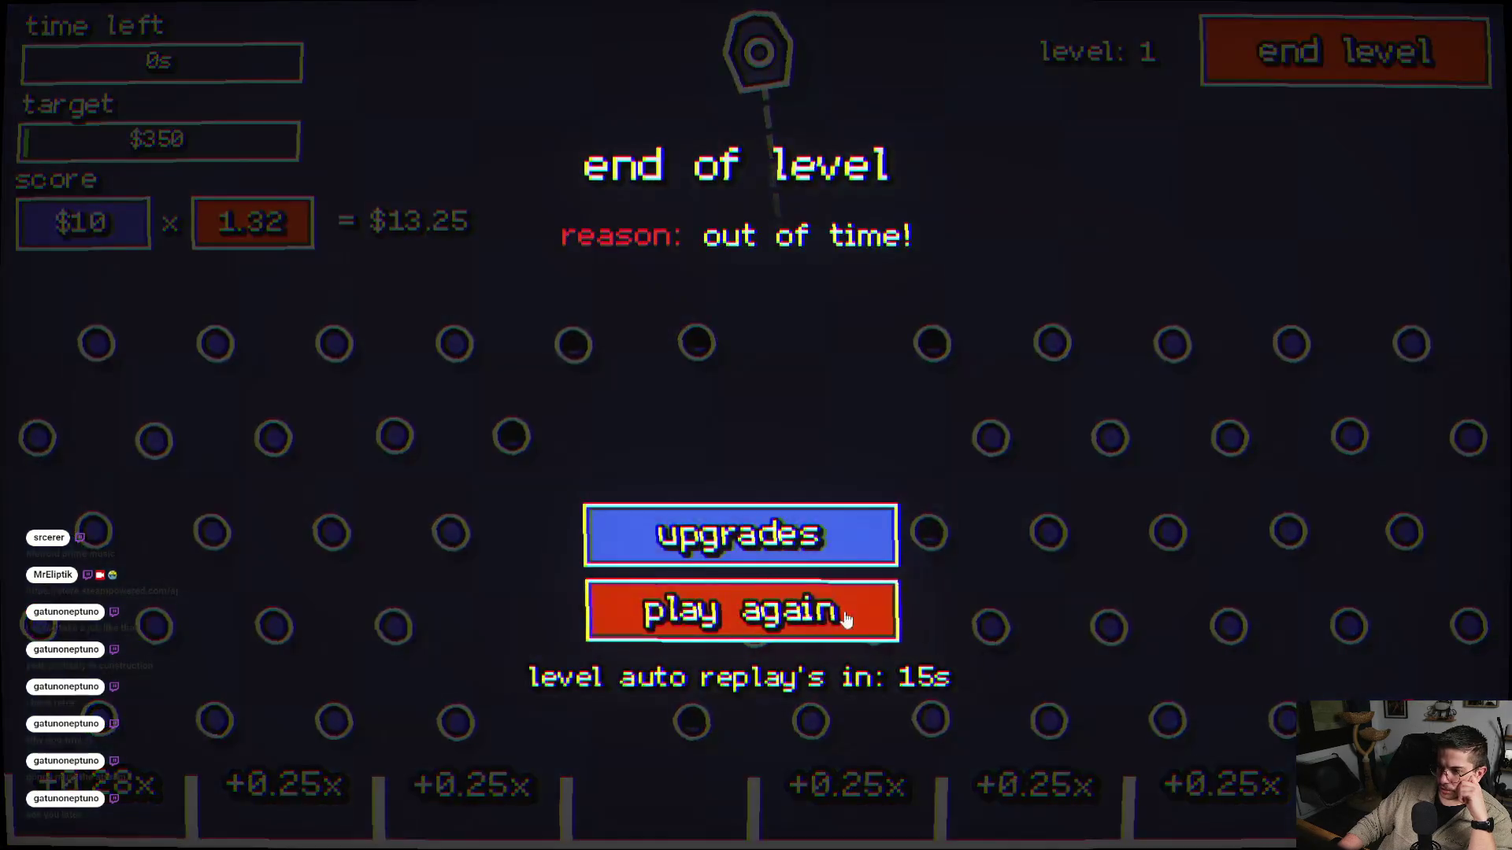
{"action": "left_click", "coordinate": [847, 619]}
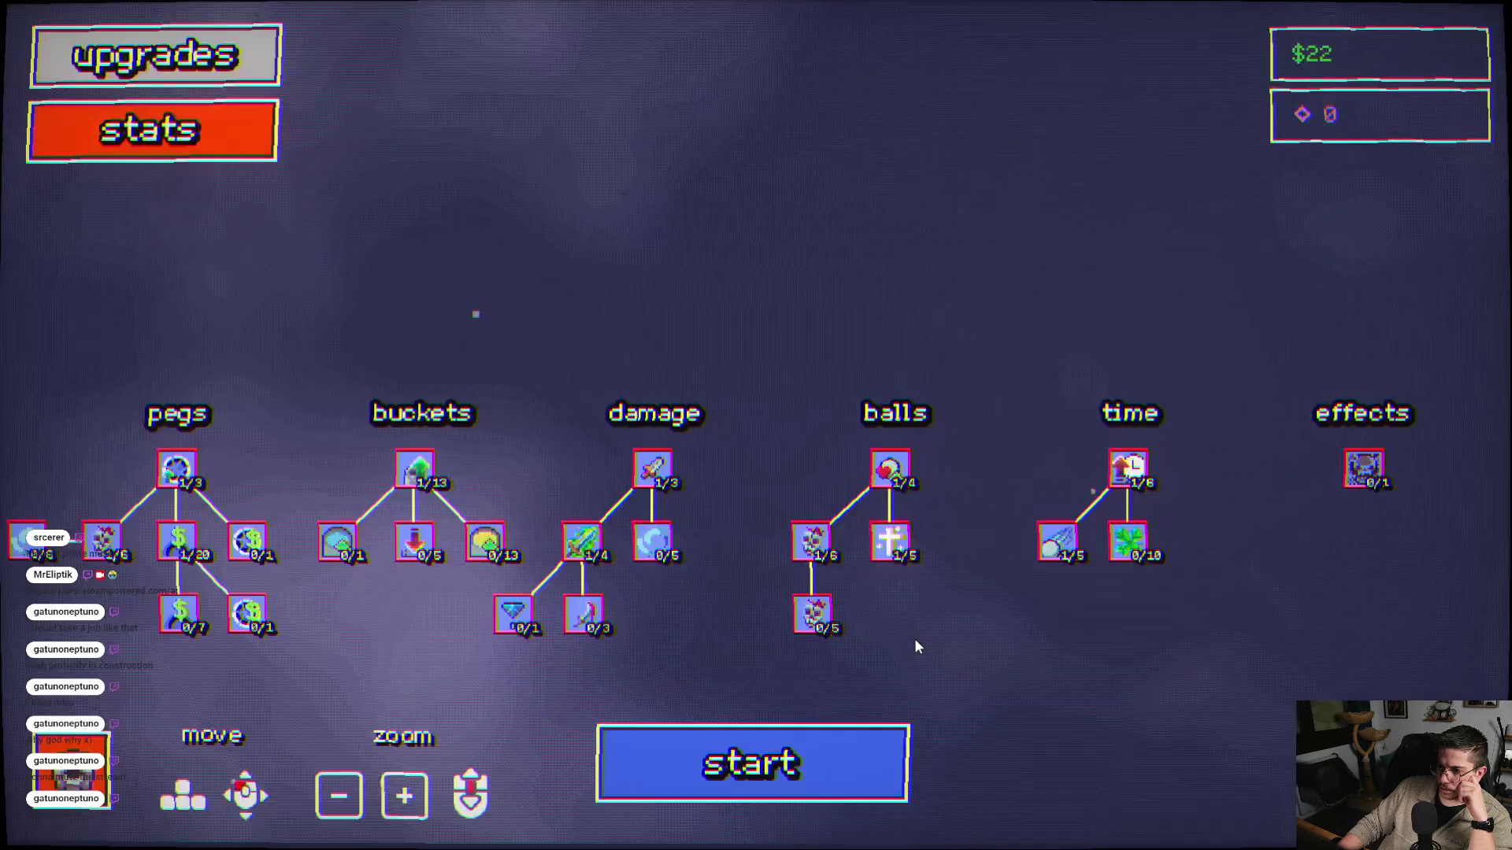
- Play another round with six balls, scoring $11.25, and return to the upgrades tree
{"action": "left_click", "coordinate": [622, 780]}
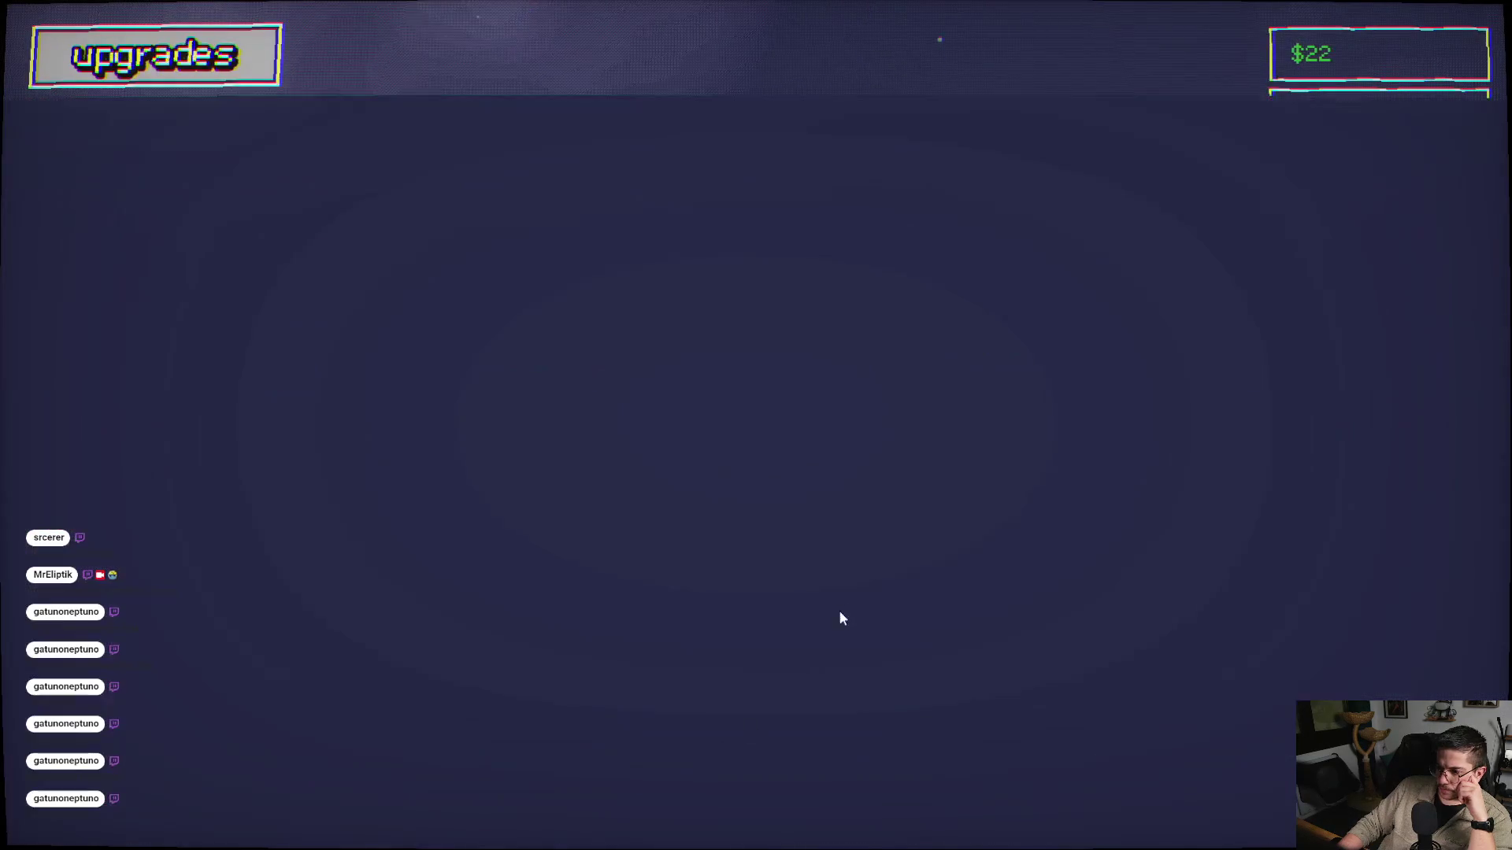
{"action": "left_click", "coordinate": [828, 607]}
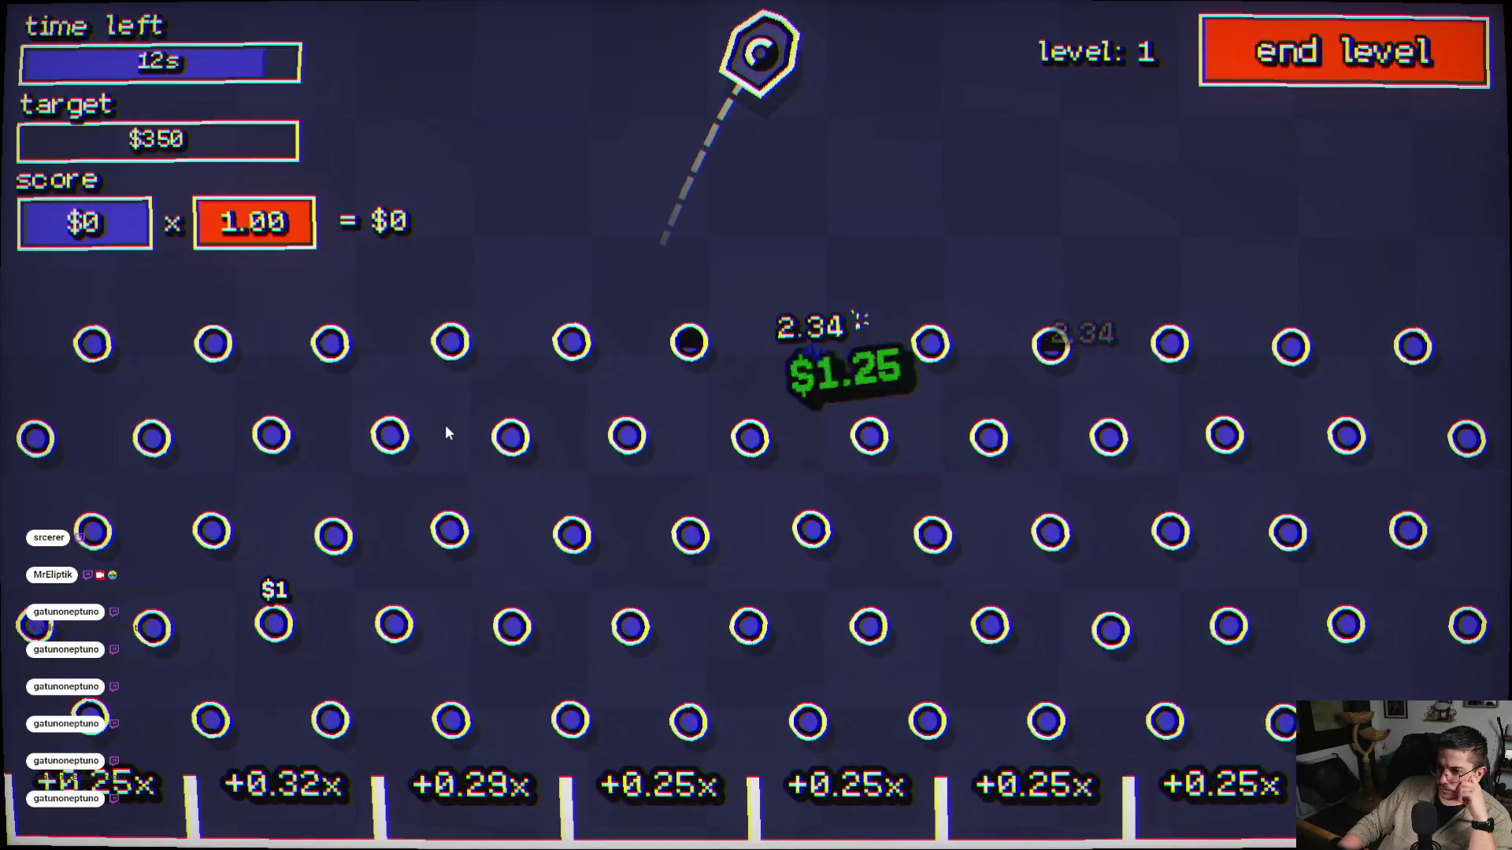
{"action": "left_click", "coordinate": [466, 437]}
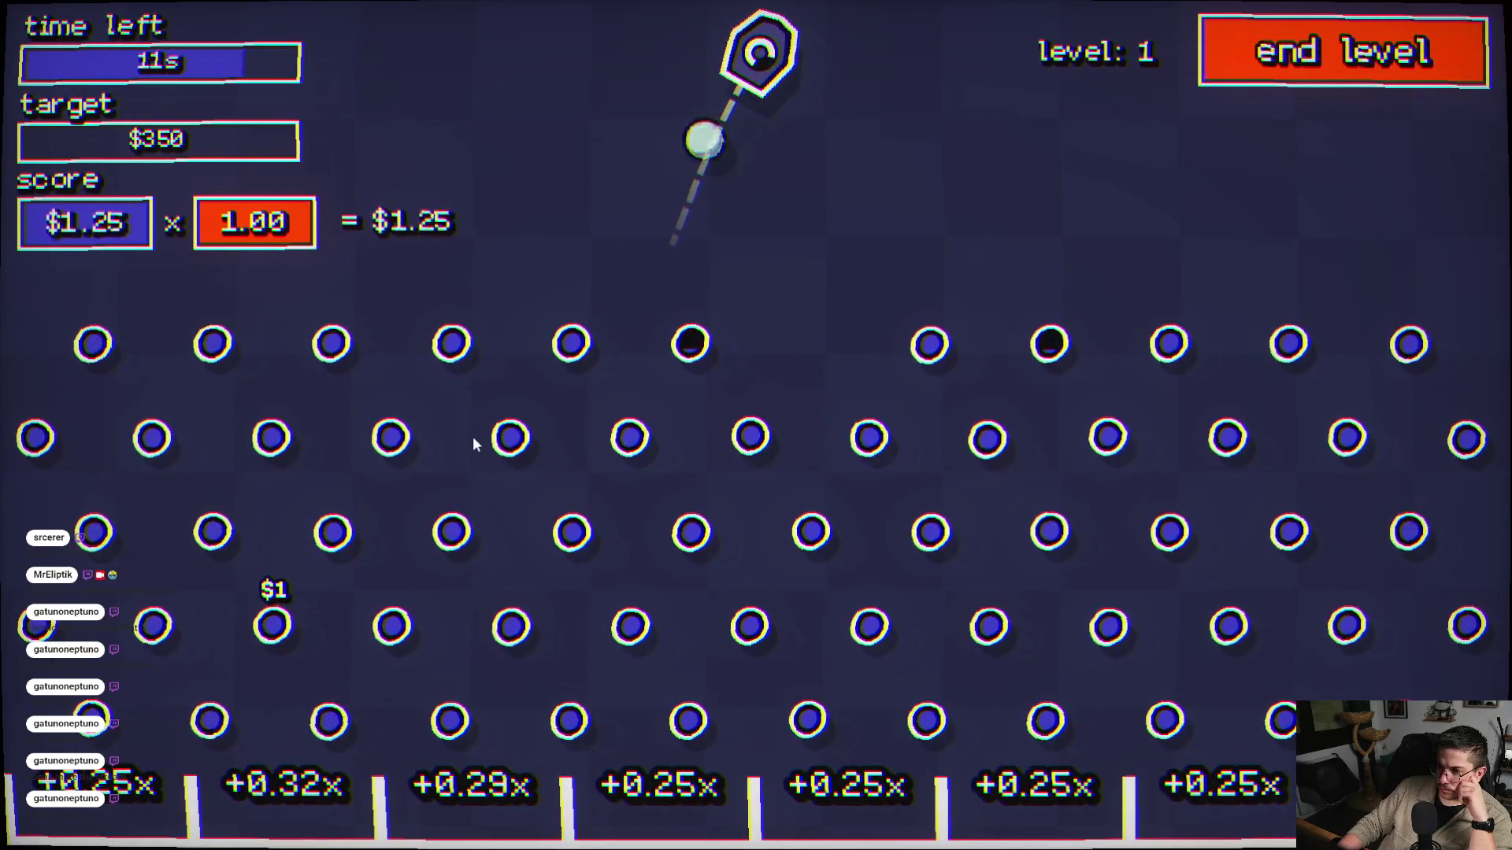
{"action": "left_click", "coordinate": [483, 489]}
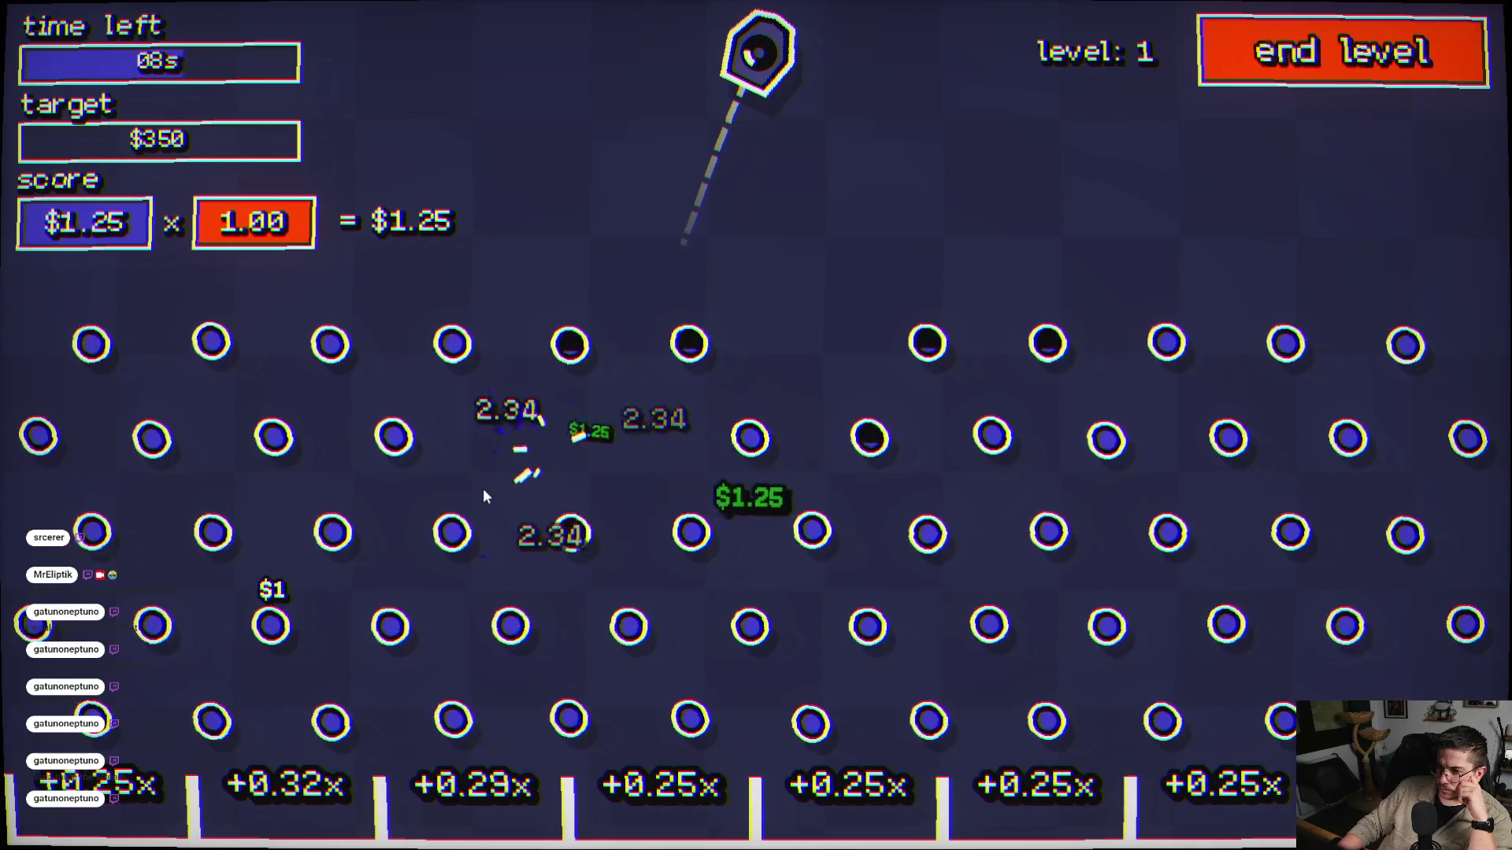
{"action": "left_click", "coordinate": [1028, 548]}
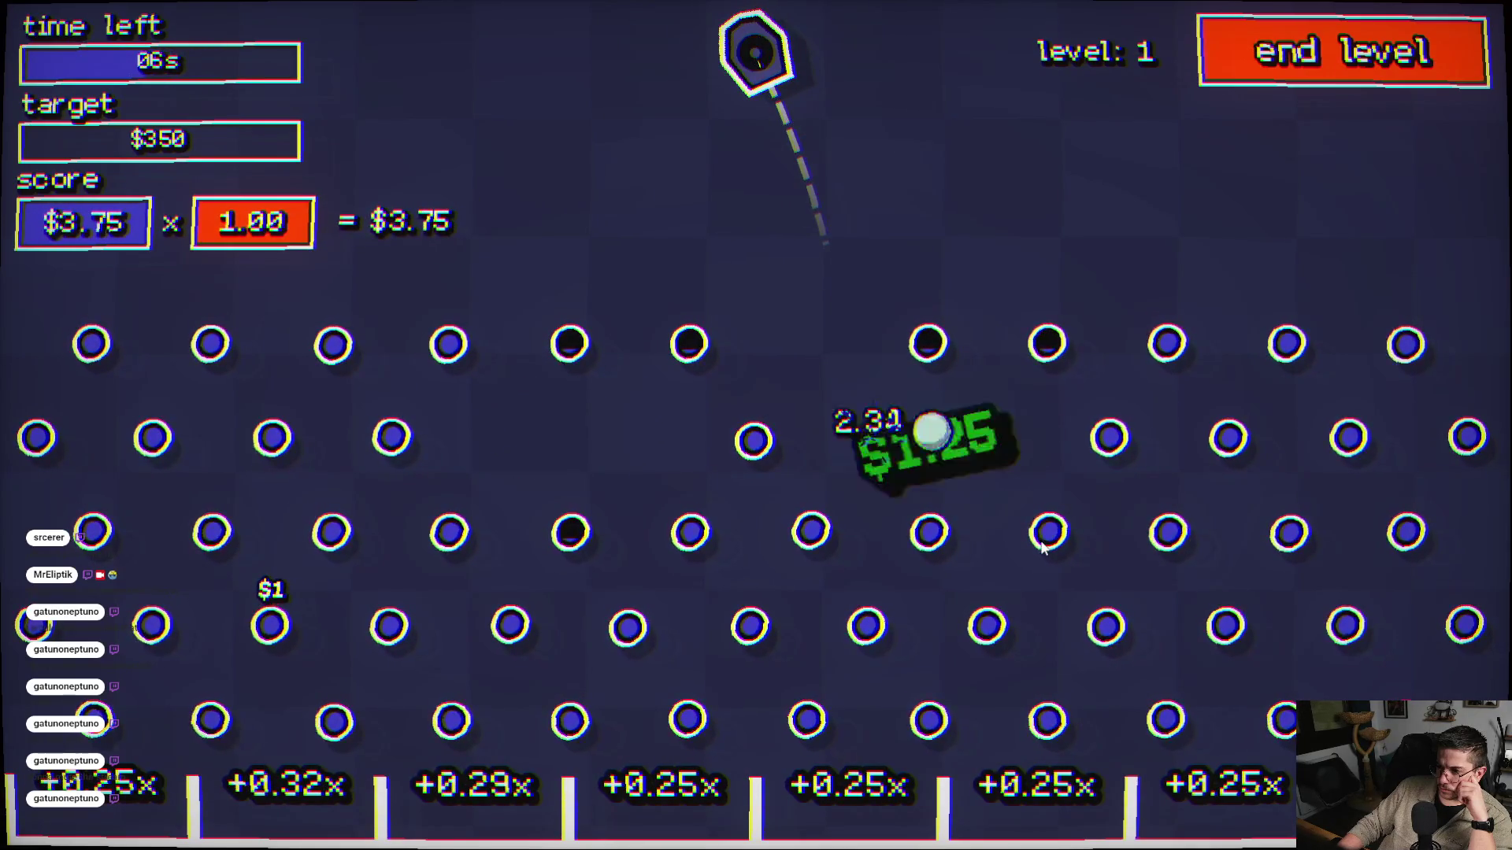
{"action": "left_click", "coordinate": [1093, 535]}
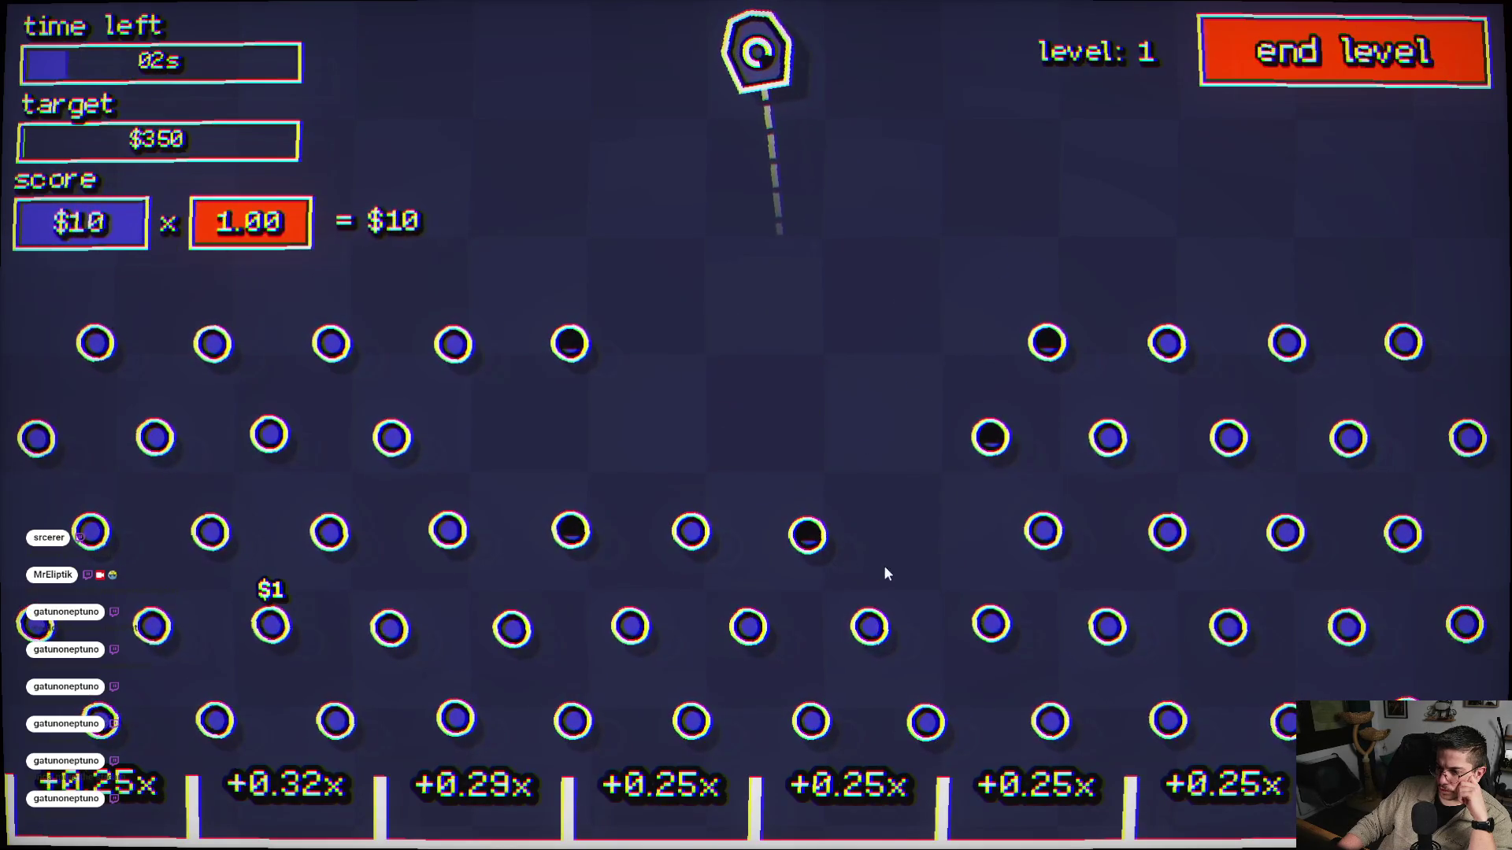
{"action": "left_click", "coordinate": [810, 603]}
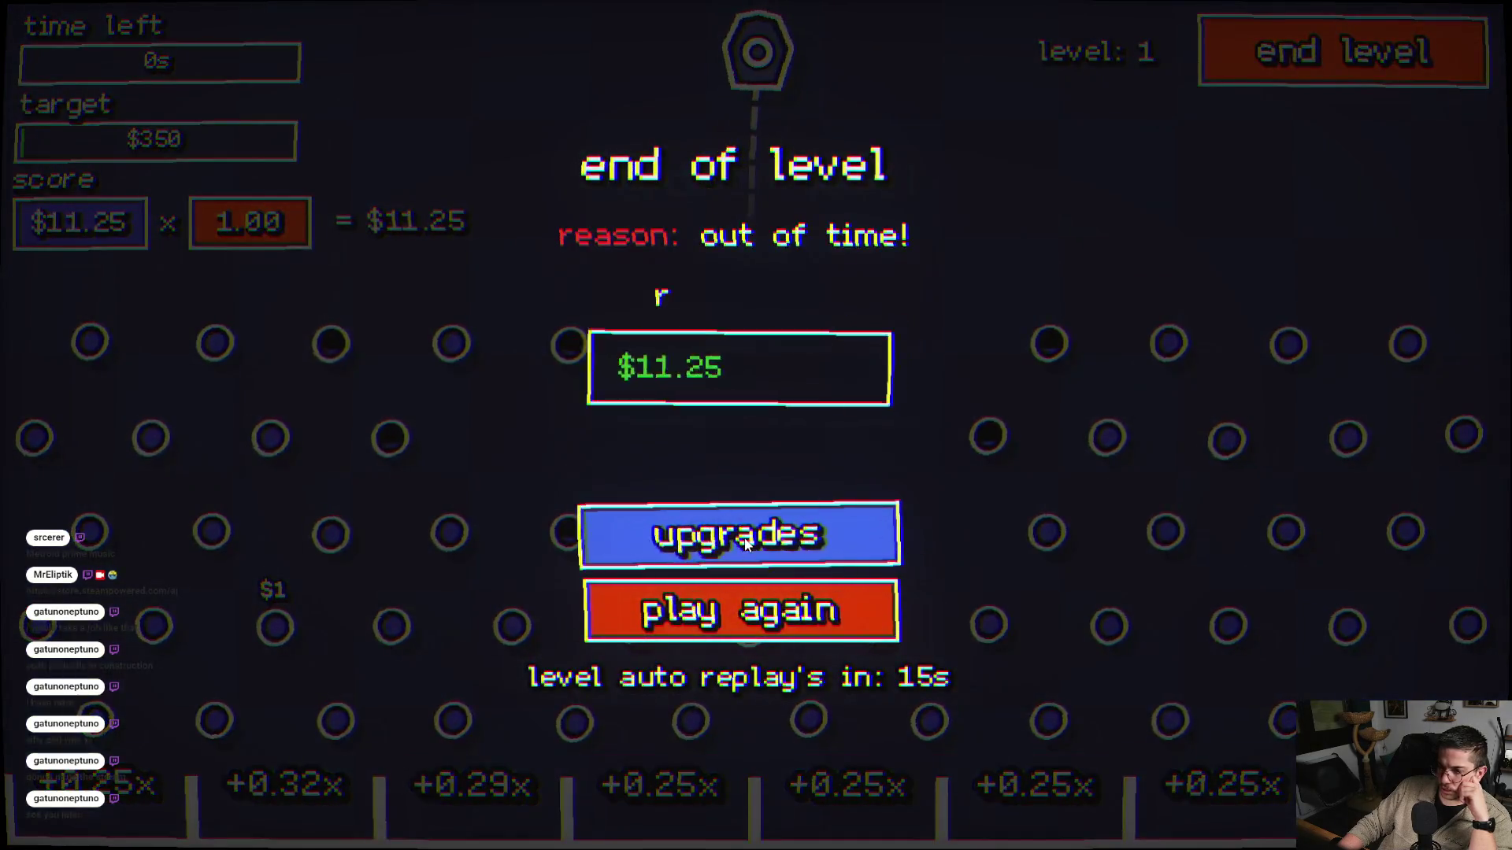
{"action": "left_click", "coordinate": [744, 537]}
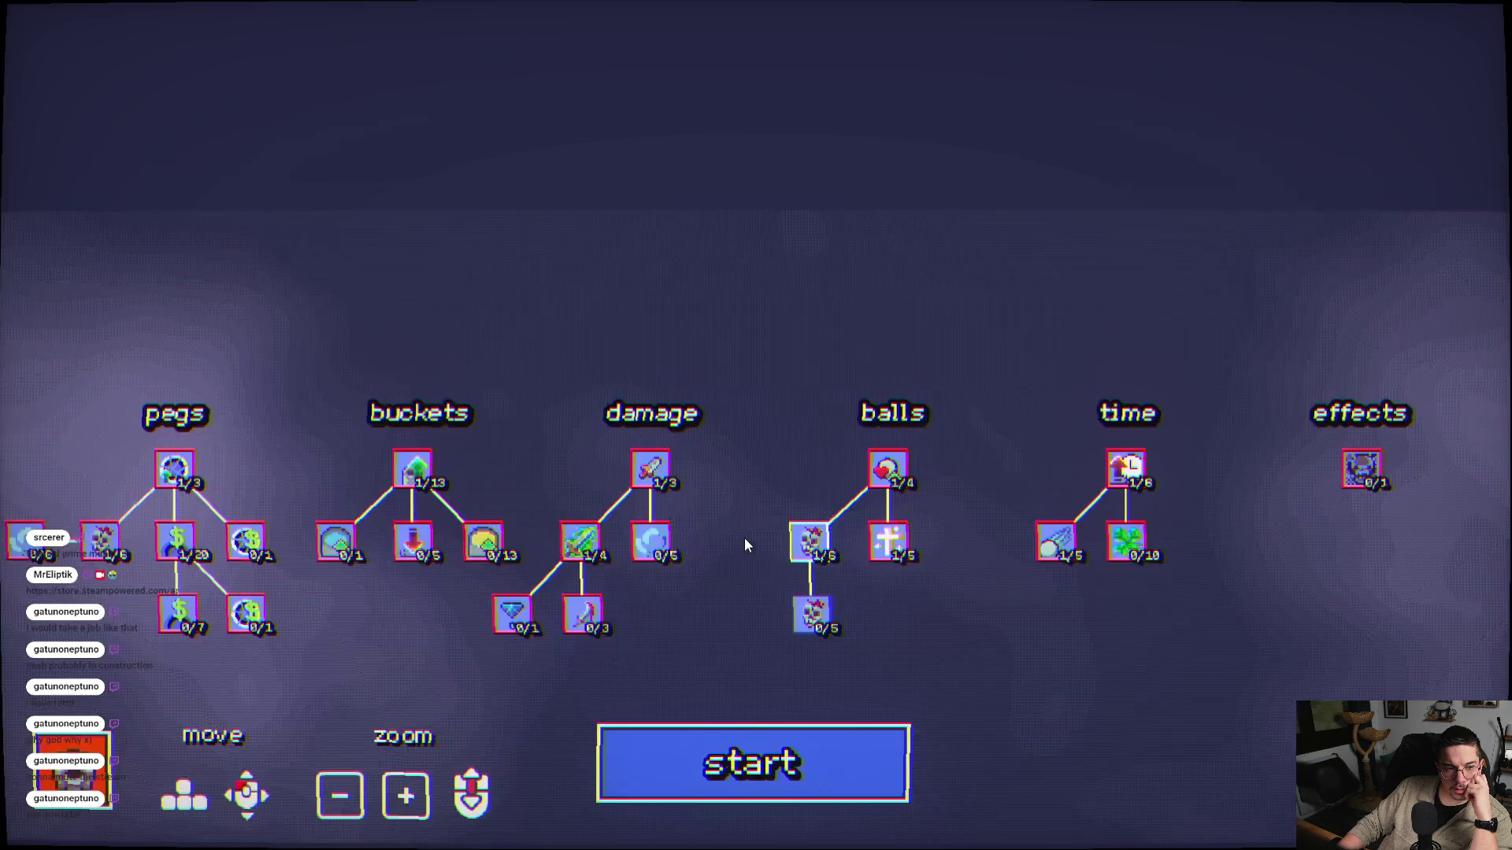
- Buy one level of Money Up on Ball Break, raising it to 1/5
{"action": "mouse_move", "coordinate": [815, 540]}
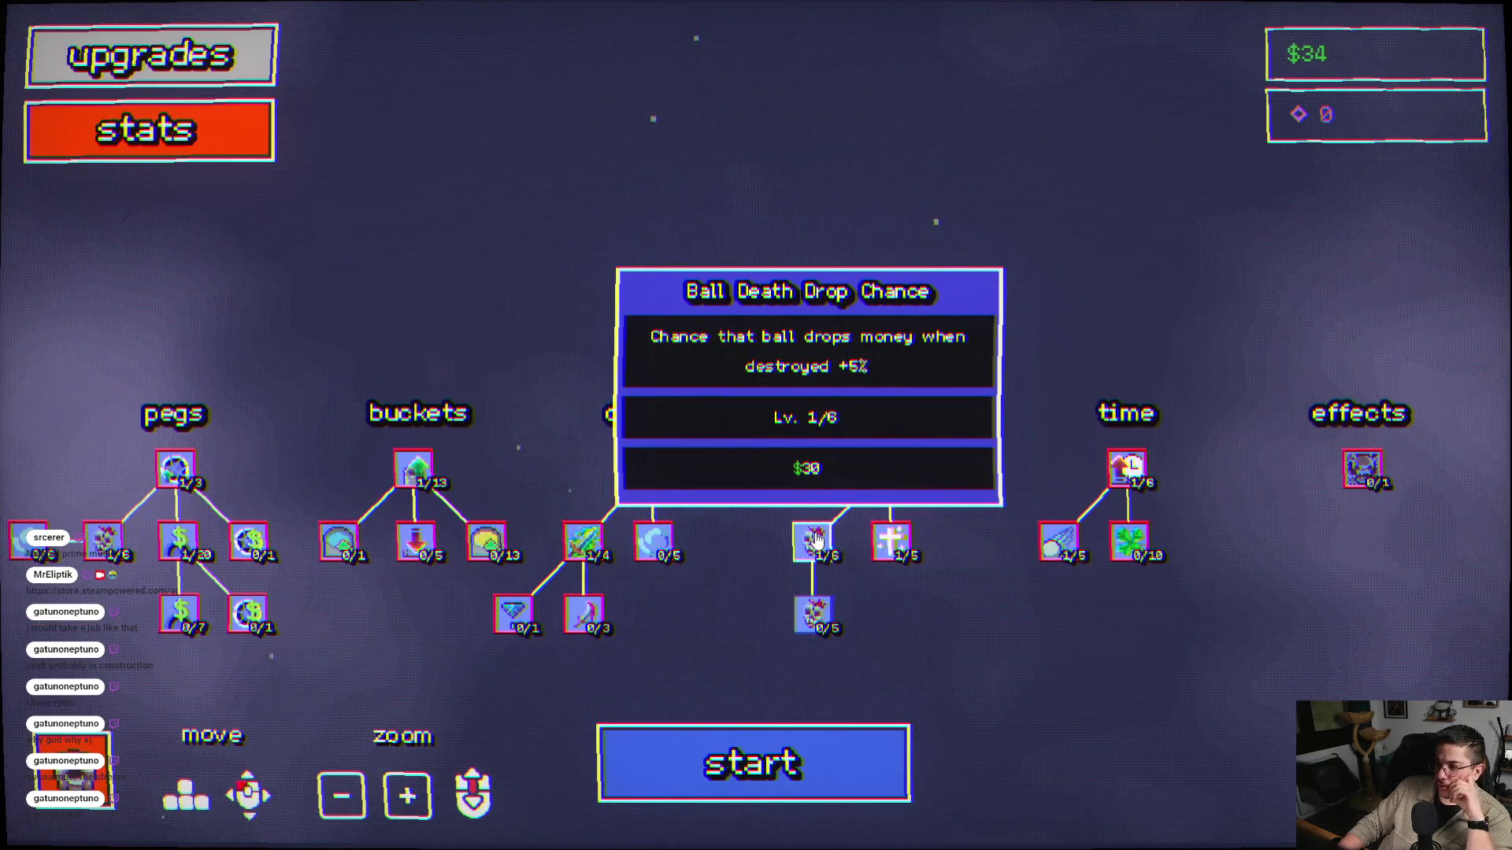
{"action": "mouse_move", "coordinate": [805, 618]}
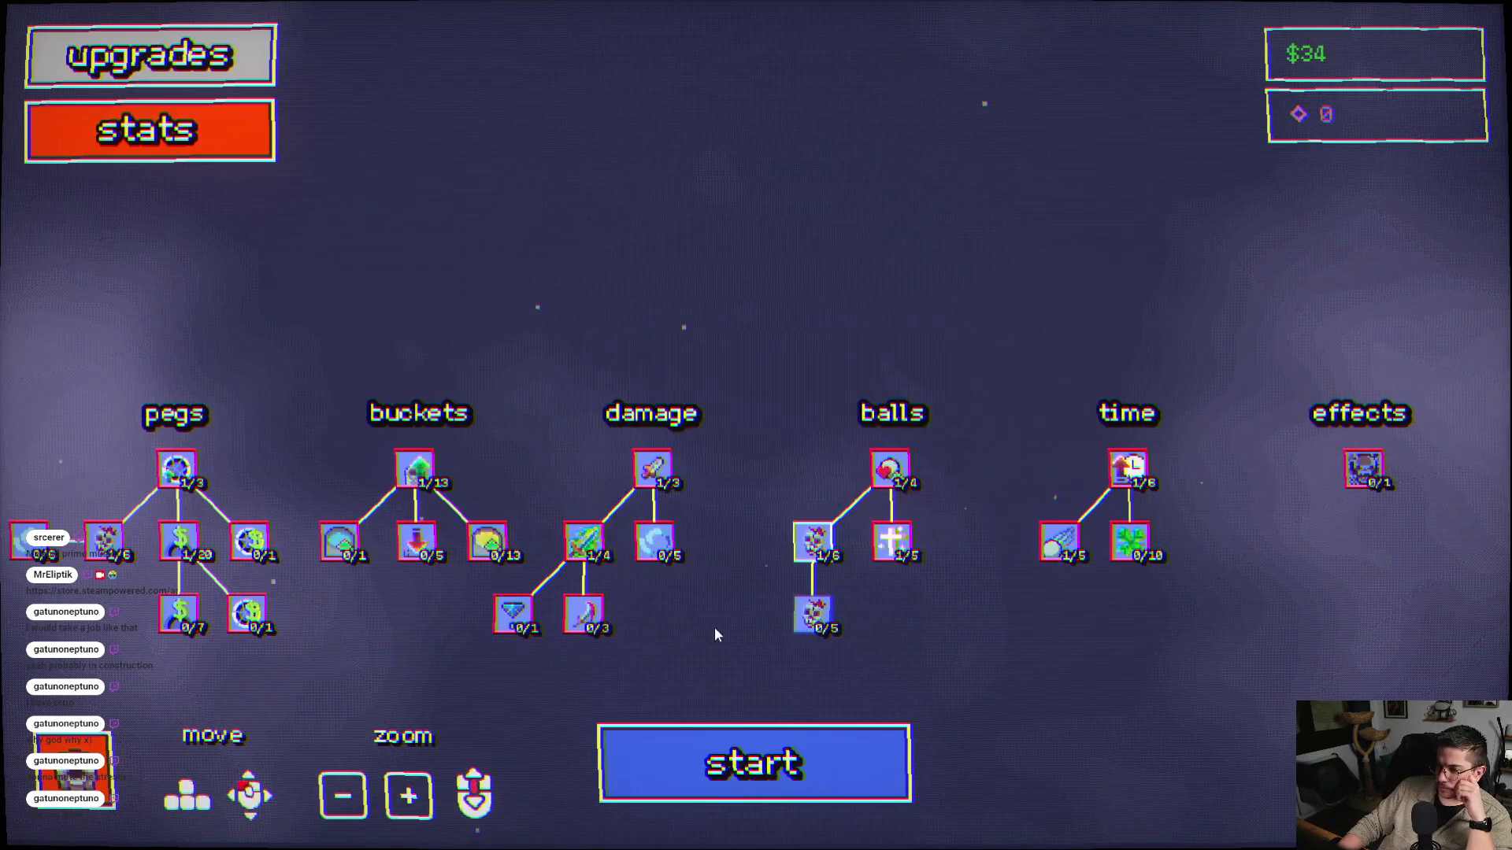
{"action": "mouse_move", "coordinate": [715, 627]}
{"action": "left_mouse_down"}
{"action": "mouse_move", "coordinate": [790, 574]}
{"action": "mouse_move", "coordinate": [915, 572]}
{"action": "left_mouse_up"}
{"action": "left_click", "coordinate": [915, 573]}
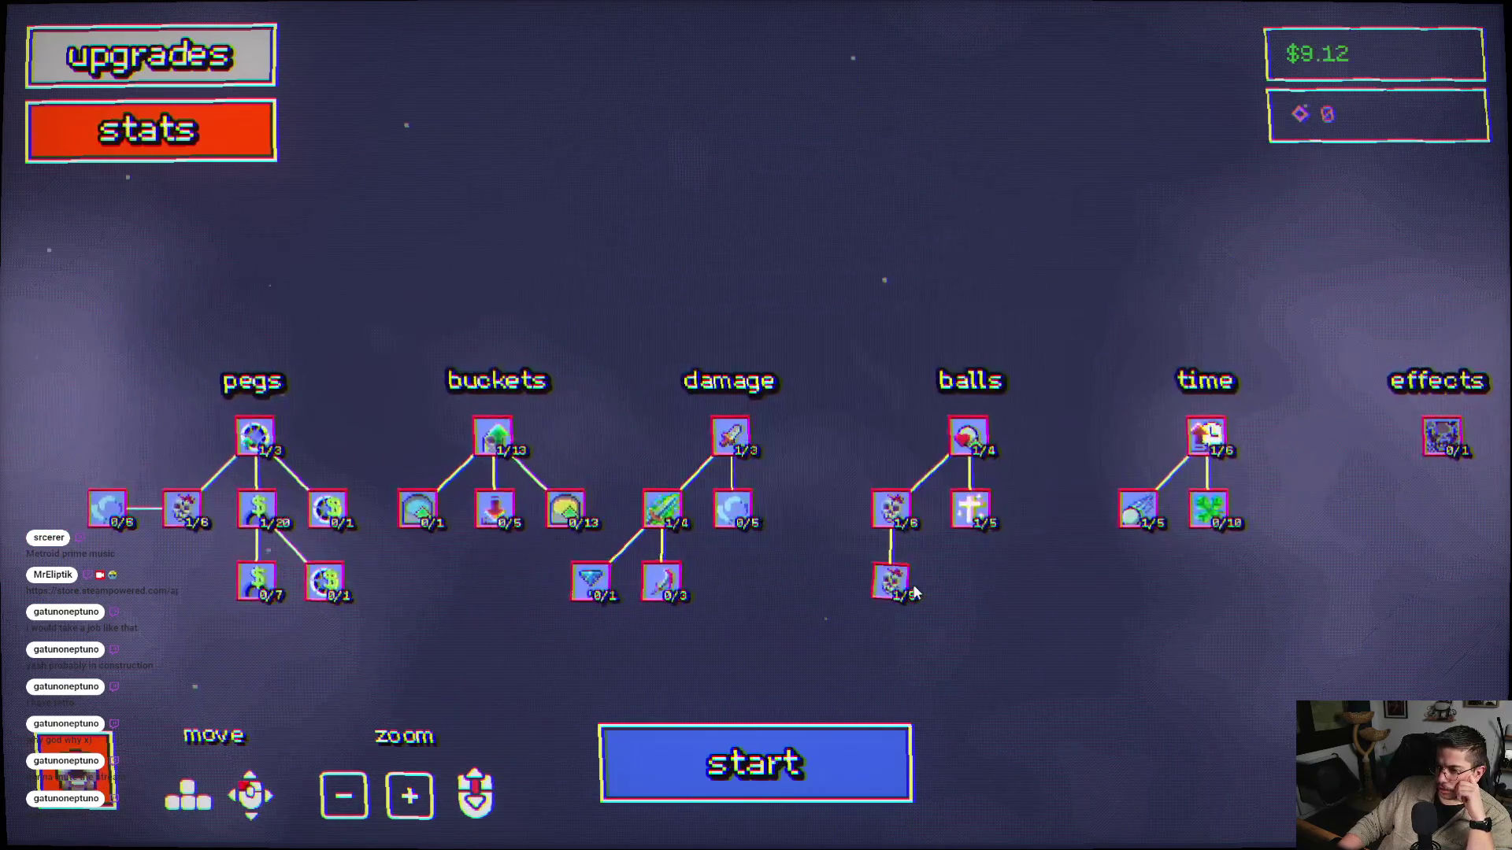
- Play a round firing three balls until time runs out at $19.75, then return to upgrades
{"action": "left_click", "coordinate": [803, 762]}
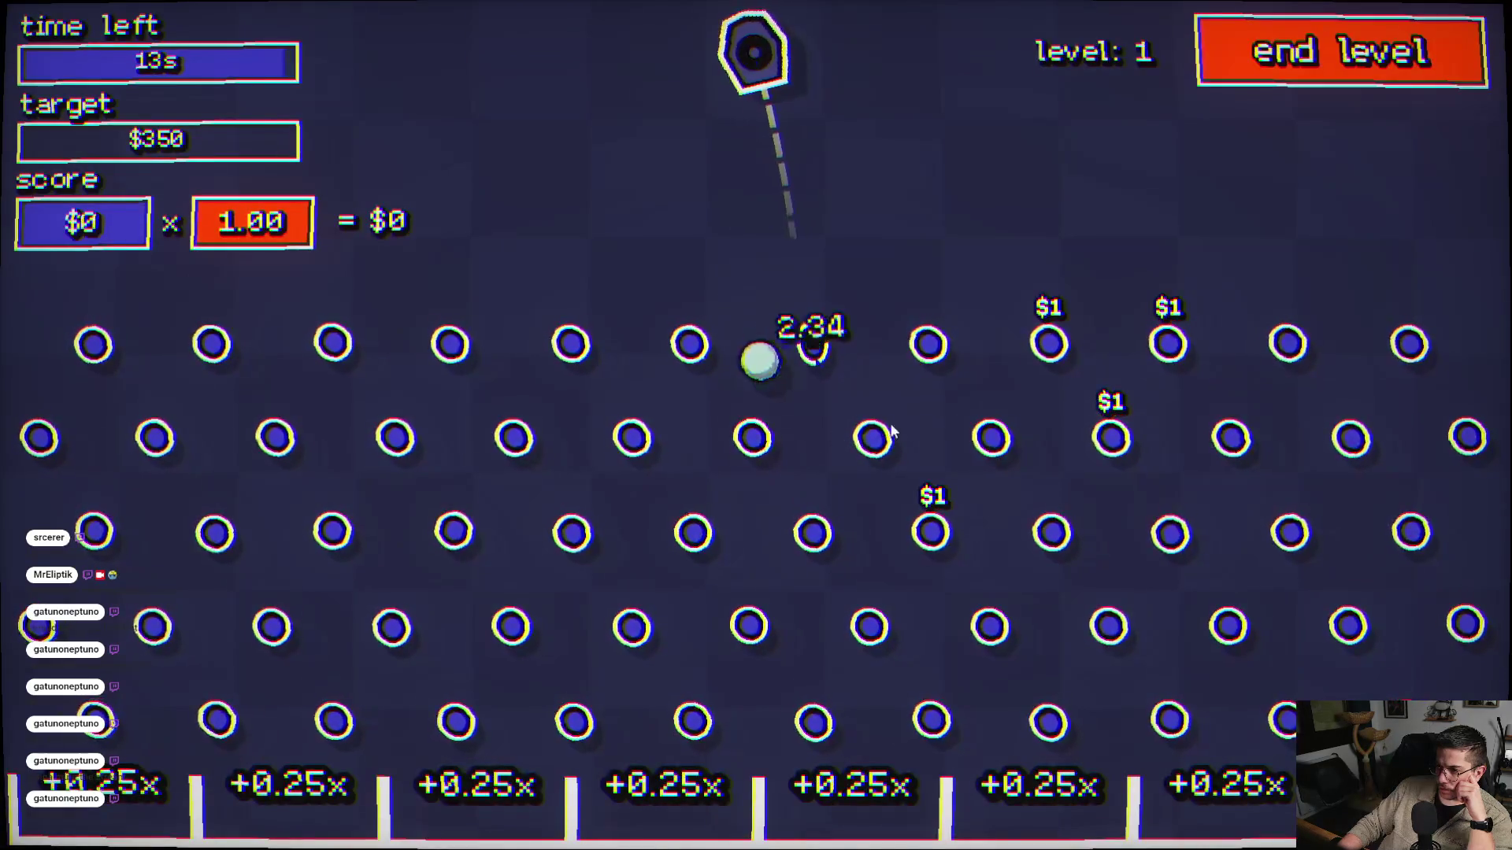
{"action": "left_click", "coordinate": [1198, 250]}
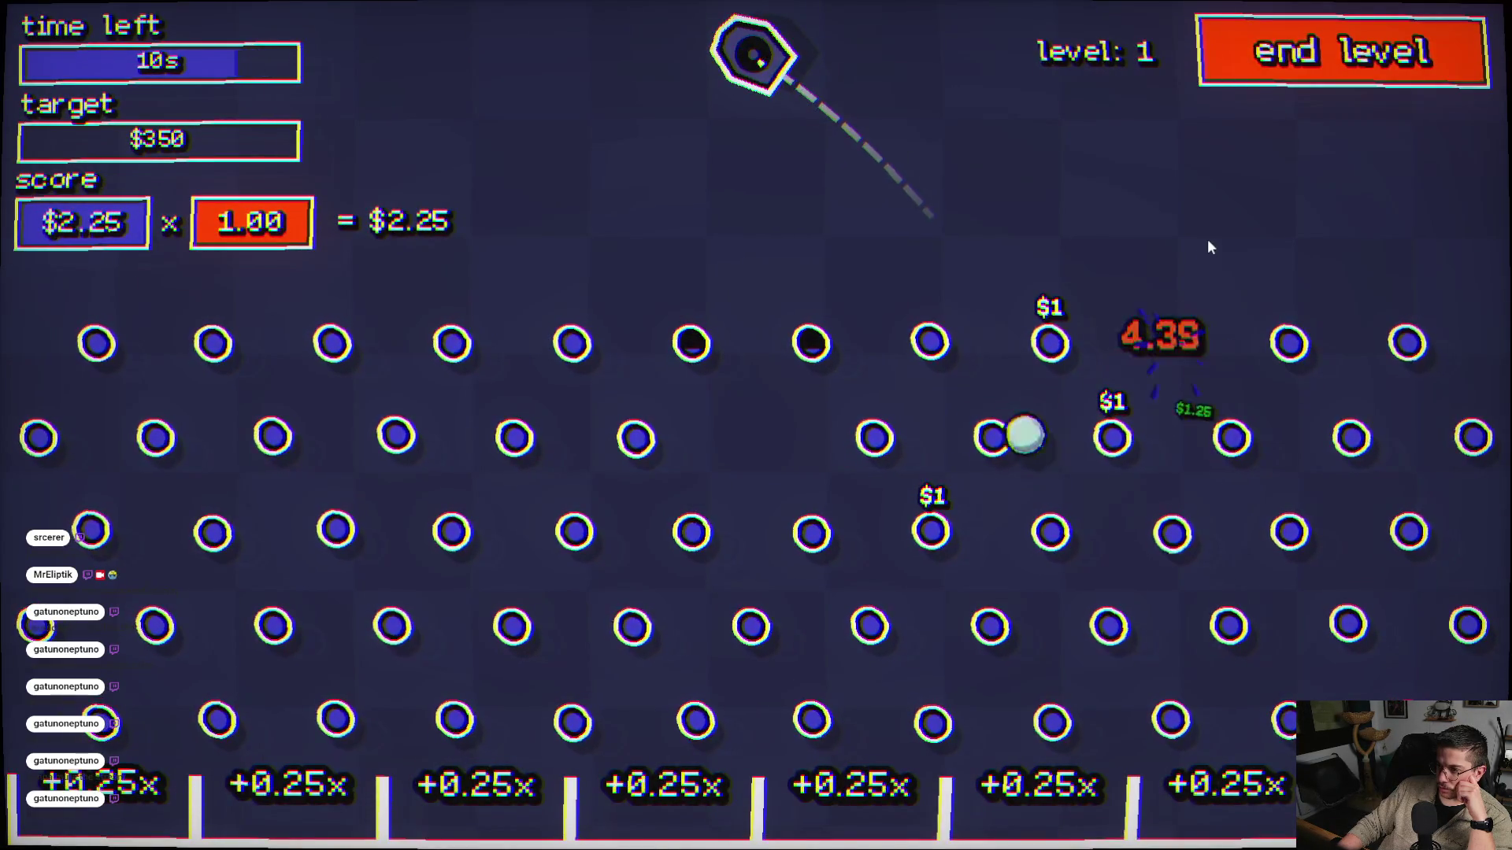
{"action": "left_click", "coordinate": [1102, 312]}
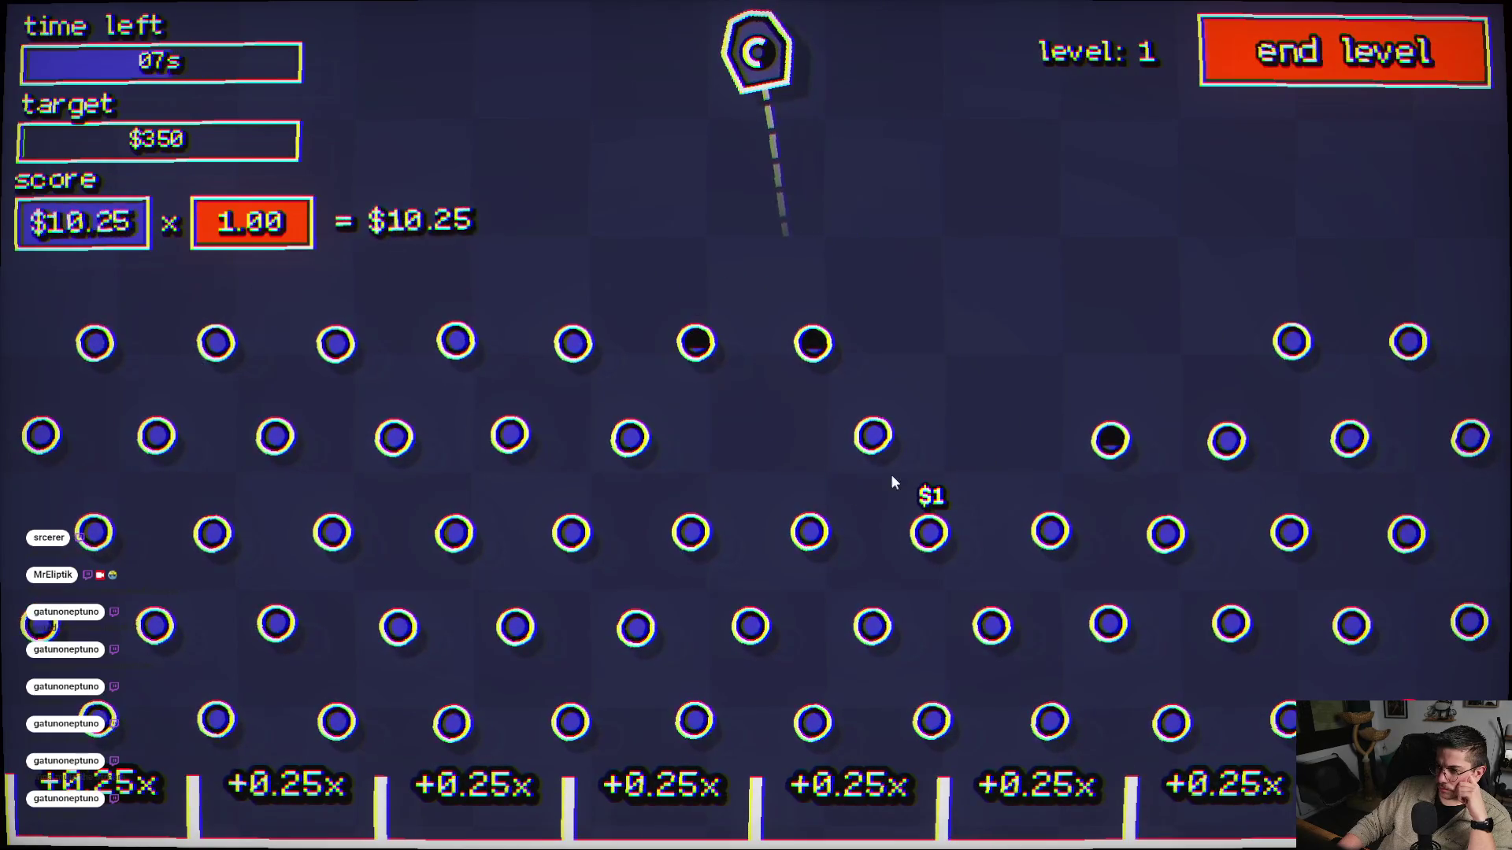
{"action": "left_click", "coordinate": [797, 496]}
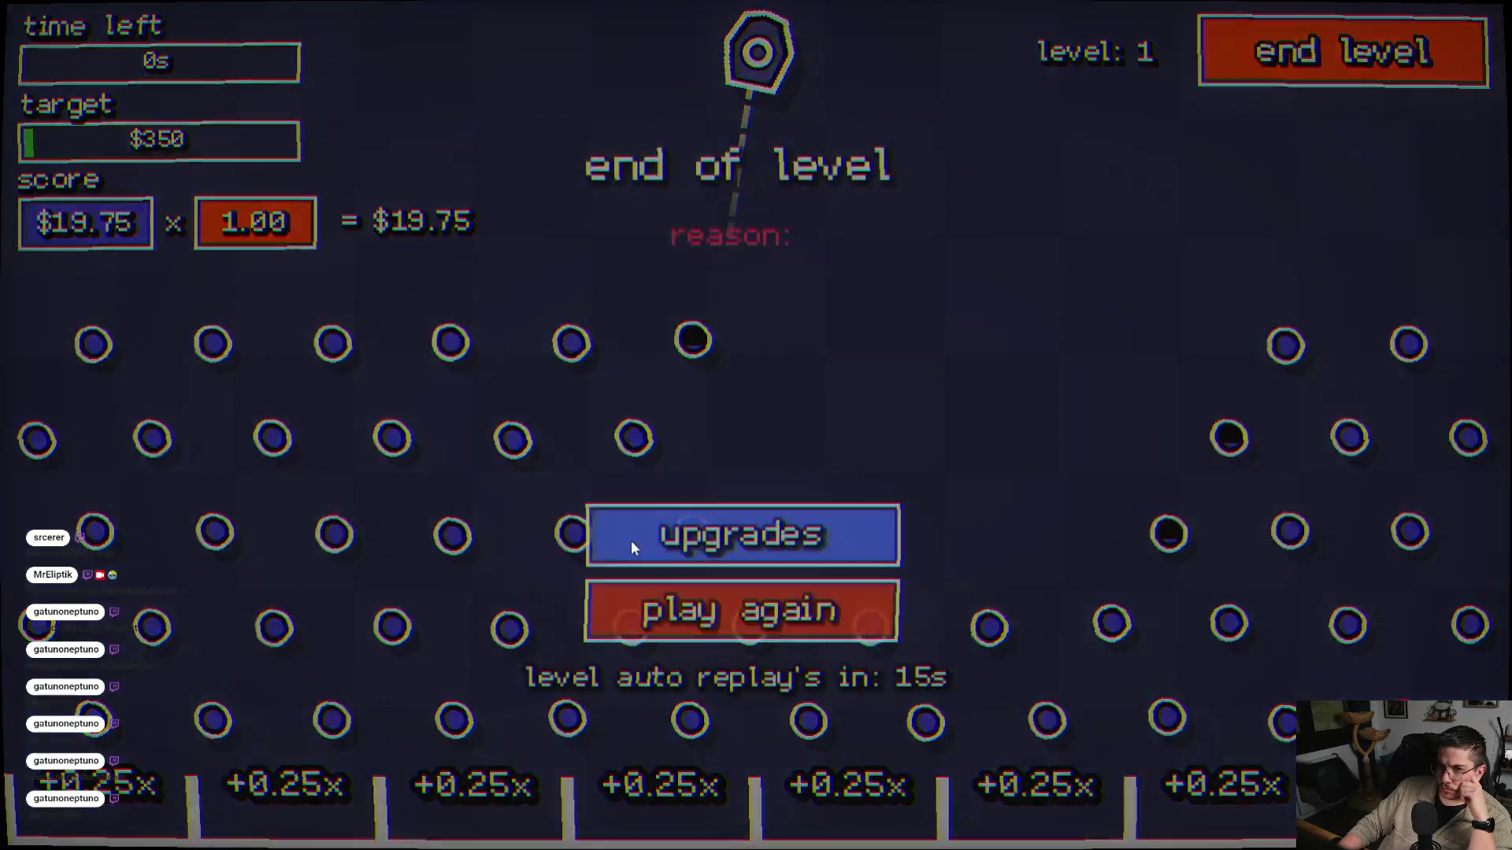
{"action": "left_click", "coordinate": [630, 540]}
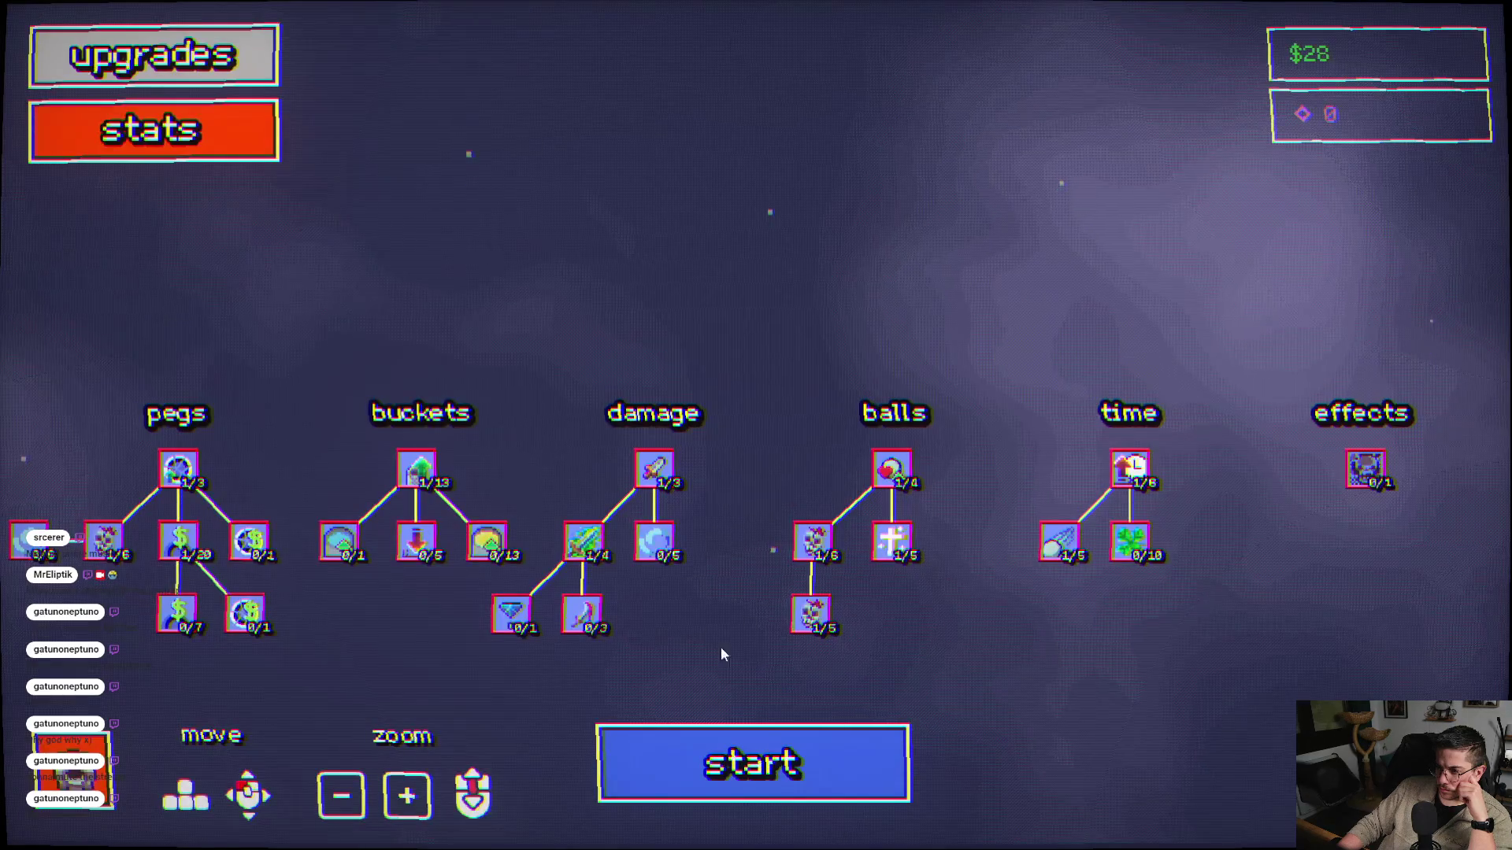
- Play a round firing three balls at the pegs, then return to the upgrades tree
{"action": "left_click", "coordinate": [768, 780]}
{"action": "left_click", "coordinate": [823, 458]}
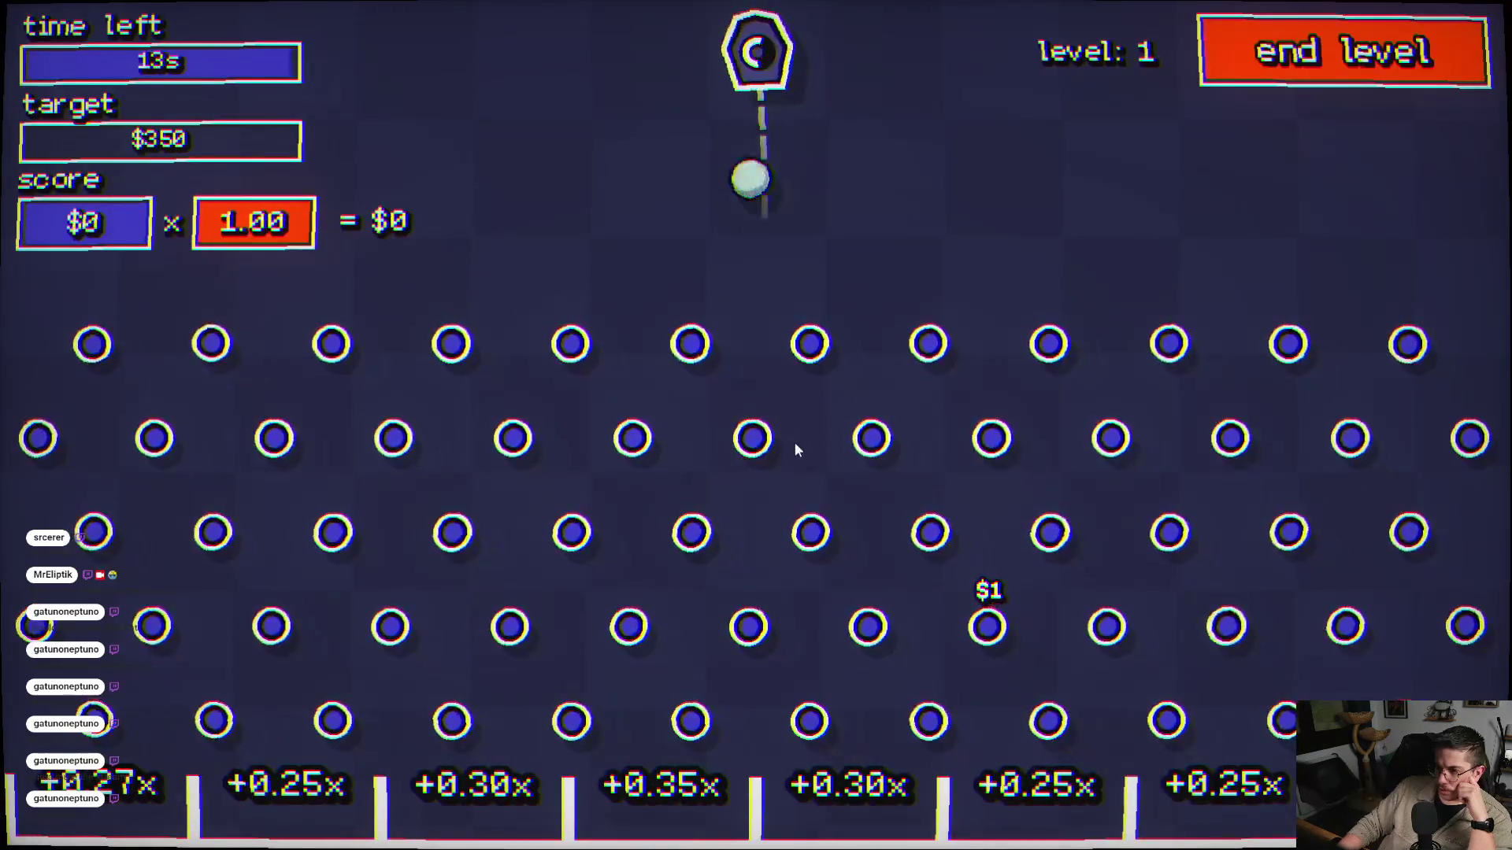
{"action": "left_click", "coordinate": [1009, 485]}
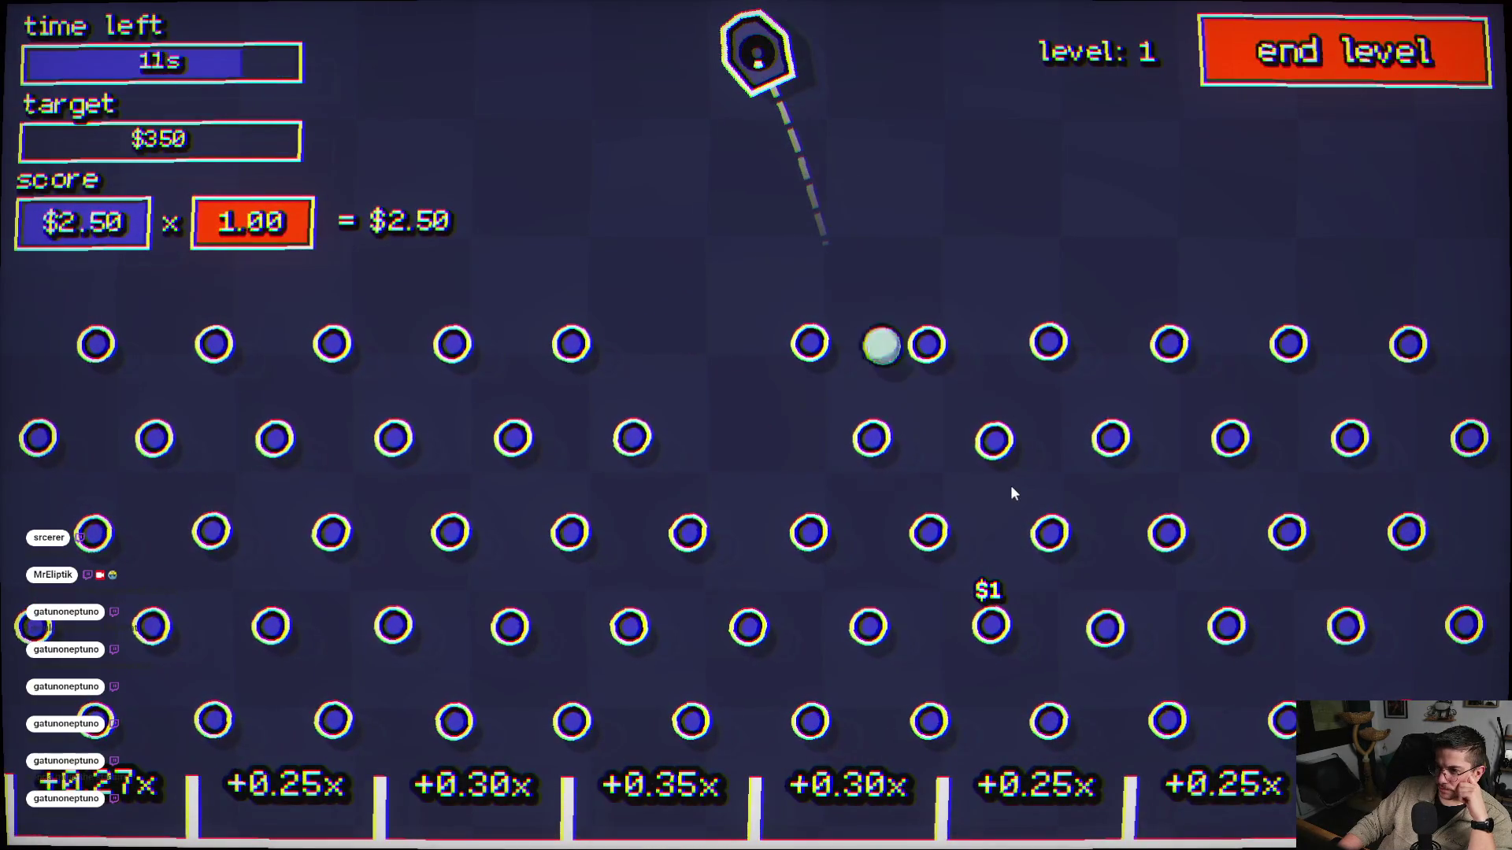
{"action": "left_click", "coordinate": [1083, 507]}
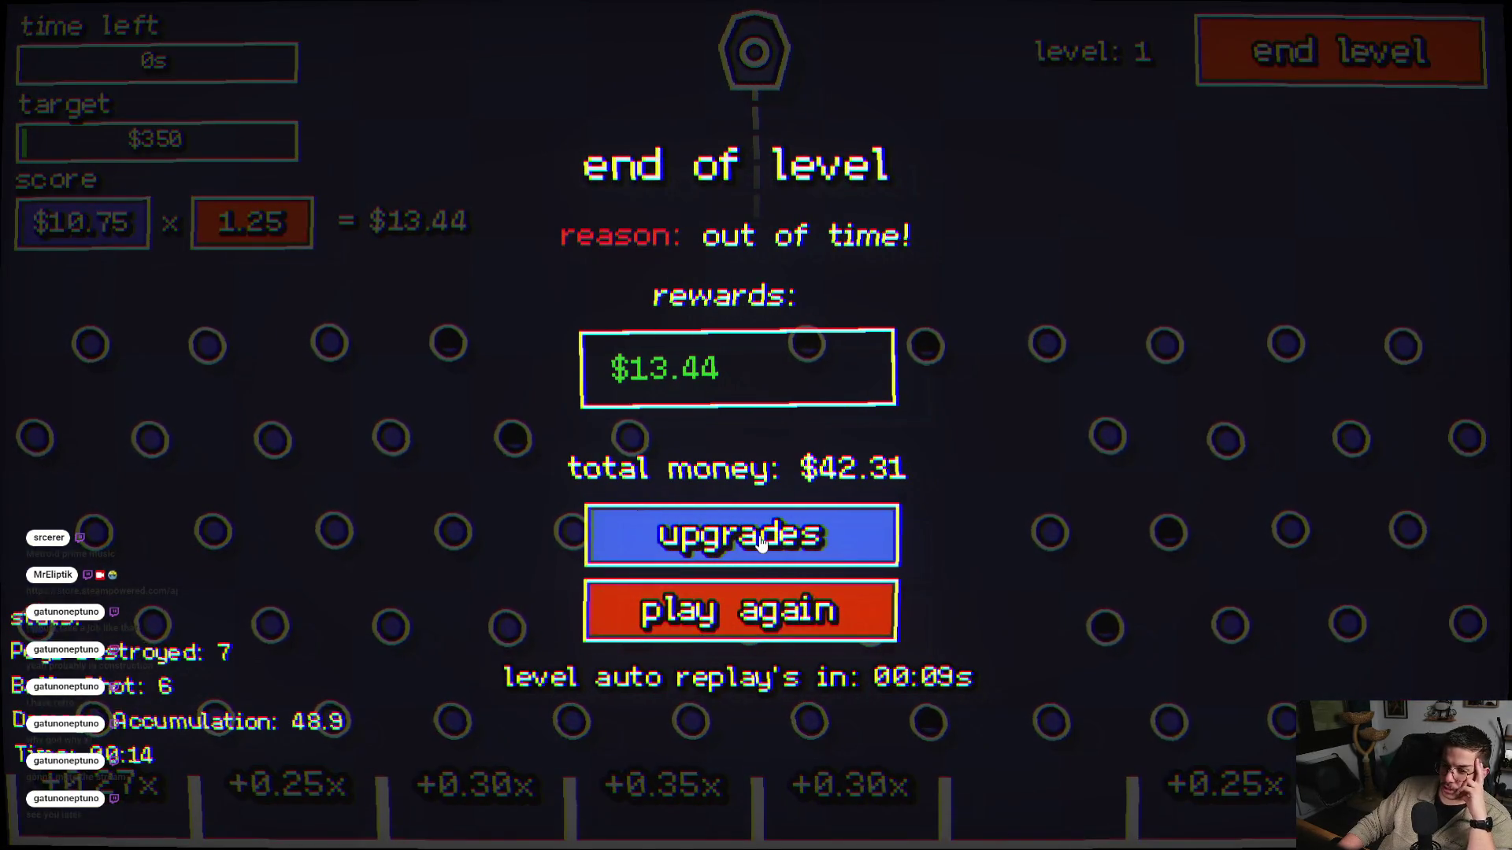
{"action": "left_click", "coordinate": [761, 543]}
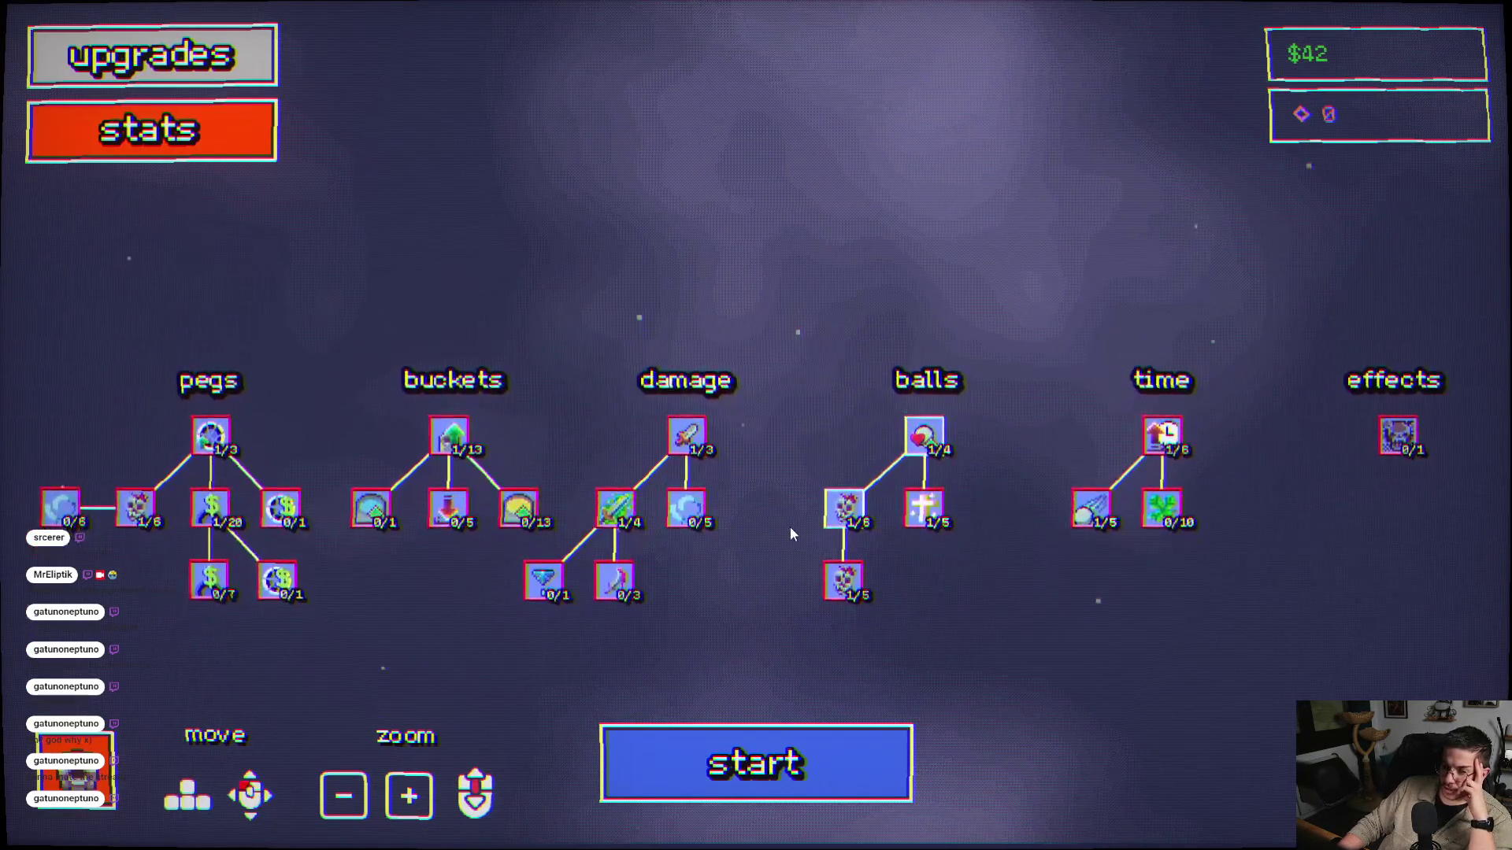
- Play a second round with two balls until time runs out at $11
{"action": "left_click", "coordinate": [722, 768]}
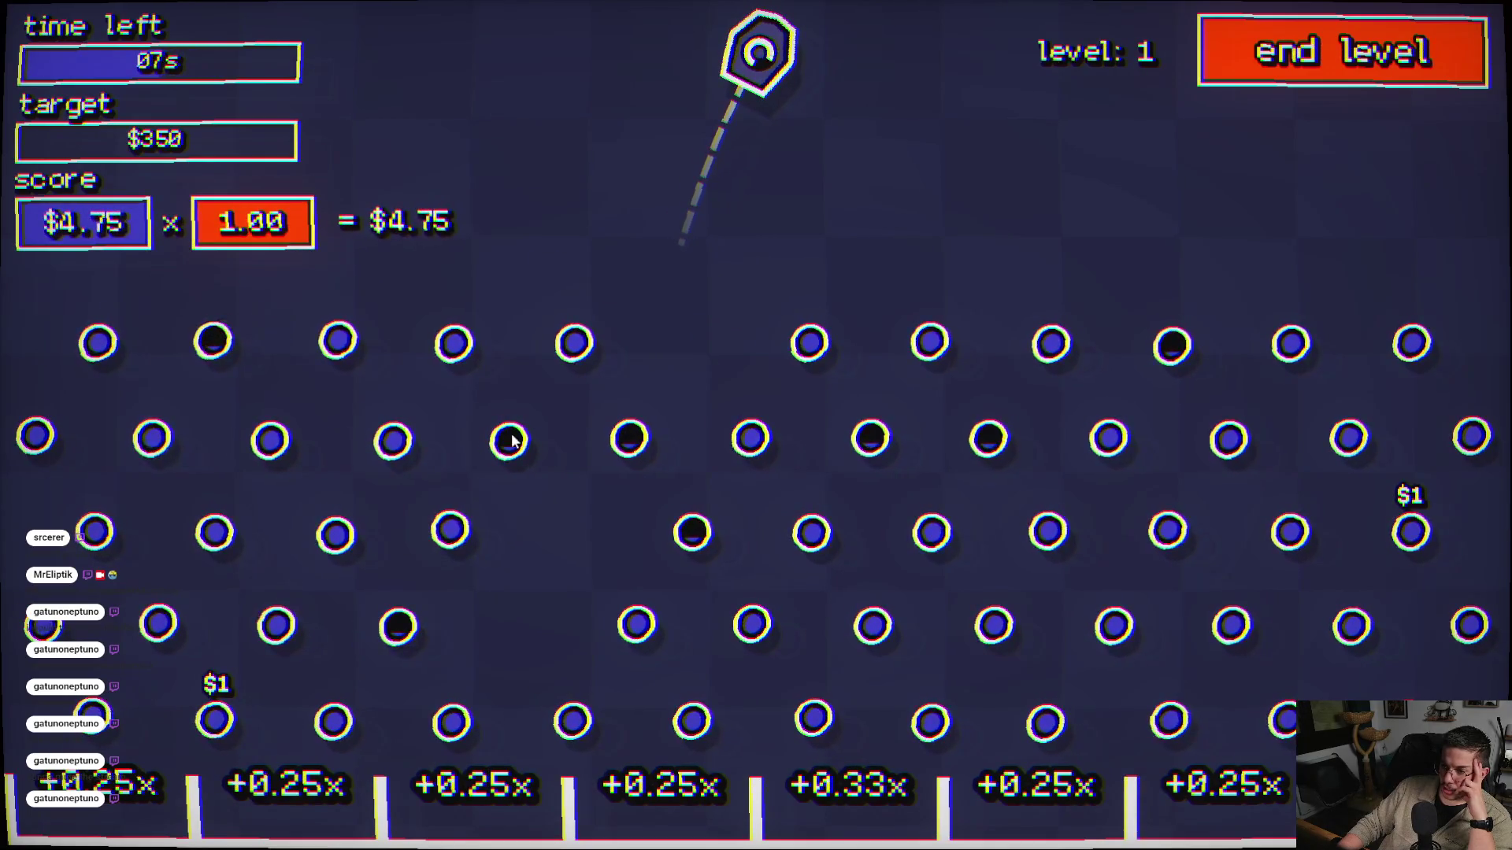
{"action": "left_click", "coordinate": [527, 447]}
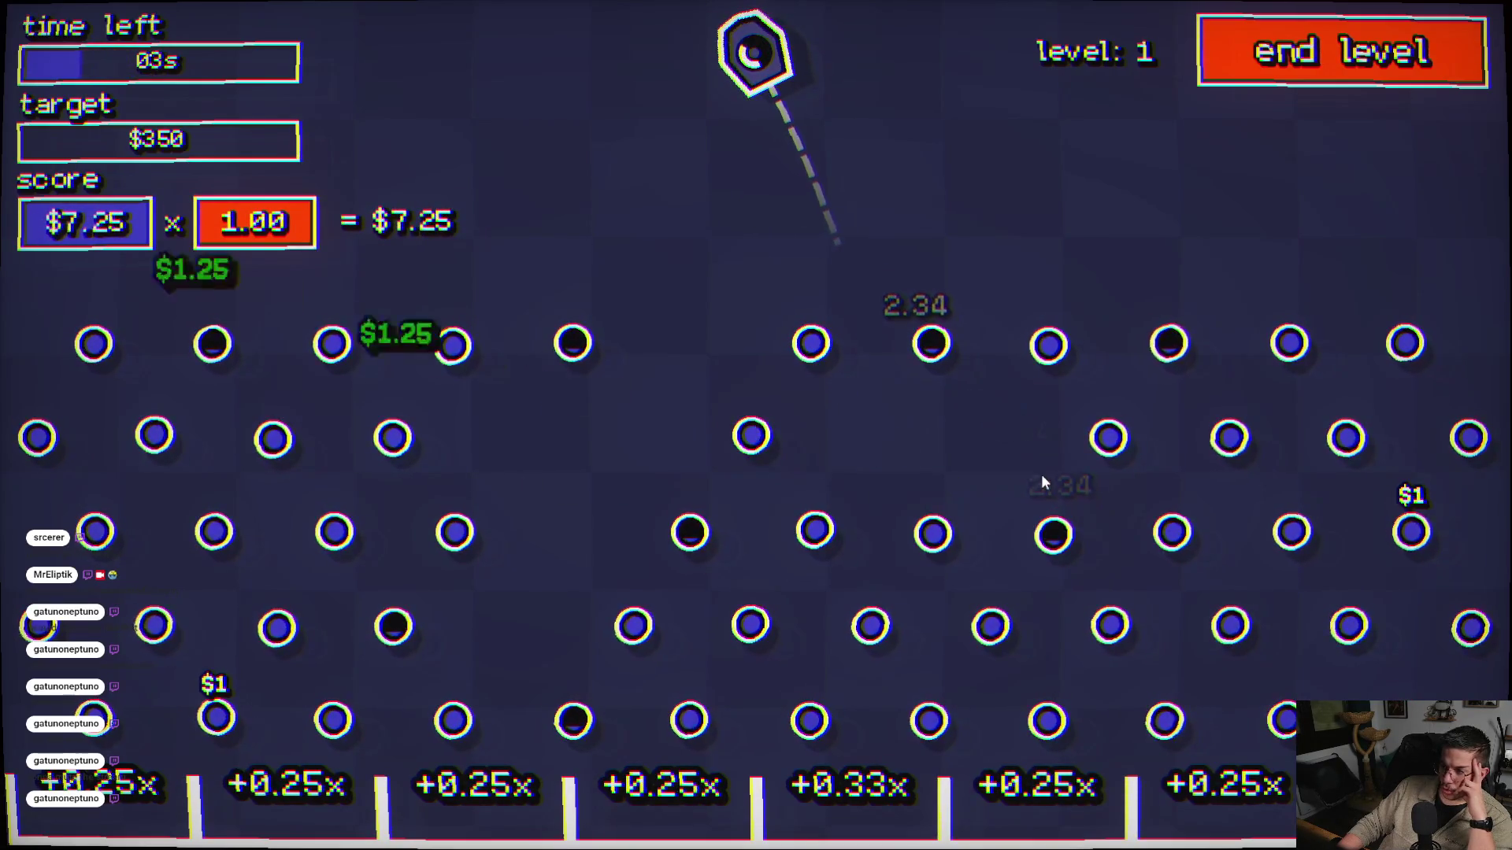
{"action": "left_click", "coordinate": [1150, 373]}
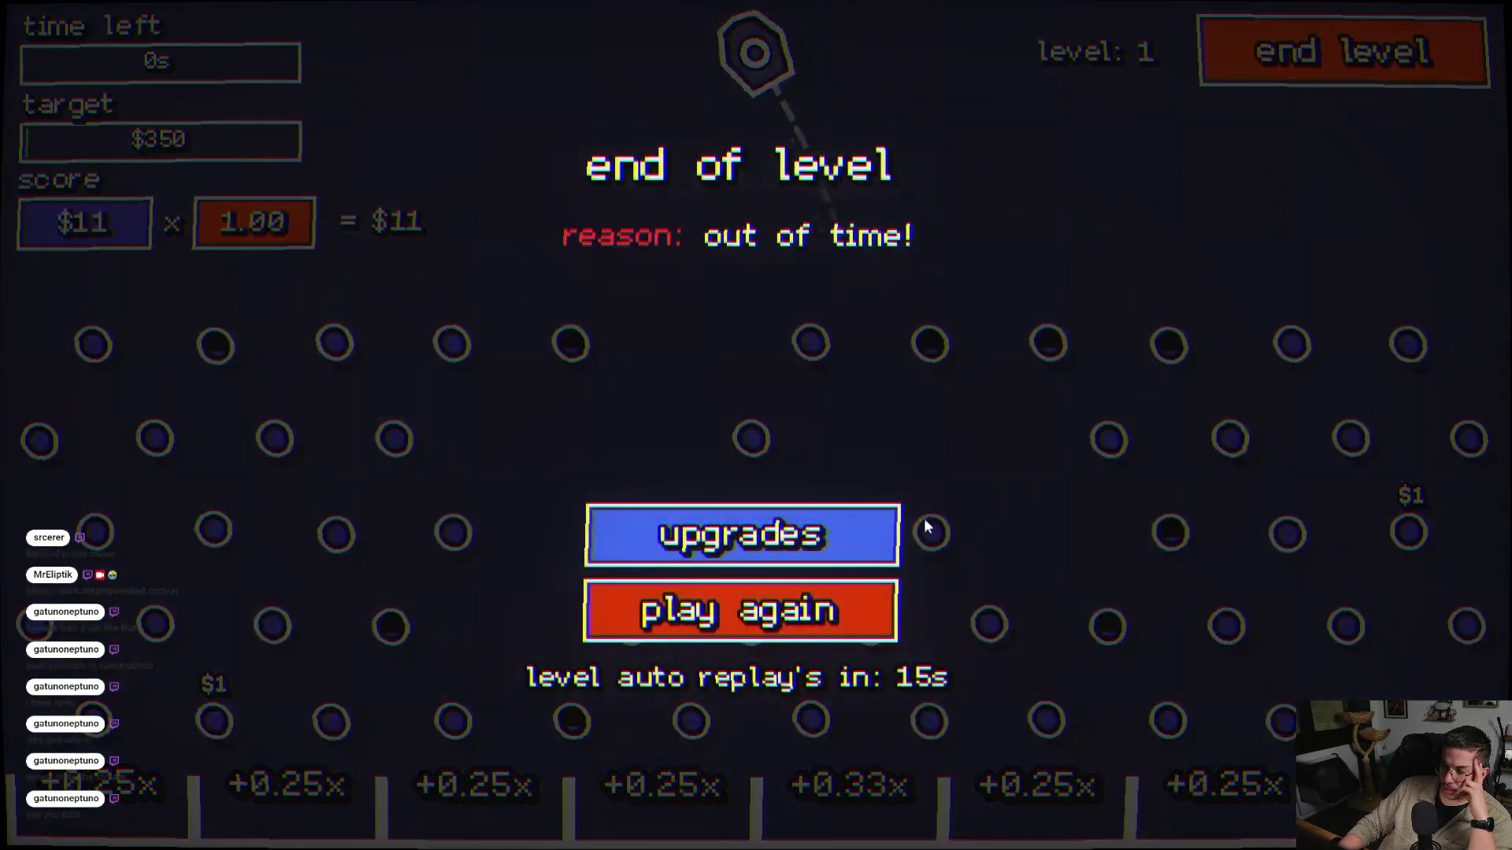
{"action": "left_click", "coordinate": [886, 542]}
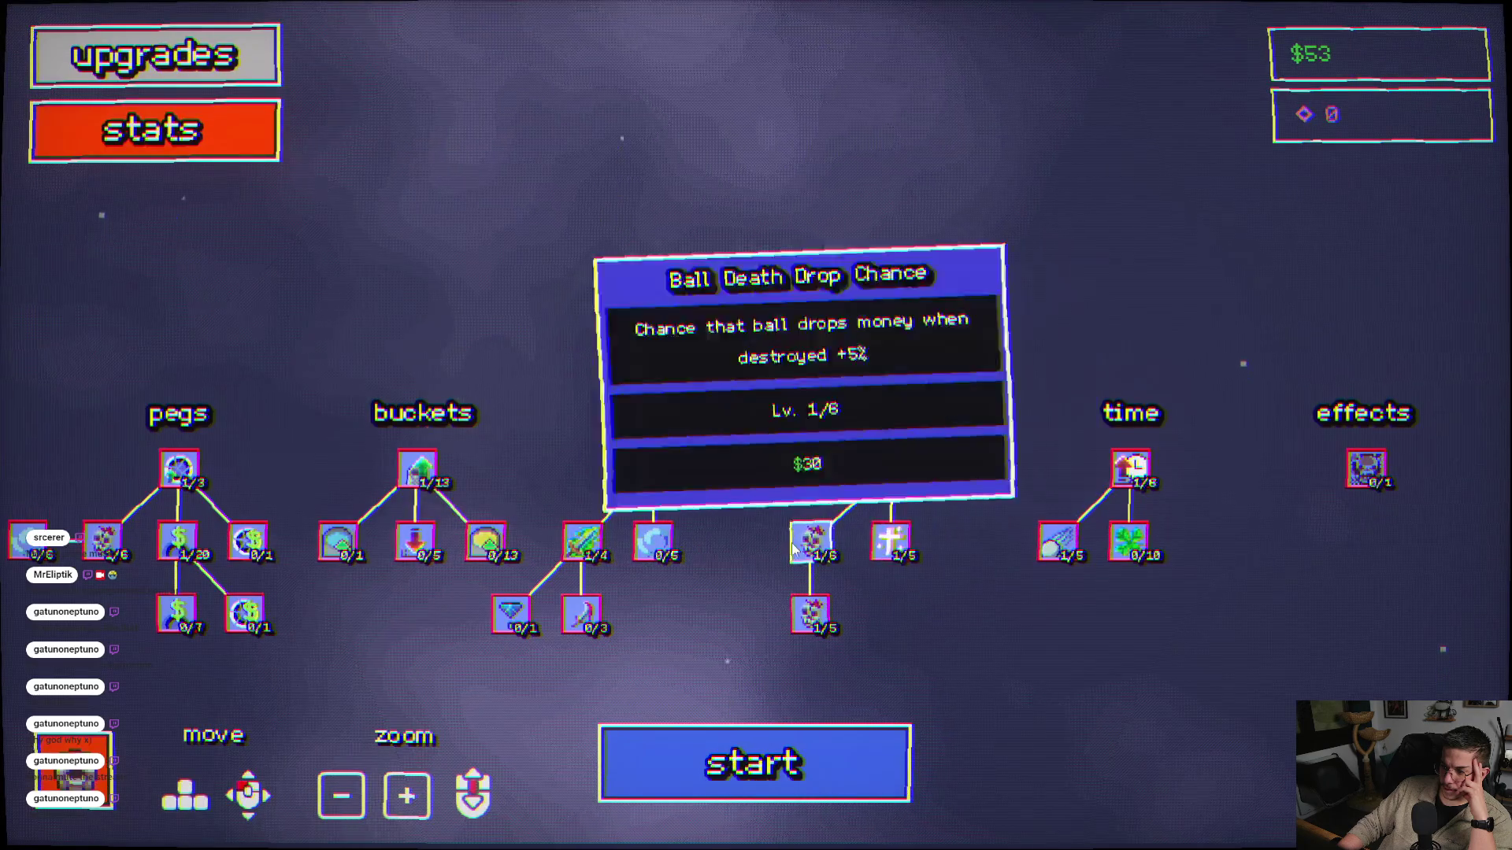
- Raise Ball Health Up to level 2/4
{"action": "key", "text": "a"}
{"action": "key", "text": "d"}
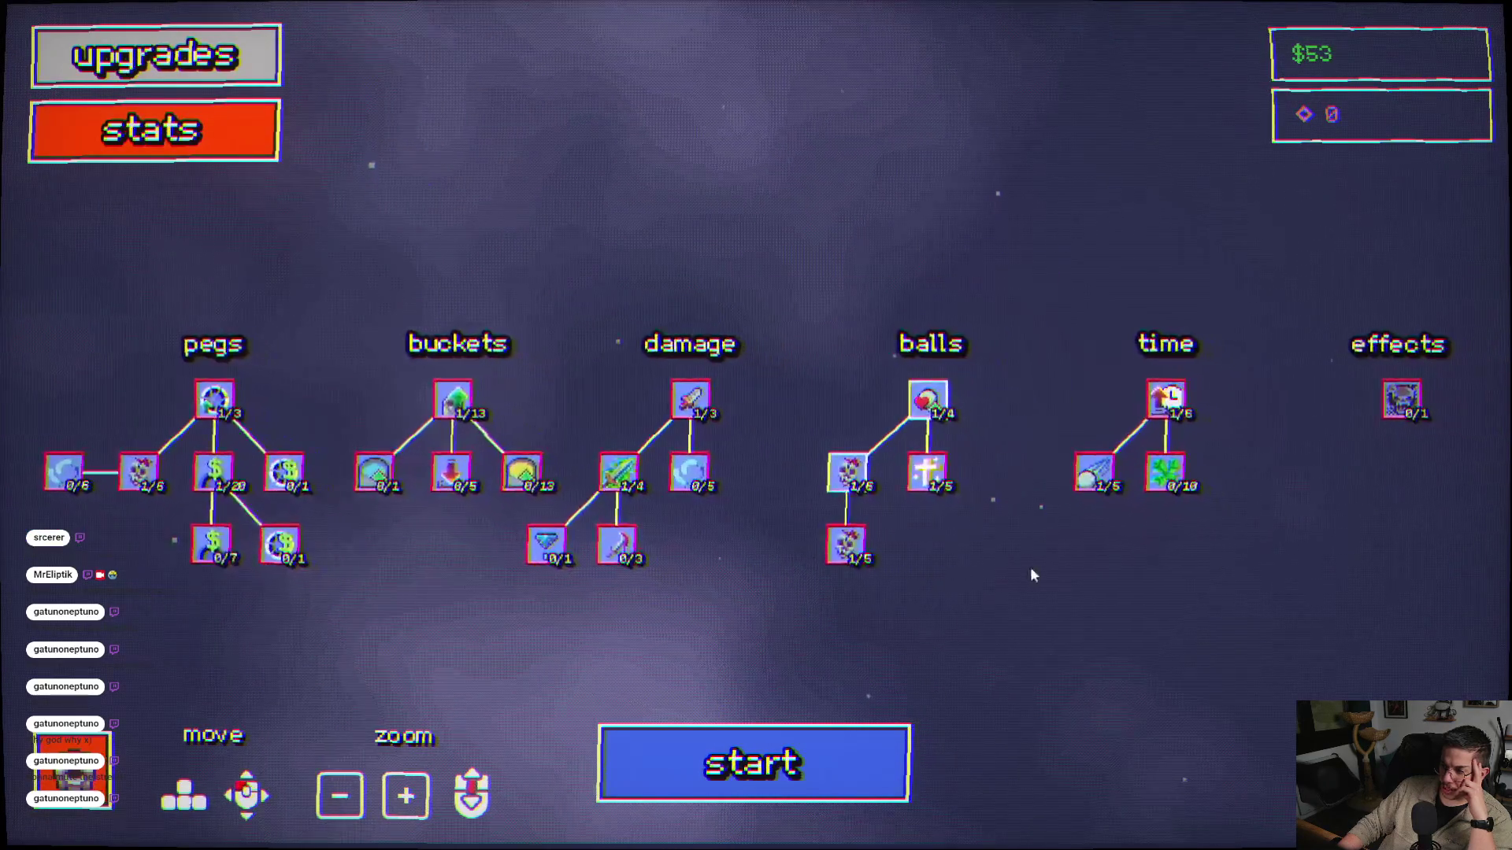
{"action": "left_click", "coordinate": [897, 430]}
{"action": "mouse_move", "coordinate": [821, 496]}
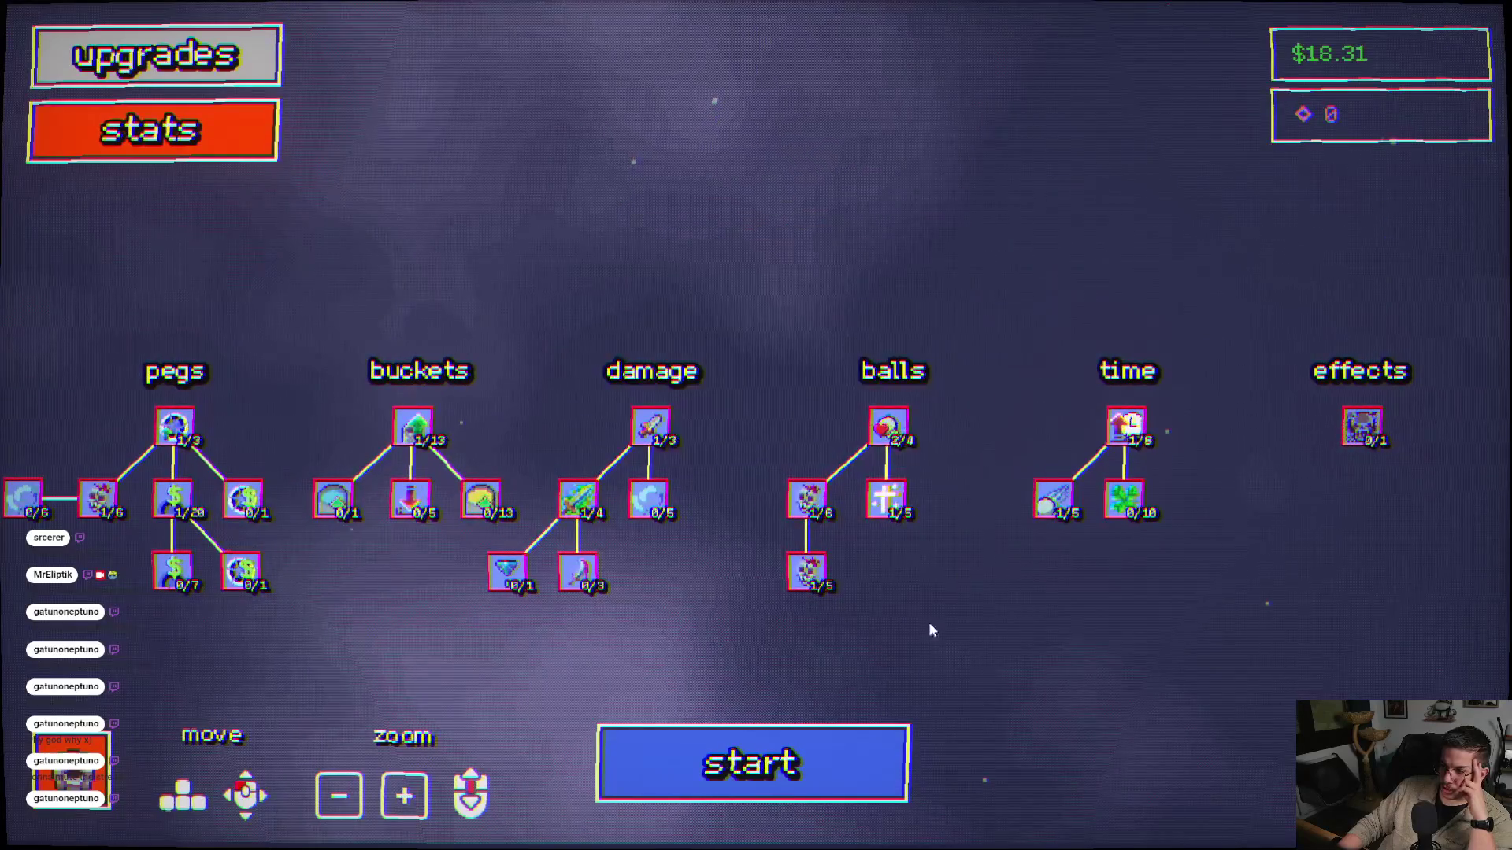
- Play a round earning $20.30, bringing total money to $38.61, then return to upgrades
{"action": "left_click", "coordinate": [713, 768]}
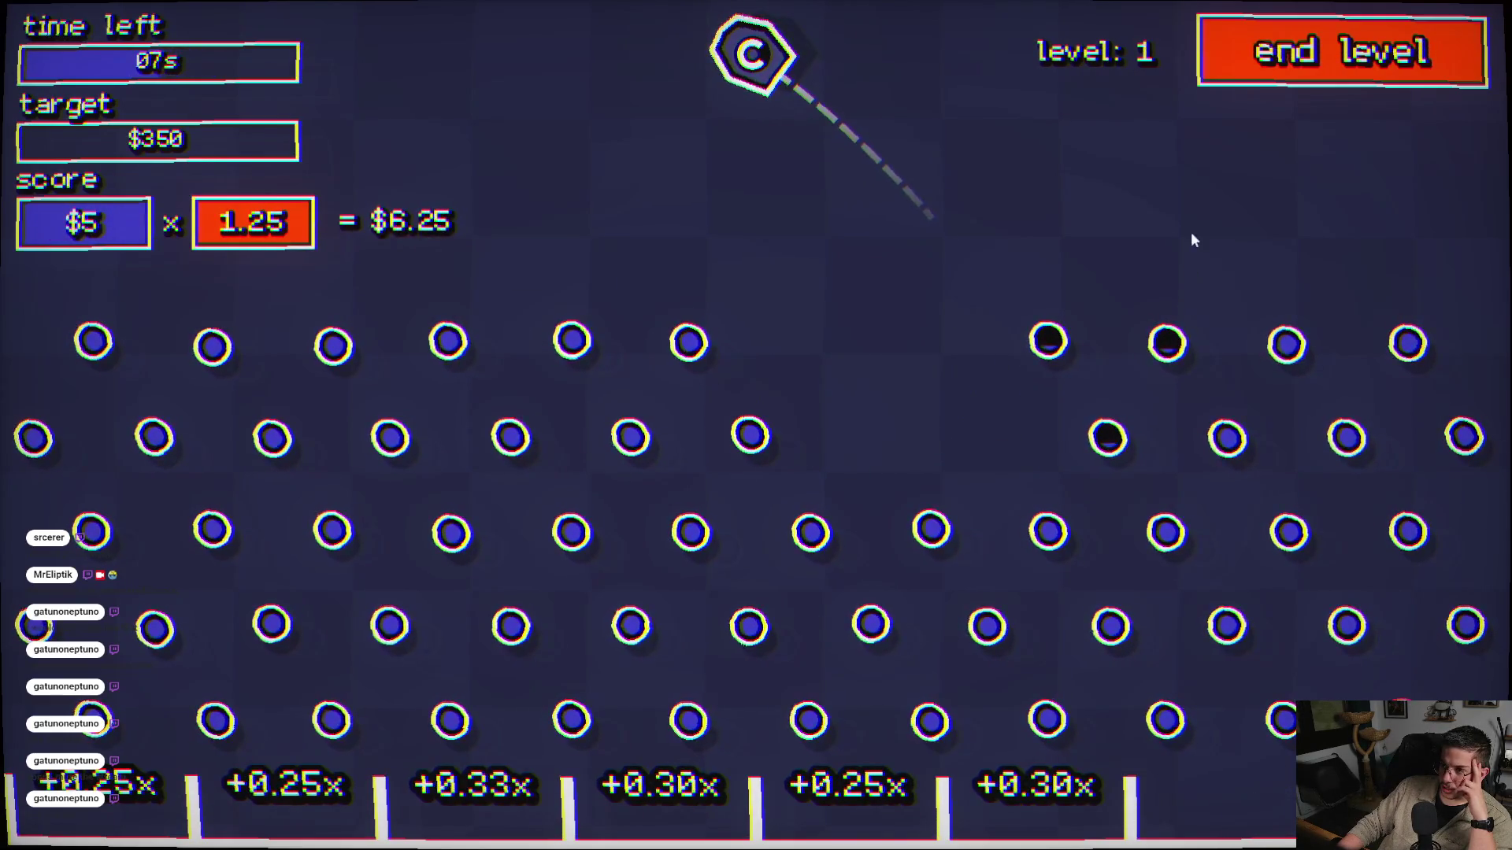
{"action": "left_click", "coordinate": [1196, 201]}
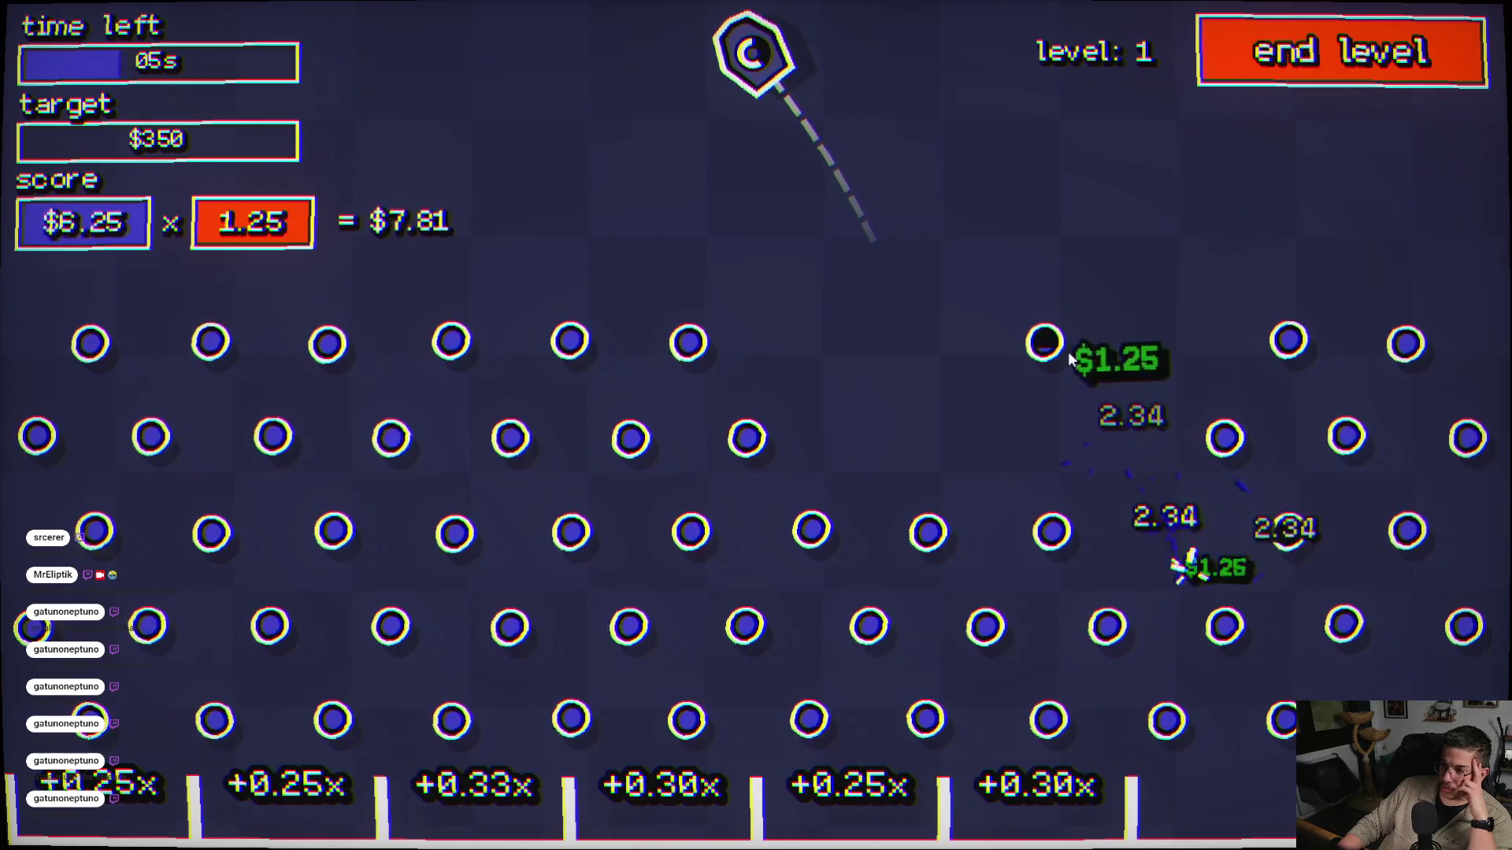
{"action": "left_click", "coordinate": [1065, 420]}
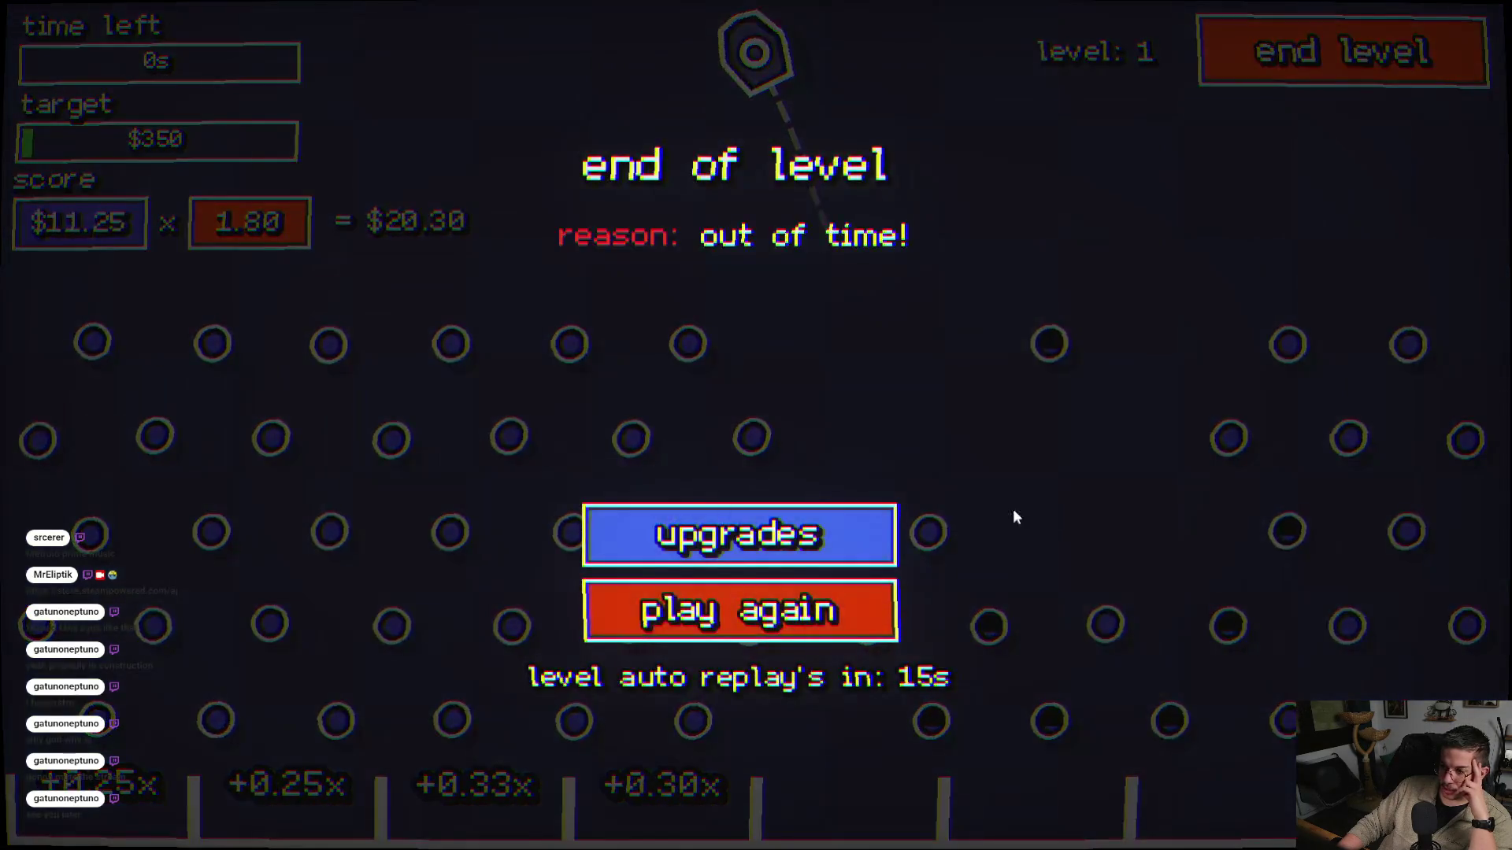
{"action": "left_click", "coordinate": [763, 535]}
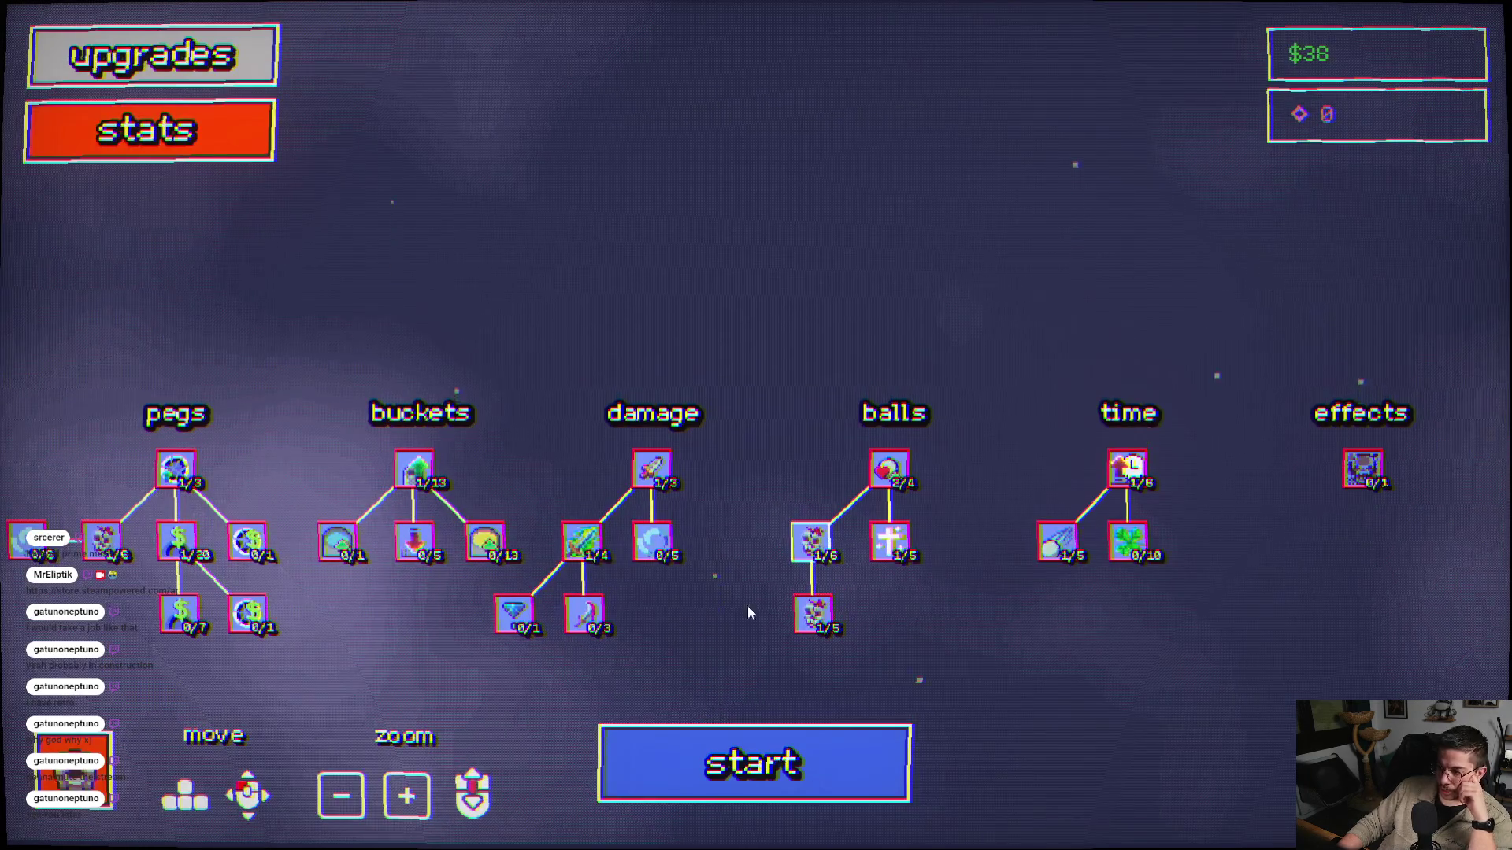
- Buy a level of Ball Death Drop Chance and play a five-ball round
{"action": "left_click", "coordinate": [811, 542]}
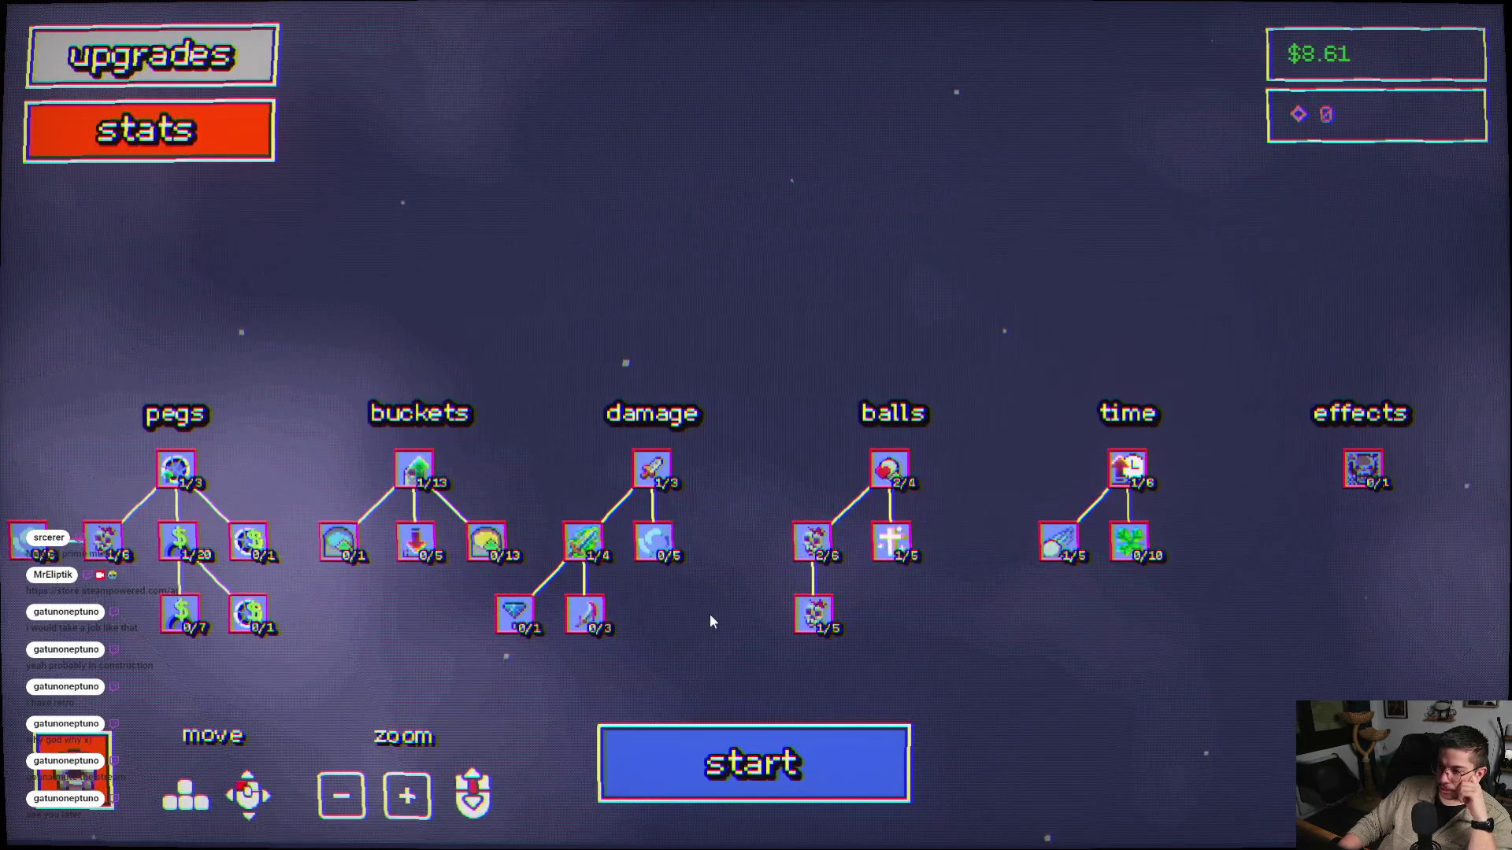
{"action": "left_click", "coordinate": [756, 766]}
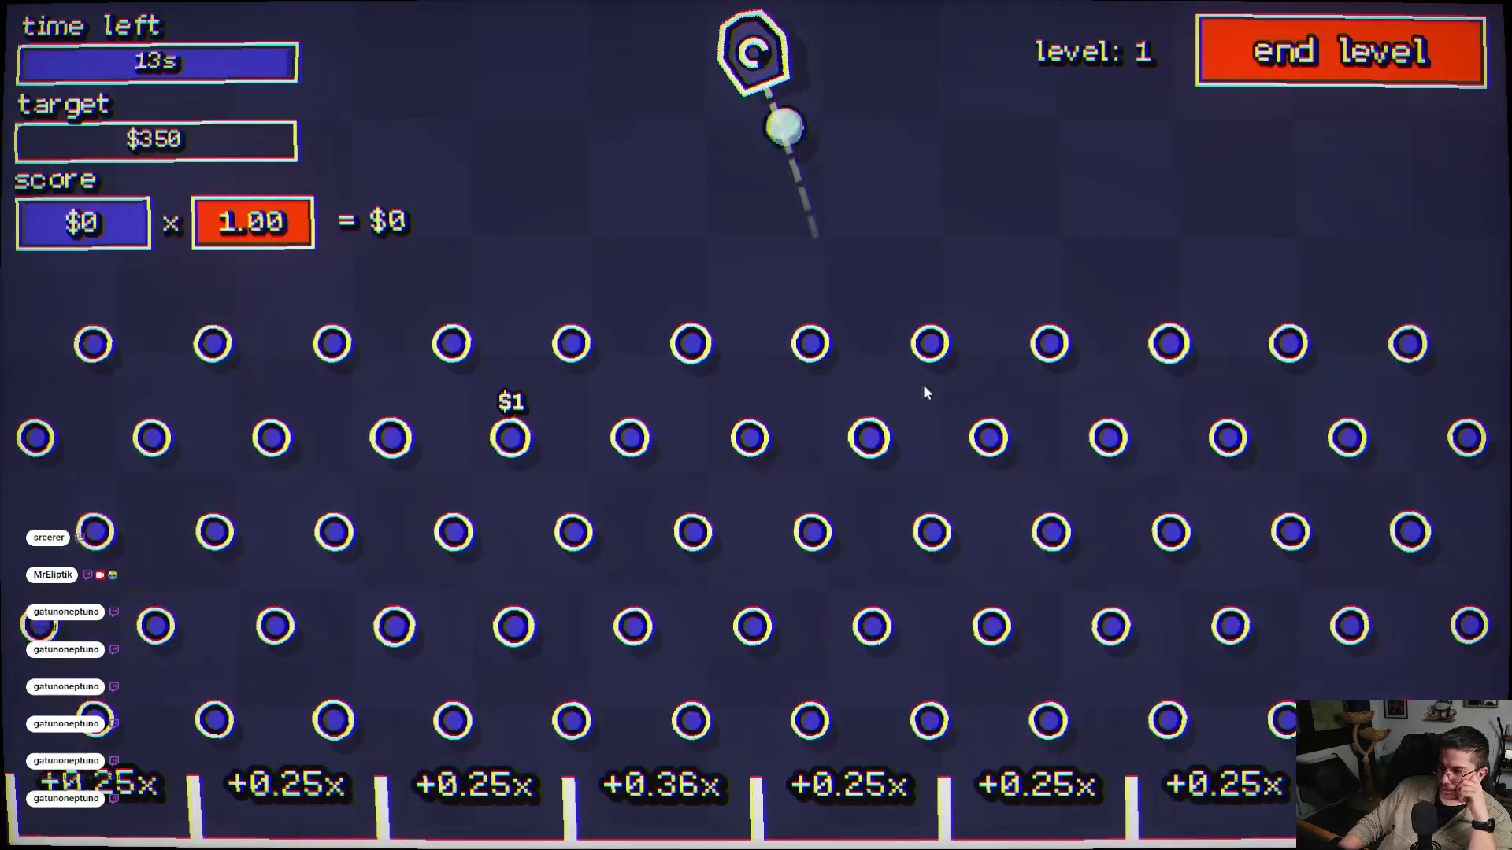
{"action": "left_click", "coordinate": [1003, 483]}
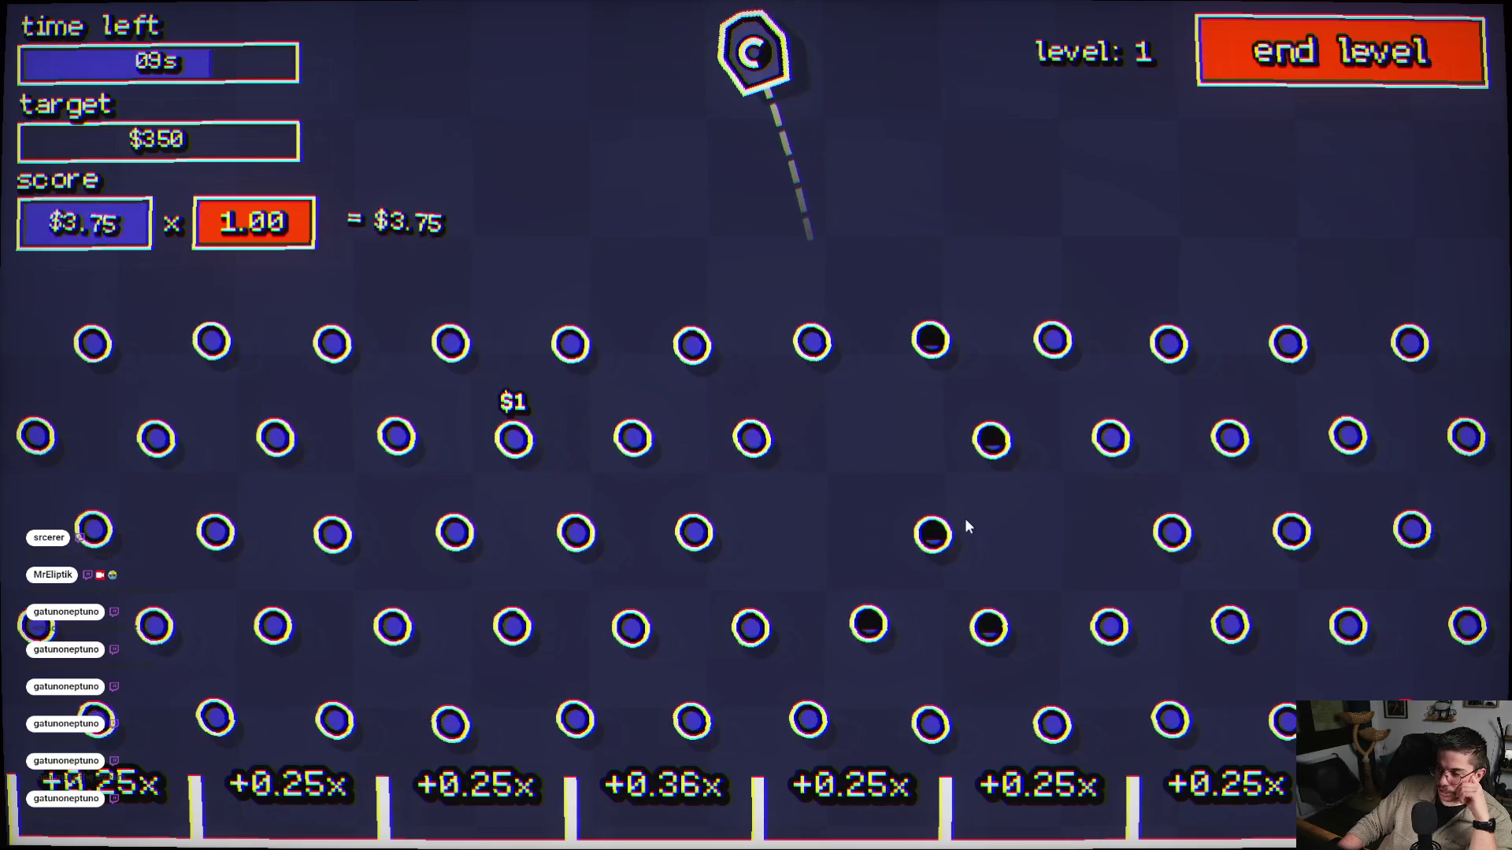
{"action": "left_click", "coordinate": [1004, 496]}
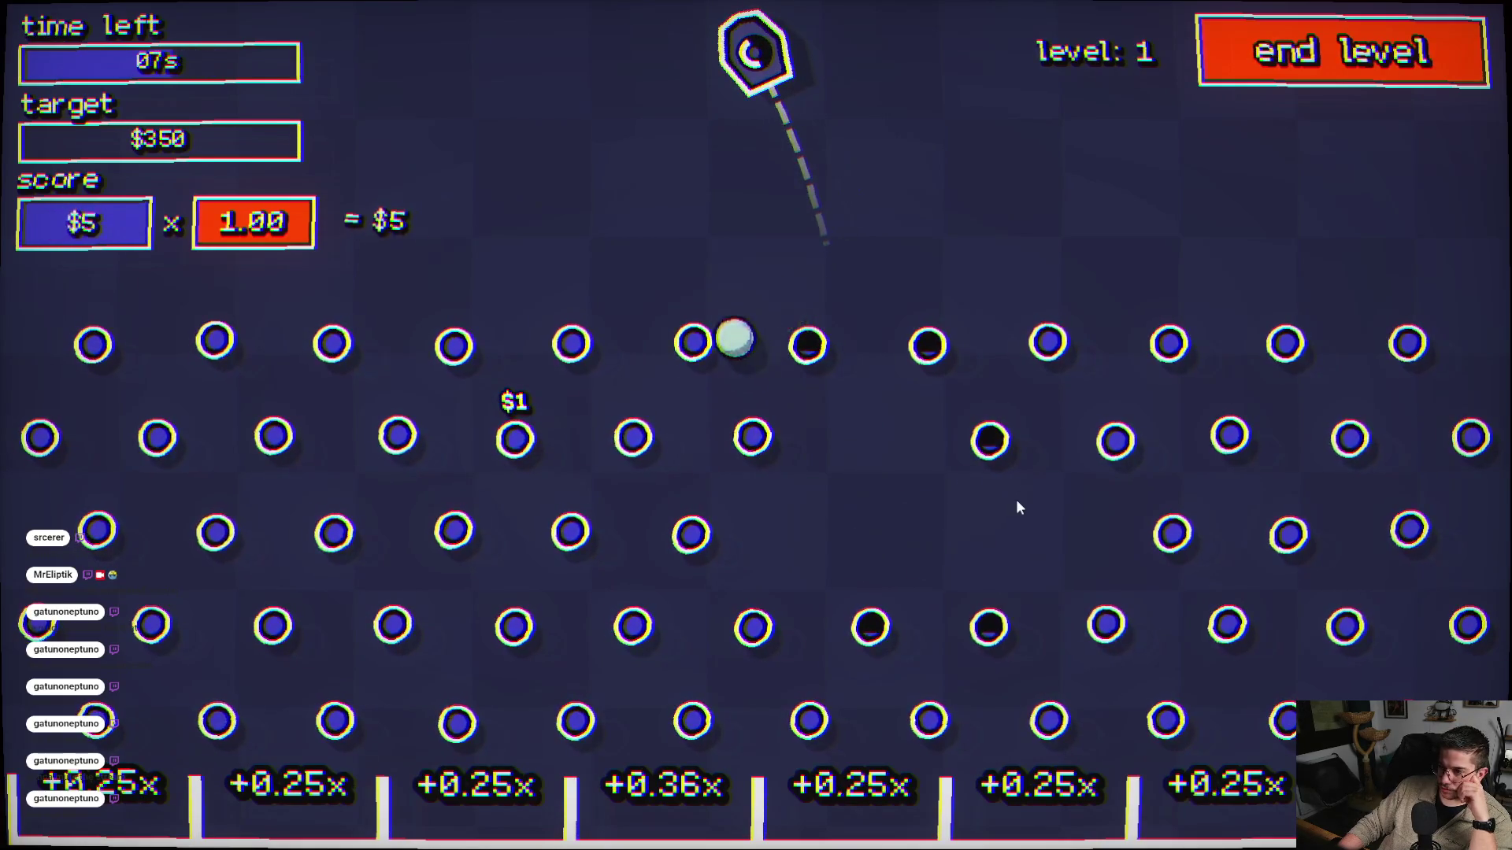
{"action": "left_click", "coordinate": [1134, 409]}
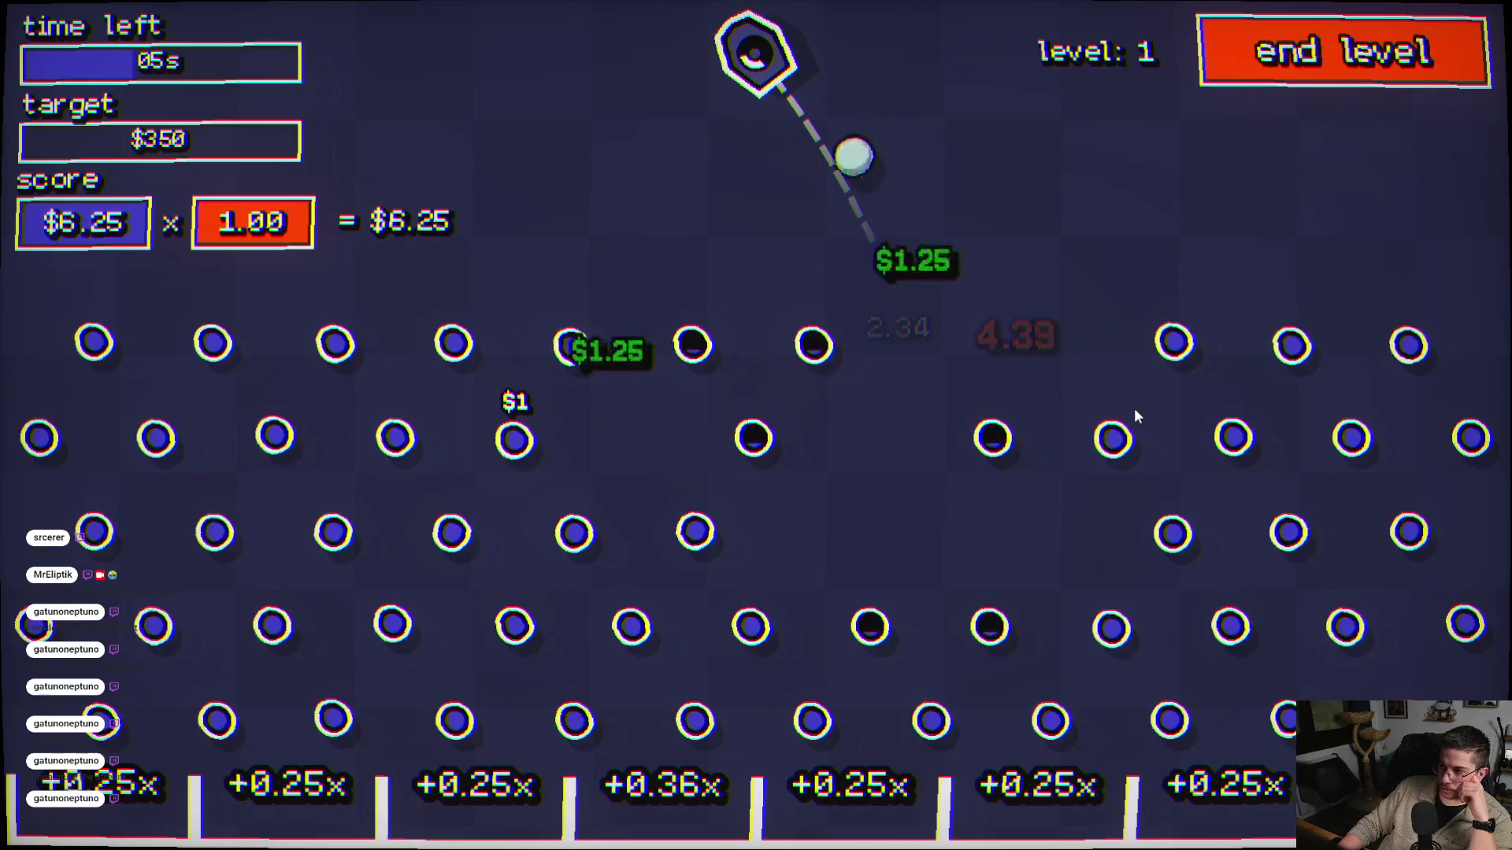
{"action": "left_click", "coordinate": [582, 364]}
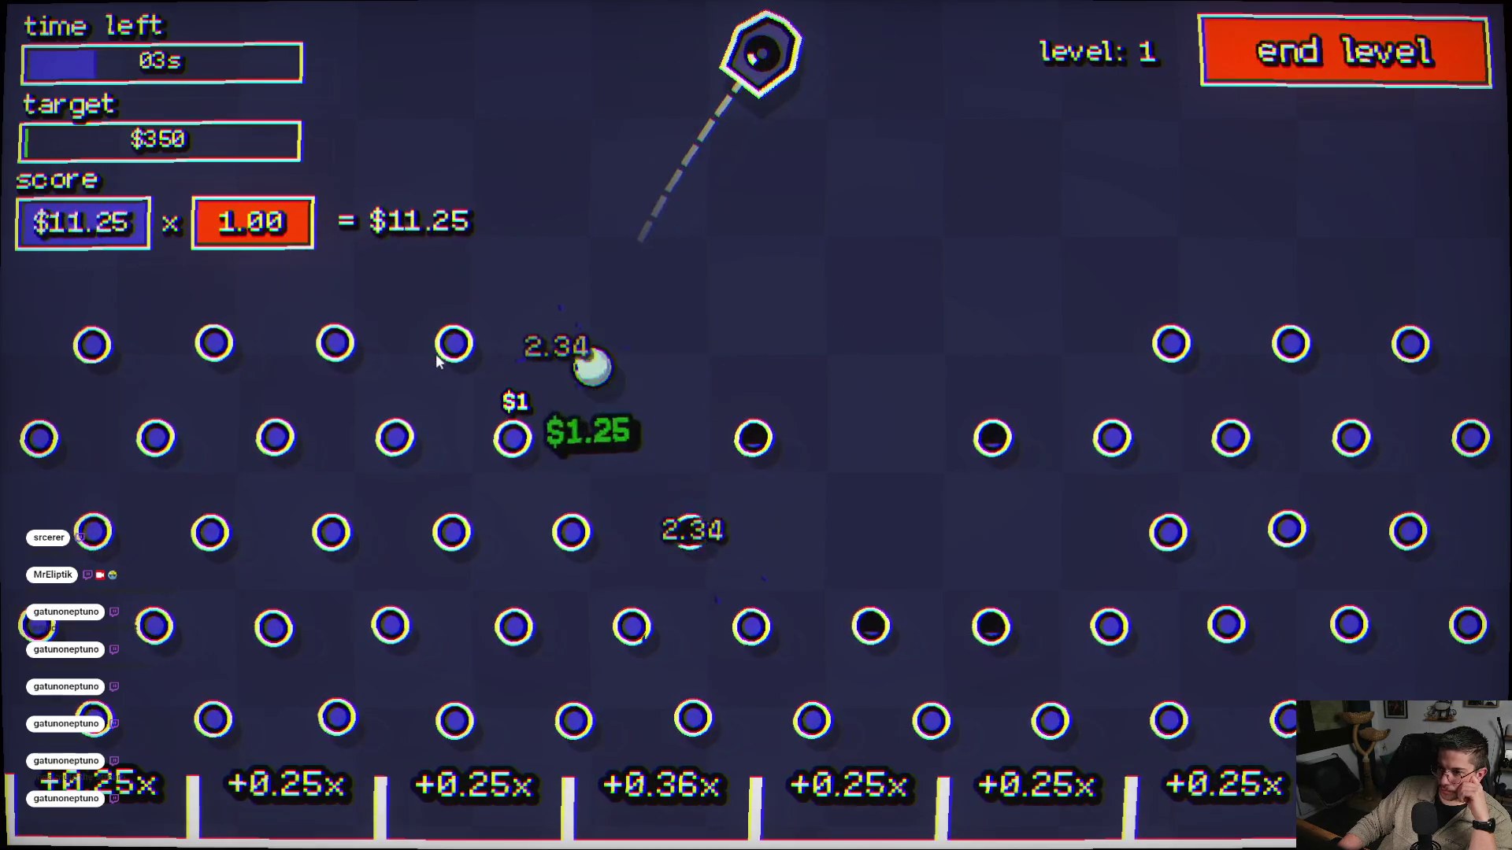
{"action": "left_click", "coordinate": [447, 389]}
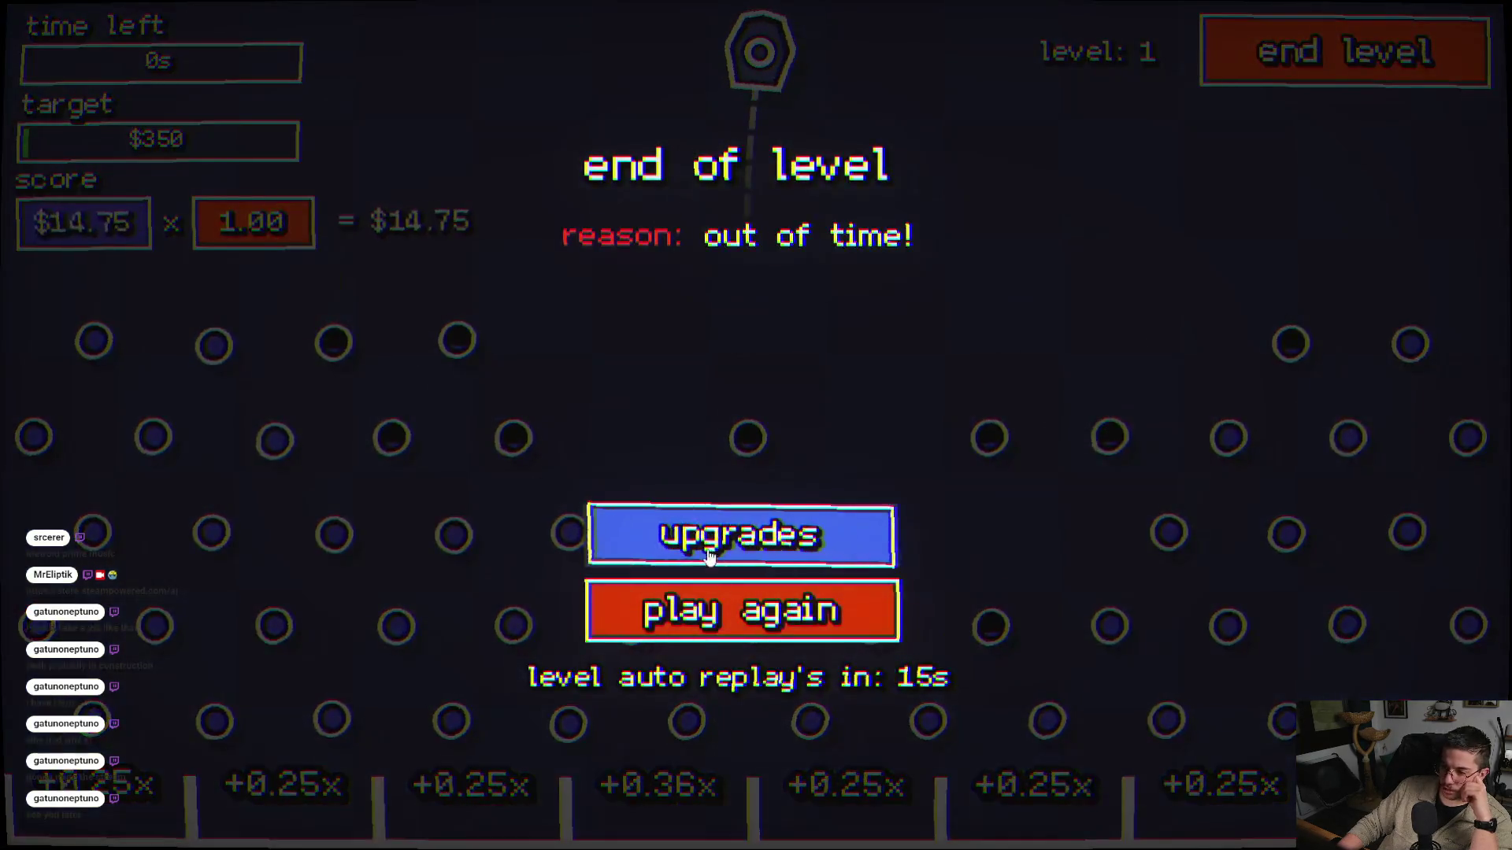
{"action": "left_click", "coordinate": [659, 534]}
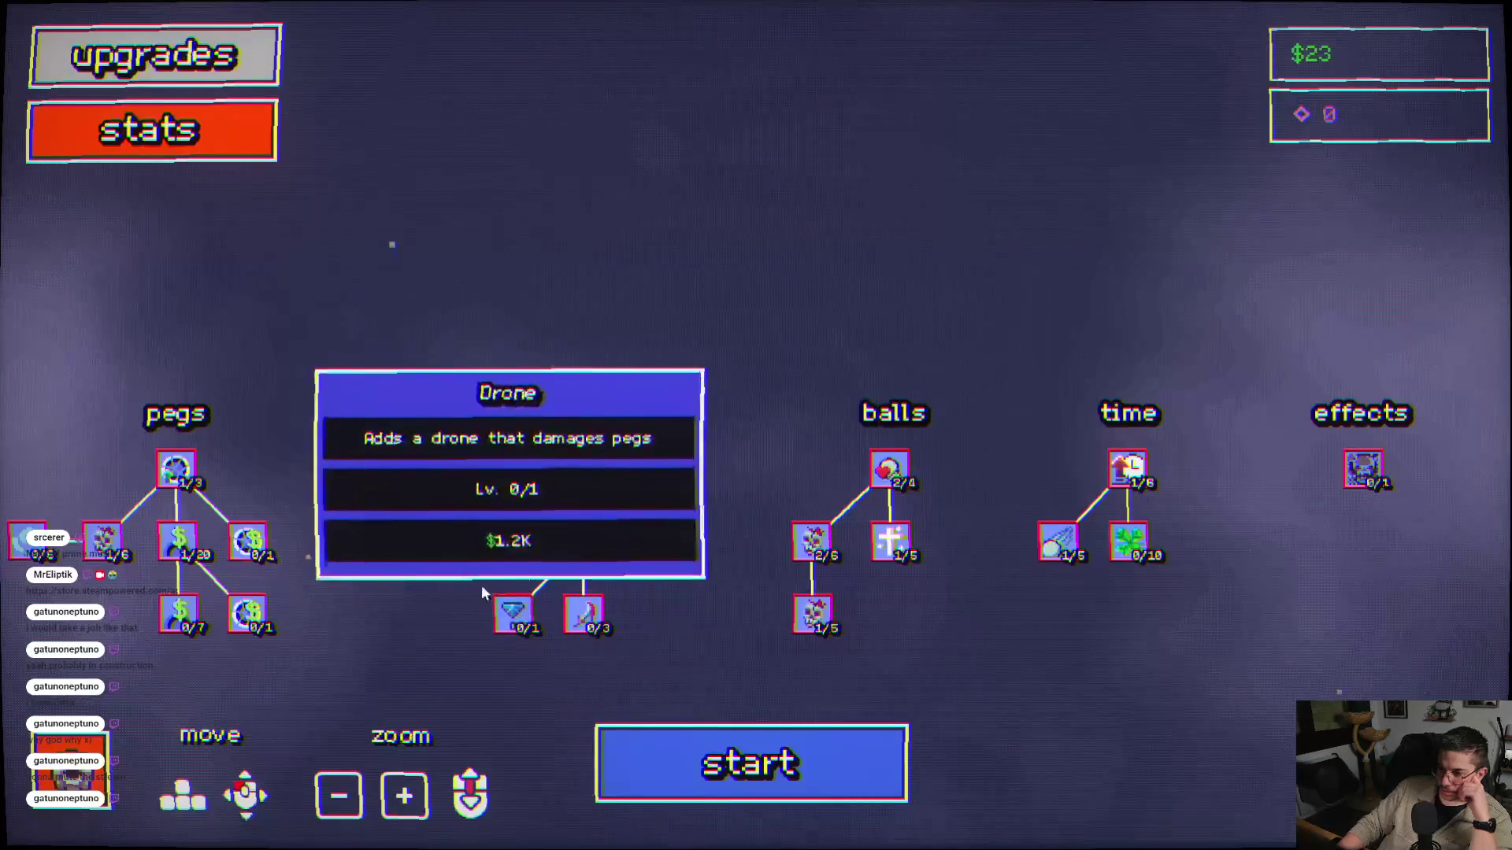
- Play another round firing six balls, then return to the upgrade tree
{"action": "key", "text": "a"}
{"action": "key", "text": "s"}
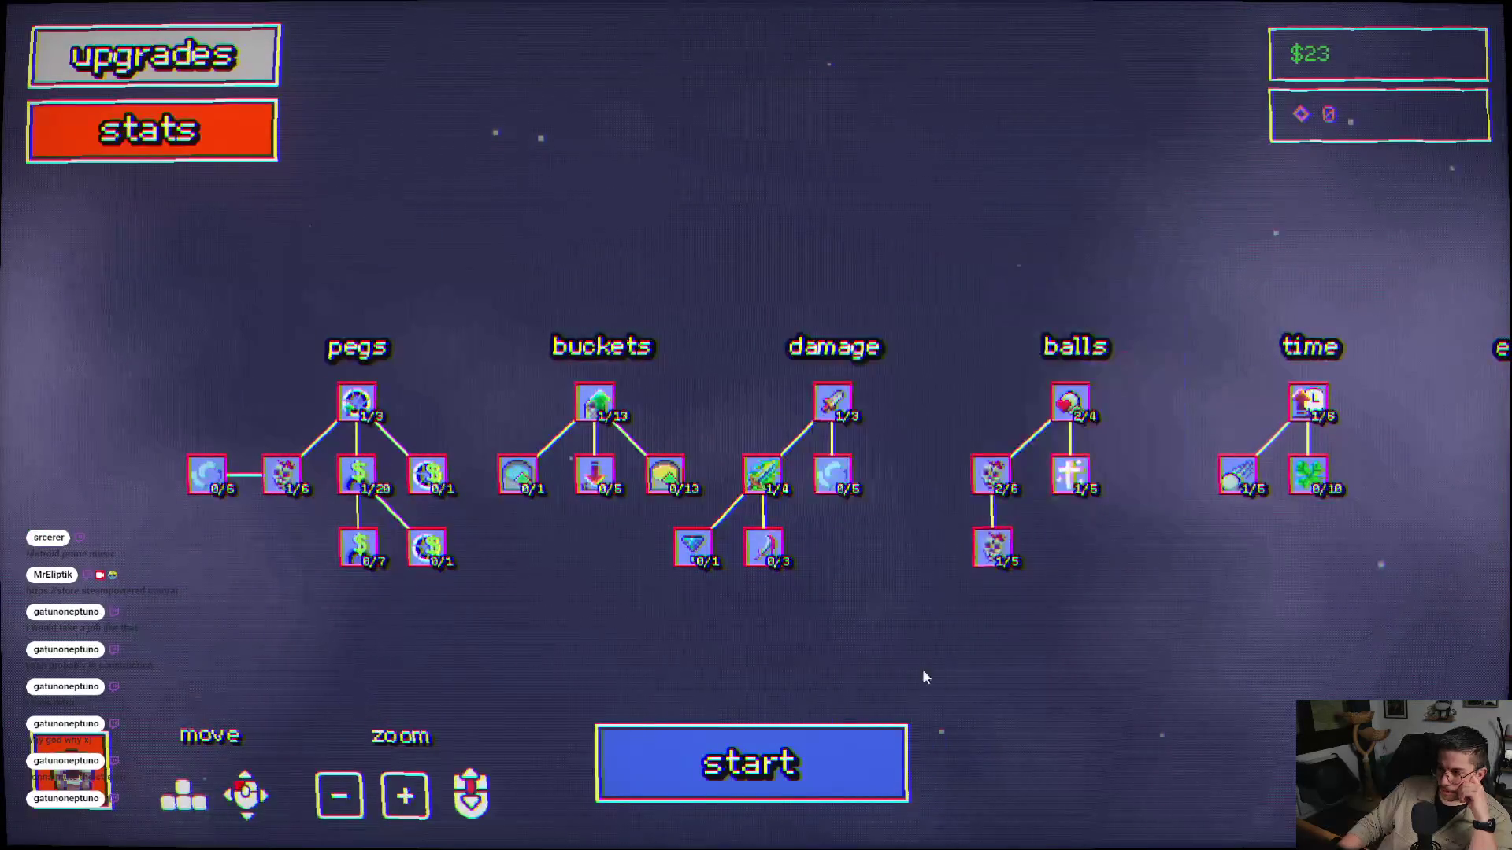
{"action": "left_click", "coordinate": [738, 791]}
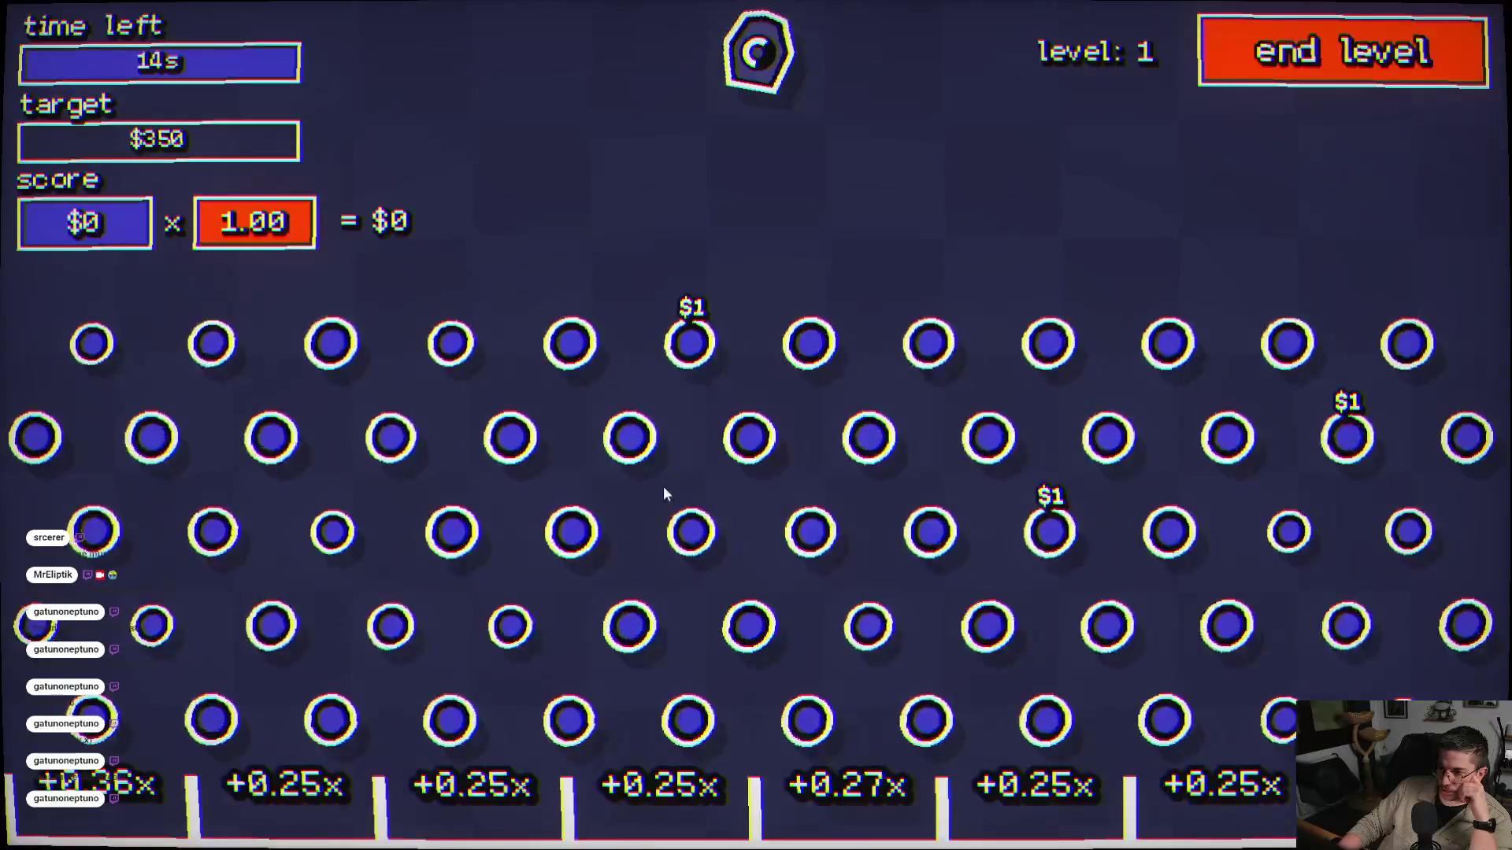
{"action": "left_click", "coordinate": [664, 488]}
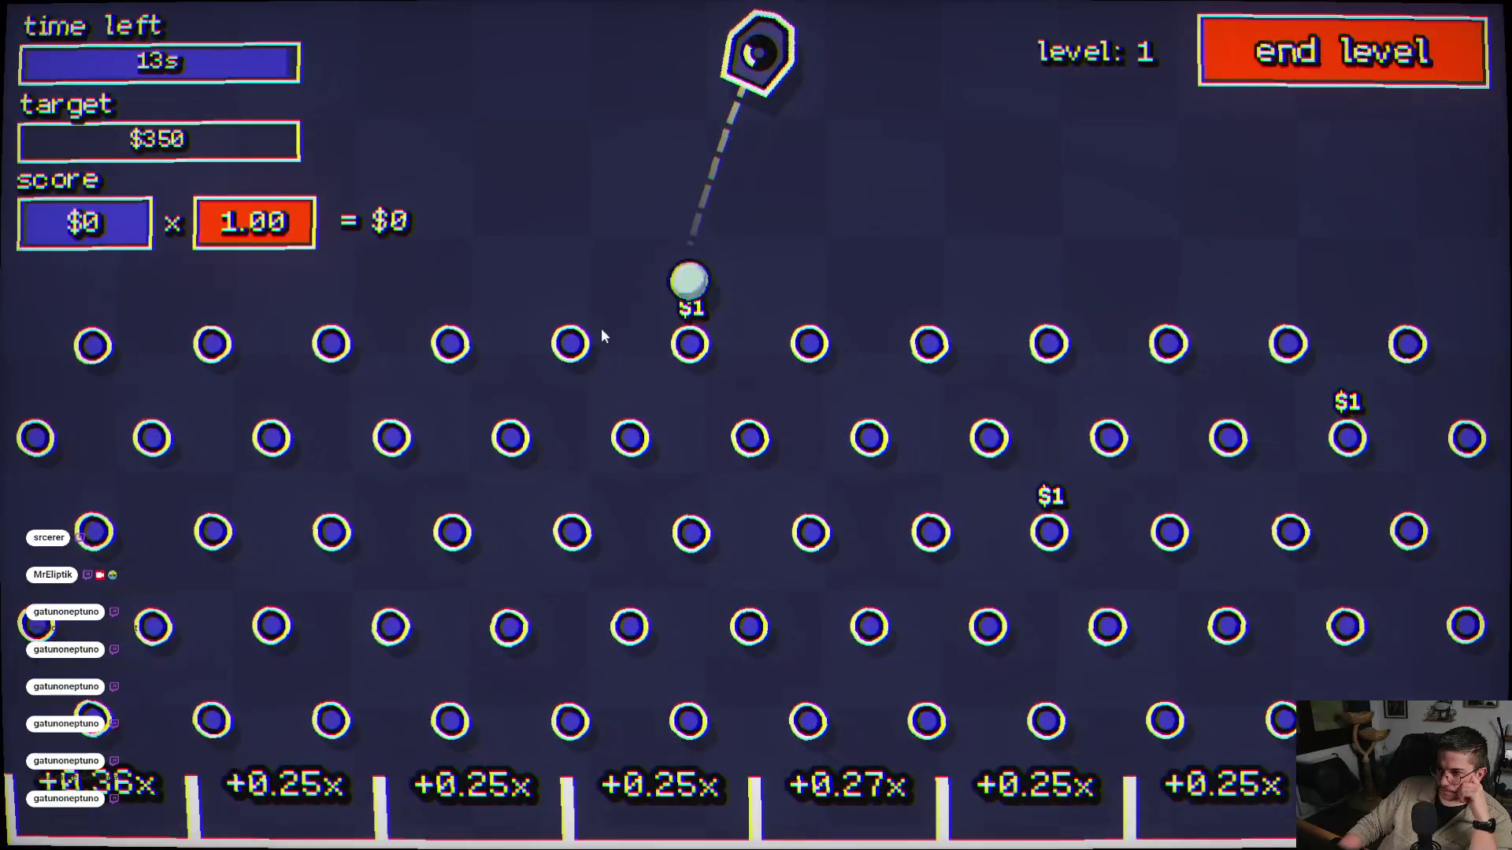
{"action": "left_click", "coordinate": [674, 350]}
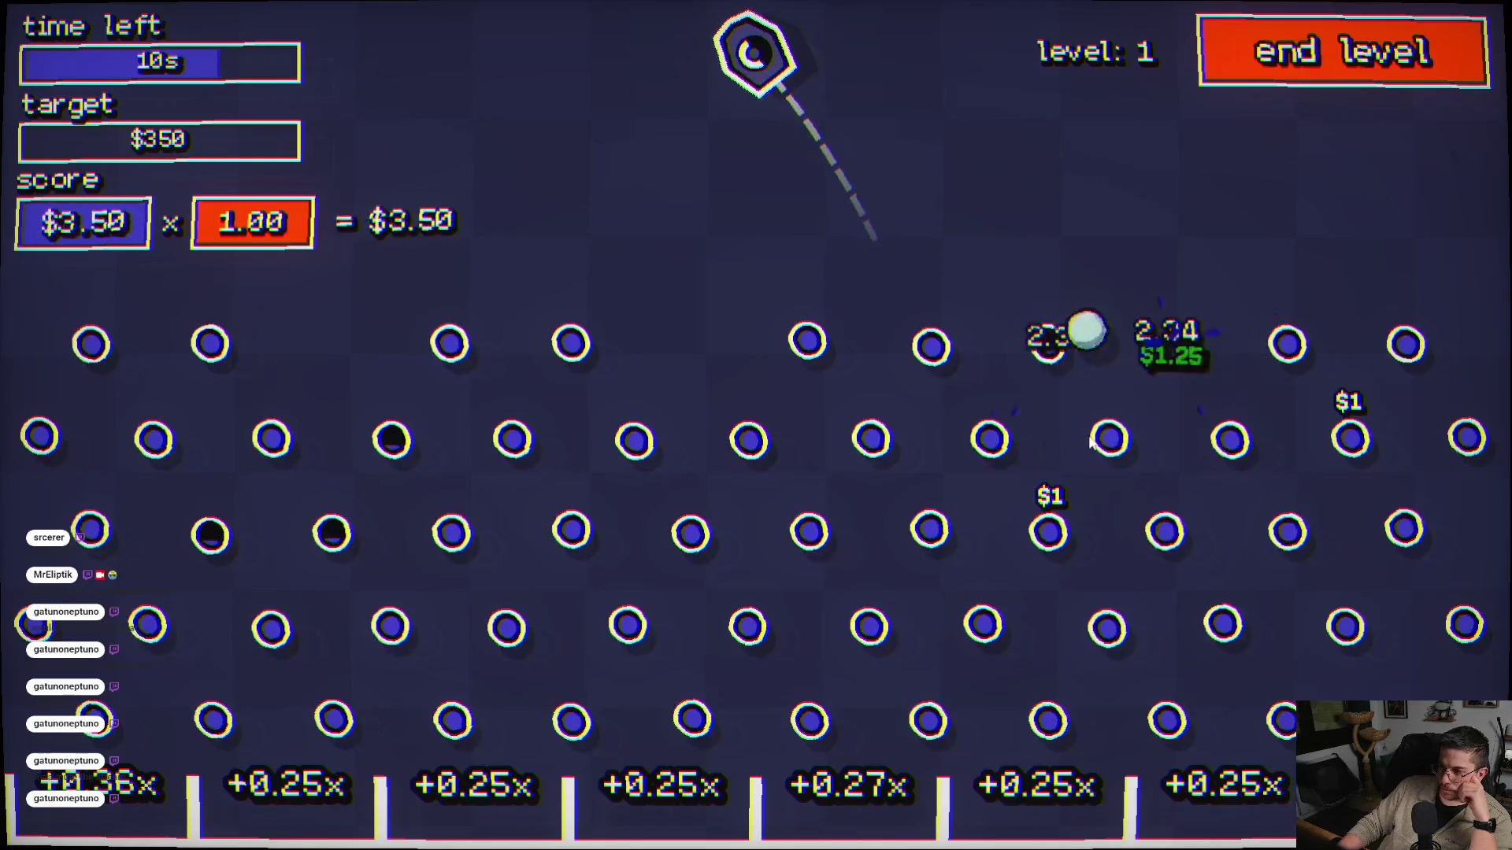
{"action": "left_click", "coordinate": [1011, 445]}
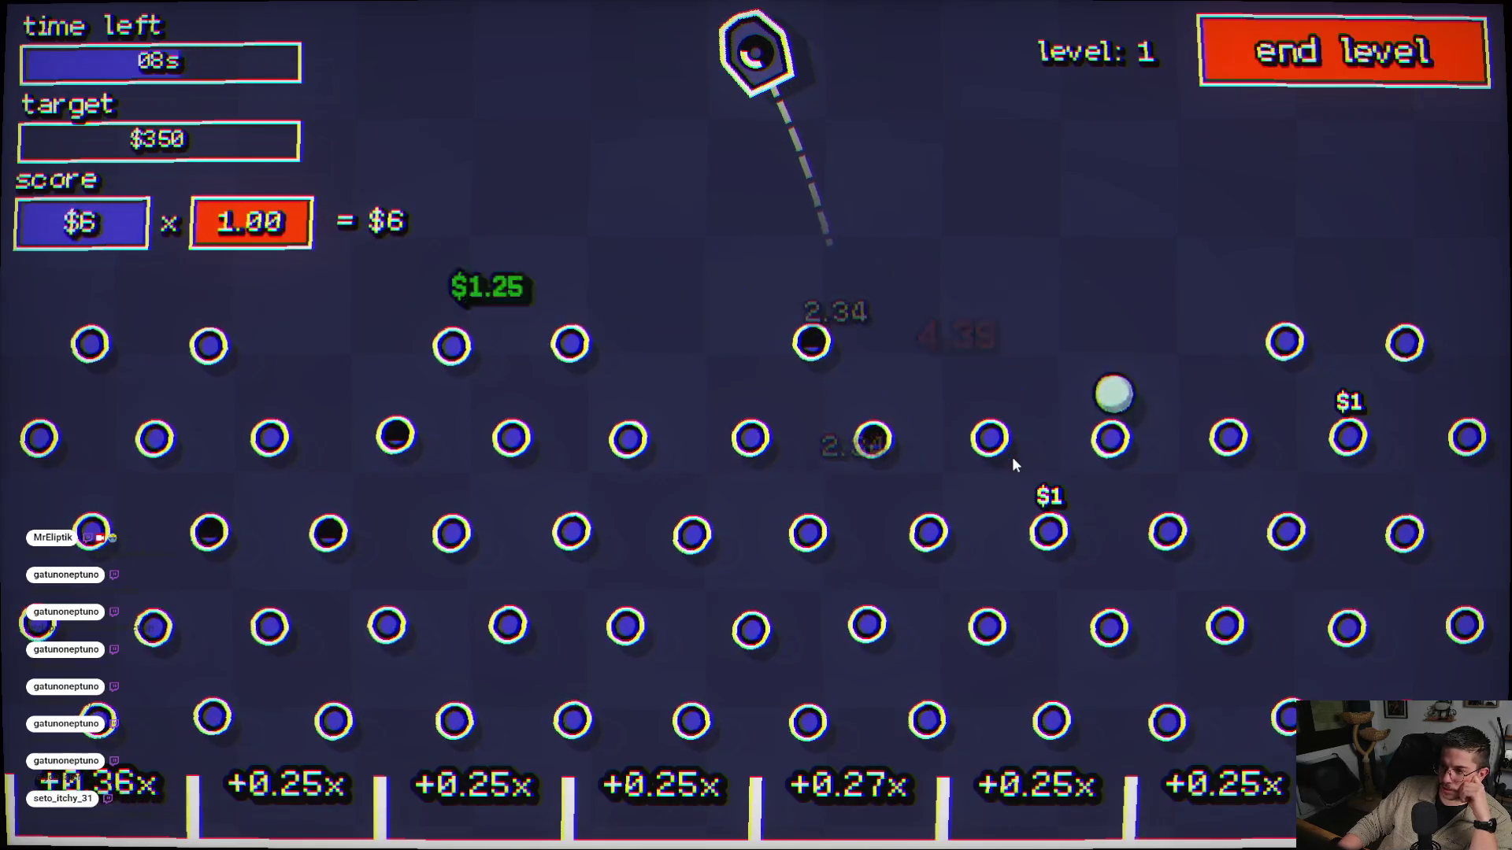
{"action": "left_click", "coordinate": [1055, 476]}
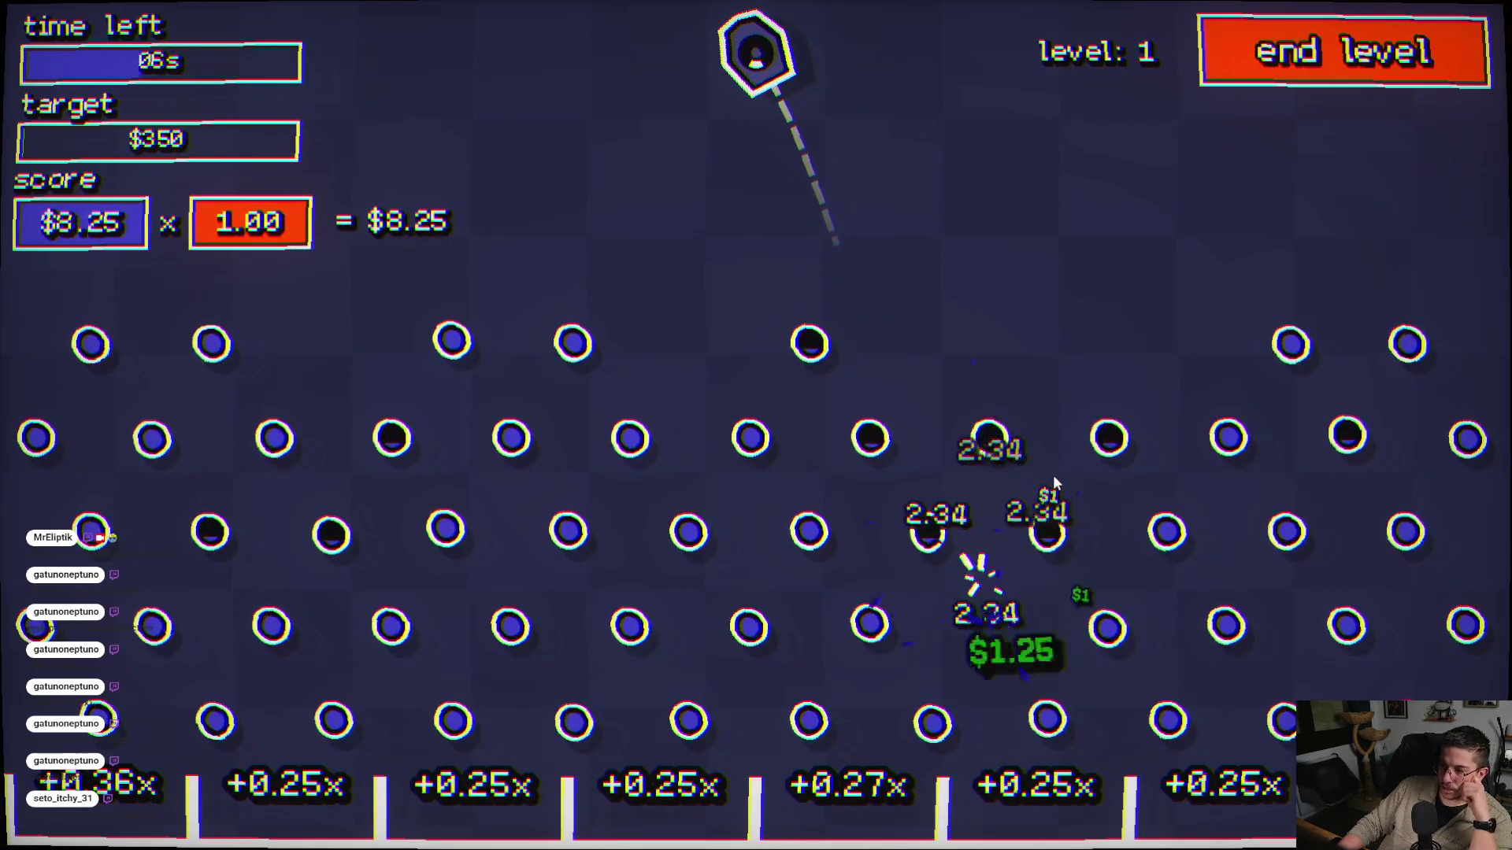
{"action": "left_click", "coordinate": [1025, 502]}
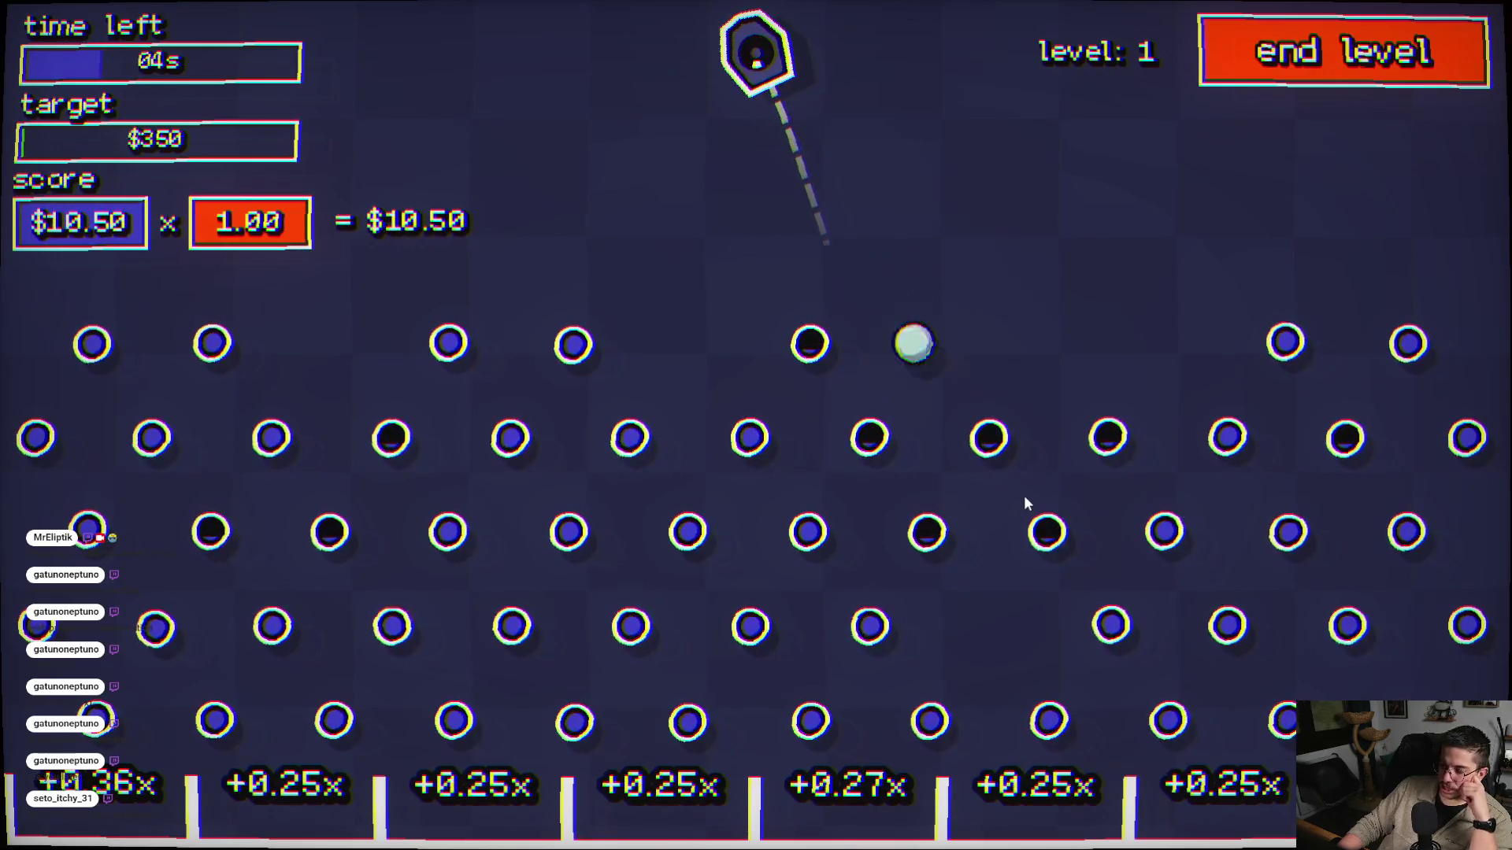
{"action": "left_click", "coordinate": [1160, 469]}
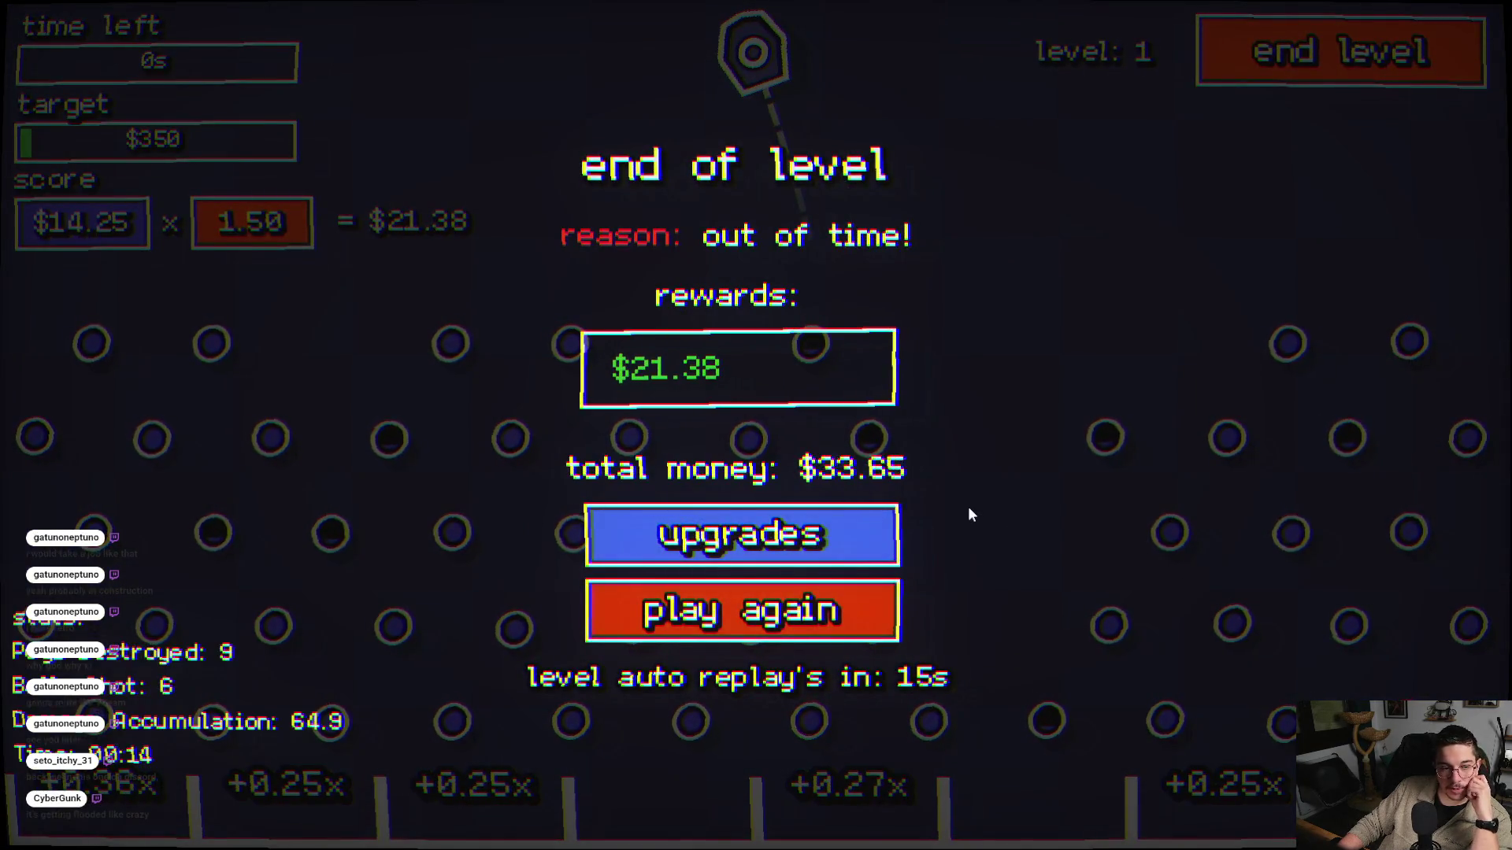
{"action": "left_click", "coordinate": [754, 553]}
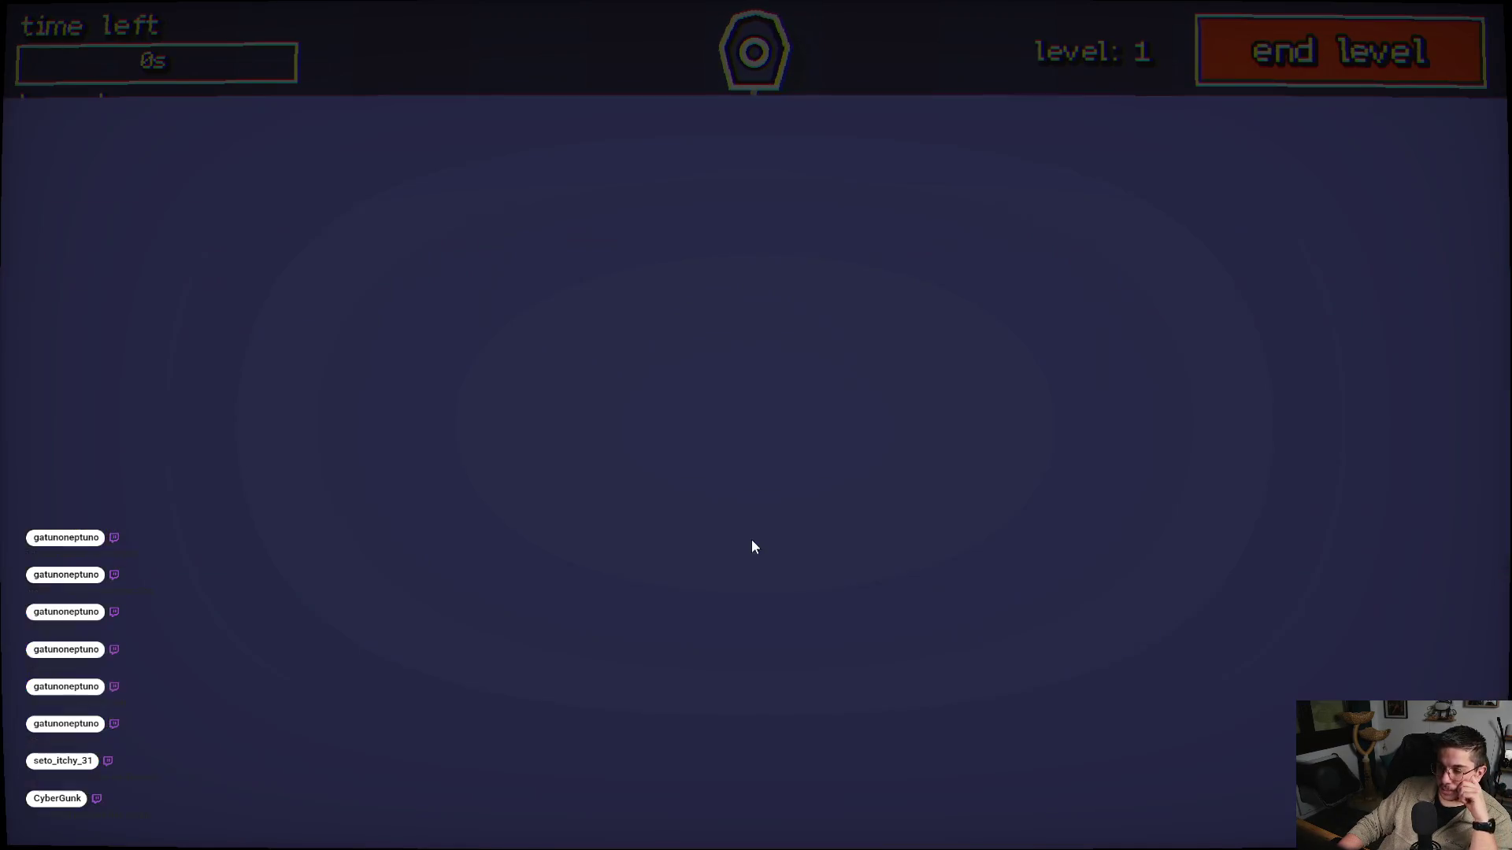
- Play a third round without buying, launching six balls until time runs out
{"action": "mouse_move", "coordinate": [661, 528]}
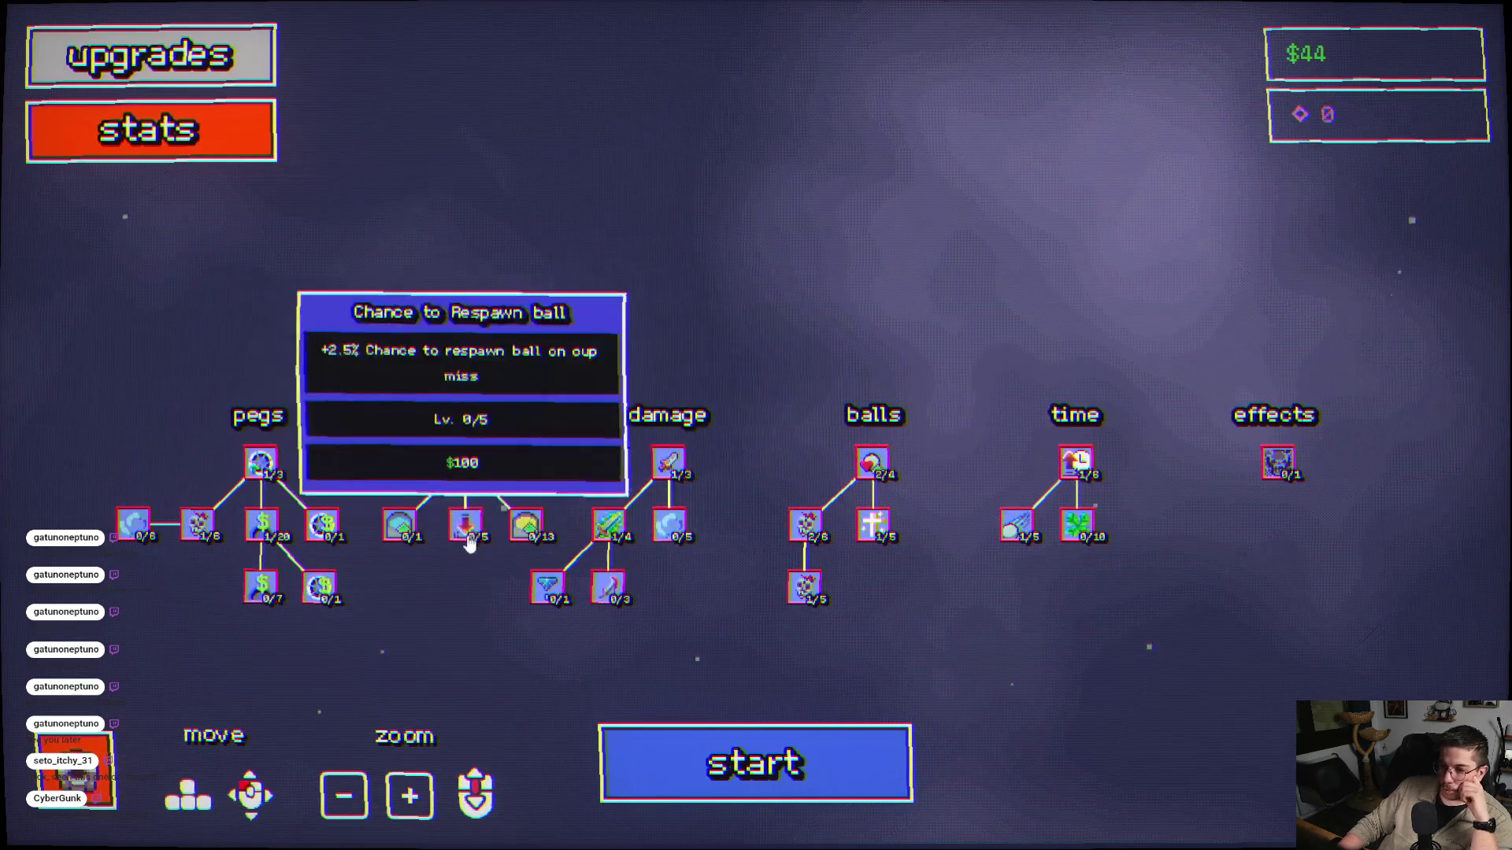
{"action": "left_click", "coordinate": [765, 776]}
{"action": "left_click", "coordinate": [787, 708]}
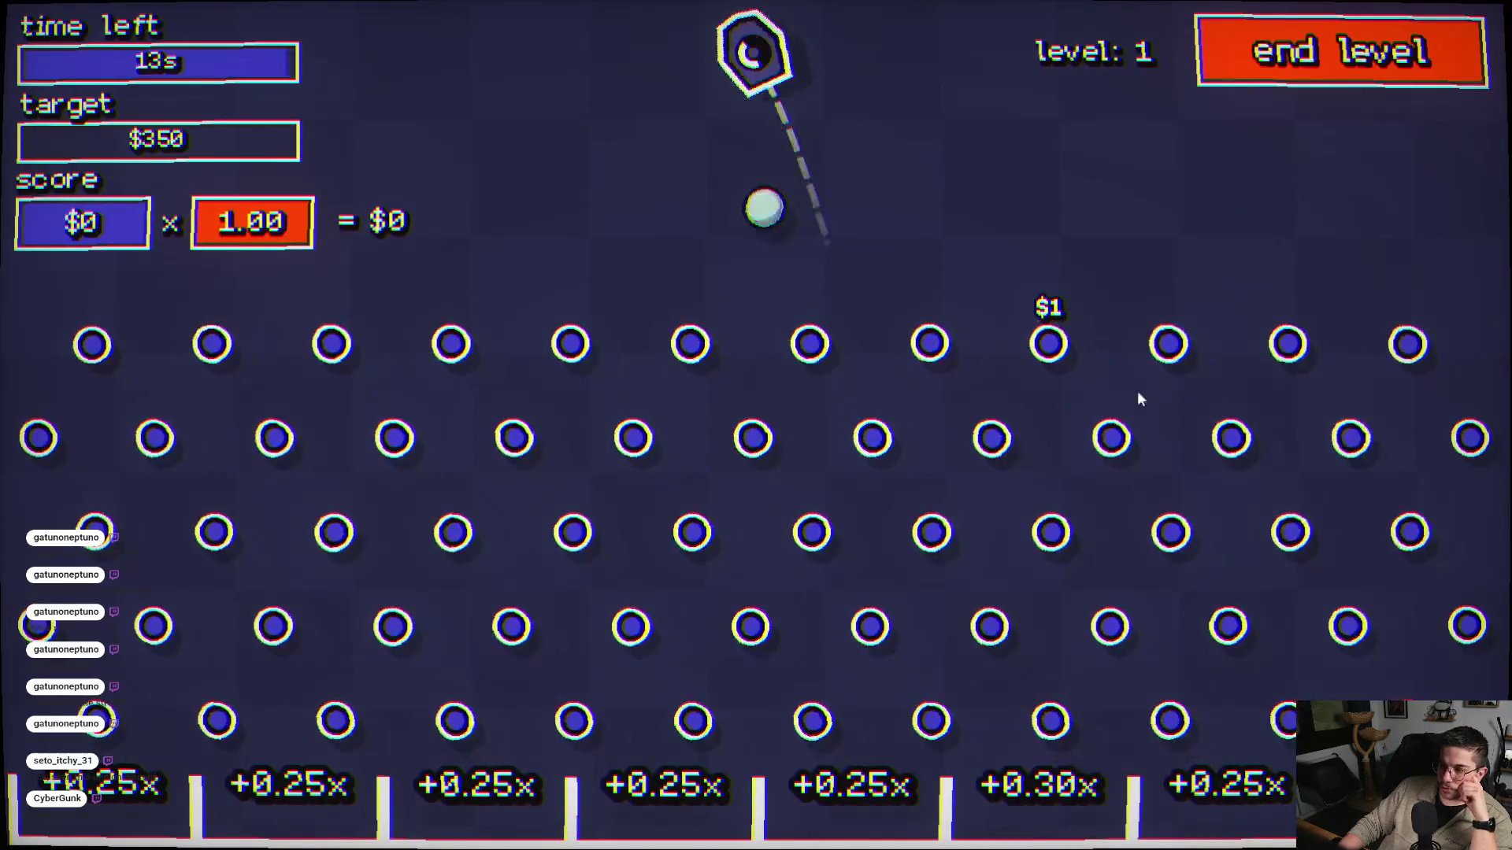
{"action": "left_click", "coordinate": [1075, 298]}
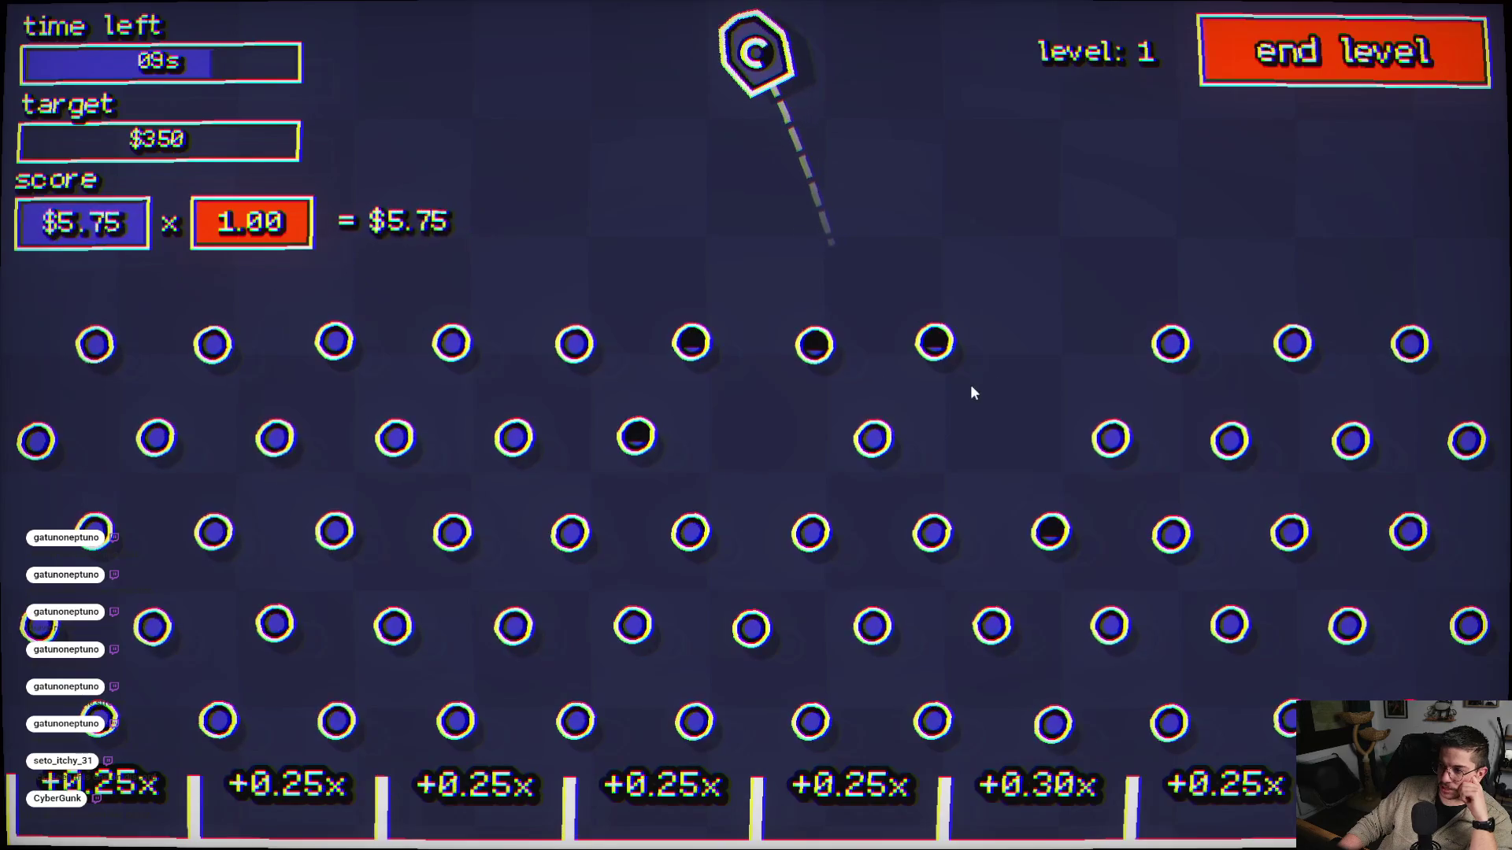
{"action": "left_click", "coordinate": [1019, 382]}
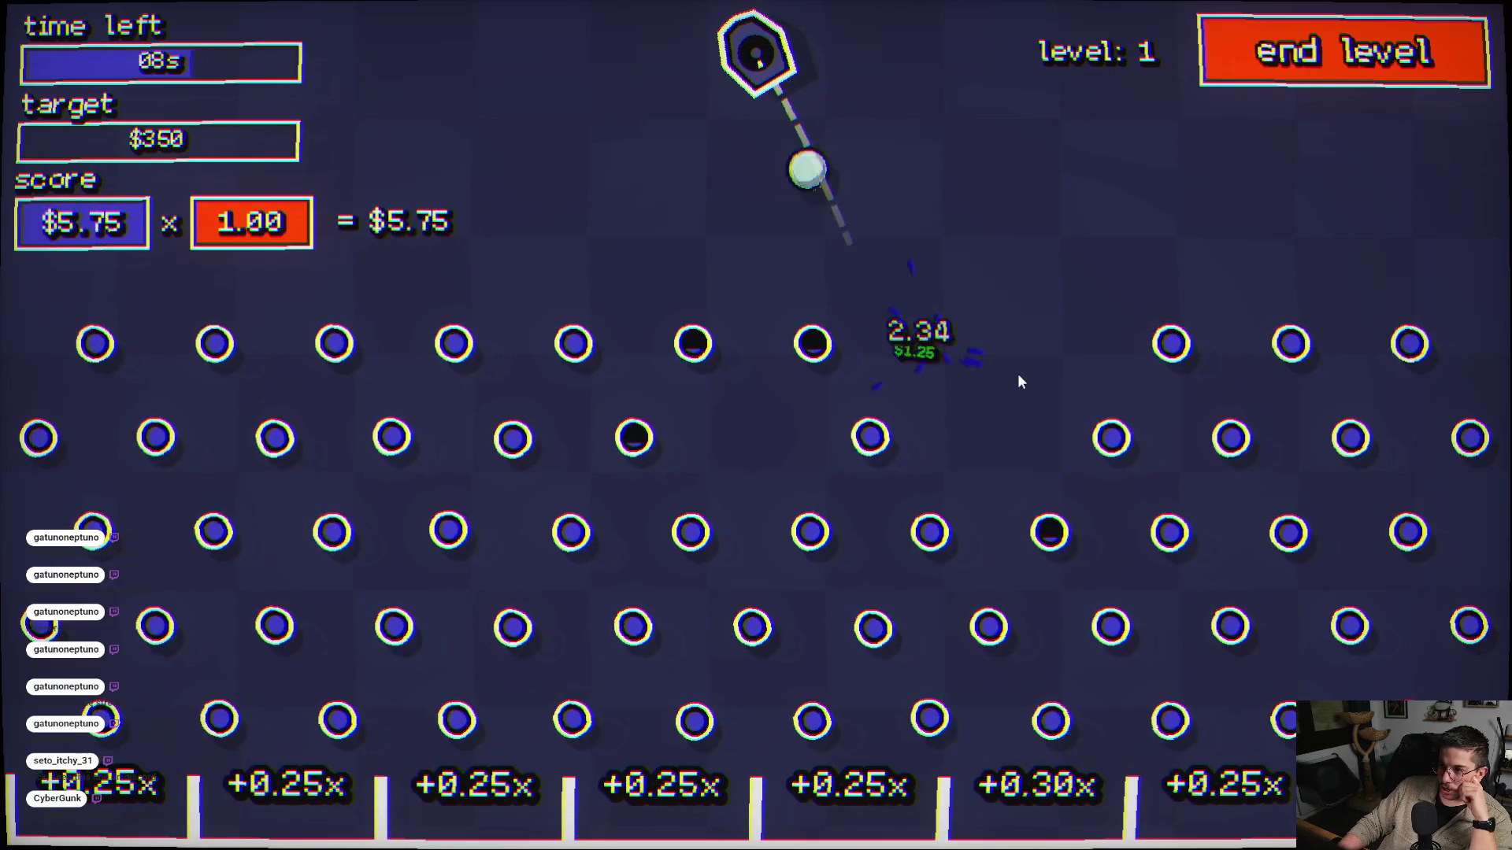
{"action": "left_click", "coordinate": [820, 380]}
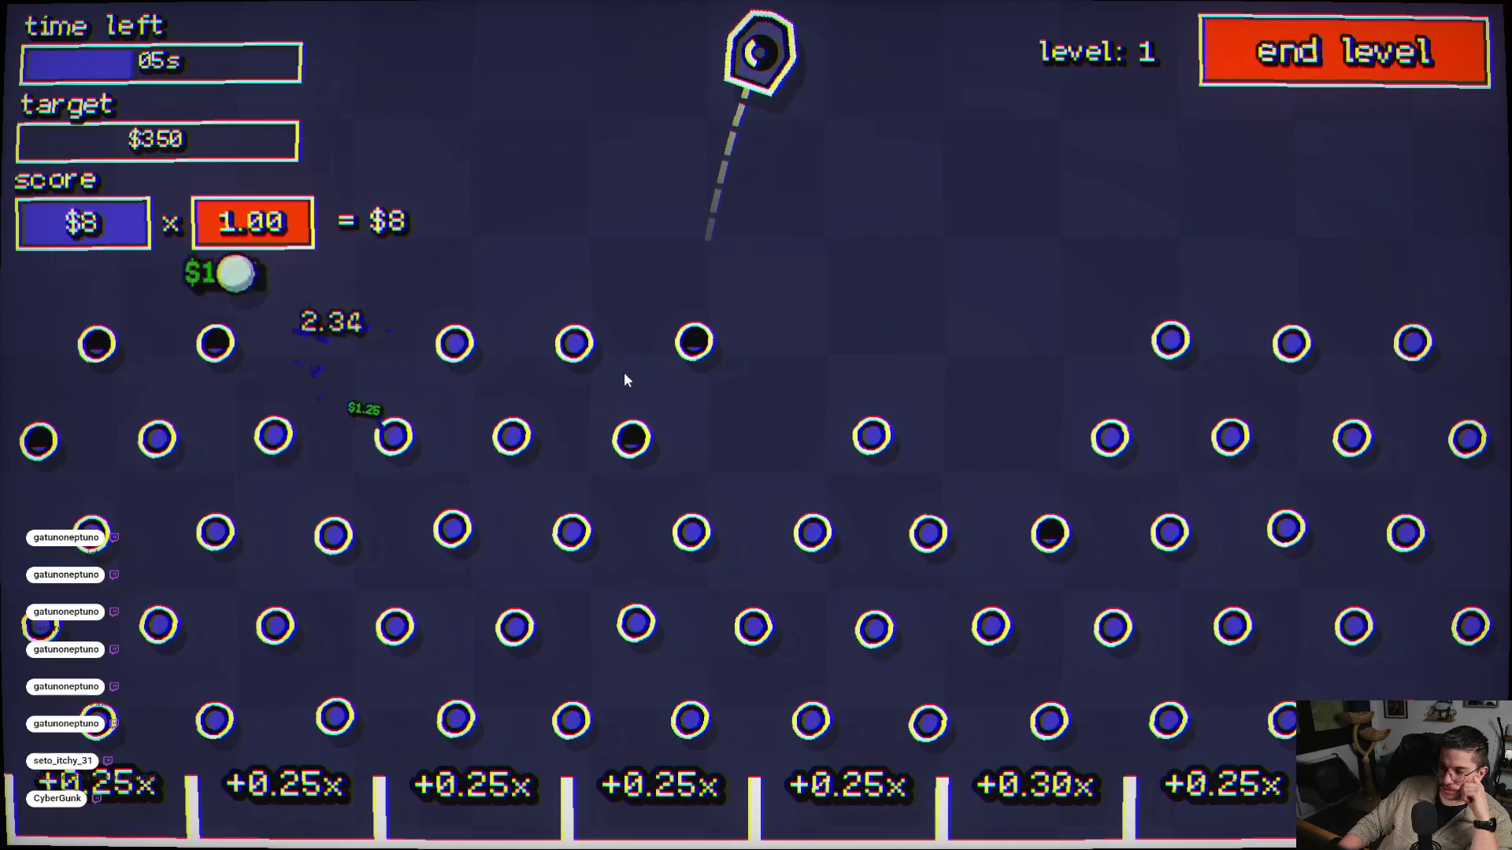
{"action": "left_click", "coordinate": [582, 400]}
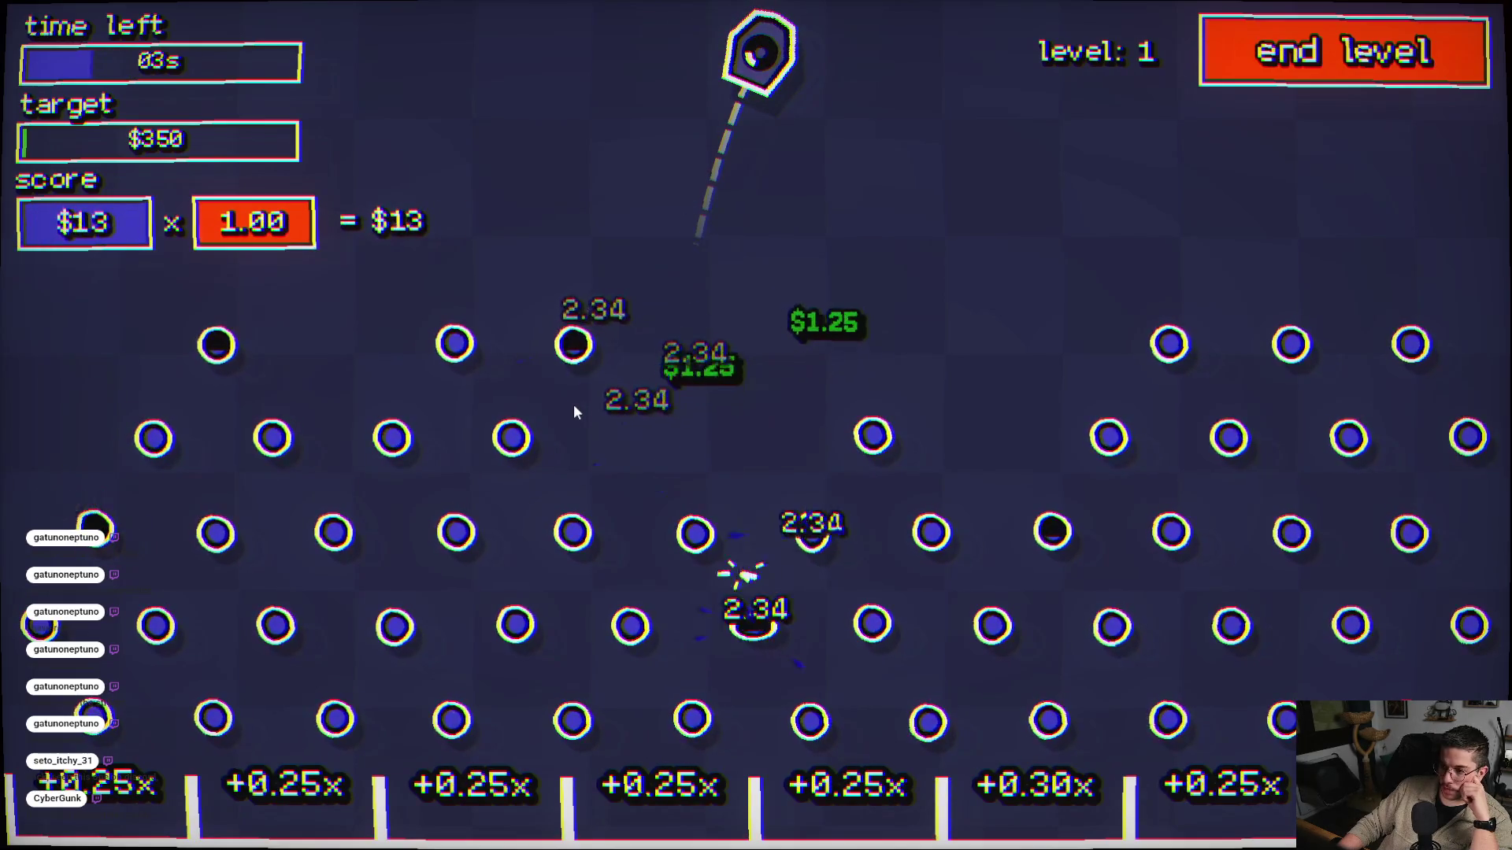
{"action": "left_click", "coordinate": [1091, 525]}
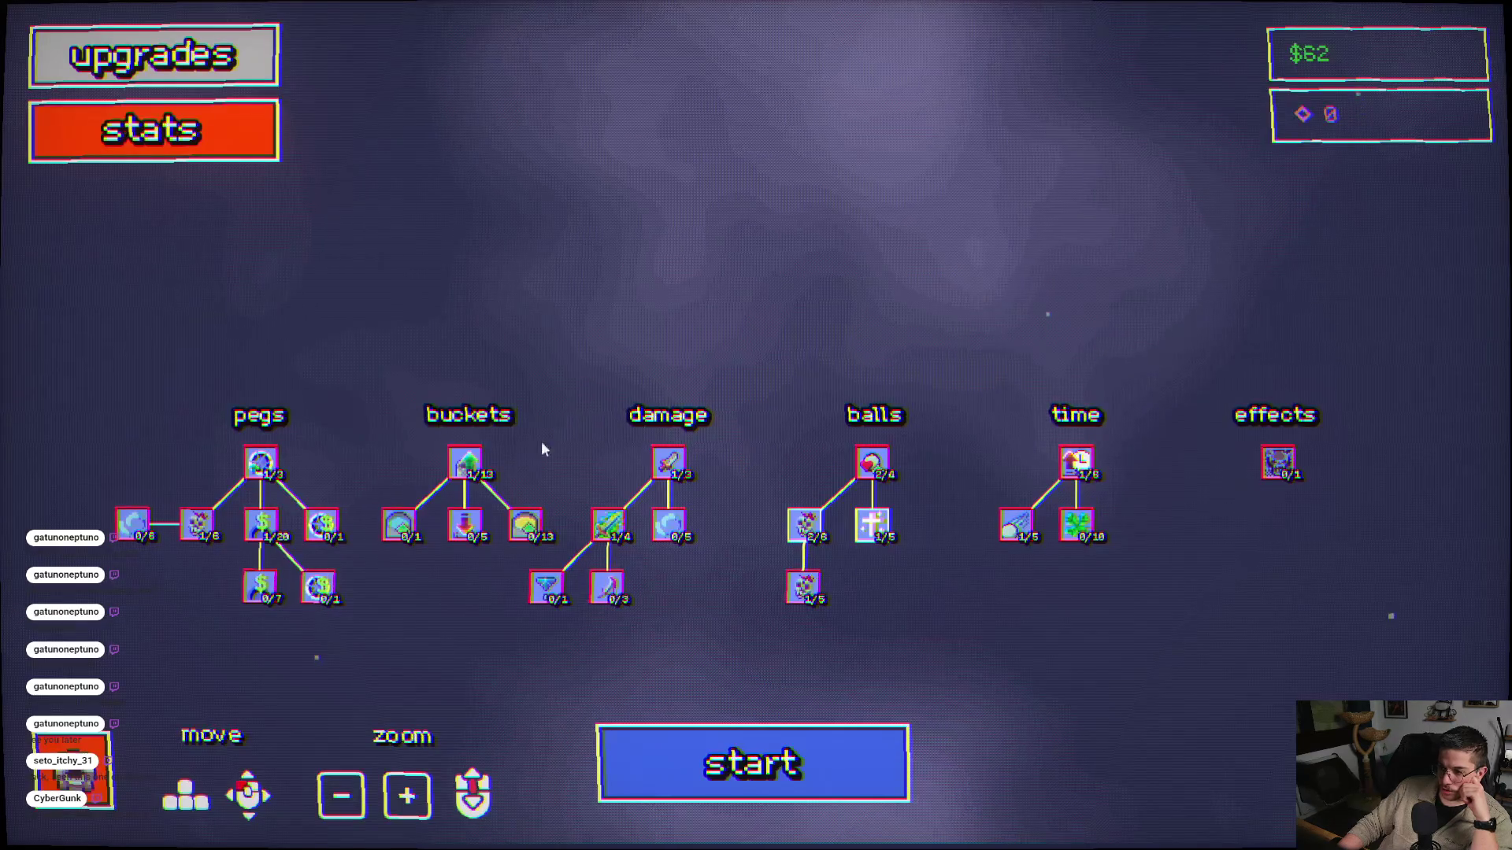
- Buy the next balls upgrade level and play a round scoring $15.75 × 1.25 = $19.69
{"action": "left_click", "coordinate": [872, 523]}
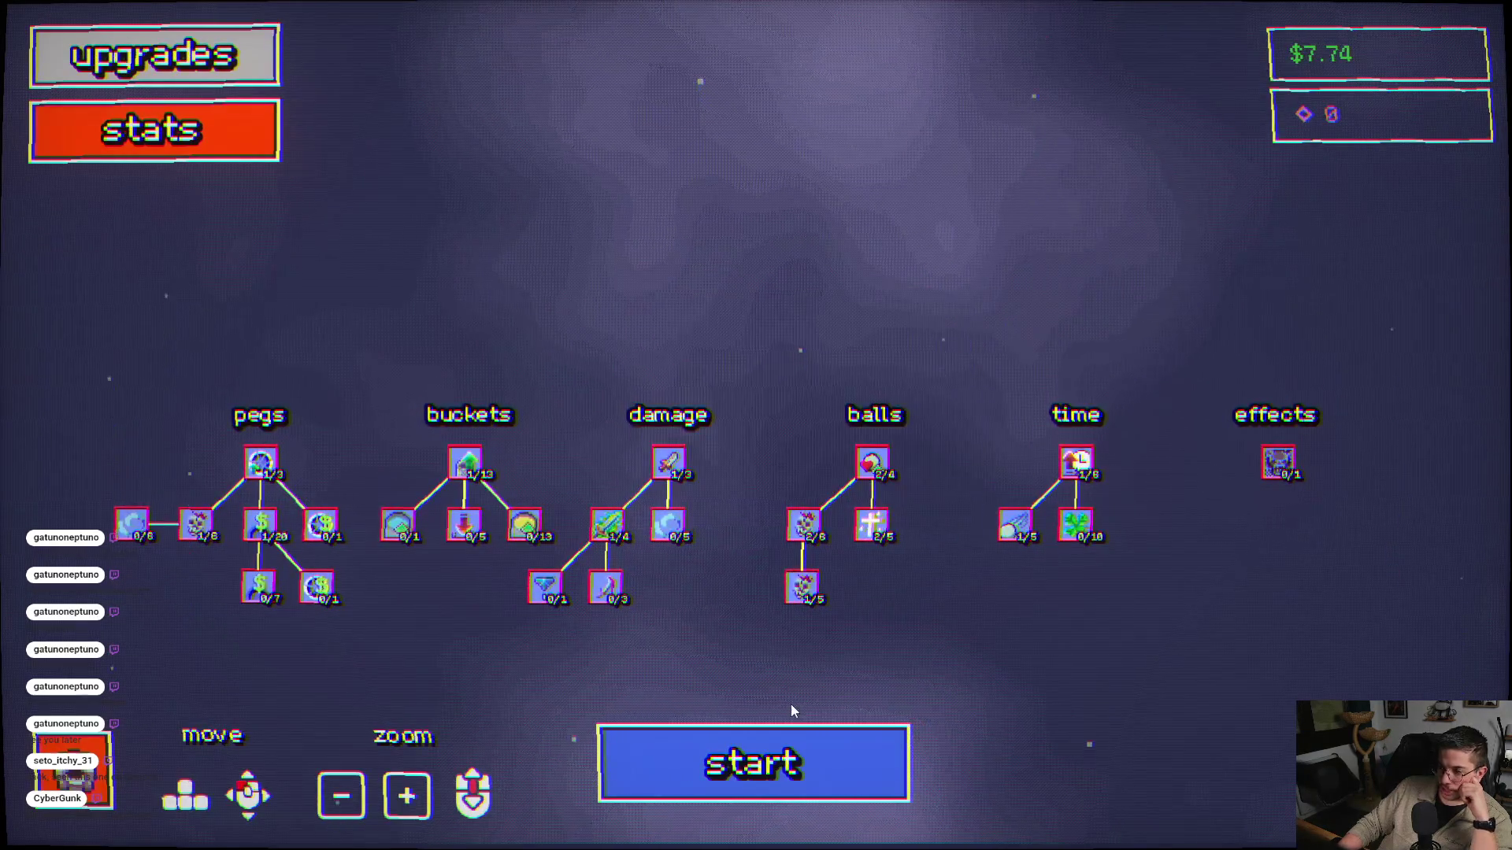
{"action": "left_click", "coordinate": [716, 763]}
{"action": "left_click", "coordinate": [720, 471]}
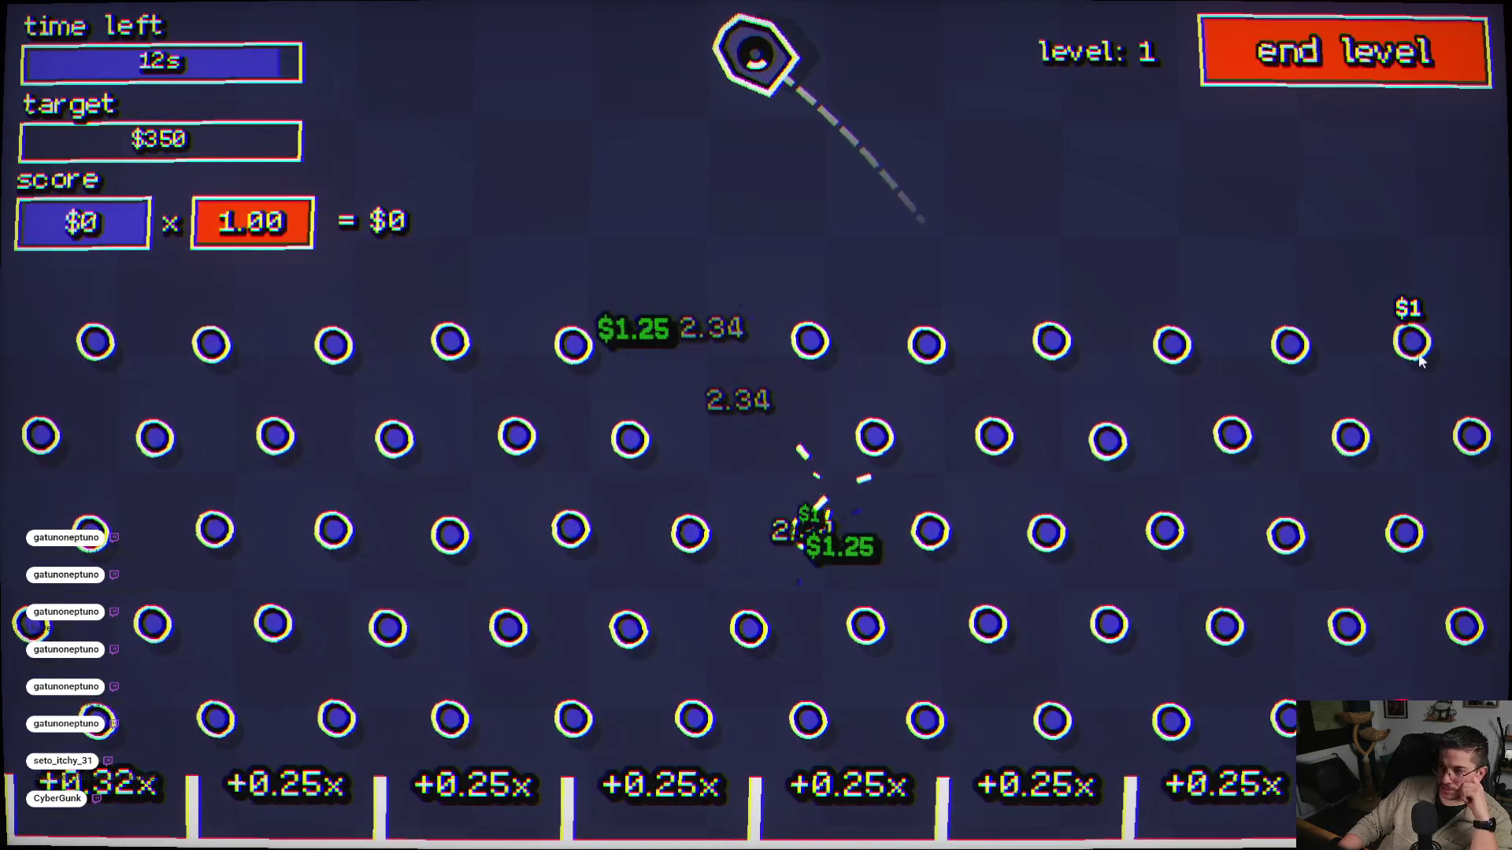
{"action": "left_click", "coordinate": [1366, 131]}
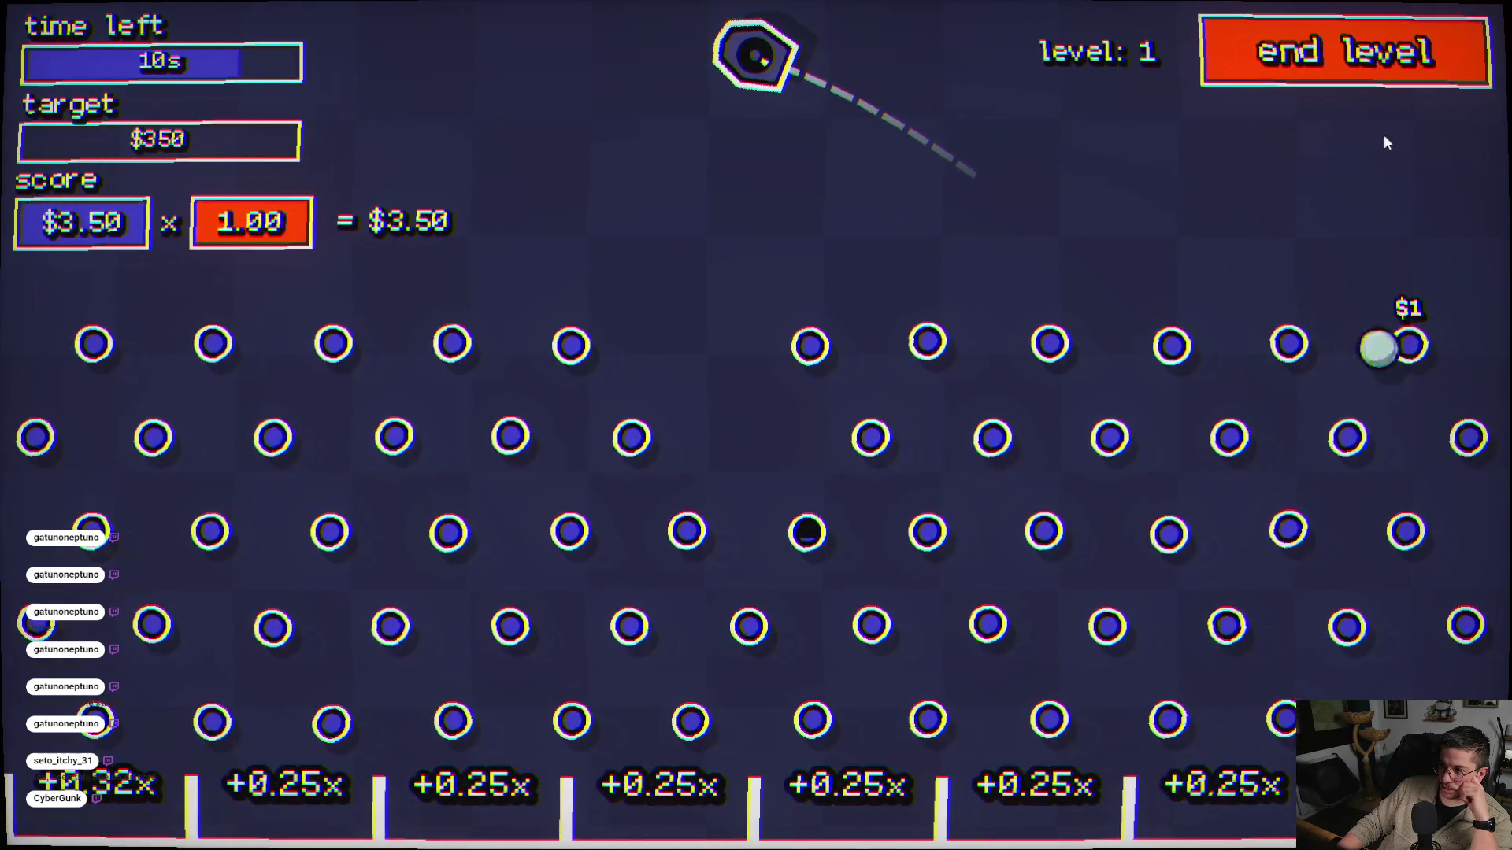
{"action": "left_click", "coordinate": [1208, 404]}
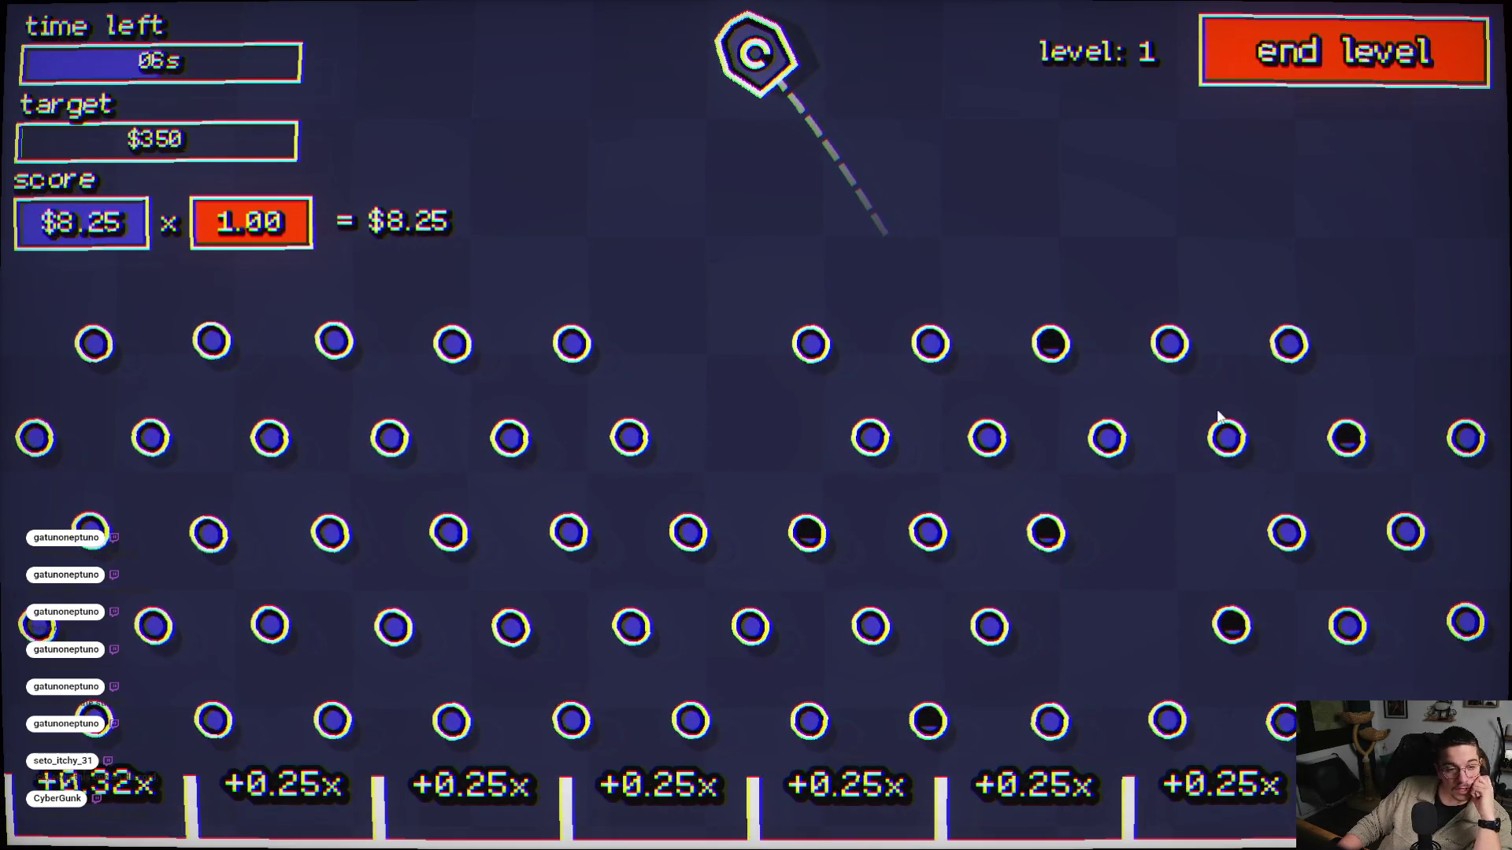
{"action": "left_click", "coordinate": [1218, 415]}
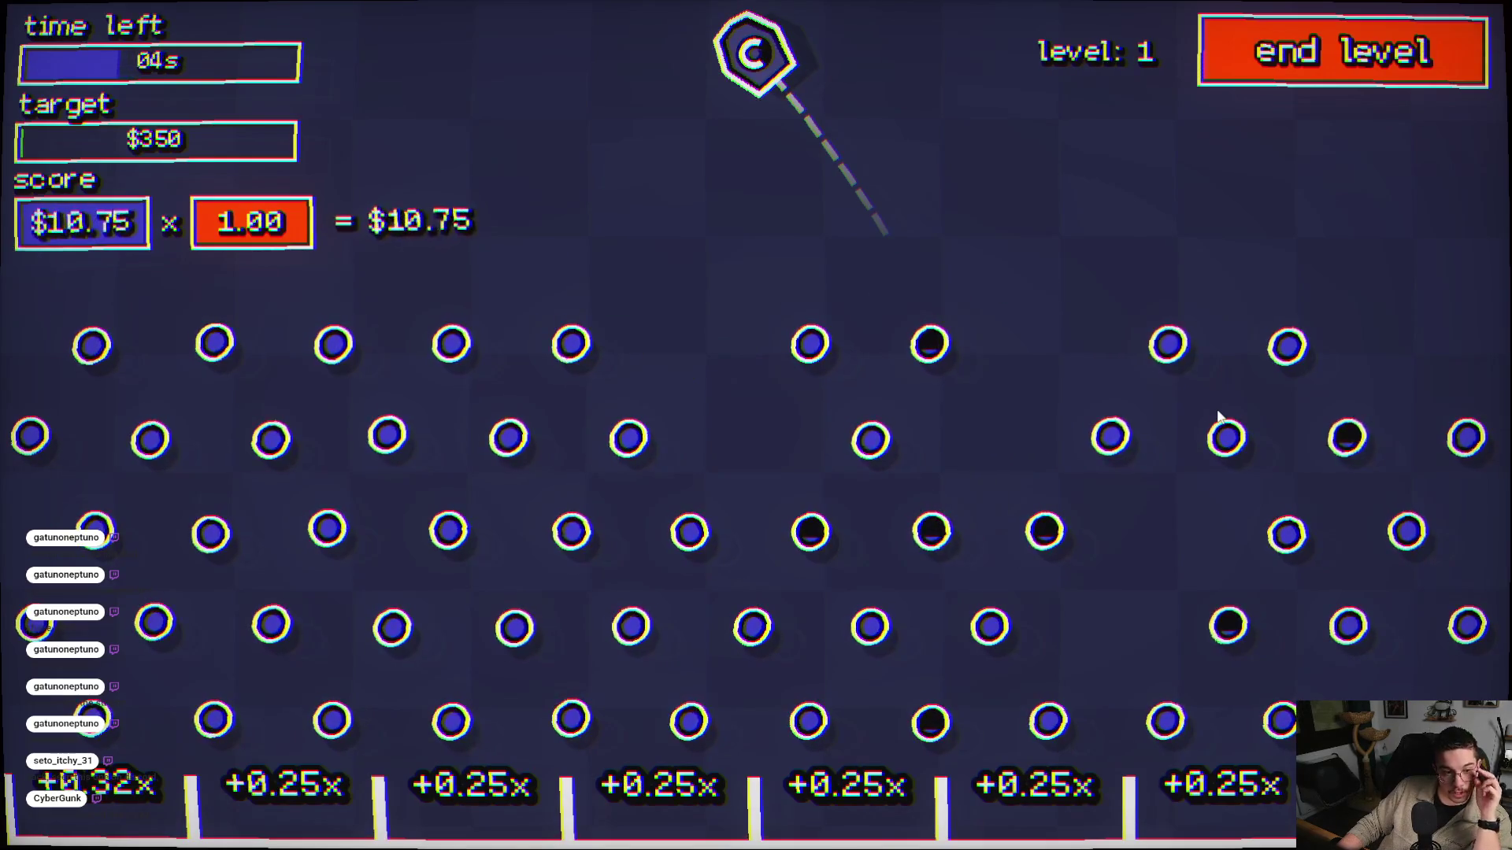
{"action": "left_click", "coordinate": [1218, 415]}
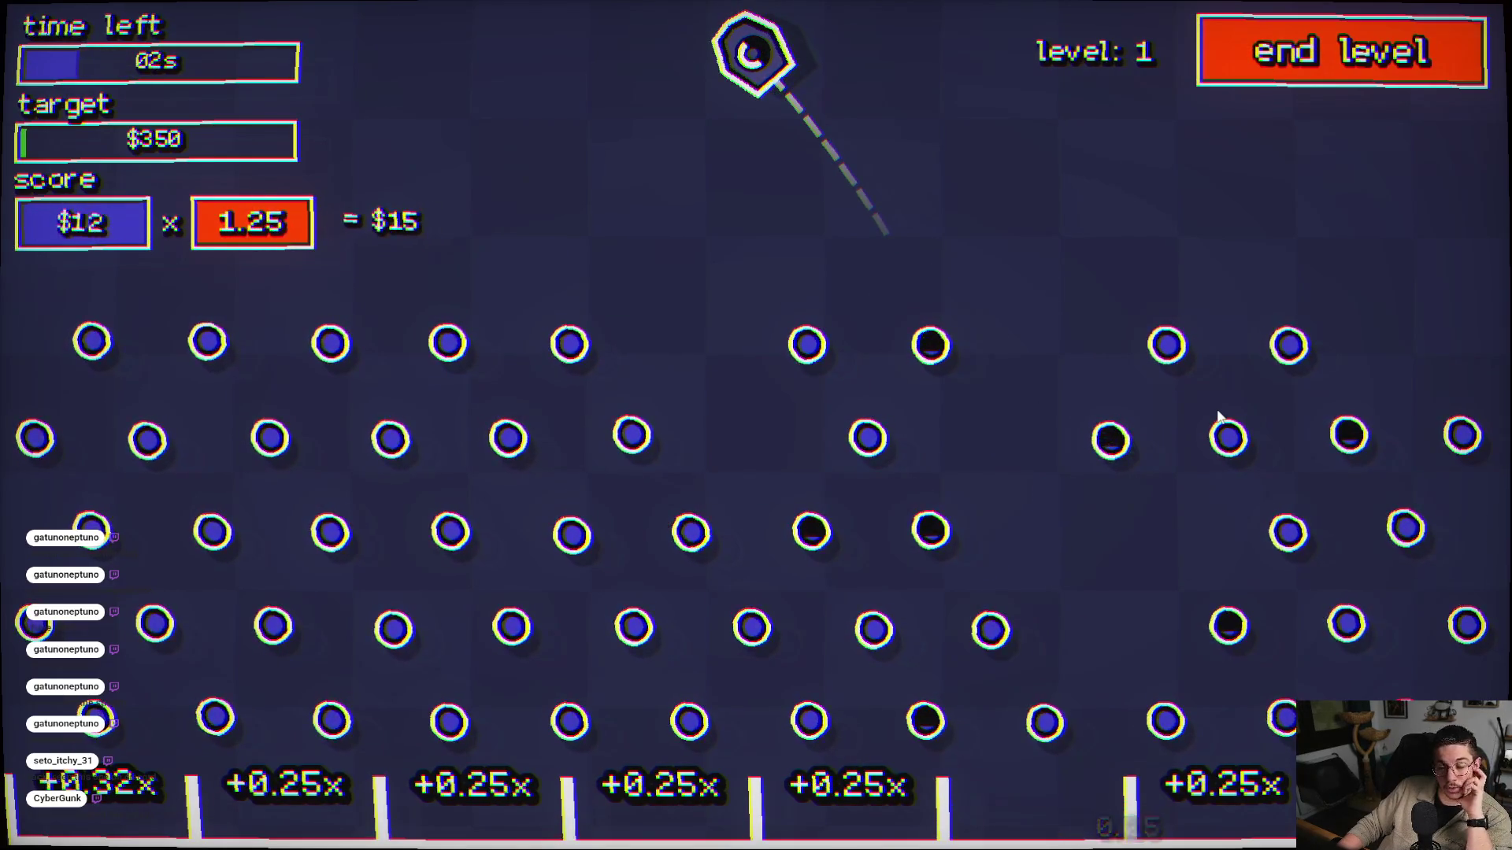
{"action": "left_click", "coordinate": [1005, 477]}
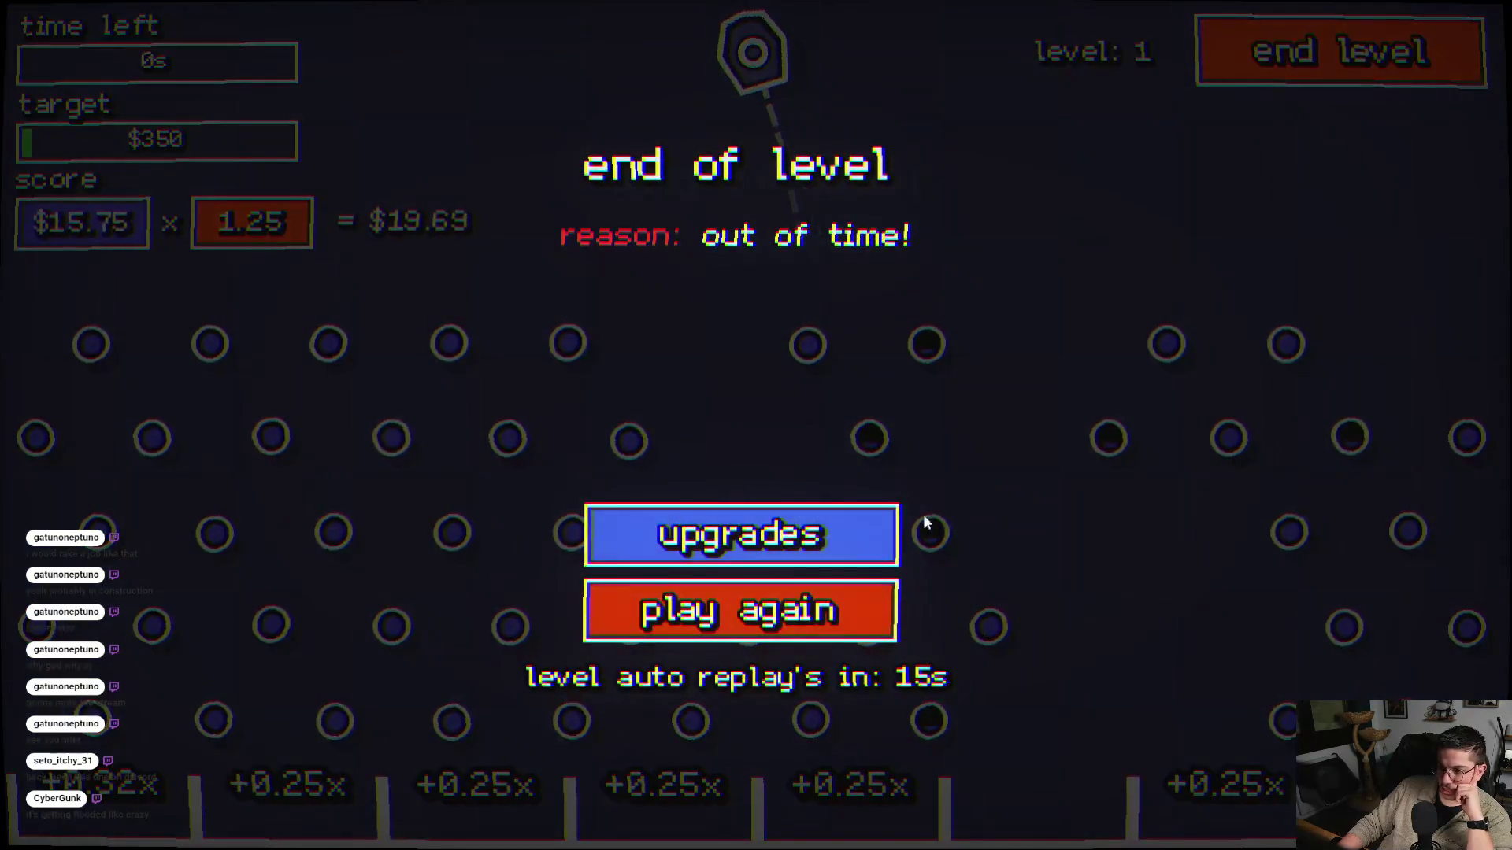
{"action": "left_click", "coordinate": [749, 563]}
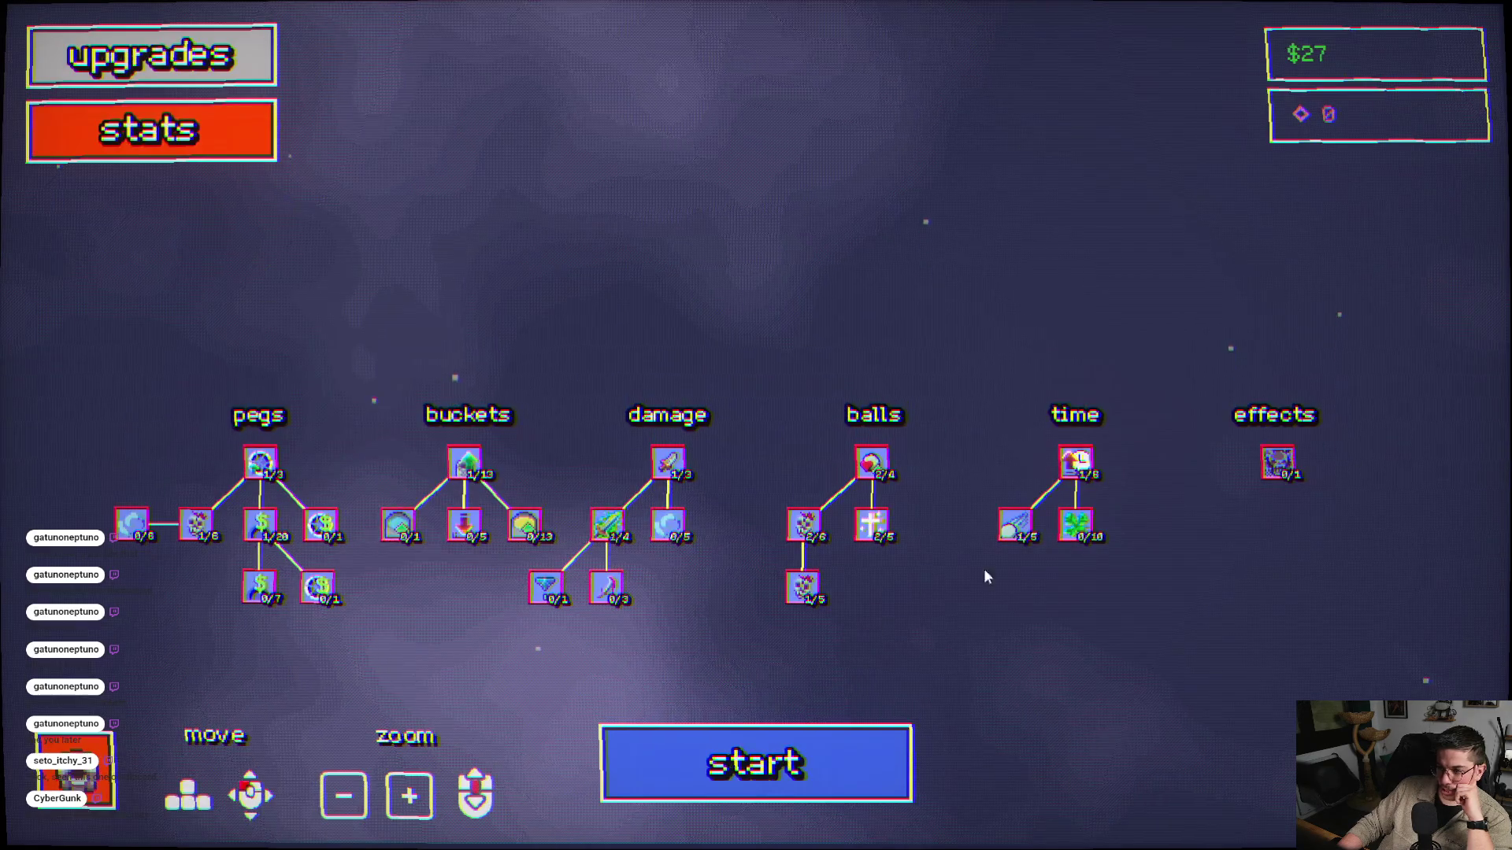
- Play a round firing a ball until time runs out, then return to upgrades
{"action": "left_click", "coordinate": [755, 764]}
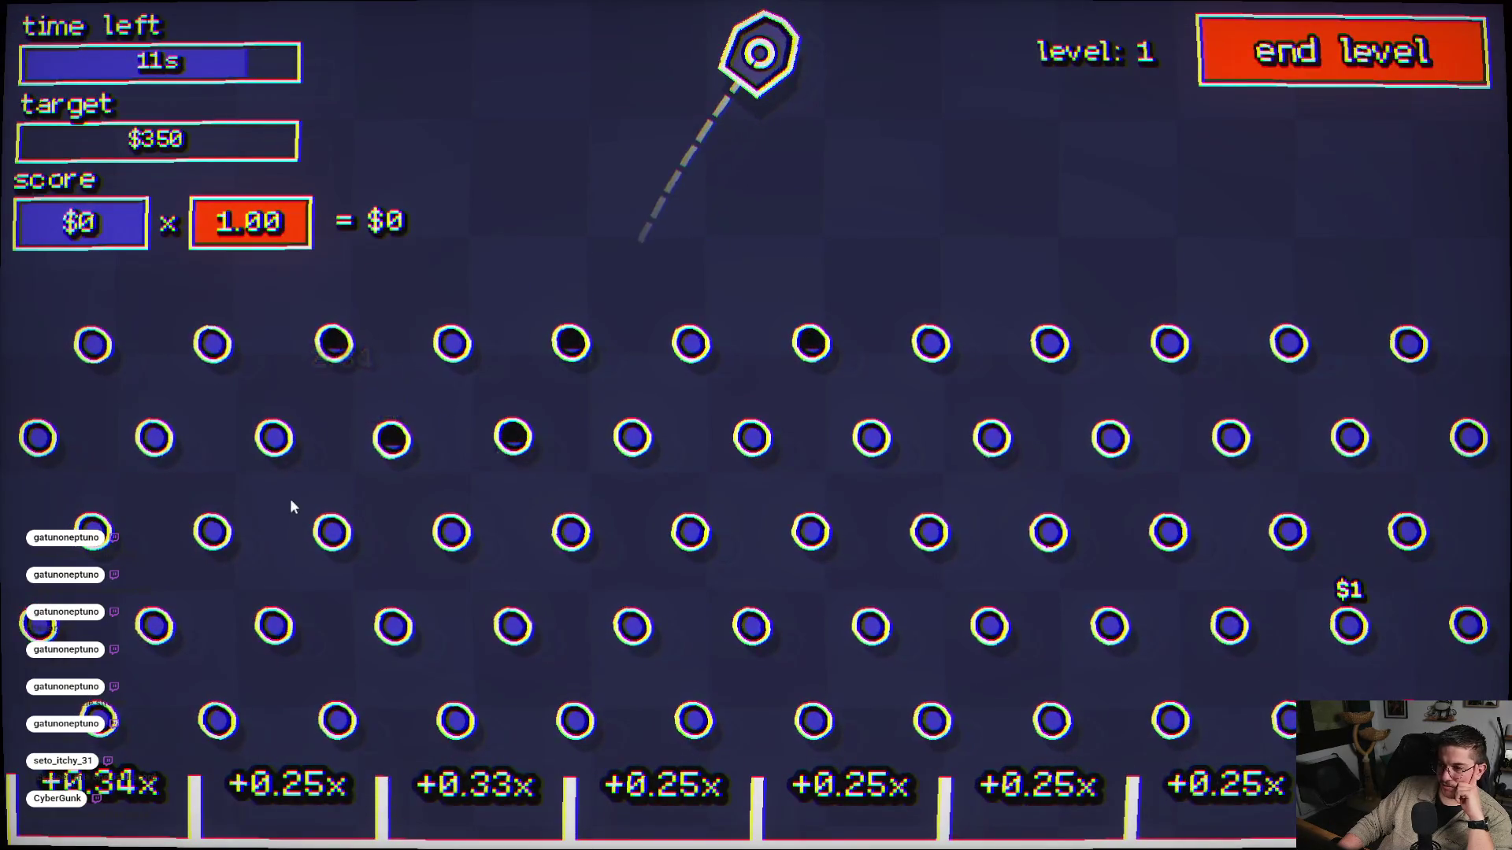
{"action": "left_click", "coordinate": [339, 457]}
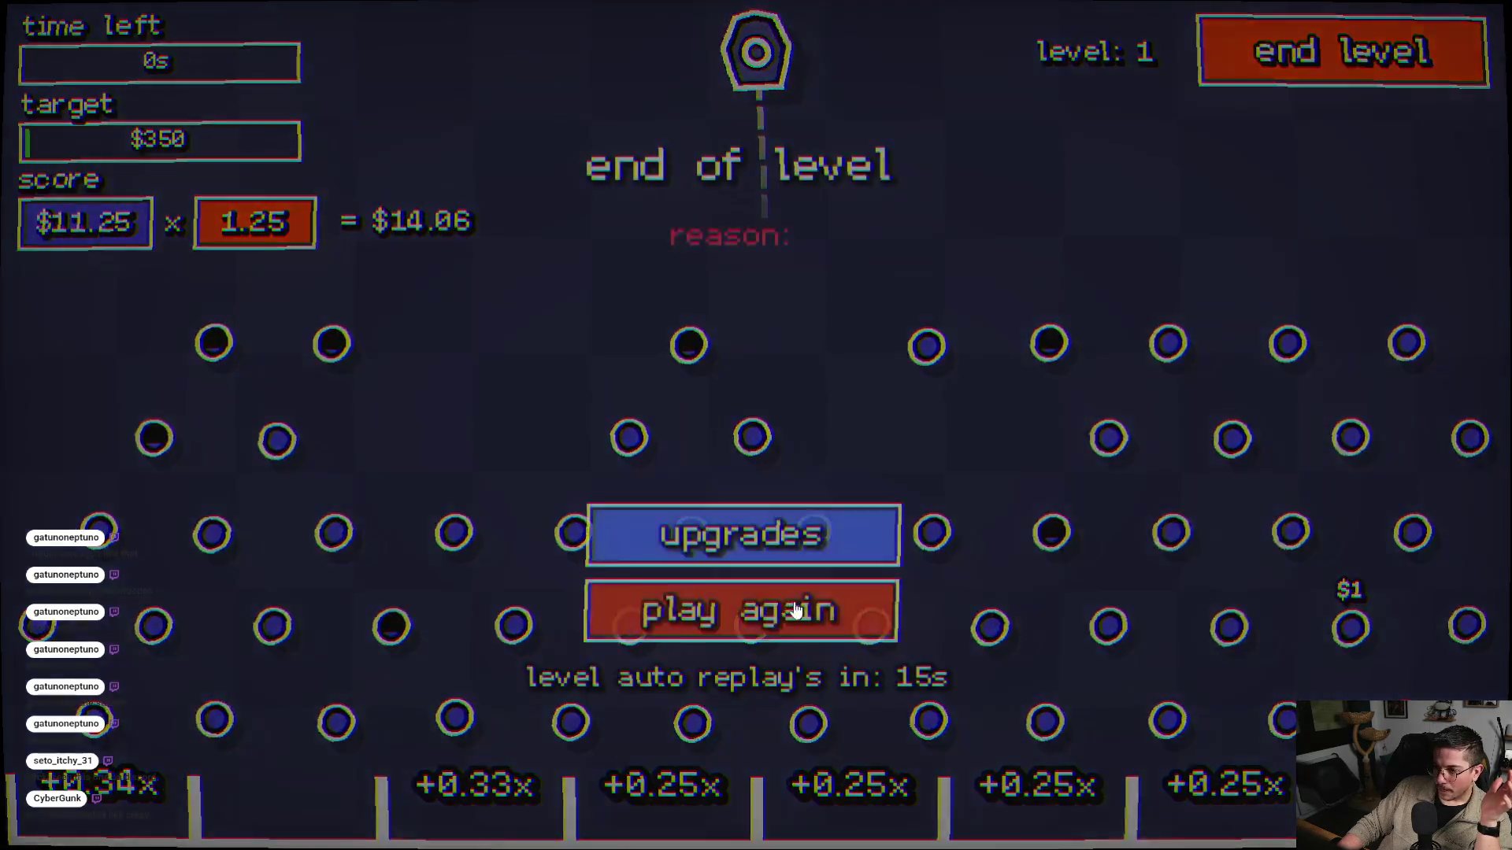
{"action": "left_click", "coordinate": [761, 539]}
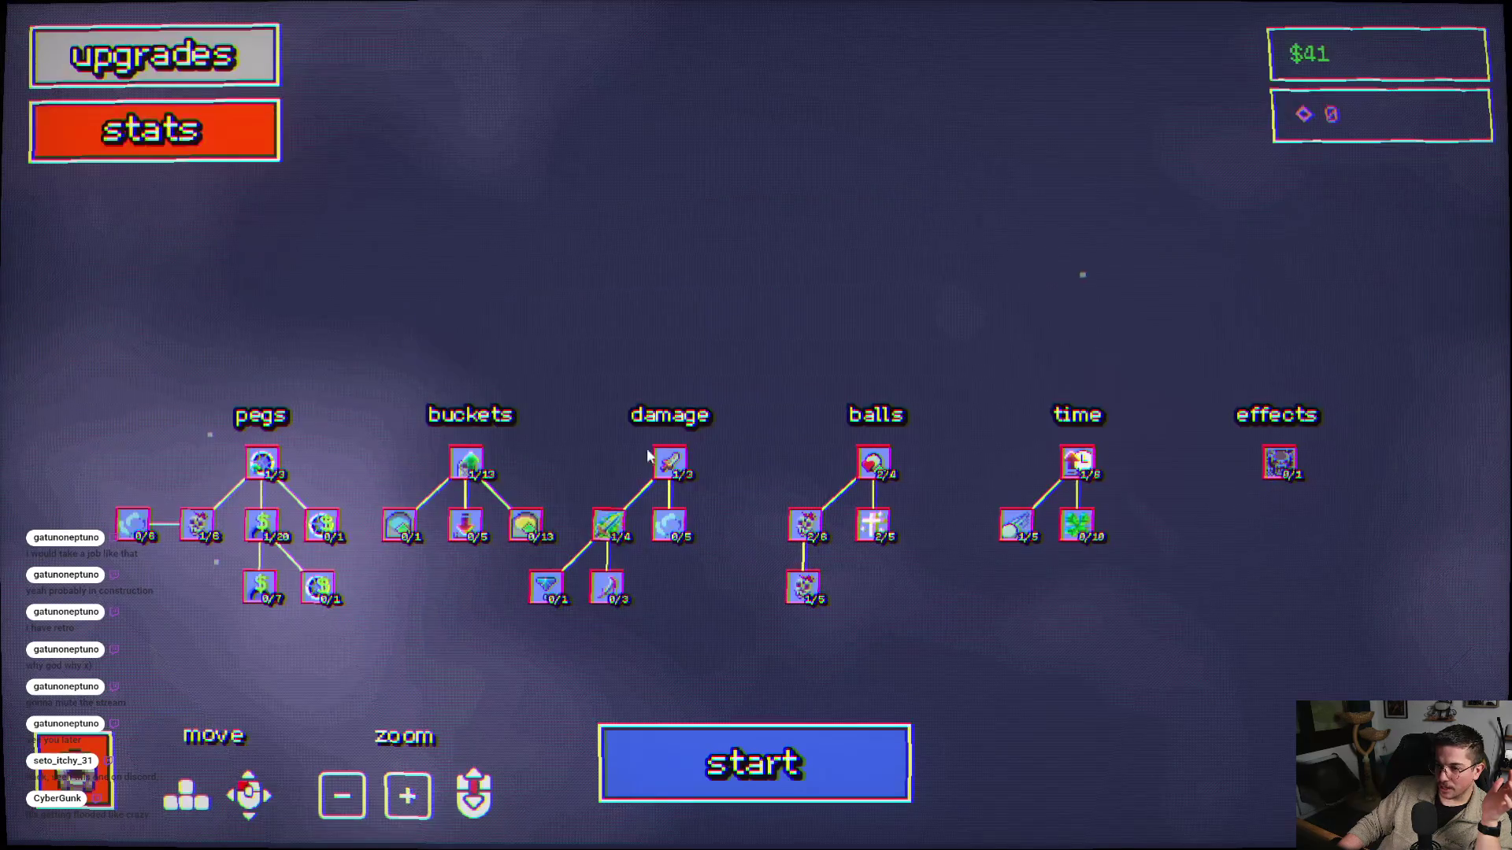
- Play another four-ball round for a $17 reward, reaching $58.49 total
{"action": "left_click", "coordinate": [771, 791]}
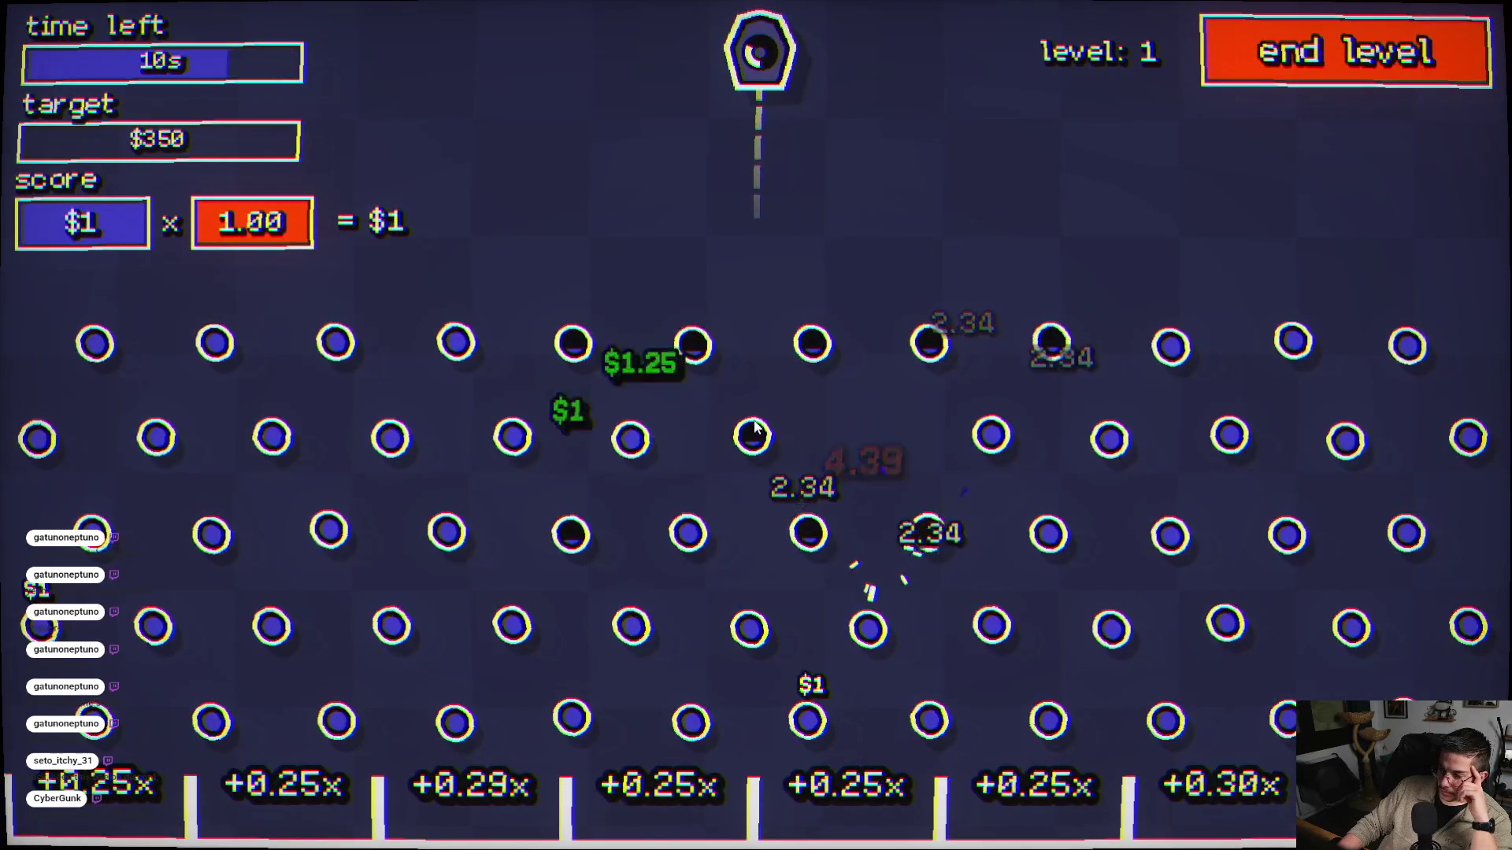
{"action": "left_click", "coordinate": [787, 441]}
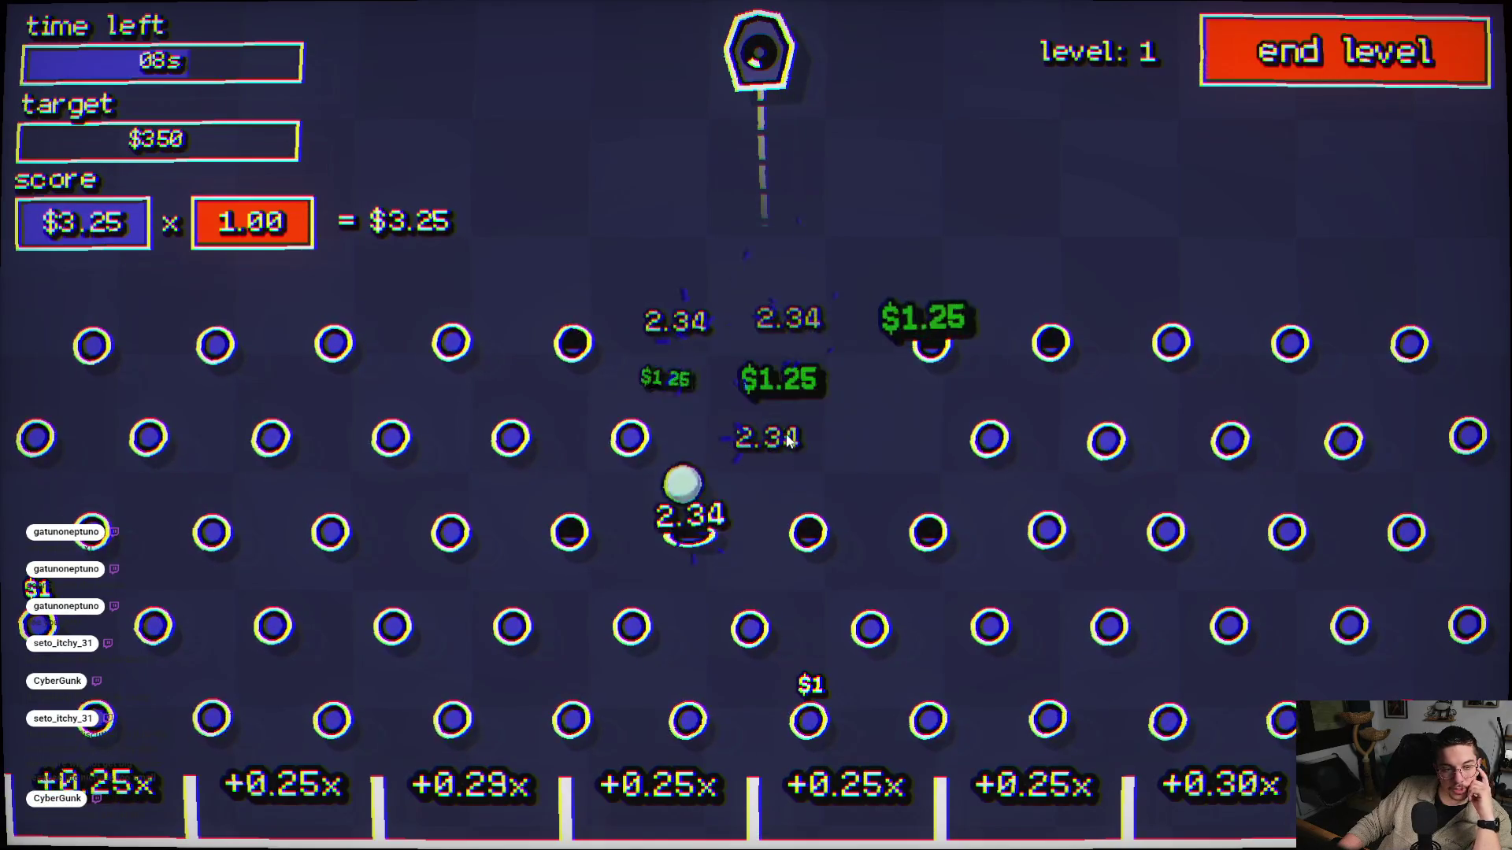
{"action": "left_click", "coordinate": [654, 513]}
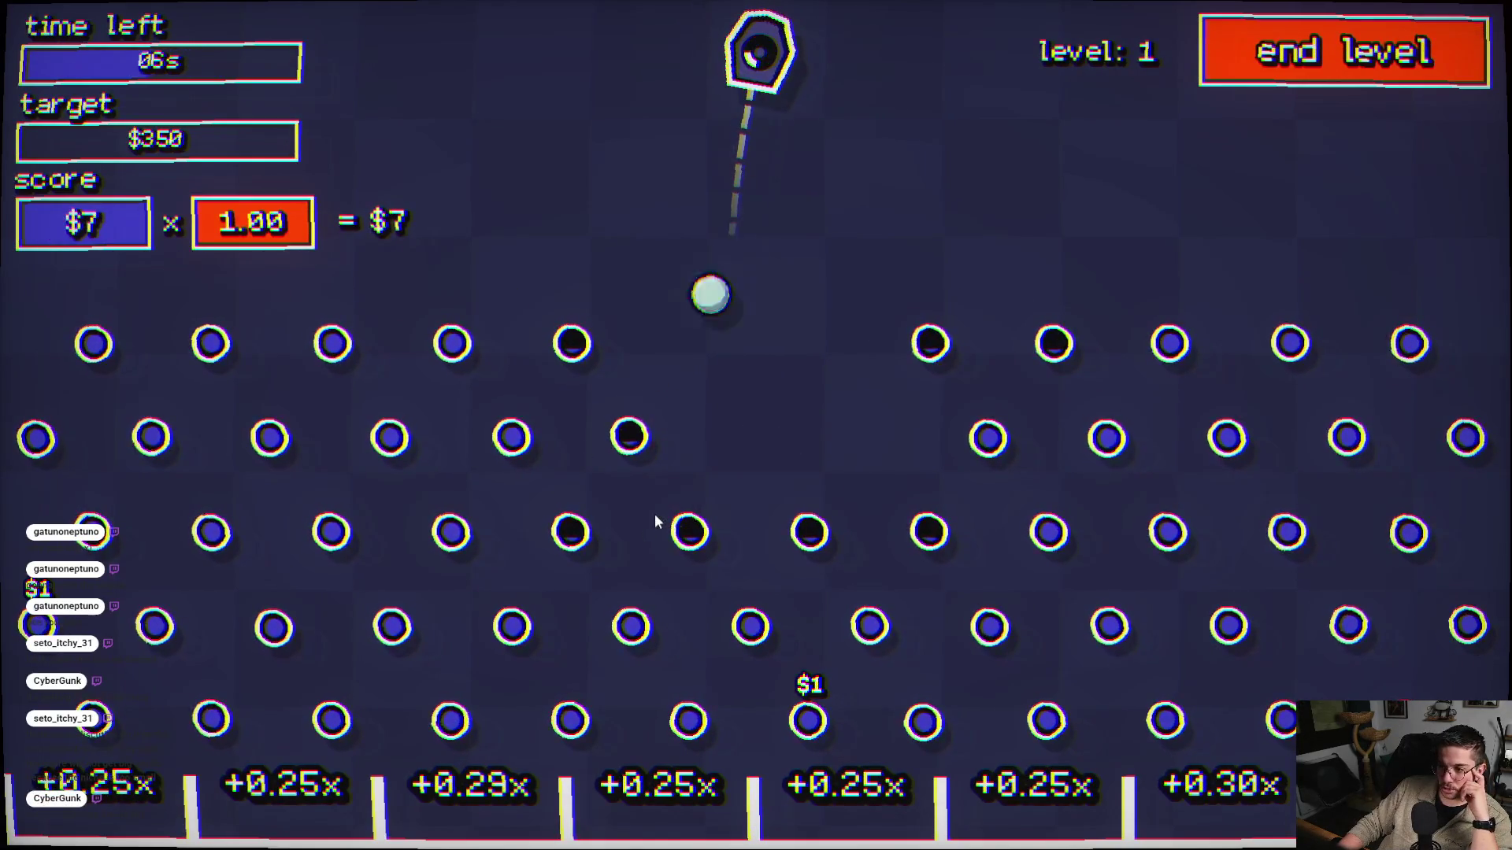
{"action": "left_click", "coordinate": [1062, 347]}
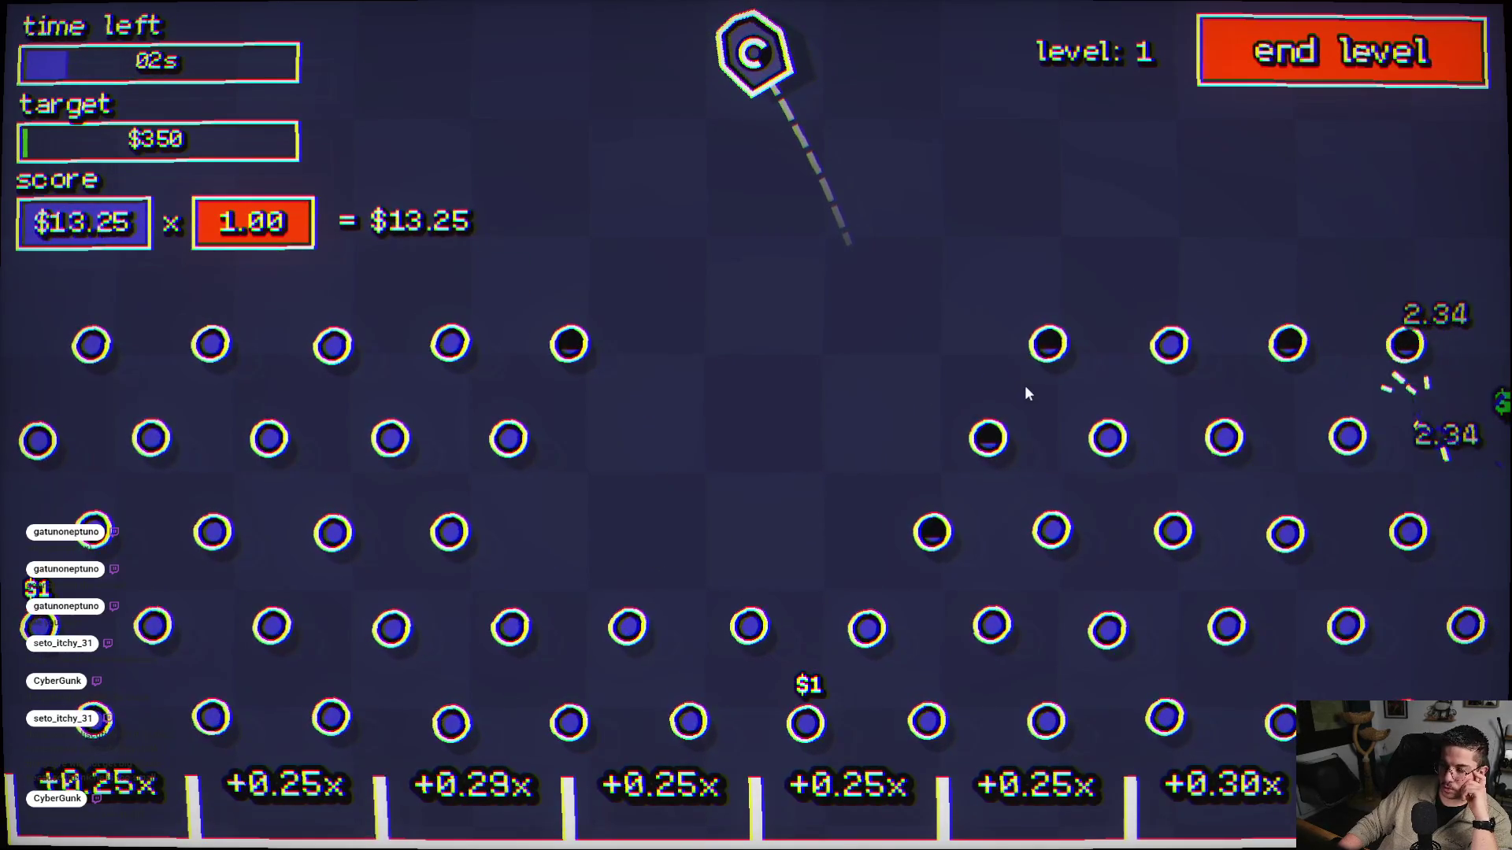
{"action": "left_click", "coordinate": [1055, 392]}
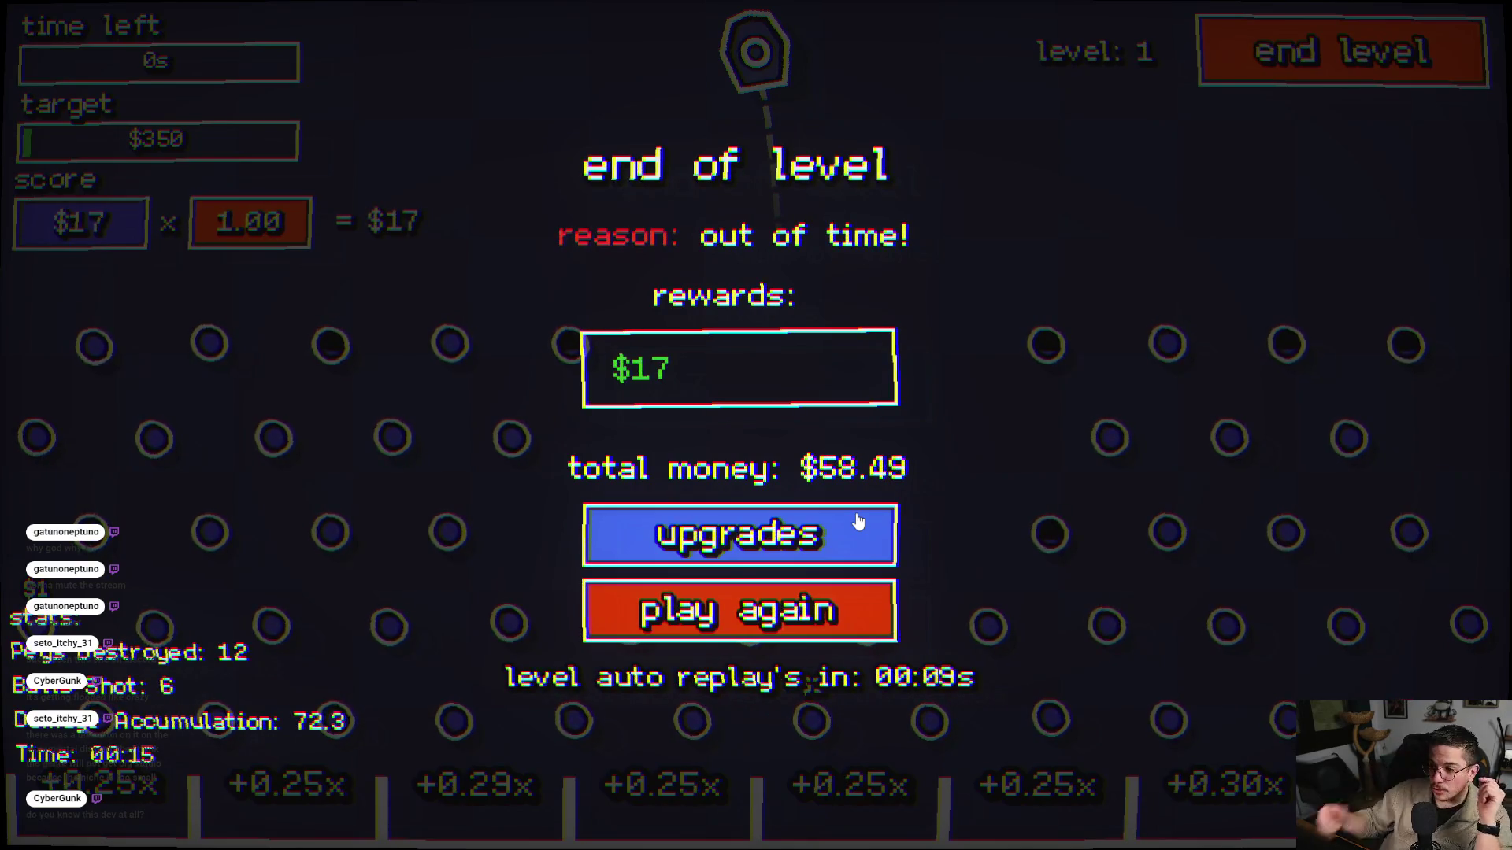
{"action": "left_click", "coordinate": [747, 519]}
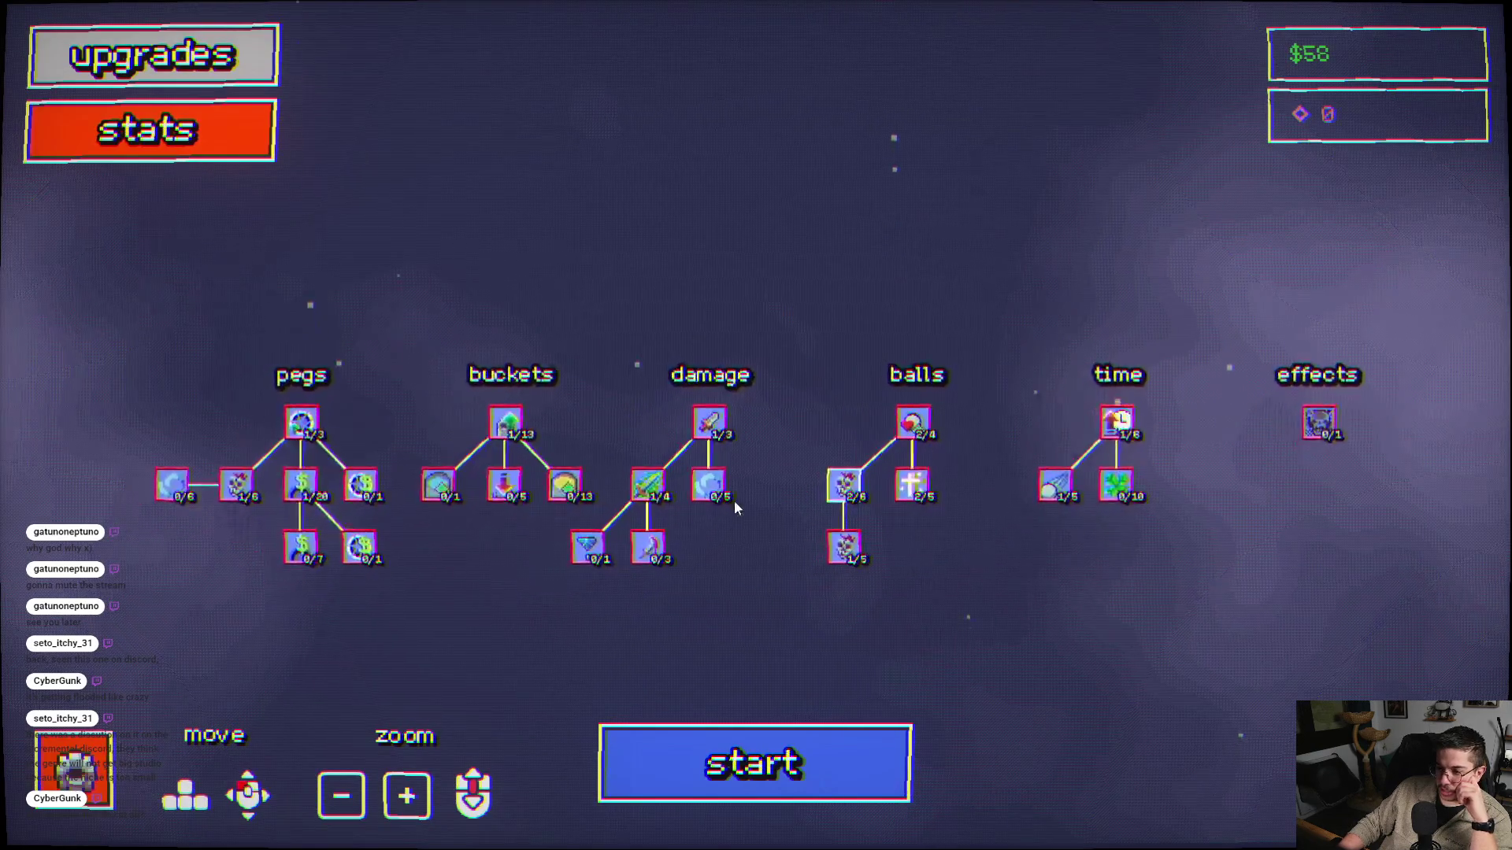
{"action": "left_click", "coordinate": [847, 482]}
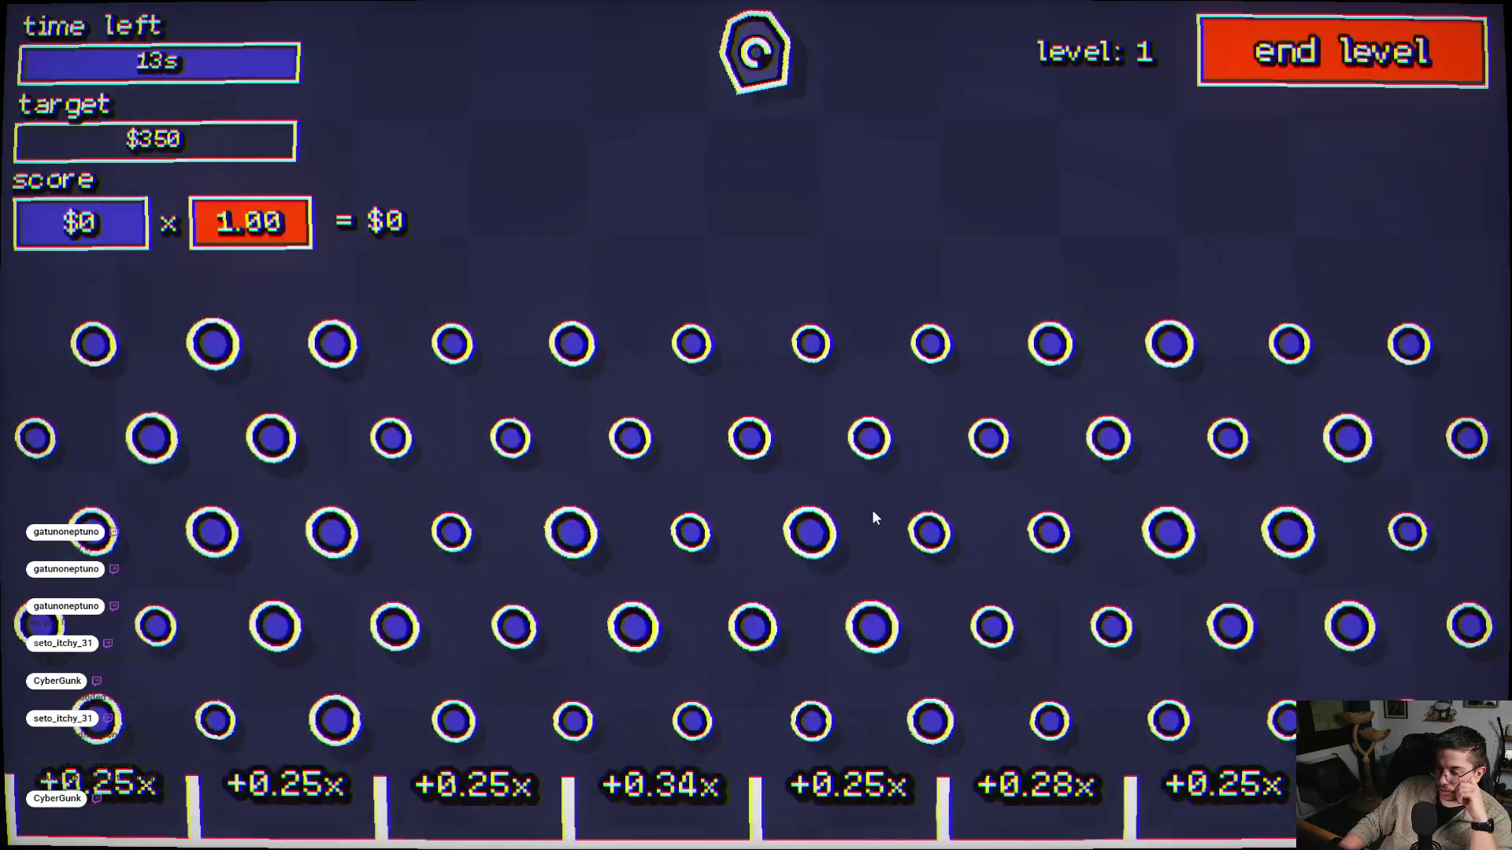
- Finish the current round firing six balls, then return to the upgrades tree
{"action": "left_click", "coordinate": [913, 441]}
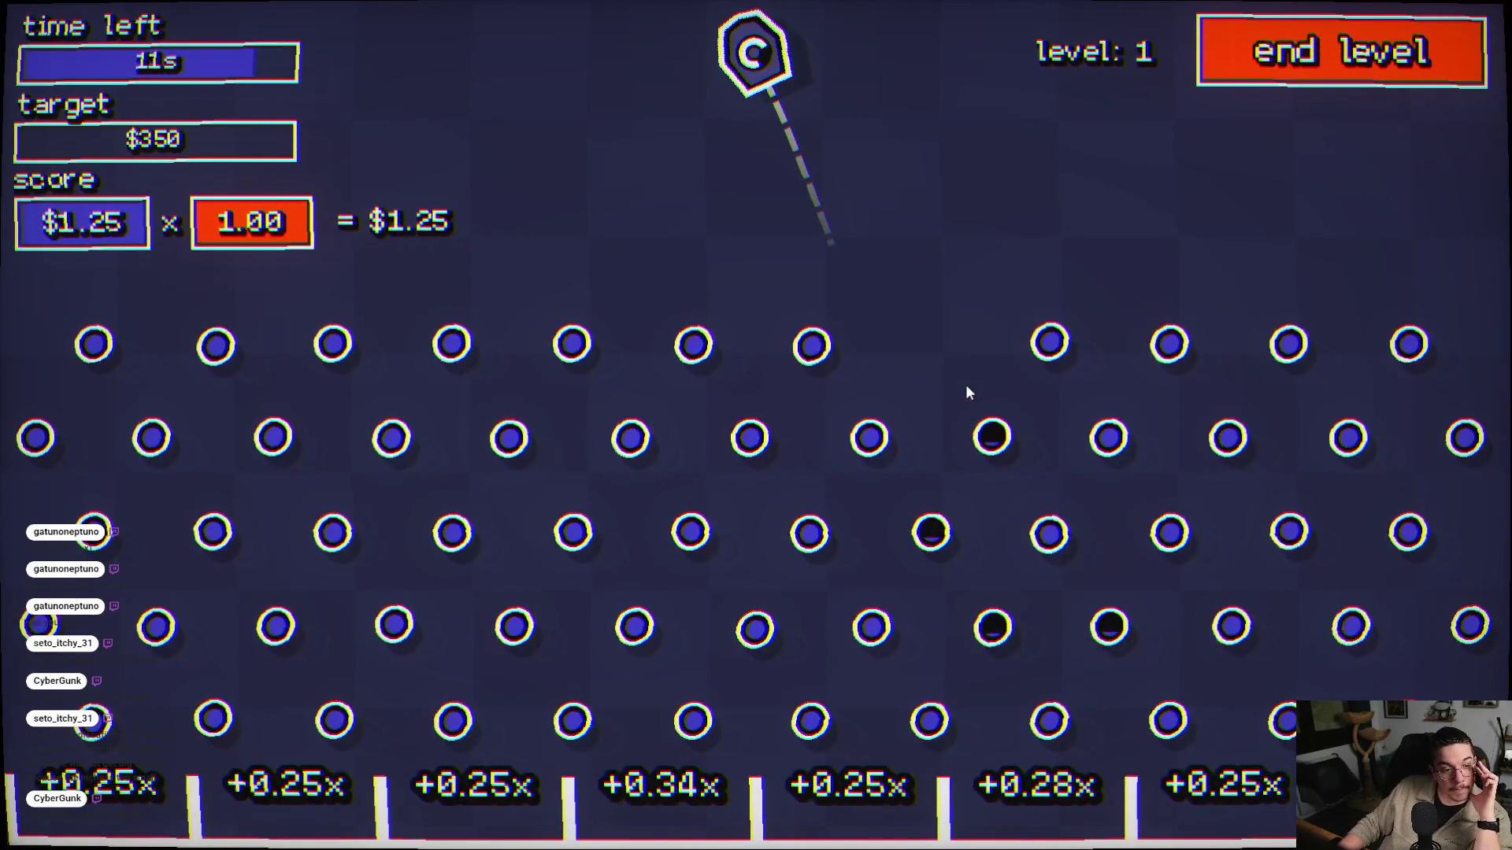
{"action": "left_click", "coordinate": [967, 392]}
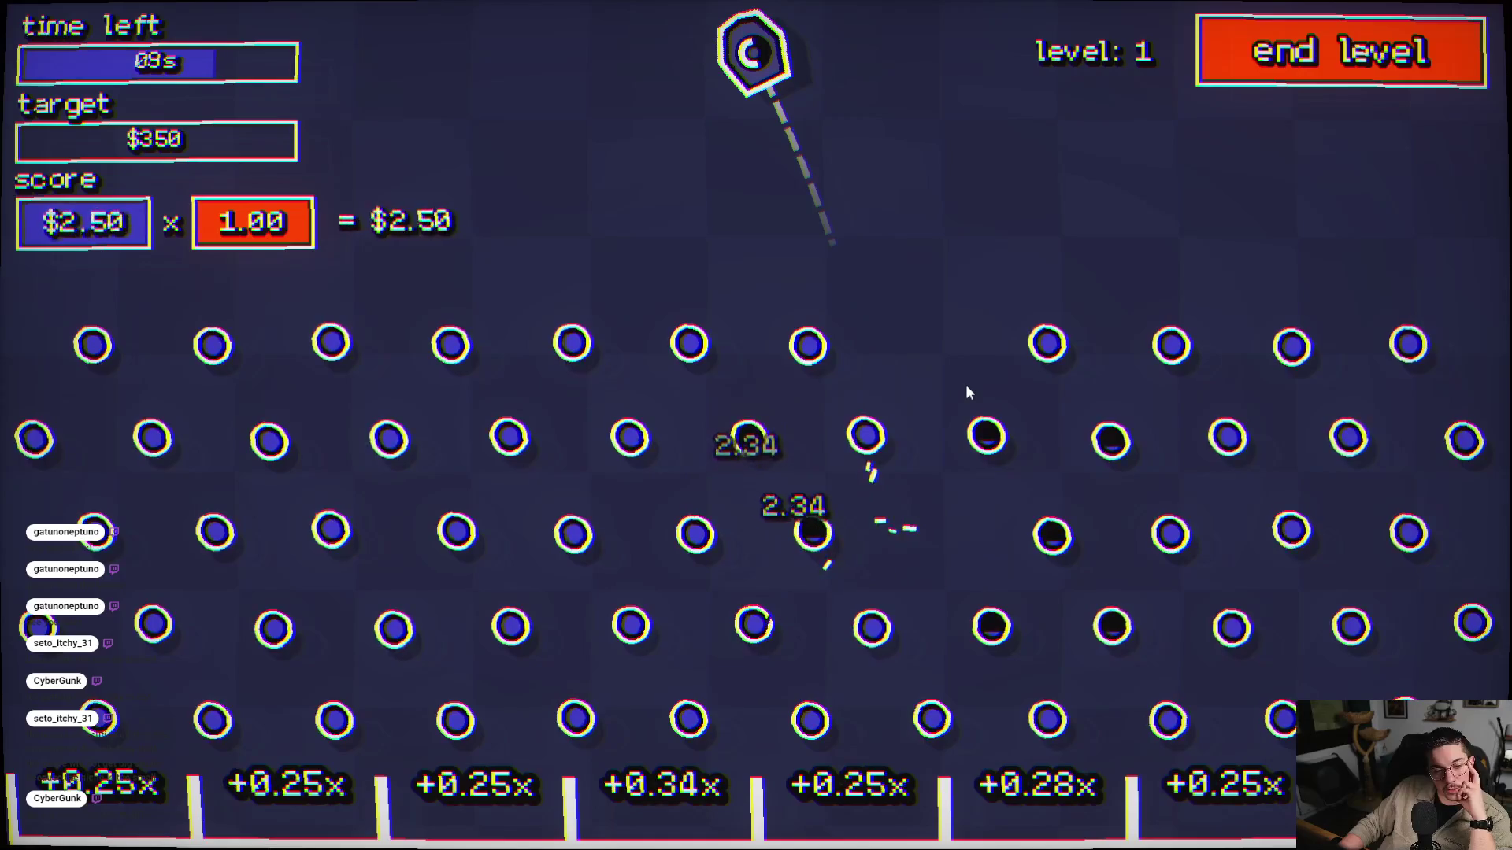
{"action": "left_click", "coordinate": [967, 390]}
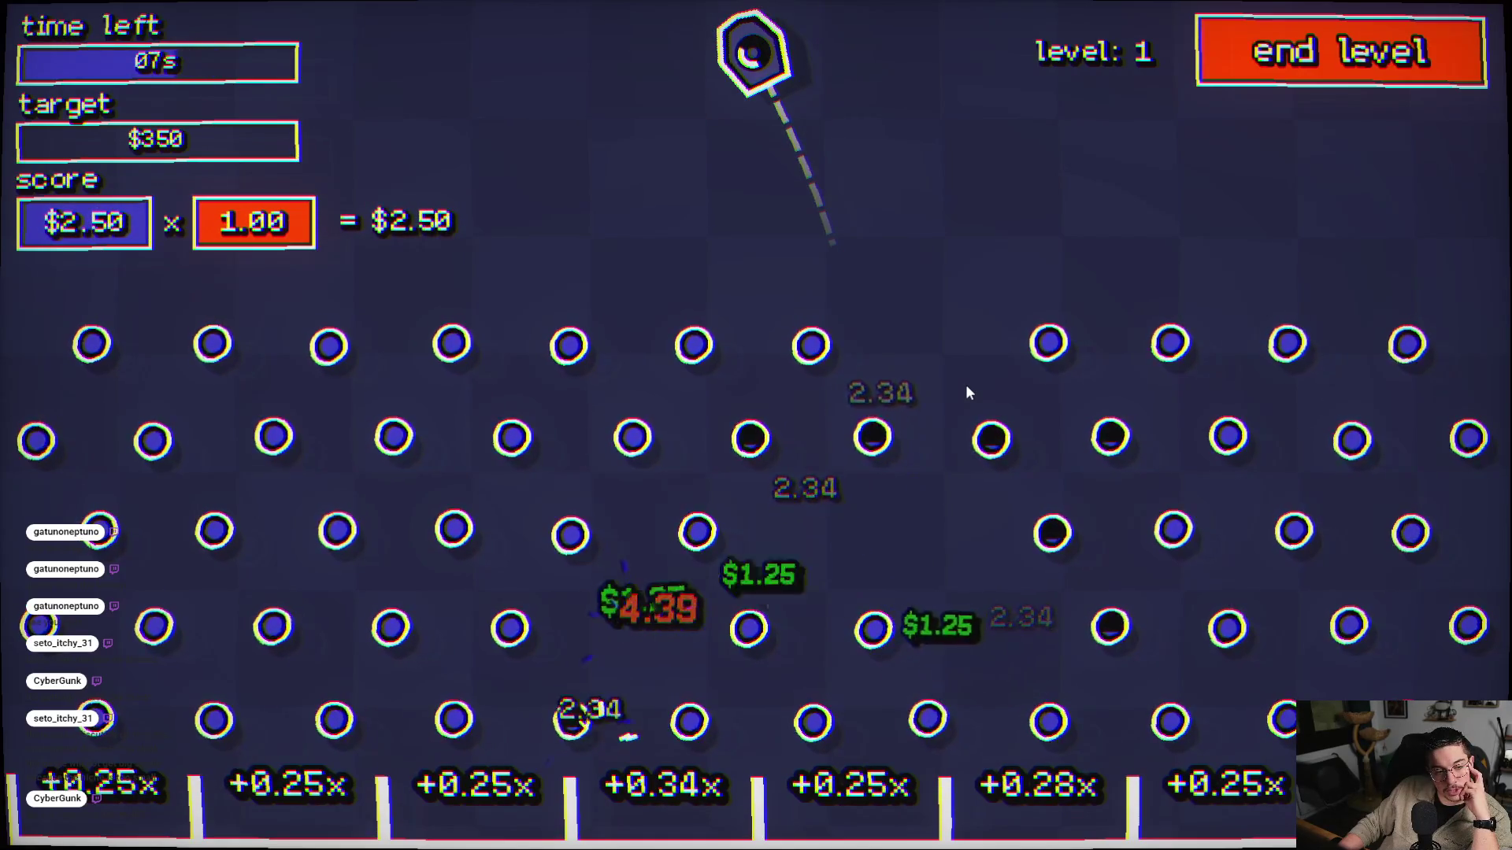
{"action": "left_click", "coordinate": [967, 388]}
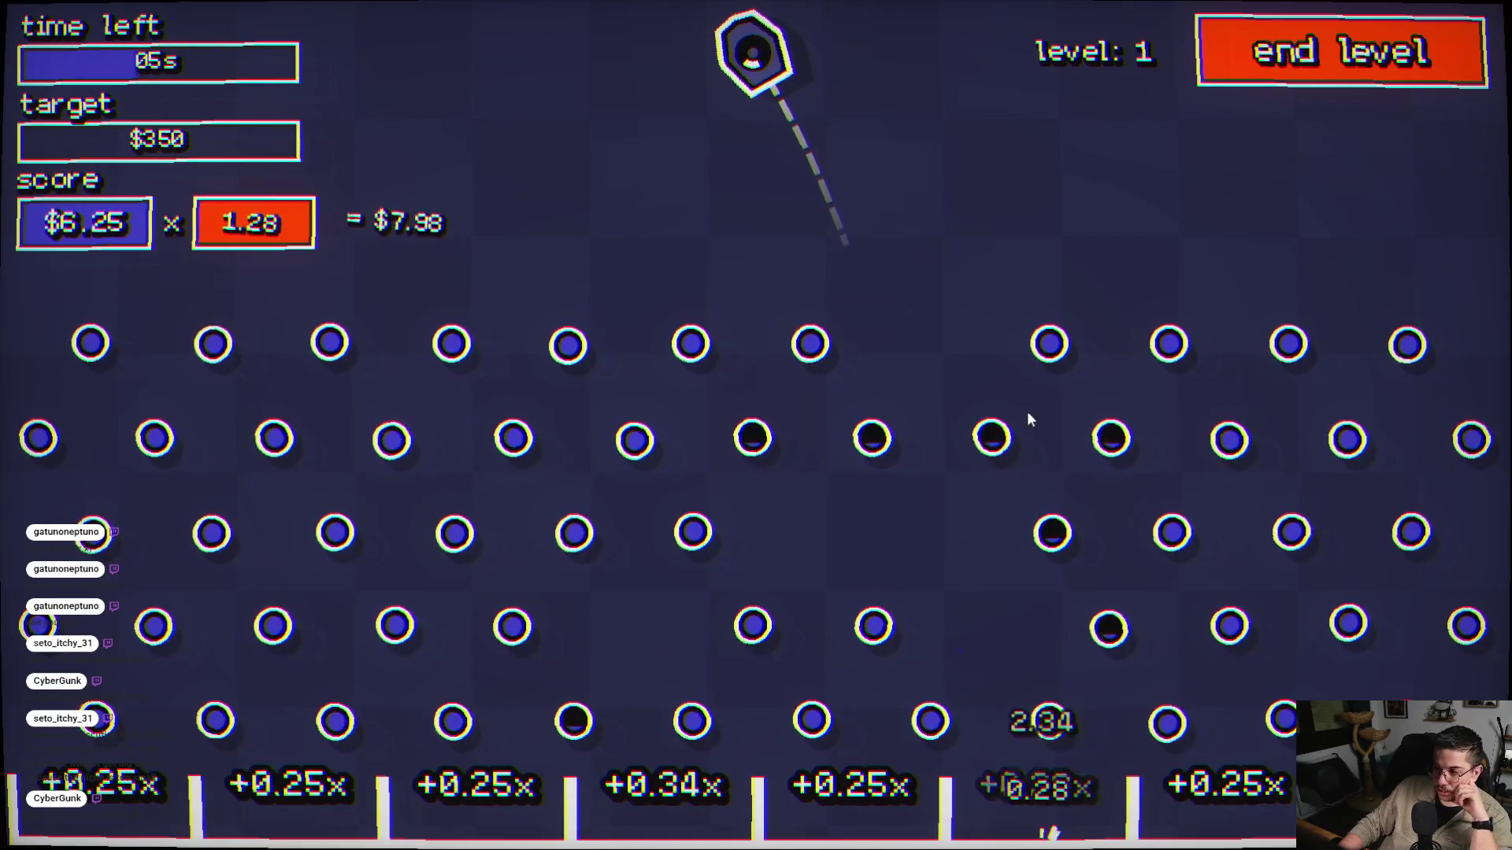
{"action": "left_click", "coordinate": [1127, 404]}
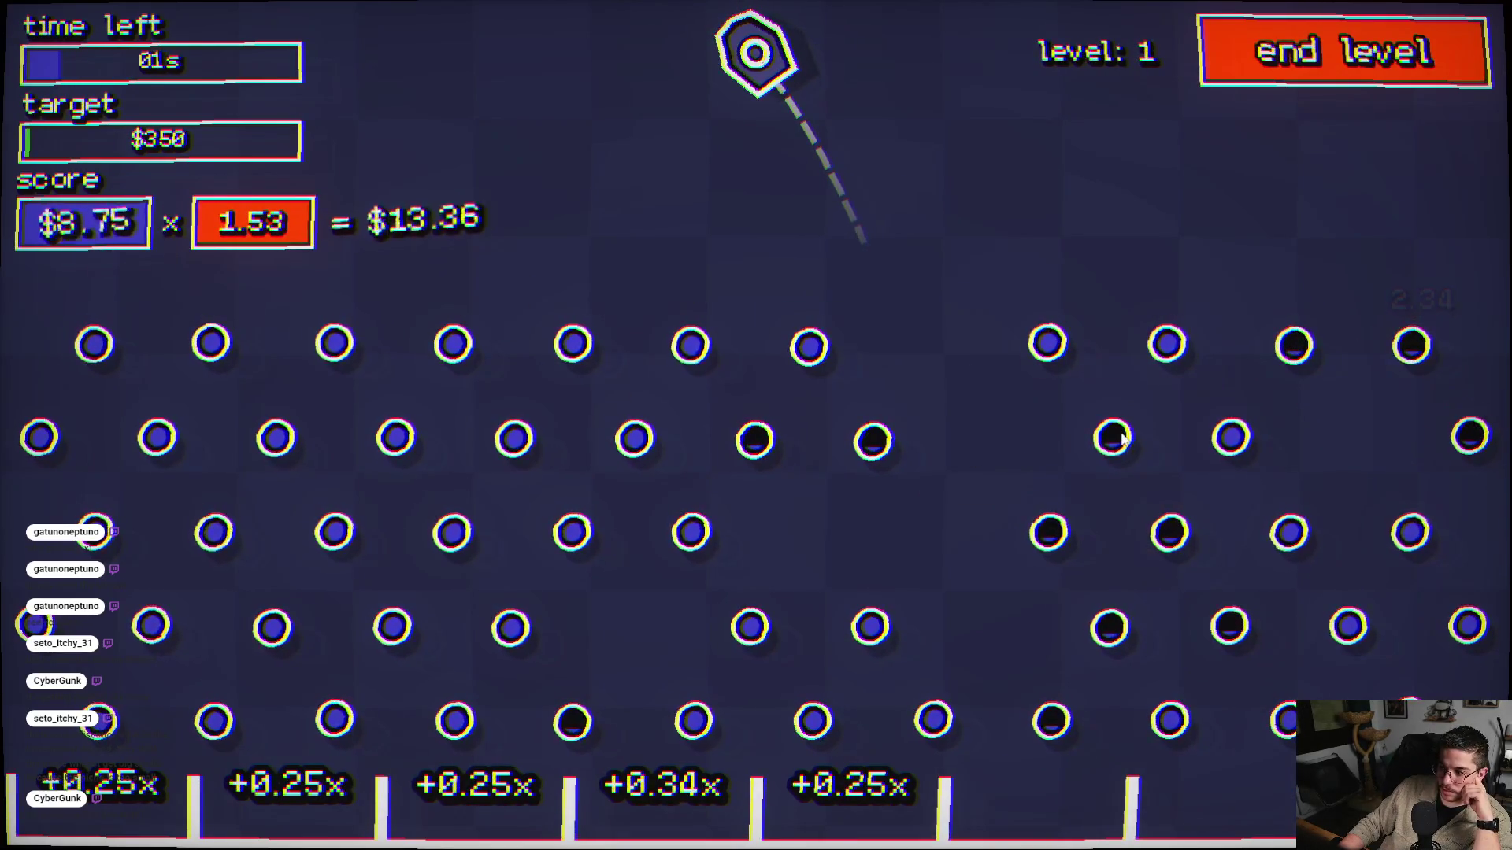
{"action": "left_click", "coordinate": [1113, 437]}
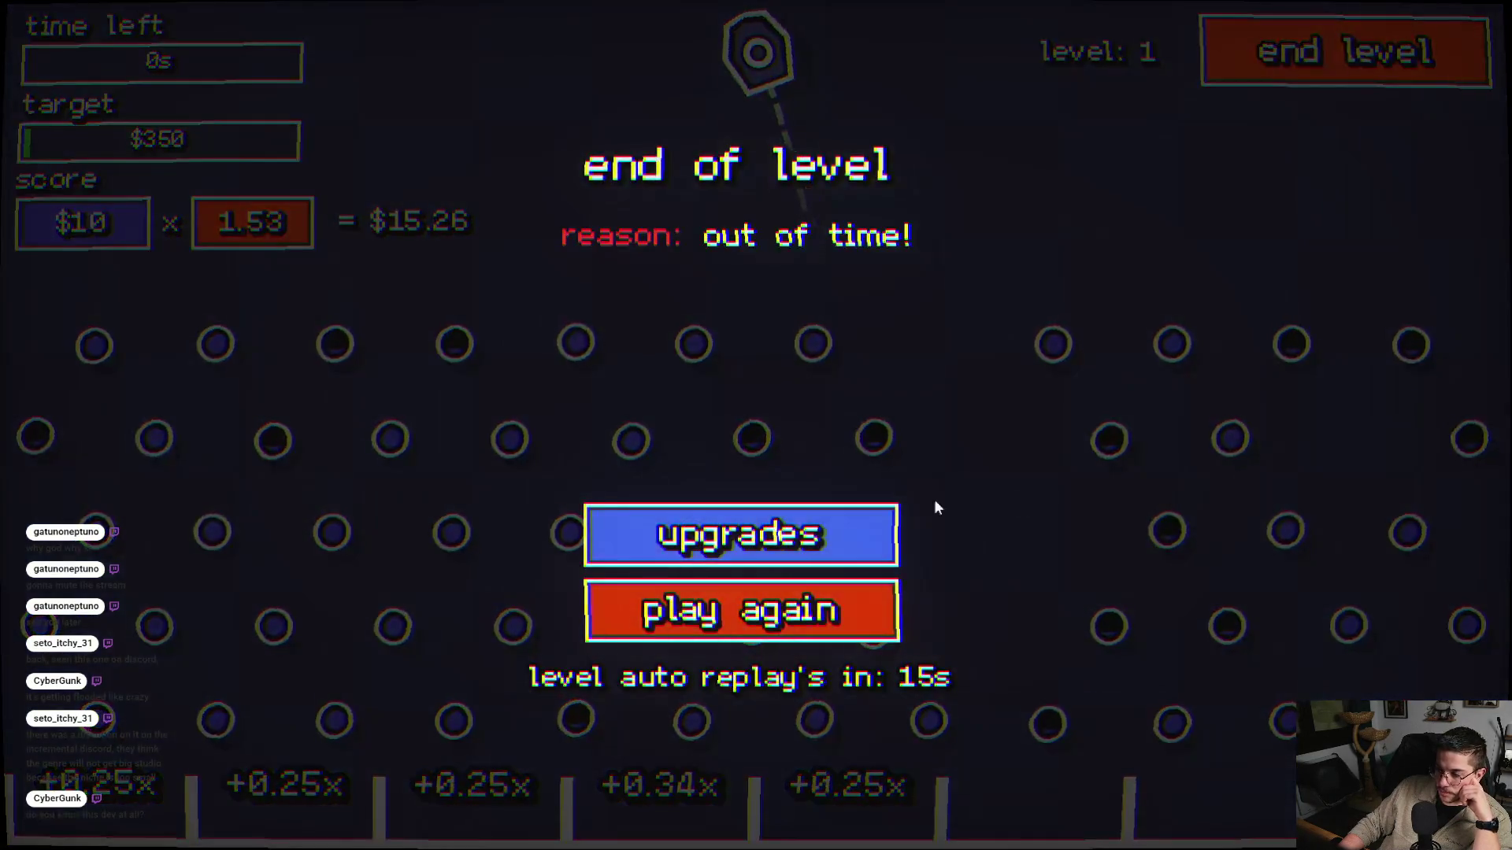
{"action": "left_click", "coordinate": [847, 529]}
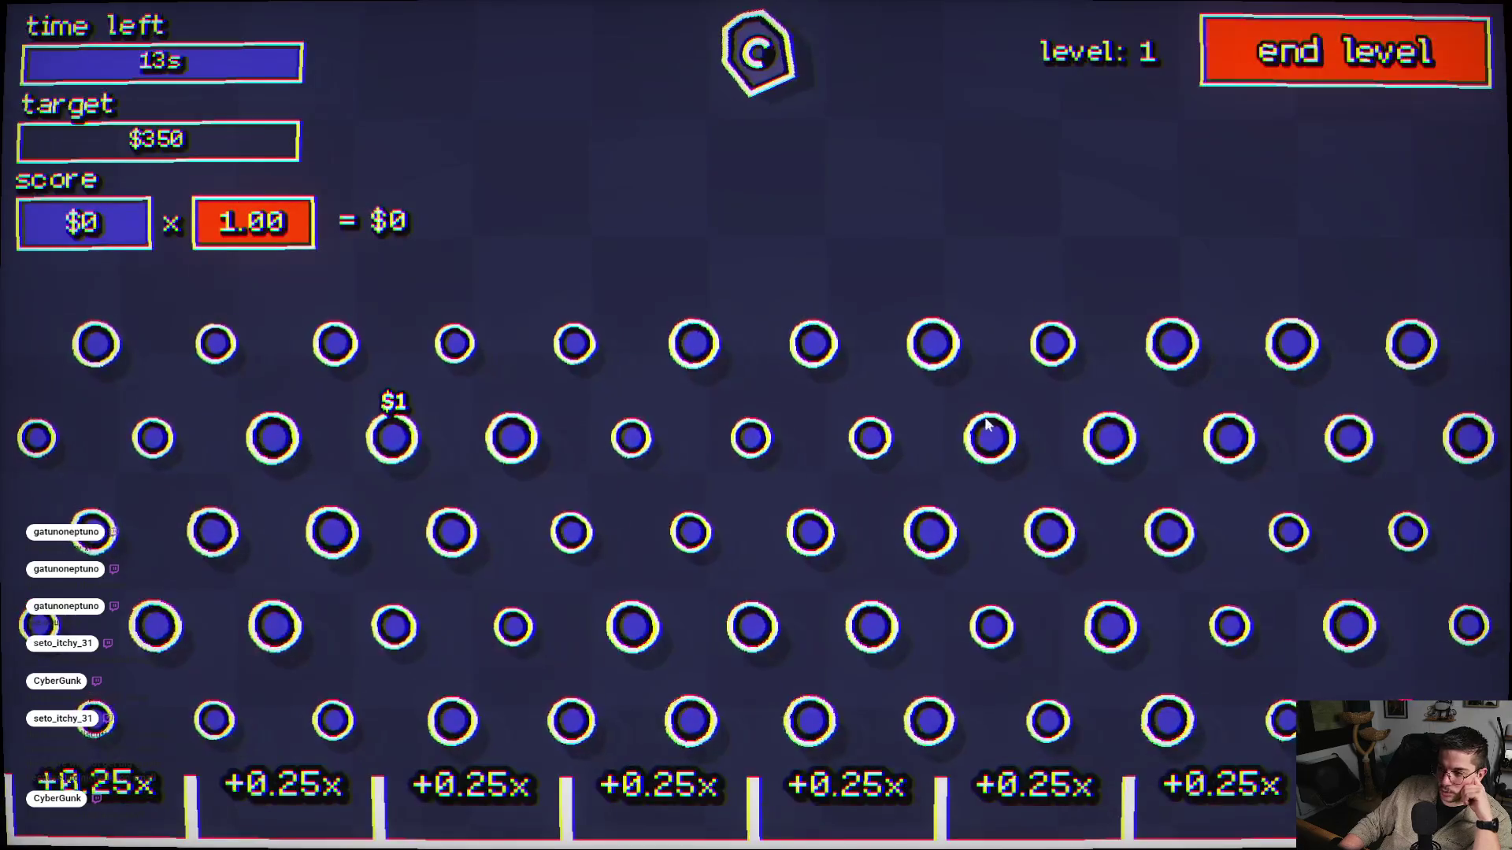
- Play a round firing two balls until time runs out
{"action": "left_click", "coordinate": [1052, 432]}
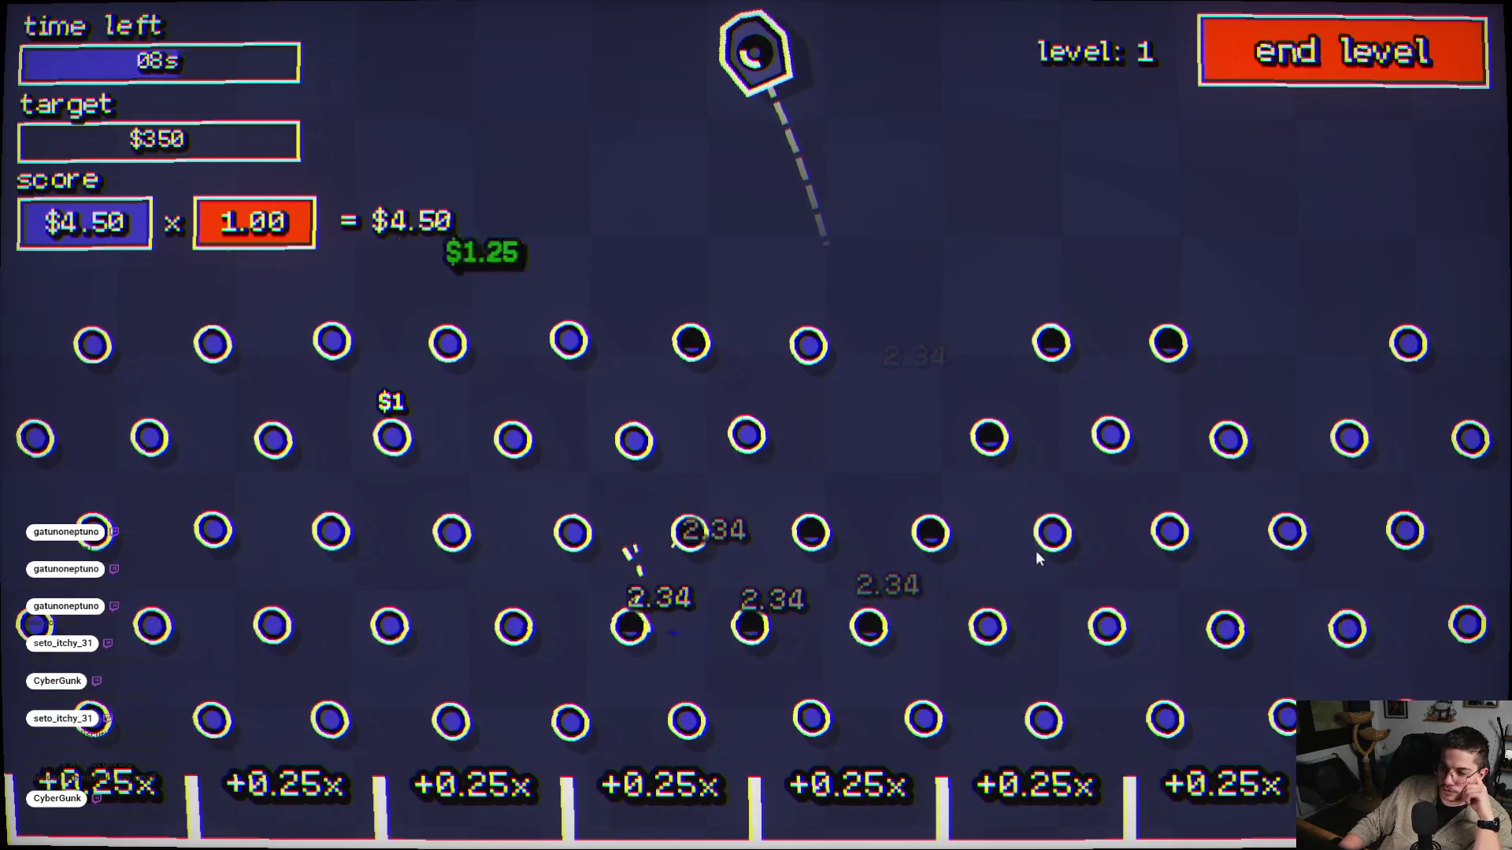
{"action": "left_click", "coordinate": [1078, 555]}
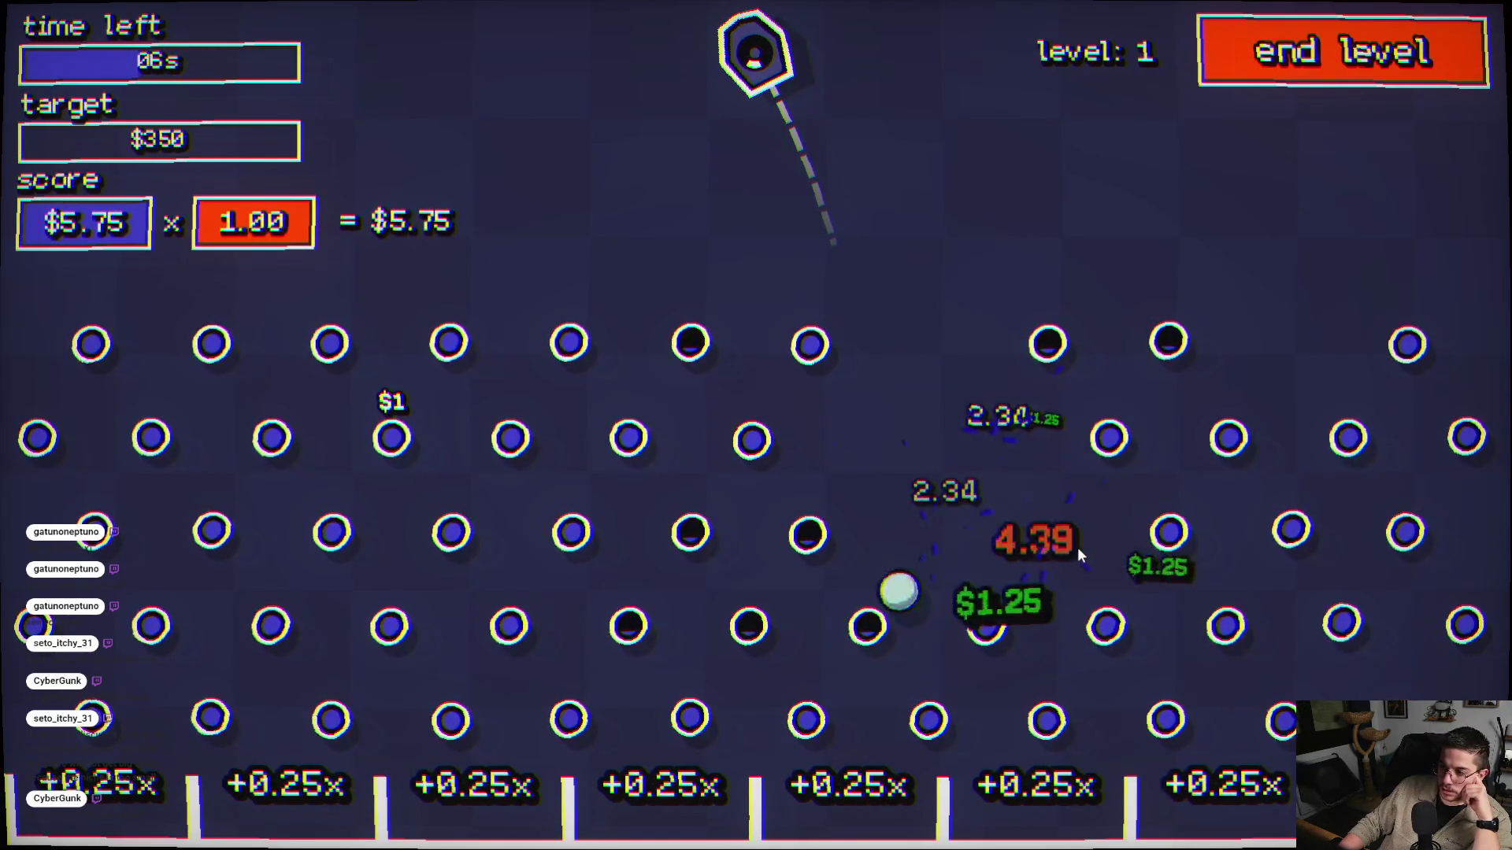
{"action": "left_click", "coordinate": [851, 693]}
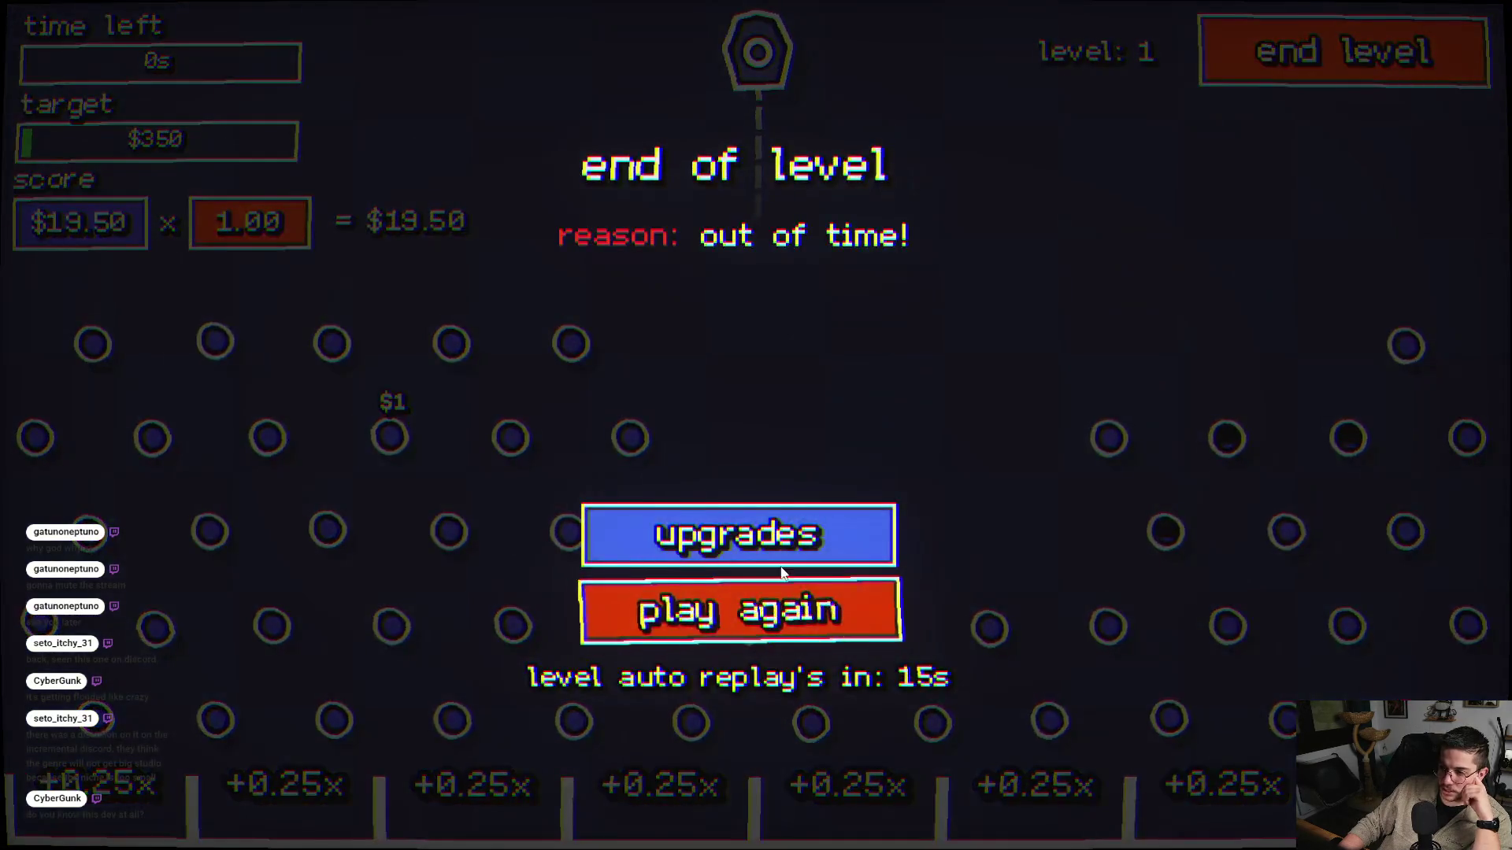
{"action": "left_click", "coordinate": [777, 551]}
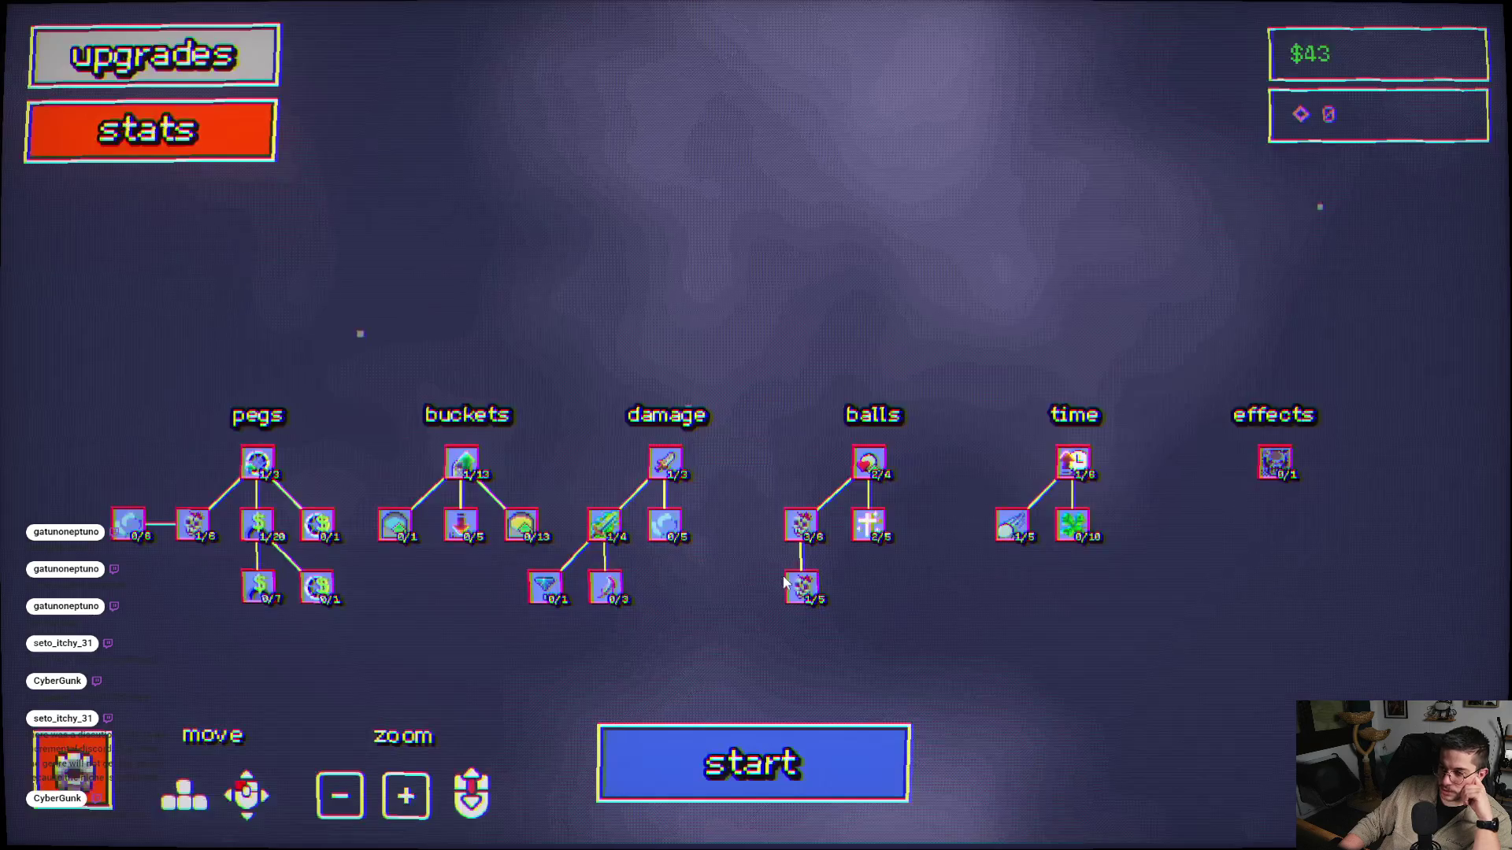
- Play a five-ball round ending at $16.50, leaving $59 to spend on upgrades
{"action": "left_click", "coordinate": [770, 770]}
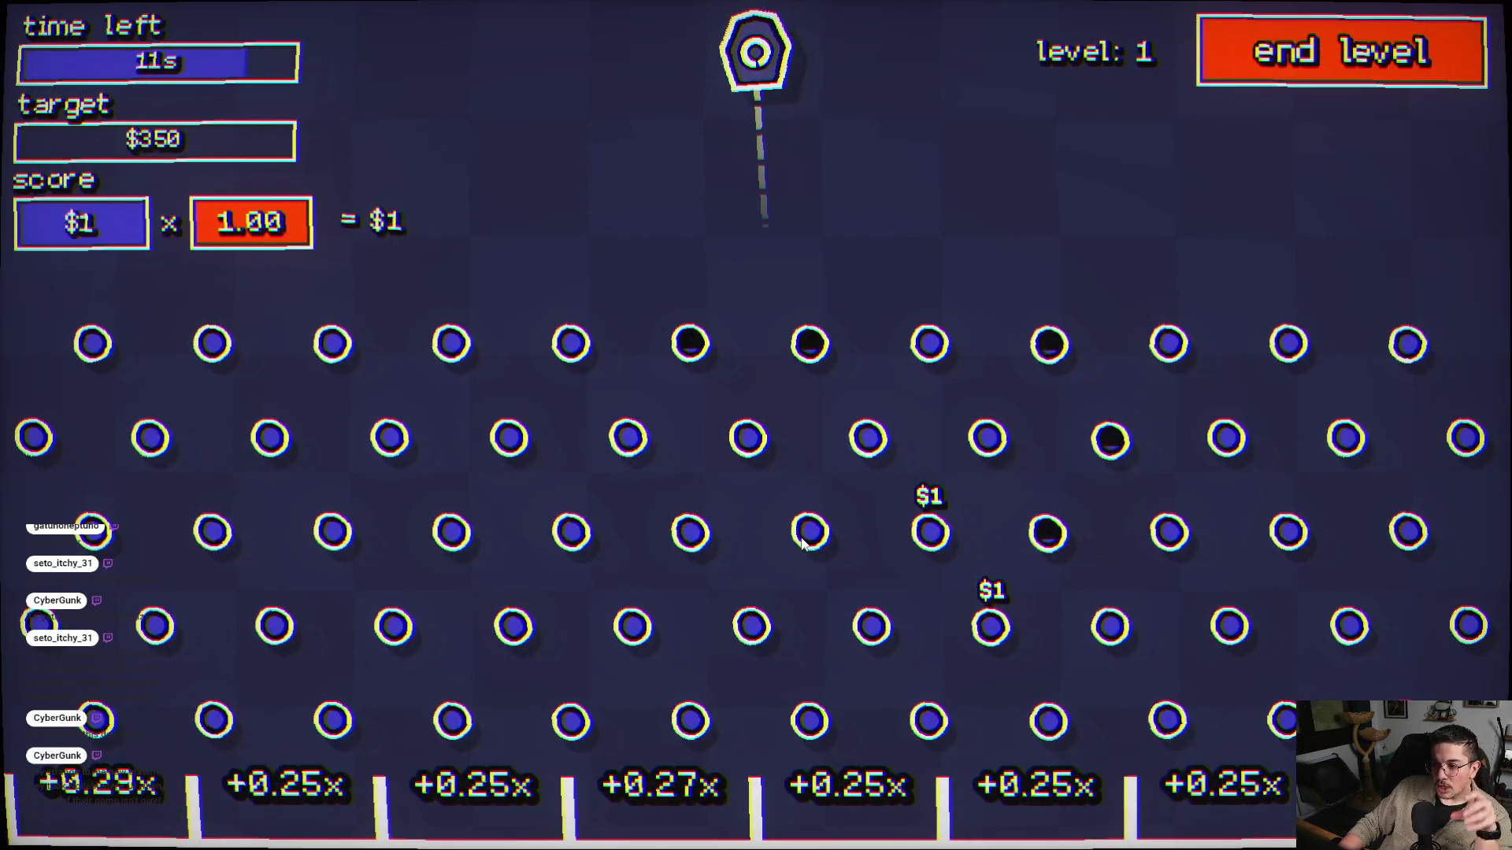
{"action": "left_click", "coordinate": [802, 543]}
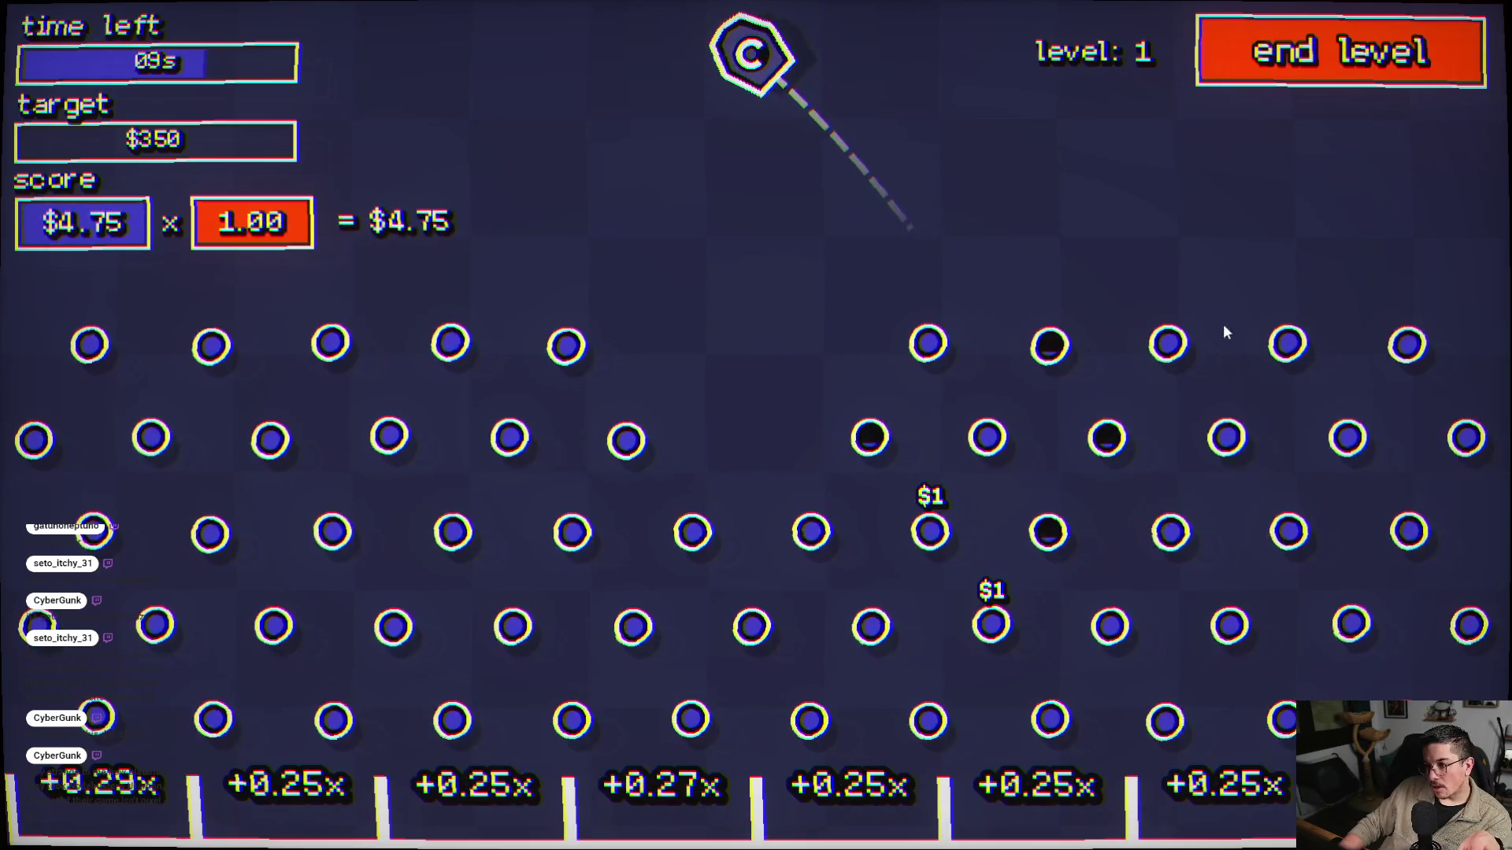
{"action": "left_click", "coordinate": [1202, 370]}
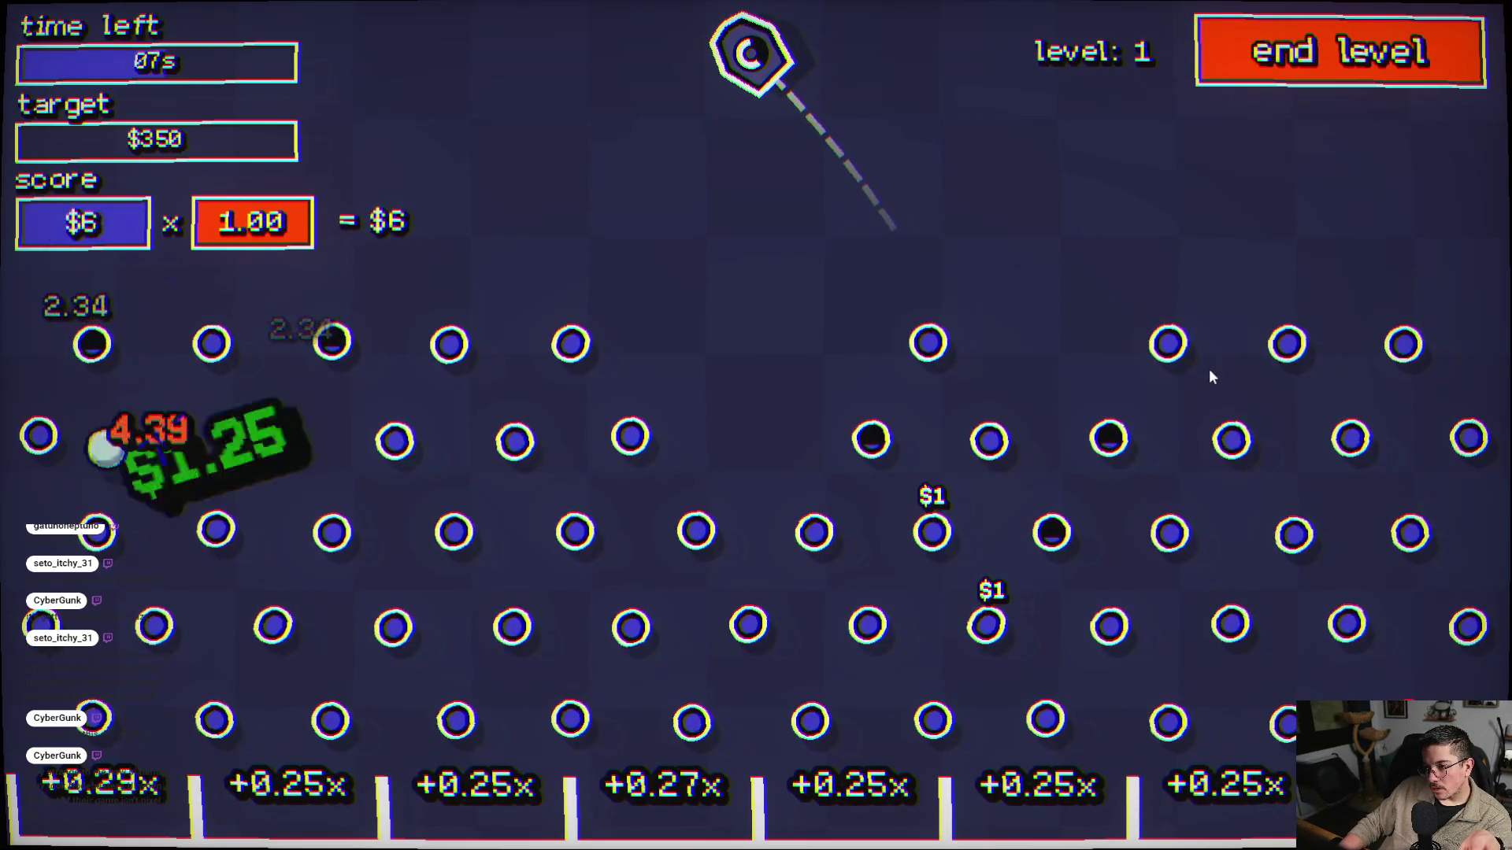
{"action": "left_click", "coordinate": [1209, 370]}
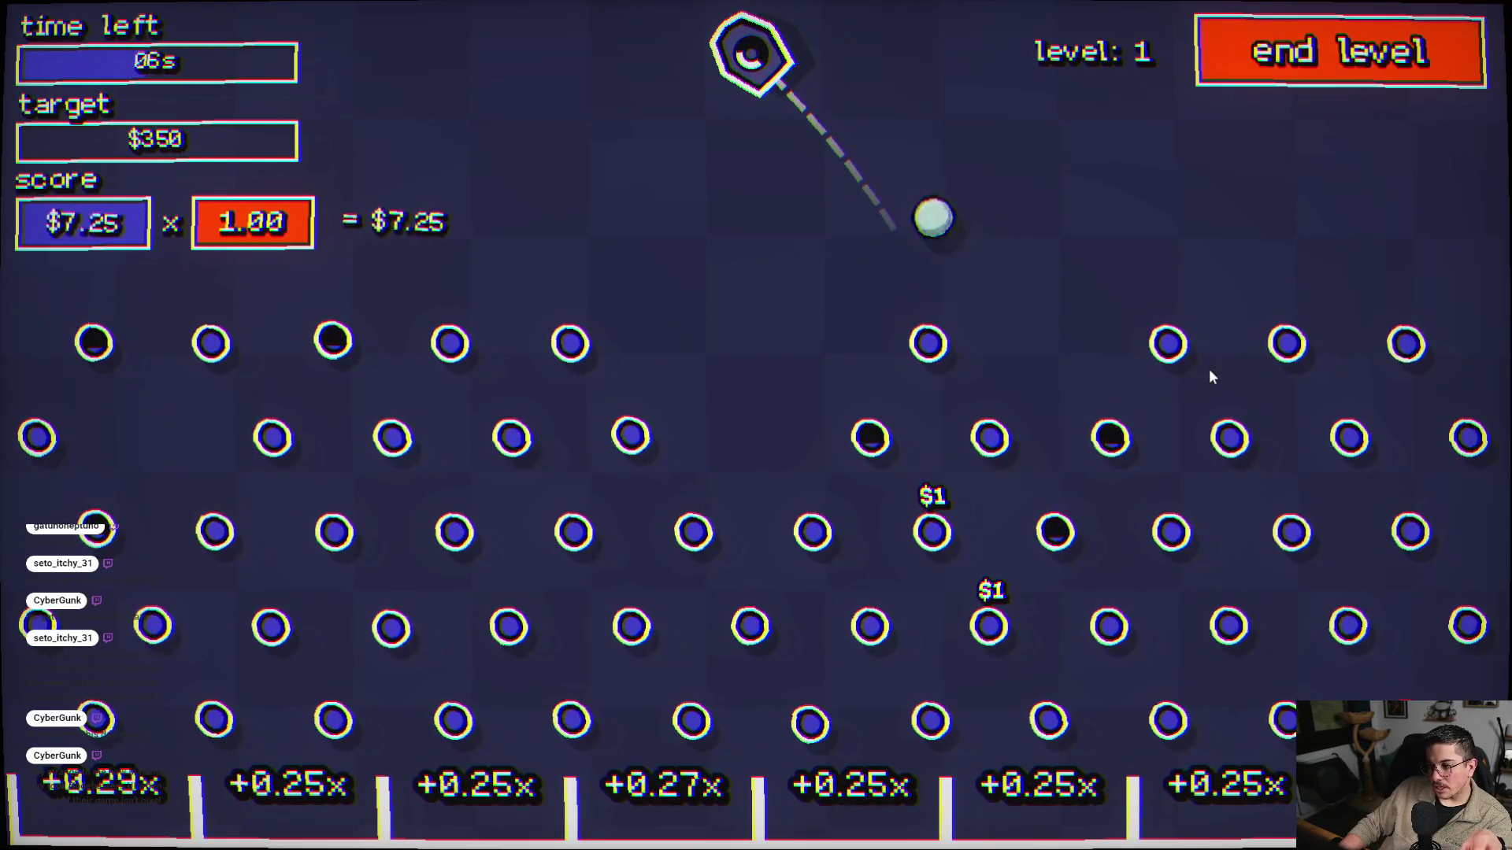
{"action": "left_click", "coordinate": [1159, 409]}
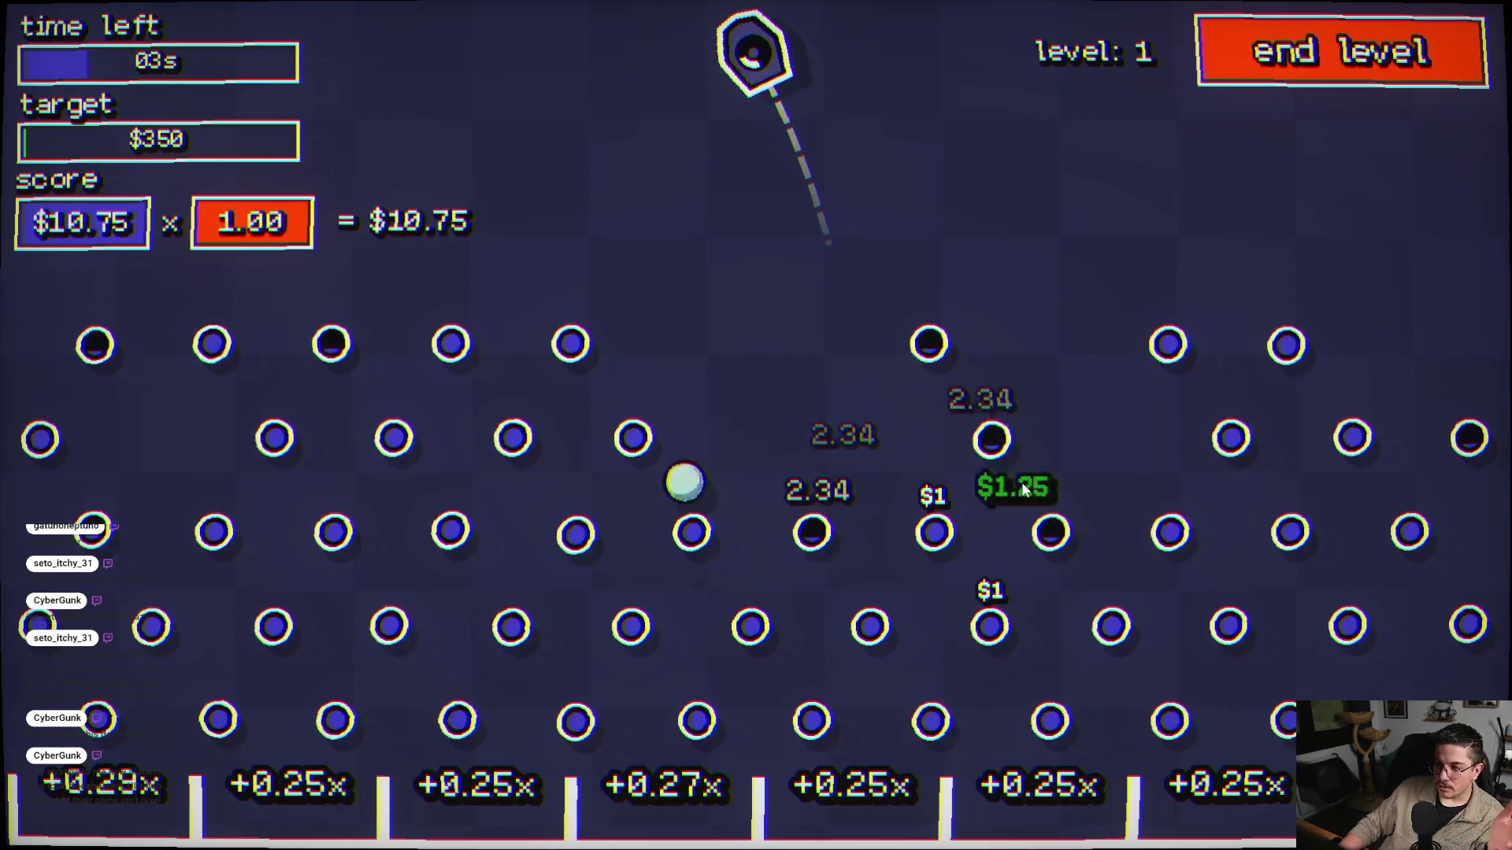
{"action": "left_click", "coordinate": [1036, 476]}
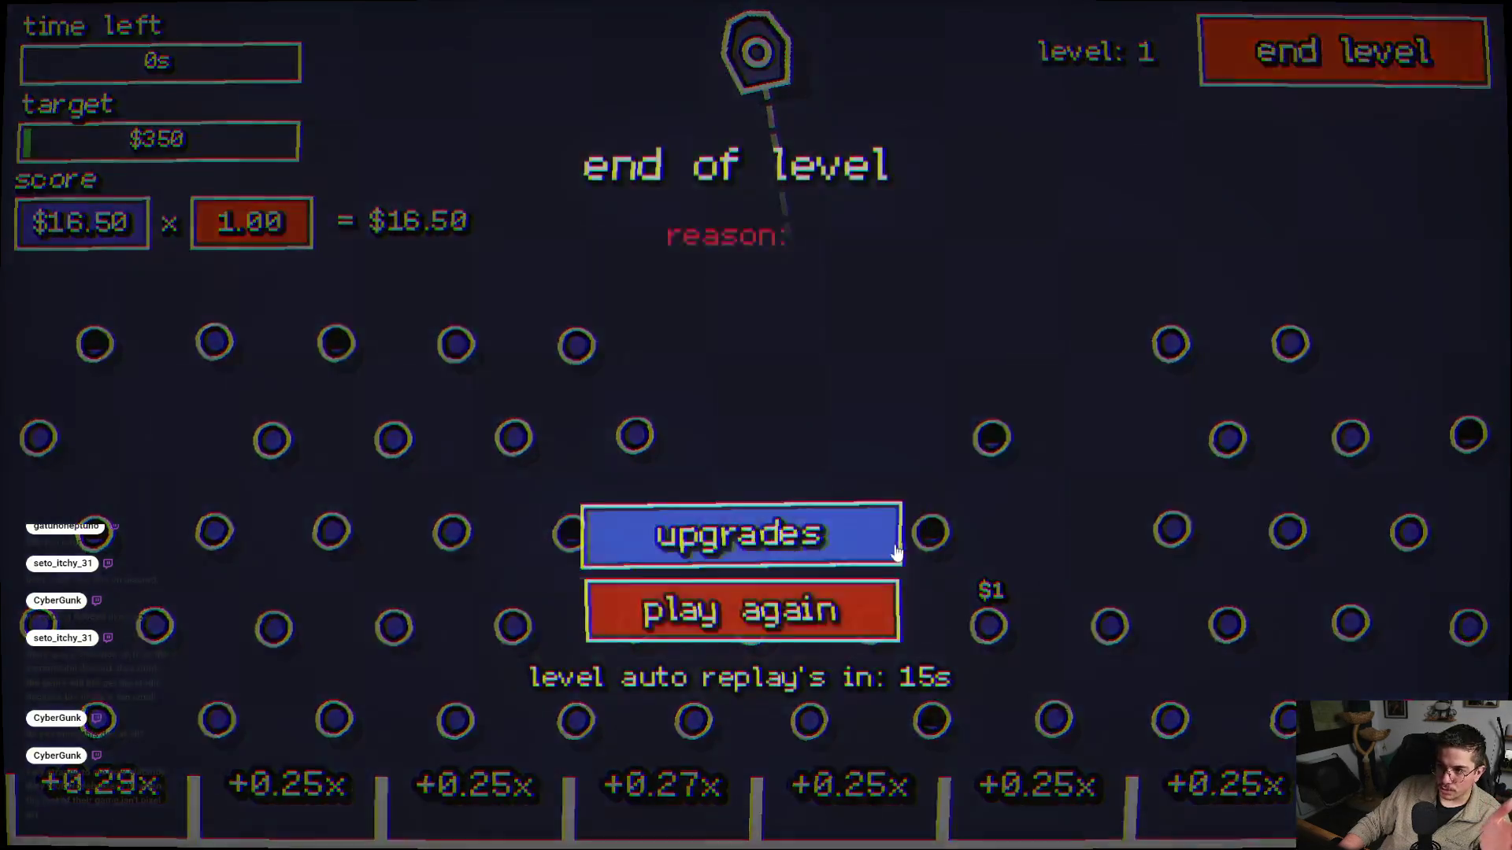
{"action": "left_click", "coordinate": [836, 544]}
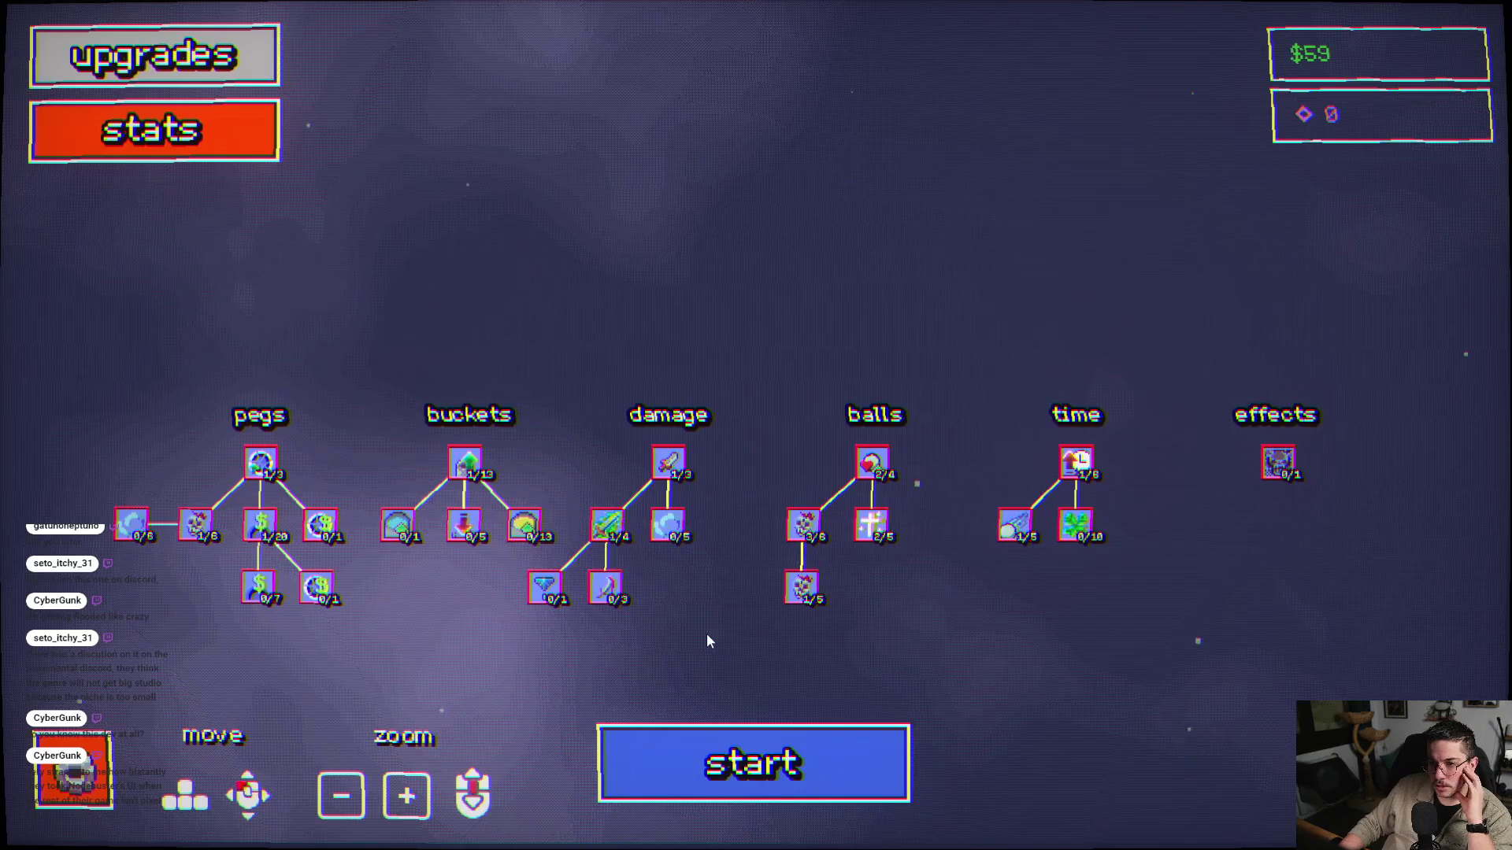
{"action": "mouse_move", "coordinate": [706, 633]}
{"action": "left_mouse_down"}
{"action": "mouse_move", "coordinate": [715, 569]}
{"action": "mouse_move", "coordinate": [726, 583]}
{"action": "left_mouse_up"}
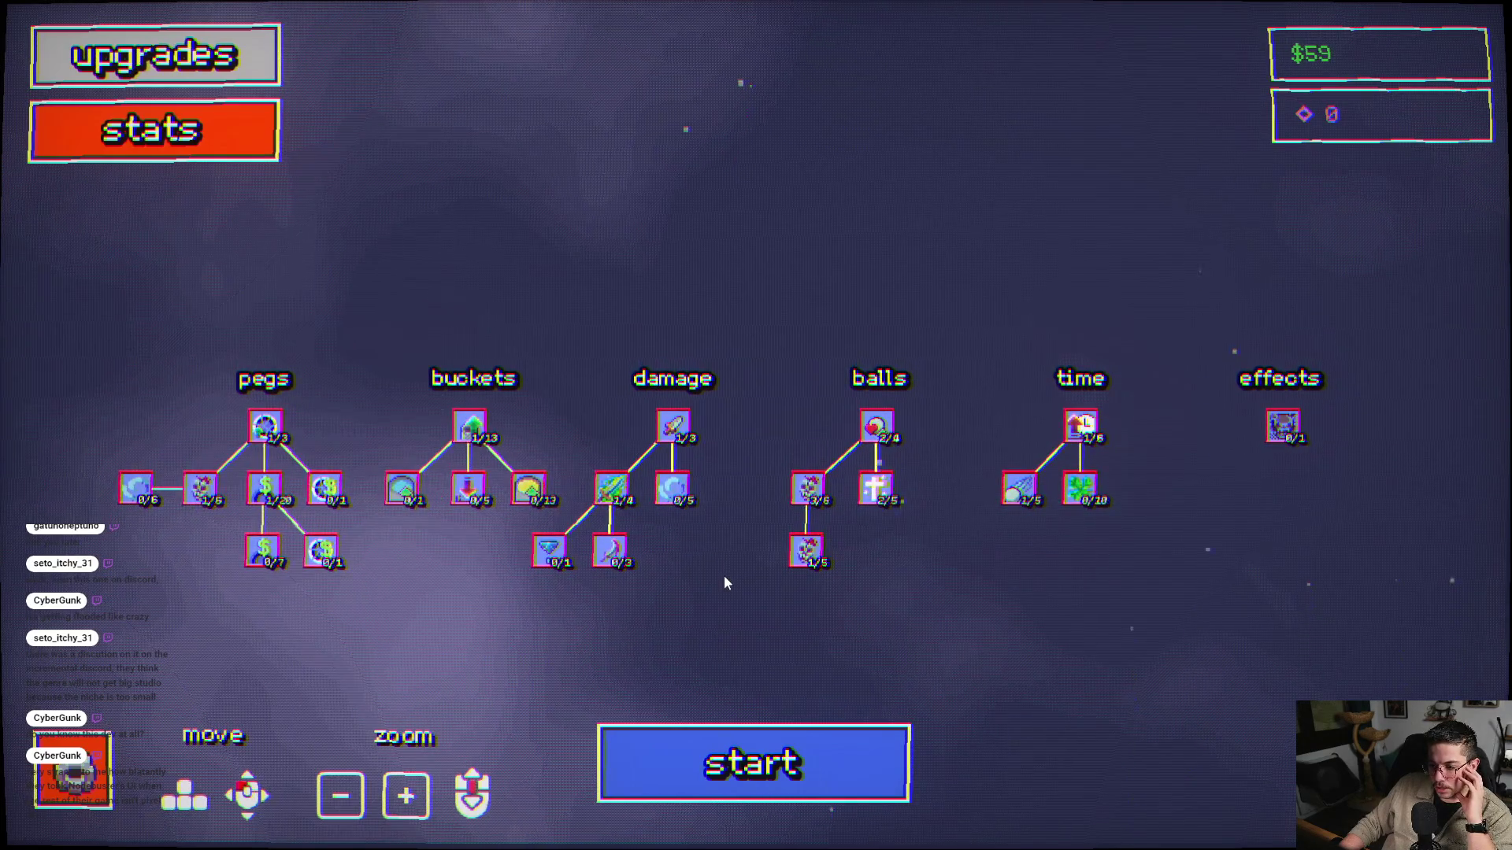
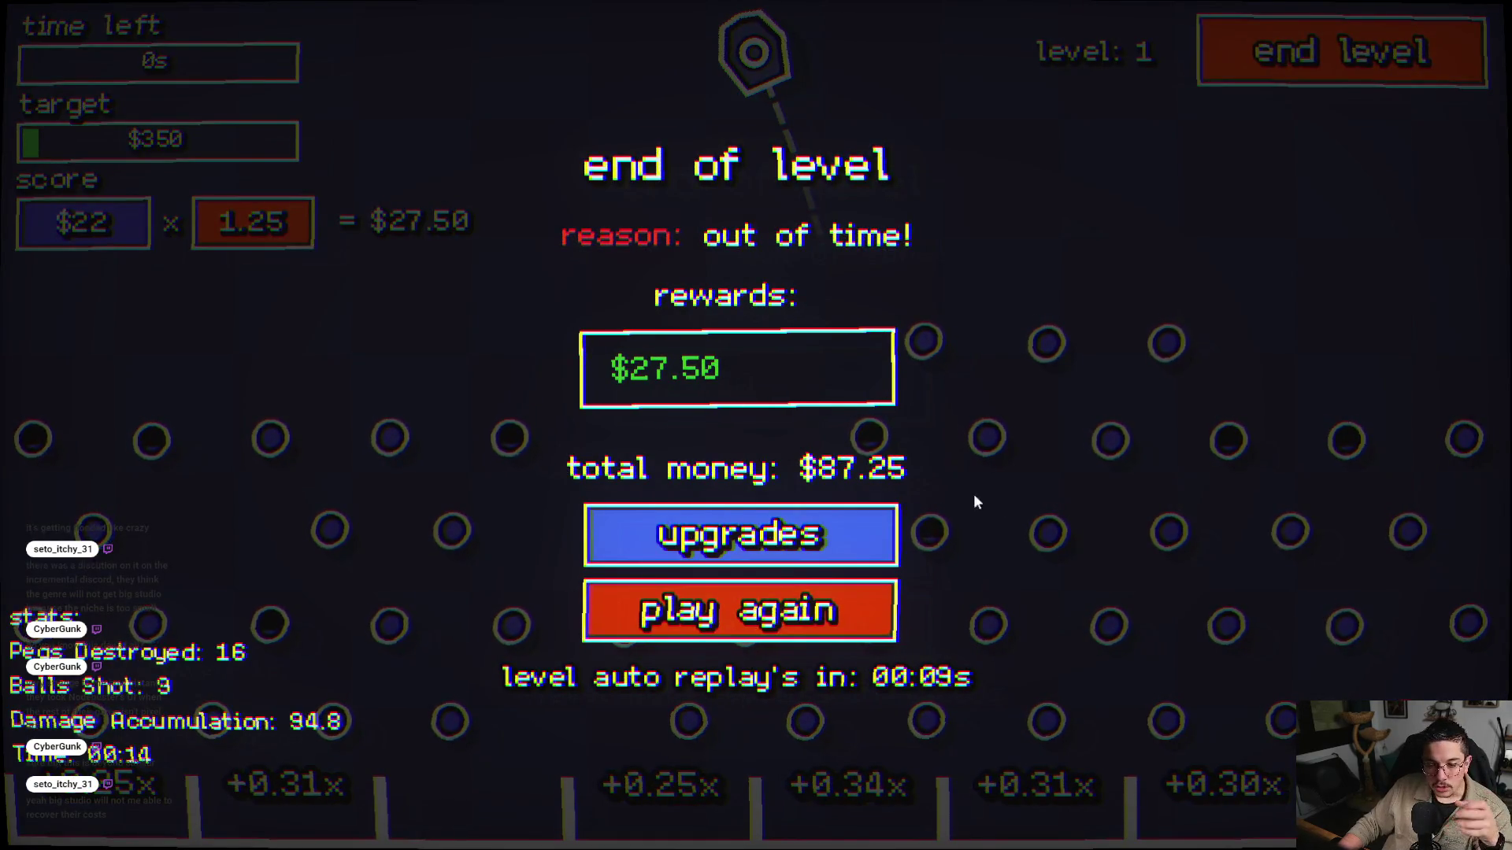
- Play a level-1 run until time runs out, earning $18.49 and bringing the balance to $105
{"action": "left_click", "coordinate": [799, 538]}
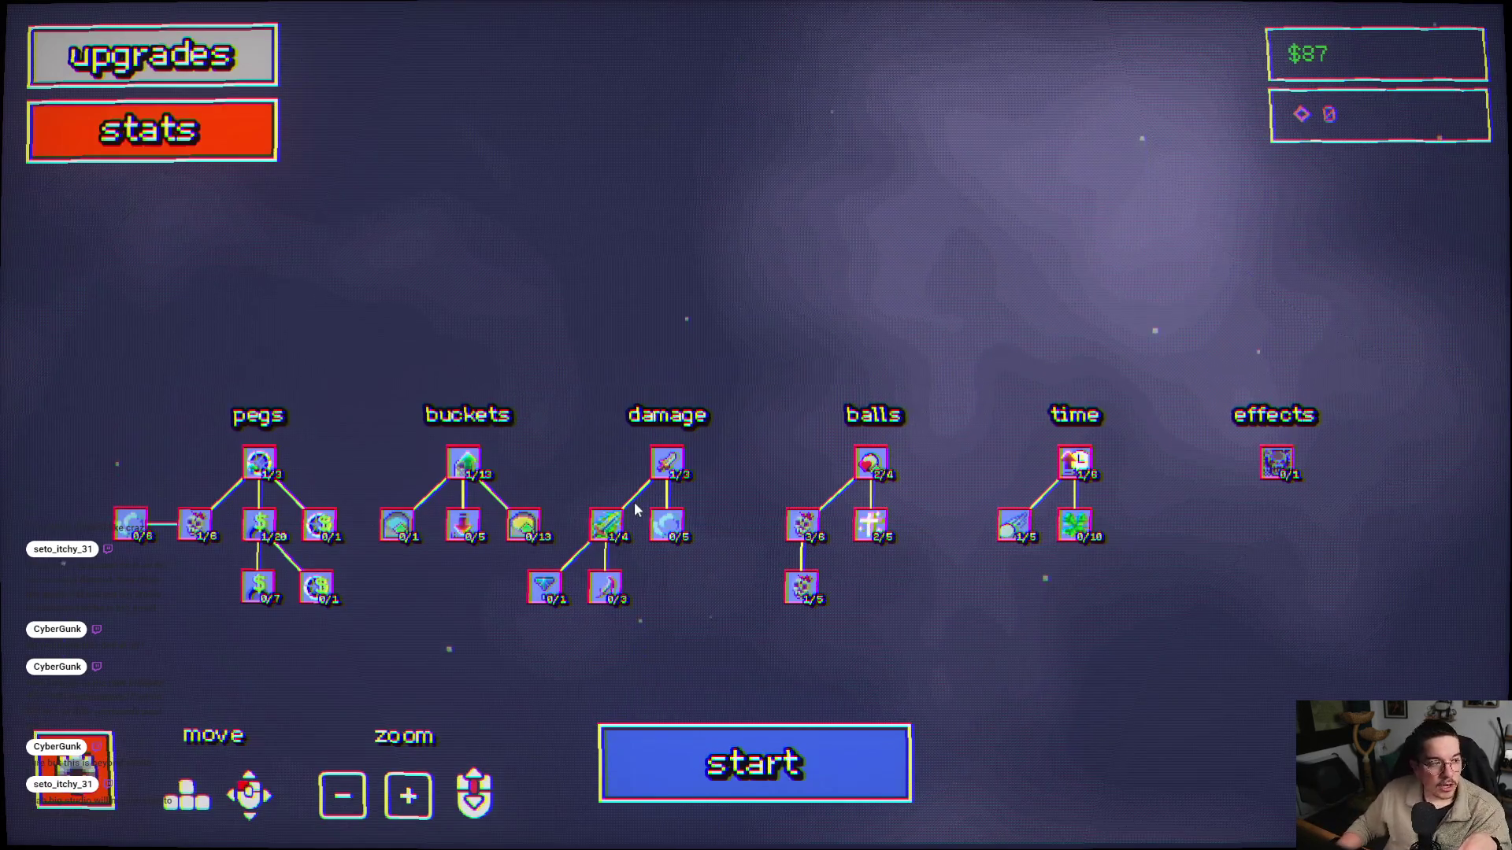
{"action": "left_click_drag", "start_coordinate": [623, 634], "coordinate": [743, 559]}
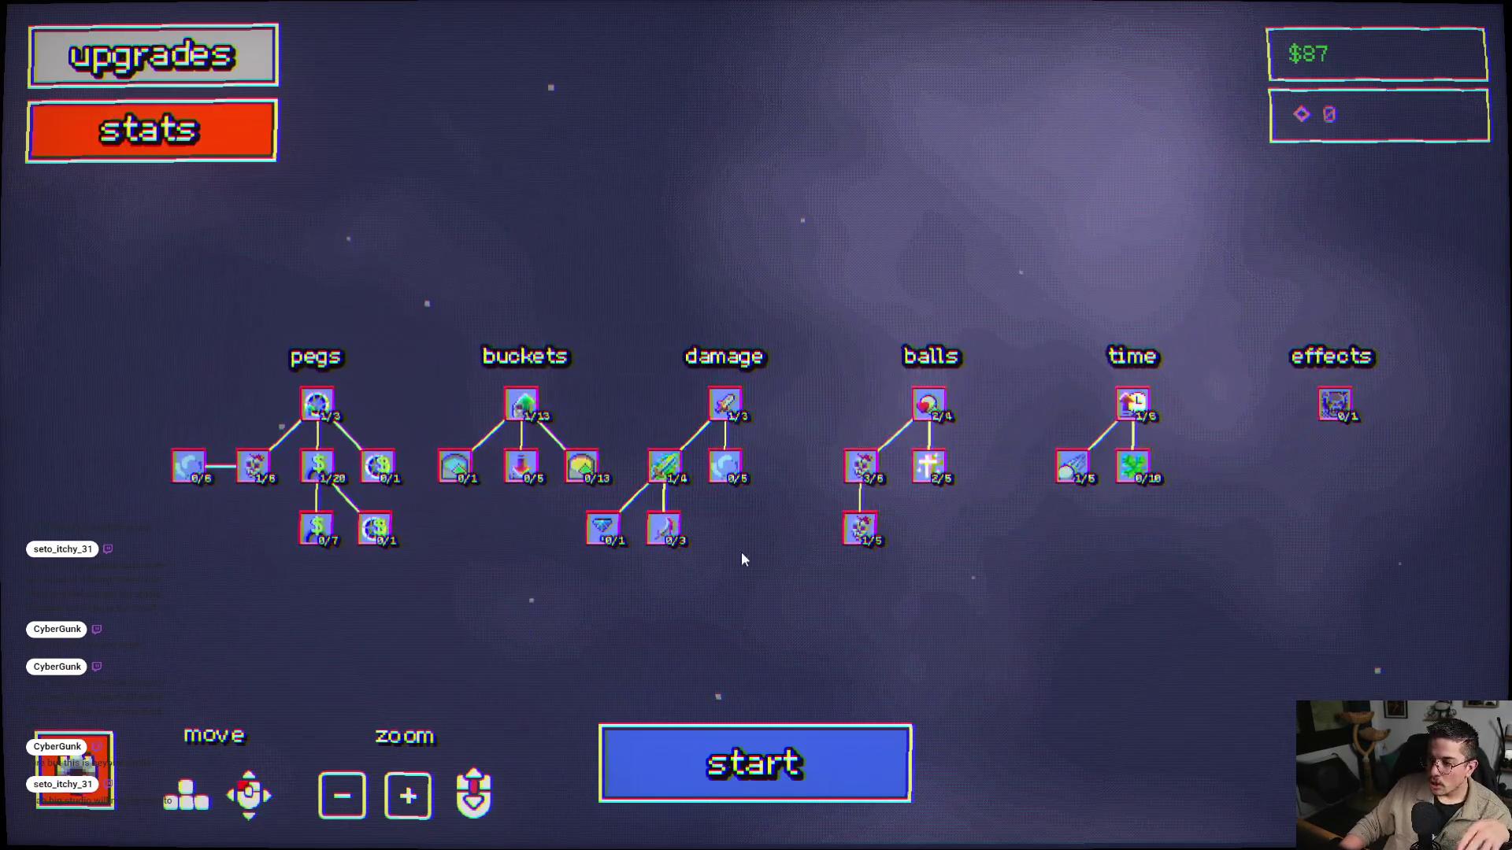
{"action": "left_click", "coordinate": [720, 742]}
{"action": "left_click", "coordinate": [733, 487]}
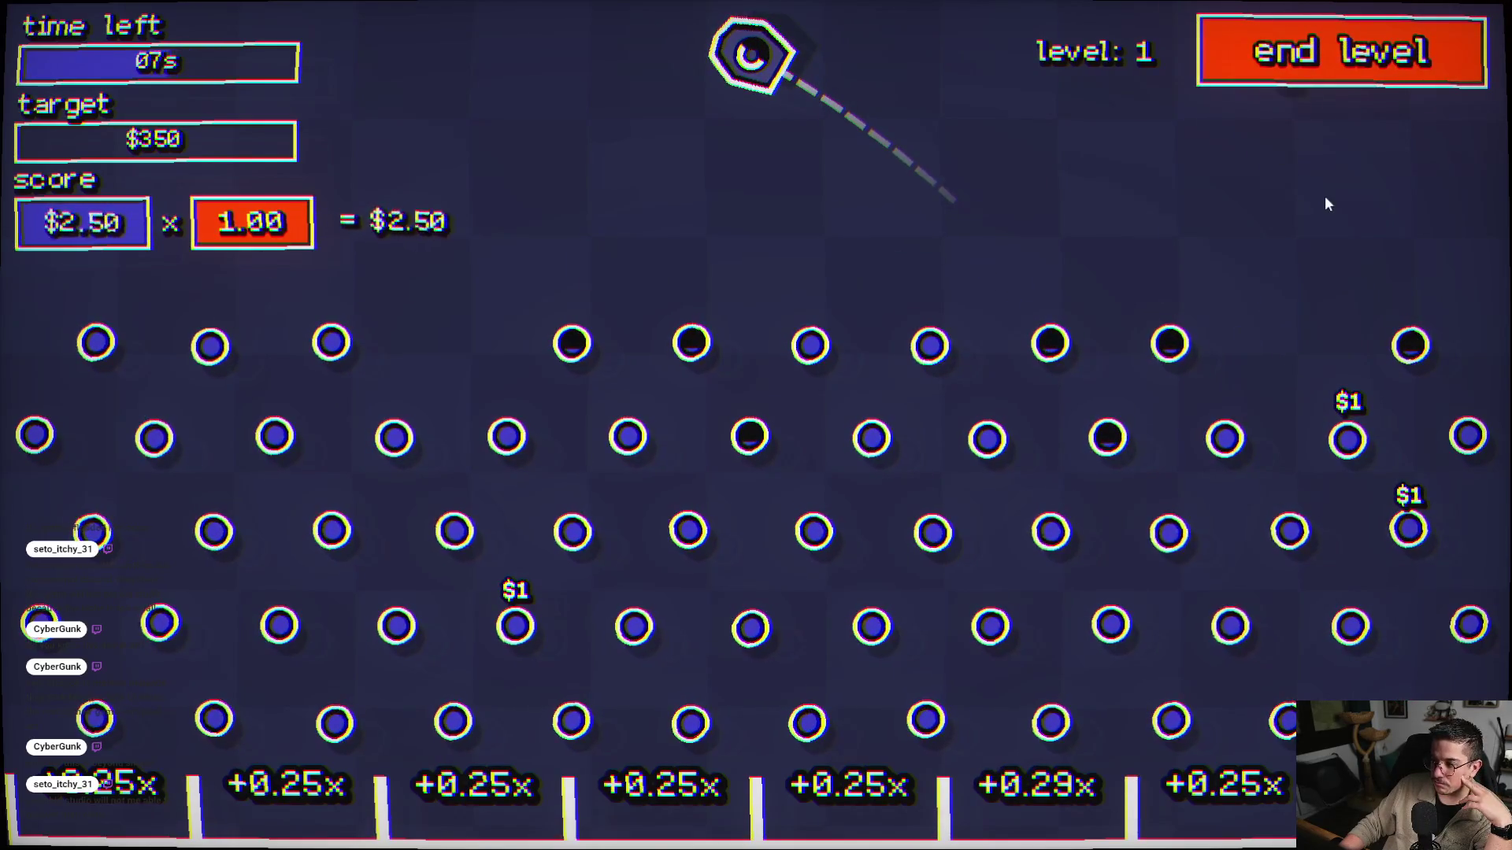
{"action": "left_click", "coordinate": [1327, 252]}
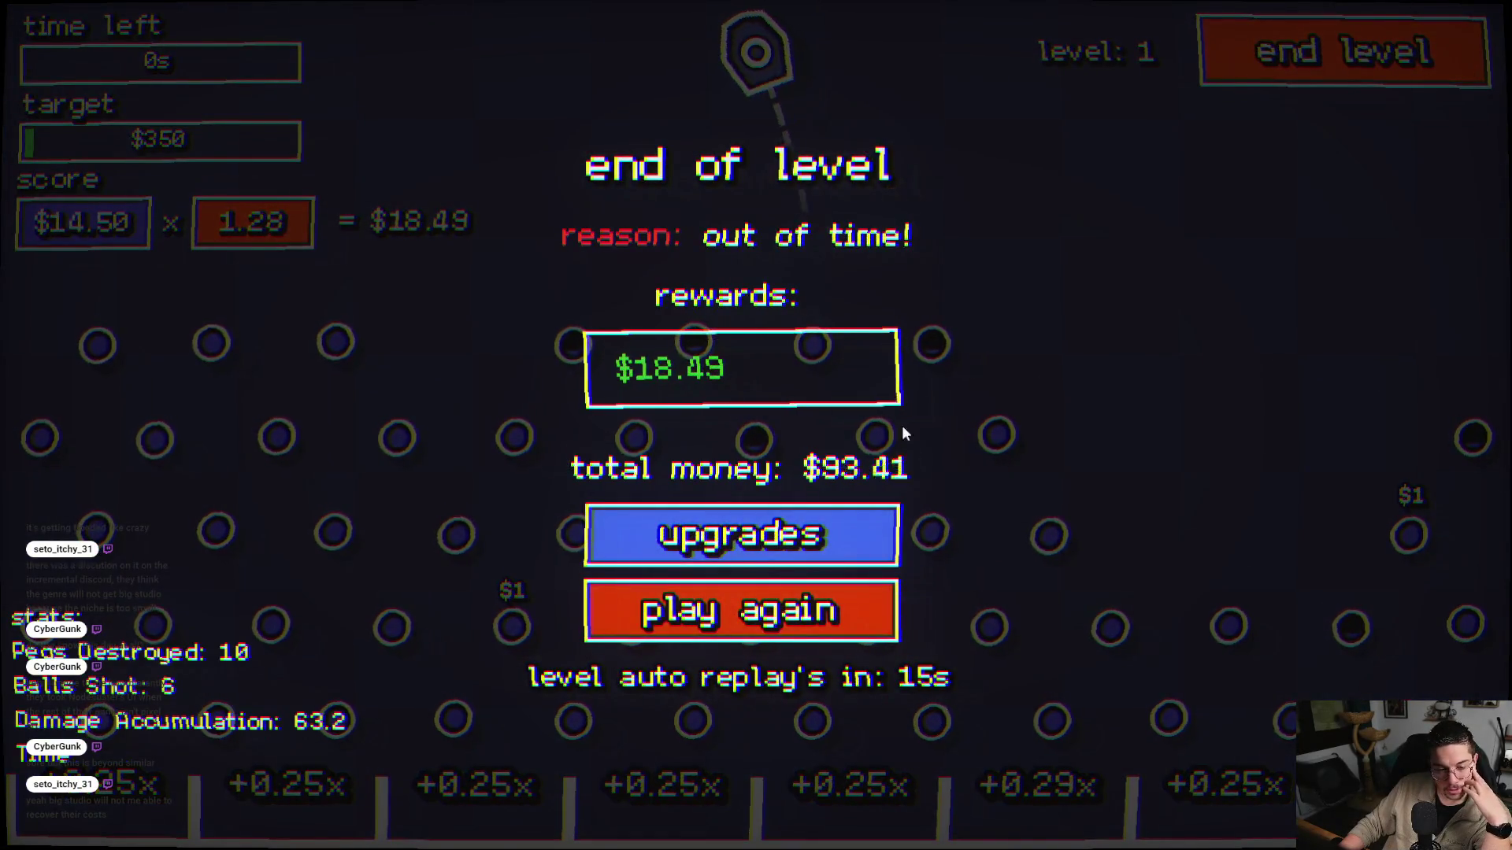
{"action": "left_click", "coordinate": [772, 535]}
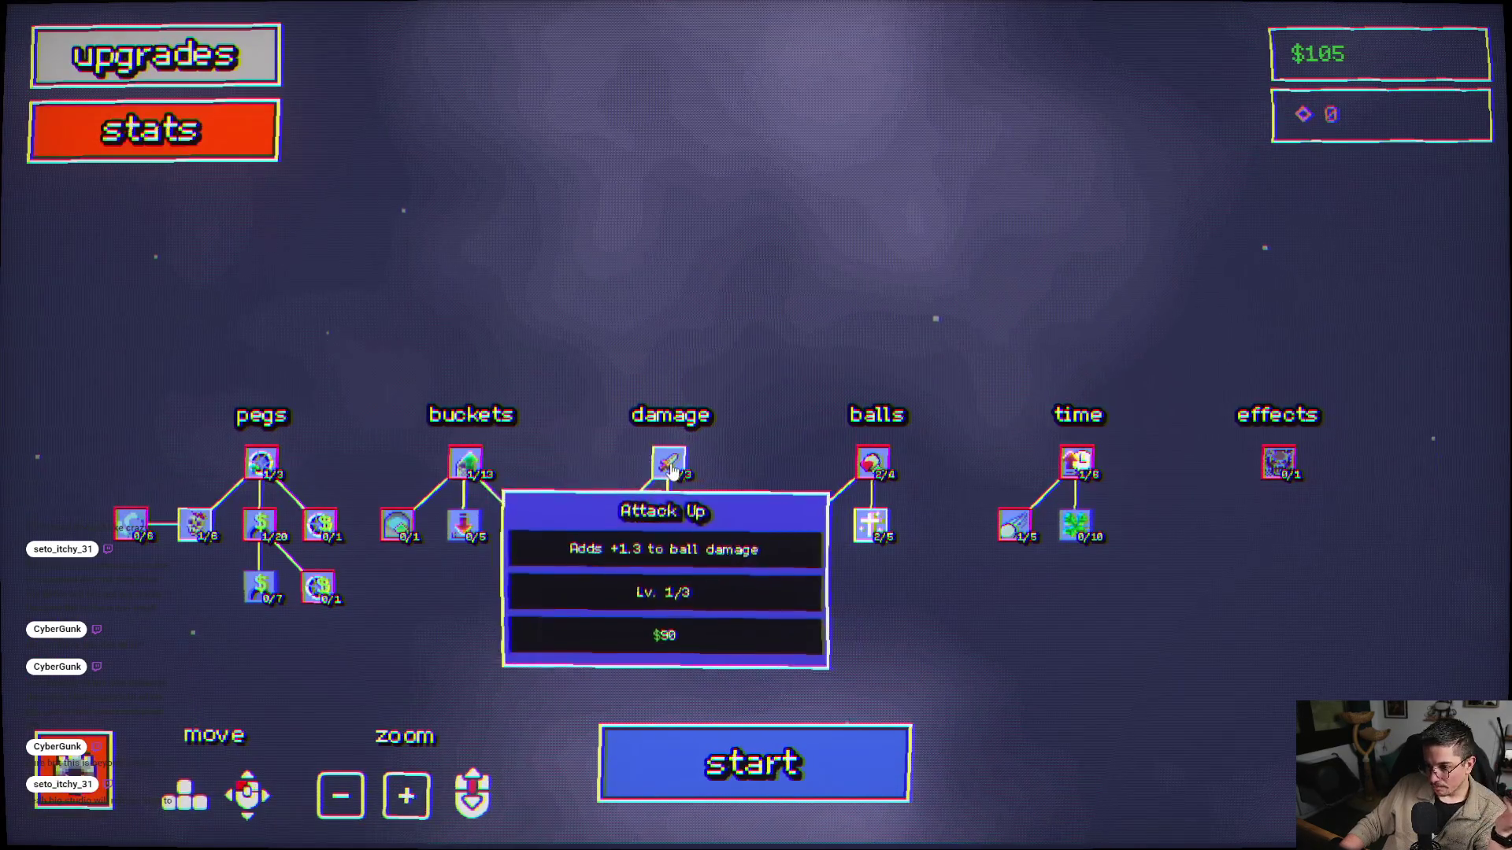
- Buy Attack Up level 2, then play a level-1 run that times out at $45, leaving $60
{"action": "left_click", "coordinate": [669, 463]}
{"action": "left_click", "coordinate": [771, 736]}
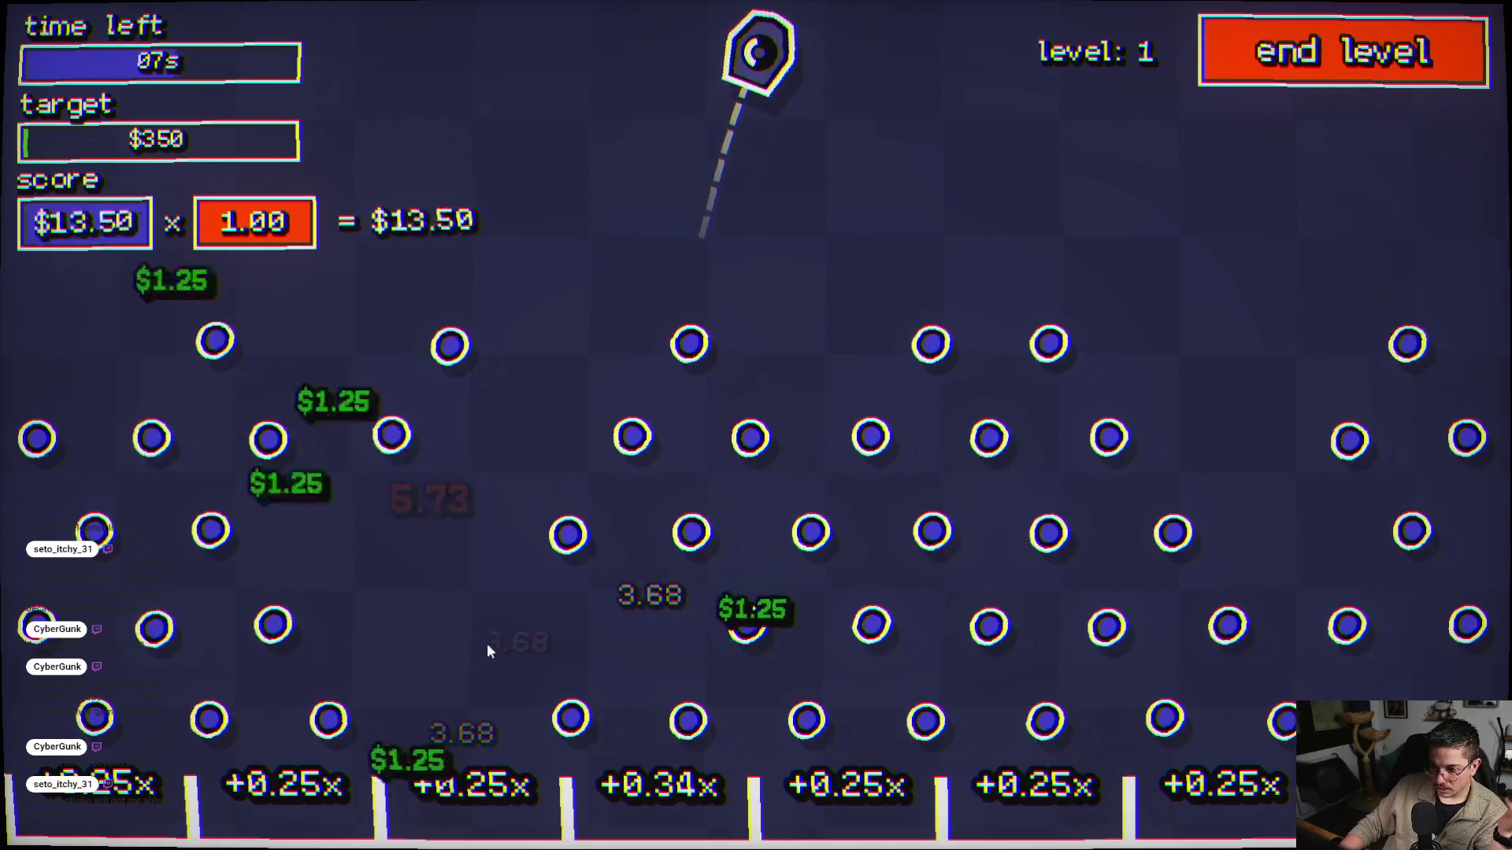
{"action": "left_click", "coordinate": [882, 643]}
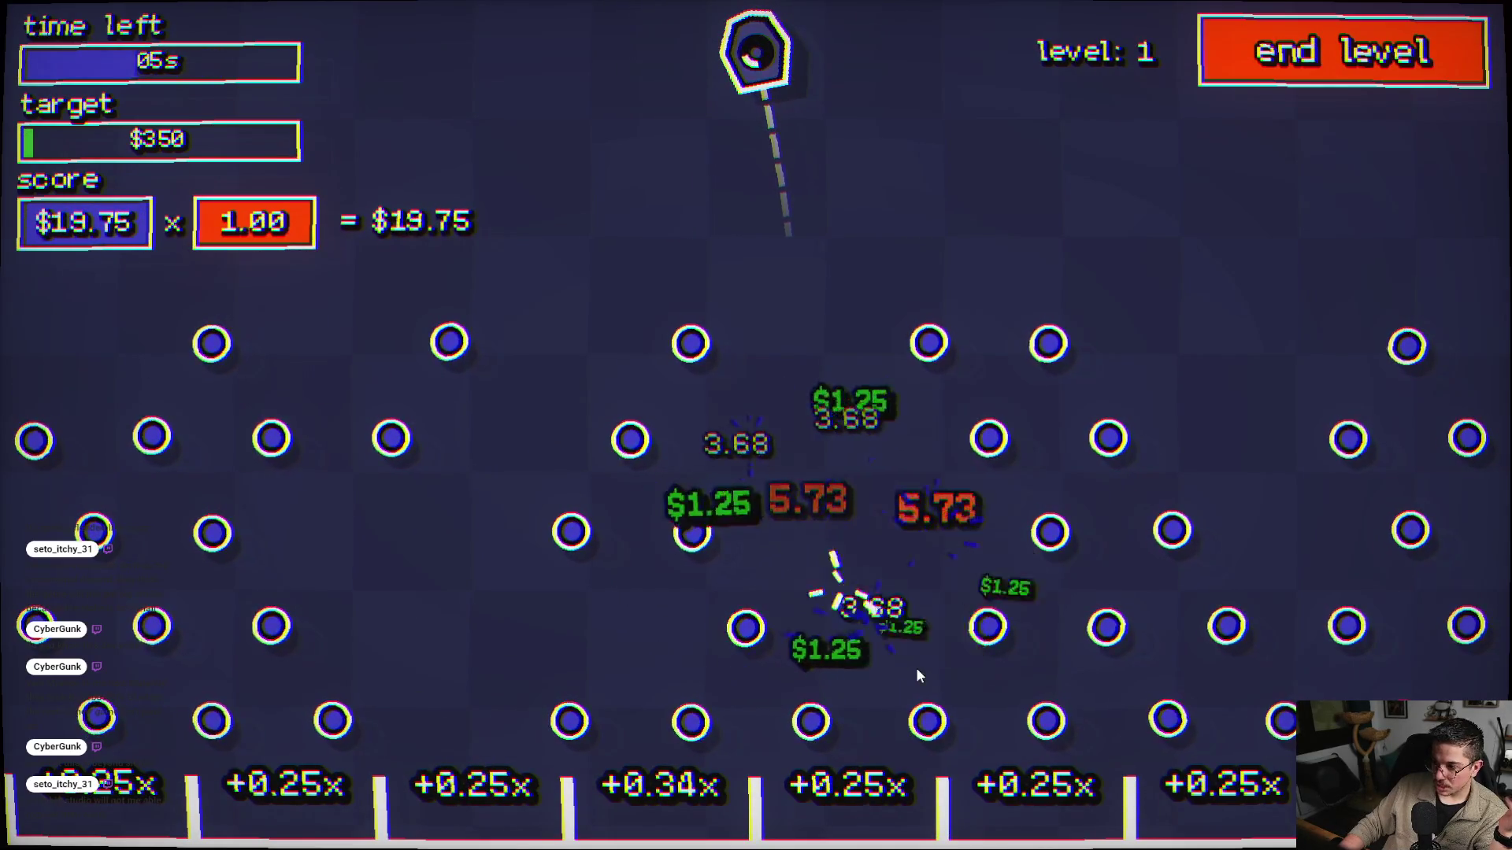
{"action": "left_click", "coordinate": [1217, 394]}
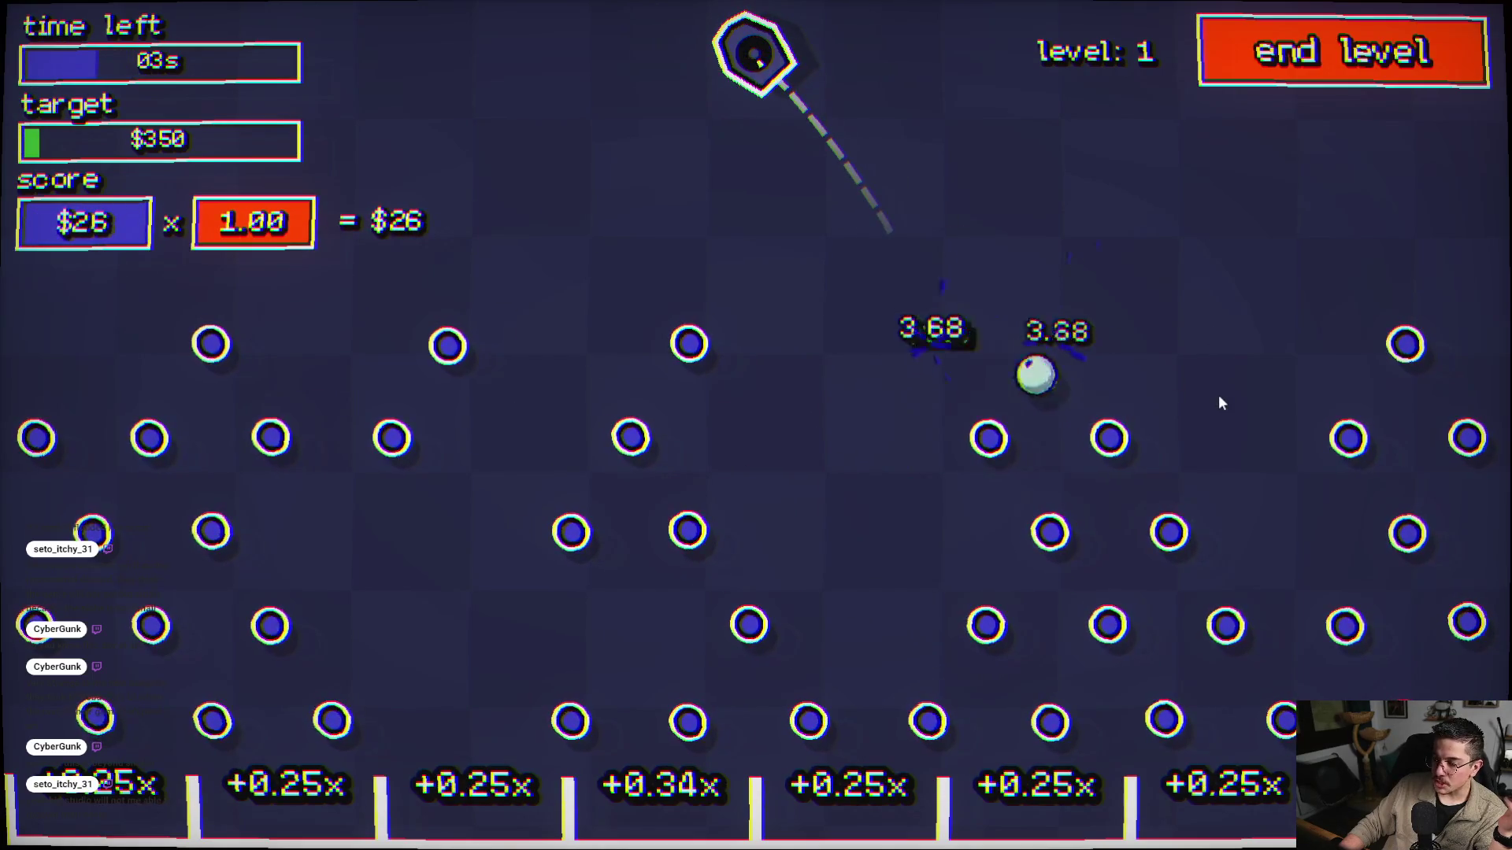
{"action": "left_click", "coordinate": [1215, 453]}
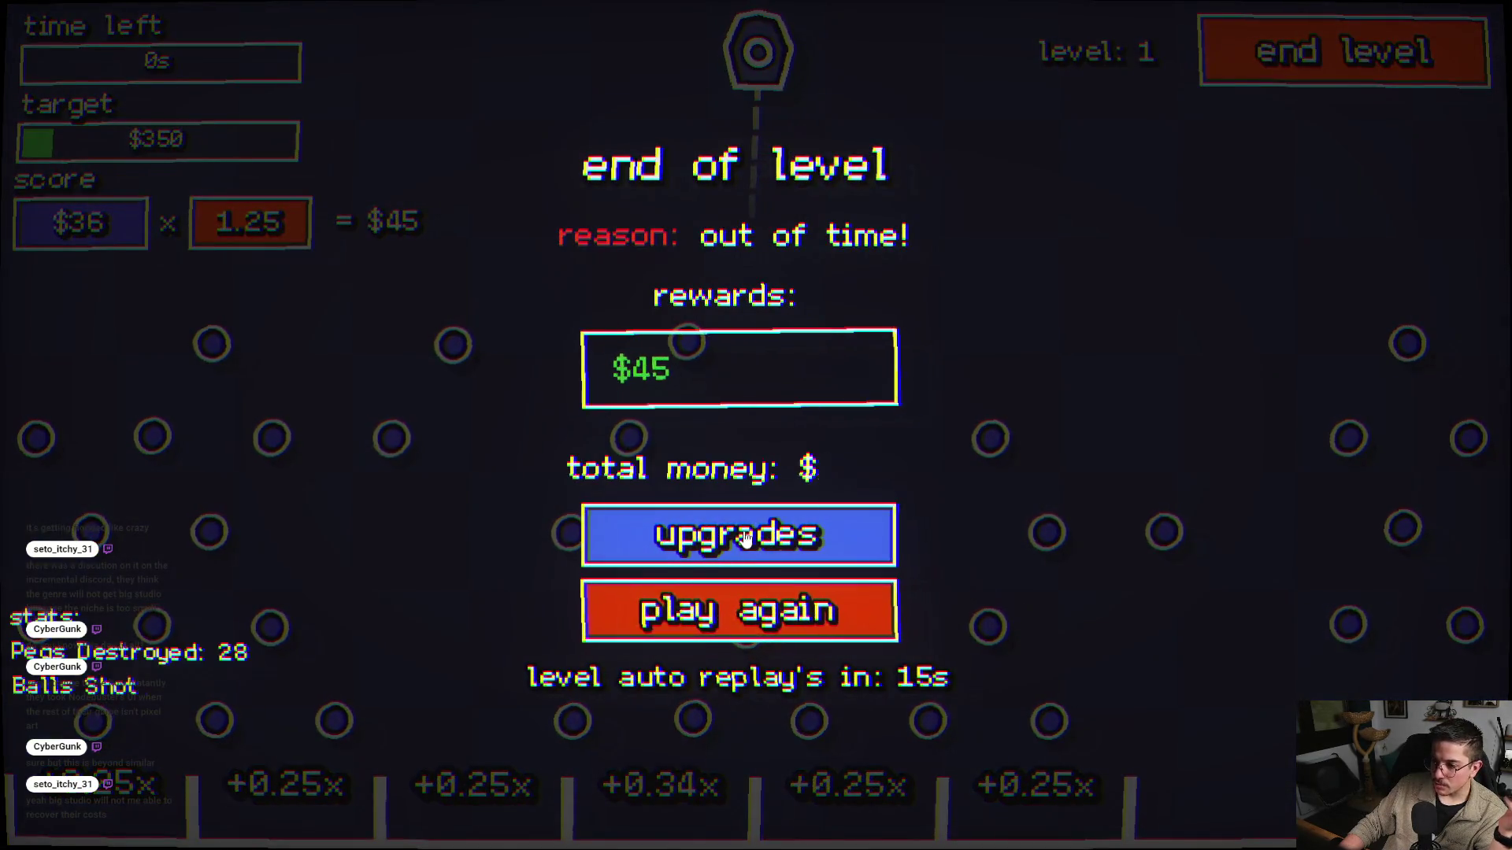
{"action": "left_click", "coordinate": [749, 552]}
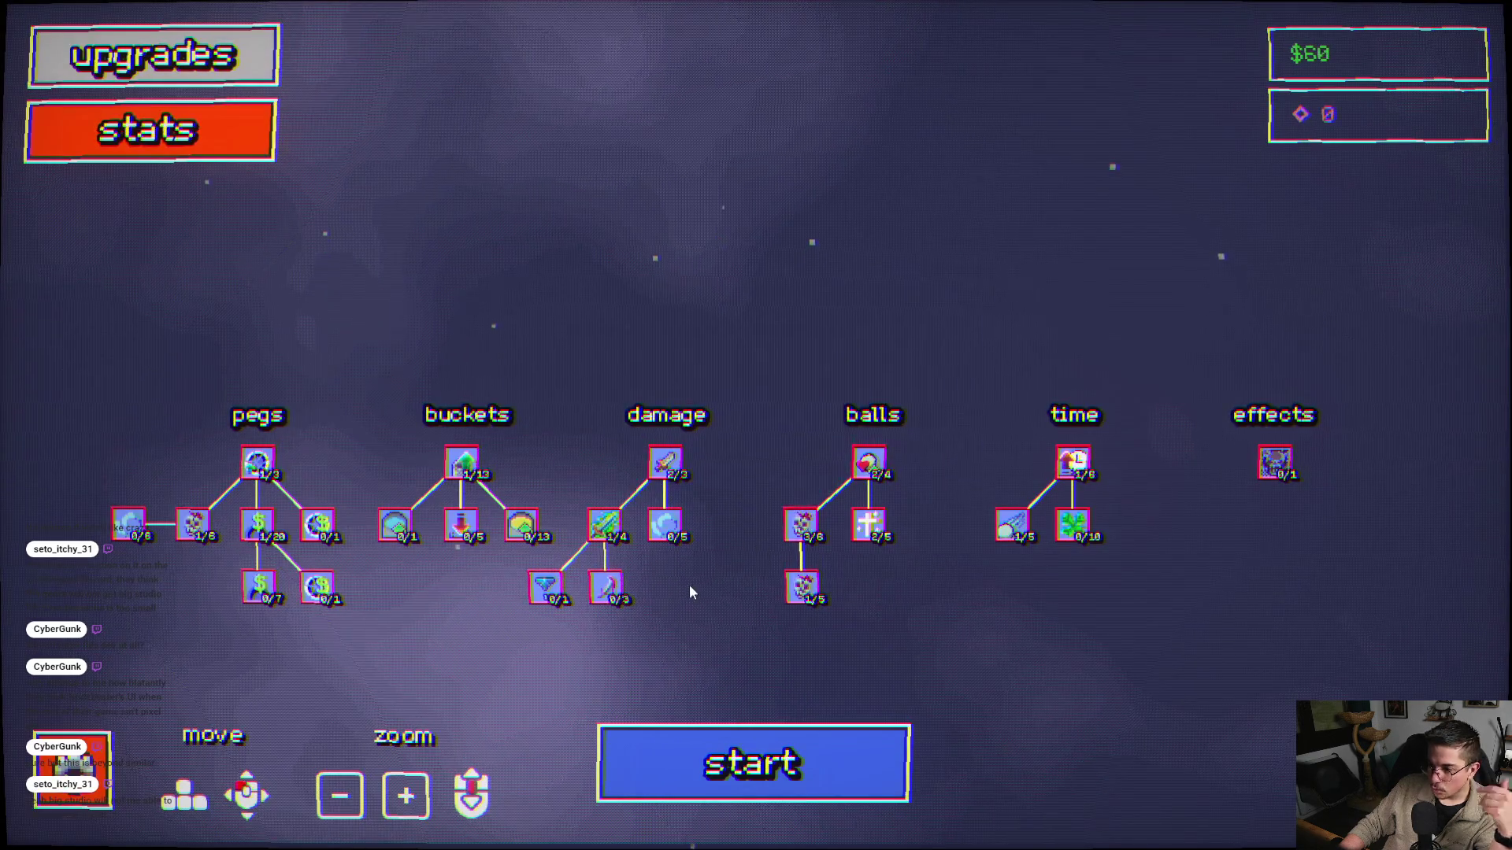
- Fire balls through a level-1 run until time expires, earning $48.75 for a $109 balance
{"action": "left_click", "coordinate": [738, 768]}
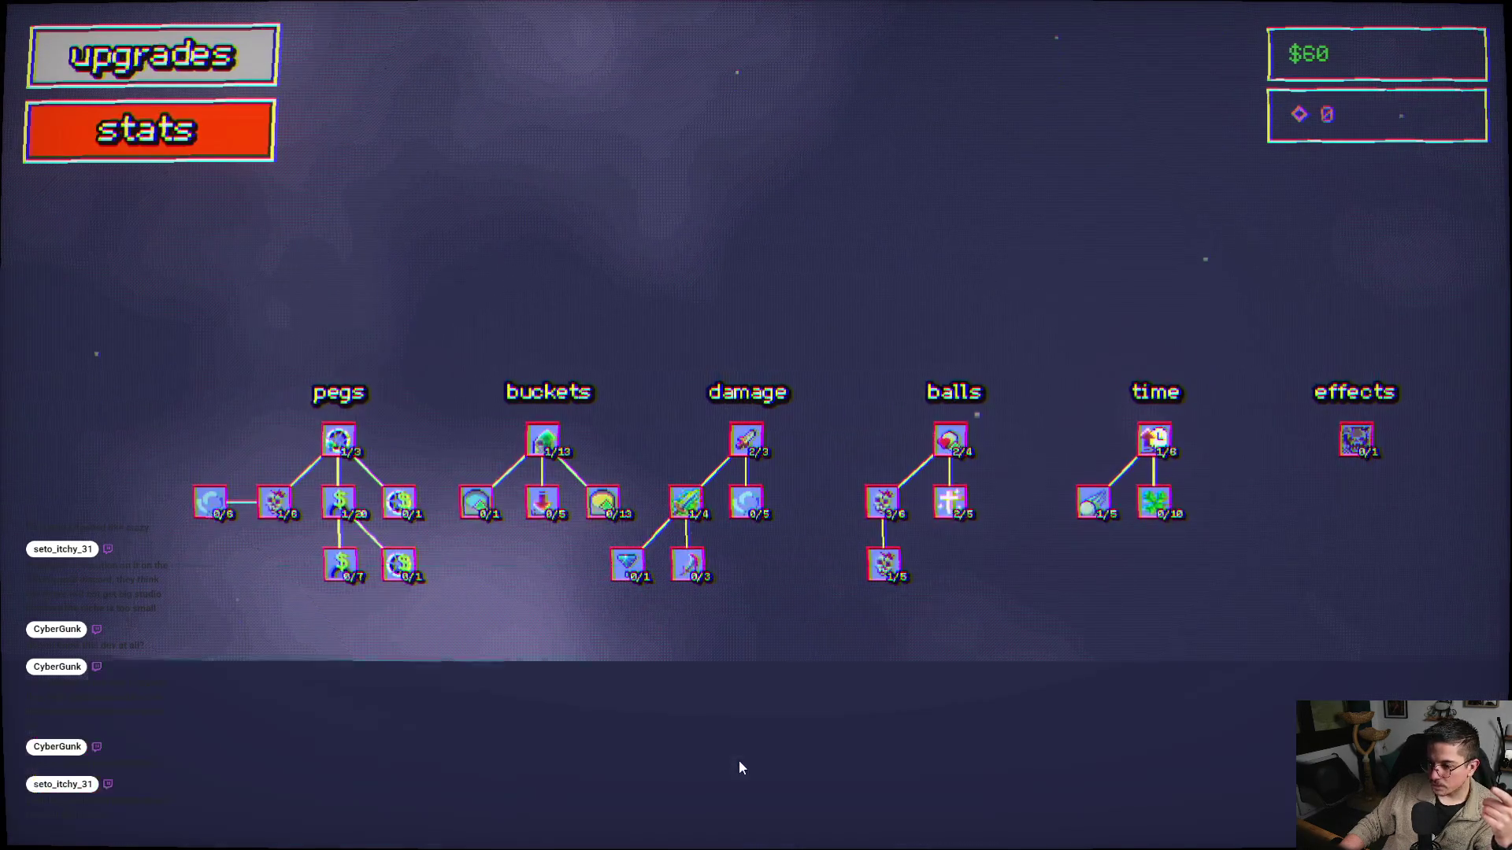
{"action": "left_click", "coordinate": [684, 590]}
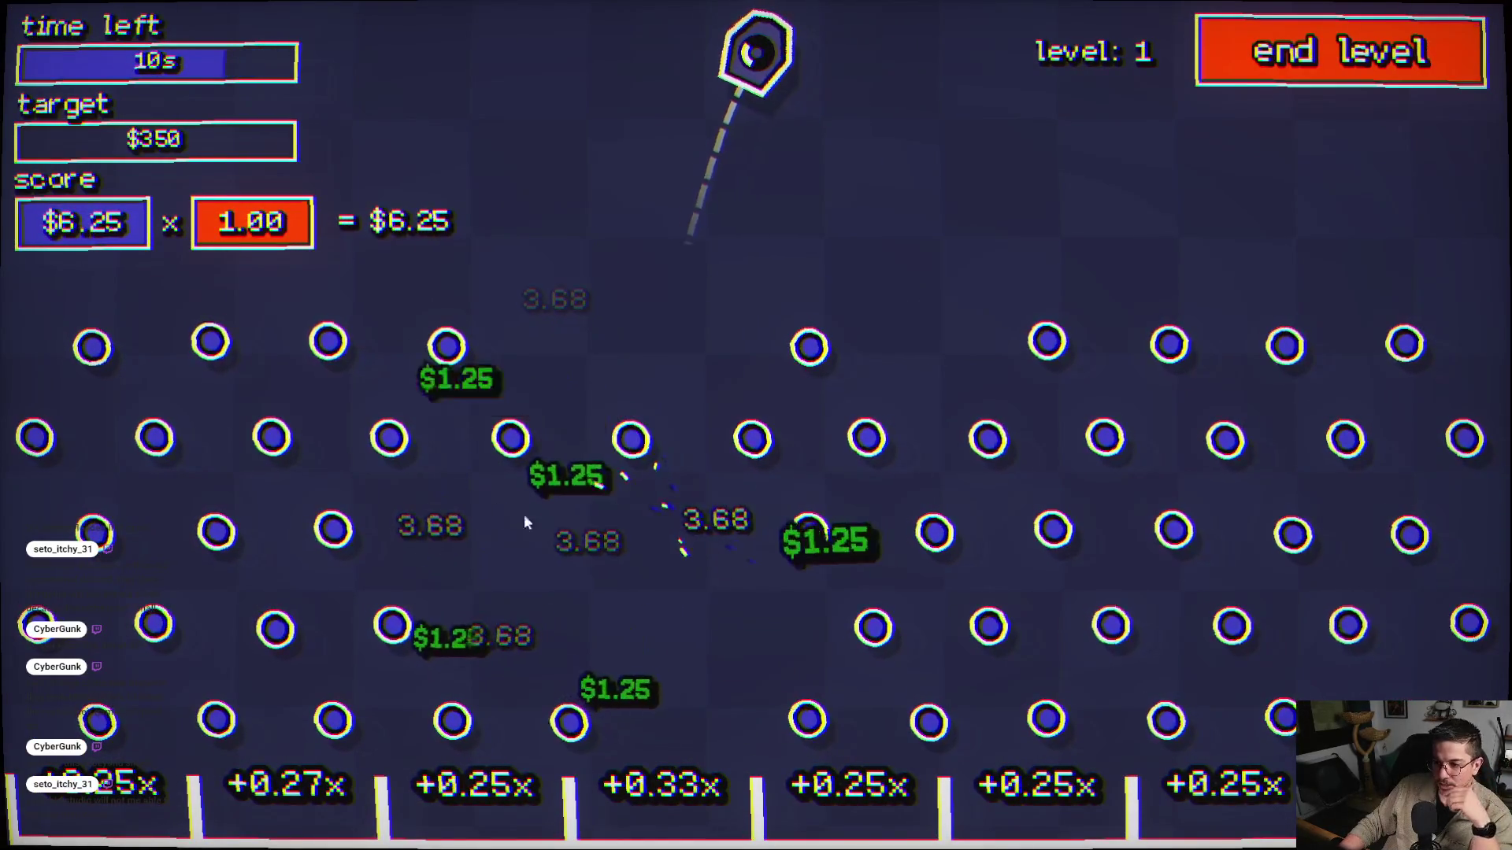
{"action": "left_click", "coordinate": [1092, 512]}
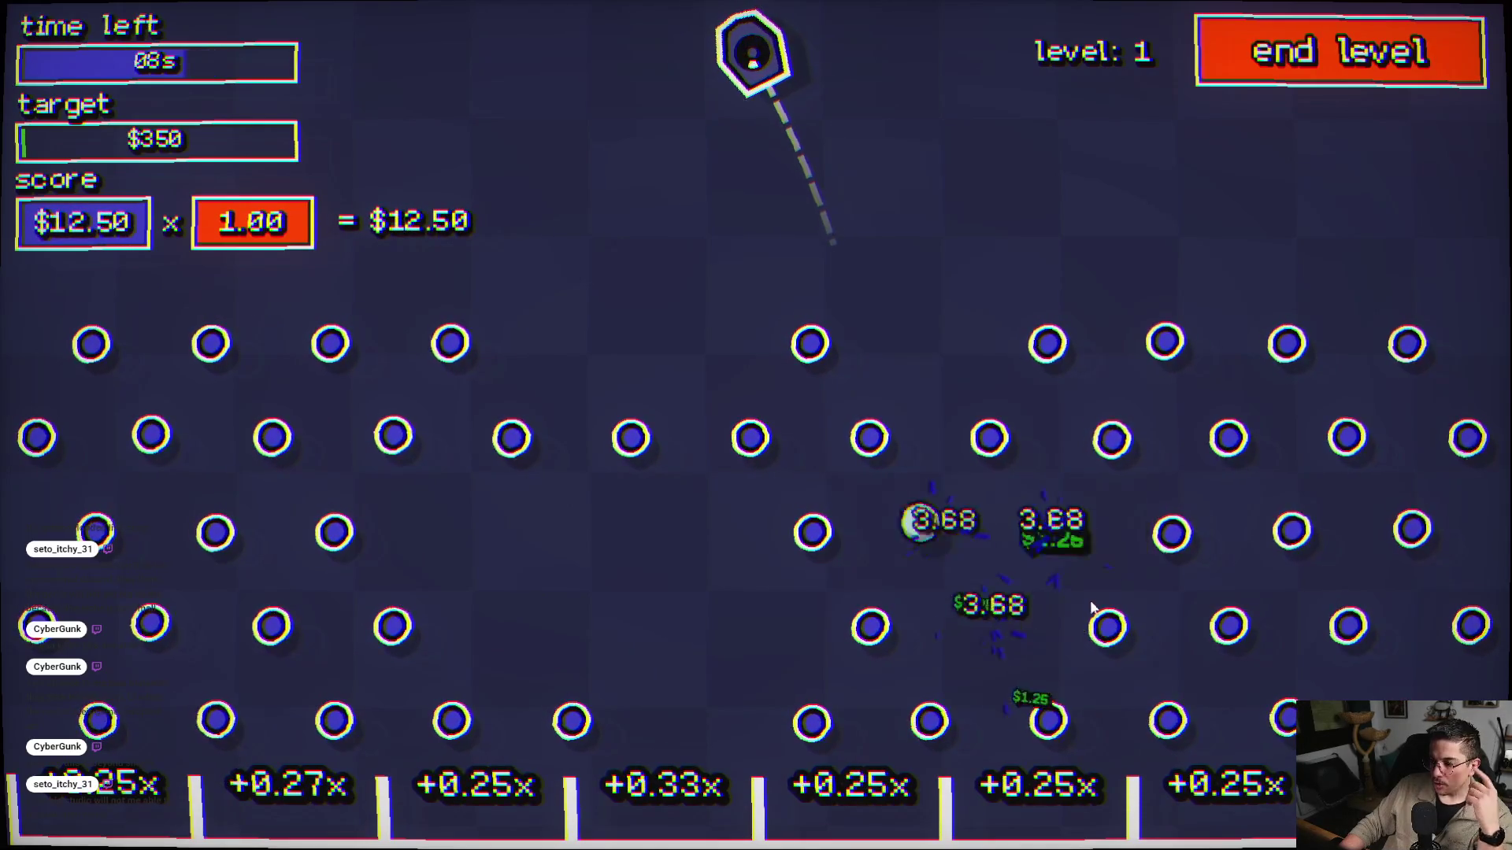
{"action": "left_click", "coordinate": [1150, 184]}
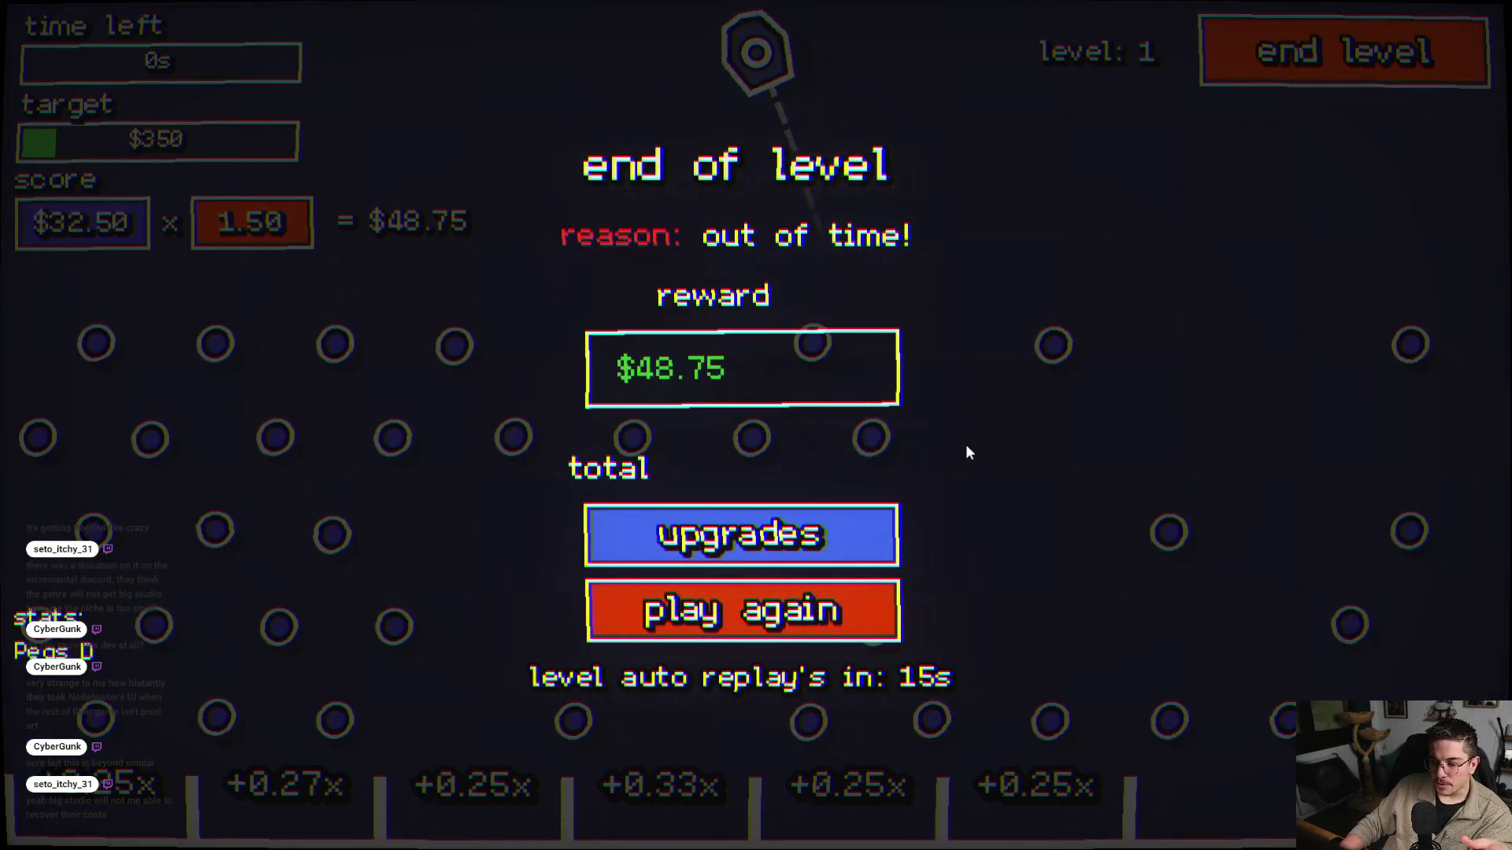
{"action": "left_click", "coordinate": [757, 540]}
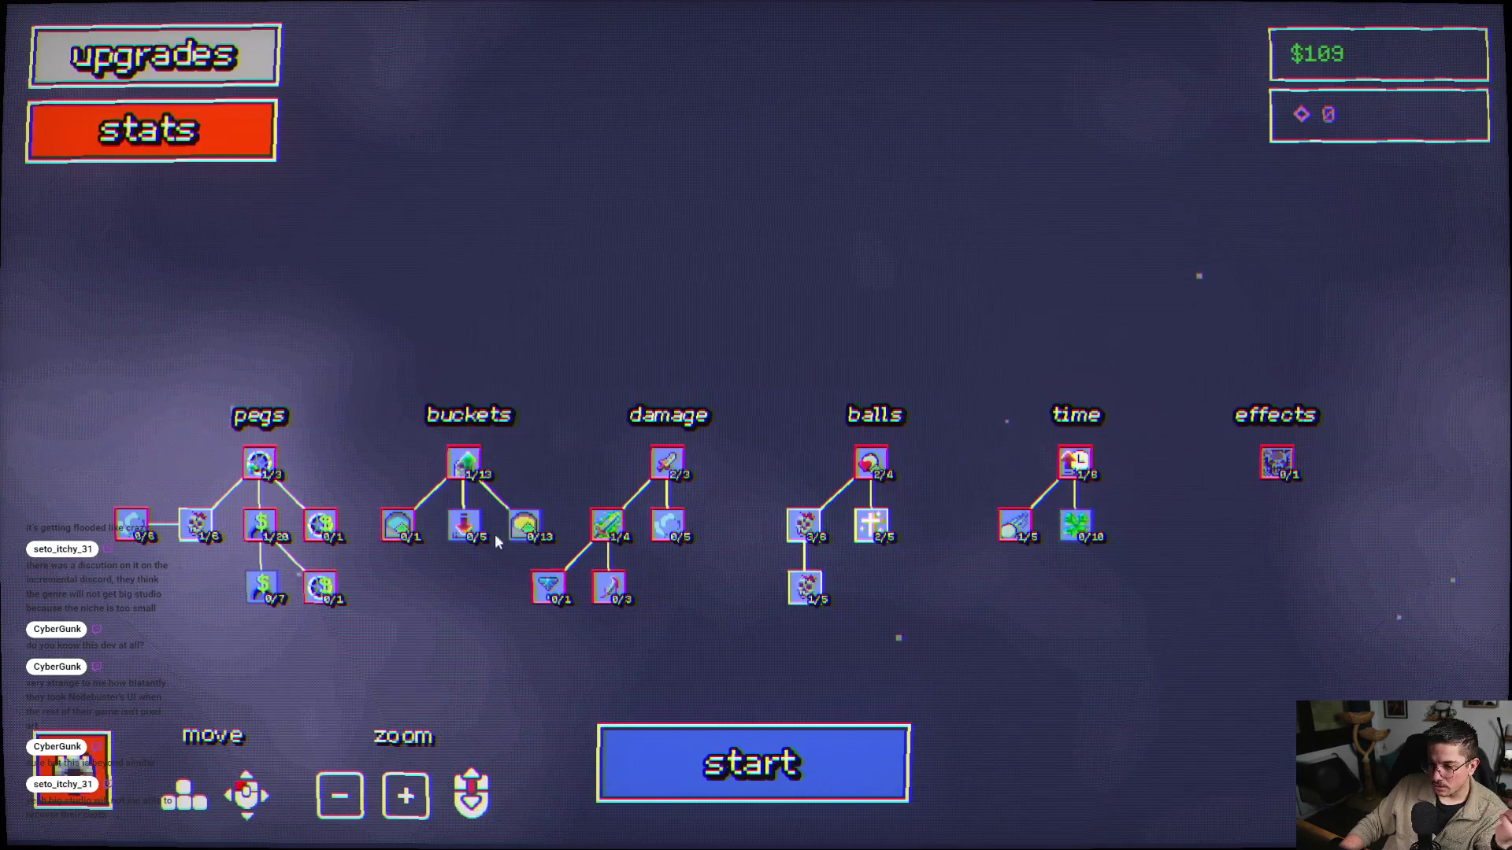
- Read the upgrade cards and buy the first level of Increase Peg Reward in the pegs branch
{"action": "mouse_move", "coordinate": [199, 537]}
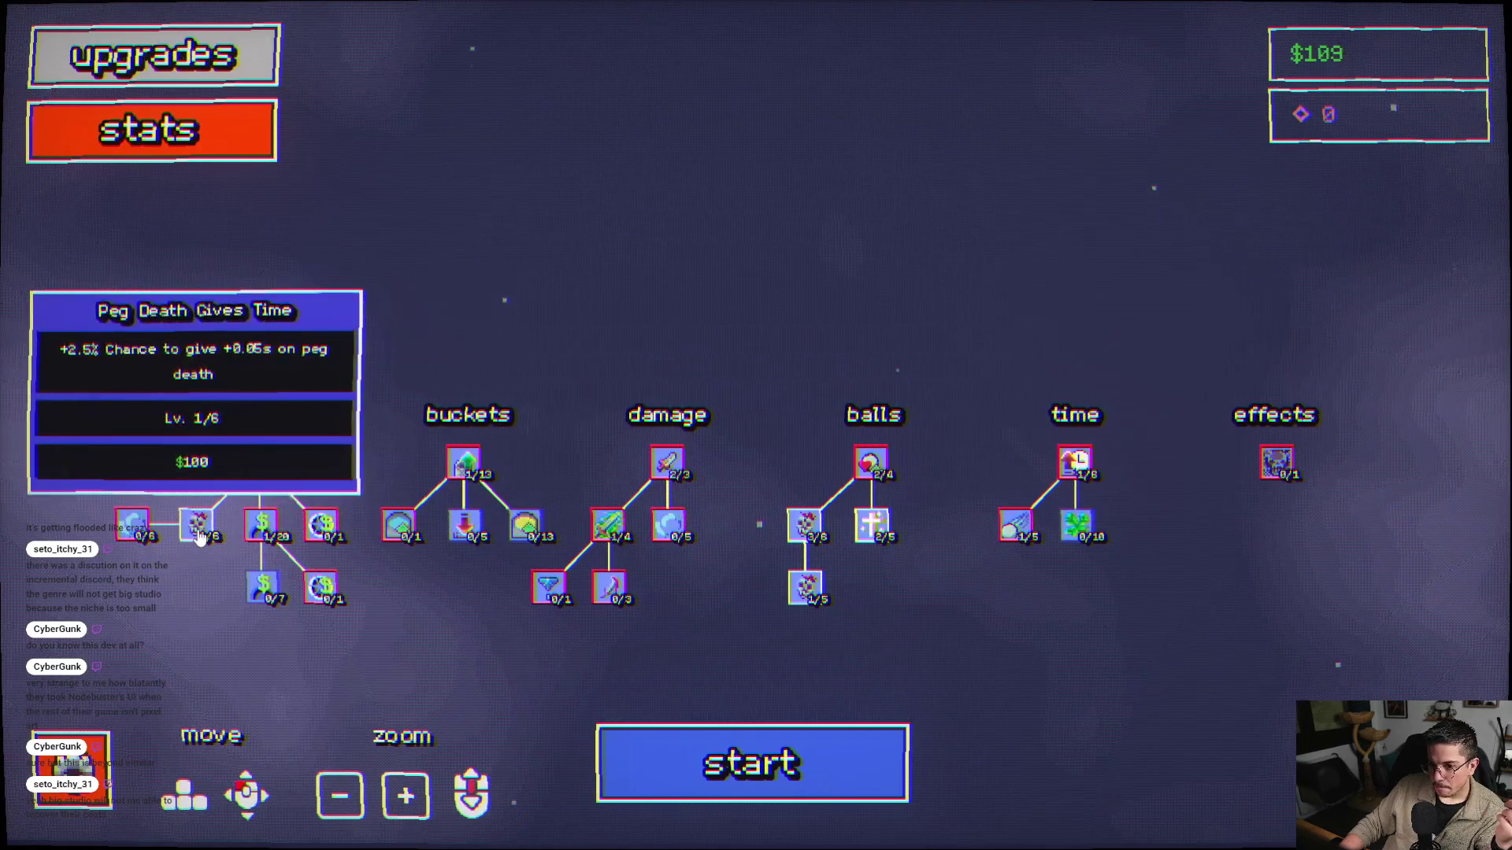
{"action": "mouse_move", "coordinate": [468, 531]}
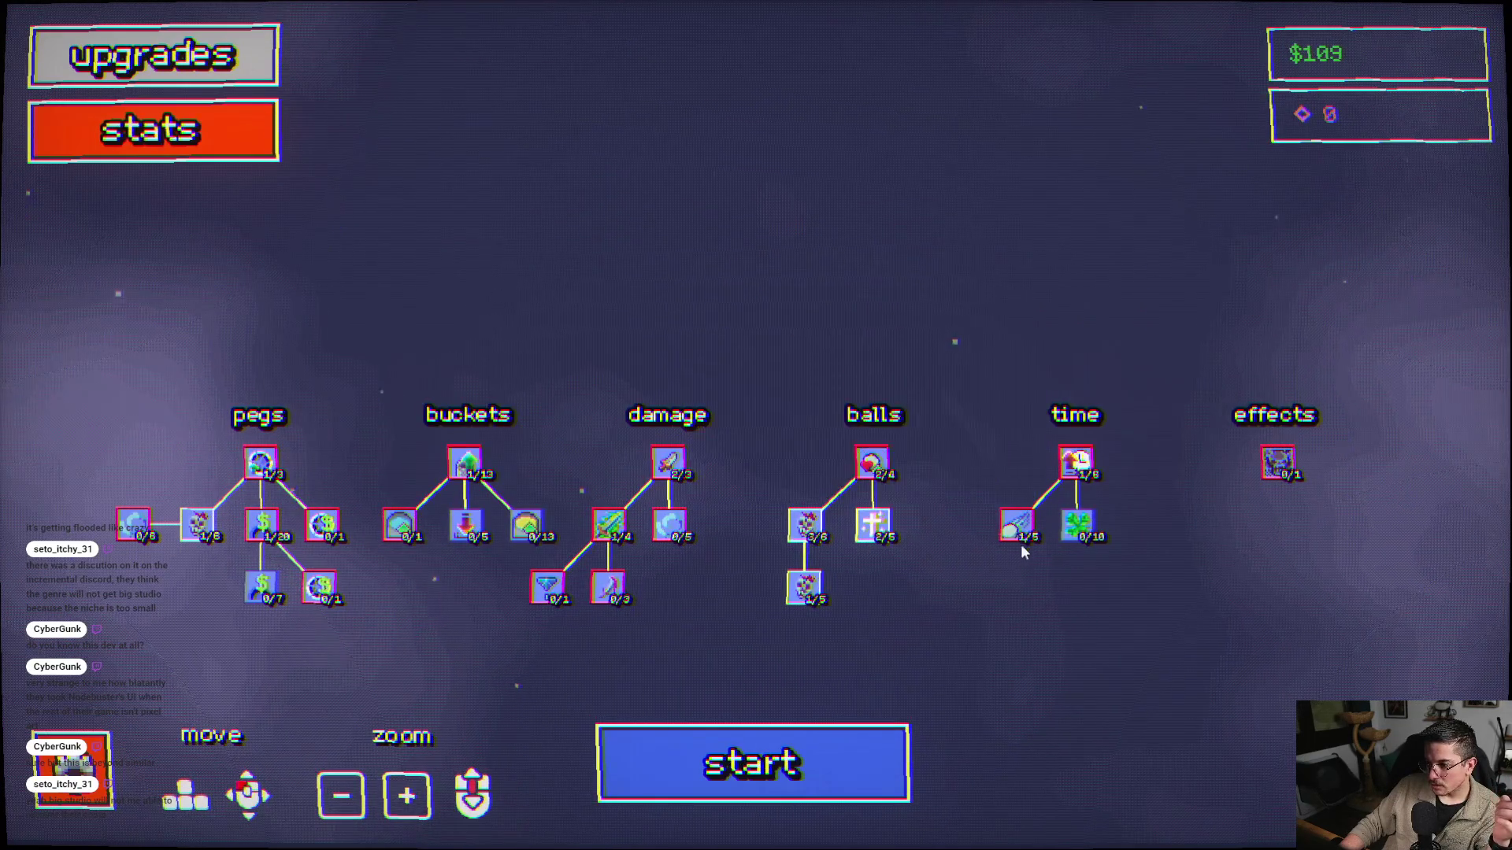
{"action": "mouse_move", "coordinate": [1074, 533]}
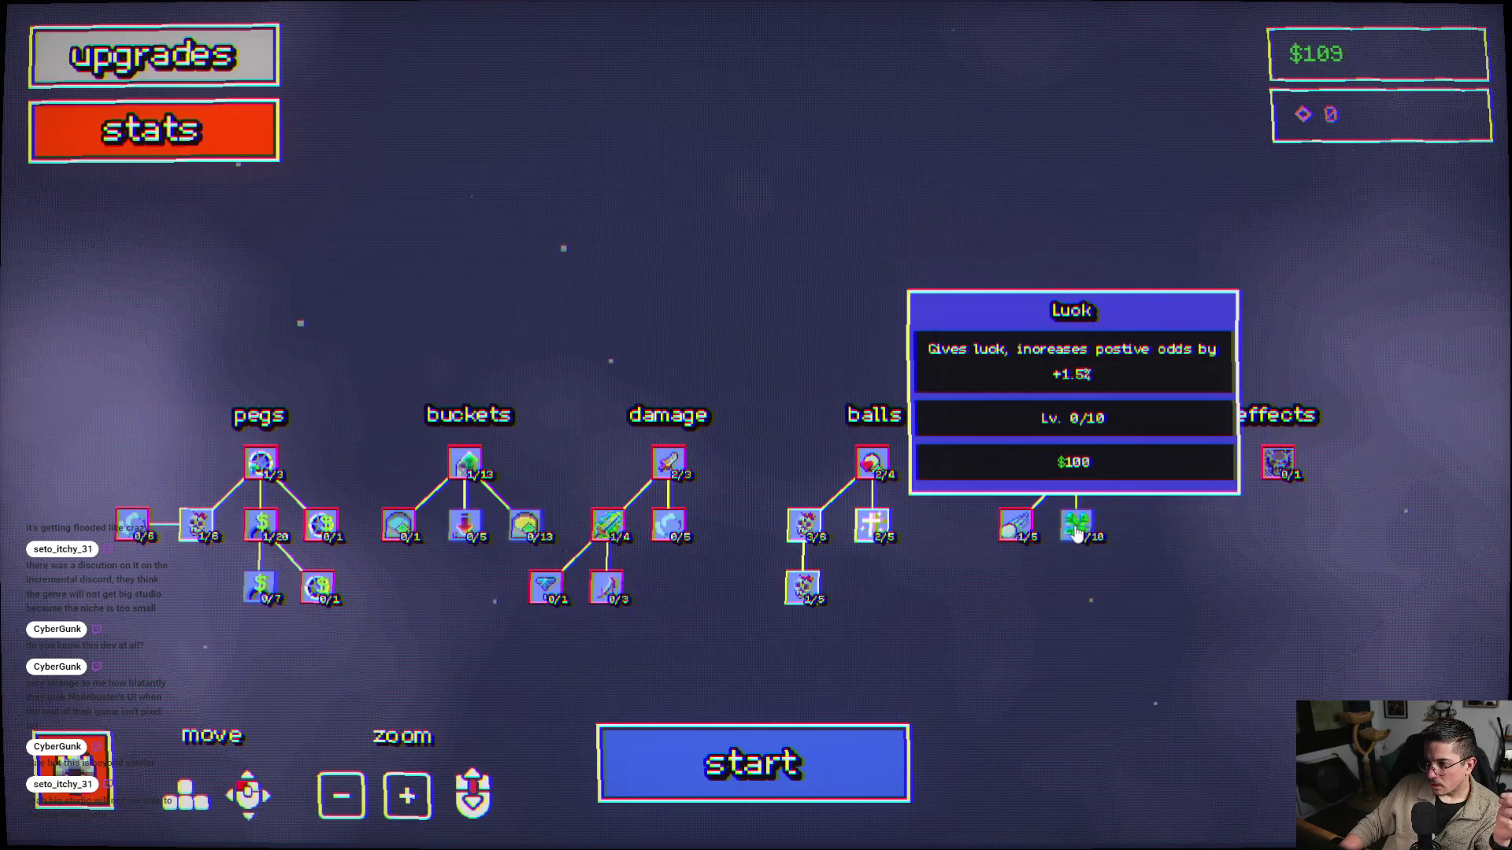
{"action": "left_click_drag", "start_coordinate": [898, 617], "coordinate": [1028, 554]}
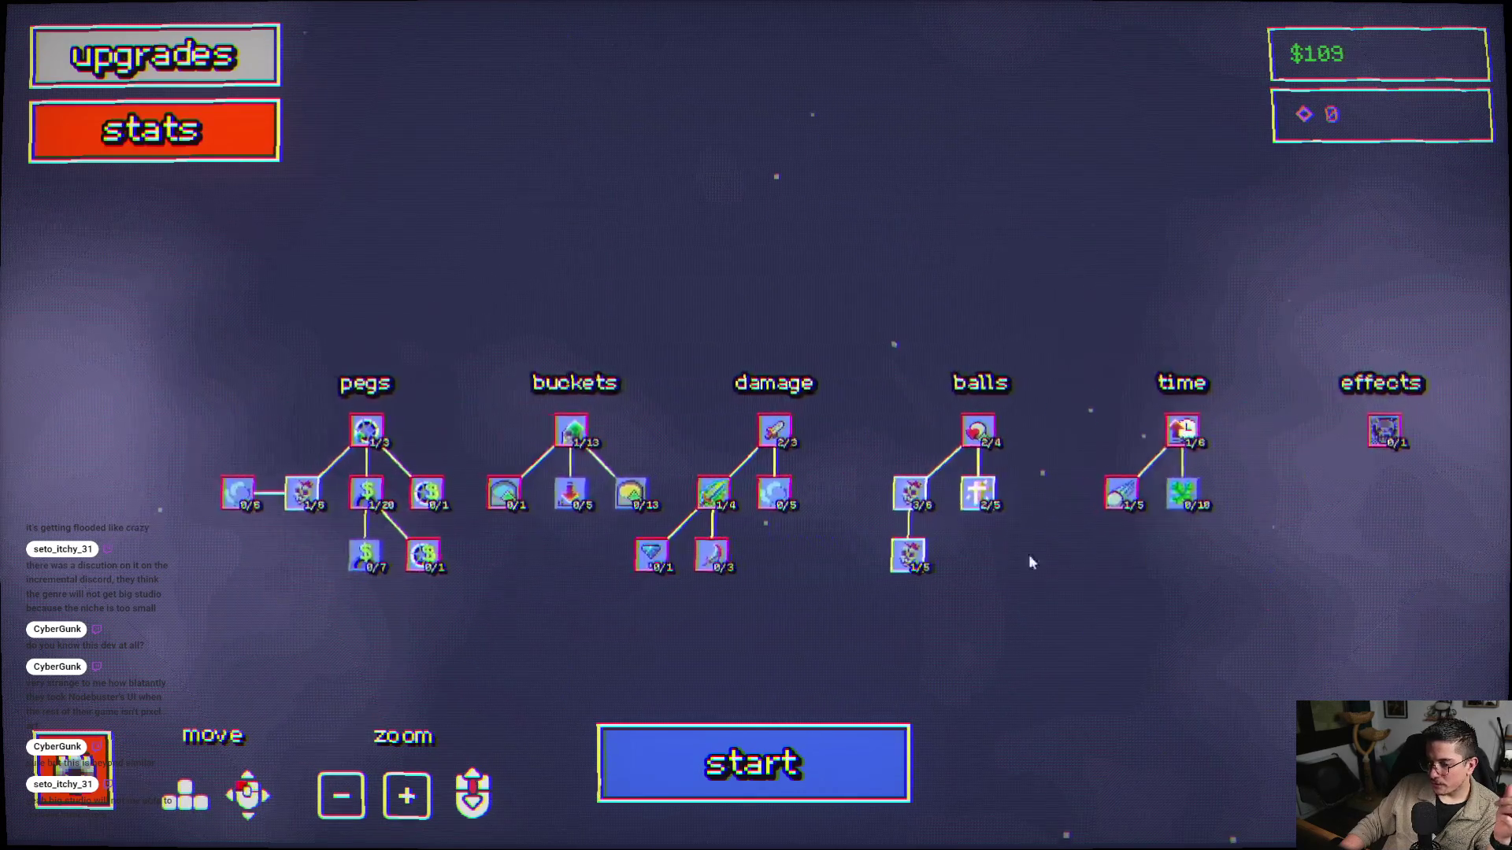
{"action": "mouse_move", "coordinate": [393, 555]}
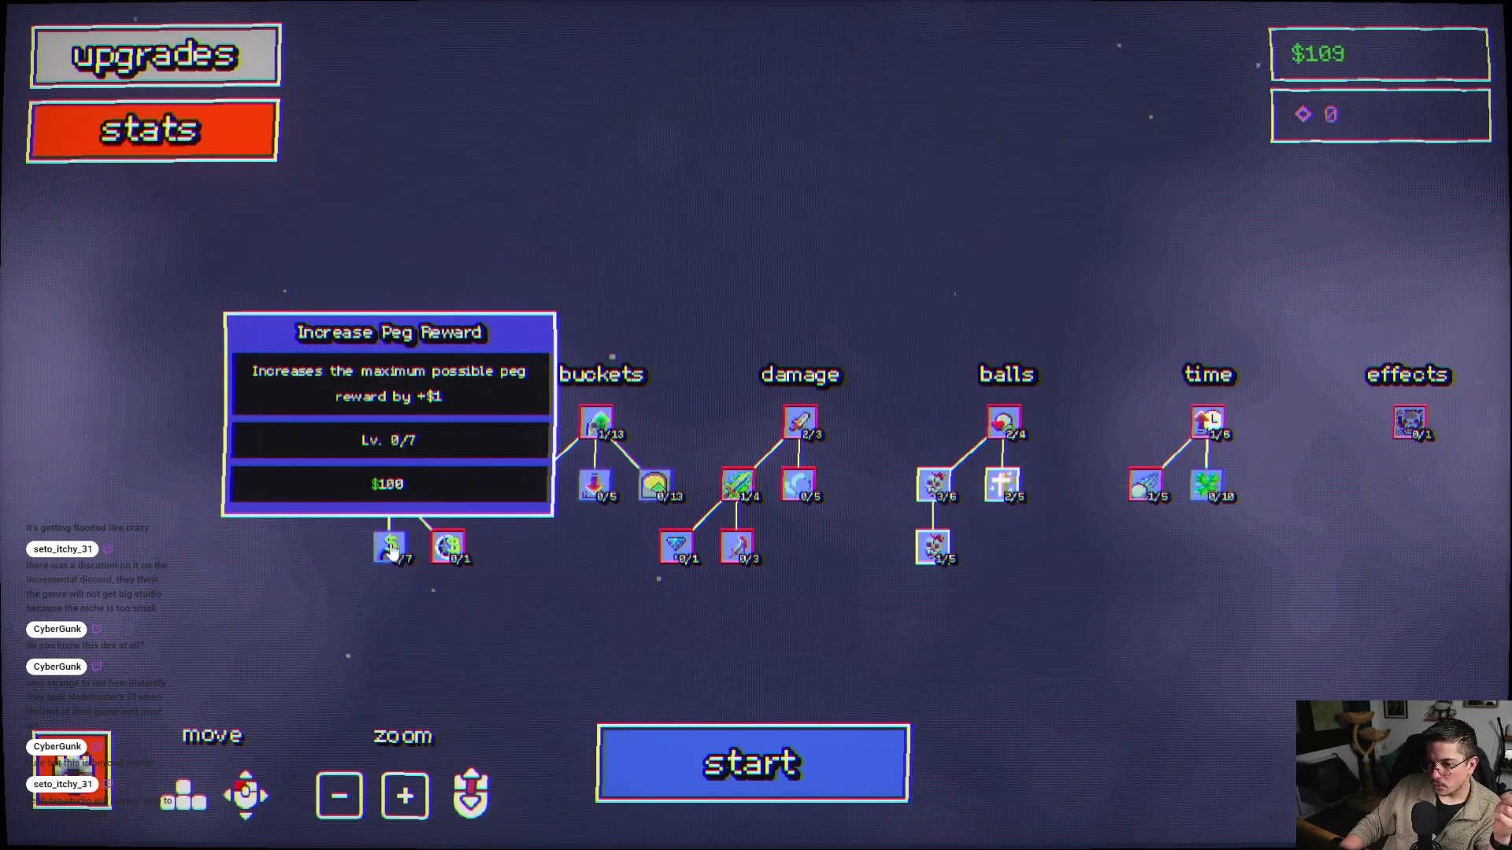
{"action": "left_click", "coordinate": [391, 551]}
- Play a level-1 run that times out at $50.23, leaving $59, then begin another run
{"action": "left_click", "coordinate": [751, 768]}
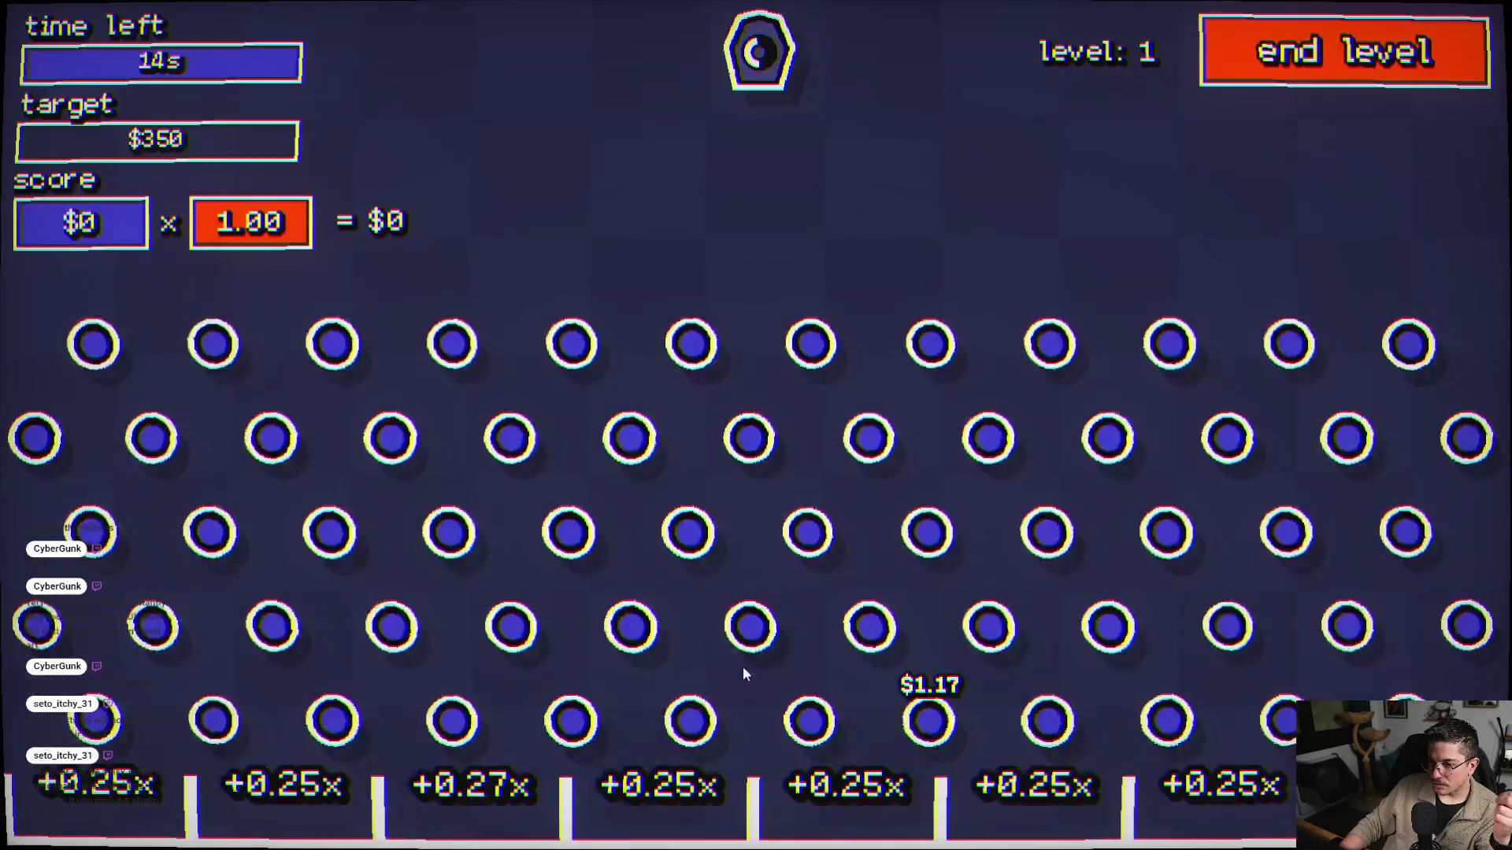
{"action": "left_click", "coordinate": [669, 443]}
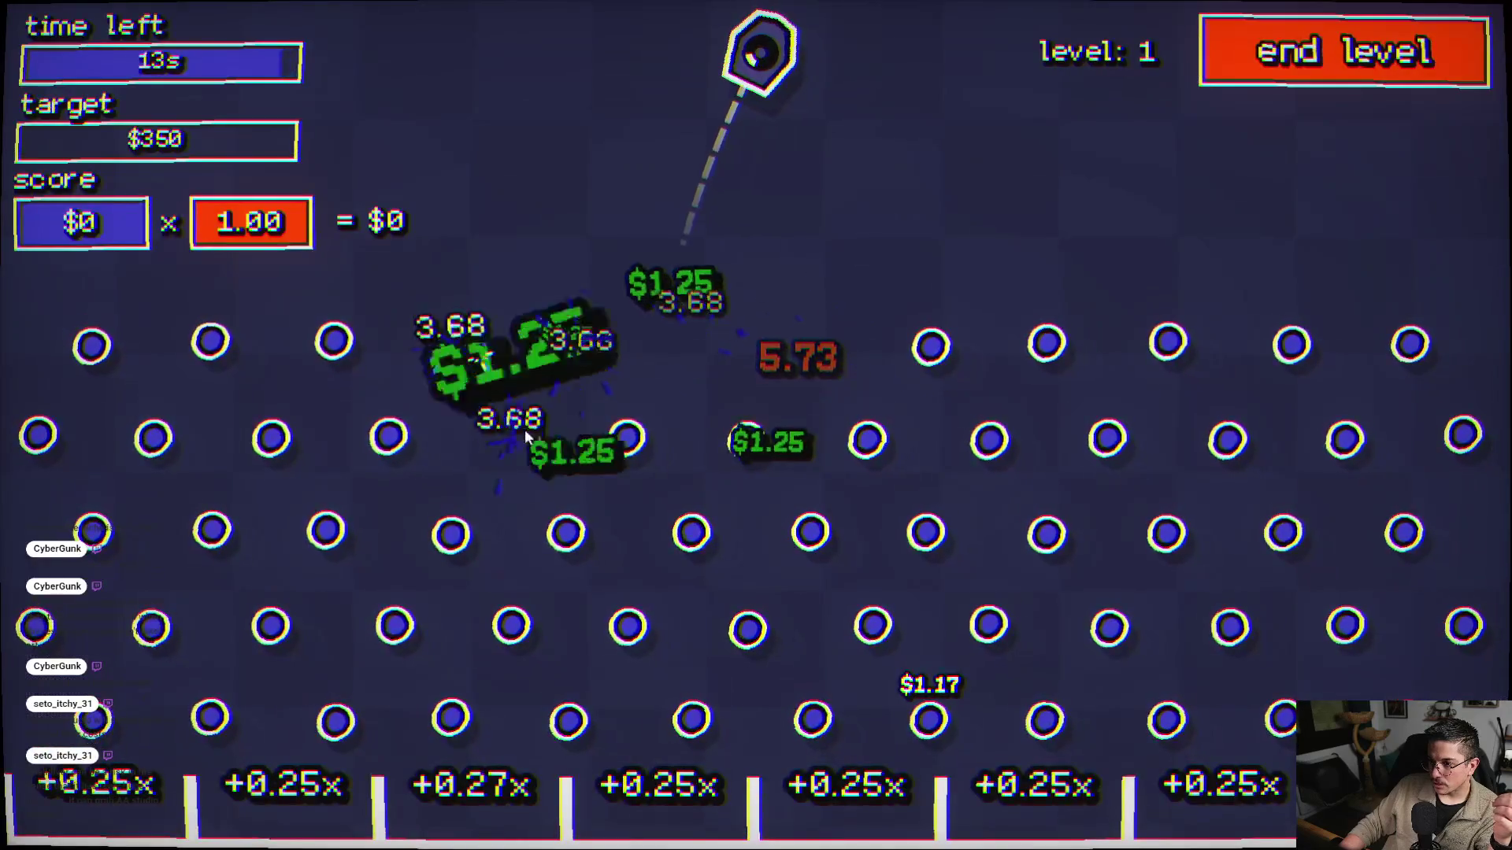
{"action": "left_click", "coordinate": [420, 470]}
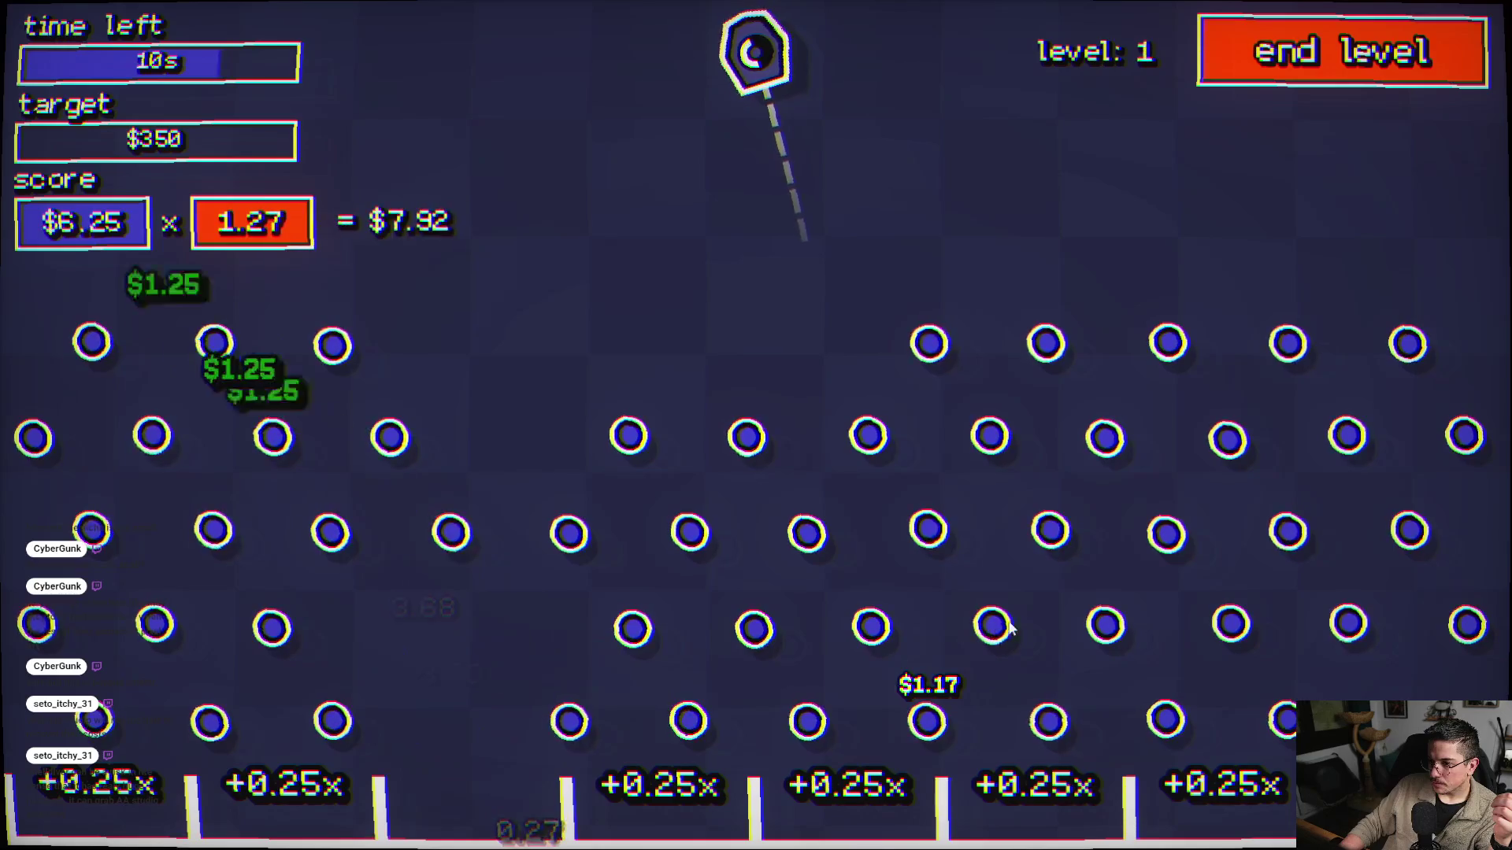
{"action": "left_click", "coordinate": [1058, 607]}
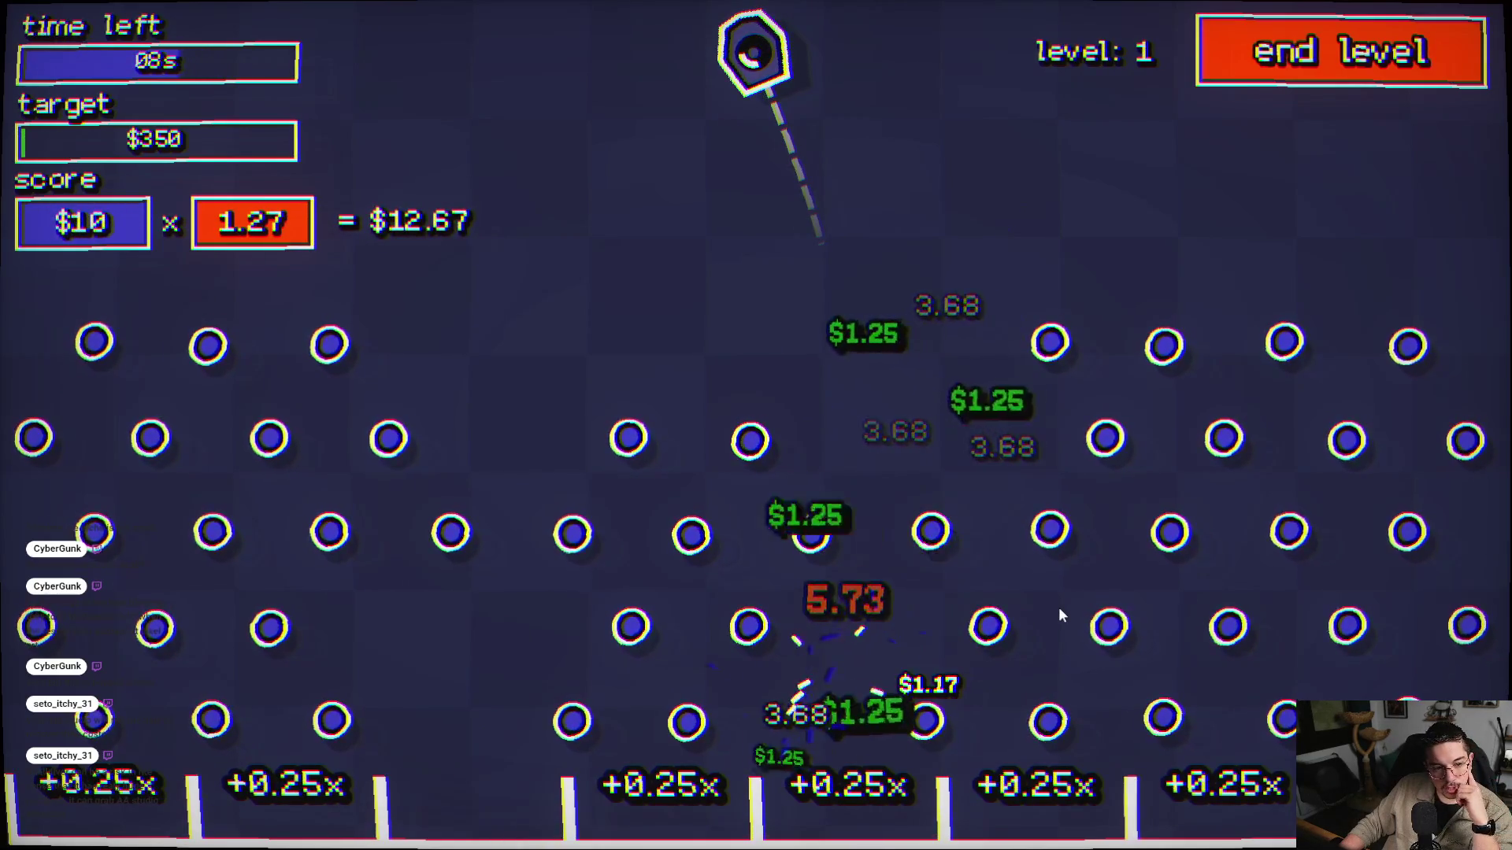
{"action": "left_click", "coordinate": [1058, 607]}
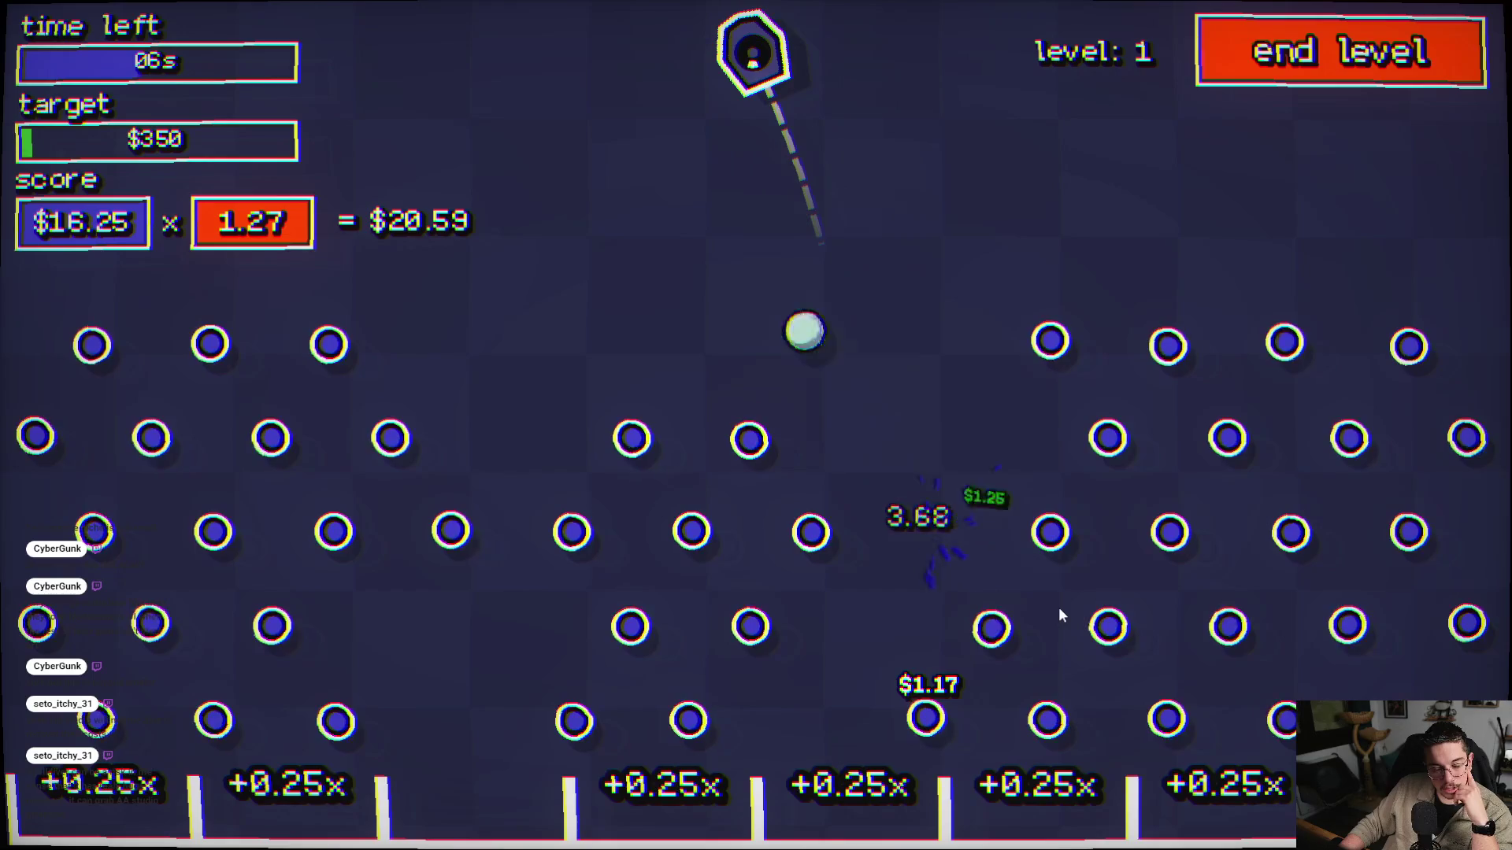
{"action": "left_click", "coordinate": [1053, 616]}
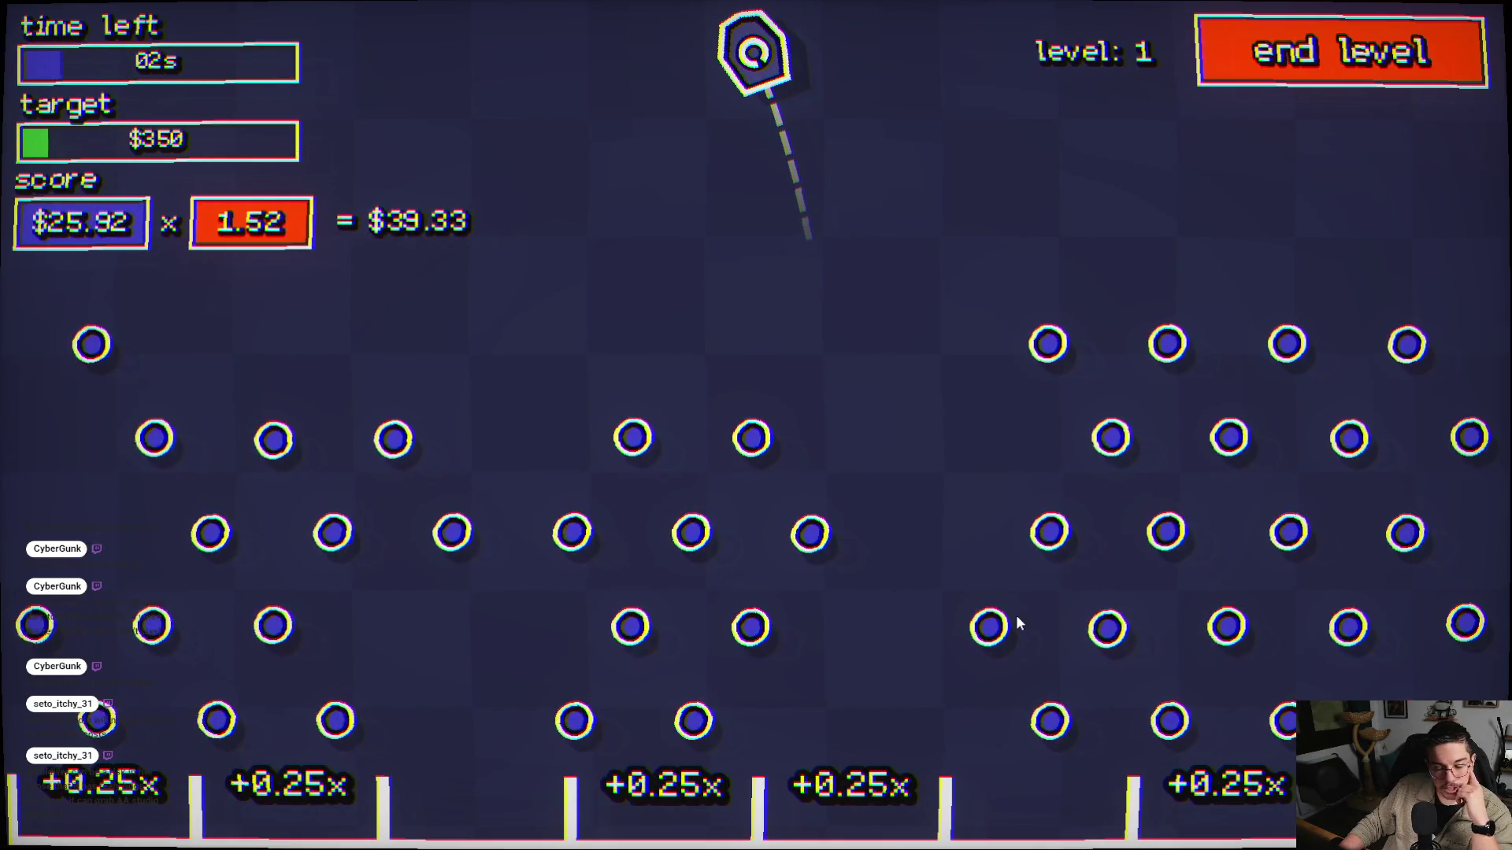
{"action": "left_click", "coordinate": [1016, 616]}
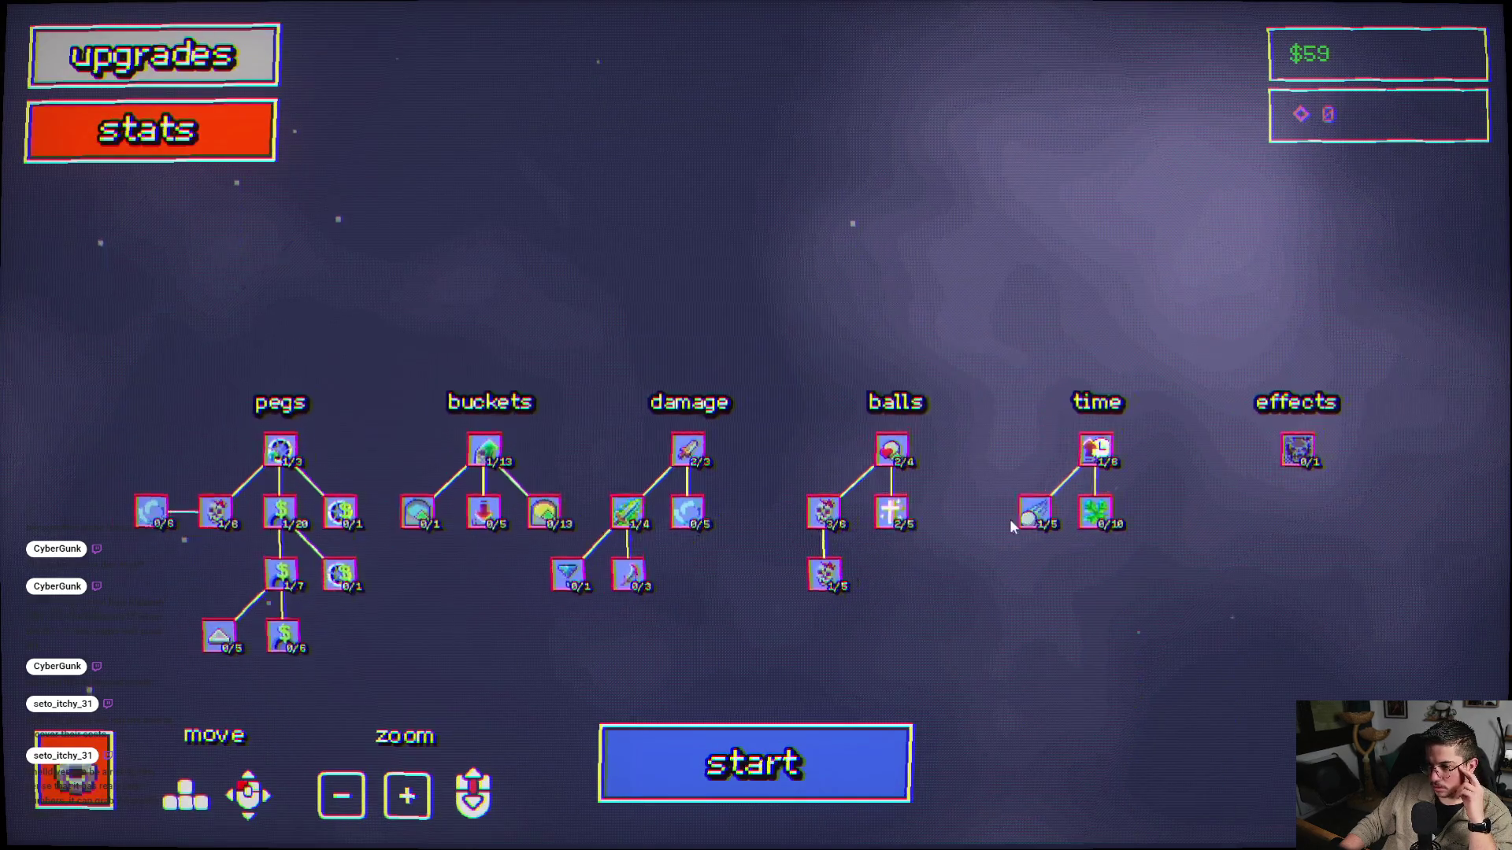
{"action": "left_click", "coordinate": [765, 730]}
- Fire balls across the board until the run times out at $79.05, then view the $138 upgrade tree
{"action": "left_click", "coordinate": [570, 470]}
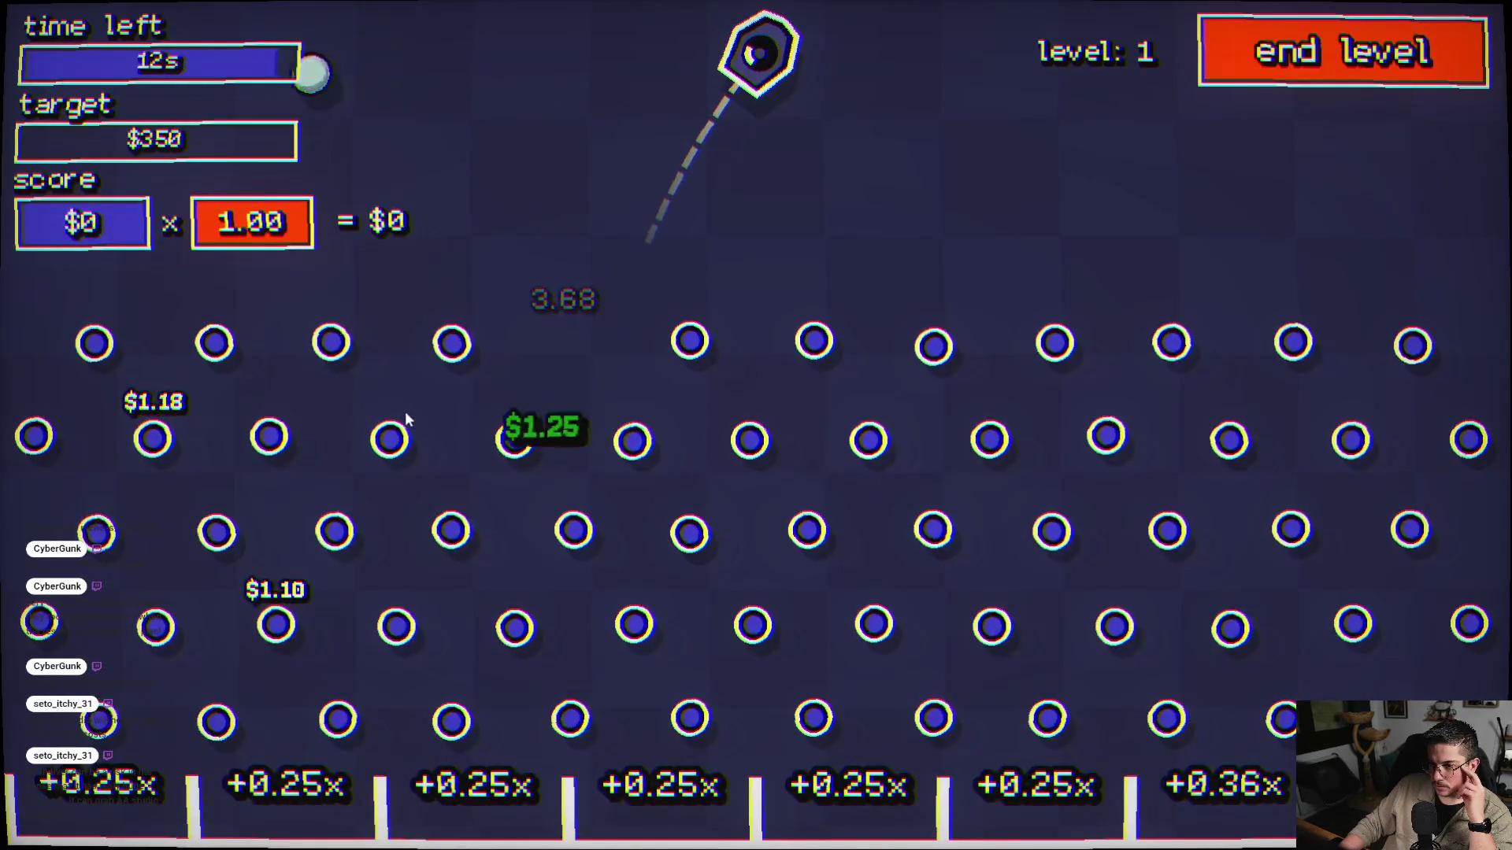
{"action": "left_click", "coordinate": [427, 307]}
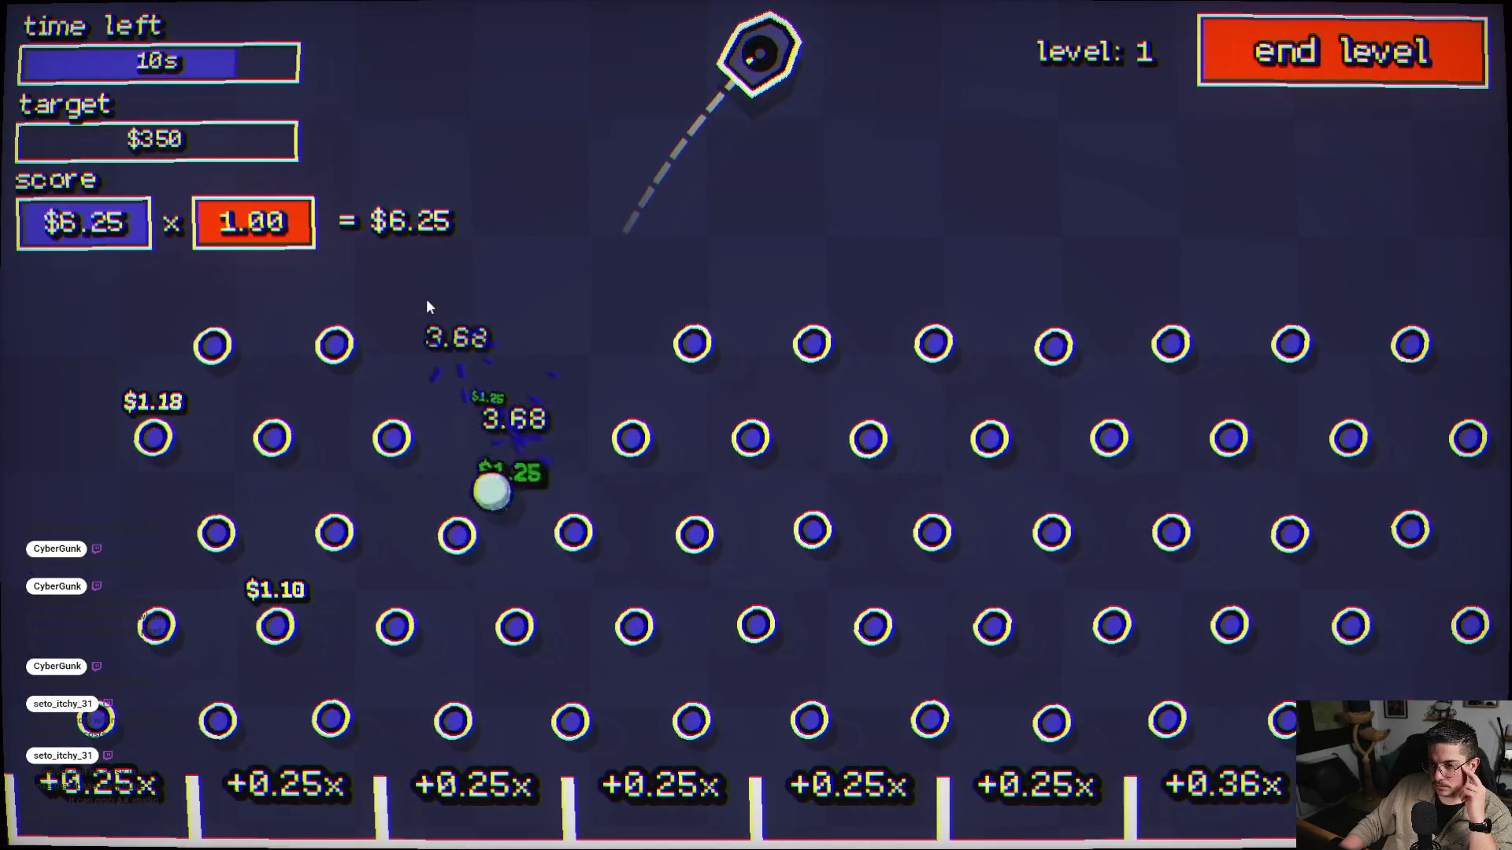
{"action": "left_click", "coordinate": [240, 301]}
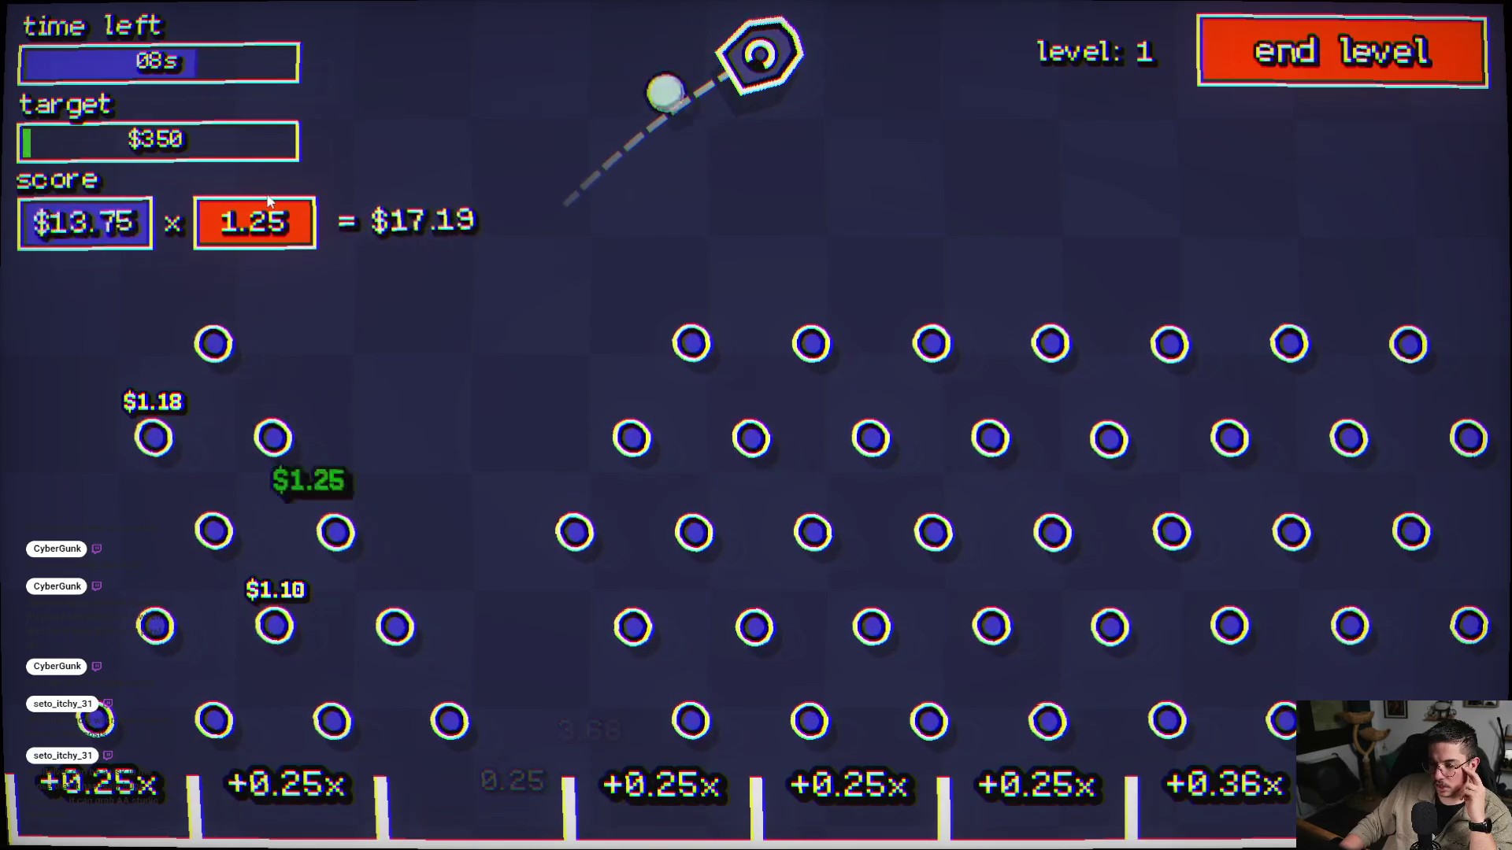
{"action": "left_click", "coordinate": [322, 423]}
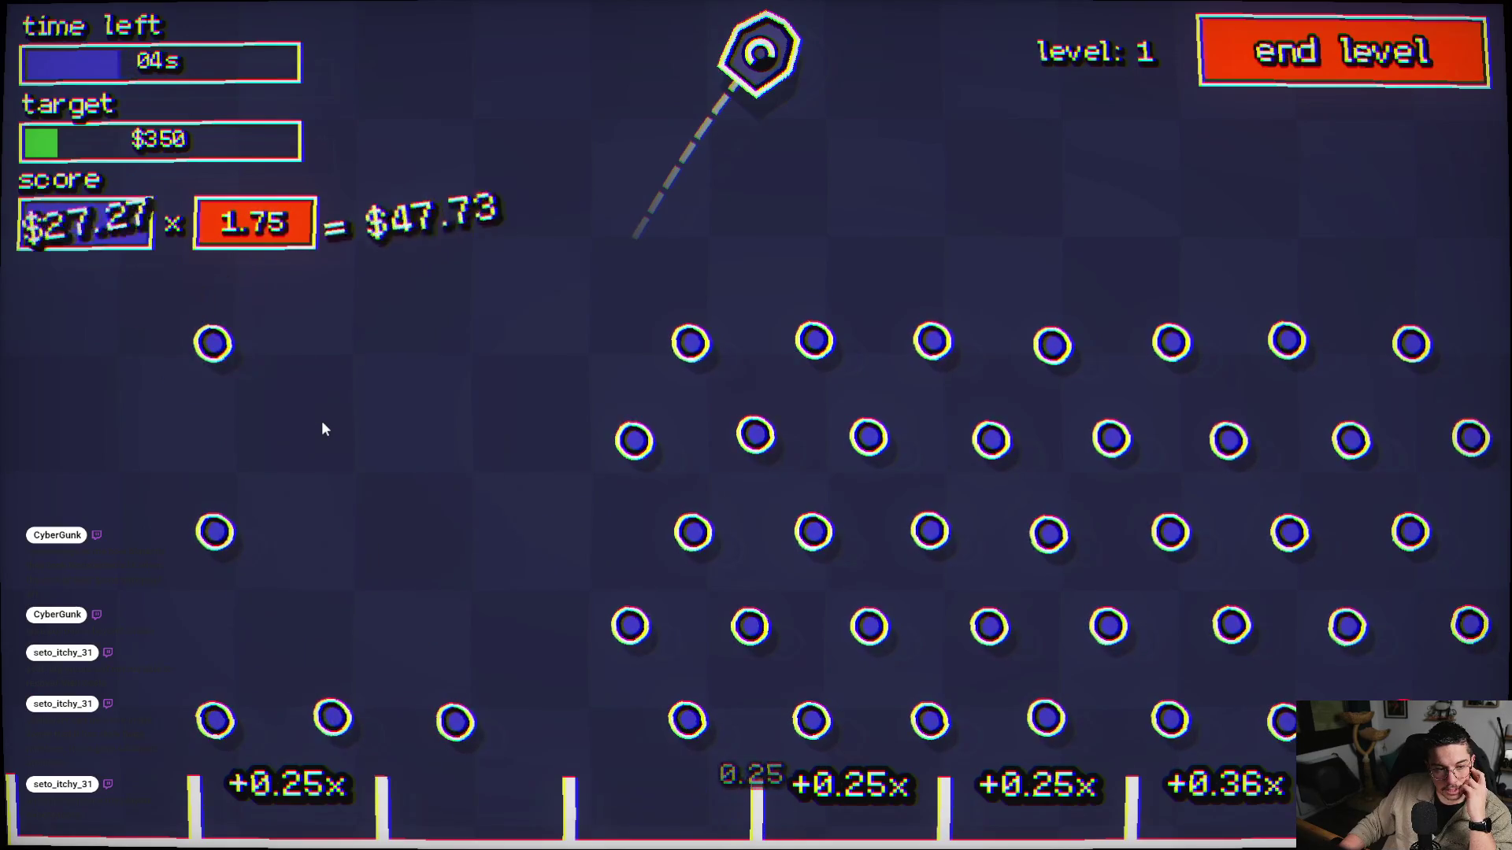
{"action": "left_click", "coordinate": [837, 449]}
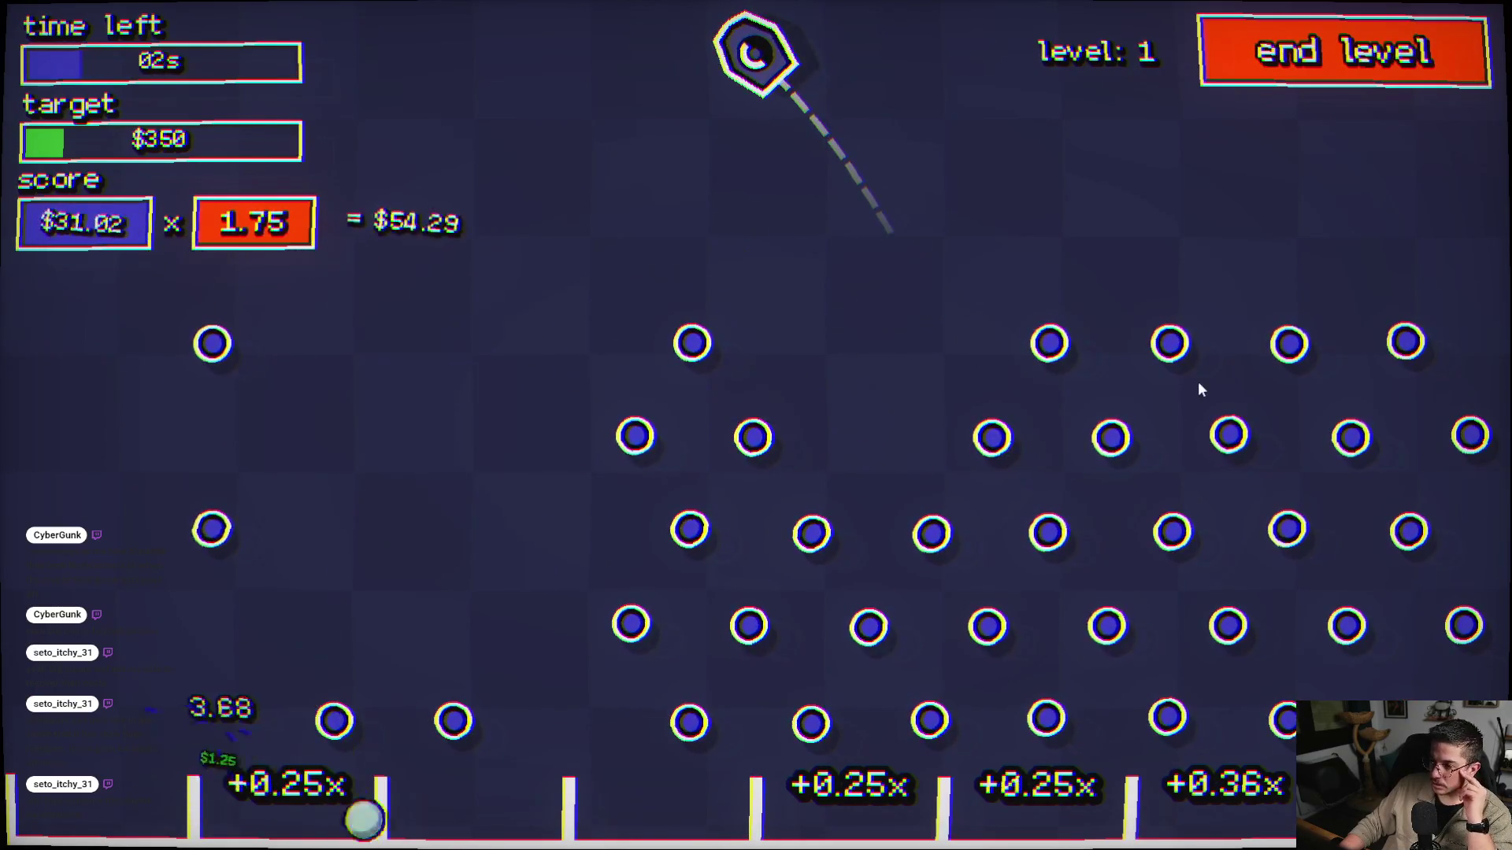
{"action": "left_click", "coordinate": [1203, 406]}
{"action": "left_click", "coordinate": [1203, 432]}
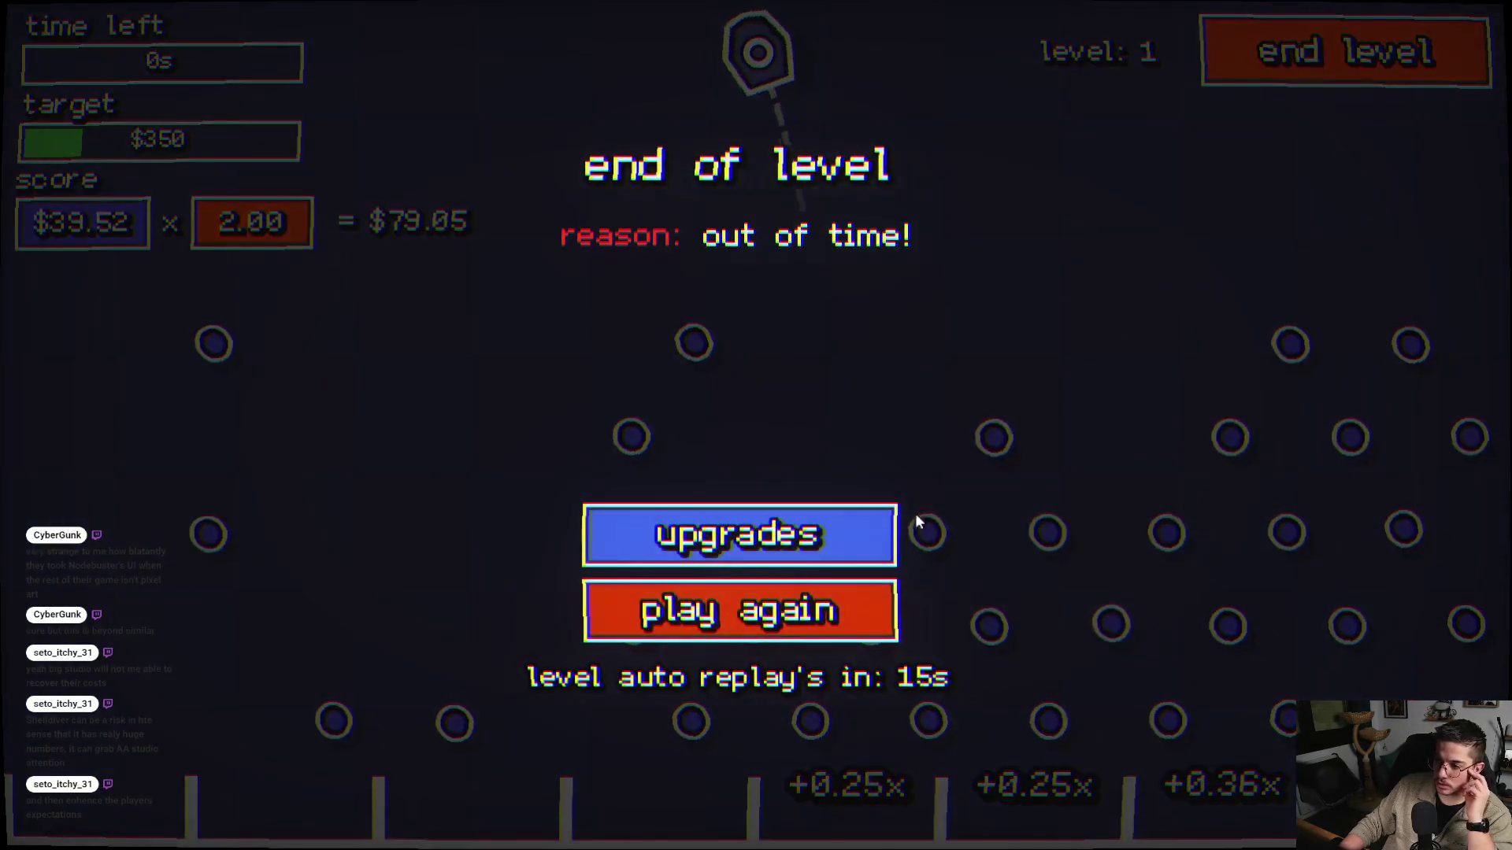
{"action": "left_click", "coordinate": [777, 532]}
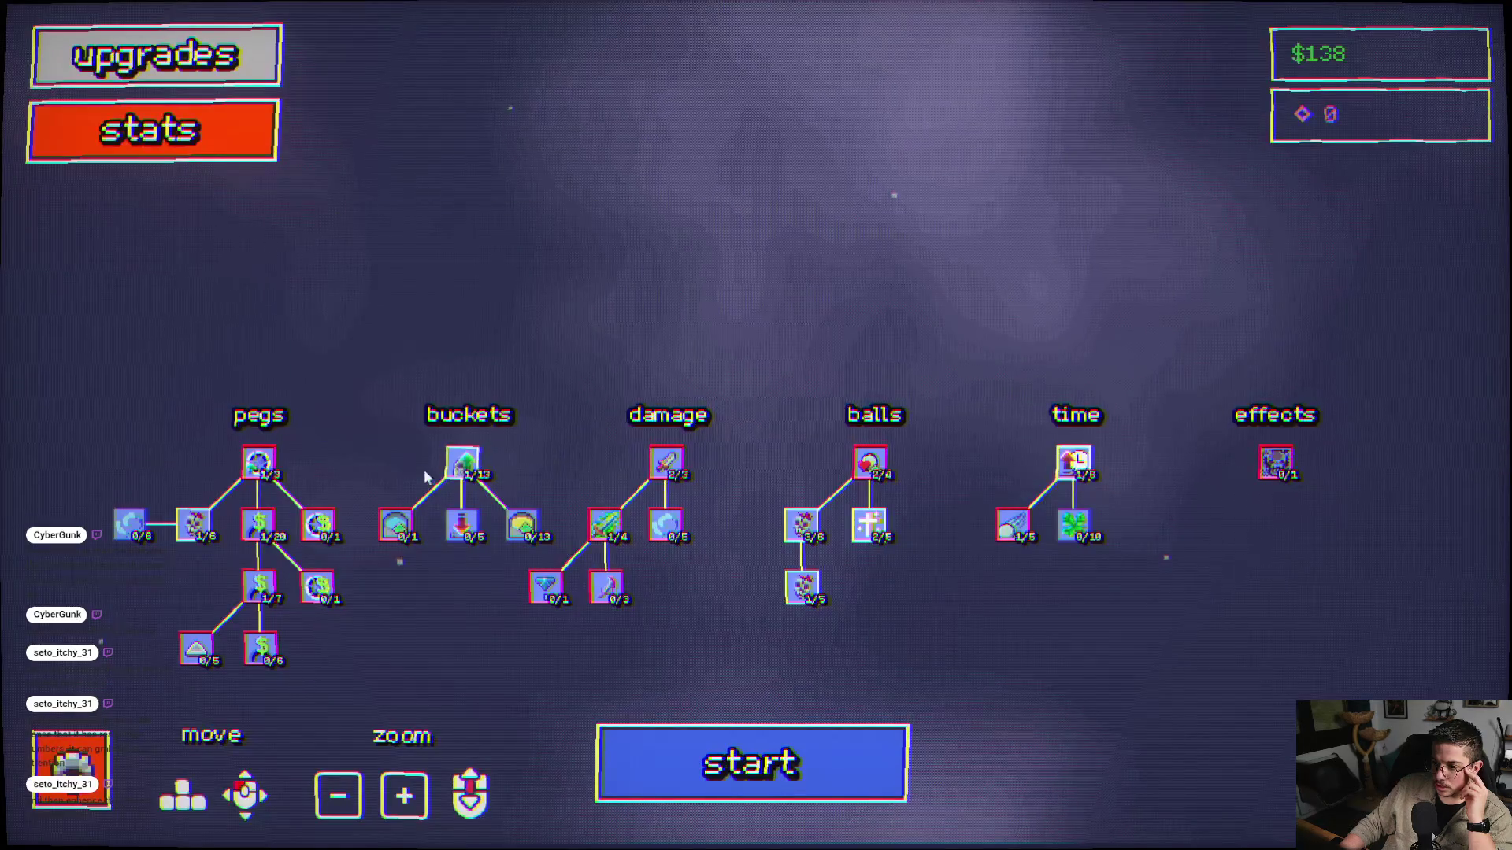
- Buy Additional Time to 2/6, then play a level-1 run earning $45, leaving $63
{"action": "mouse_move", "coordinate": [202, 504]}
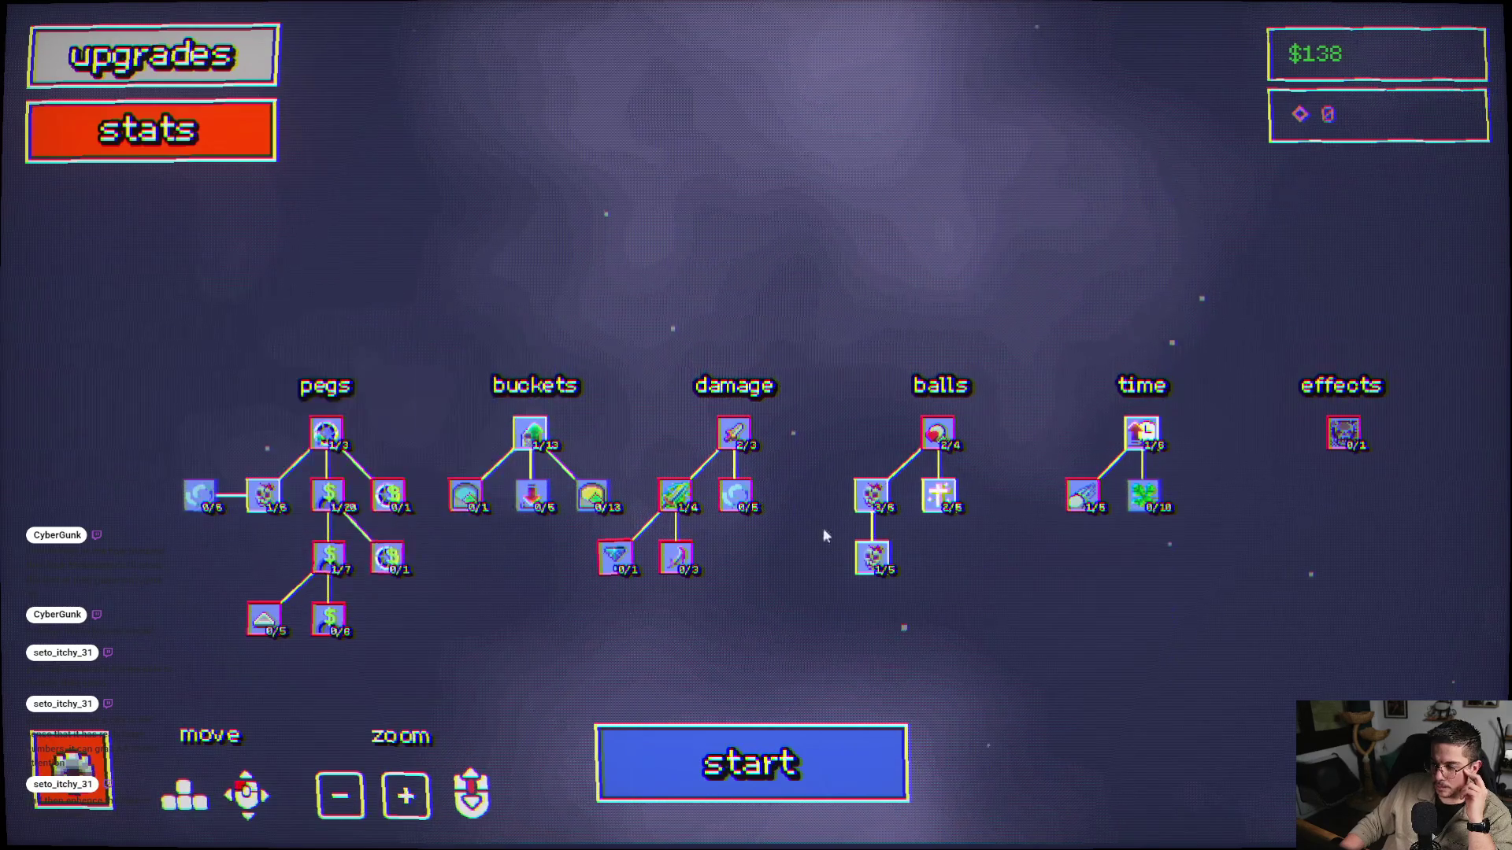
{"action": "left_click", "coordinate": [1141, 431]}
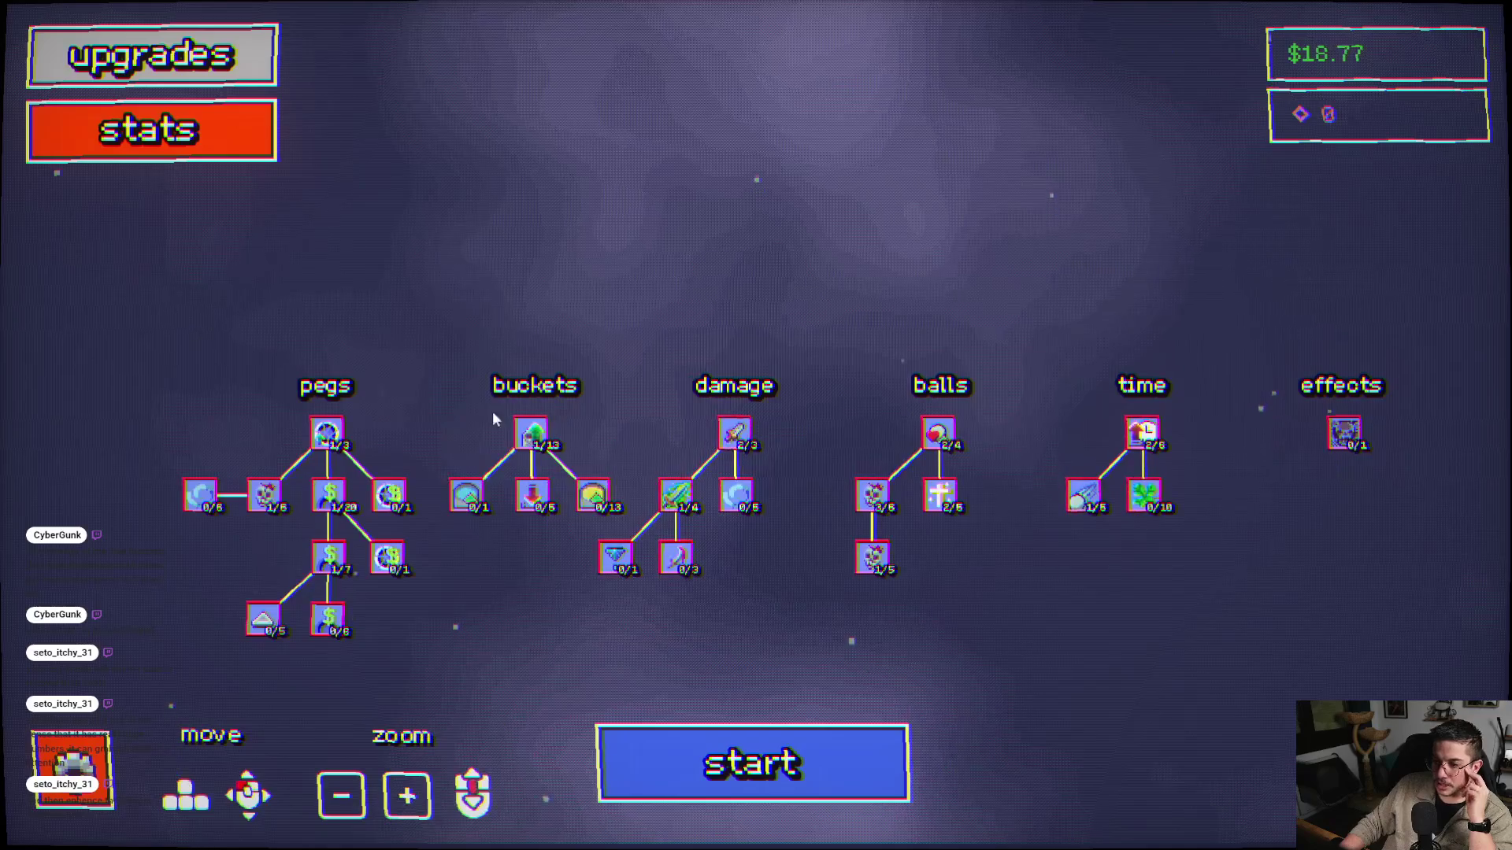
{"action": "left_click", "coordinate": [791, 770]}
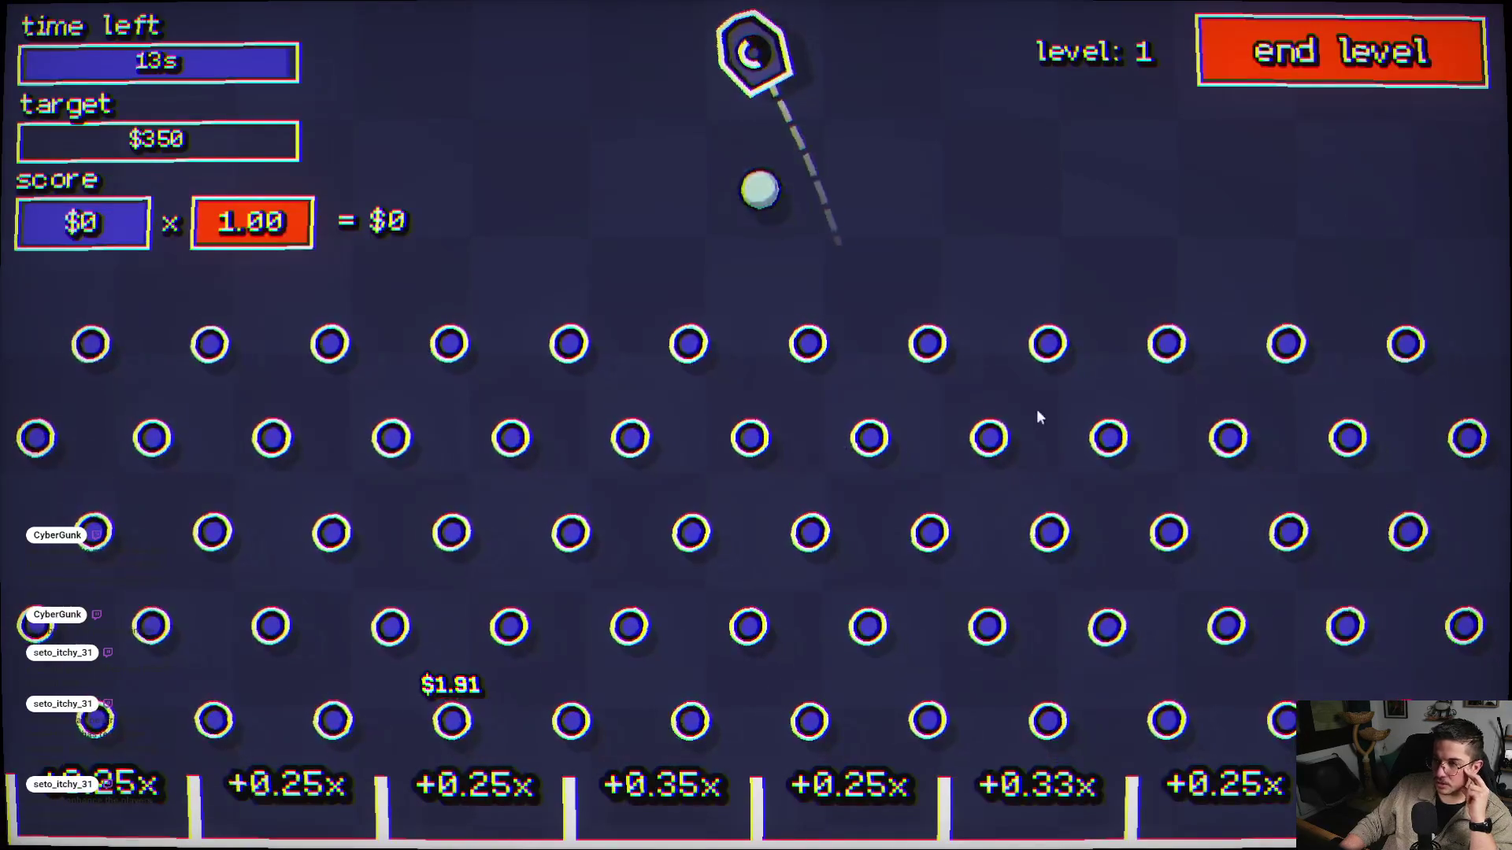
{"action": "left_click", "coordinate": [1047, 300]}
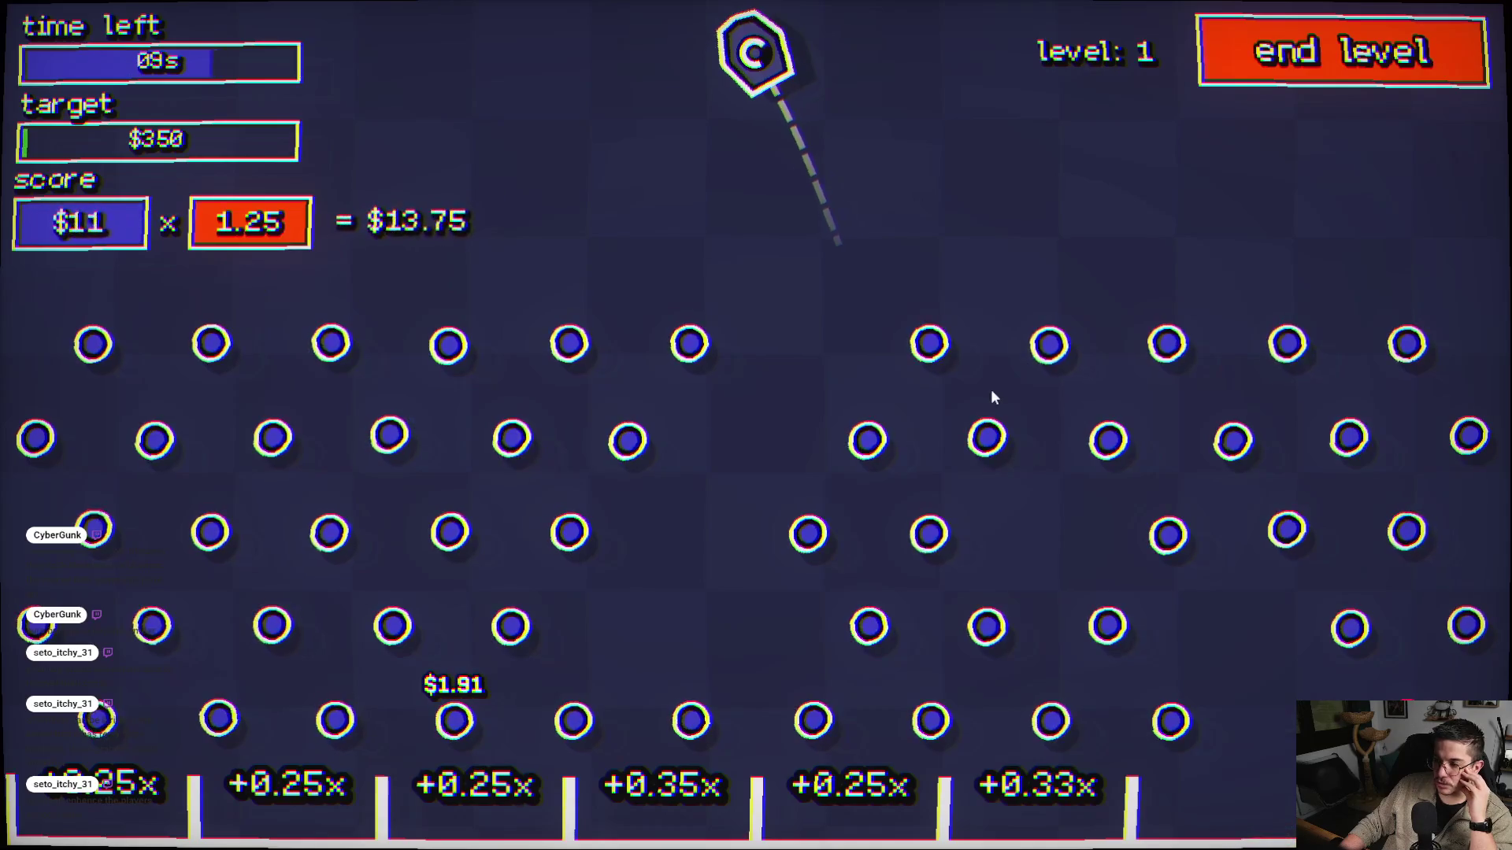
{"action": "left_click", "coordinate": [976, 440]}
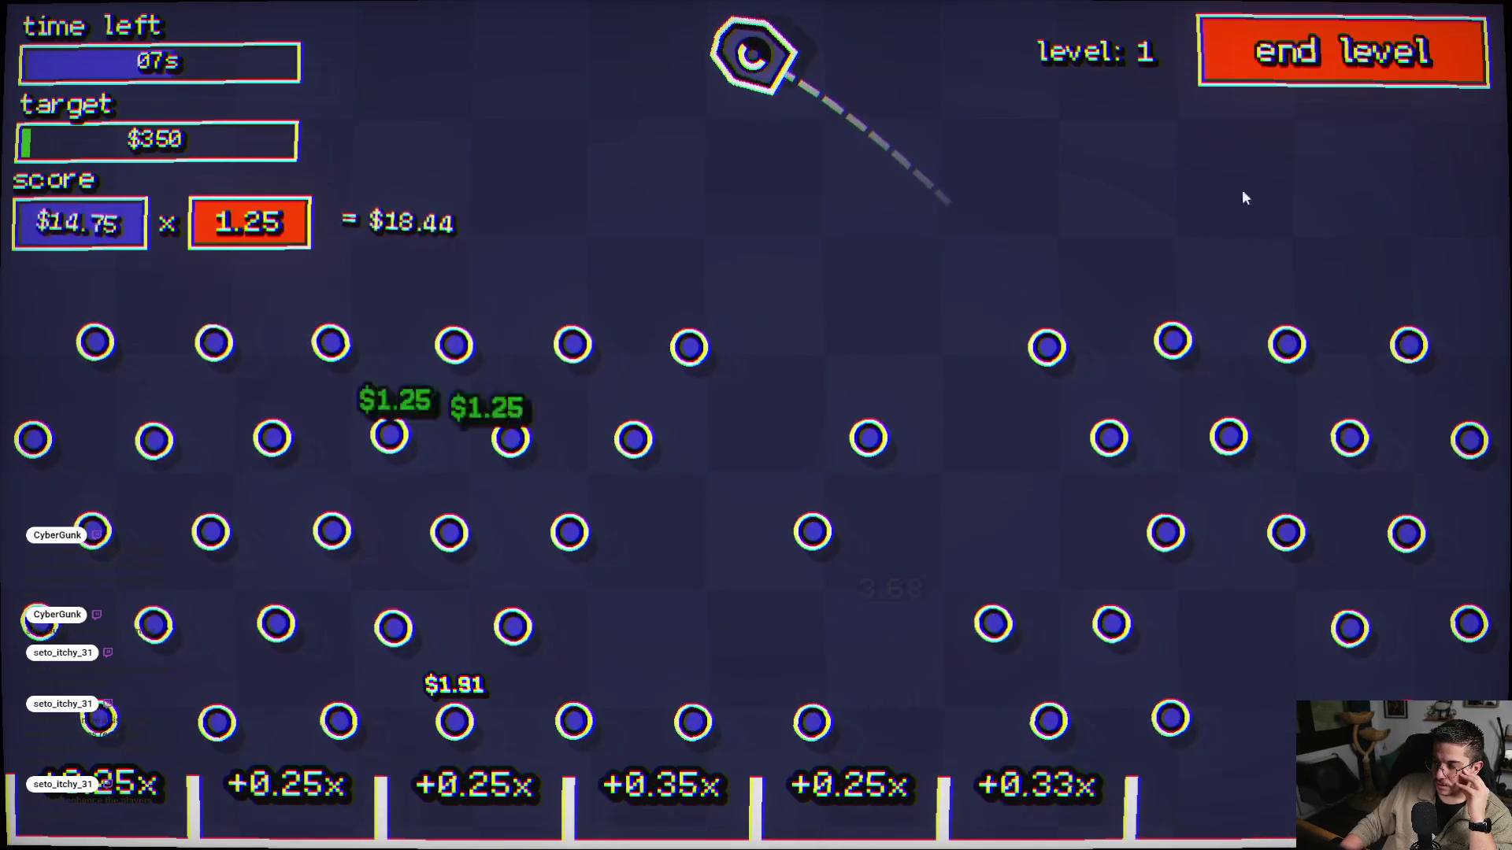
{"action": "left_click", "coordinate": [1184, 197]}
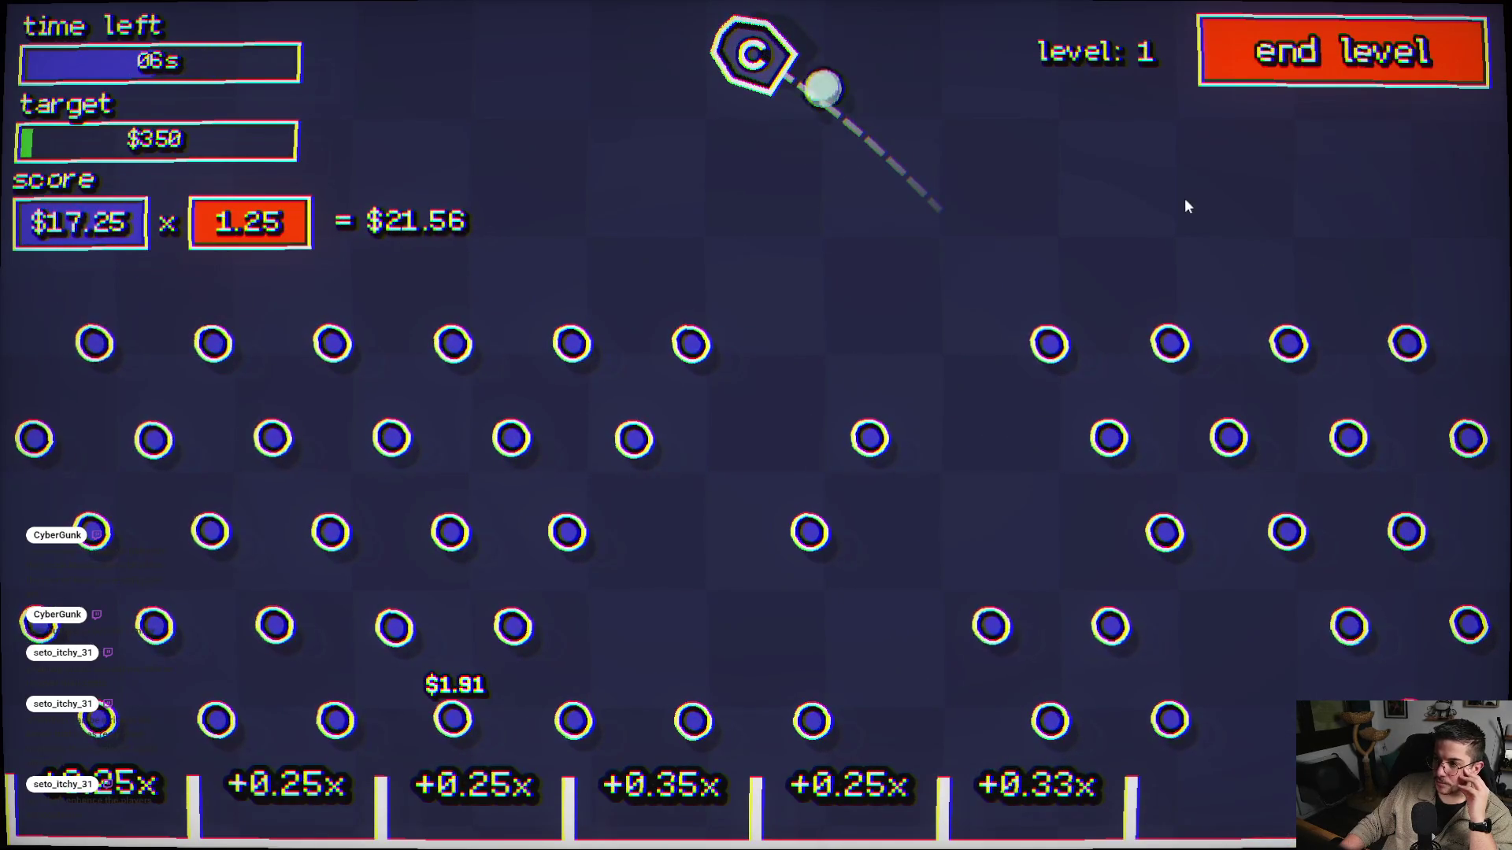
{"action": "left_click", "coordinate": [1183, 277]}
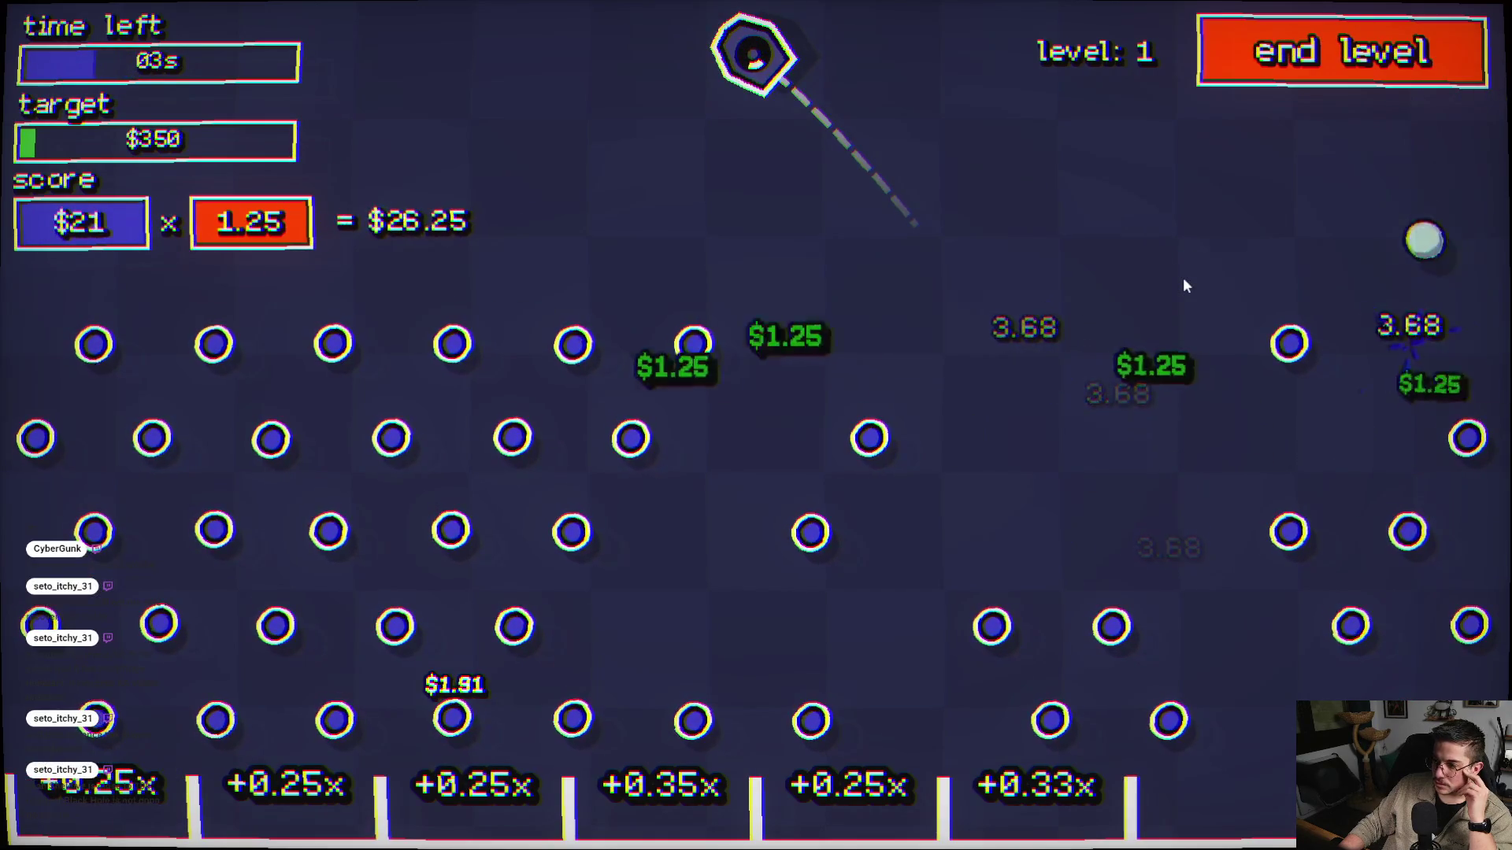
{"action": "left_click", "coordinate": [408, 326]}
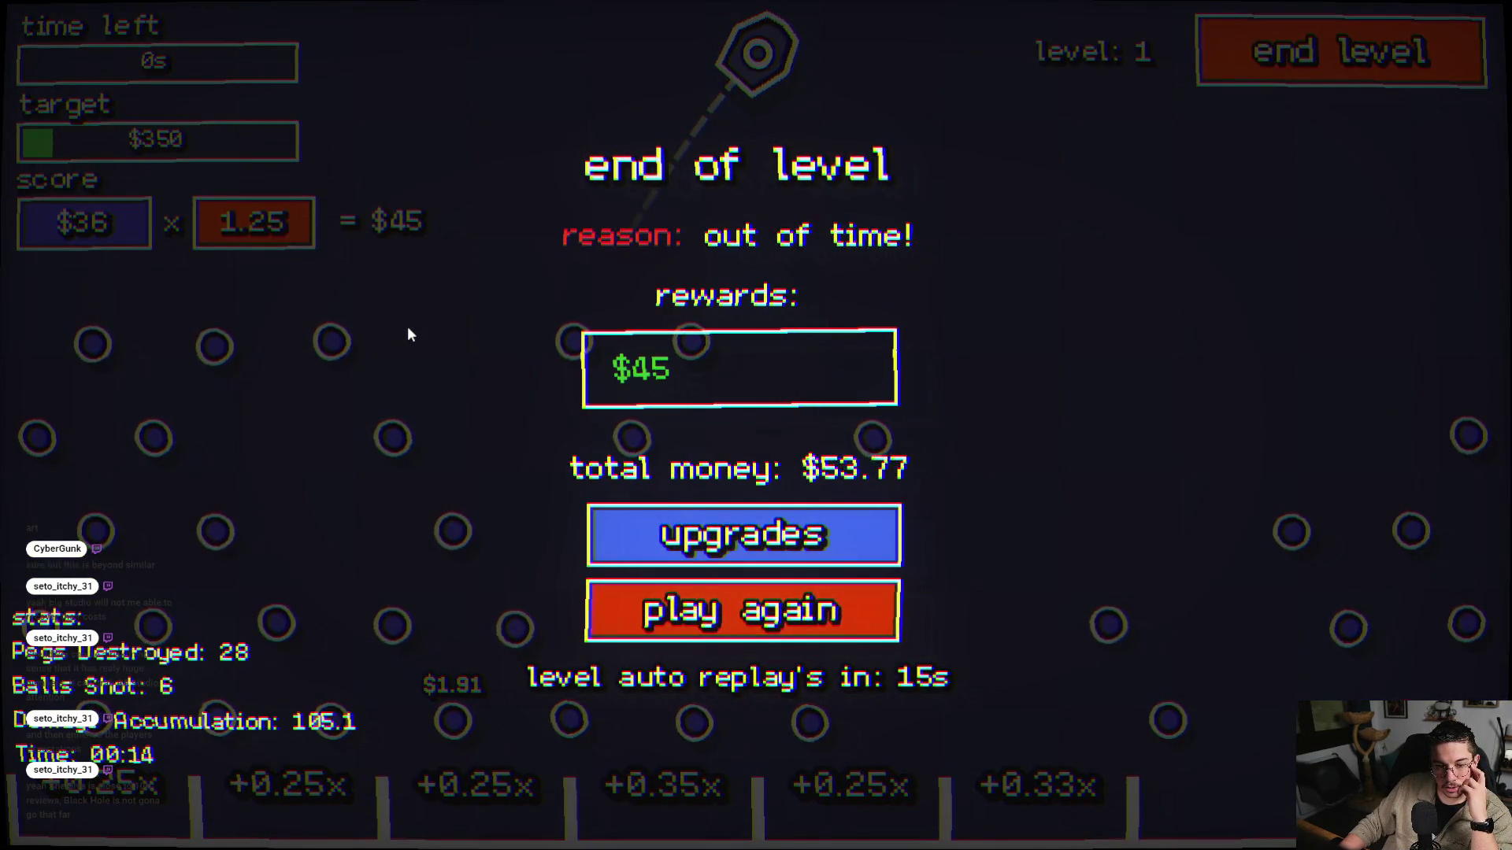
{"action": "left_click", "coordinate": [740, 535]}
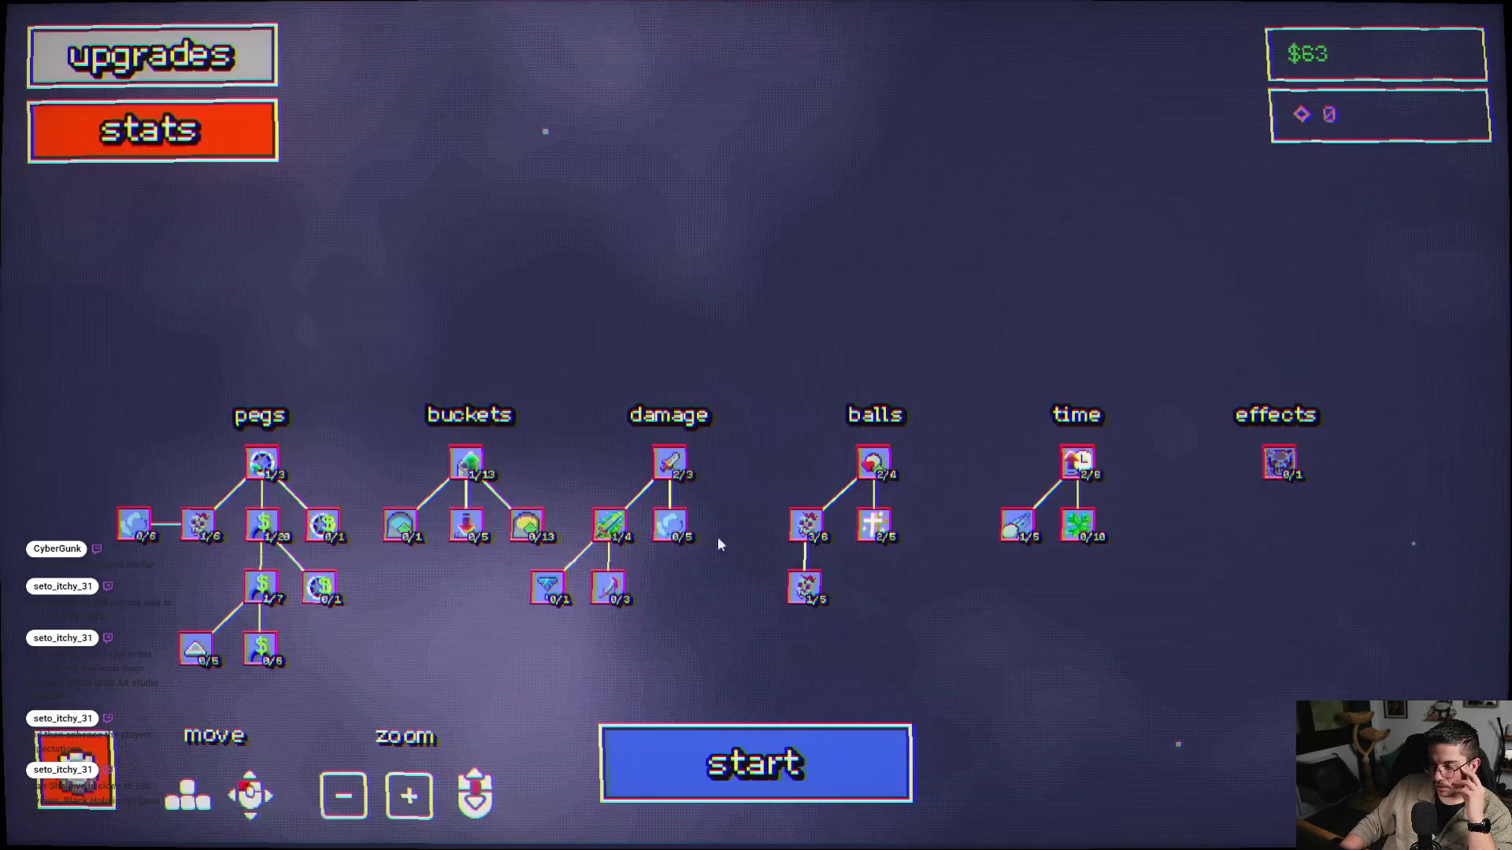
- Play a timed level-1 run earning $53.25, bringing the upgrade balance to $161
{"action": "left_click", "coordinate": [803, 712]}
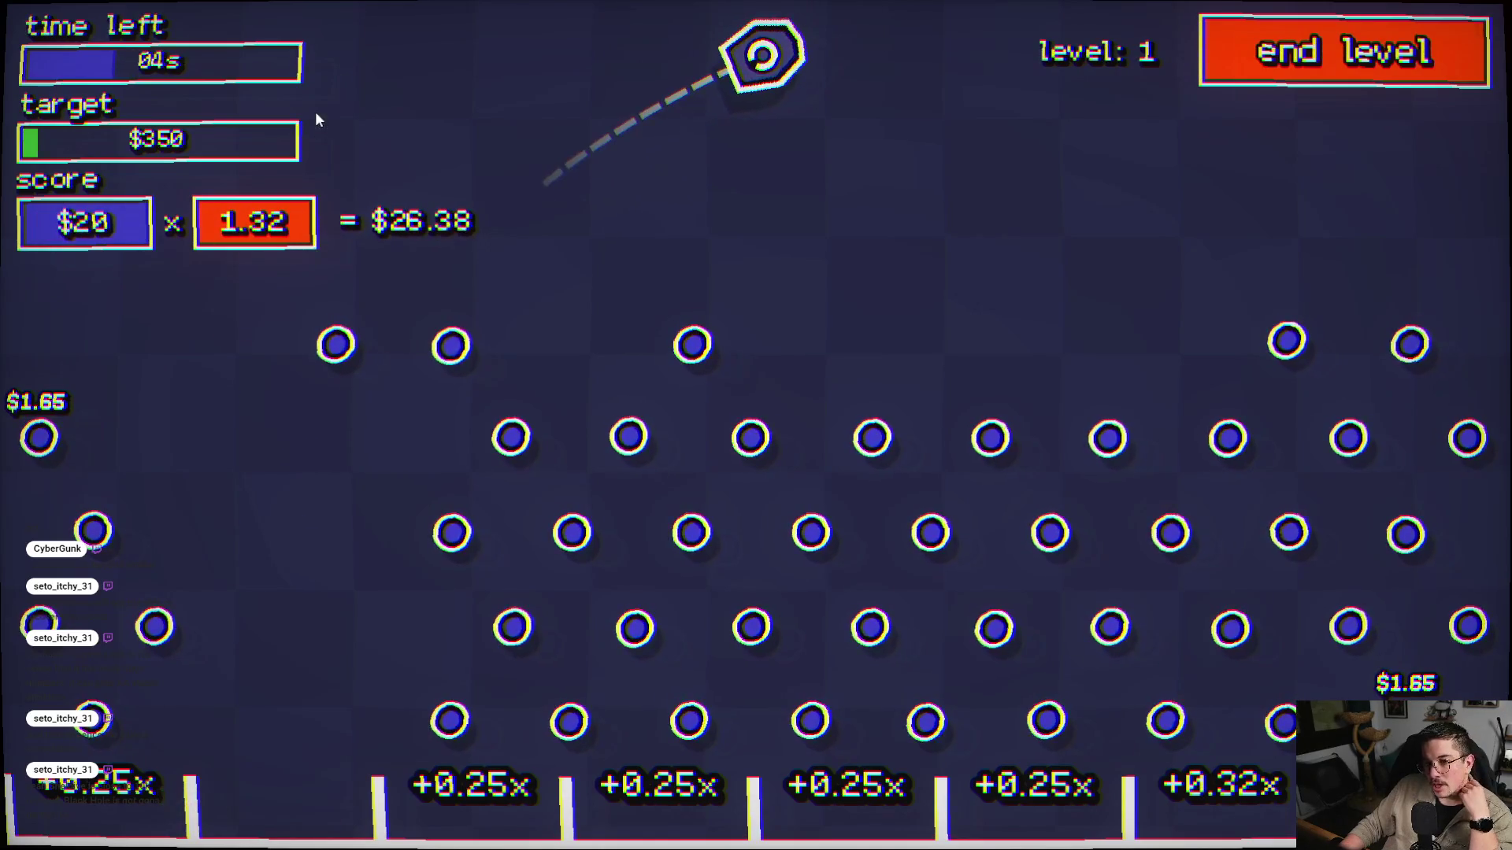
{"action": "left_click", "coordinate": [330, 192]}
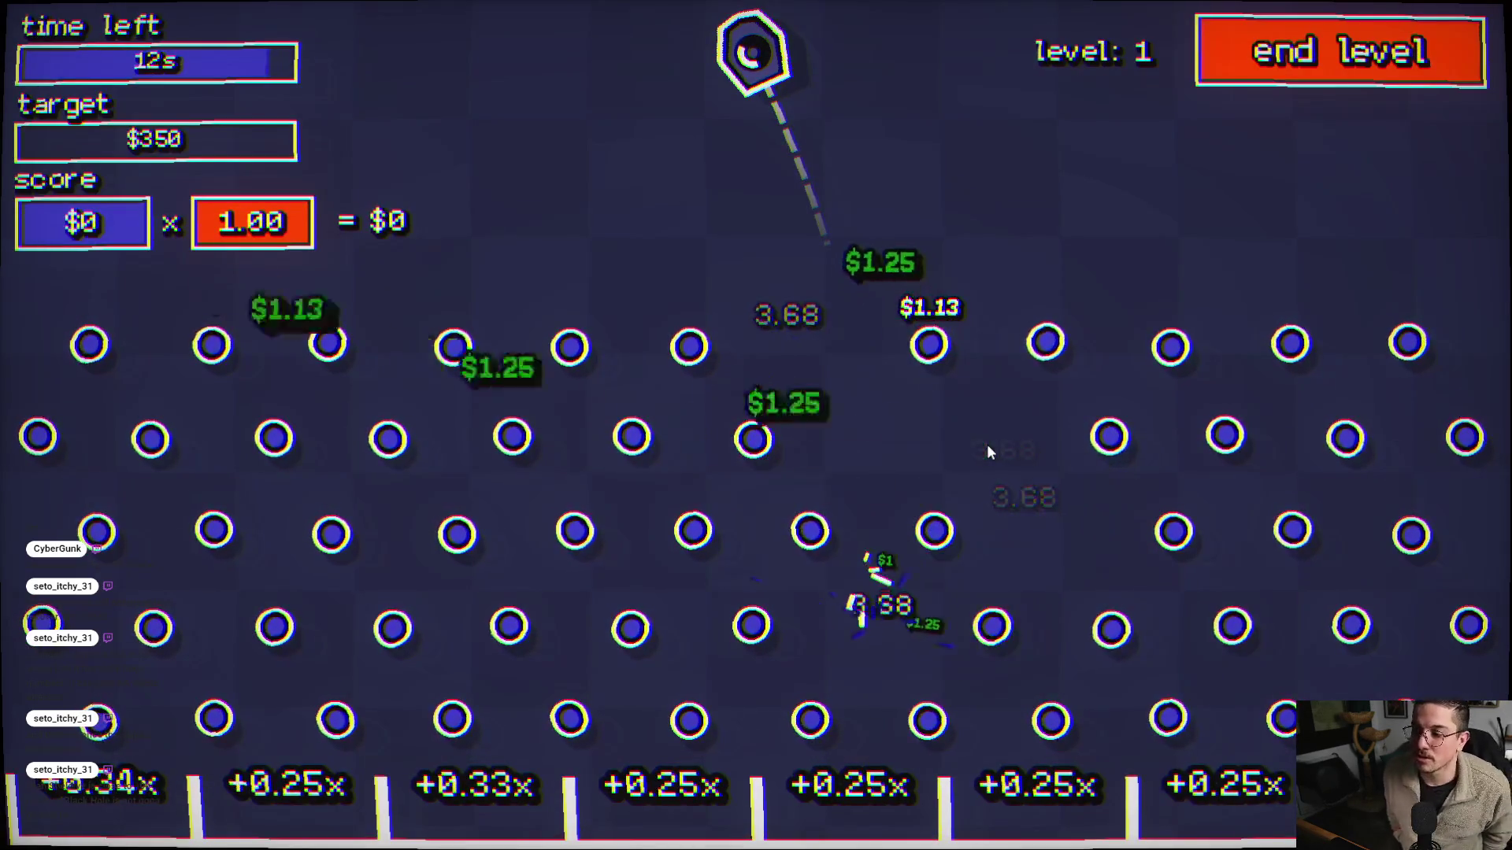
{"action": "left_click", "coordinate": [472, 359]}
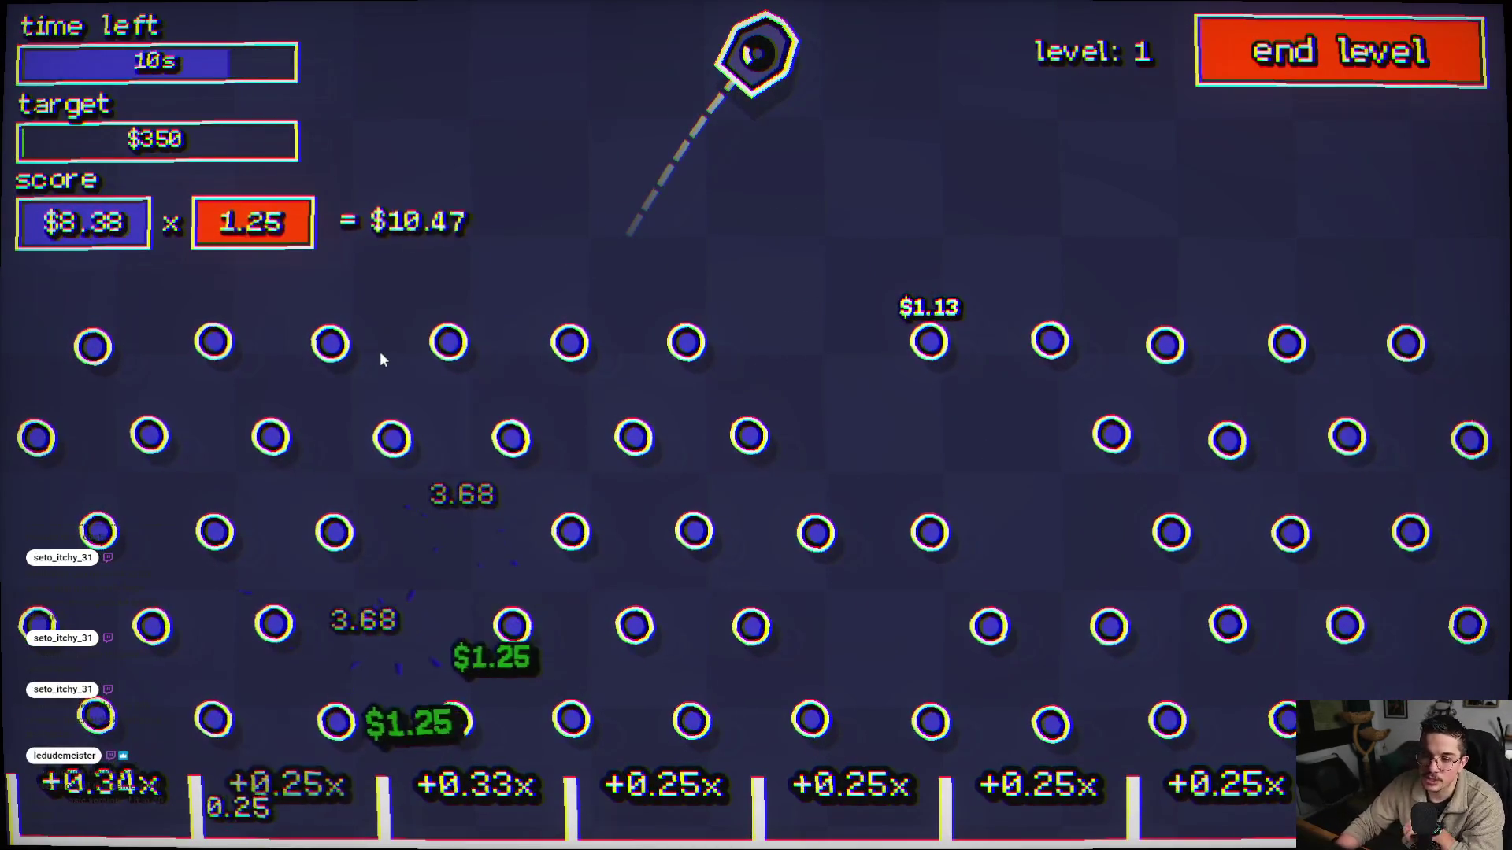
{"action": "left_click", "coordinate": [331, 297]}
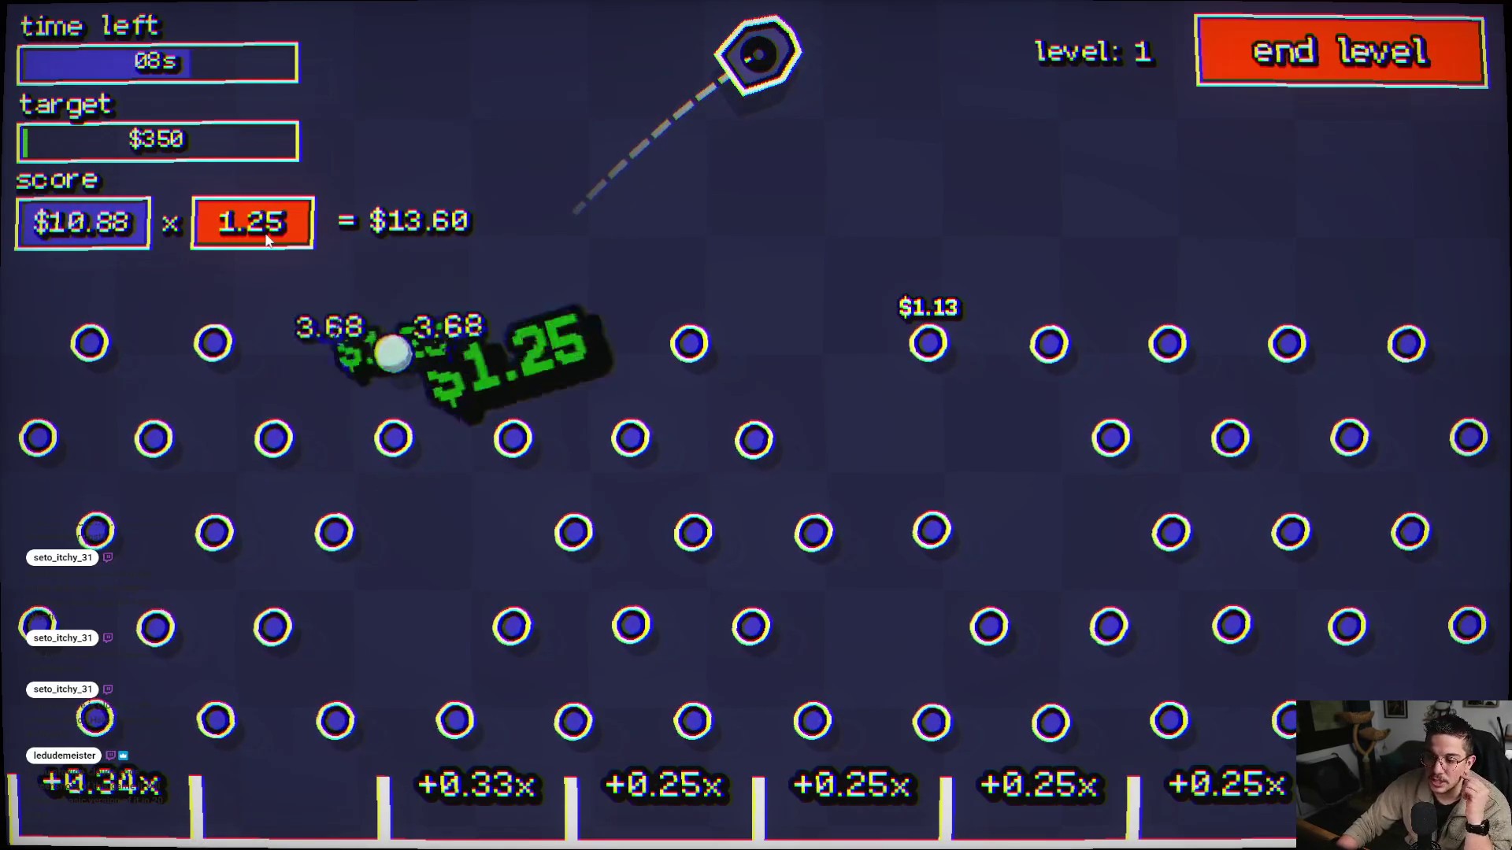
{"action": "left_click", "coordinate": [1121, 364]}
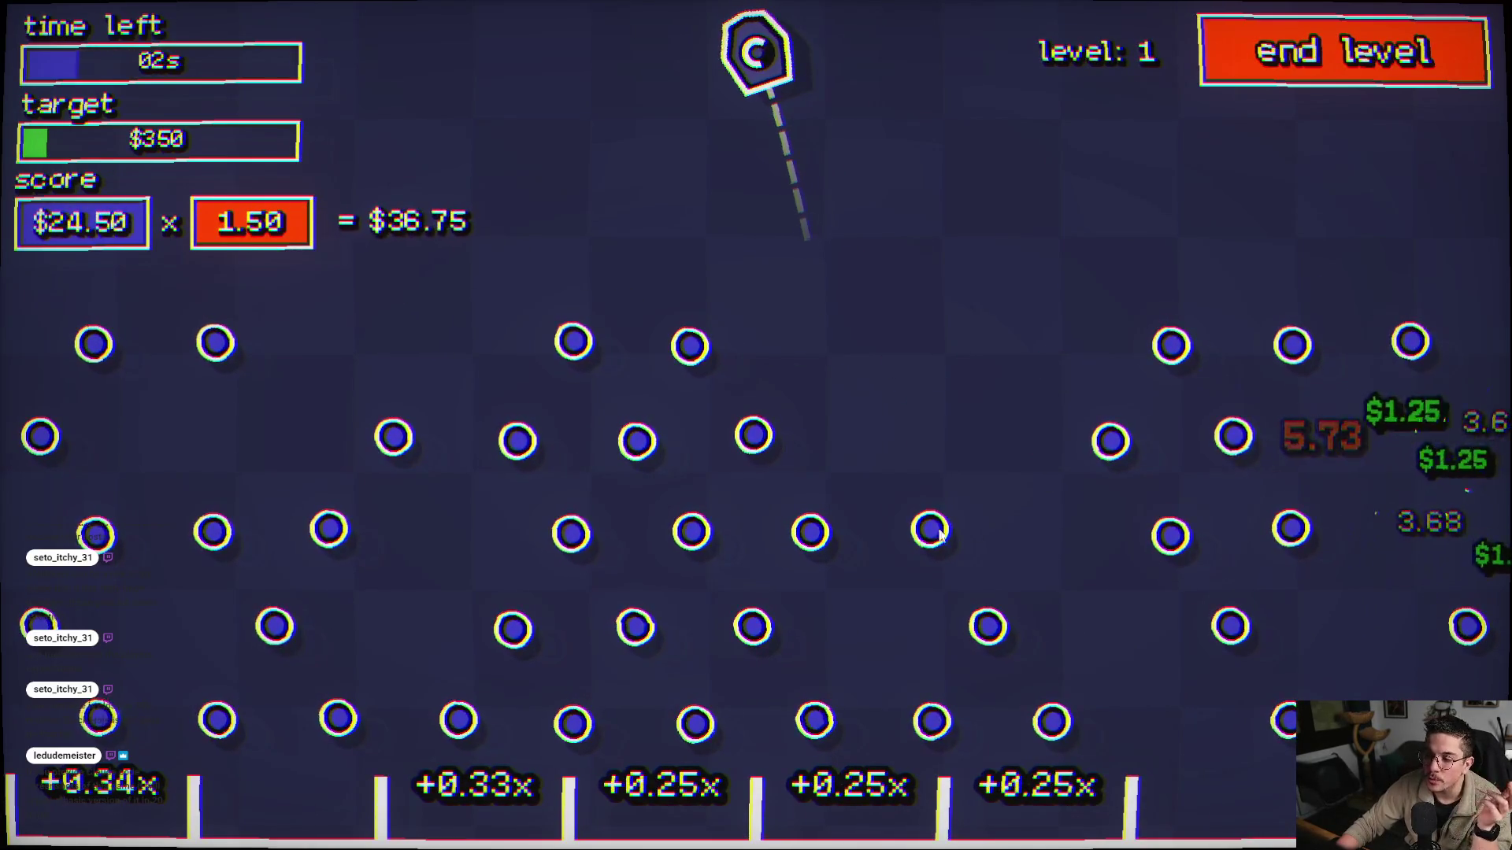
{"action": "left_click", "coordinate": [771, 532]}
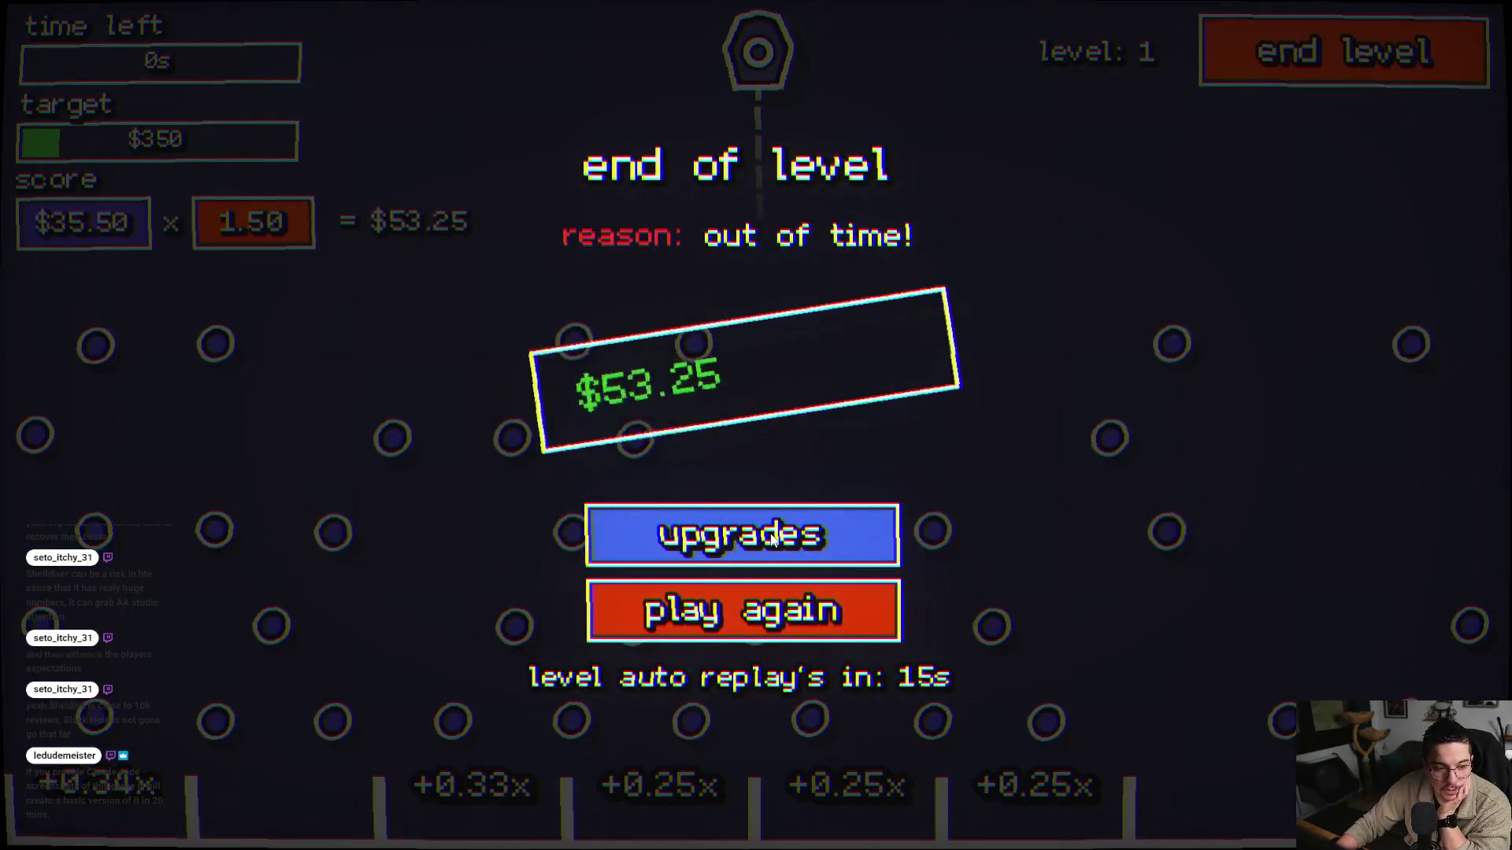
{"action": "left_click", "coordinate": [806, 533]}
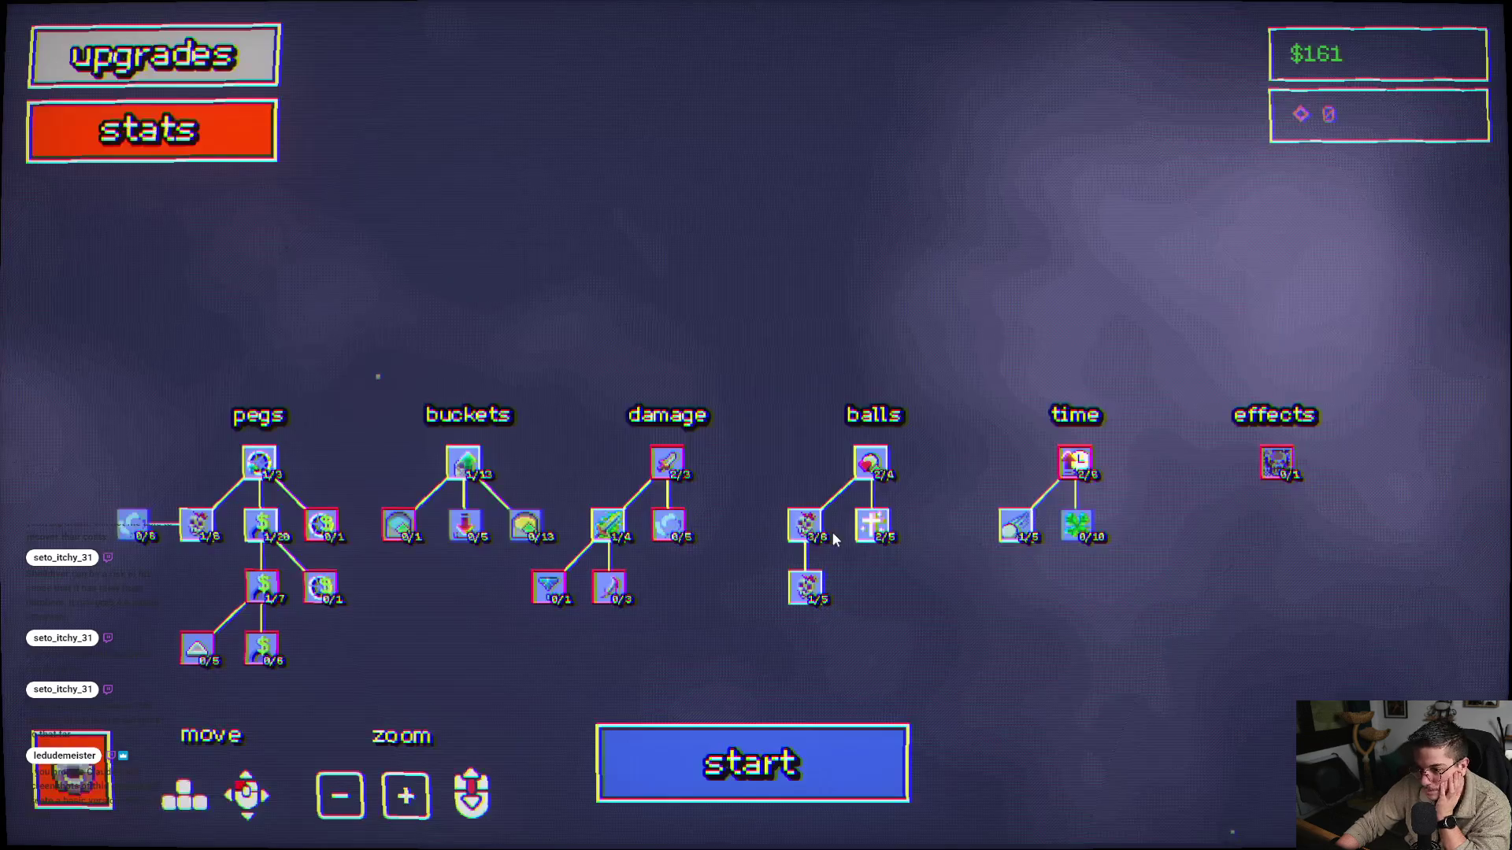
- Pan the upgrade tree and buy the next Max Cup Multi Up level
{"action": "key", "text": "a"}
{"action": "key", "text": "s"}
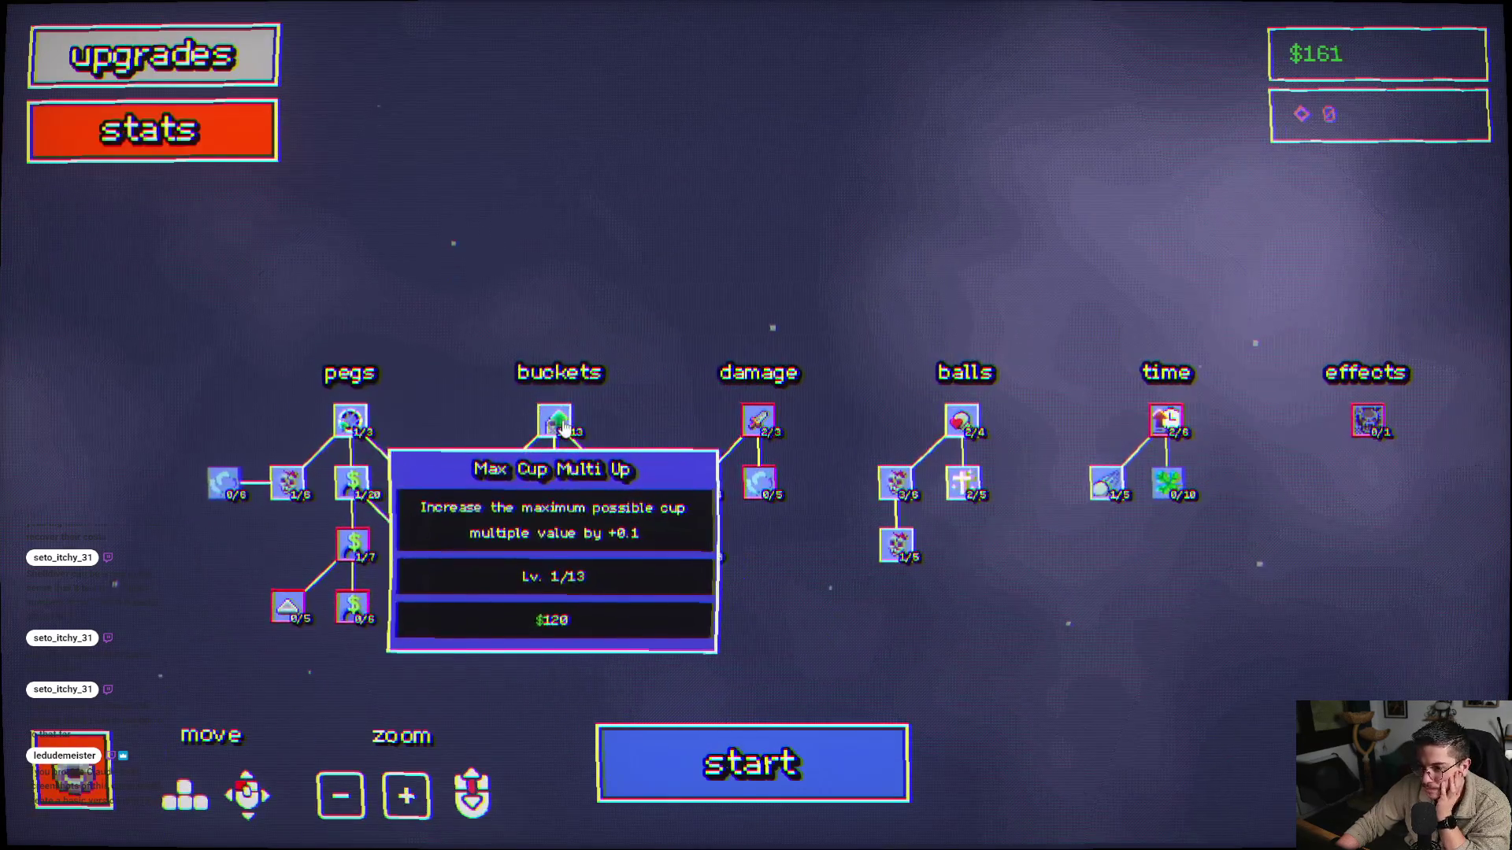
{"action": "mouse_move", "coordinate": [298, 492]}
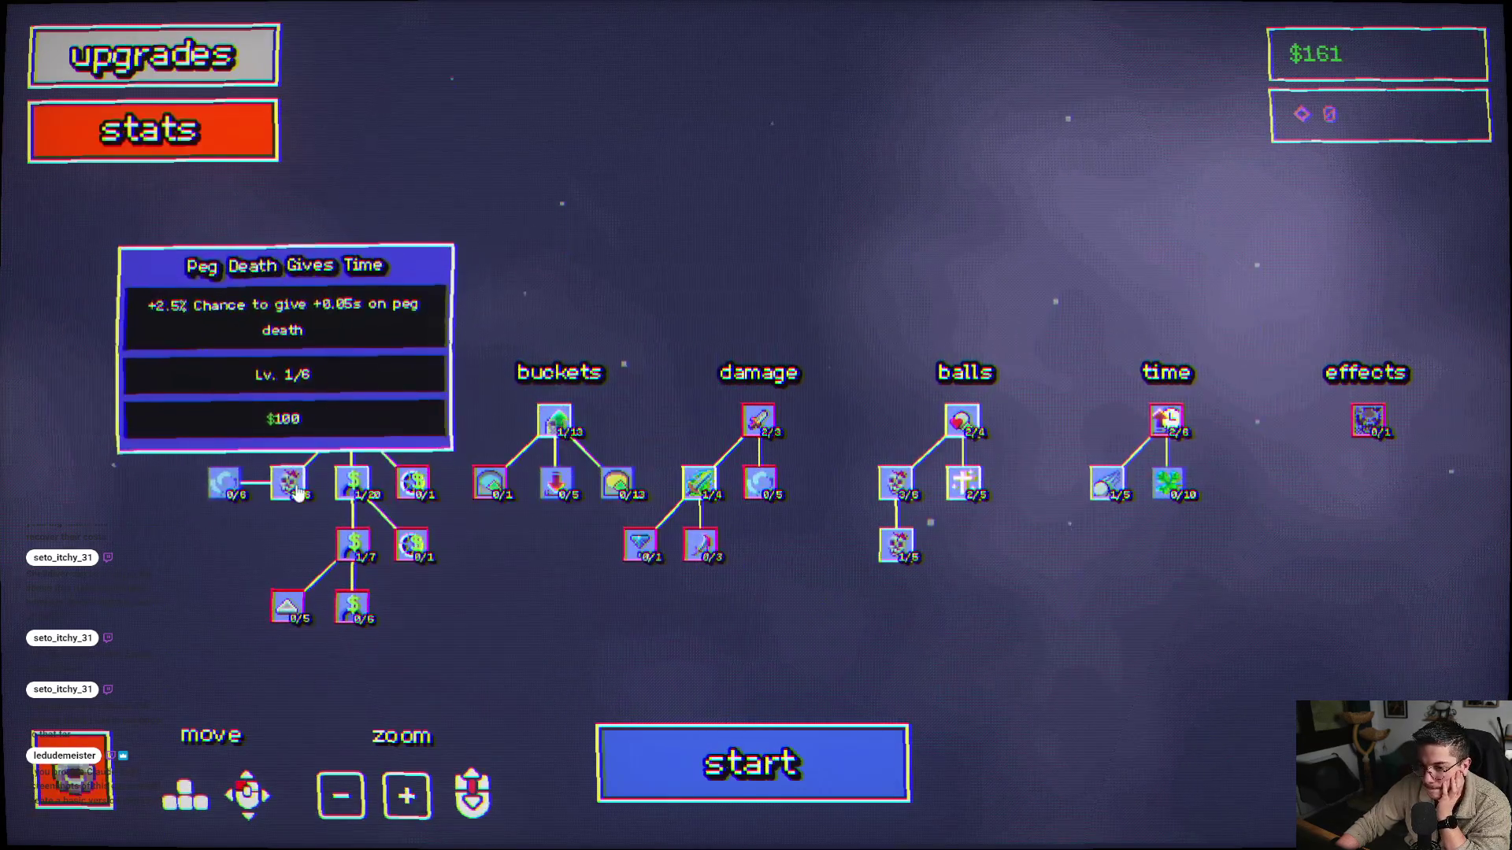
{"action": "left_click", "coordinate": [555, 420]}
- Play a level-1 run that times out at $61.59, leaving $110 to spend
{"action": "left_click", "coordinate": [740, 756]}
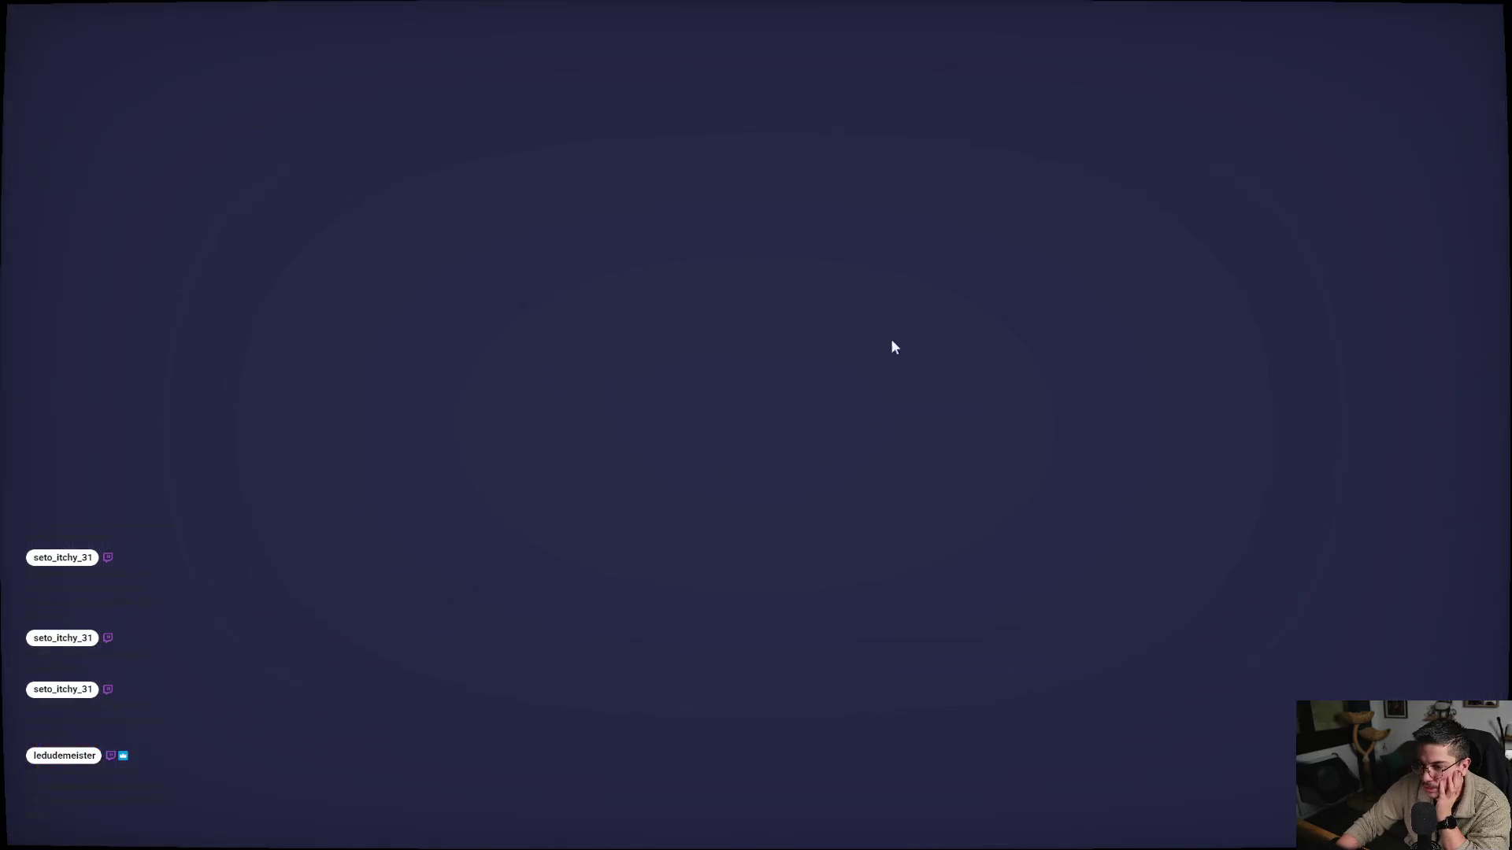
{"action": "left_click", "coordinate": [1228, 484]}
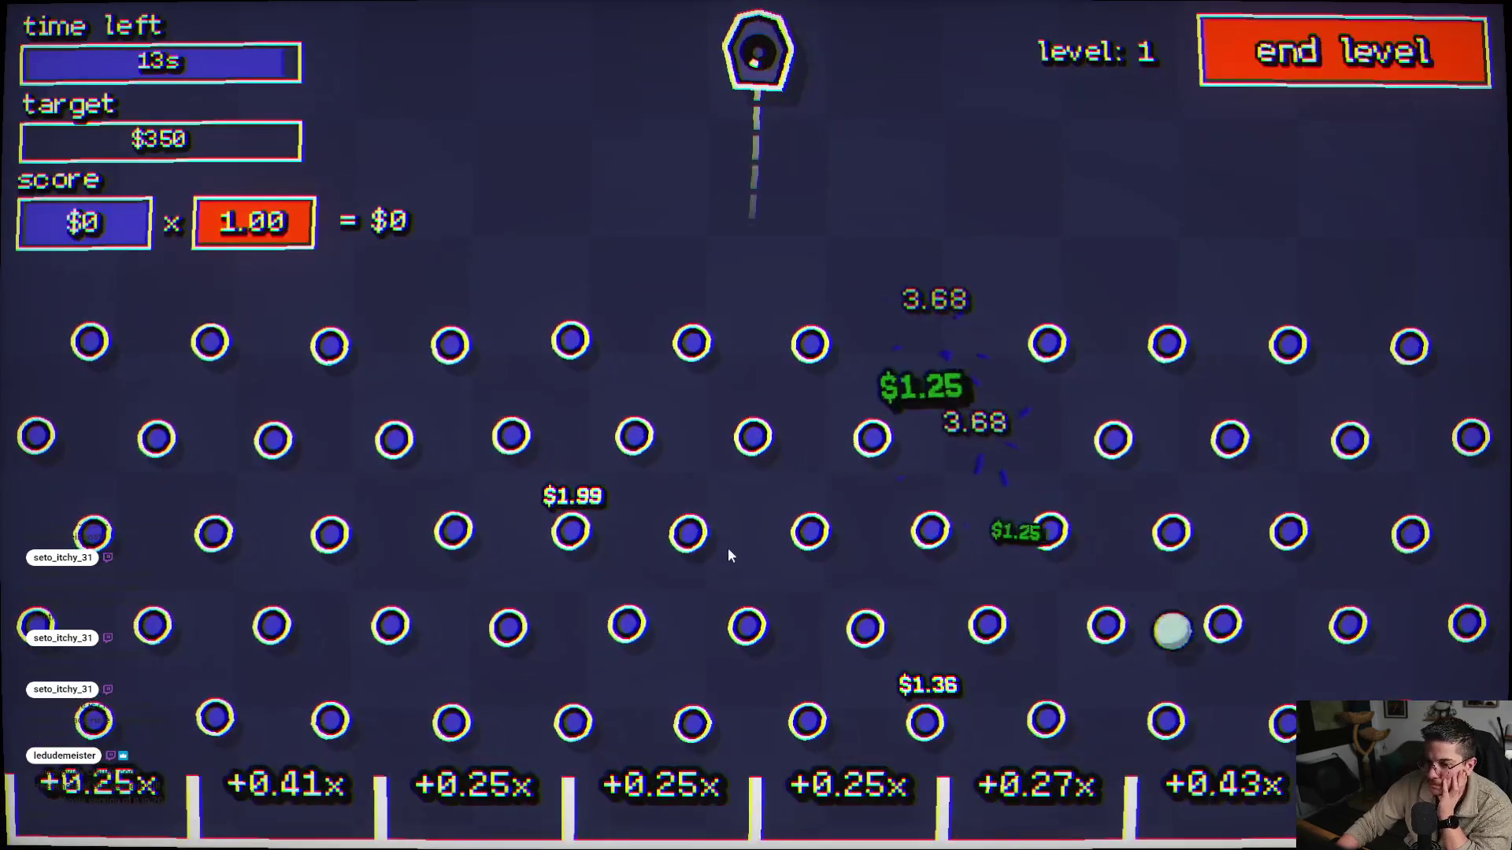
{"action": "left_click", "coordinate": [479, 411]}
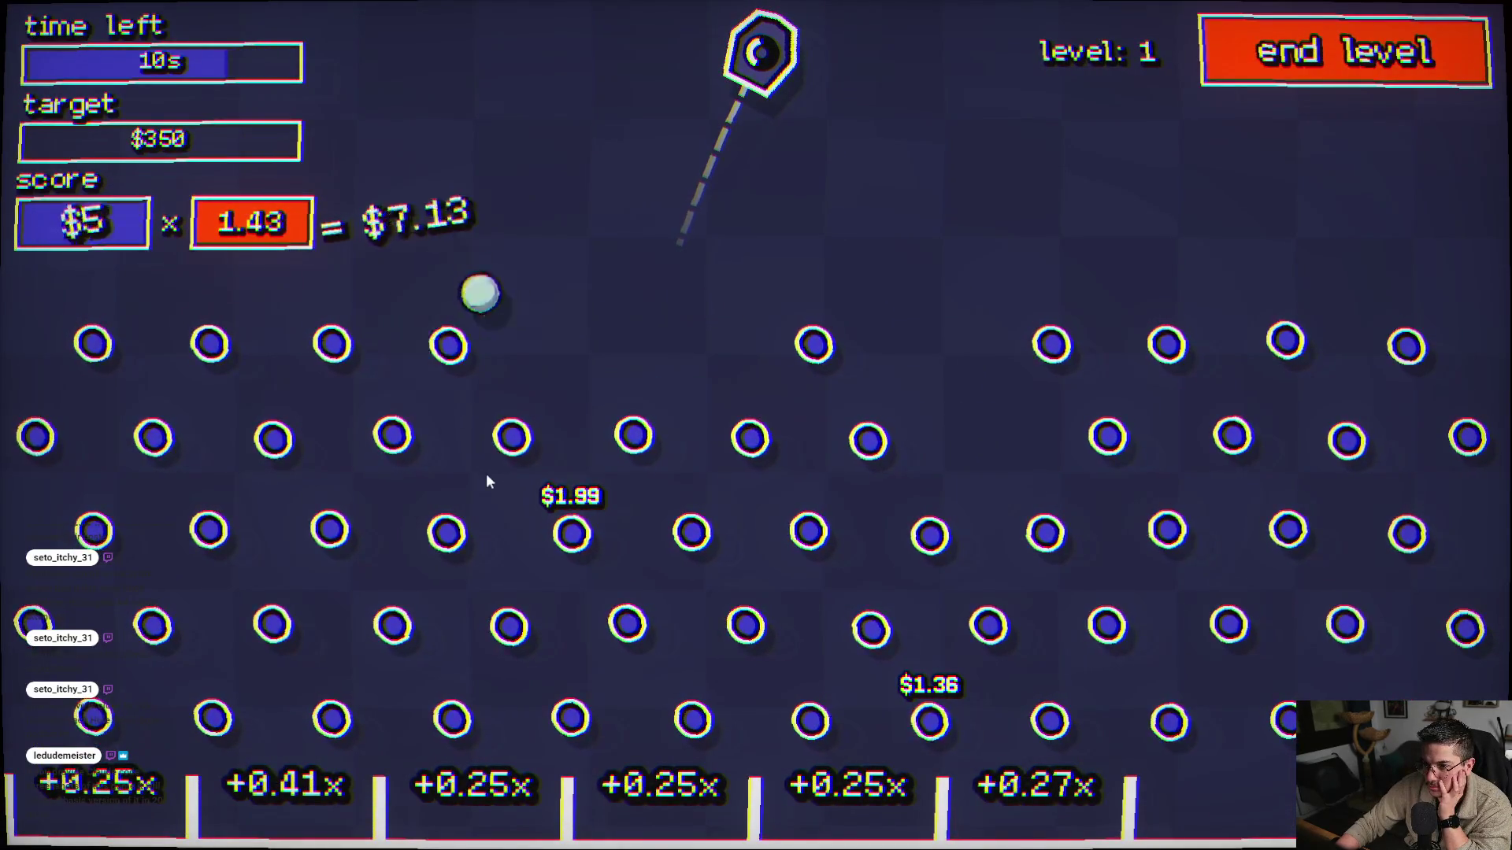
{"action": "left_click", "coordinate": [460, 460]}
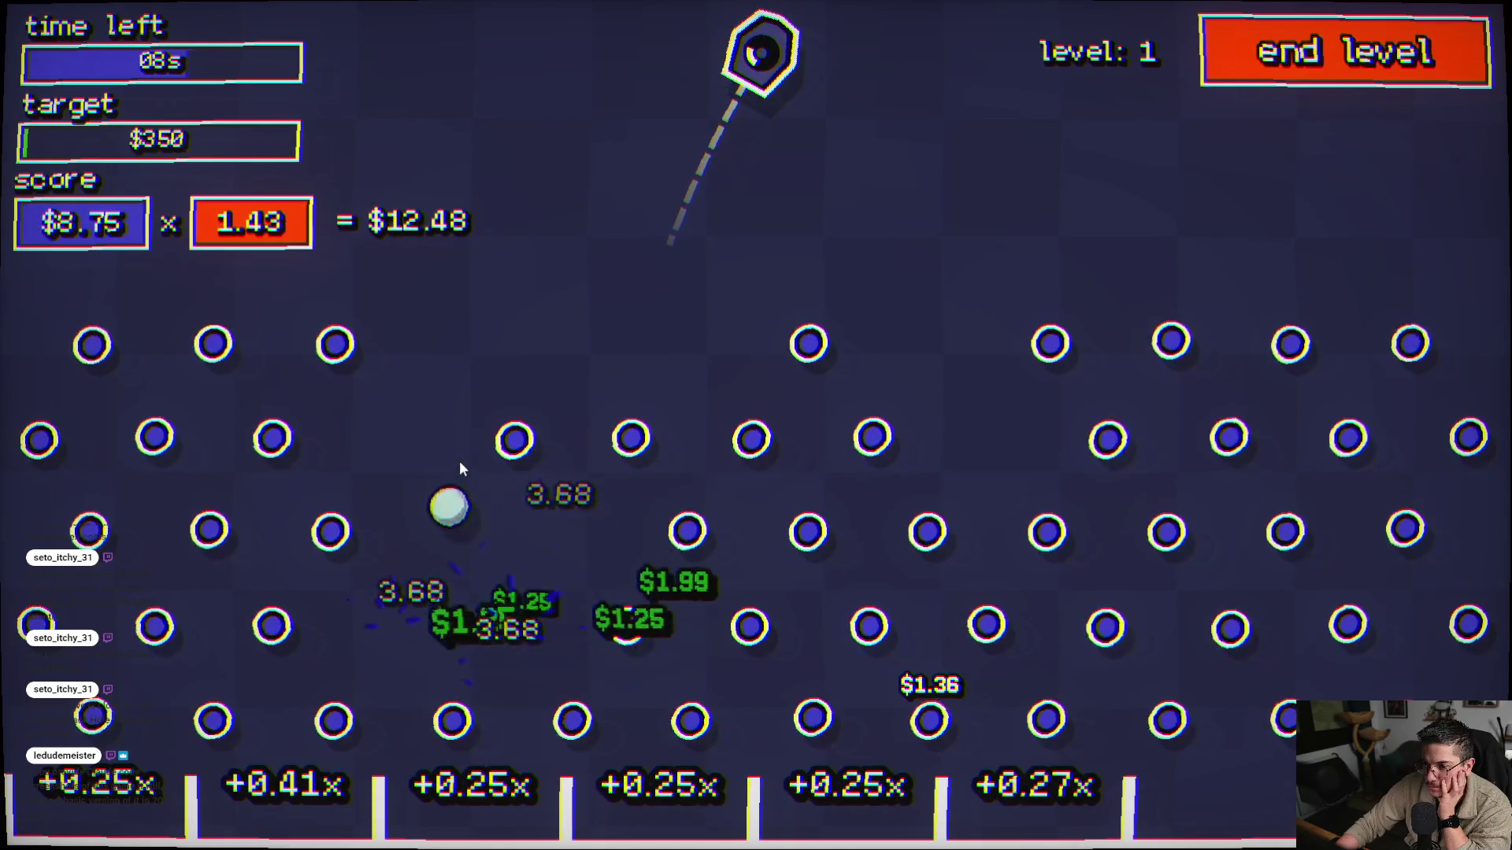
{"action": "left_click", "coordinate": [1159, 445]}
{"action": "left_click", "coordinate": [1156, 421]}
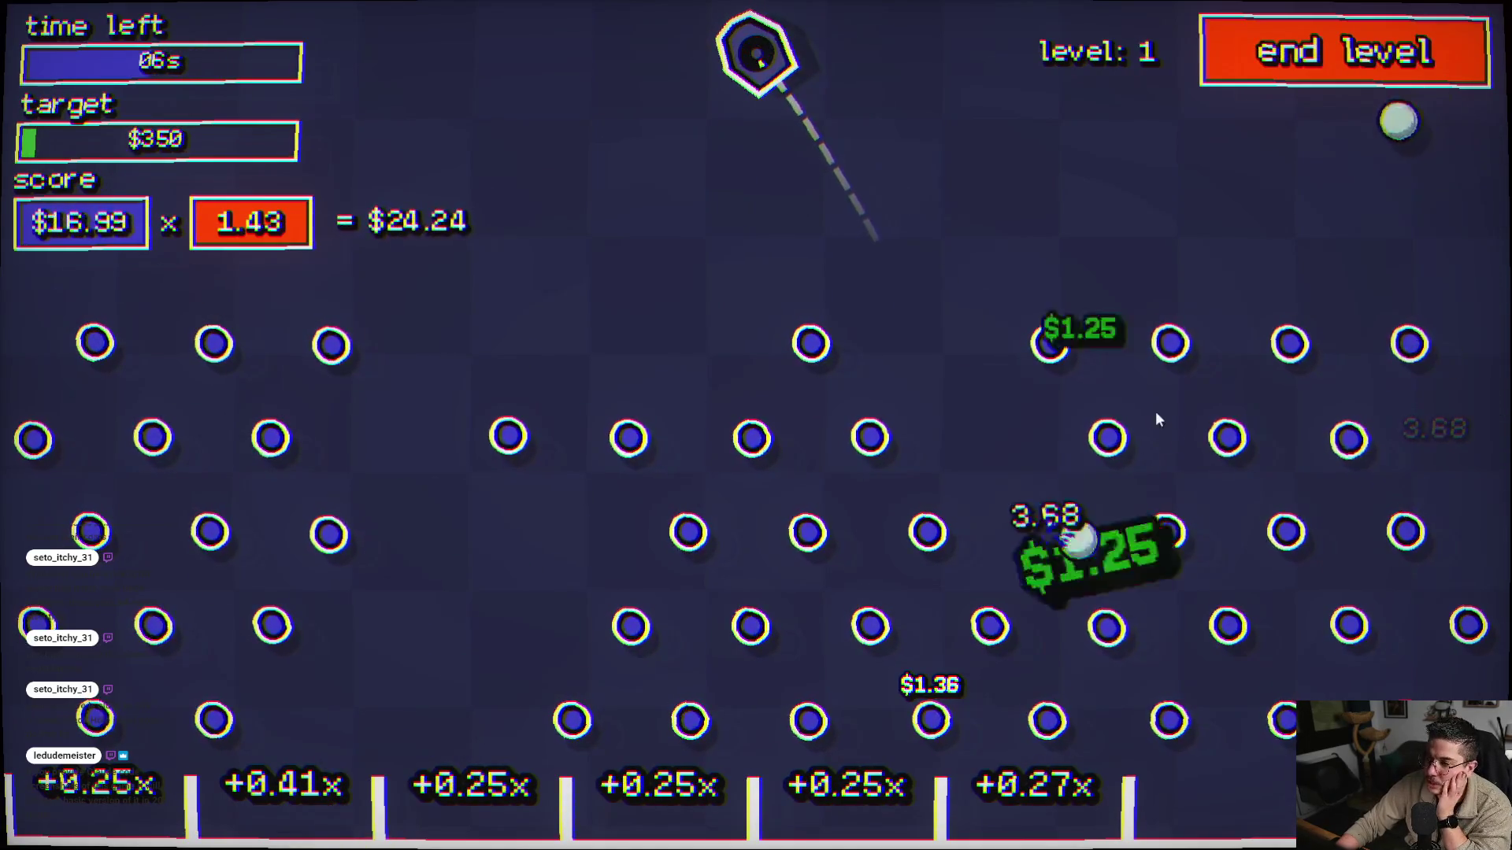
{"action": "left_click", "coordinate": [1016, 521]}
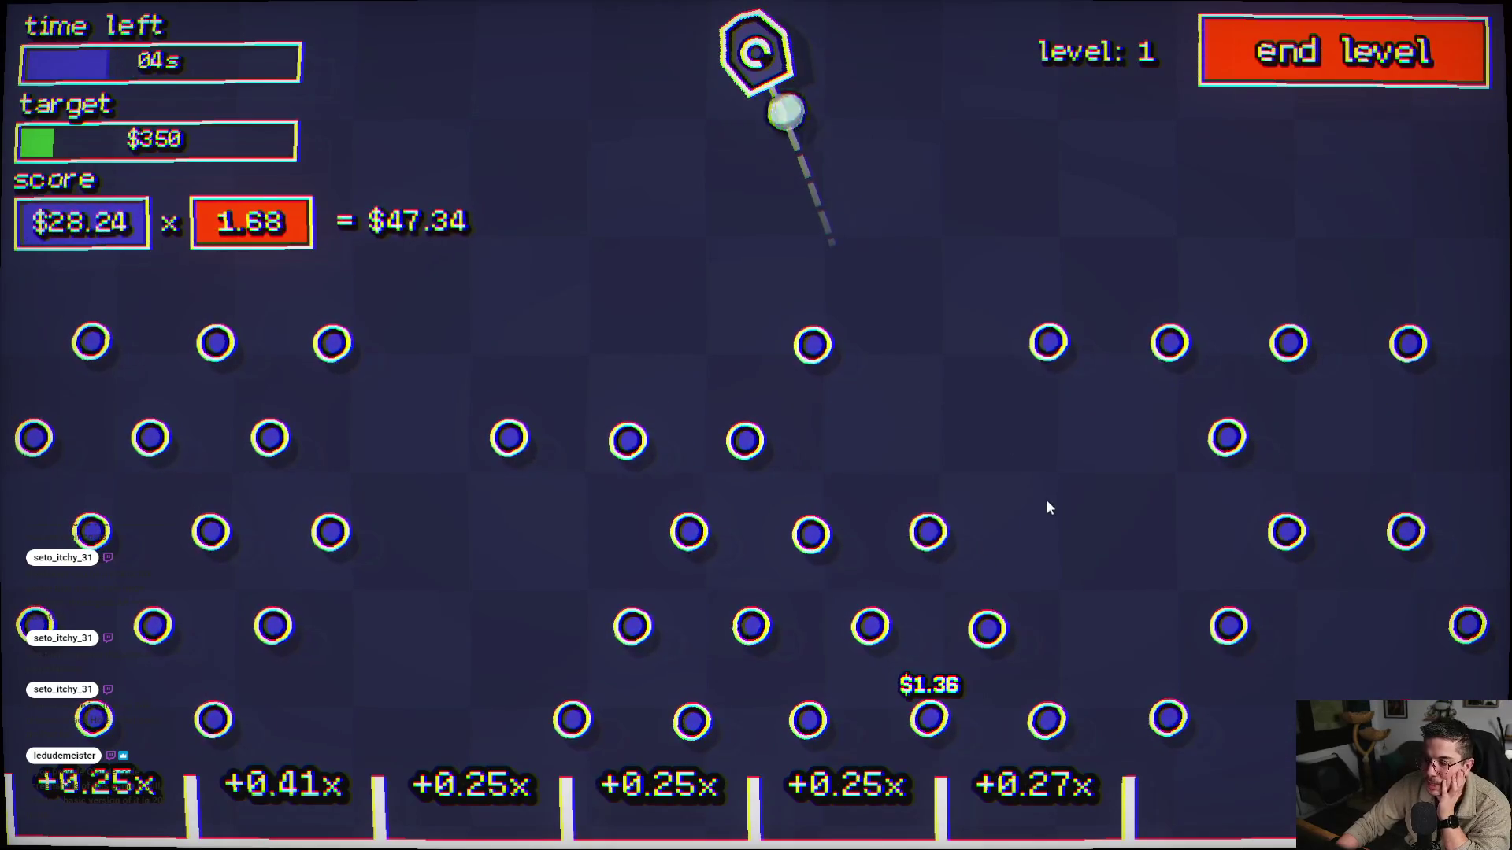
{"action": "left_click", "coordinate": [957, 611]}
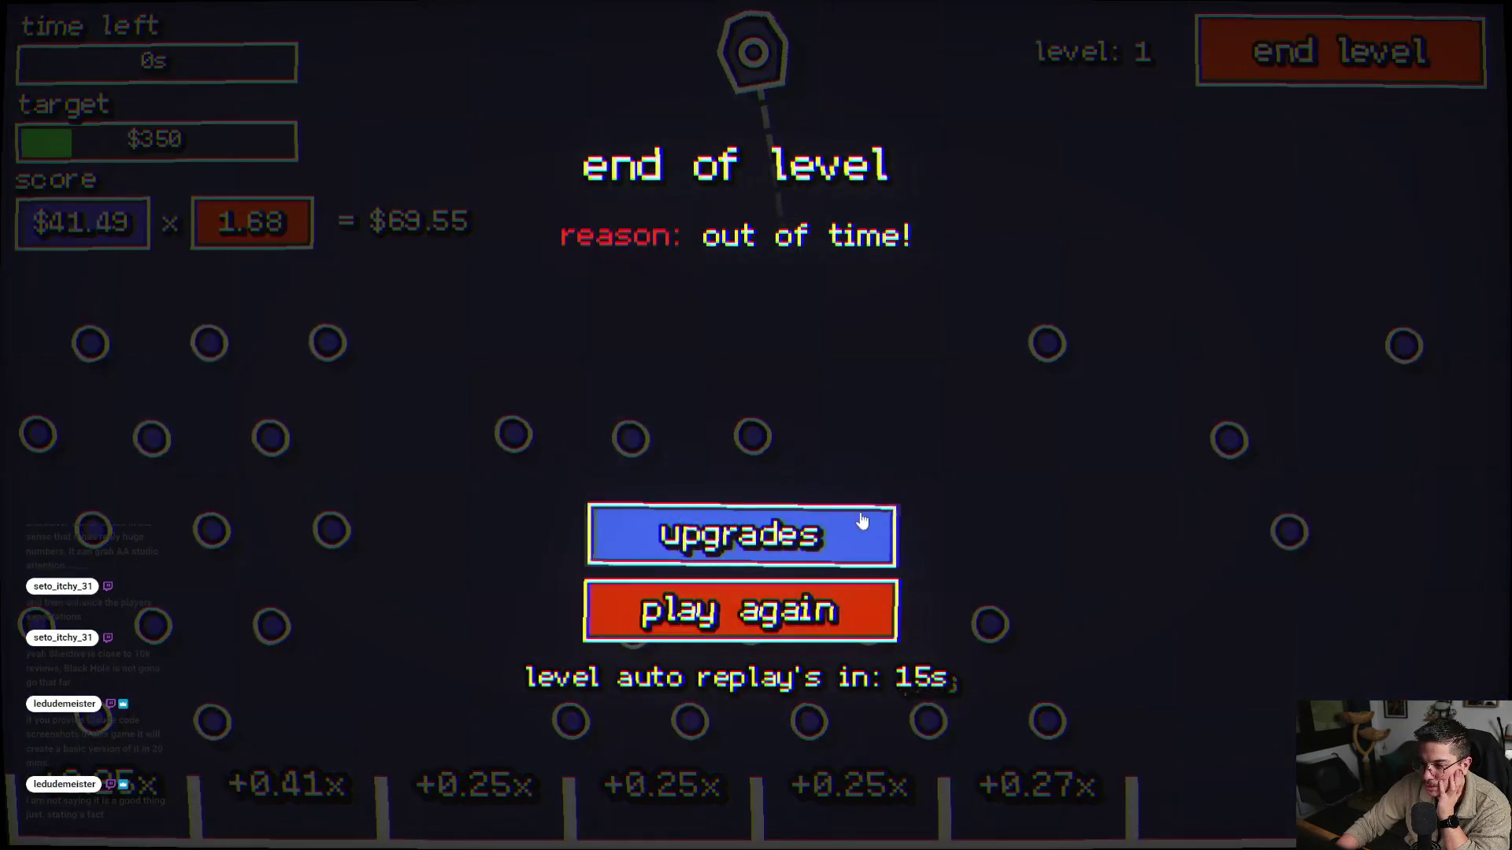
{"action": "left_click", "coordinate": [861, 521]}
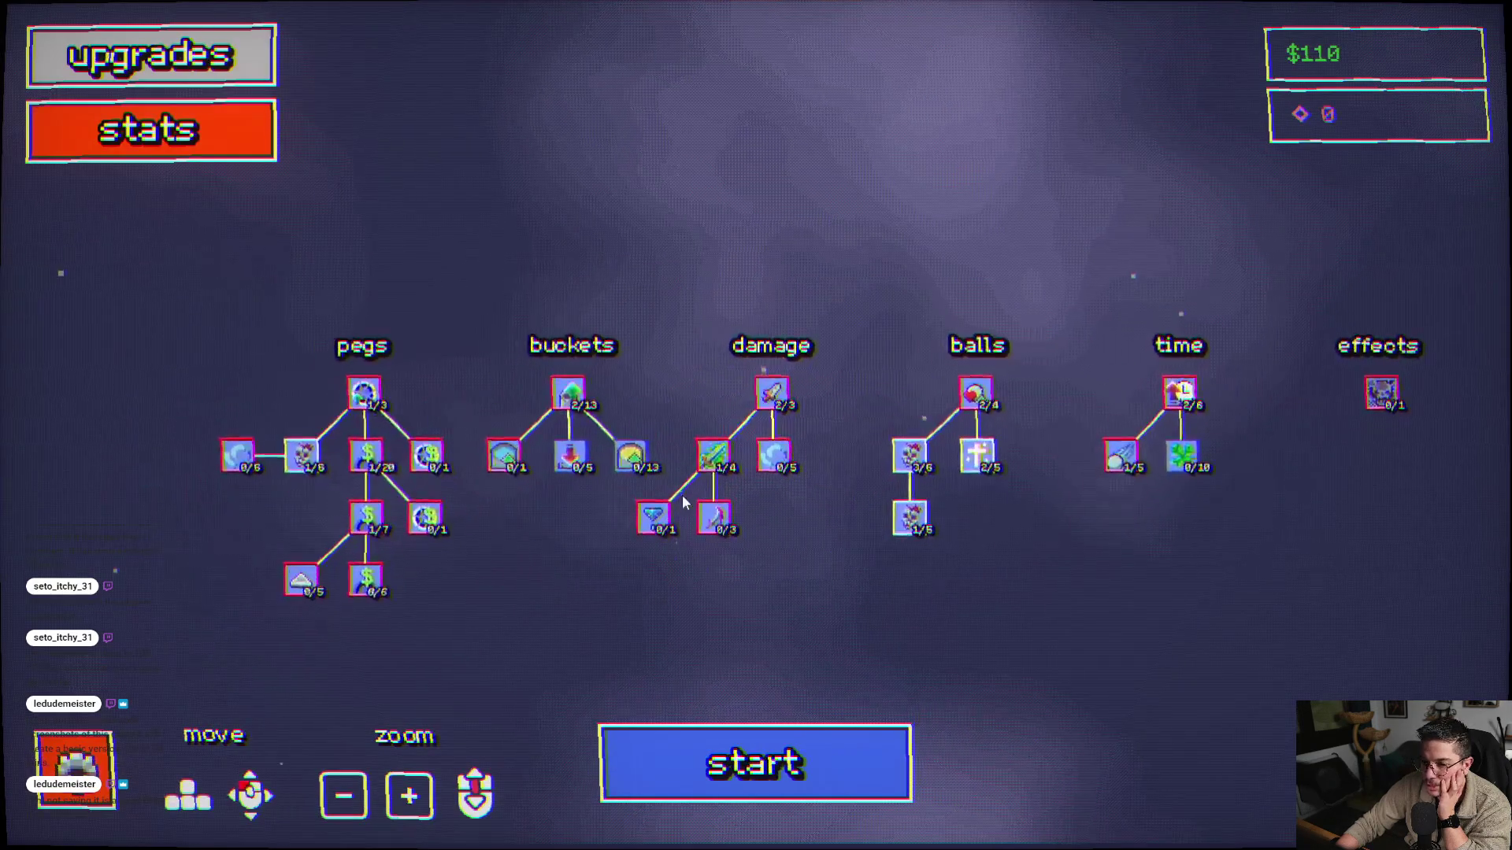
- Buy Min Cup Value Up, then play a level-1 run that times out with a $40.53 reward
{"action": "left_click", "coordinate": [634, 451]}
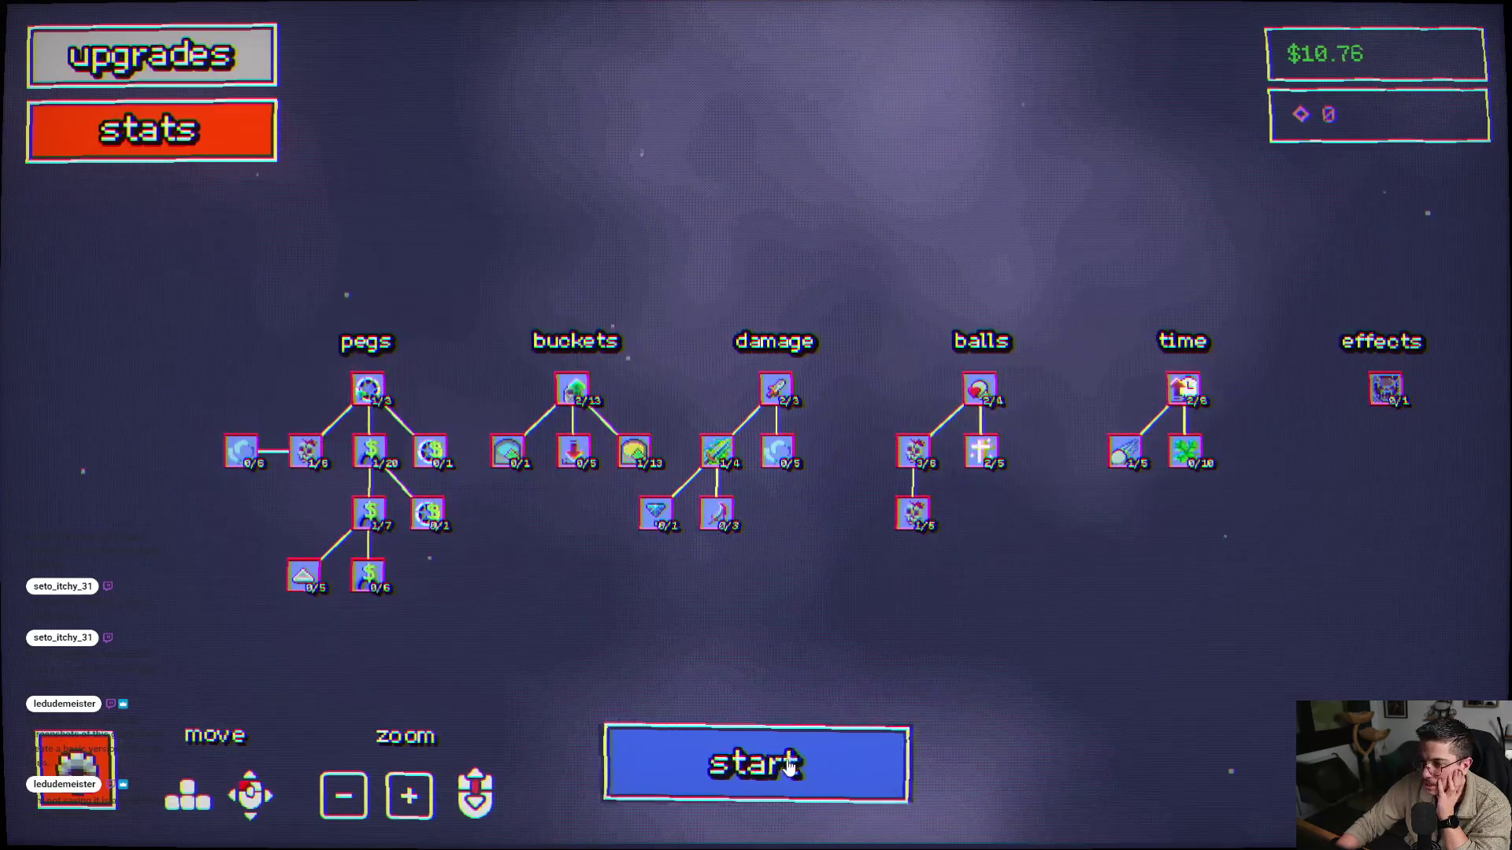
{"action": "left_click", "coordinate": [790, 767]}
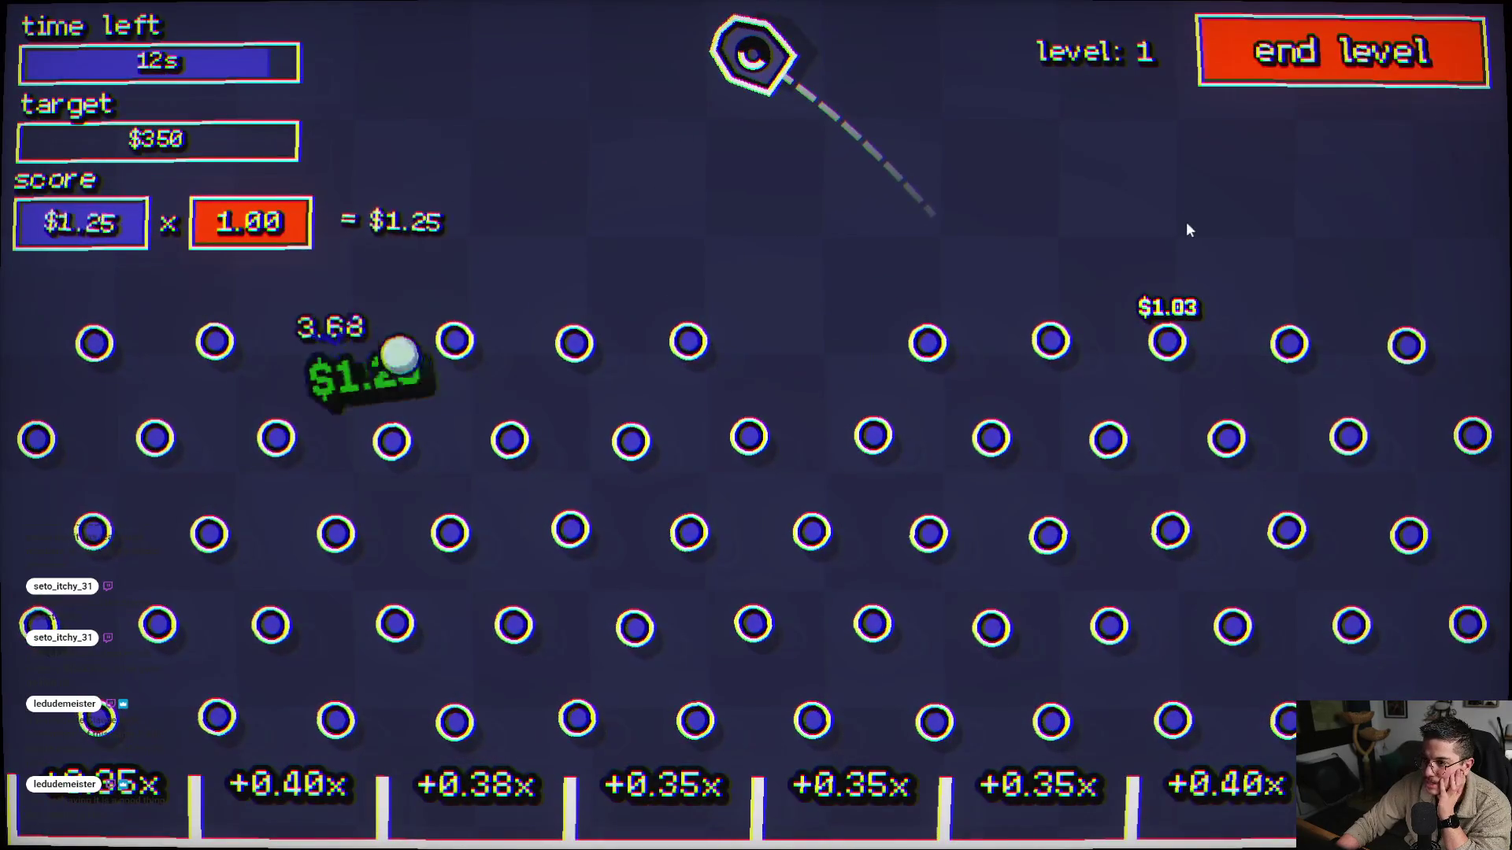
{"action": "left_click", "coordinate": [1164, 143]}
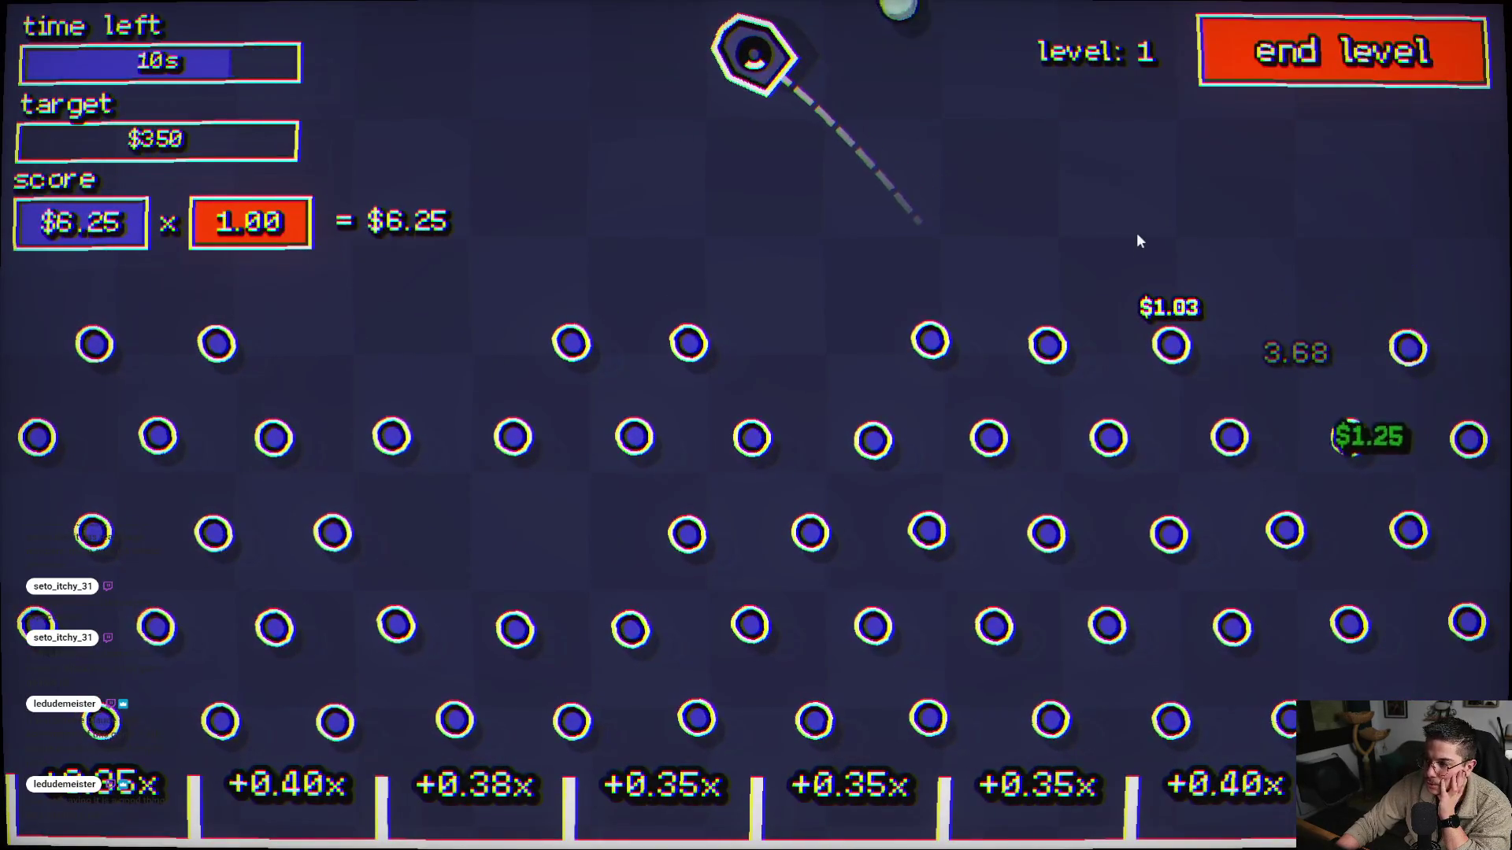
{"action": "left_click", "coordinate": [1177, 132]}
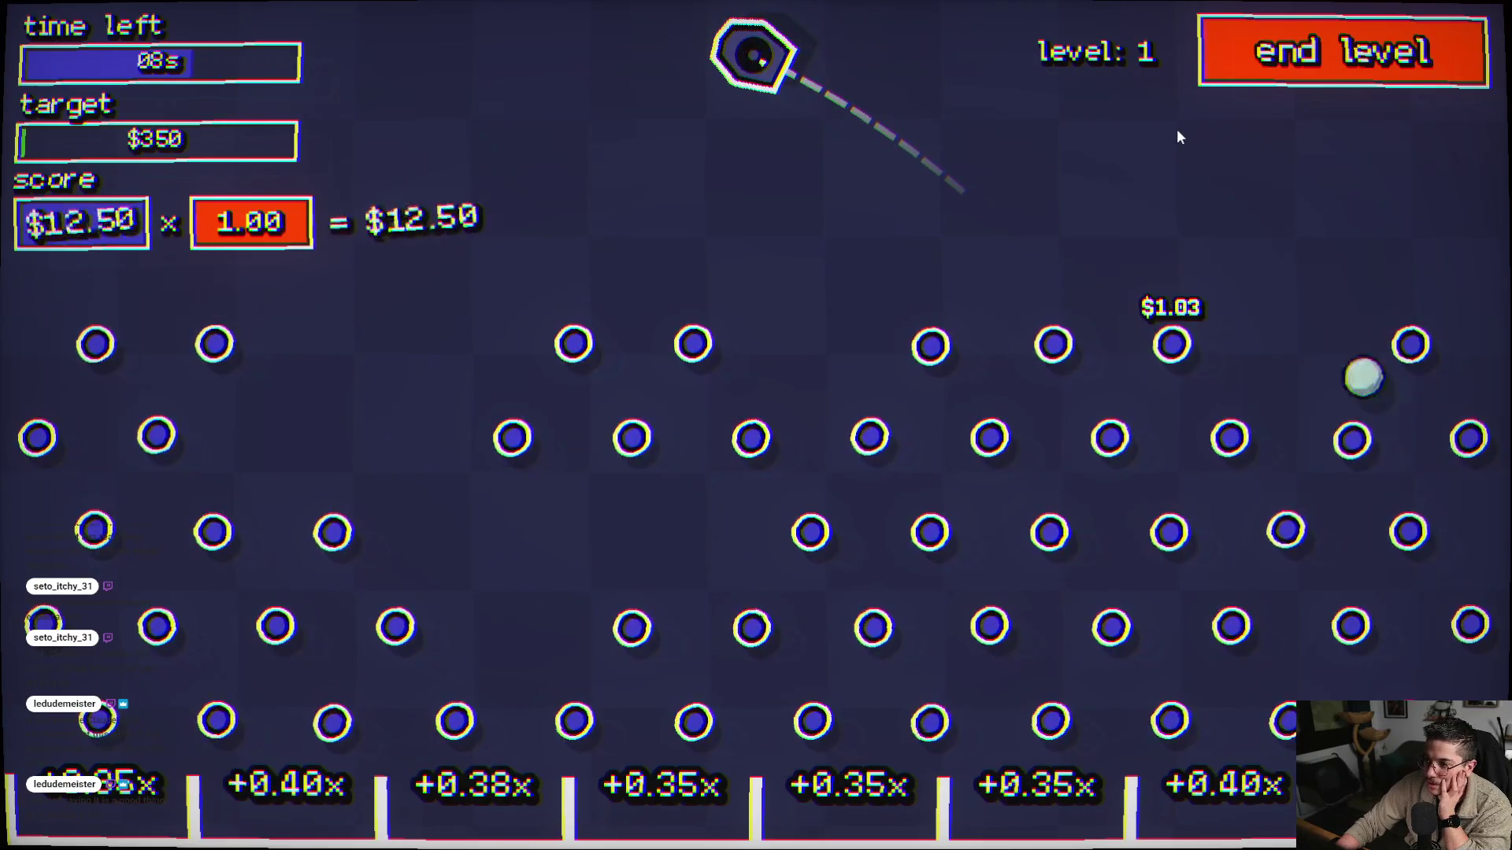
{"action": "left_click", "coordinate": [1193, 210]}
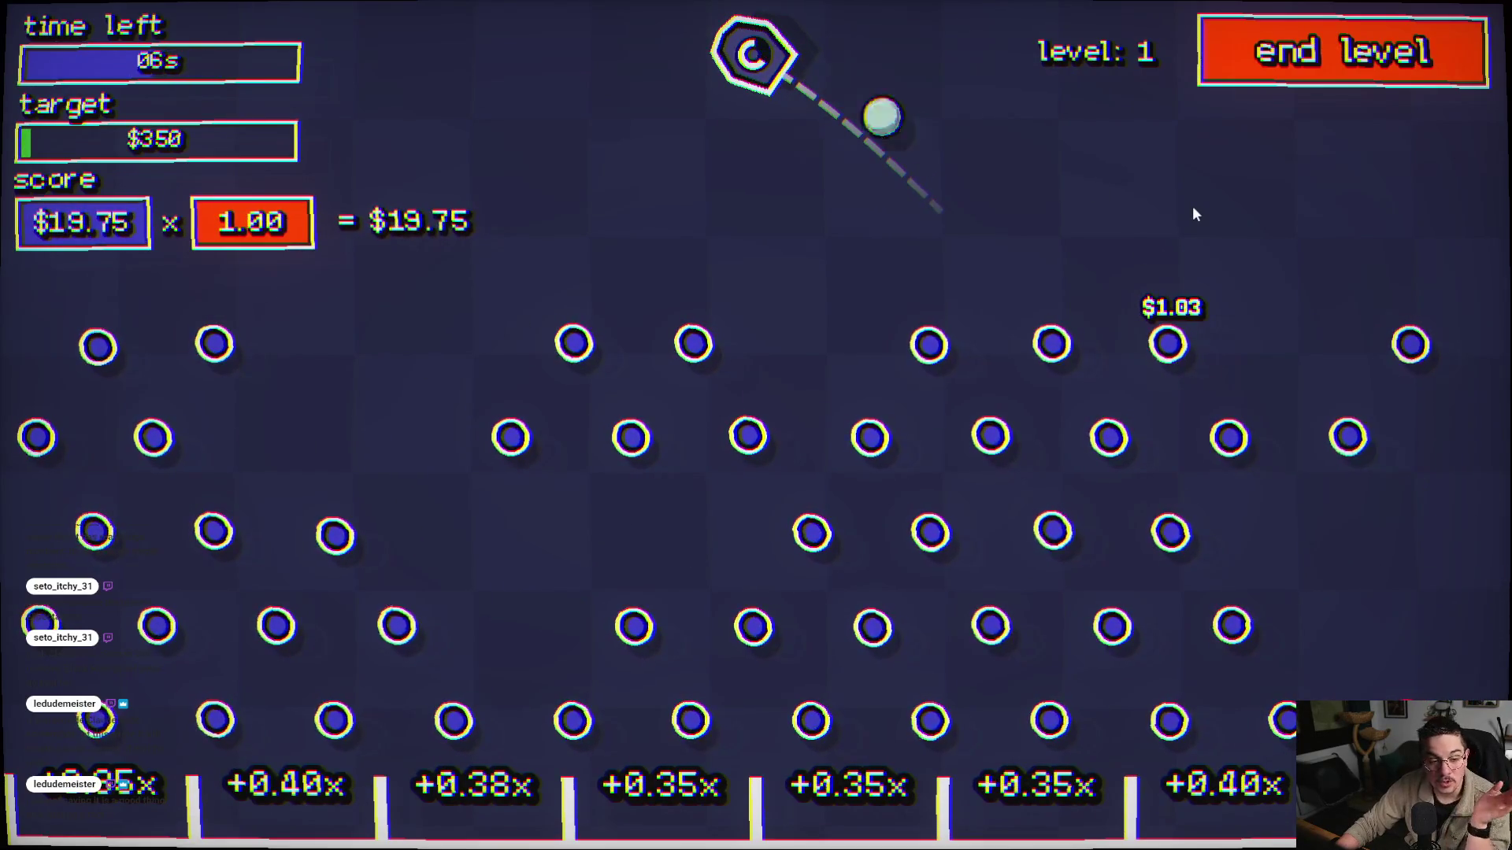
{"action": "left_click", "coordinate": [935, 422]}
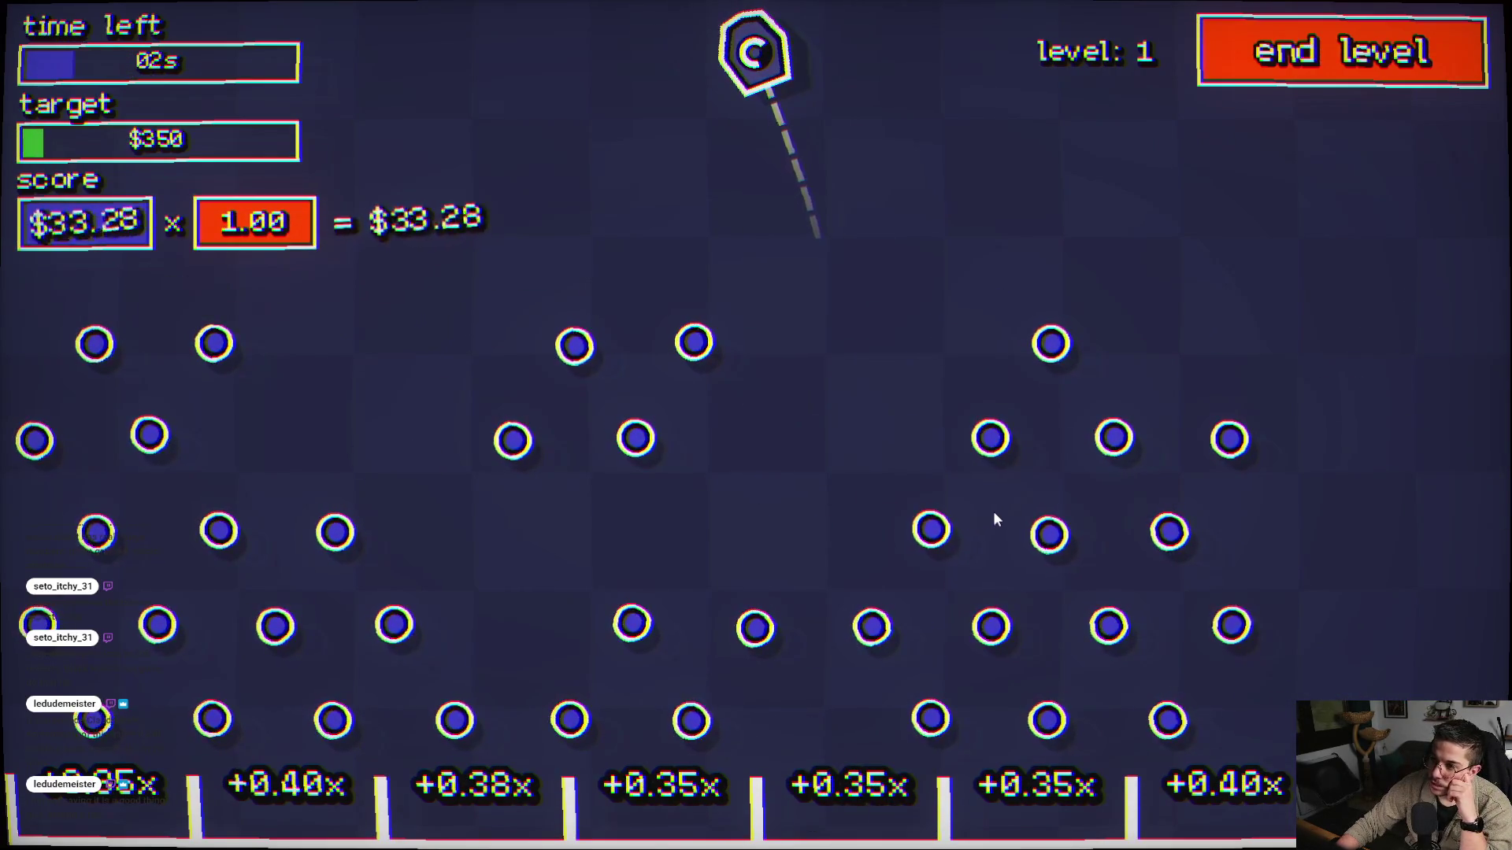
{"action": "left_click", "coordinate": [1041, 498]}
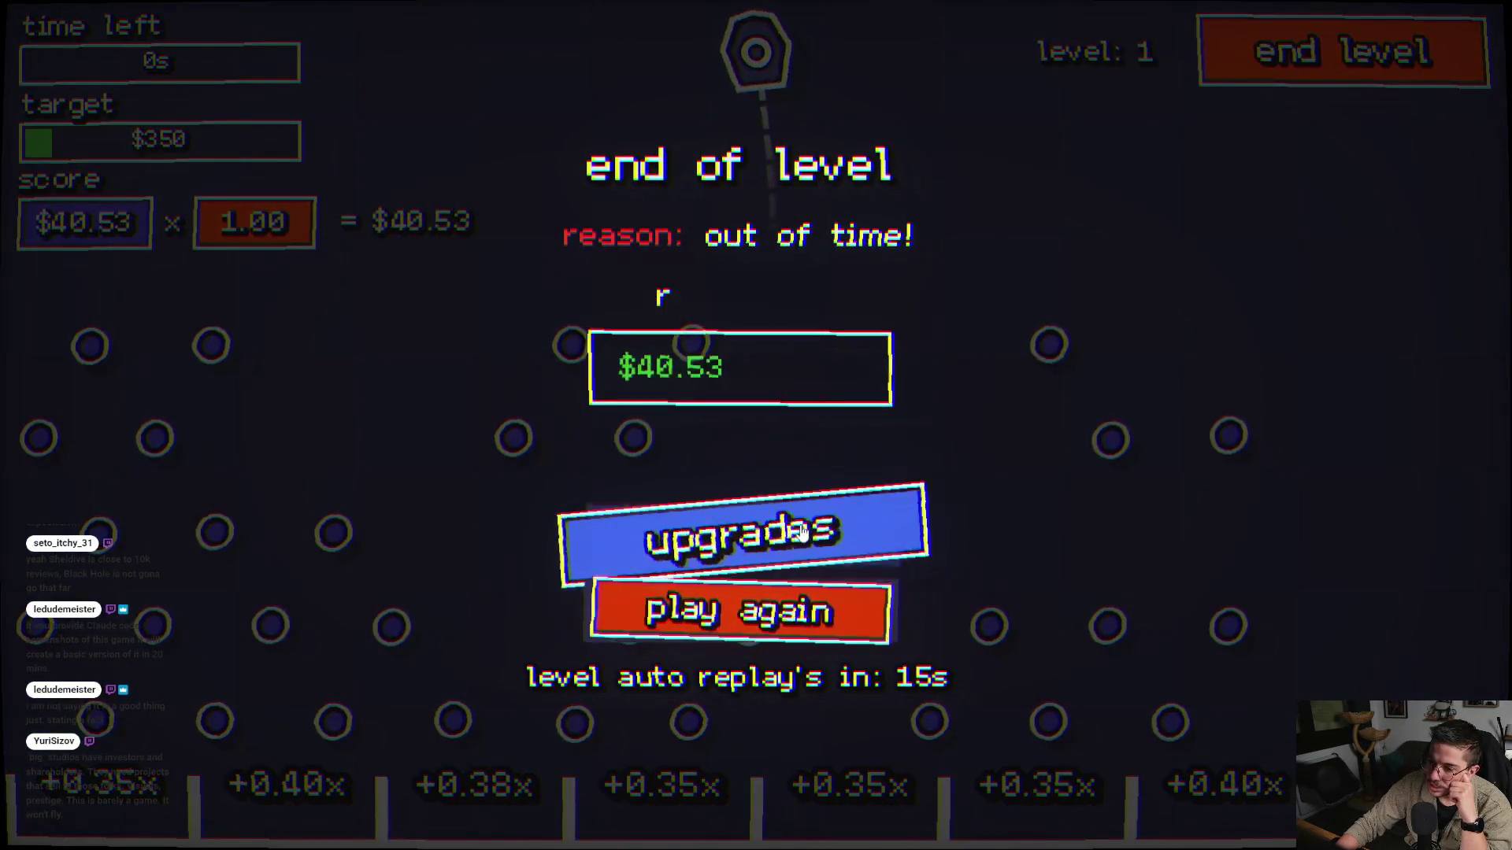
{"action": "left_click", "coordinate": [742, 538]}
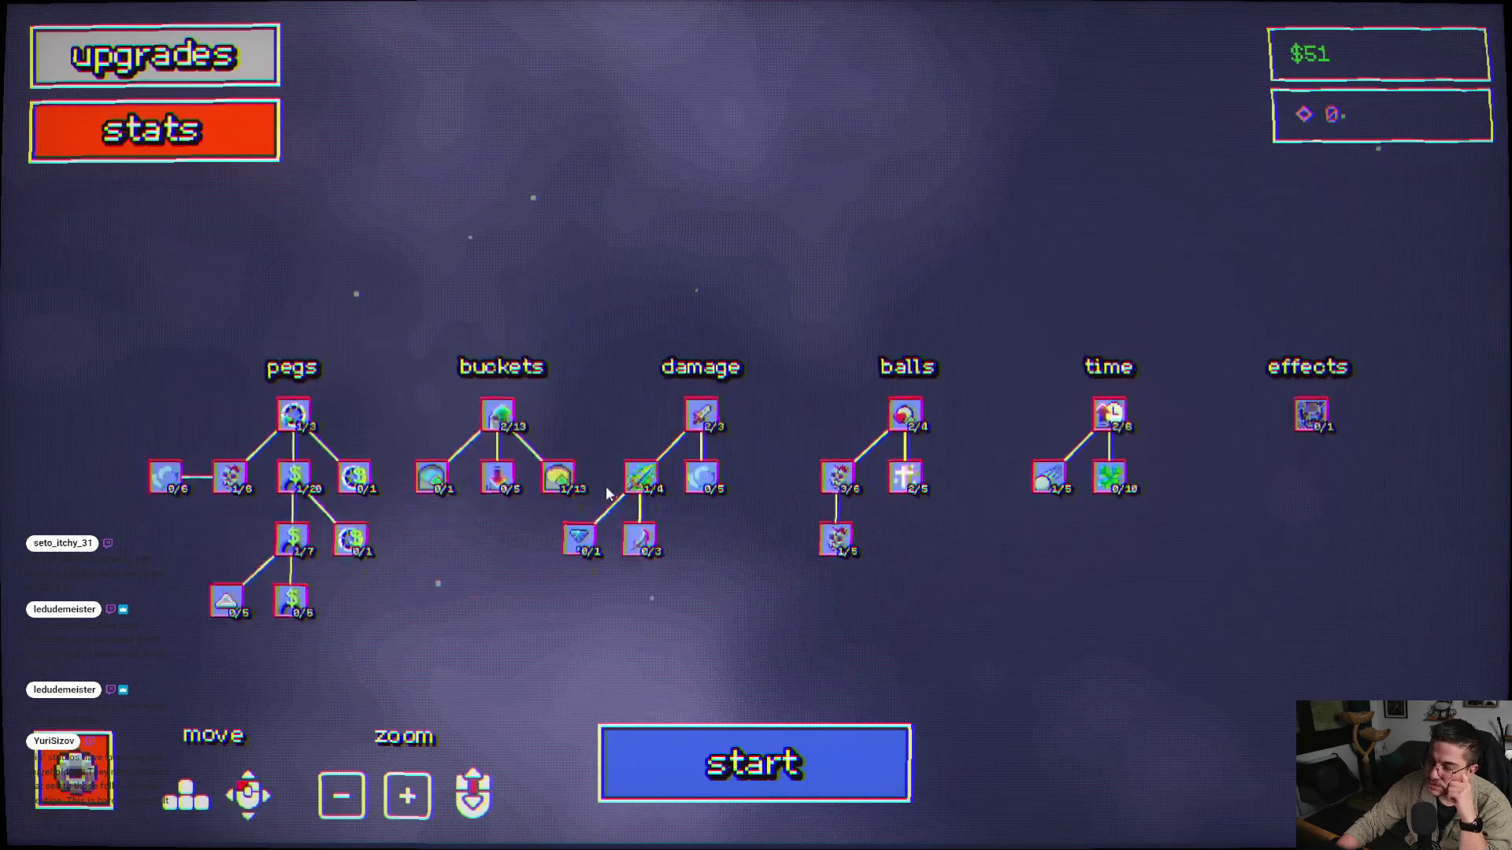
- Fire balls mostly at the right-side pegs for a $72.51 run, bringing the balance to $123
{"action": "left_click", "coordinate": [780, 741]}
{"action": "left_click", "coordinate": [789, 442]}
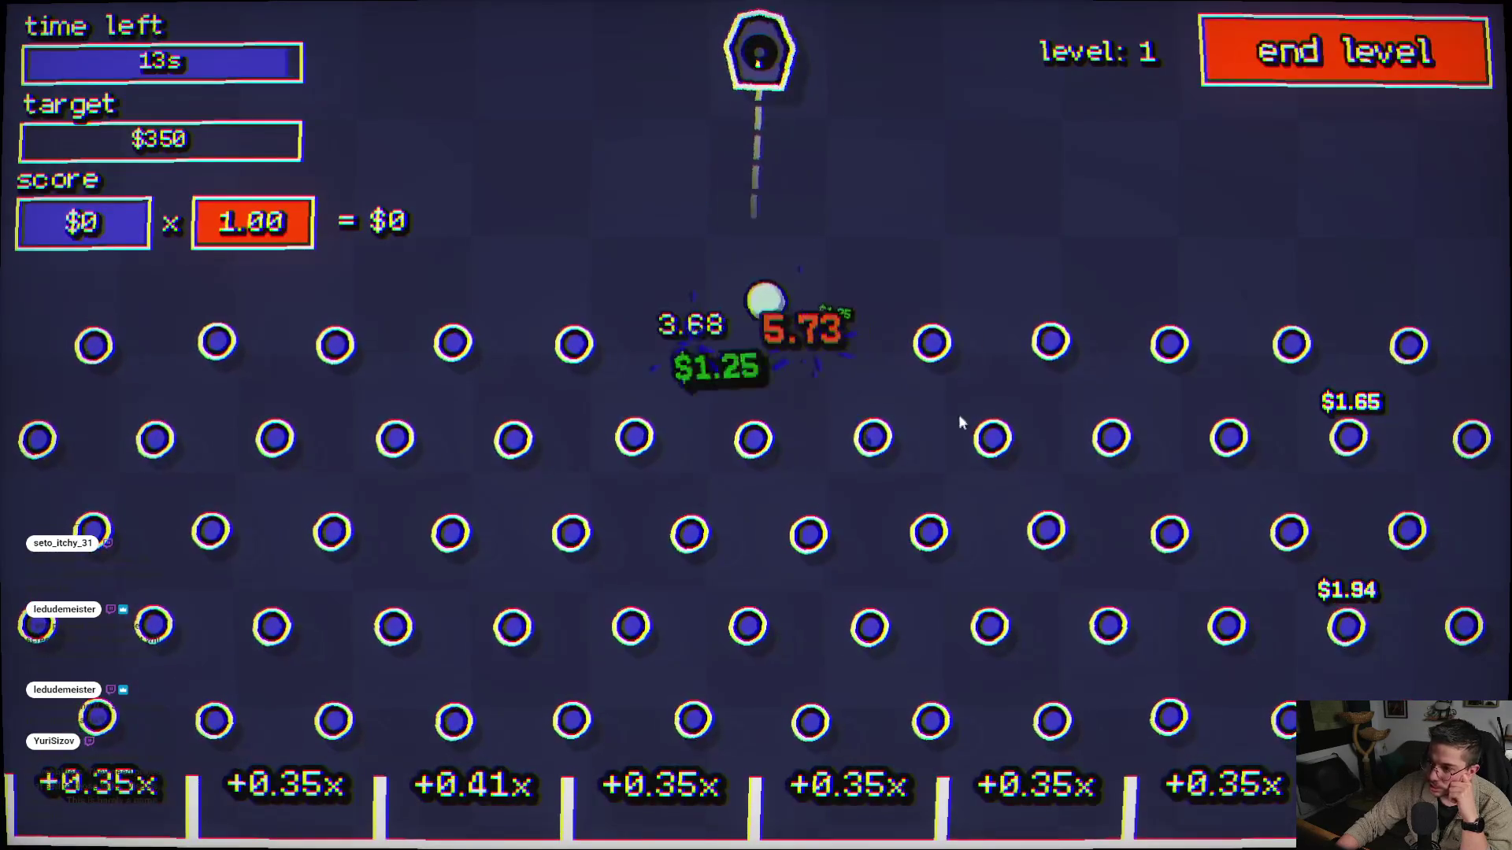
{"action": "left_click", "coordinate": [1252, 185]}
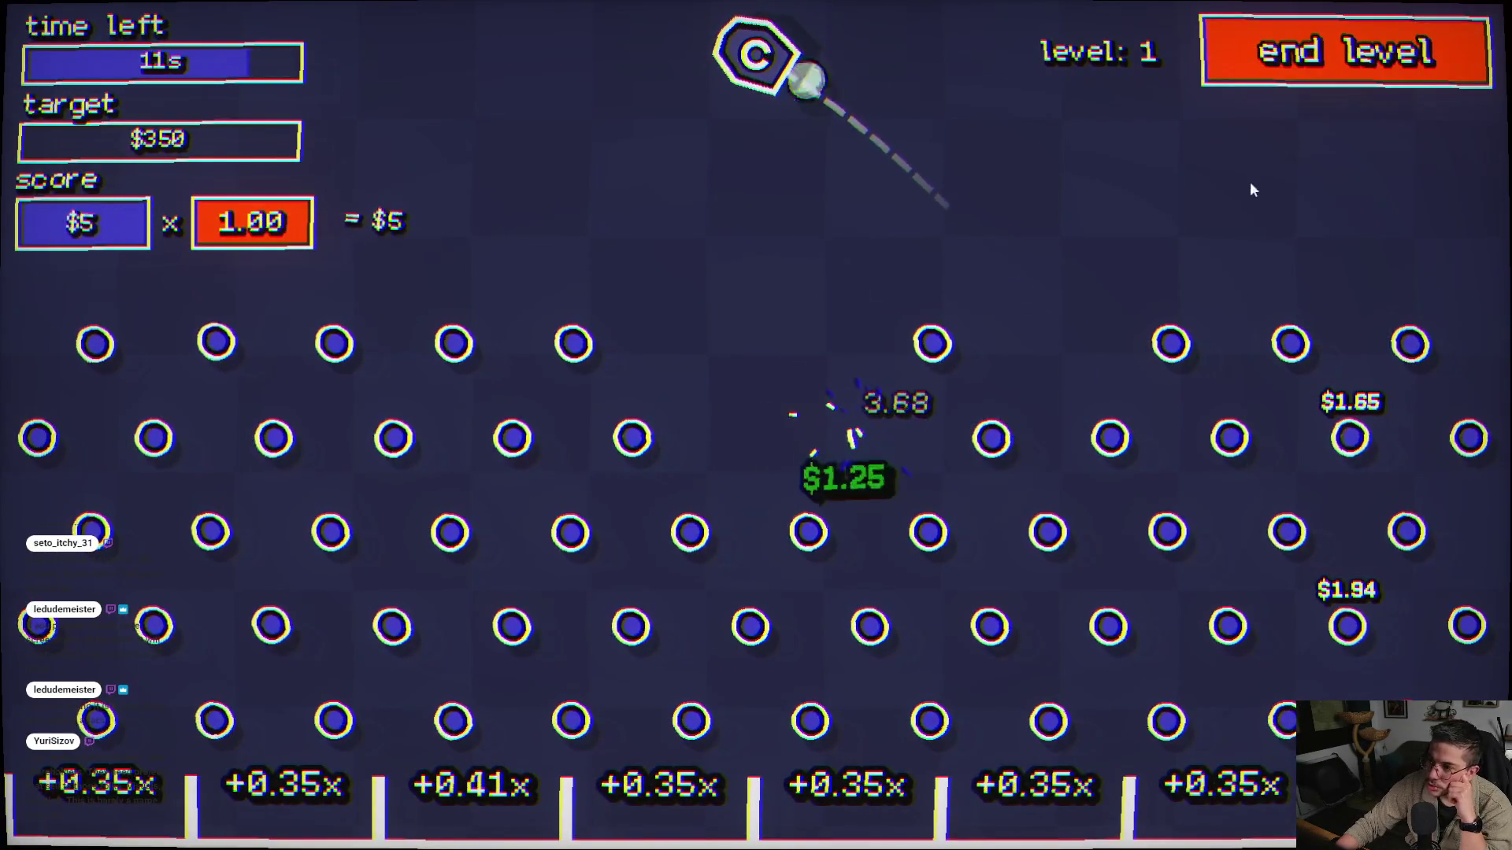
{"action": "left_click", "coordinate": [1288, 228]}
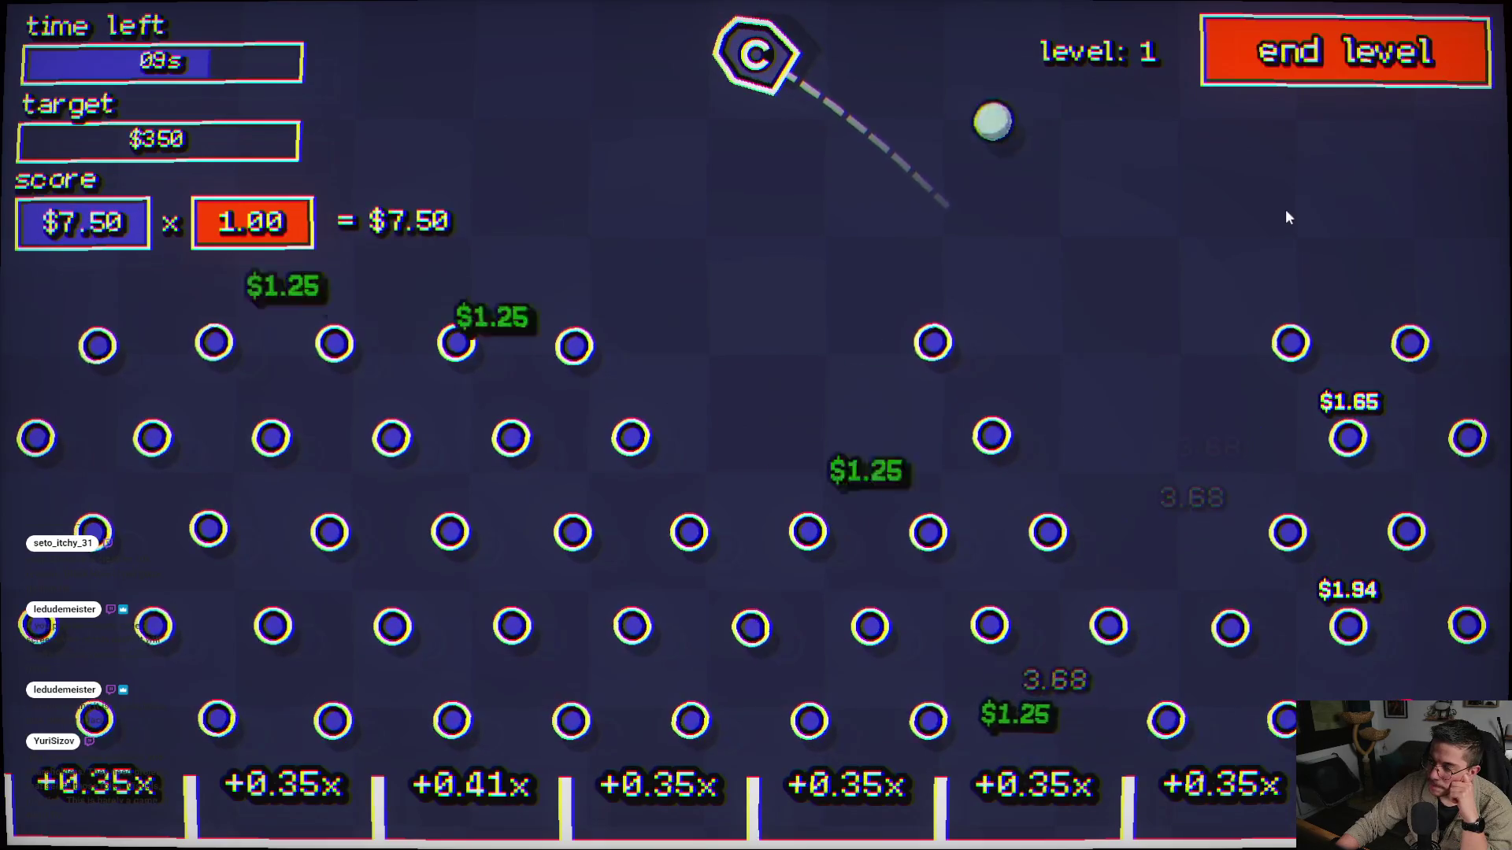
{"action": "left_click", "coordinate": [1282, 184]}
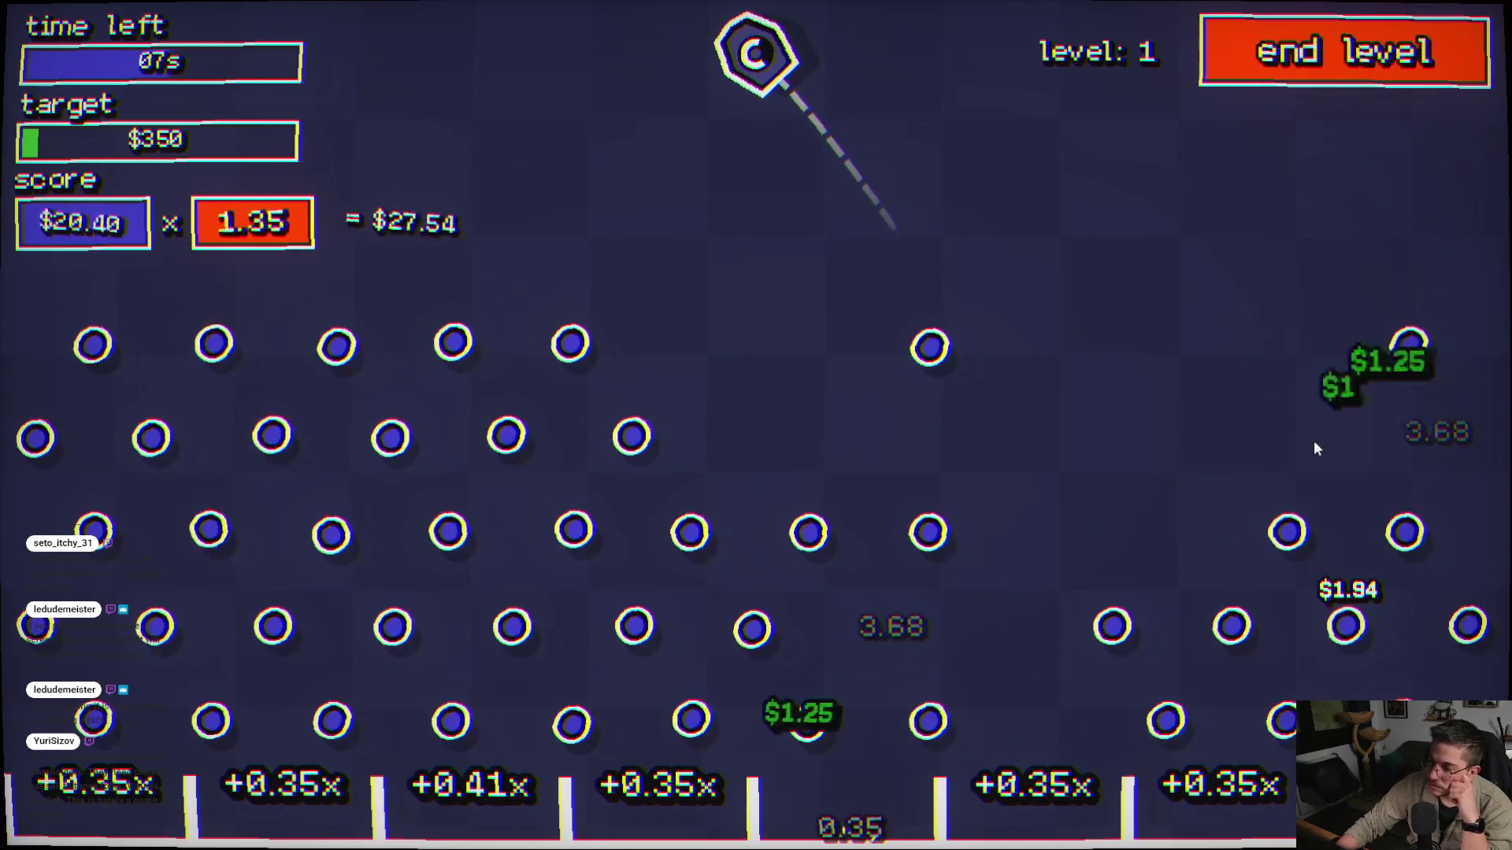
{"action": "left_click", "coordinate": [1315, 315]}
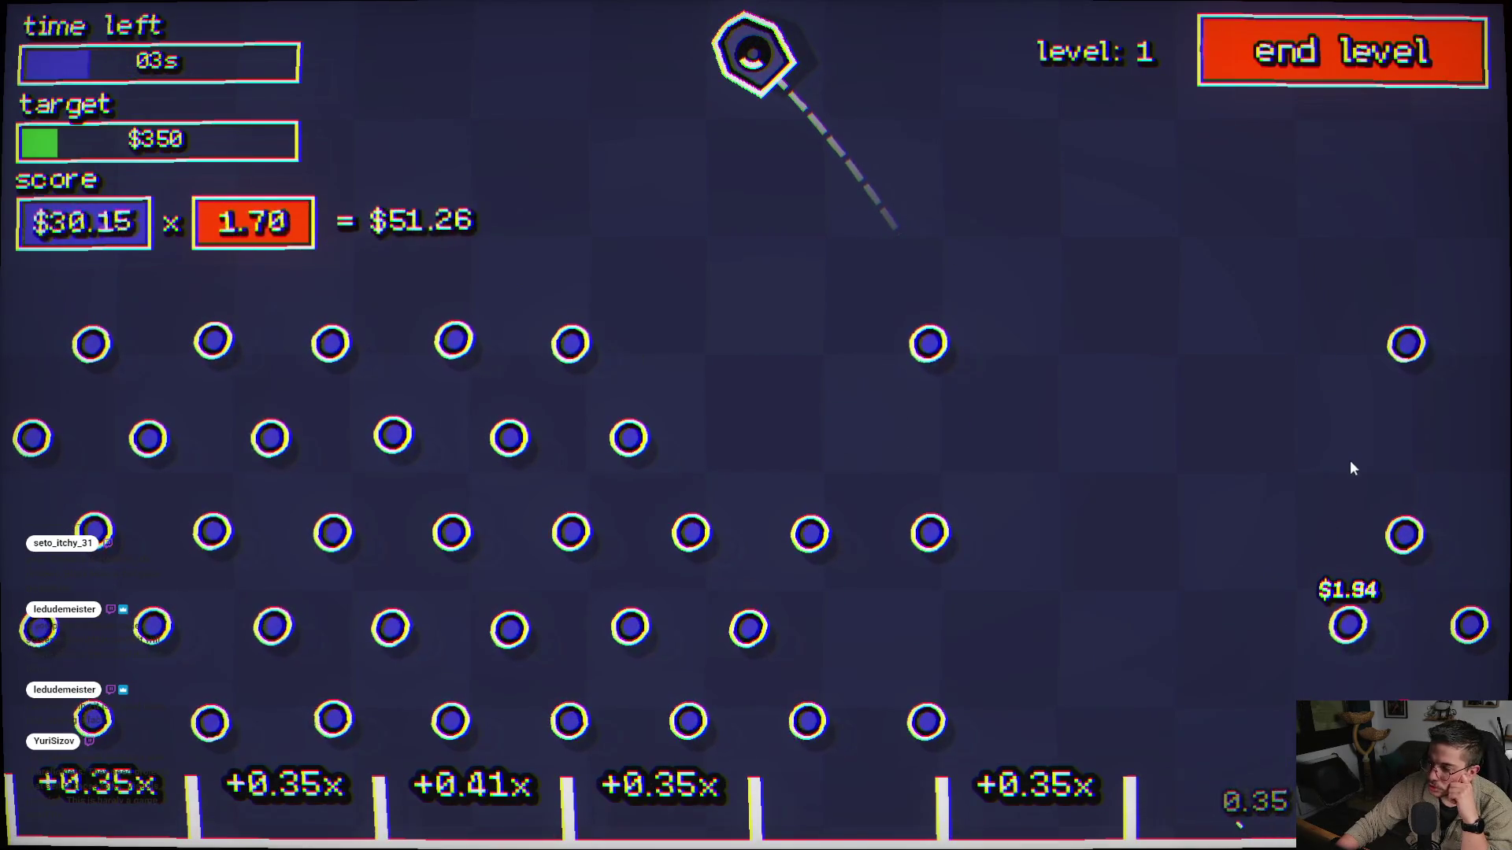
{"action": "left_click", "coordinate": [426, 516]}
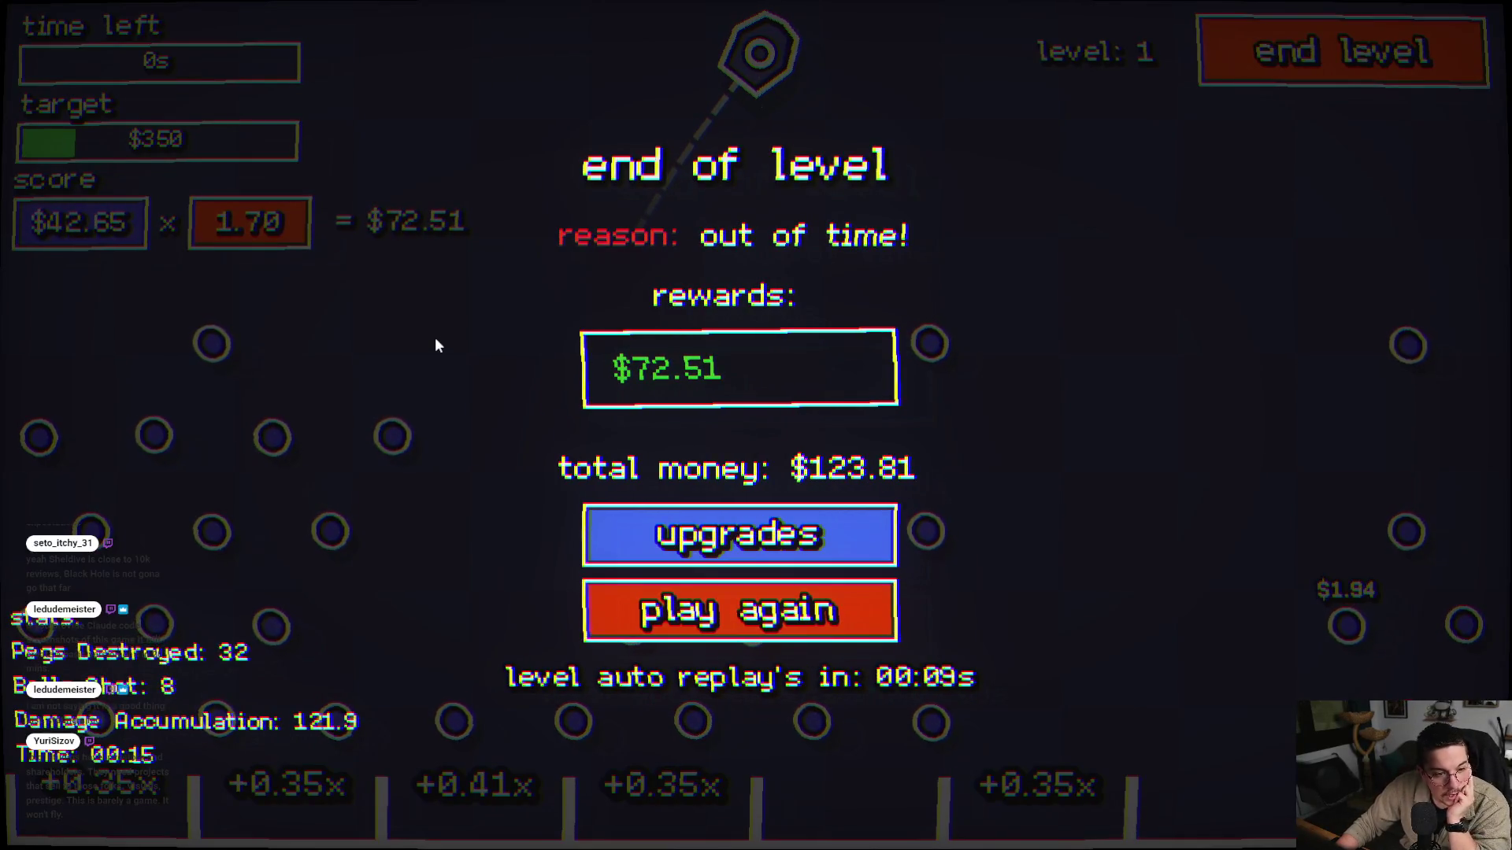
{"action": "left_click", "coordinate": [740, 551]}
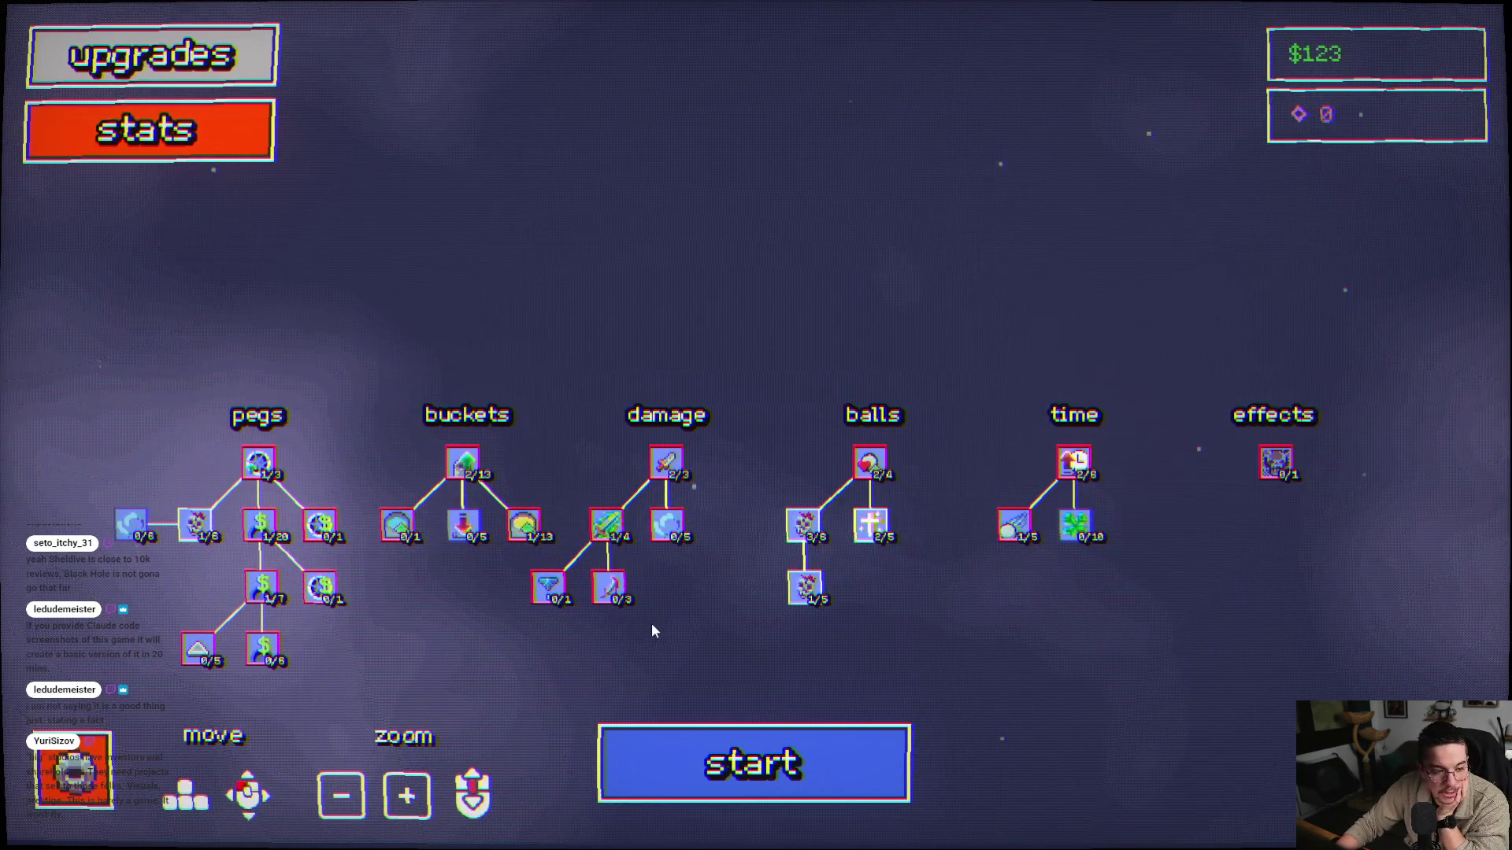
- Buy the buckets Chance to Respawn ball upgrade, leaving $23.81, and start a fresh level-1 run
{"action": "mouse_move", "coordinate": [133, 524]}
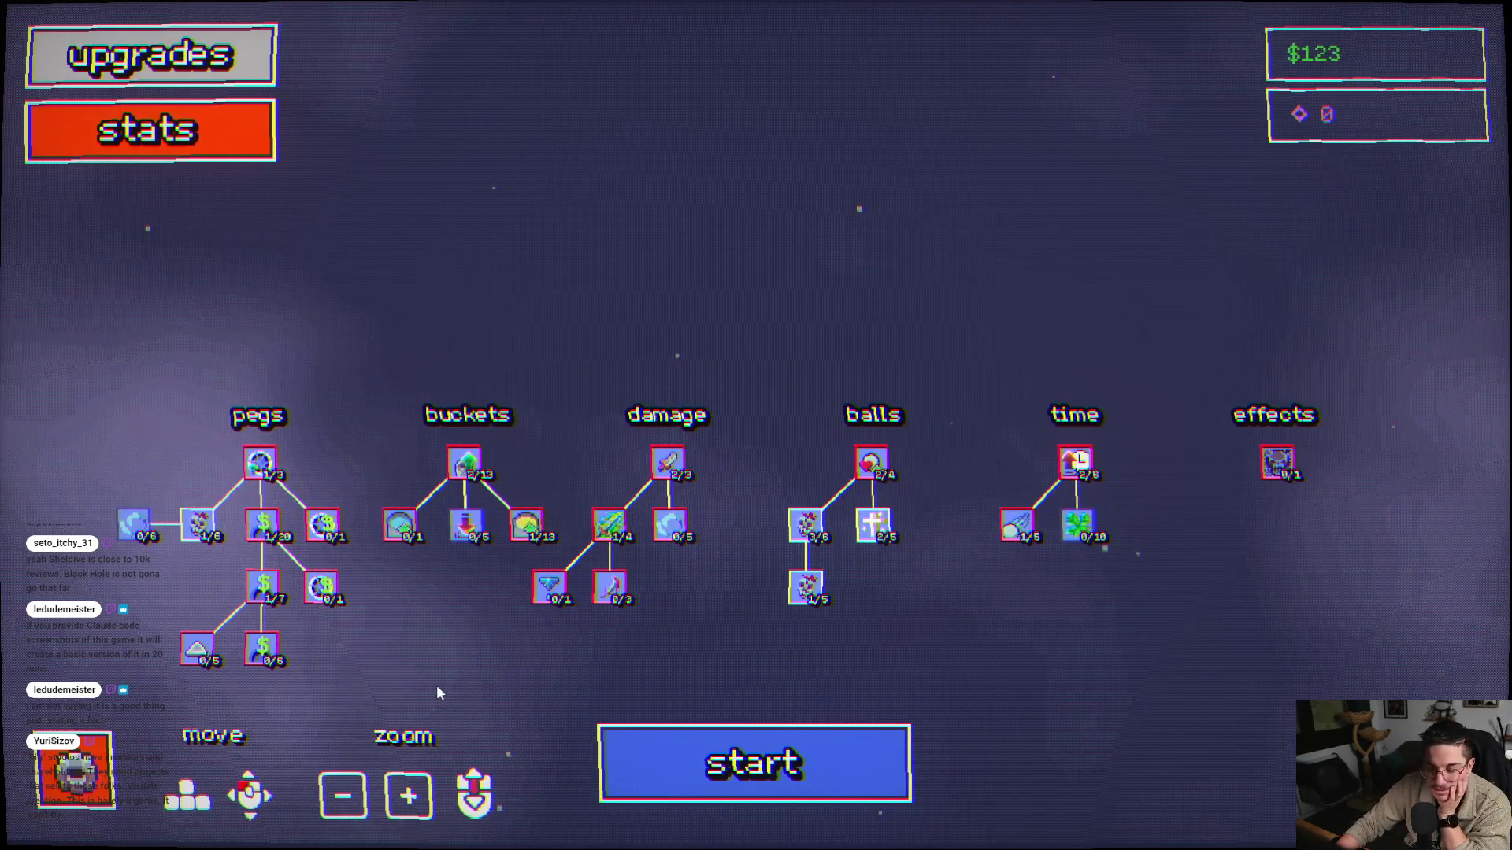
{"action": "mouse_move", "coordinate": [805, 534]}
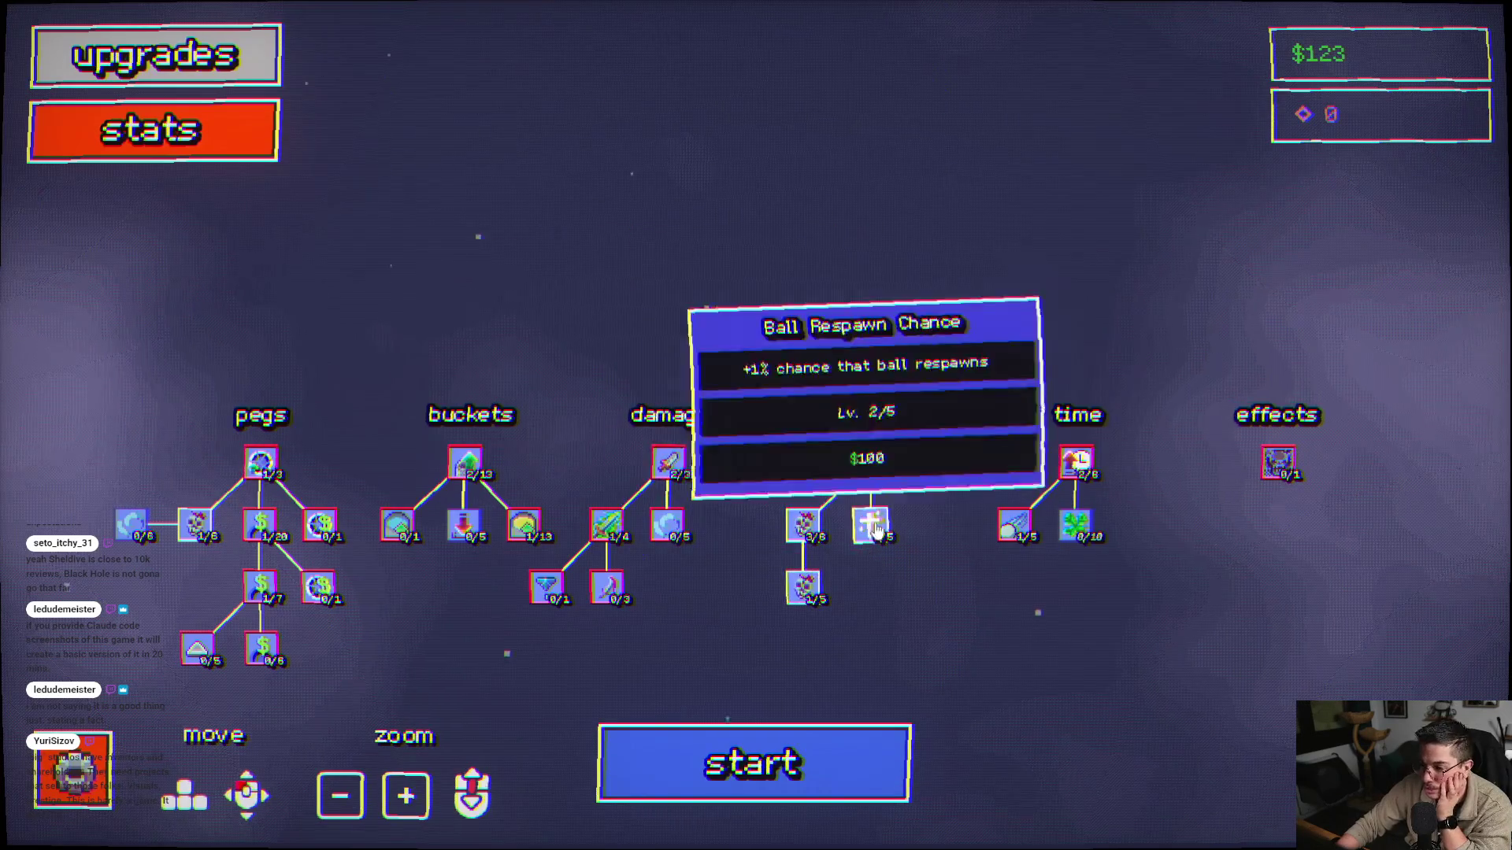
{"action": "key", "text": "s"}
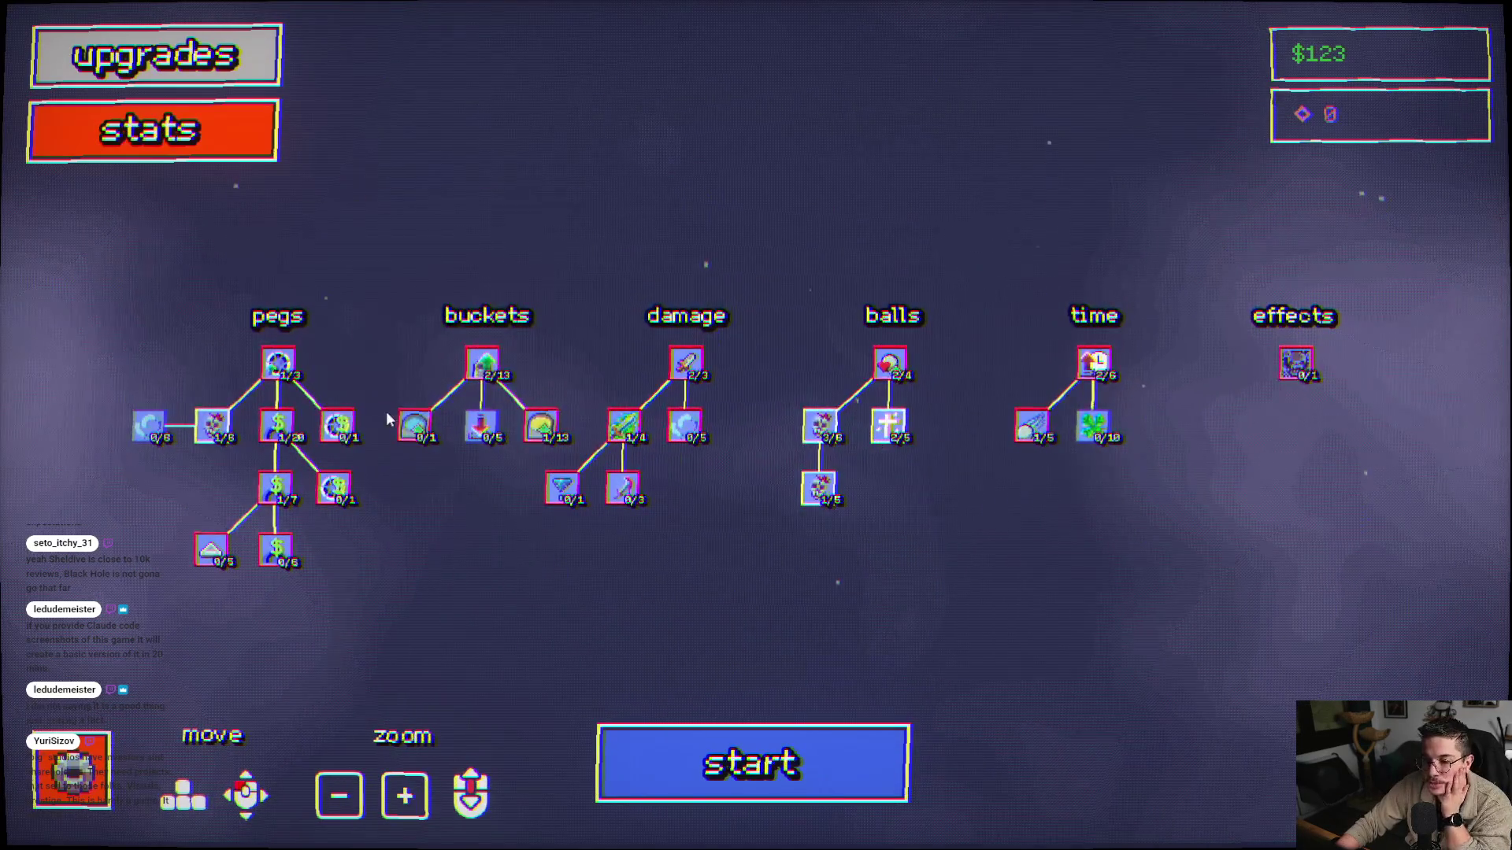
{"action": "mouse_move", "coordinate": [484, 427]}
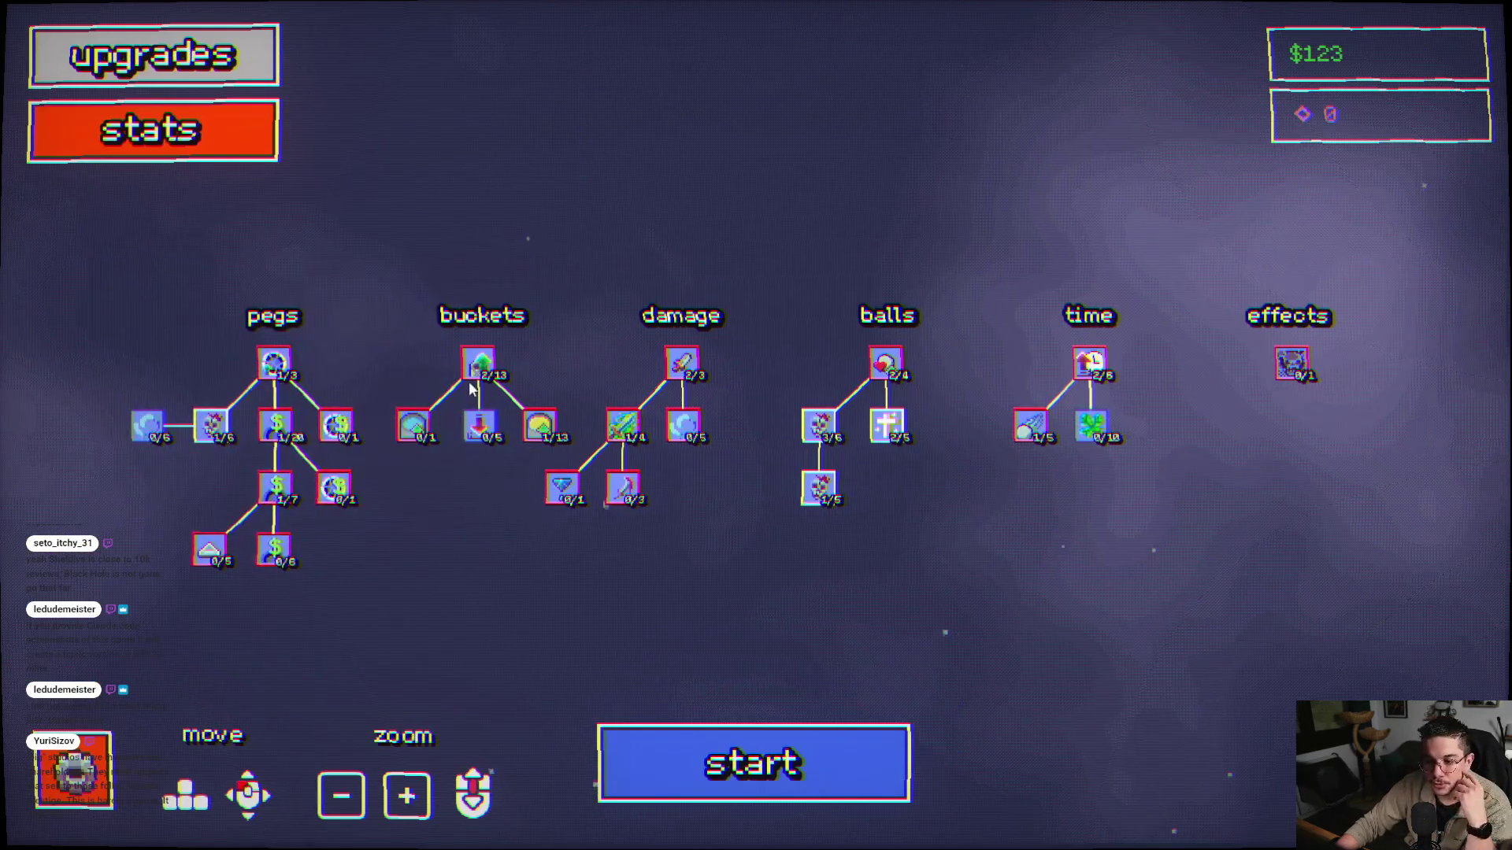
{"action": "left_click", "coordinate": [479, 426]}
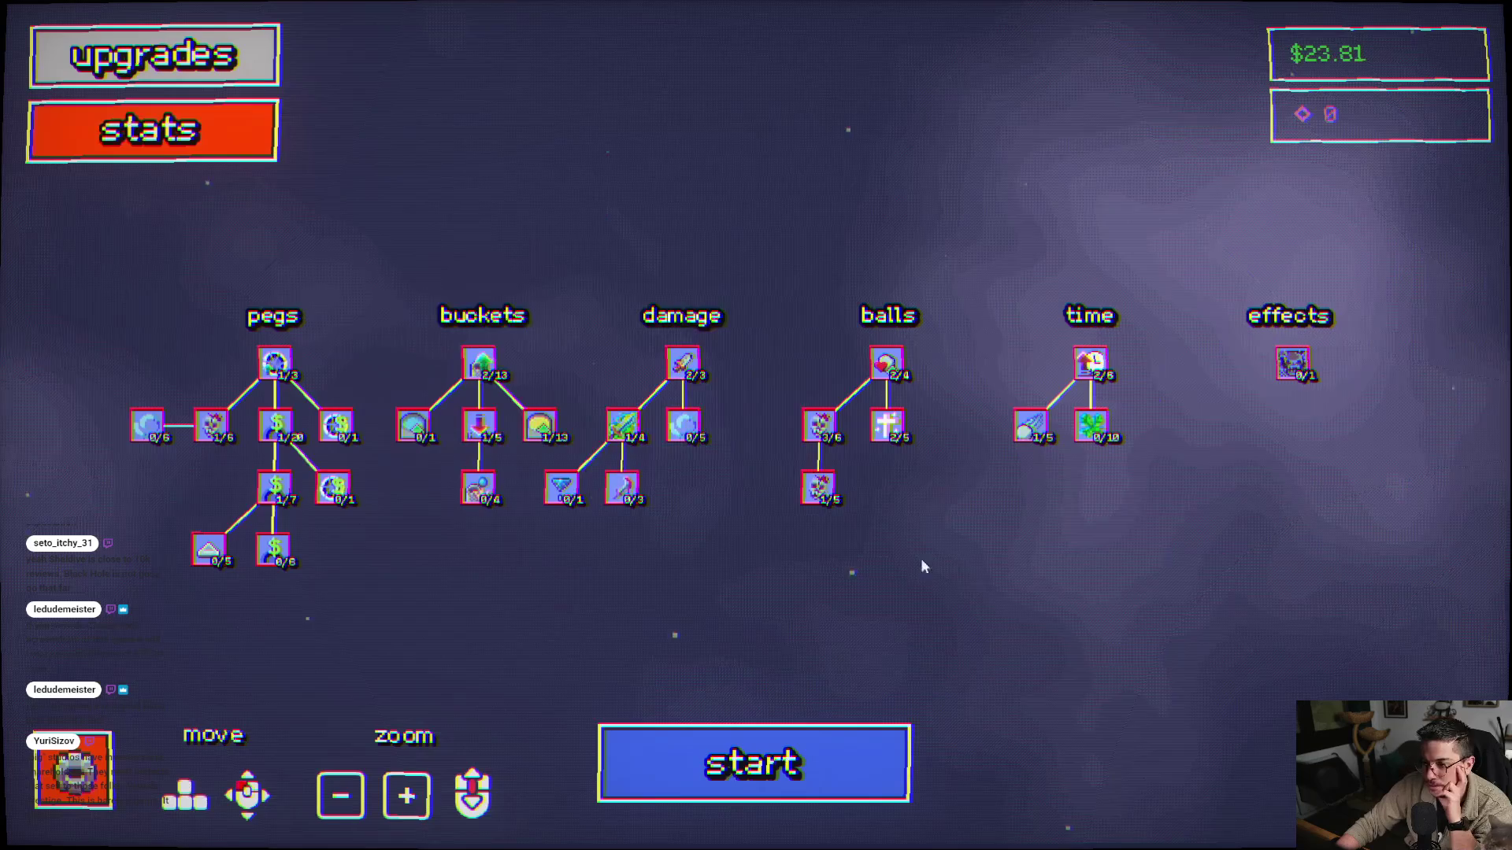
{"action": "left_click", "coordinate": [831, 768]}
- Fire six balls across the peg board in a level-1 round, then go to the upgrade tree
{"action": "left_click", "coordinate": [643, 332]}
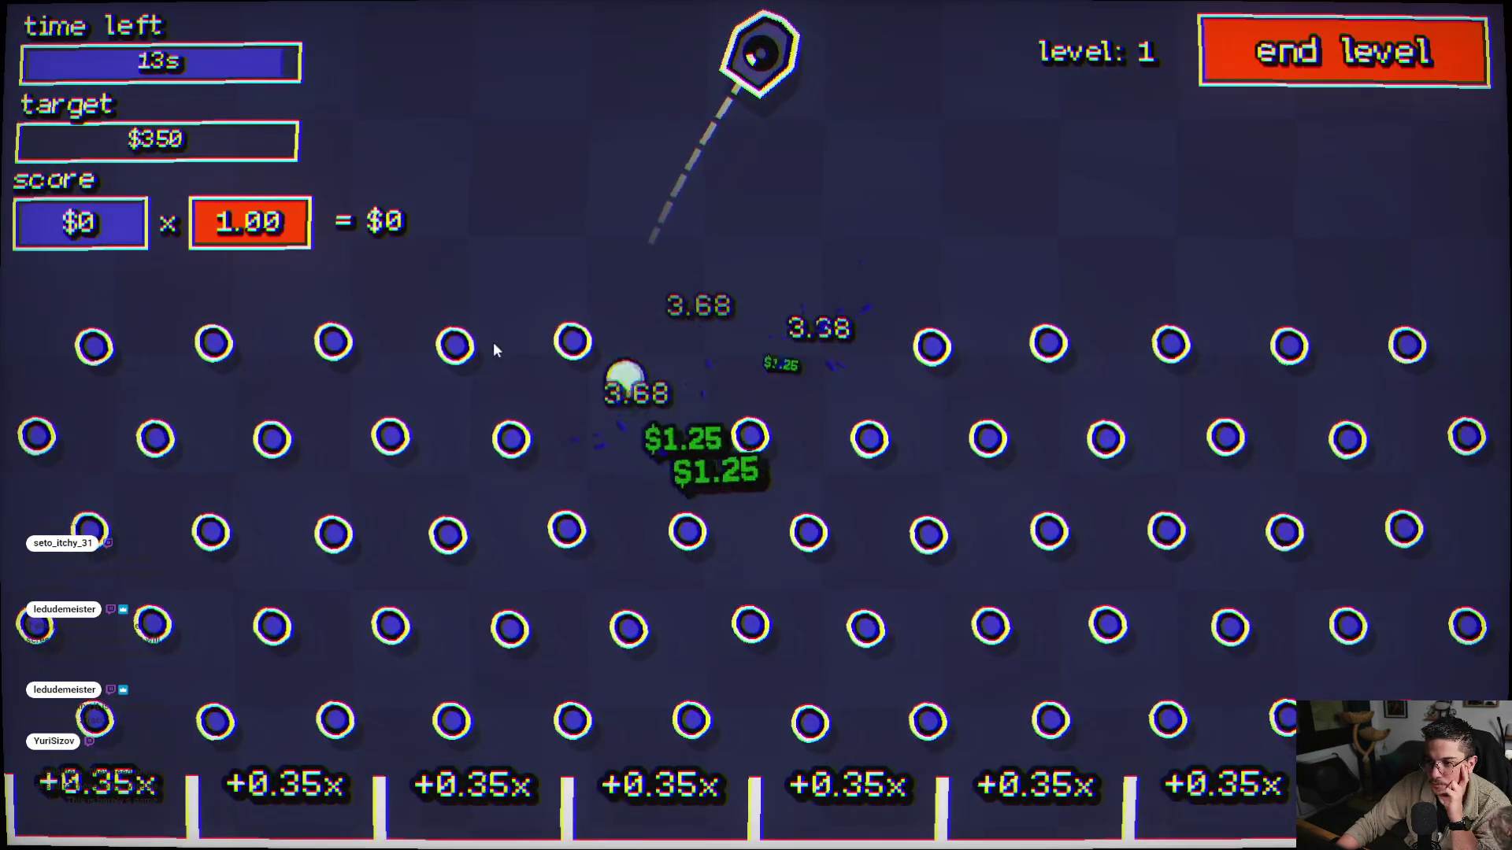
{"action": "left_click", "coordinate": [1193, 375]}
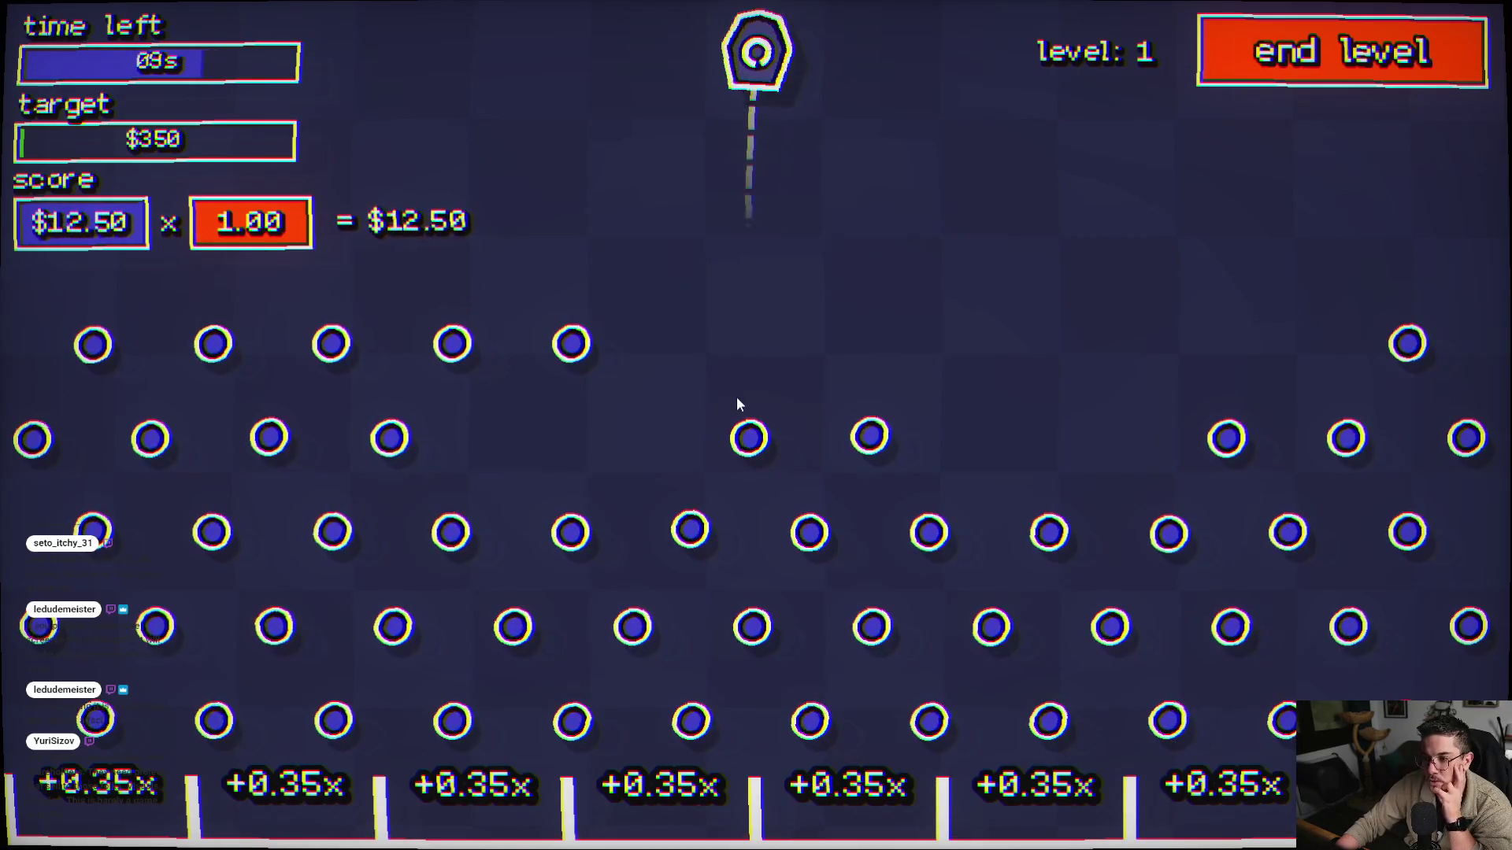
{"action": "left_click", "coordinate": [567, 362]}
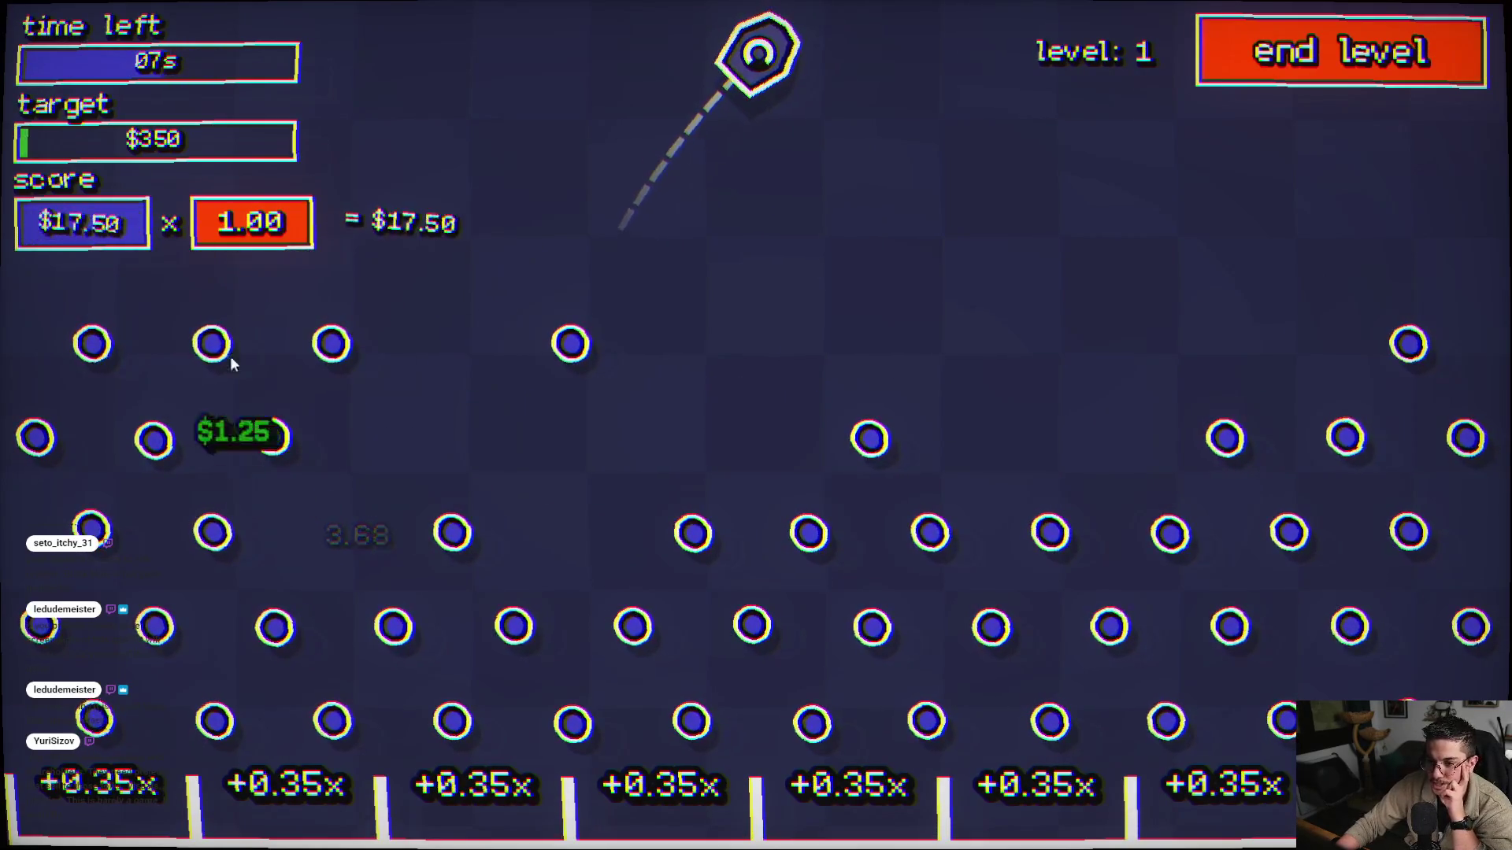
{"action": "left_click", "coordinate": [108, 394]}
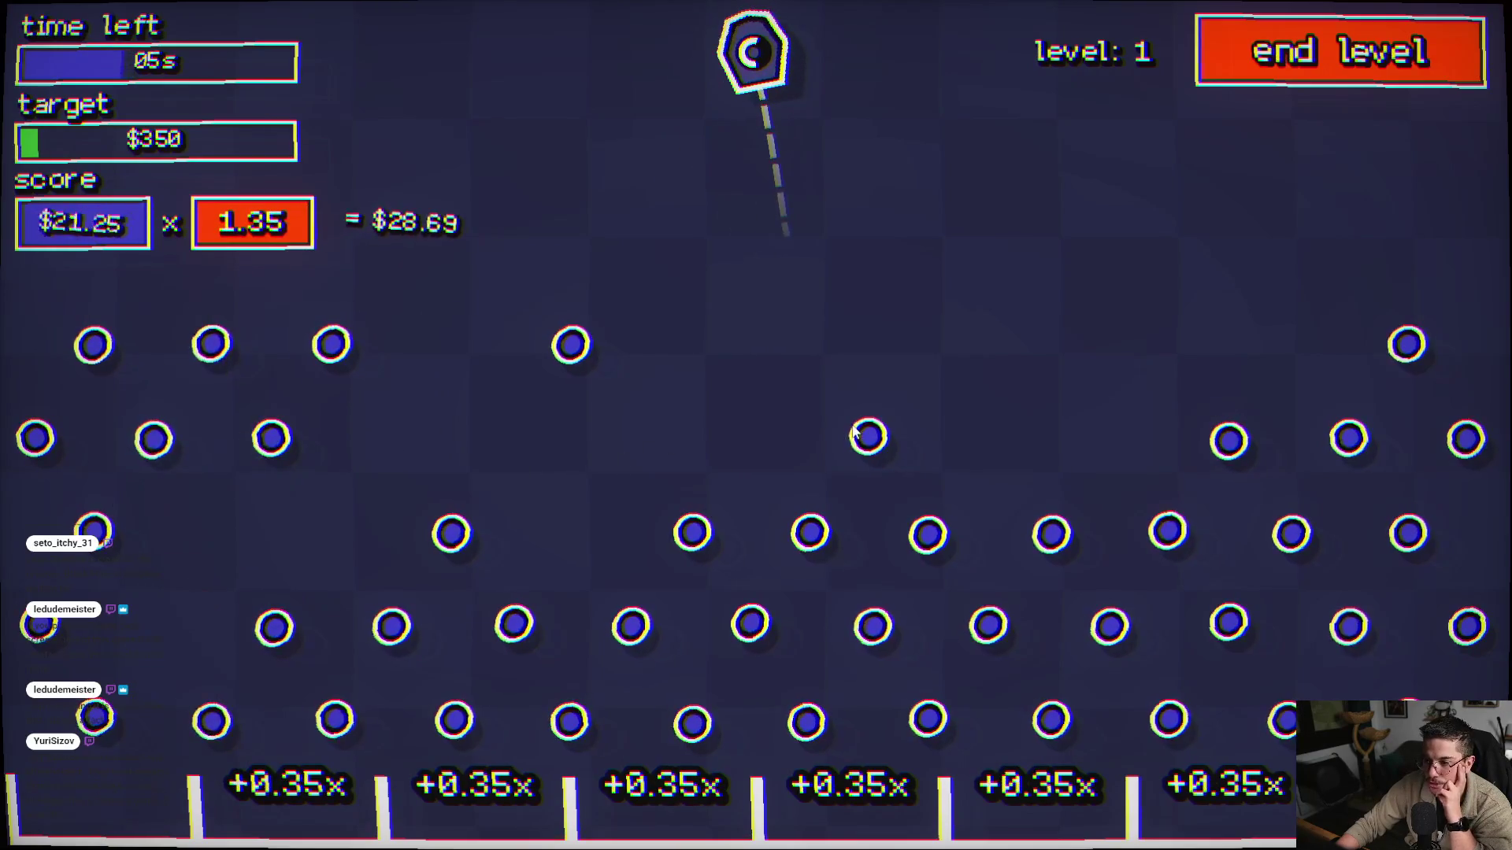
{"action": "left_click", "coordinate": [746, 475]}
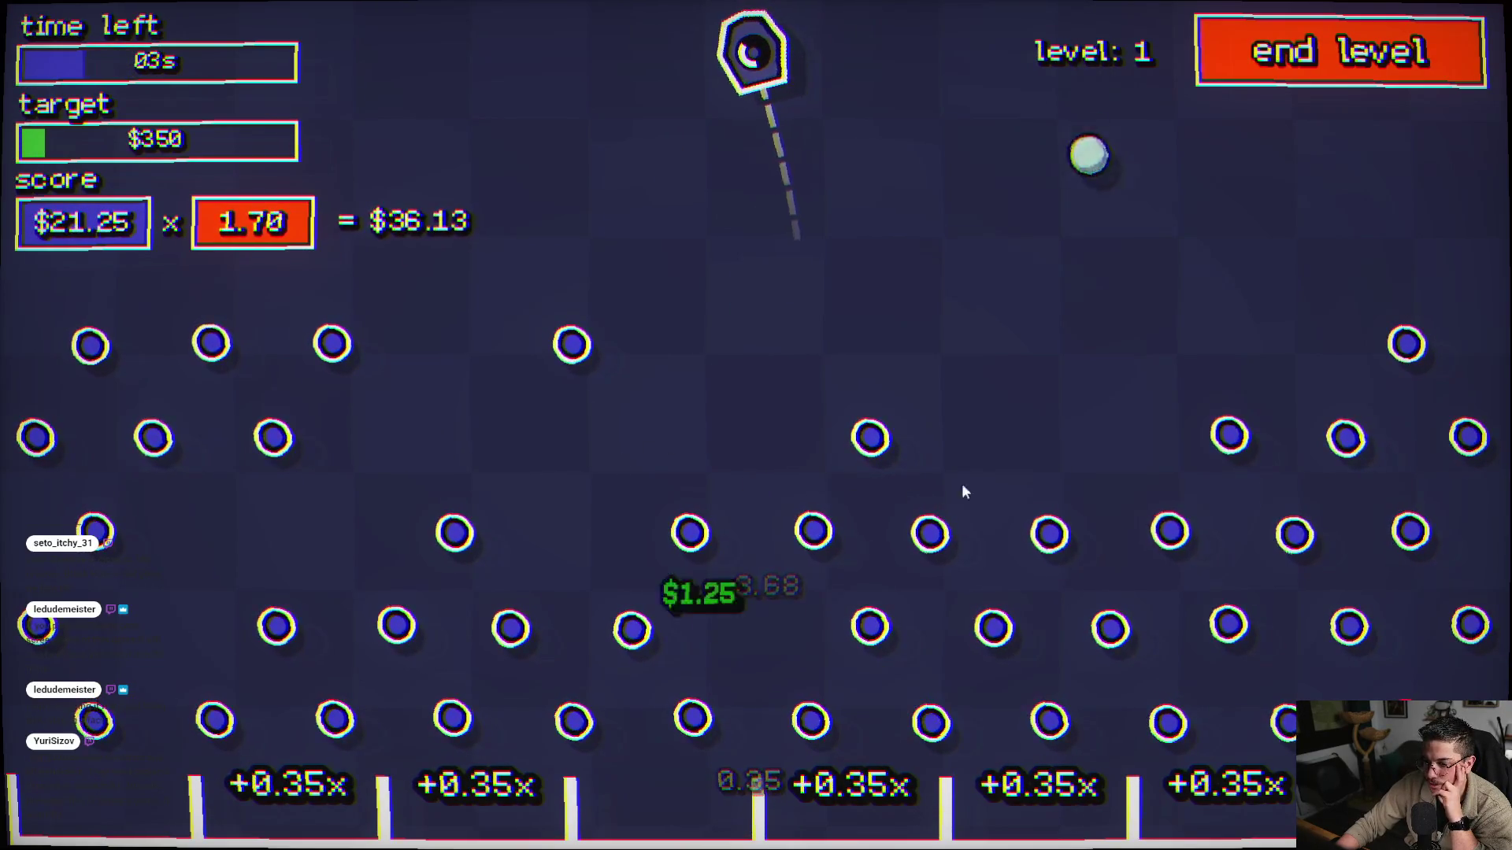
{"action": "left_click", "coordinate": [1349, 361]}
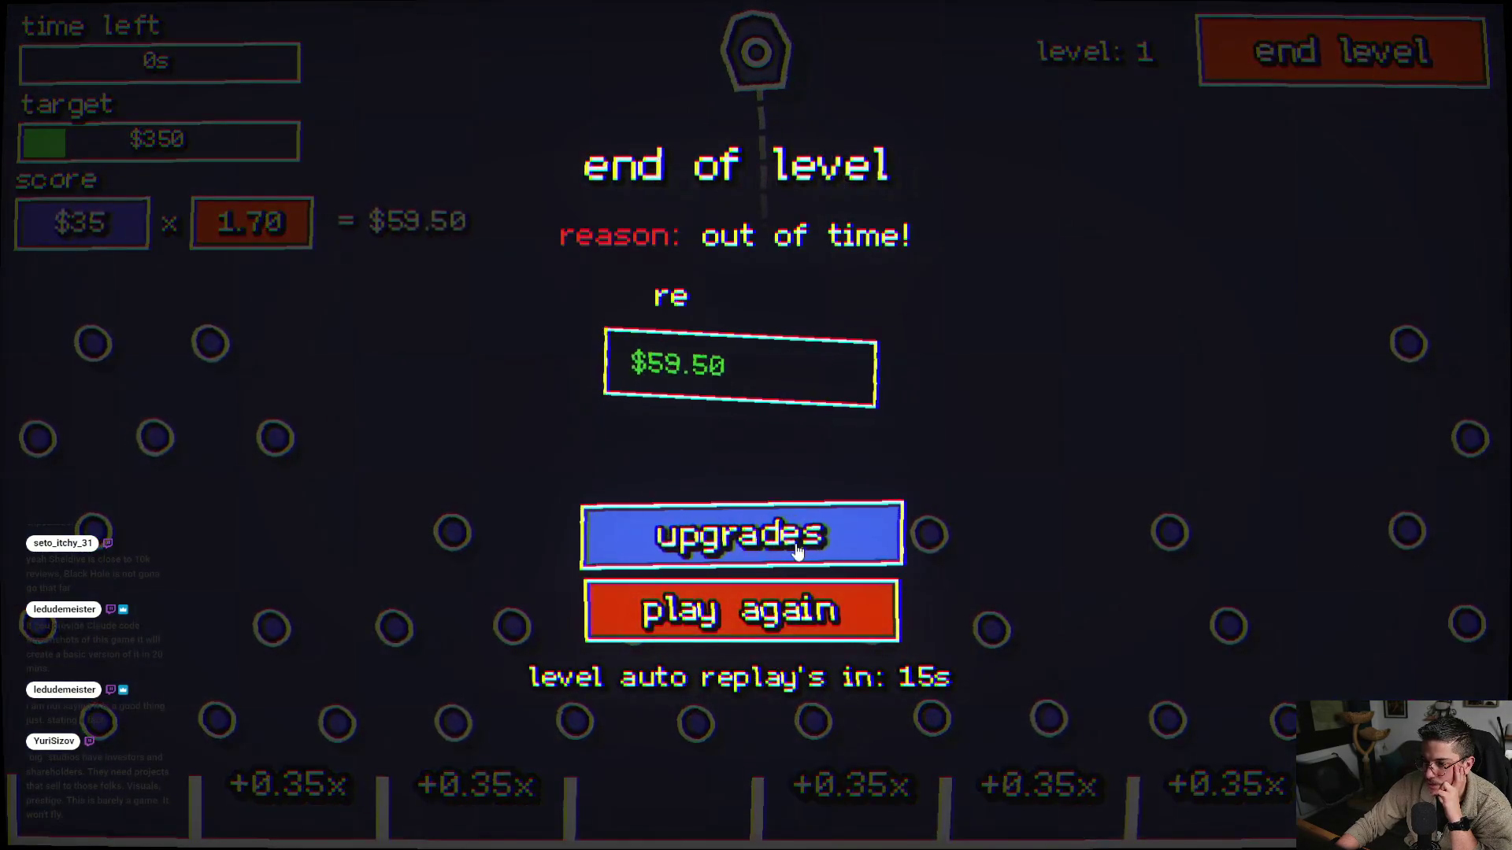
{"action": "left_click", "coordinate": [787, 536]}
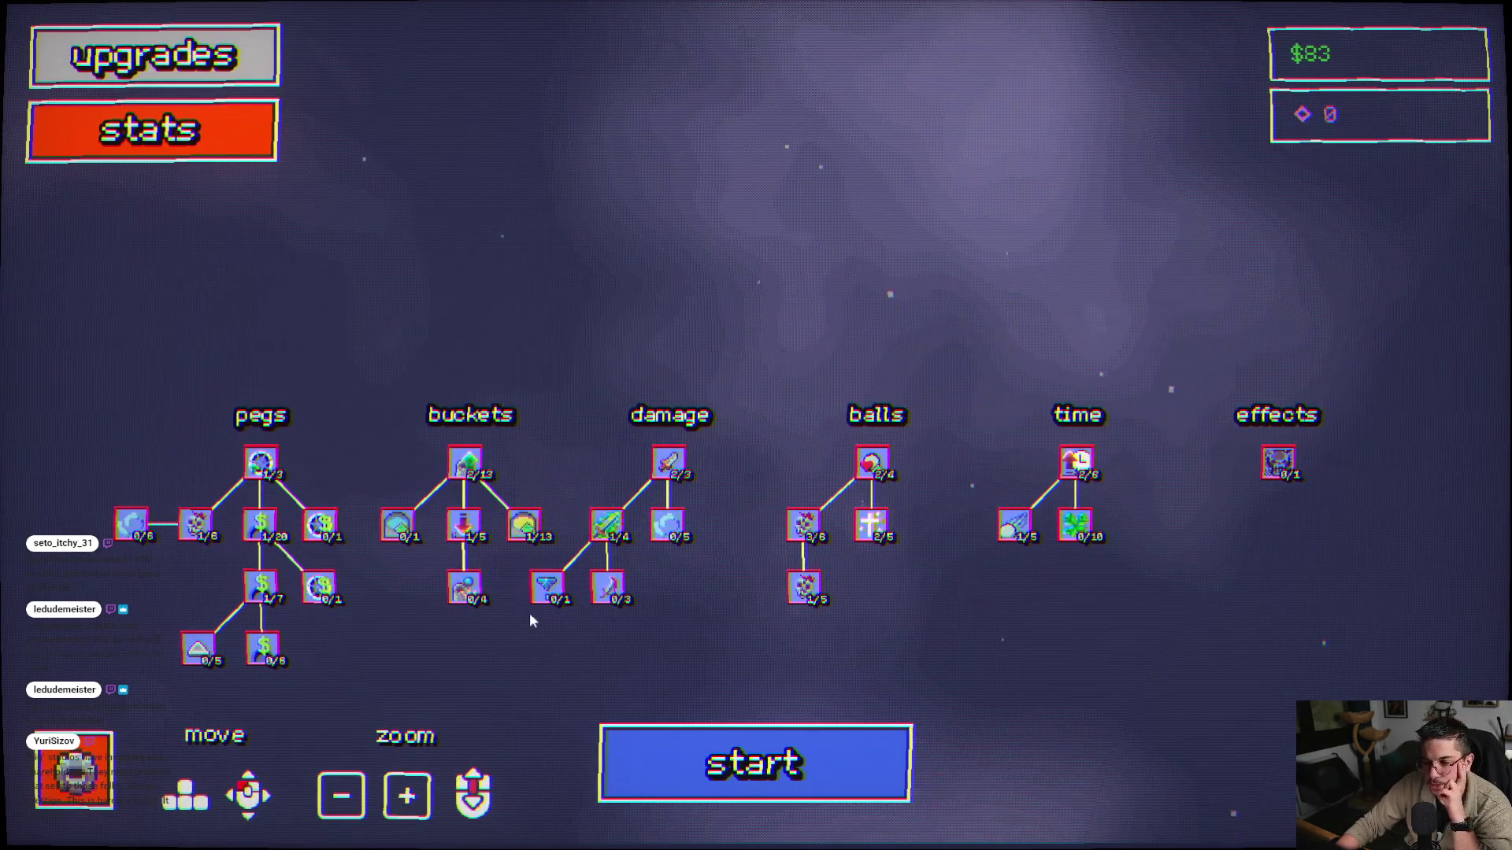
- Start another level-1 round and fire balls until the timer hits 0s at $38.50
{"action": "left_click", "coordinate": [805, 768]}
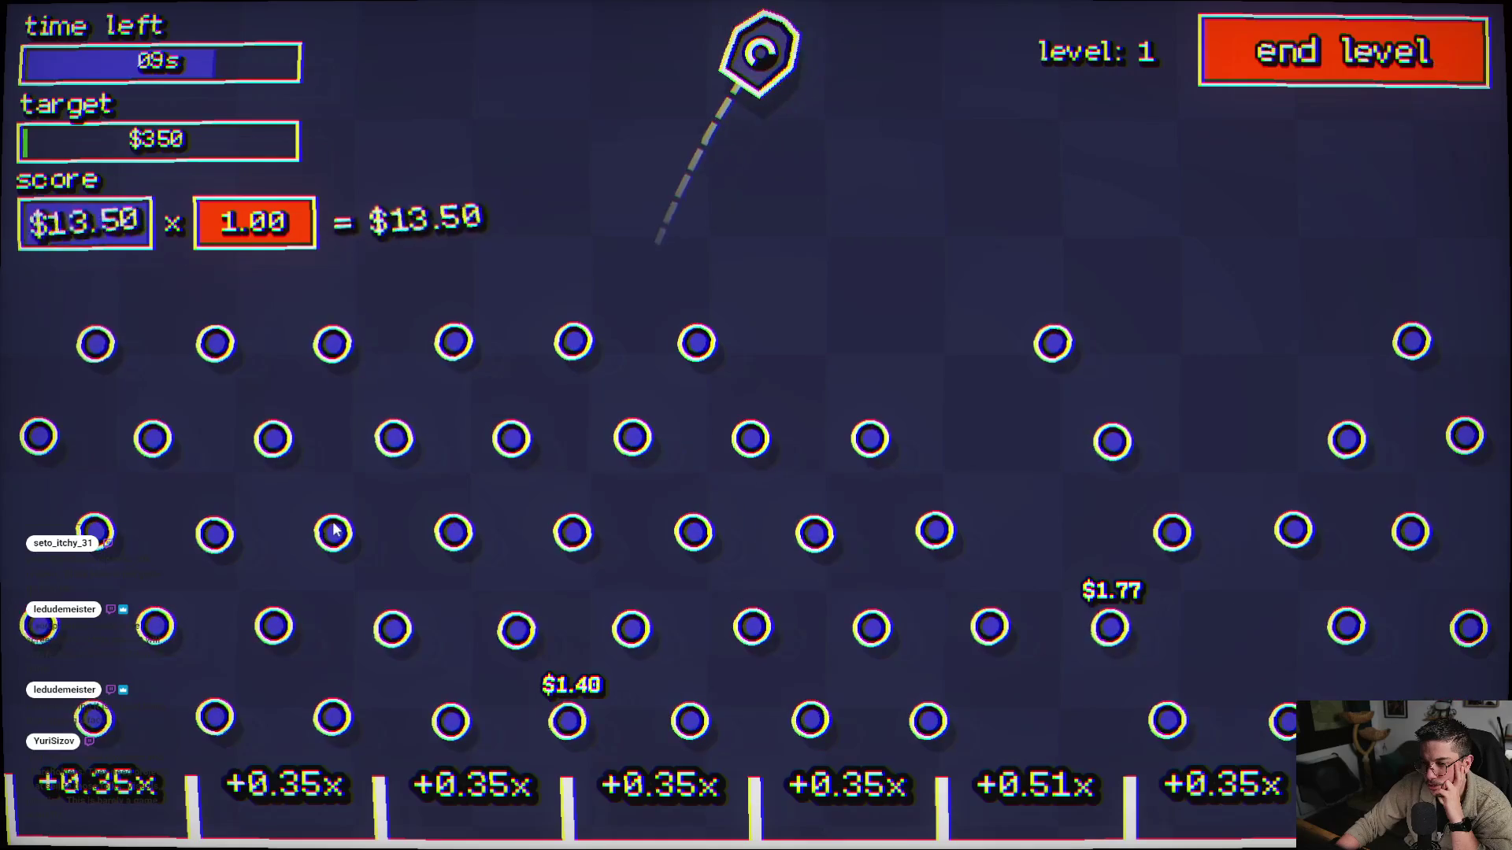
{"action": "left_click", "coordinate": [398, 527]}
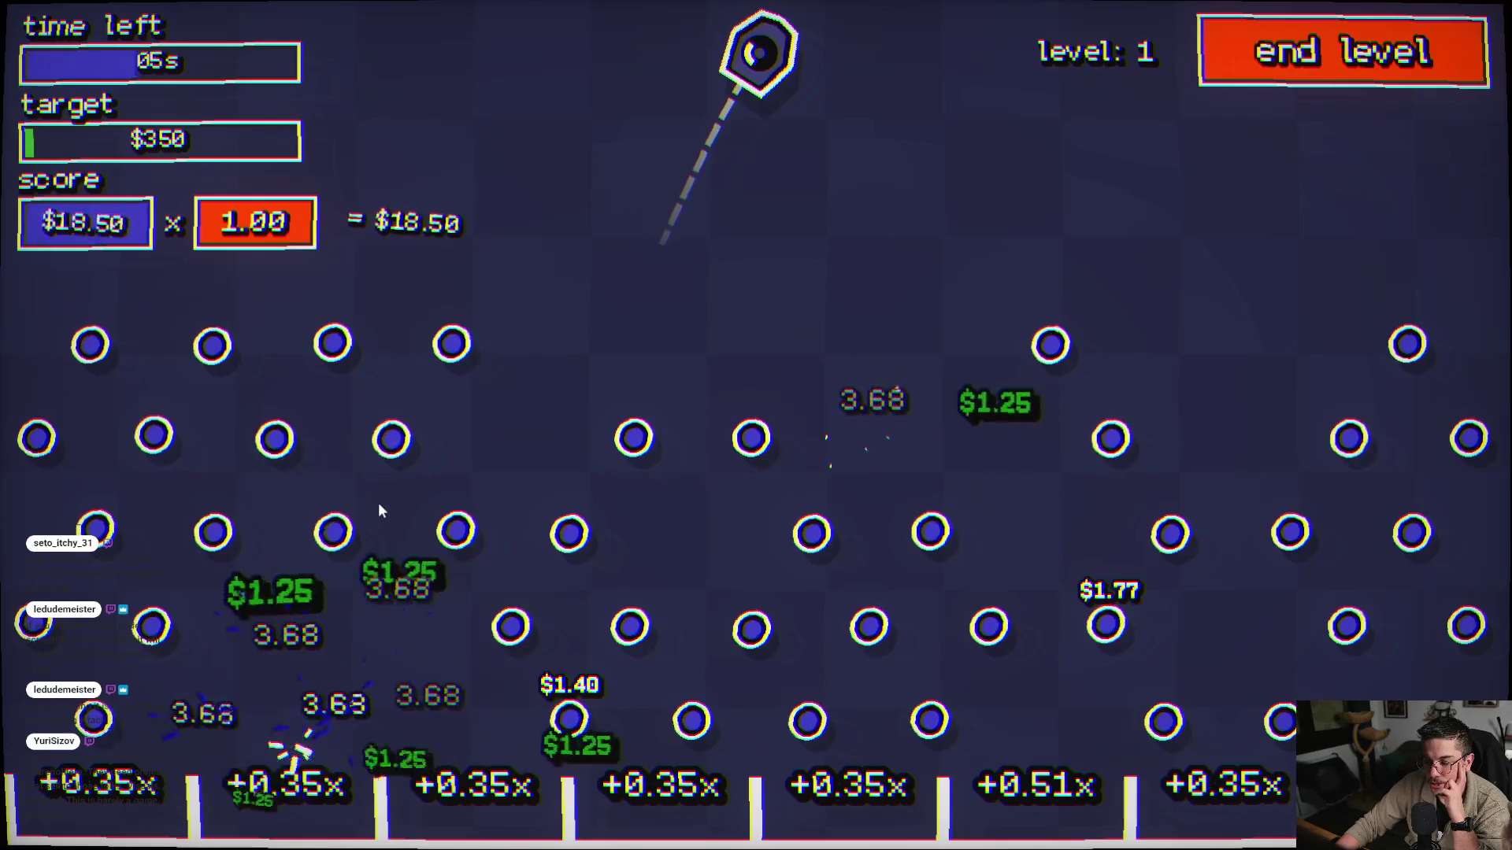
{"action": "left_click", "coordinate": [396, 333]}
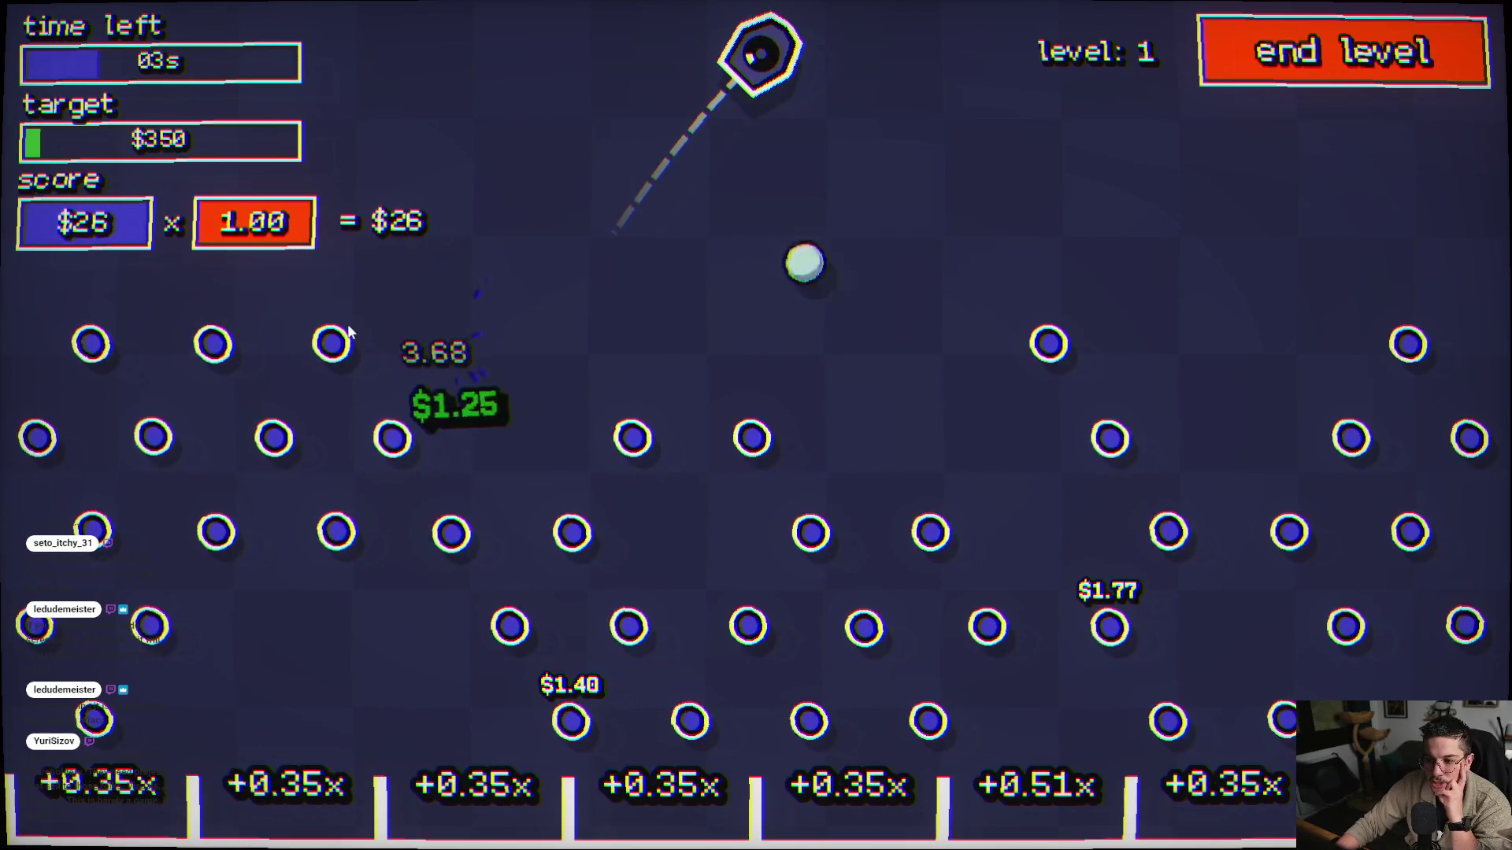
{"action": "left_click", "coordinate": [546, 411]}
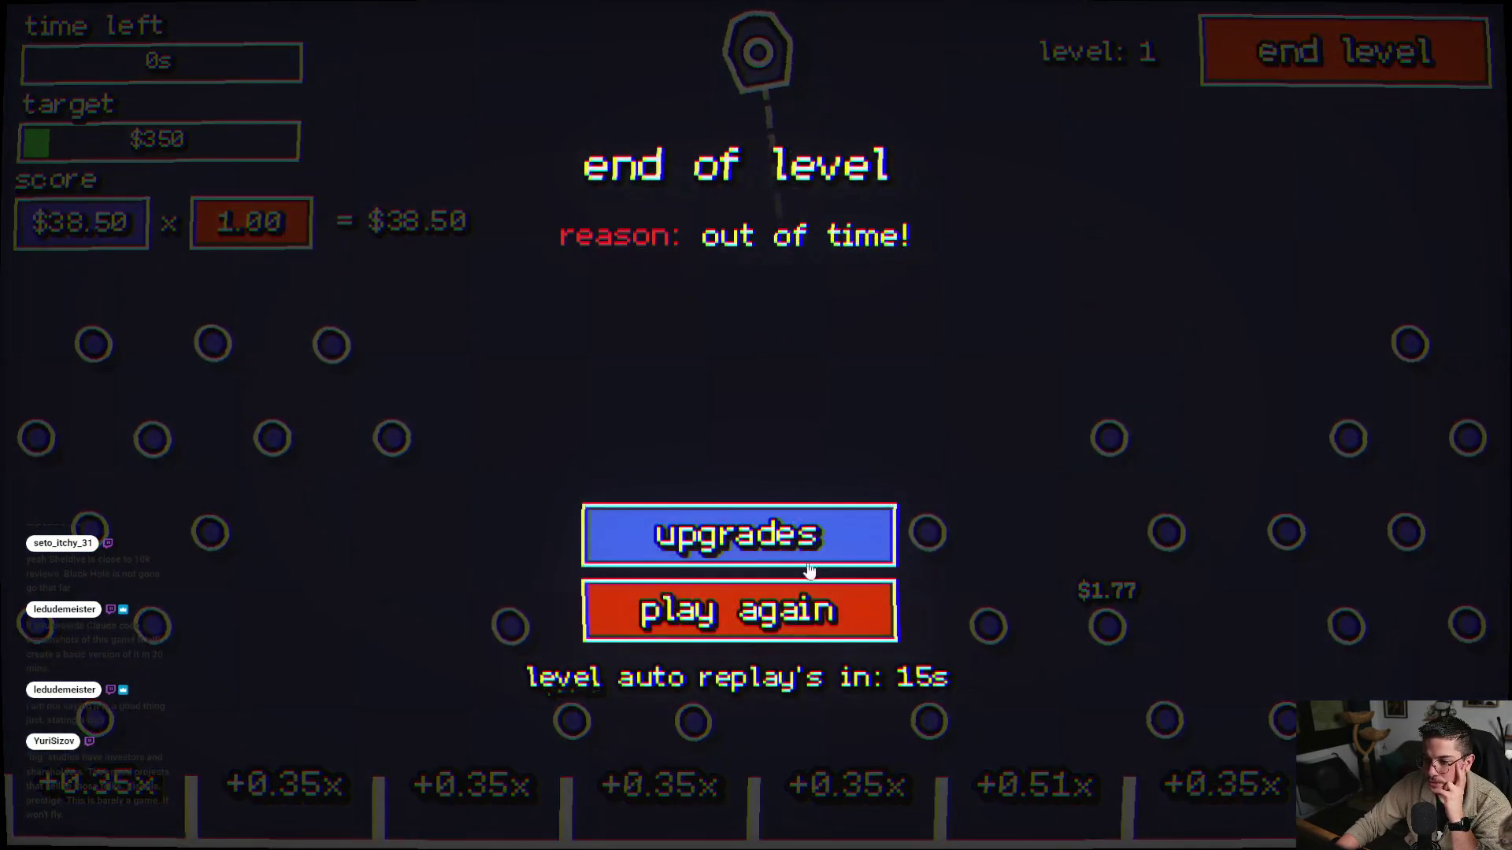
- In the upgrade tree, buy another level of Ball Death Drop Chance
{"action": "left_click", "coordinate": [792, 555]}
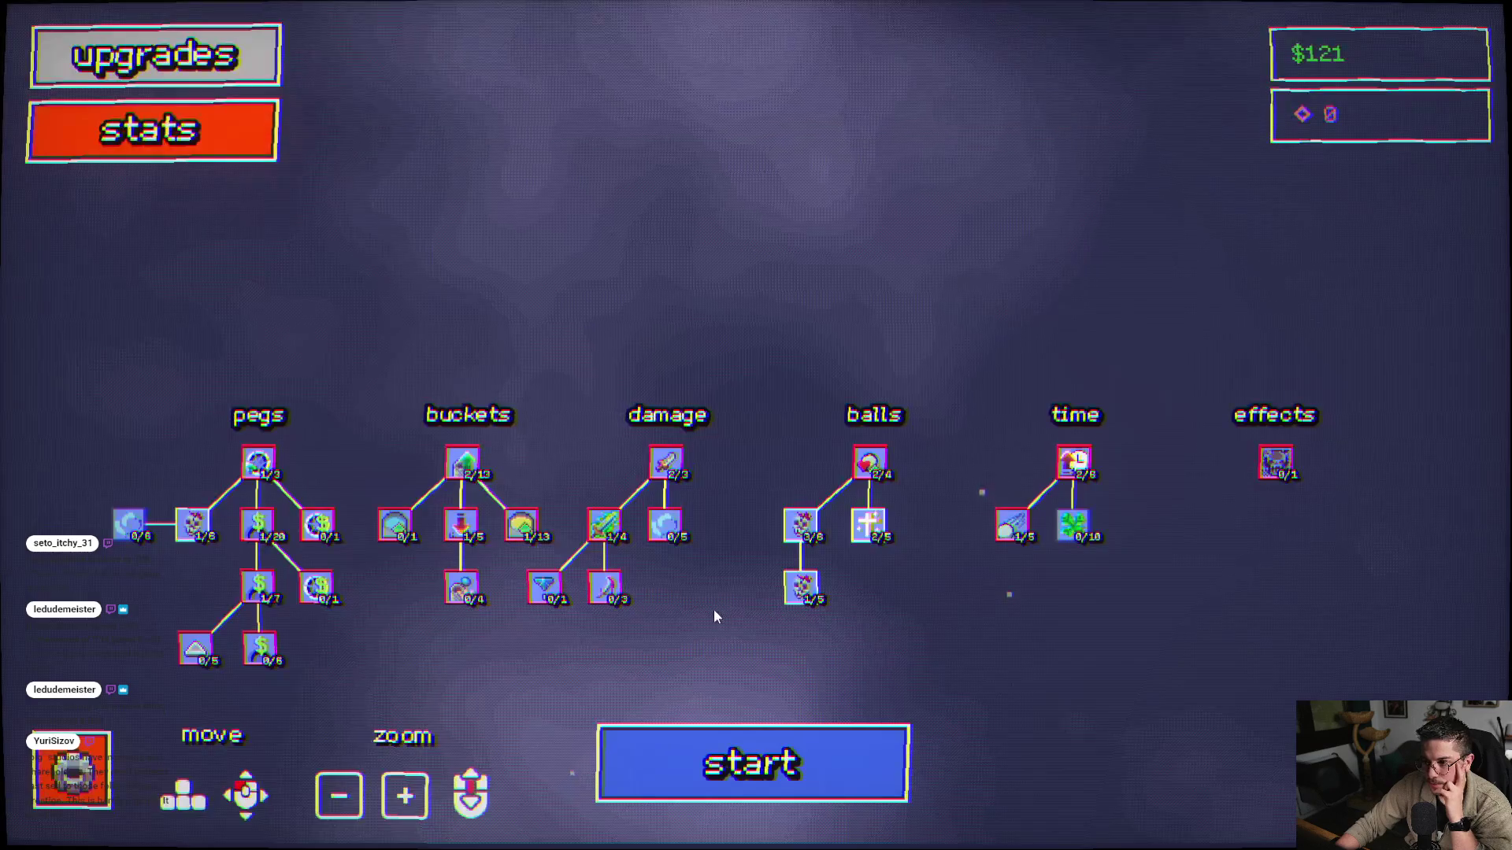
{"action": "left_click_drag", "start_coordinate": [696, 626], "coordinate": [805, 494]}
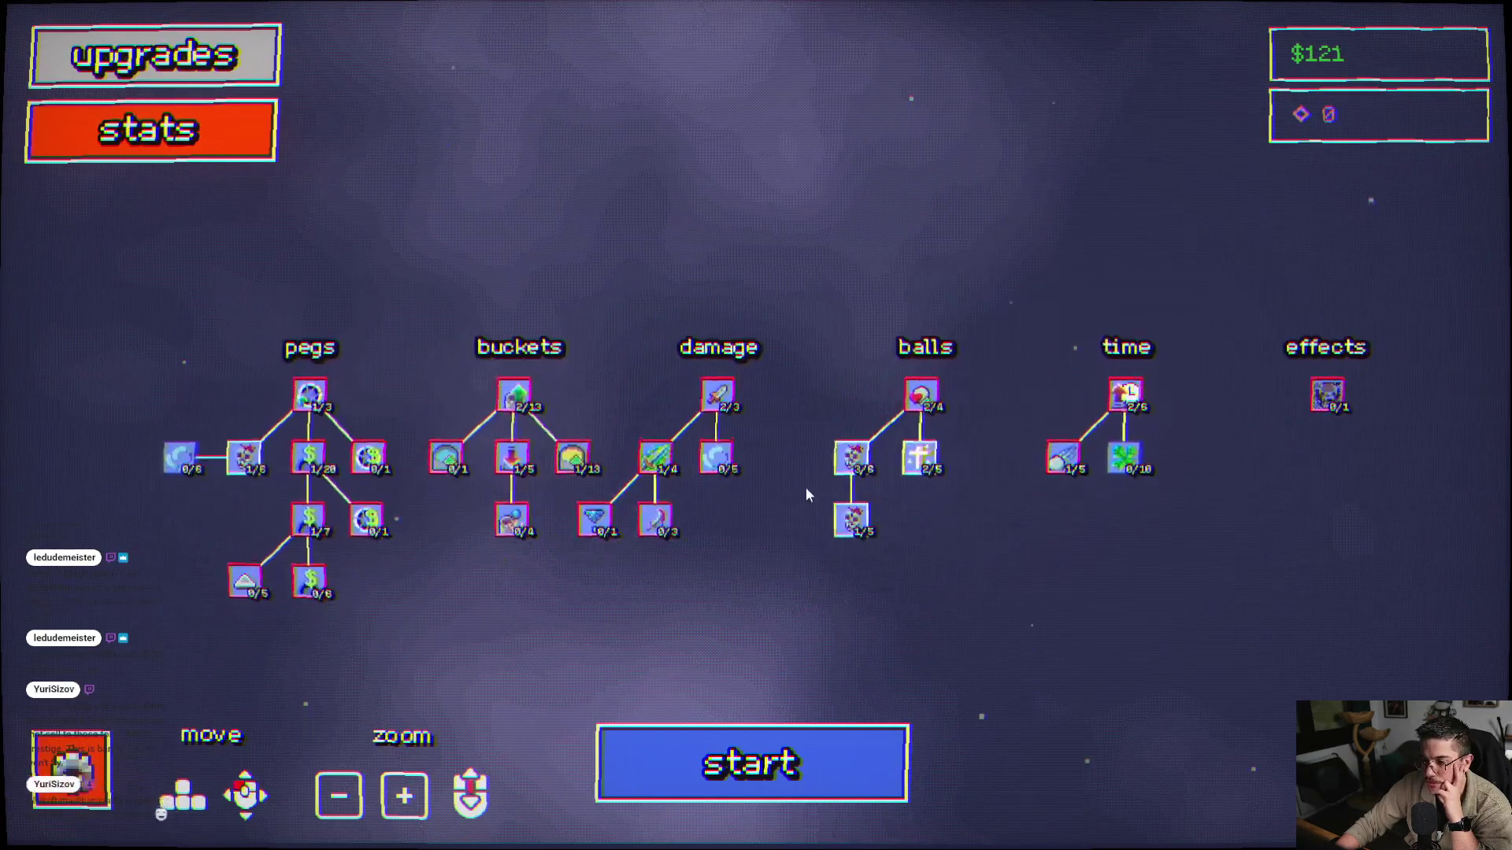
{"action": "left_click", "coordinate": [864, 436]}
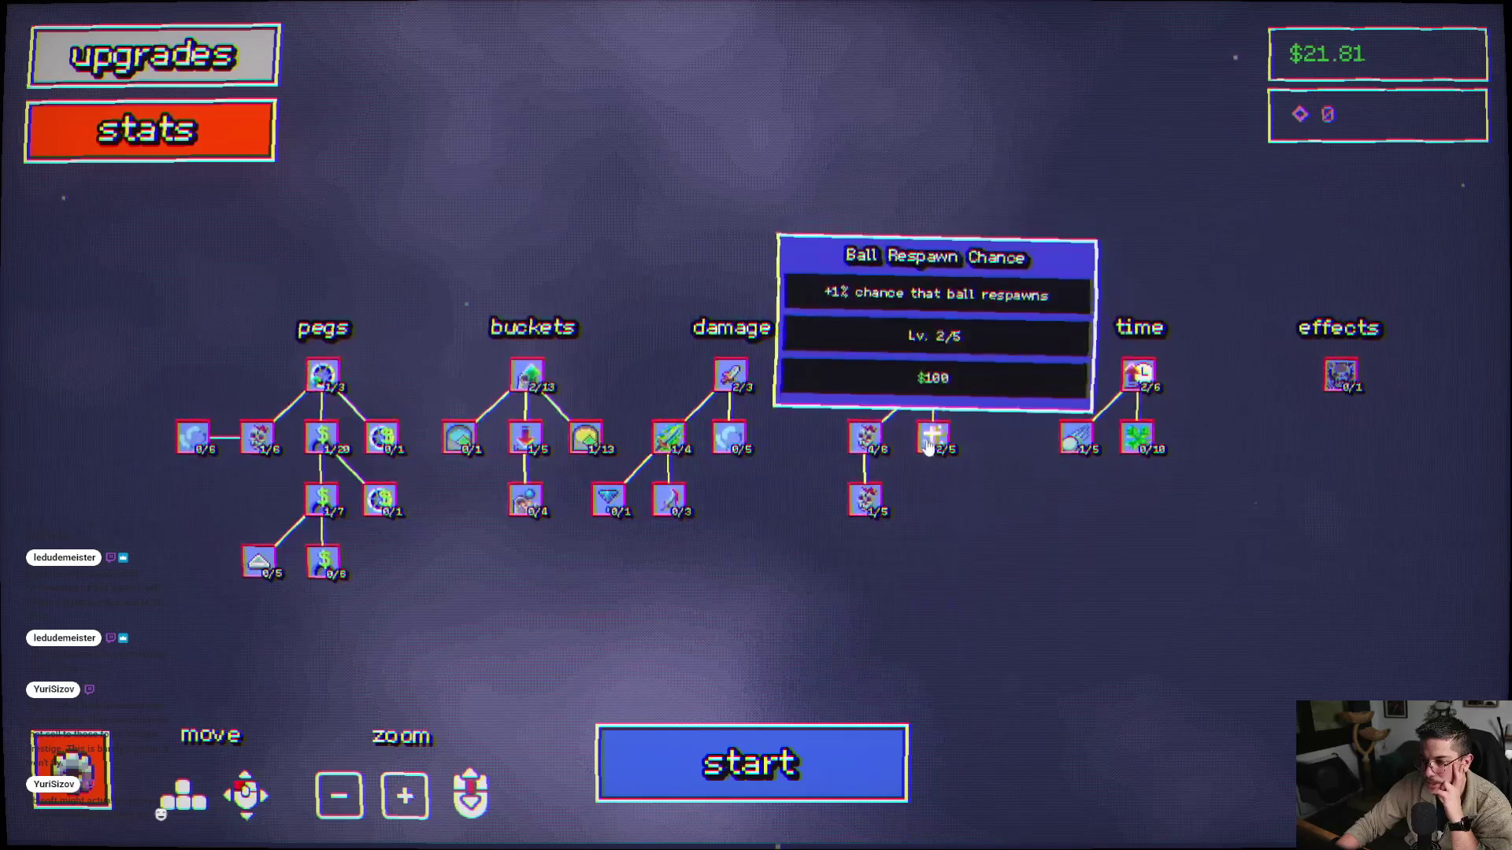
- Play a level-1 round, firing five balls into the pegs until time runs out
{"action": "left_click", "coordinate": [746, 760]}
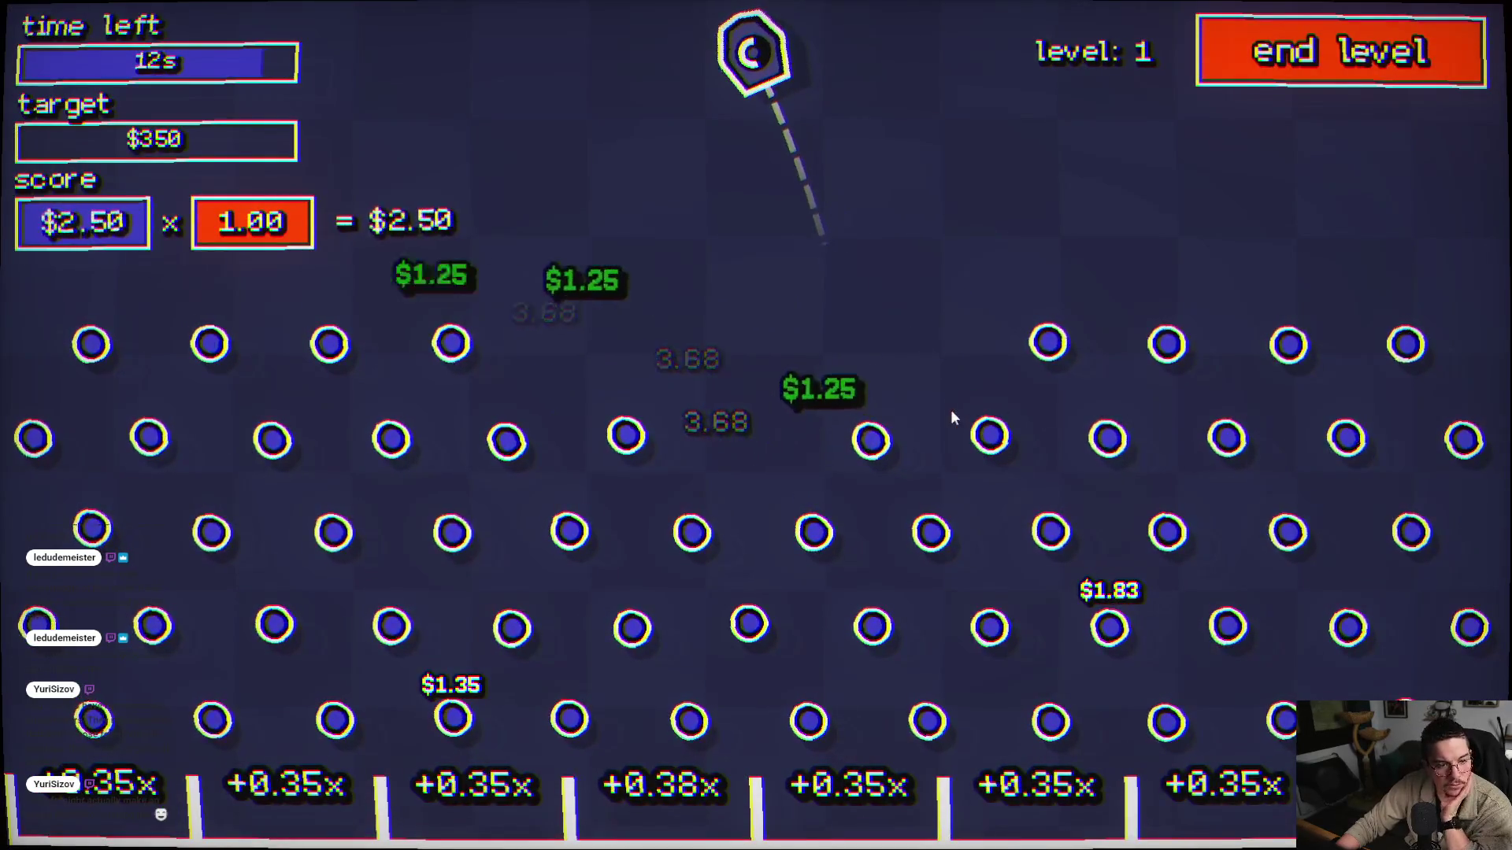
{"action": "left_click", "coordinate": [679, 408]}
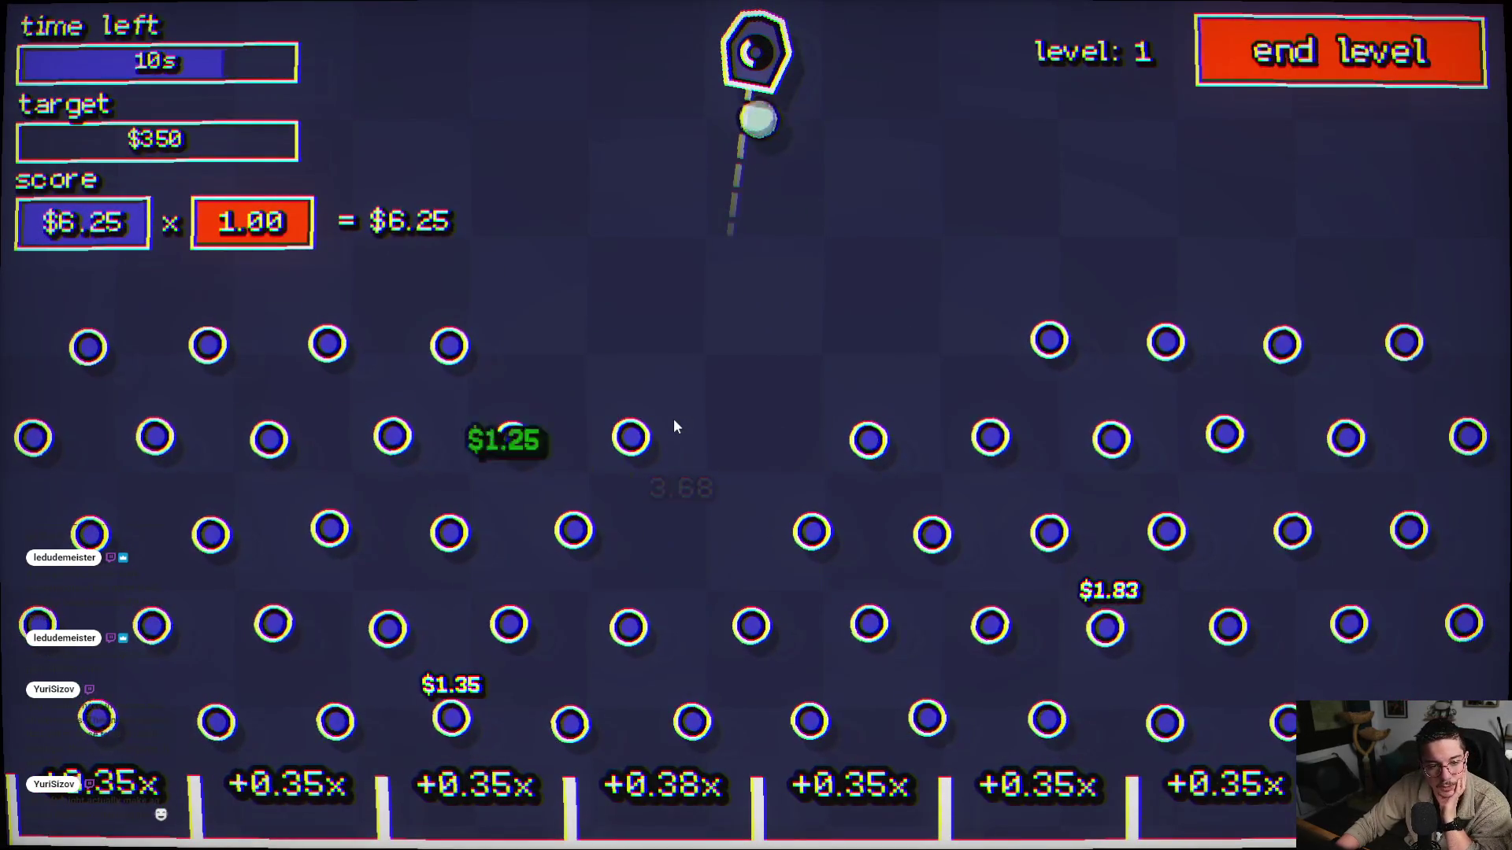
{"action": "left_click", "coordinate": [622, 425]}
{"action": "left_click", "coordinate": [472, 406]}
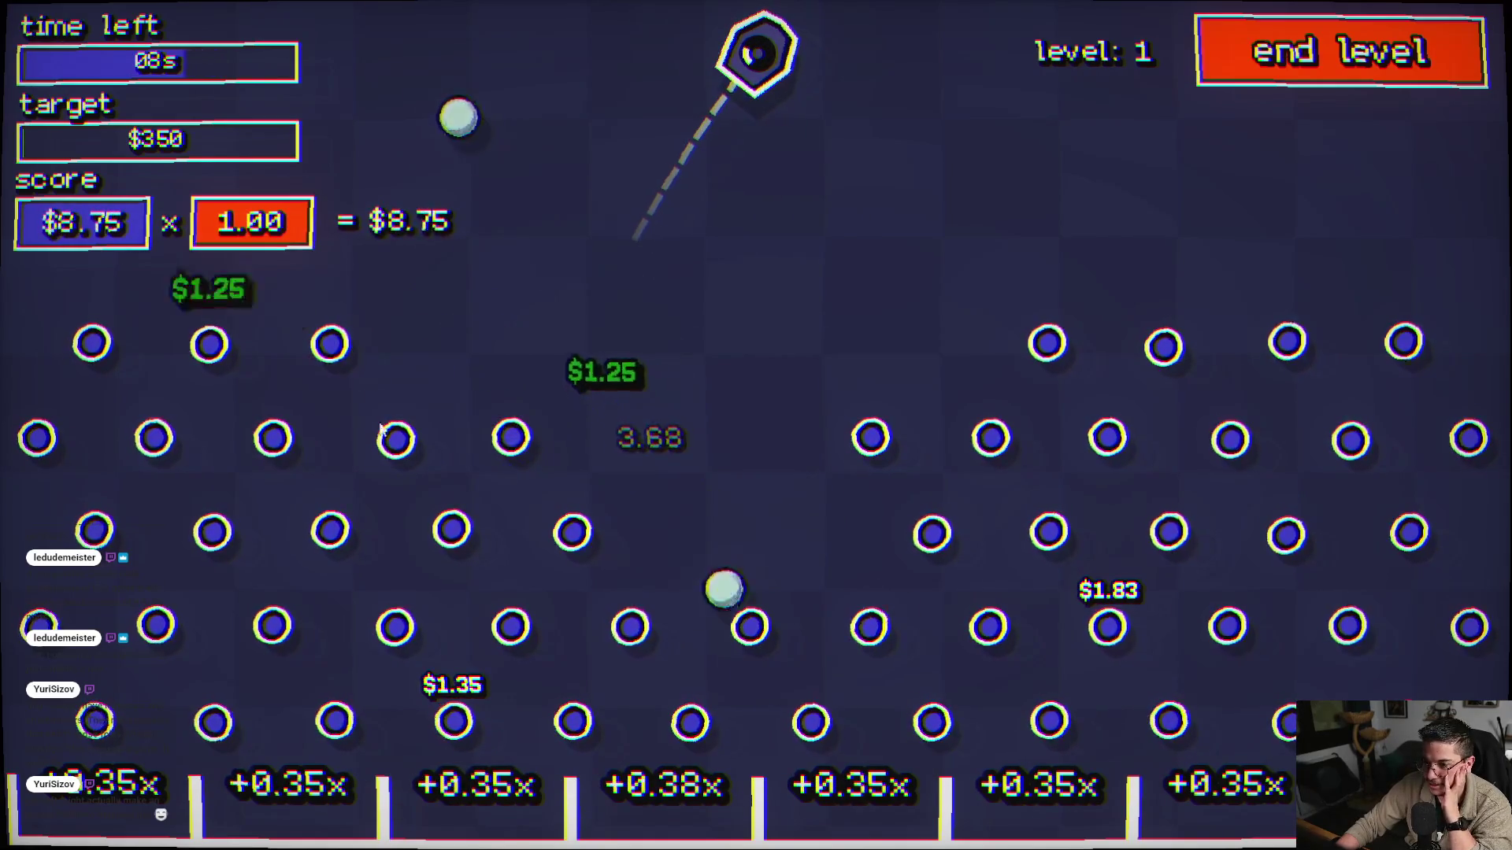
{"action": "left_click", "coordinate": [1204, 349]}
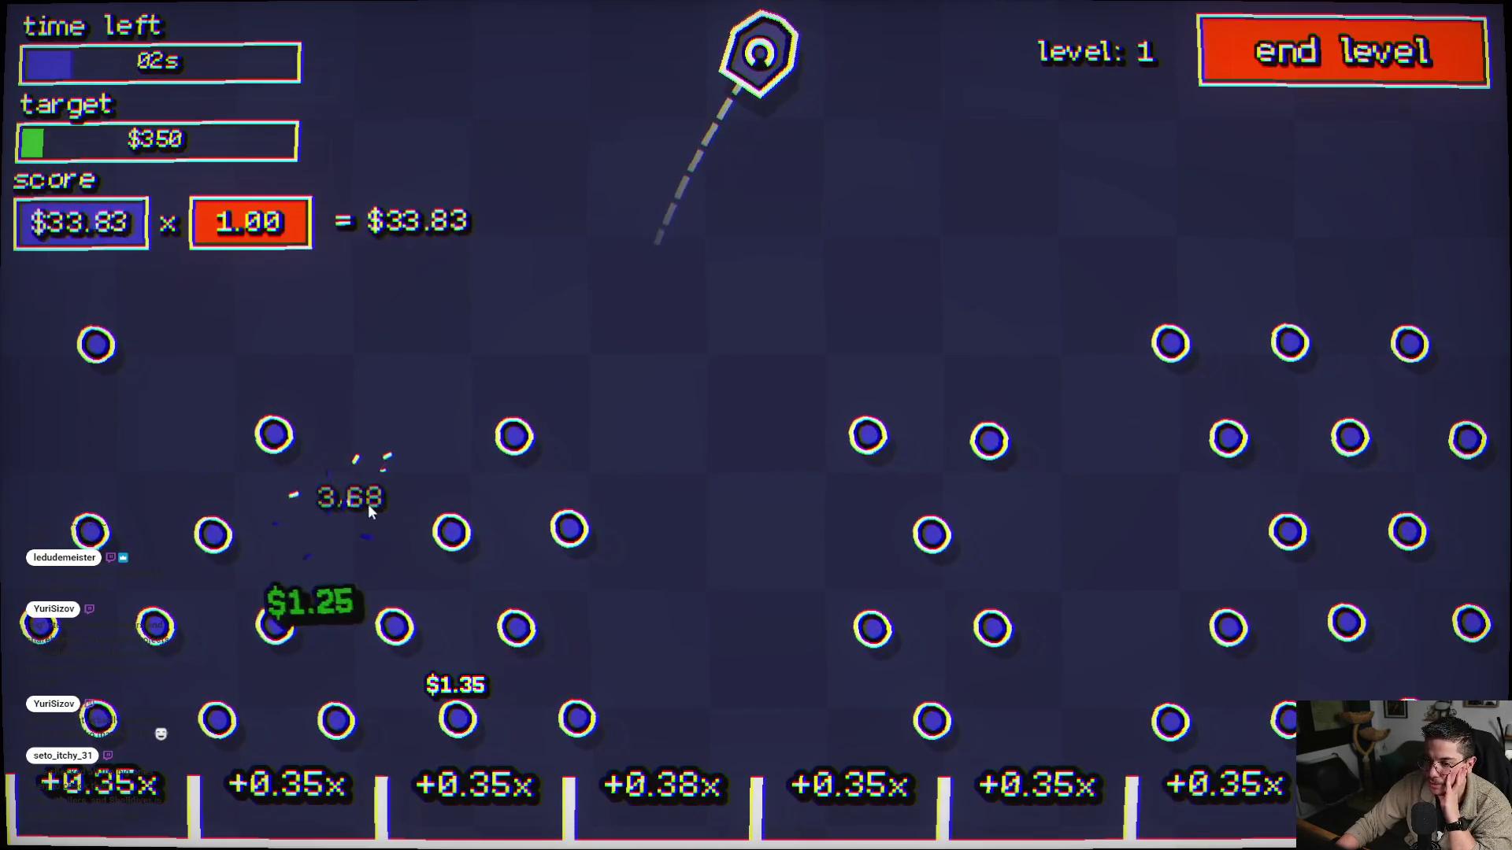
{"action": "left_click", "coordinate": [393, 521]}
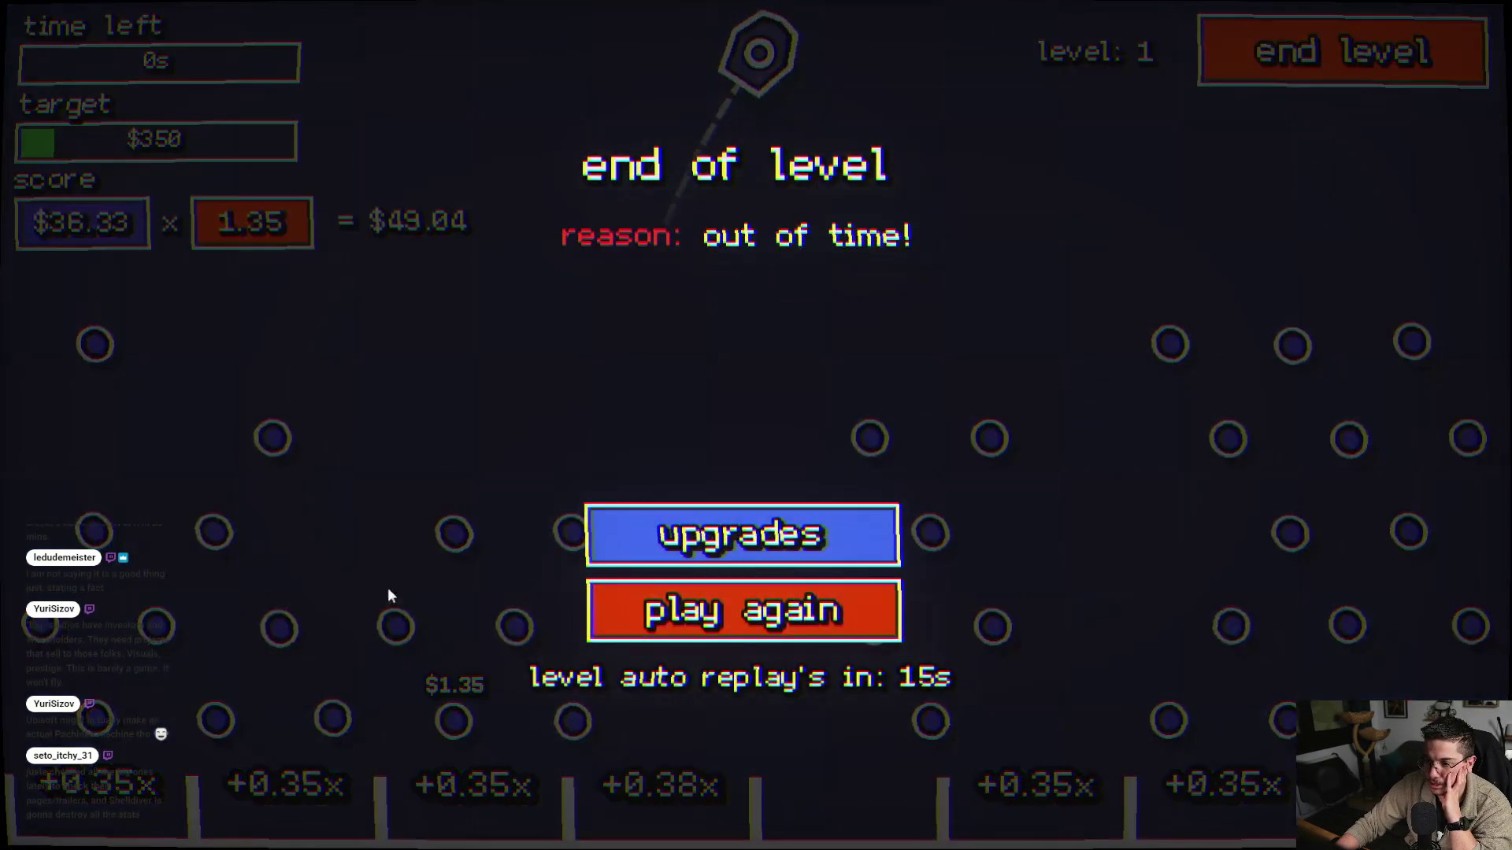
{"action": "left_click", "coordinate": [672, 535]}
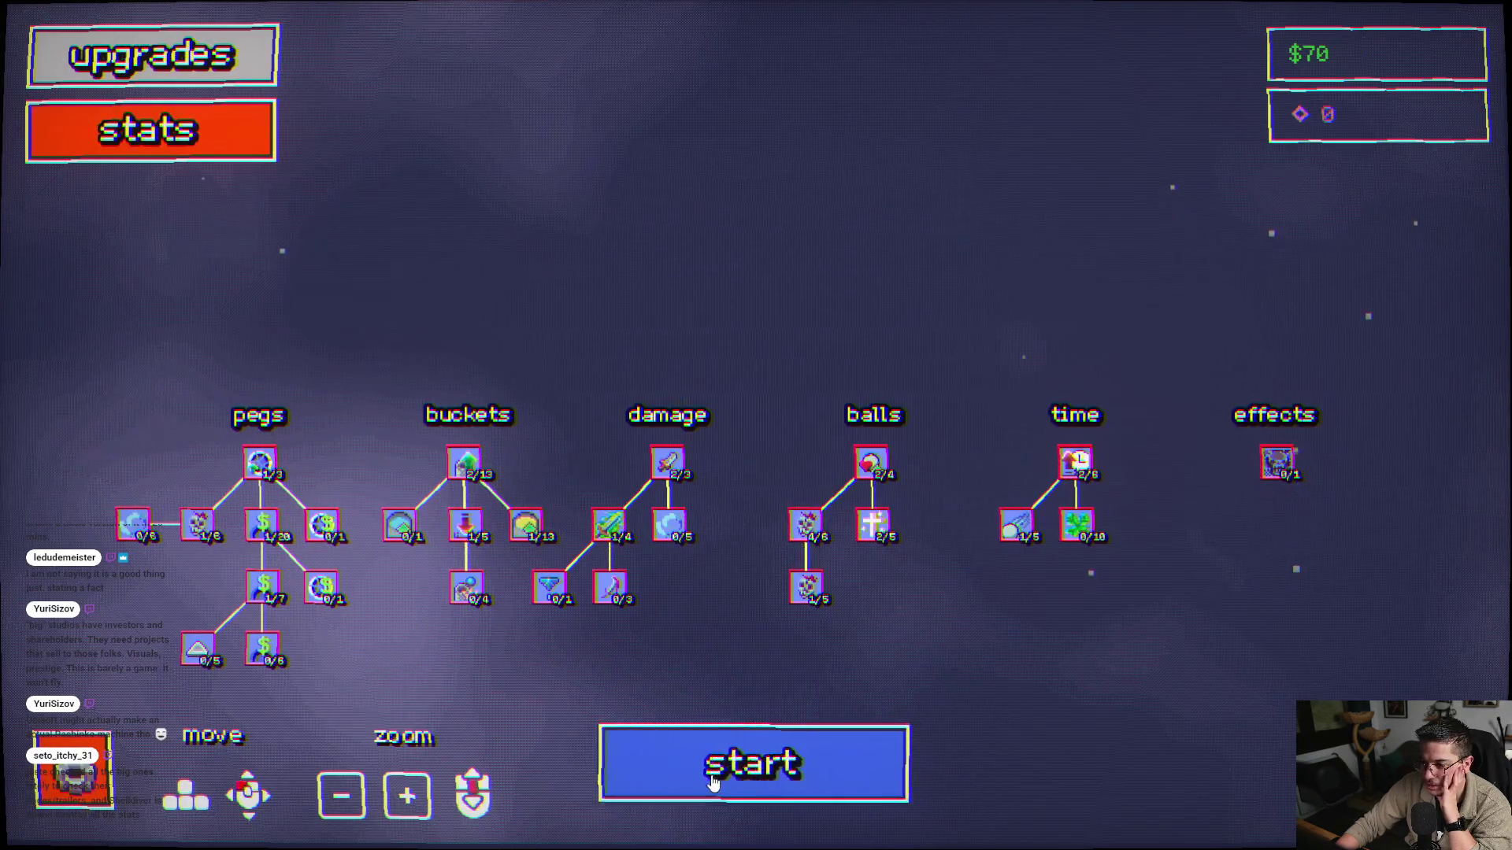
- Play another round for a $65.12 reward, then raise Ball Respawn Chance to 3/5
{"action": "left_click", "coordinate": [670, 776]}
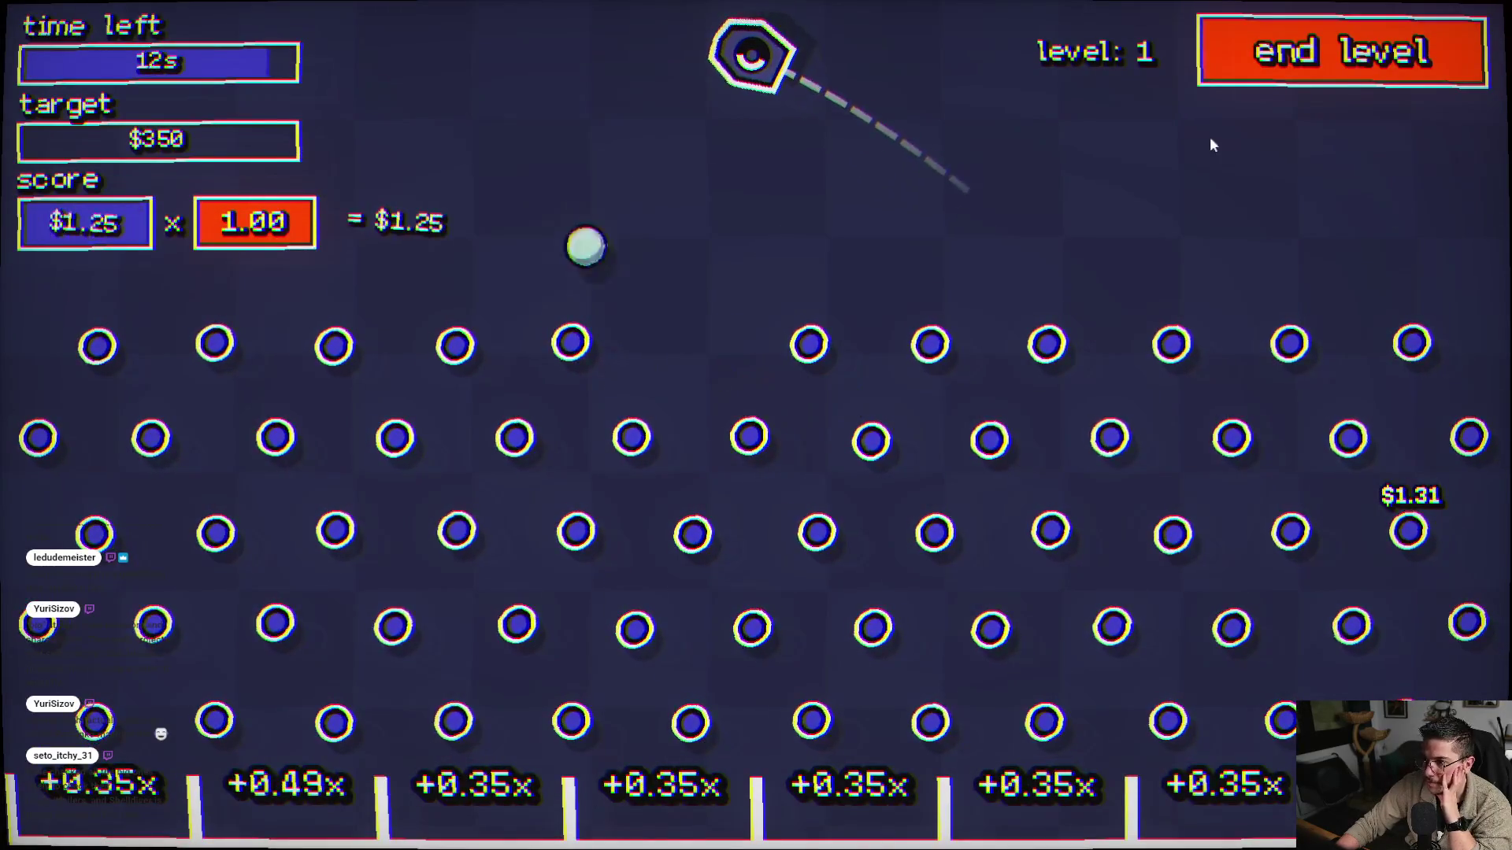
{"action": "left_click", "coordinate": [1345, 136]}
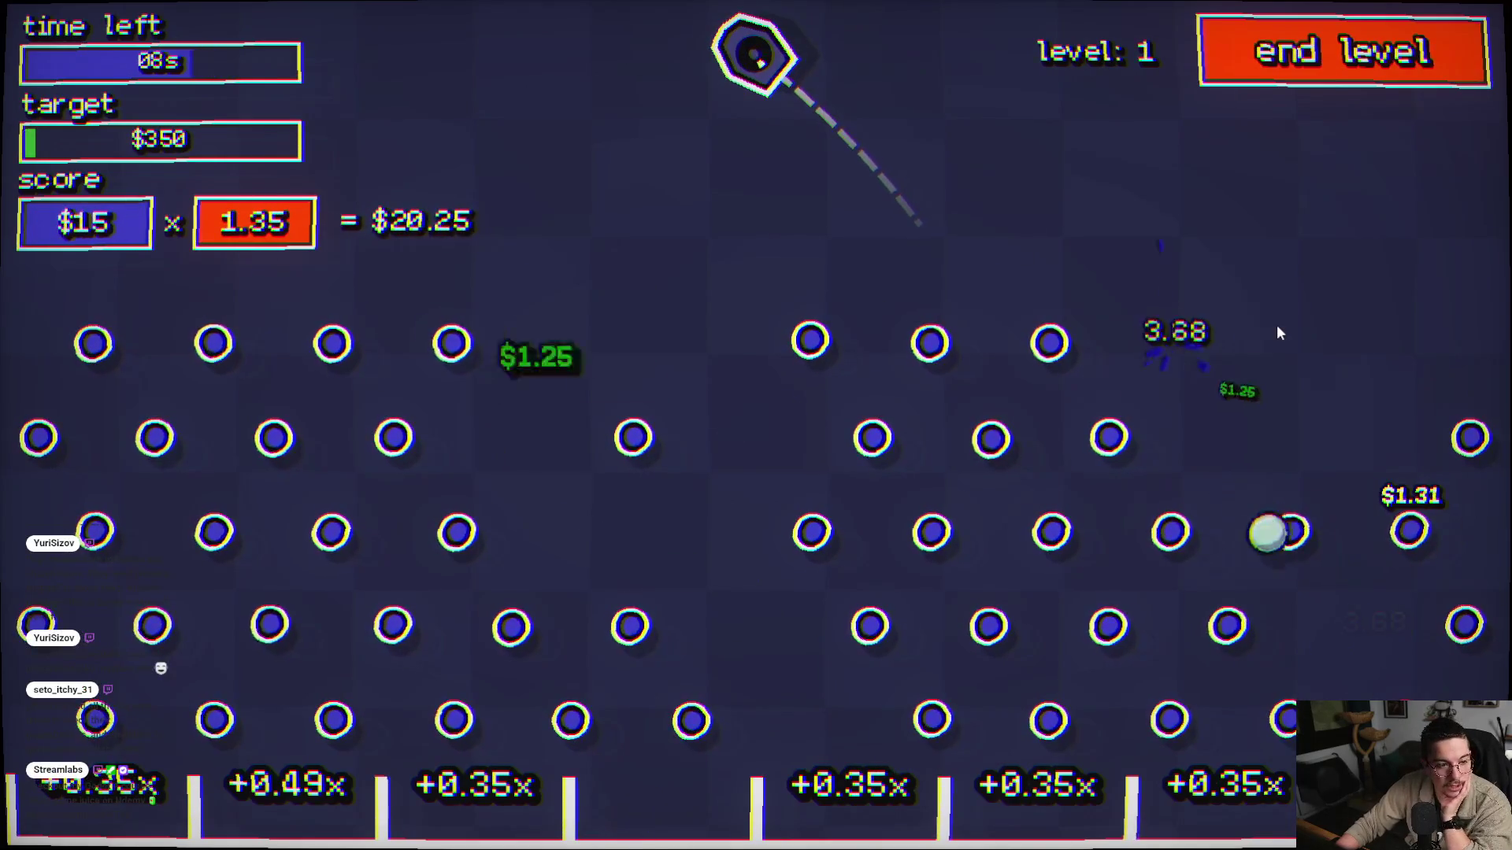
{"action": "left_click", "coordinate": [1217, 340]}
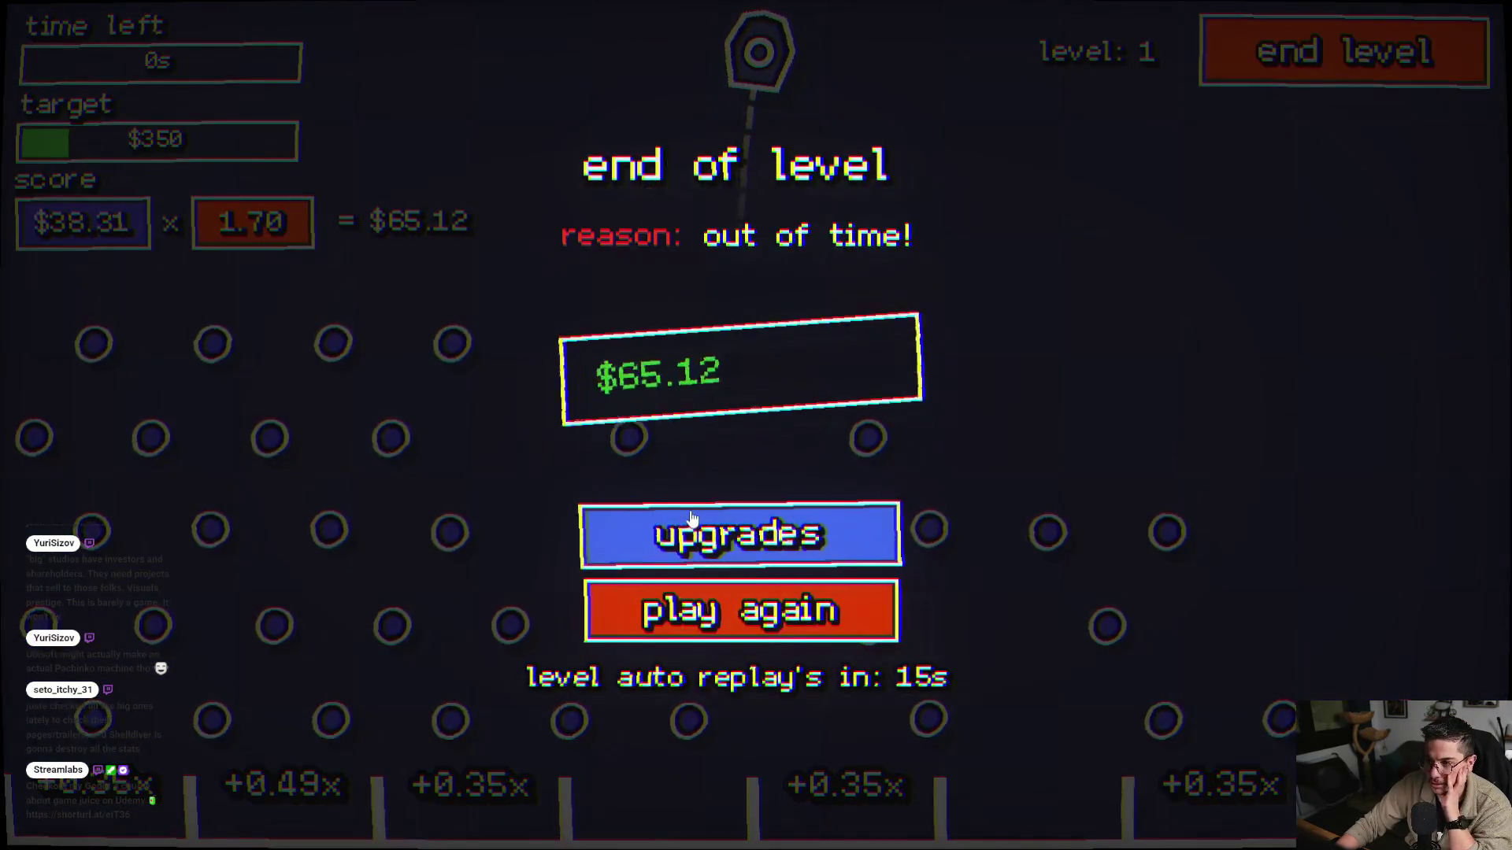
{"action": "left_click", "coordinate": [691, 517]}
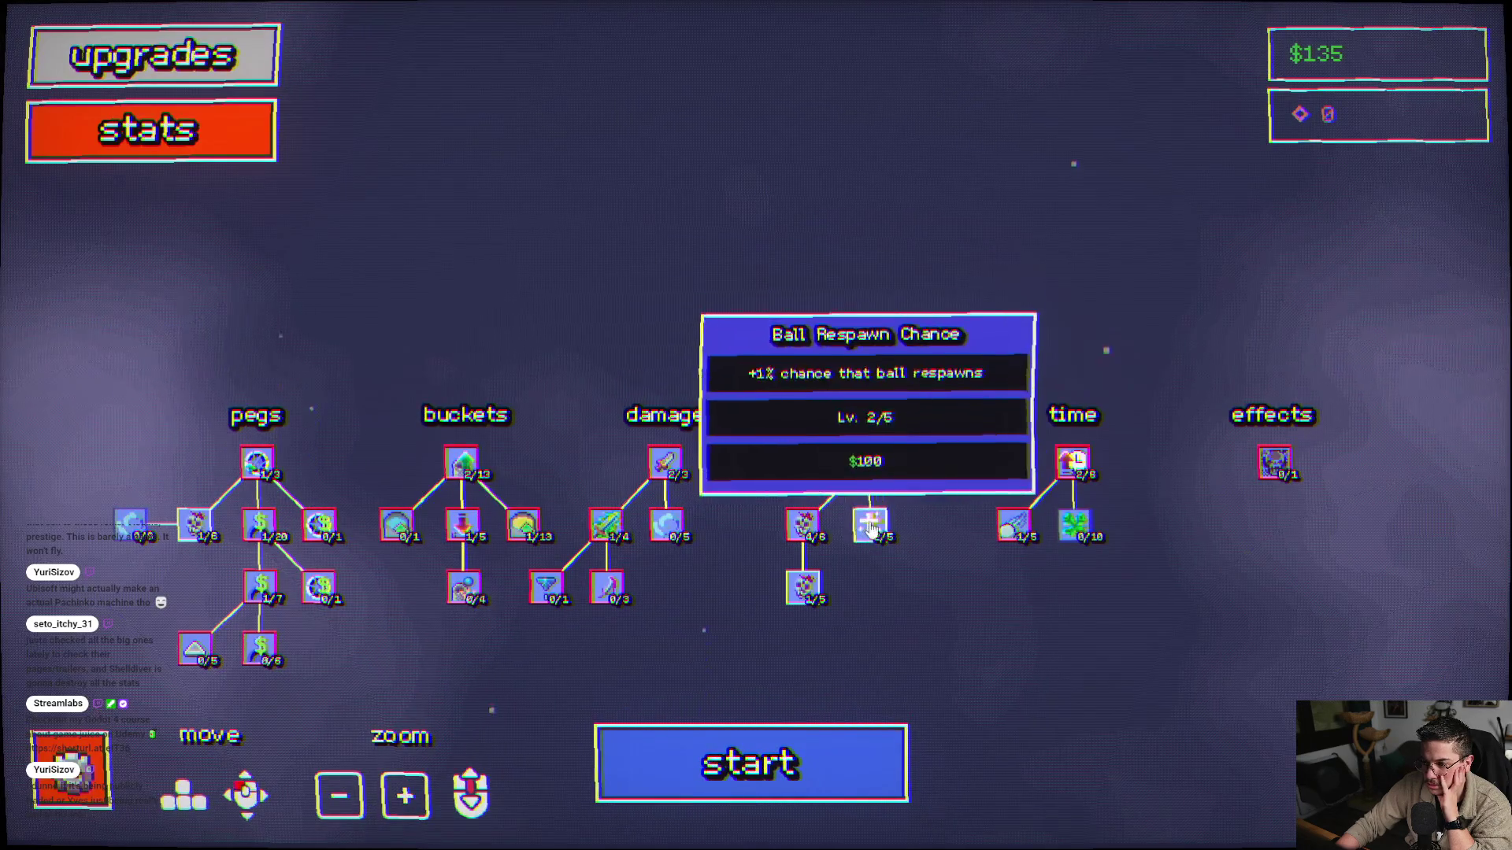
{"action": "left_click", "coordinate": [871, 526]}
- Play a level-1 round, firing four balls before time expires
{"action": "left_click", "coordinate": [761, 756]}
{"action": "left_click", "coordinate": [688, 370]}
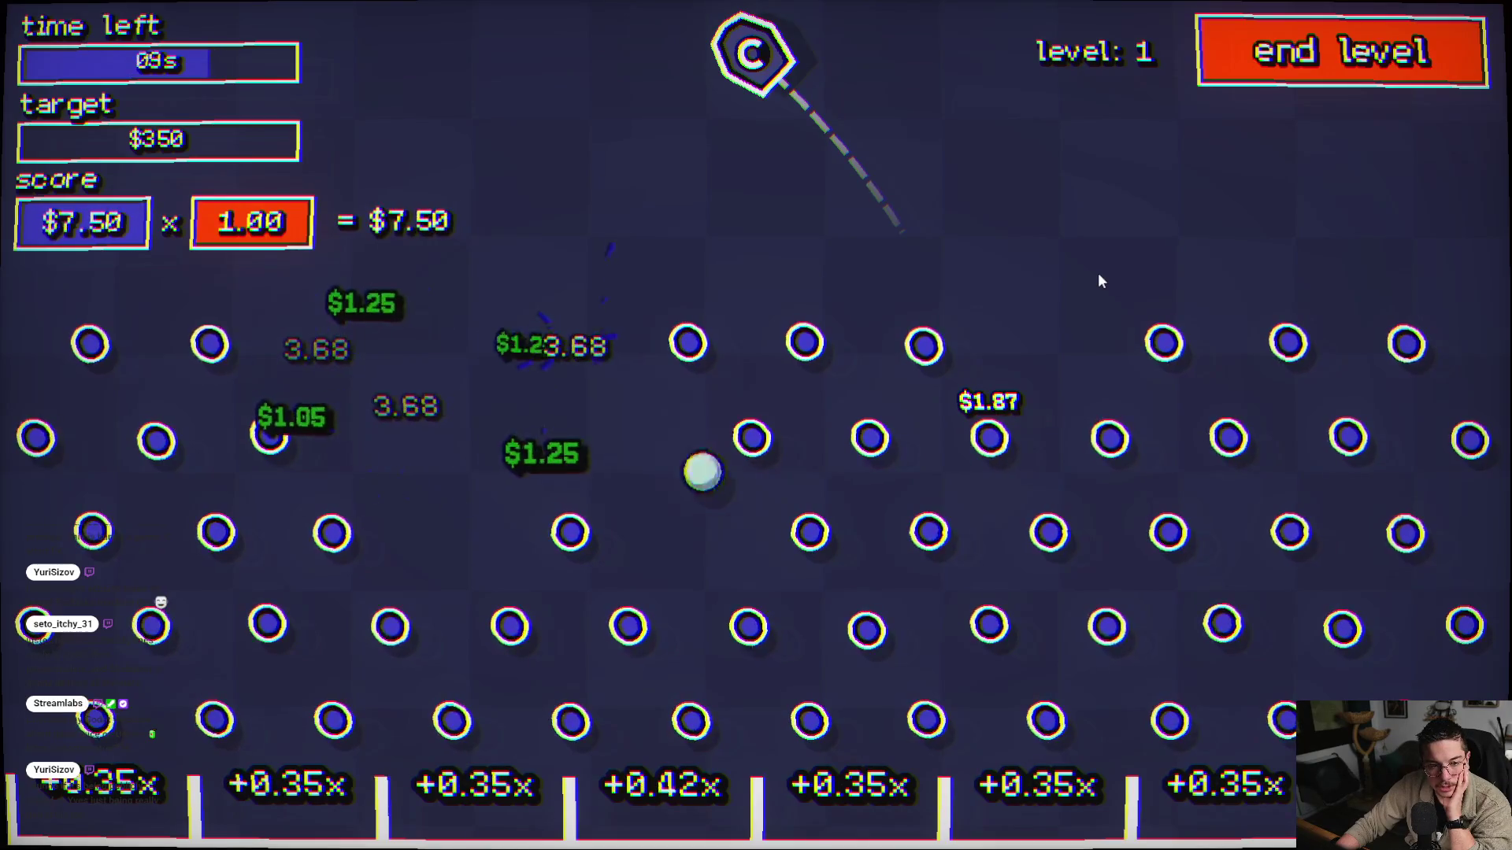
{"action": "left_click", "coordinate": [1039, 295]}
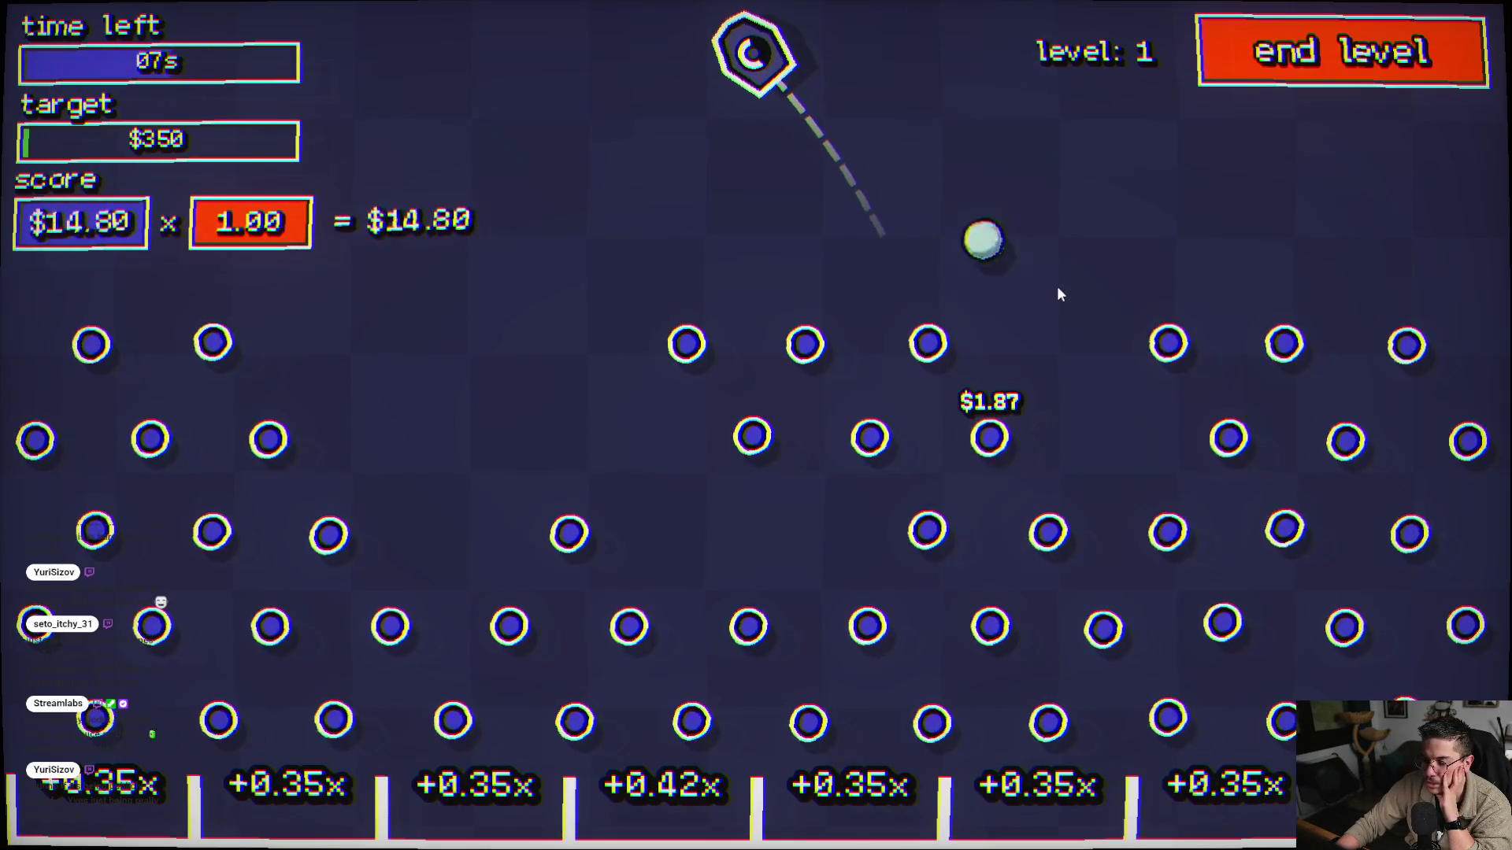
{"action": "left_click", "coordinate": [1106, 285]}
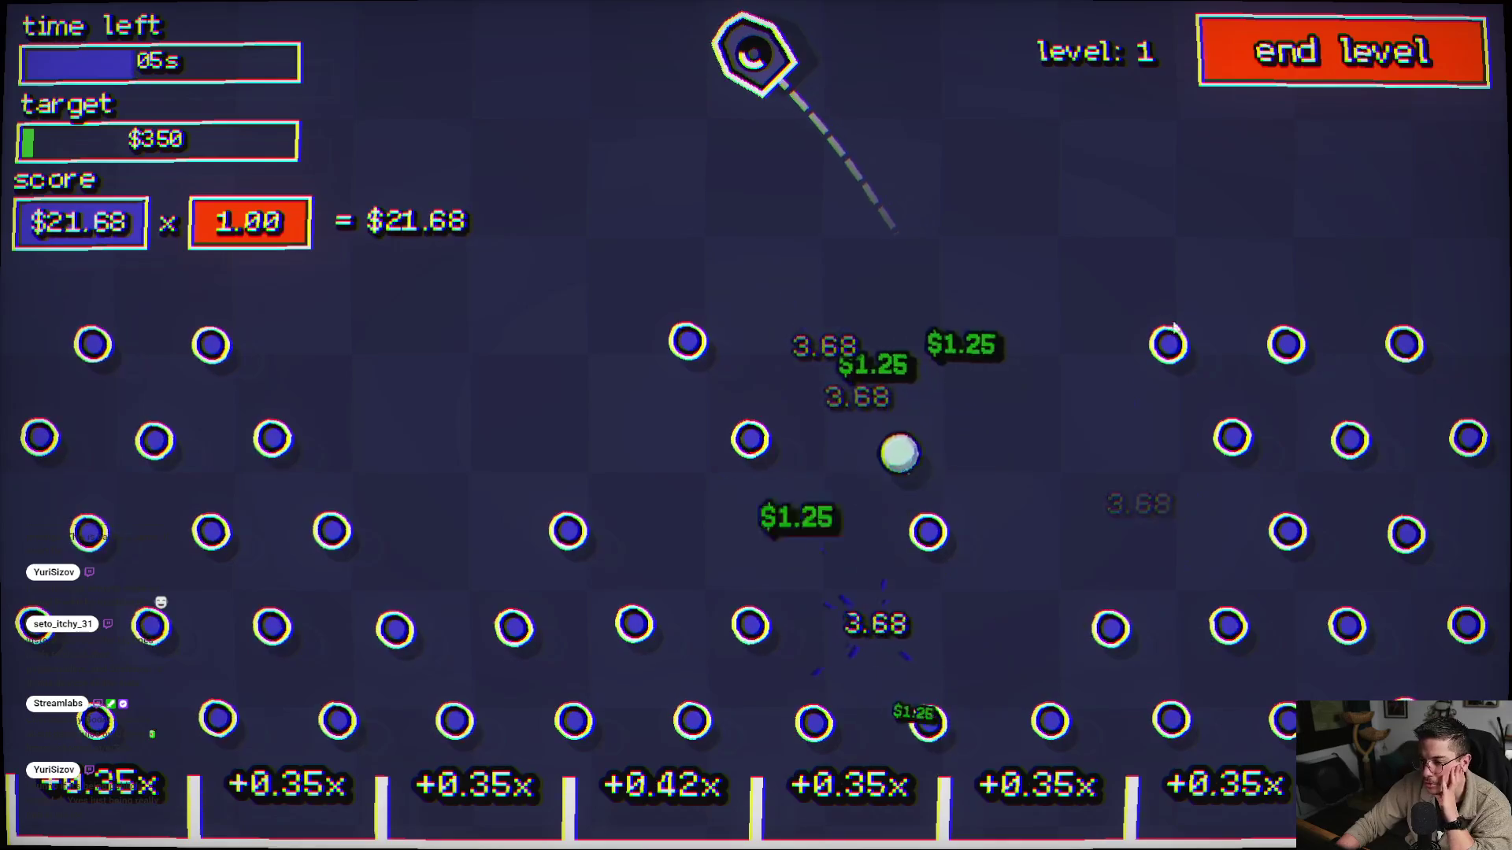
{"action": "left_click", "coordinate": [1142, 133]}
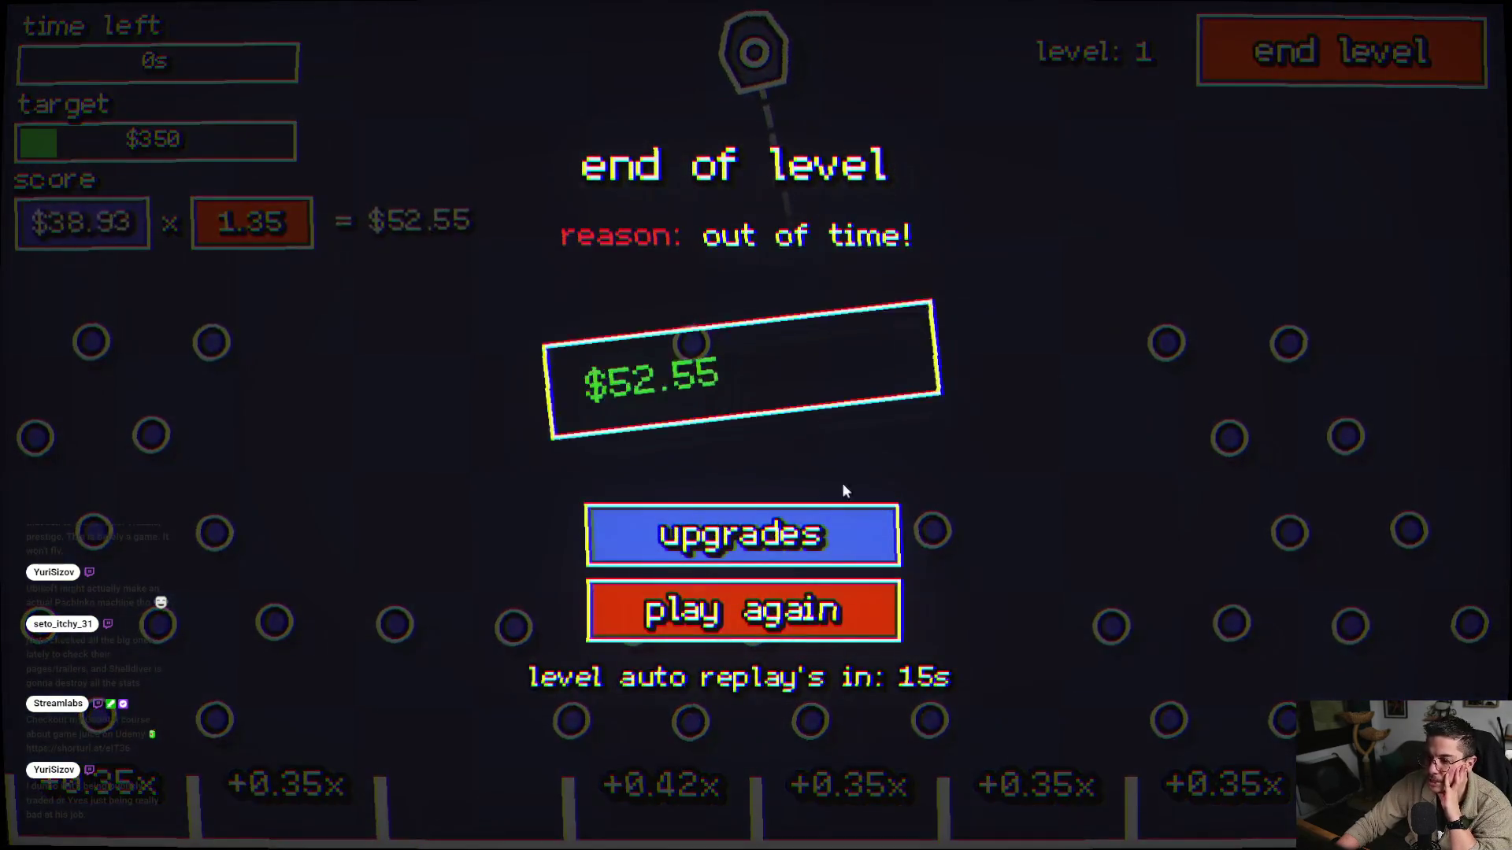
{"action": "left_click", "coordinate": [719, 542]}
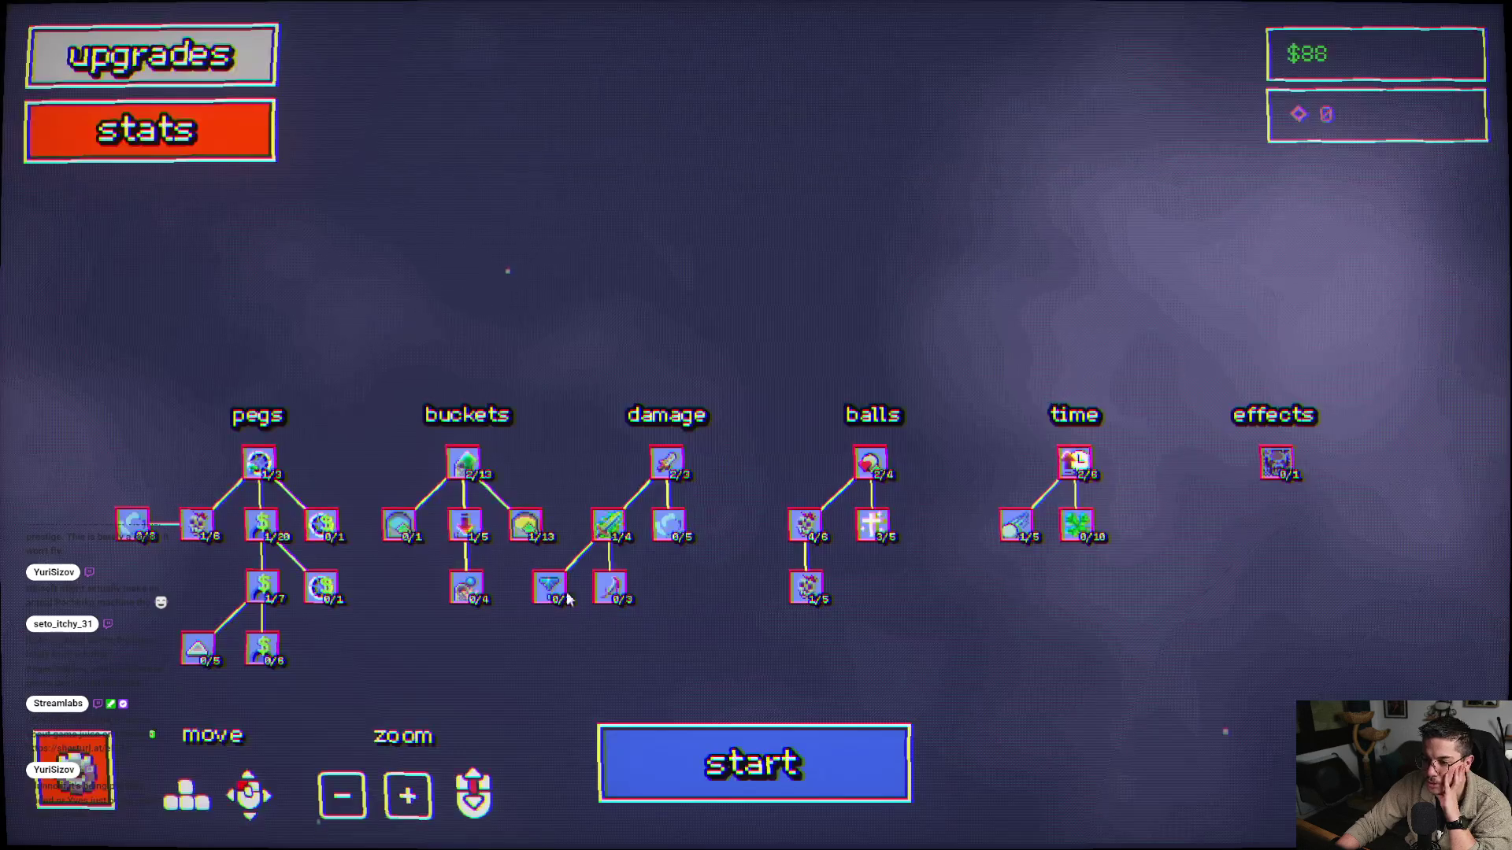
- Play another level-1 round ending at $39.50 and return to the upgrade tree with $128
{"action": "left_click", "coordinate": [725, 759]}
{"action": "left_click", "coordinate": [515, 298]}
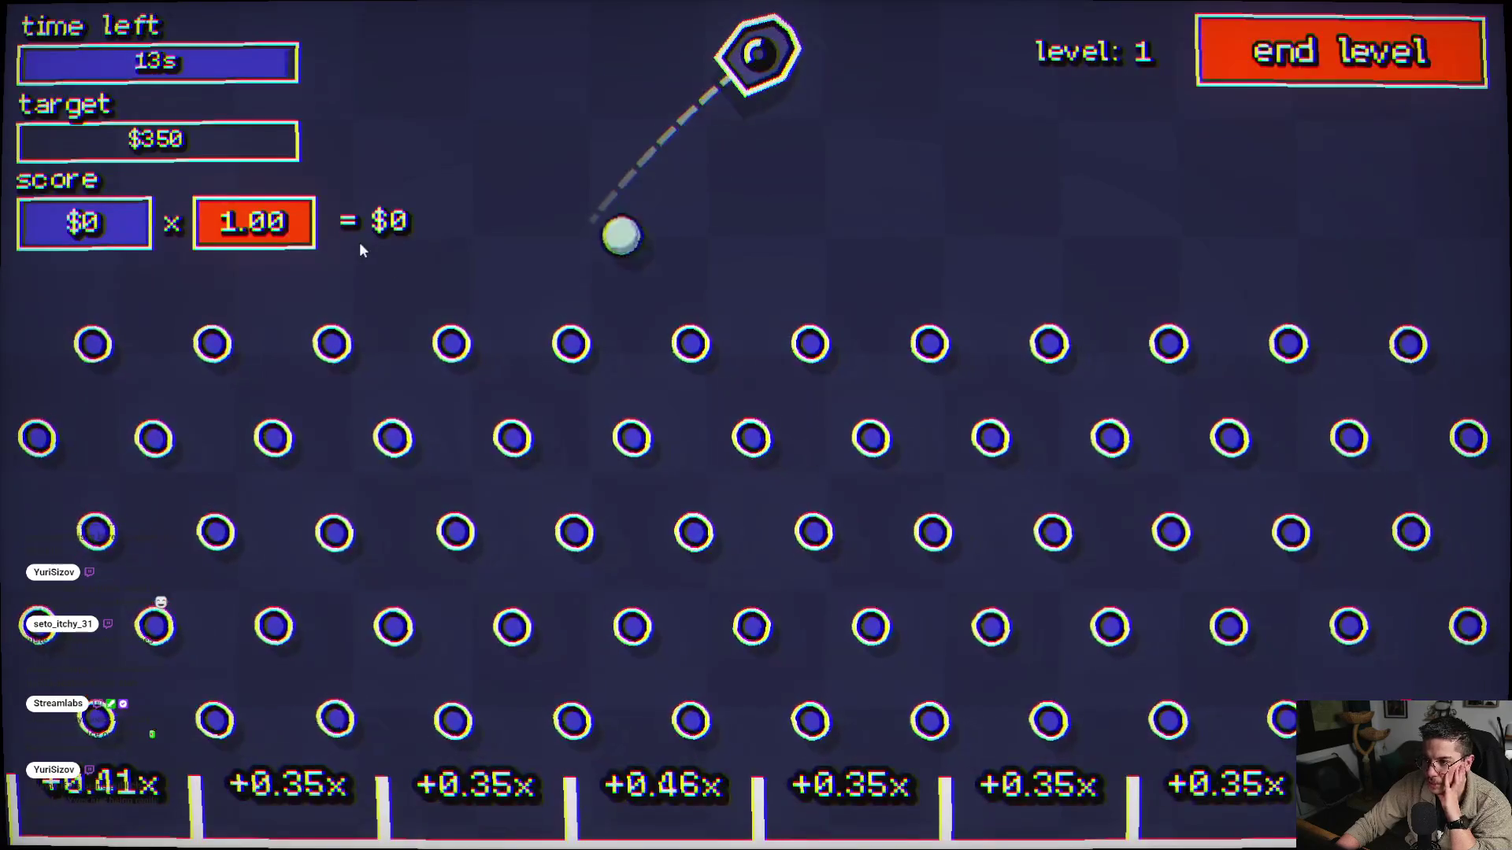
{"action": "left_click", "coordinate": [375, 126]}
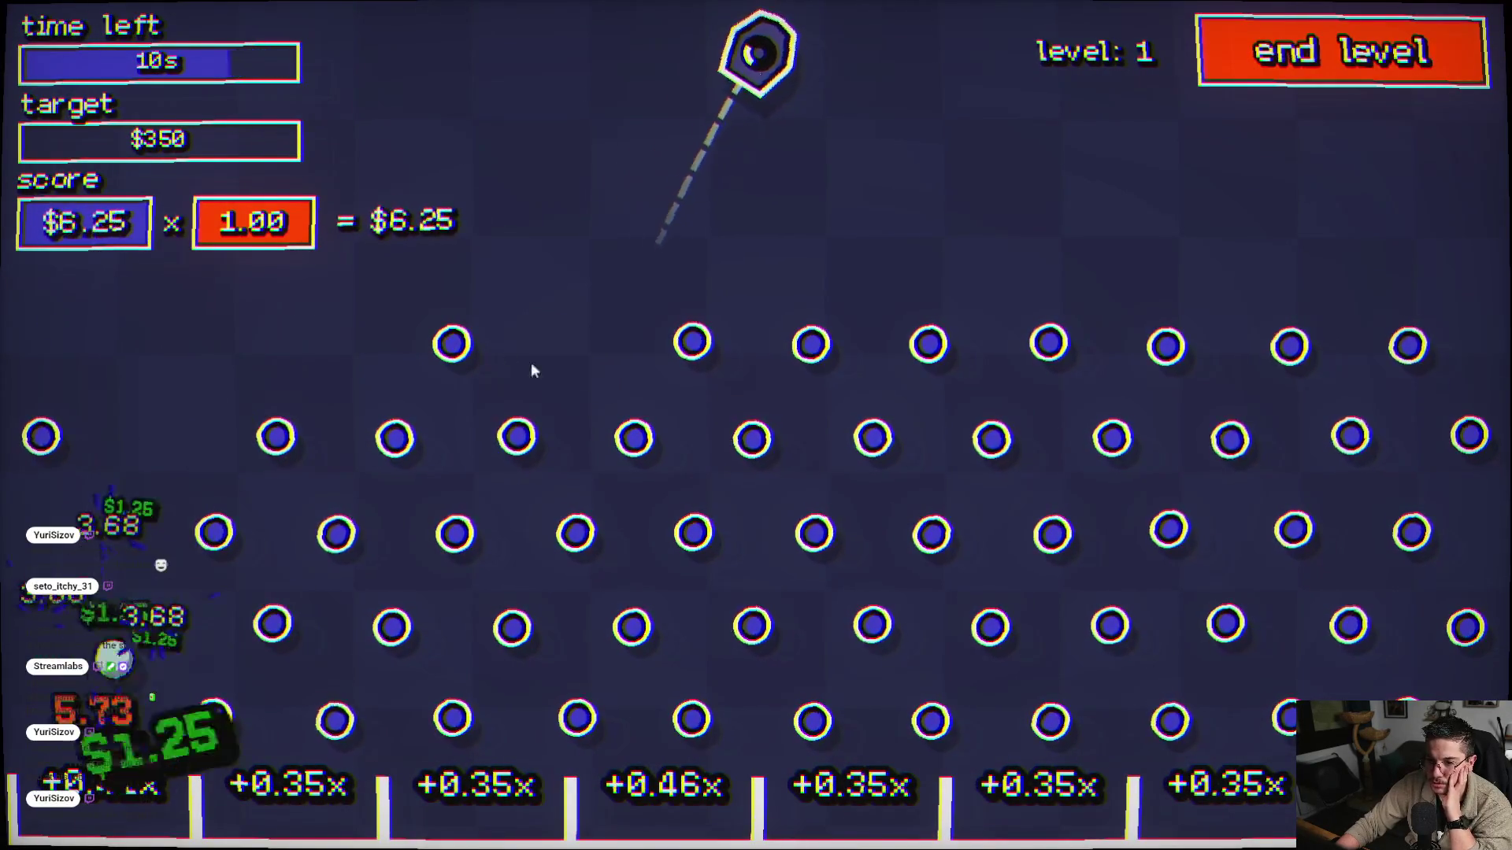
{"action": "left_click", "coordinate": [933, 399]}
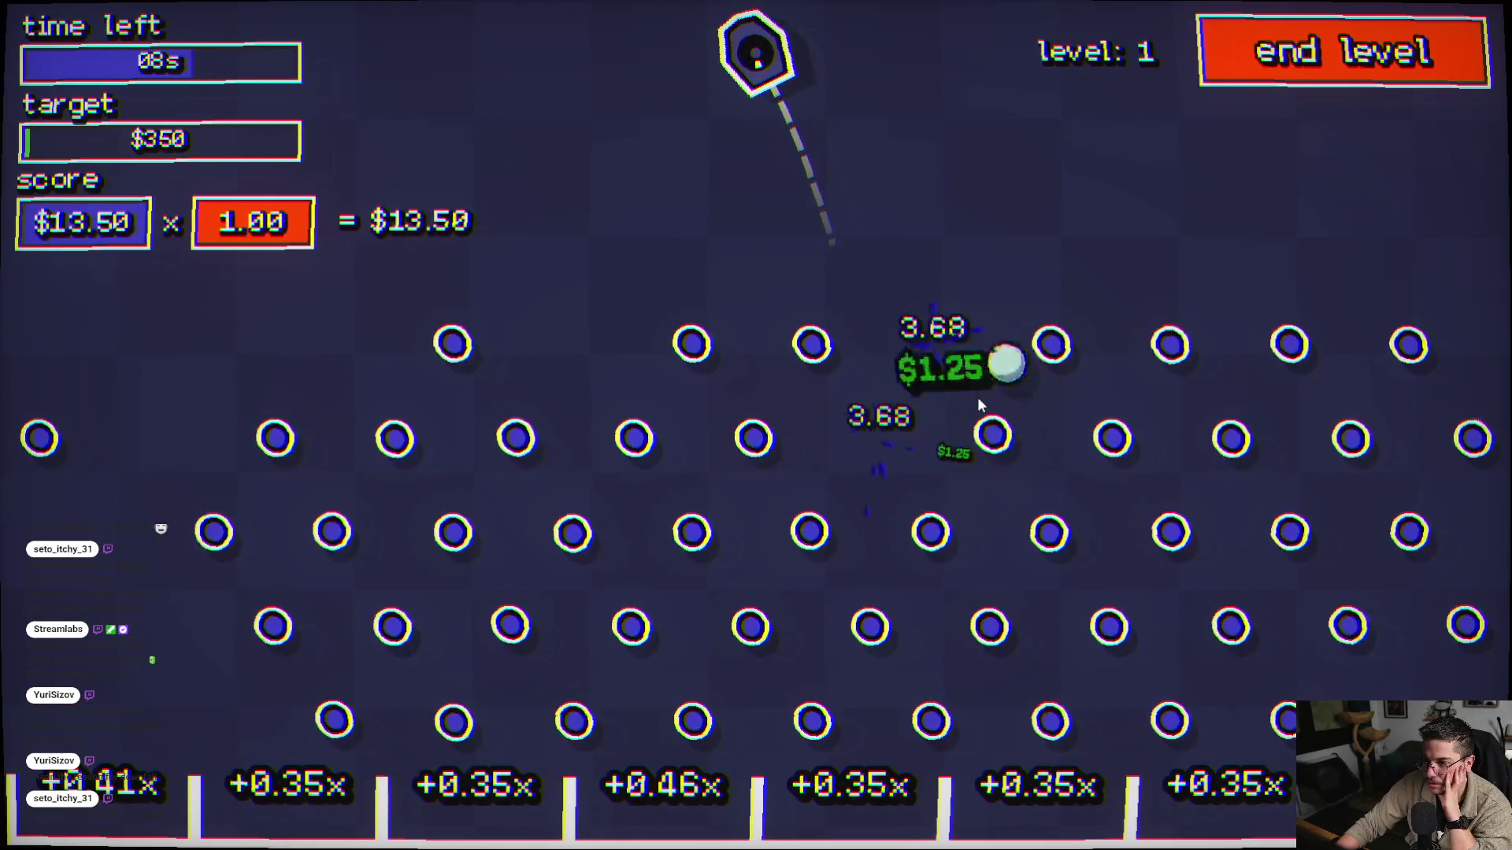
{"action": "left_click", "coordinate": [733, 420]}
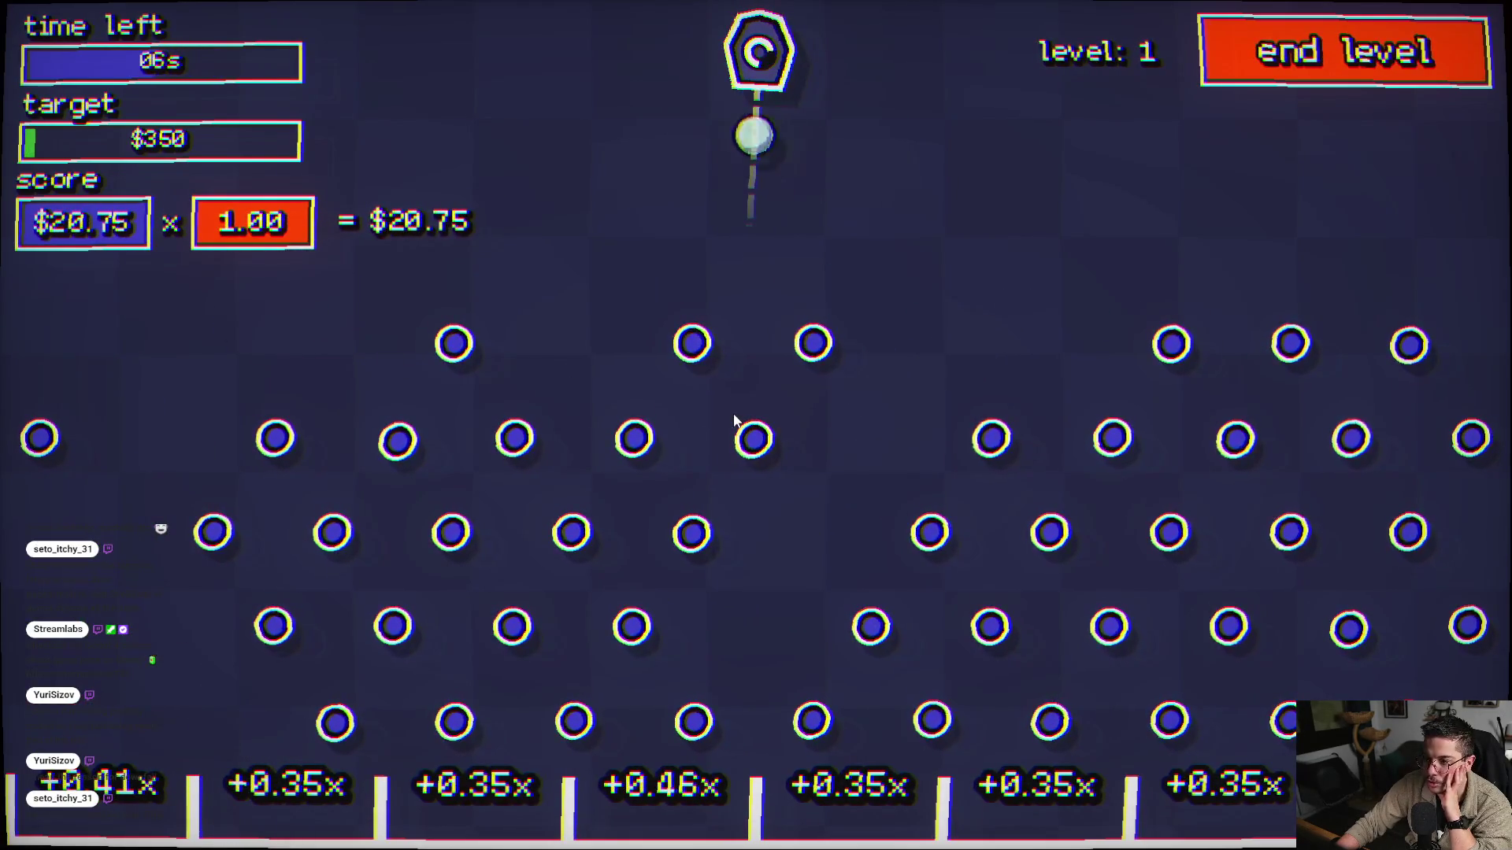
{"action": "left_click", "coordinate": [1204, 306]}
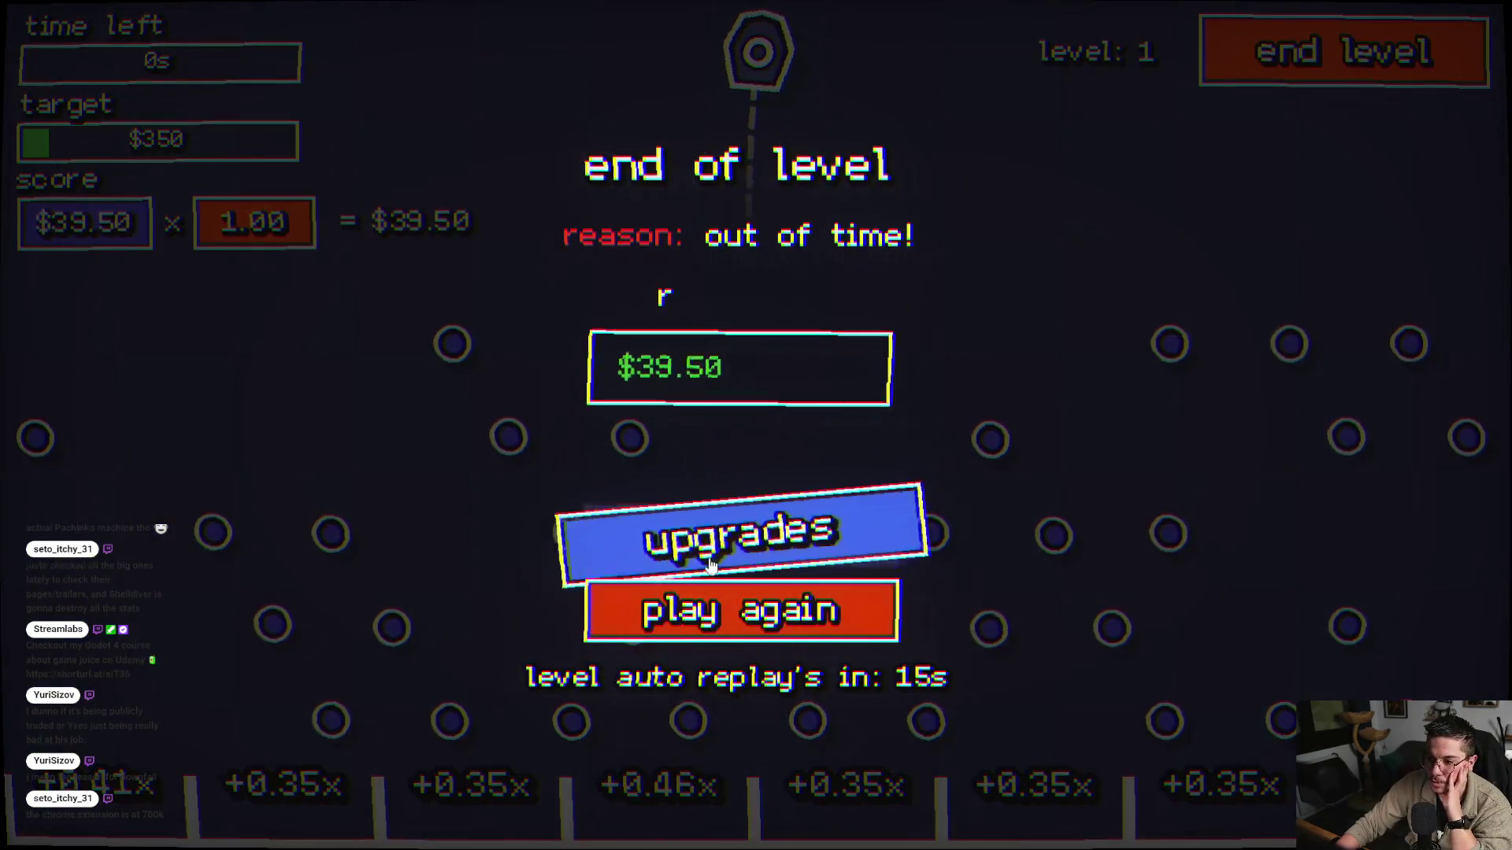
{"action": "left_click", "coordinate": [711, 565]}
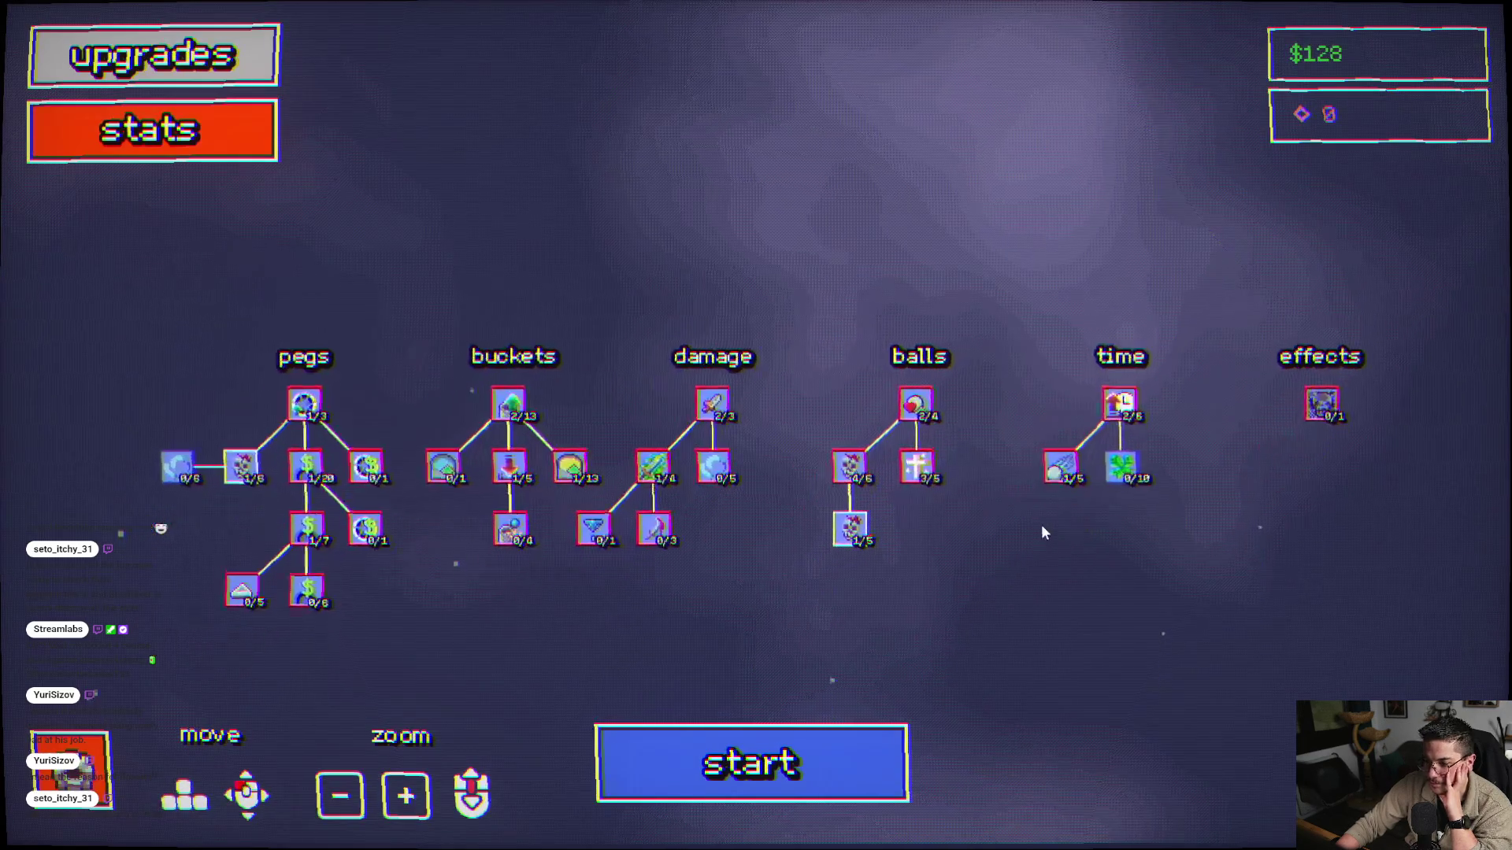
- Raise Money Up on Ball Break to level 2/5 and start a new level
{"action": "mouse_move", "coordinate": [853, 514]}
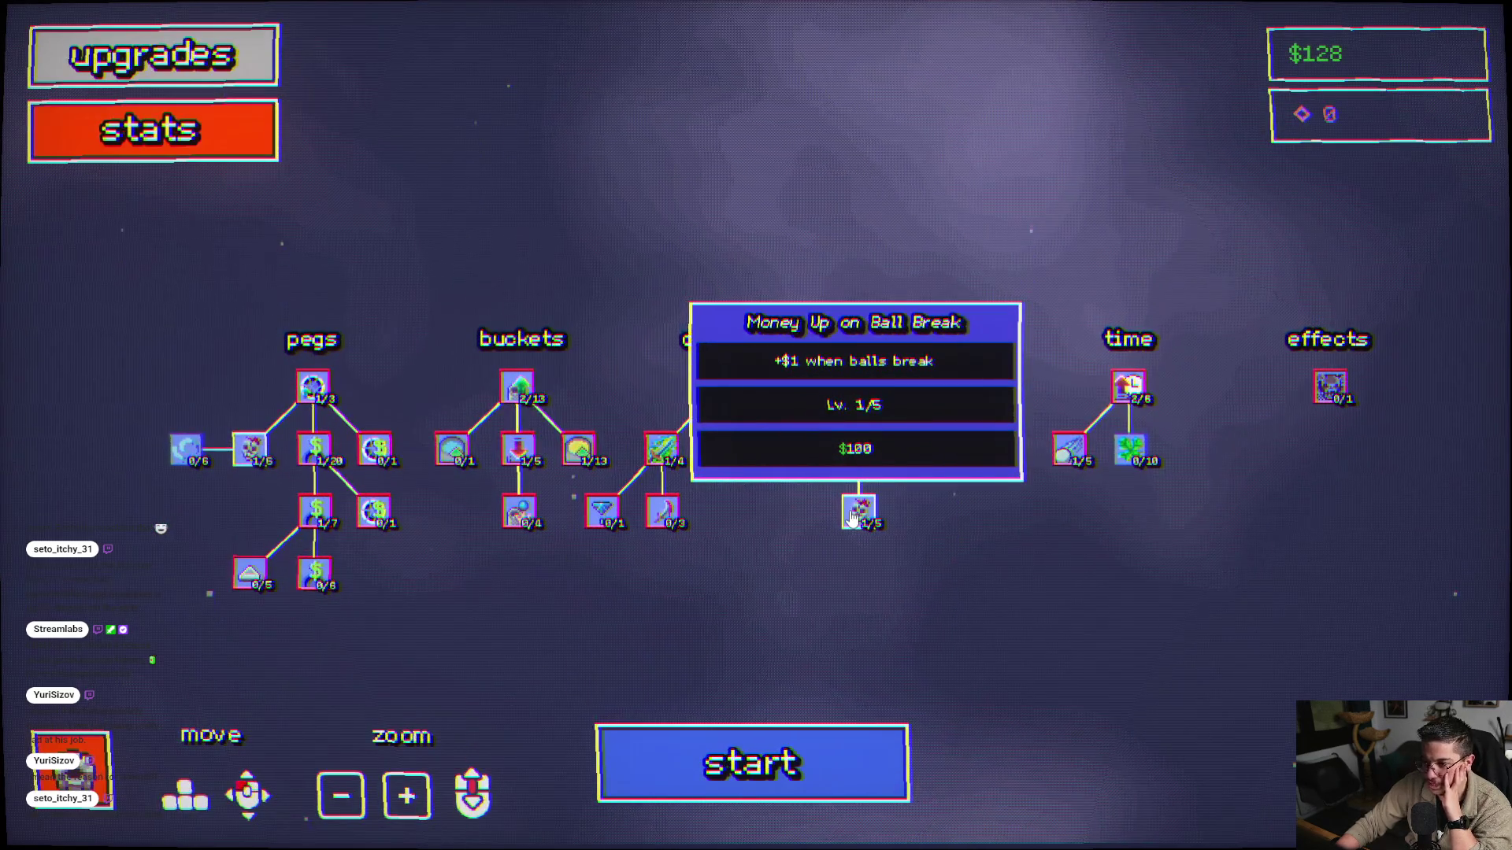
{"action": "left_click", "coordinate": [855, 513]}
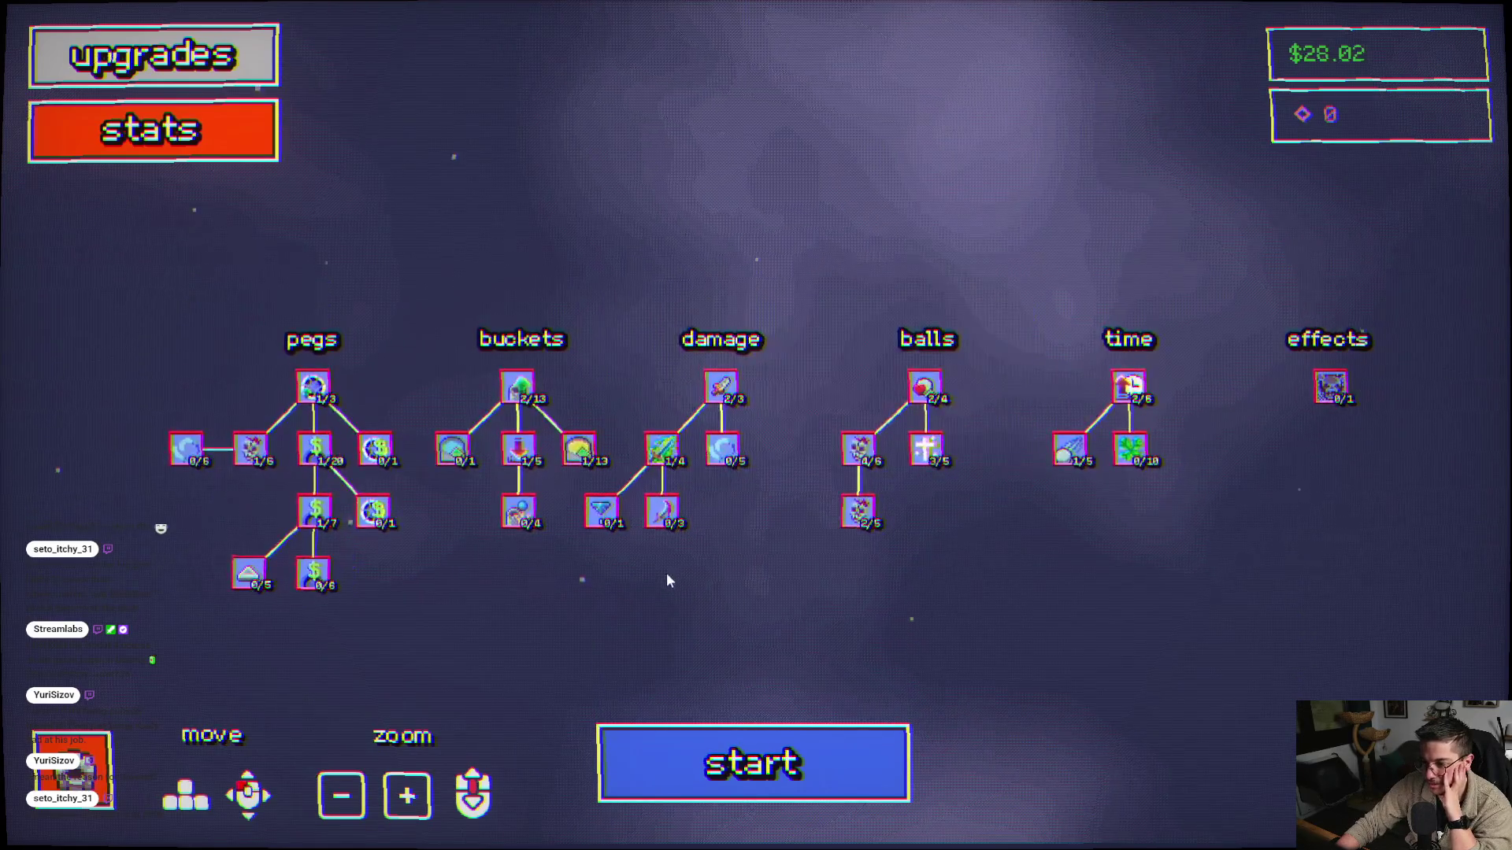
{"action": "left_click", "coordinate": [826, 750]}
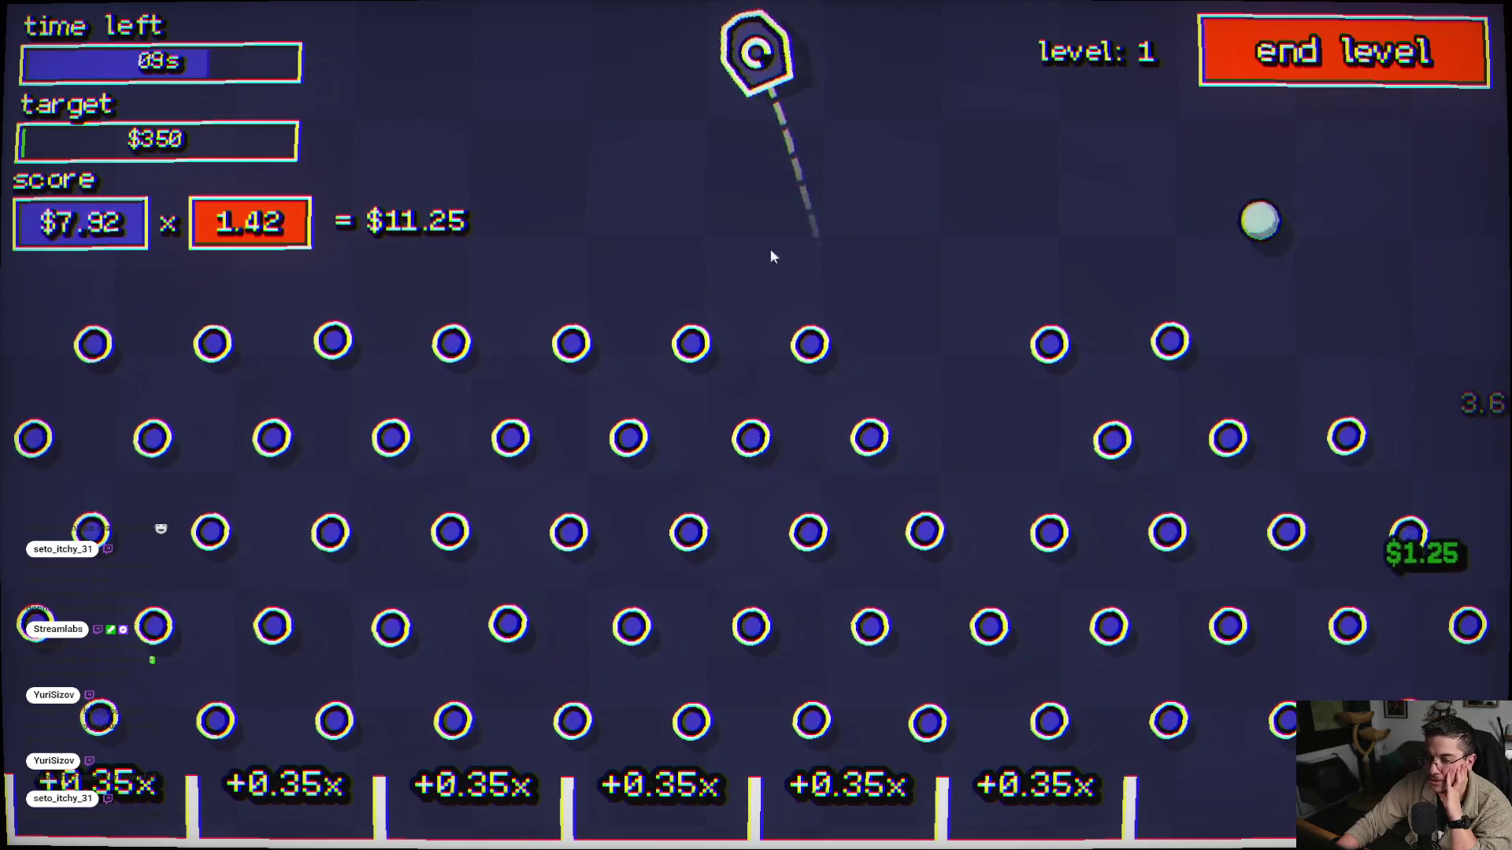
- Fire three balls to earn $64.48, then start the next level from the upgrade tree with $92
{"action": "left_click", "coordinate": [472, 303]}
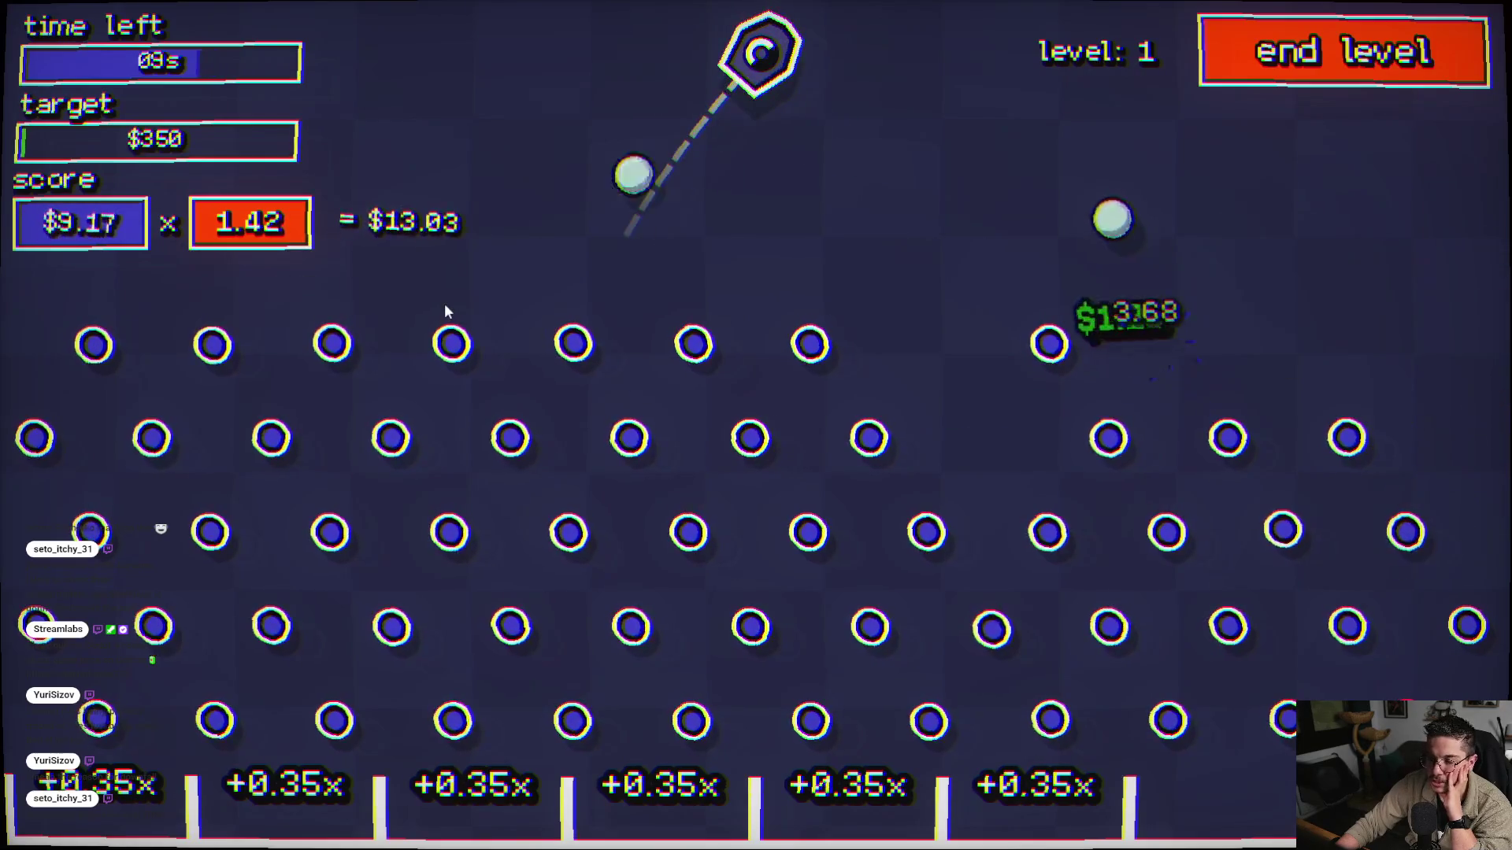
{"action": "left_click", "coordinate": [594, 392]}
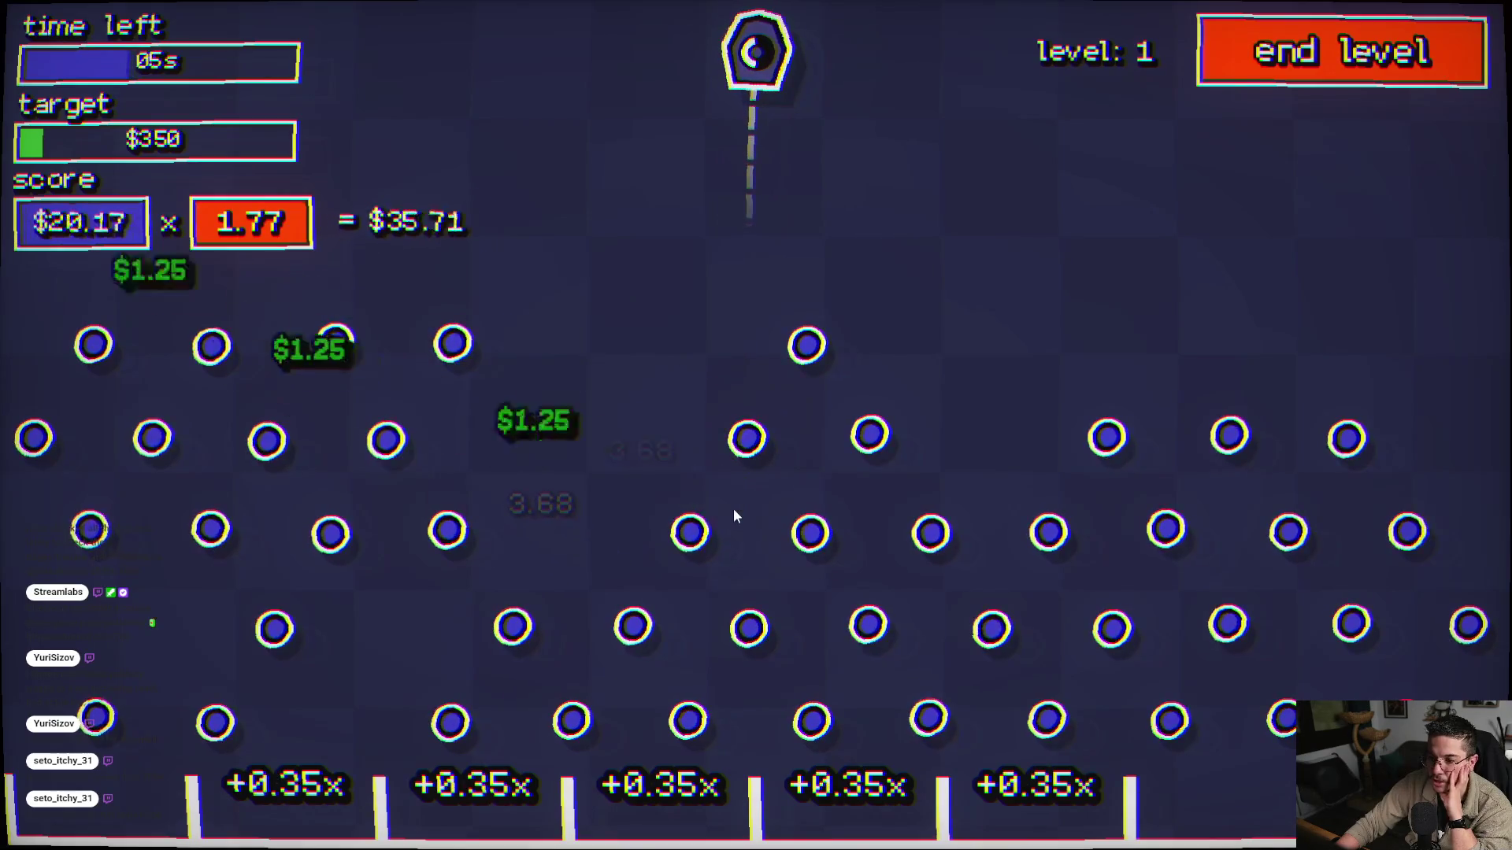
{"action": "left_click", "coordinate": [758, 531]}
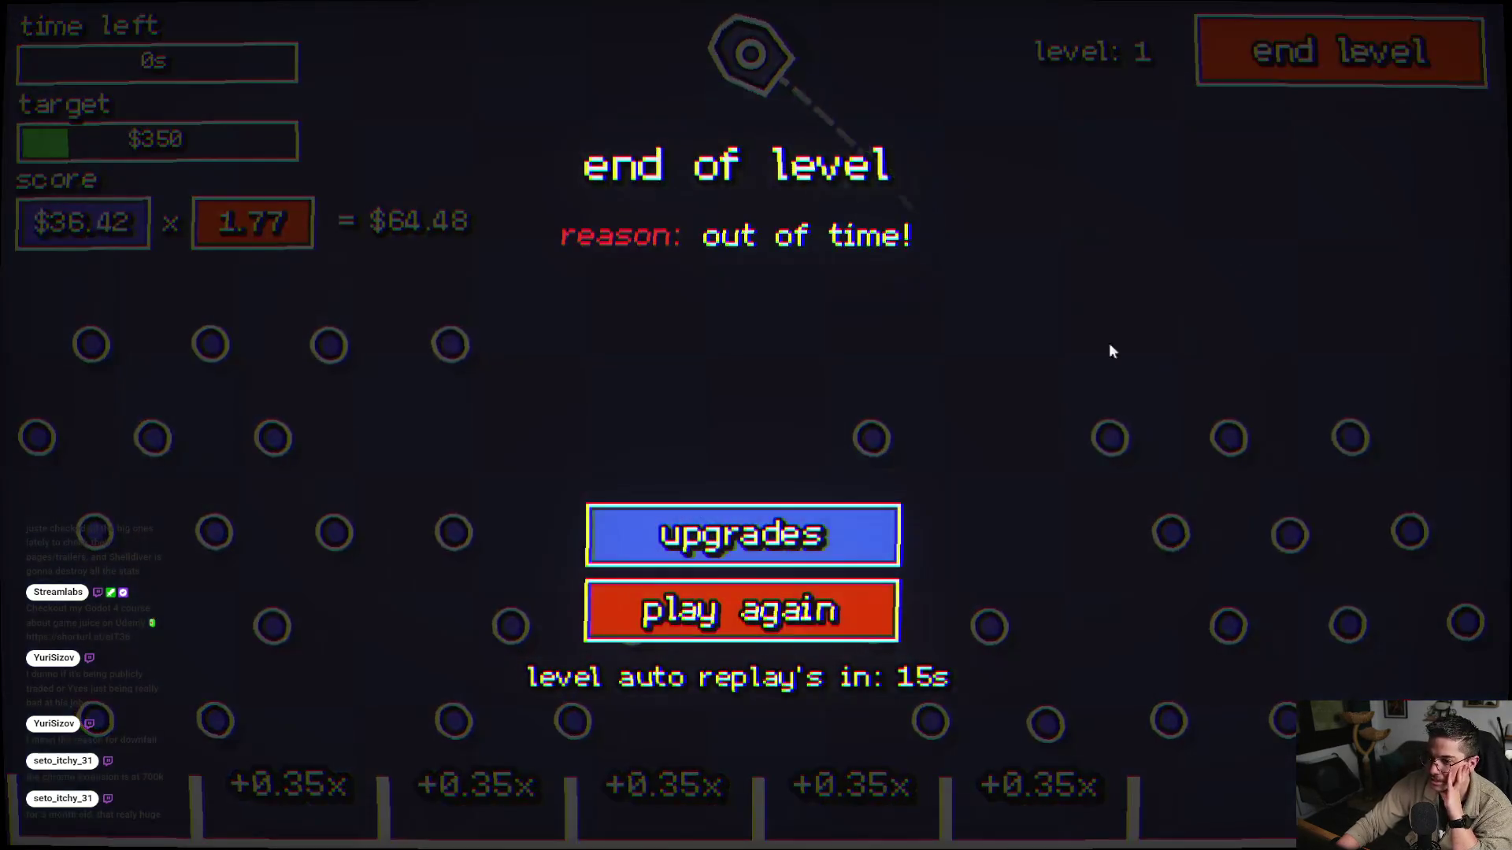
{"action": "left_click", "coordinate": [802, 538]}
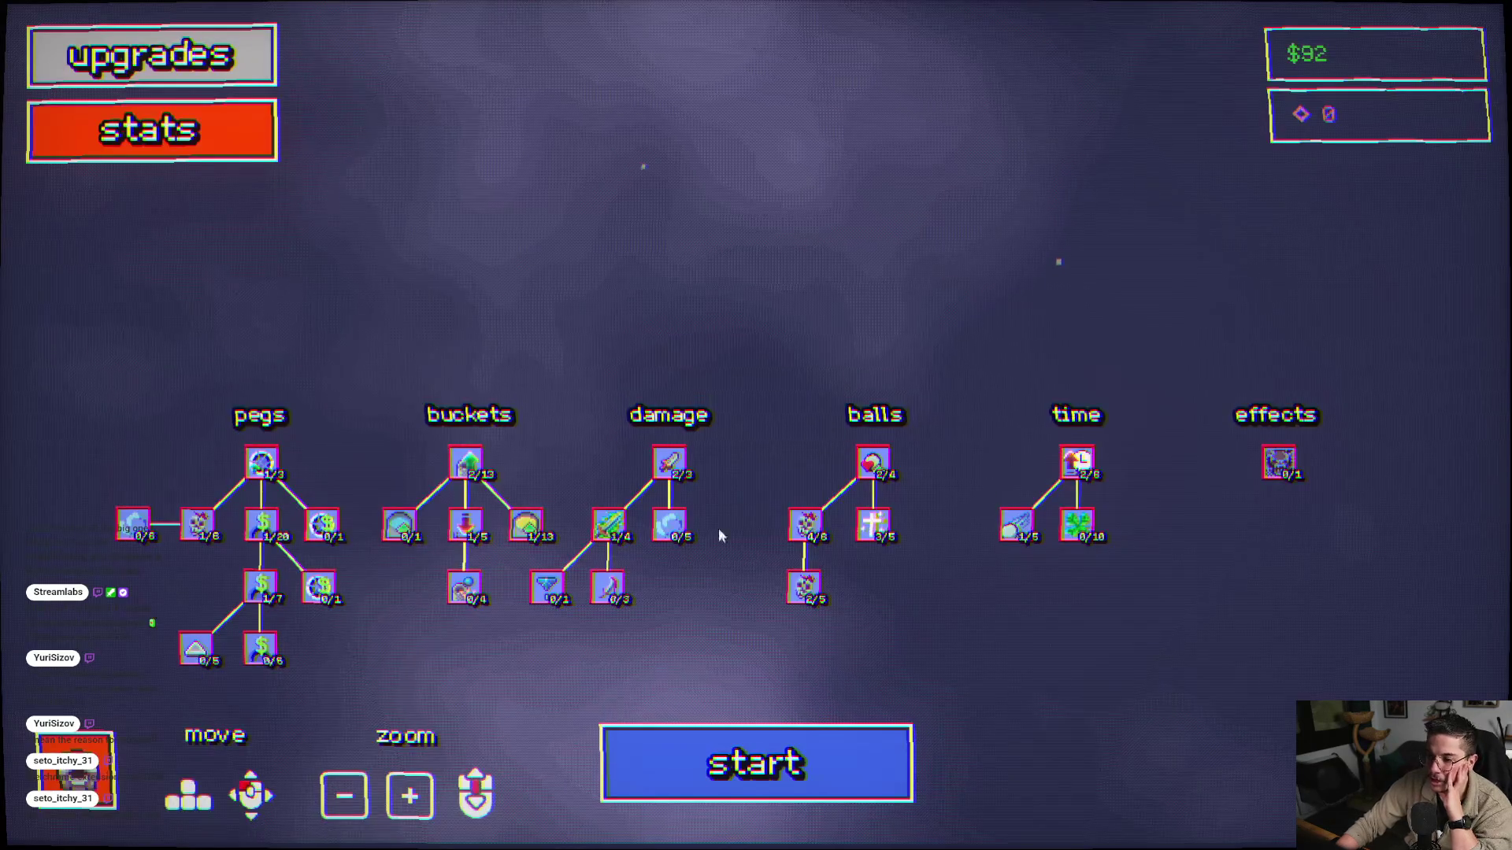
{"action": "left_click", "coordinate": [735, 751]}
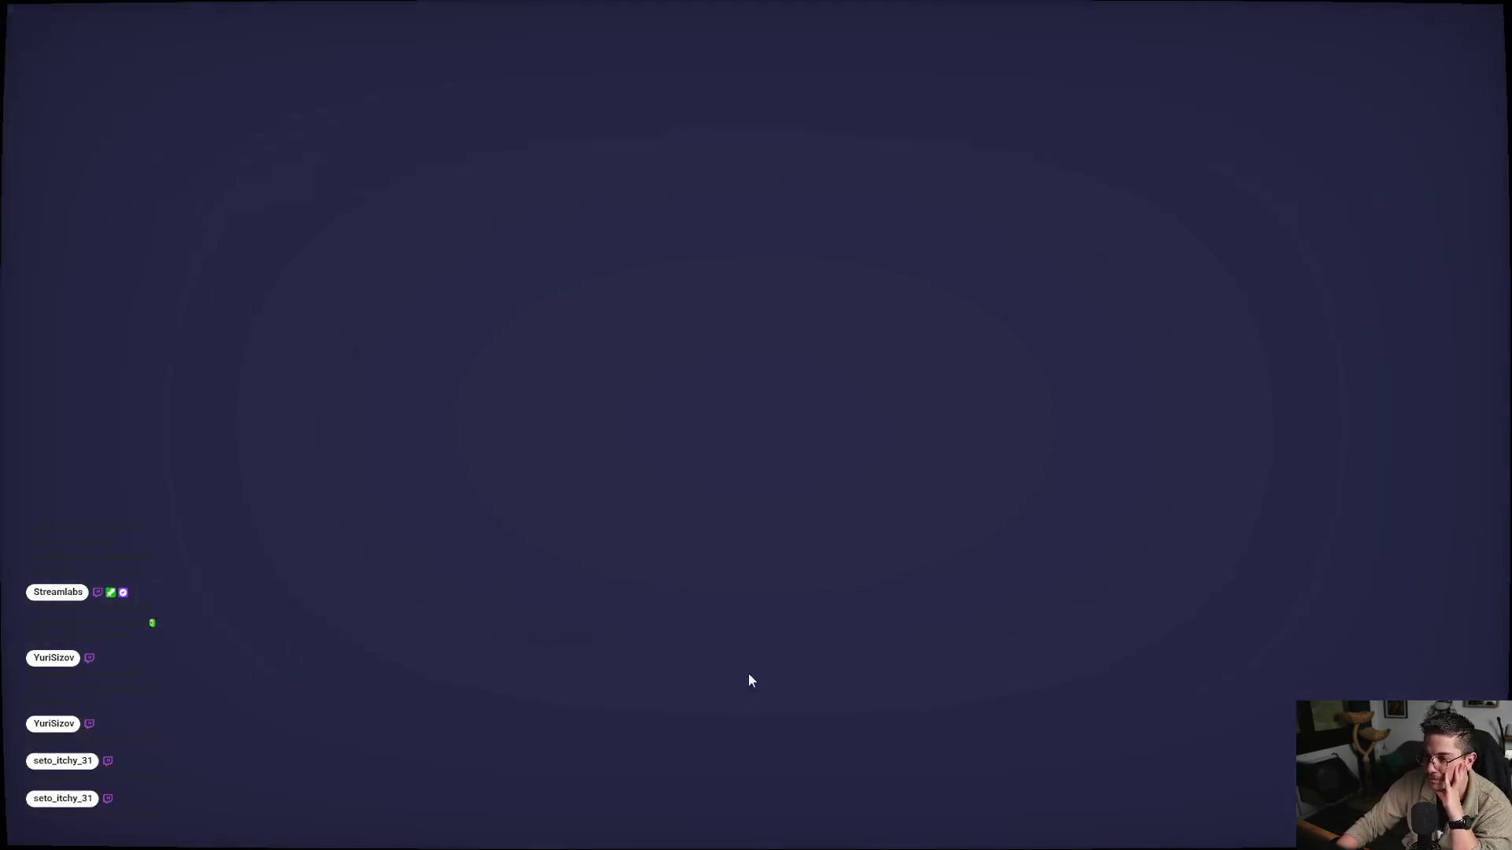
- Fire a ball into the pegs and let the level time out at a $46.94 reward
{"action": "left_click", "coordinate": [830, 505]}
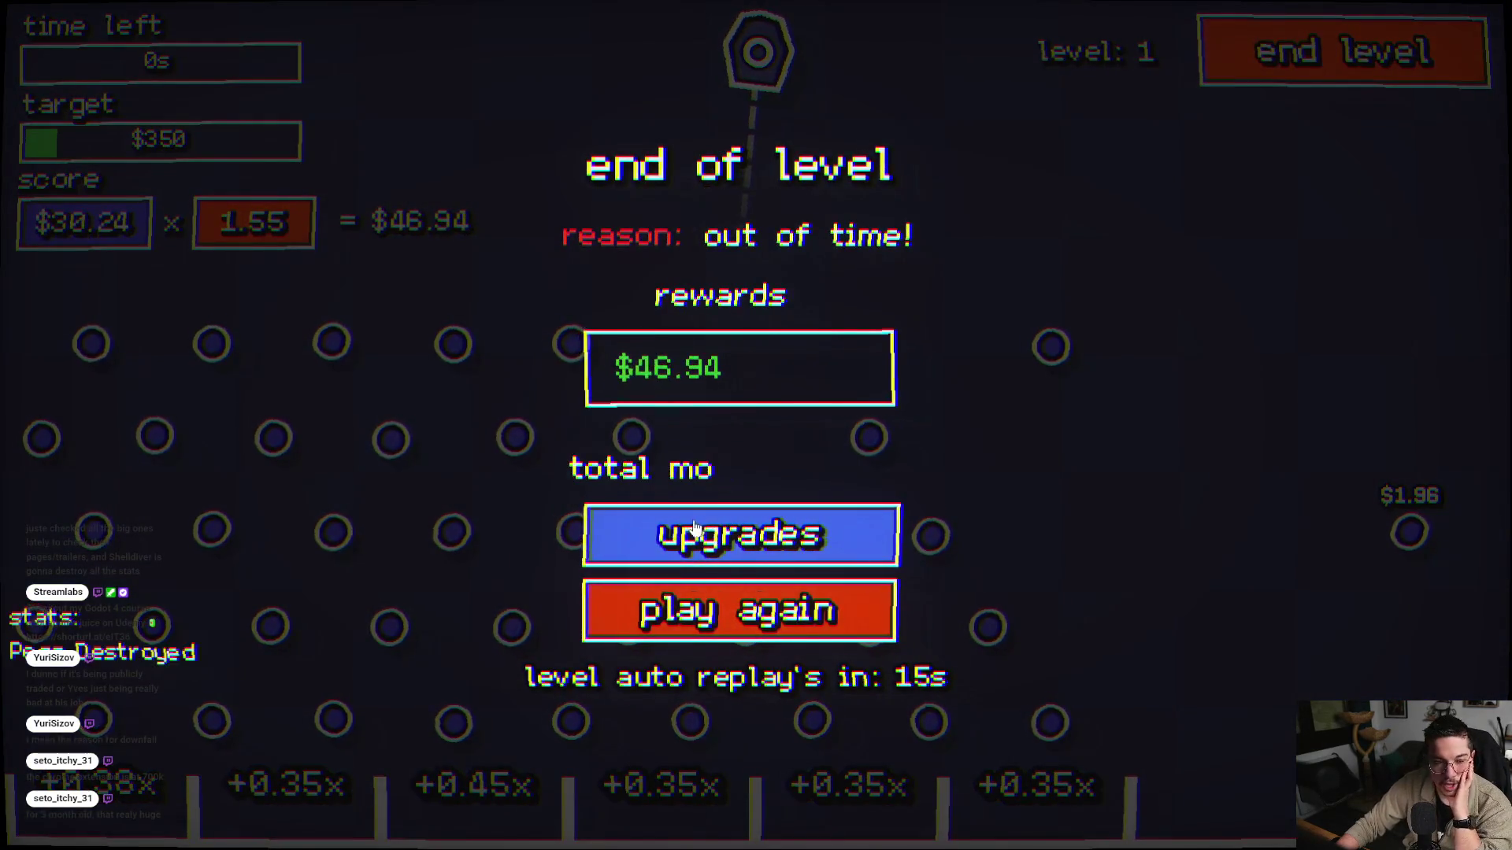
- Buy the first level of Peg Death Gives Time and start the next level
{"action": "left_click", "coordinate": [694, 527]}
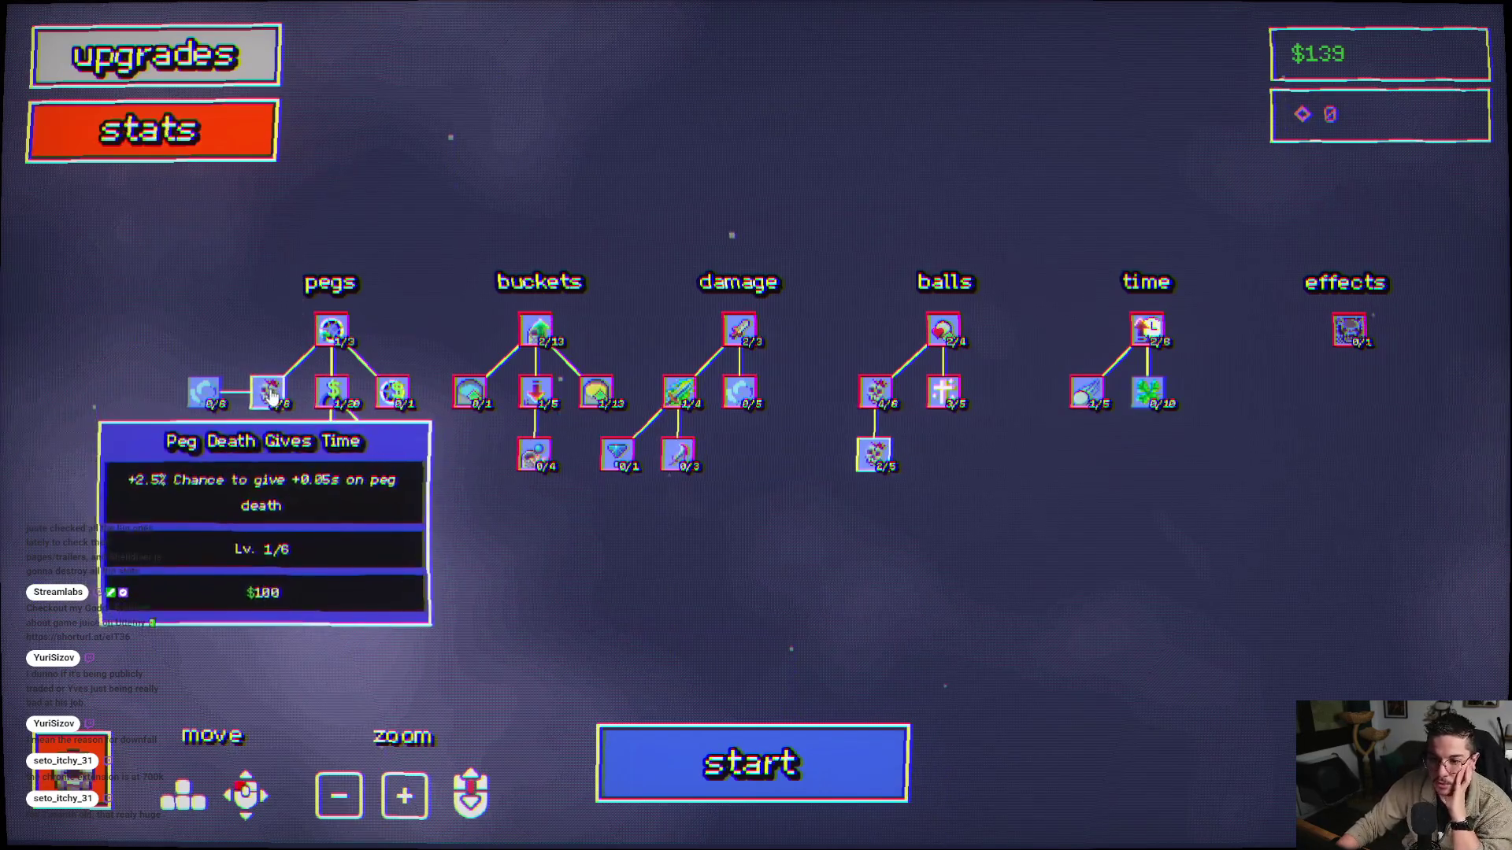
{"action": "left_click", "coordinate": [203, 391]}
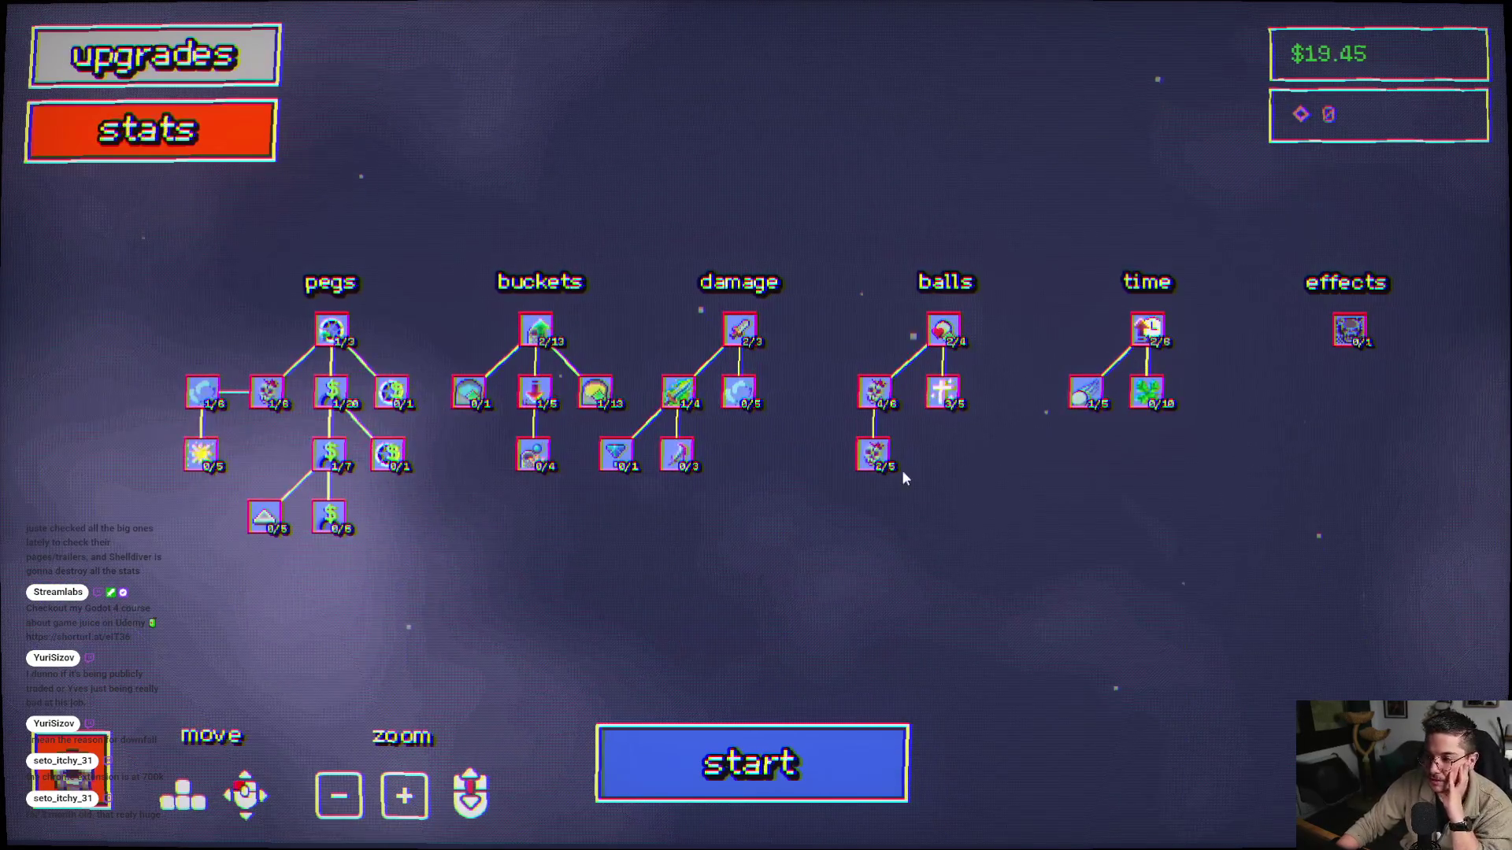
{"action": "left_click", "coordinate": [743, 731]}
- Fire seven balls to reach a $95.60 score, then return to the upgrade tree with $115
{"action": "left_click", "coordinate": [646, 470]}
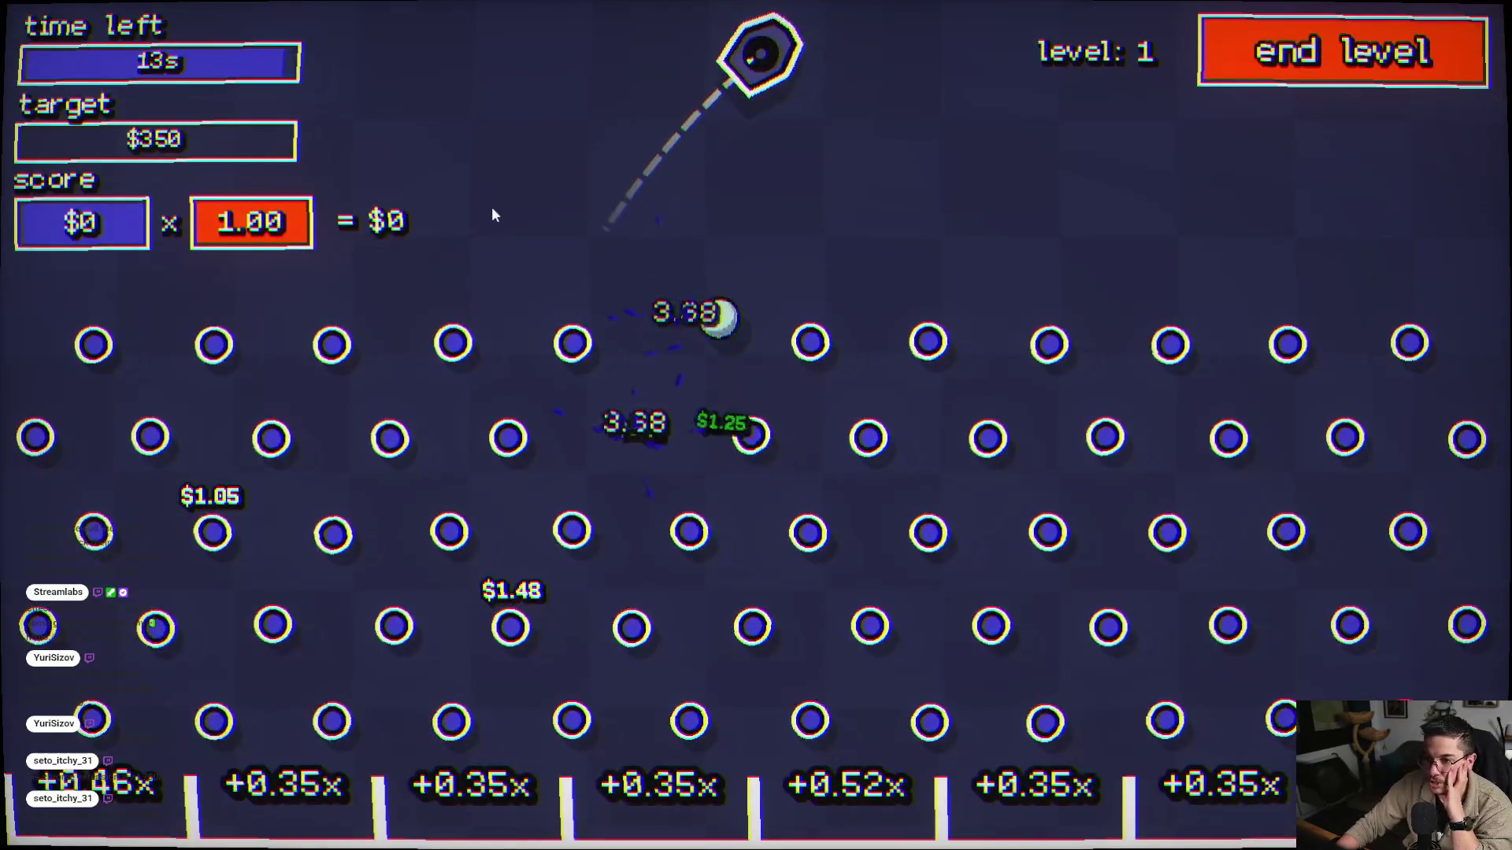
{"action": "left_click", "coordinate": [386, 313]}
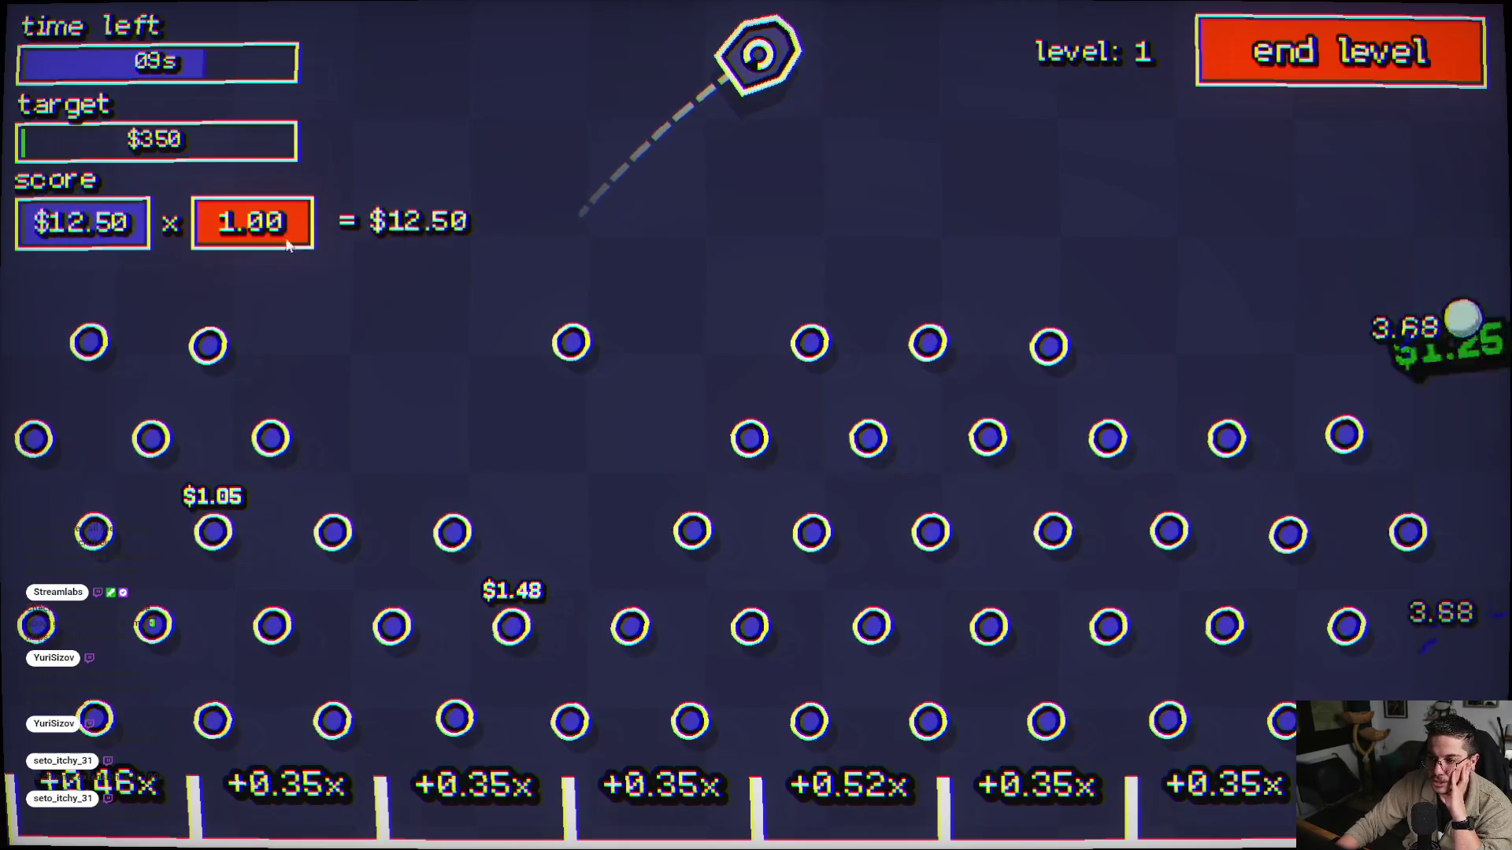
{"action": "left_click", "coordinate": [285, 206]}
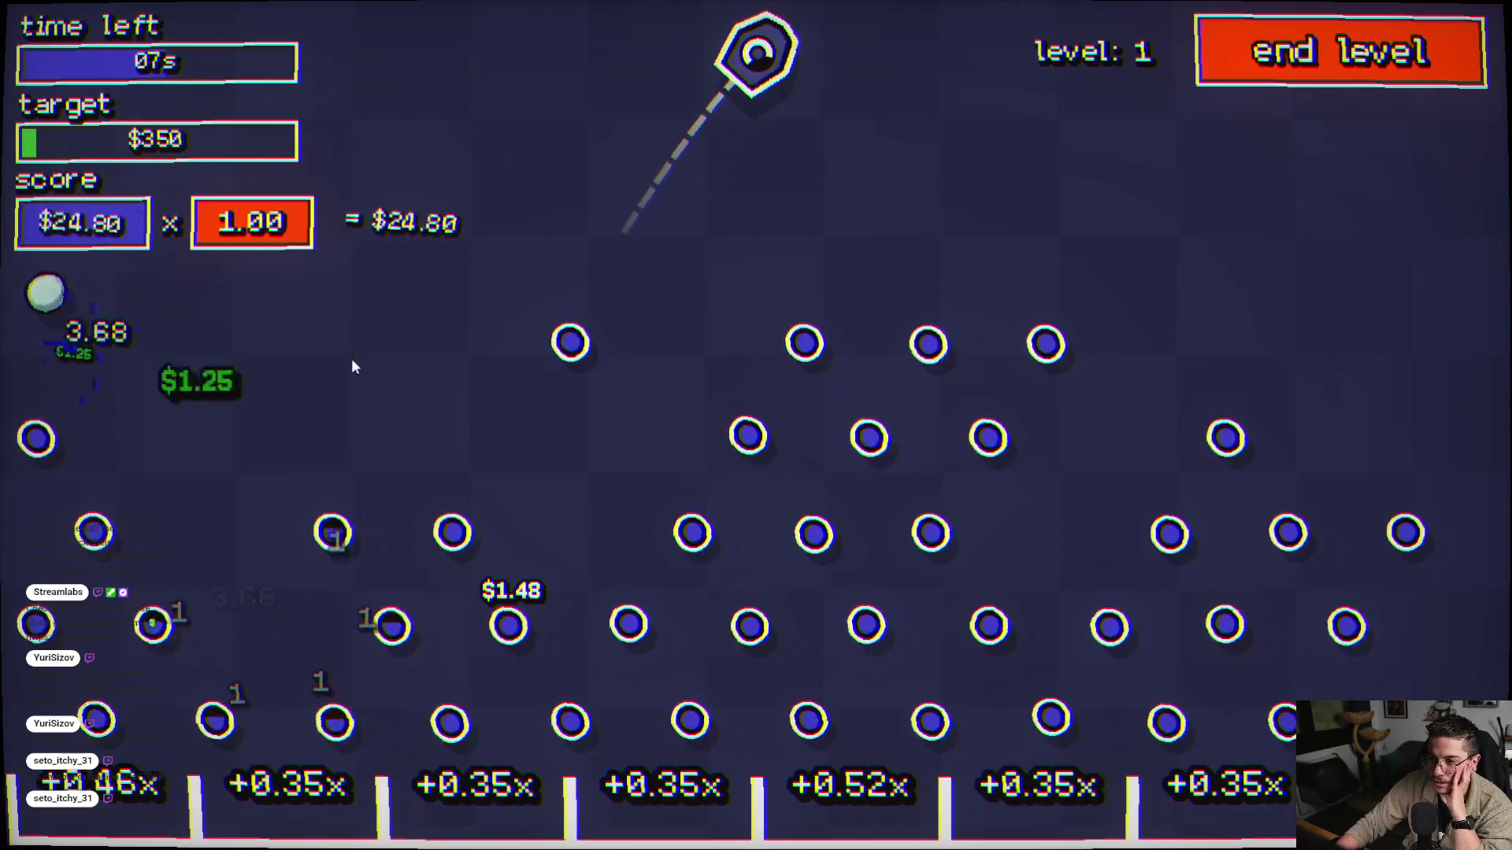
{"action": "left_click", "coordinate": [528, 418]}
{"action": "left_click", "coordinate": [532, 441]}
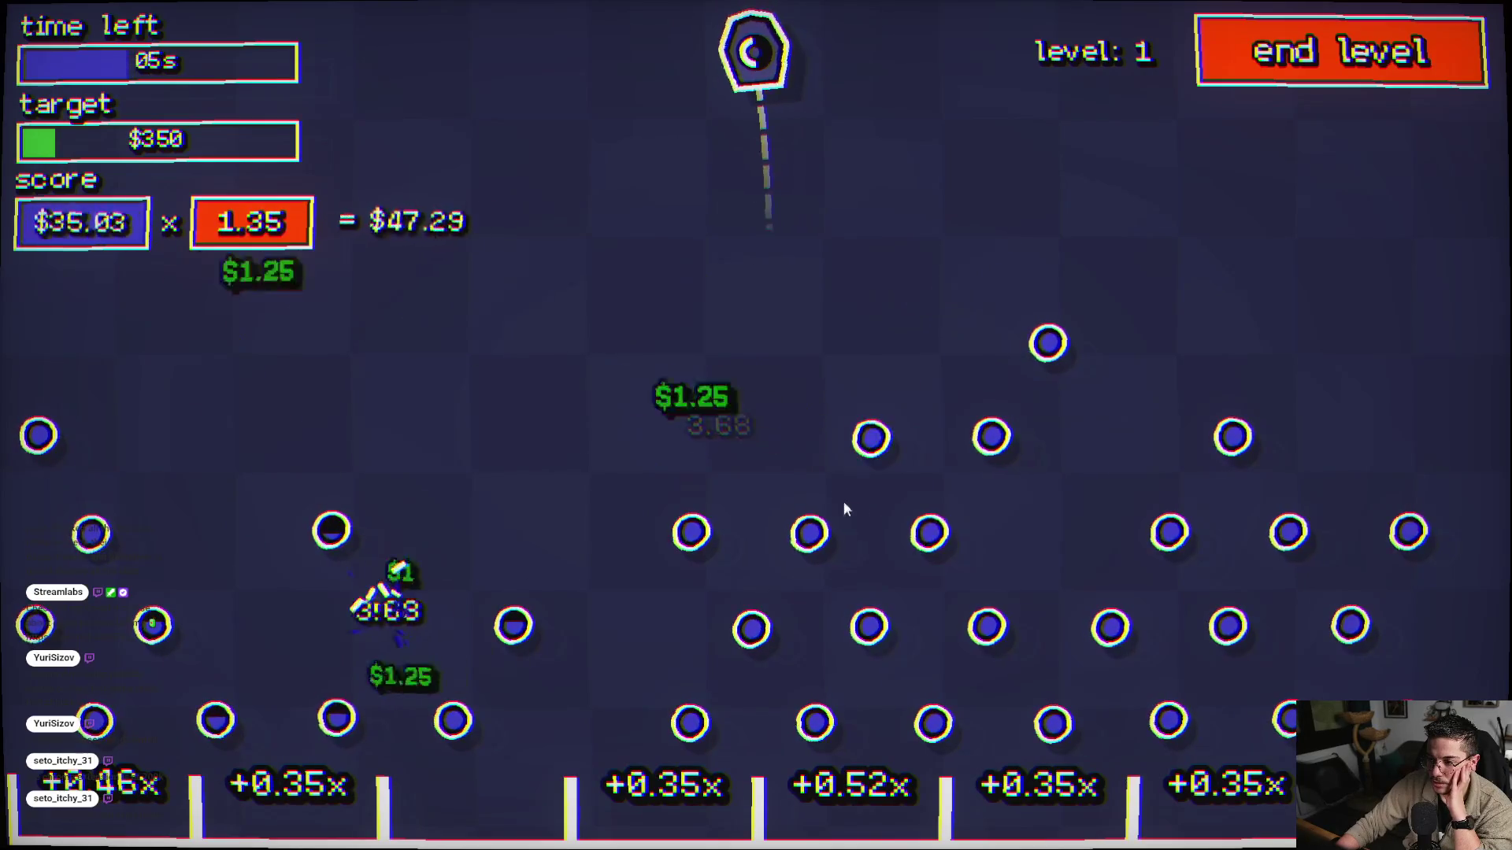
{"action": "left_click", "coordinate": [890, 556]}
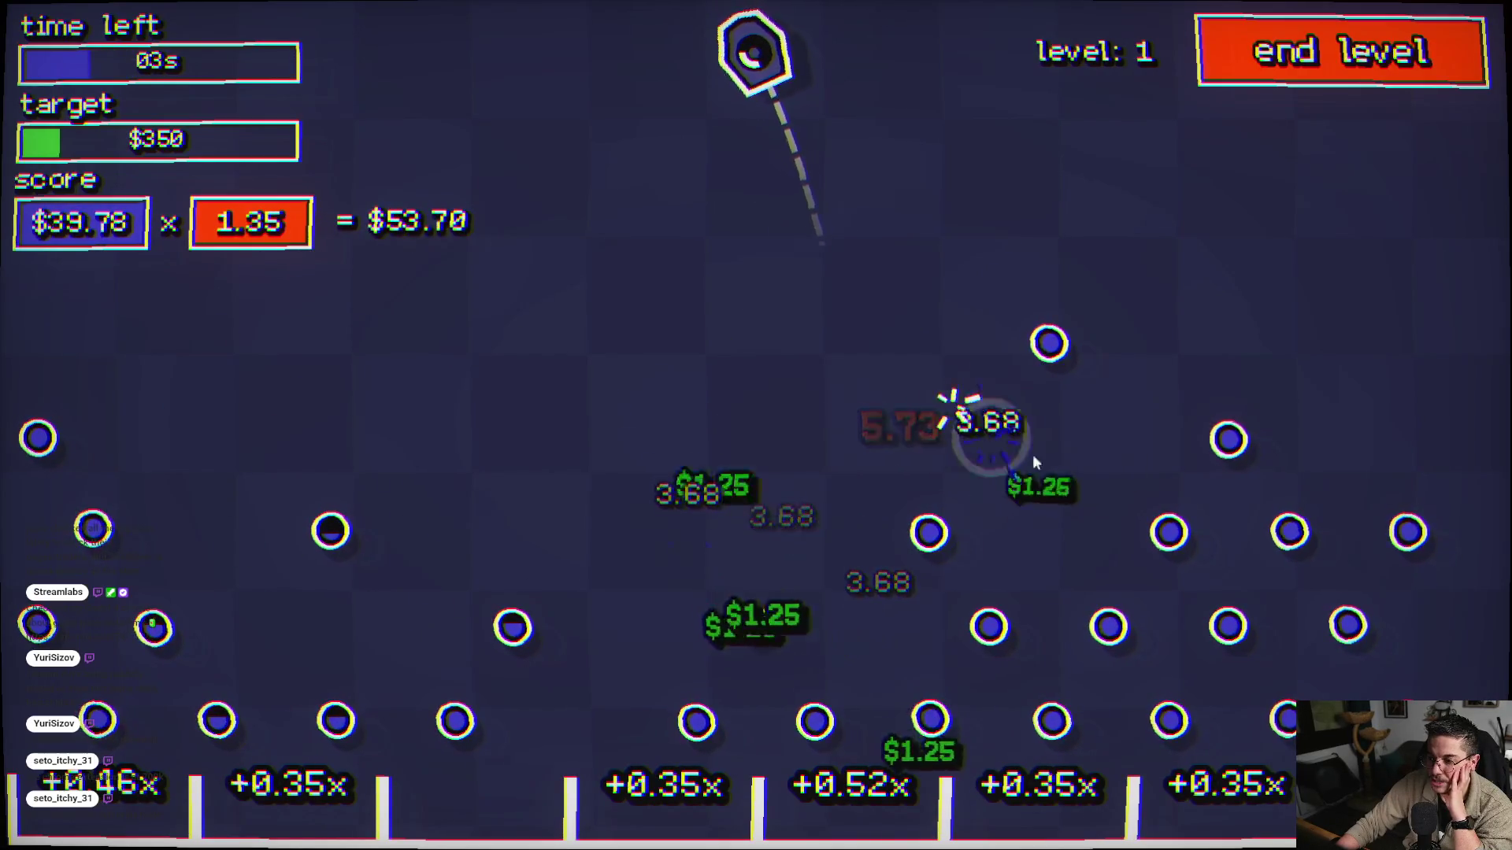
{"action": "left_click", "coordinate": [1213, 516]}
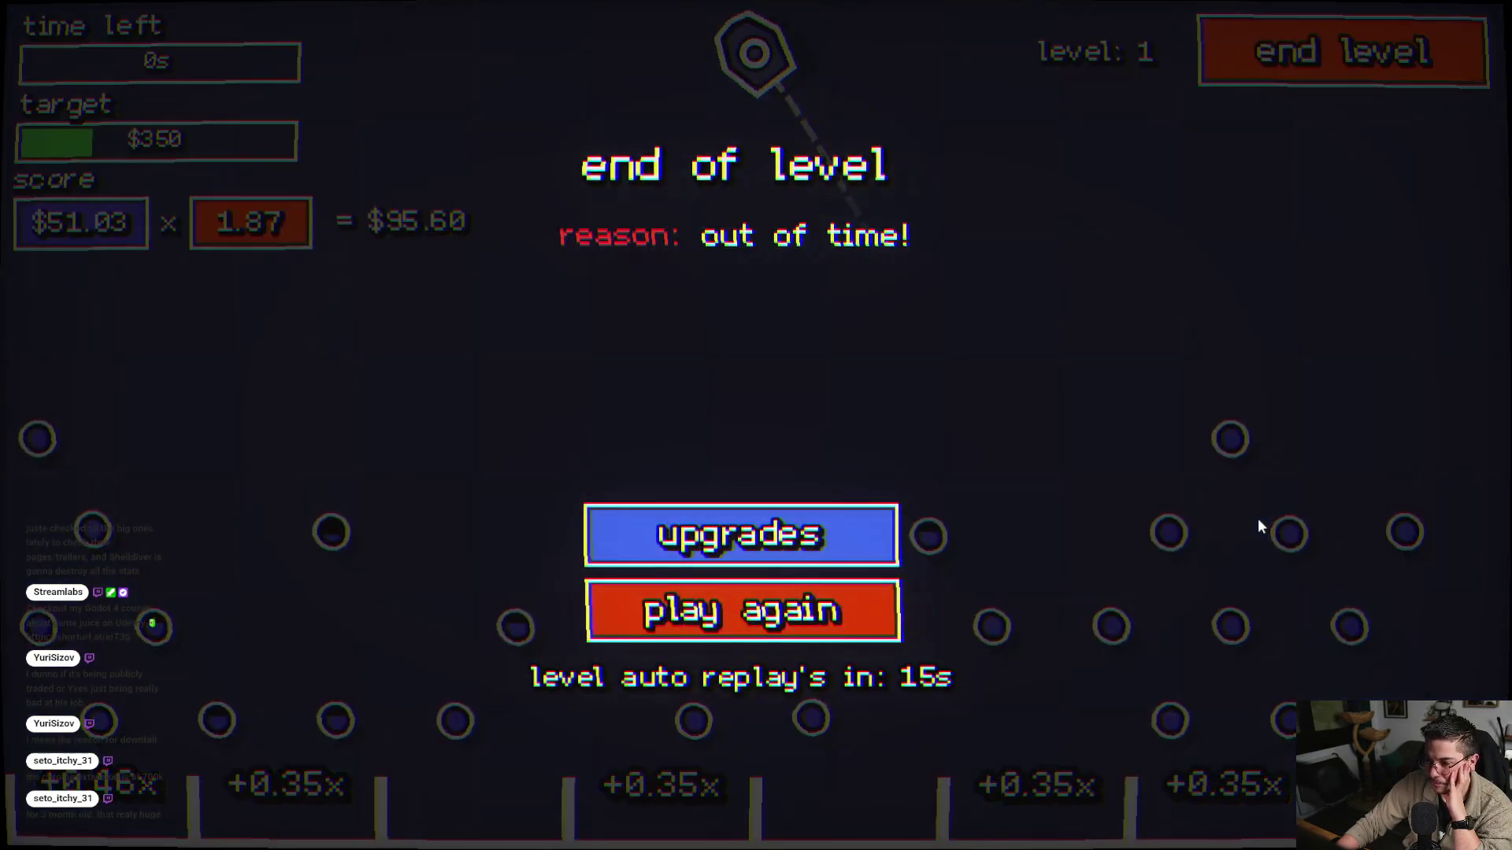
{"action": "left_click", "coordinate": [748, 535]}
{"action": "left_click", "coordinate": [748, 535]}
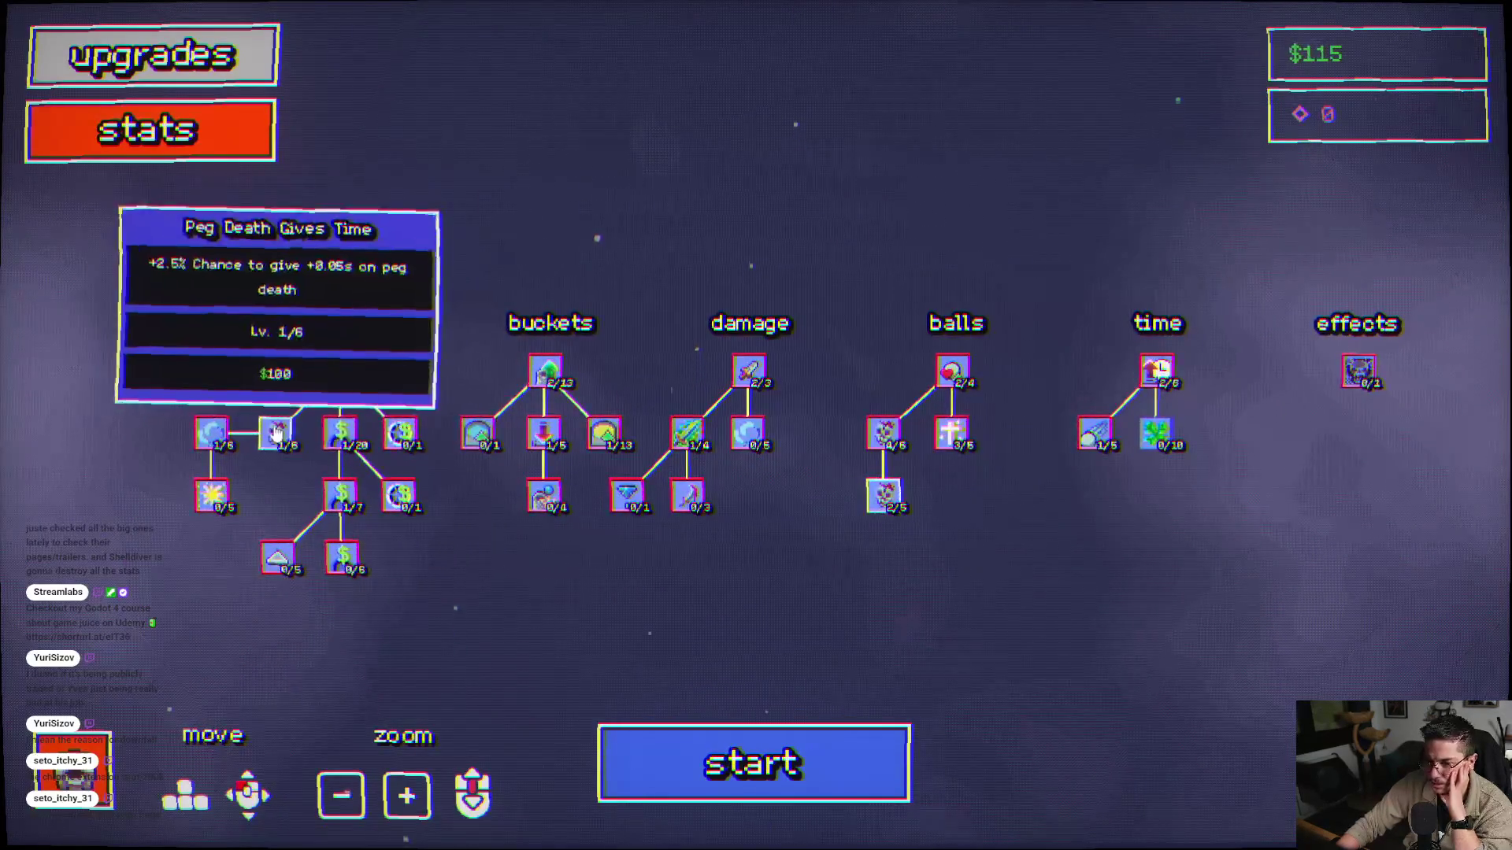
- Buy a second Peg Death Gives Time level and play a level-1 round with five shots
{"action": "left_click", "coordinate": [274, 437]}
{"action": "left_click", "coordinate": [757, 734]}
{"action": "left_click", "coordinate": [1016, 291]}
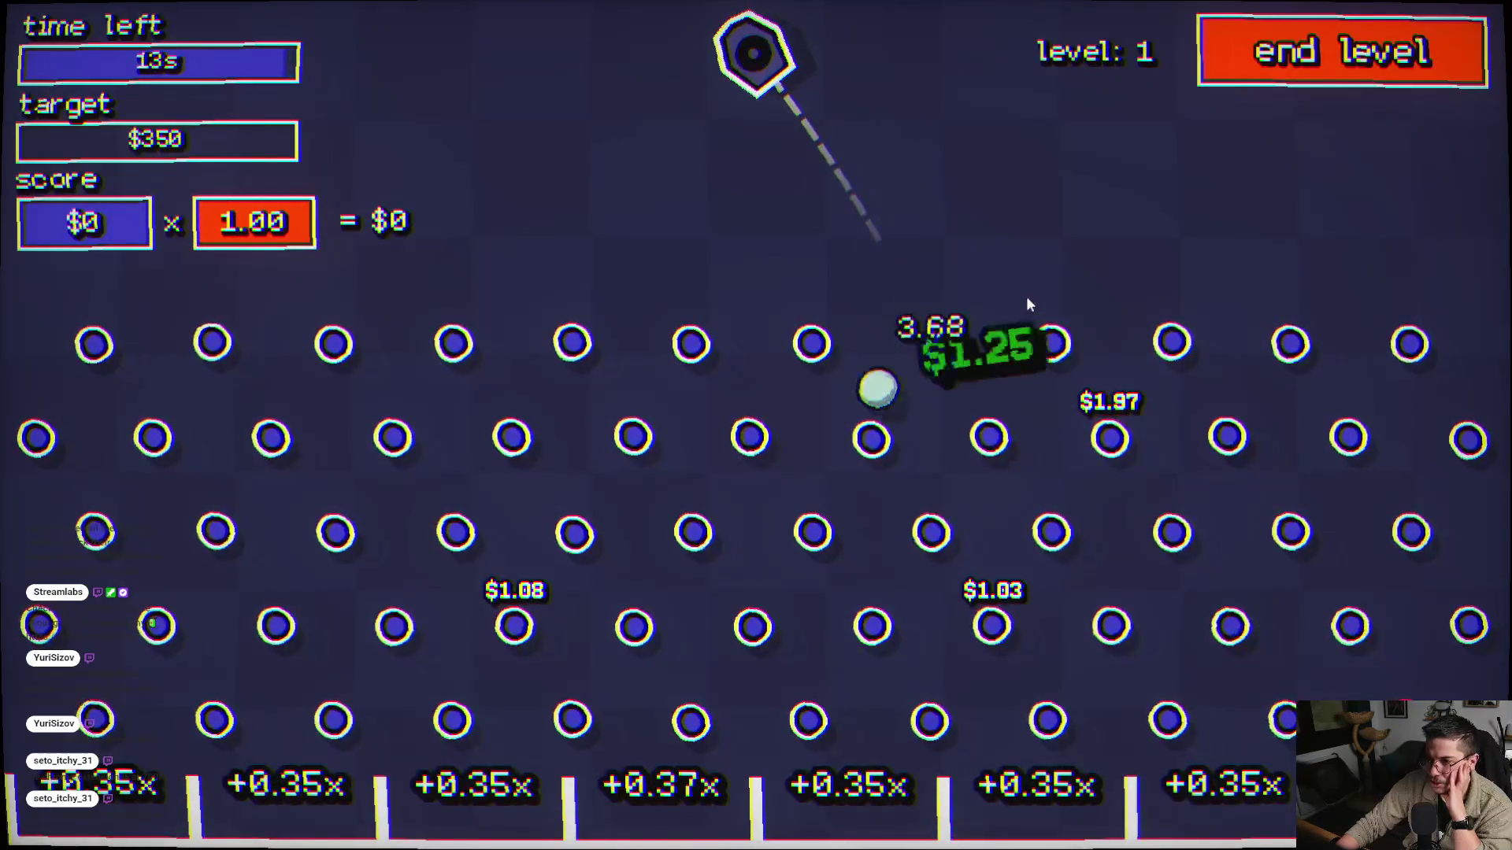
{"action": "left_click", "coordinate": [465, 511]}
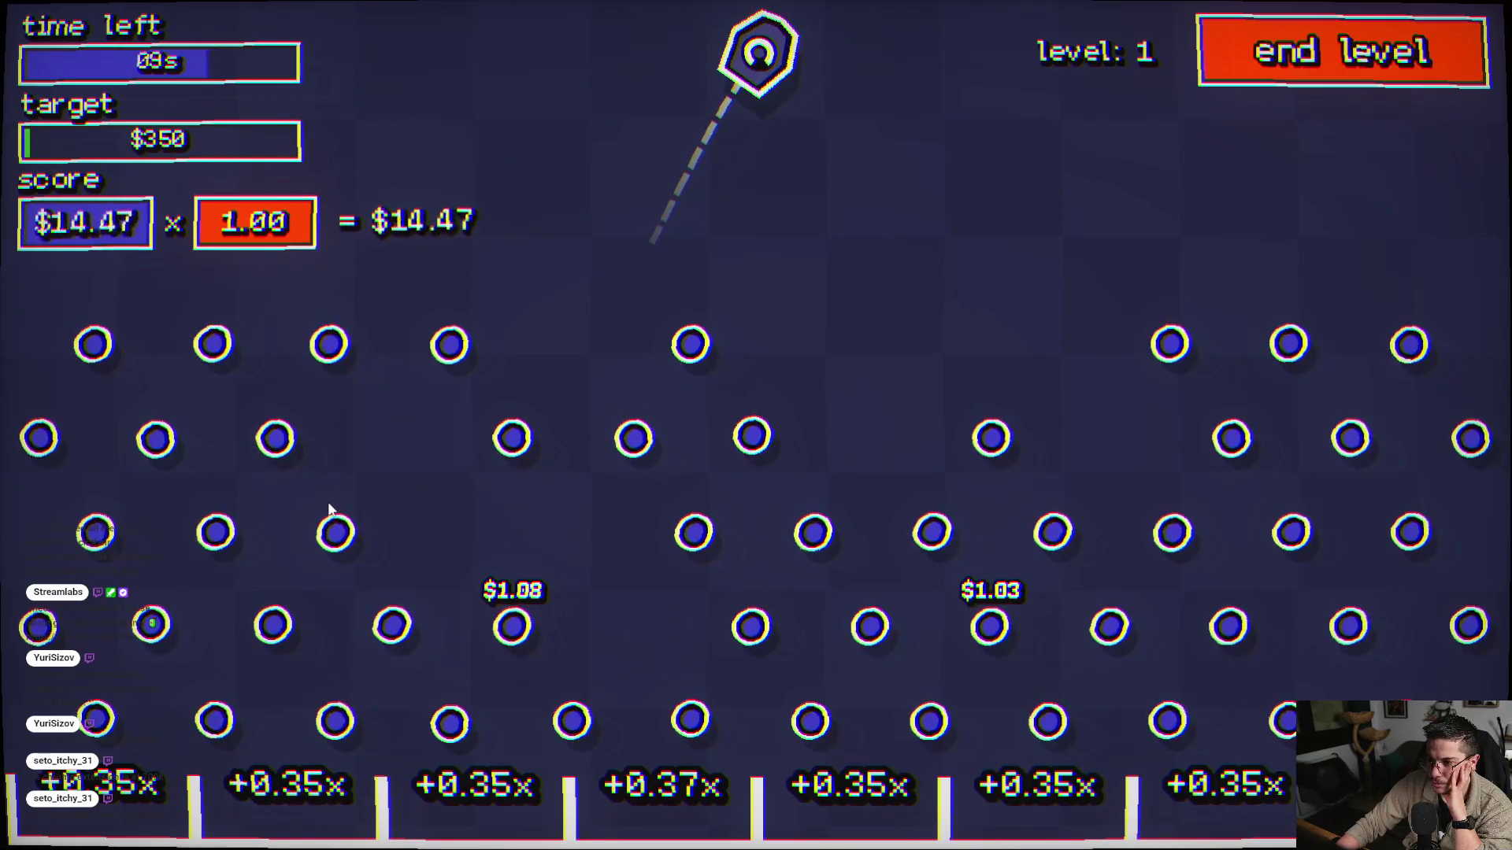
{"action": "left_click", "coordinate": [390, 559]}
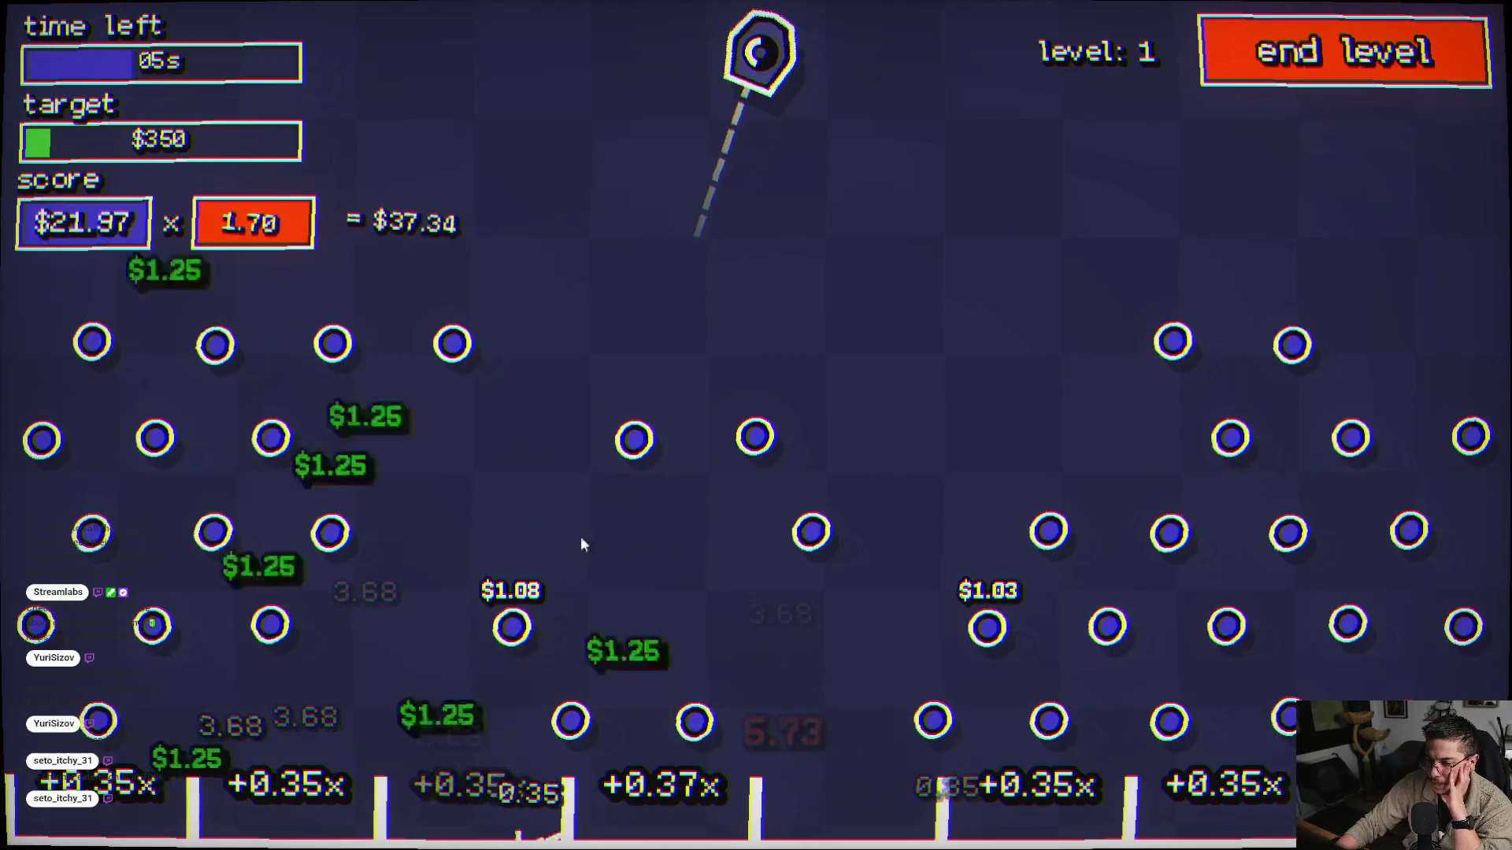
{"action": "left_click", "coordinate": [1049, 557]}
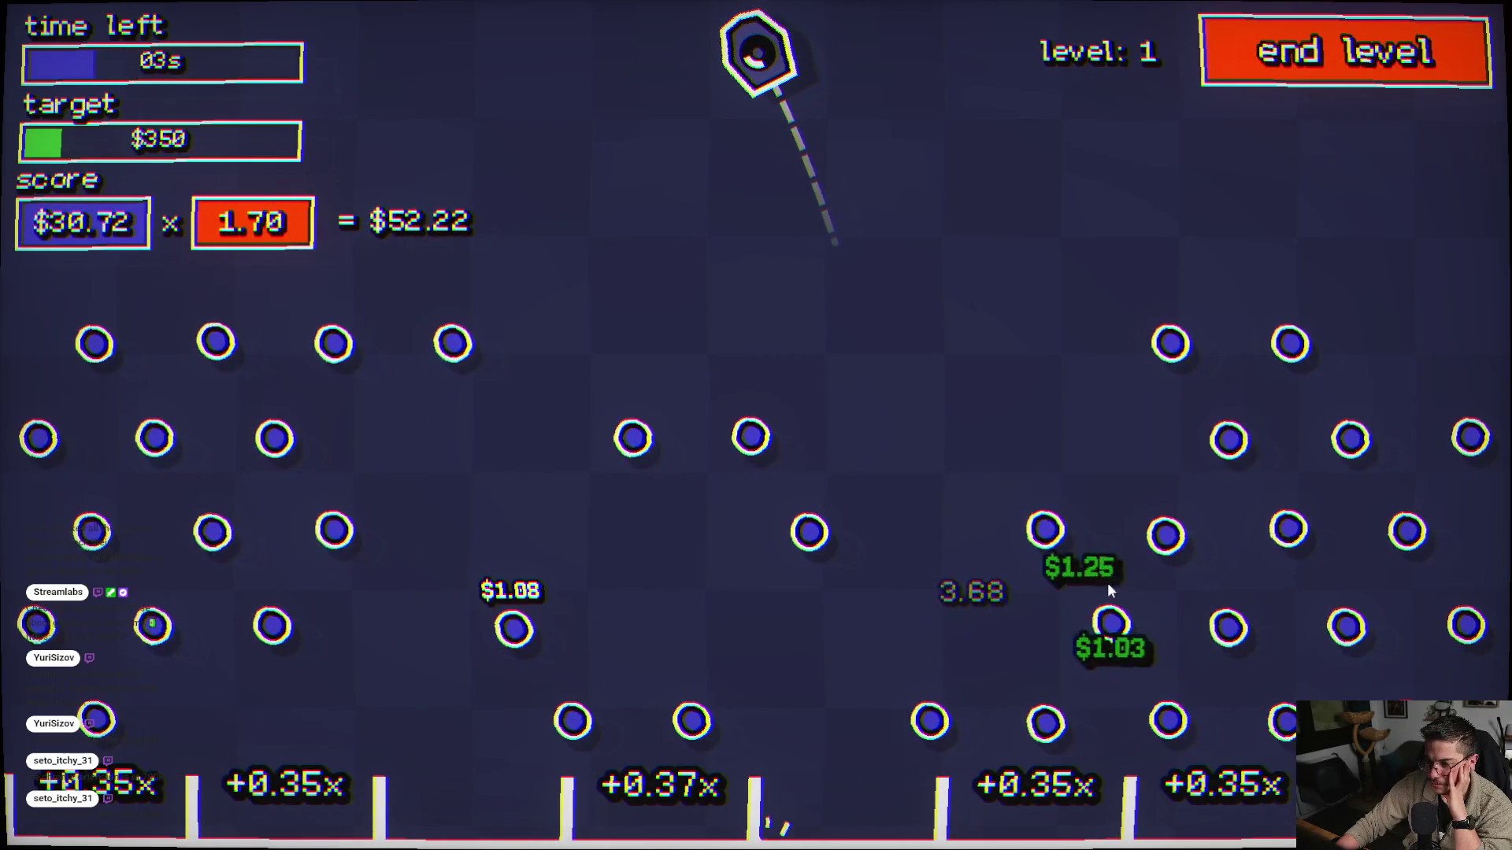
{"action": "left_click", "coordinate": [1308, 310]}
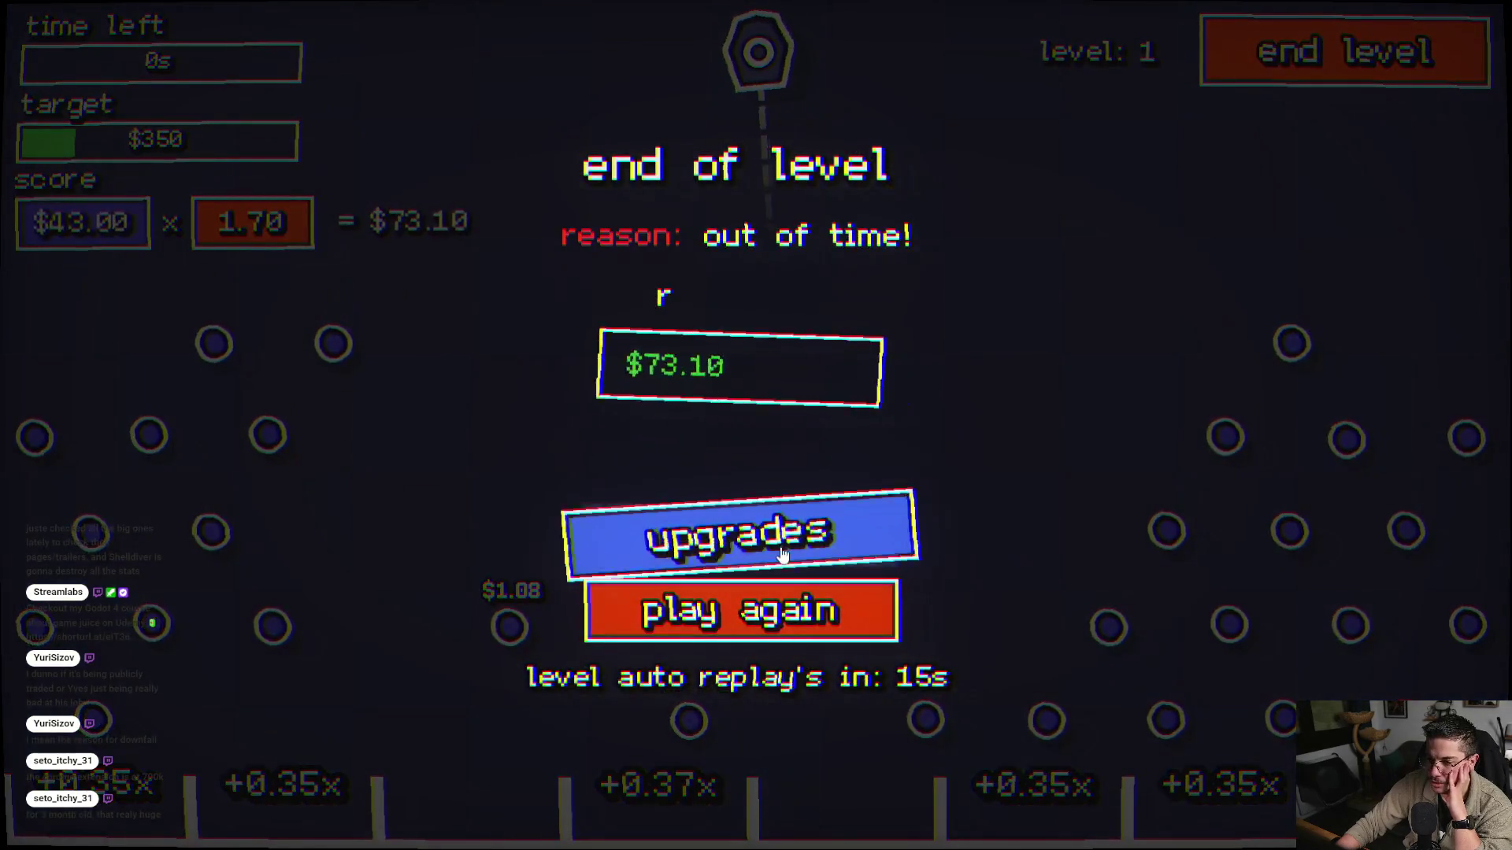
{"action": "left_click", "coordinate": [783, 555]}
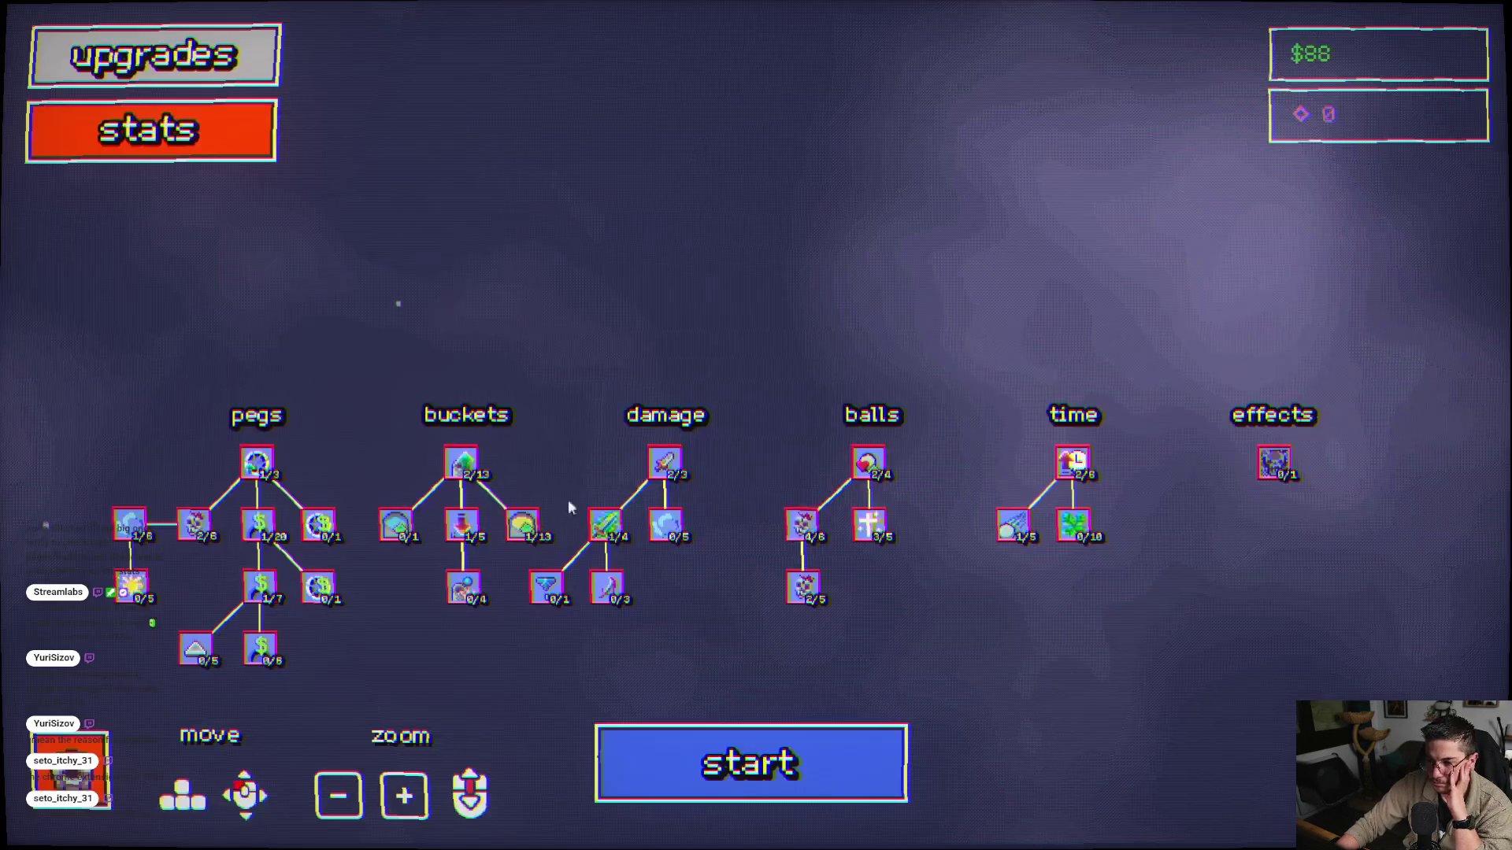
- Play another level-1 round to a $46.52 reward and open the upgrade tree with $134
{"action": "left_click", "coordinate": [783, 744]}
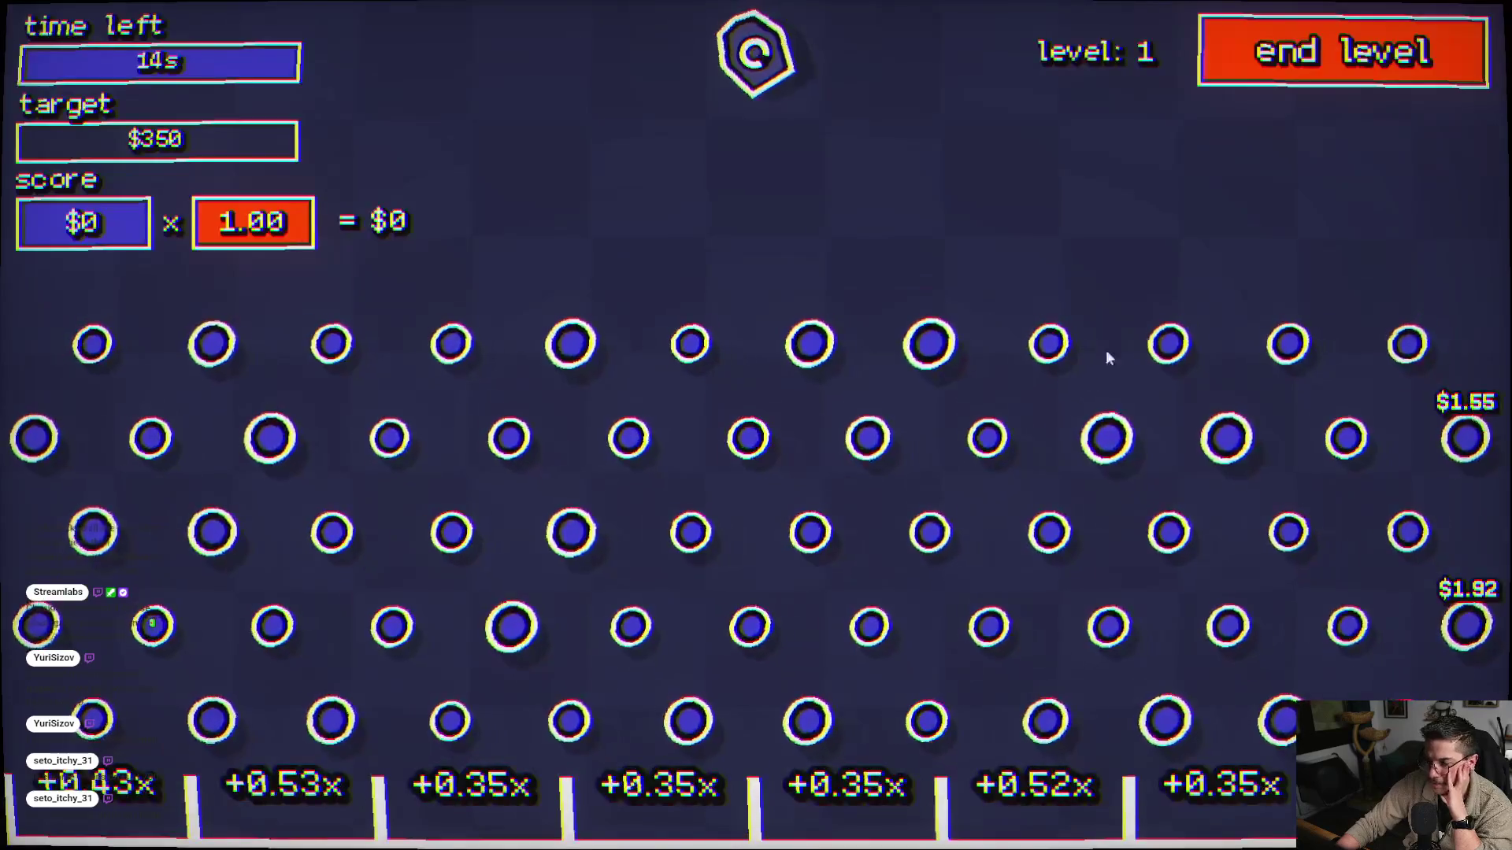
{"action": "left_click", "coordinate": [1106, 350]}
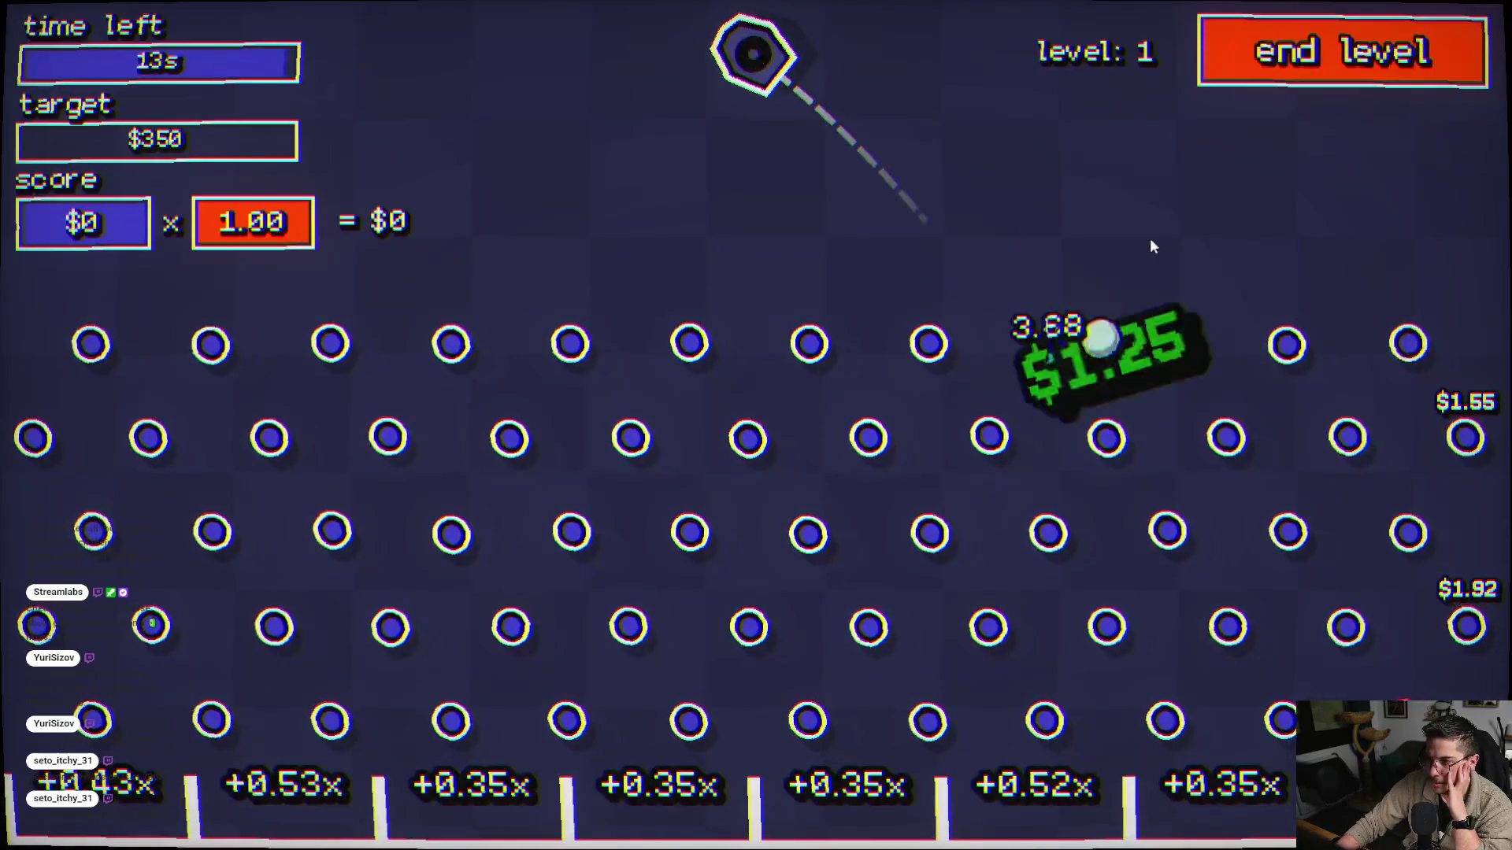
{"action": "left_click", "coordinate": [1203, 177]}
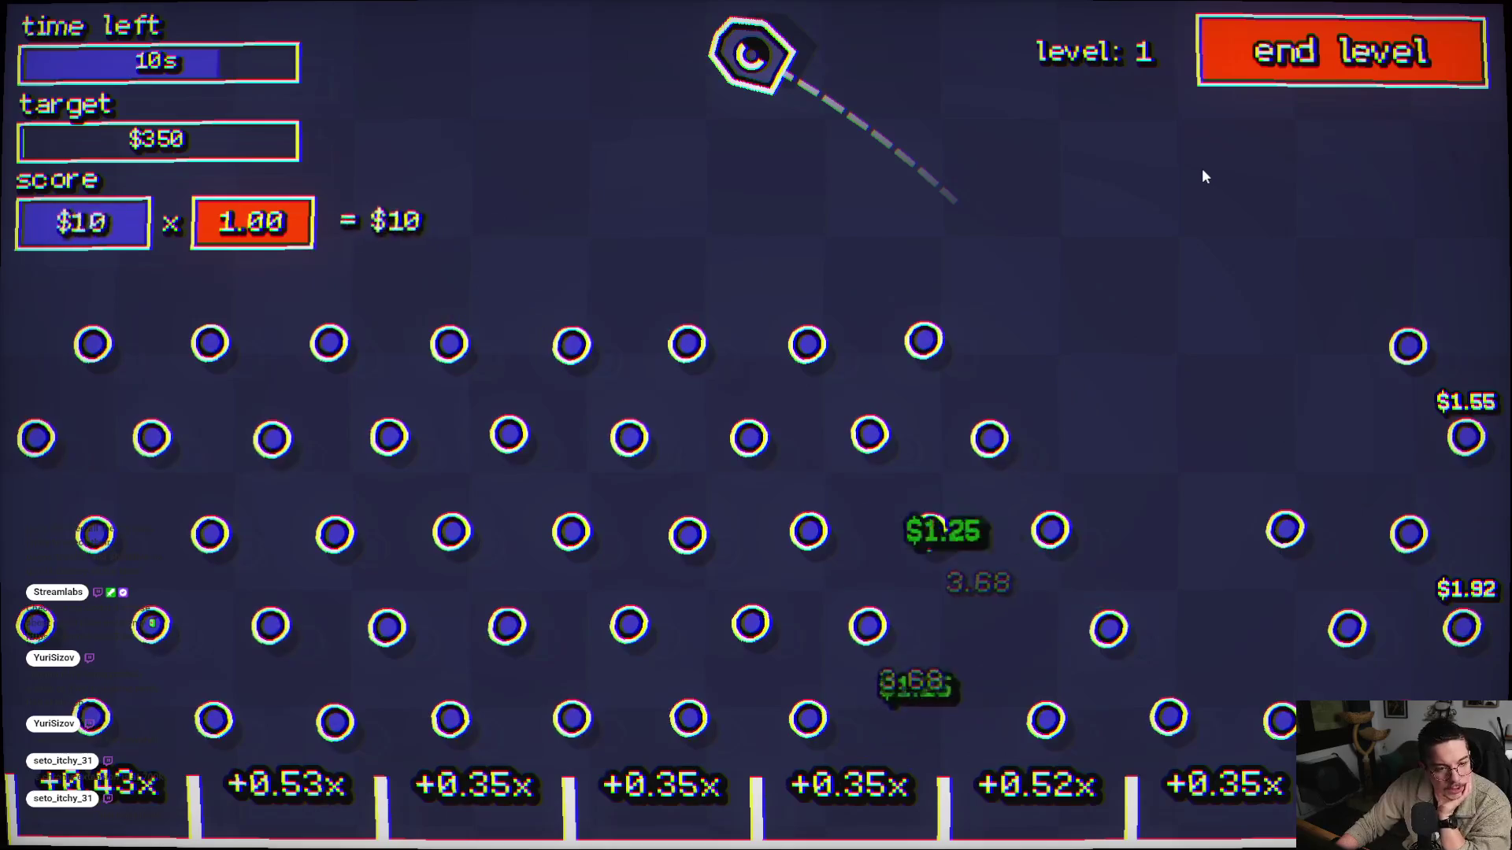
{"action": "left_click", "coordinate": [1203, 176]}
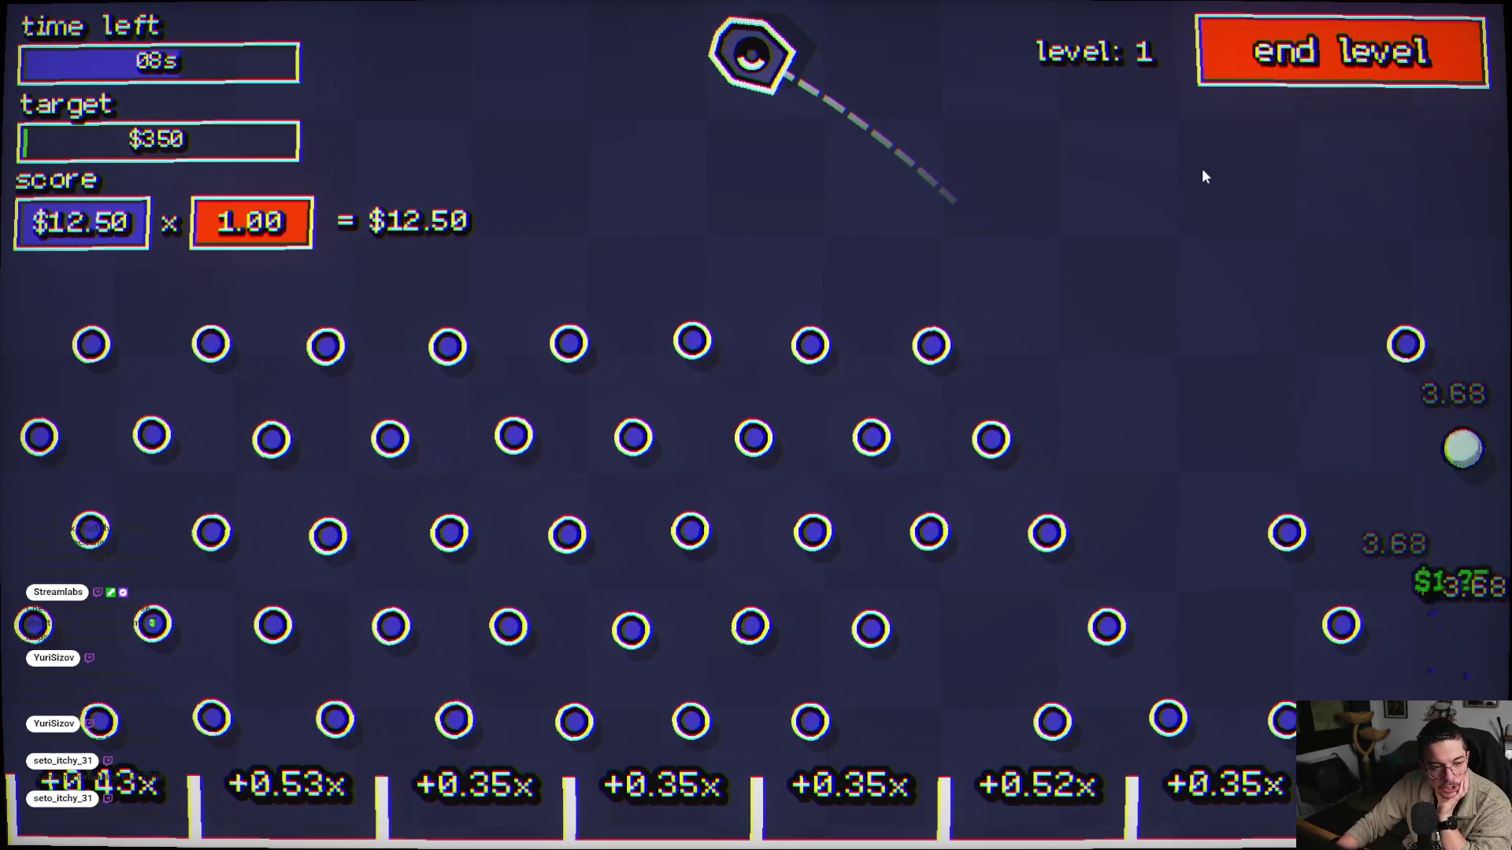
{"action": "left_click", "coordinate": [1203, 176]}
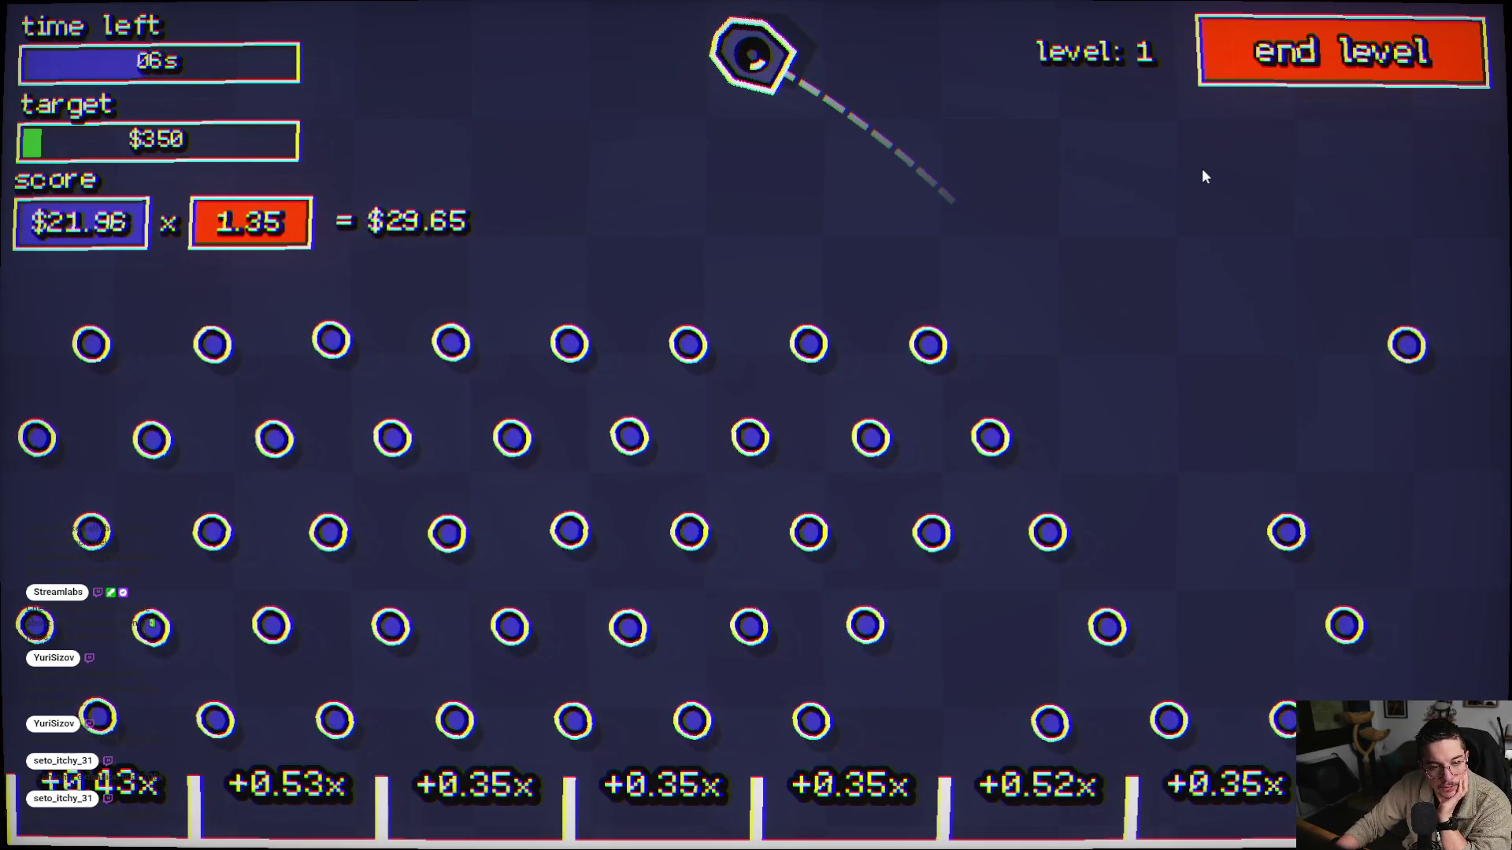
{"action": "left_click", "coordinate": [751, 385]}
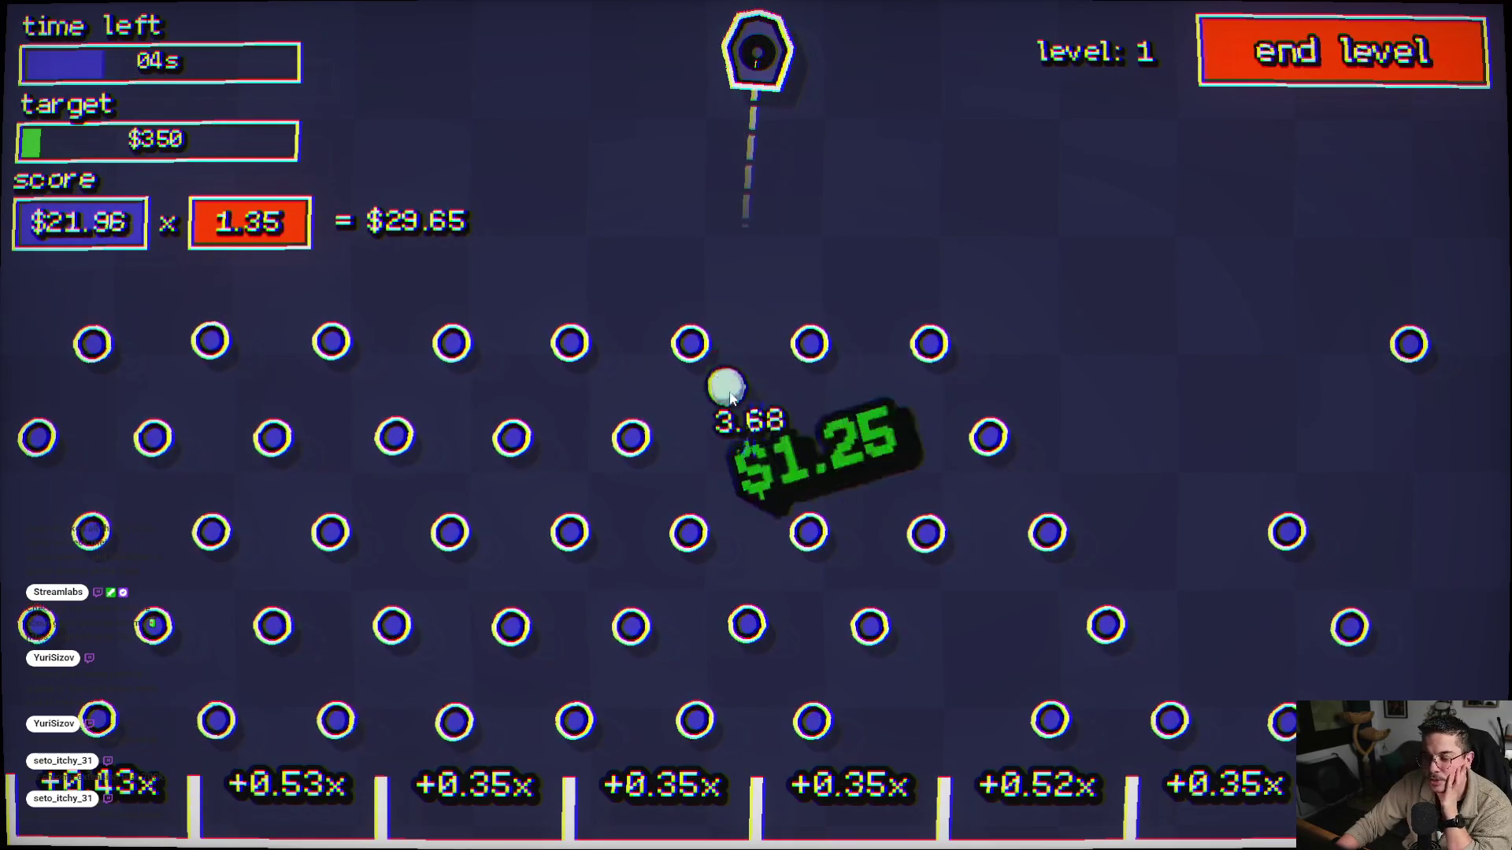
{"action": "left_click", "coordinate": [394, 317]}
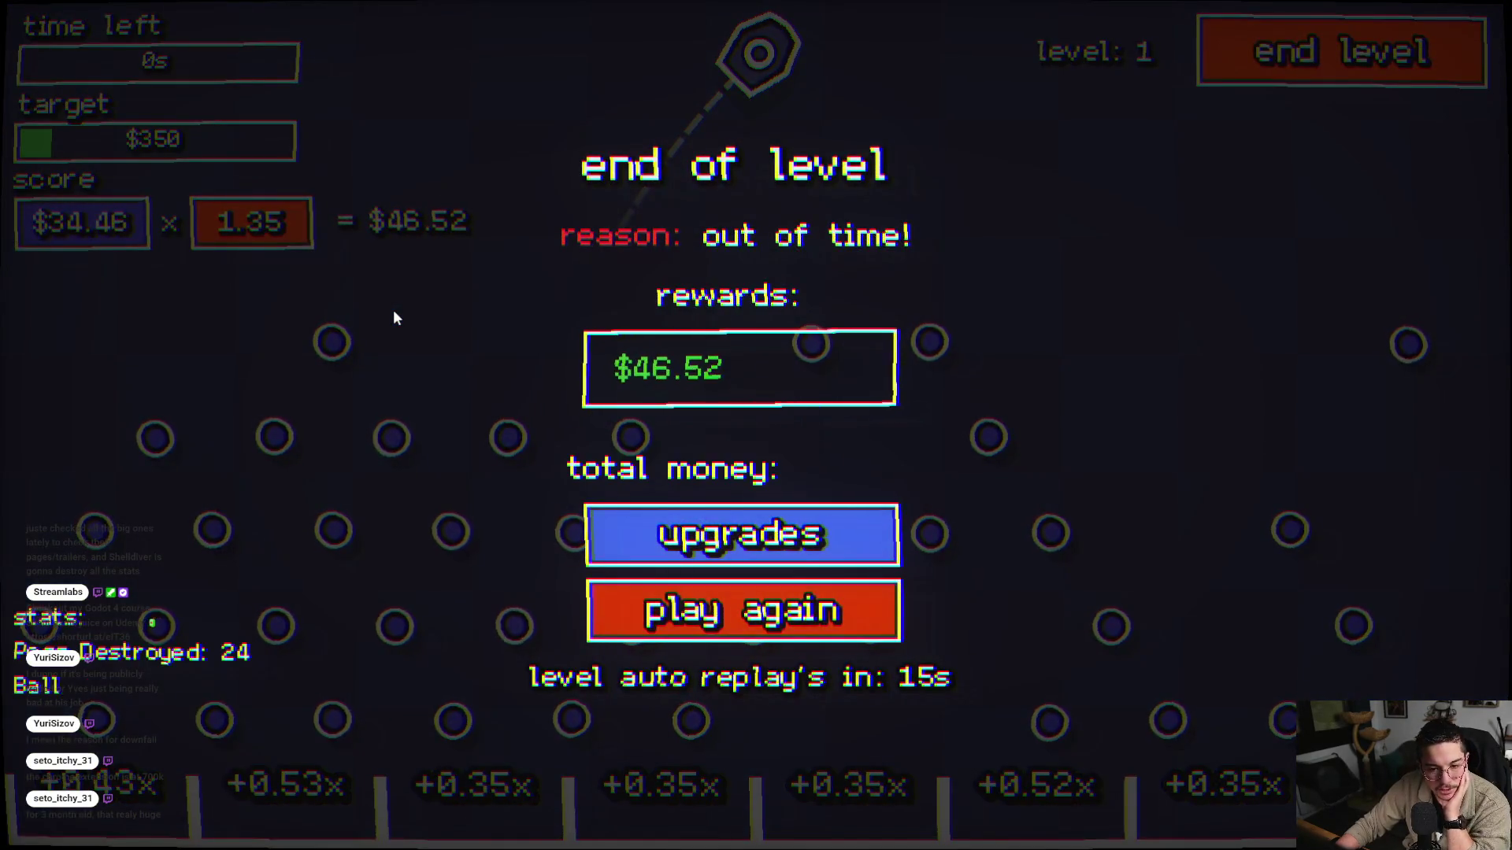
{"action": "left_click", "coordinate": [666, 524]}
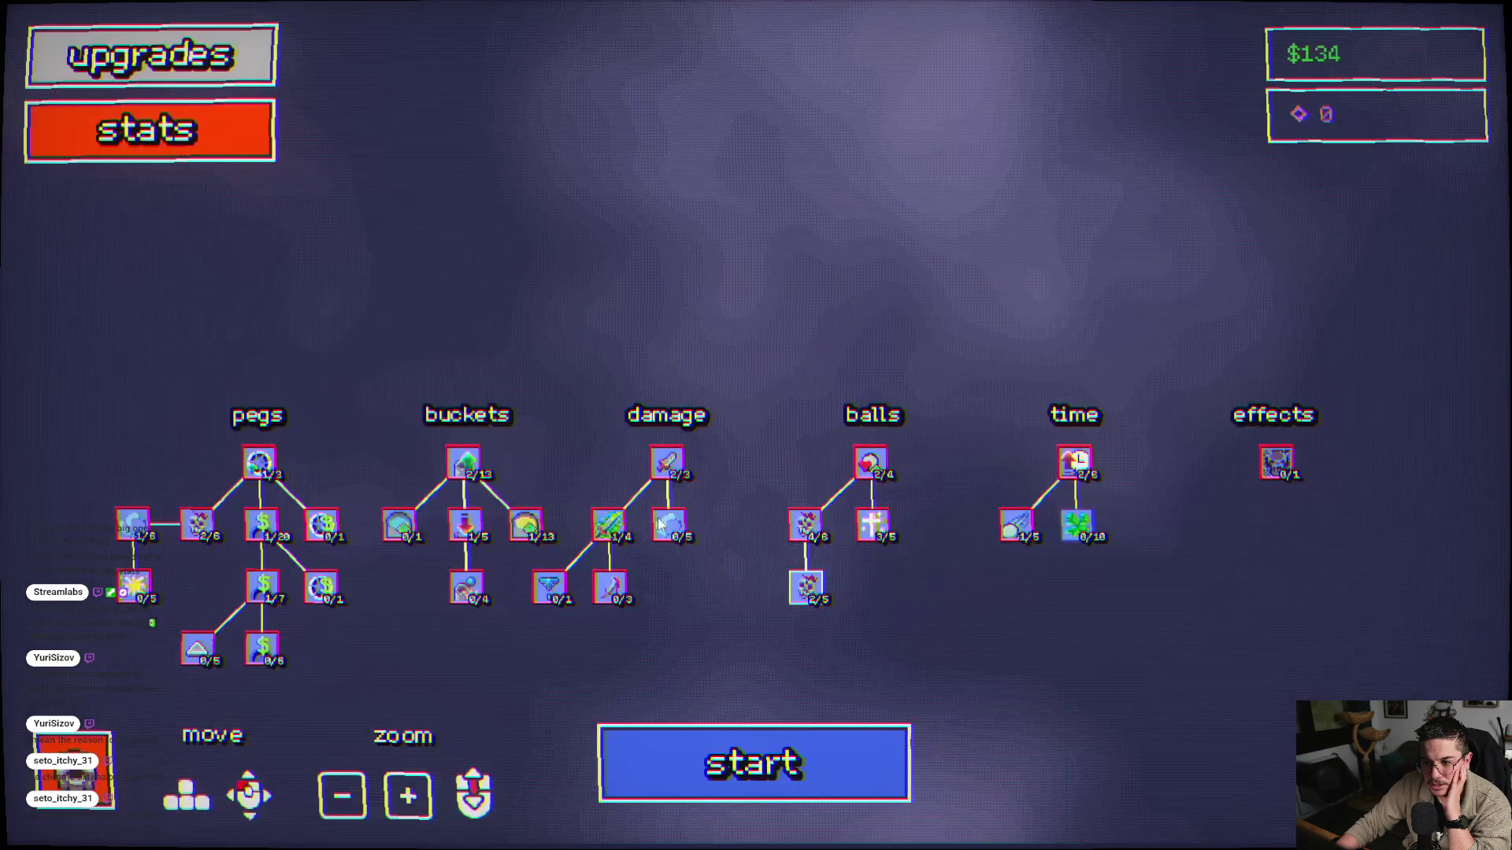
- Play a level-1 run, firing five balls until time ends, then open the upgrade tree
{"action": "left_click", "coordinate": [677, 752]}
{"action": "left_click", "coordinate": [578, 386]}
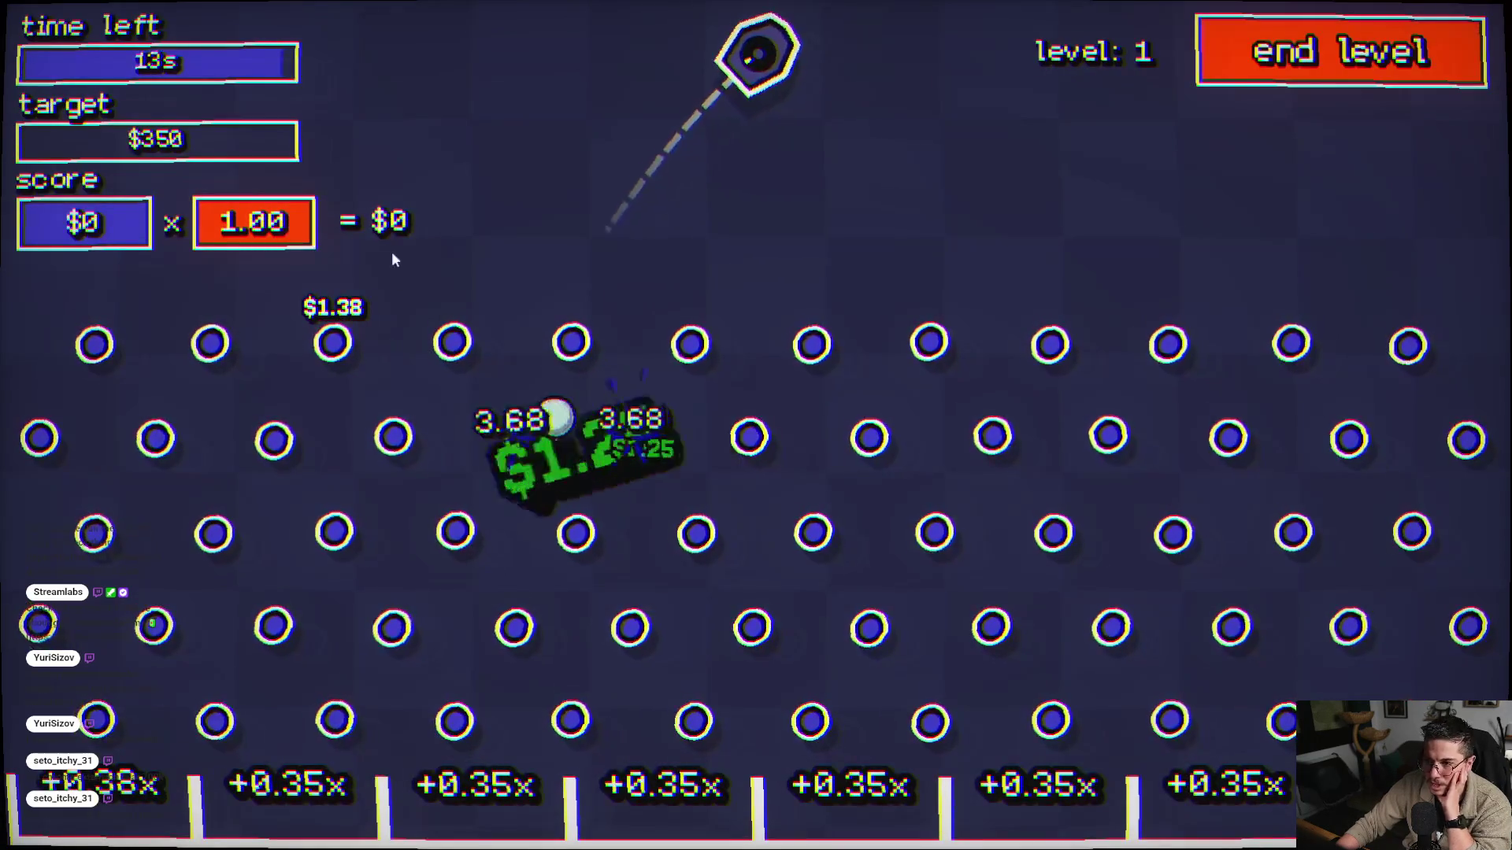
{"action": "left_click", "coordinate": [1126, 323]}
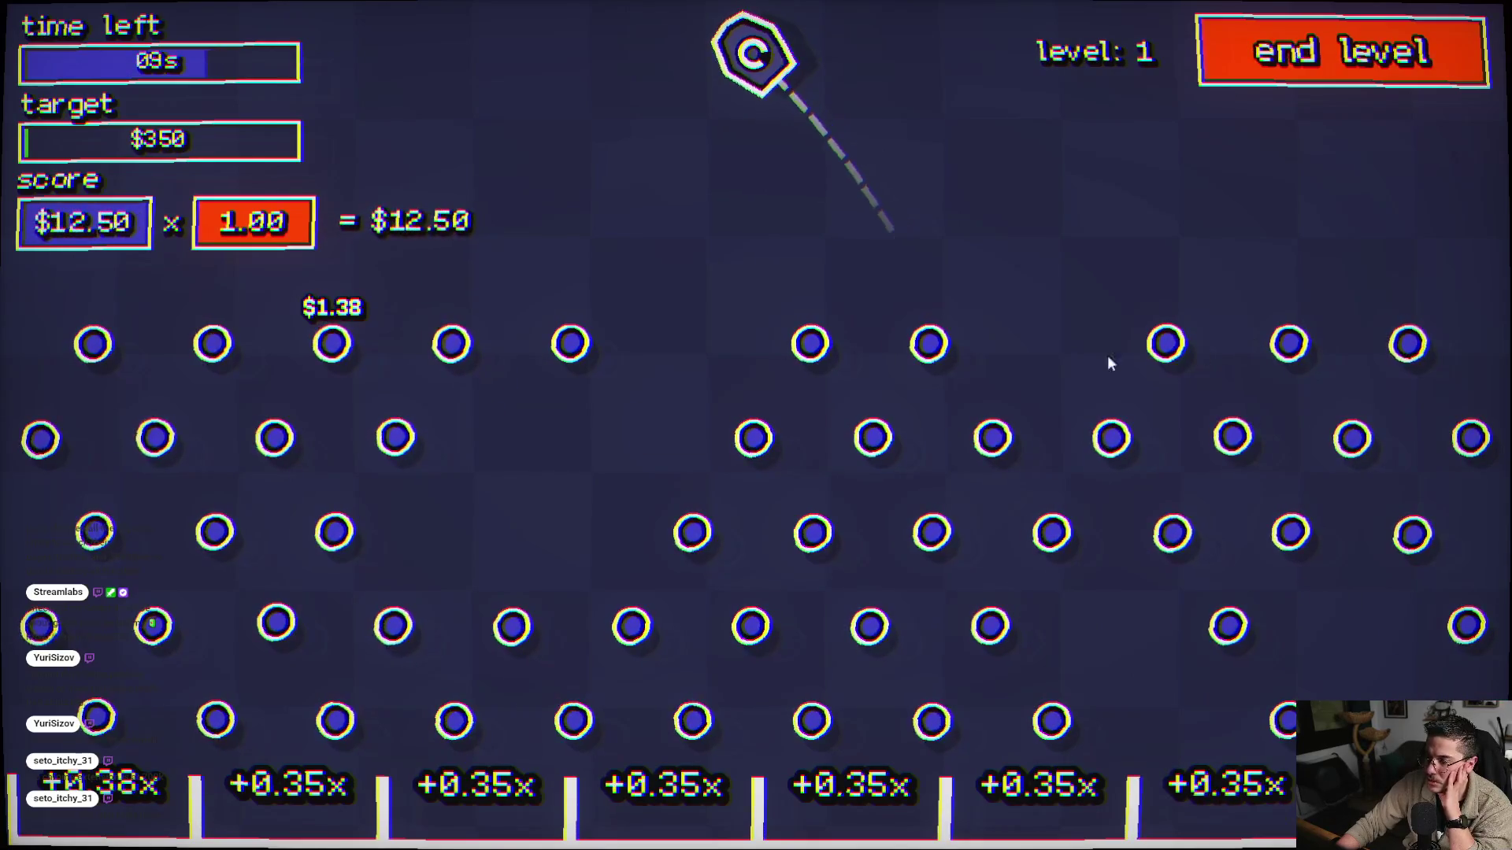
{"action": "left_click", "coordinate": [984, 374]}
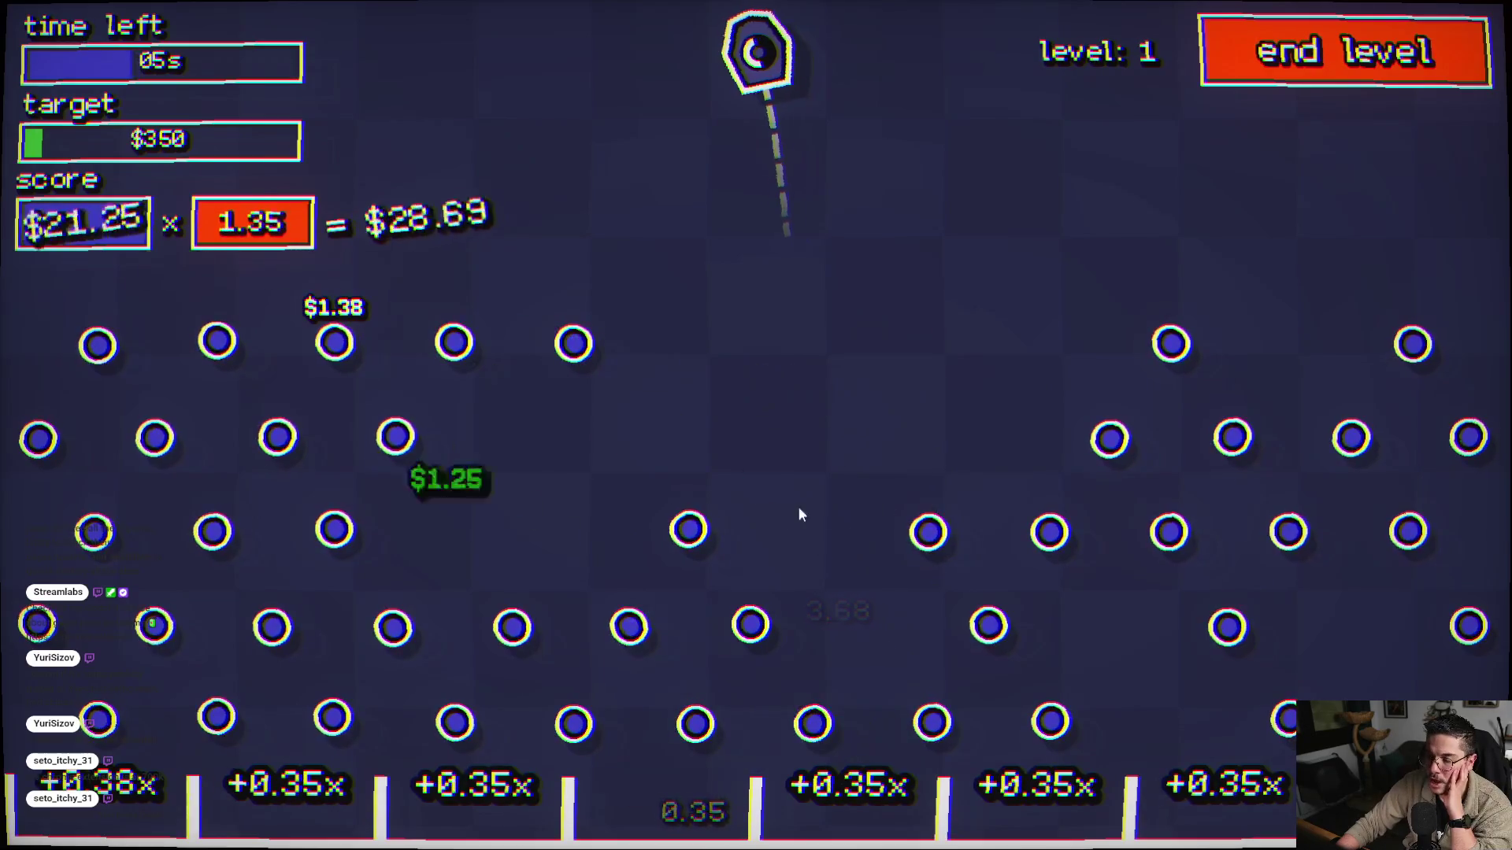
{"action": "left_click", "coordinate": [550, 495]}
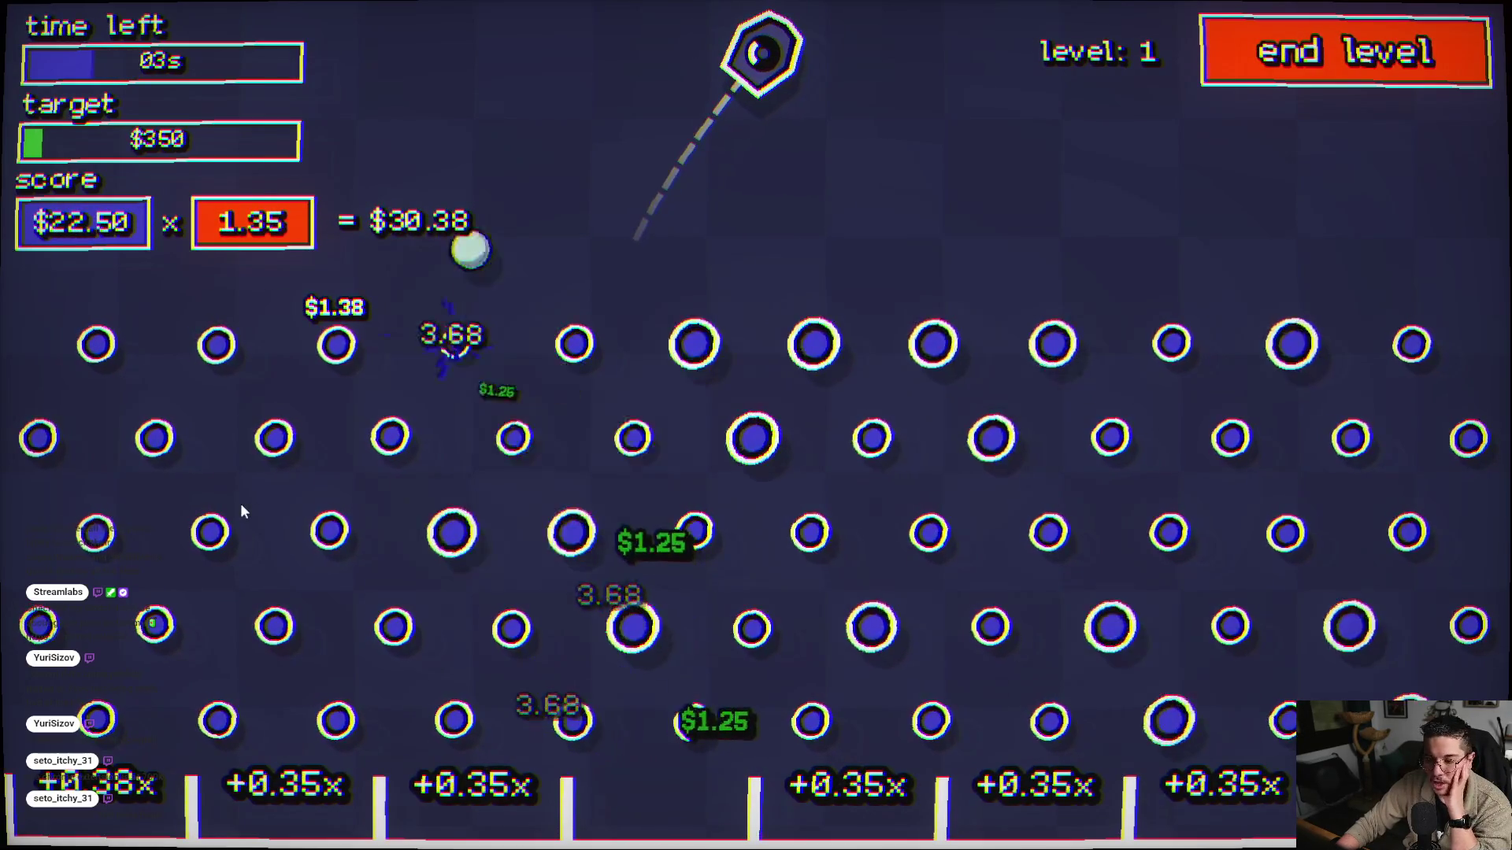
{"action": "left_click", "coordinate": [331, 447]}
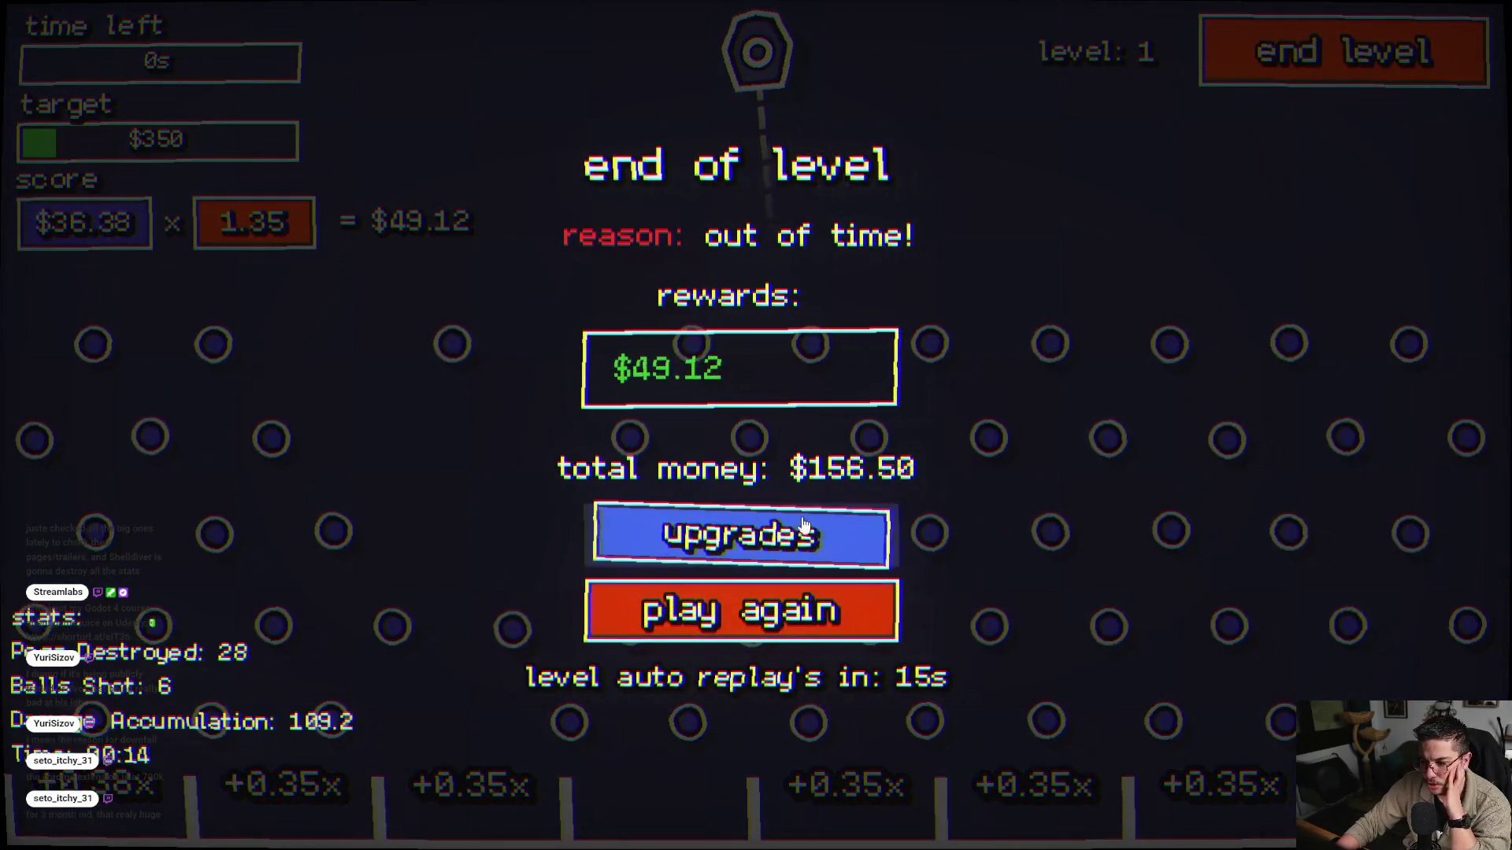
{"action": "left_click", "coordinate": [787, 524]}
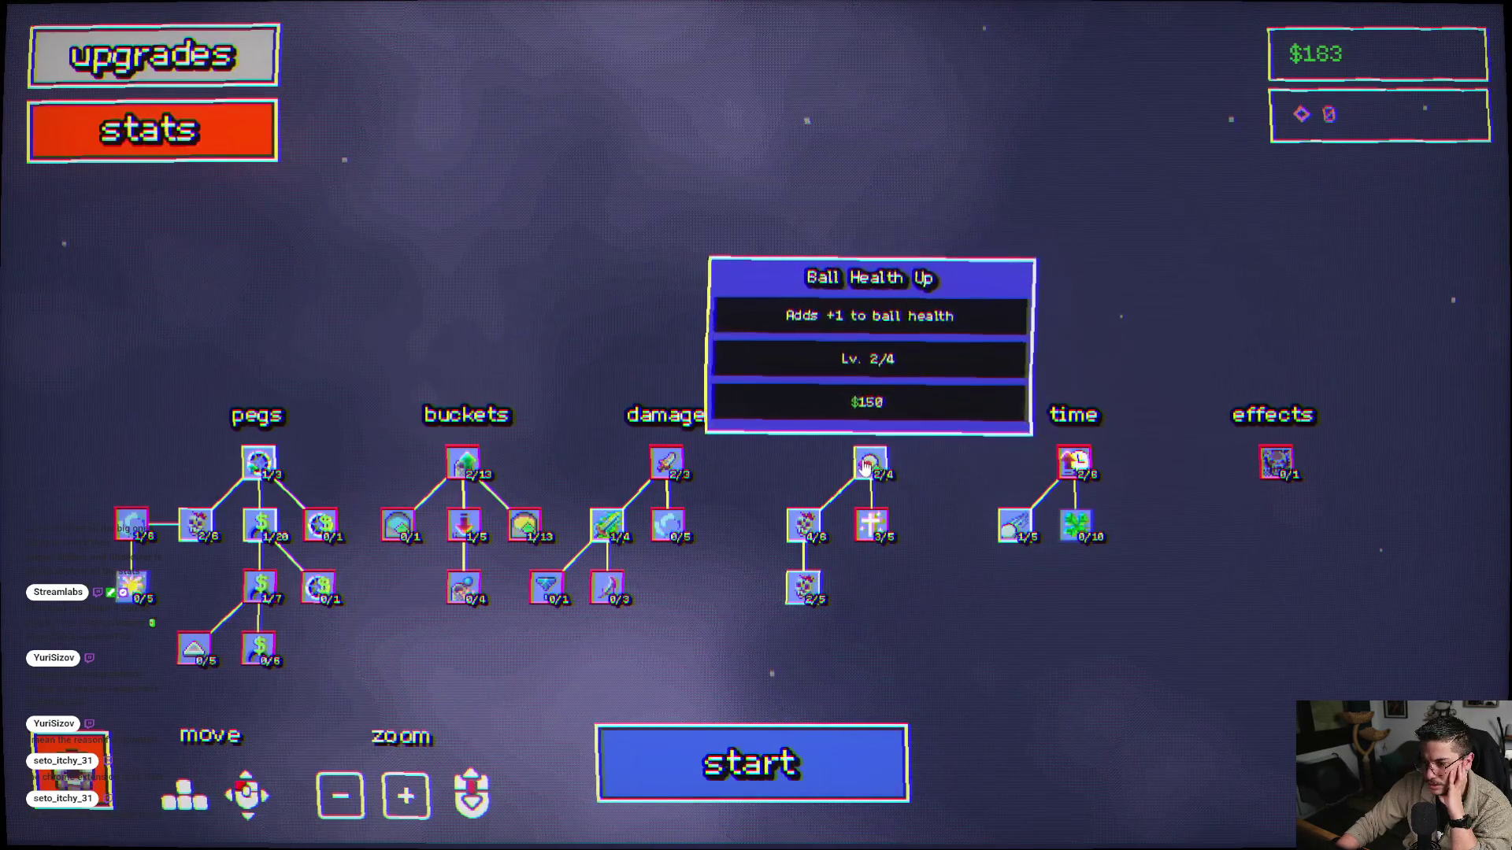
- Buy Ball Health Up, play another run scoring $94.79, and return to the upgrade tree with $130
{"action": "left_click", "coordinate": [870, 463]}
{"action": "left_click", "coordinate": [748, 760]}
{"action": "left_click", "coordinate": [1098, 442]}
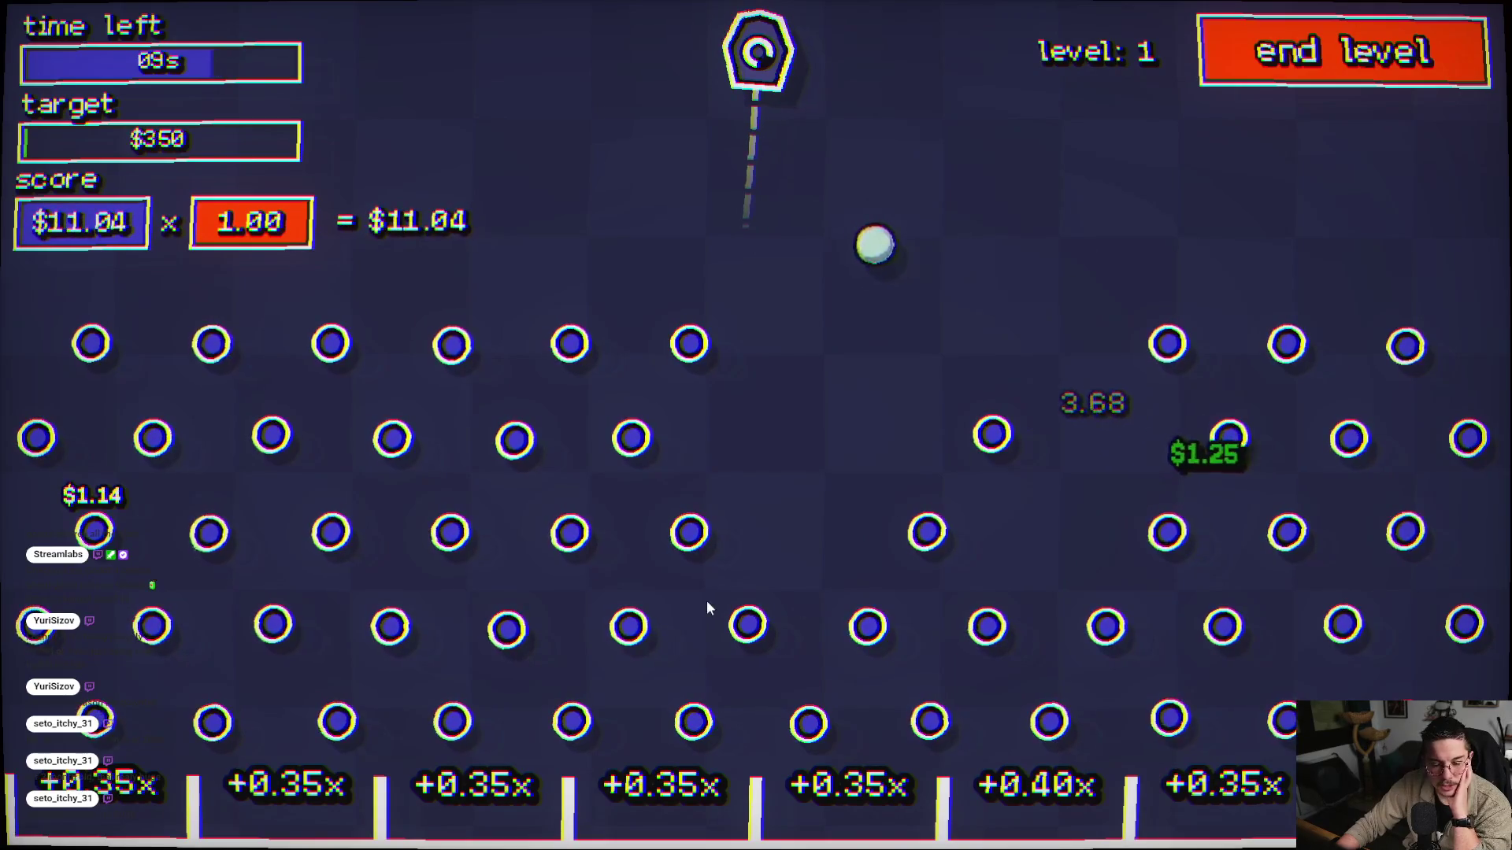
{"action": "left_click", "coordinate": [472, 603]}
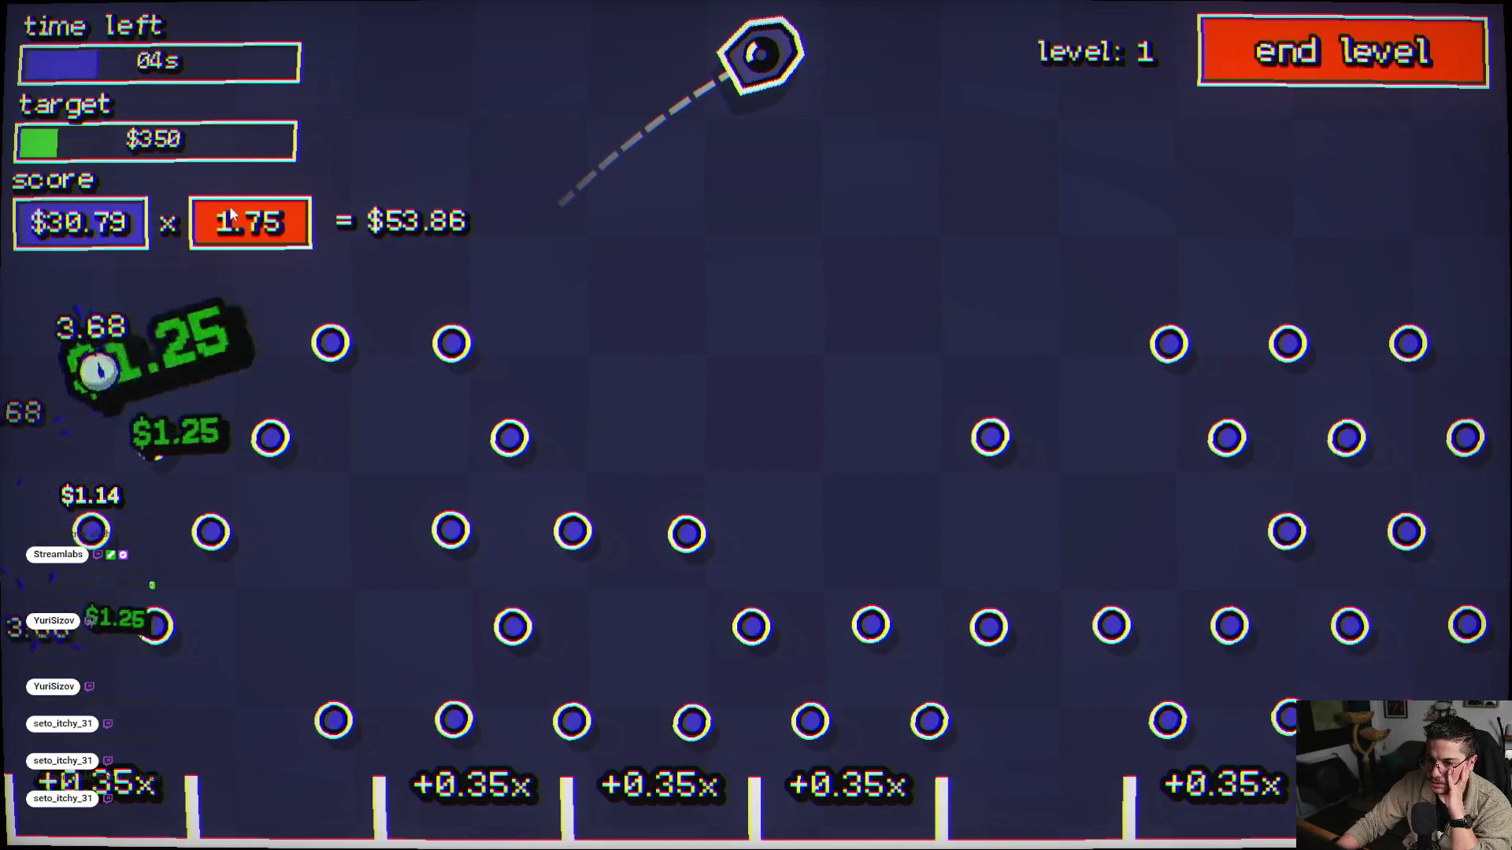
{"action": "left_click", "coordinate": [254, 245]}
{"action": "left_click", "coordinate": [1326, 165]}
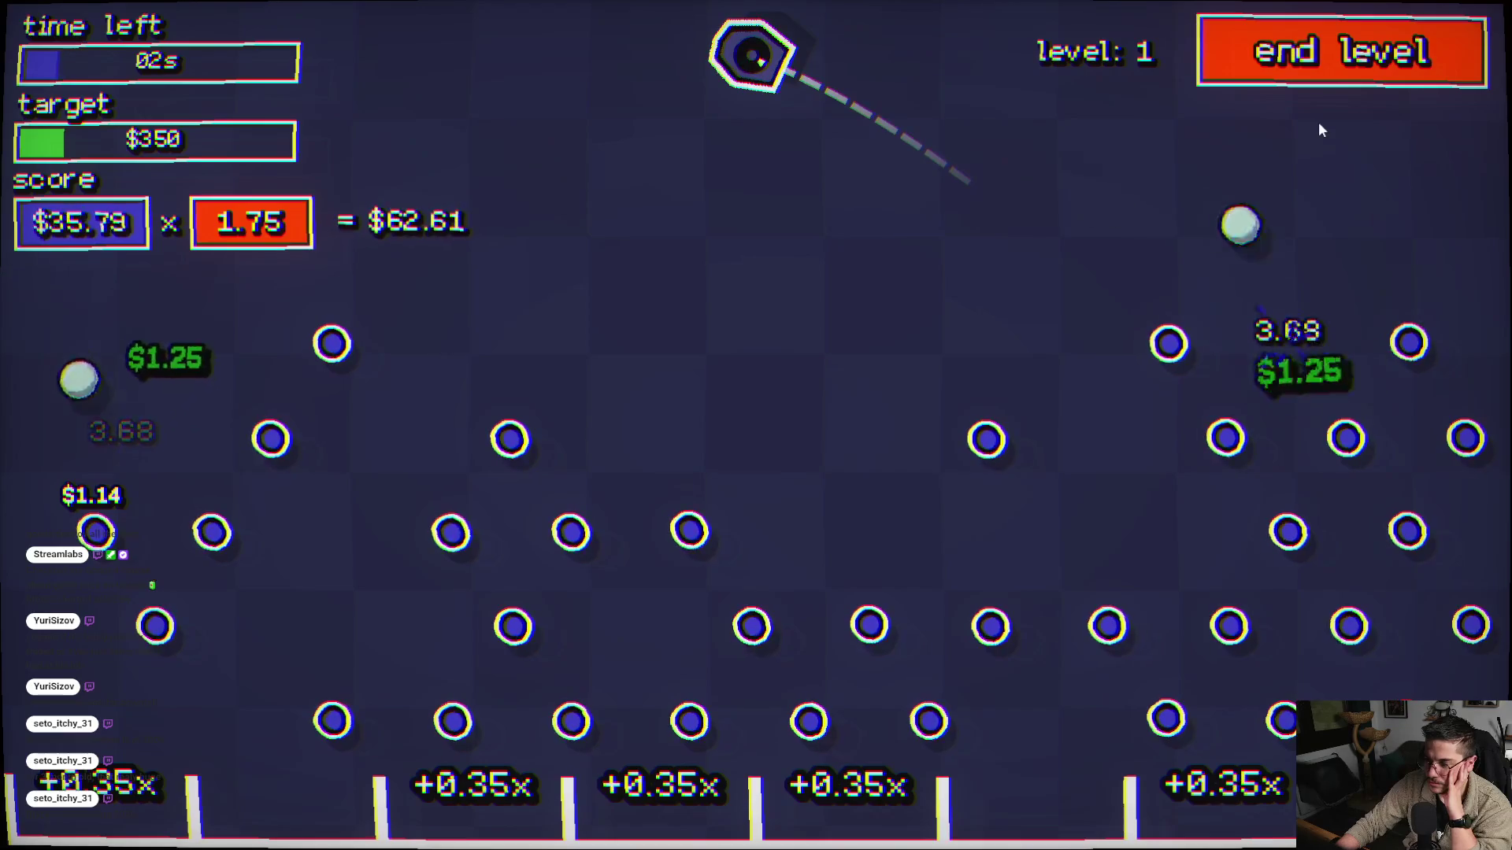
{"action": "left_click", "coordinate": [1310, 307]}
{"action": "left_click", "coordinate": [1297, 380]}
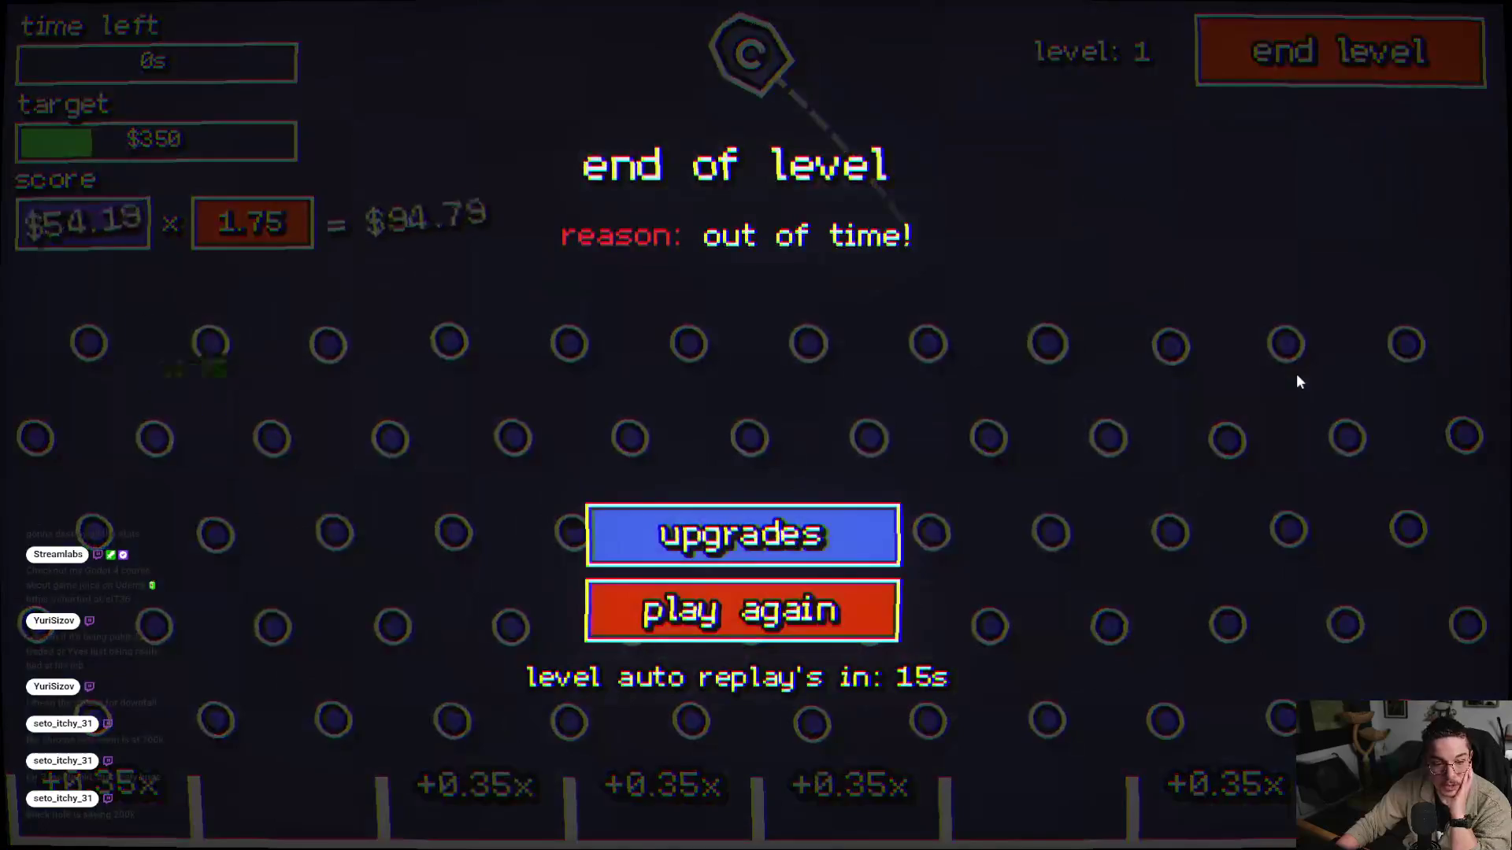
{"action": "left_click", "coordinate": [747, 536]}
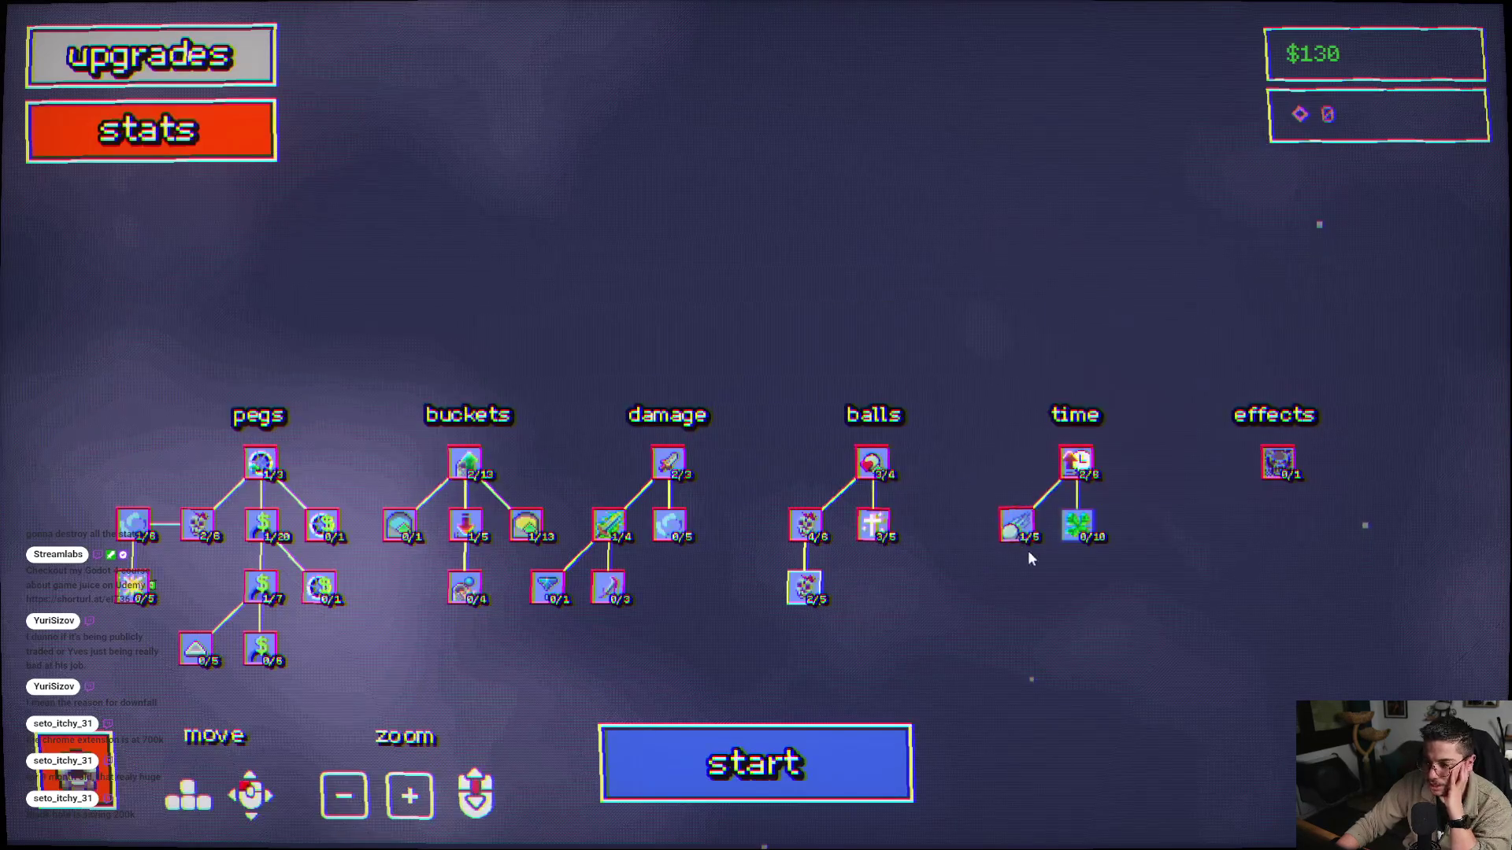
- Buy a Luck level, then play a level-1 run with four shots and open the upgrades
{"action": "left_click", "coordinate": [1076, 525]}
{"action": "left_click_drag", "start_coordinate": [786, 641], "coordinate": [899, 565]}
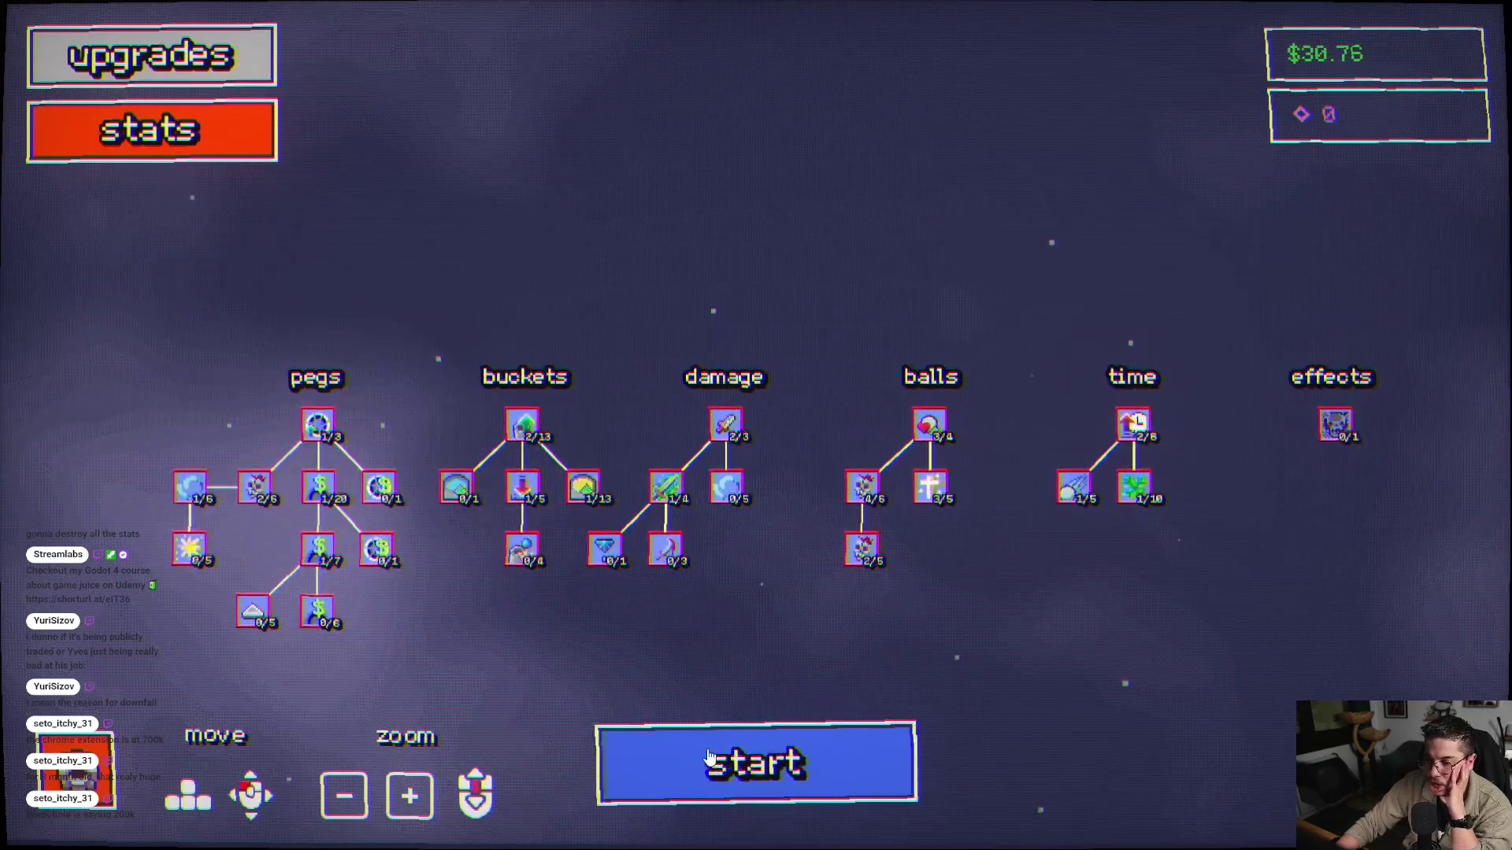
{"action": "left_click", "coordinate": [754, 762]}
{"action": "left_click", "coordinate": [752, 485]}
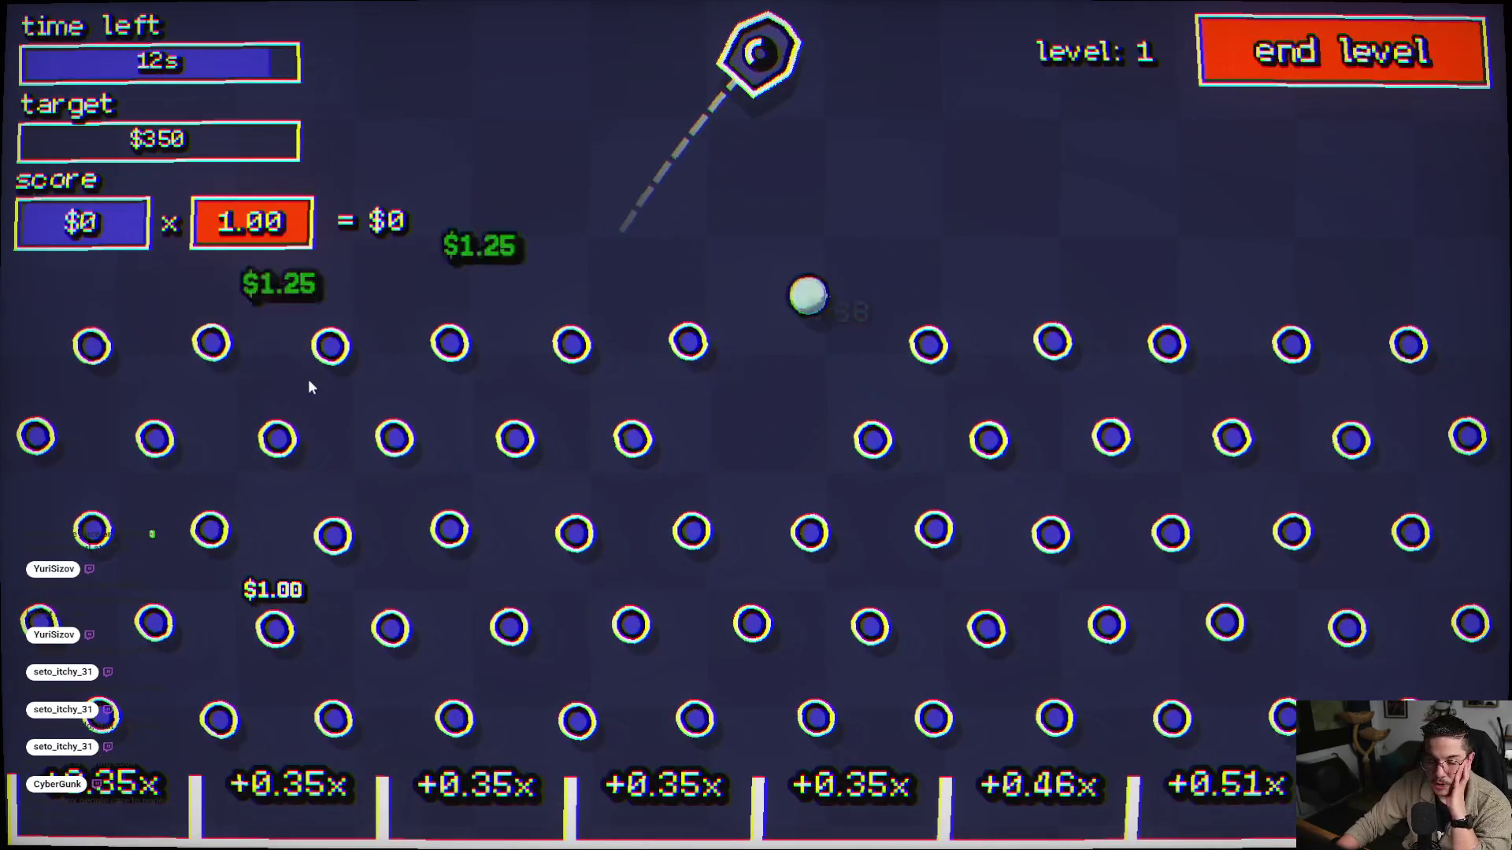
{"action": "left_click", "coordinate": [300, 405]}
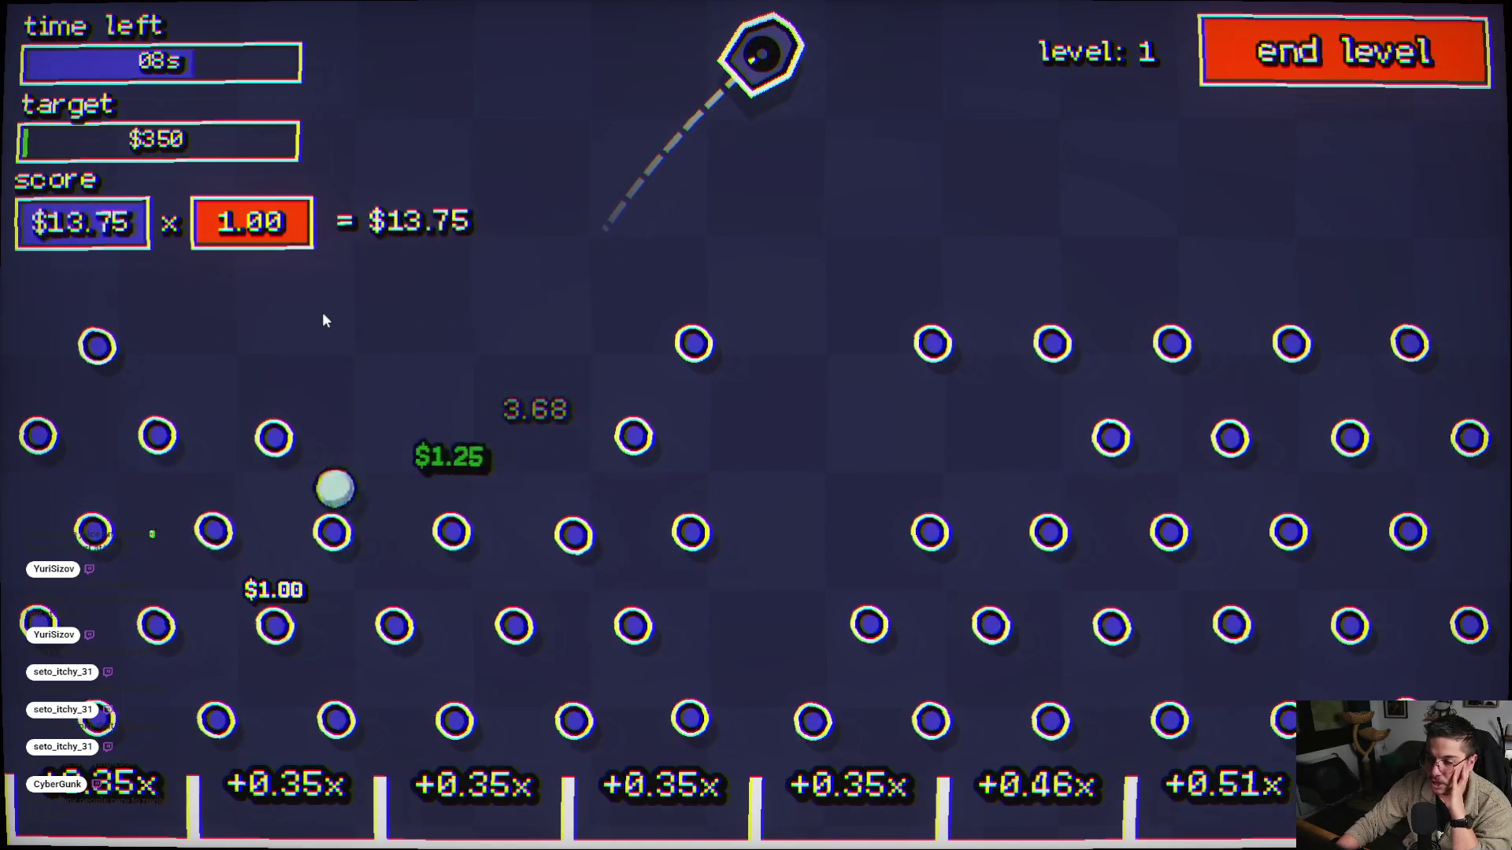
{"action": "left_click", "coordinate": [319, 323]}
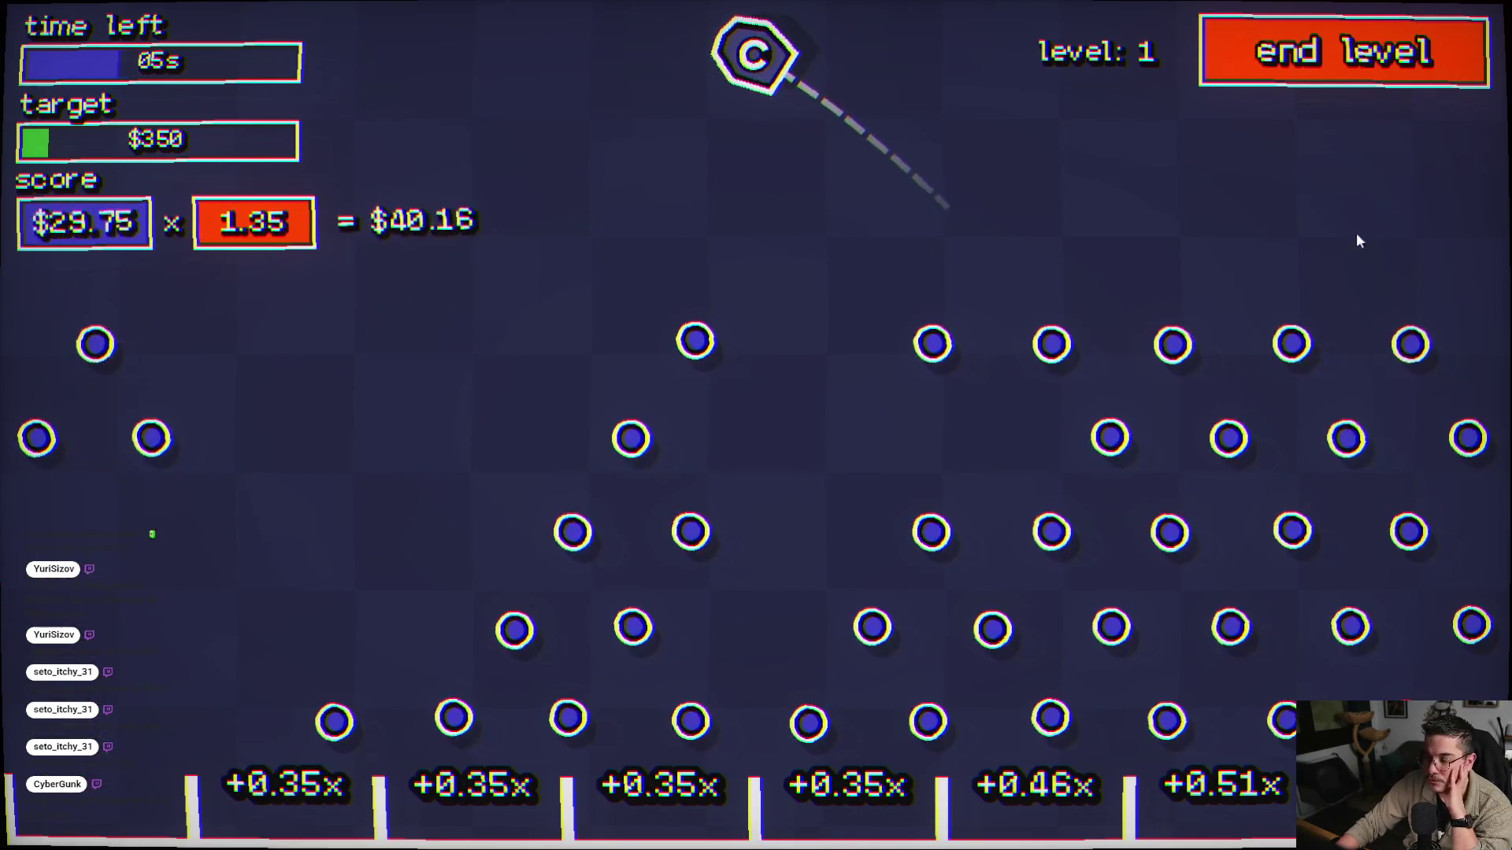
{"action": "left_click", "coordinate": [1283, 232]}
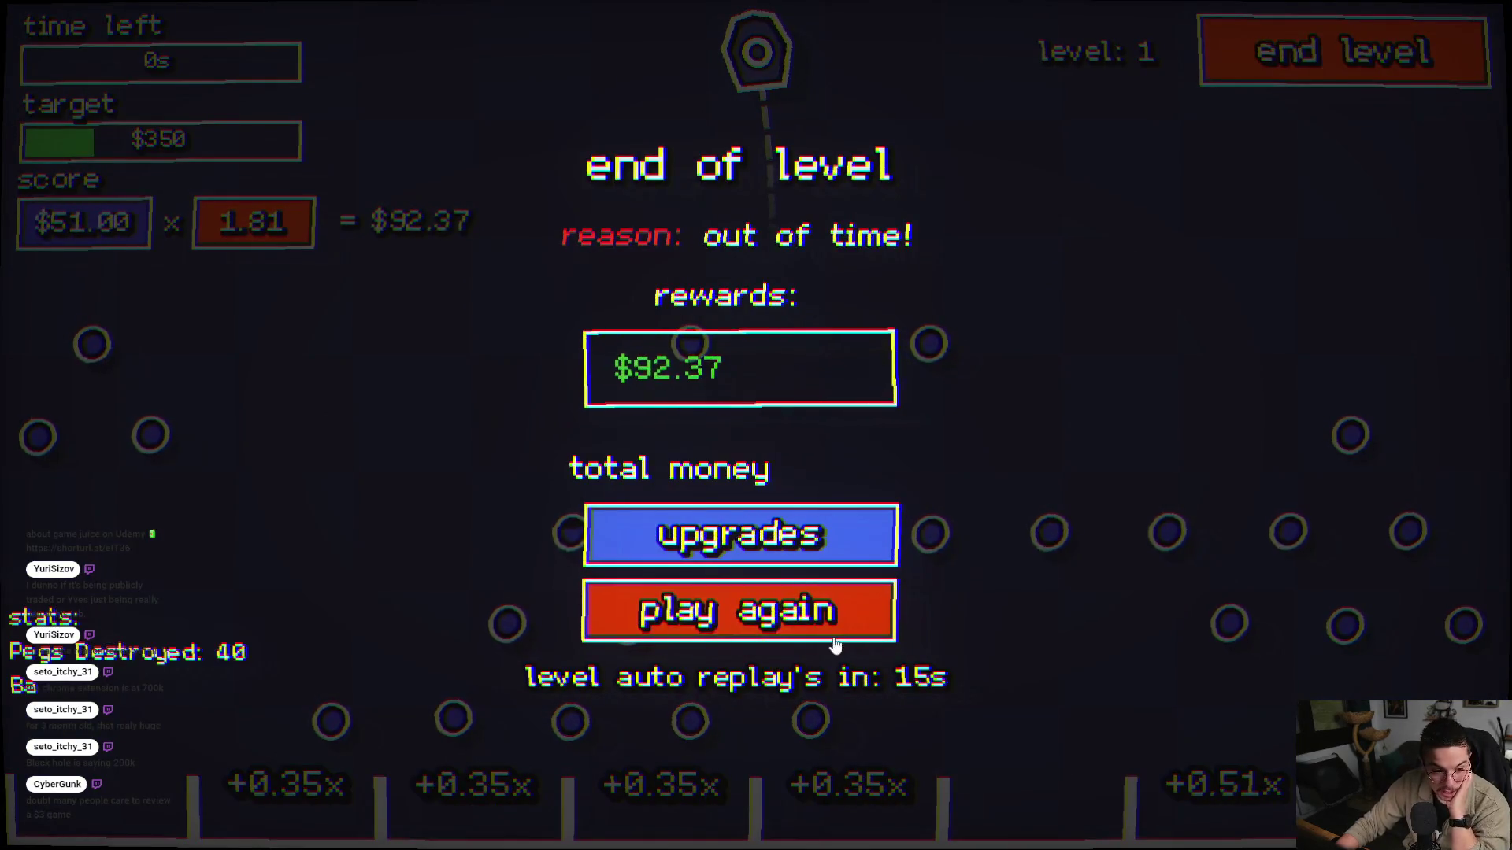
{"action": "left_click", "coordinate": [809, 543]}
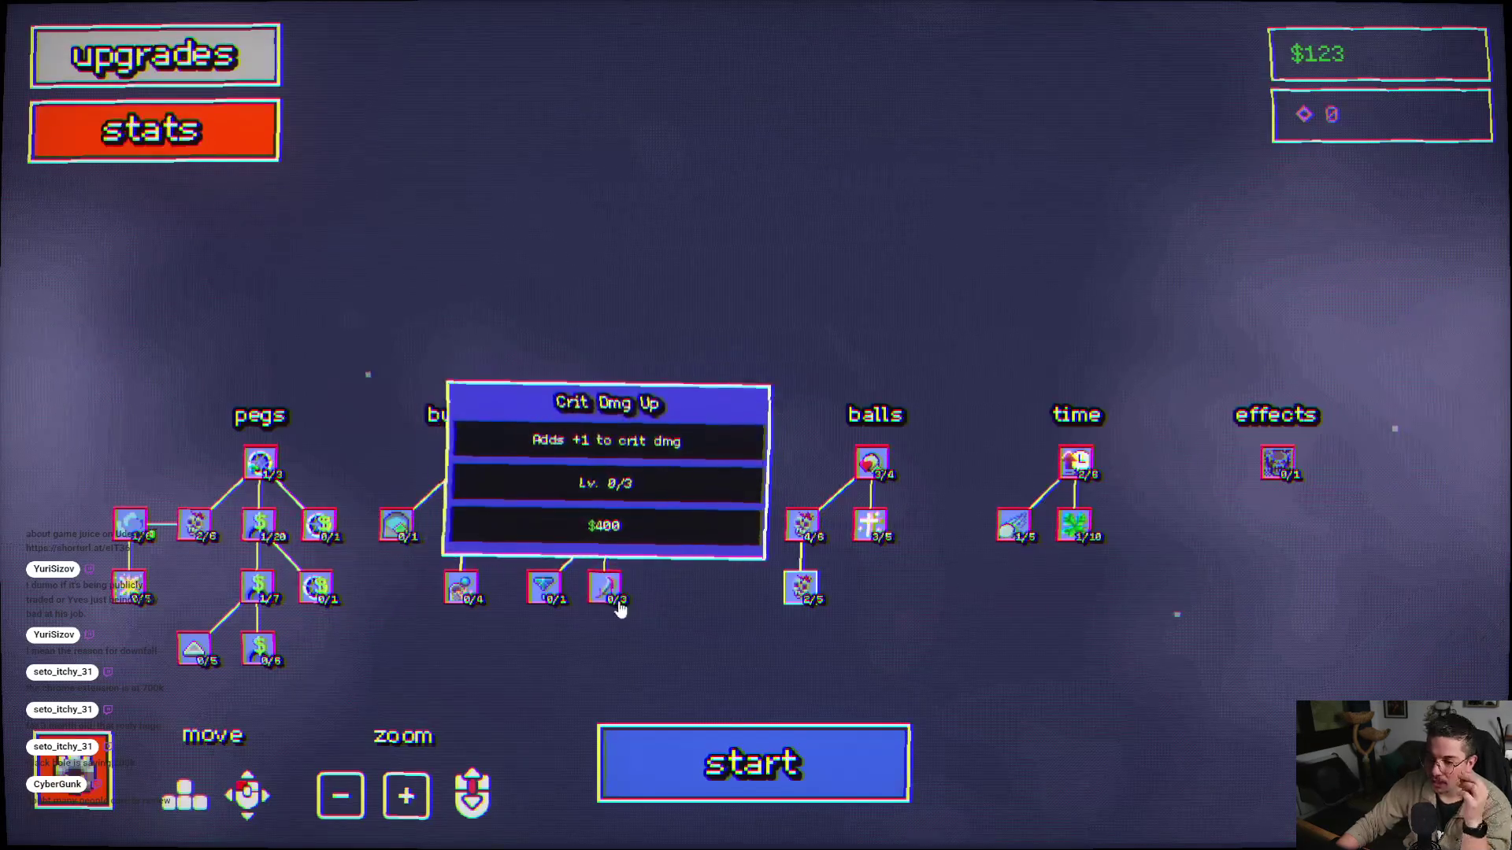
- Buy a Money Up on Ball Break level and play another run with five shots
{"action": "left_click_drag", "start_coordinate": [597, 626], "coordinate": [863, 508]}
{"action": "left_click", "coordinate": [866, 504]}
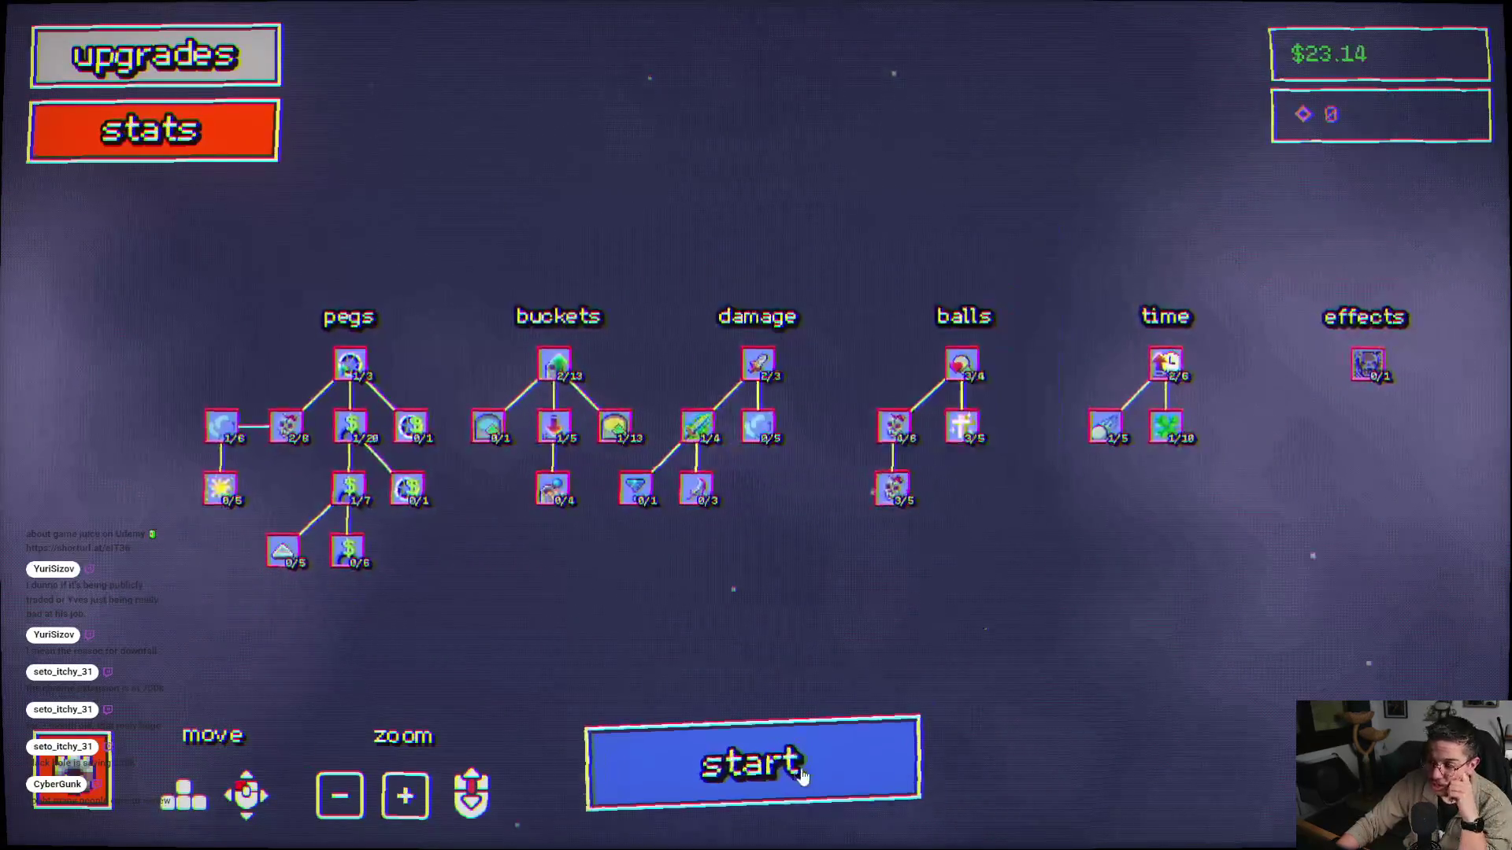
{"action": "left_click", "coordinate": [778, 764]}
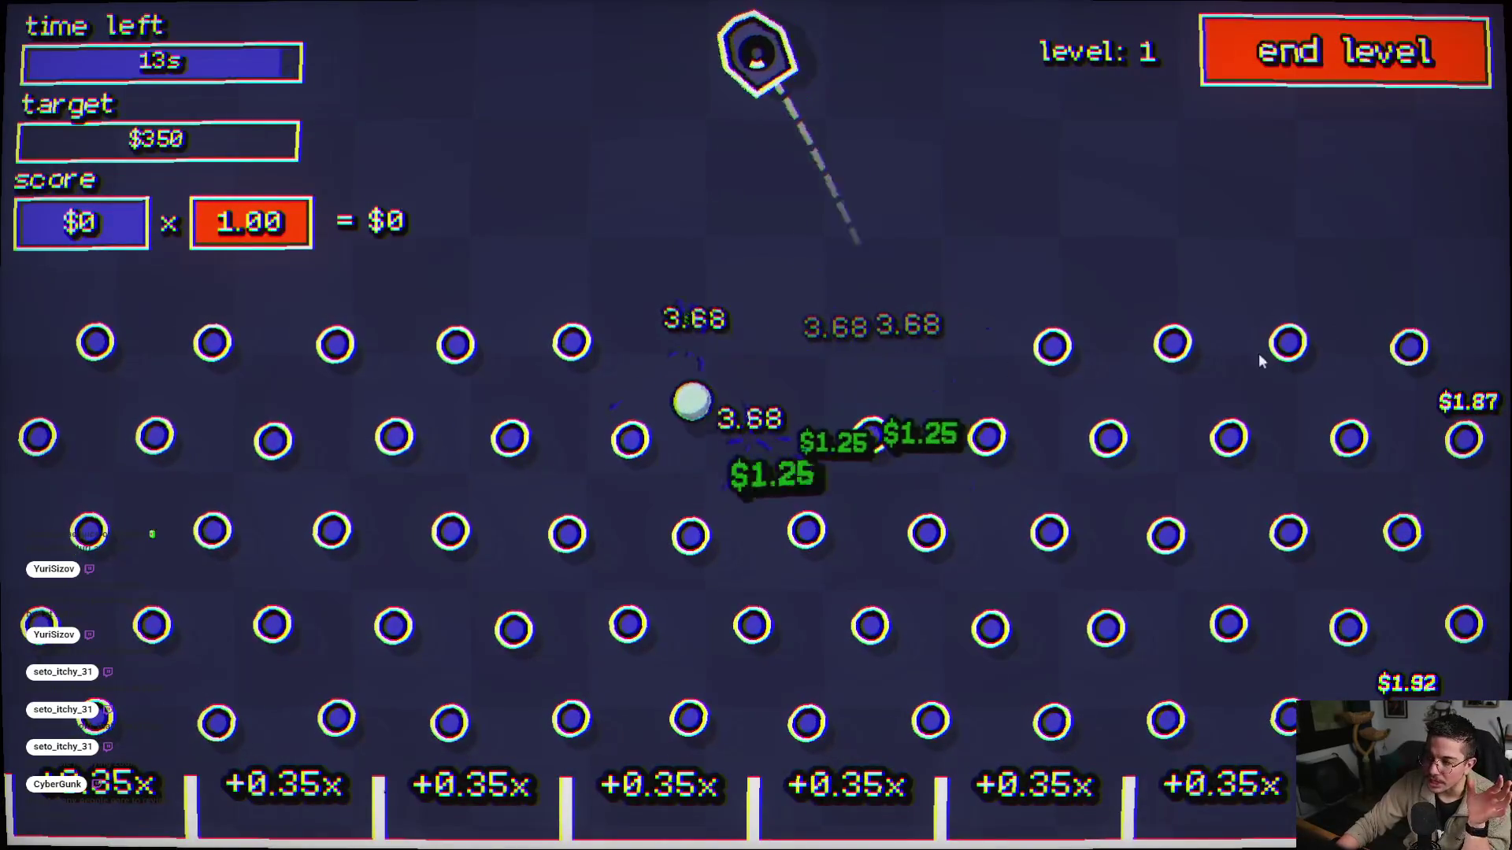
{"action": "left_click", "coordinate": [1386, 187]}
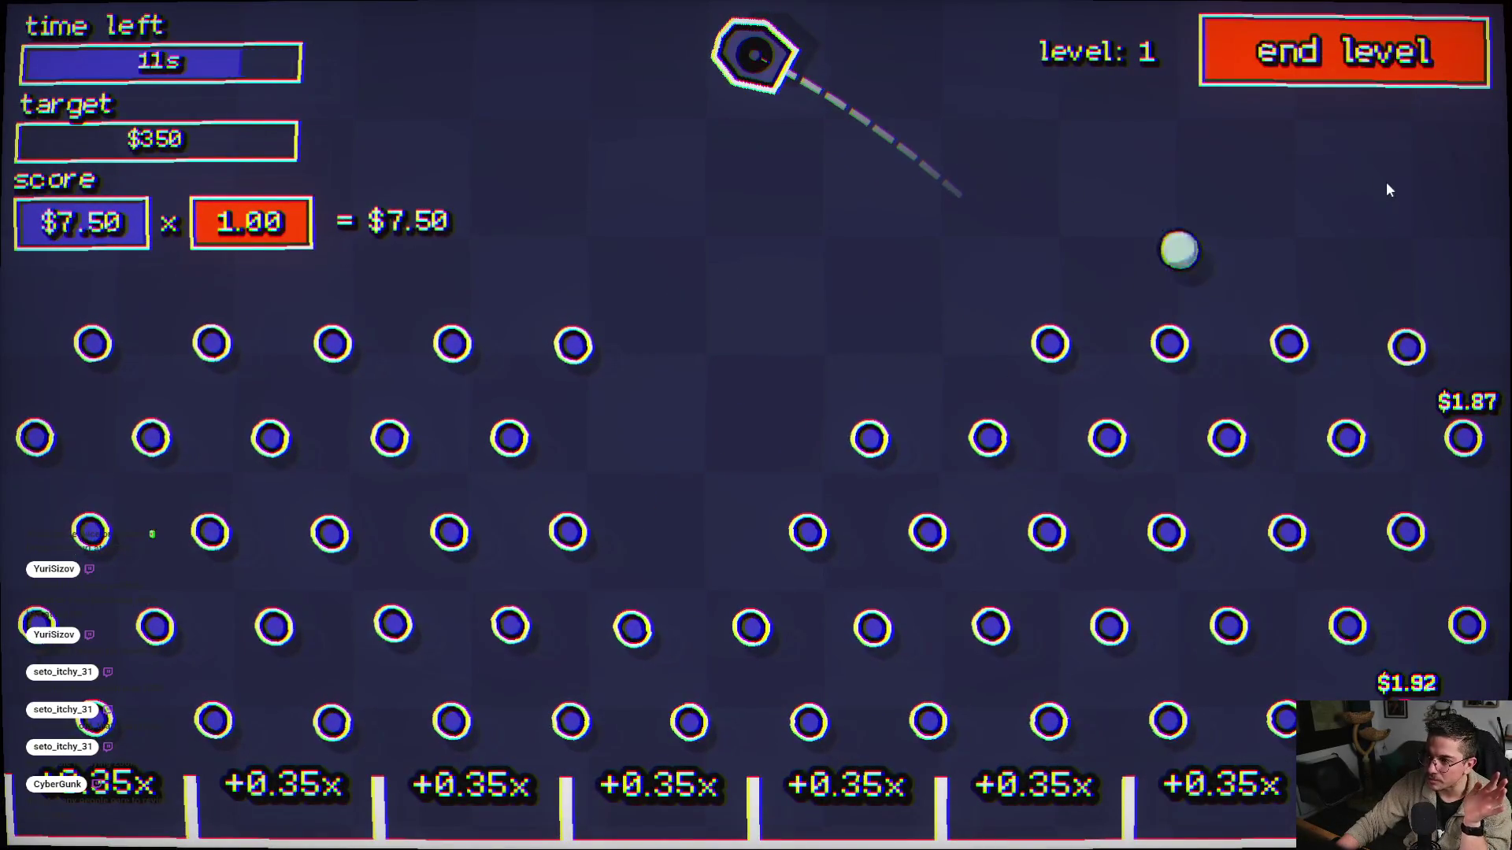
{"action": "left_click", "coordinate": [1311, 132]}
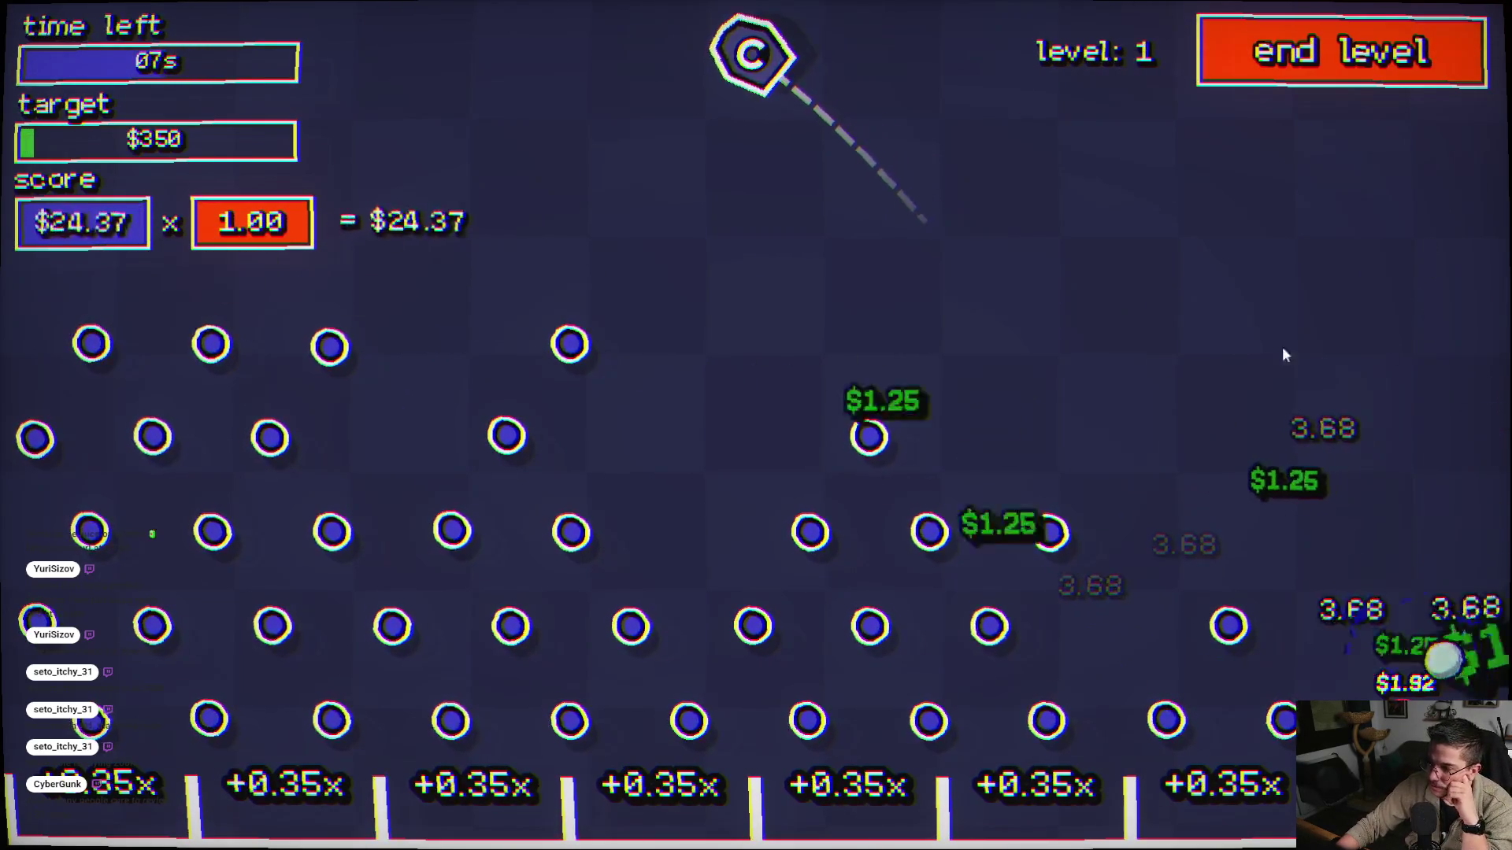
{"action": "left_click", "coordinate": [570, 408]}
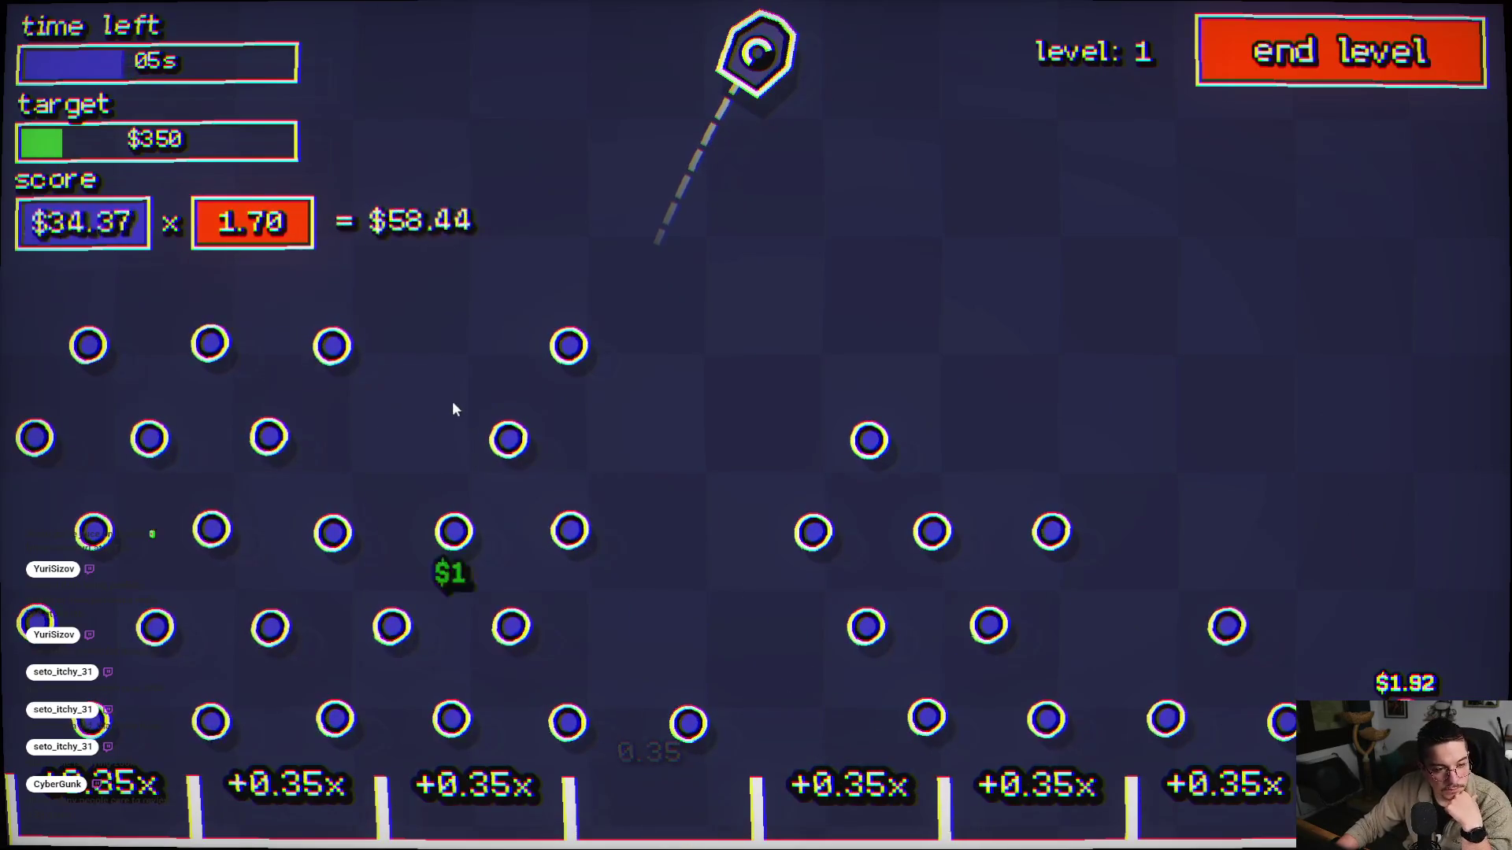
{"action": "left_click", "coordinate": [447, 370]}
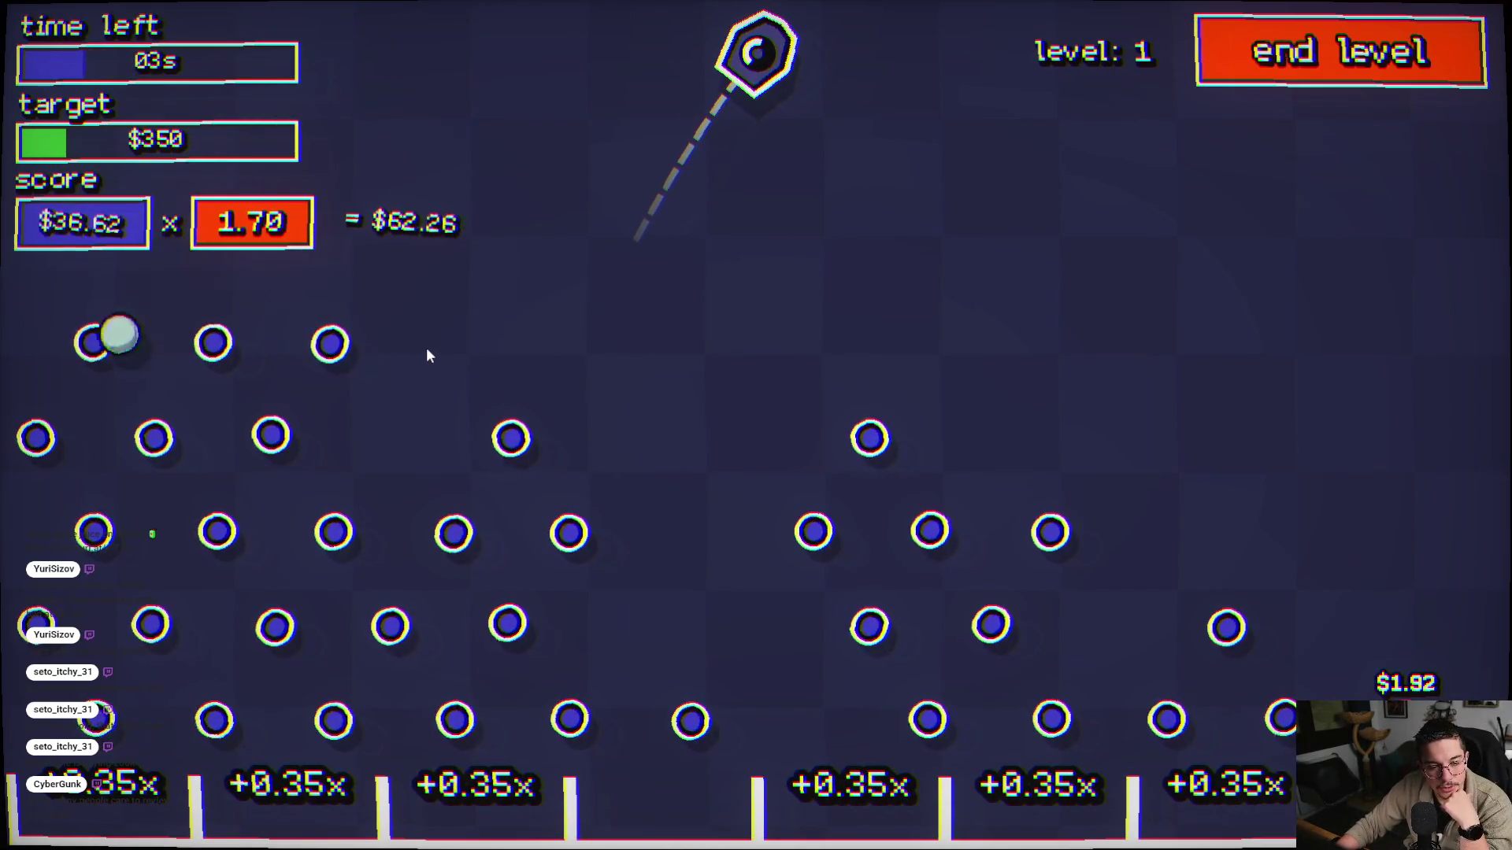
{"action": "left_click", "coordinate": [529, 450]}
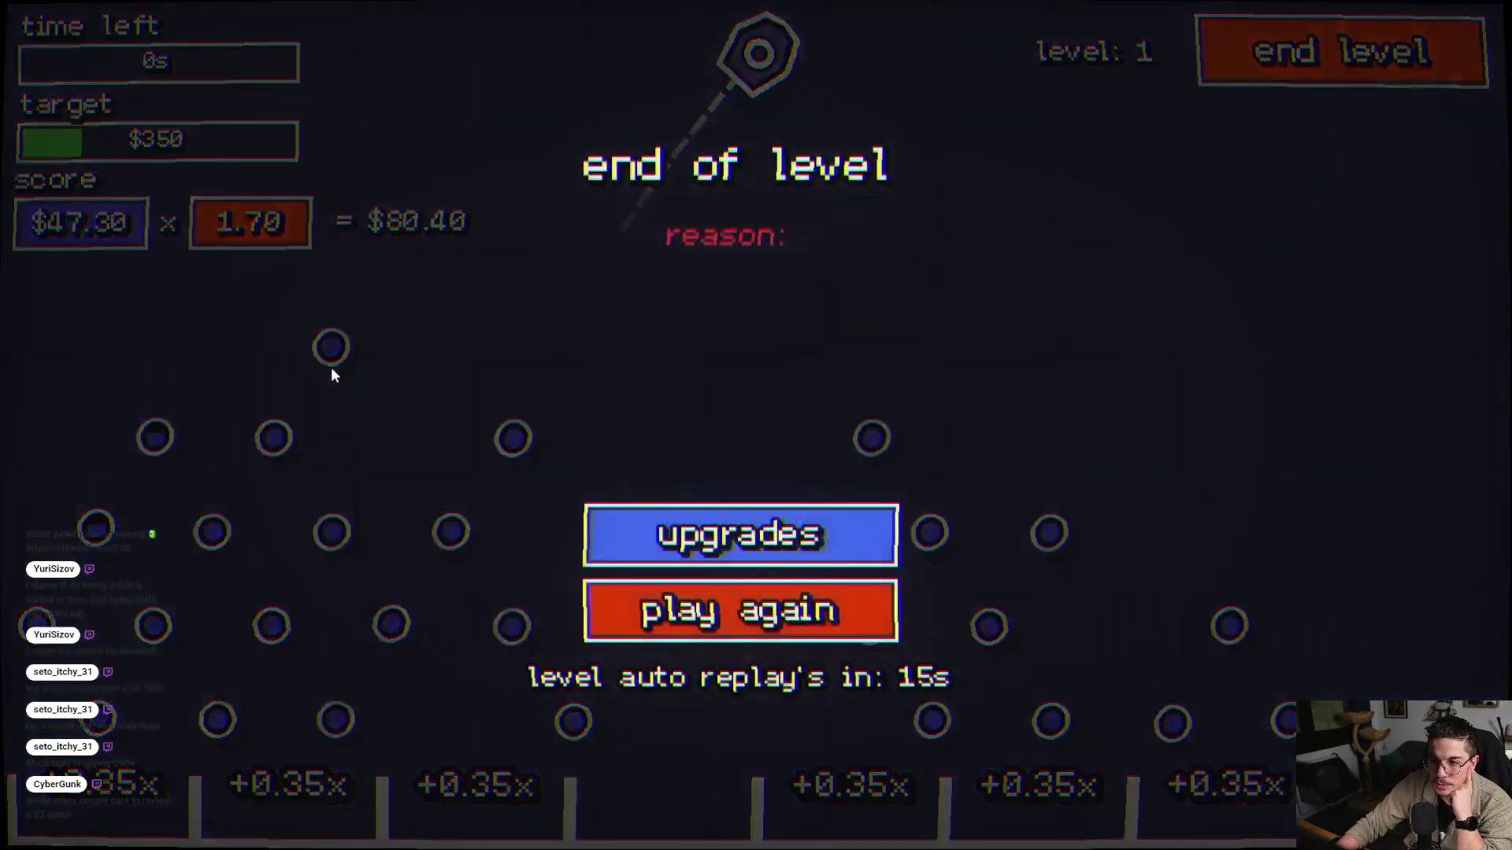
{"action": "left_click", "coordinate": [712, 551]}
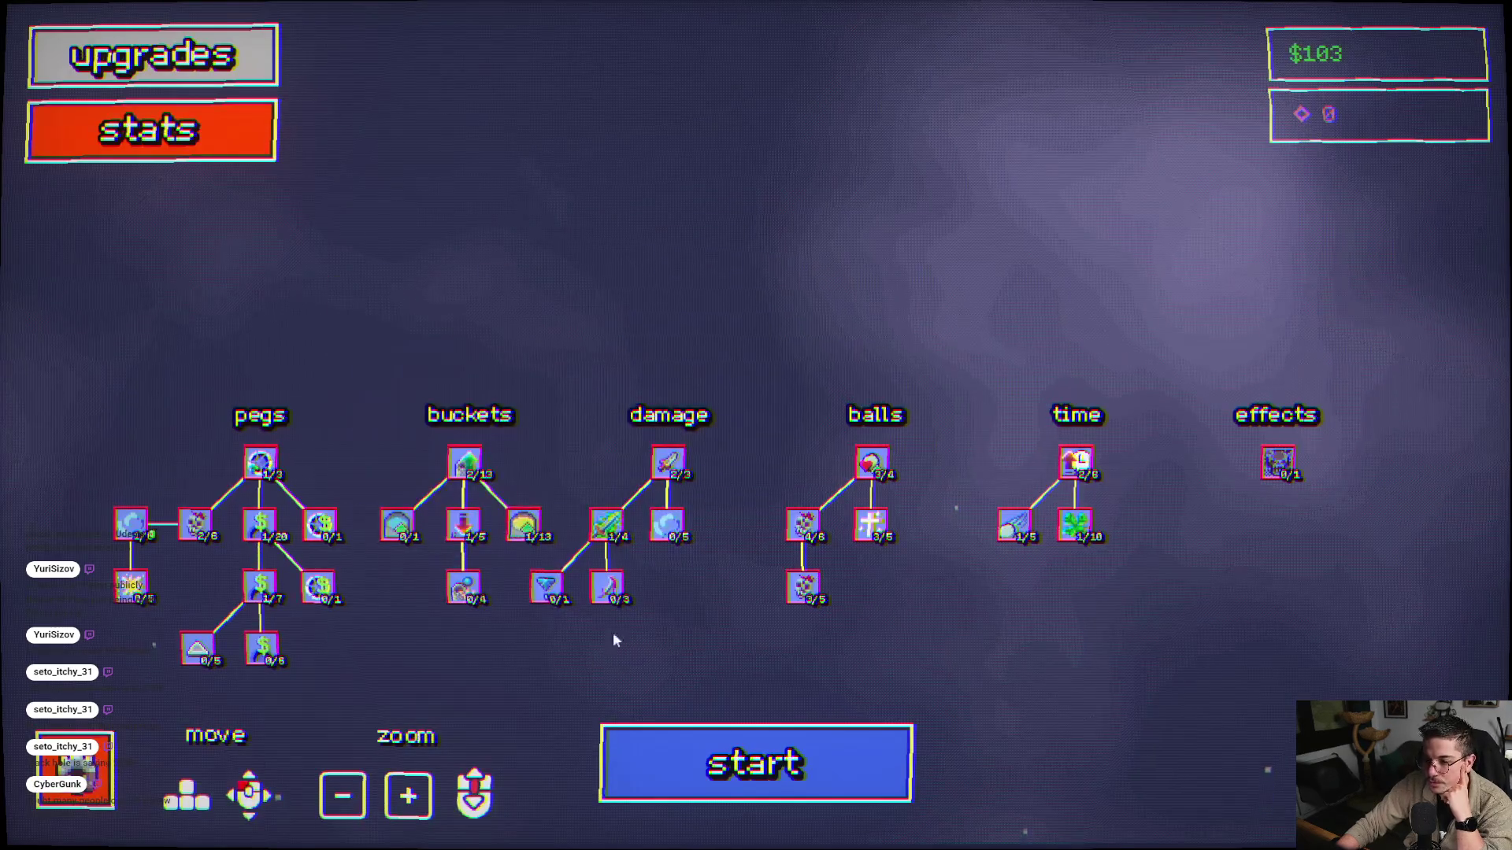
- Play a final level-1 run to a $72.13 score and open the upgrade tree with $175
{"action": "left_click", "coordinate": [750, 759]}
{"action": "left_click", "coordinate": [568, 192]}
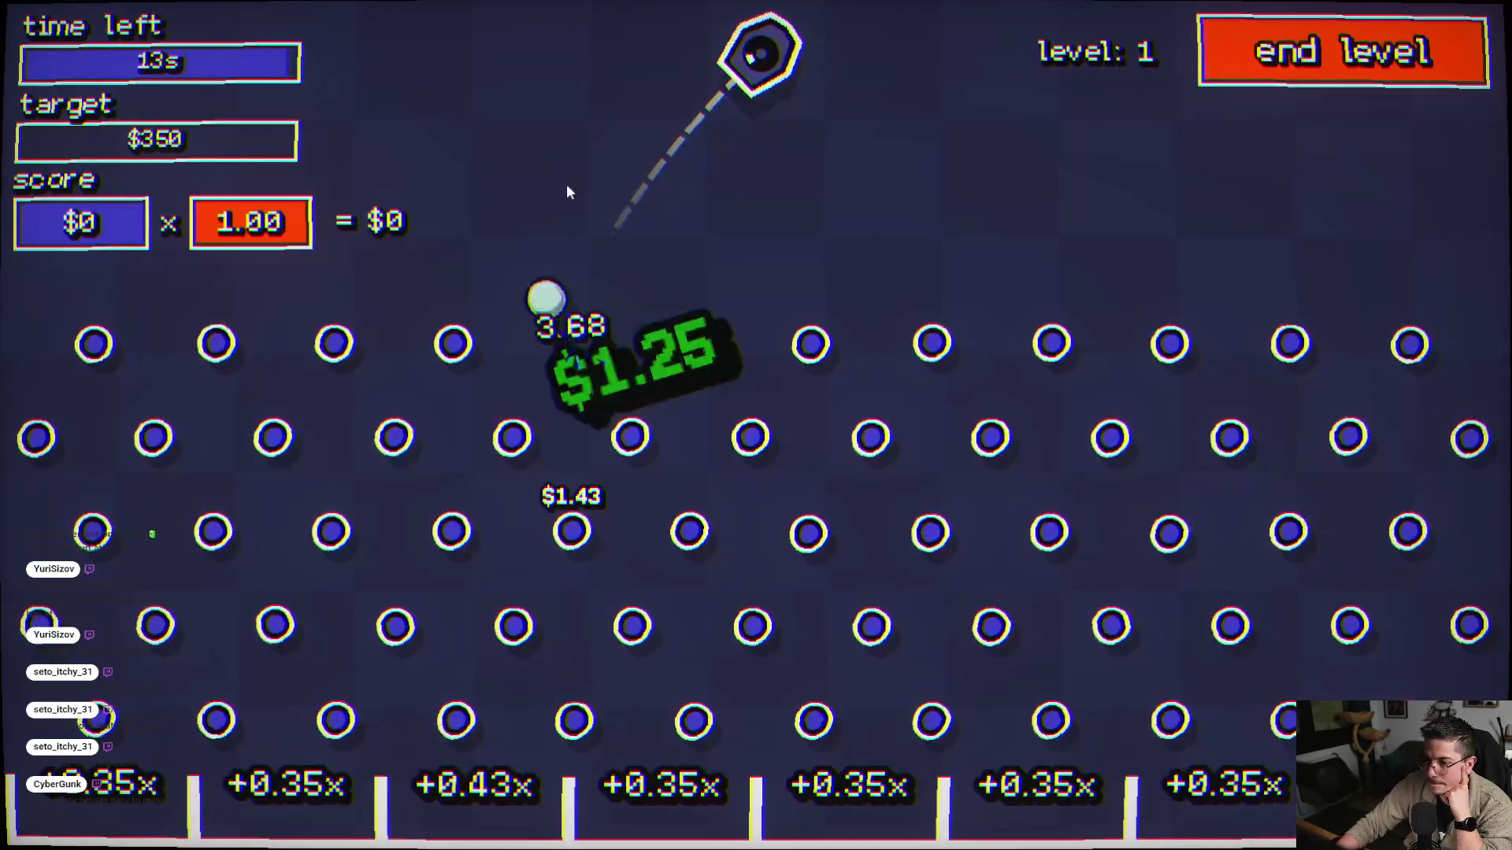
{"action": "left_click", "coordinate": [563, 378]}
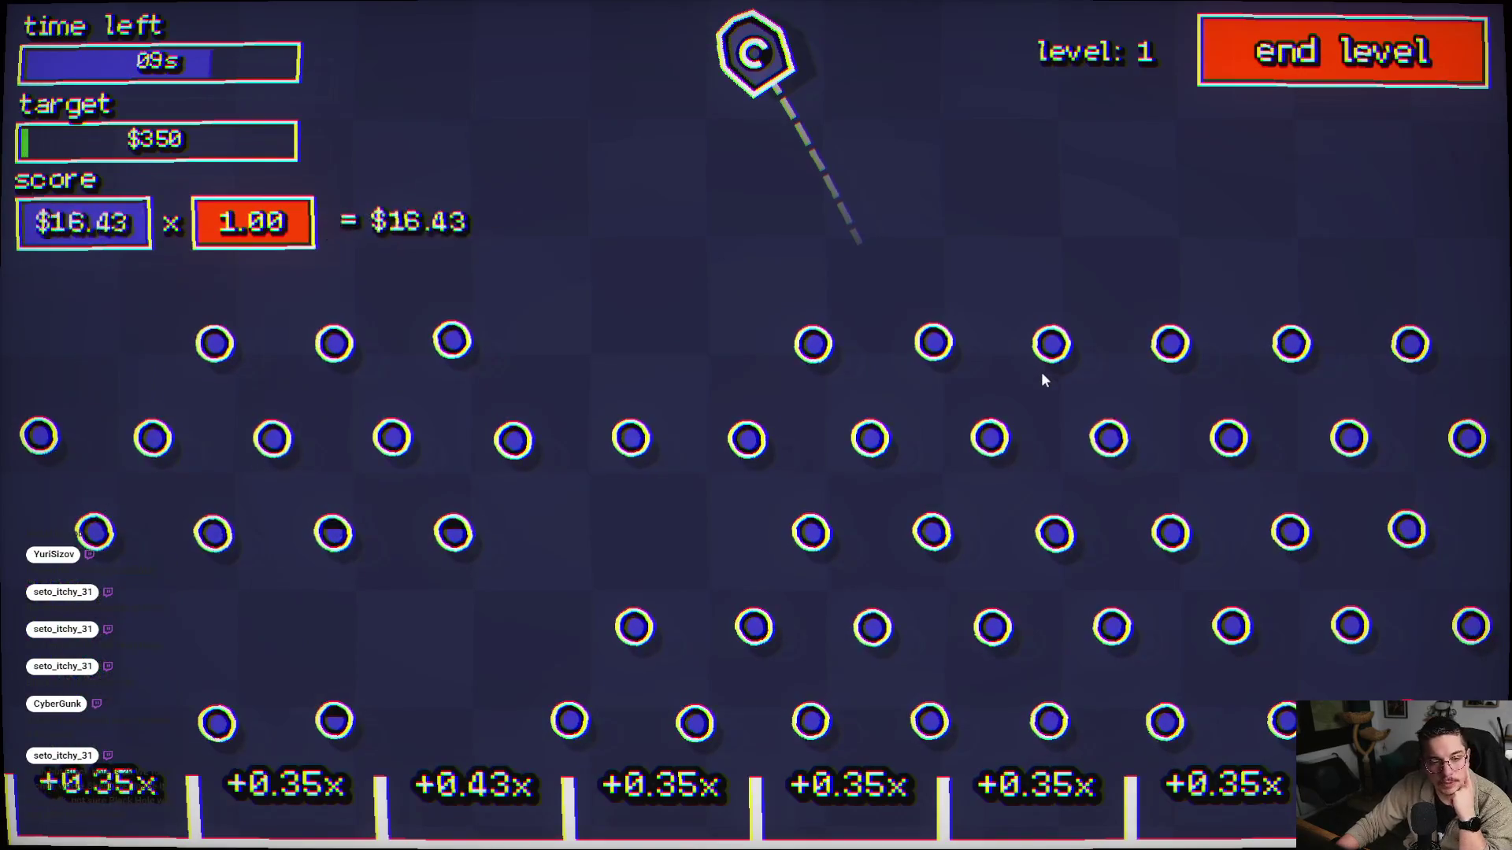
{"action": "left_click", "coordinate": [1023, 383]}
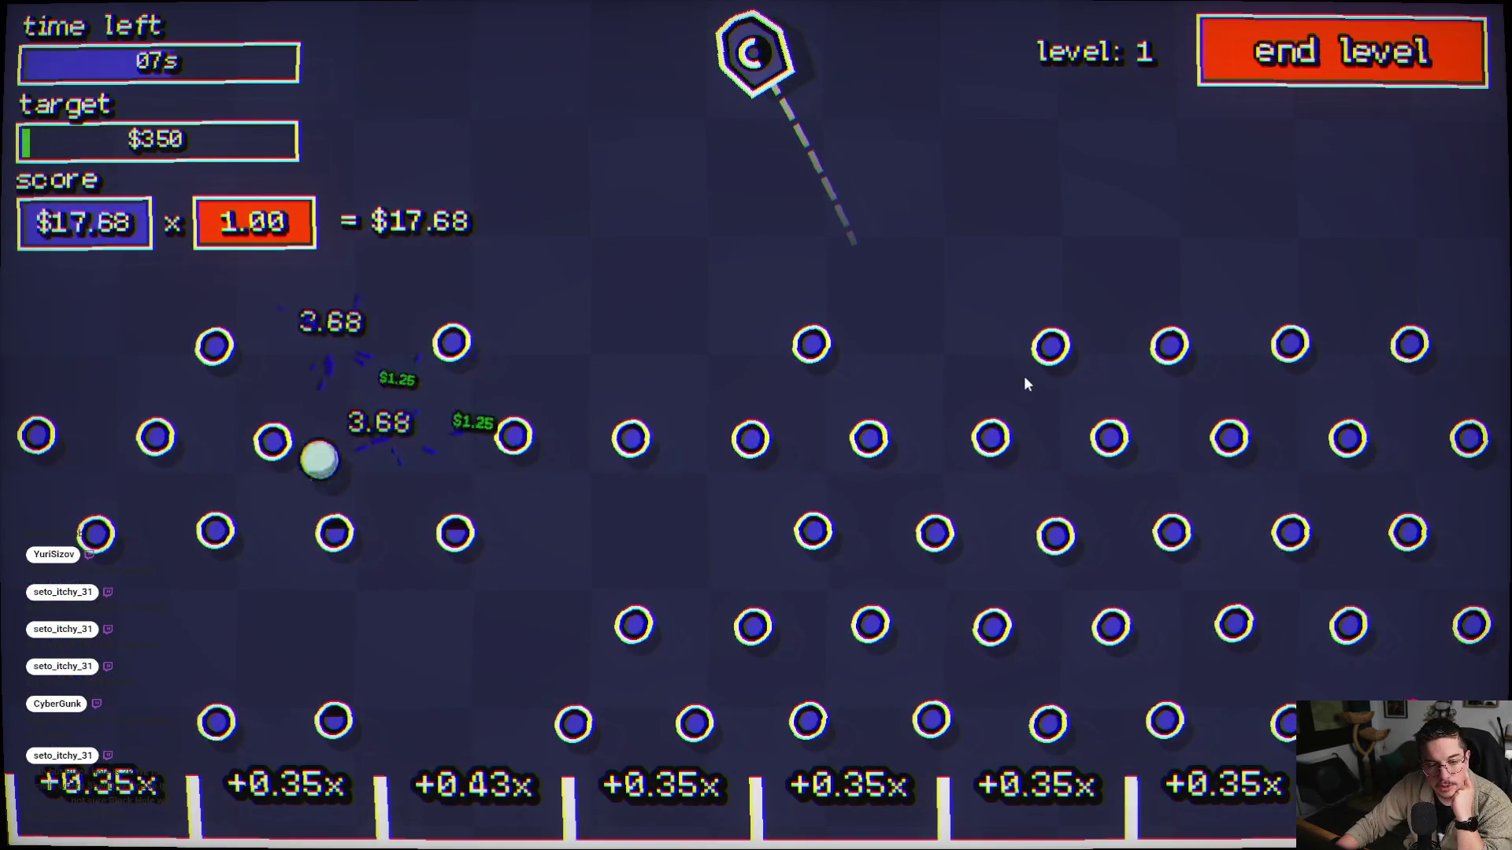
{"action": "left_click", "coordinate": [1023, 384]}
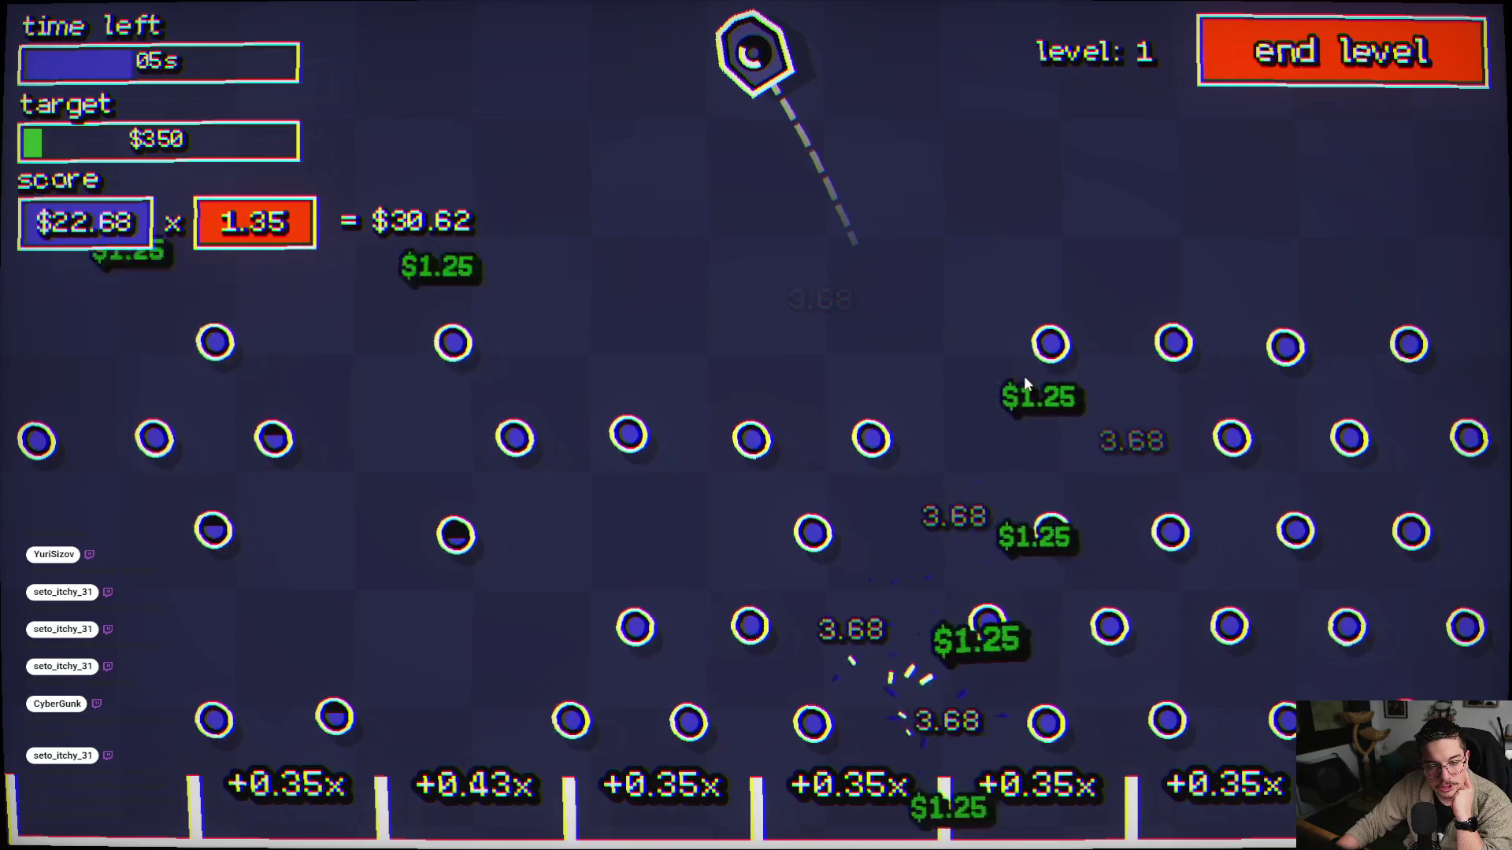
{"action": "left_click", "coordinate": [1023, 383]}
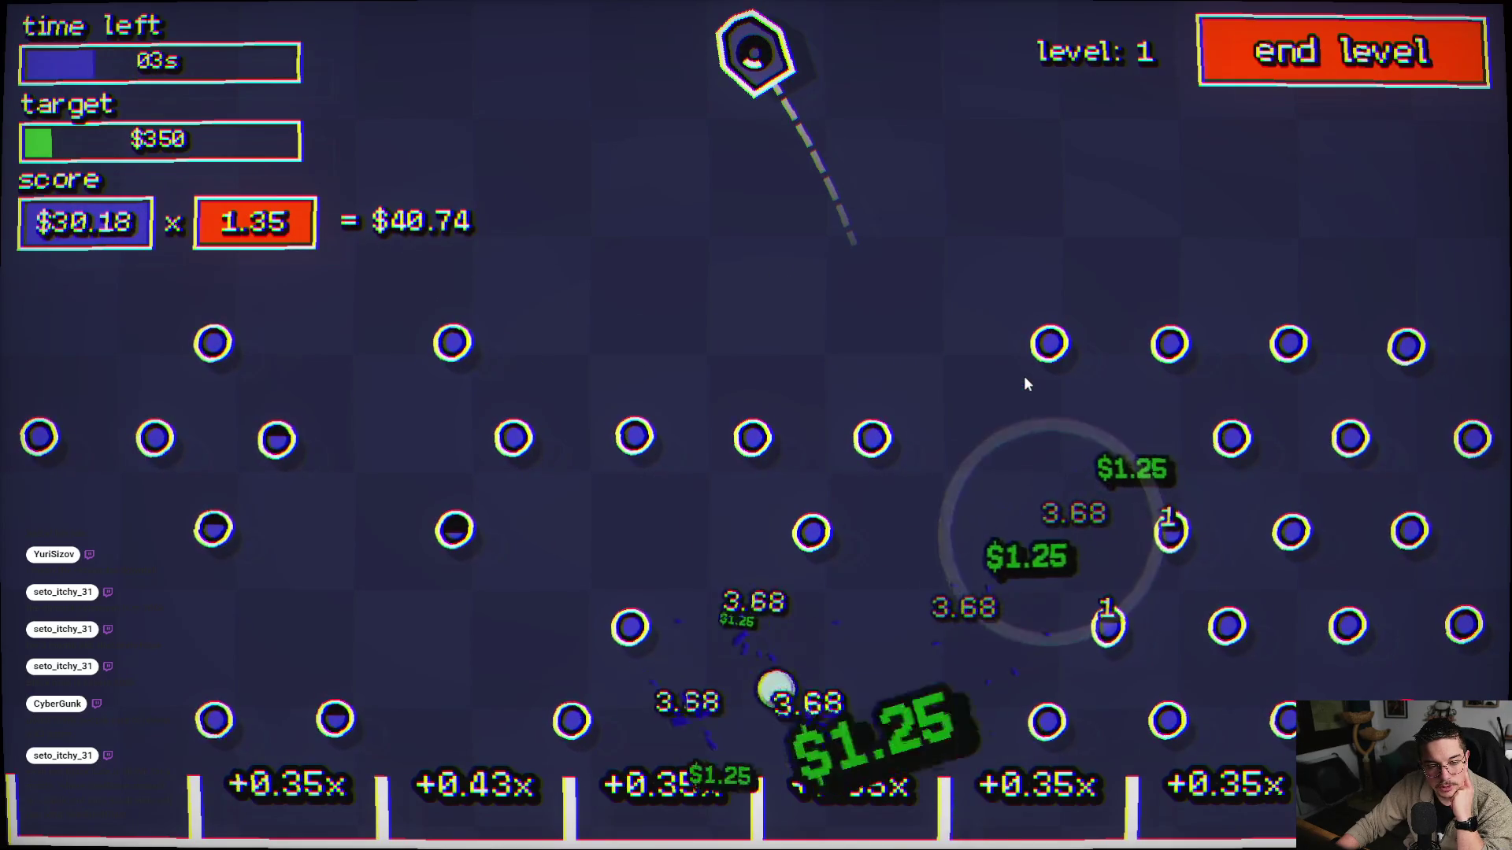
{"action": "left_click", "coordinate": [1026, 383]}
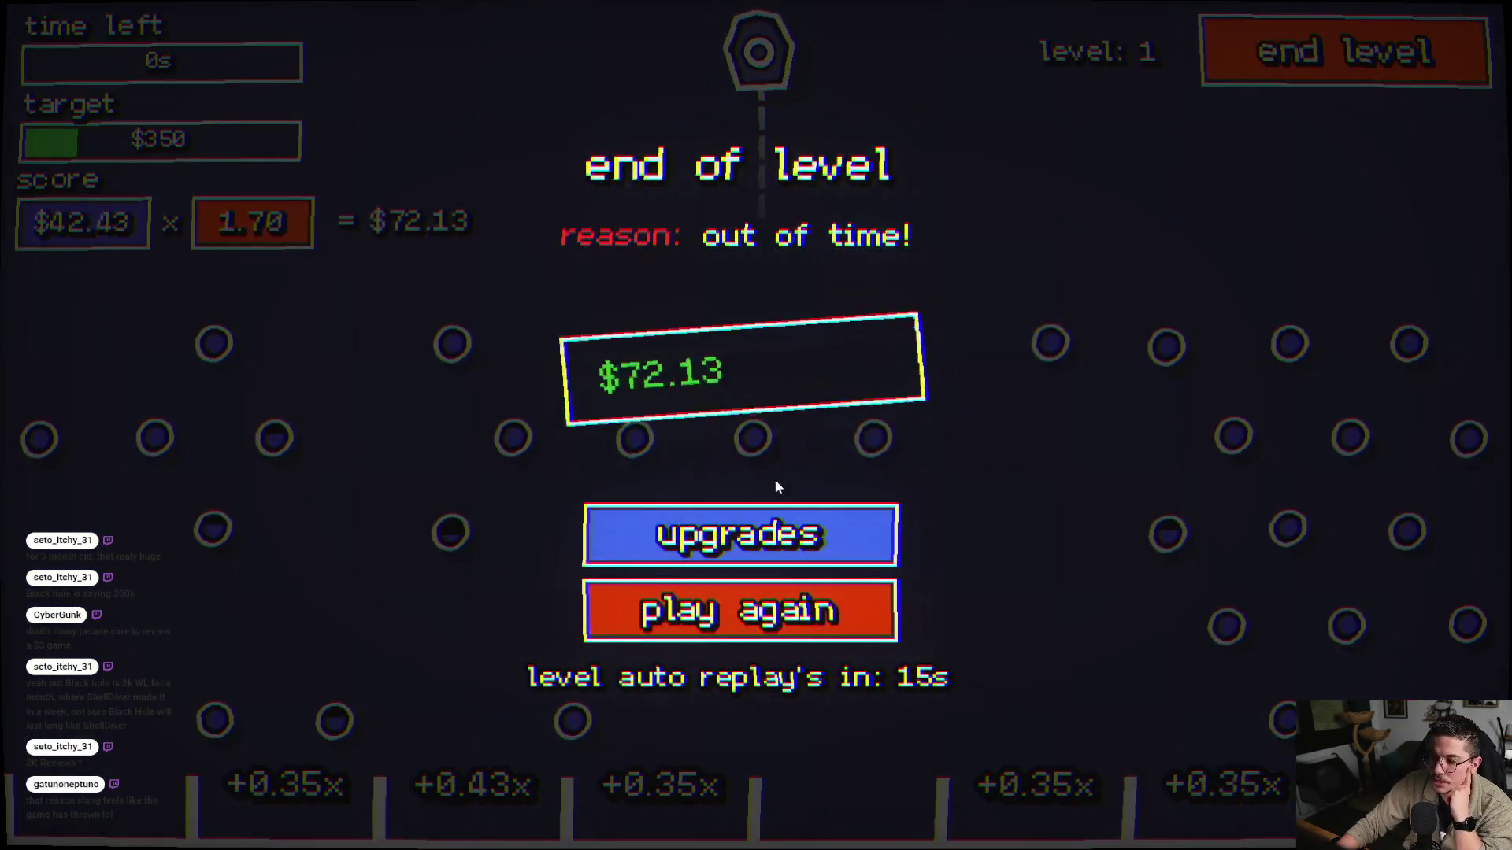
{"action": "left_click", "coordinate": [727, 522]}
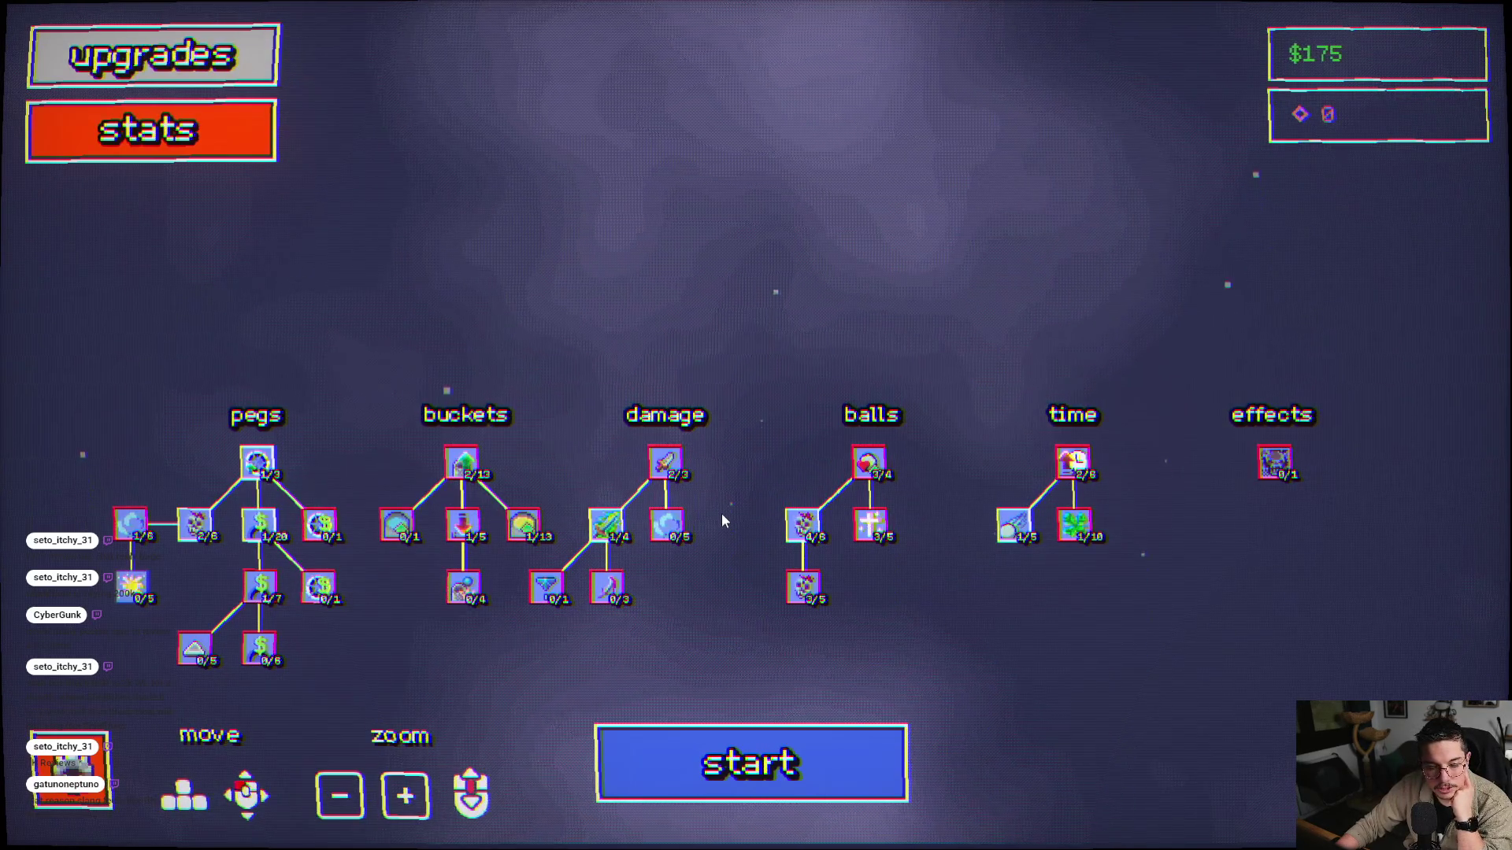
- Buy a buckets-branch upgrade and play a level-1 run, firing six balls until time runs out
{"action": "left_click_drag", "start_coordinate": [576, 656], "coordinate": [707, 525]}
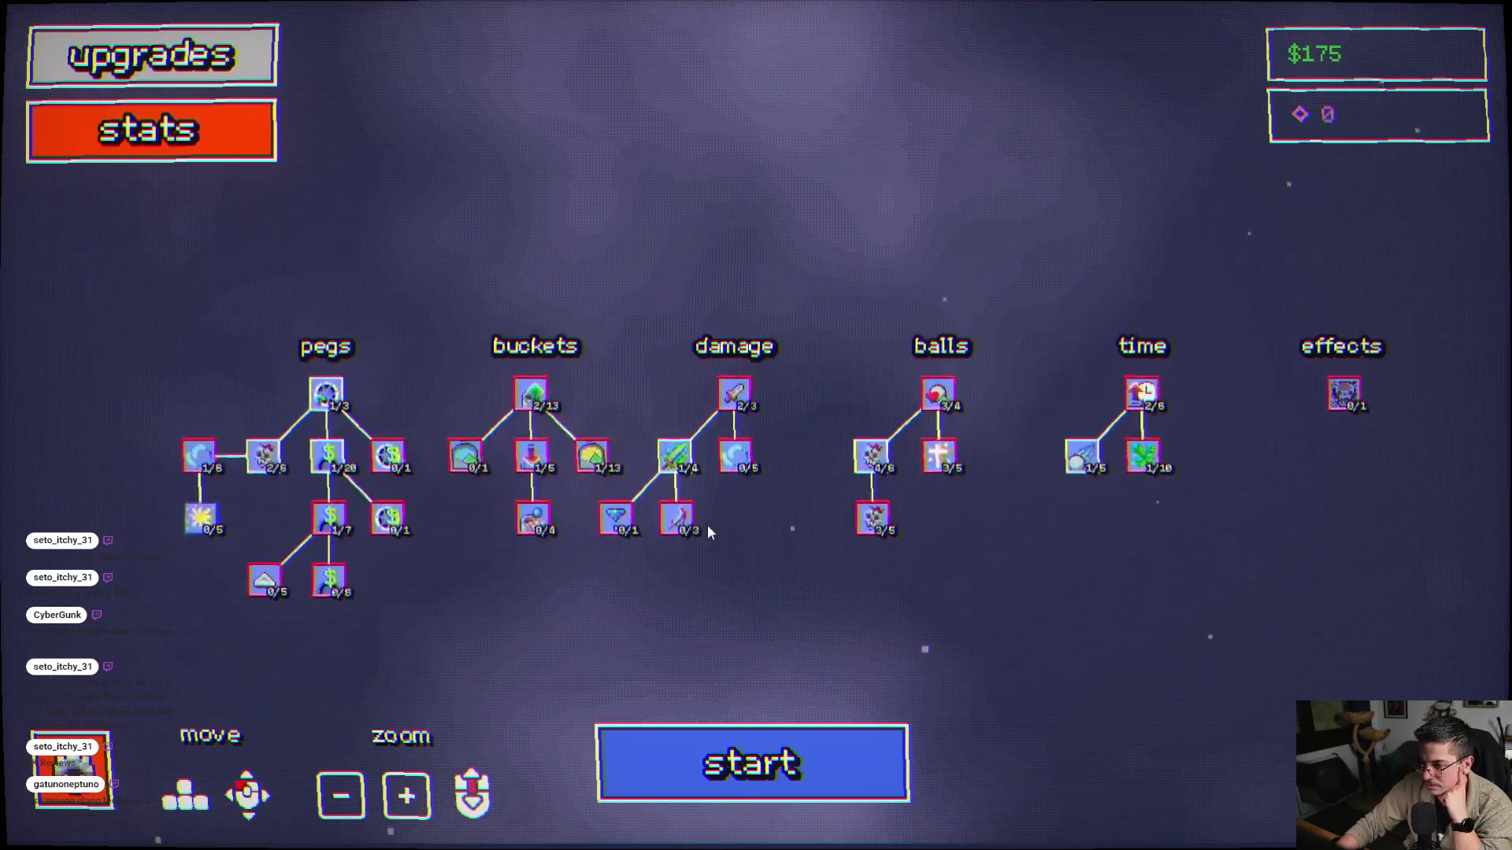
{"action": "left_click", "coordinate": [531, 456]}
{"action": "left_click", "coordinate": [740, 764]}
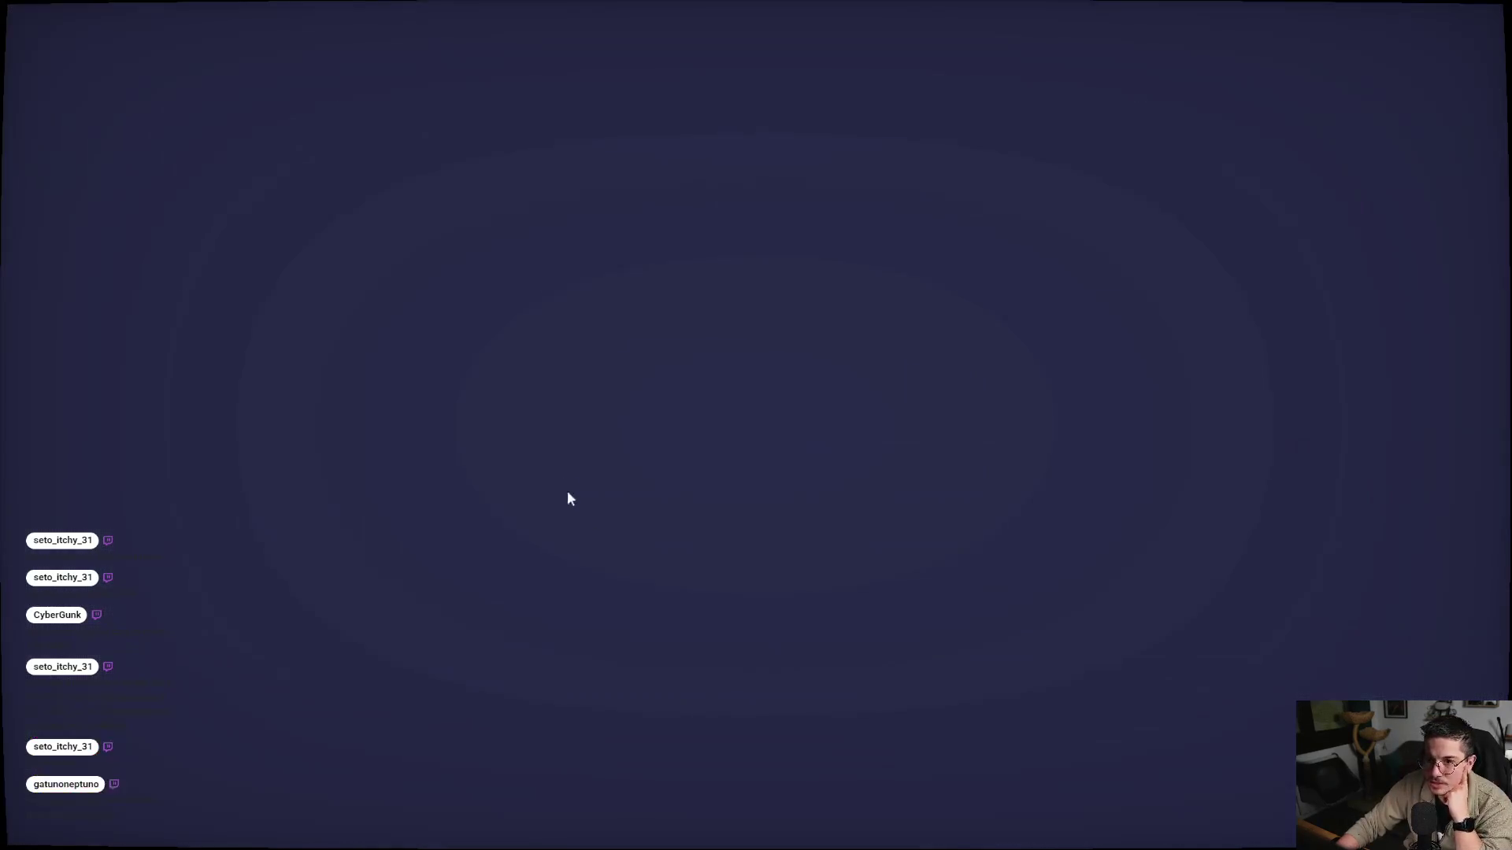
{"action": "left_click", "coordinate": [566, 475]}
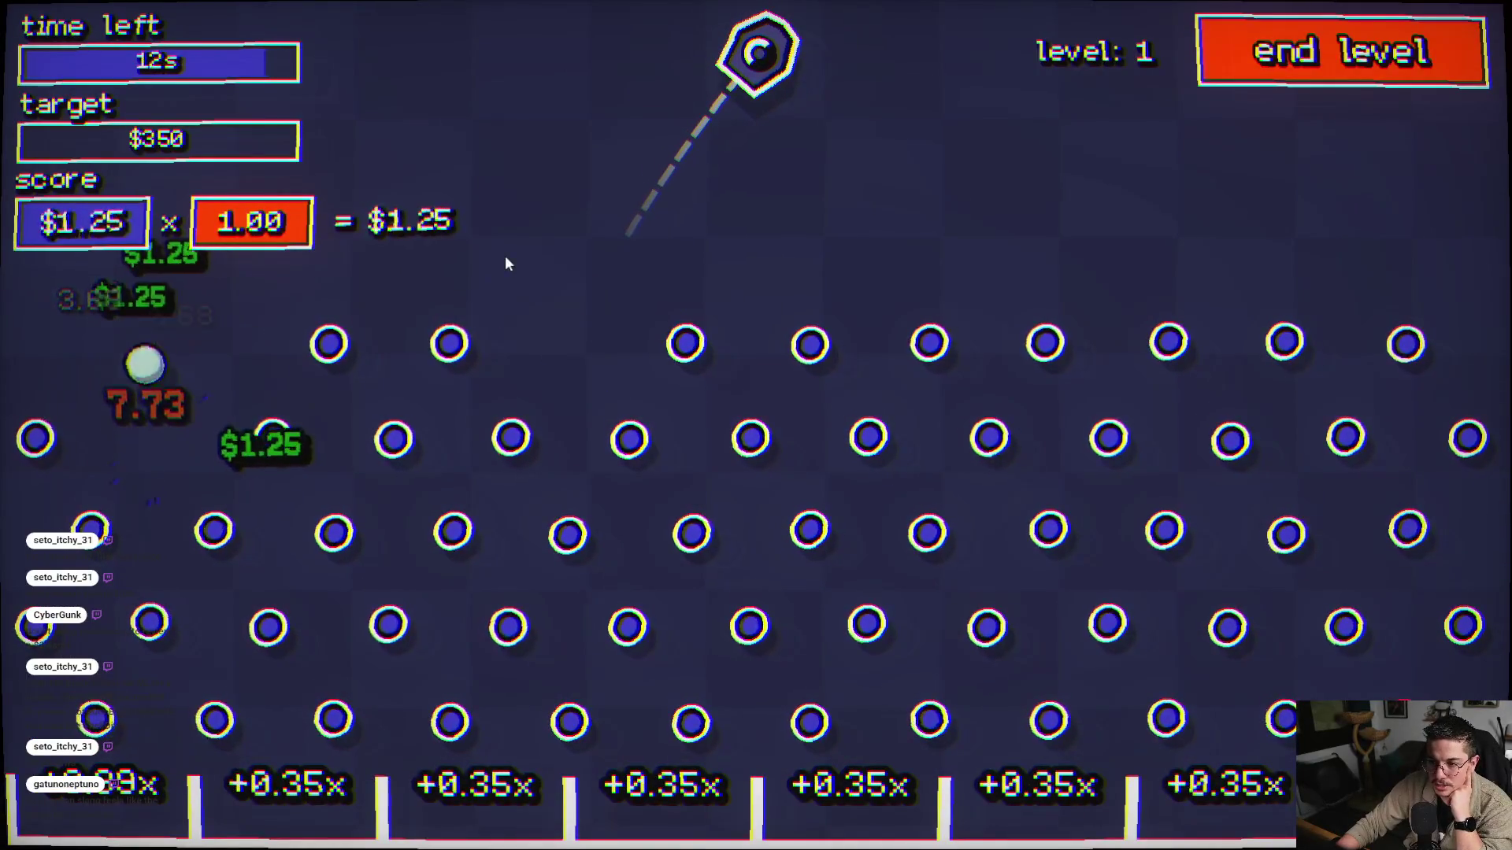
{"action": "left_click", "coordinate": [504, 225]}
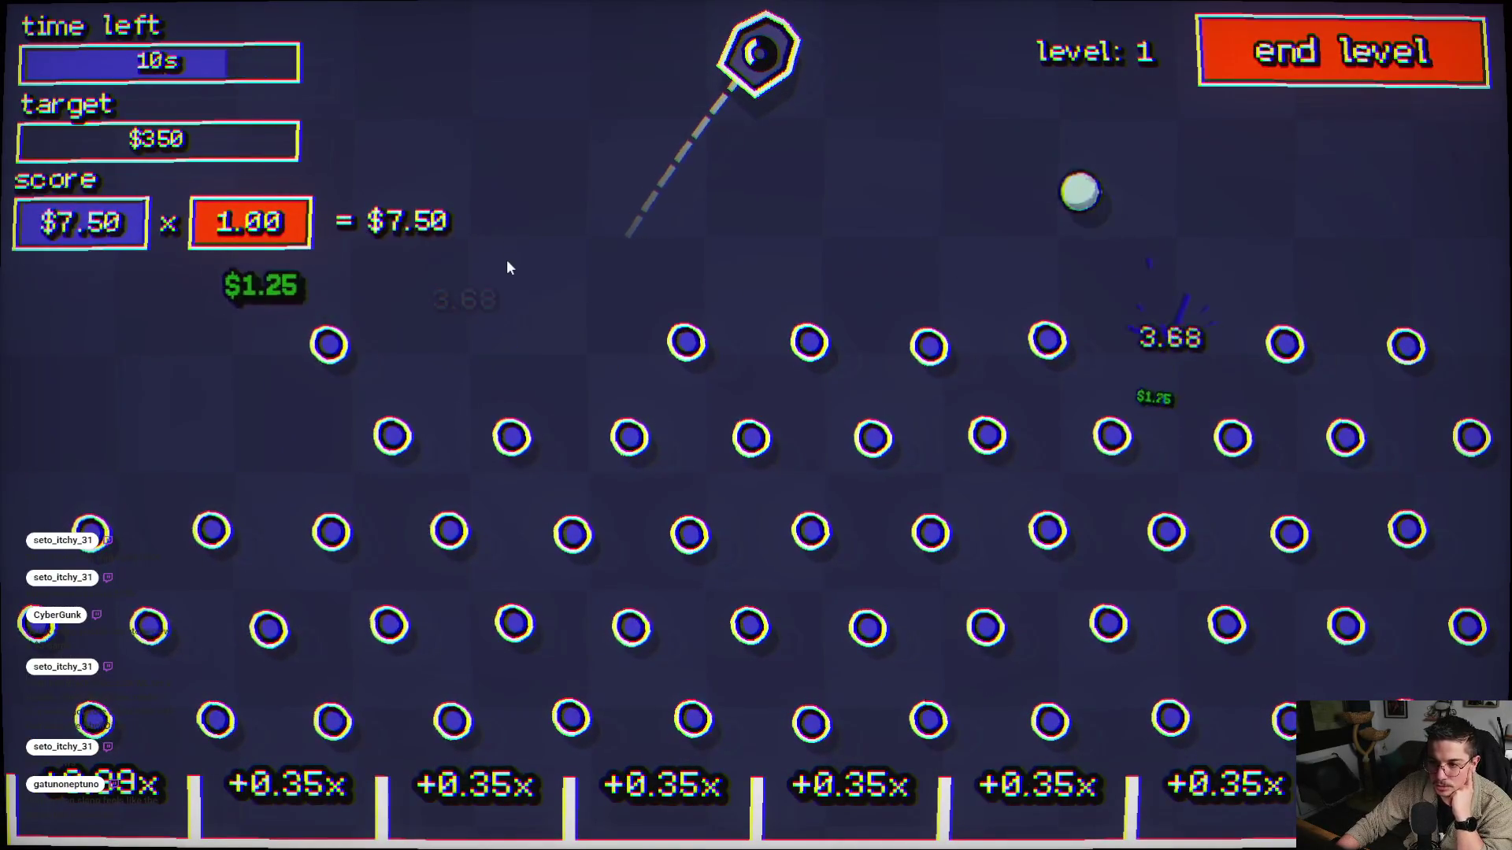
{"action": "left_click", "coordinate": [535, 259]}
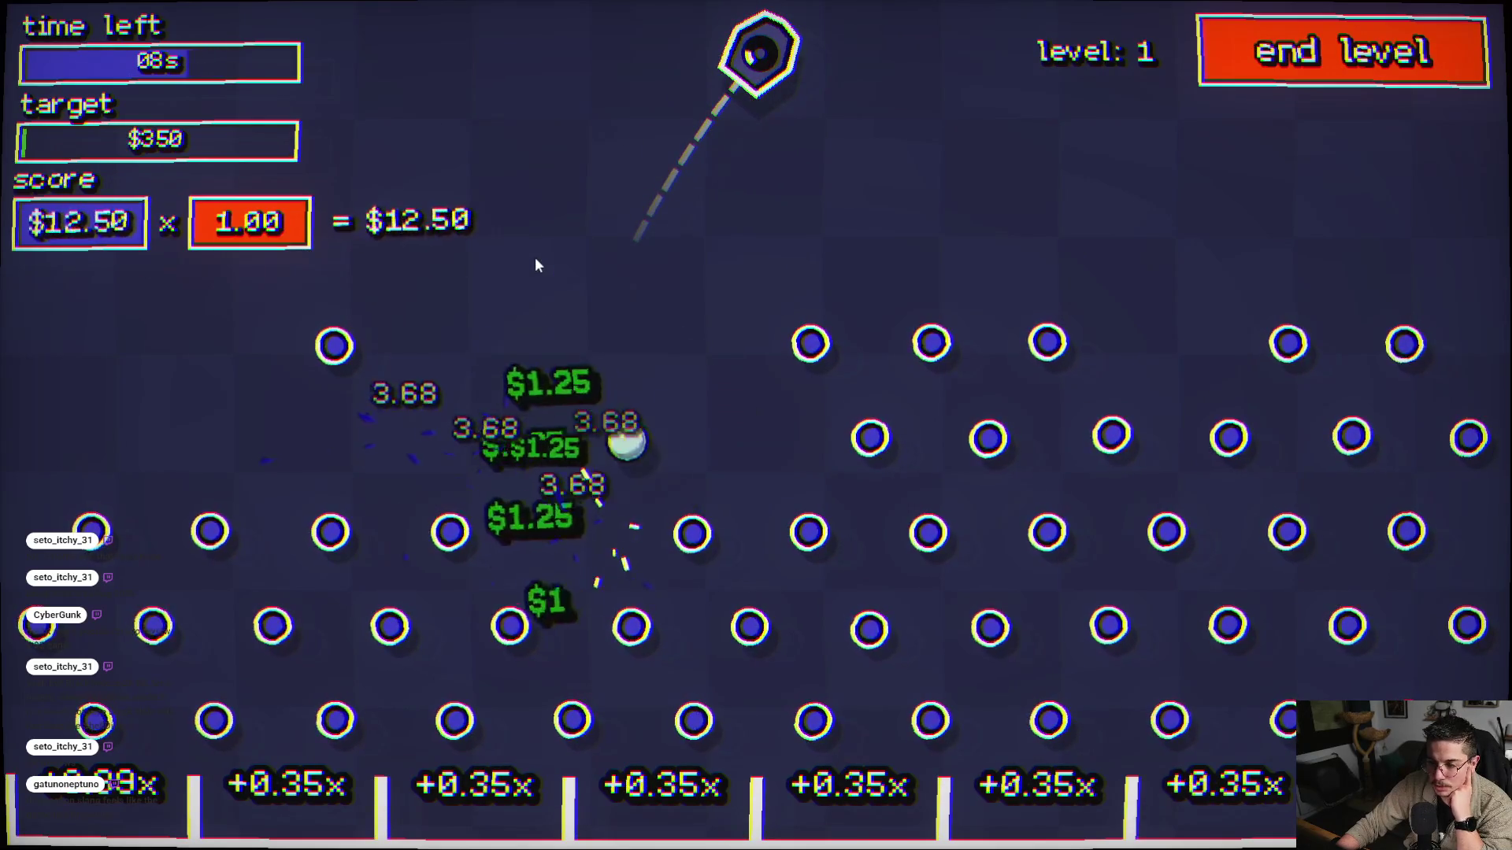
{"action": "left_click", "coordinate": [1276, 215]}
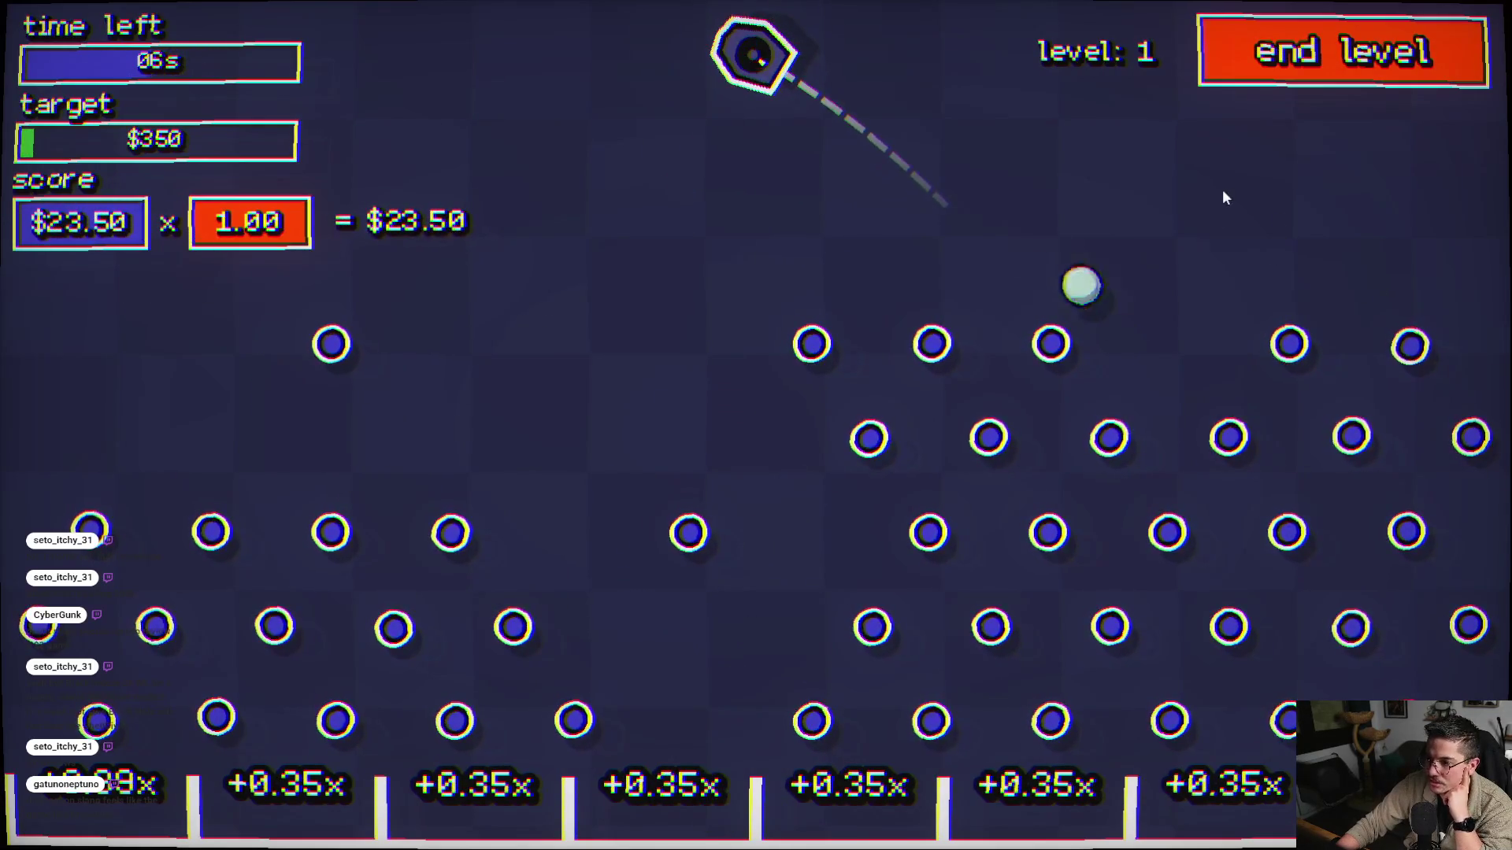
{"action": "left_click", "coordinate": [1130, 246]}
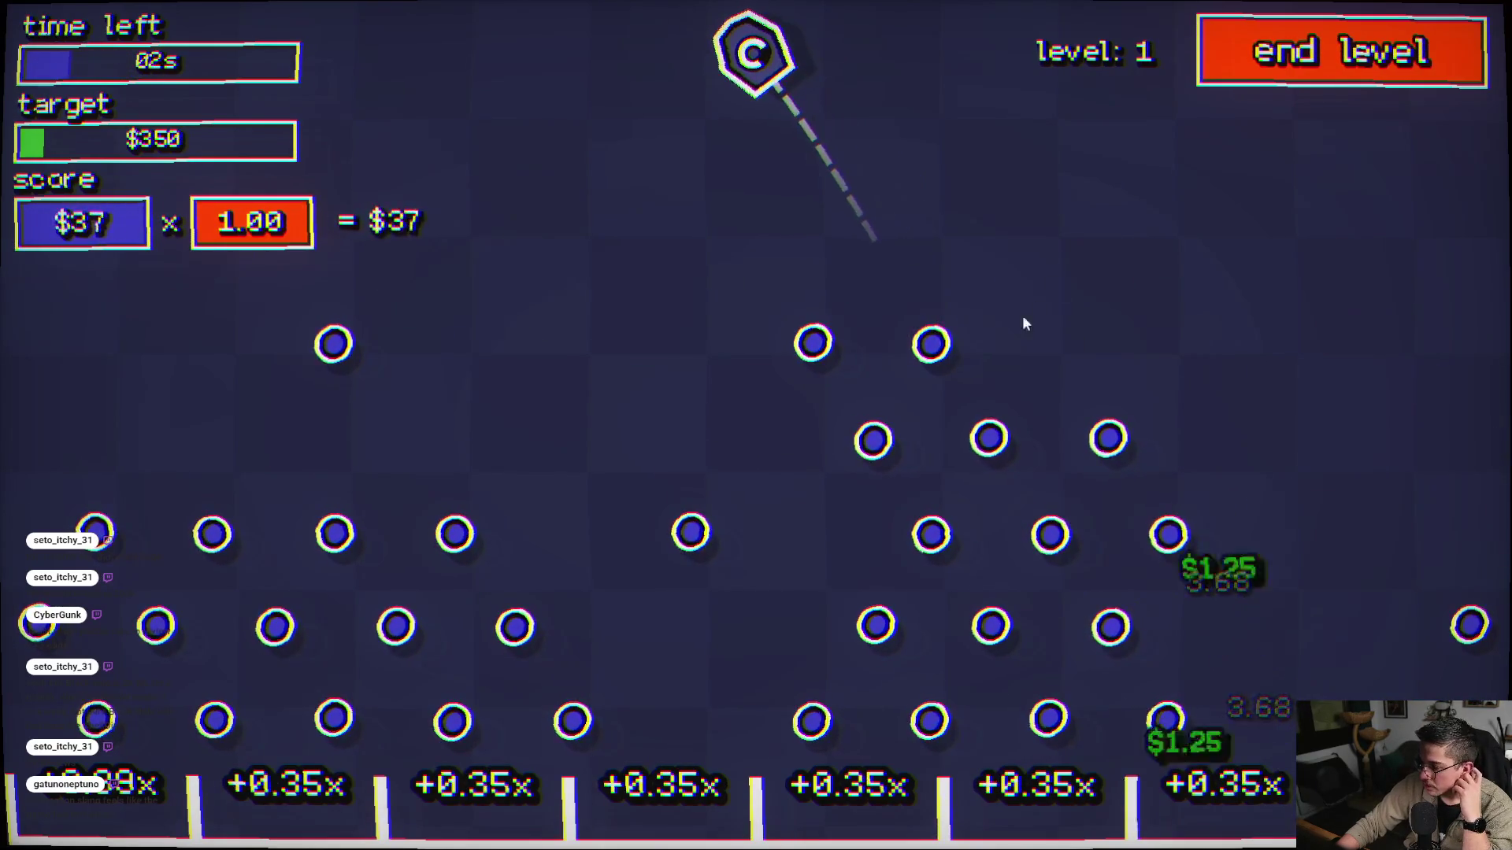
{"action": "left_click", "coordinate": [913, 437]}
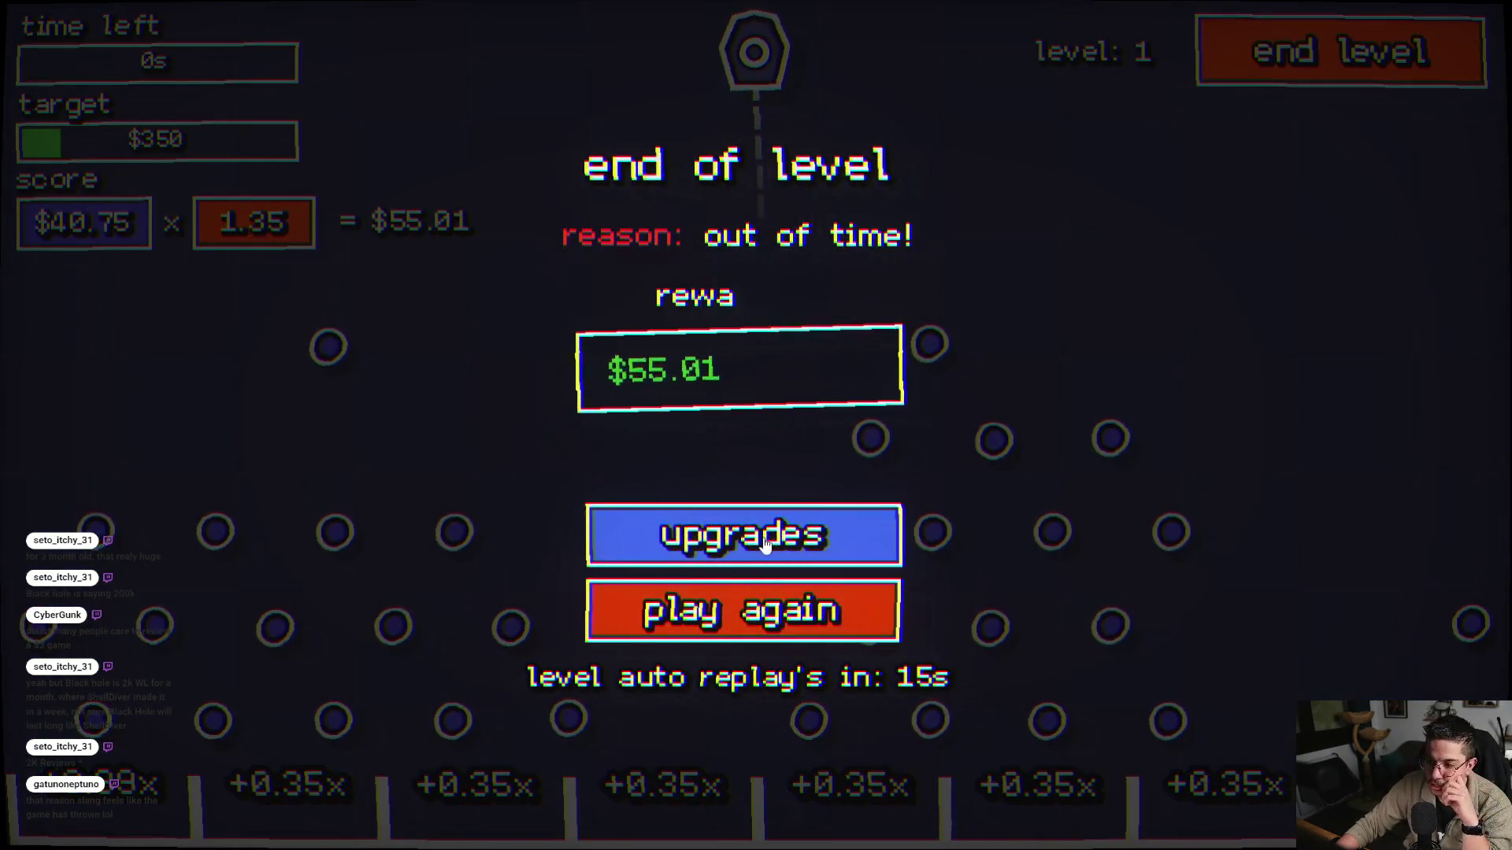
- Play a second level-1 run, firing six more balls, then return to the upgrade tree
{"action": "left_click", "coordinate": [764, 545]}
{"action": "left_click_drag", "start_coordinate": [570, 651], "coordinate": [626, 553]}
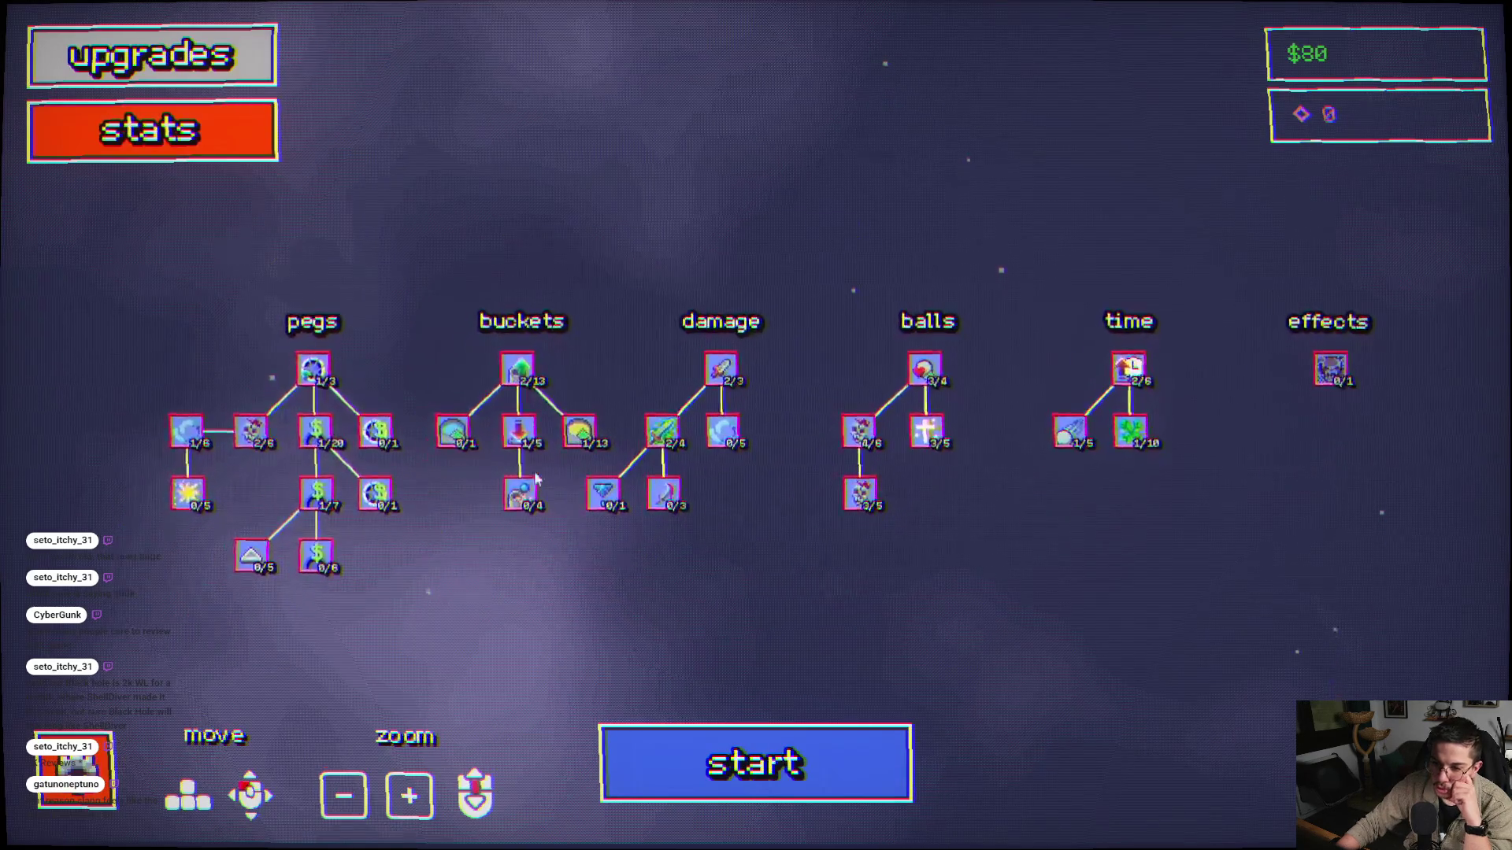
{"action": "left_click", "coordinate": [709, 769]}
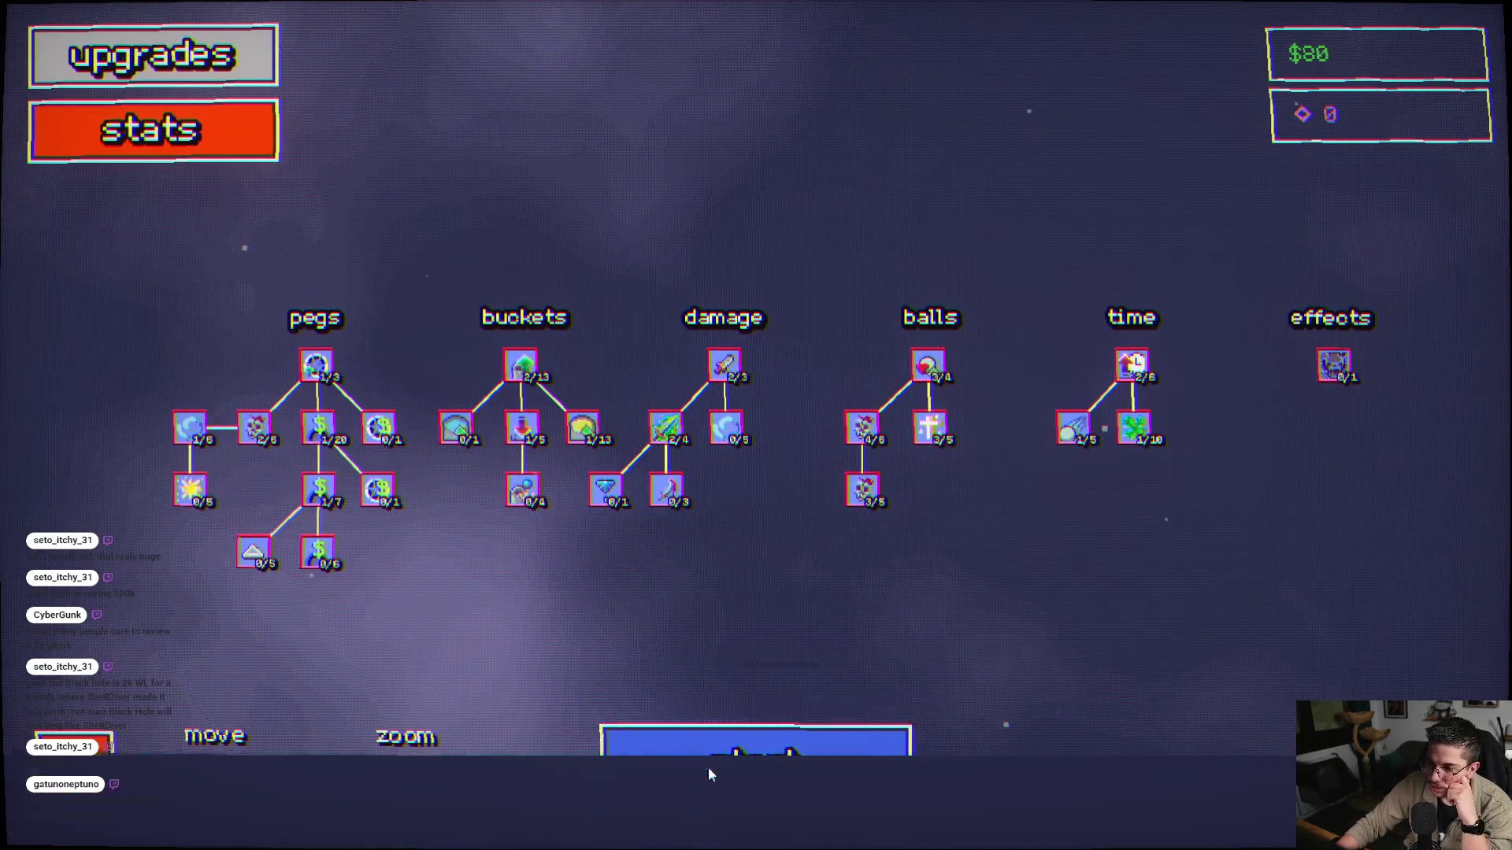
{"action": "left_click", "coordinate": [777, 557]}
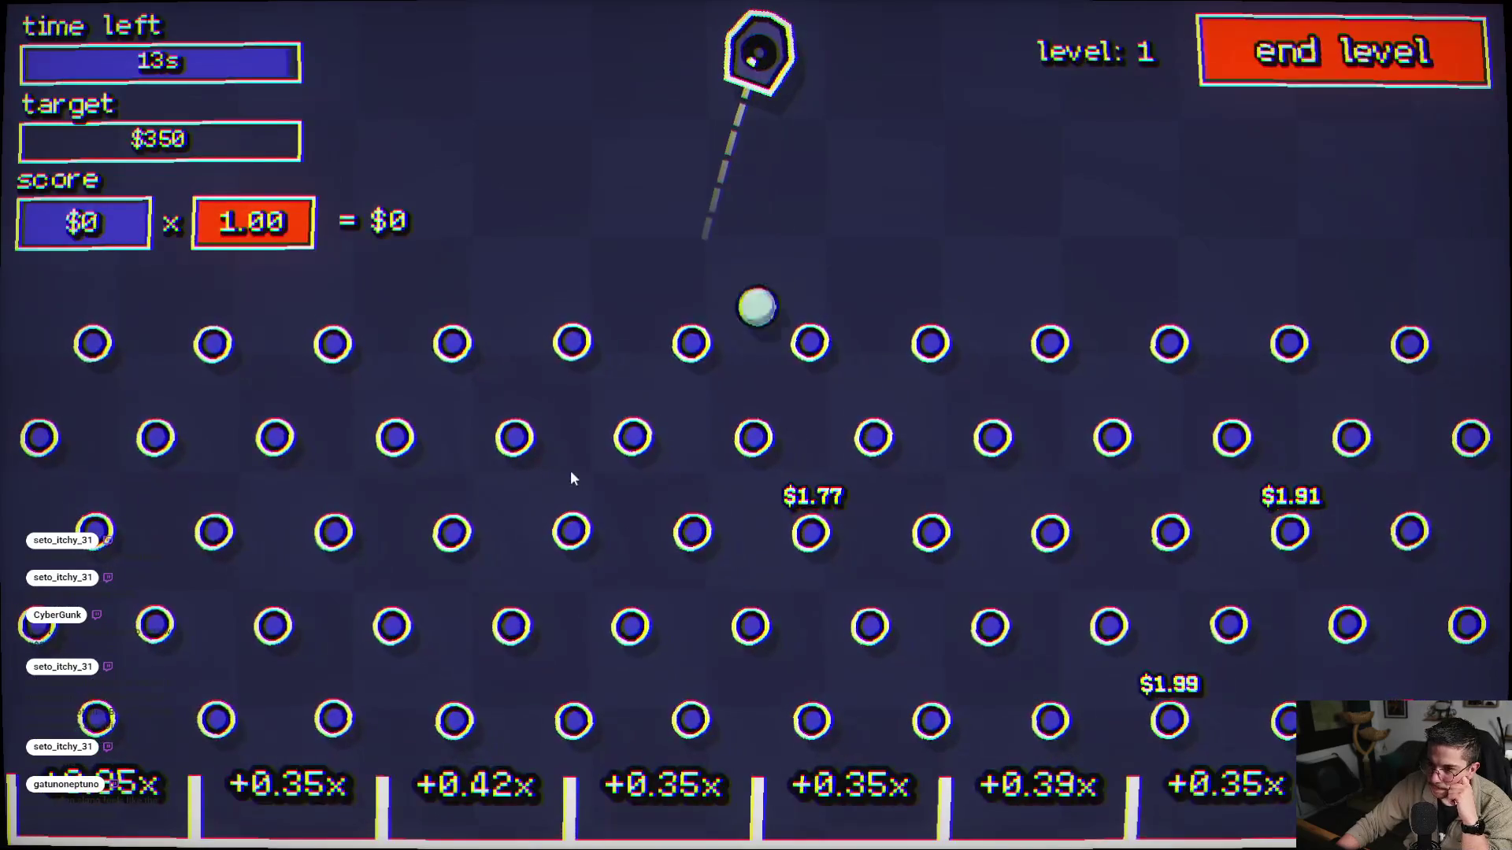
{"action": "left_click", "coordinate": [364, 325]}
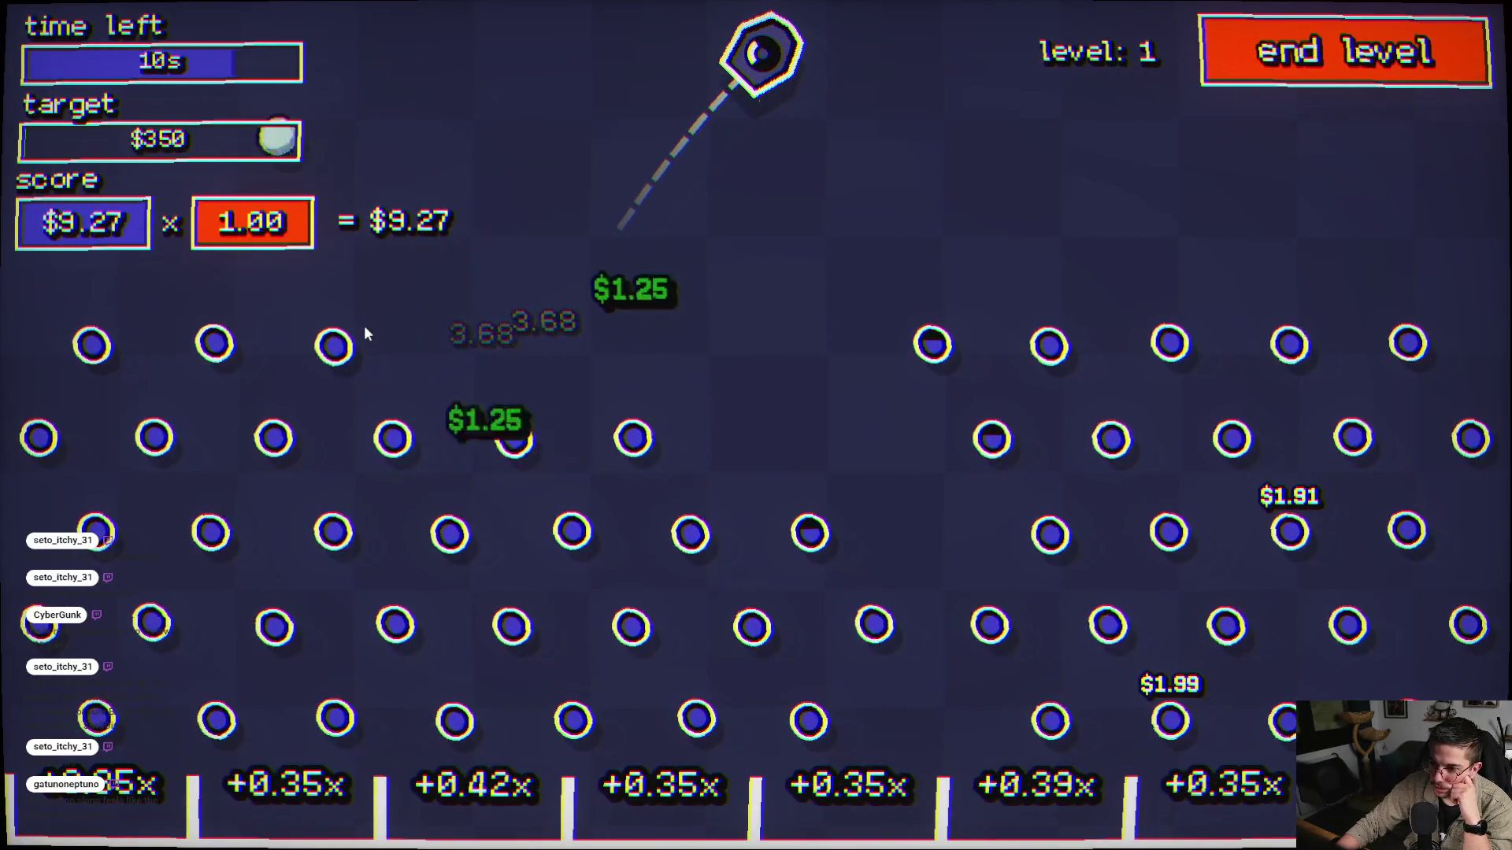
{"action": "left_click", "coordinate": [280, 370]}
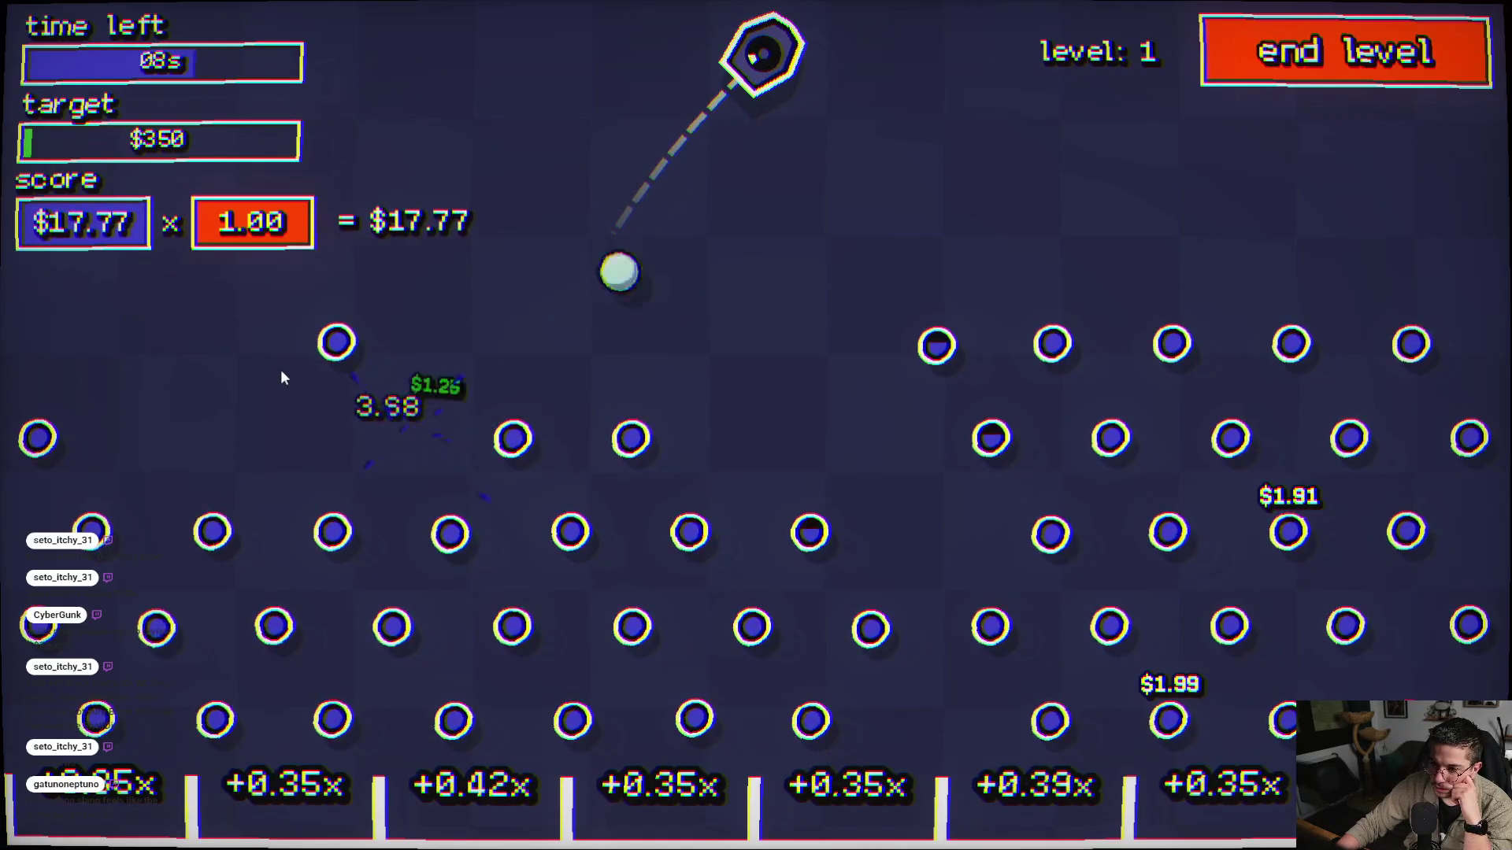
{"action": "left_click", "coordinate": [280, 370]}
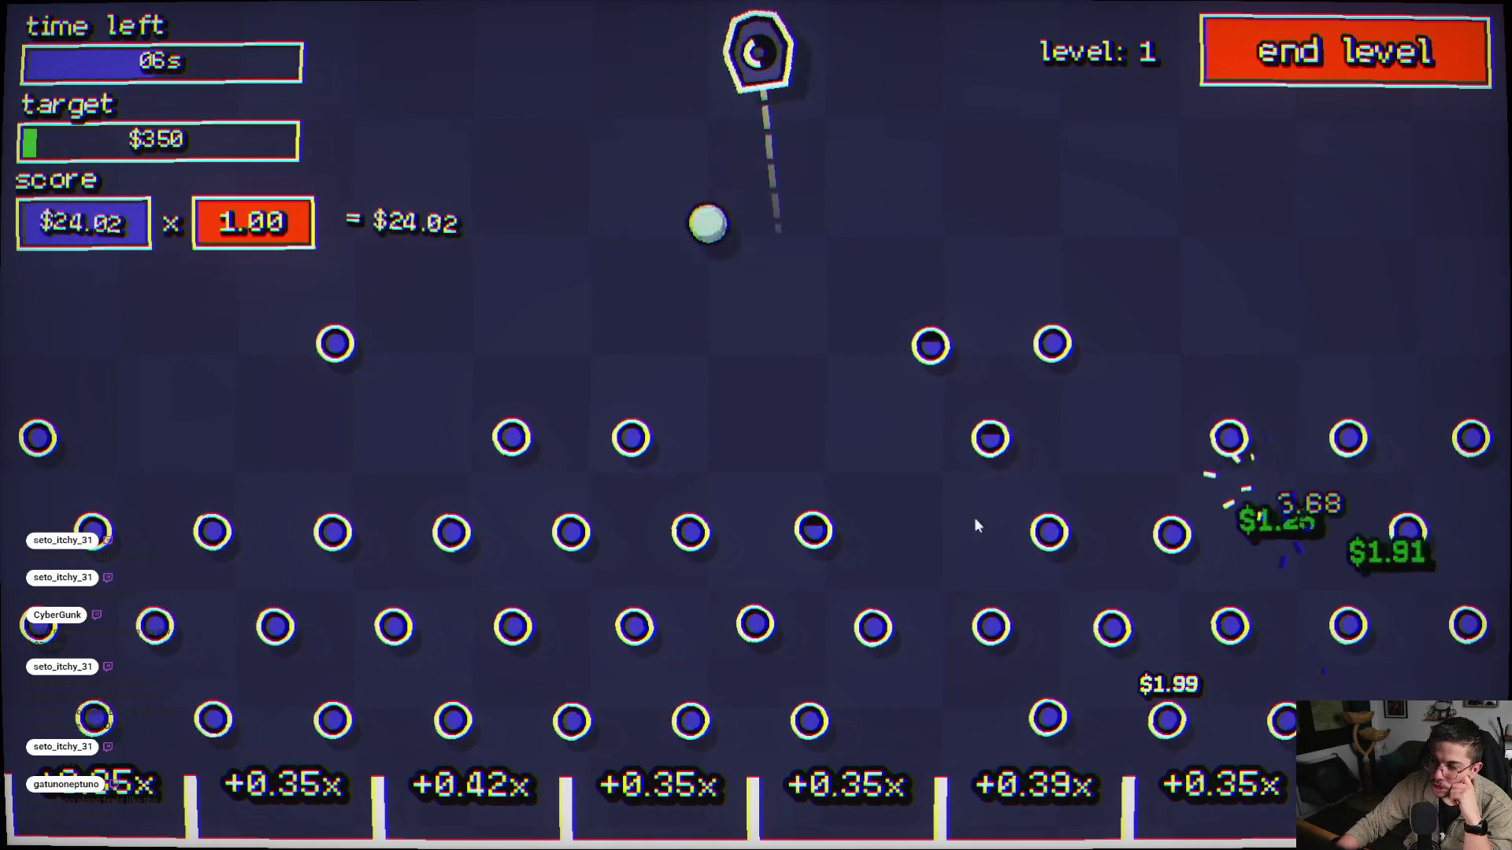
{"action": "left_click", "coordinate": [364, 473]}
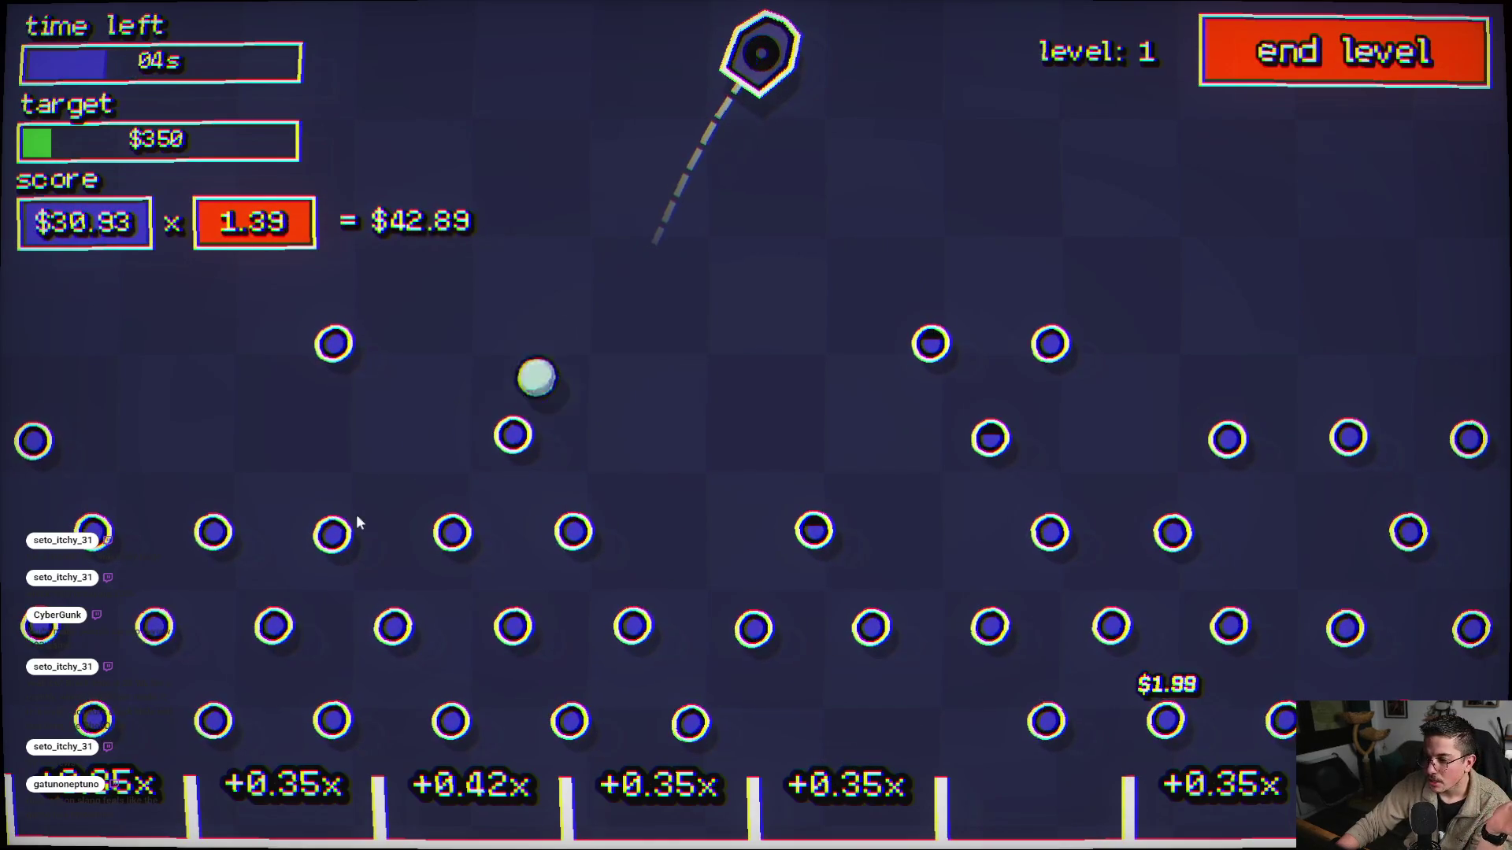
{"action": "left_click", "coordinate": [566, 436]}
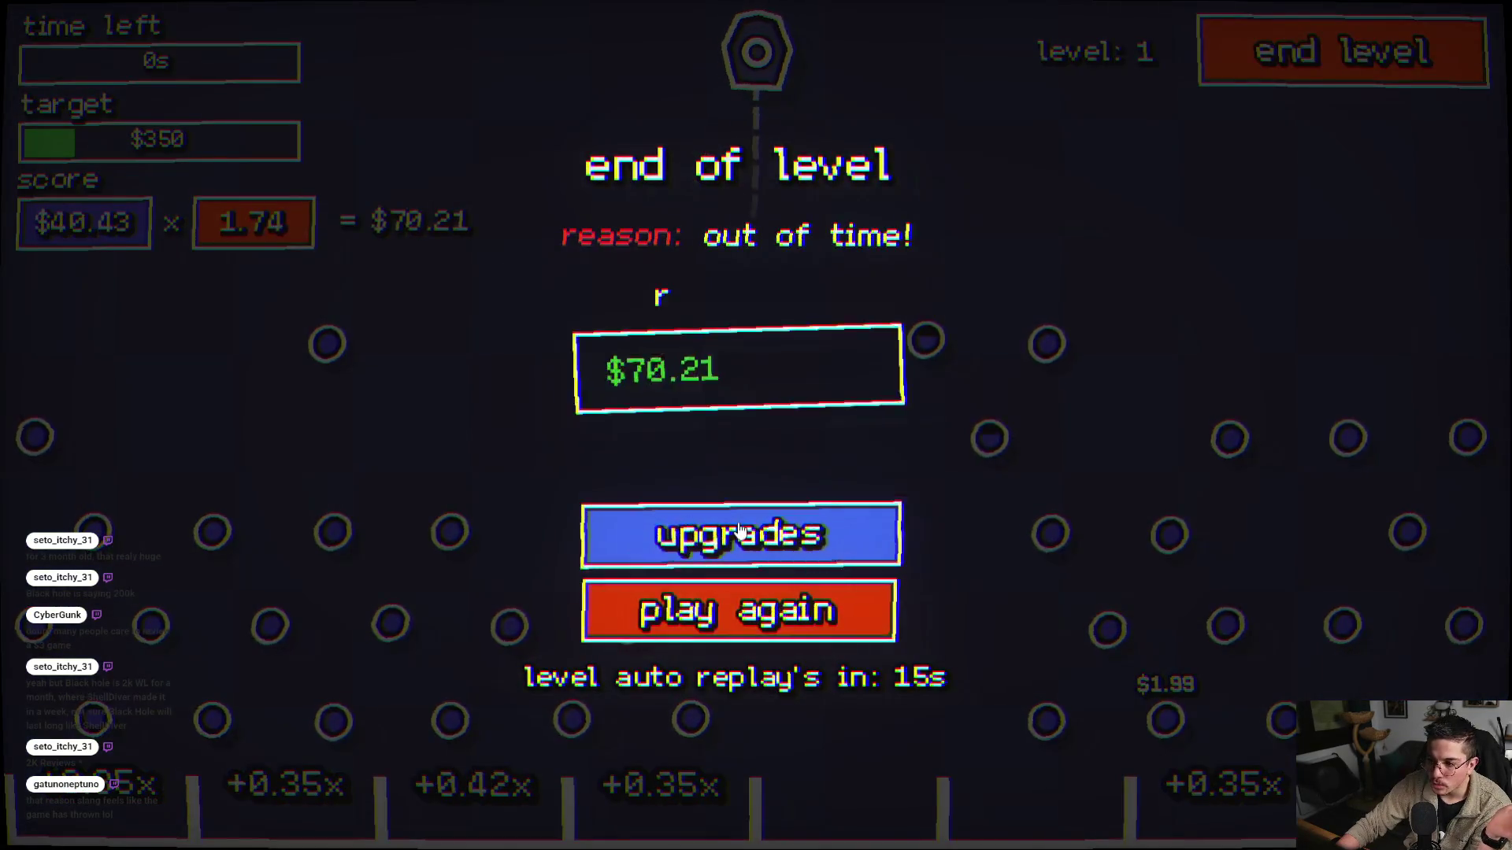
{"action": "left_click", "coordinate": [738, 526]}
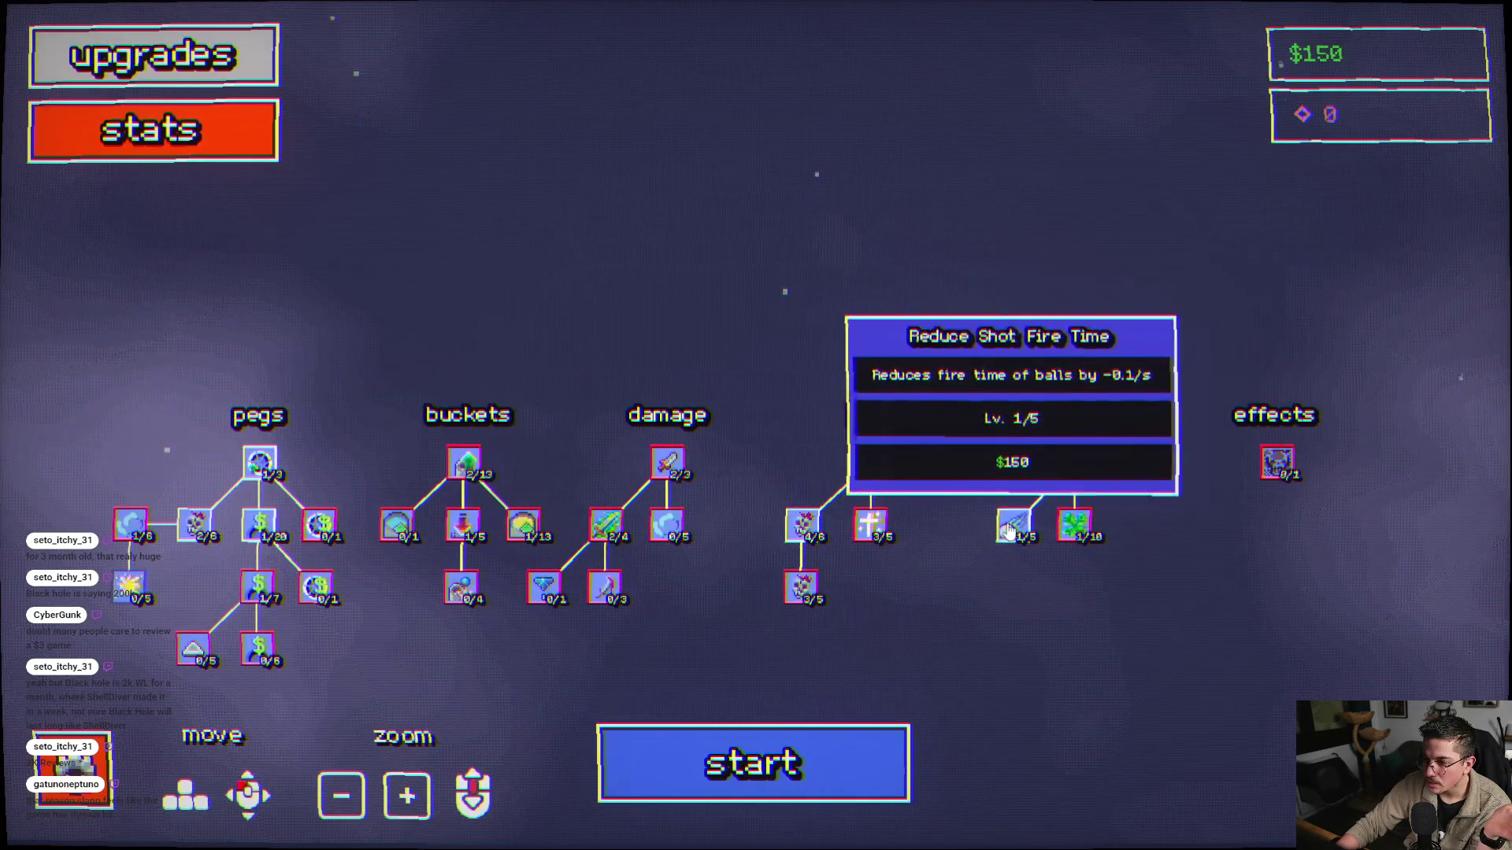
- Buy Reduce Shot Fire Time, play a level-1 run with three balls, then return to upgrades
{"action": "left_click", "coordinate": [1014, 525]}
{"action": "left_click", "coordinate": [789, 760]}
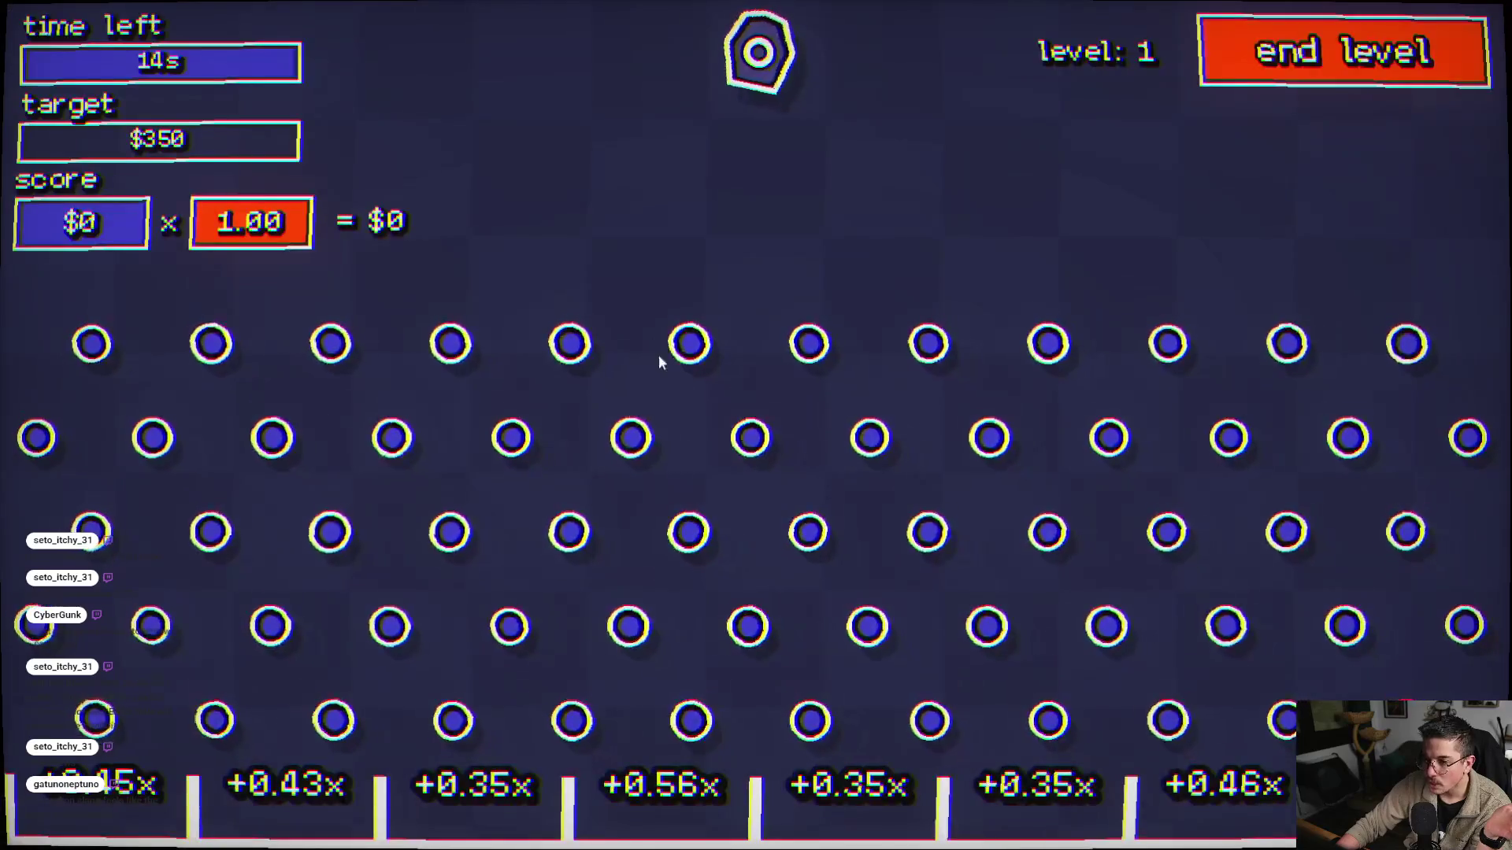
{"action": "left_click", "coordinate": [658, 354]}
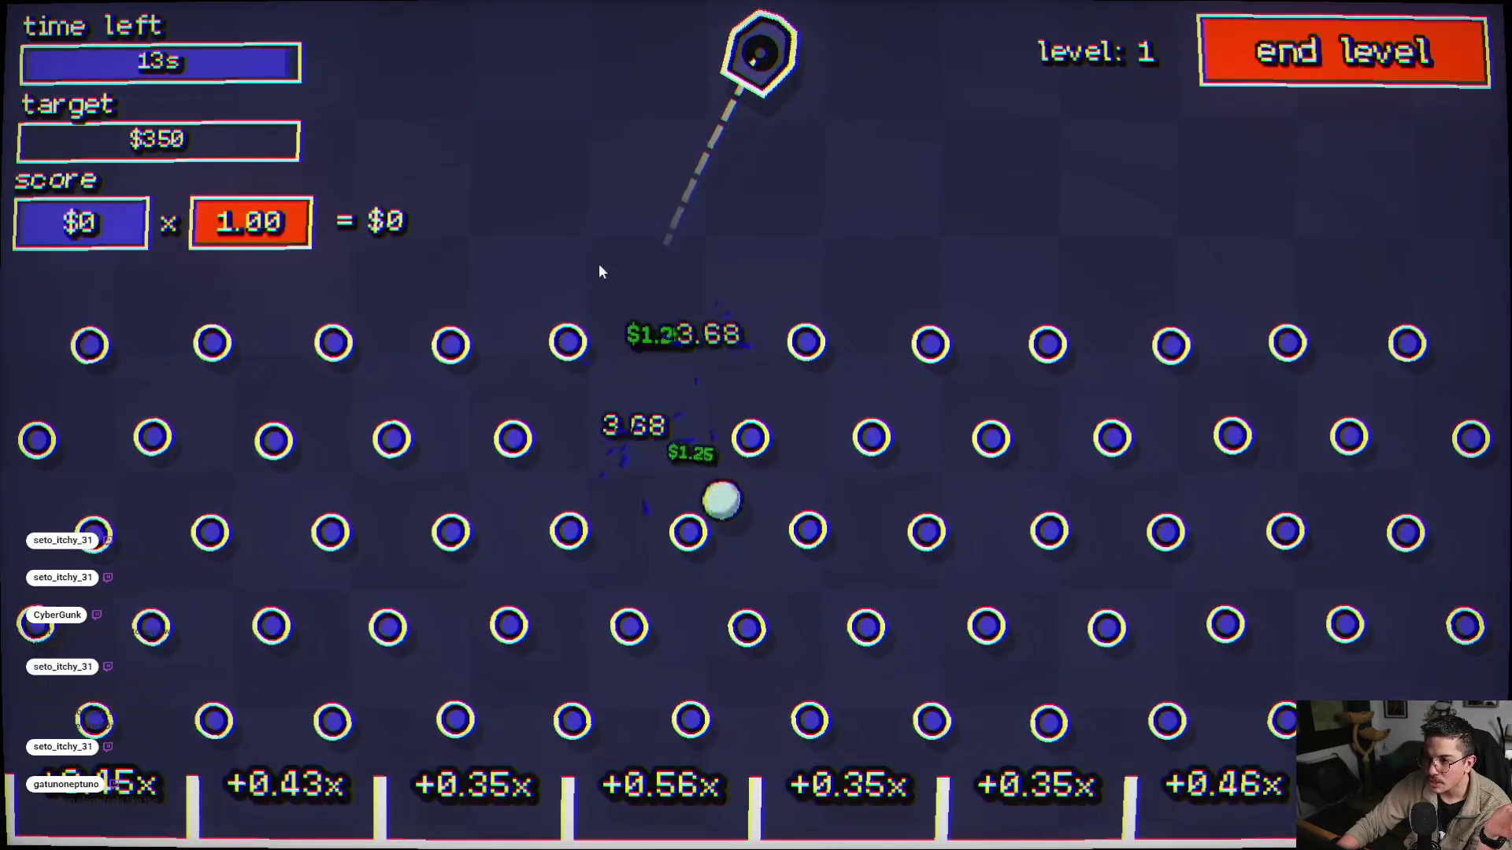
{"action": "left_click", "coordinate": [1307, 387]}
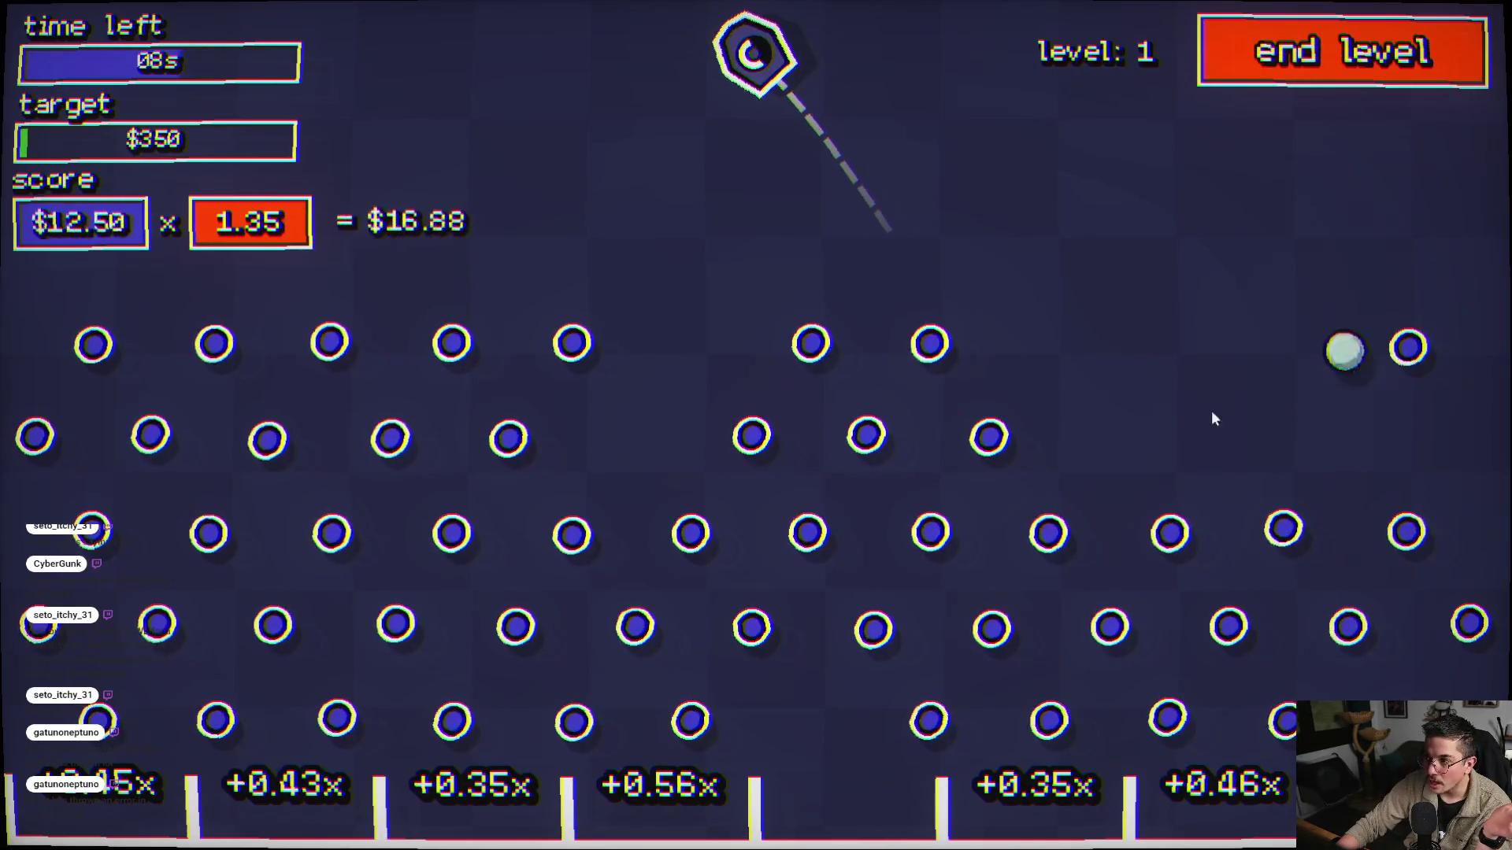
{"action": "left_click", "coordinate": [1183, 563]}
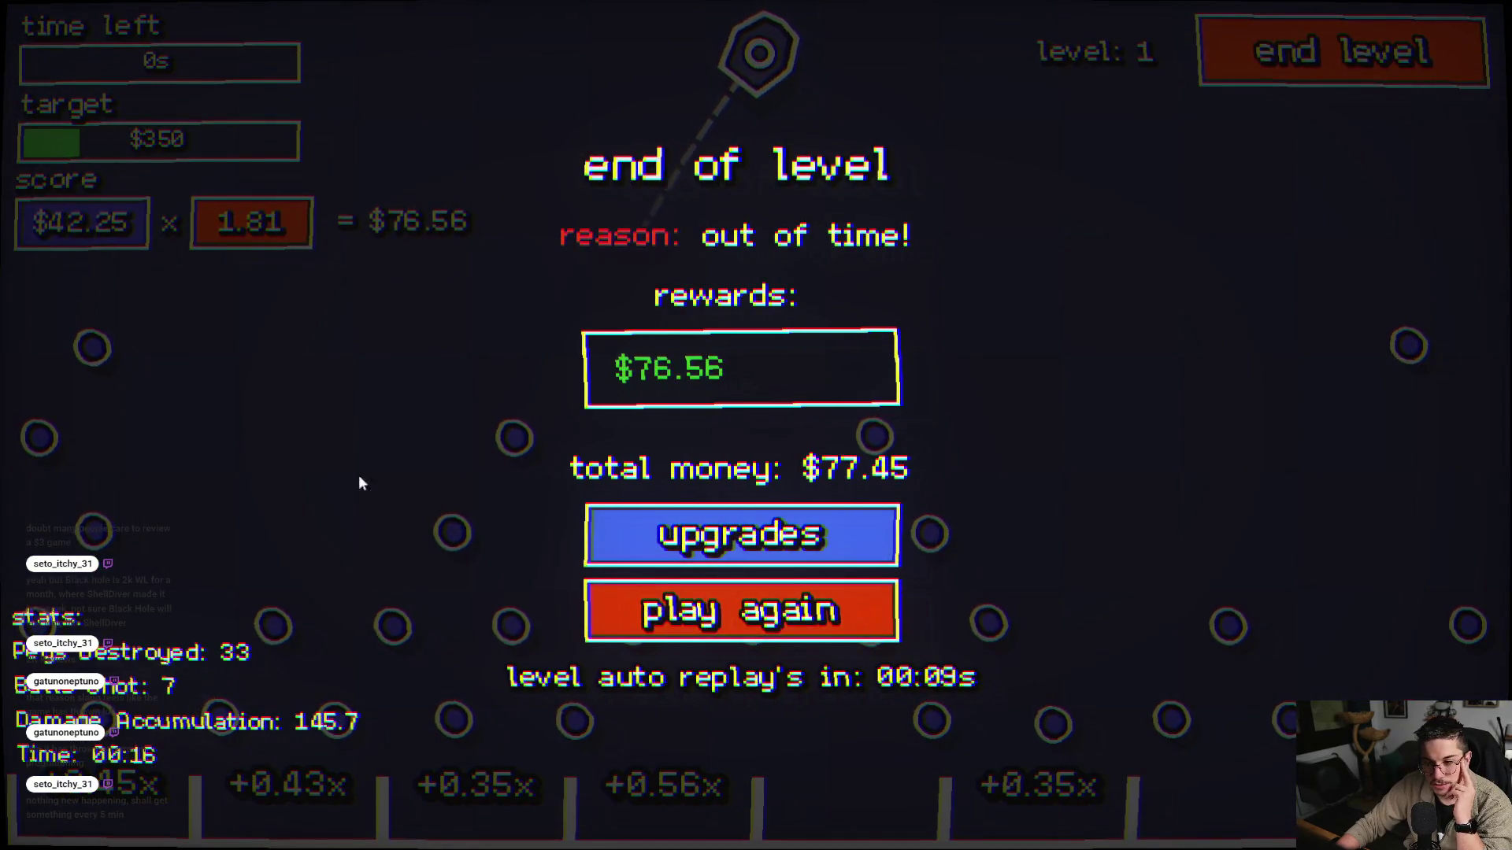
{"action": "left_click", "coordinate": [715, 539]}
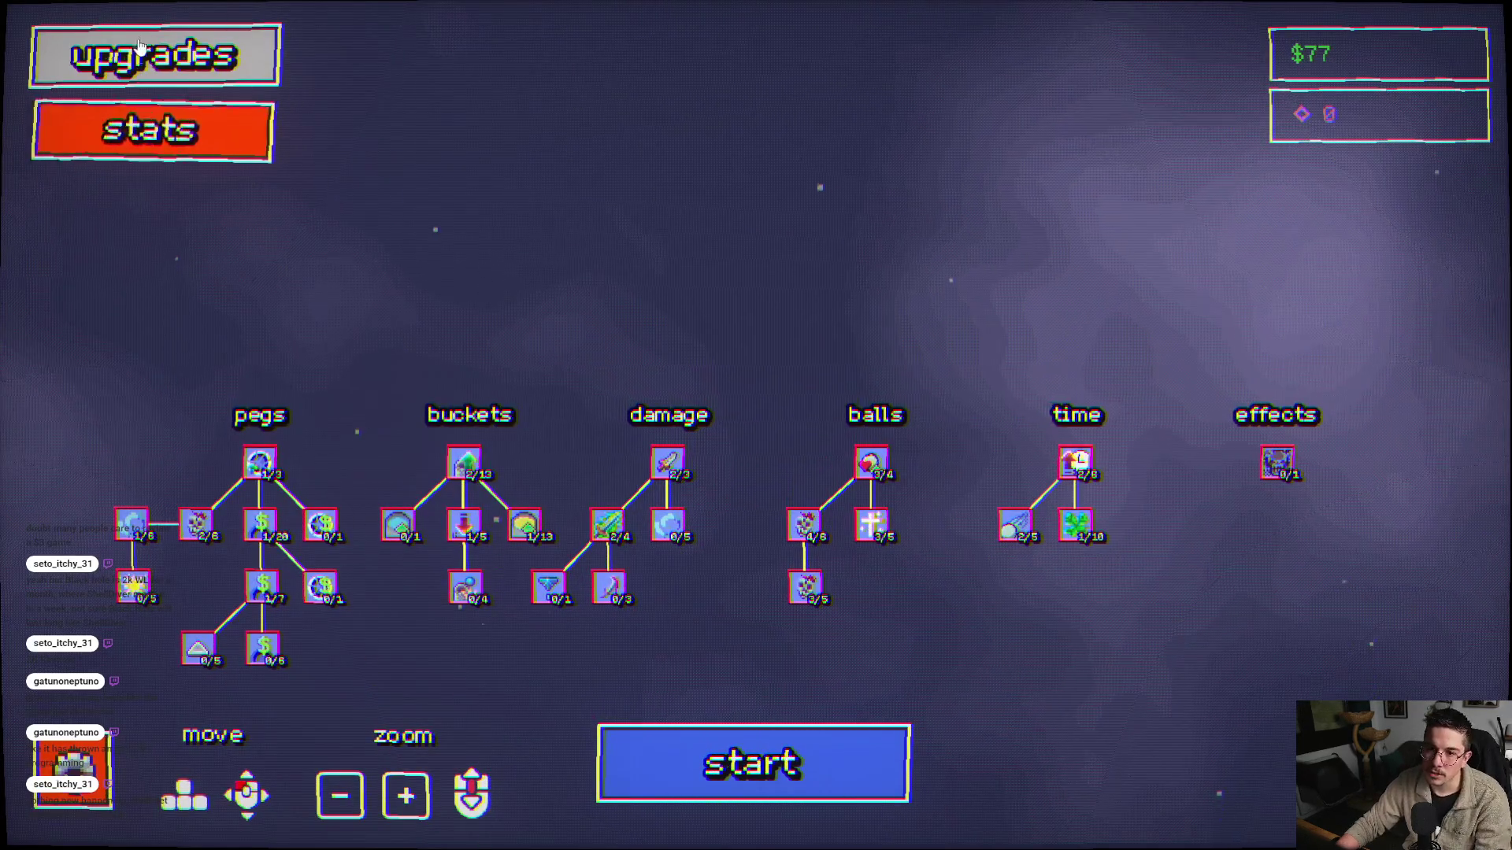
- Turn on Auto Aim in the game settings, then start a new level-1 run
{"action": "key", "text": "Escape"}
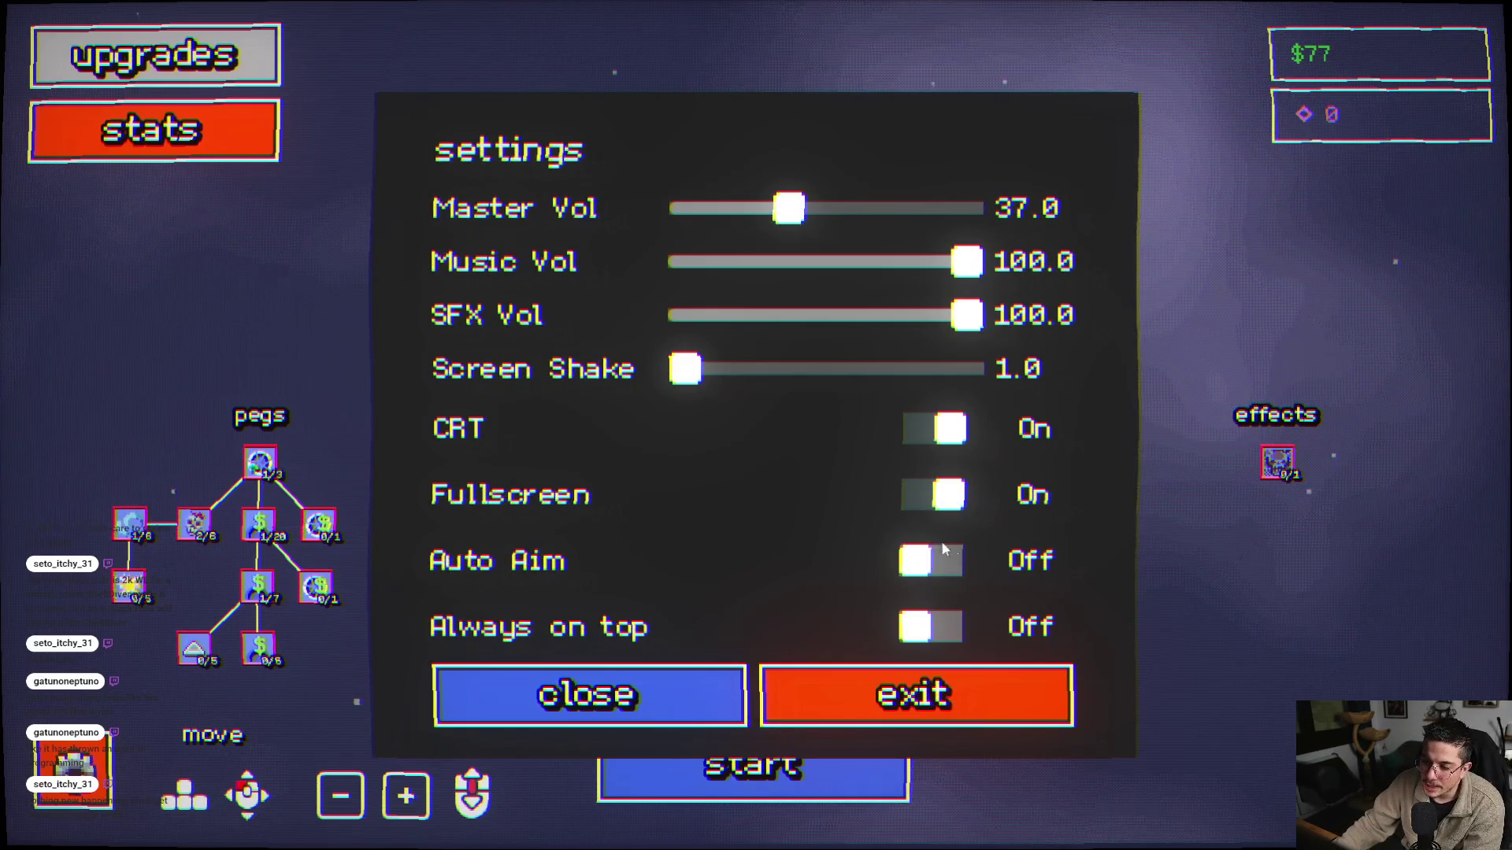
{"action": "left_click", "coordinate": [928, 561]}
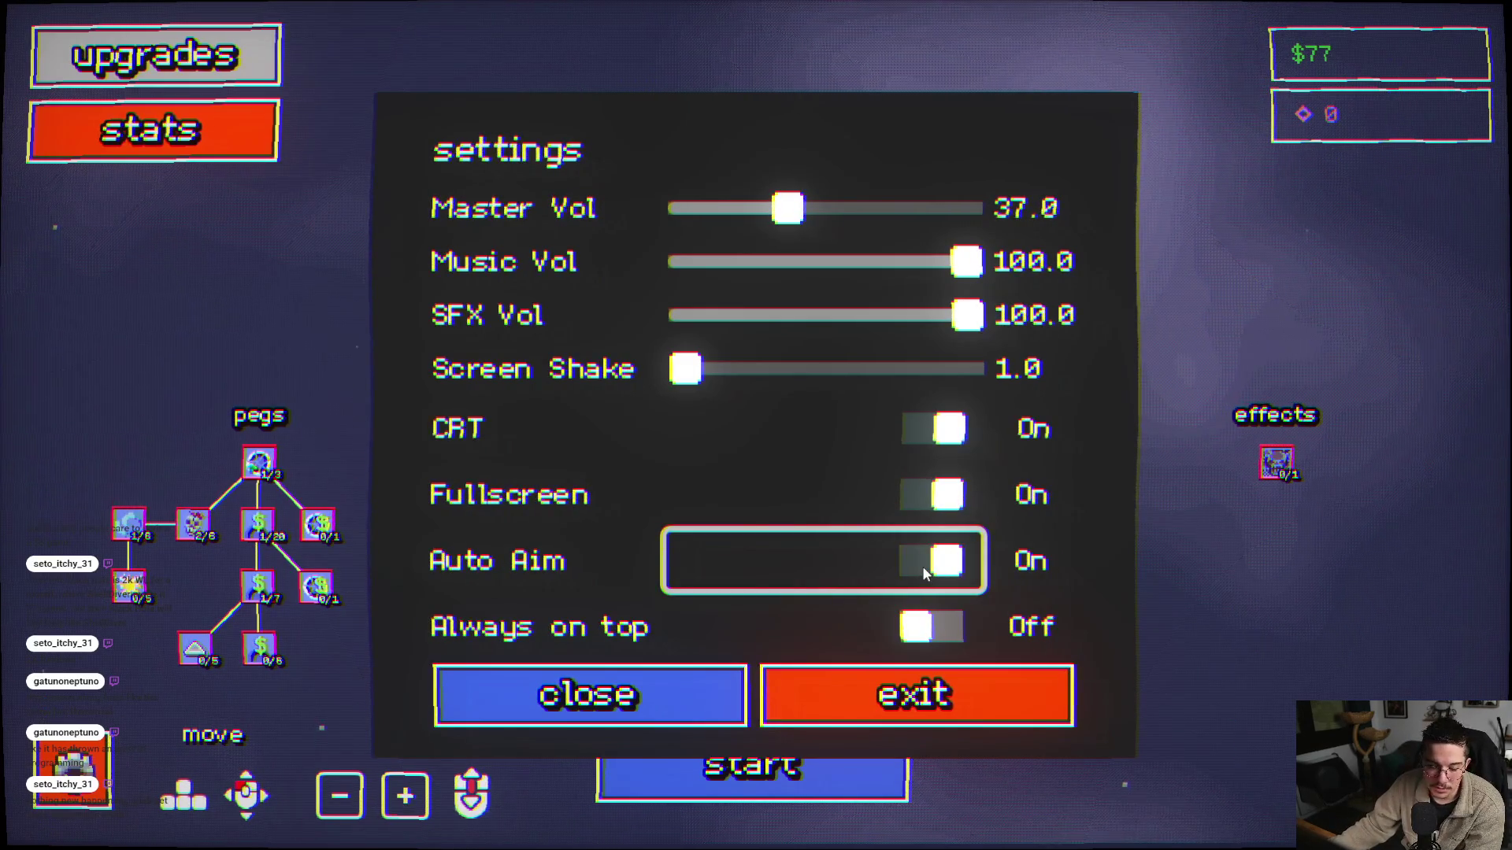
{"action": "left_click", "coordinate": [677, 697]}
{"action": "left_click", "coordinate": [709, 739]}
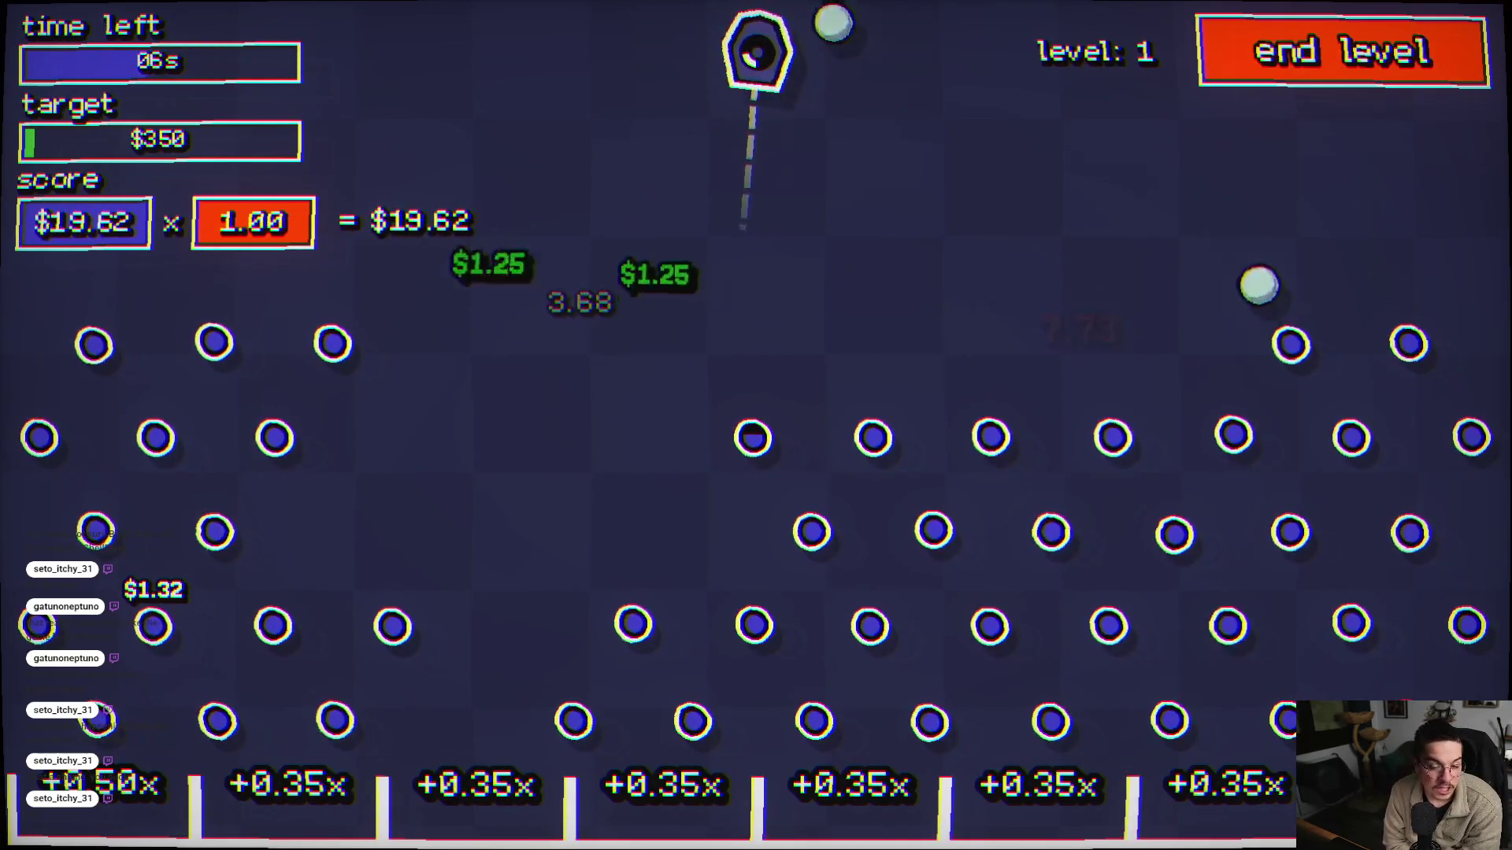
- Launch a ball with the space key, then use the end level button to finish early
{"action": "key", "text": "space"}
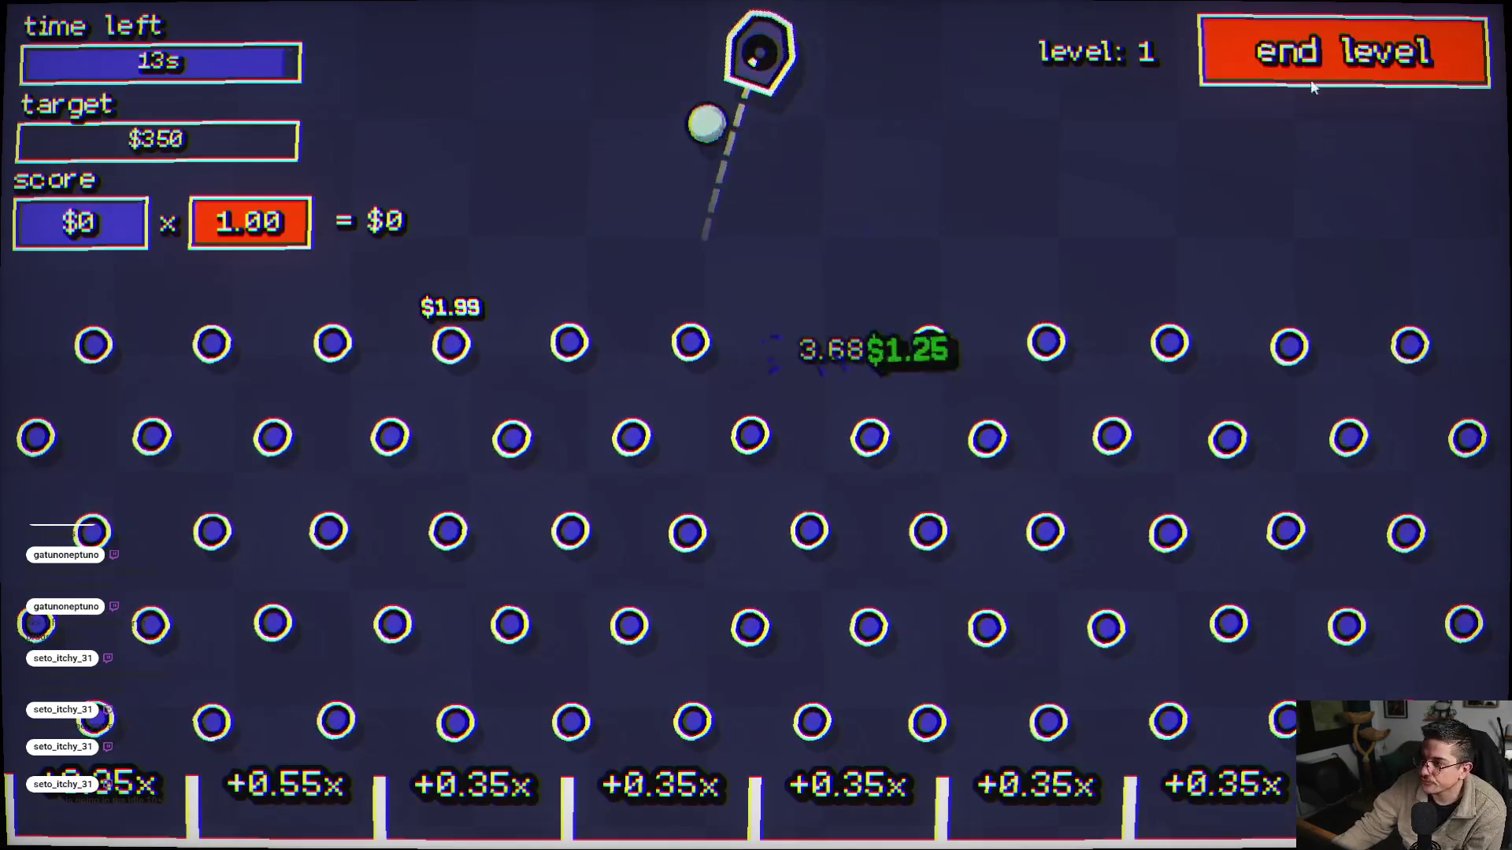
{"action": "left_click", "coordinate": [1320, 83]}
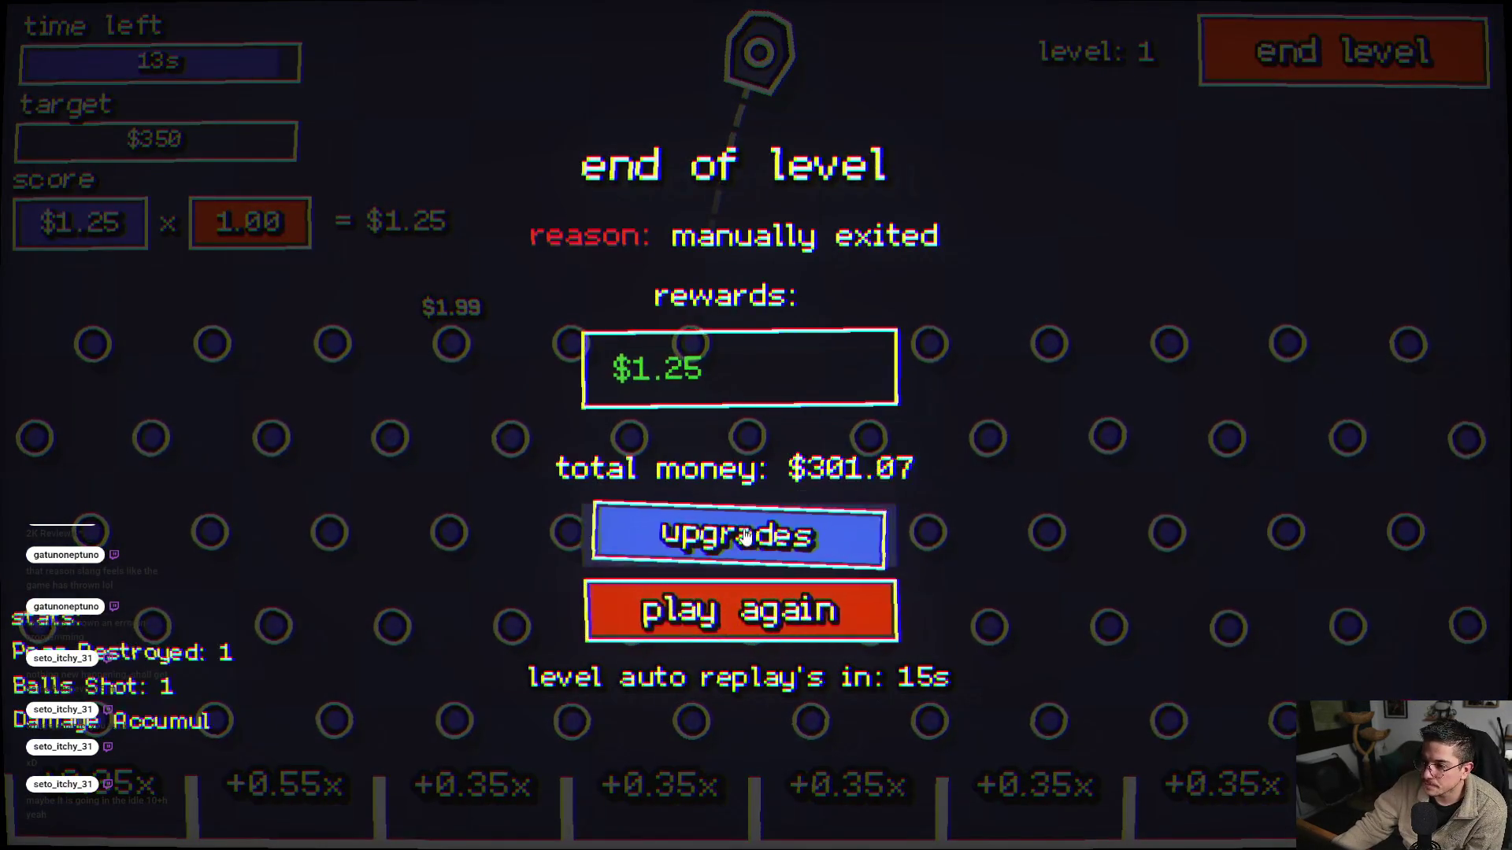
- Raise the buckets root upgrade to 3/13, then exit the run to the main menu
{"action": "left_click", "coordinate": [826, 606]}
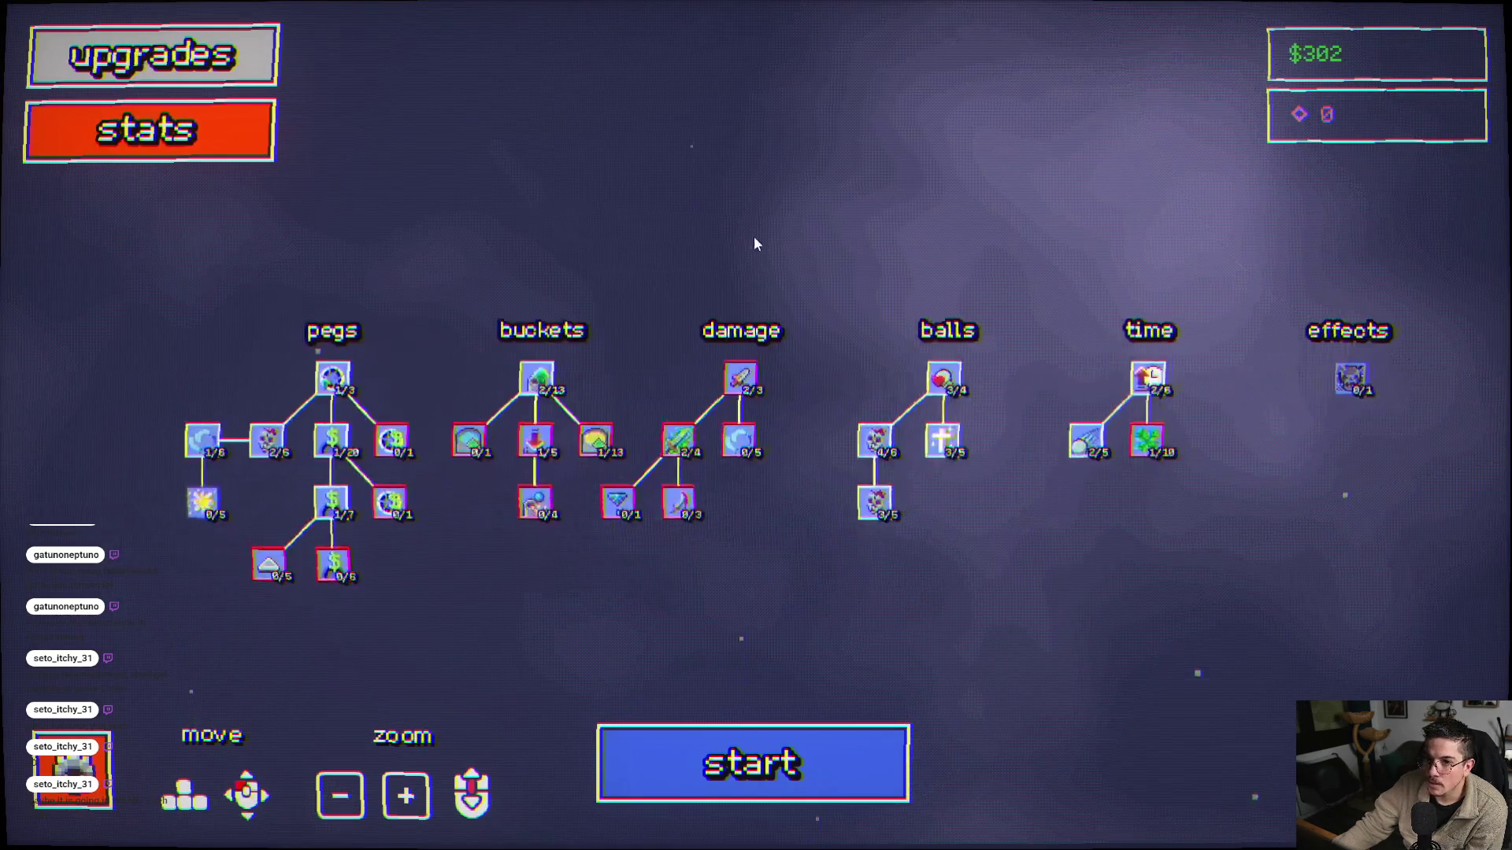
{"action": "left_click", "coordinate": [626, 376]}
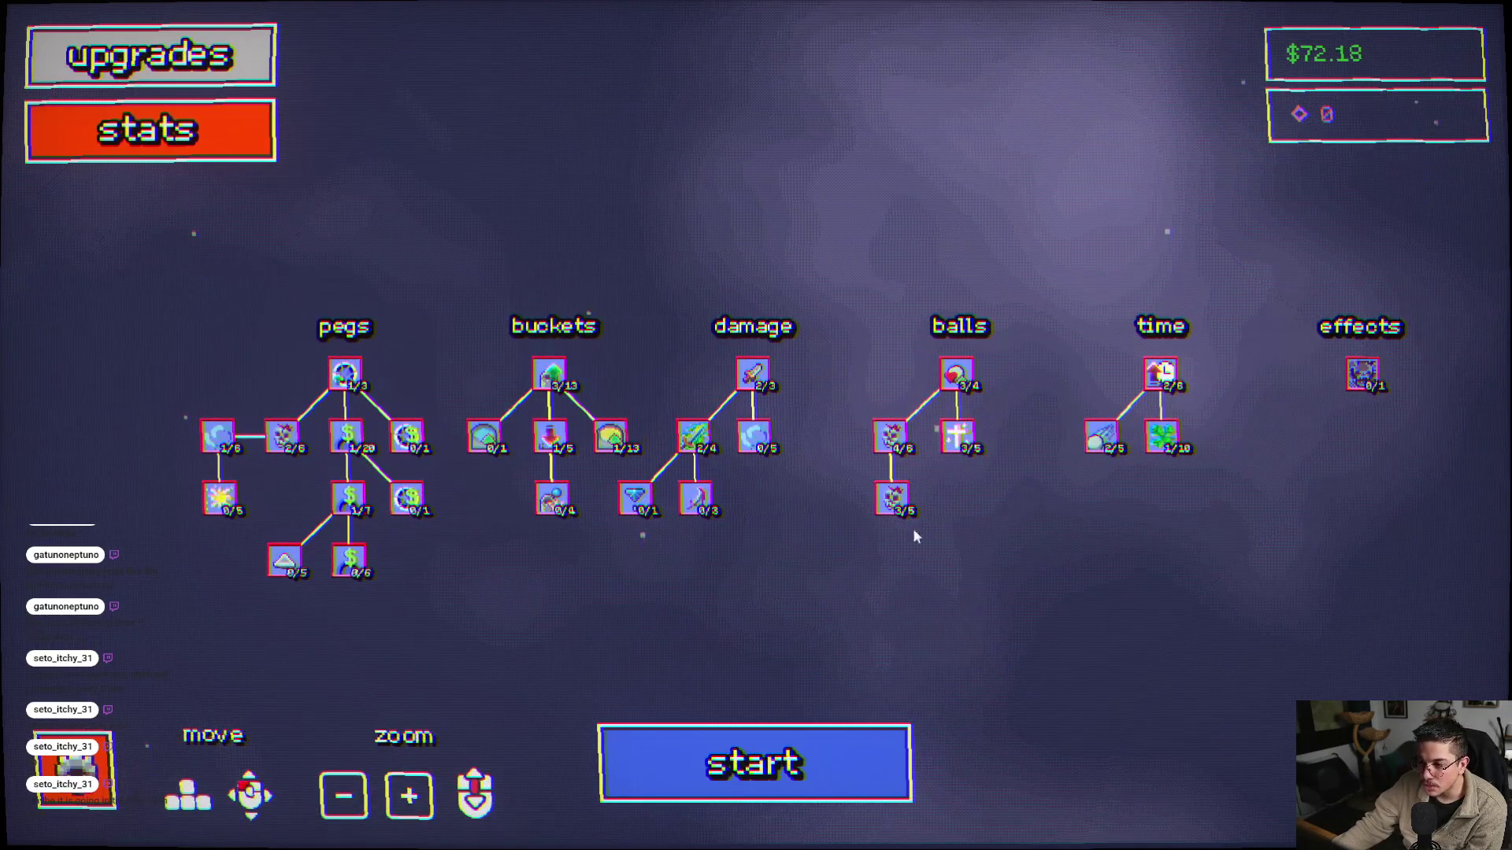
{"action": "mouse_move", "coordinate": [555, 376]}
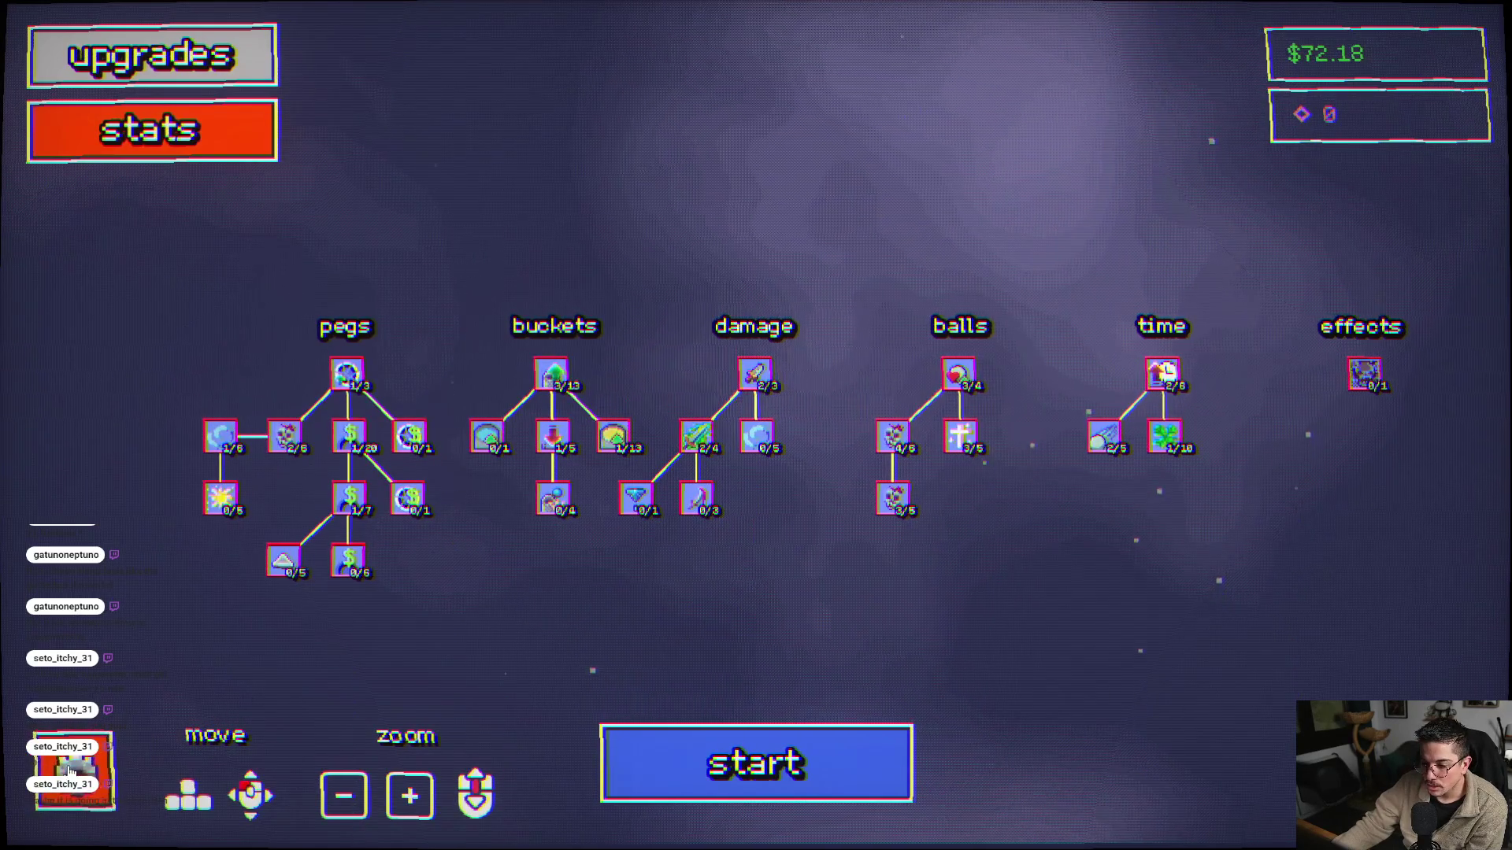
{"action": "left_click", "coordinate": [78, 770]}
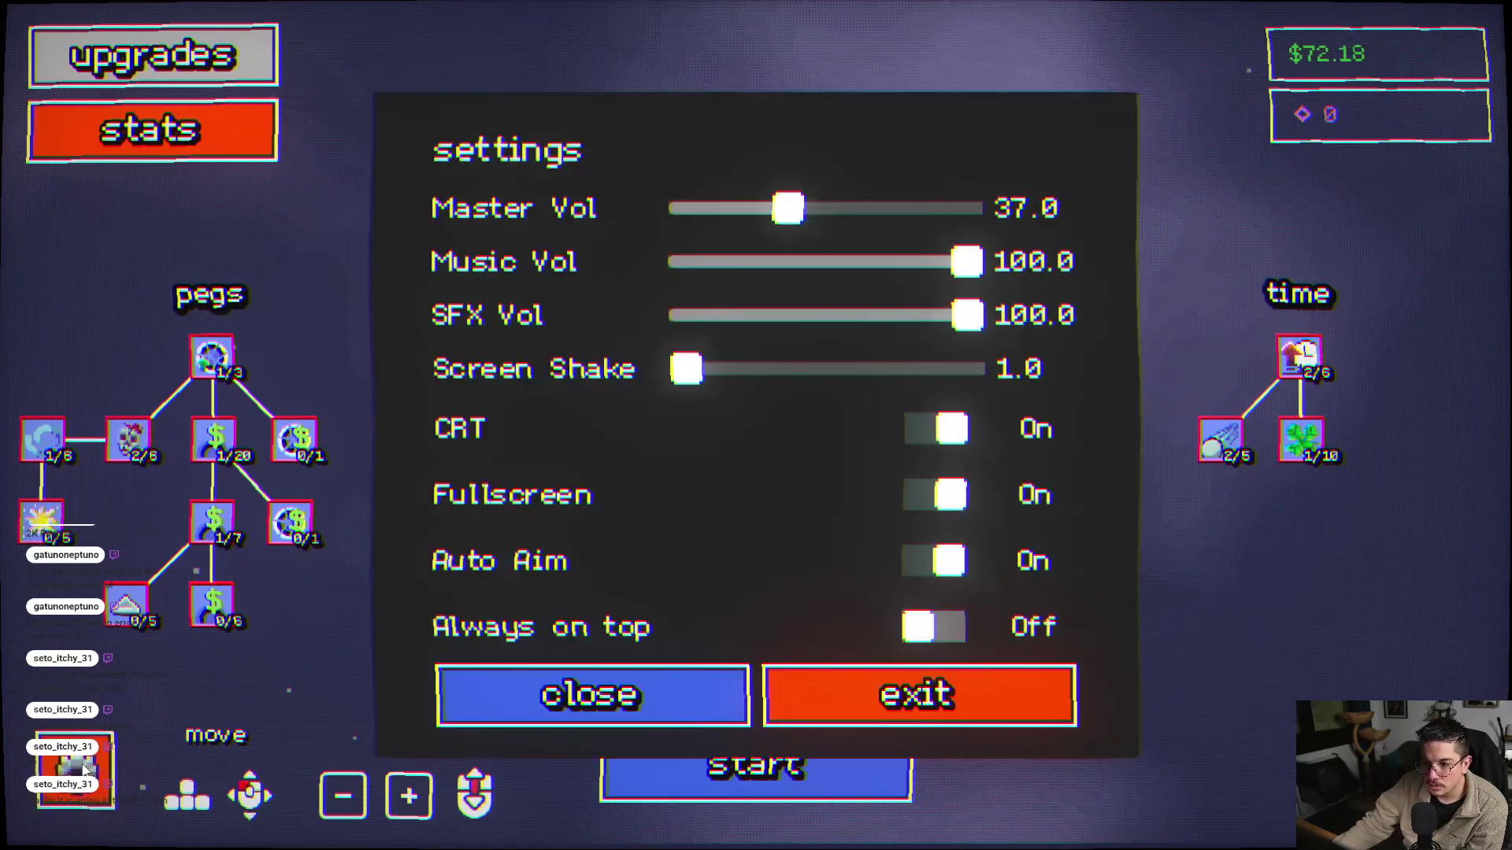
{"action": "left_click", "coordinate": [844, 714]}
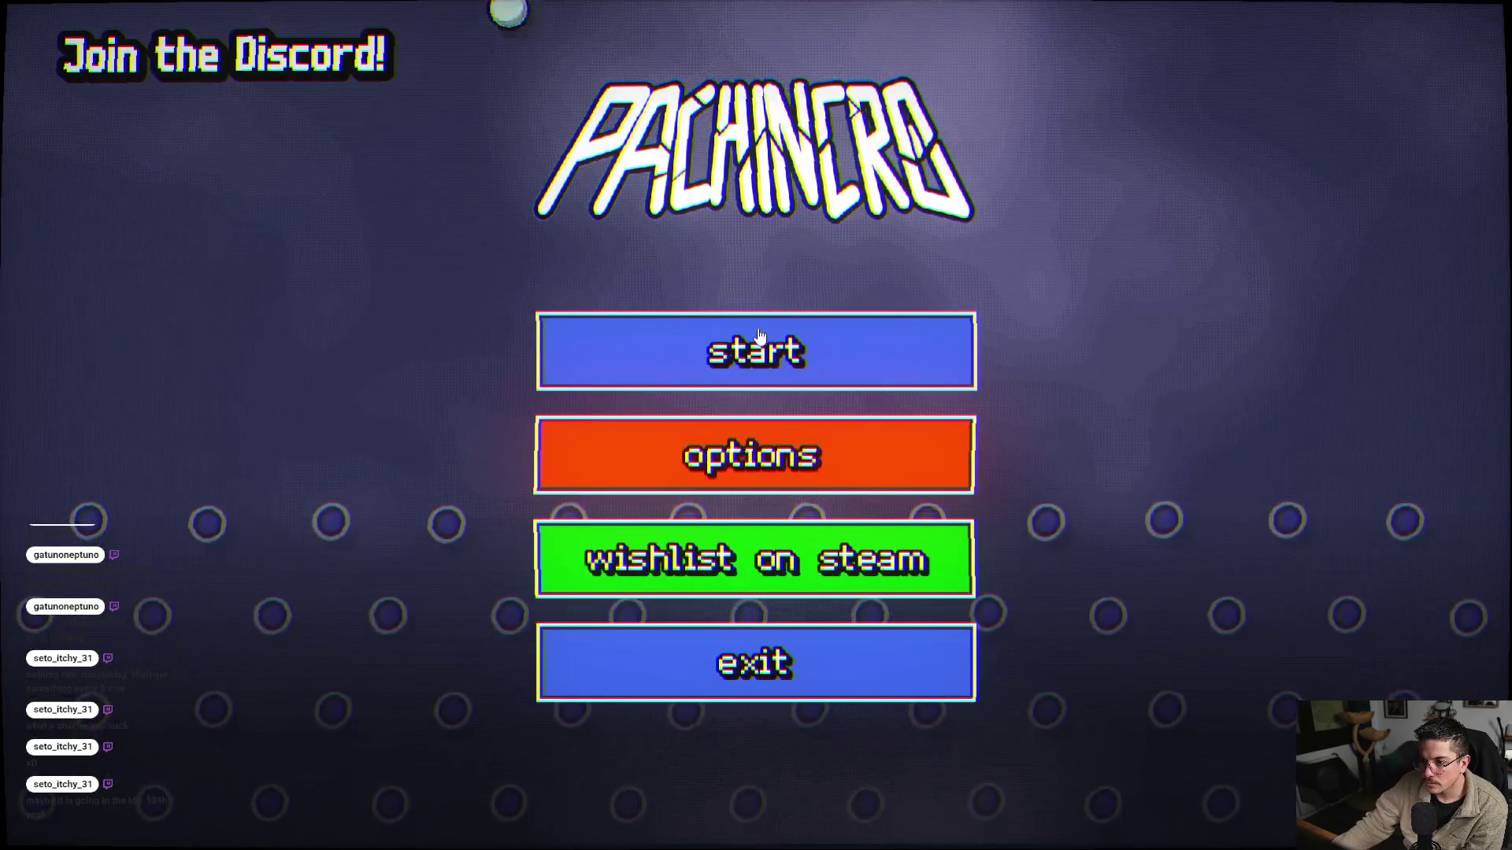
- Quit the game, open Pachincro's store page, copy its link and remove it from the wishlist
{"action": "left_click", "coordinate": [749, 682]}
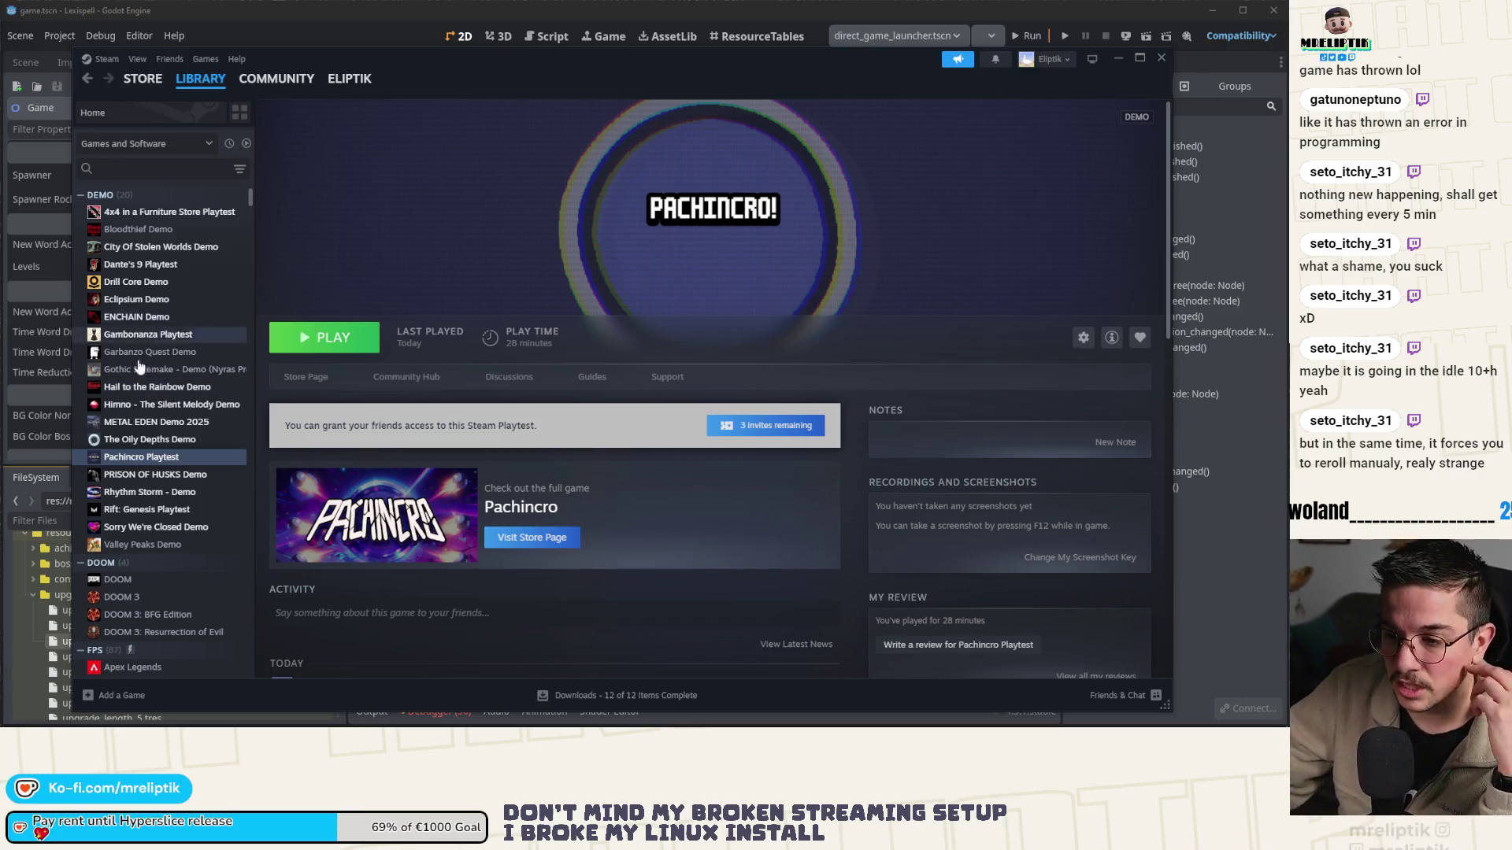
{"action": "left_click", "coordinate": [132, 459]}
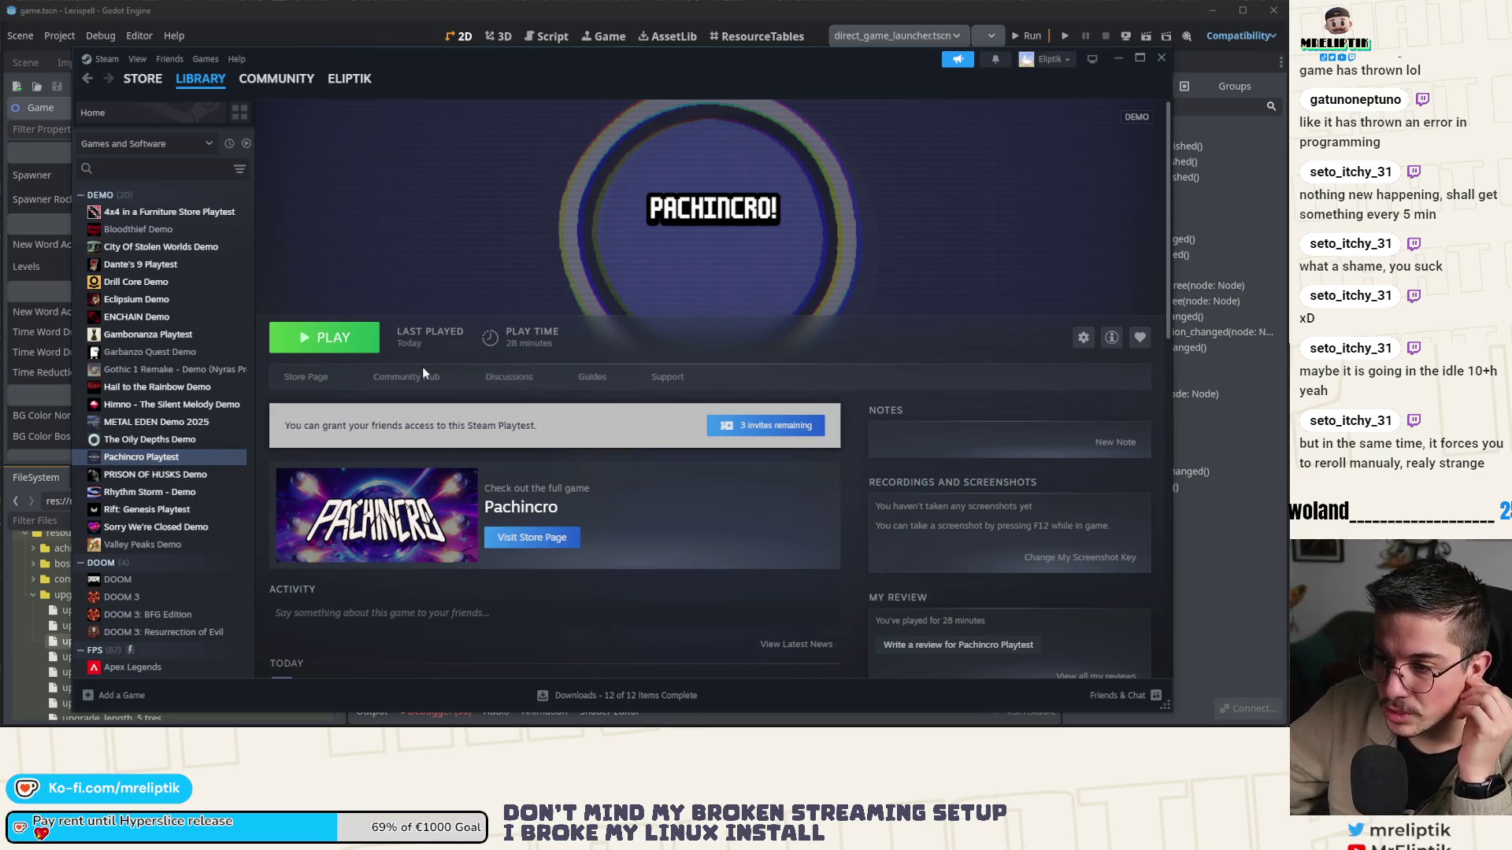
{"action": "left_click", "coordinate": [296, 385]}
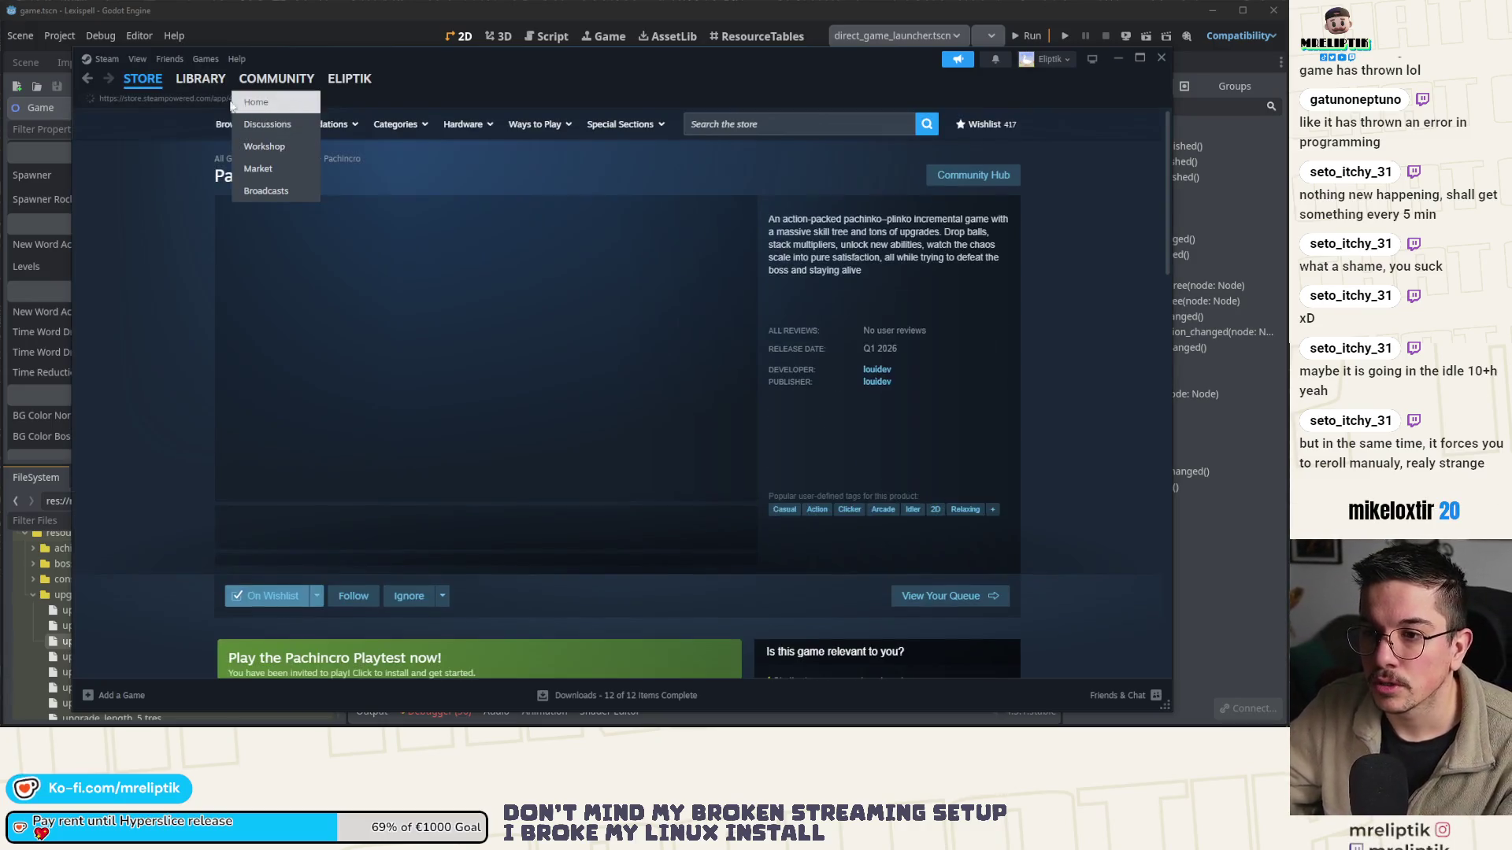
{"action": "left_click", "coordinate": [240, 99]}
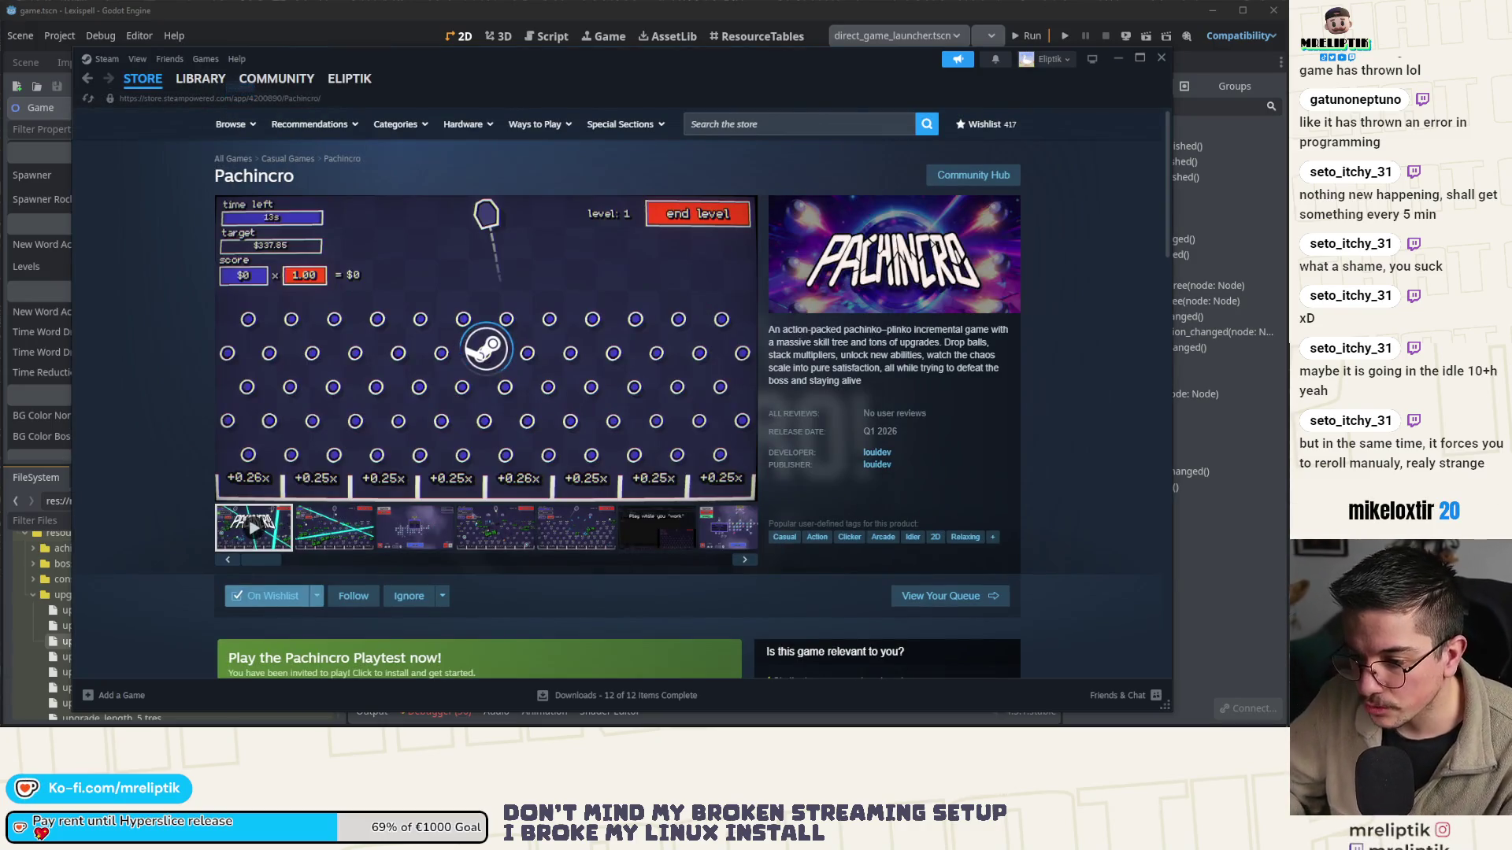
{"action": "left_click", "coordinate": [268, 596]}
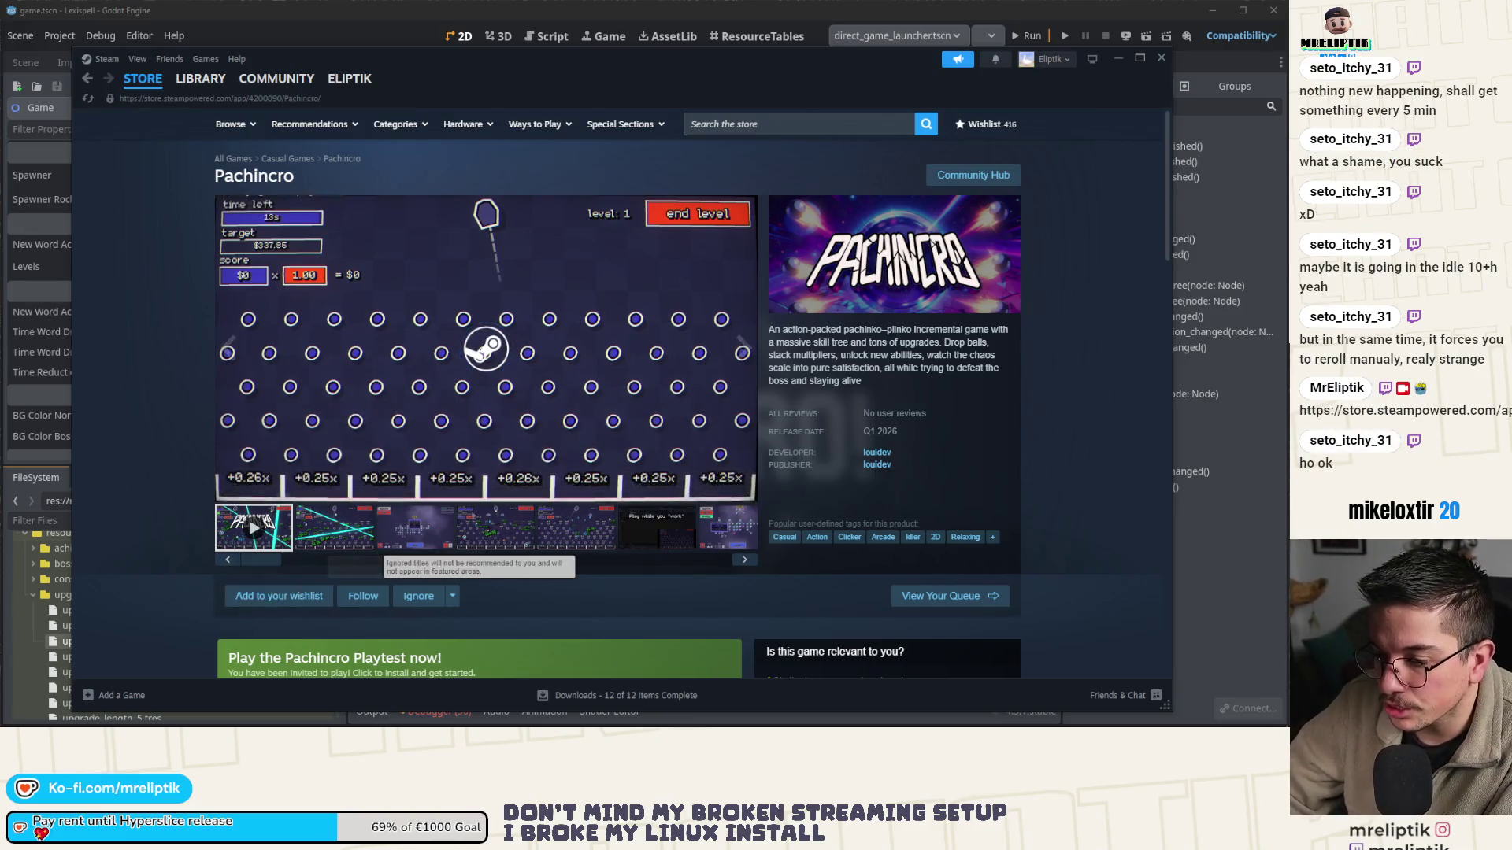
- Browse the store page's Q1 2026 release details, then launch the Pachincro playtest
{"action": "scroll", "coordinate": [544, 555], "scroll_direction": "down", "scroll_amount": 3}
{"action": "scroll", "coordinate": [544, 555], "scroll_direction": "down", "scroll_amount": 5}
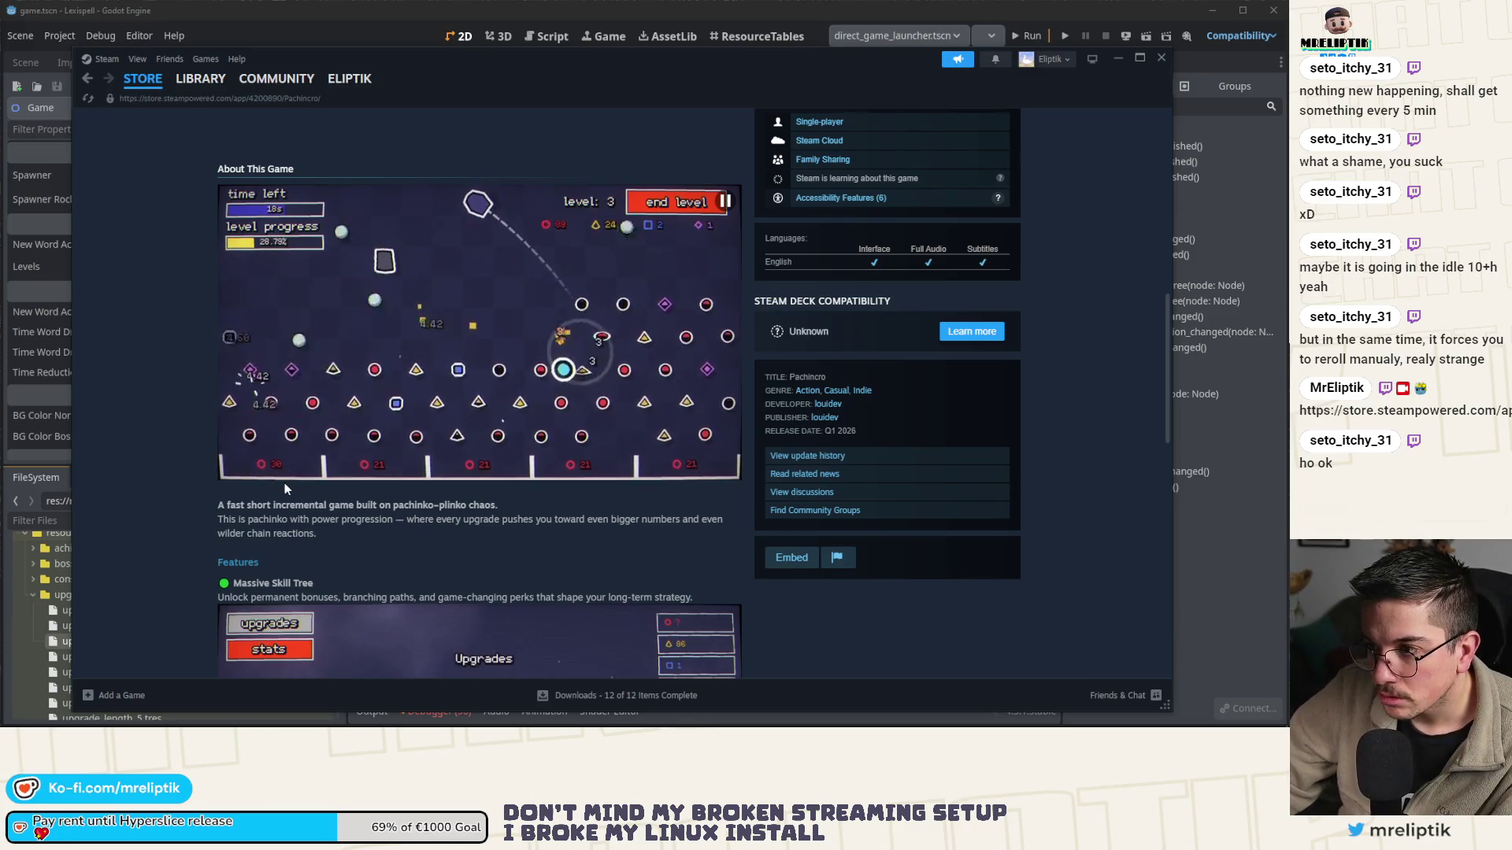
{"action": "scroll", "coordinate": [285, 484], "scroll_direction": "down", "scroll_amount": 3}
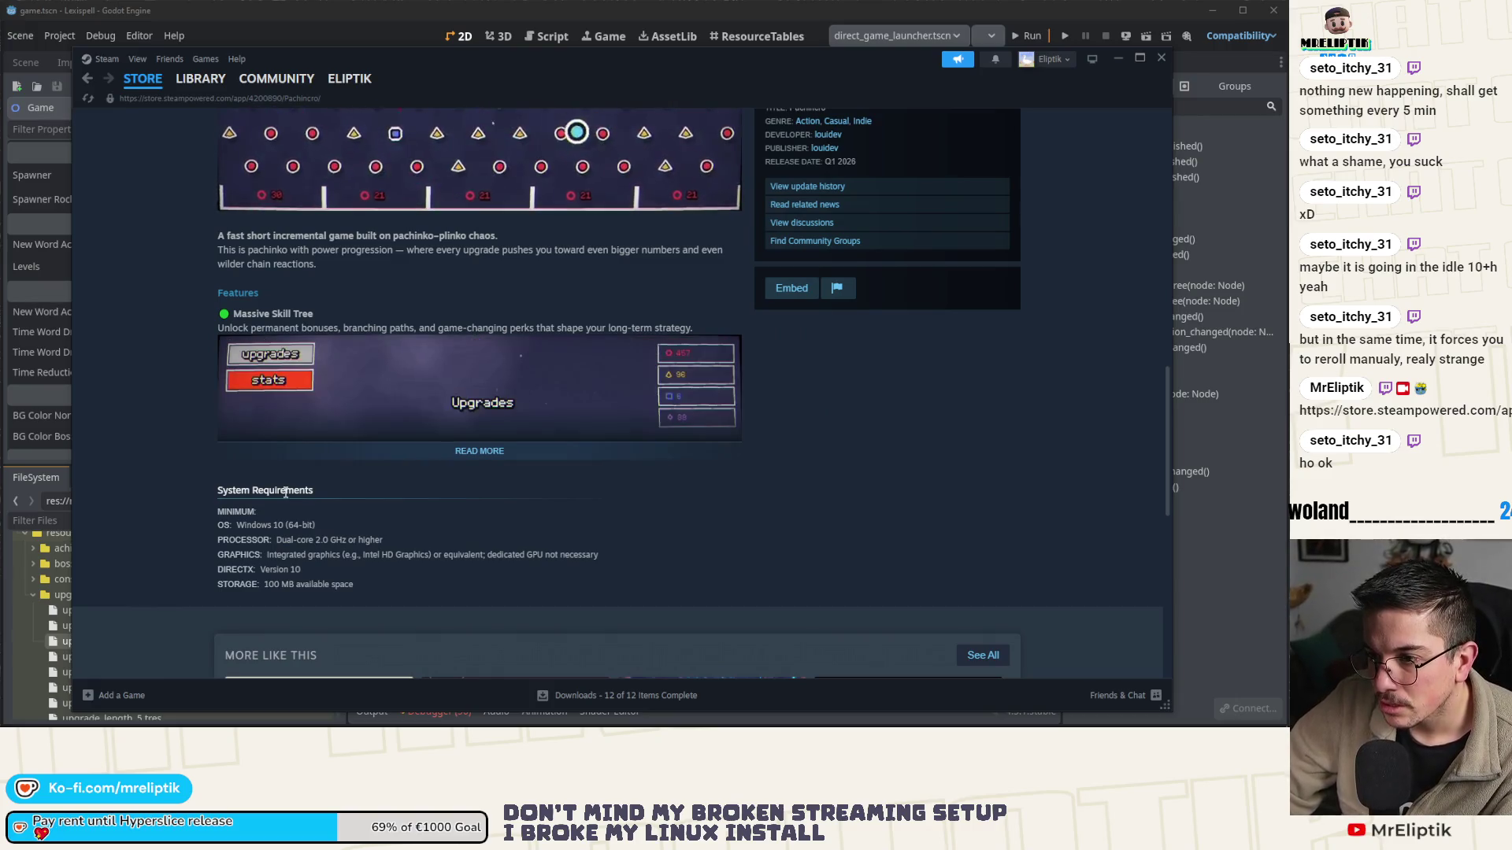
{"action": "scroll", "coordinate": [285, 491], "scroll_direction": "up", "scroll_amount": 4}
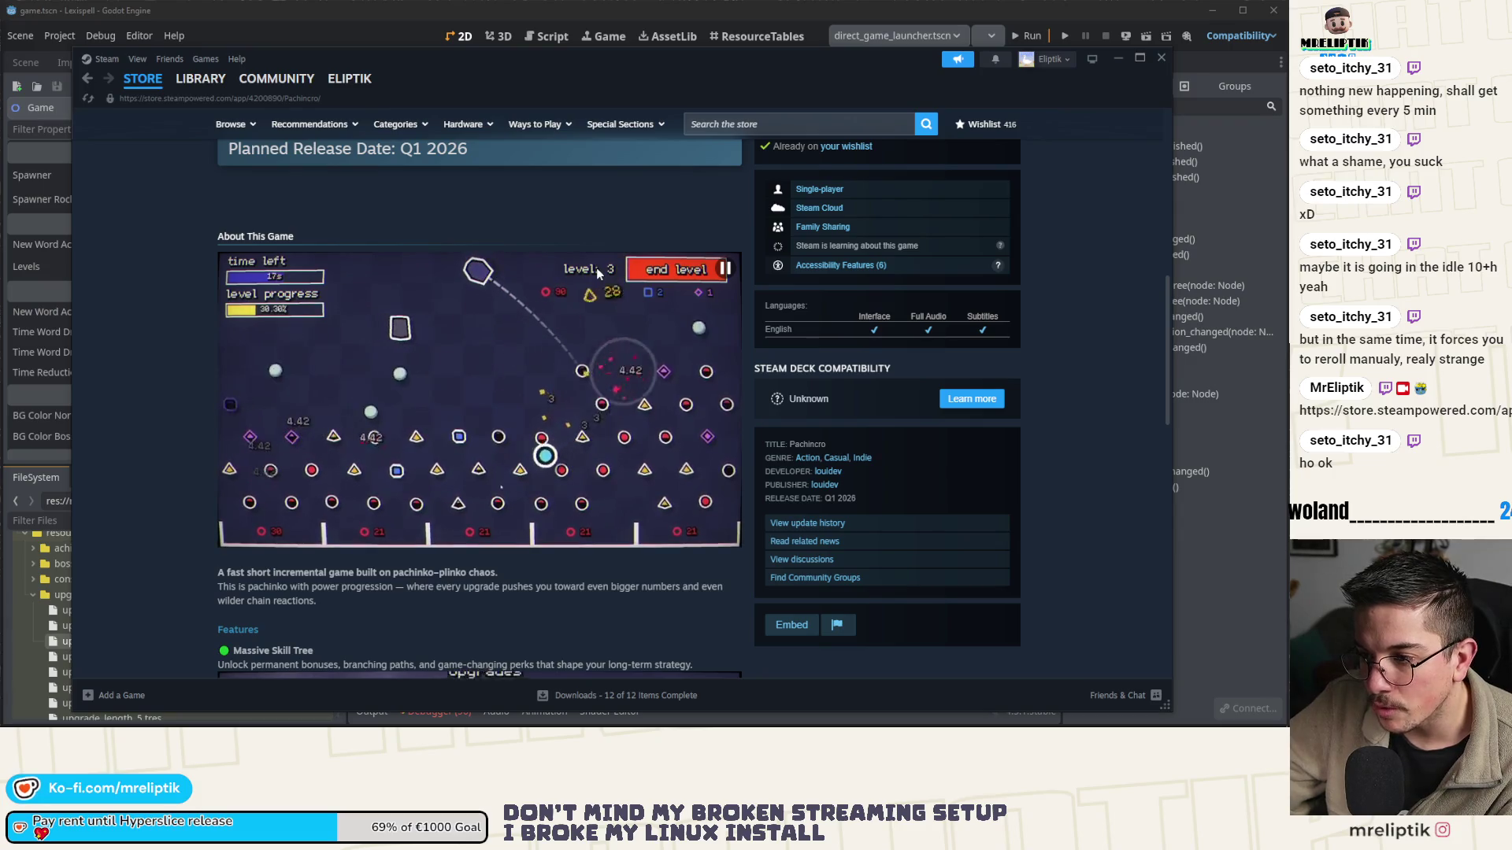
{"action": "scroll", "coordinate": [460, 450], "scroll_direction": "down", "scroll_amount": 3}
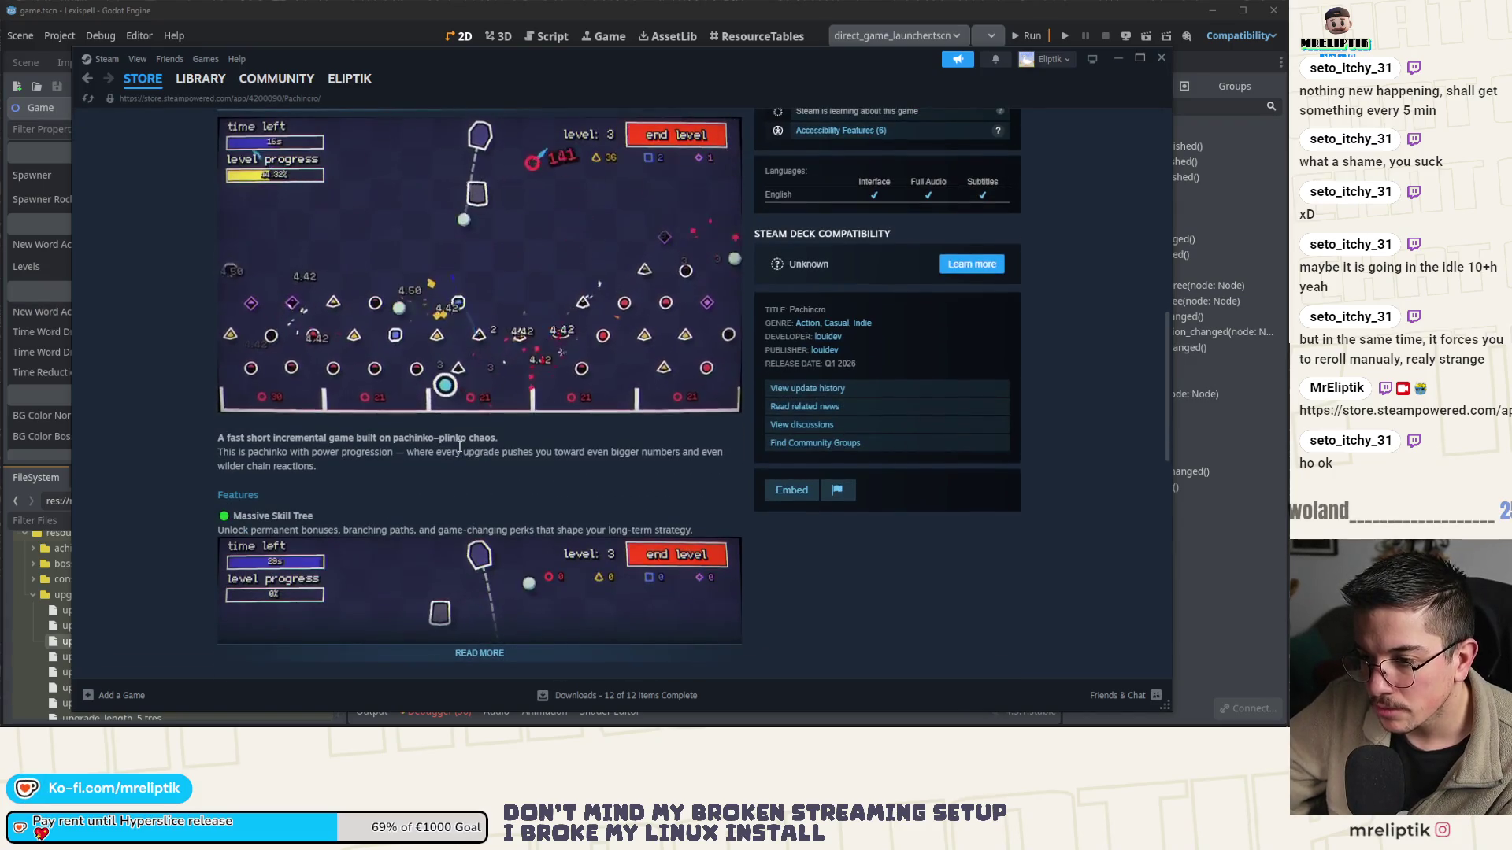
{"action": "scroll", "coordinate": [460, 445], "scroll_direction": "up", "scroll_amount": 10}
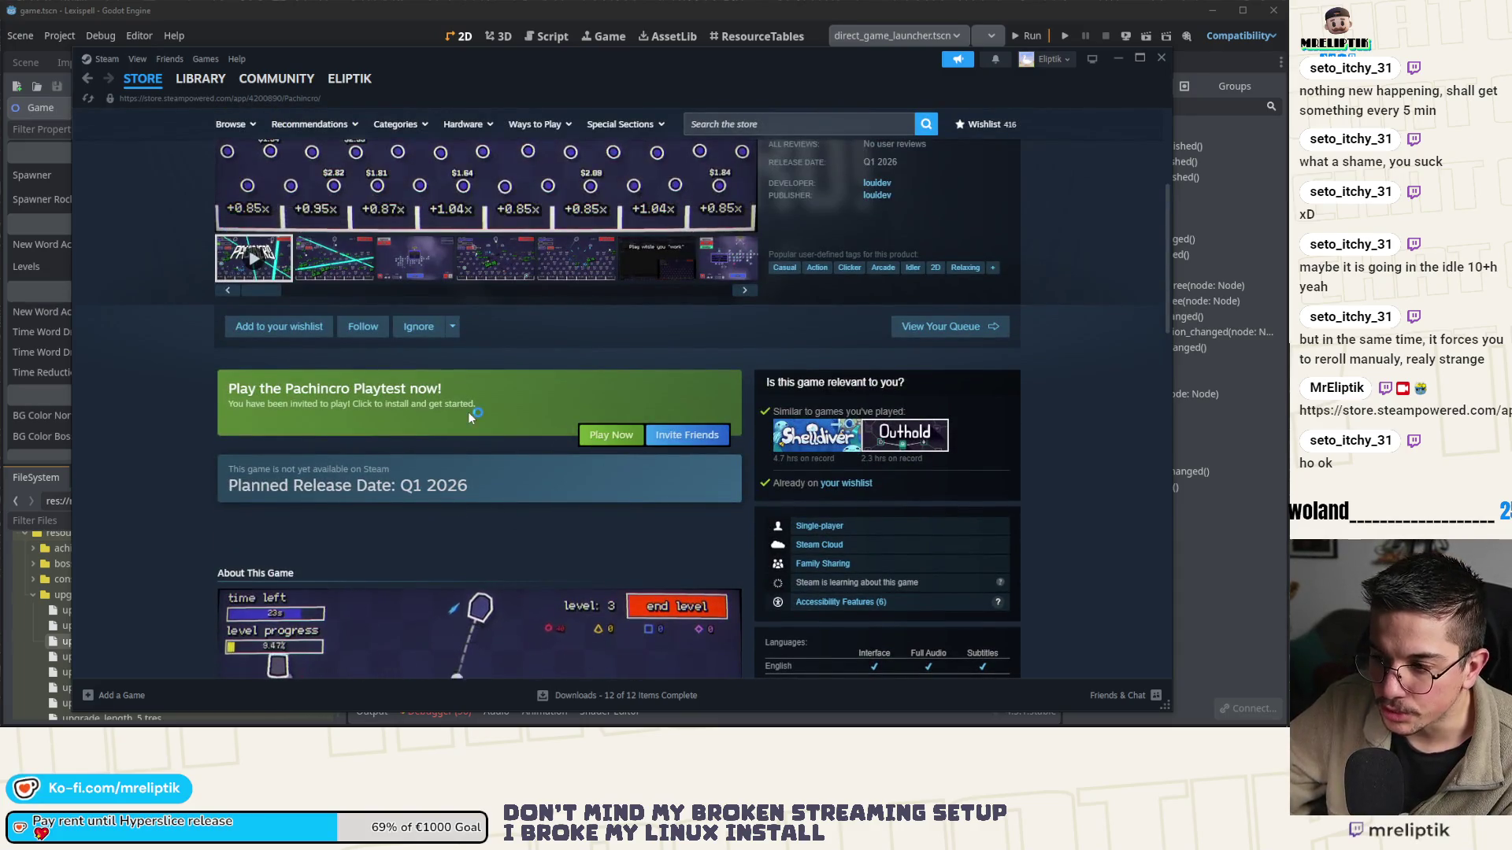
{"action": "left_click", "coordinate": [467, 412]}
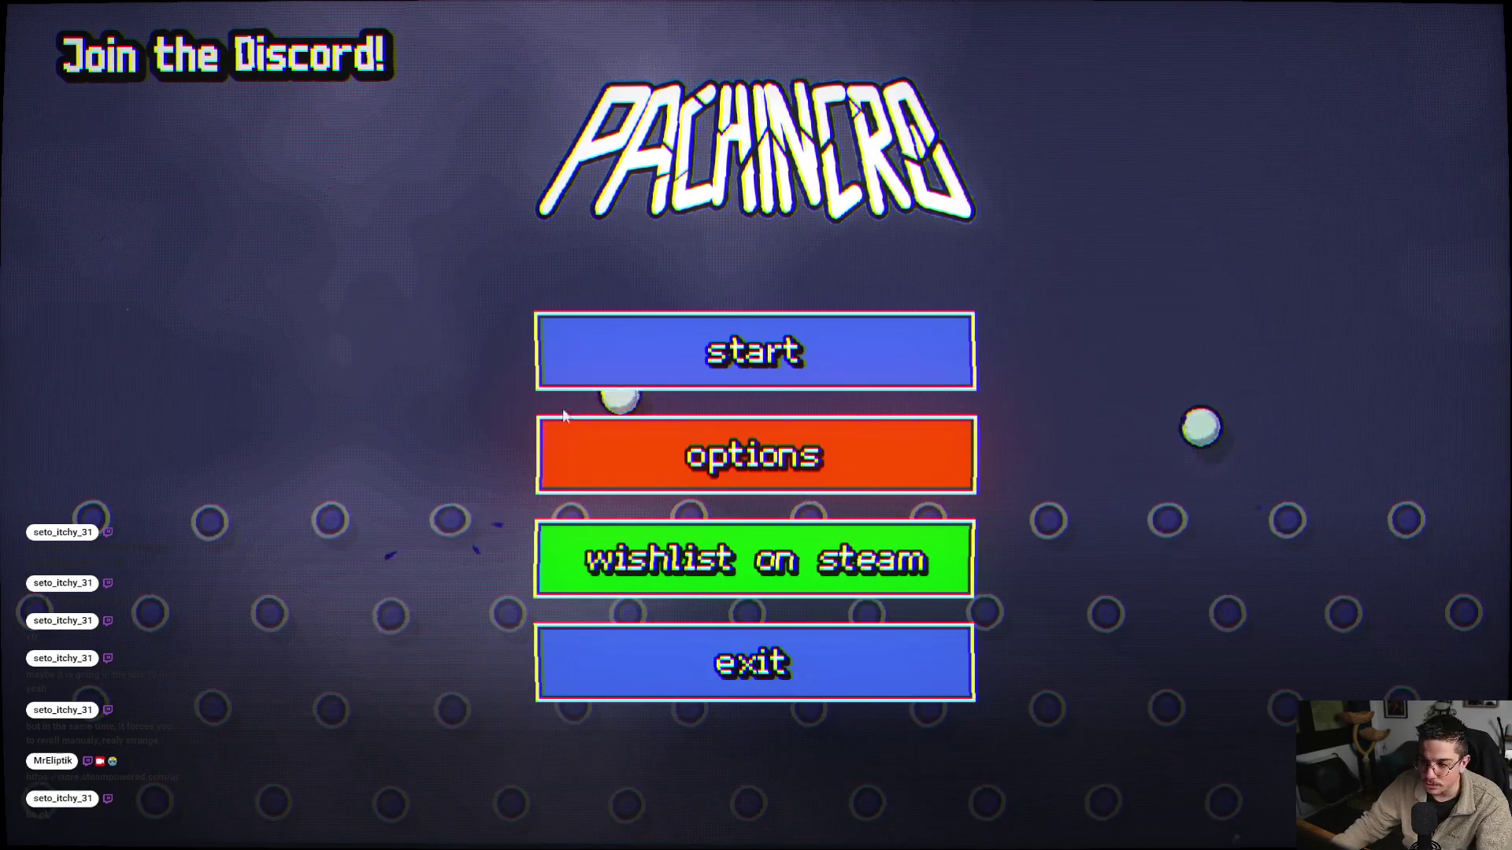
- Continue the saved Plinko Mode run and check the stats list before returning to the tree
{"action": "left_click", "coordinate": [759, 347]}
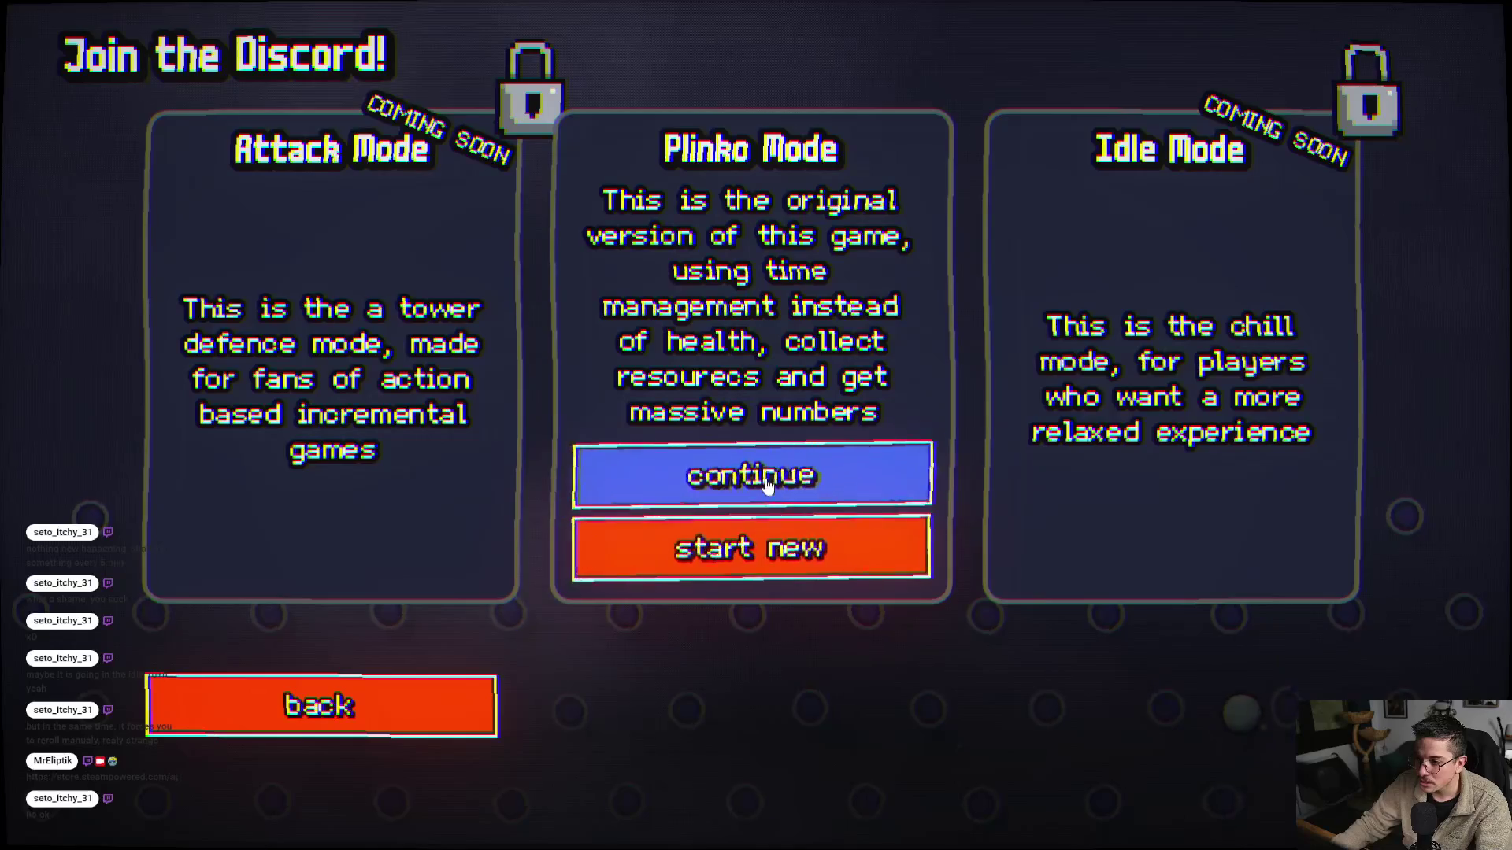
{"action": "left_click", "coordinate": [765, 481]}
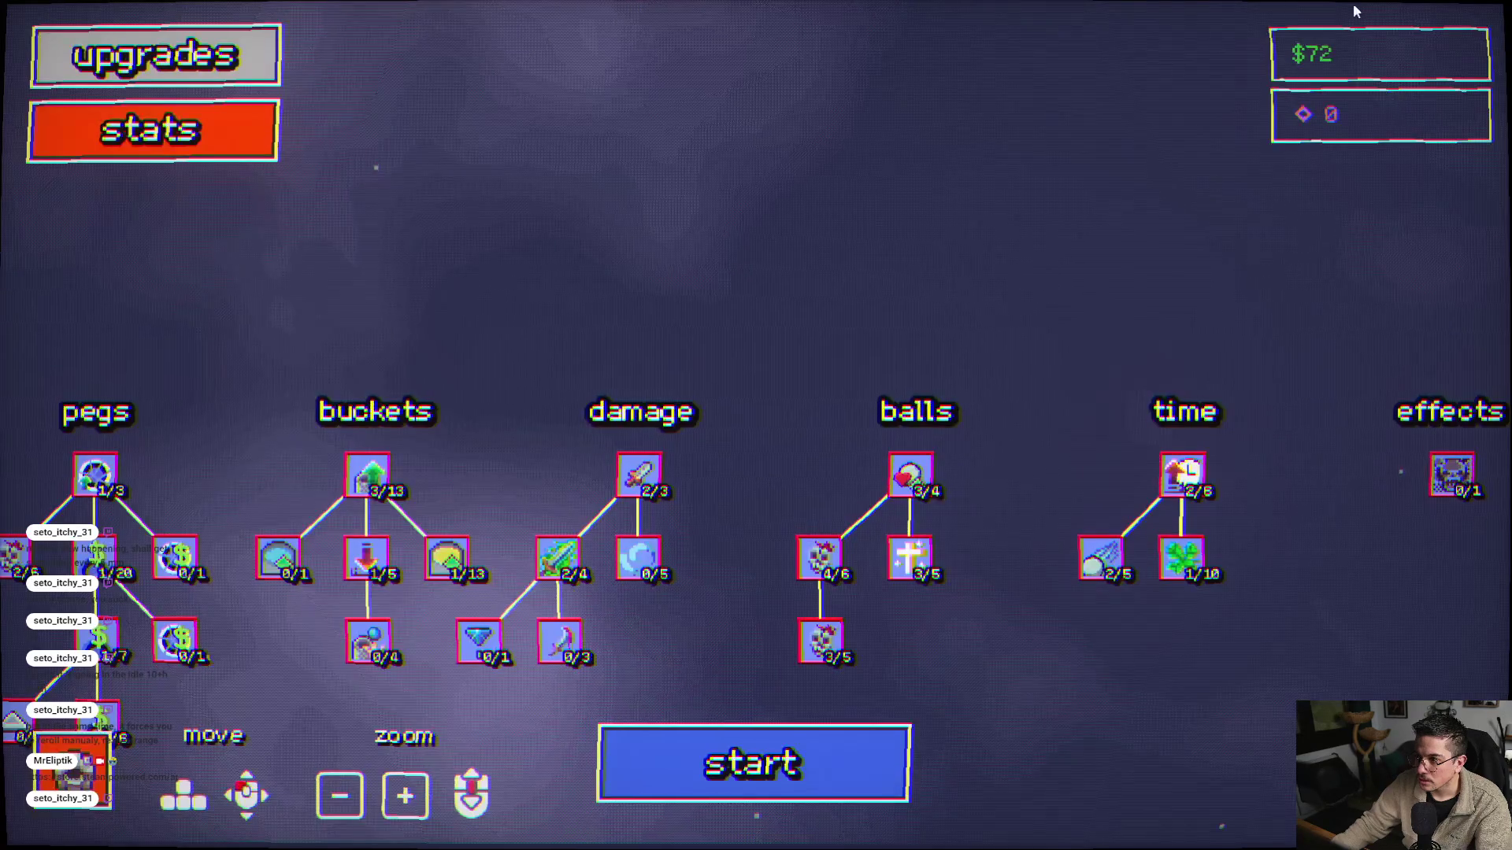
{"action": "left_click_drag", "start_coordinate": [499, 461], "coordinate": [754, 323]}
{"action": "scroll", "coordinate": [752, 331], "scroll_direction": "down", "scroll_amount": 3}
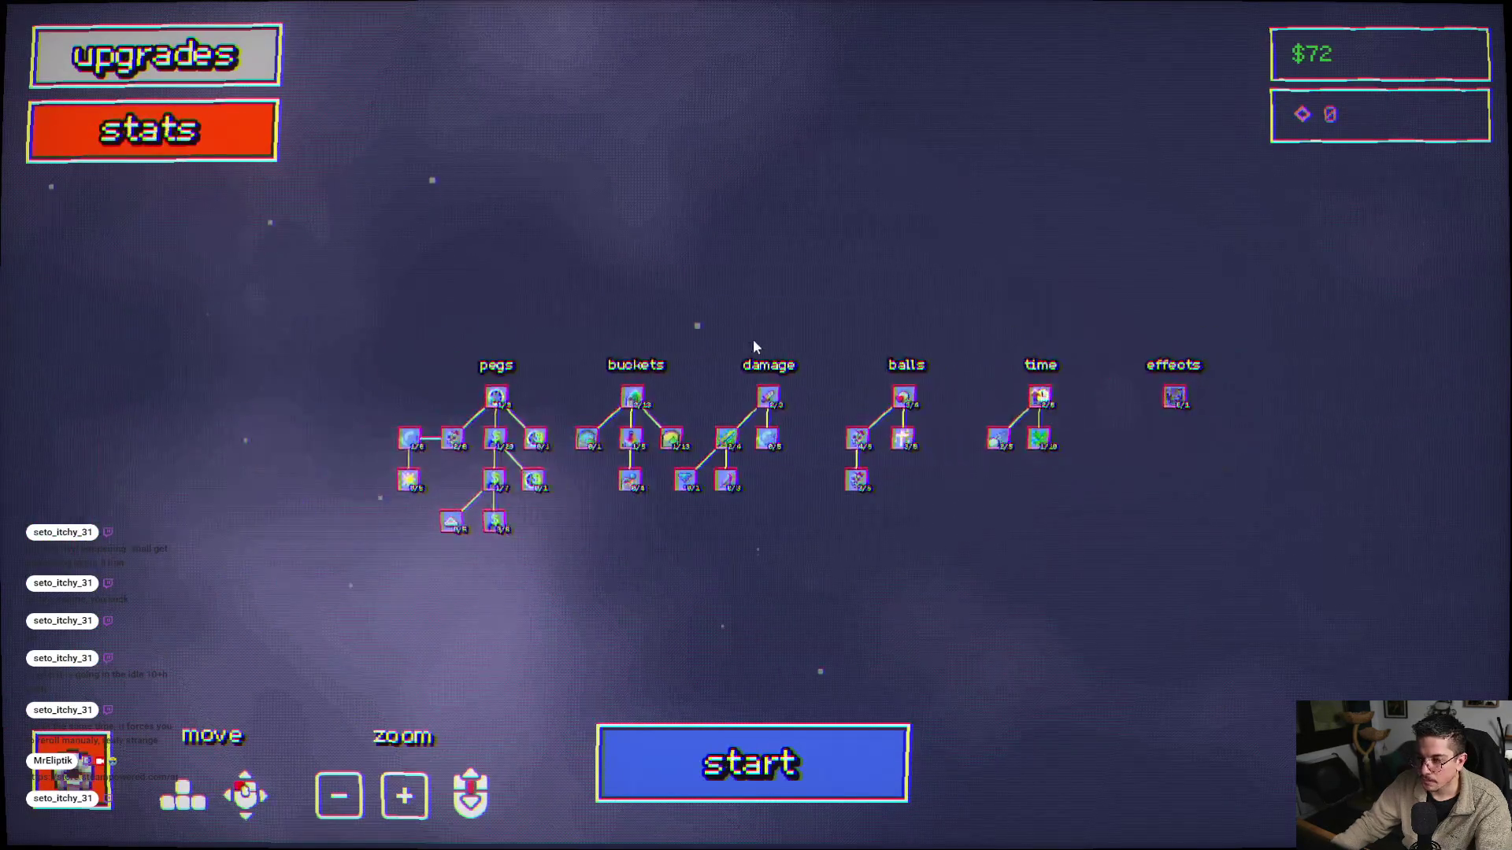
{"action": "scroll", "coordinate": [752, 339], "scroll_direction": "up", "scroll_amount": 2}
{"action": "left_click", "coordinate": [172, 134]}
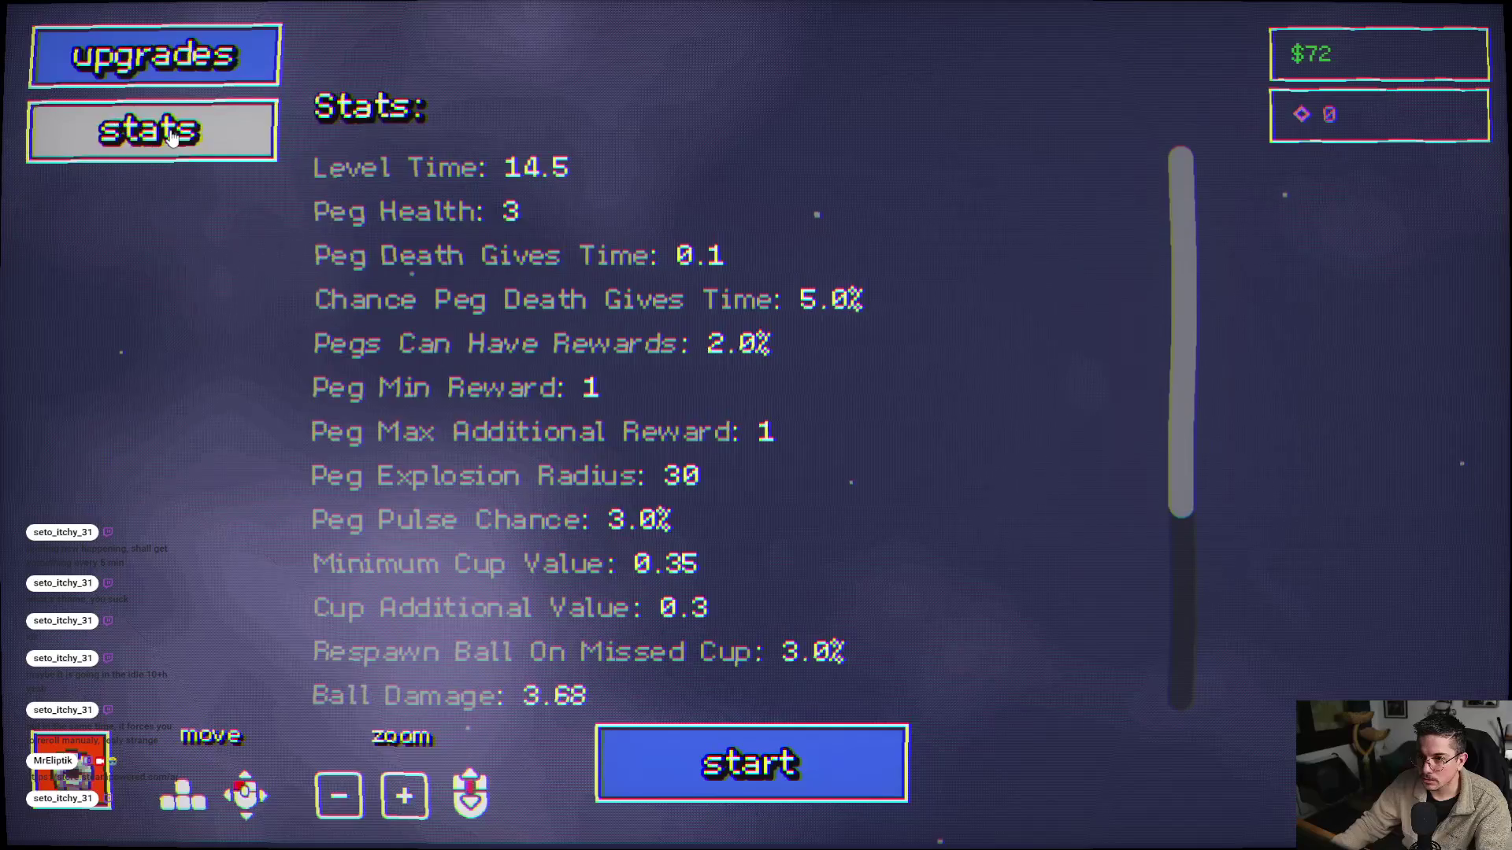
{"action": "left_click", "coordinate": [171, 134]}
- Play level 1 twice, ending each run early, then go to the upgrades screen
{"action": "left_click", "coordinate": [756, 780]}
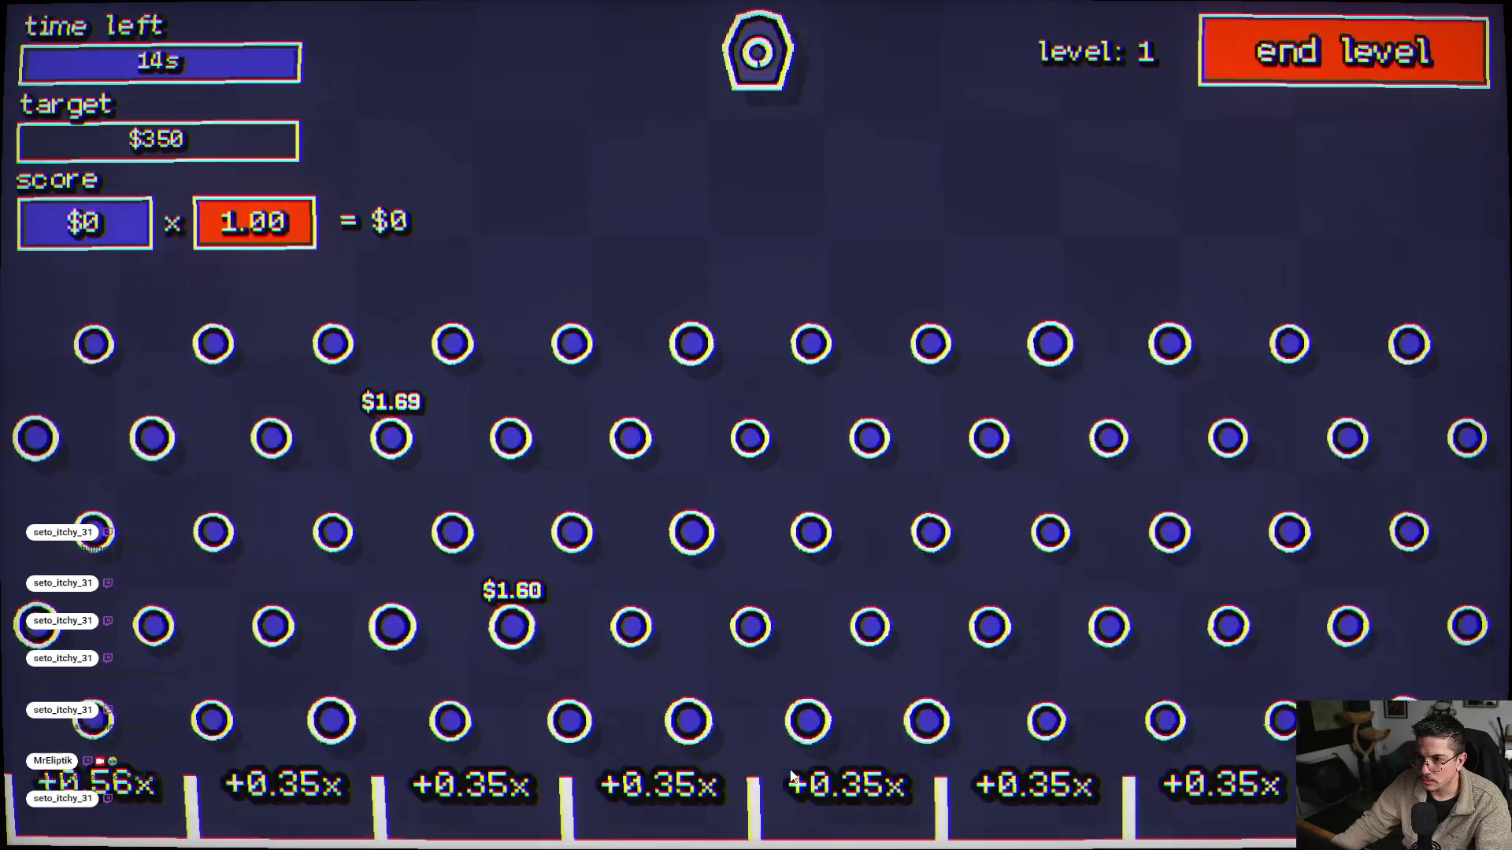
{"action": "left_click", "coordinate": [1216, 48]}
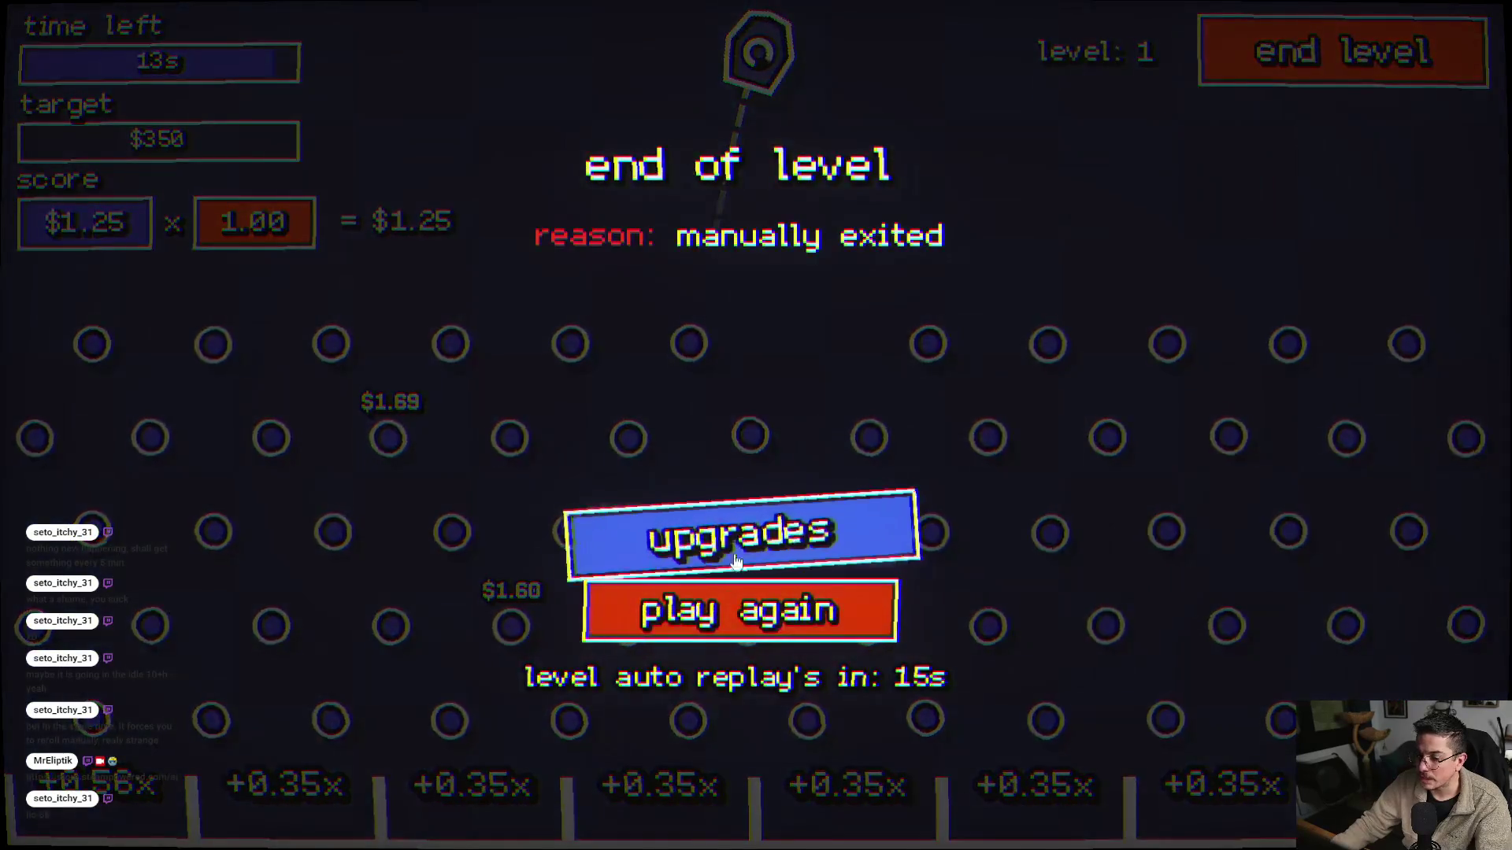
{"action": "left_click", "coordinate": [717, 620]}
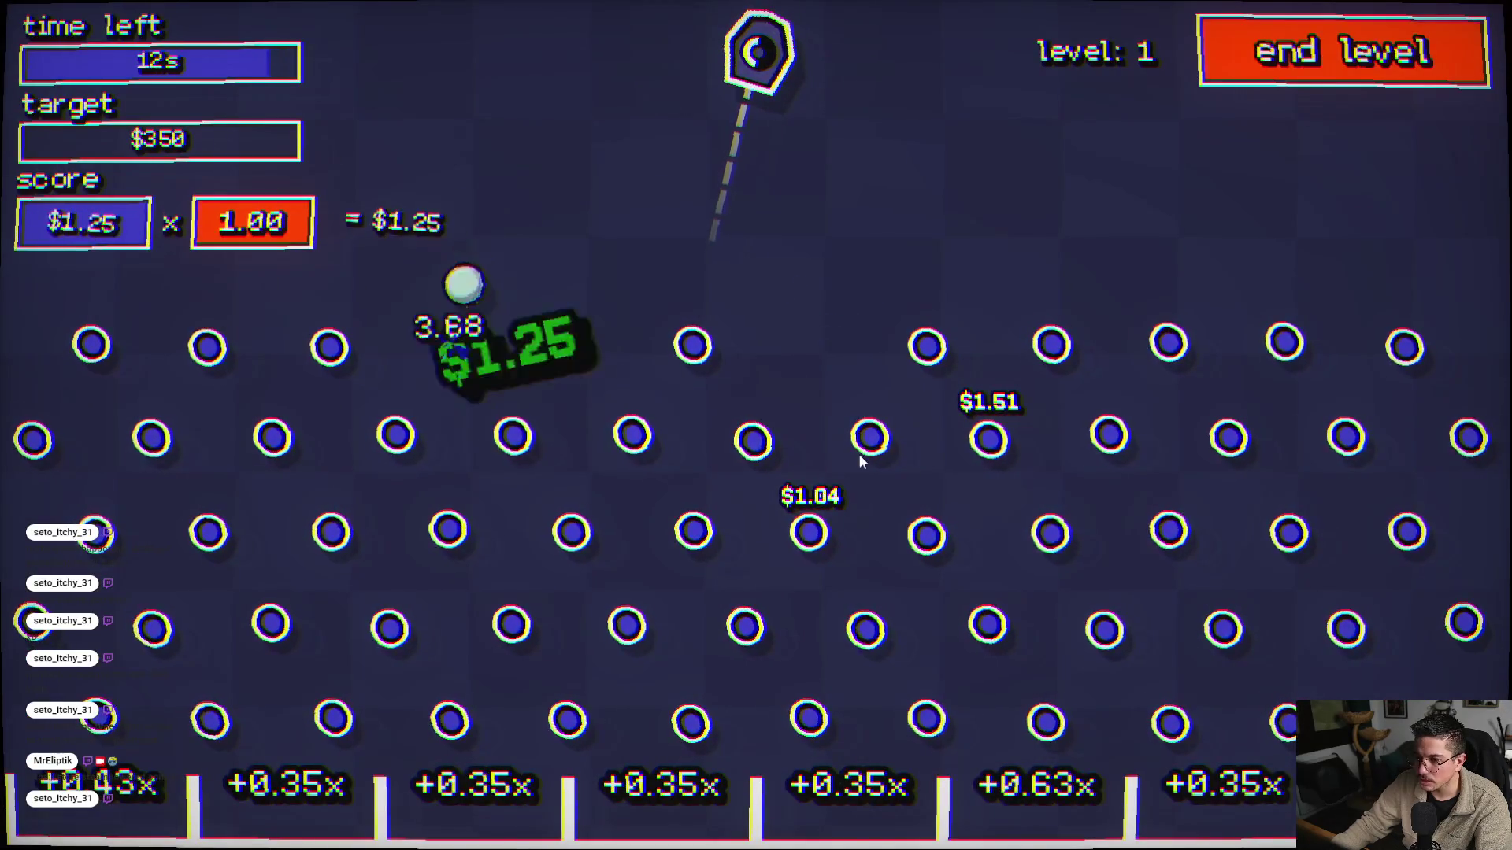
{"action": "left_click", "coordinate": [1216, 49]}
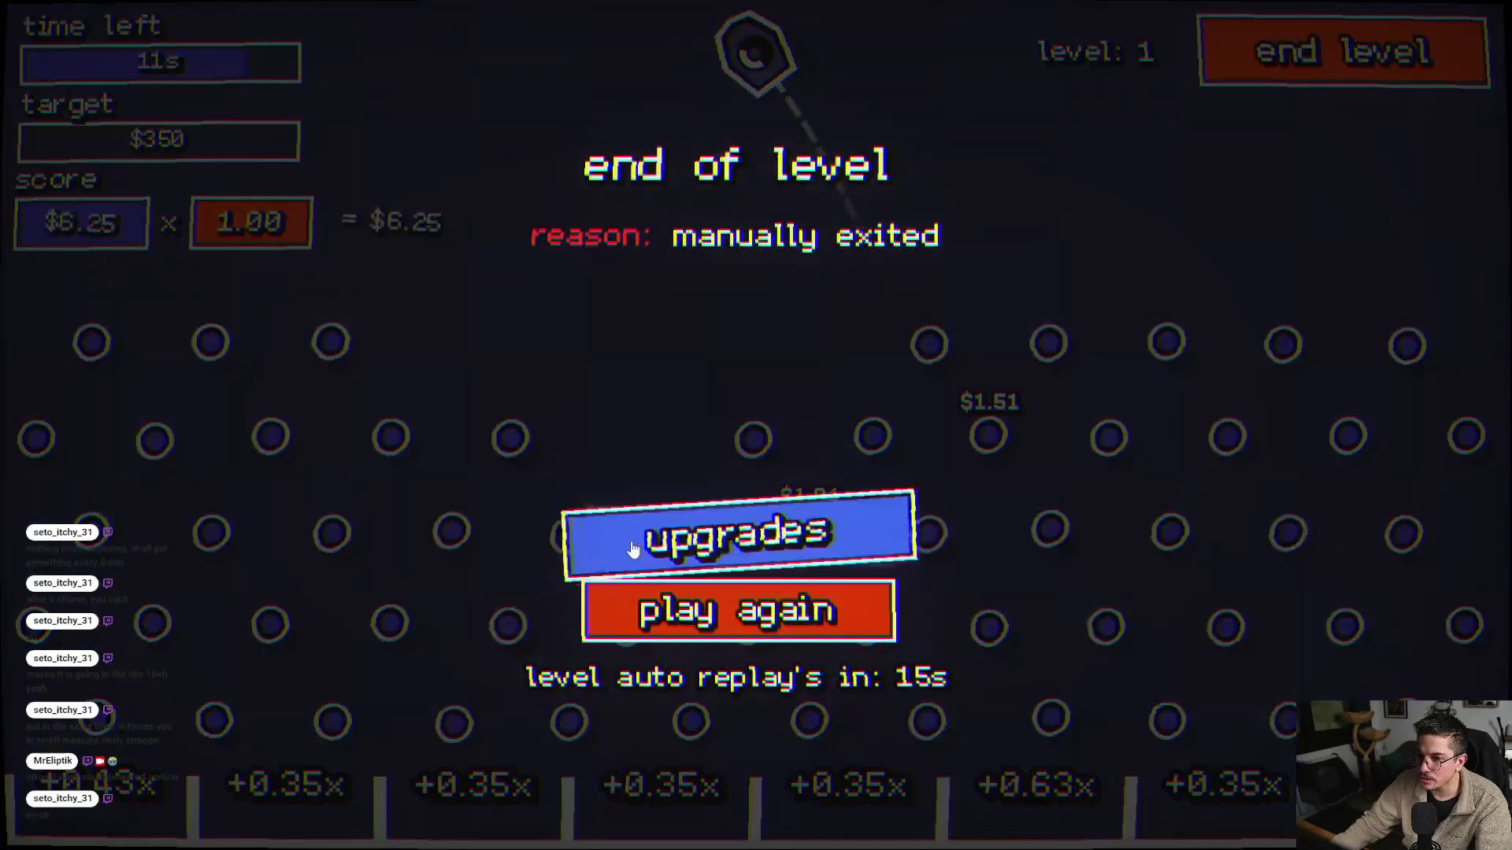
{"action": "left_click", "coordinate": [632, 549]}
- Pan across the upgrade tree and inspect the nodes in its effects column
{"action": "scroll", "coordinate": [543, 582], "scroll_direction": "down", "scroll_amount": 3}
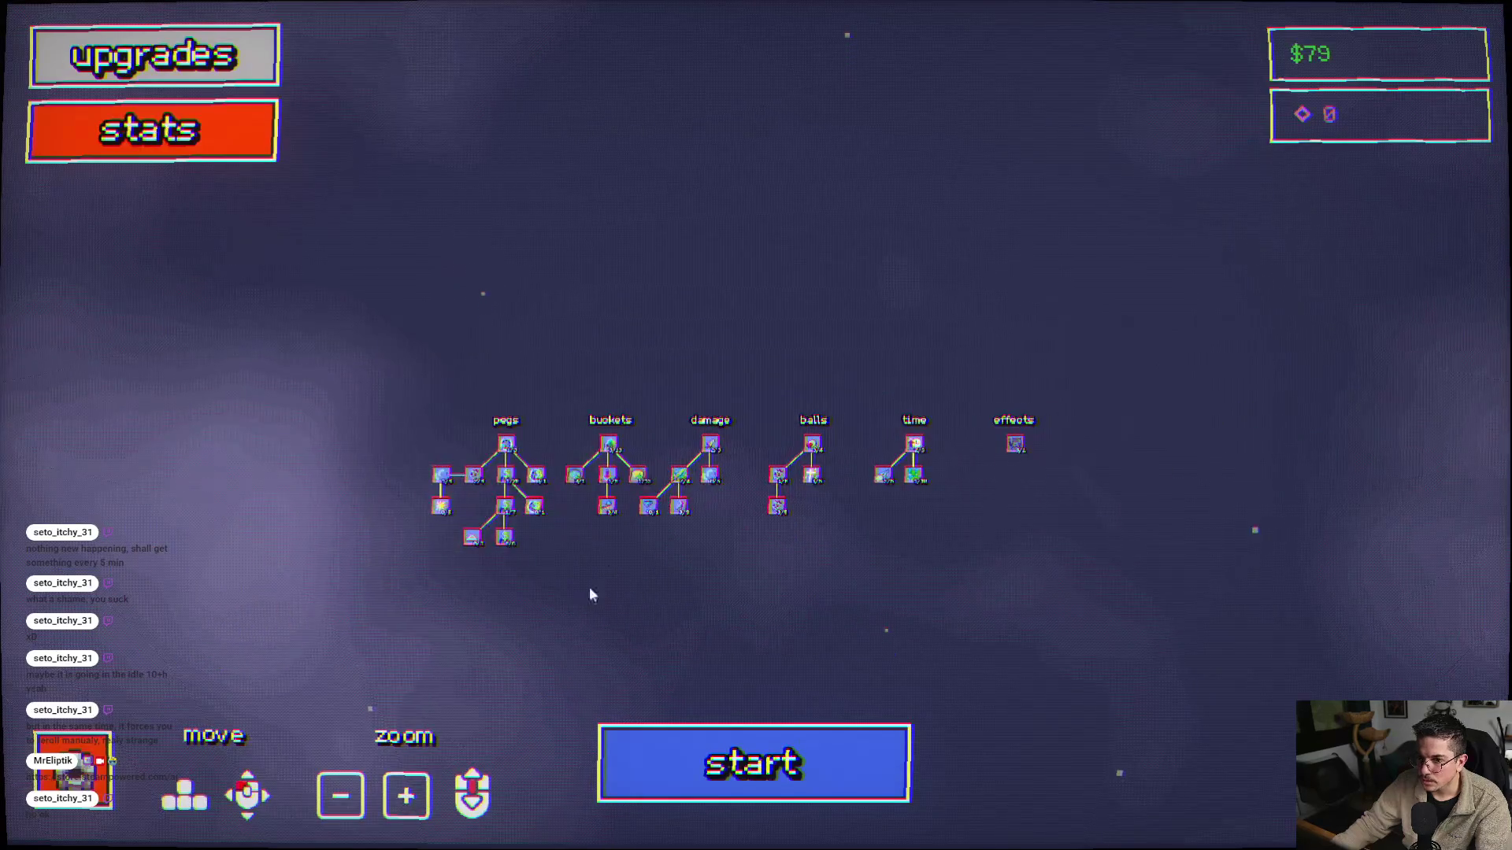
{"action": "scroll", "coordinate": [753, 403], "scroll_direction": "up", "scroll_amount": 3}
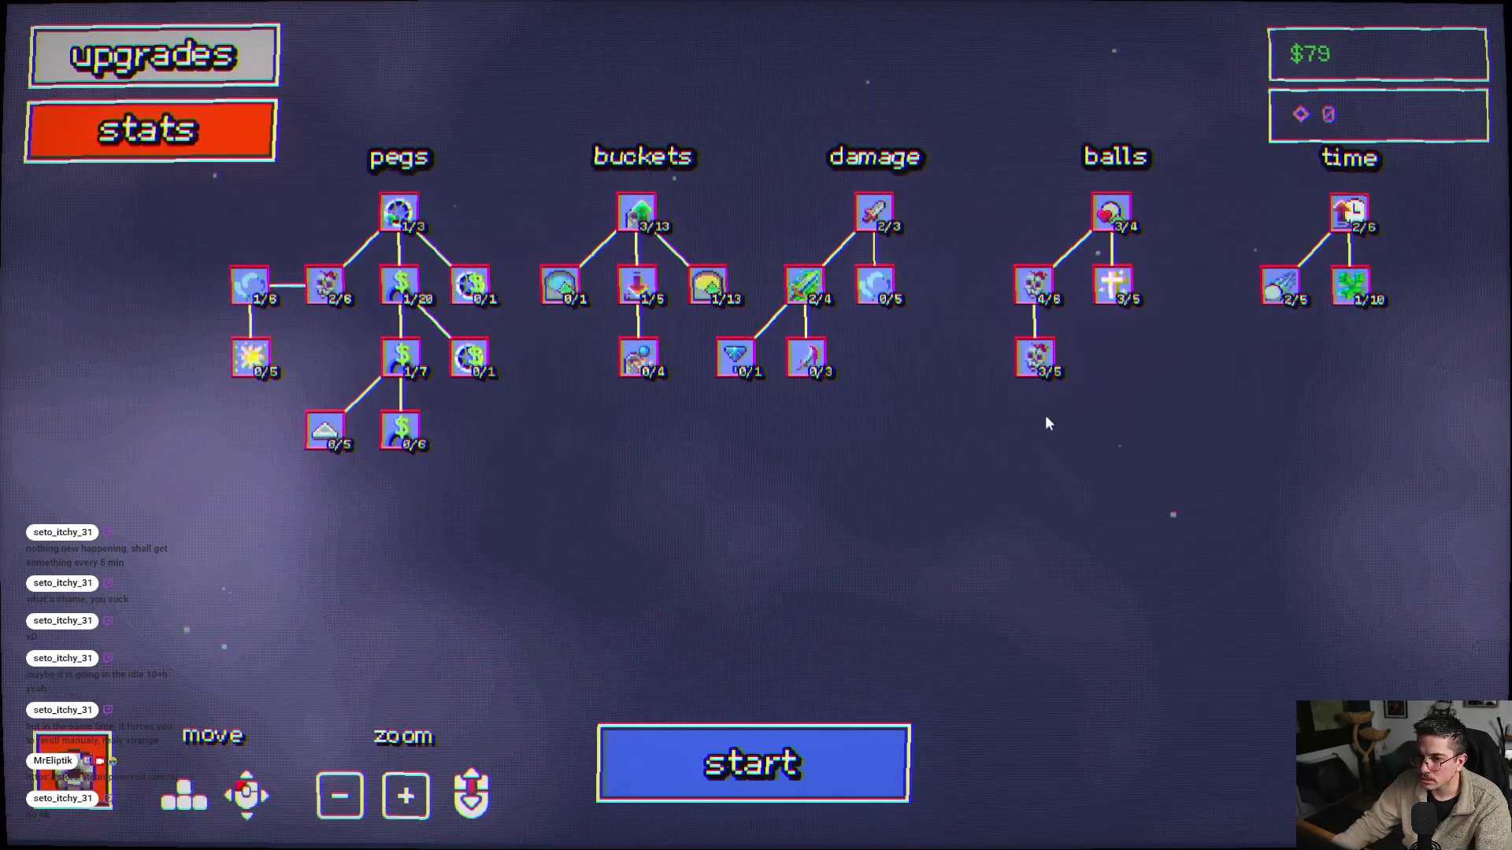
{"action": "left_click_drag", "start_coordinate": [1045, 423], "coordinate": [602, 506]}
{"action": "mouse_move", "coordinate": [1114, 335]}
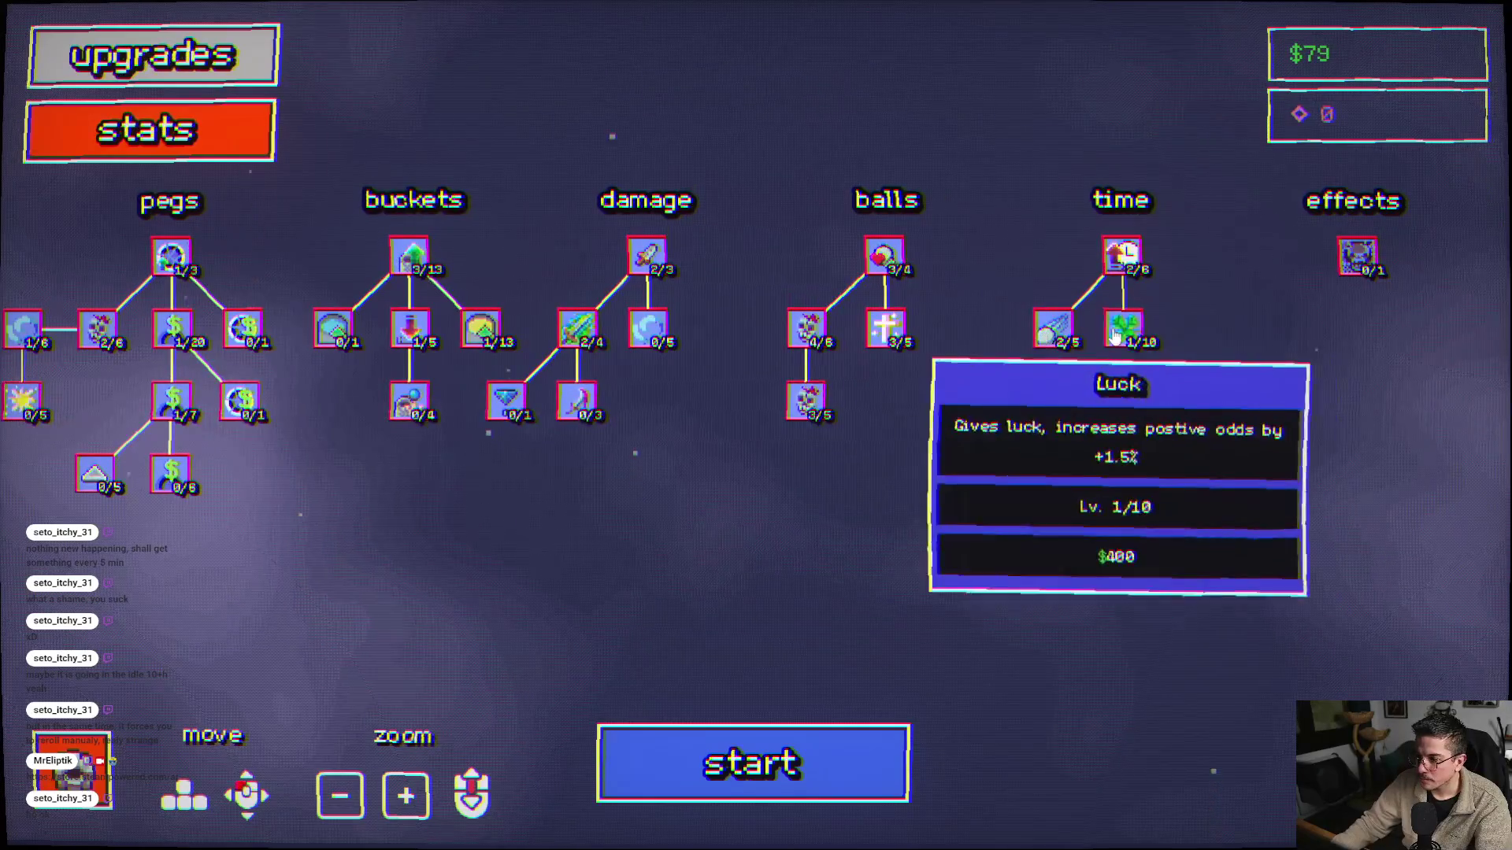
{"action": "mouse_move", "coordinate": [1124, 268]}
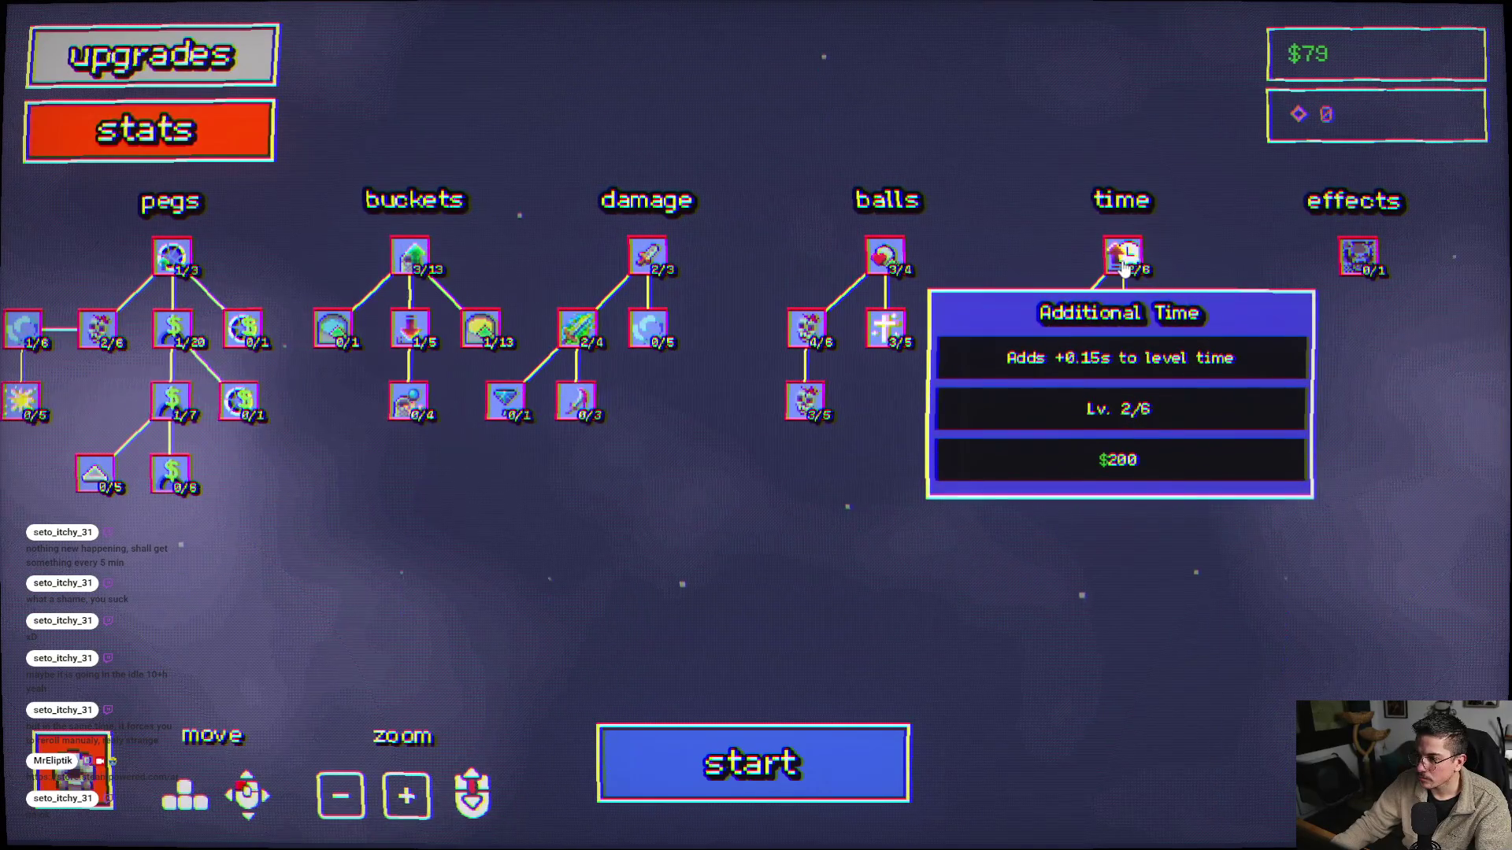
{"action": "mouse_move", "coordinate": [1358, 252]}
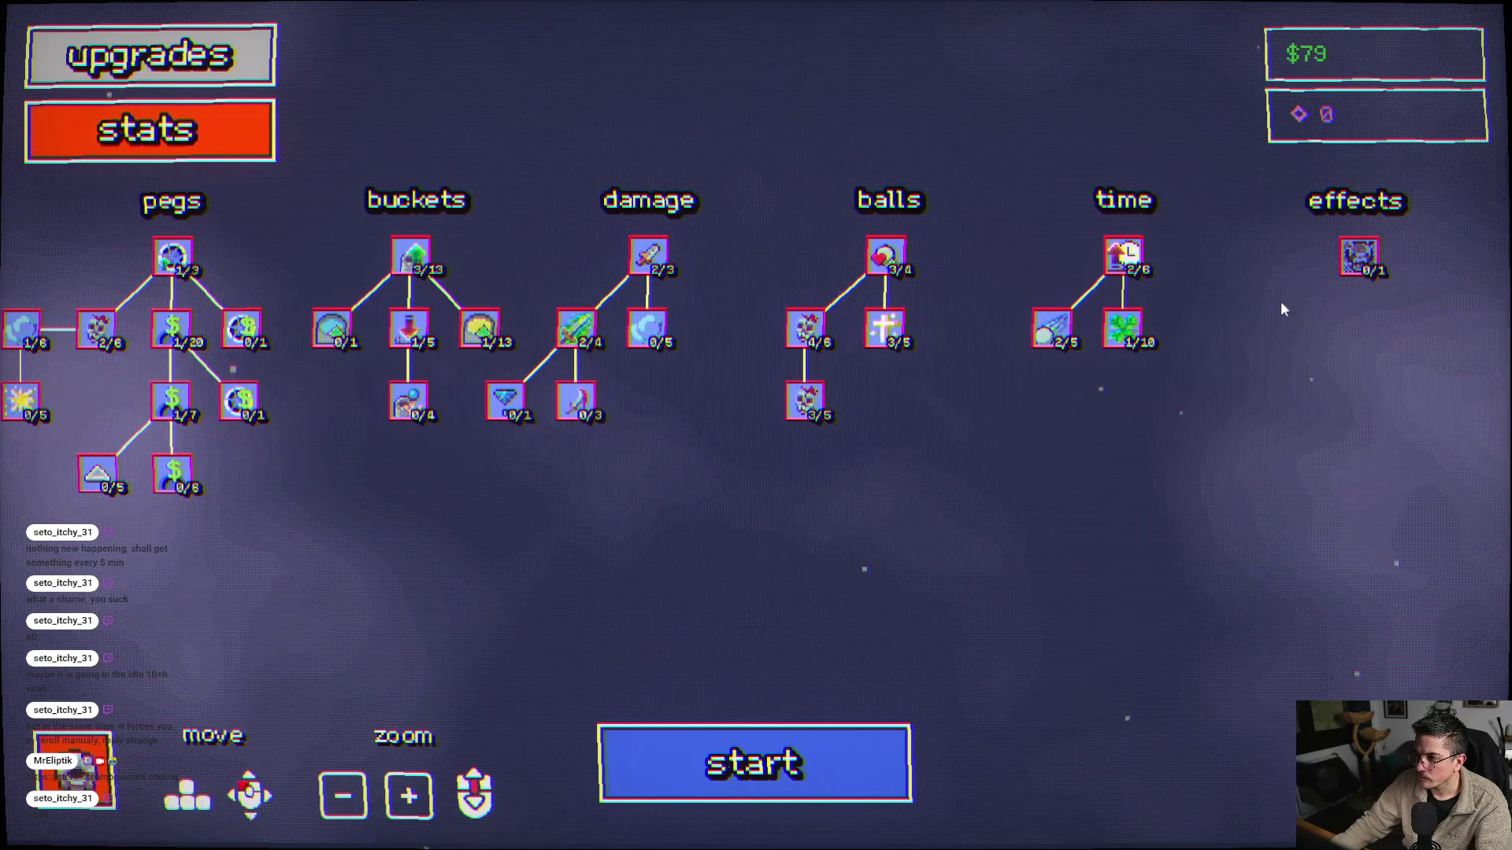
{"action": "left_click_drag", "start_coordinate": [1282, 304], "coordinate": [1131, 354]}
{"action": "scroll", "coordinate": [1147, 331], "scroll_direction": "down", "scroll_amount": 2}
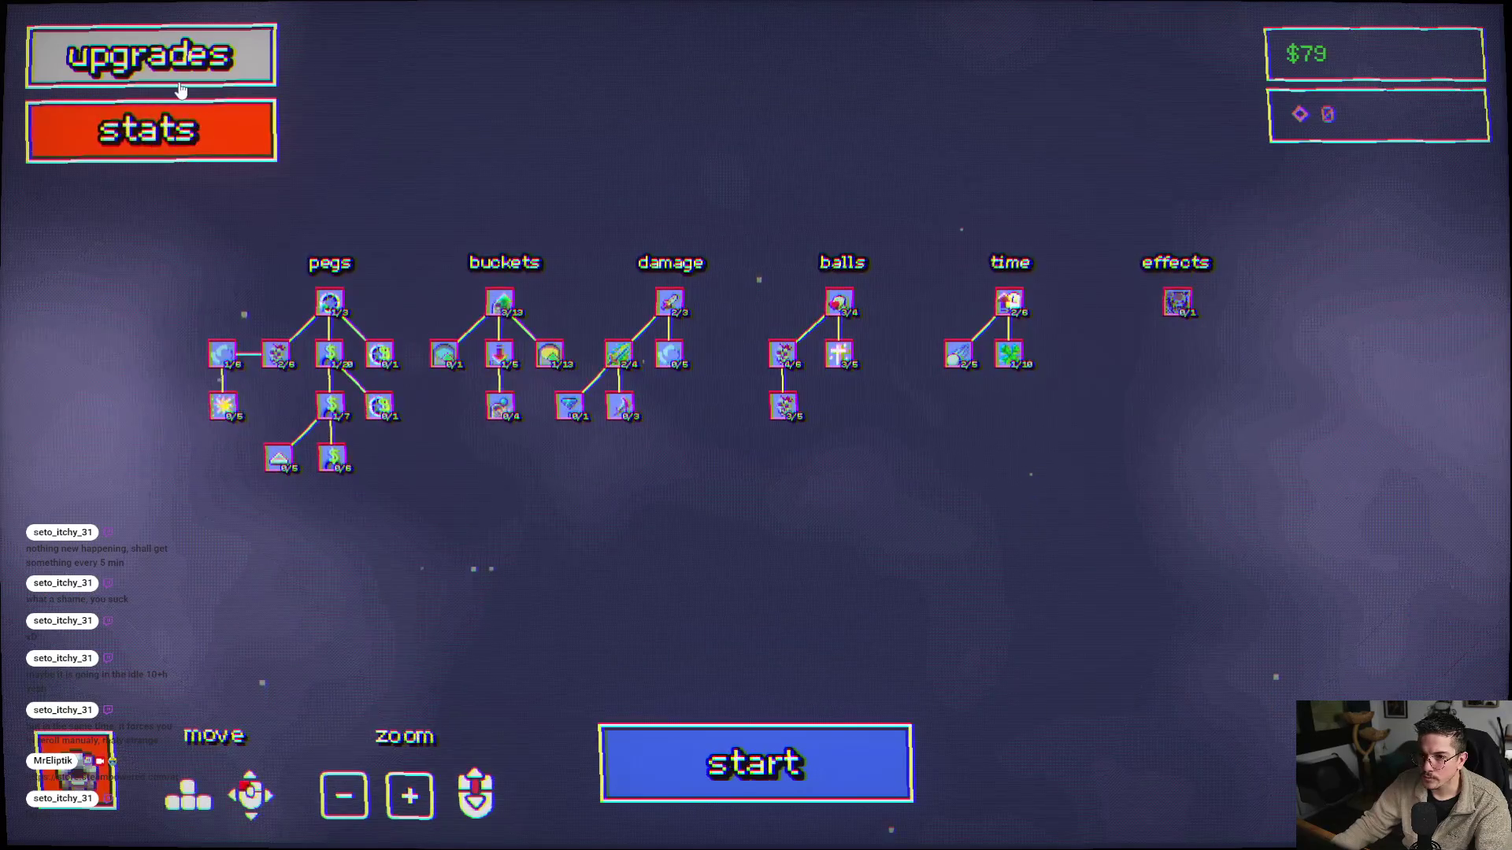
- Open and close the settings, then reopen them and exit to quit the game entirely
{"action": "key", "text": "Escape"}
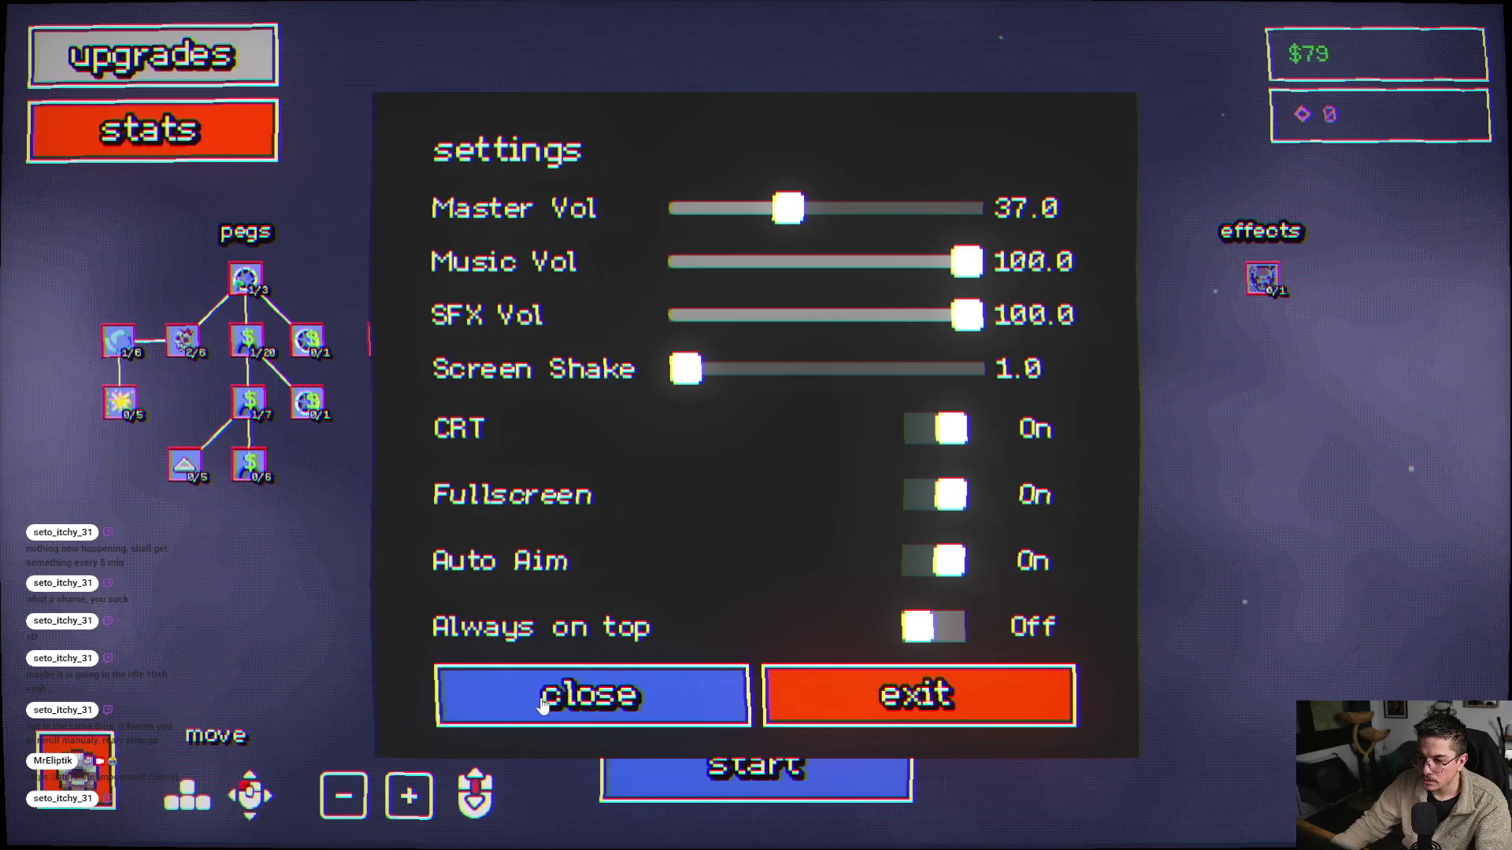
{"action": "left_click", "coordinate": [586, 703]}
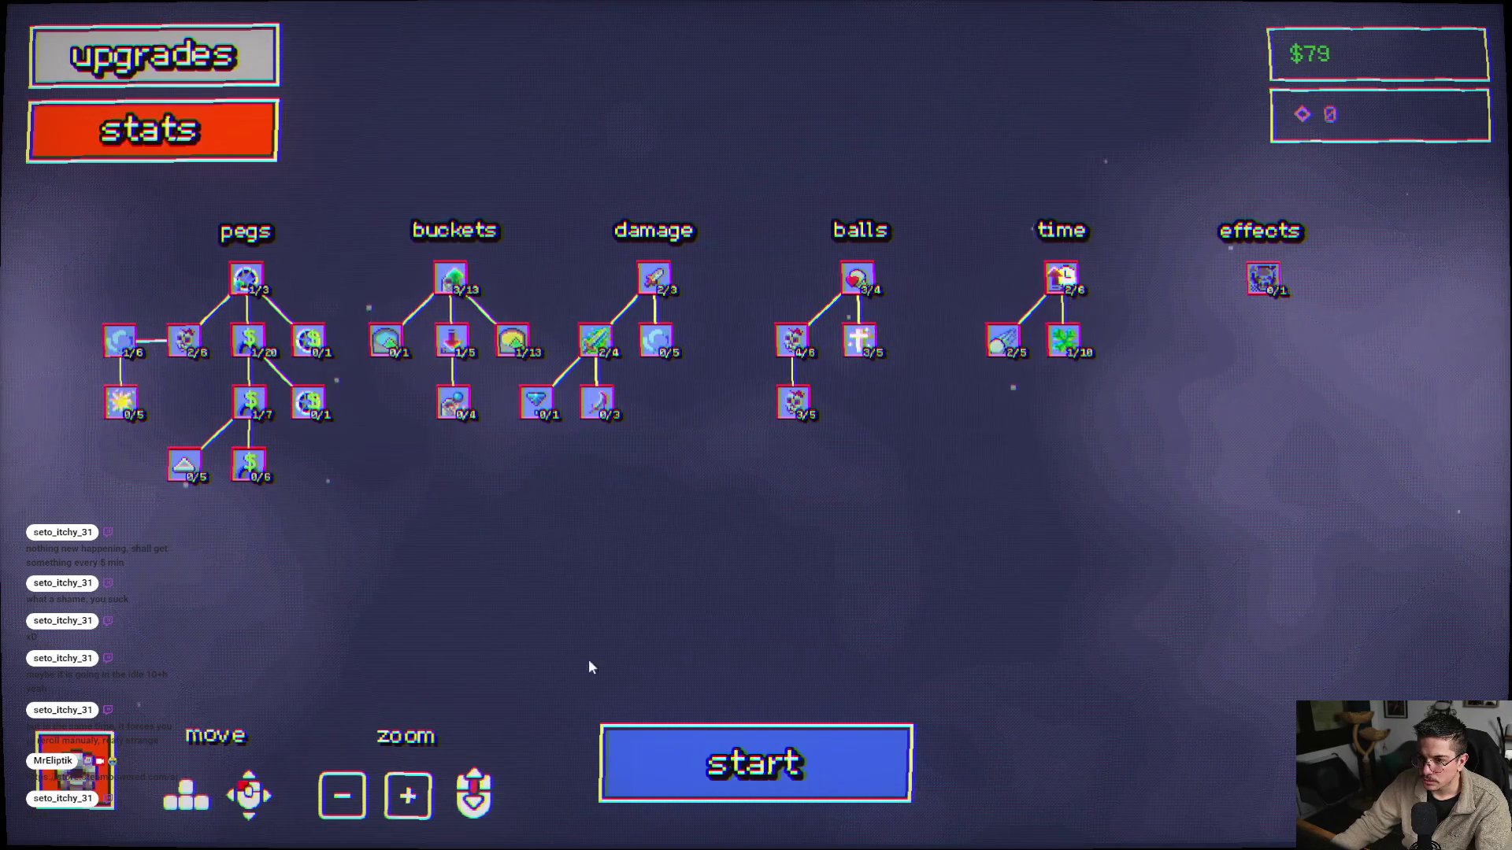
{"action": "key", "text": "Escape"}
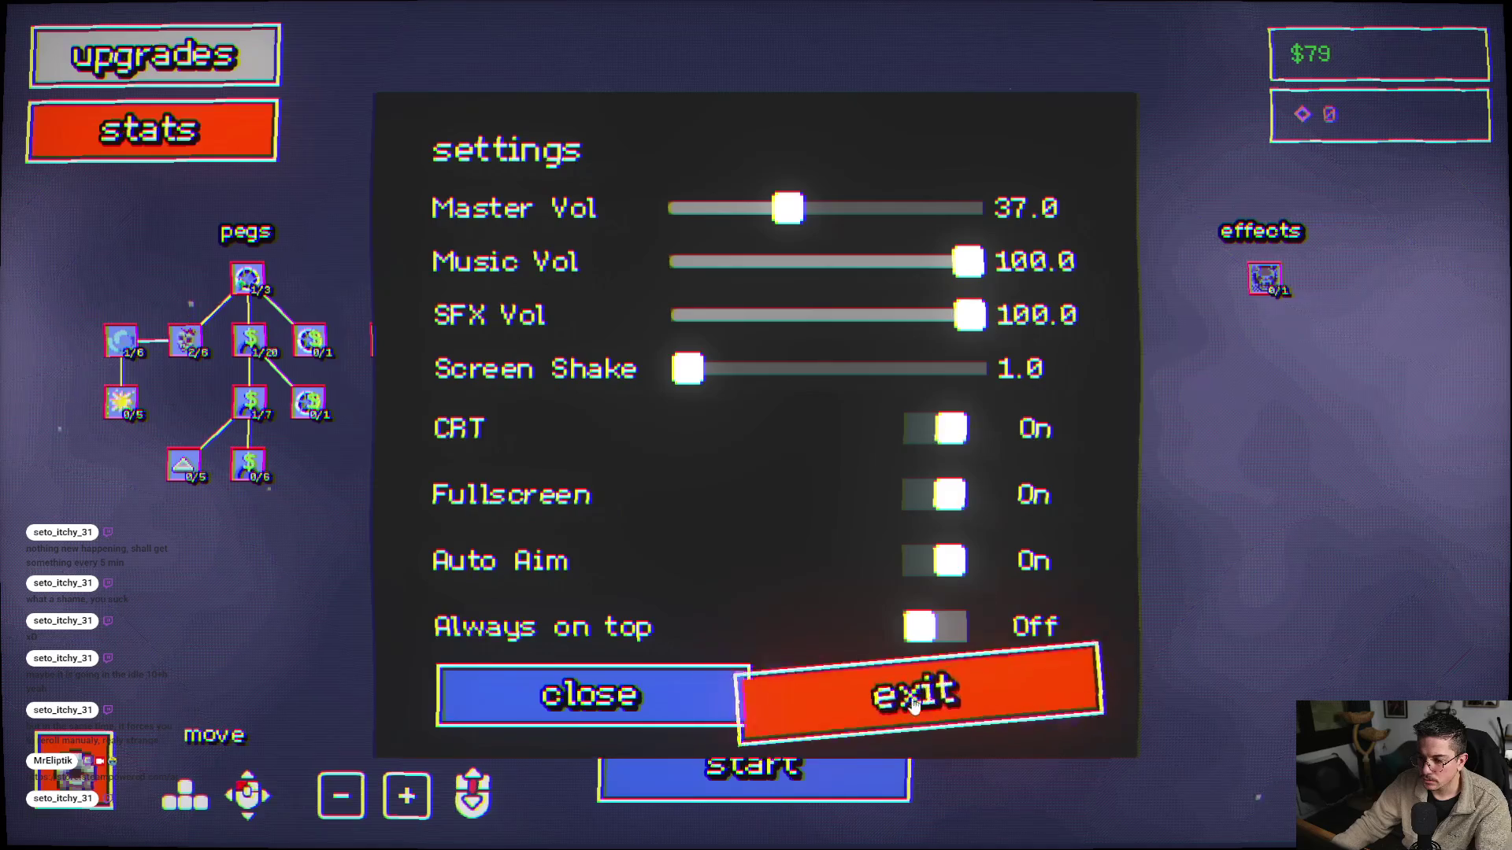
{"action": "left_click", "coordinate": [911, 710]}
{"action": "left_click", "coordinate": [764, 663]}
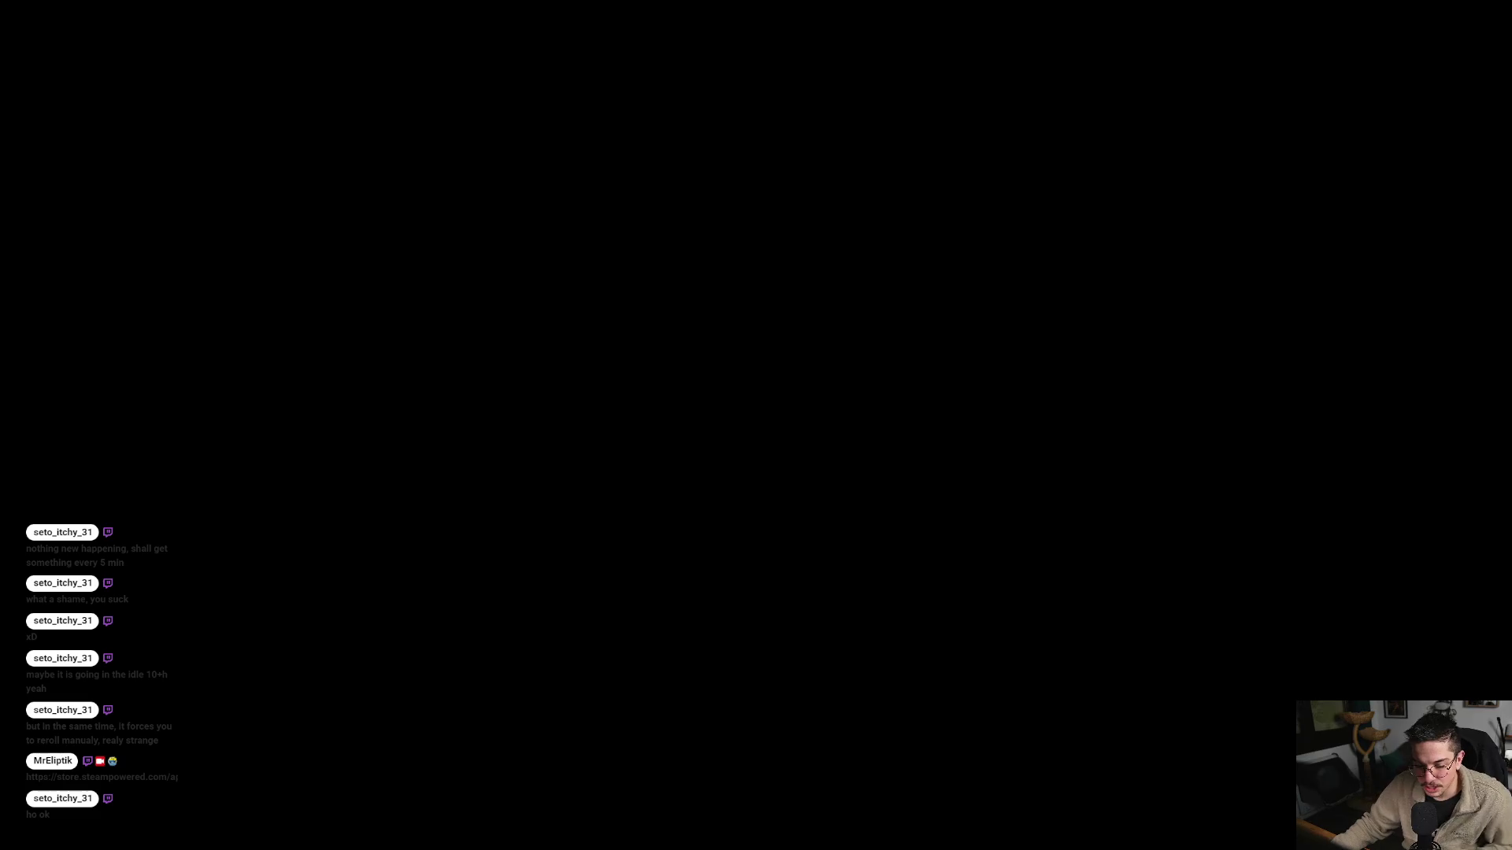
- Scroll through the Pachincro store page
{"action": "scroll", "coordinate": [361, 516], "scroll_direction": "down", "scroll_amount": 3}
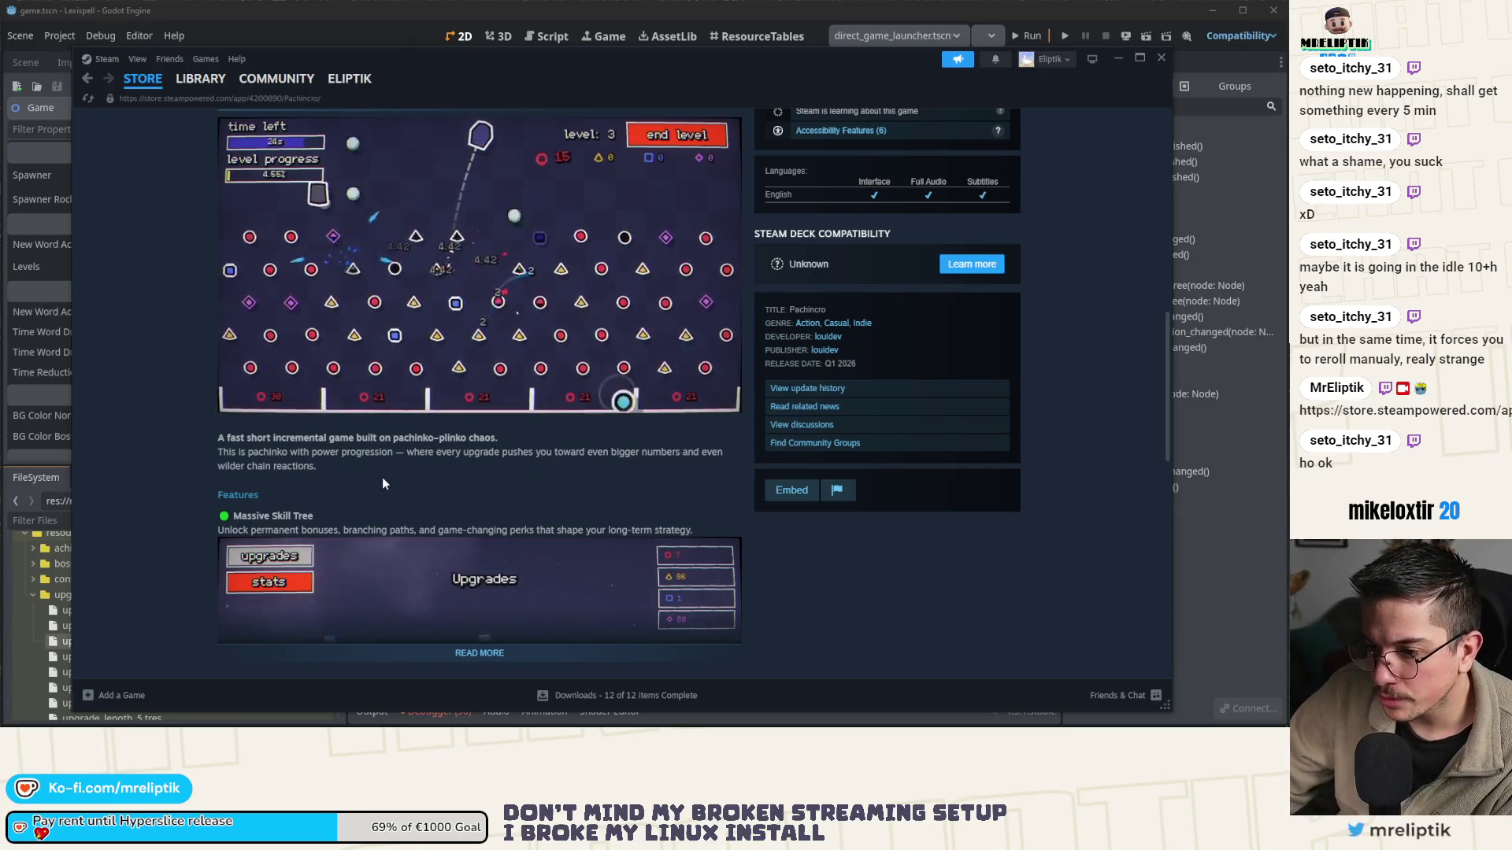
{"action": "scroll", "coordinate": [386, 480], "scroll_direction": "down", "scroll_amount": 1}
{"action": "scroll", "coordinate": [401, 457], "scroll_direction": "up", "scroll_amount": 3}
{"action": "scroll", "coordinate": [421, 429], "scroll_direction": "down", "scroll_amount": 2}
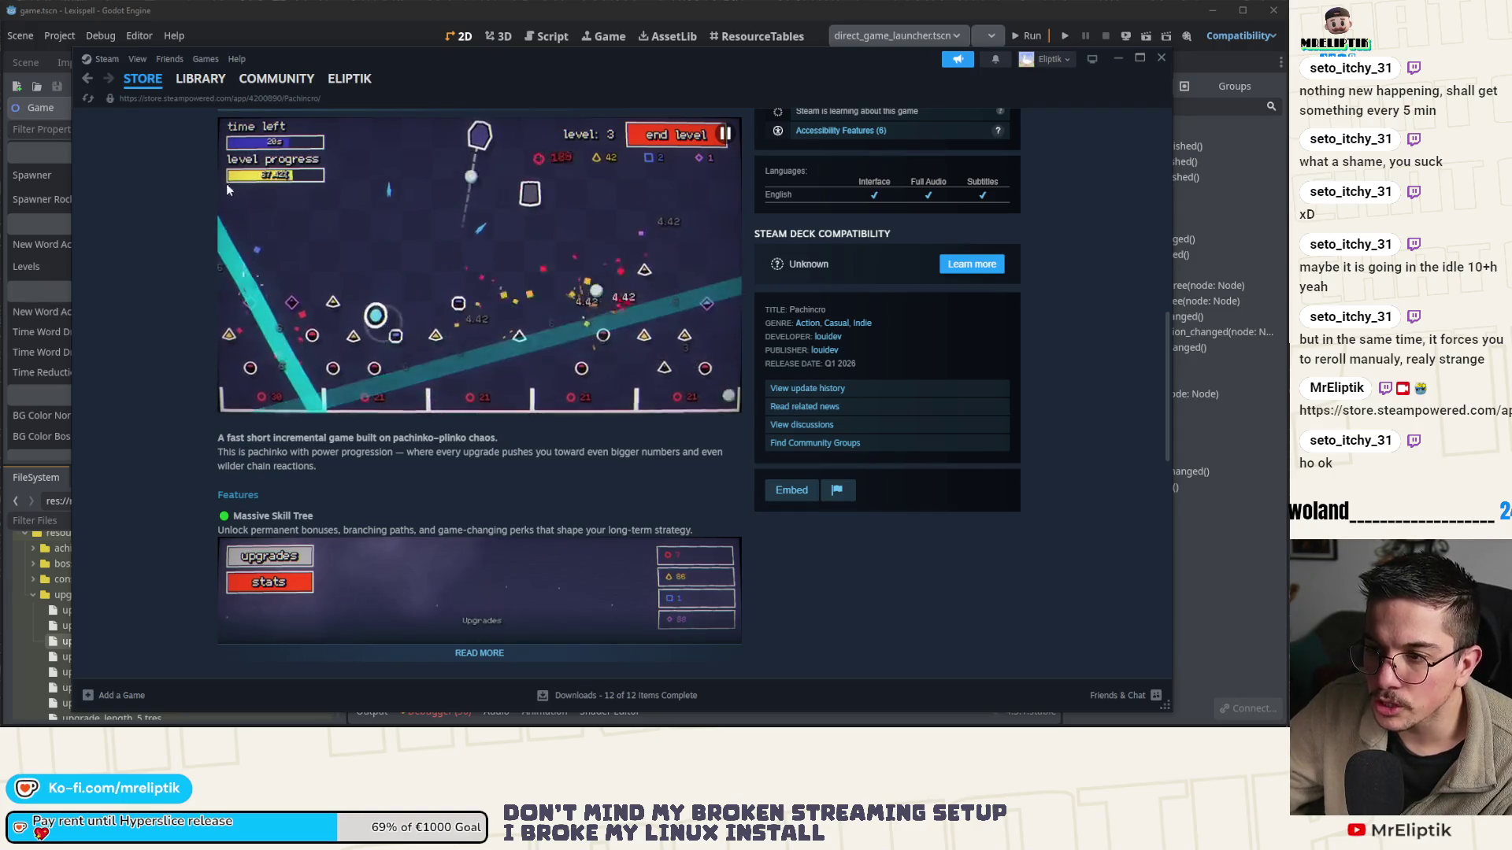
{"action": "scroll", "coordinate": [307, 164], "scroll_direction": "down", "scroll_amount": 10}
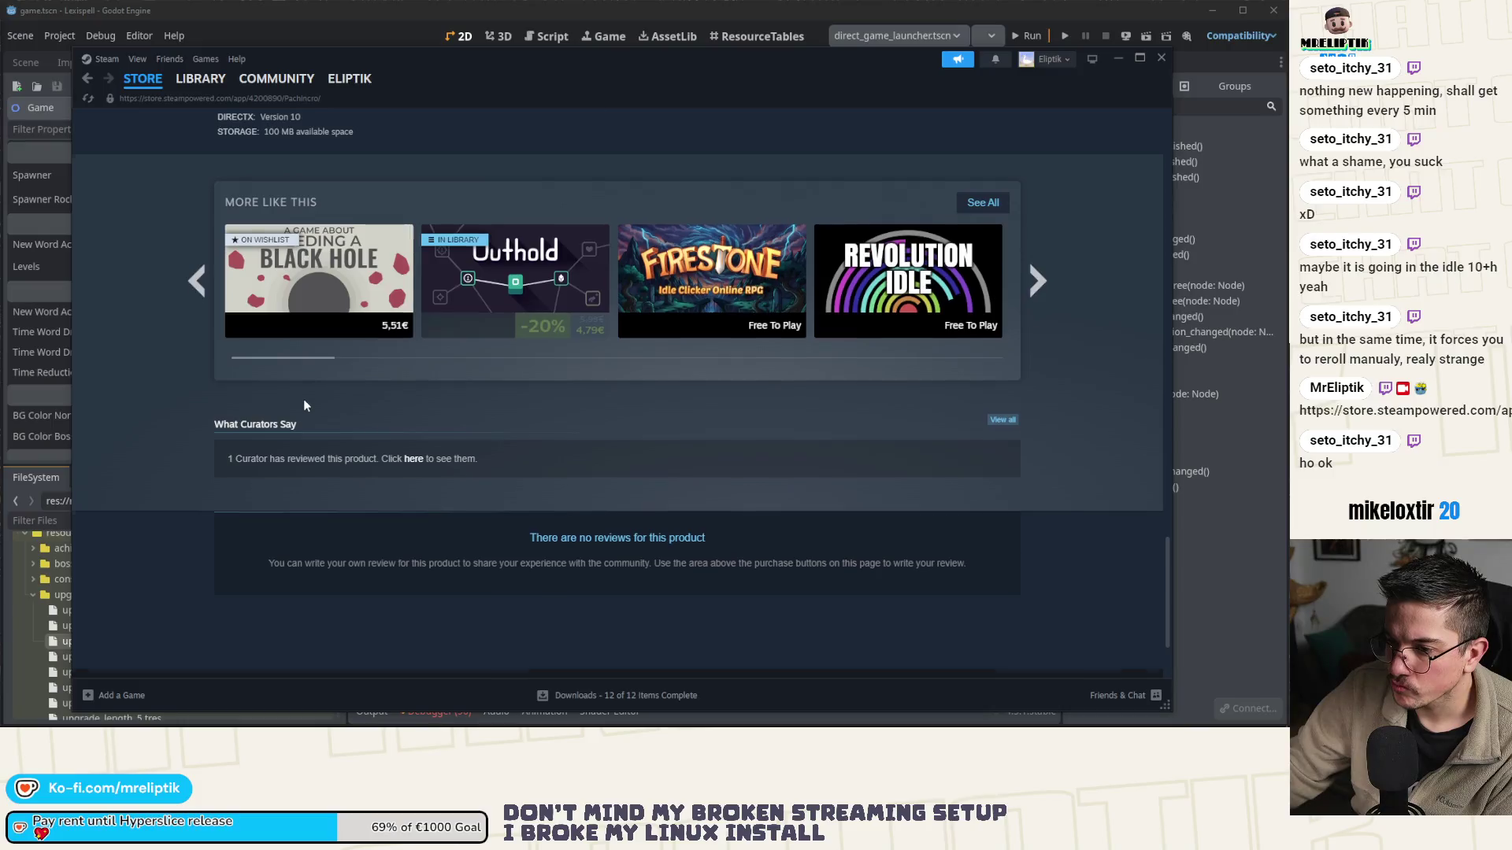
{"action": "scroll", "coordinate": [744, 428], "scroll_direction": "up", "scroll_amount": 15}
{"action": "scroll", "coordinate": [760, 429], "scroll_direction": "up", "scroll_amount": 3}
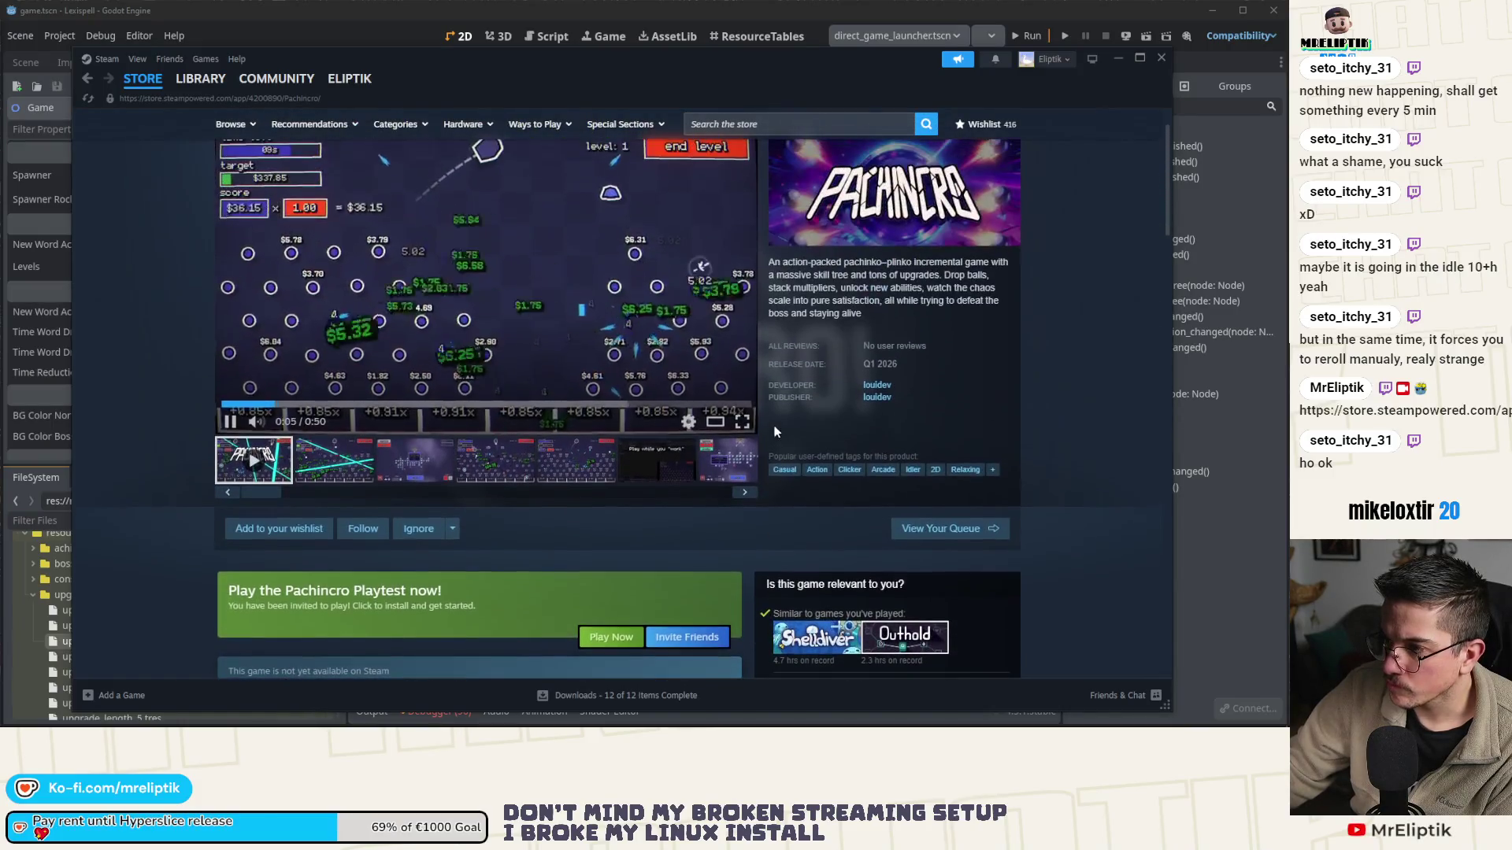
- Open the developer's page in a new window, wishlist Pachincro, and close its store window
{"action": "left_click", "coordinate": [880, 386]}
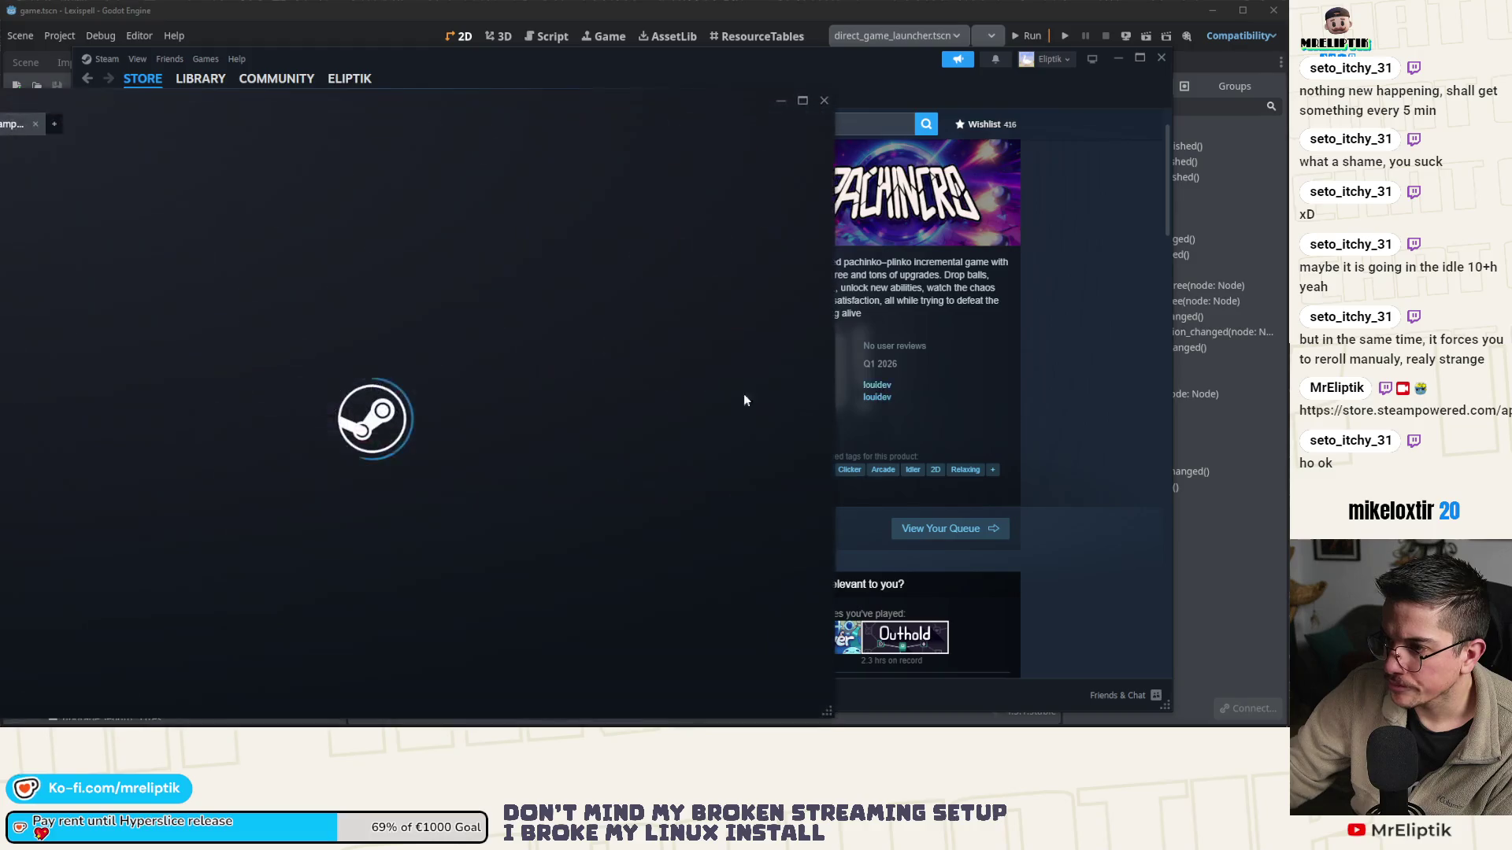
{"action": "left_click", "coordinate": [302, 95]}
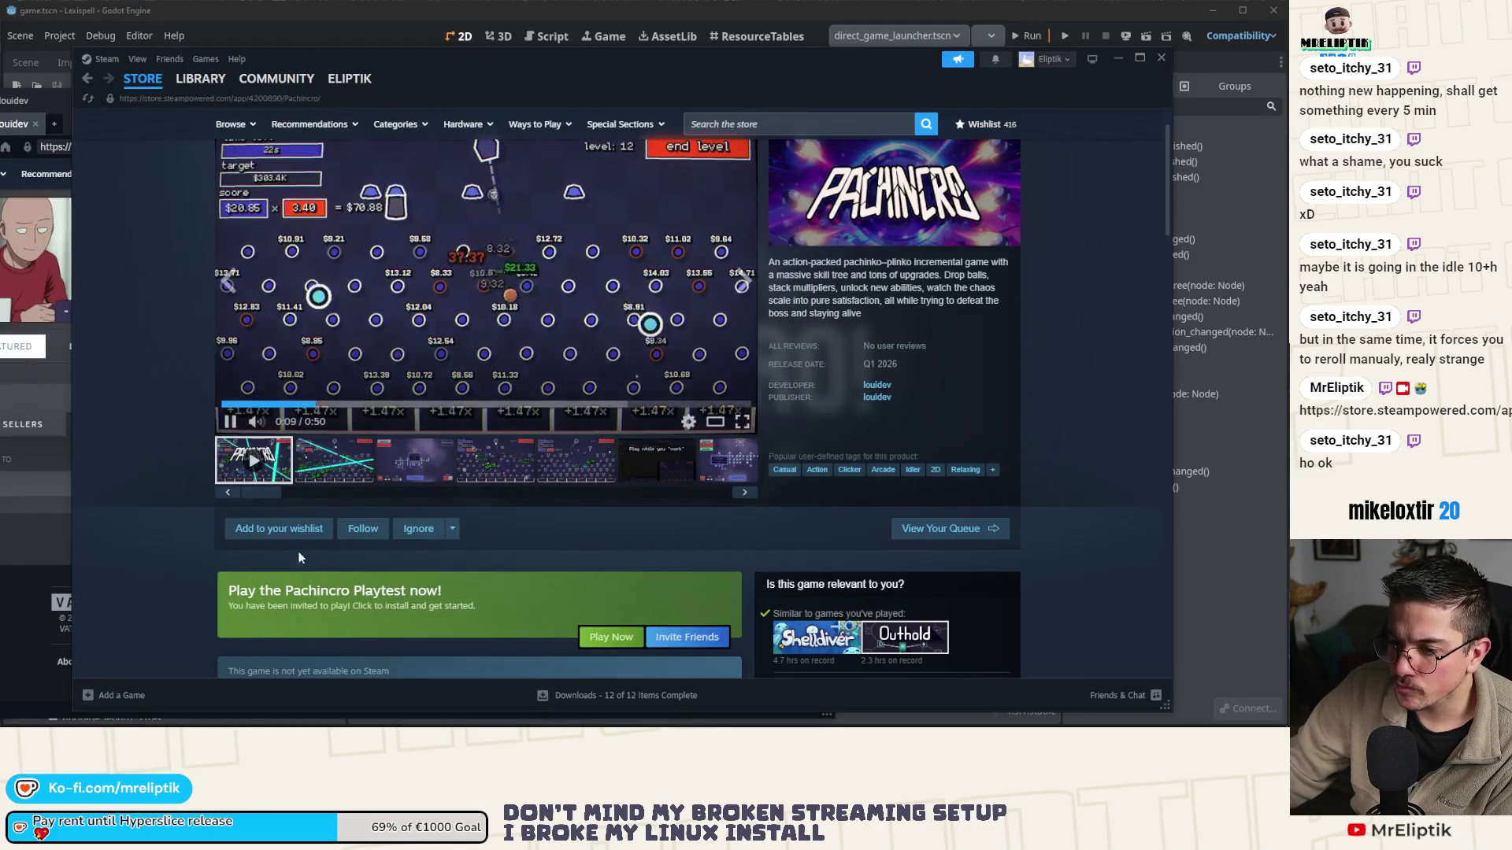
{"action": "left_click", "coordinate": [278, 528]}
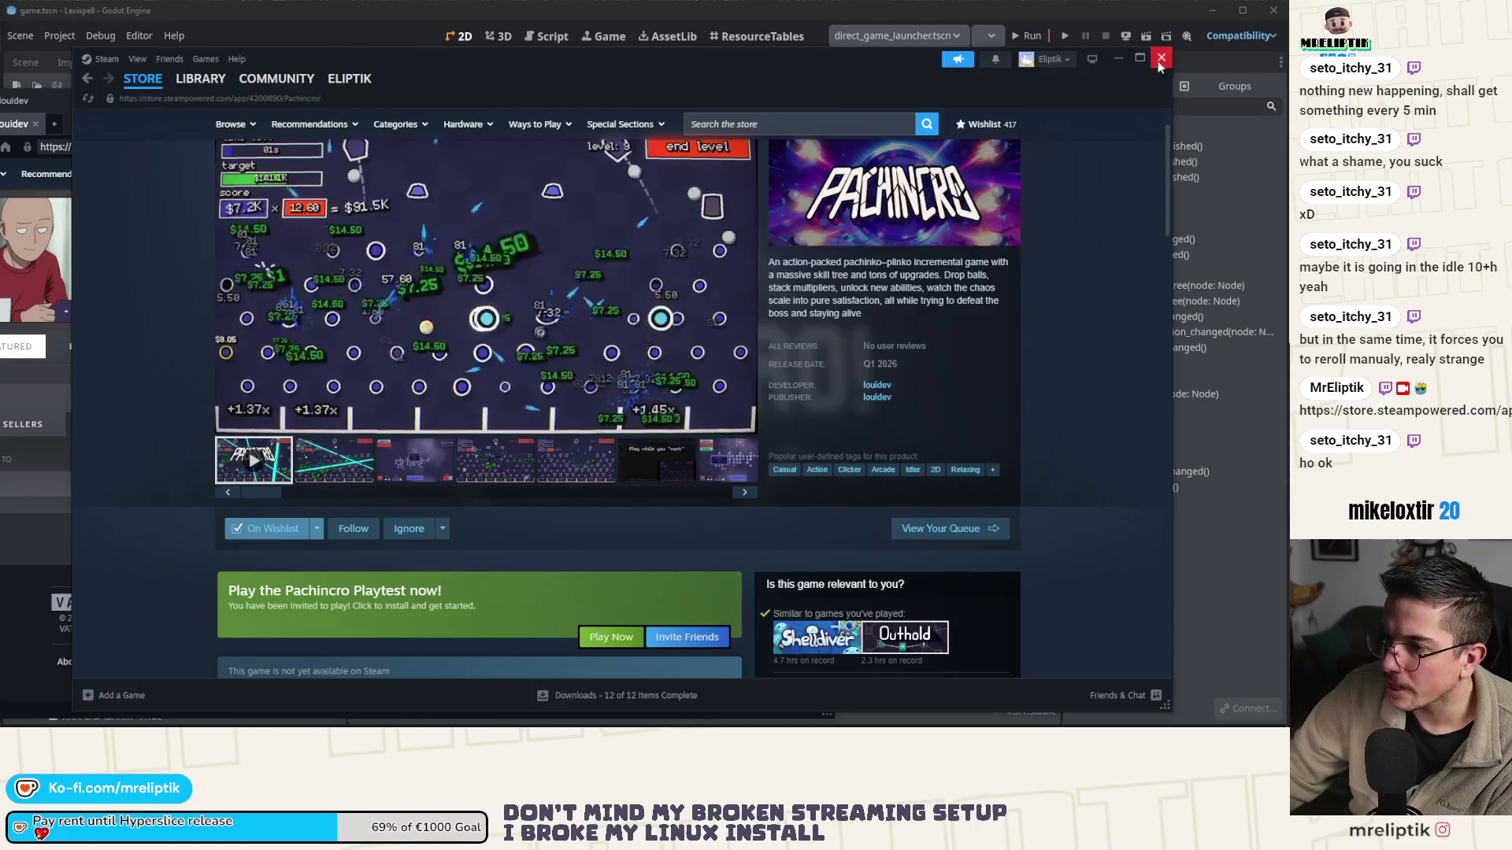
{"action": "left_click", "coordinate": [1159, 58]}
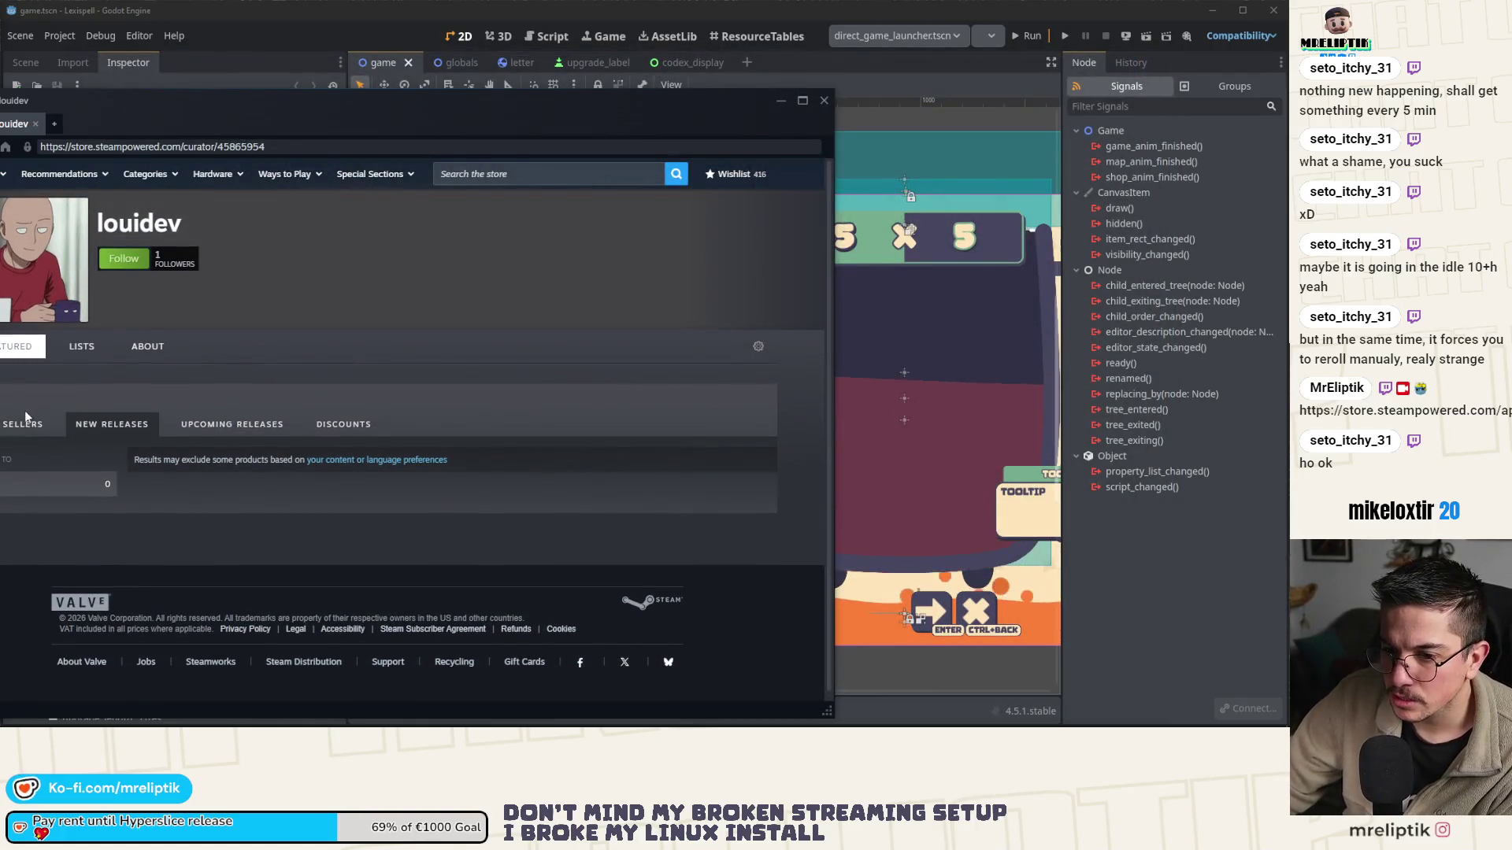
- Open the Peganomics store page from the developer's Upcoming Releases list
{"action": "left_click", "coordinate": [174, 430]}
{"action": "scroll", "coordinate": [174, 430], "scroll_direction": "down", "scroll_amount": 3}
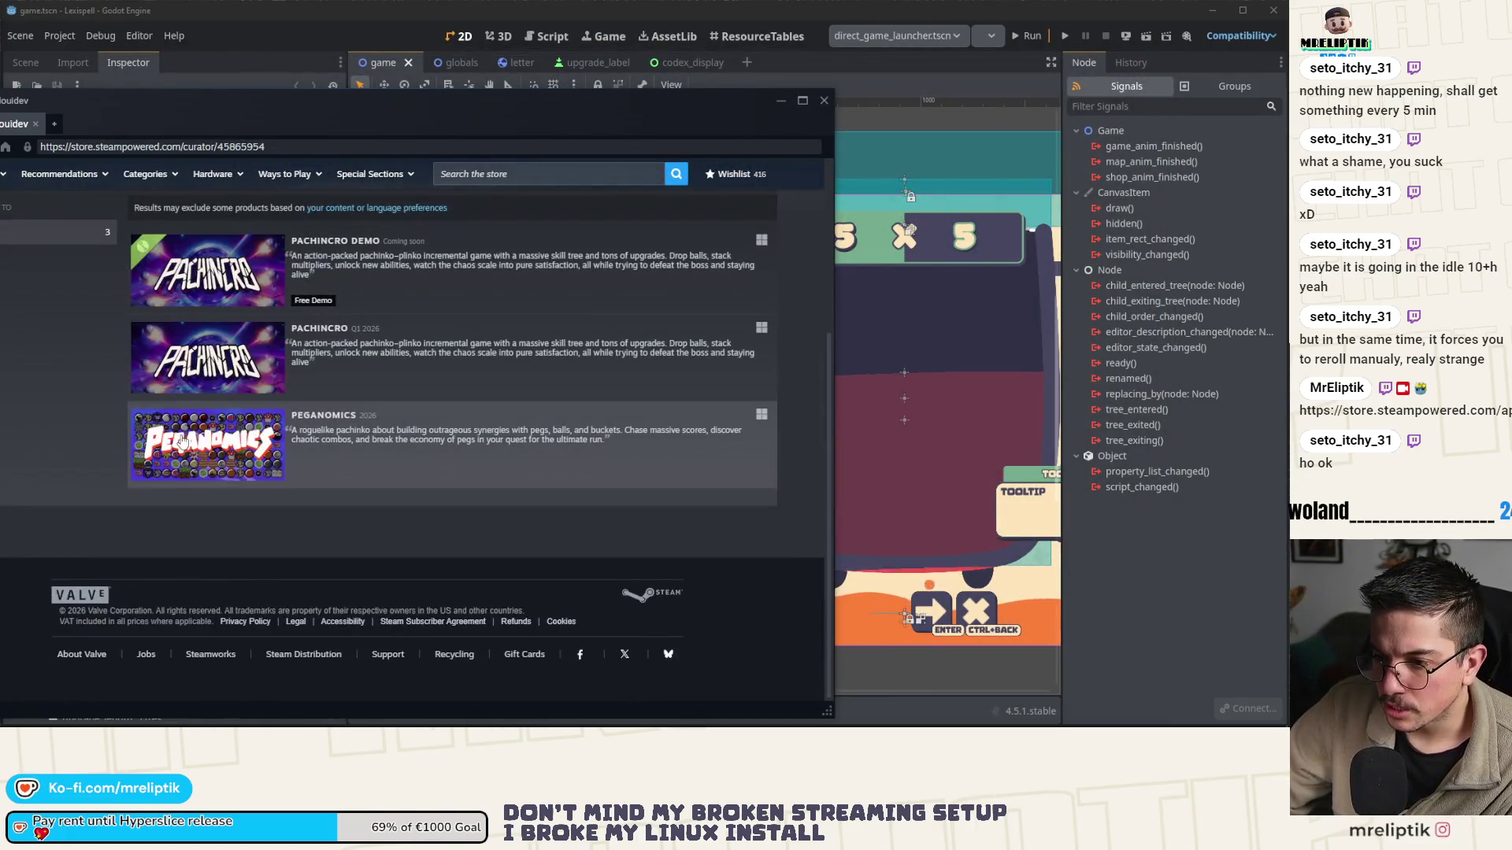
{"action": "mouse_move", "coordinate": [180, 516]}
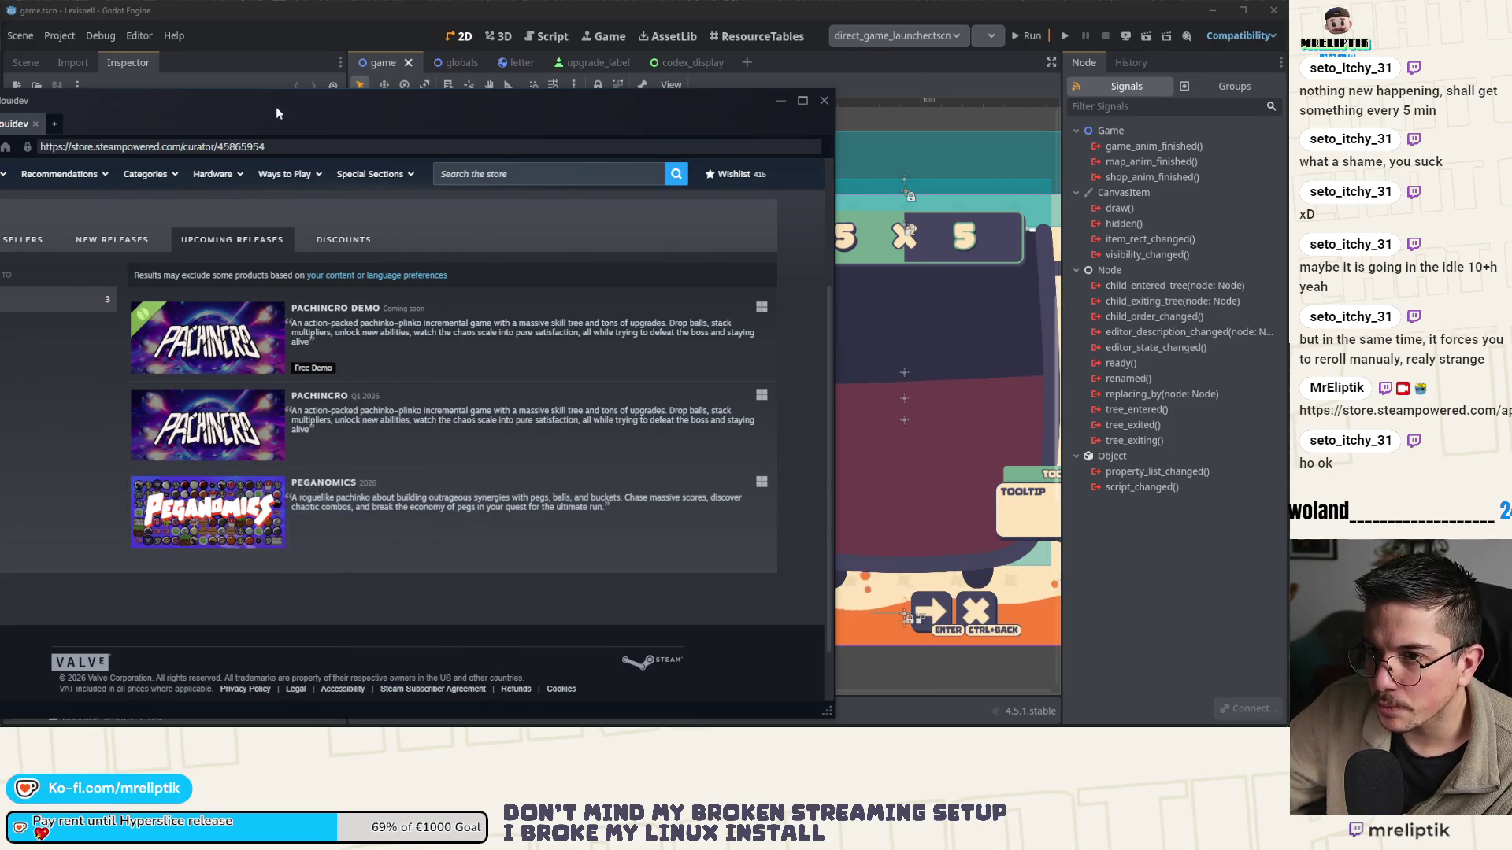
{"action": "left_click_drag", "start_coordinate": [299, 538], "coordinate": [380, 518]}
{"action": "left_click", "coordinate": [380, 518]}
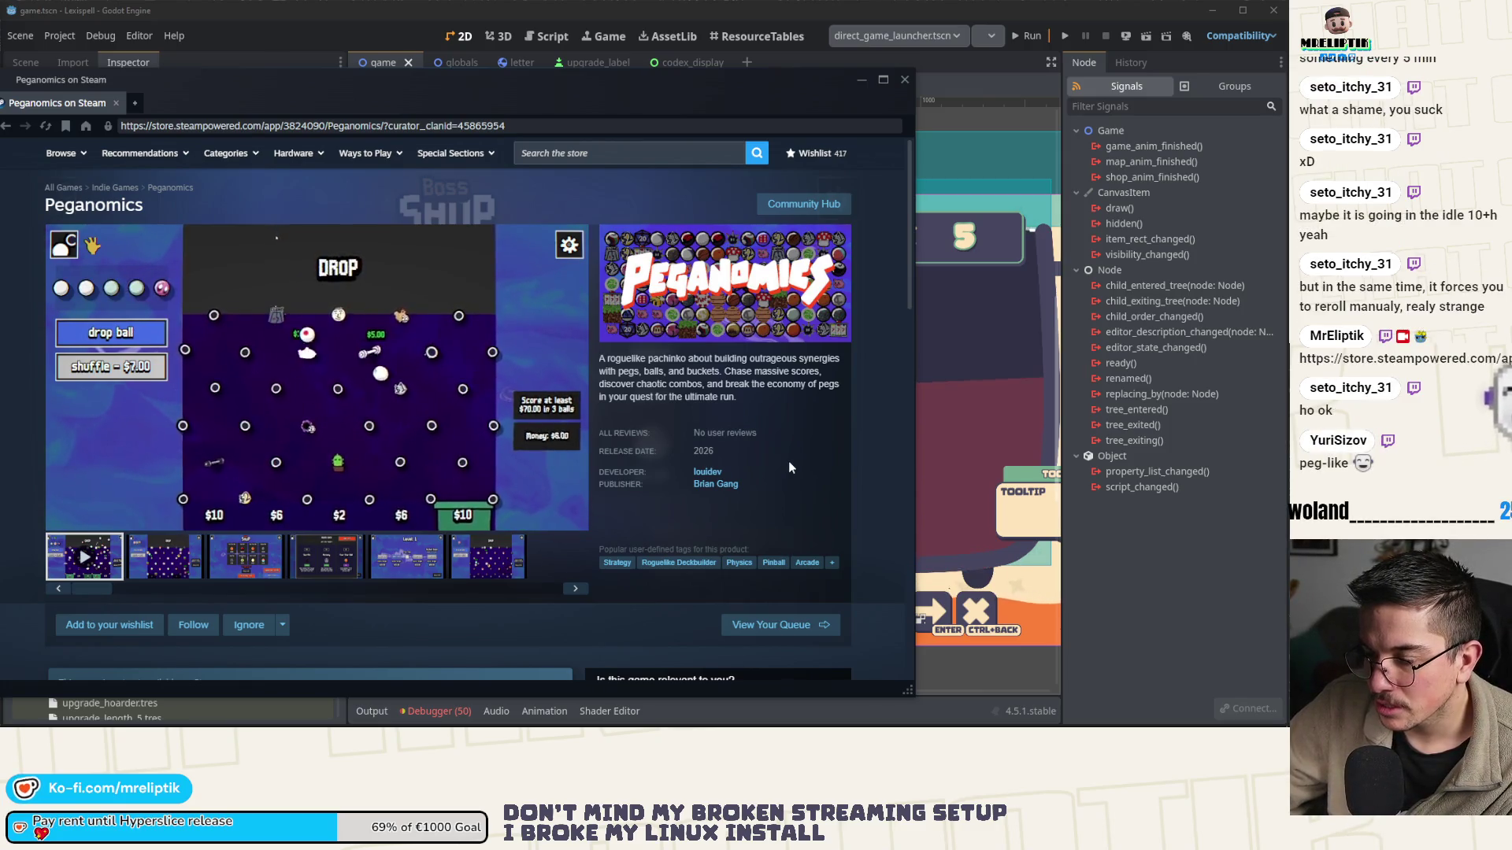
- Read Peganomics' About This Game and system requirements, then go back to the developer's curator page
{"action": "right_click", "coordinate": [788, 461]}
{"action": "left_click", "coordinate": [711, 522]}
{"action": "scroll", "coordinate": [456, 366], "scroll_direction": "down", "scroll_amount": 3}
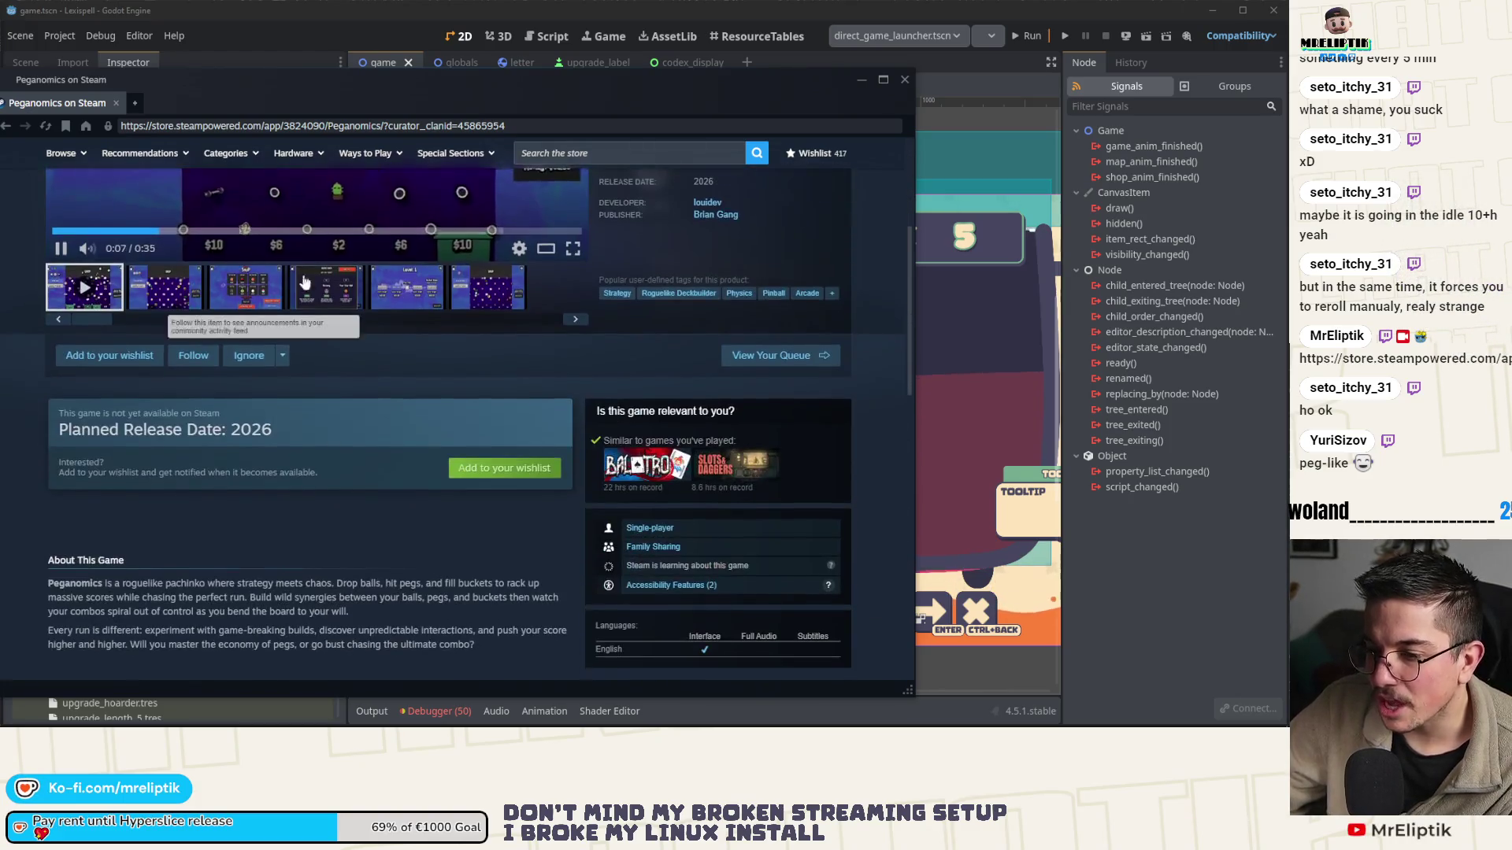
{"action": "scroll", "coordinate": [424, 473], "scroll_direction": "up", "scroll_amount": 3}
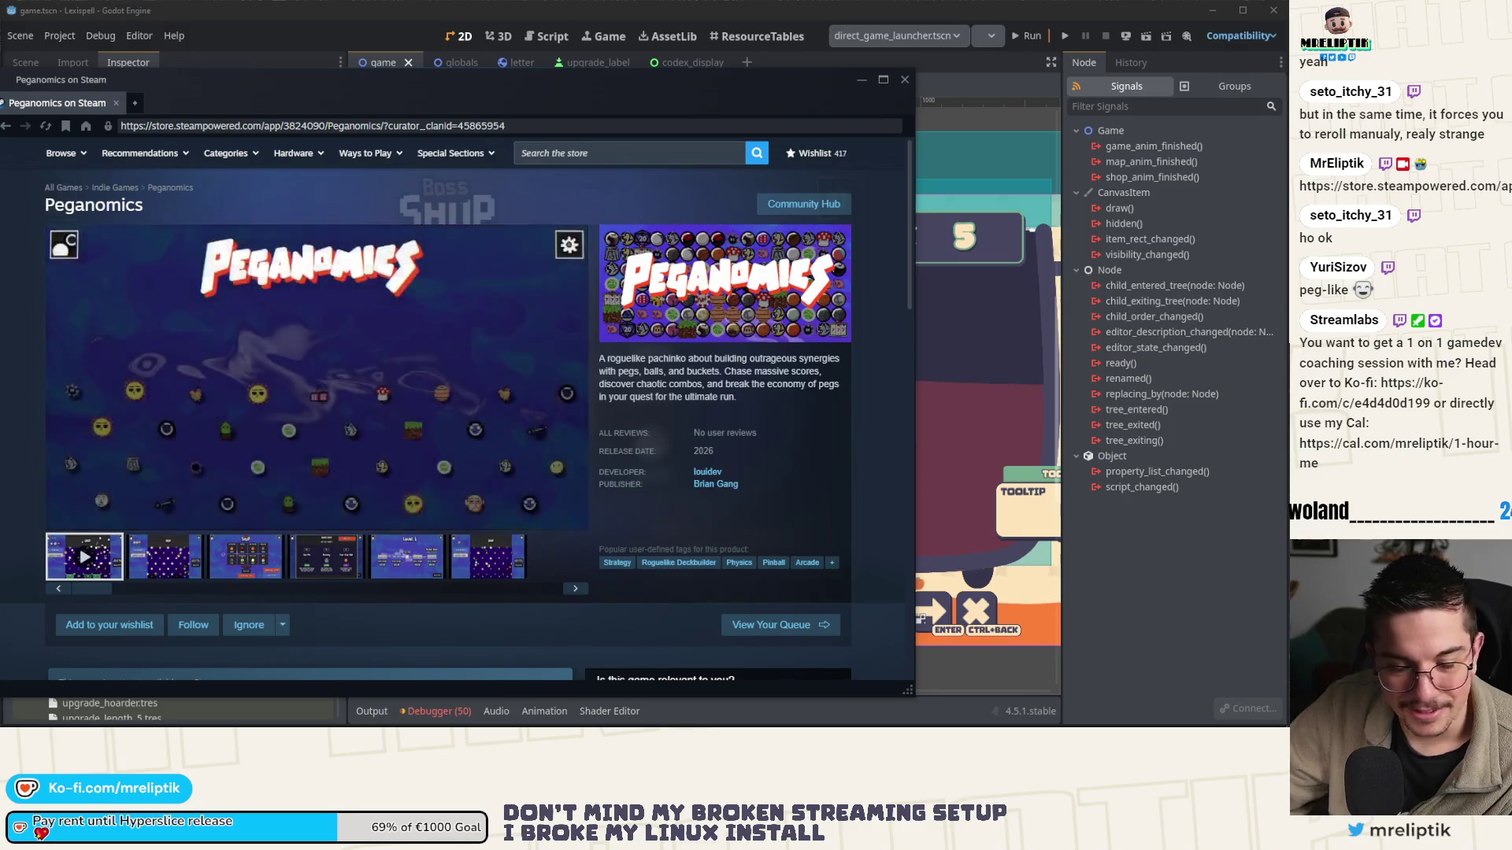
{"action": "scroll", "coordinate": [534, 495], "scroll_direction": "down", "scroll_amount": 5}
{"action": "scroll", "coordinate": [534, 494], "scroll_direction": "down", "scroll_amount": 3}
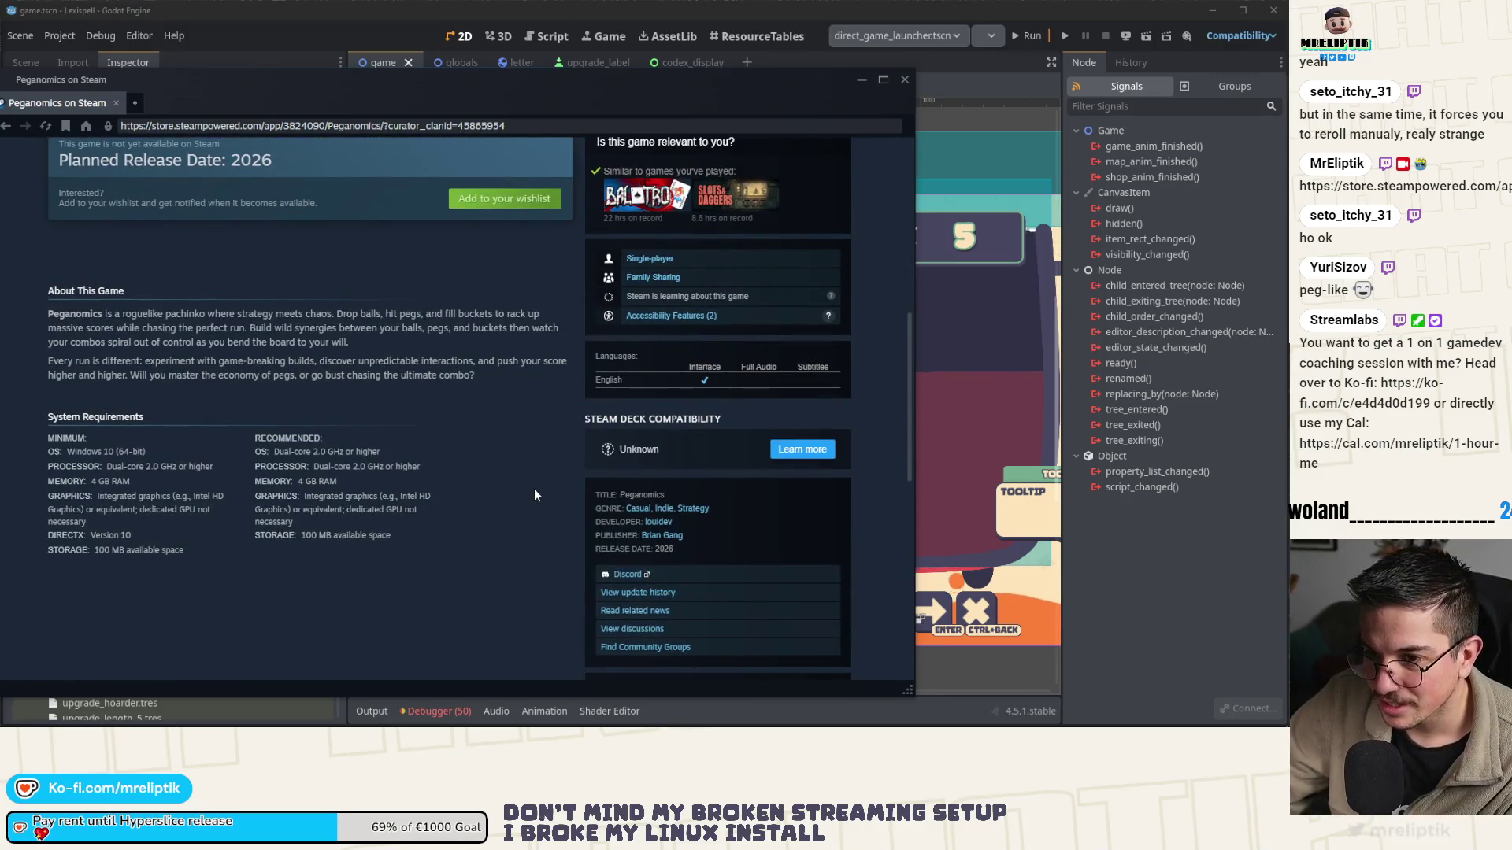
{"action": "scroll", "coordinate": [532, 488], "scroll_direction": "up", "scroll_amount": 8}
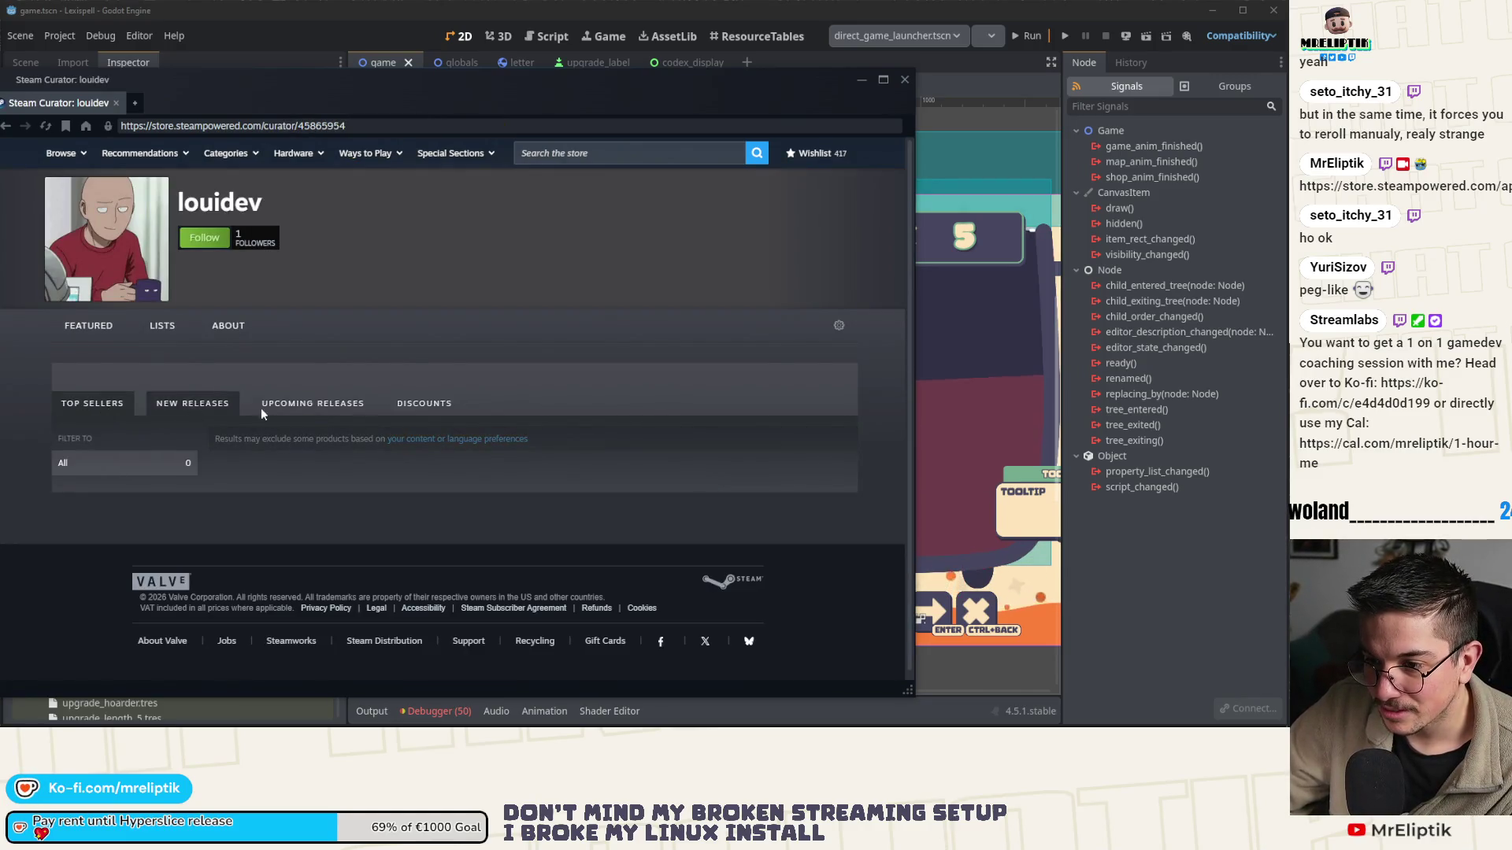
- Close the Steam curator window so the Godot editor's game scene shows again
{"action": "scroll", "coordinate": [319, 414], "scroll_direction": "down", "scroll_amount": 3}
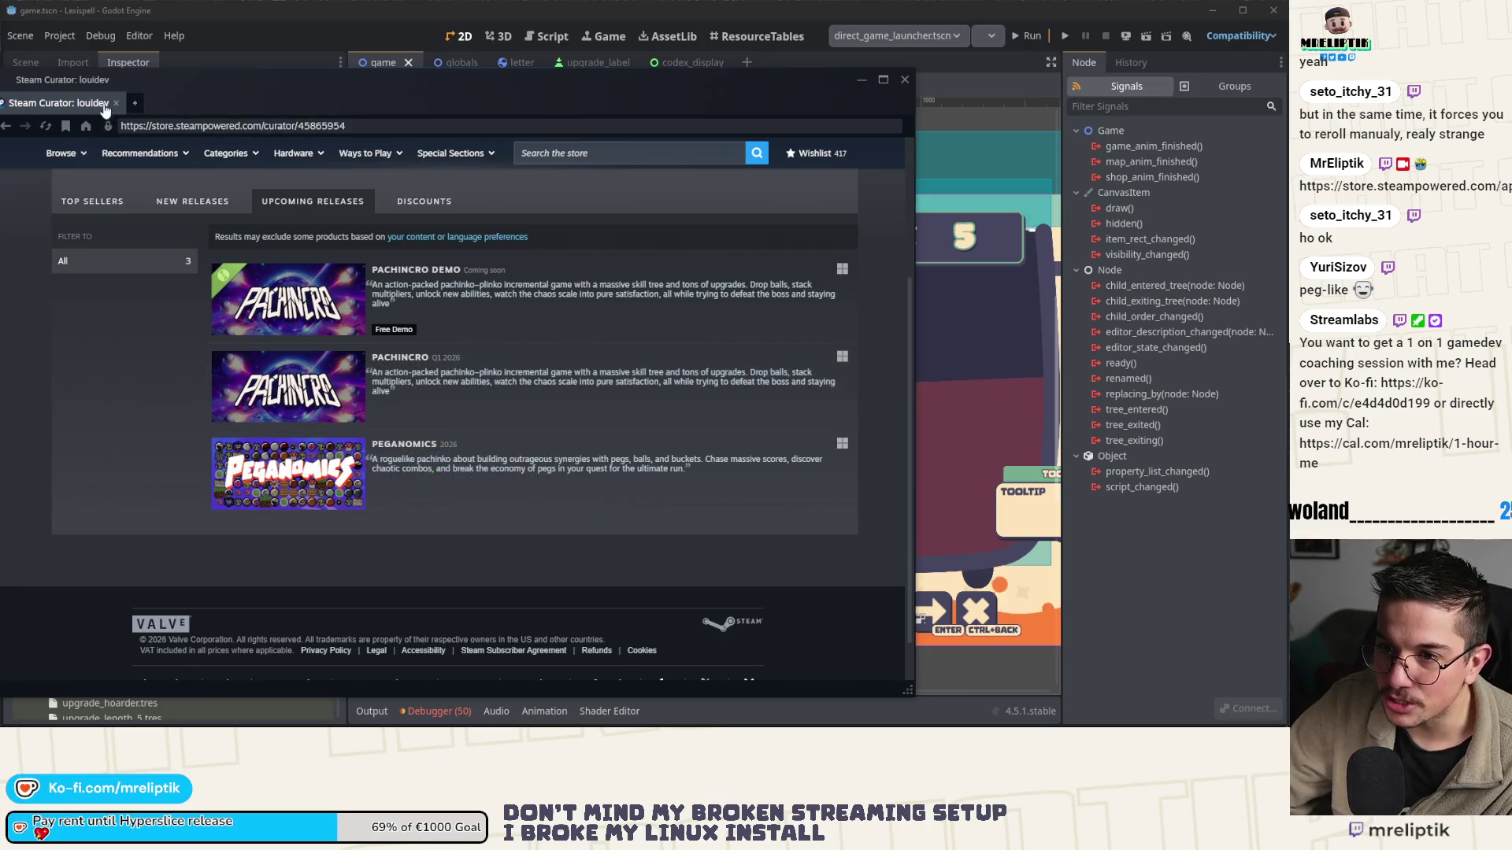
{"action": "left_click", "coordinate": [902, 79]}
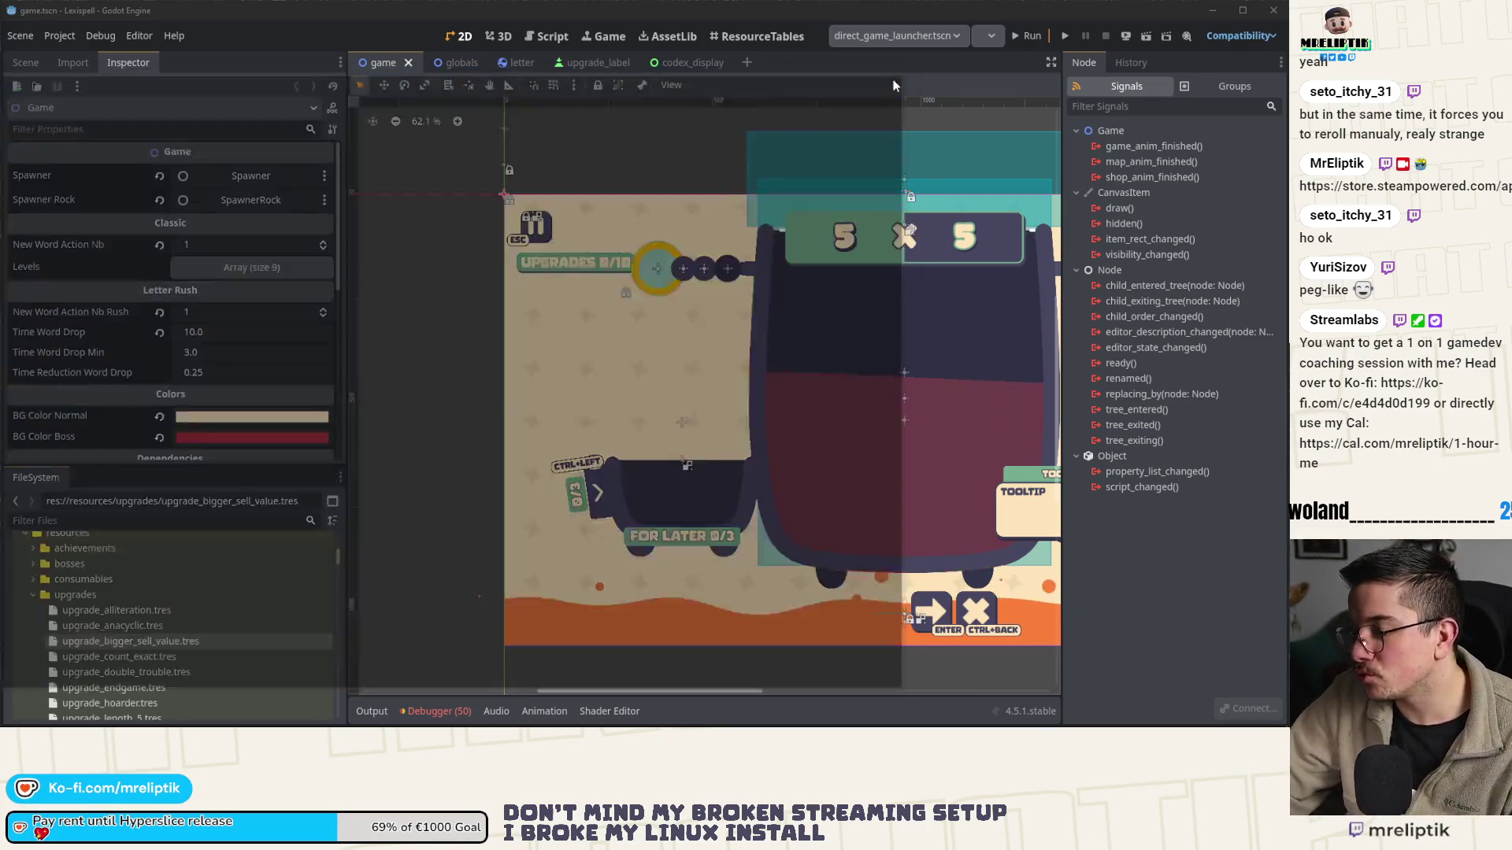
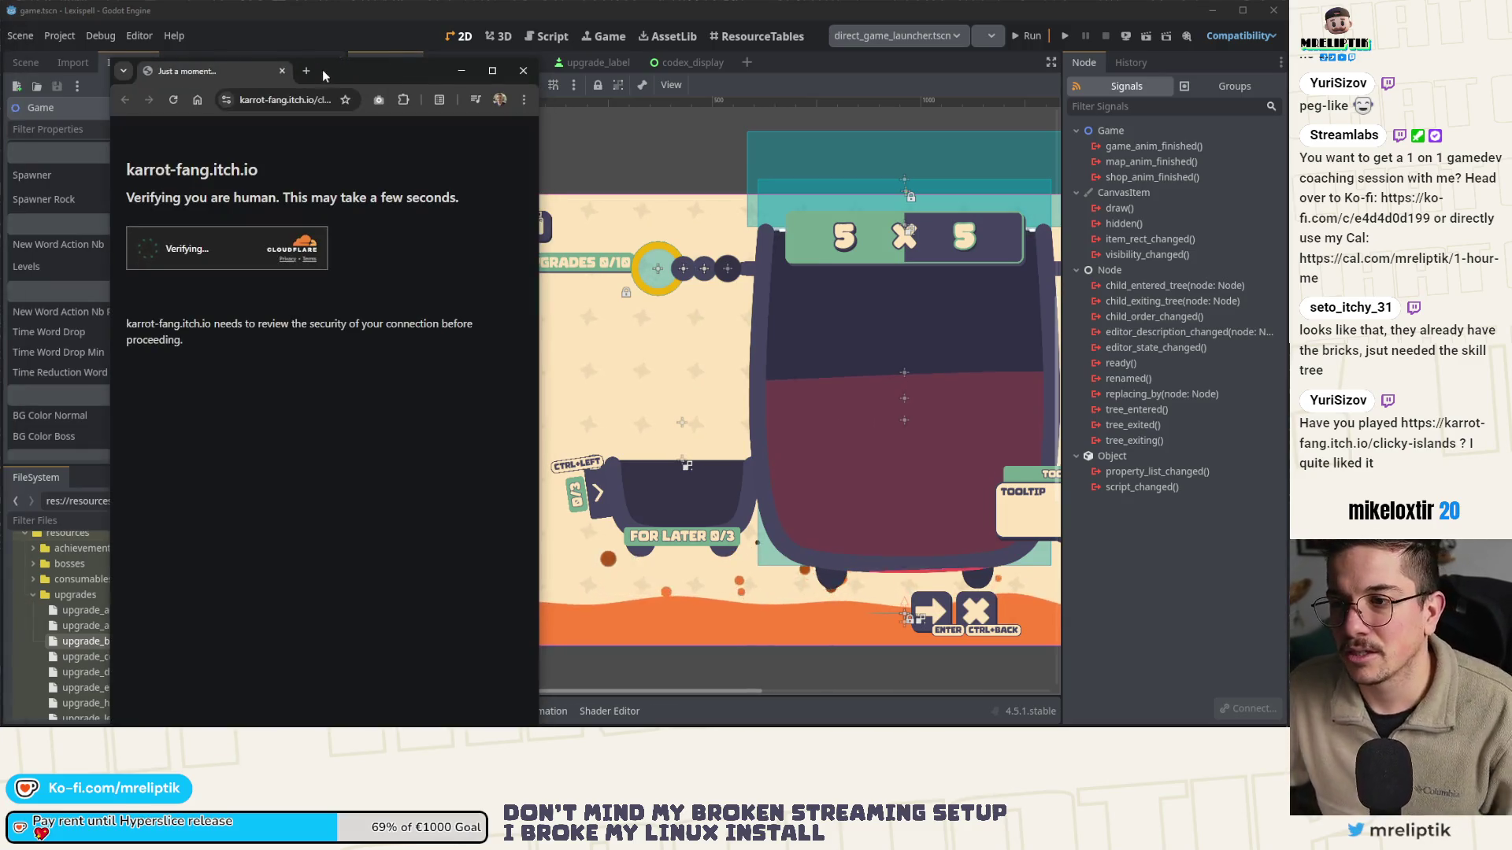
- Maximize the itch.io browser window and check the notifications, then close them to return to Clicky Islands
{"action": "left_click_drag", "start_coordinate": [322, 69], "coordinate": [394, 68]}
{"action": "double_click", "coordinate": [394, 69]}
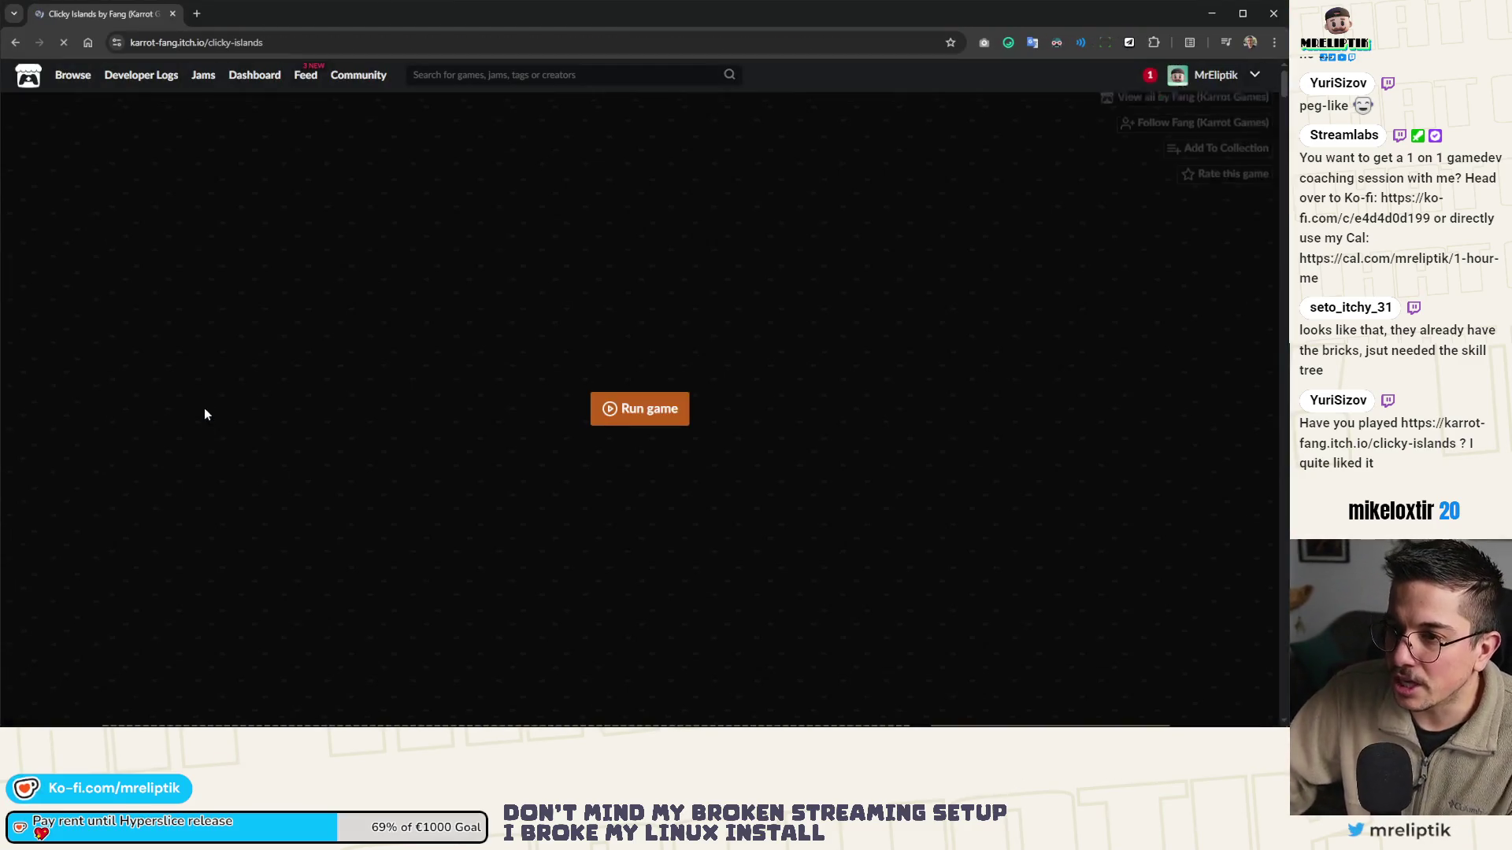
{"action": "left_click", "coordinate": [1148, 78]}
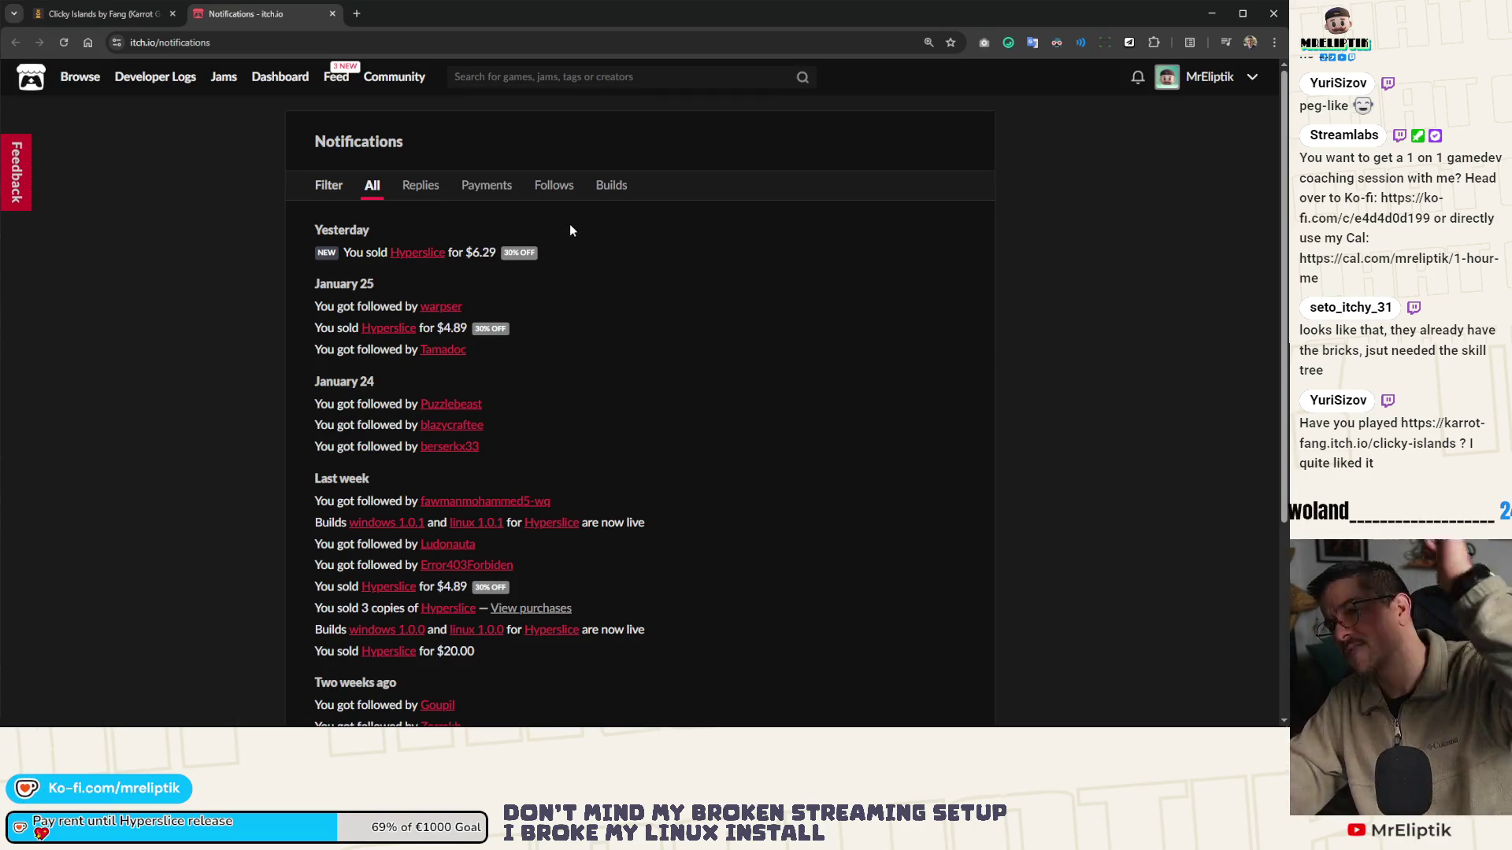
{"action": "key", "text": "ctrl+w"}
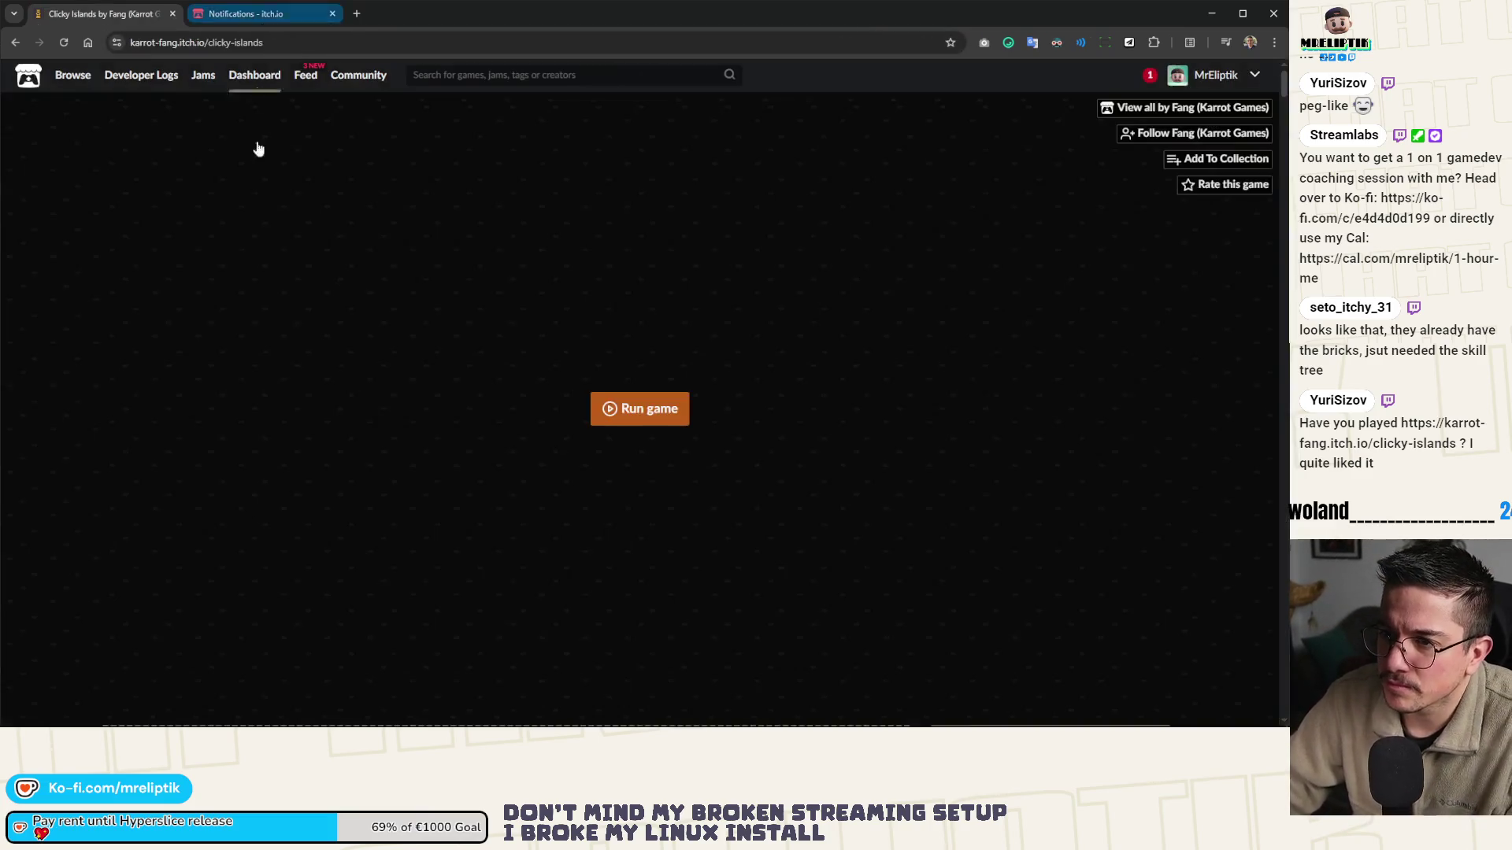
- Read down the Clicky Islands description, gameplay and controls, then scroll back up and return to Godot
{"action": "scroll", "coordinate": [366, 296], "scroll_direction": "down", "scroll_amount": 5}
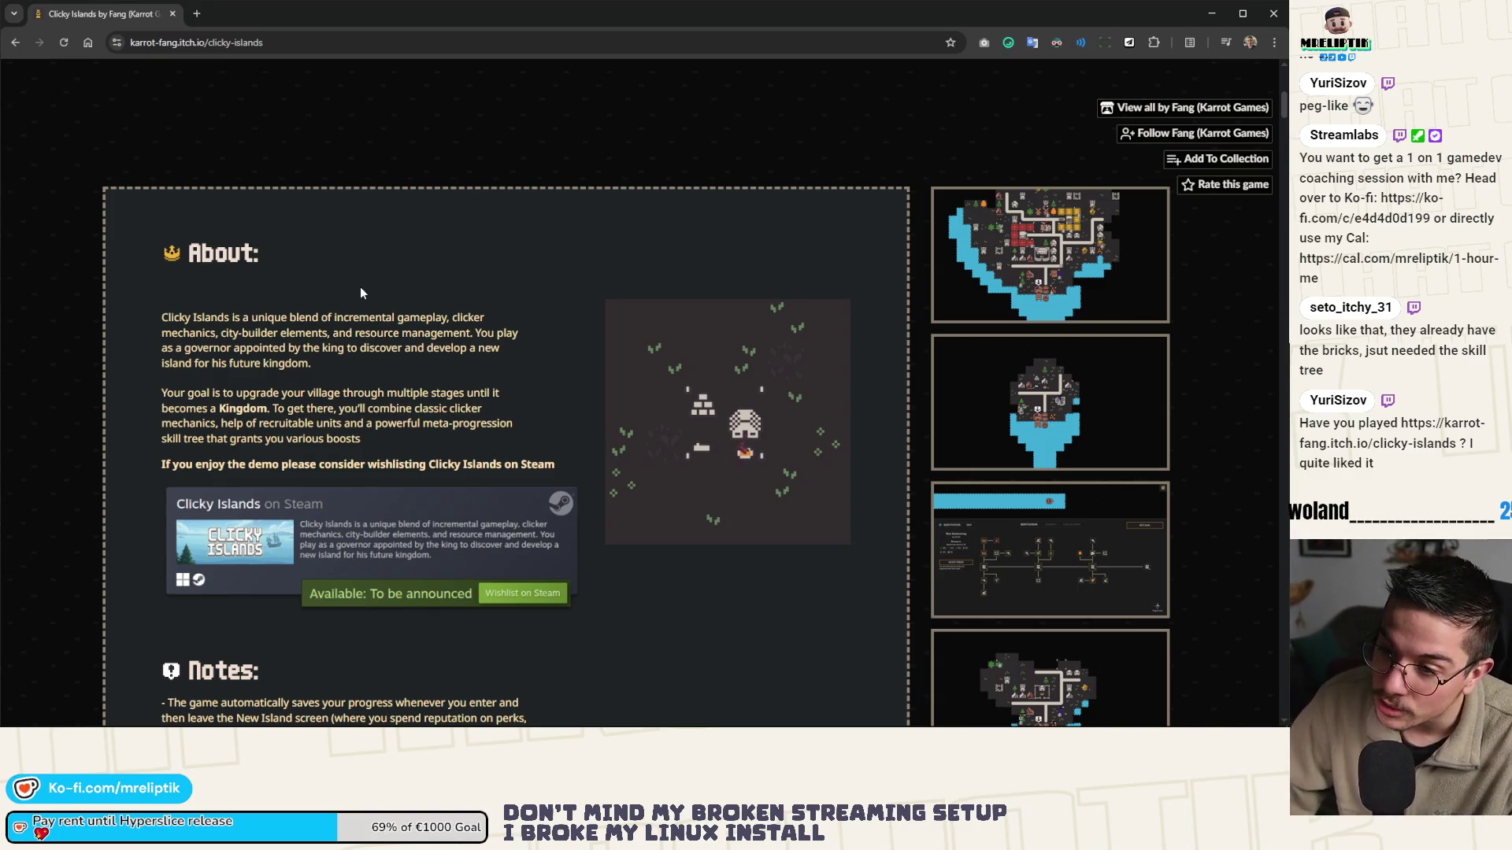
{"action": "scroll", "coordinate": [361, 291], "scroll_direction": "down", "scroll_amount": 8}
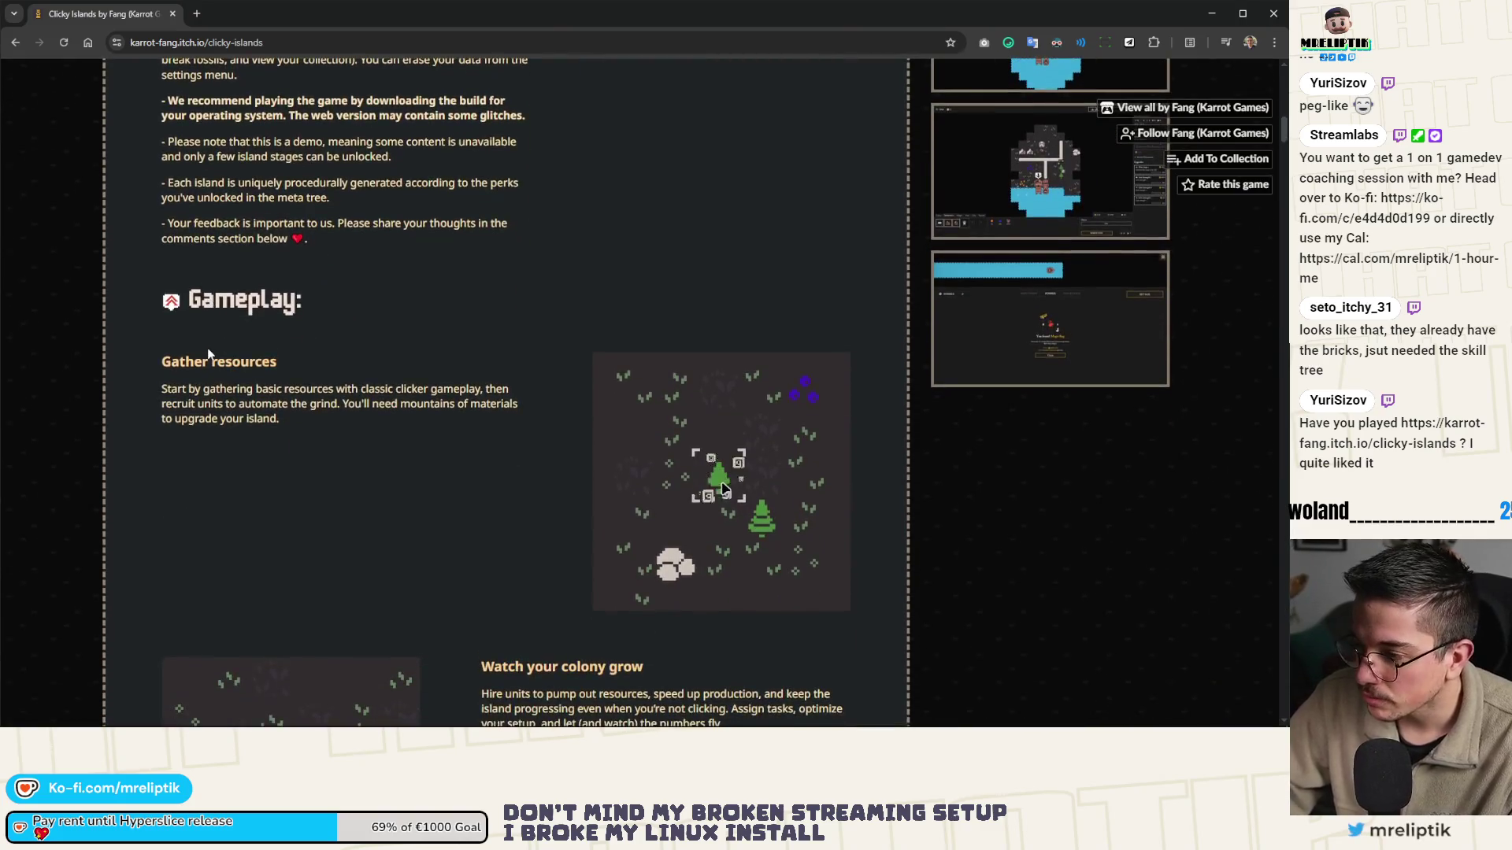
{"action": "scroll", "coordinate": [209, 354], "scroll_direction": "down", "scroll_amount": 2}
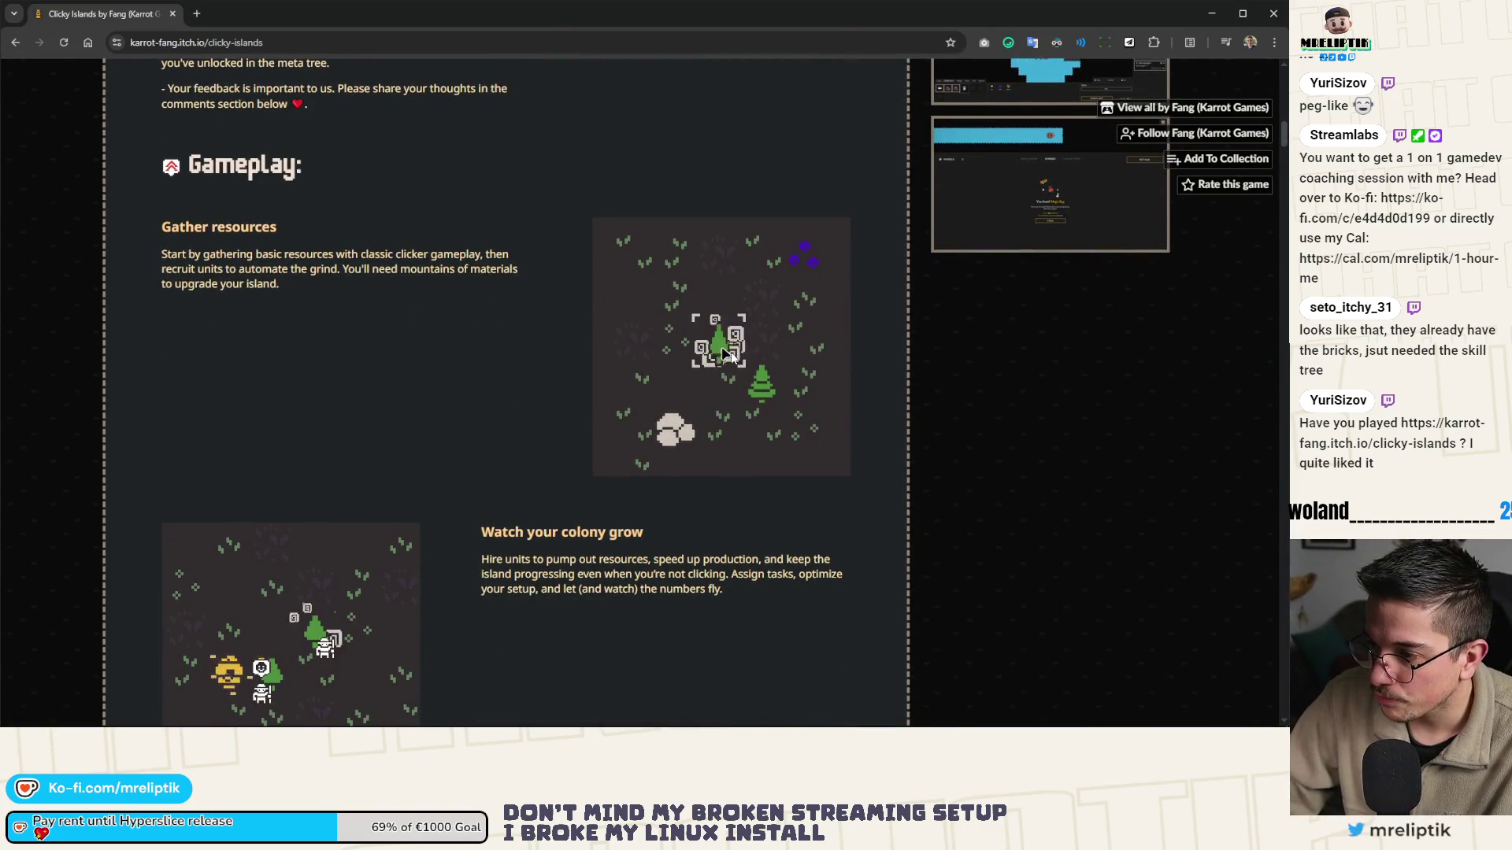
{"action": "scroll", "coordinate": [425, 471], "scroll_direction": "down", "scroll_amount": 4}
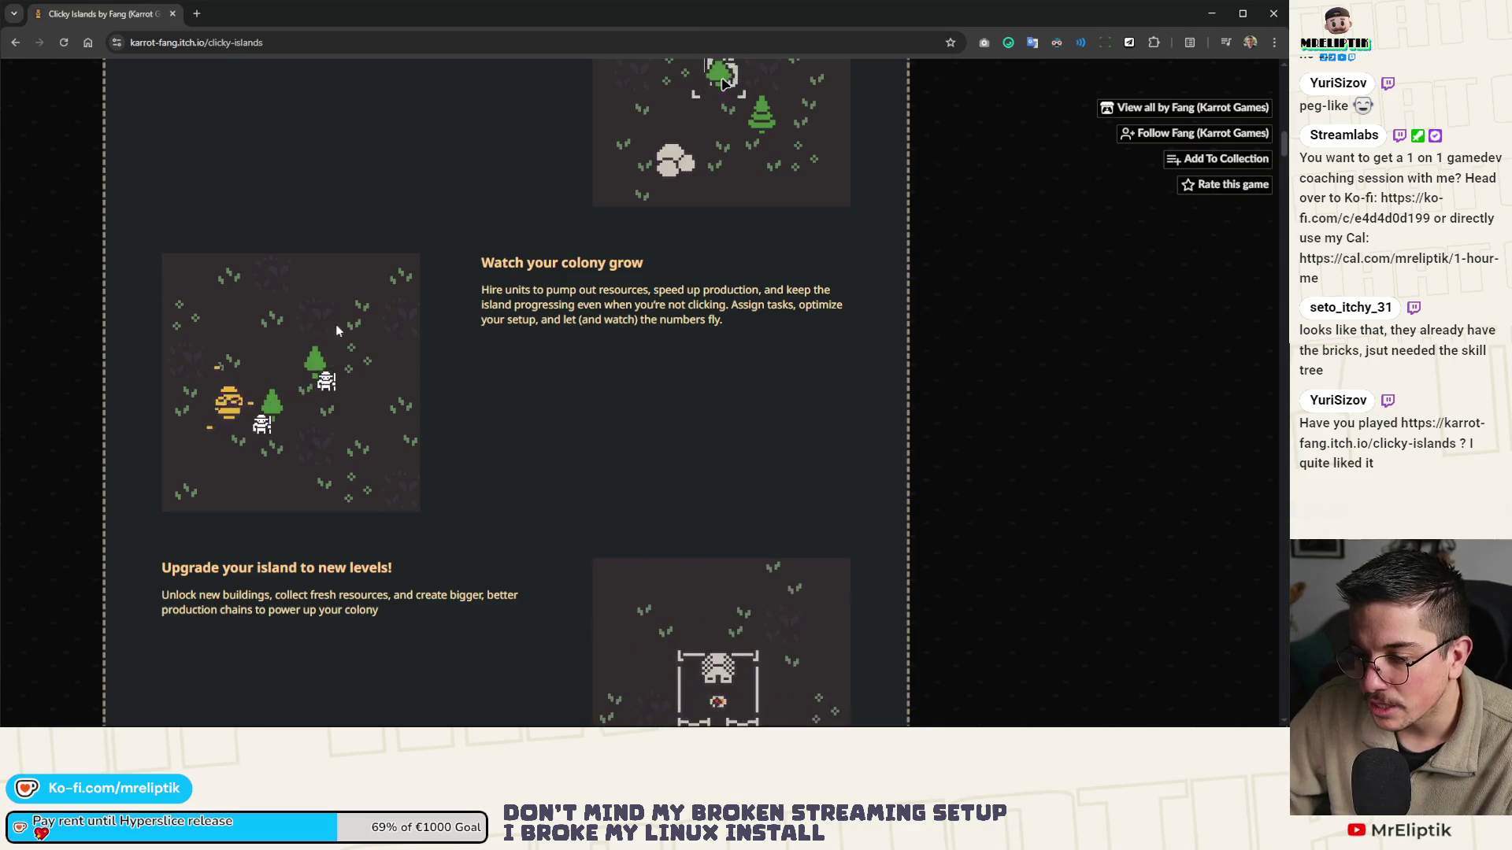
{"action": "scroll", "coordinate": [635, 460], "scroll_direction": "down", "scroll_amount": 5}
{"action": "scroll", "coordinate": [439, 439], "scroll_direction": "down", "scroll_amount": 4}
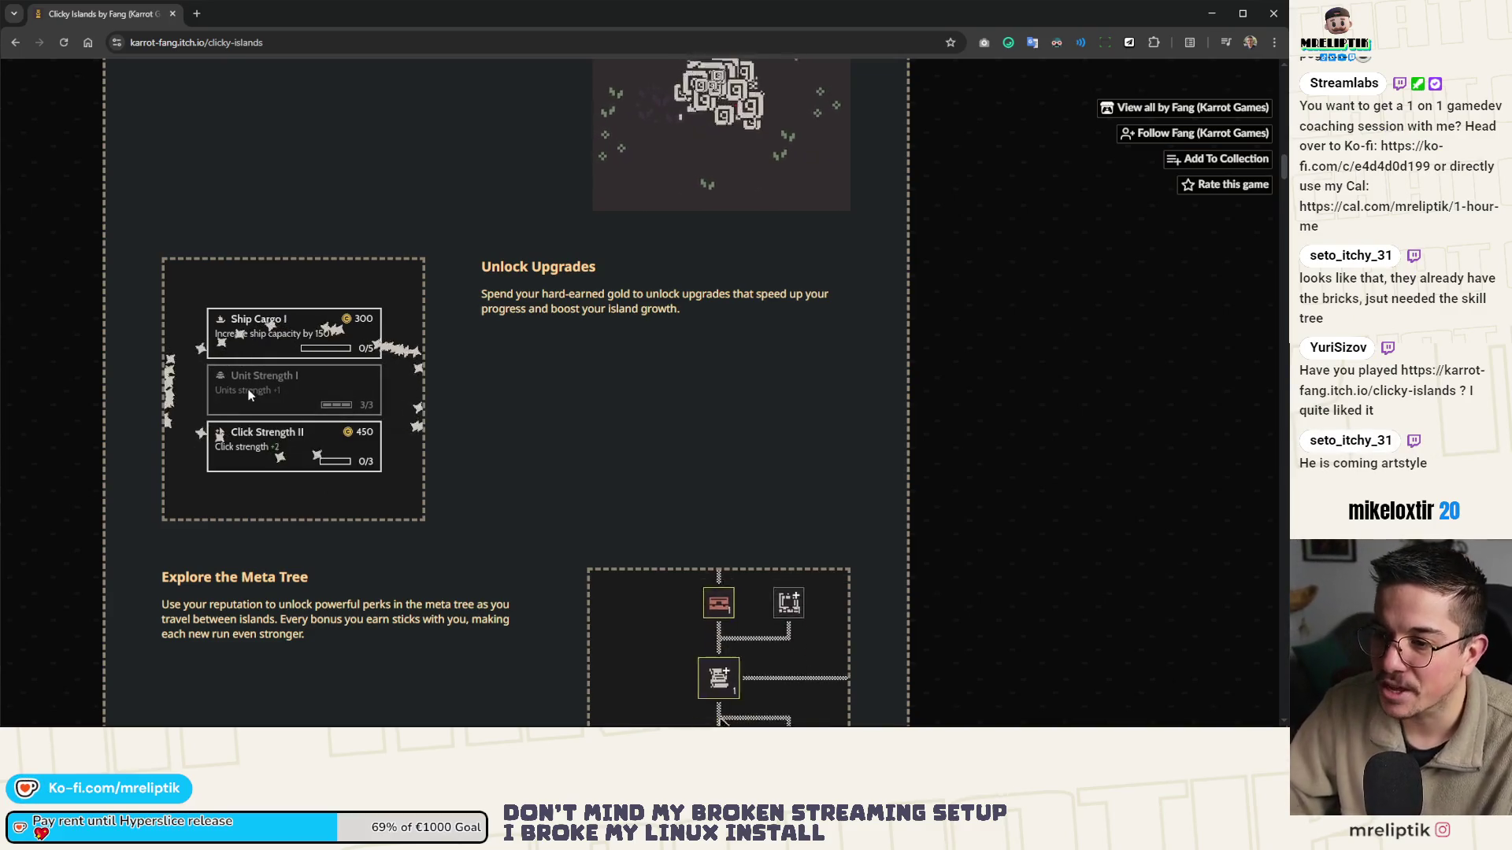
{"action": "scroll", "coordinate": [385, 452], "scroll_direction": "down", "scroll_amount": 5}
{"action": "scroll", "coordinate": [383, 456], "scroll_direction": "down", "scroll_amount": 4}
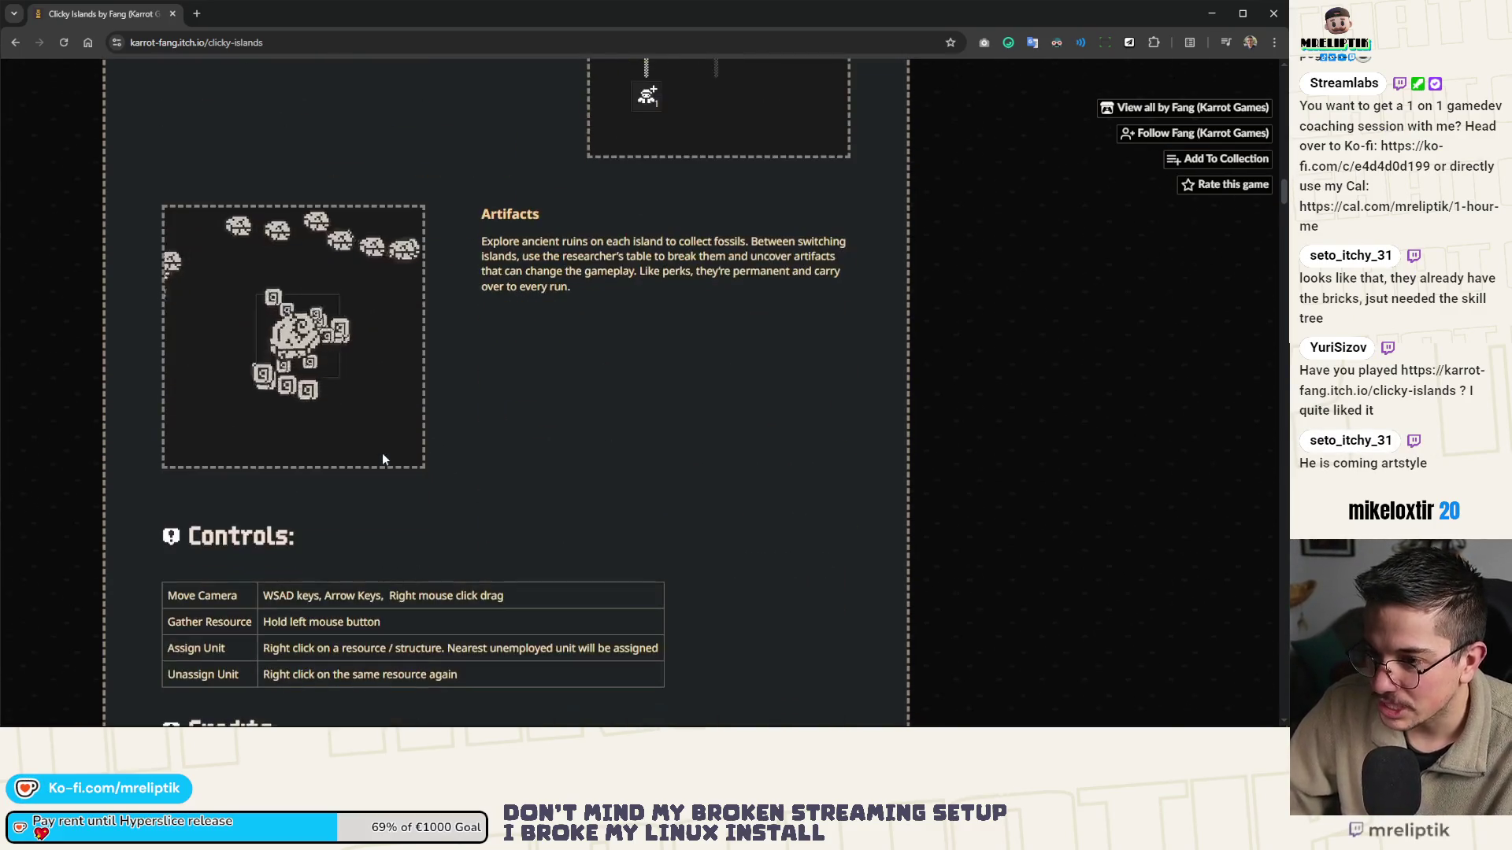
{"action": "scroll", "coordinate": [381, 458], "scroll_direction": "down", "scroll_amount": 8}
{"action": "scroll", "coordinate": [453, 498], "scroll_direction": "up", "scroll_amount": 7}
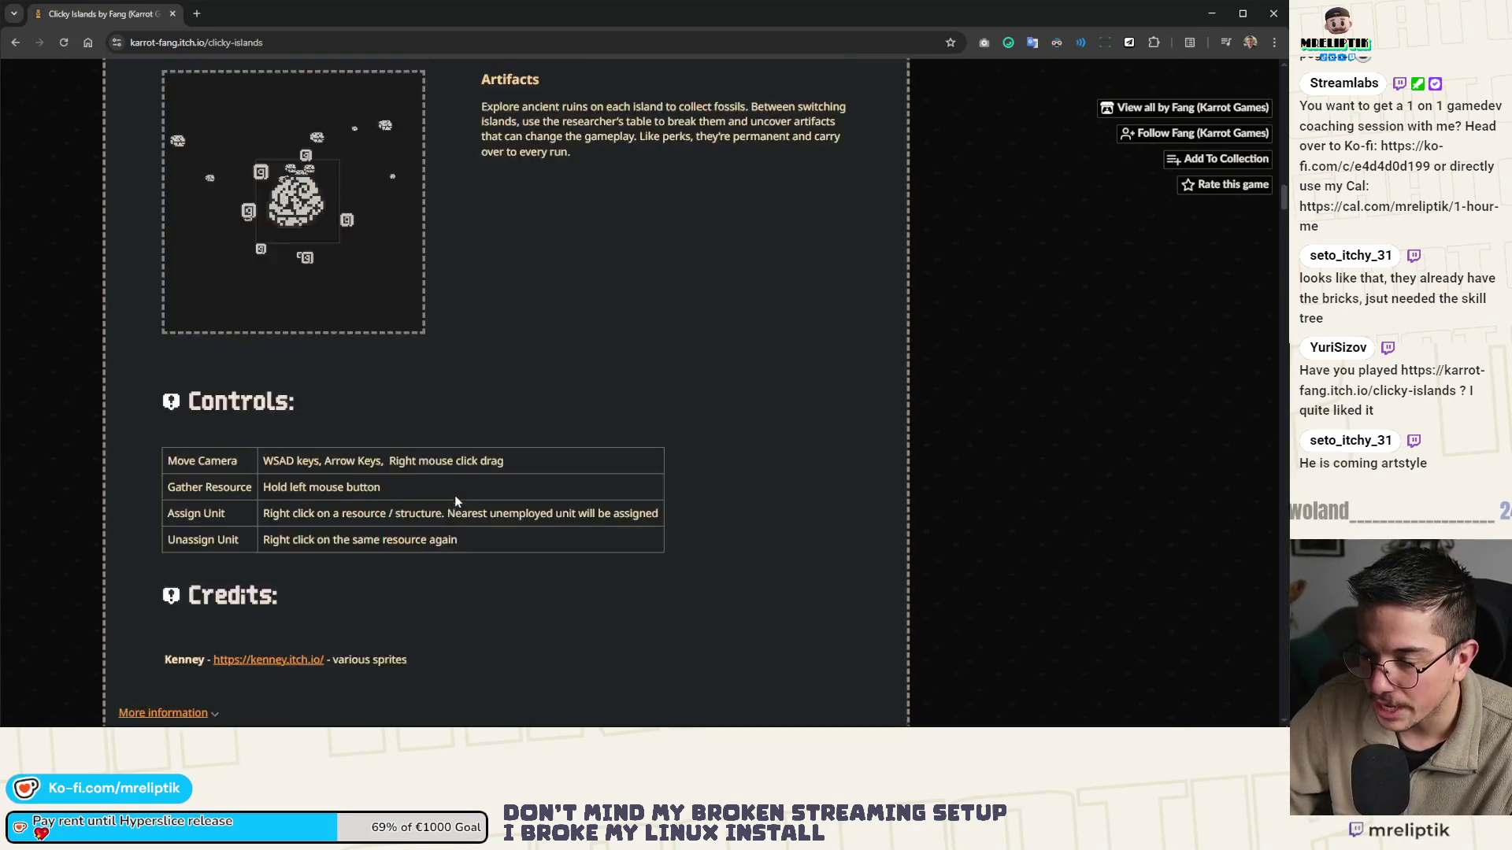
{"action": "scroll", "coordinate": [454, 498], "scroll_direction": "up", "scroll_amount": 15}
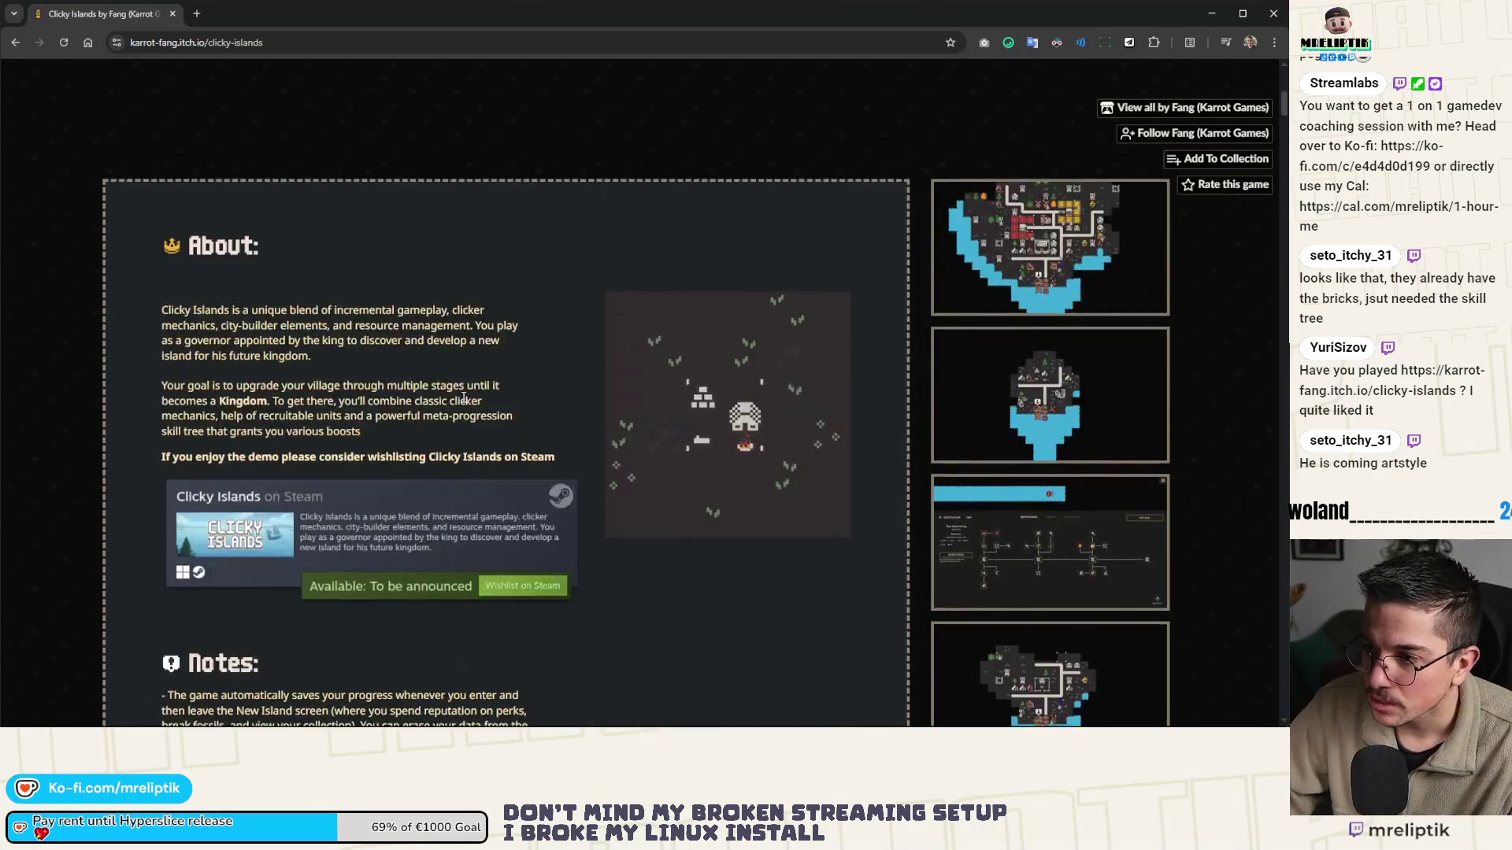
{"action": "scroll", "coordinate": [464, 399], "scroll_direction": "up", "scroll_amount": 7}
{"action": "key", "text": "alt+Tab"}
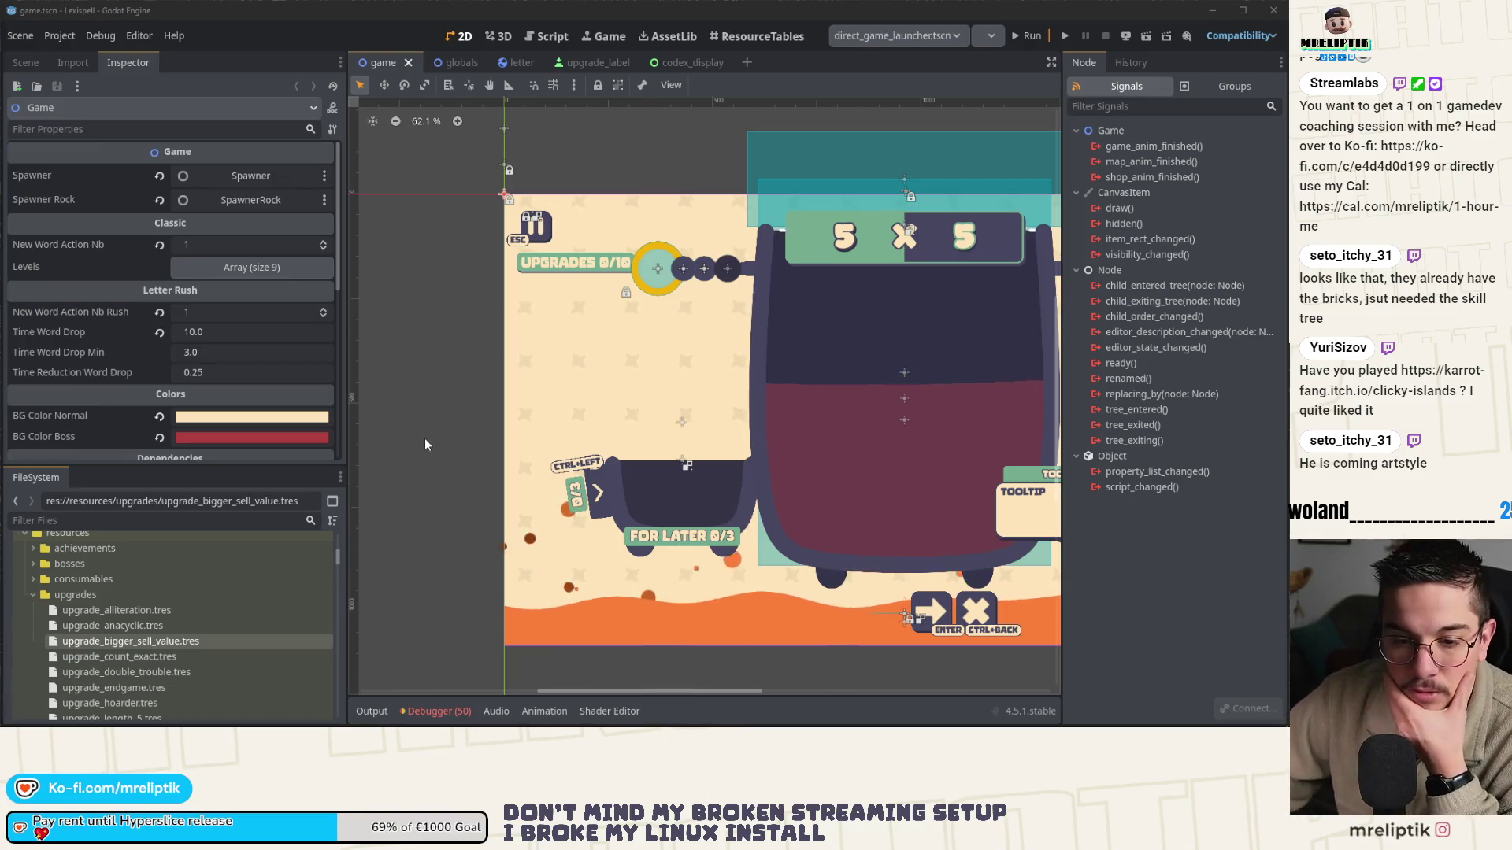
- List the Debugger's runtime errors and jump from an 'Invalid access to property' error to its source code
{"action": "scroll", "coordinate": [437, 361], "scroll_direction": "down", "scroll_amount": 1}
{"action": "scroll", "coordinate": [439, 360], "scroll_direction": "down", "scroll_amount": 3}
{"action": "scroll", "coordinate": [455, 660], "scroll_direction": "up", "scroll_amount": 2}
{"action": "left_click", "coordinate": [436, 711]}
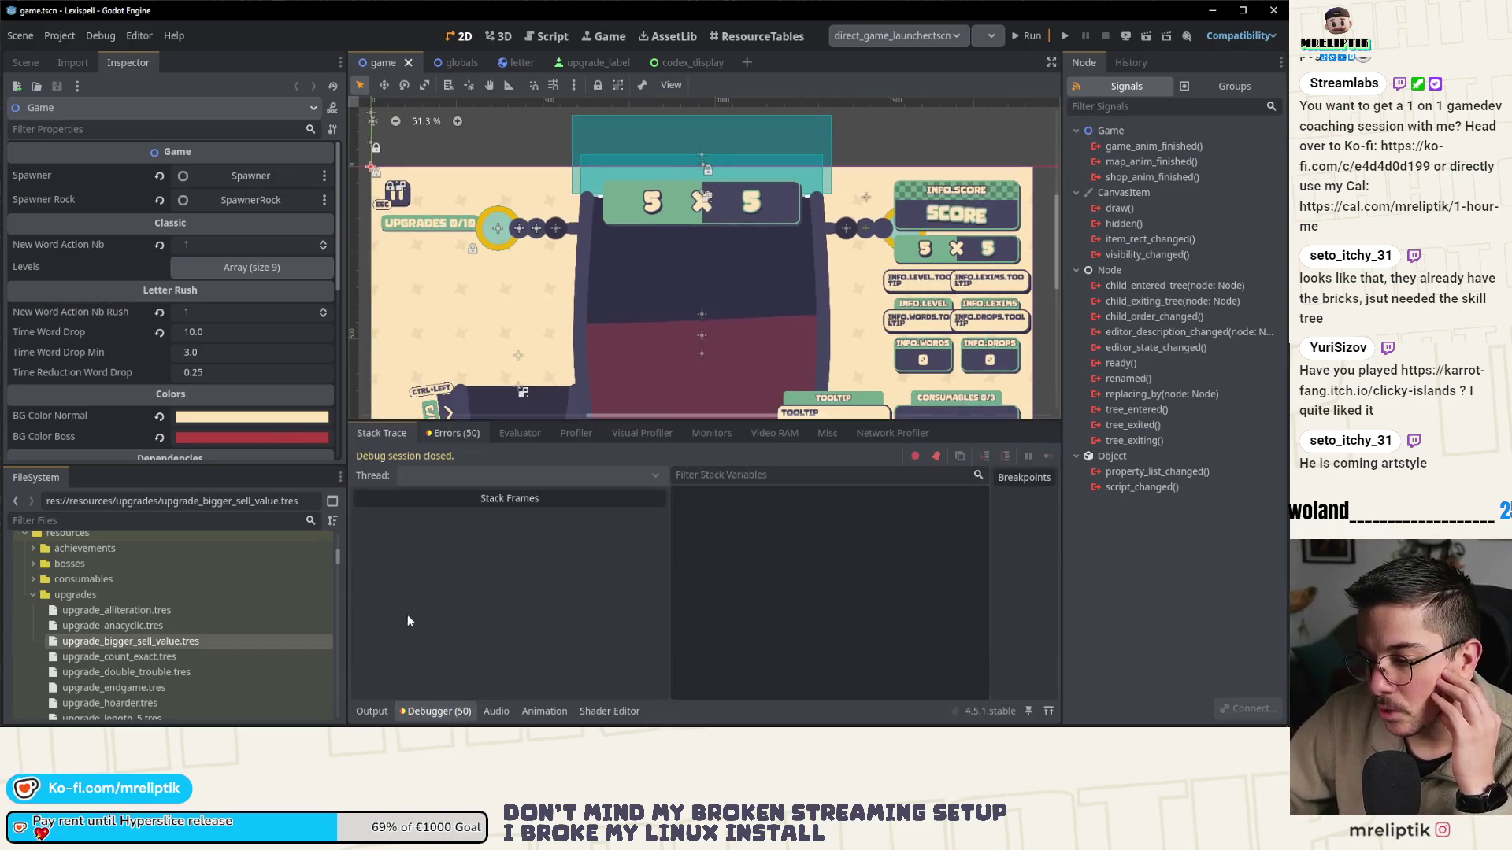
{"action": "left_click", "coordinate": [435, 434]}
{"action": "scroll", "coordinate": [521, 608], "scroll_direction": "down", "scroll_amount": 10}
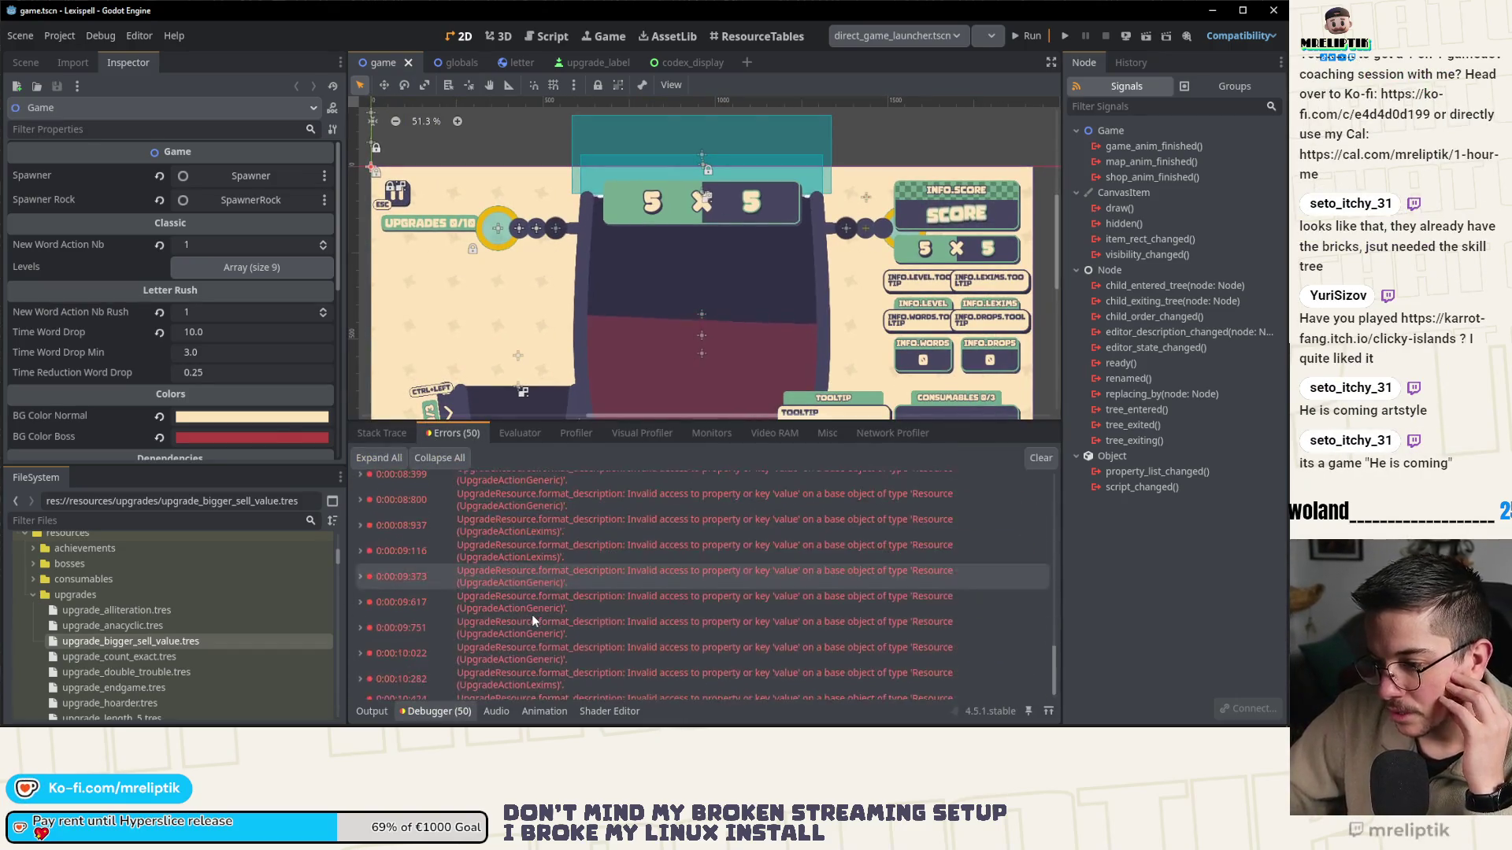
{"action": "double_click", "coordinate": [644, 603]}
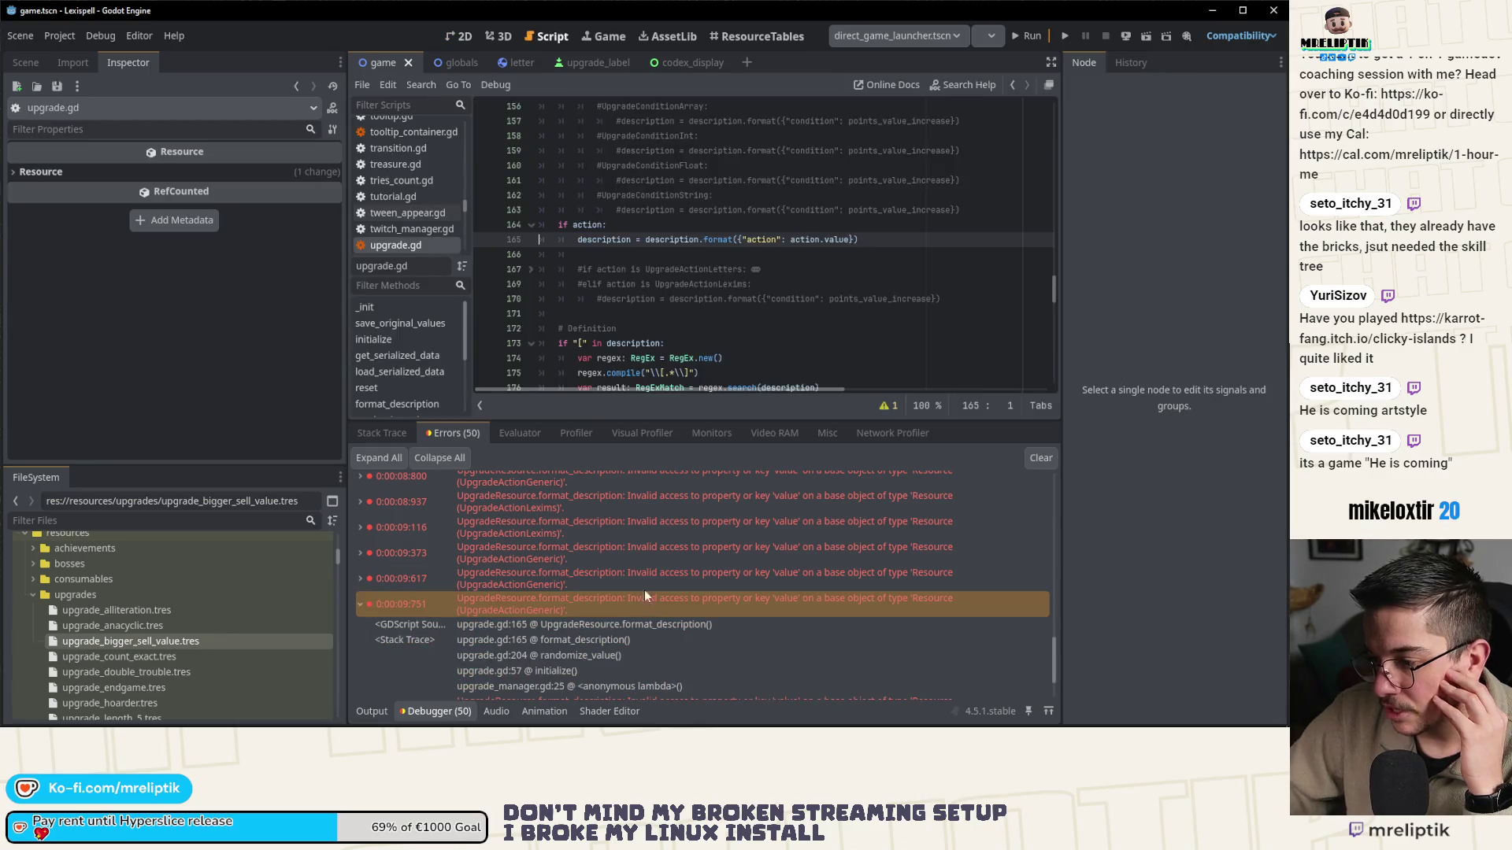
- Inspect the failing action access on line 165 of upgrade.gd
{"action": "double_click", "coordinate": [806, 240]}
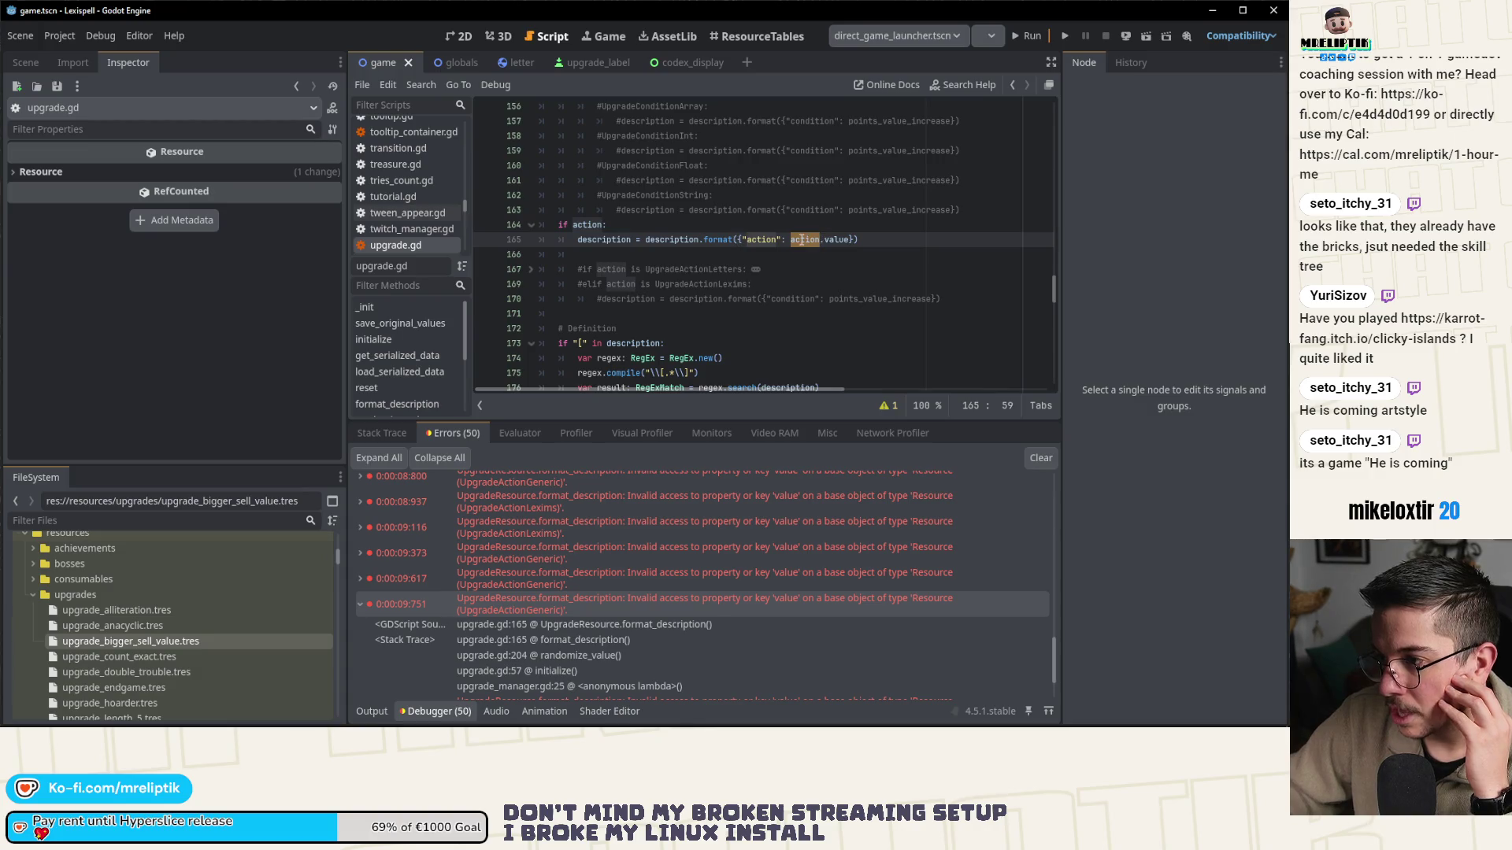
{"action": "mouse_move", "coordinate": [802, 241]}
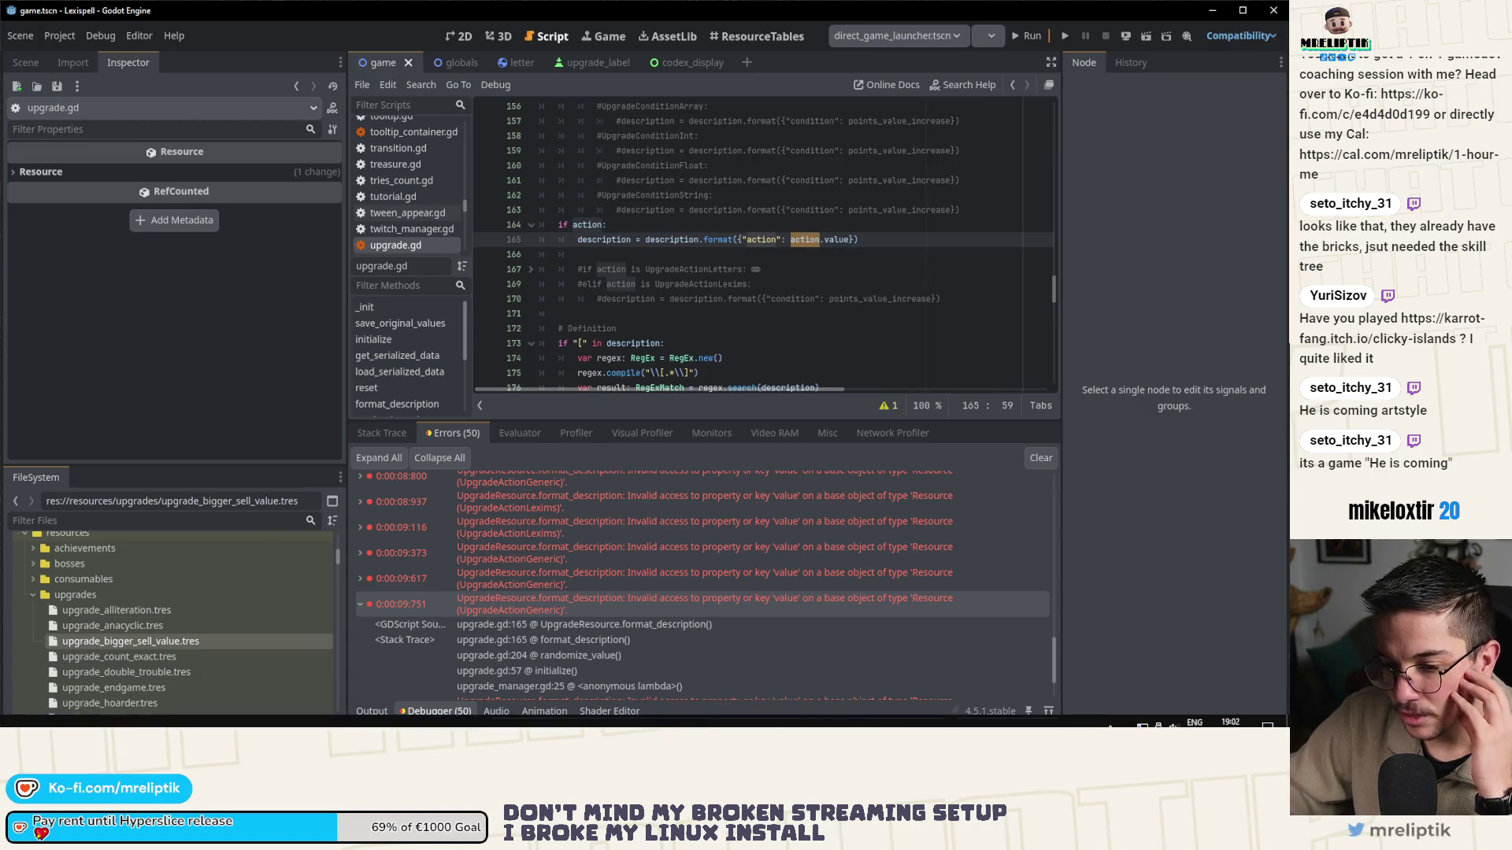
{"action": "scroll", "coordinate": [130, 635], "scroll_direction": "down", "scroll_amount": 5}
{"action": "scroll", "coordinate": [142, 654], "scroll_direction": "down", "scroll_amount": 10}
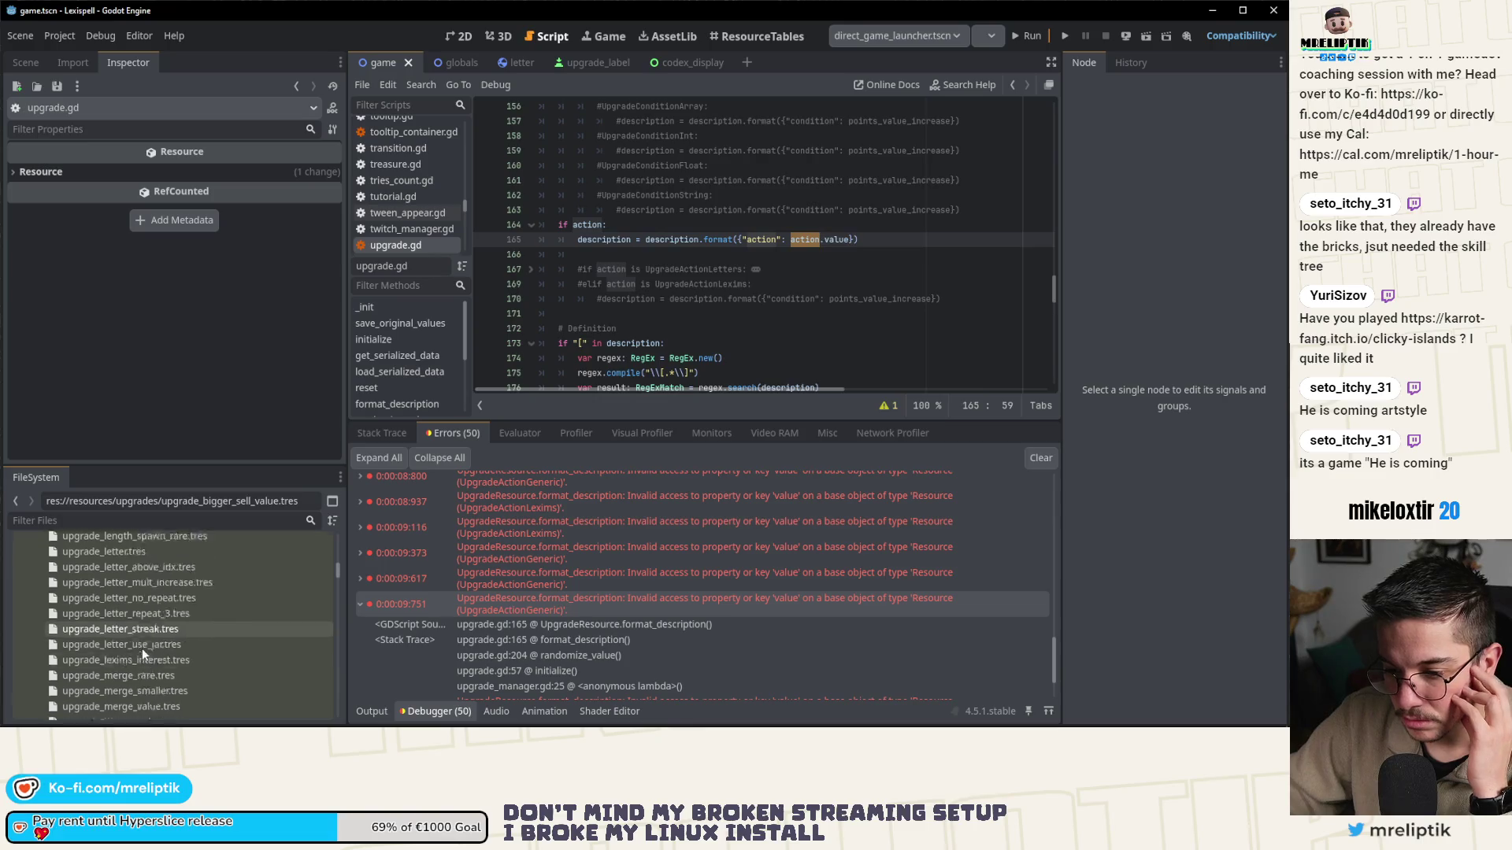
{"action": "scroll", "coordinate": [145, 677], "scroll_direction": "down", "scroll_amount": 4}
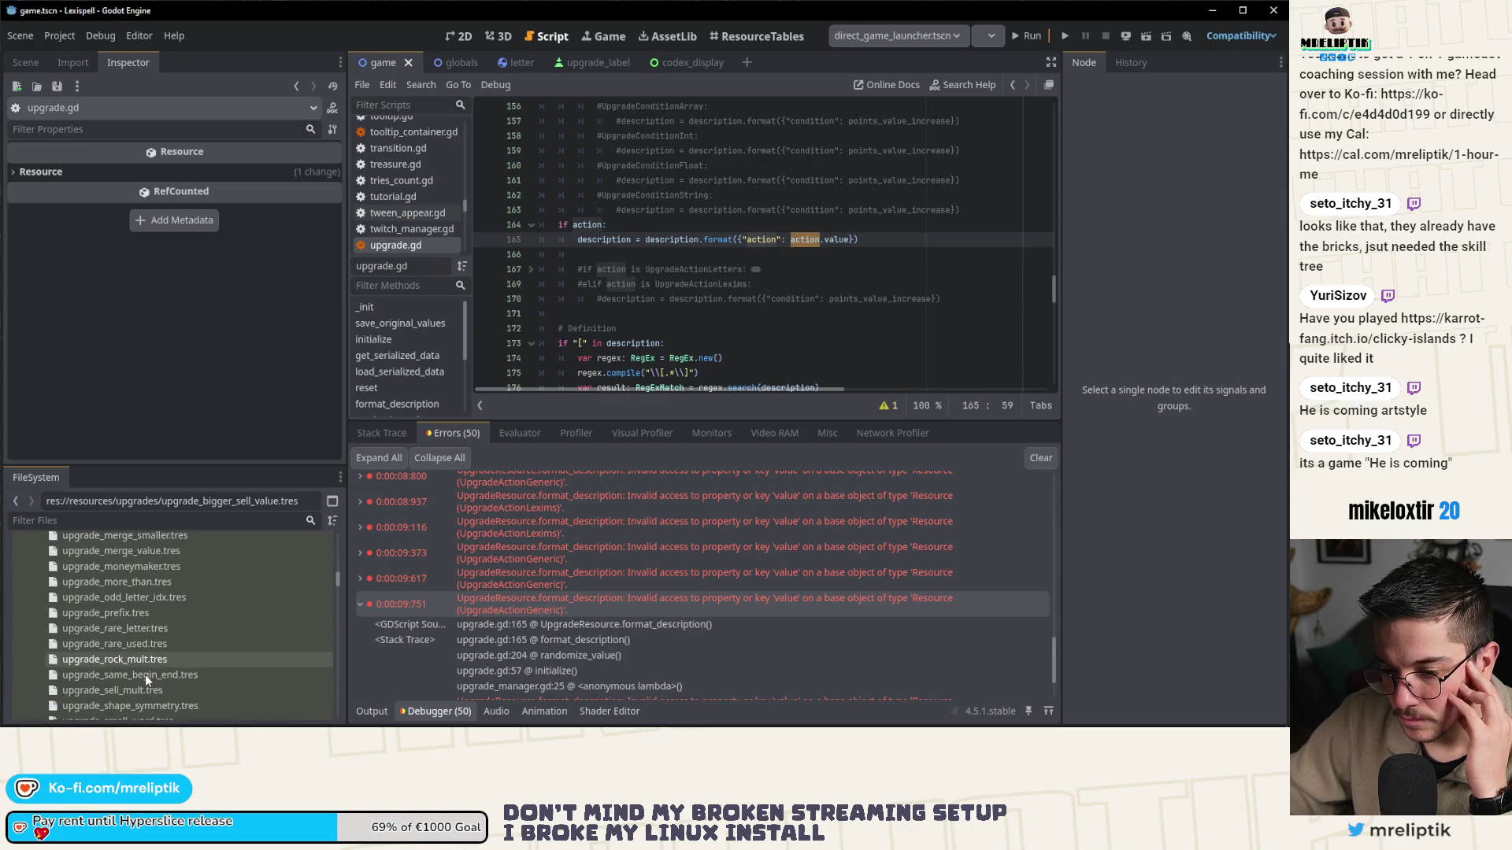
{"action": "scroll", "coordinate": [162, 665], "scroll_direction": "down", "scroll_amount": 5}
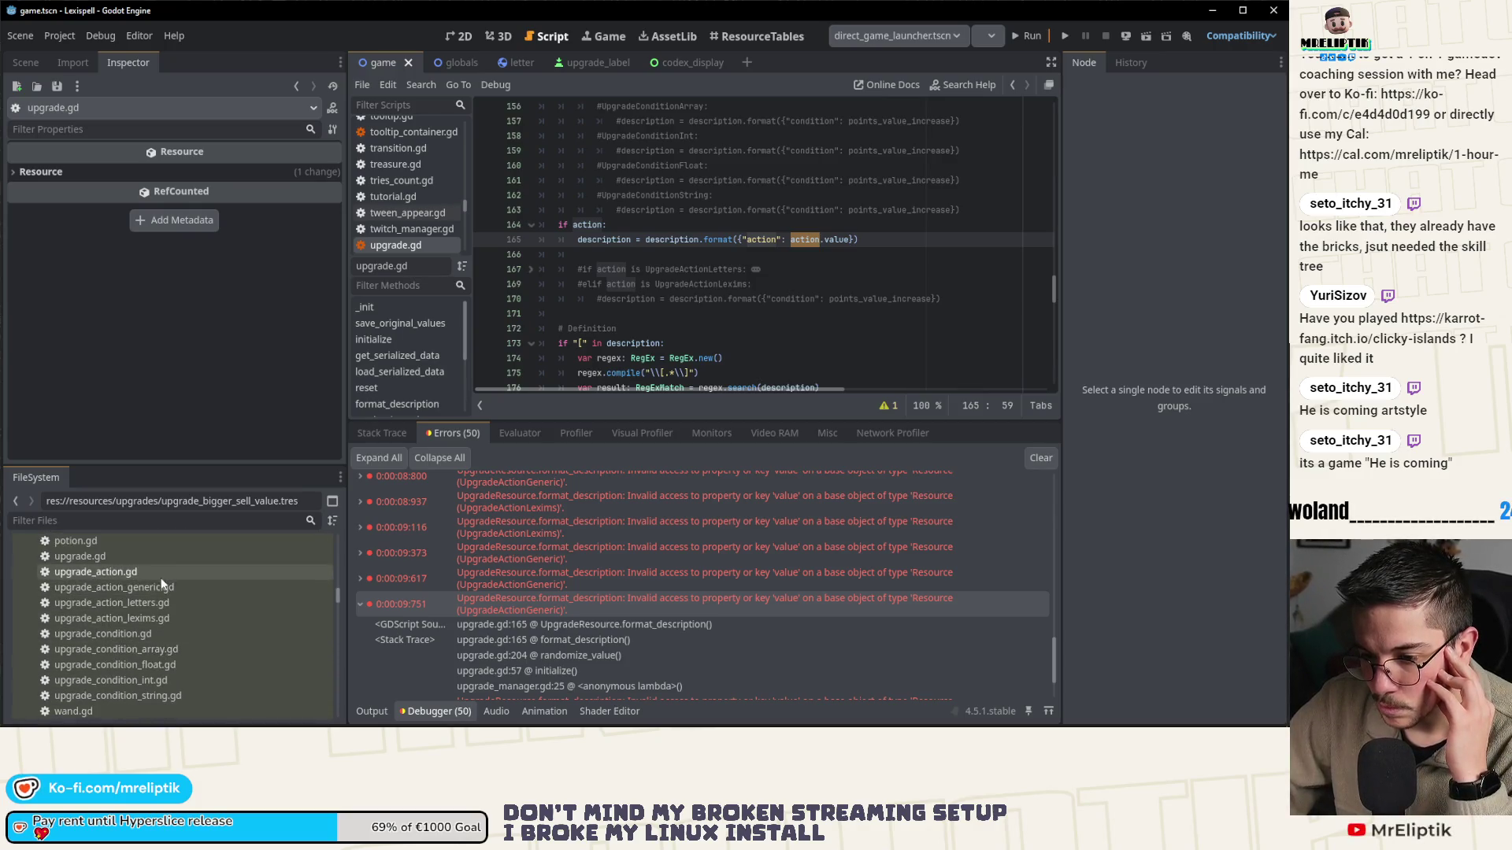
- Open and compare upgrade_action.gd, upgrade_action_generic.gd, upgrade_action_letters.gd and upgrade_action_lexims.gd
{"action": "double_click", "coordinate": [143, 587]}
{"action": "double_click", "coordinate": [144, 603]}
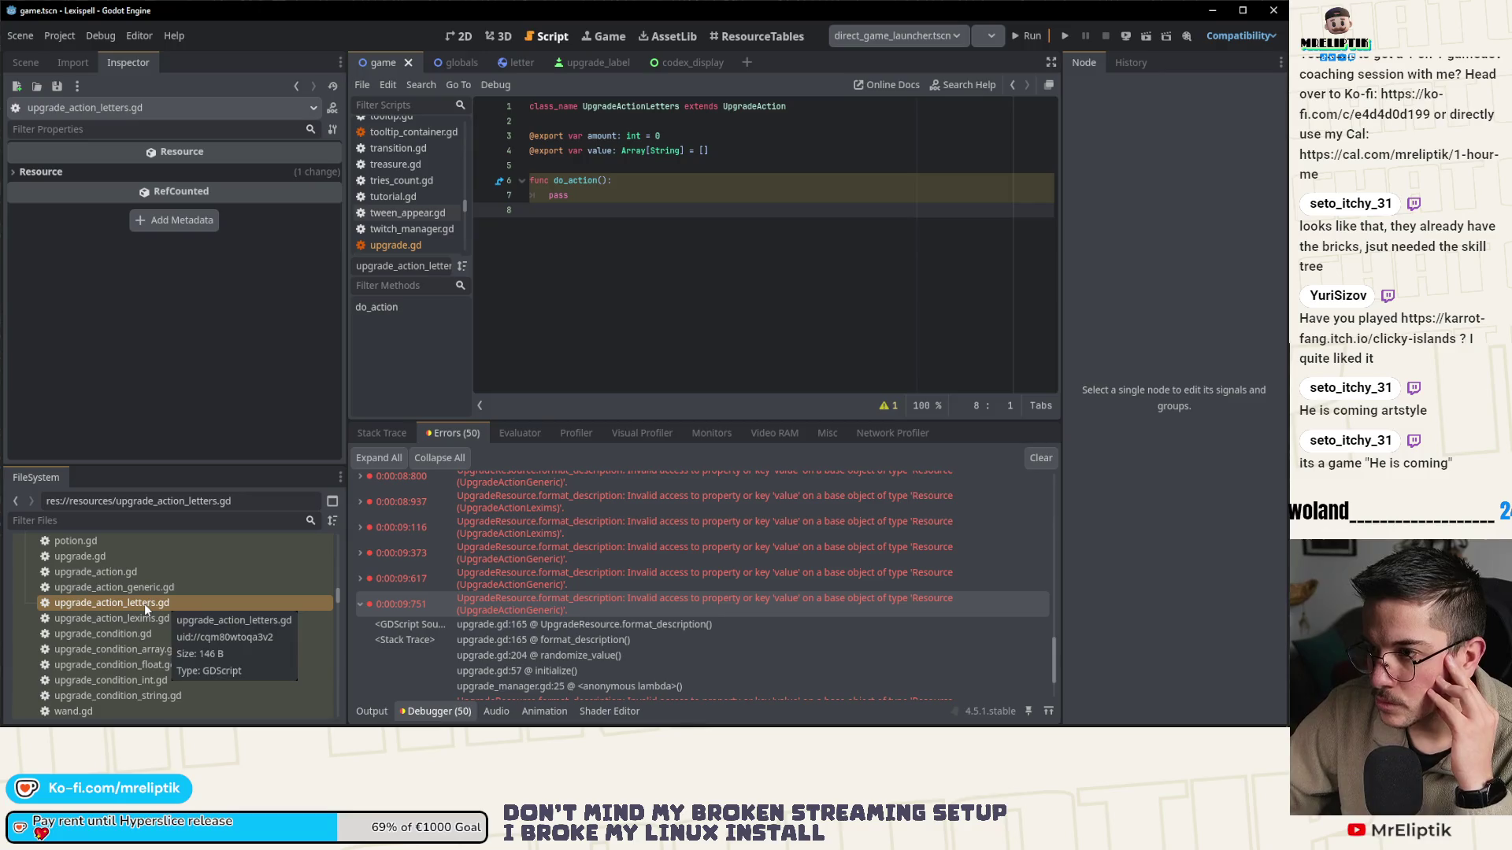
{"action": "double_click", "coordinate": [144, 618]}
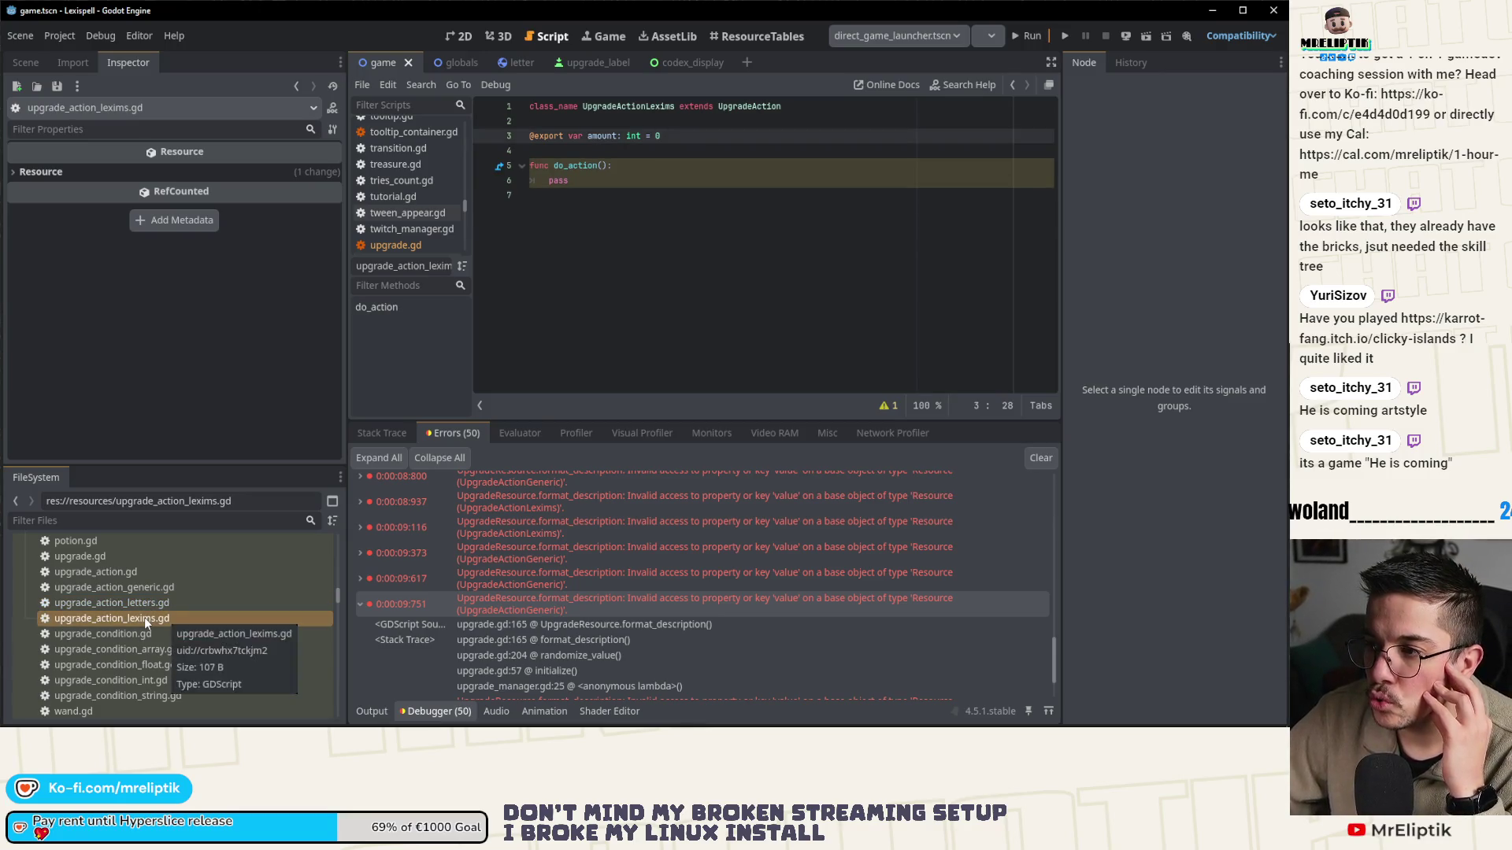
{"action": "double_click", "coordinate": [144, 605]}
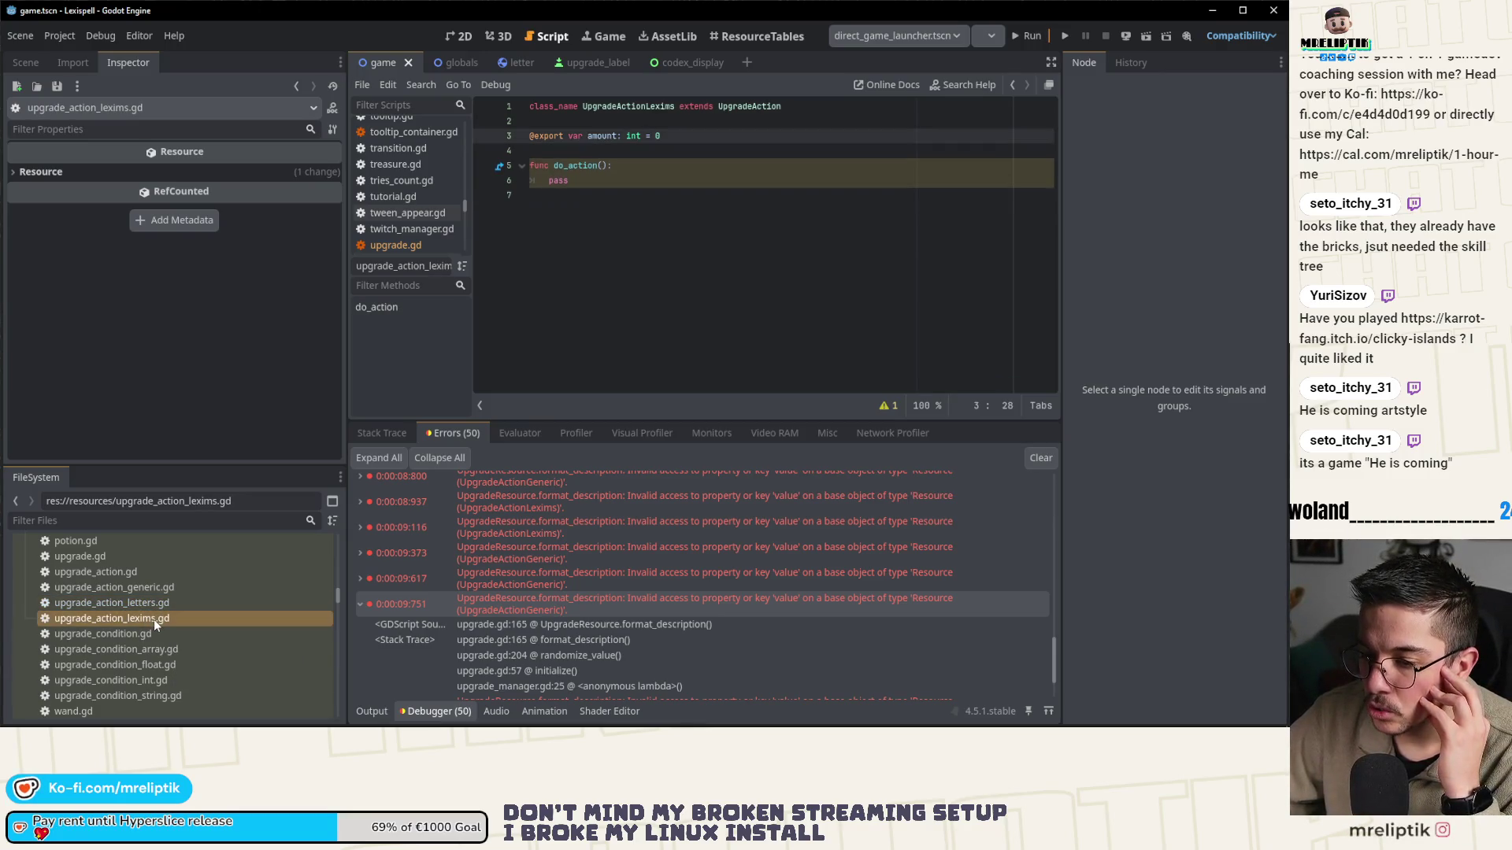
{"action": "left_click", "coordinate": [153, 607]}
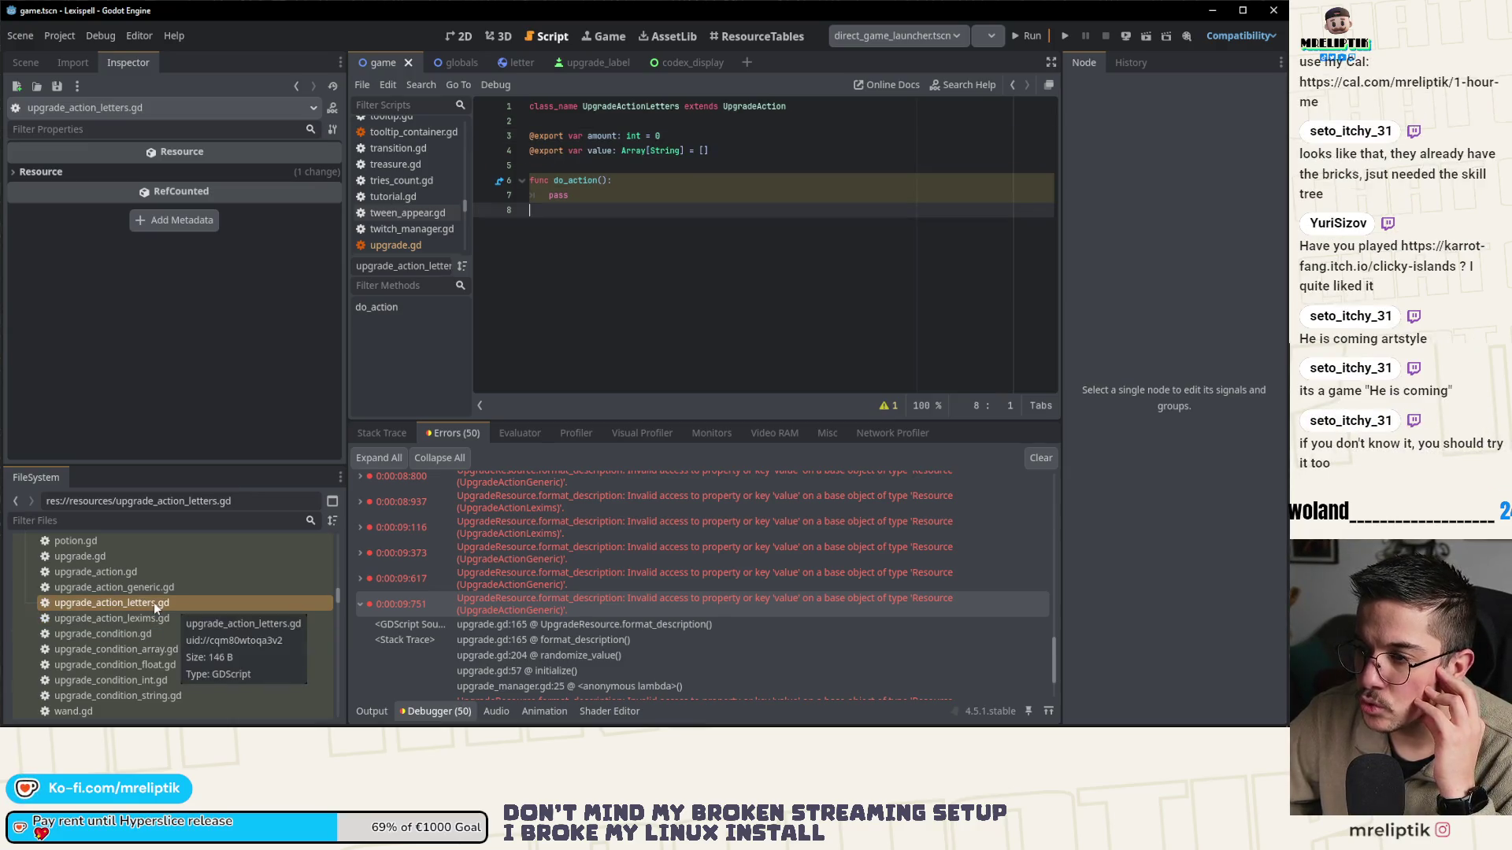
{"action": "double_click", "coordinate": [153, 574]}
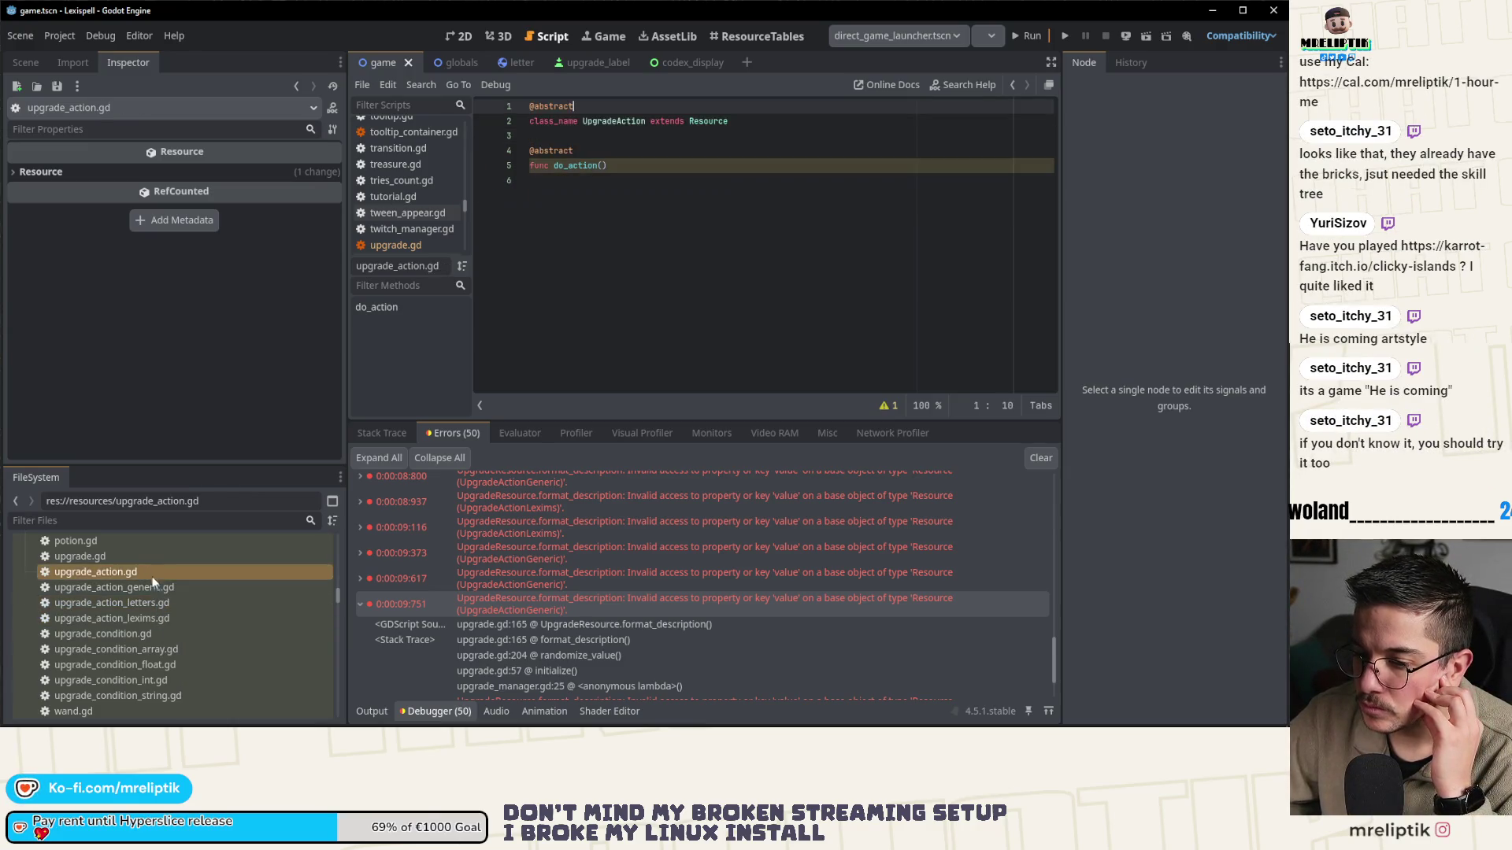
{"action": "double_click", "coordinate": [148, 586]}
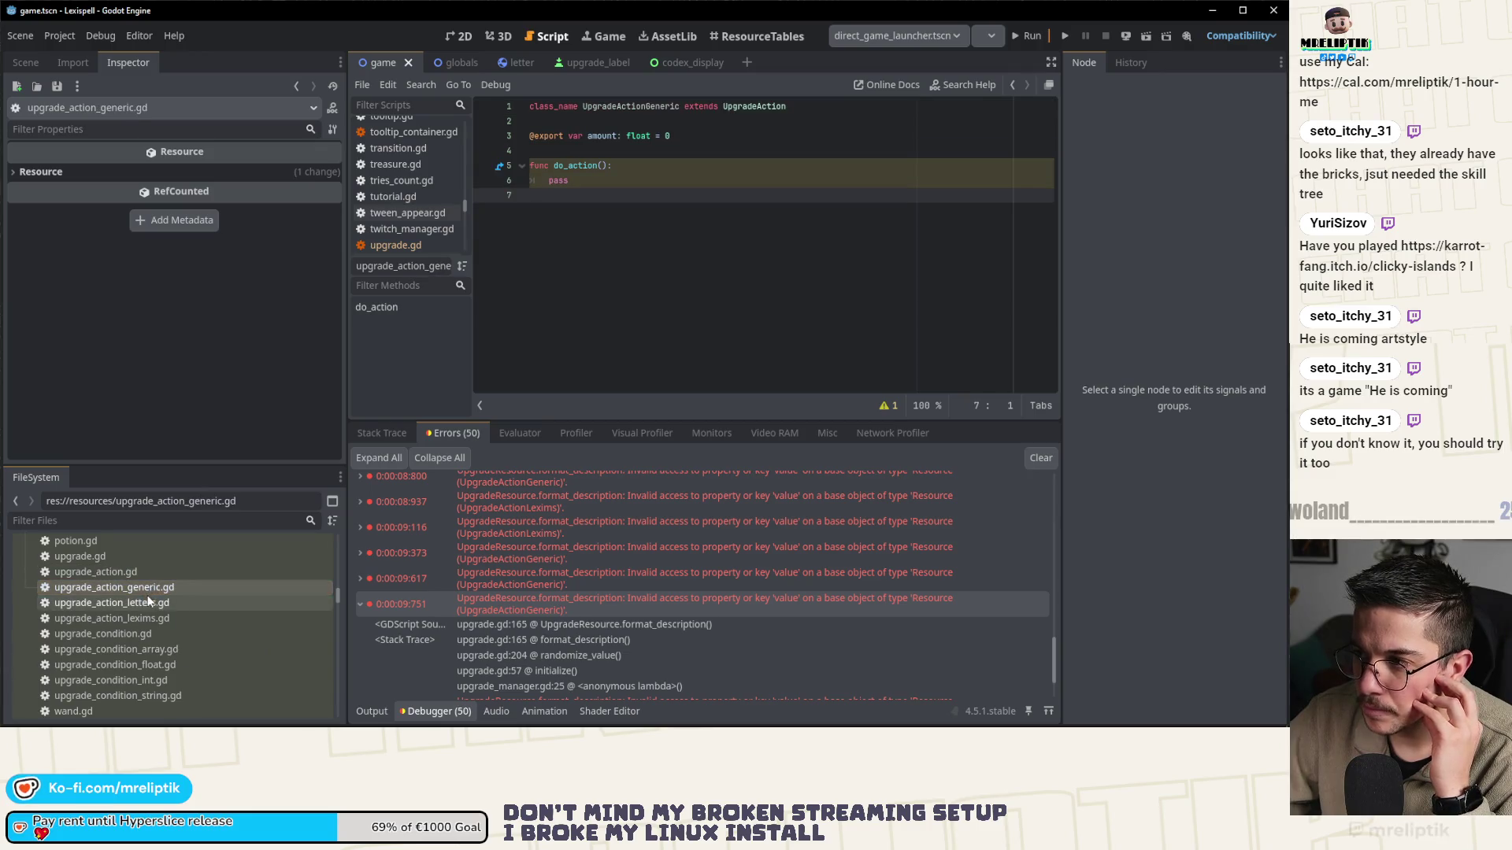
{"action": "double_click", "coordinate": [147, 603]}
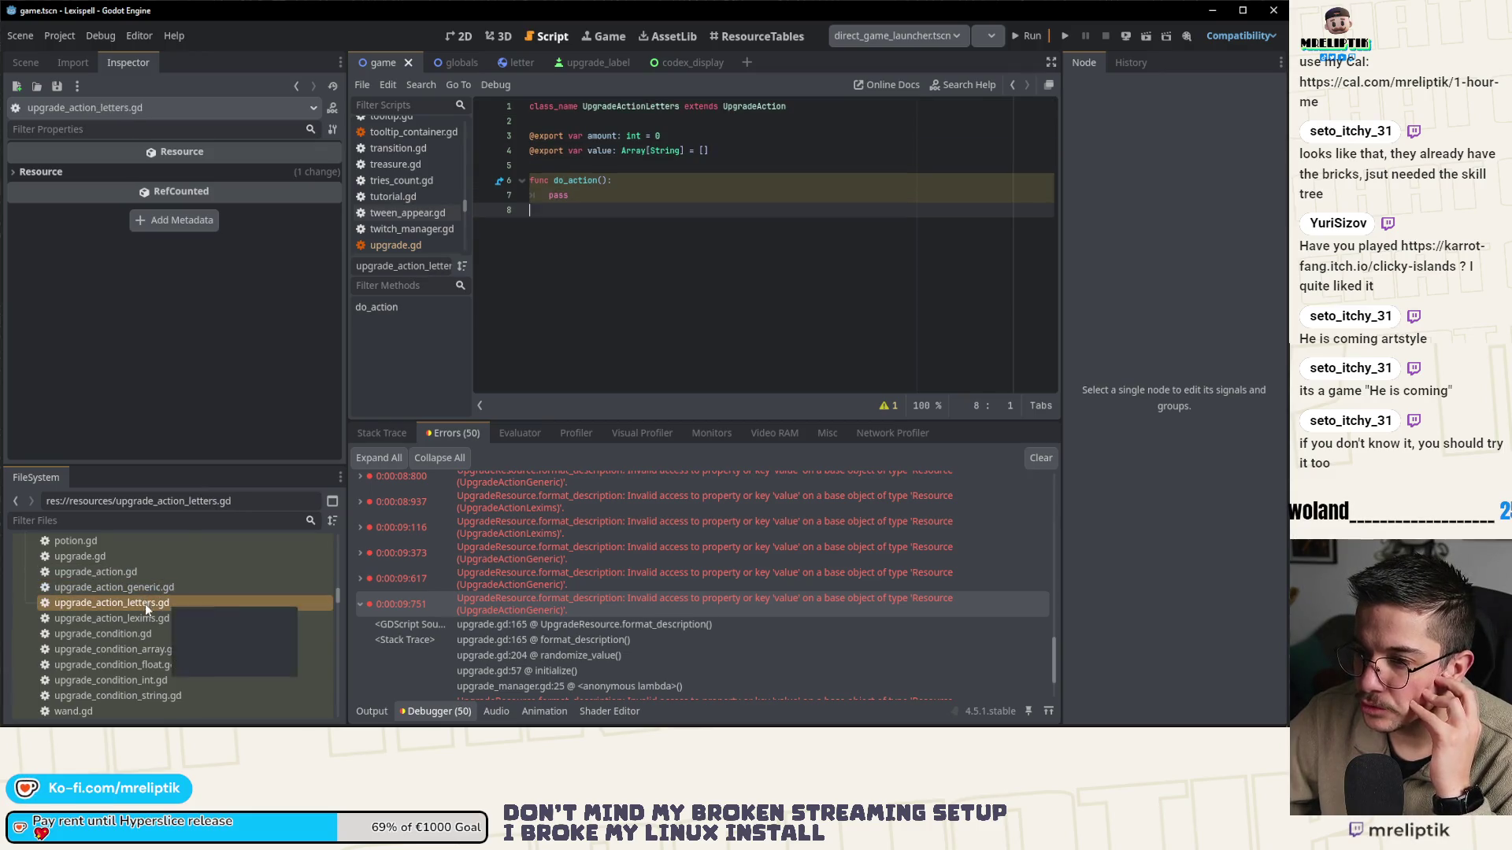
{"action": "double_click", "coordinate": [145, 619]}
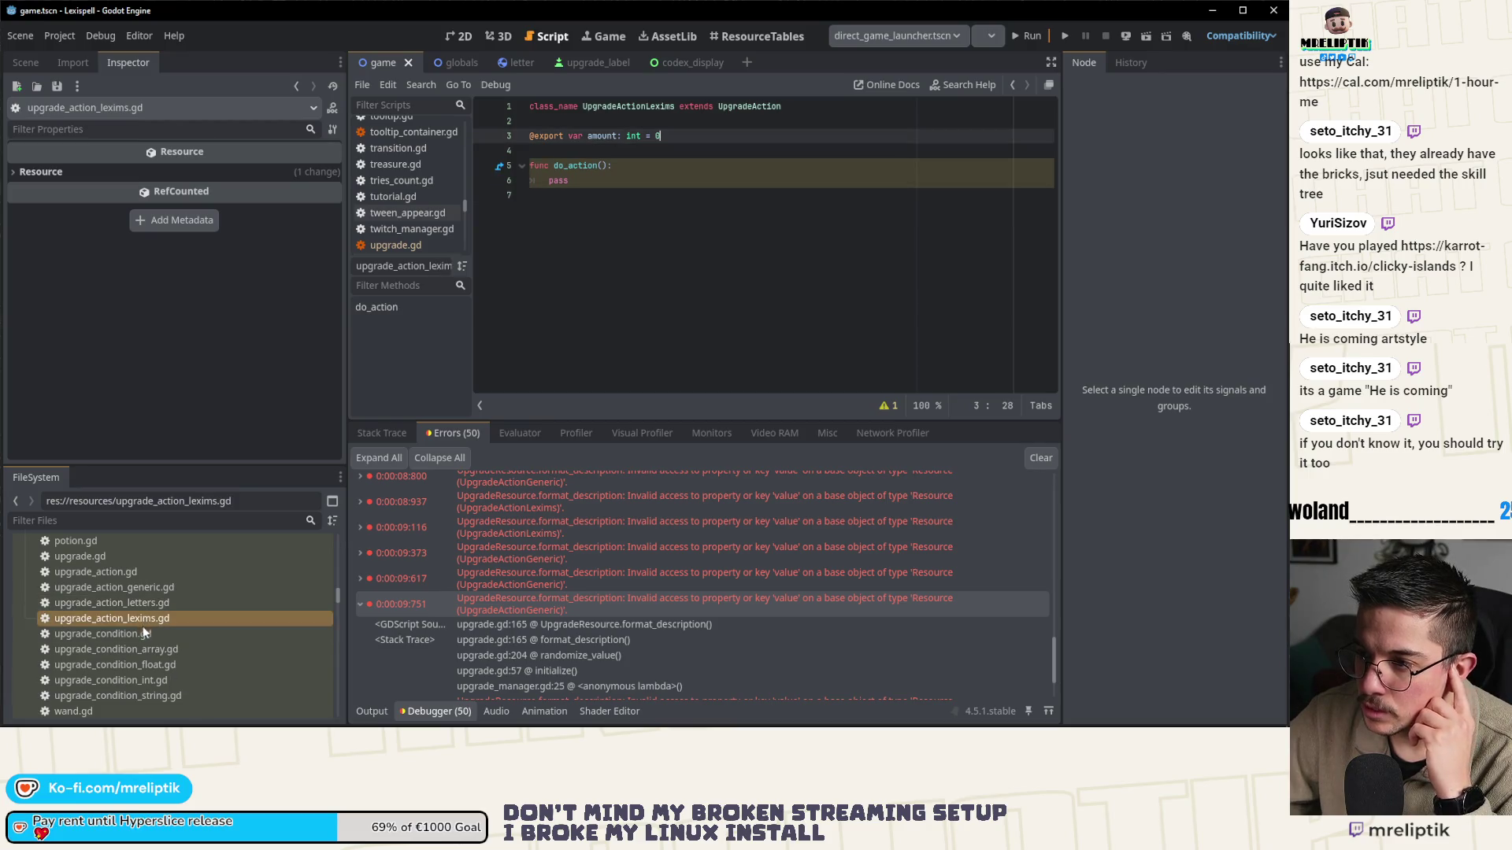
- Move the Inspector panel over to the other dock
{"action": "left_click", "coordinate": [74, 62]}
{"action": "left_click", "coordinate": [125, 63]}
{"action": "left_click_drag", "start_coordinate": [127, 62], "coordinate": [1089, 65]}
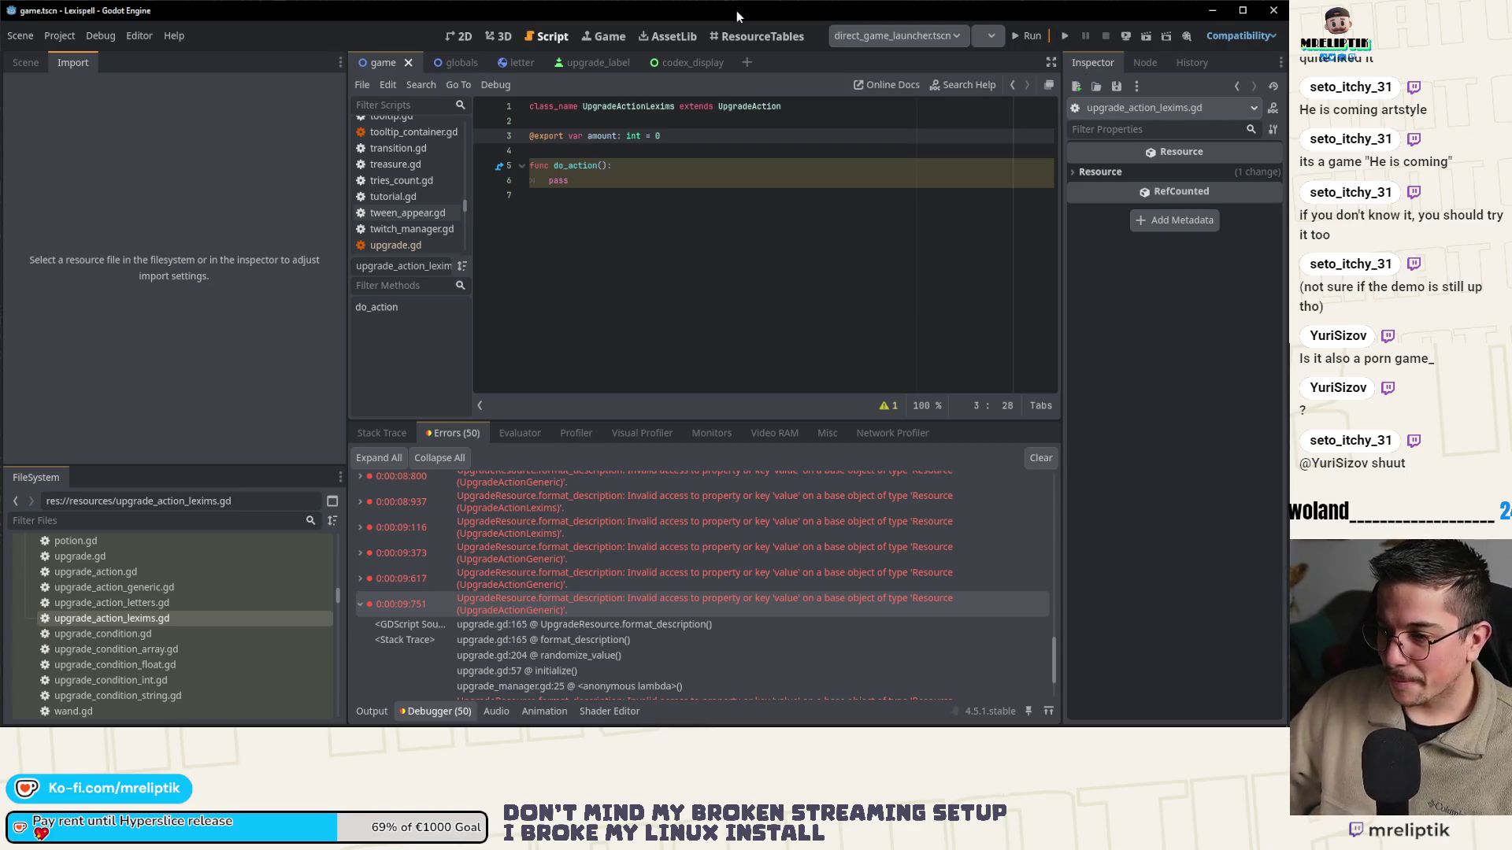
- Clear the logged errors, collapse the bottom panel and narrow the side docks to widen the code
{"action": "left_click", "coordinate": [1040, 459]}
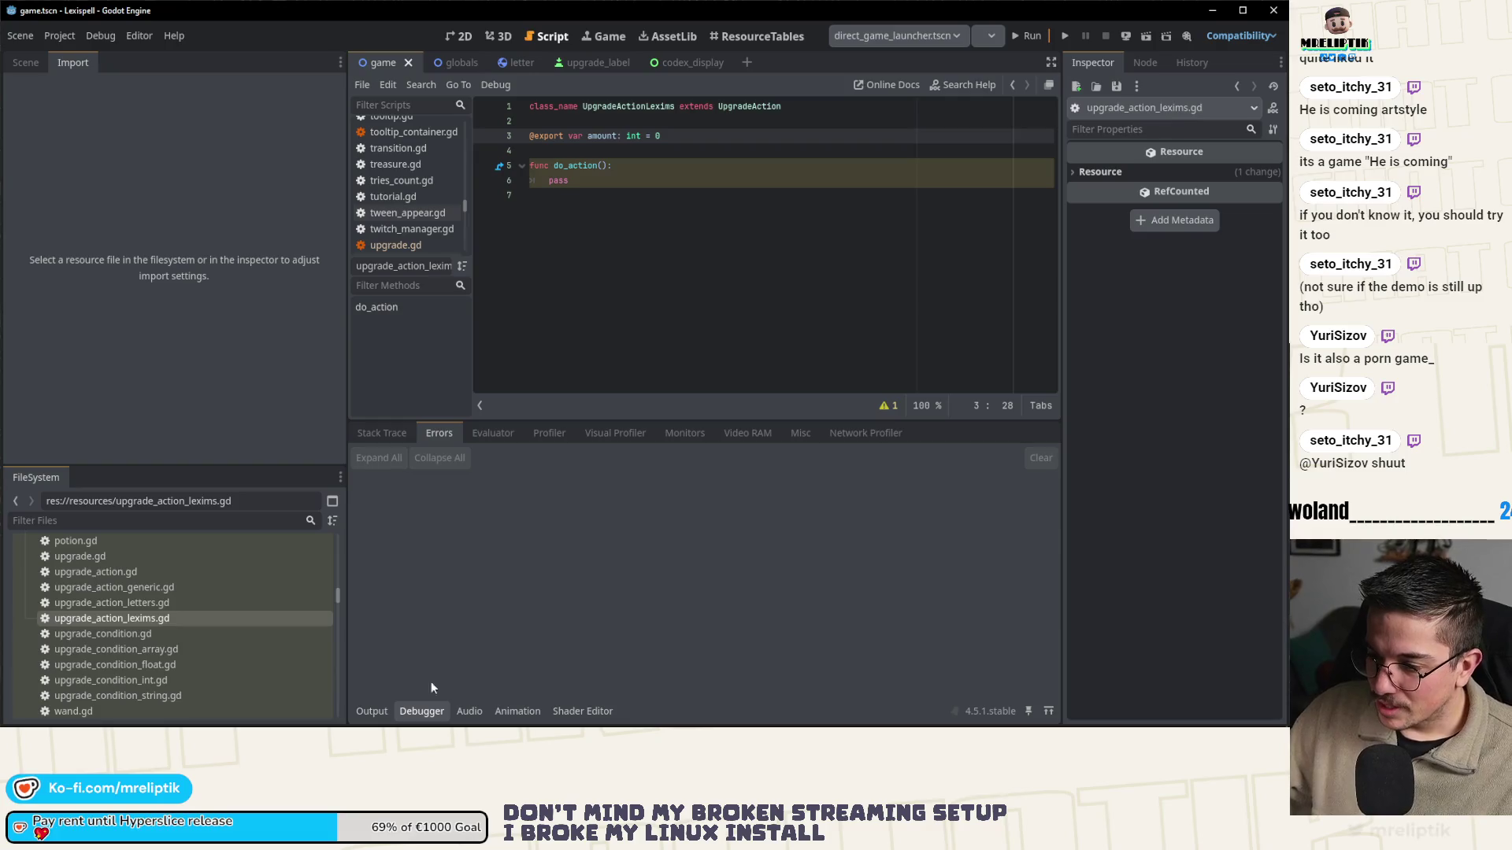
{"action": "left_click", "coordinate": [366, 710]}
{"action": "left_click", "coordinate": [366, 710]}
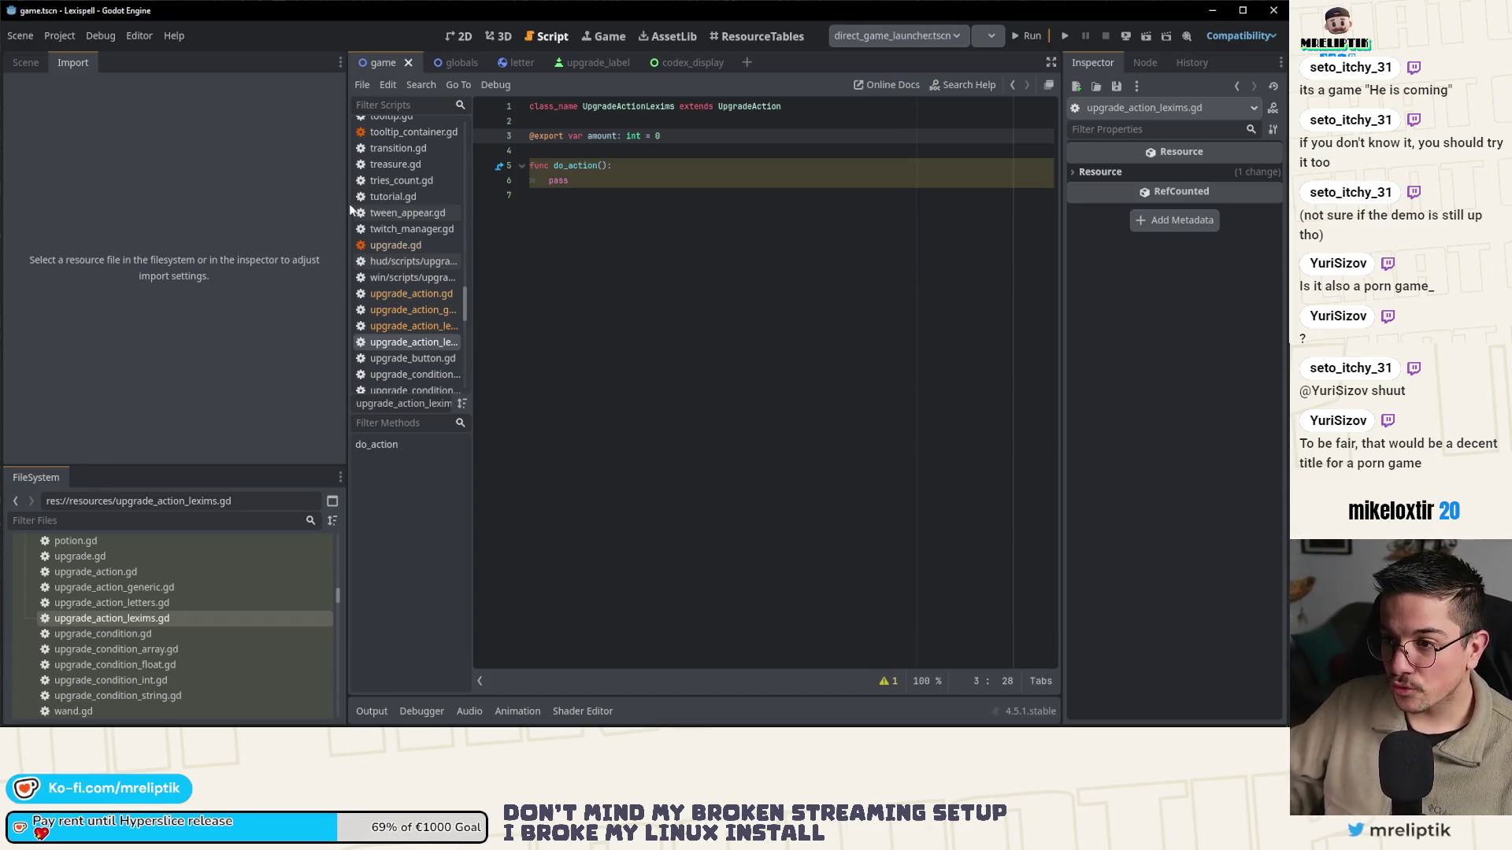
{"action": "left_click_drag", "start_coordinate": [348, 204], "coordinate": [252, 216]}
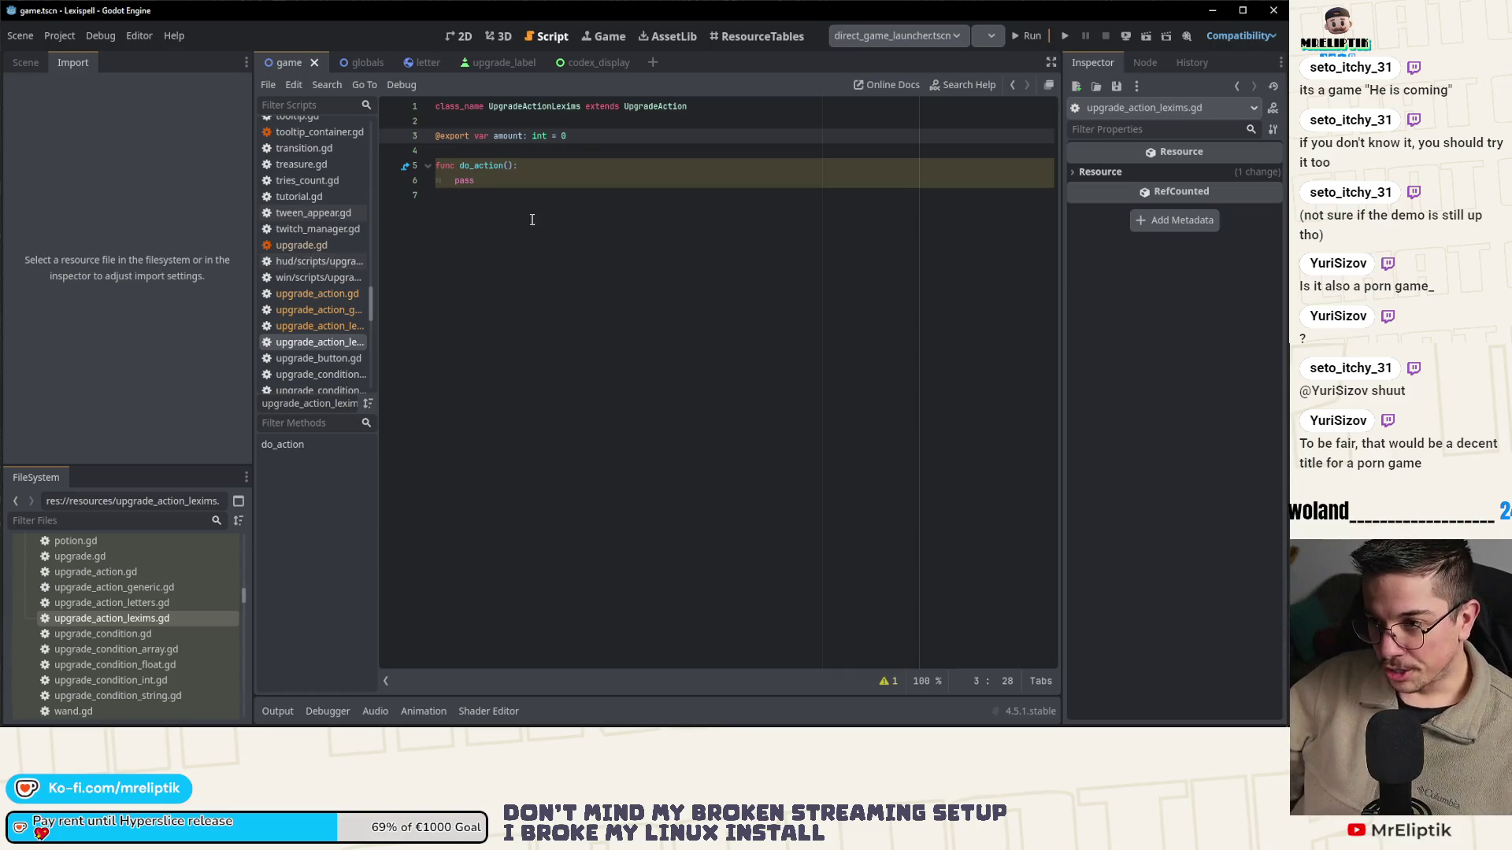
- Compare upgrade_action_lexims.gd and upgrade_condition.gd, settling on upgrade_action_letters.gd with the Scene tree shown
{"action": "left_click", "coordinate": [567, 231]}
{"action": "left_click", "coordinate": [141, 621]}
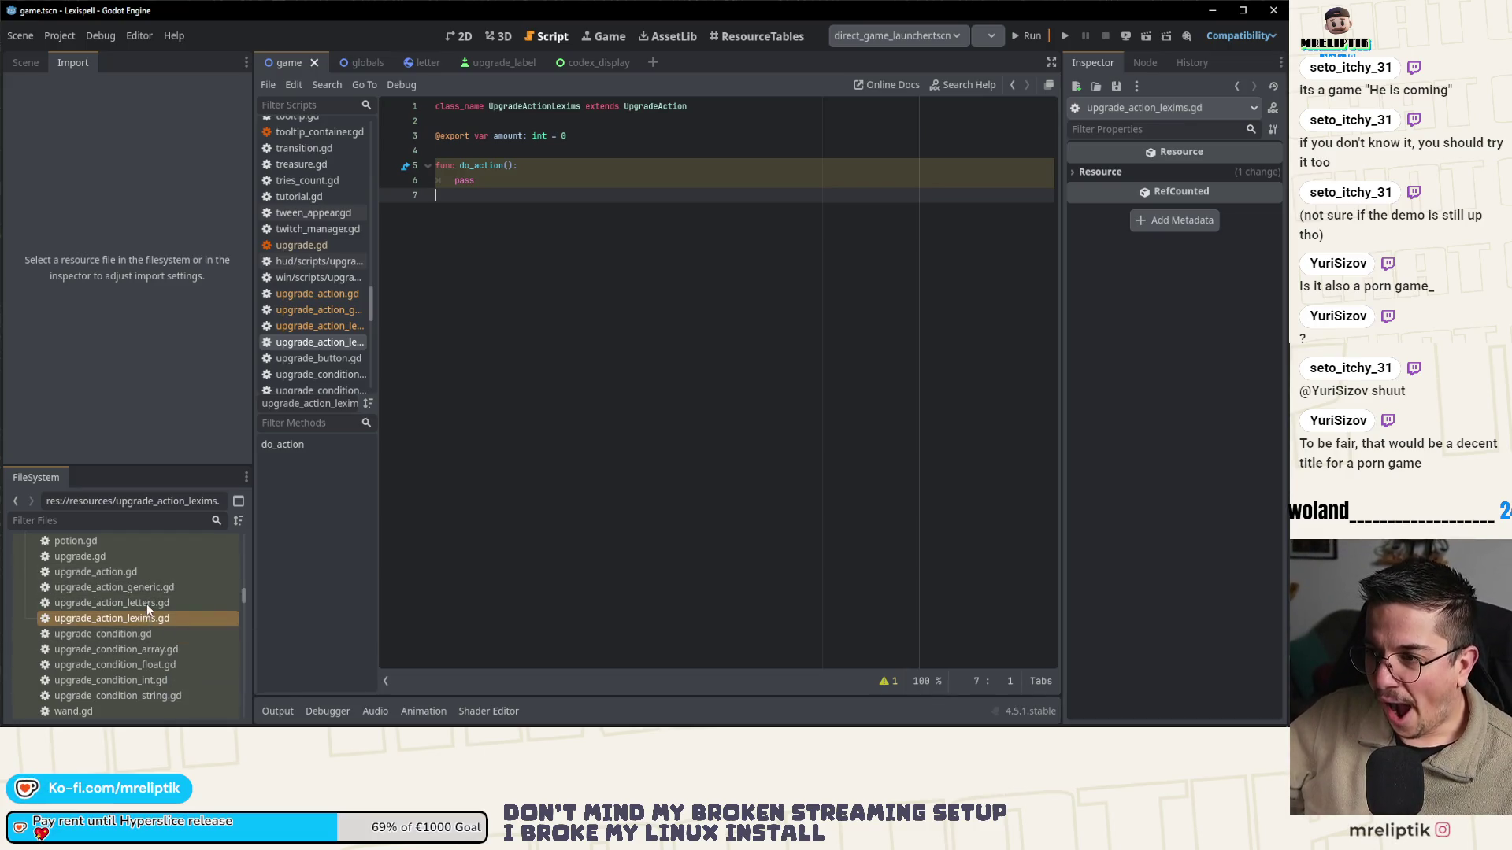
{"action": "left_click", "coordinate": [146, 603]}
{"action": "left_click", "coordinate": [142, 628]}
{"action": "left_click", "coordinate": [155, 622]}
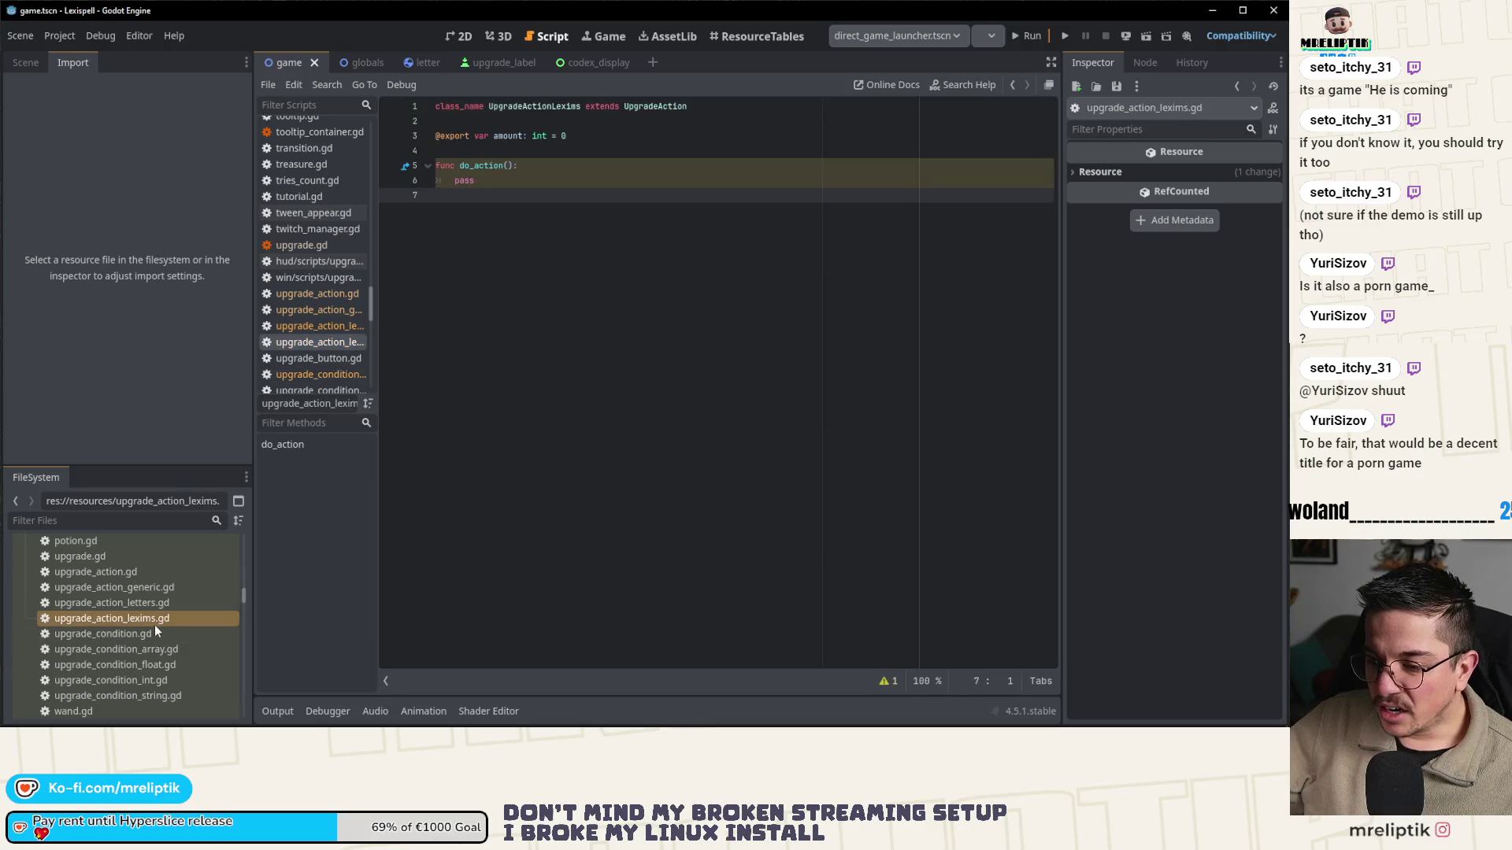
{"action": "left_click", "coordinate": [145, 635]}
{"action": "left_click", "coordinate": [159, 619]}
{"action": "left_click", "coordinate": [162, 602]}
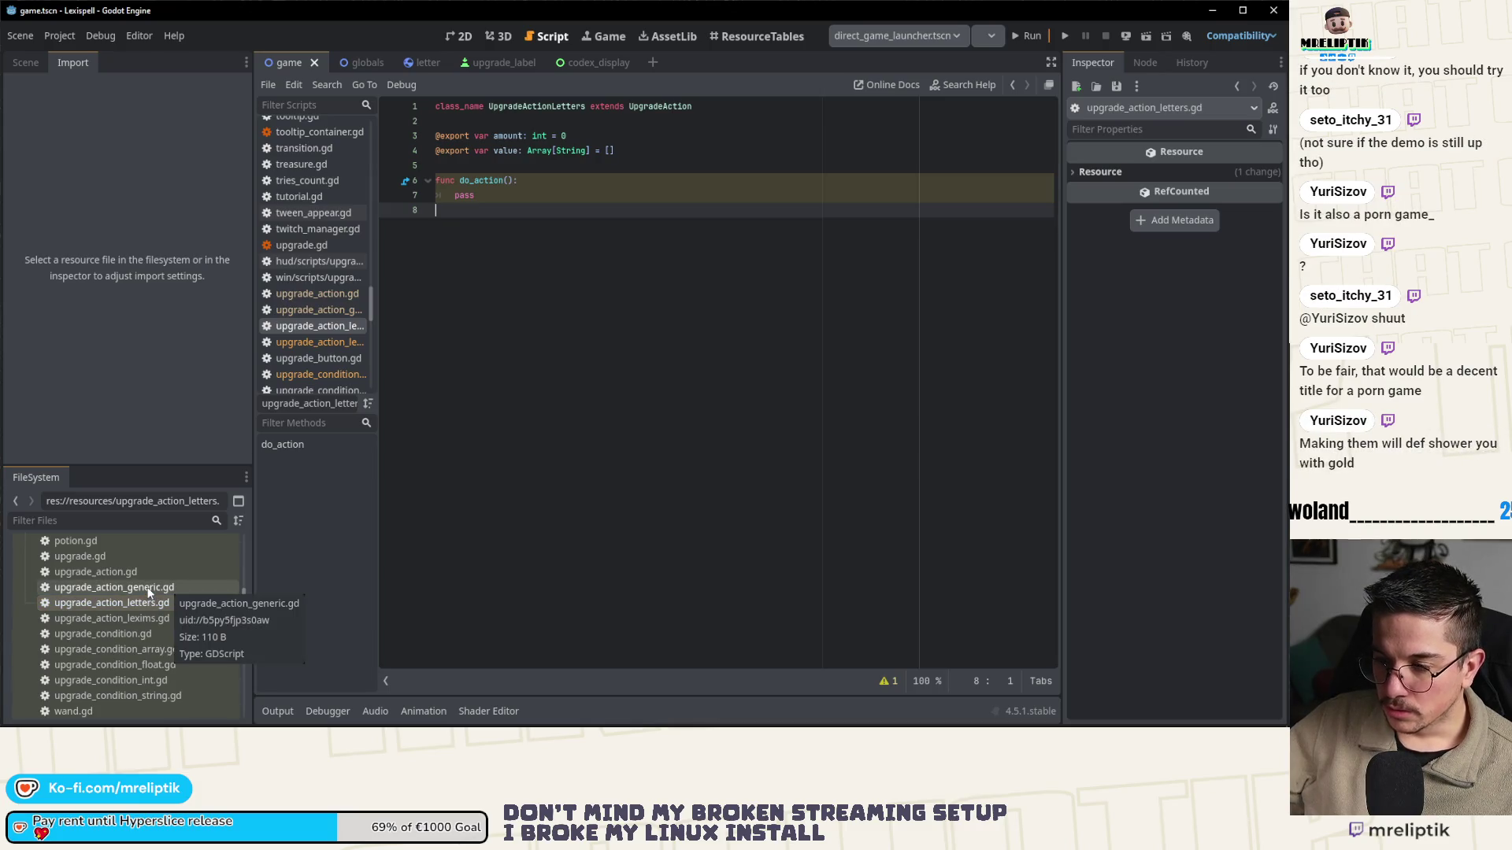
{"action": "left_click", "coordinate": [26, 62]}
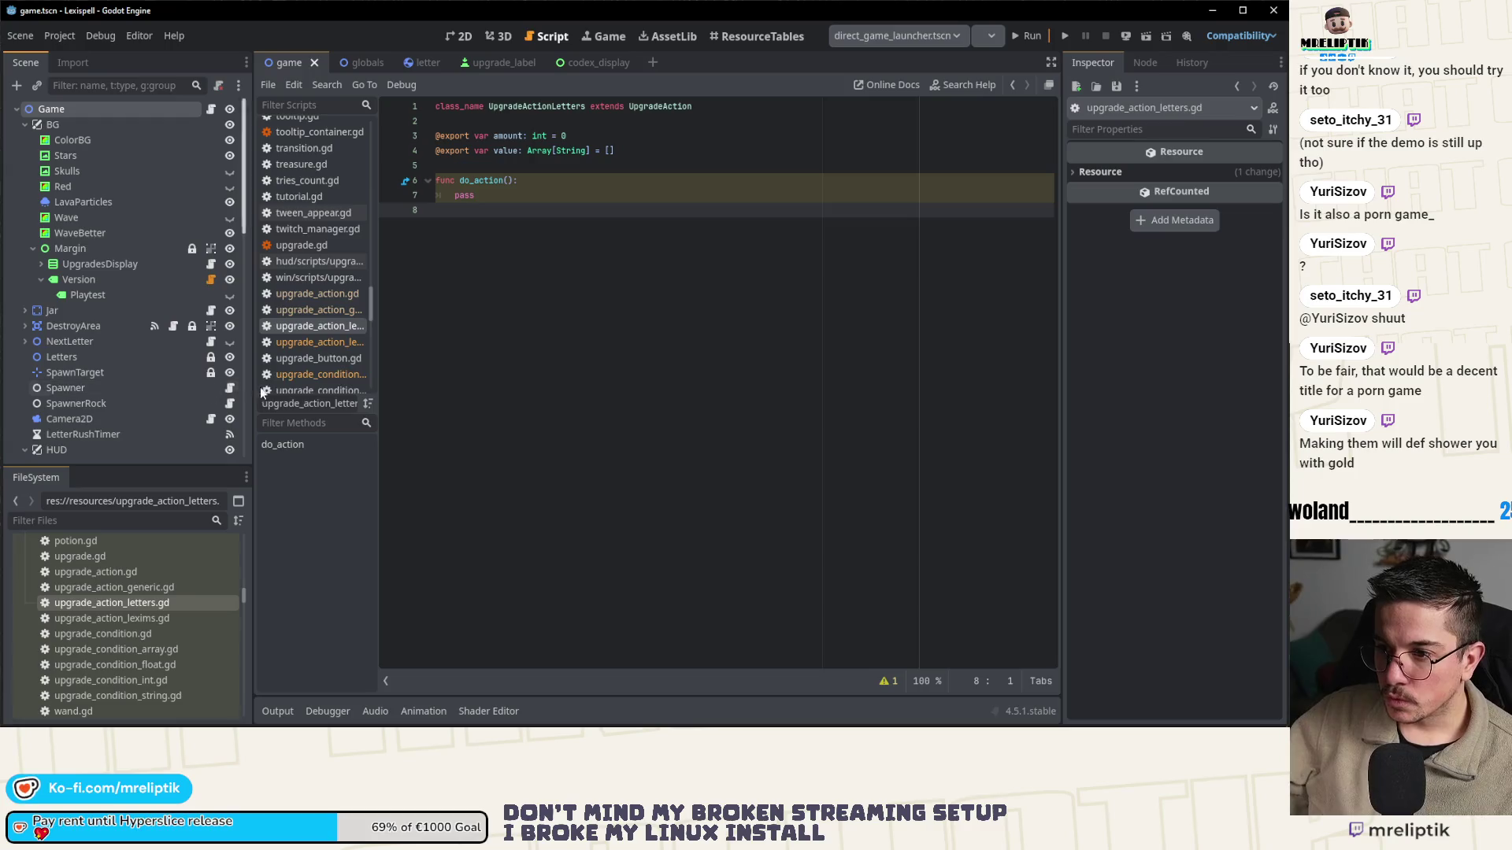
{"action": "scroll", "coordinate": [142, 598], "scroll_direction": "up", "scroll_amount": 2}
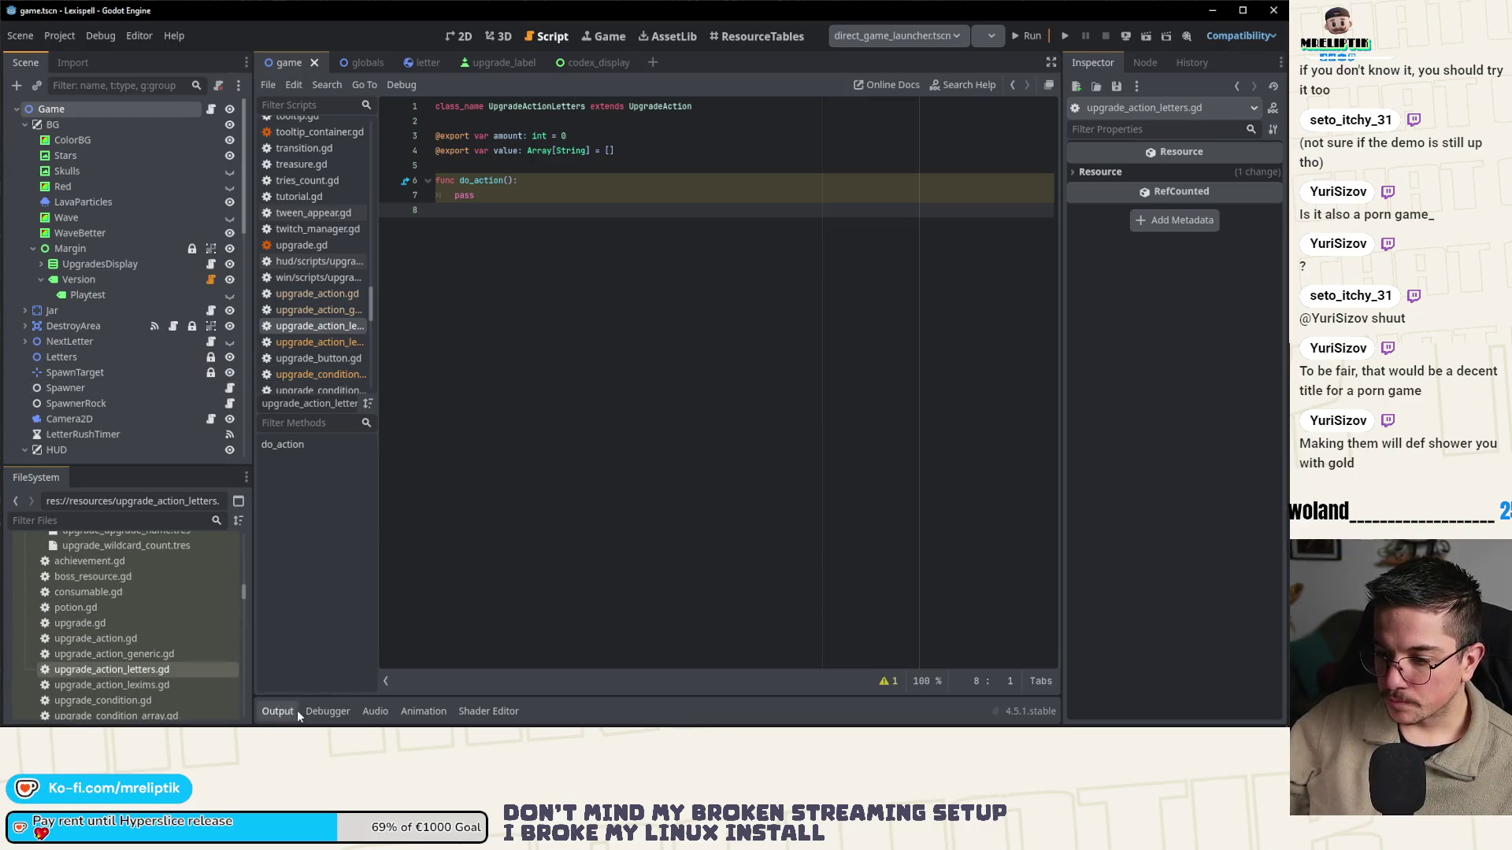
- In upgrade.gd, make line 165 use action.amount and add a duplicate line formatting action_value; save
{"action": "double_click", "coordinate": [108, 628]}
{"action": "scroll", "coordinate": [748, 374], "scroll_direction": "up", "scroll_amount": 3}
{"action": "left_click", "coordinate": [751, 373]}
{"action": "double_click", "coordinate": [750, 373]}
{"action": "type", "text": "amount"}
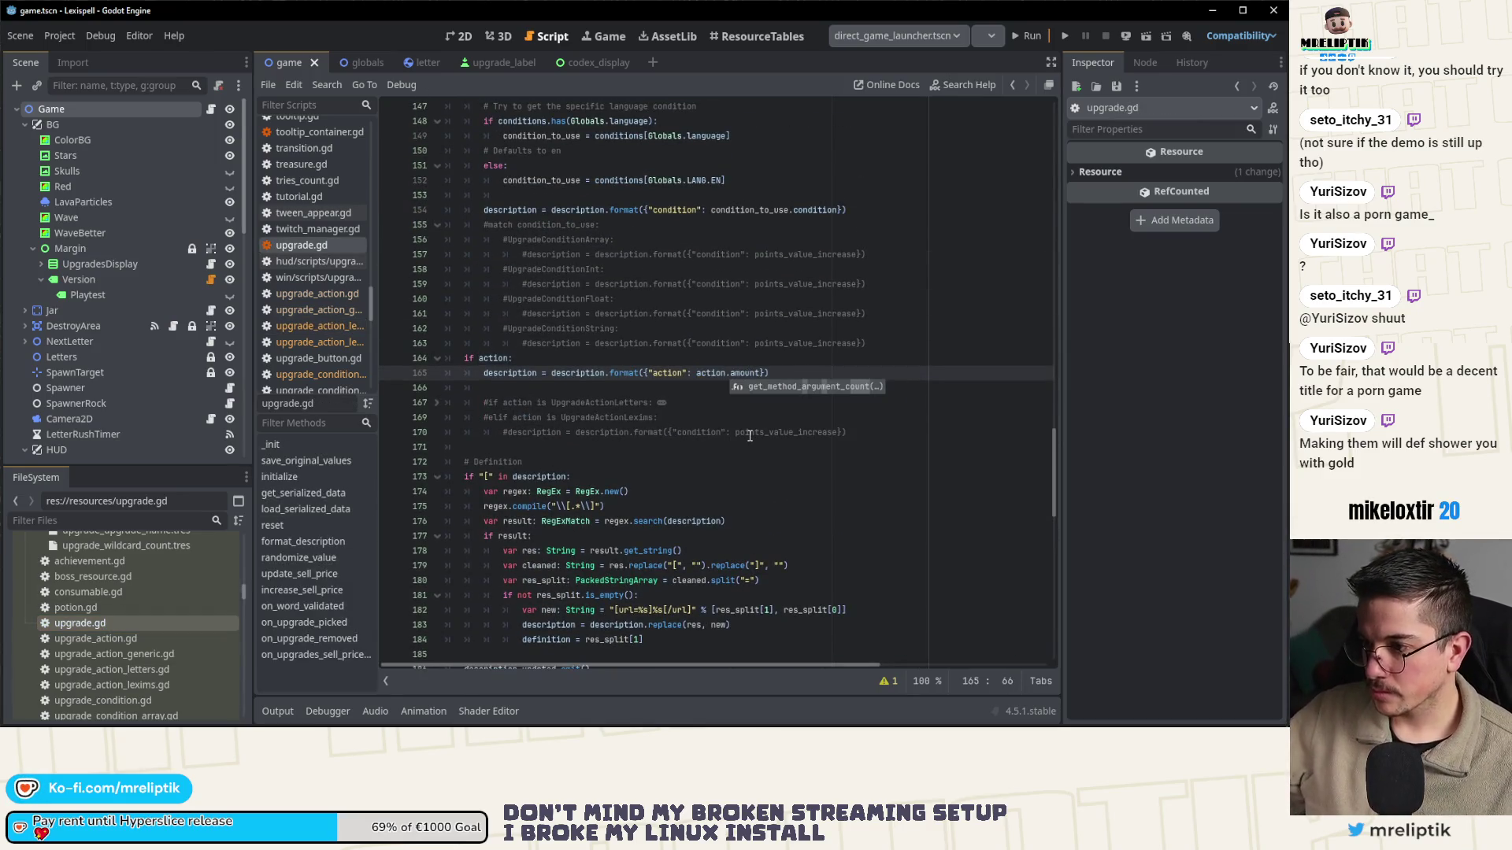
{"action": "key", "text": "ctrl+shift+d"}
{"action": "left_click", "coordinate": [683, 387]}
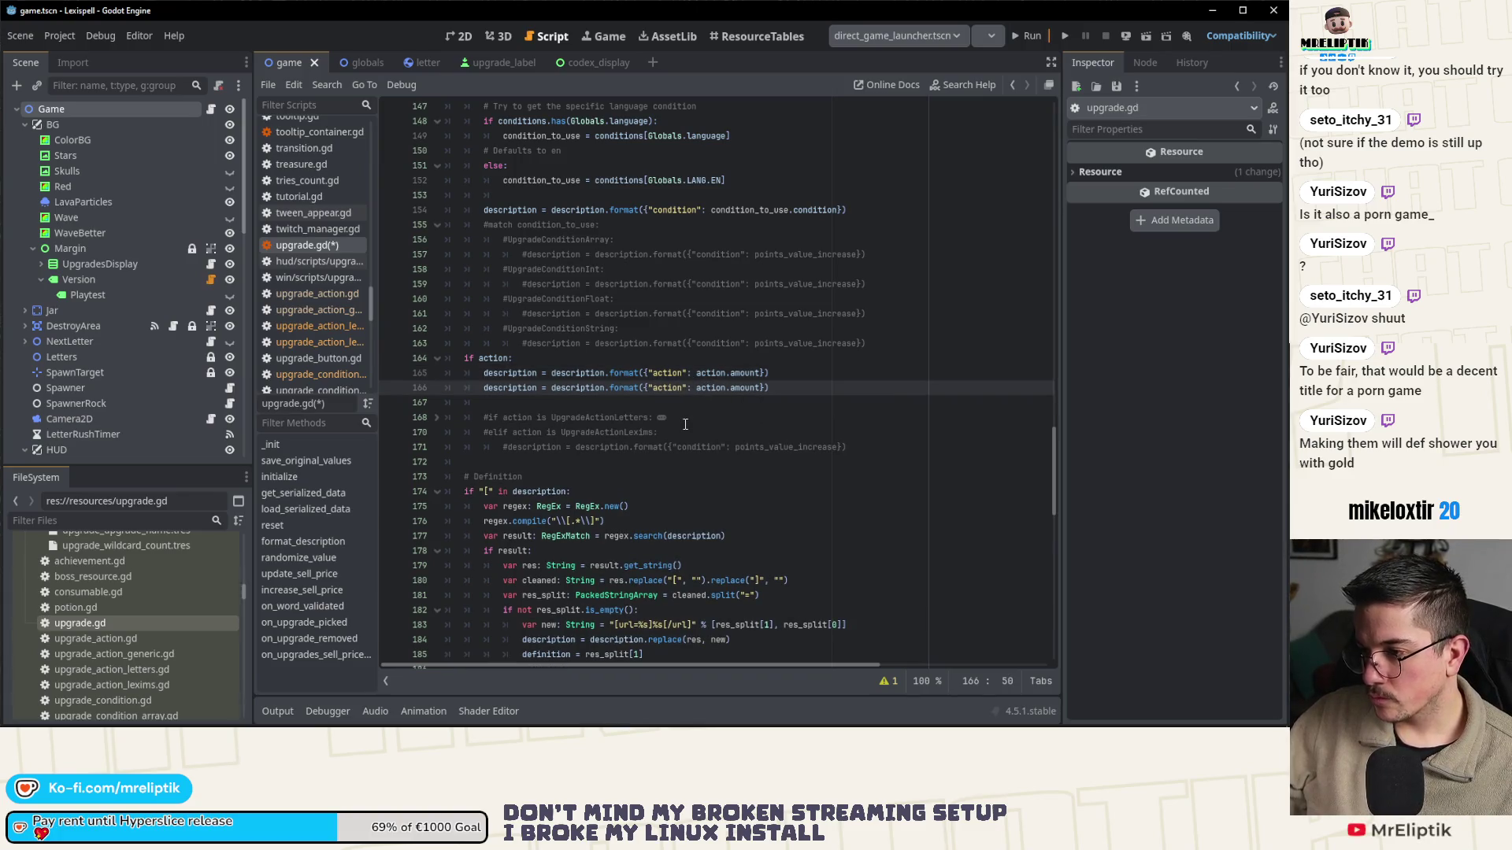
{"action": "type", "text": "_value"}
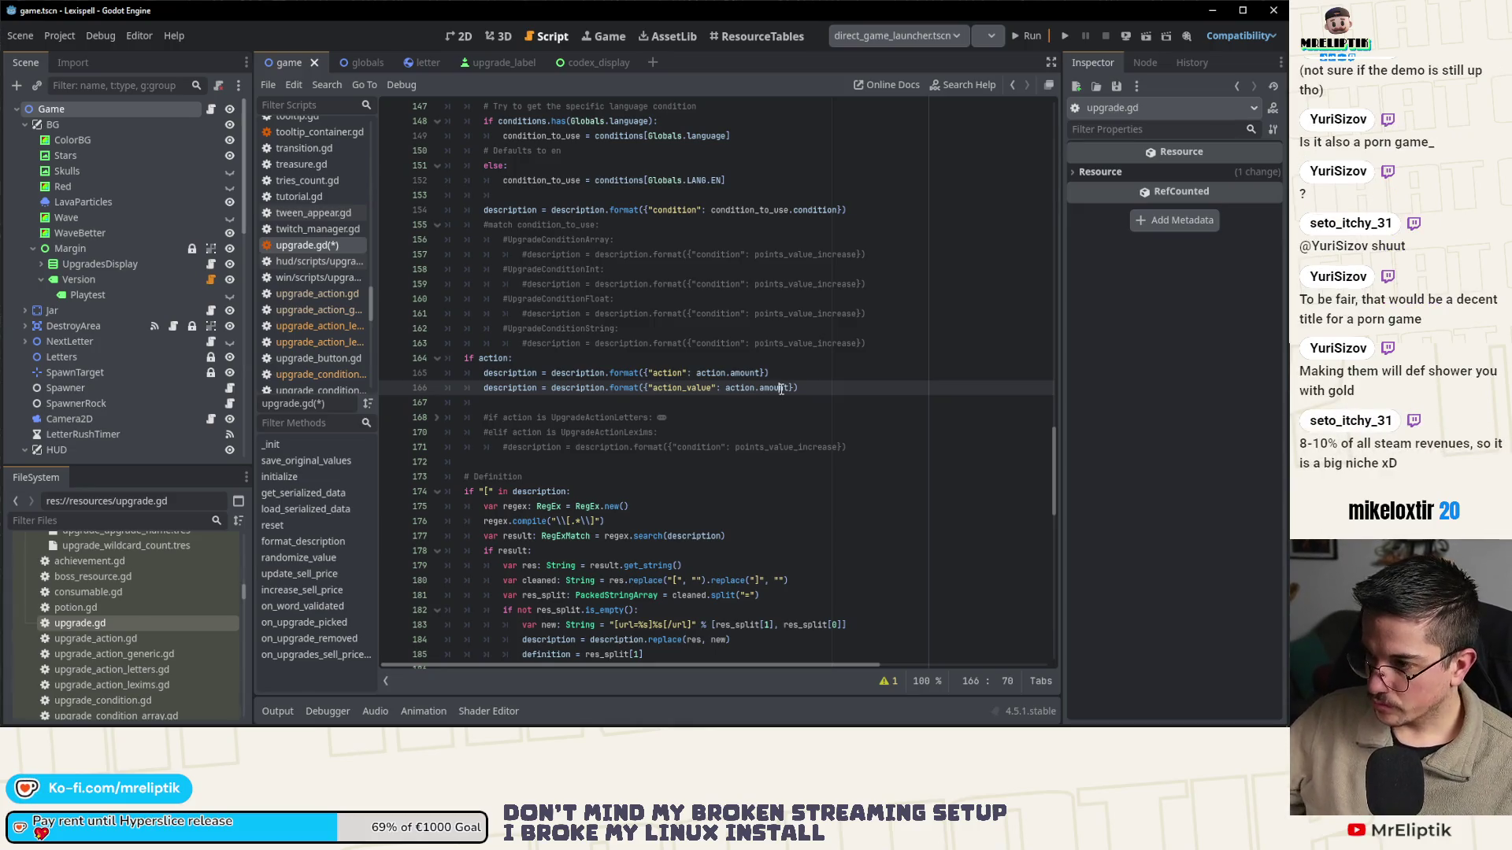
{"action": "type", "text": "value"}
{"action": "key", "text": "ctrl+s"}
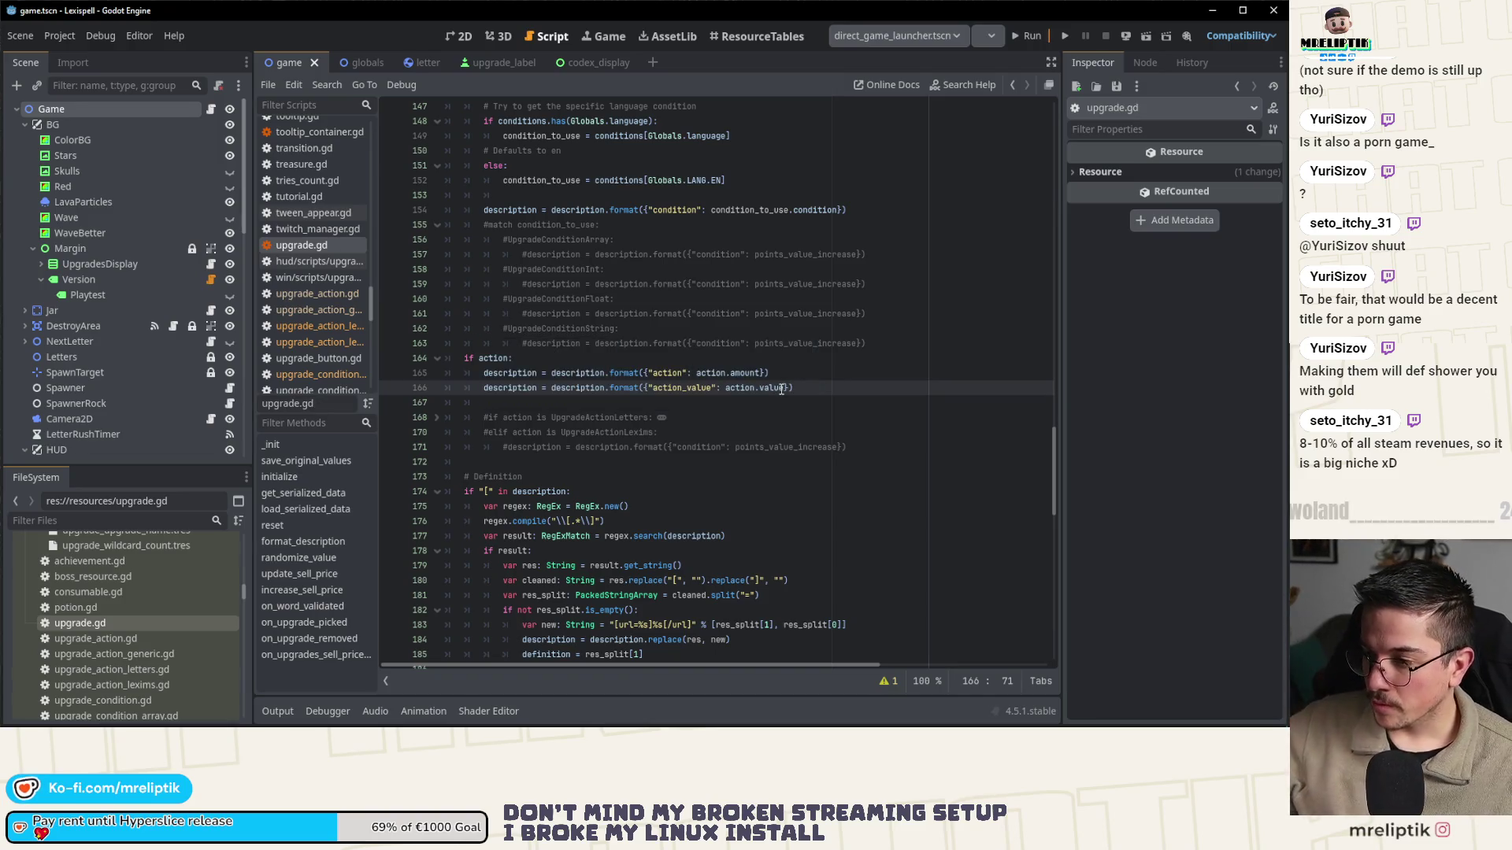
- Move the action_value entry into line 165's format dictionary and delete the leftover duplicate line
{"action": "left_click_drag", "start_coordinate": [644, 388], "coordinate": [784, 389]}
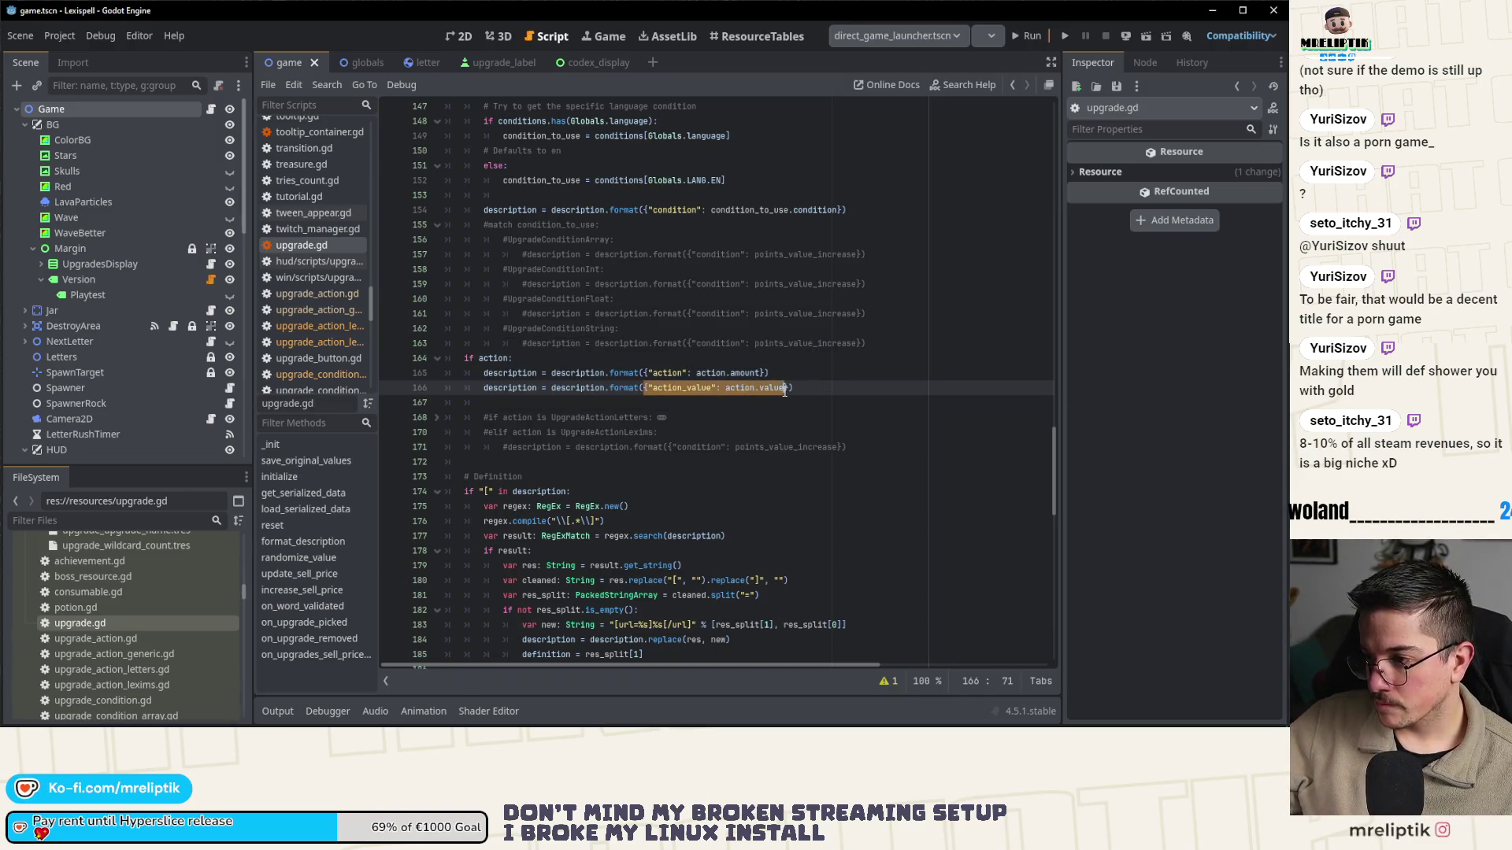
{"action": "key", "text": "ctrl+x"}
{"action": "left_click", "coordinate": [763, 373]}
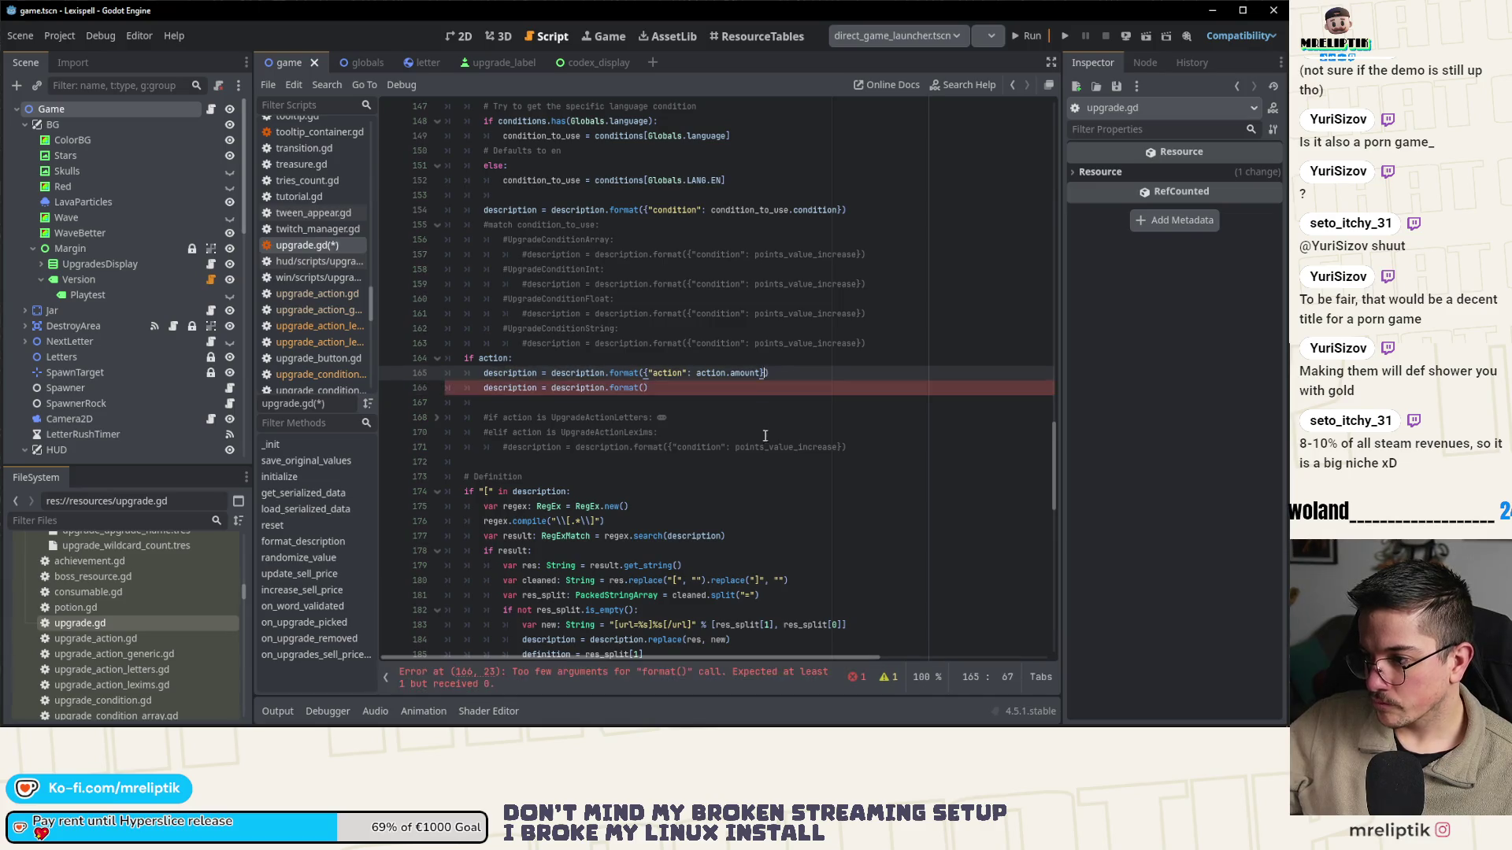
{"action": "type", "text": ","}
{"action": "key", "text": "ctrl+v"}
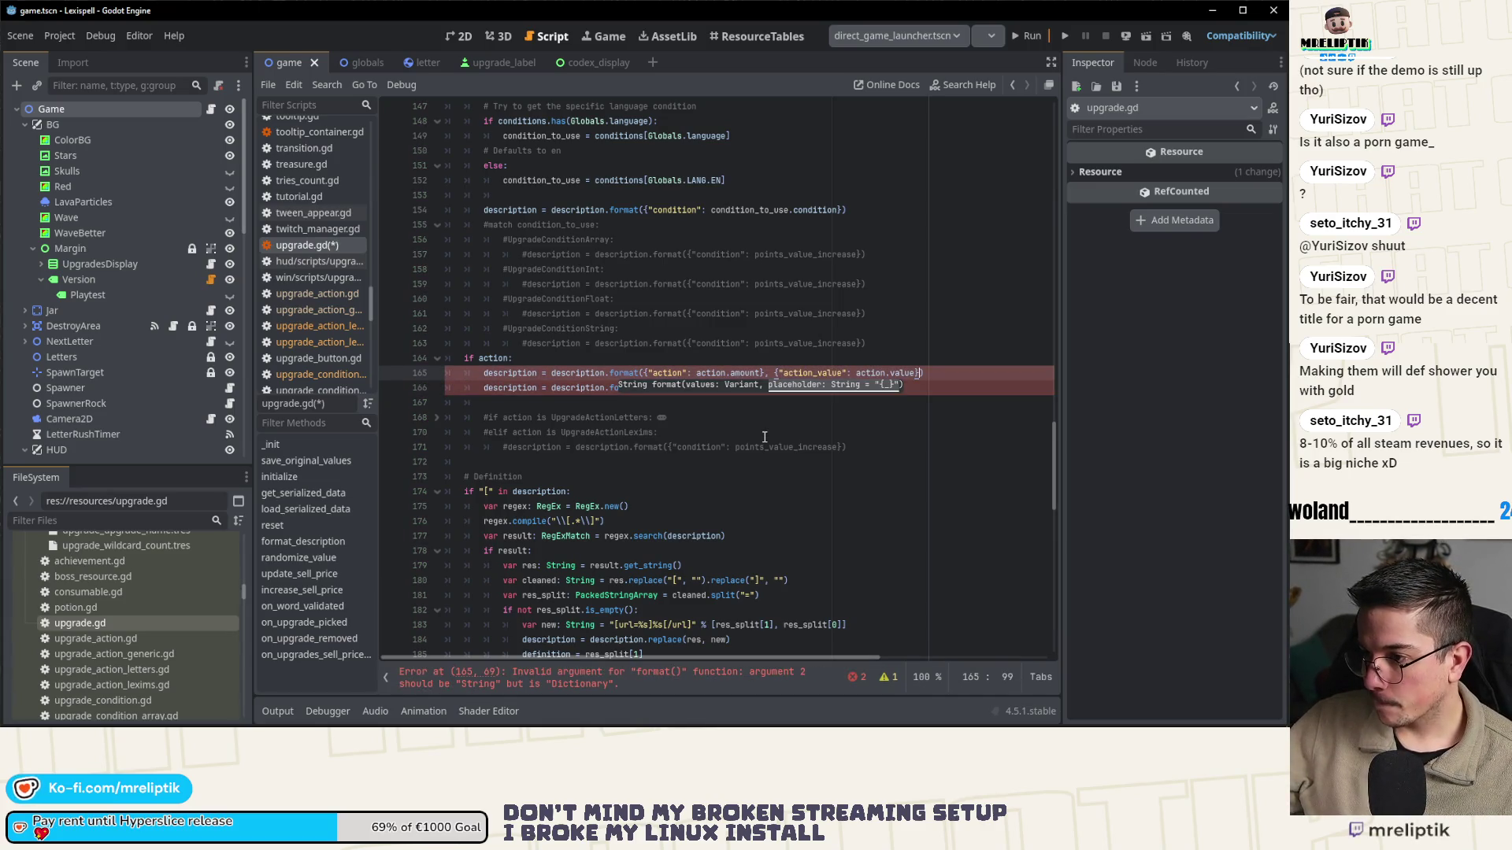
{"action": "key", "text": "ctrl+z"}
{"action": "key", "text": "Left"}
{"action": "key", "text": "Left"}
{"action": "key", "text": "Left"}
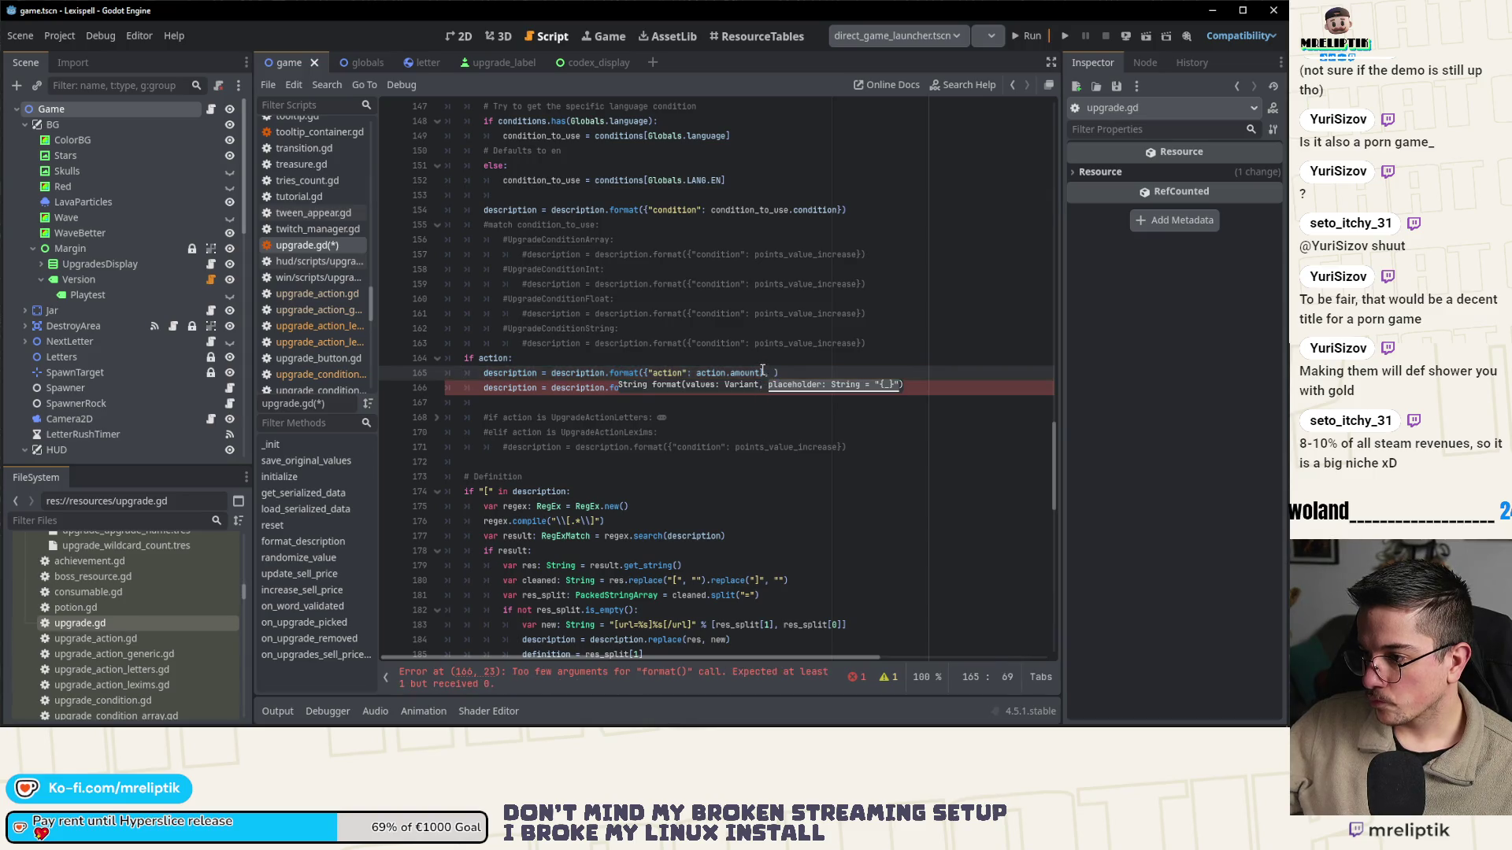
{"action": "key", "text": "ctrl+v"}
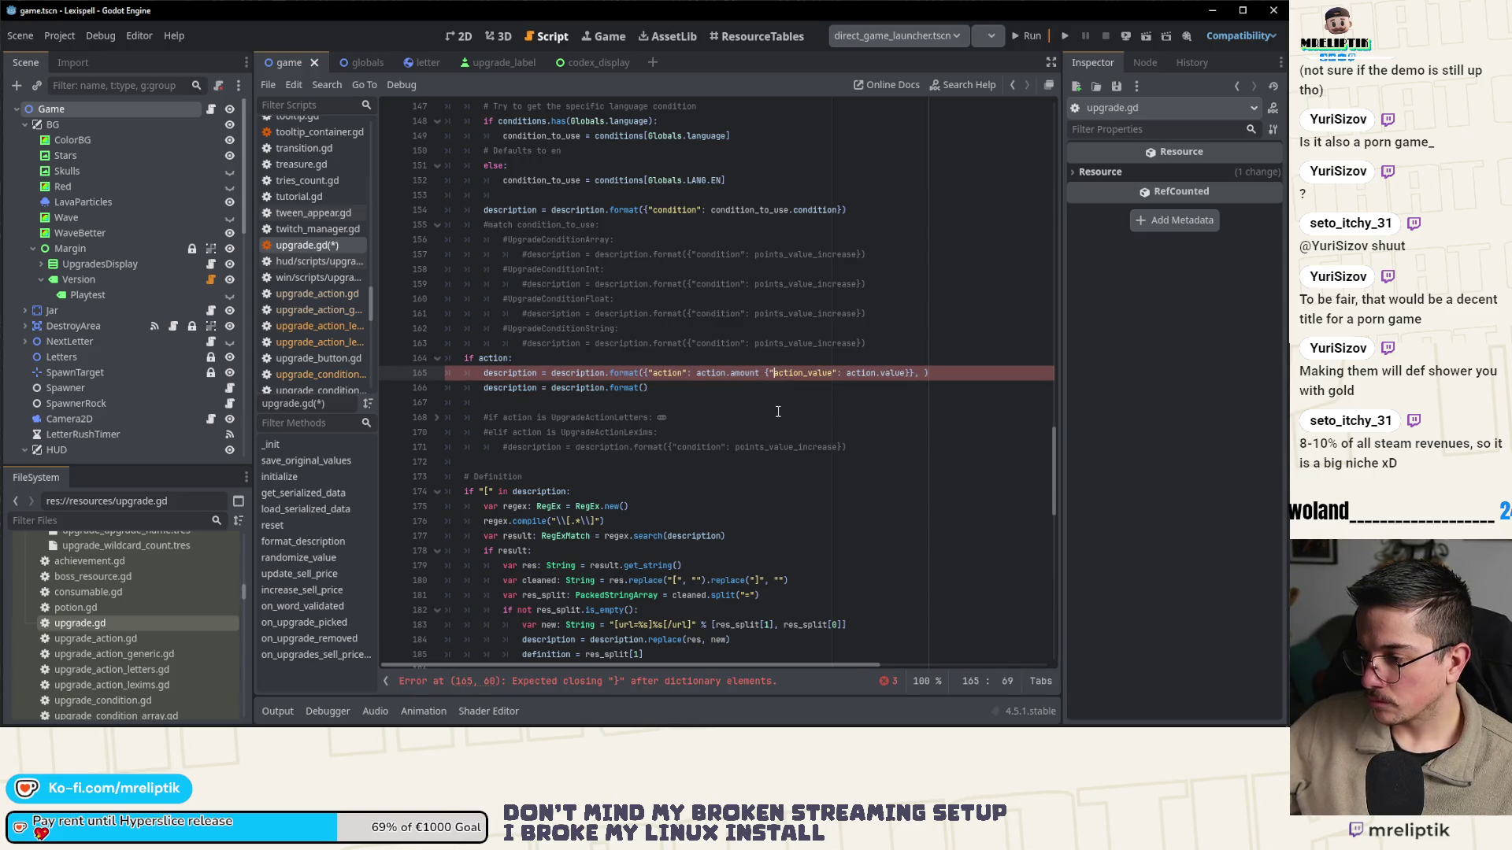
{"action": "key", "text": "BackSpace"}
{"action": "key", "text": "BackSpace"}
{"action": "key", "text": "BackSpace"}
{"action": "type", "text": ","}
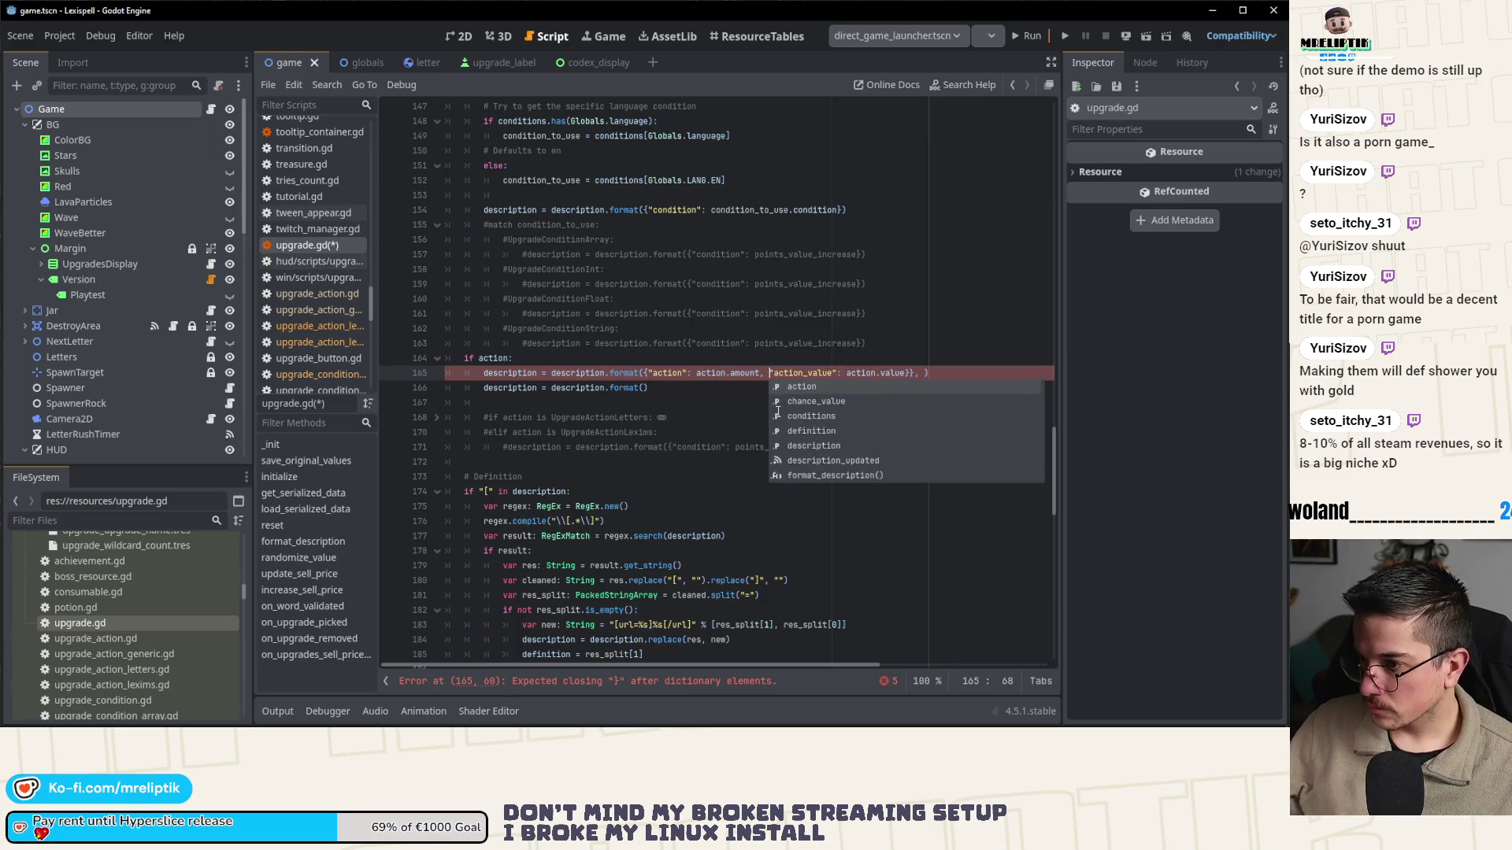
{"action": "key", "text": "End"}
{"action": "key", "text": "BackSpace"}
{"action": "key", "text": "BackSpace"}
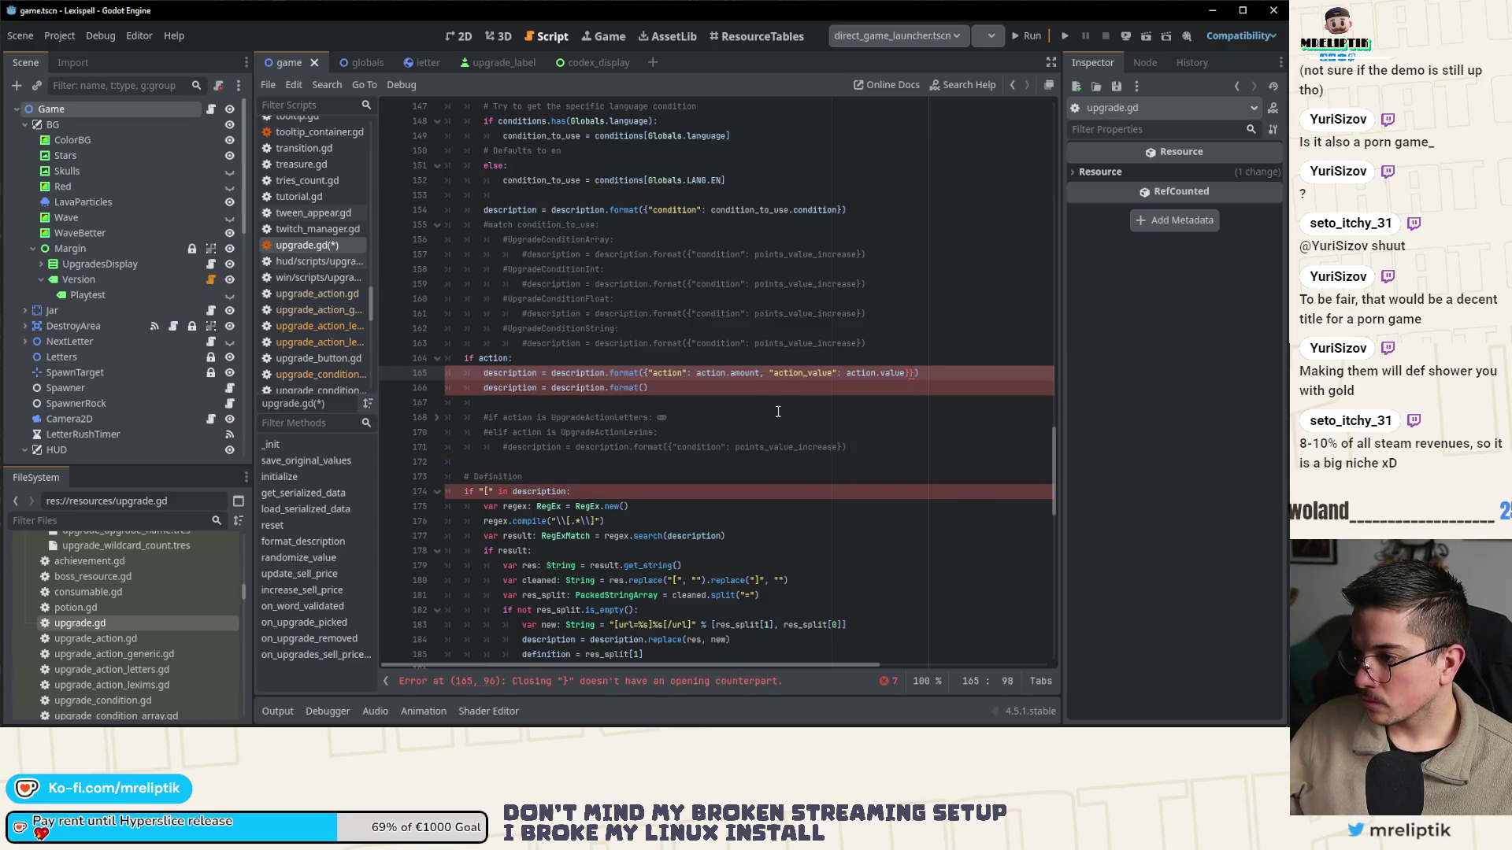
{"action": "key", "text": "Down"}
{"action": "key", "text": "ctrl+shift+k"}
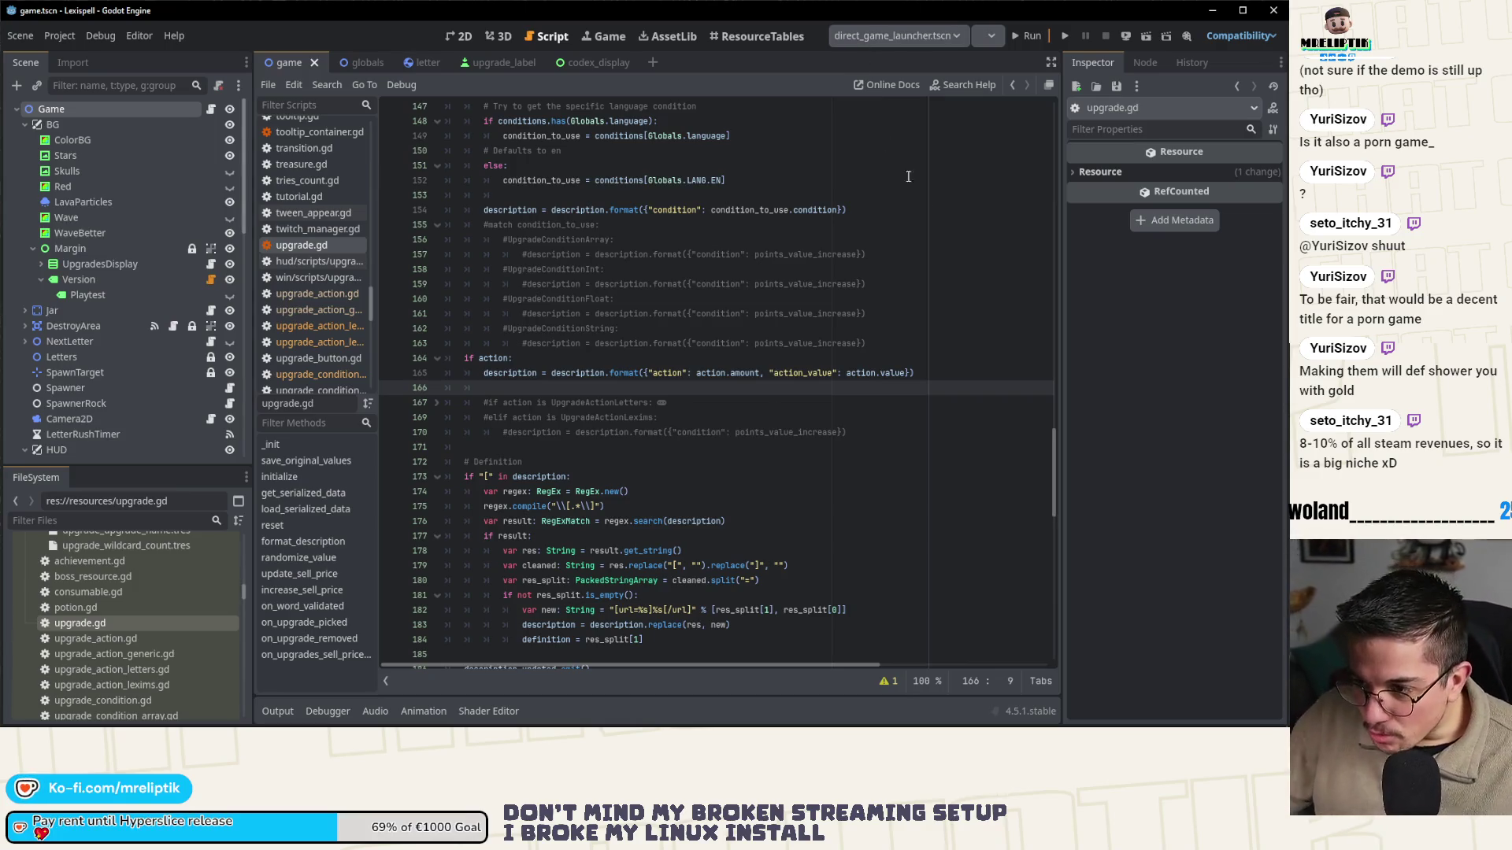
{"action": "left_click", "coordinate": [760, 412]}
{"action": "scroll", "coordinate": [505, 425], "scroll_direction": "up", "scroll_amount": 6}
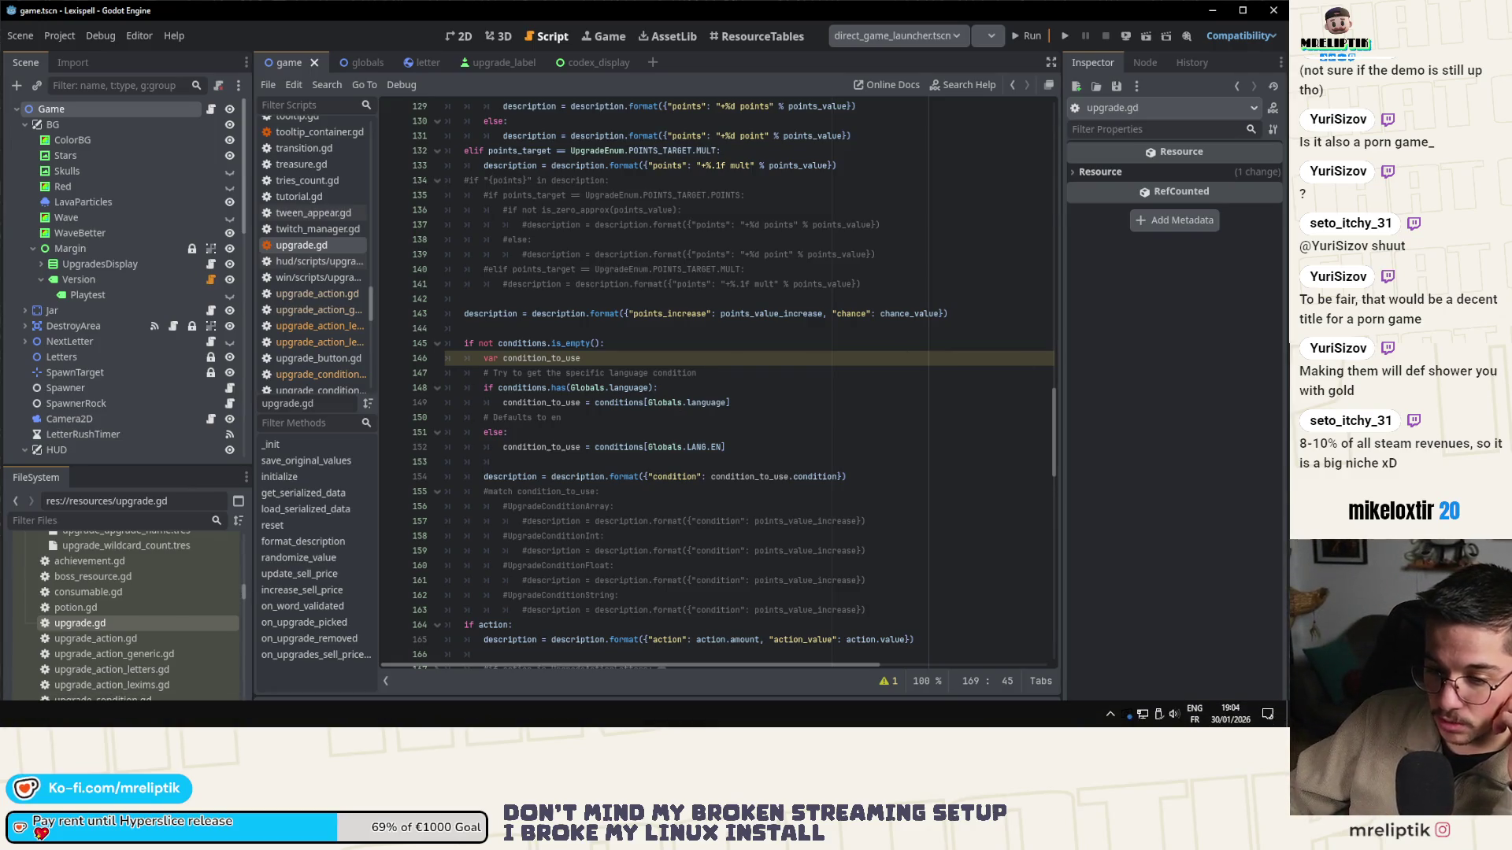
{"action": "key", "text": "alt+Tab"}
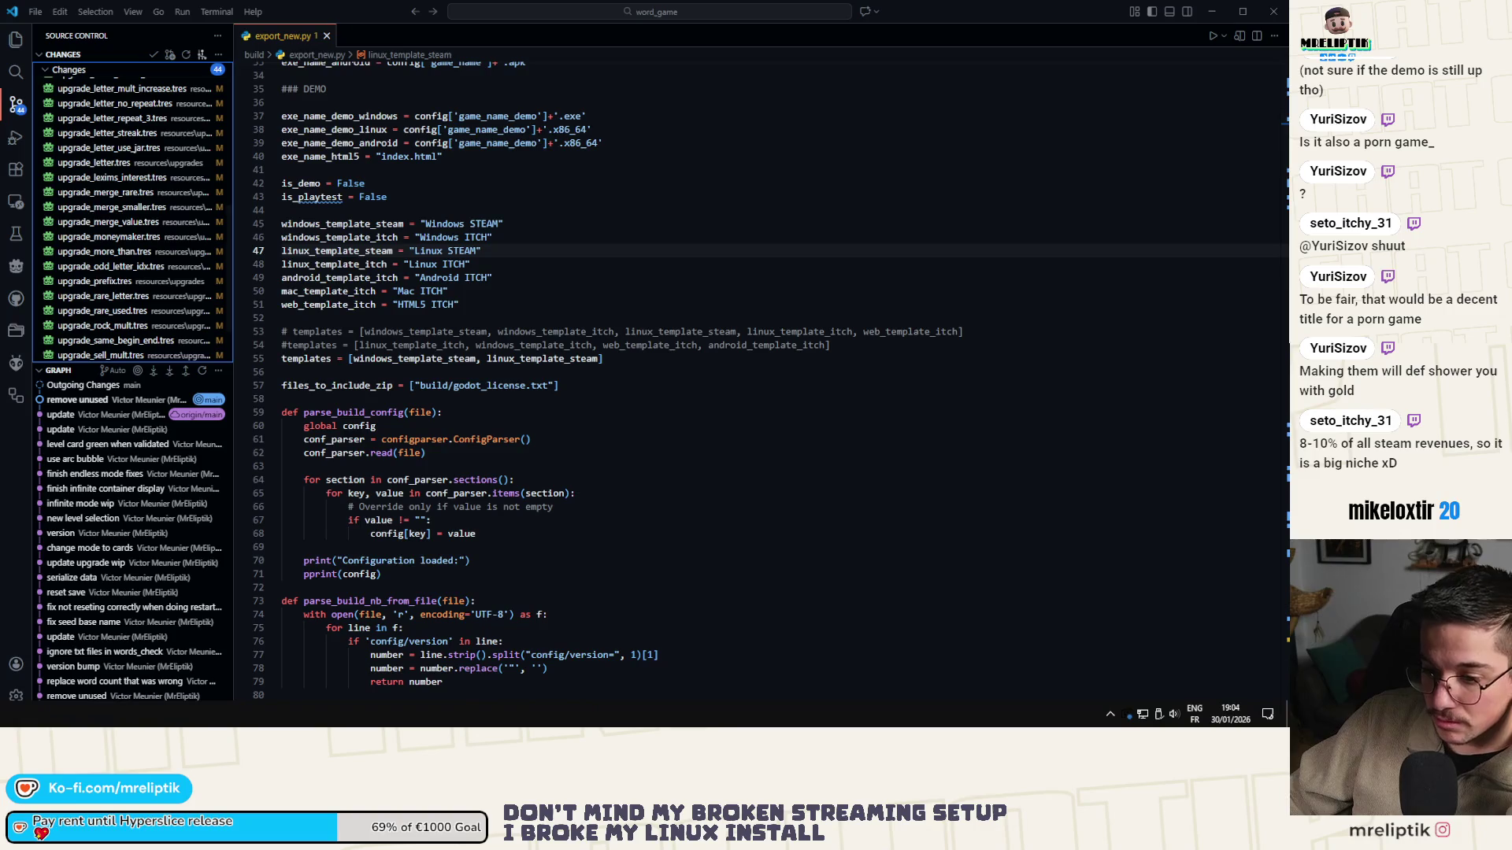
- Switch from VS Code back to the Godot editor showing upgrade.gd
{"action": "key", "text": "alt+Tab"}
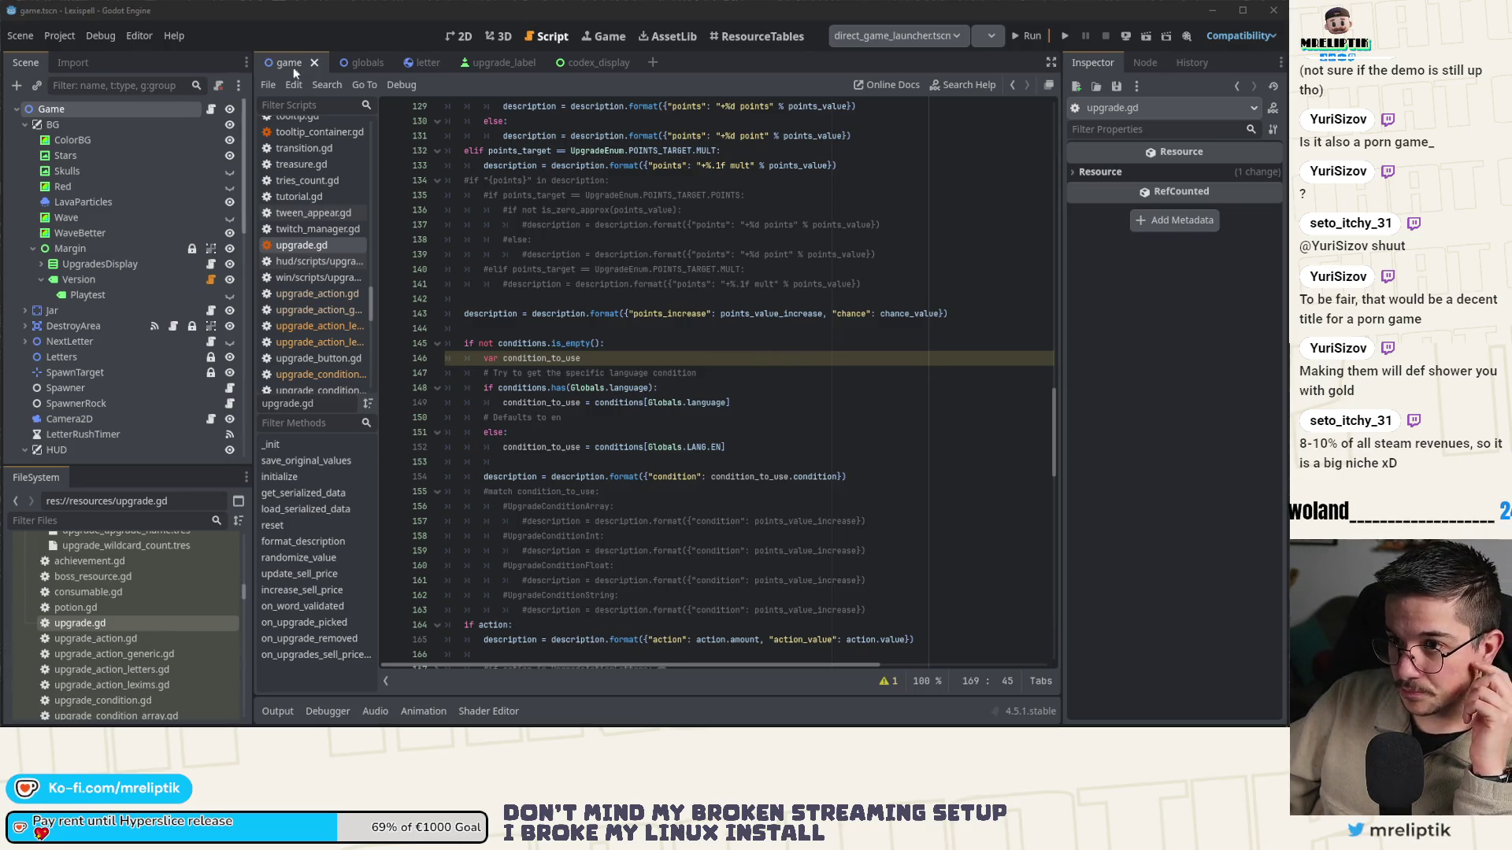
- Open game.gd and search it for the capitalism upgrade, which finds no match
{"action": "left_click", "coordinate": [581, 284]}
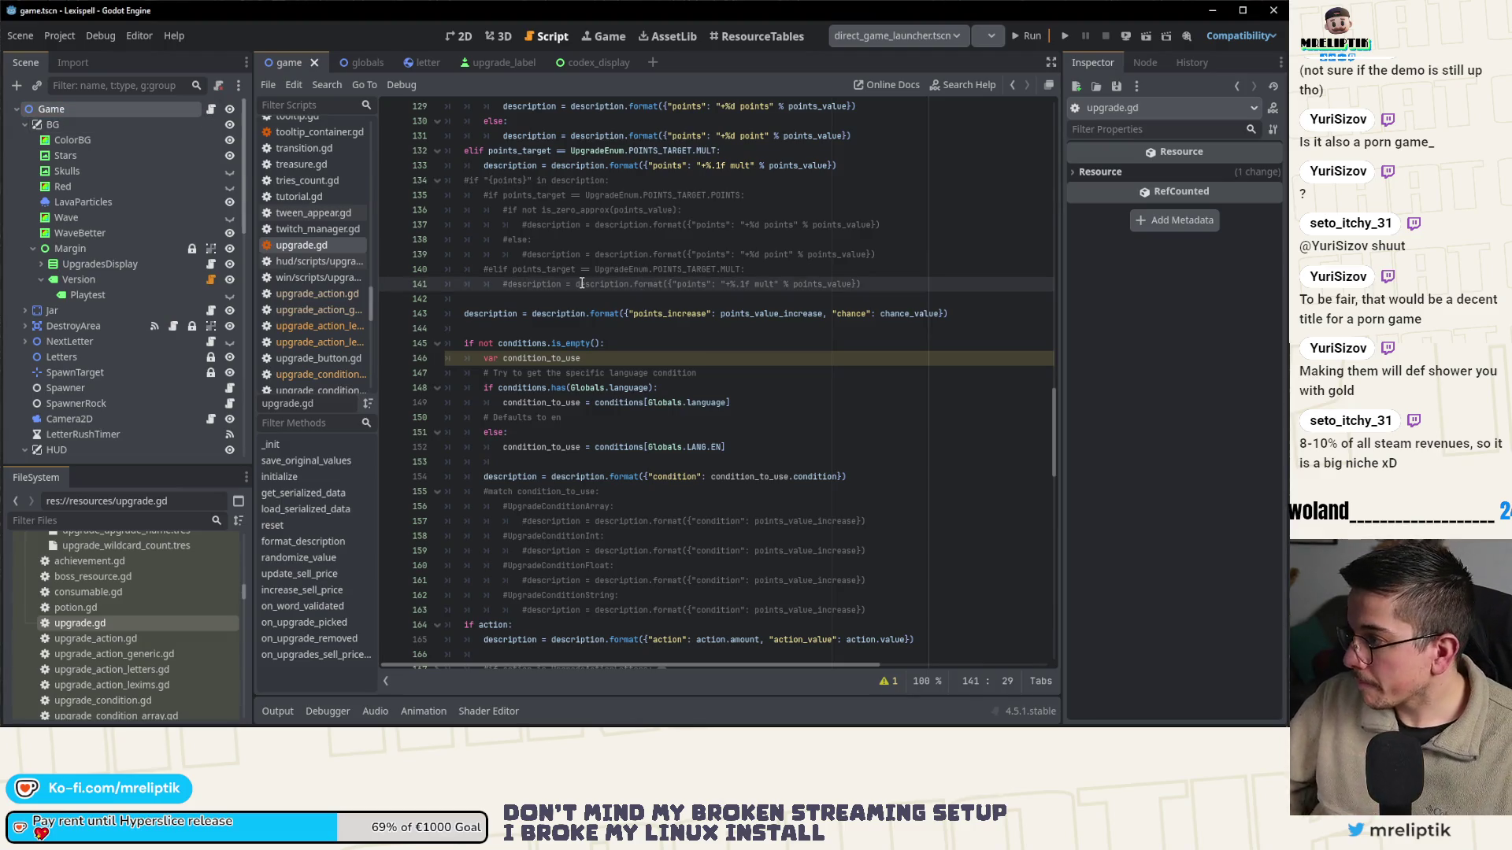
{"action": "key", "text": "ctrl+f"}
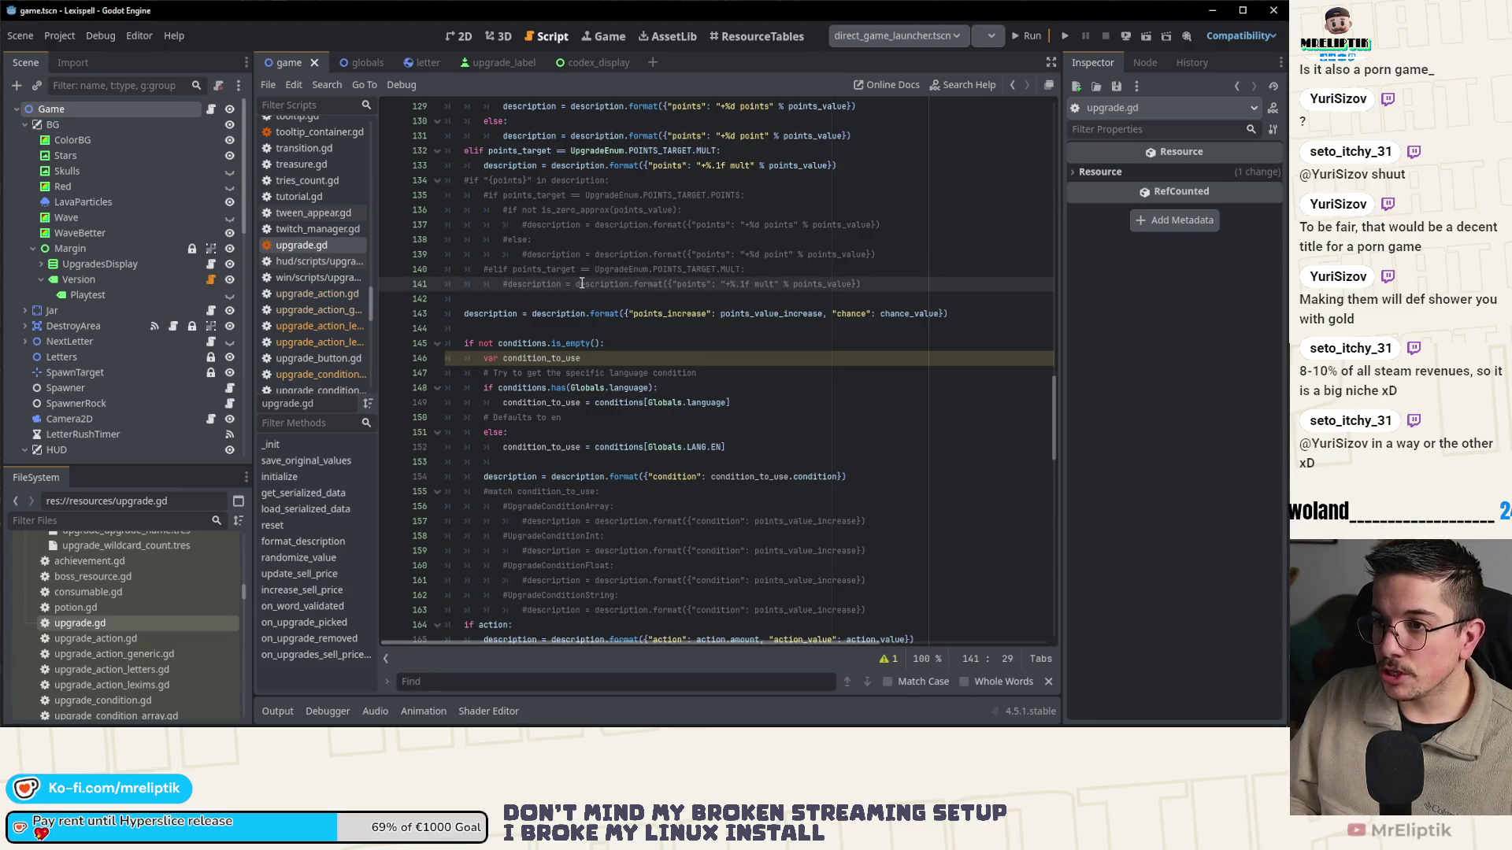
{"action": "left_click", "coordinate": [210, 108]}
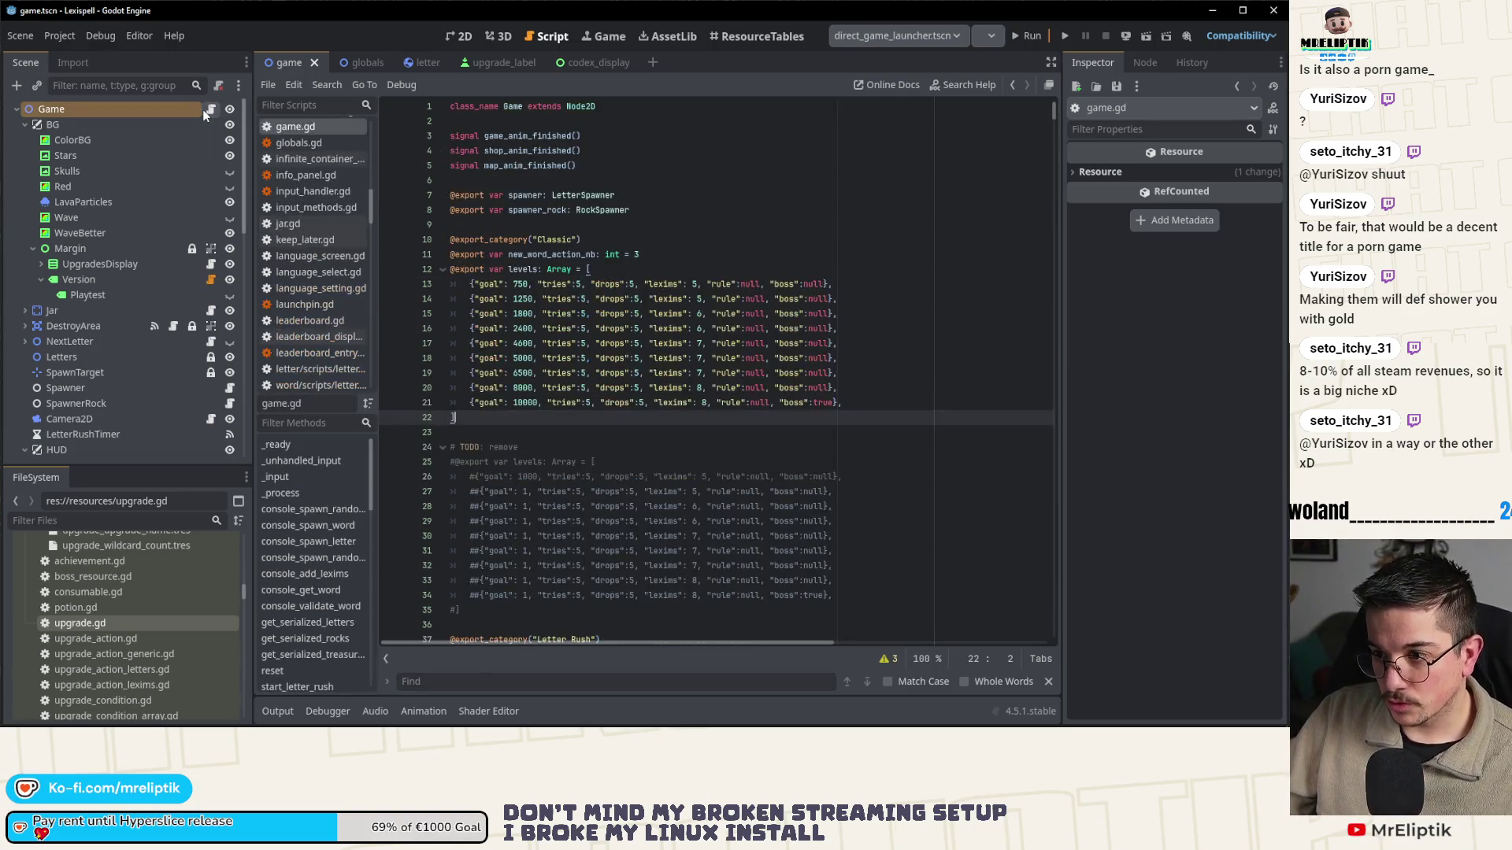
{"action": "left_click", "coordinate": [655, 463]}
{"action": "key", "text": "ctrl+f"}
{"action": "type", "text": "capti"}
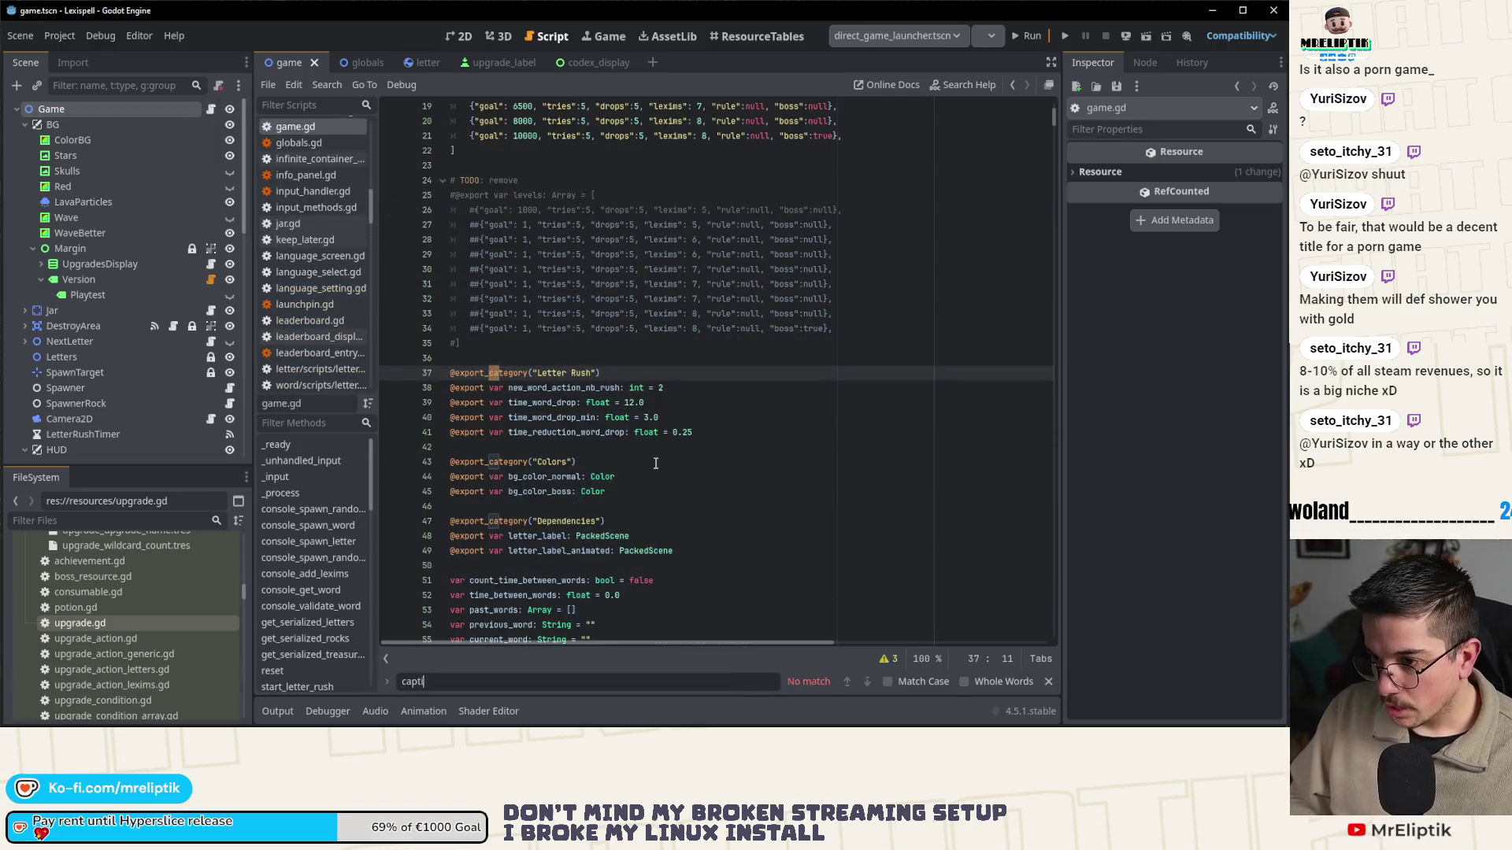
{"action": "key", "text": "BackSpace"}
{"action": "key", "text": "BackSpace"}
{"action": "type", "text": "italism"}
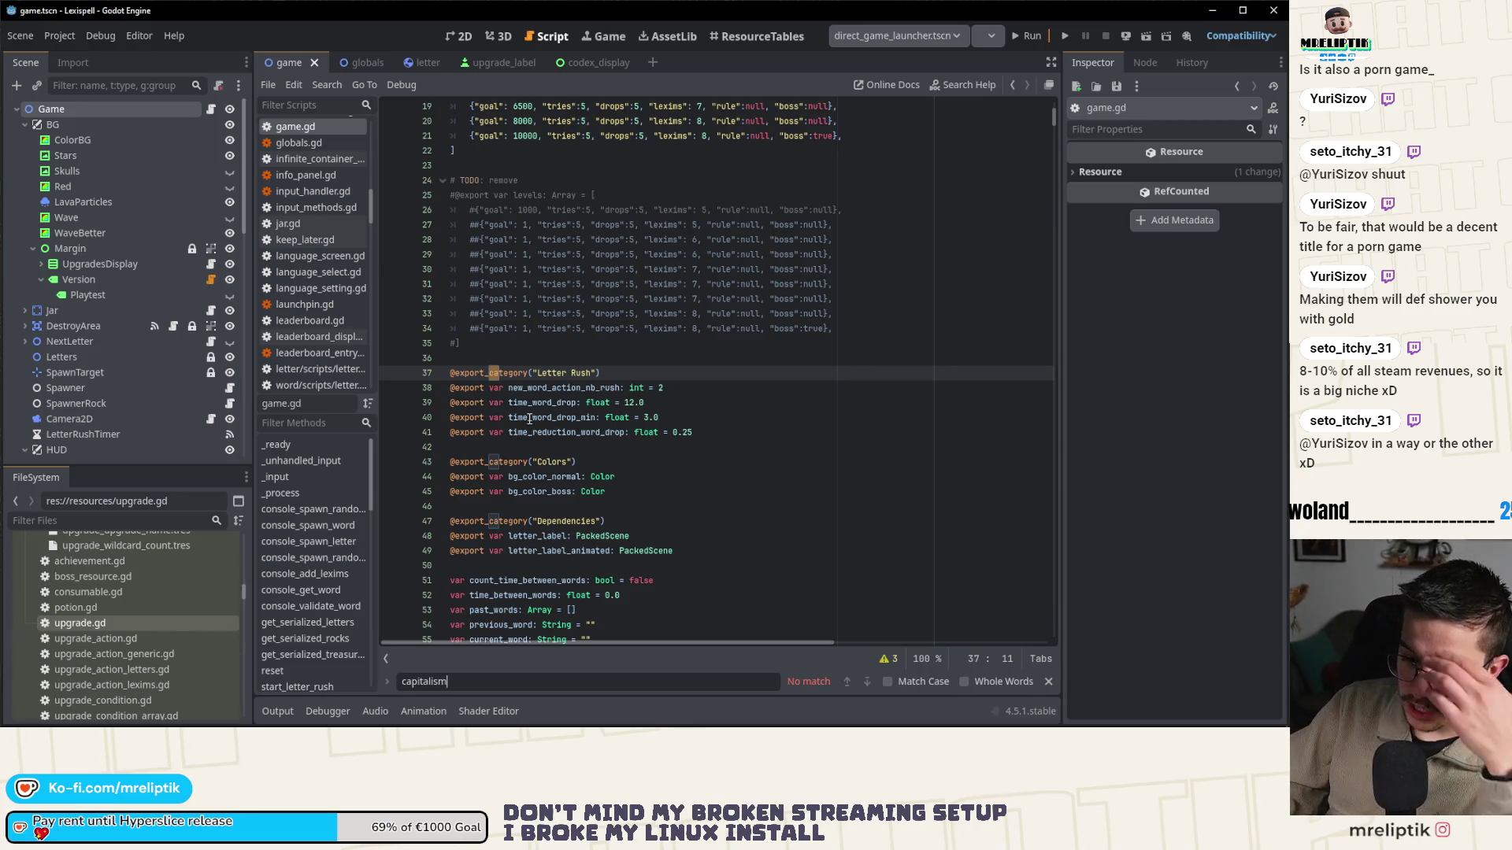
- Scroll through game.gd, then show the ResourceTables view of all upgrades in res://resources/upgrades/
{"action": "scroll", "coordinate": [121, 617], "scroll_direction": "up", "scroll_amount": 10}
{"action": "scroll", "coordinate": [166, 592], "scroll_direction": "up", "scroll_amount": 5}
{"action": "scroll", "coordinate": [163, 597], "scroll_direction": "down", "scroll_amount": 5}
{"action": "scroll", "coordinate": [163, 599], "scroll_direction": "down", "scroll_amount": 3}
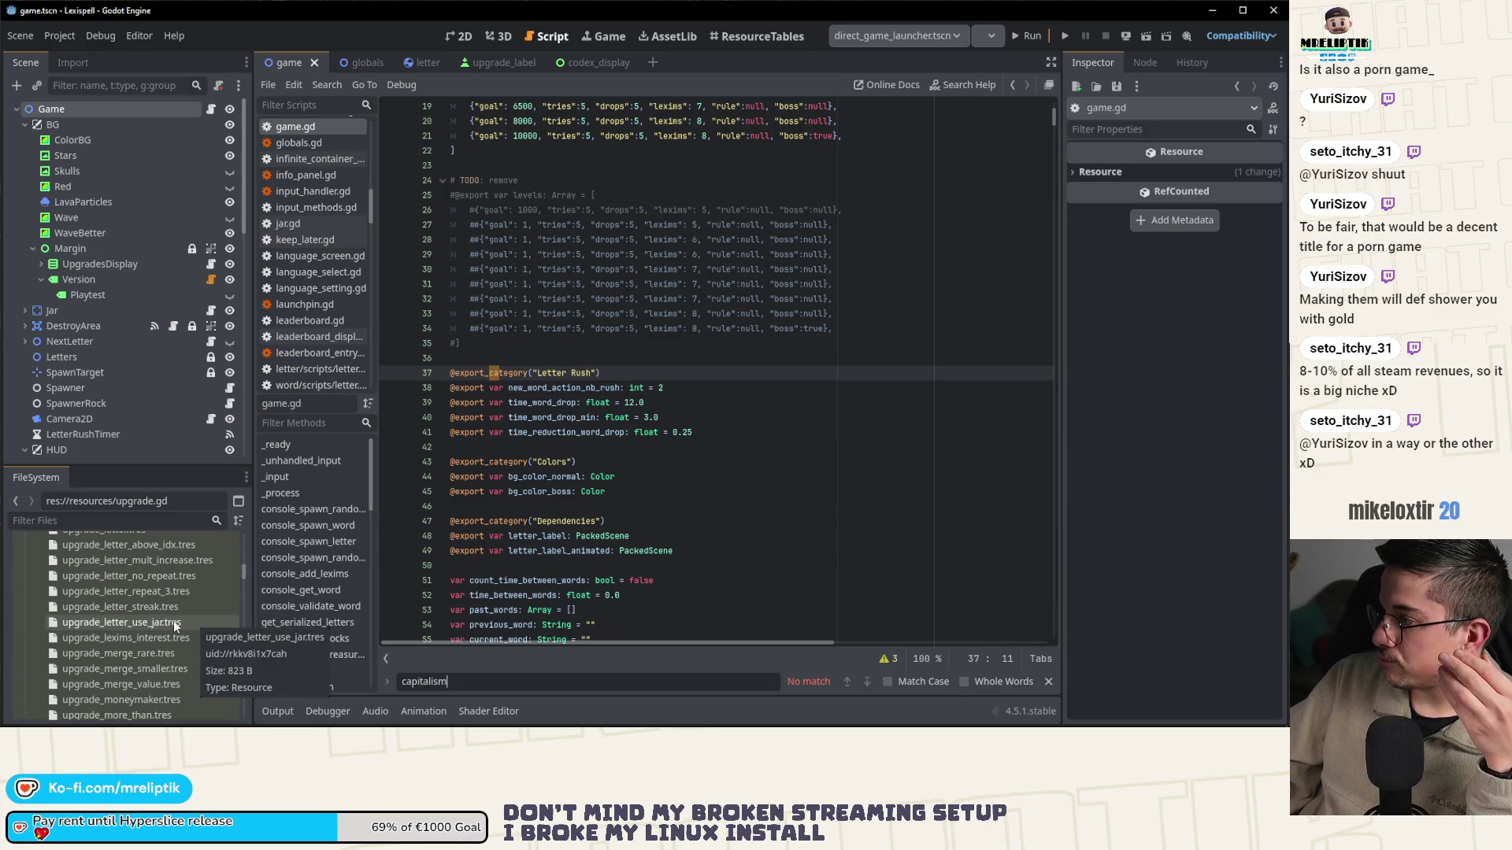
{"action": "scroll", "coordinate": [162, 618], "scroll_direction": "up", "scroll_amount": 5}
{"action": "scroll", "coordinate": [157, 614], "scroll_direction": "up", "scroll_amount": 3}
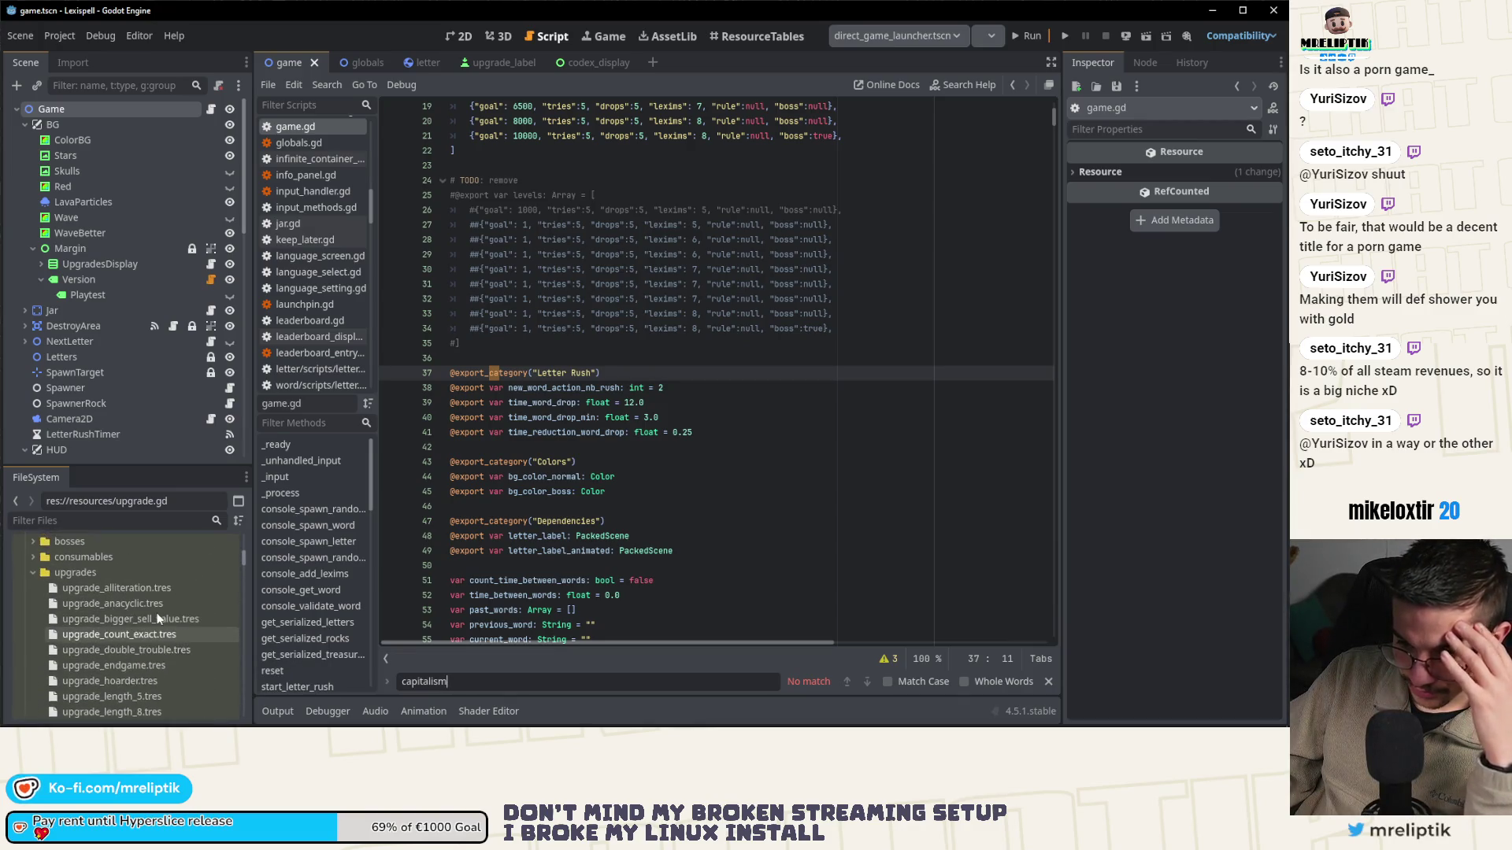
{"action": "scroll", "coordinate": [157, 603], "scroll_direction": "down", "scroll_amount": 2}
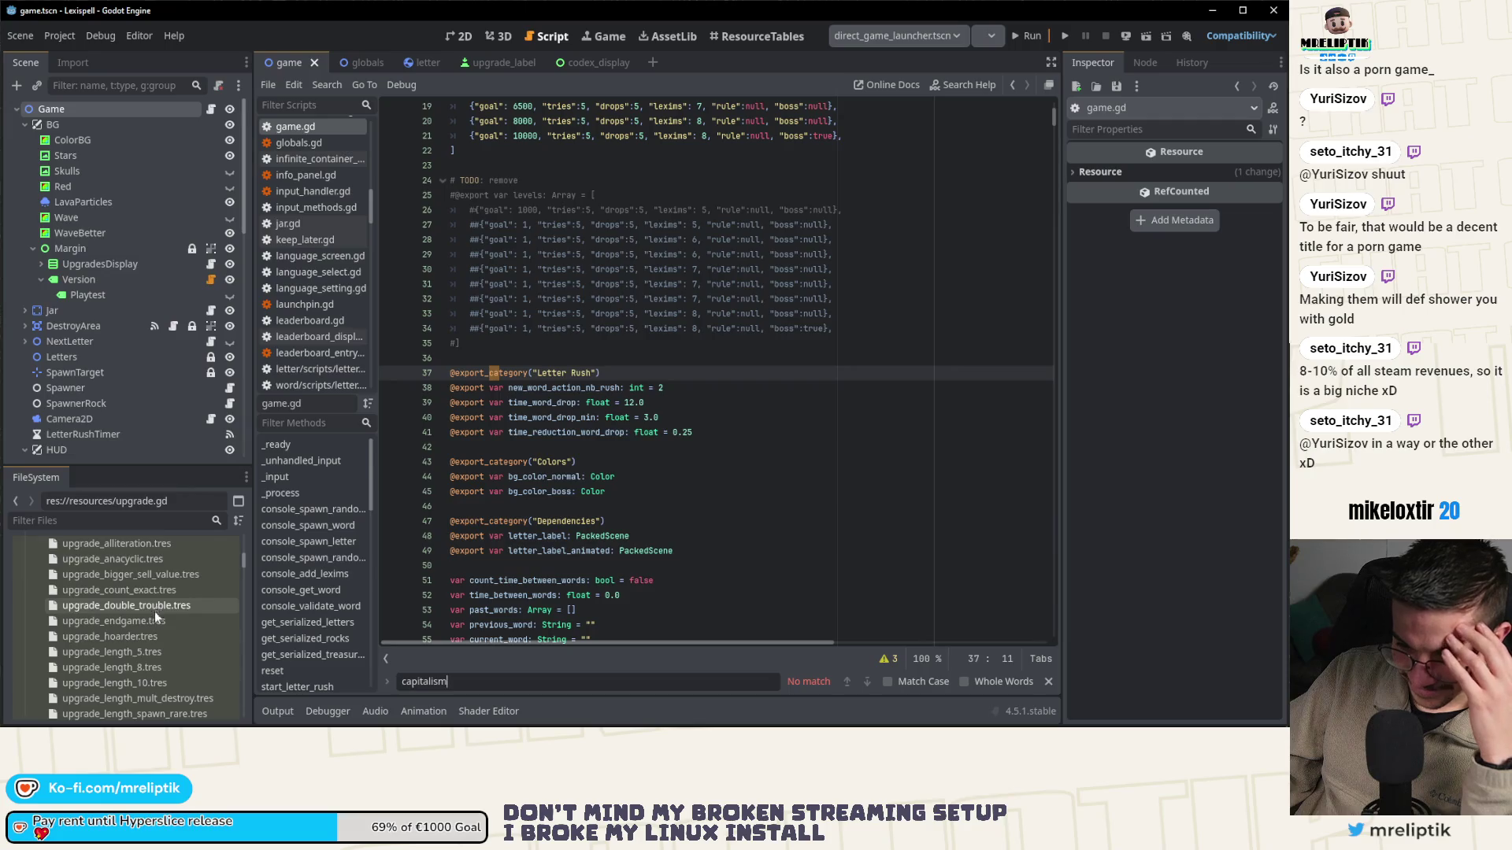
{"action": "scroll", "coordinate": [148, 628], "scroll_direction": "down", "scroll_amount": 5}
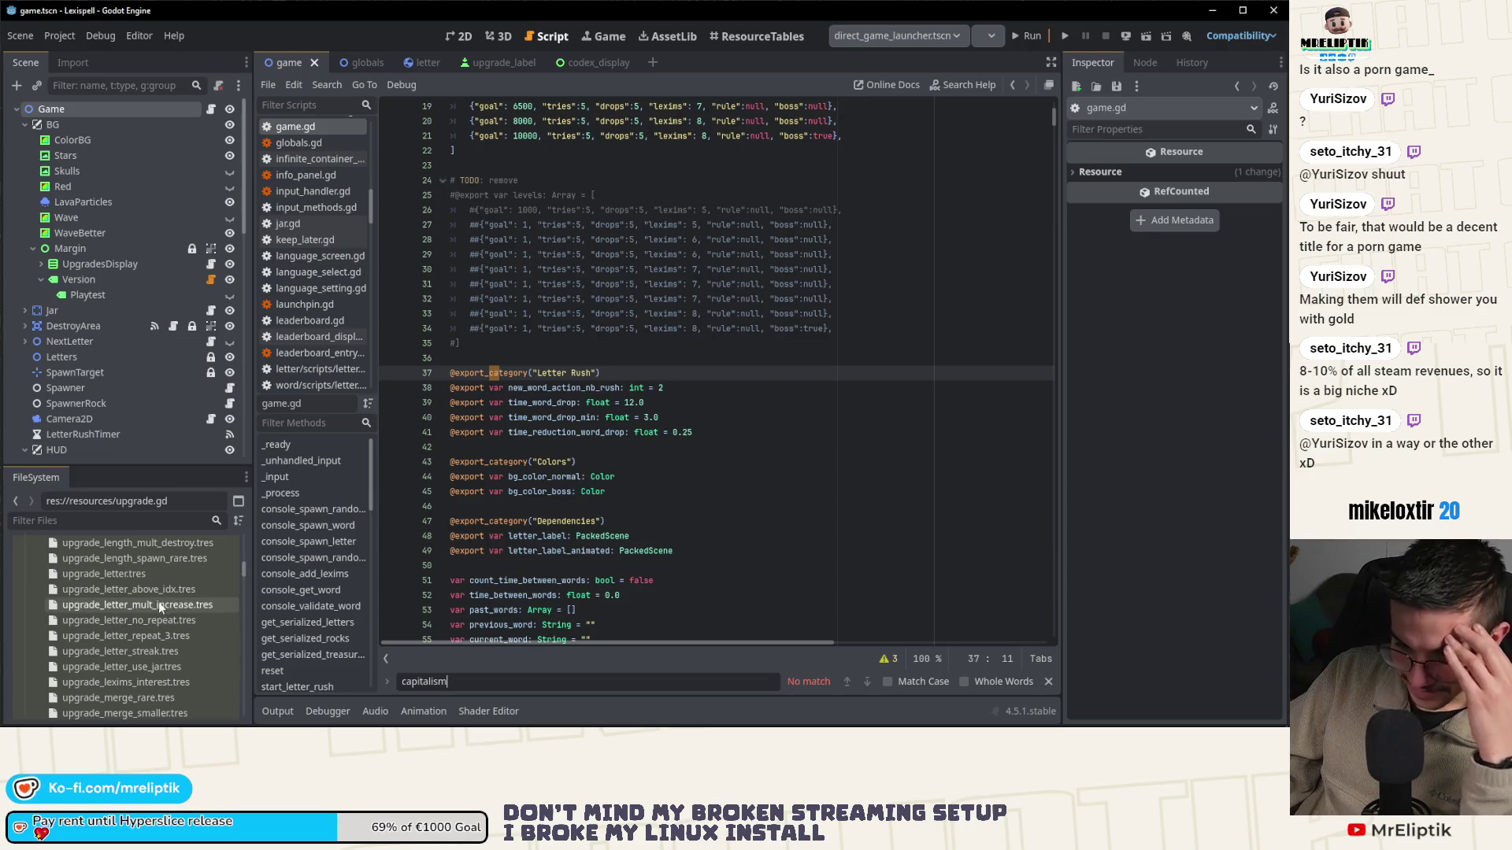
{"action": "scroll", "coordinate": [154, 609], "scroll_direction": "down", "scroll_amount": 2}
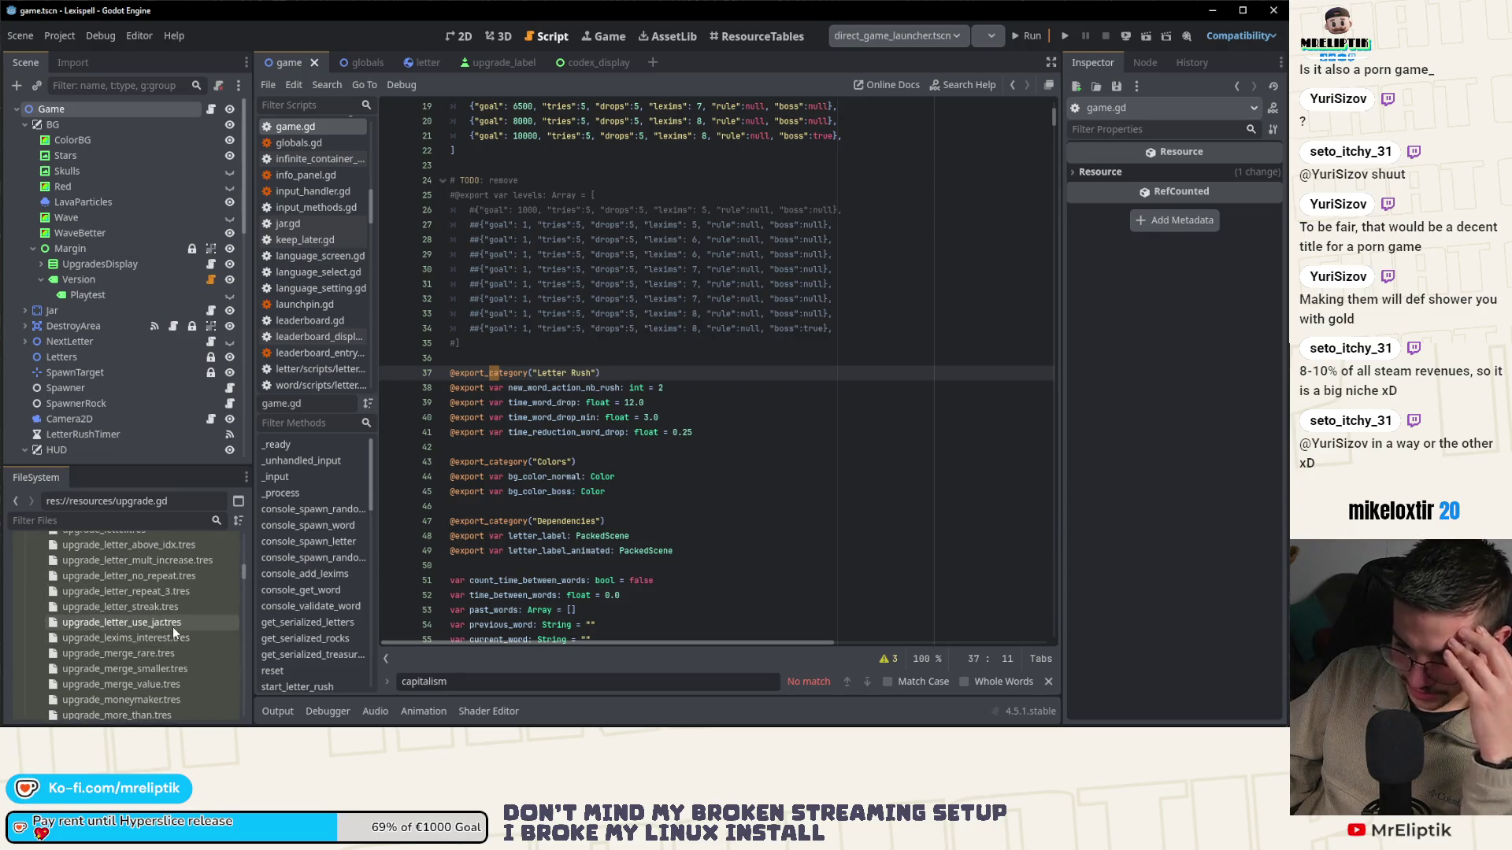
{"action": "scroll", "coordinate": [149, 670], "scroll_direction": "down", "scroll_amount": 1}
{"action": "scroll", "coordinate": [182, 670], "scroll_direction": "down", "scroll_amount": 5}
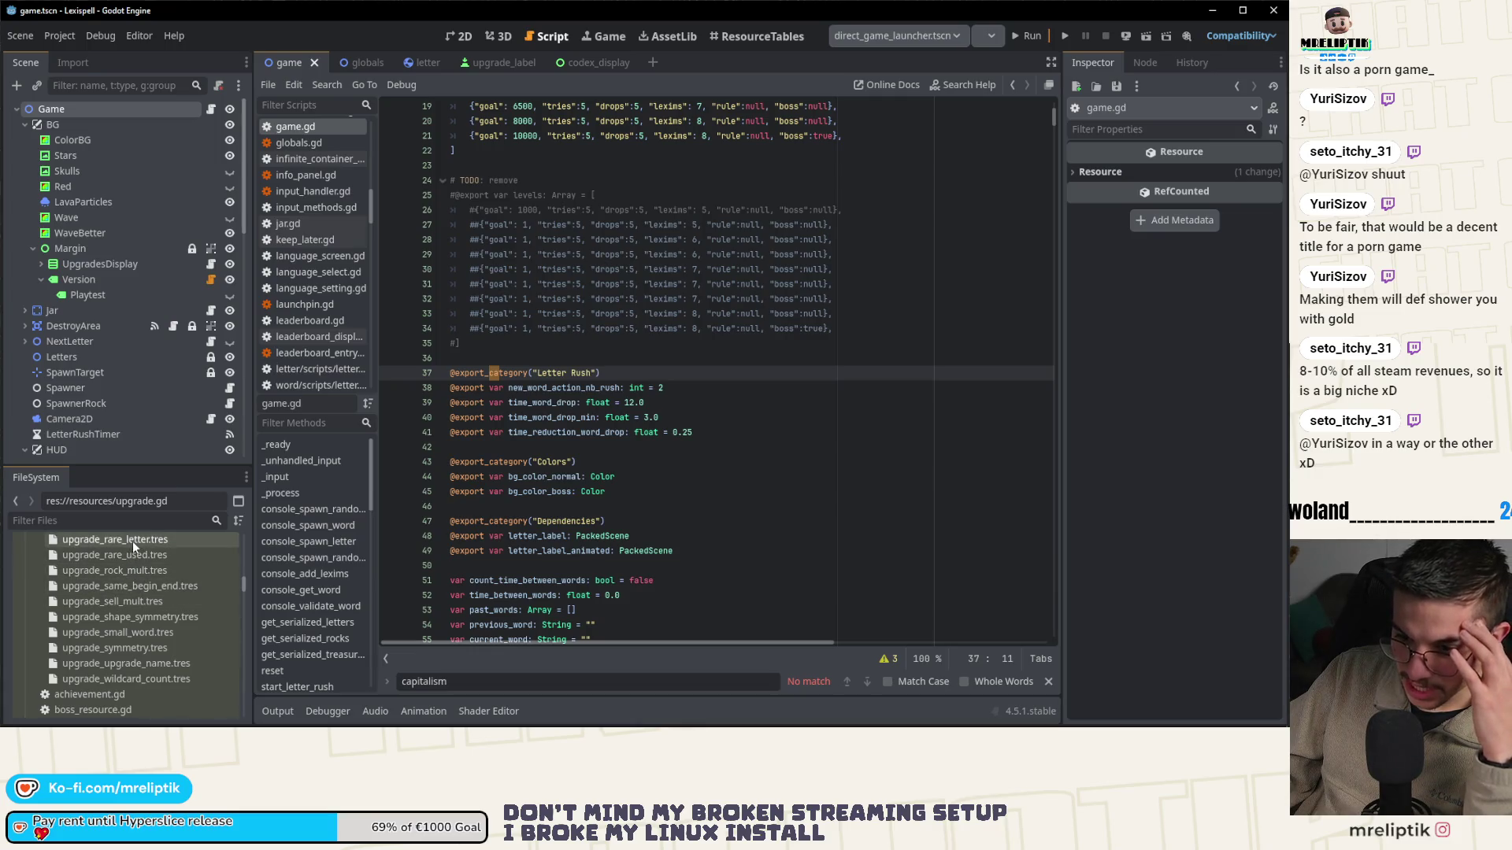
{"action": "left_click", "coordinate": [759, 36]}
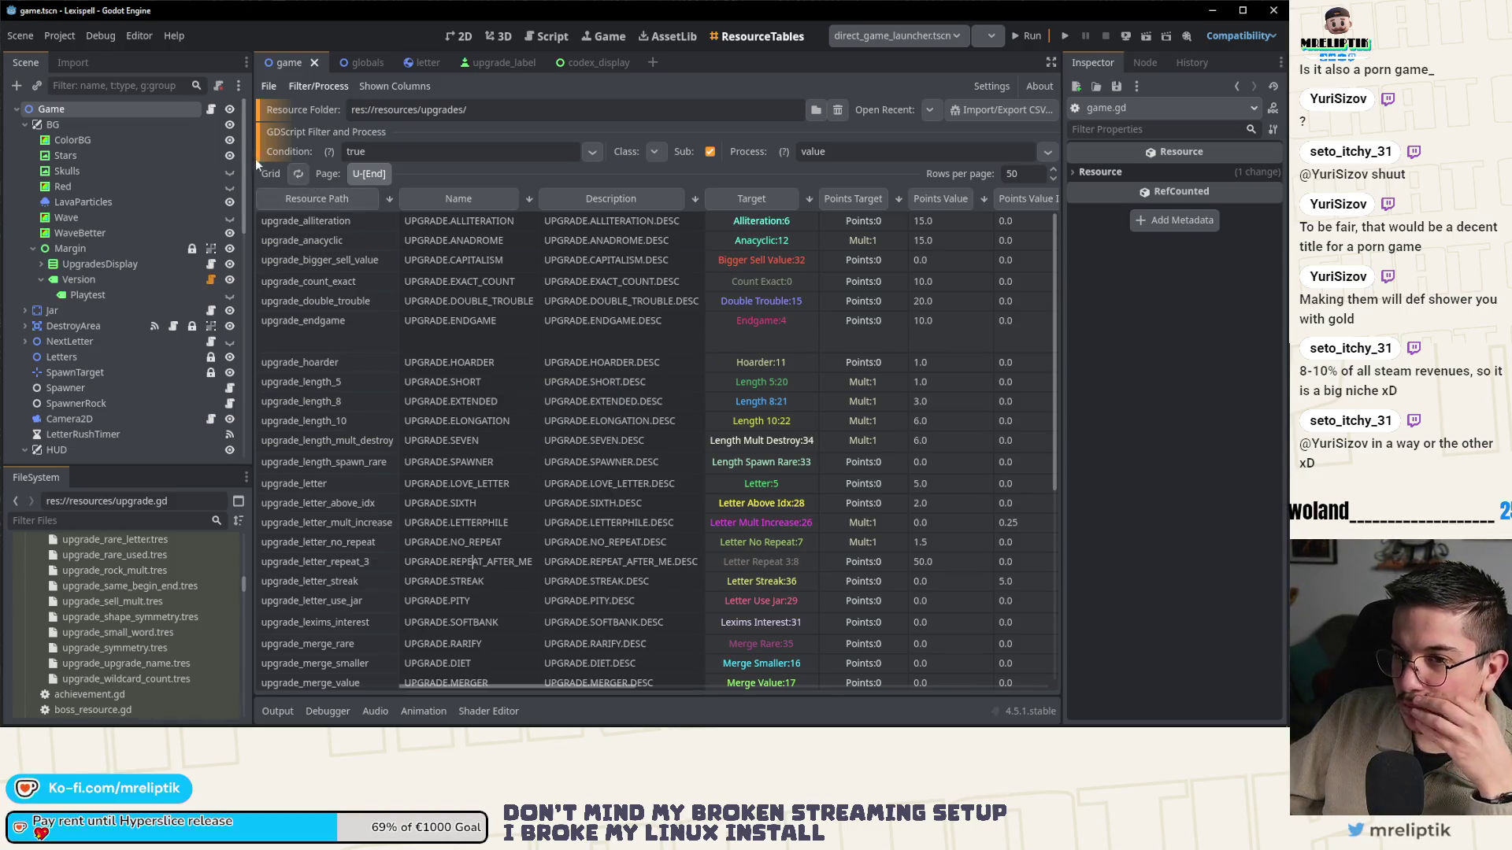
- Search game.gd for 'bigger_sell' and check the upgrades resource table again
{"action": "left_click", "coordinate": [206, 110]}
{"action": "key", "text": "ctrl+f"}
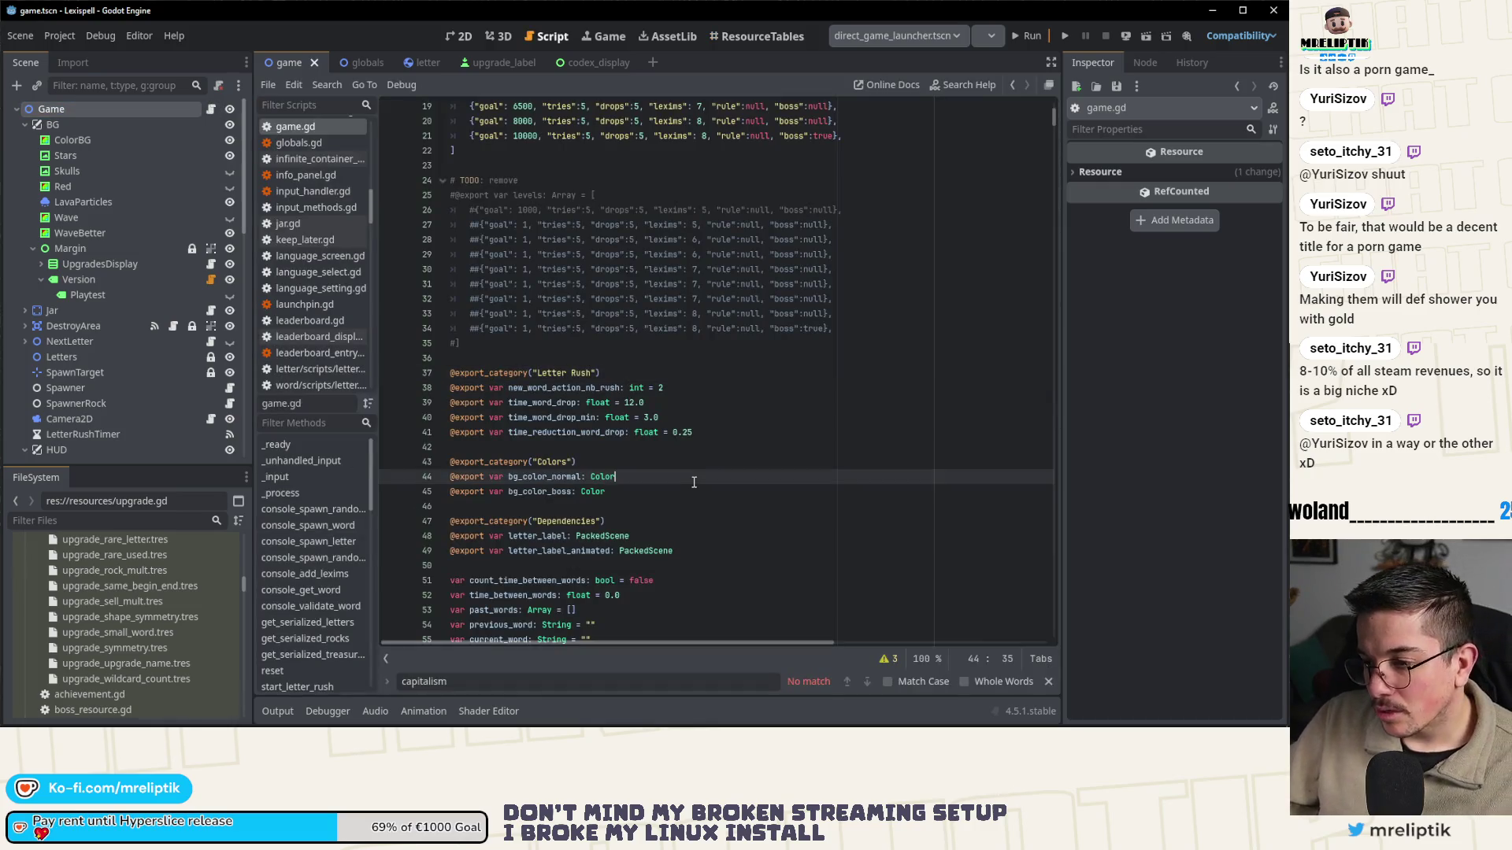
{"action": "type", "text": "bigg_e"}
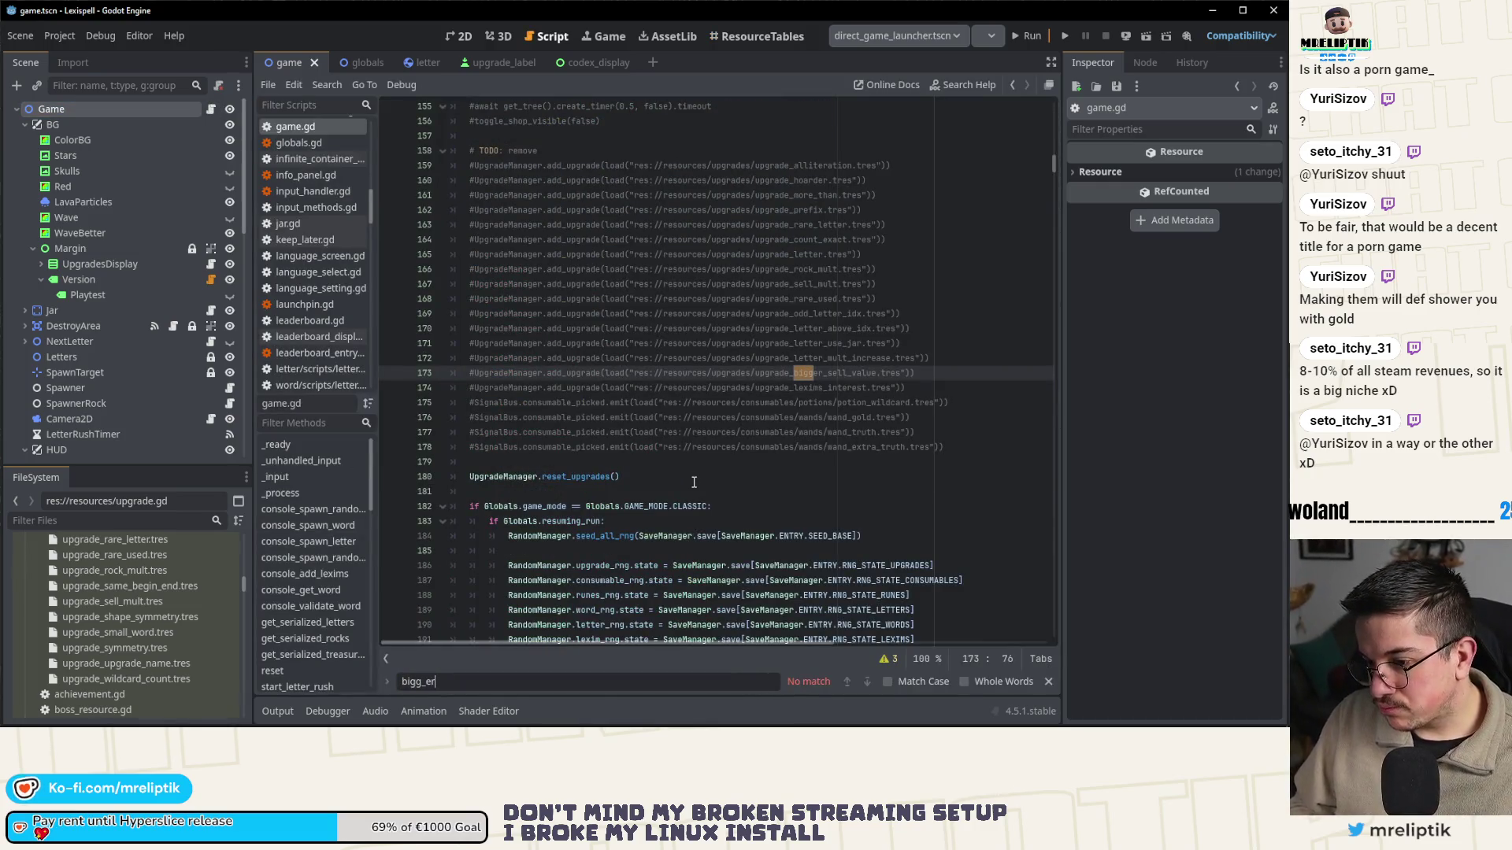
{"action": "key", "text": "BackSpace"}
{"action": "type", "text": "er_"}
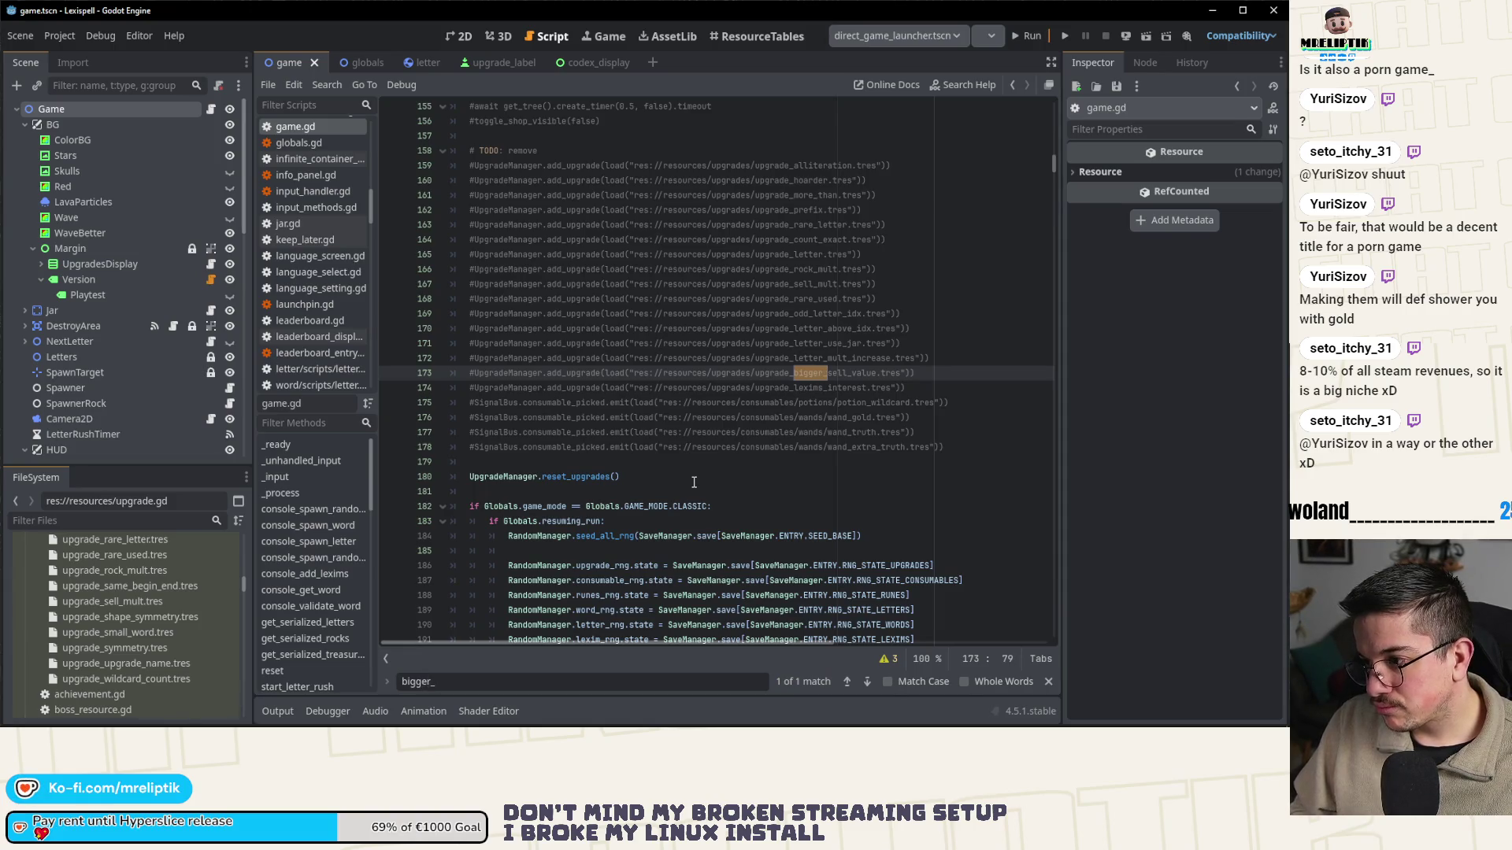
{"action": "type", "text": "sell"}
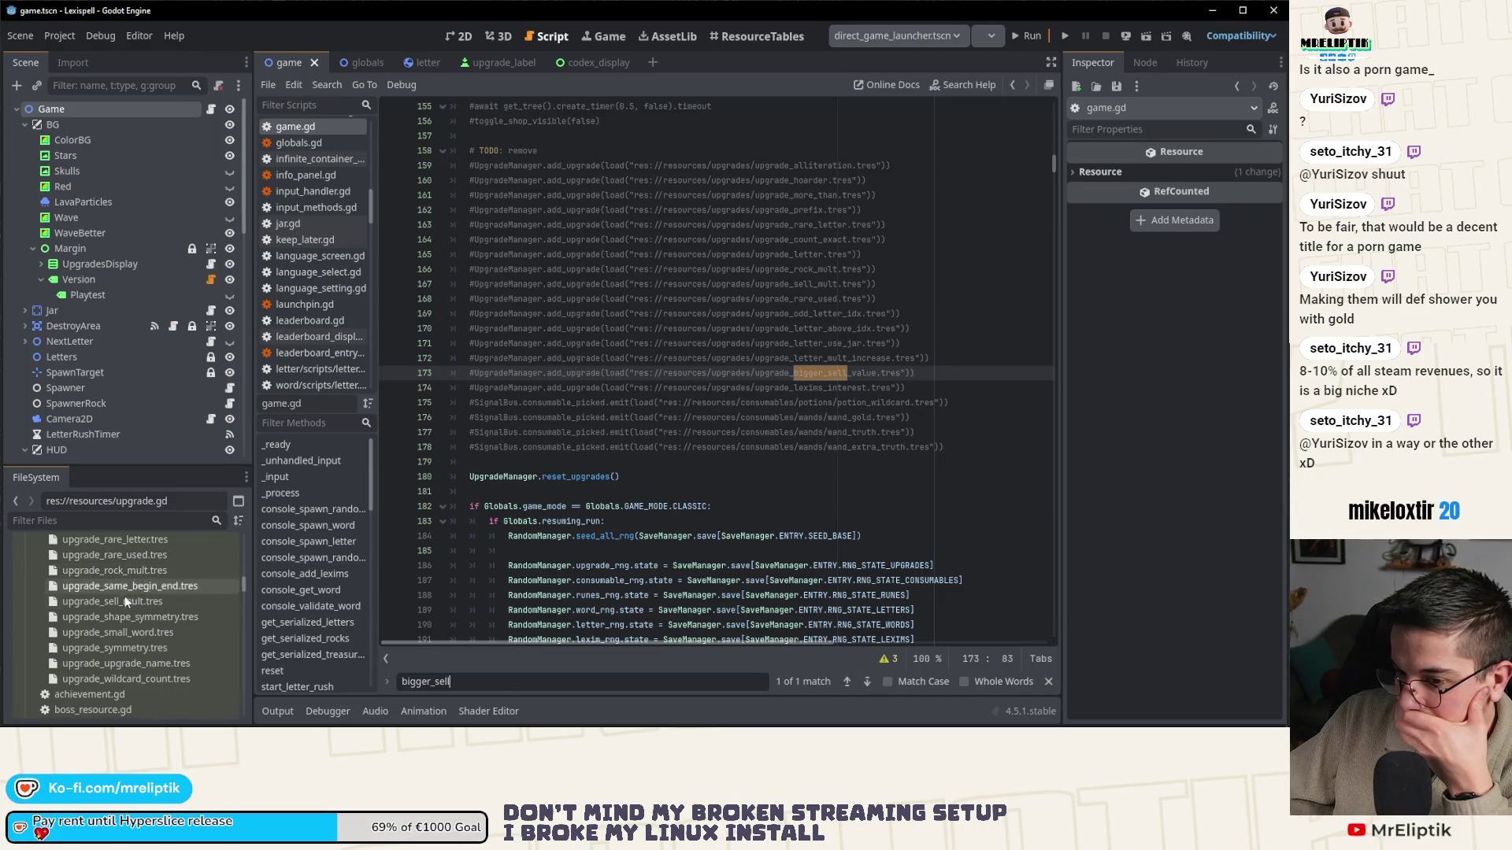
{"action": "left_click", "coordinate": [673, 36]}
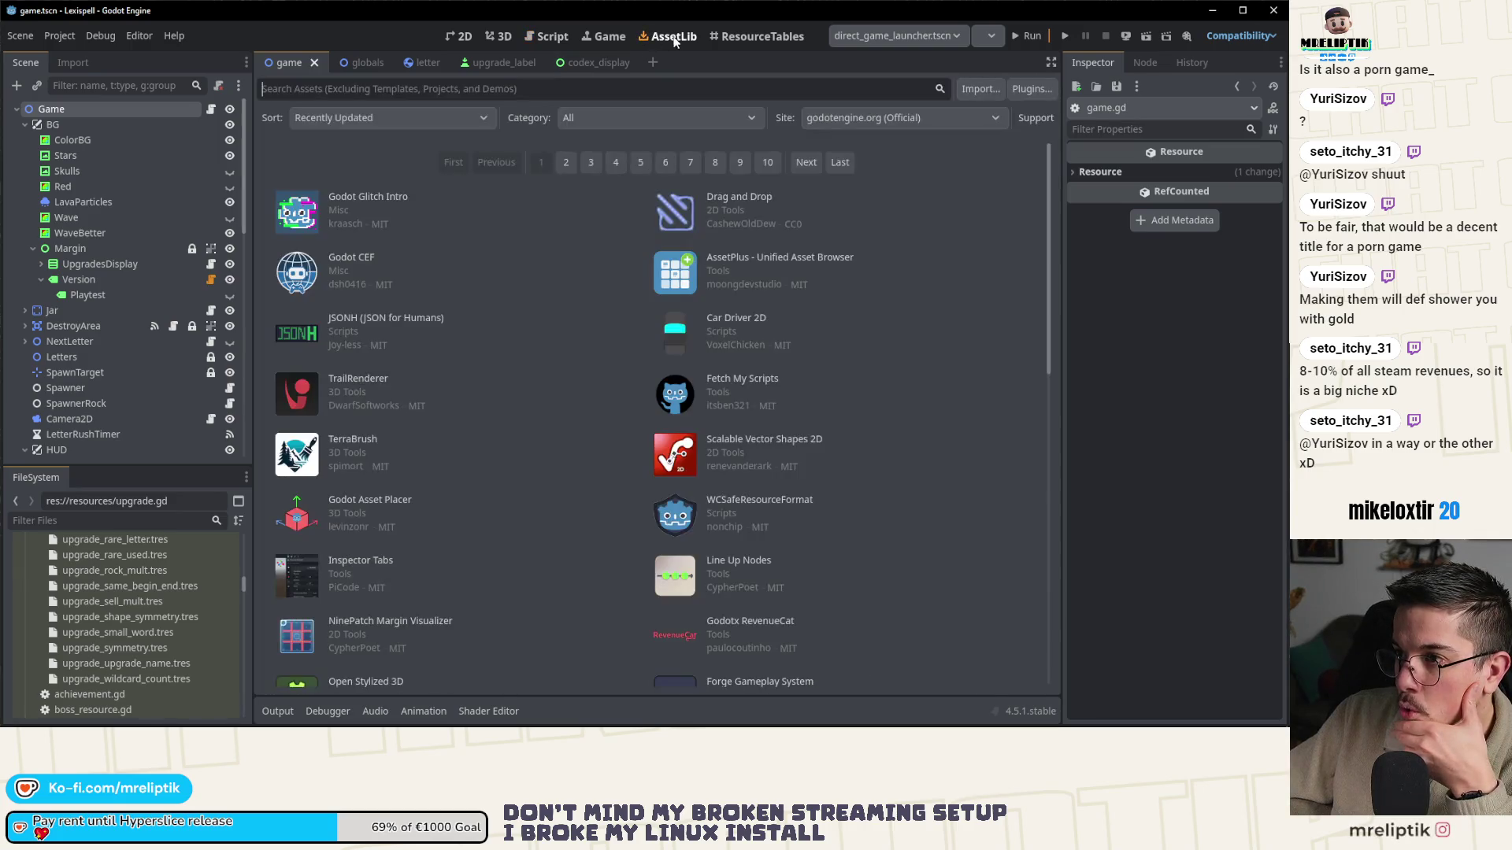
{"action": "left_click", "coordinate": [764, 37]}
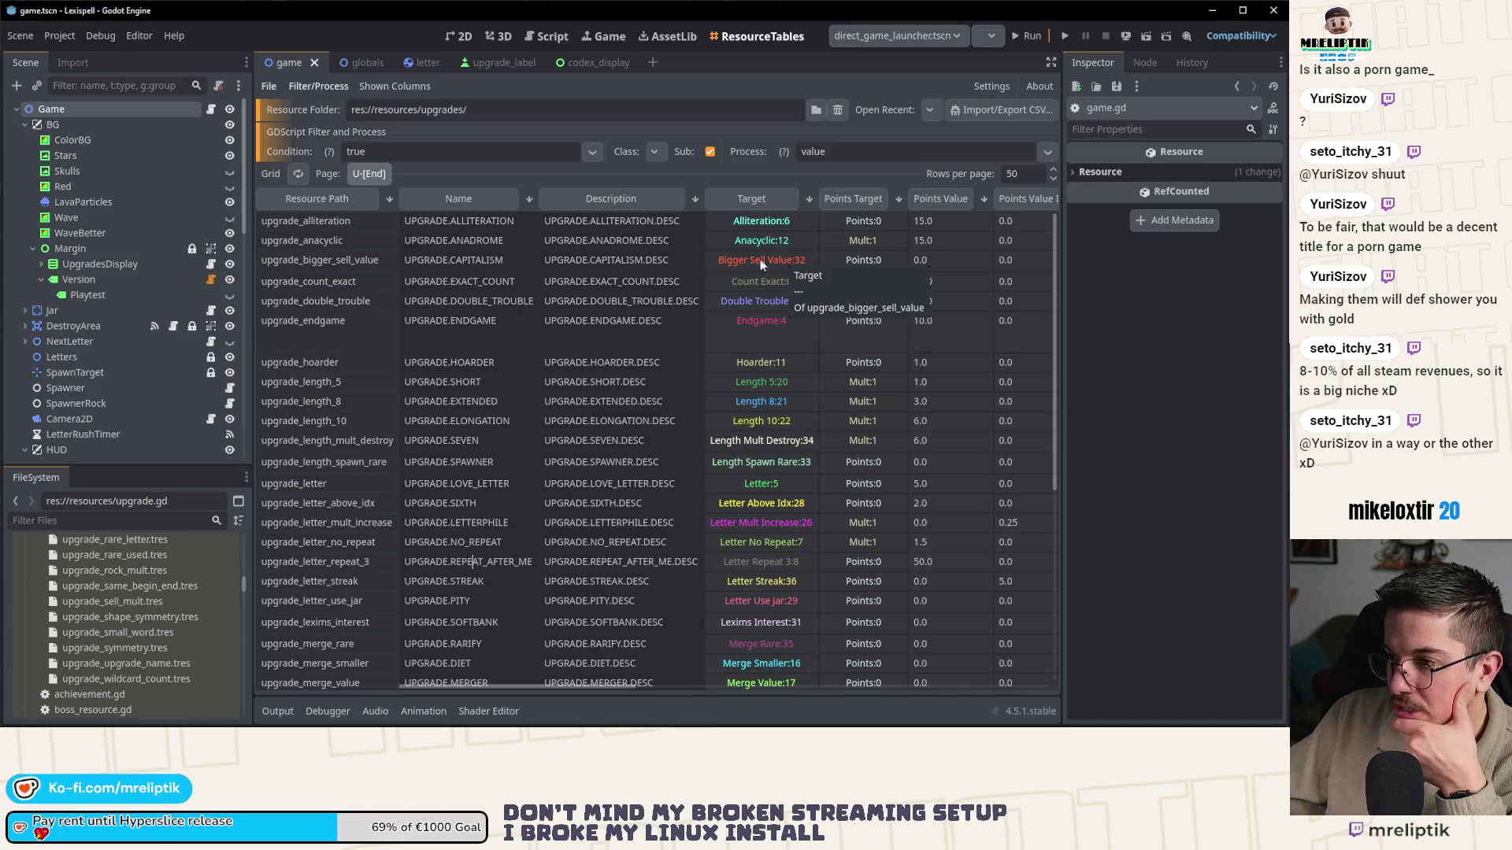
- Back in game.gd, search for 'BIGGER' to find the bigger sell value reference, then close the find bar
{"action": "key", "text": "ctrl+F3"}
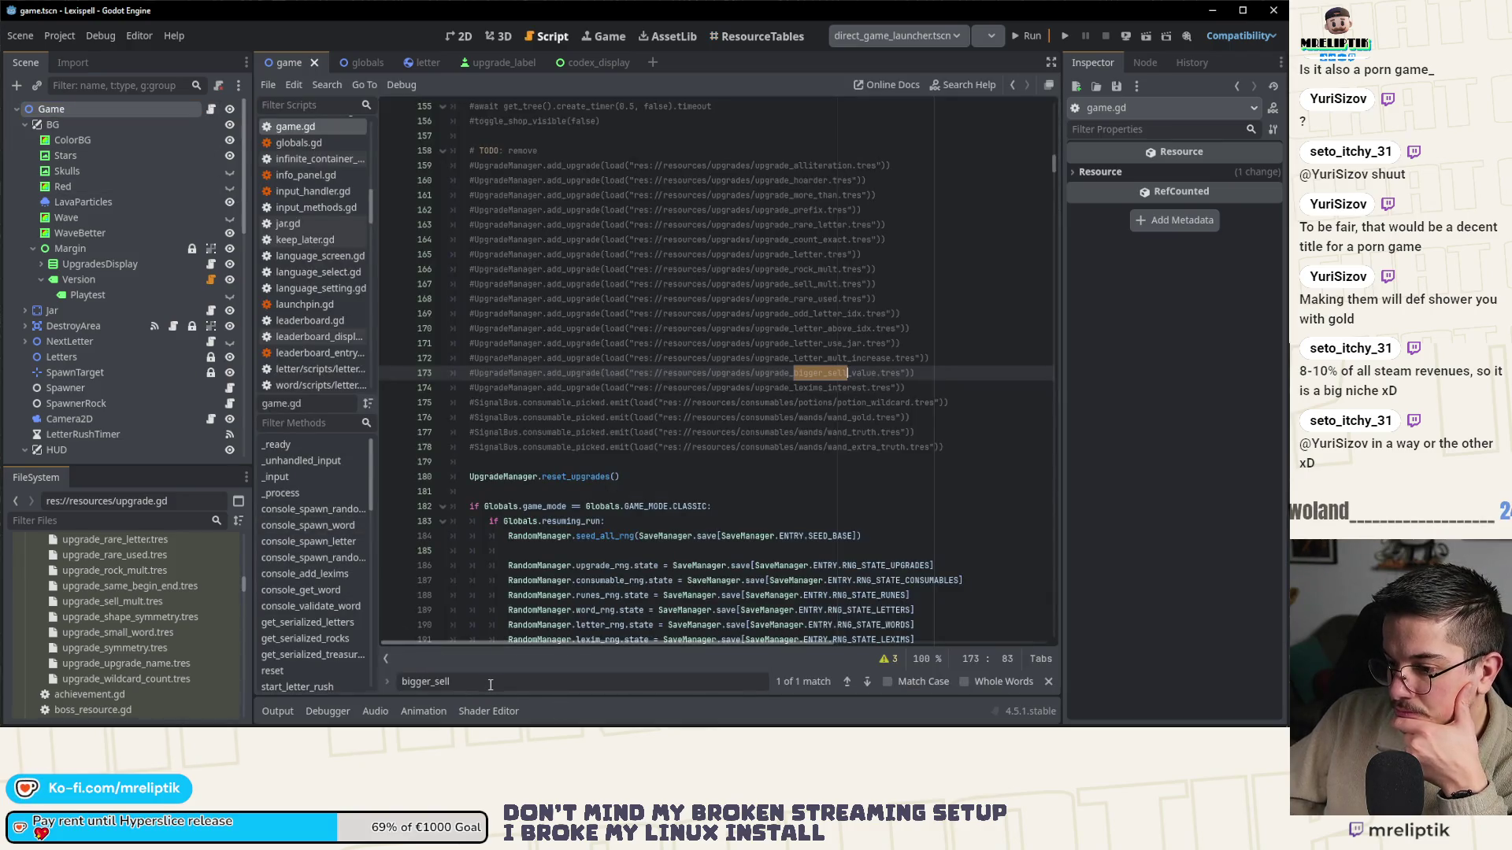
{"action": "double_click", "coordinate": [489, 681]}
{"action": "type", "text": "BIGGT"}
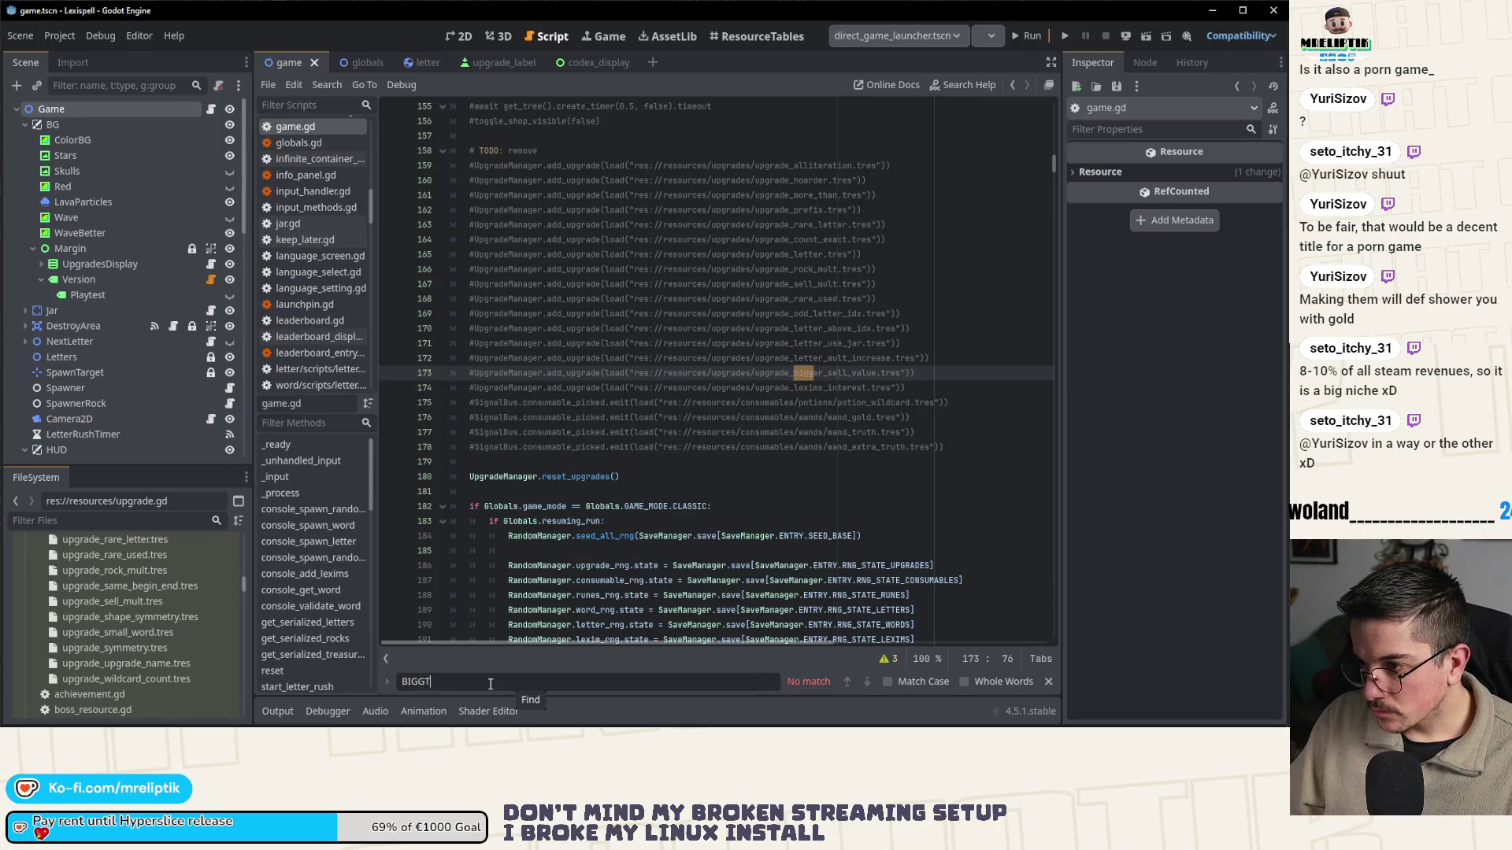
{"action": "key", "text": "BackSpace"}
{"action": "type", "text": "ER"}
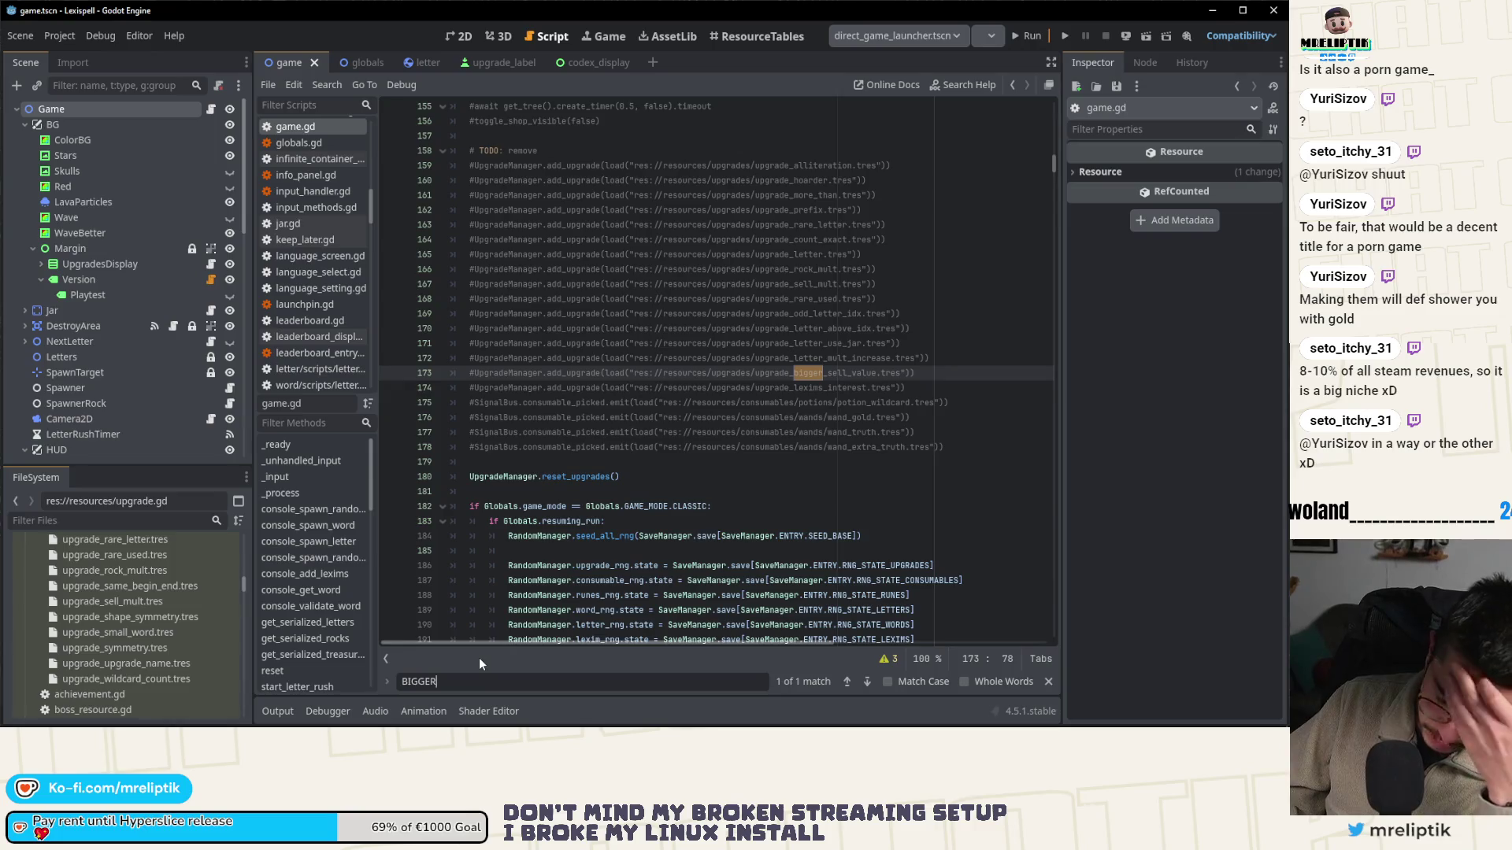
{"action": "left_click", "coordinate": [1048, 681]}
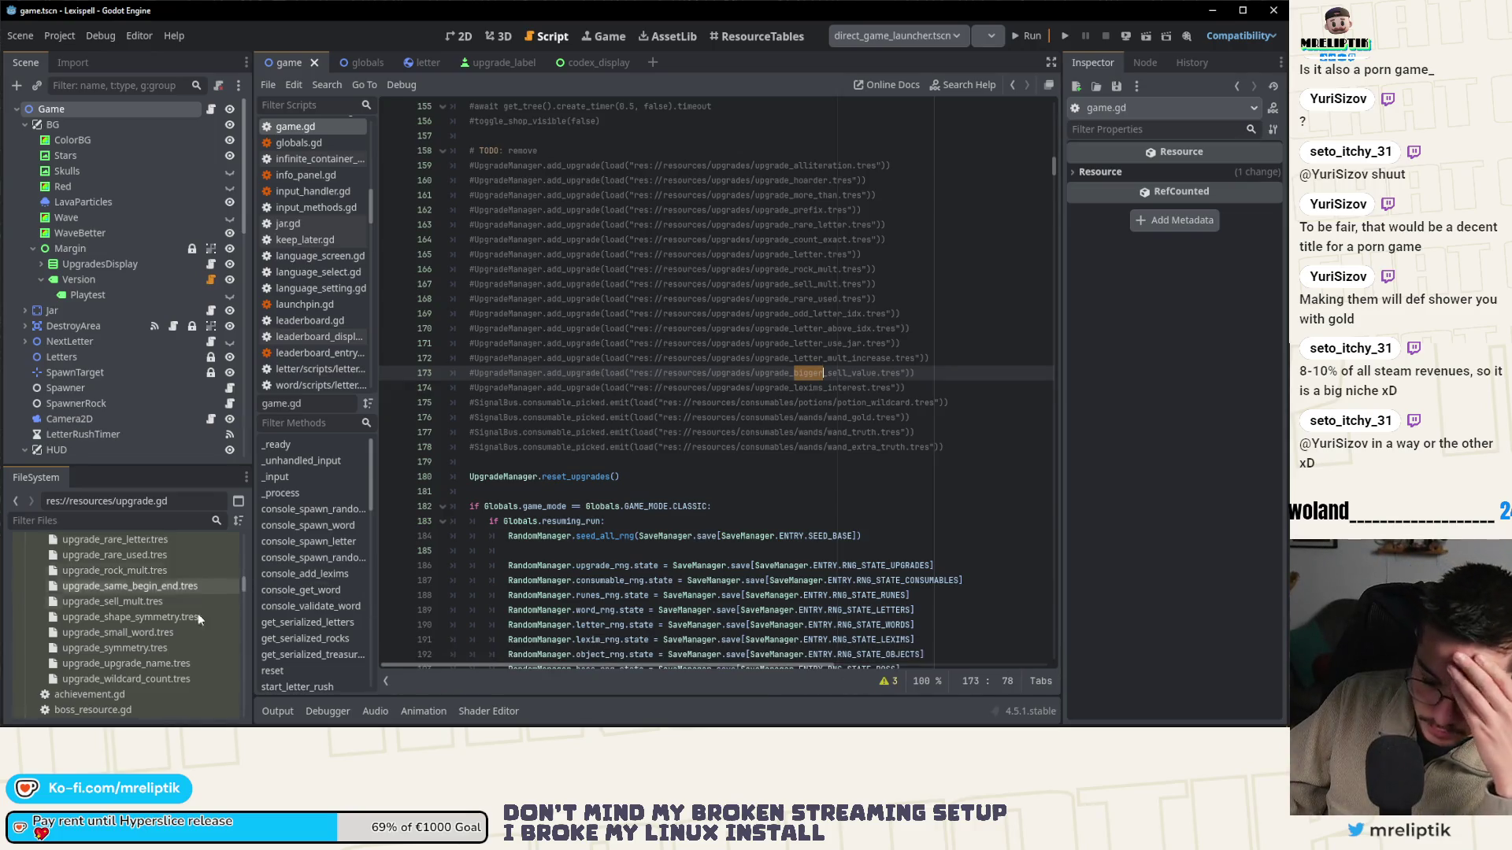
{"action": "scroll", "coordinate": [174, 632], "scroll_direction": "up", "scroll_amount": 10}
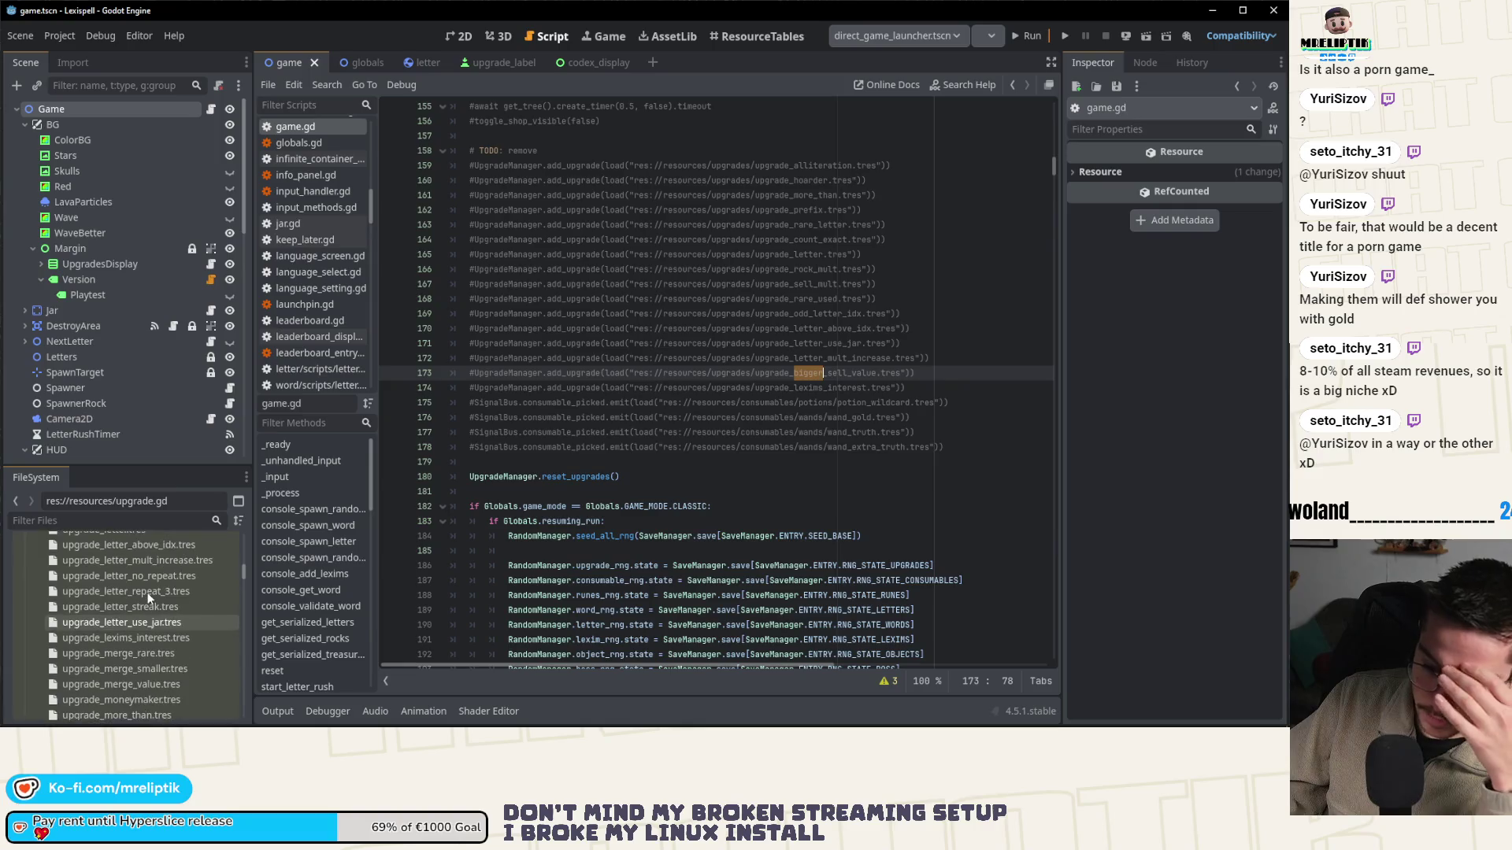
{"action": "scroll", "coordinate": [148, 598], "scroll_direction": "up", "scroll_amount": 4}
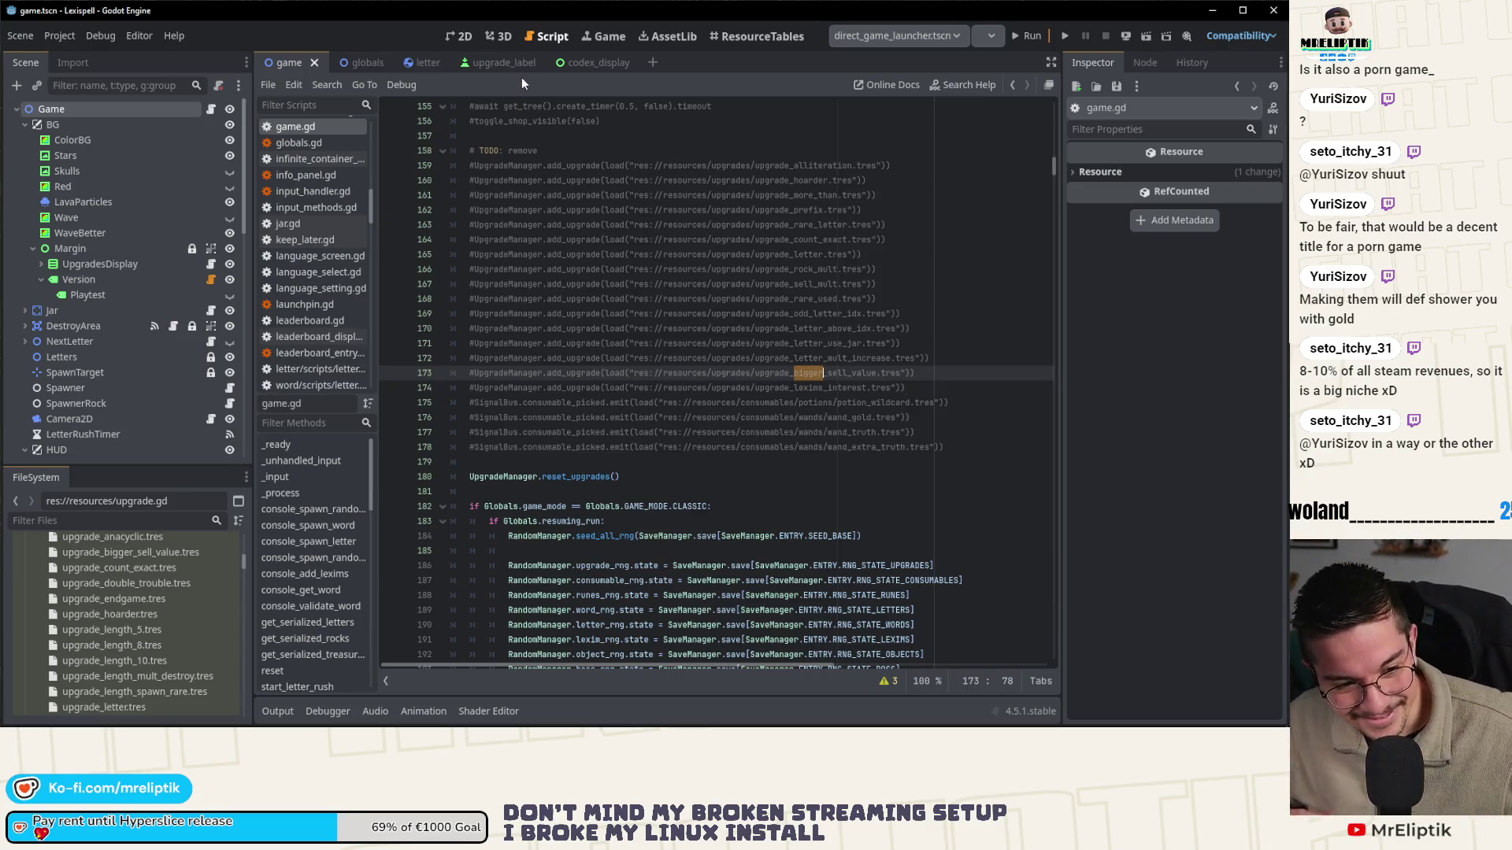
{"action": "key", "text": "ctrl+shift+o"}
- Quick-open upgrade_manager.tscn and find the BIGGER_SELL_VALUE check in its script with 'bigger_sel'
{"action": "type", "text": "upgrade"}
{"action": "key", "text": "Down"}
{"action": "key", "text": "Down"}
{"action": "key", "text": "Down"}
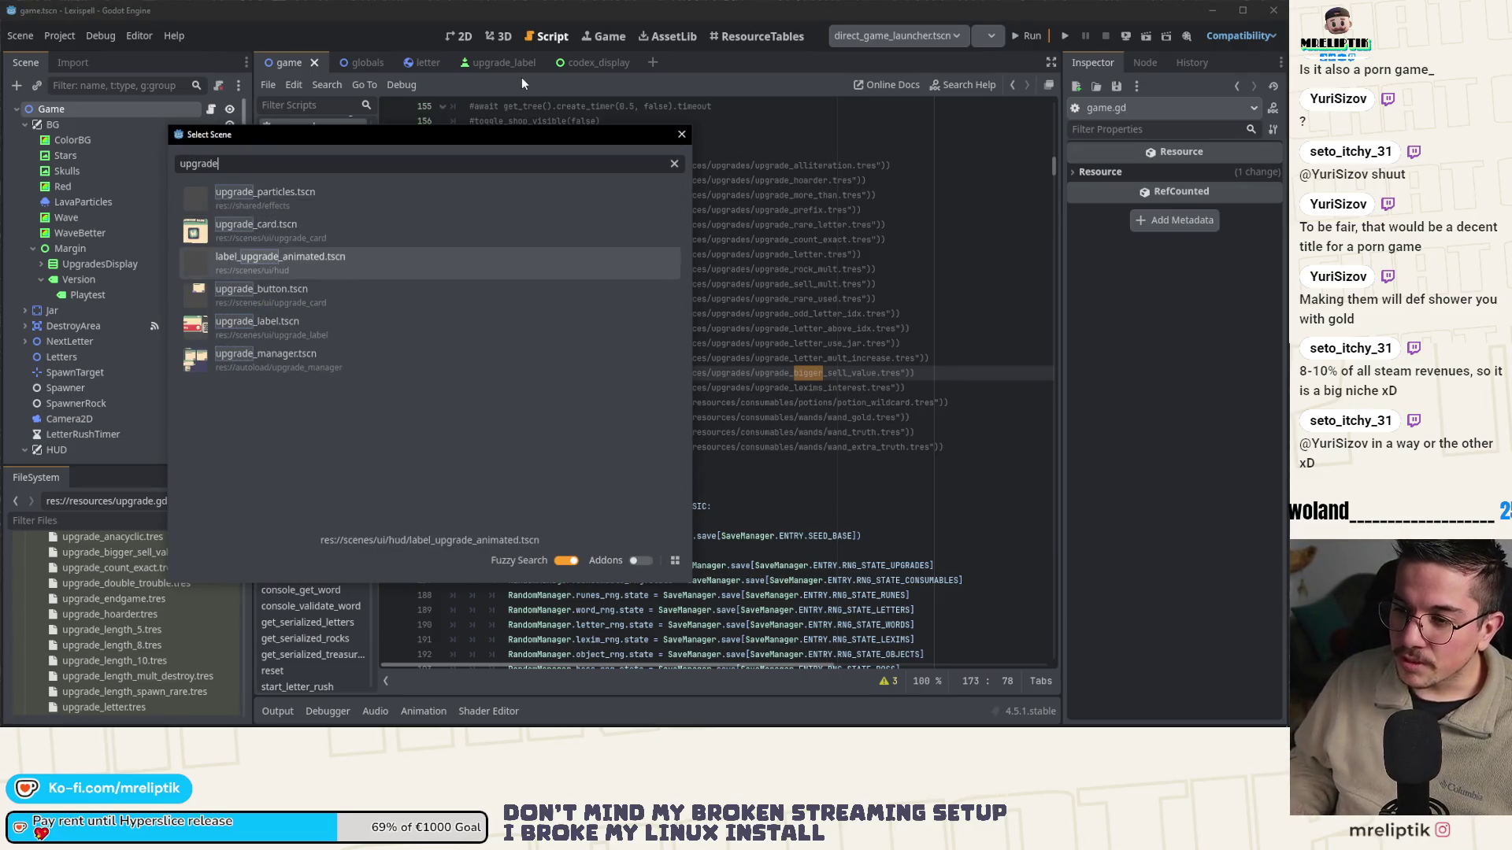
{"action": "key", "text": "Return"}
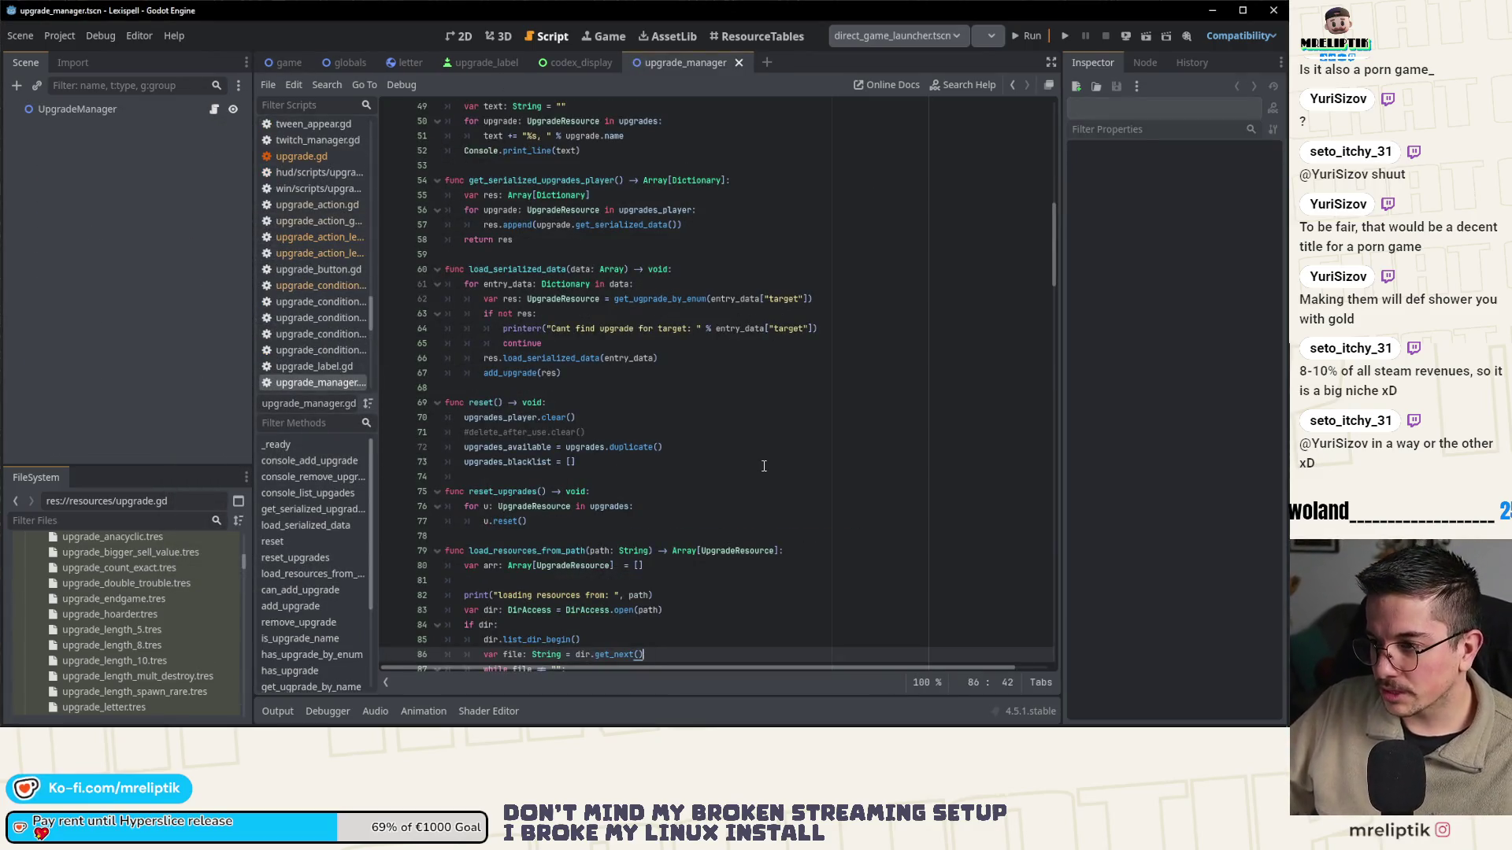
{"action": "left_click", "coordinate": [763, 465]}
{"action": "scroll", "coordinate": [763, 466], "scroll_direction": "up", "scroll_amount": 10}
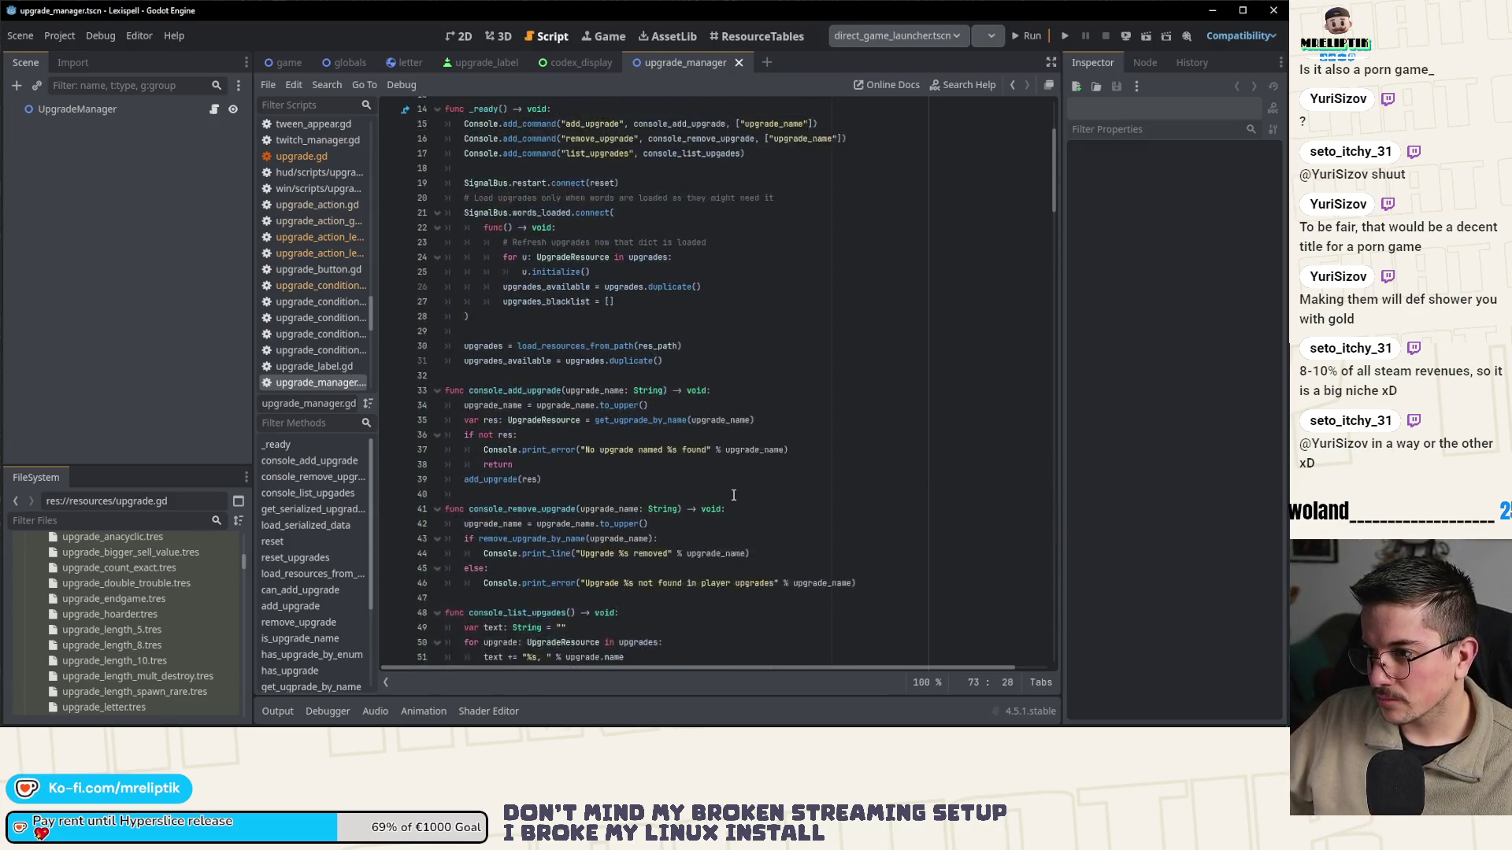
{"action": "left_click", "coordinate": [893, 358]}
{"action": "key", "text": "ctrl+f"}
{"action": "type", "text": "bniff"}
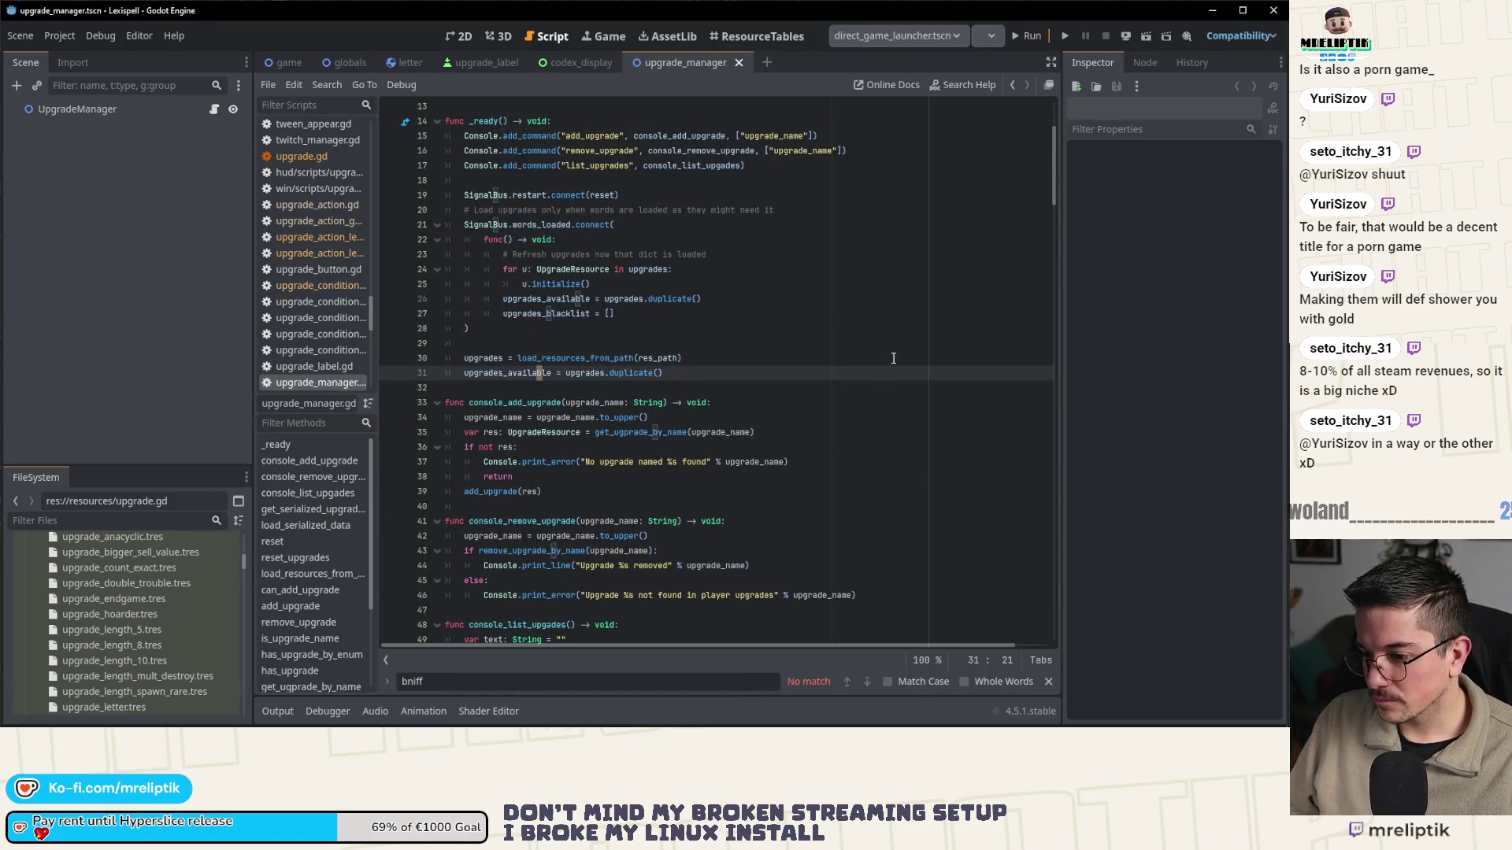
{"action": "key", "text": "BackSpace"}
{"action": "key", "text": "BackSpace"}
{"action": "key", "text": "BackSpace"}
{"action": "key", "text": "BackSpace"}
{"action": "type", "text": "igger_sel"}
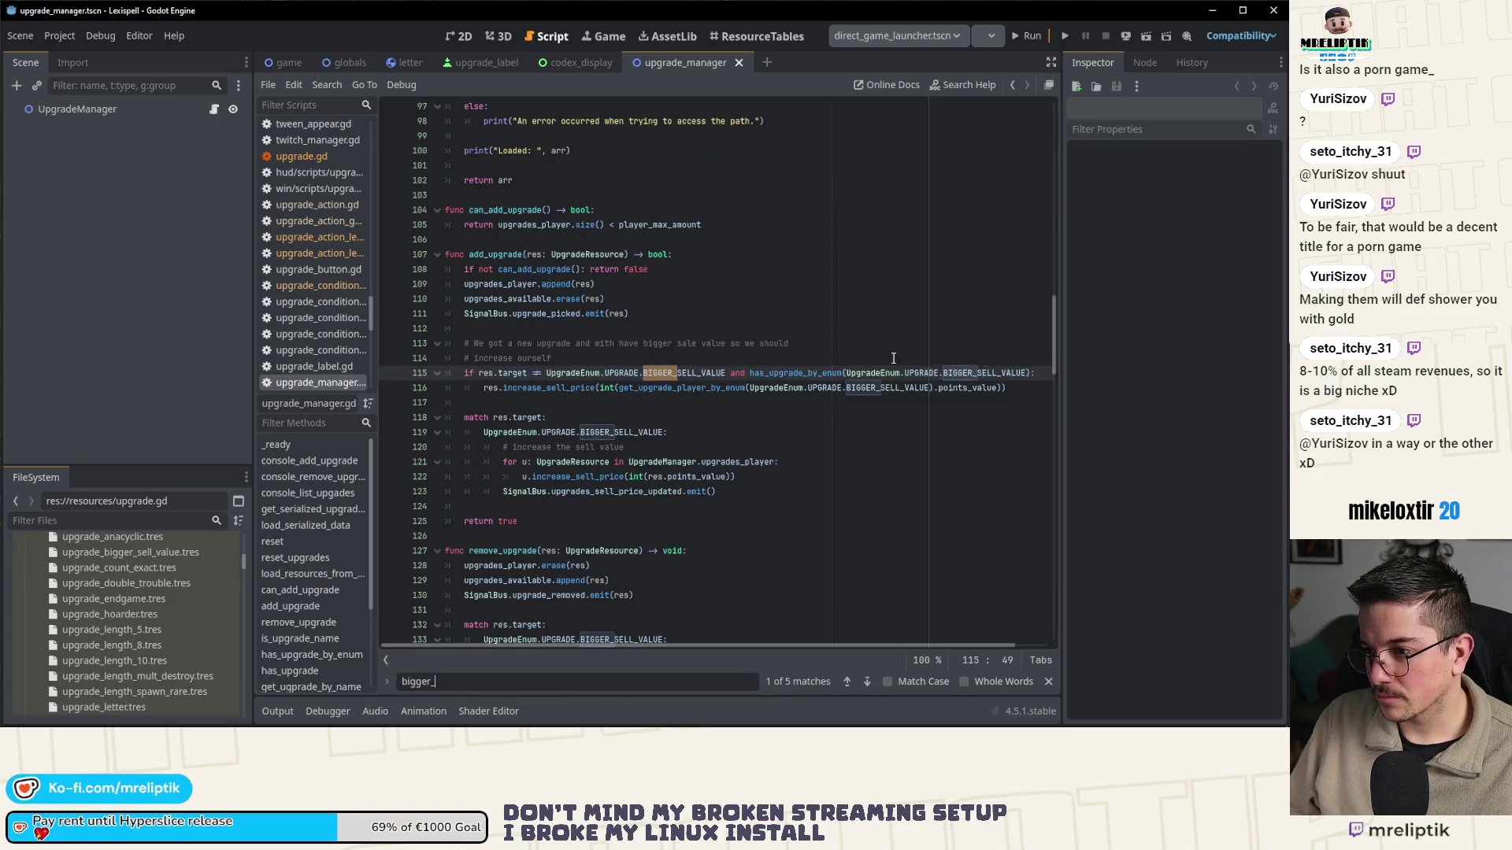
{"action": "double_click", "coordinate": [682, 373]}
- Replace points_value with action.amount on line 116 and save the upgrade manager script
{"action": "double_click", "coordinate": [967, 387]}
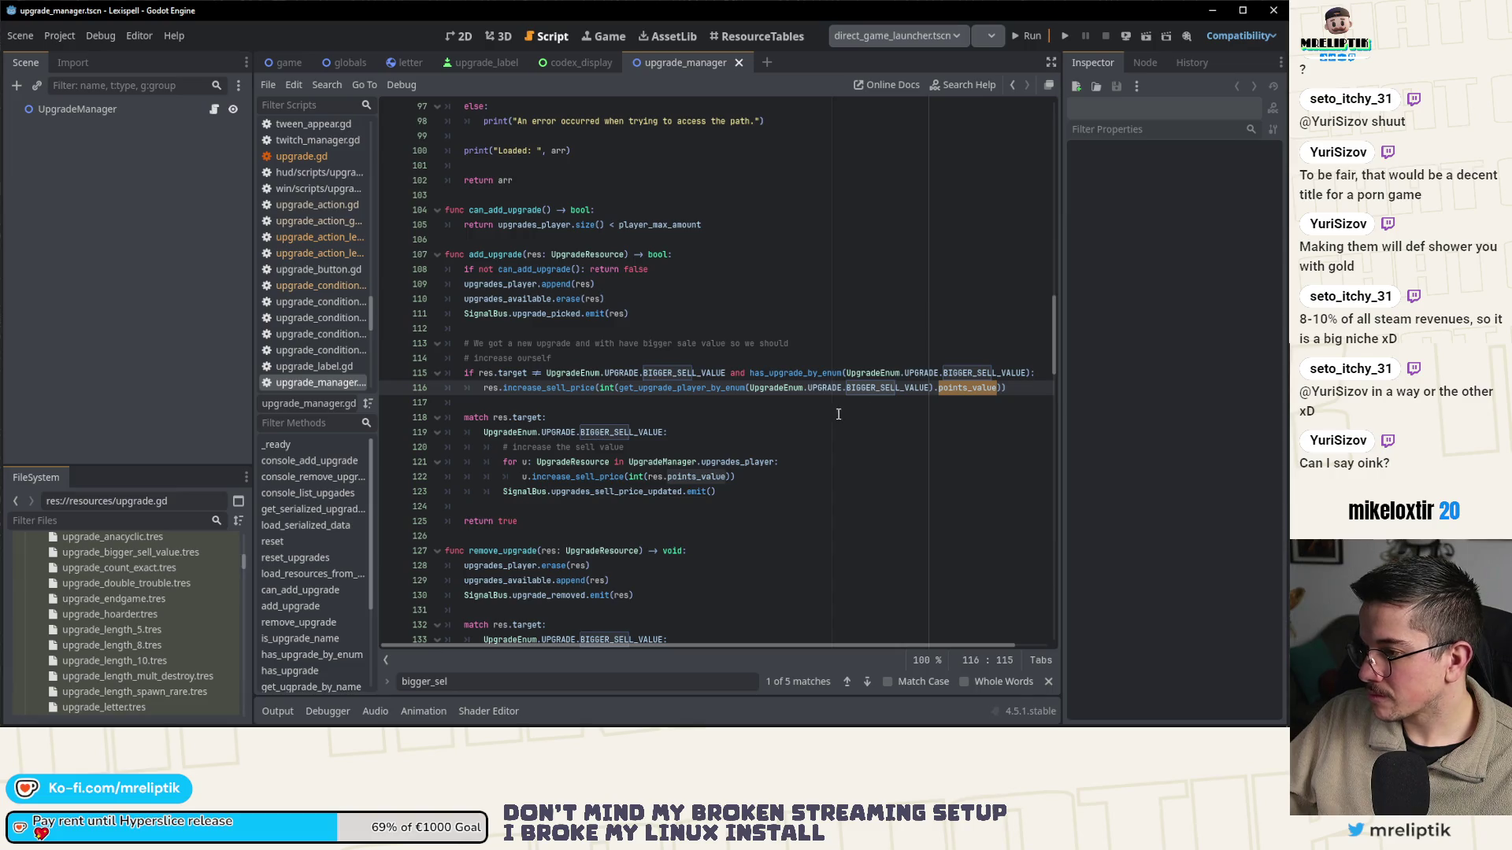
{"action": "scroll", "coordinate": [834, 415], "scroll_direction": "down", "scroll_amount": 1}
{"action": "type", "text": "action.v"}
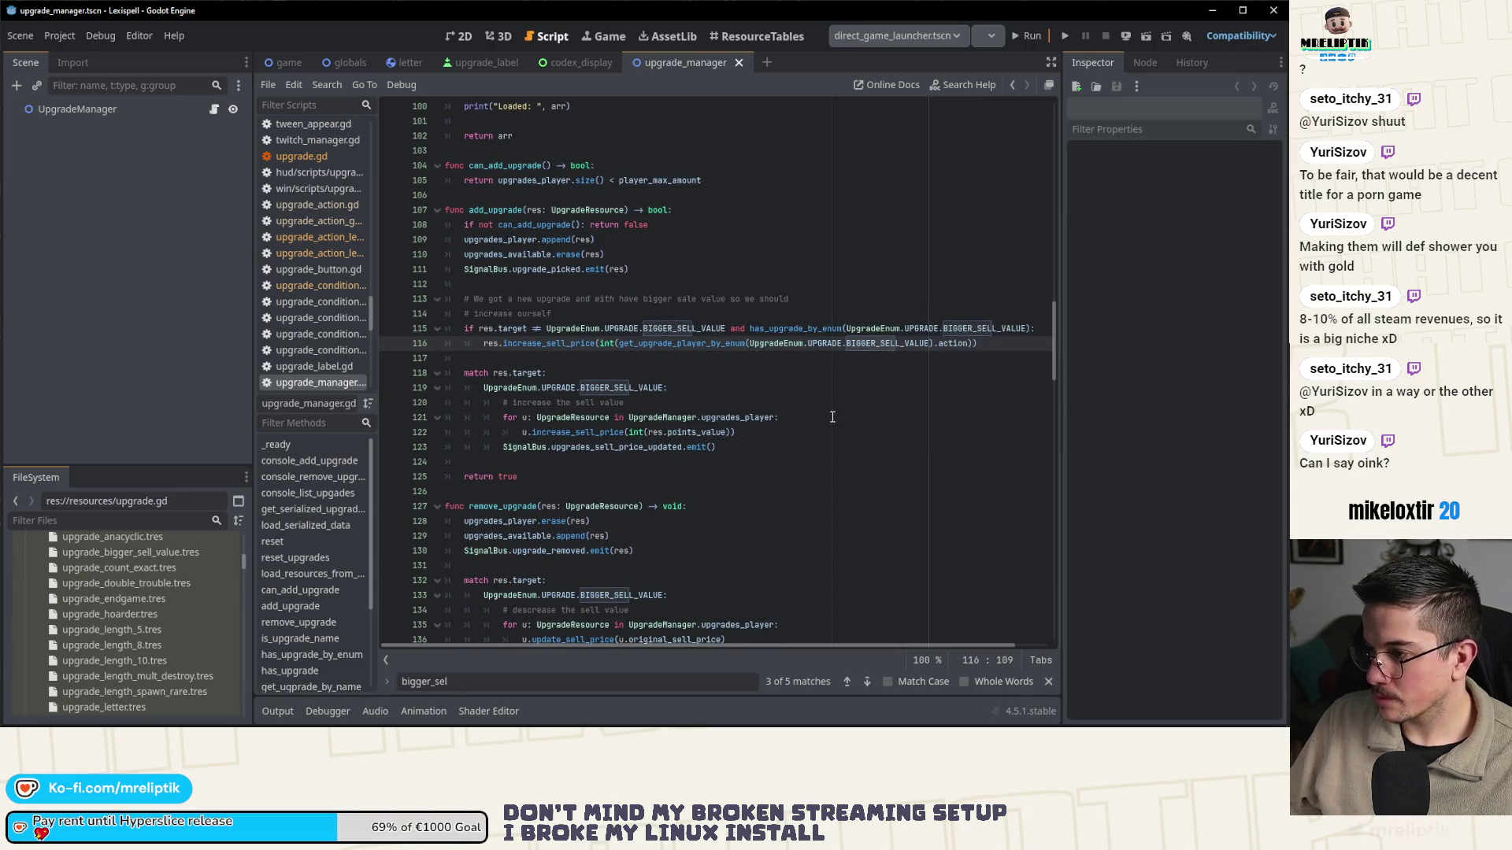
{"action": "key", "text": "BackSpace"}
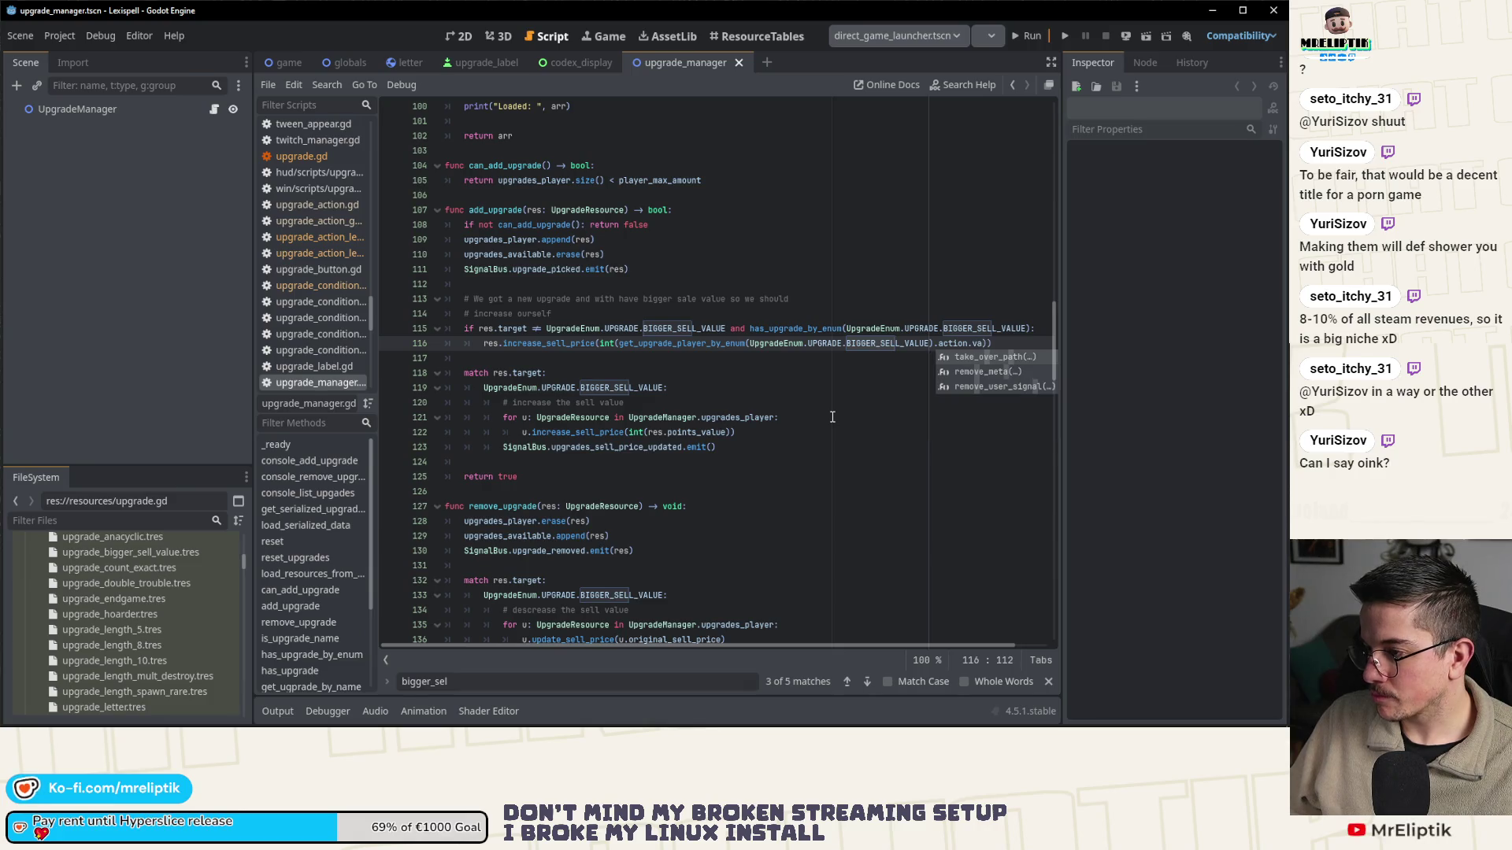
{"action": "type", "text": "amount"}
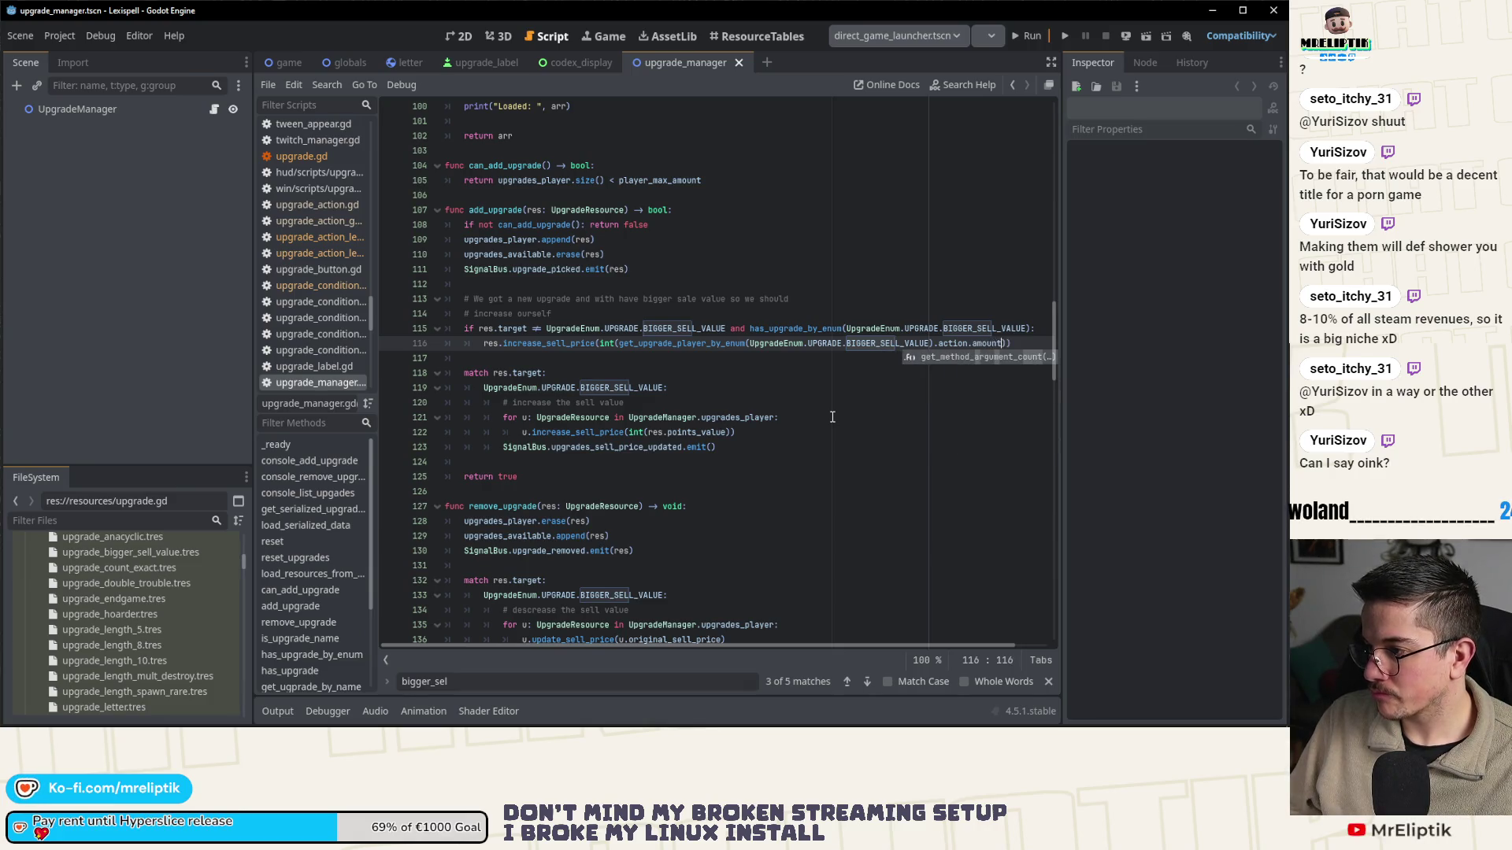
{"action": "key", "text": "ctrl+s"}
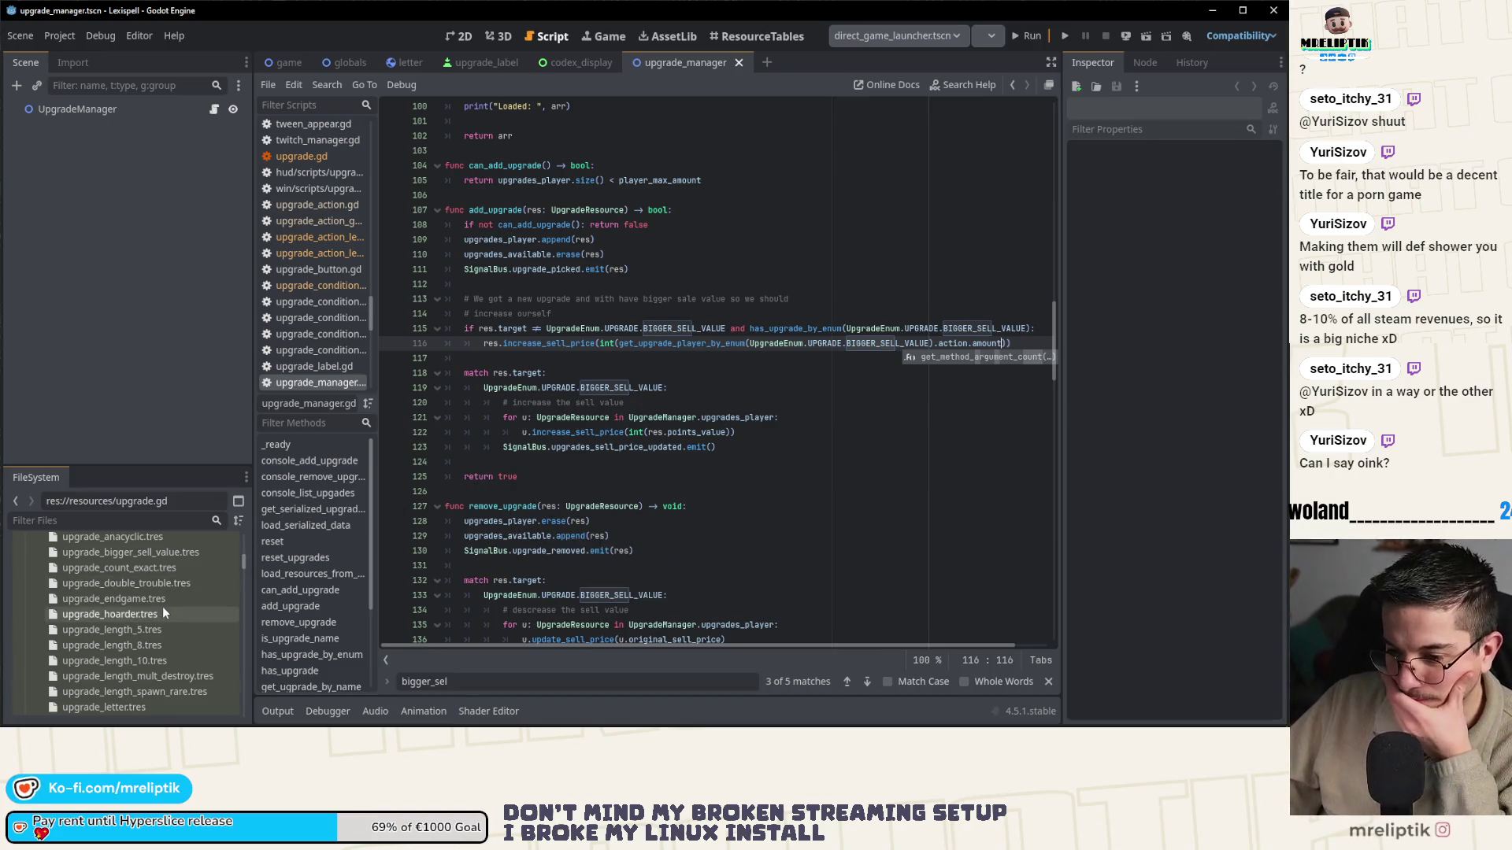
{"action": "scroll", "coordinate": [150, 611], "scroll_direction": "up", "scroll_amount": 3}
{"action": "scroll", "coordinate": [151, 616], "scroll_direction": "down", "scroll_amount": 2}
{"action": "left_click", "coordinate": [109, 597]}
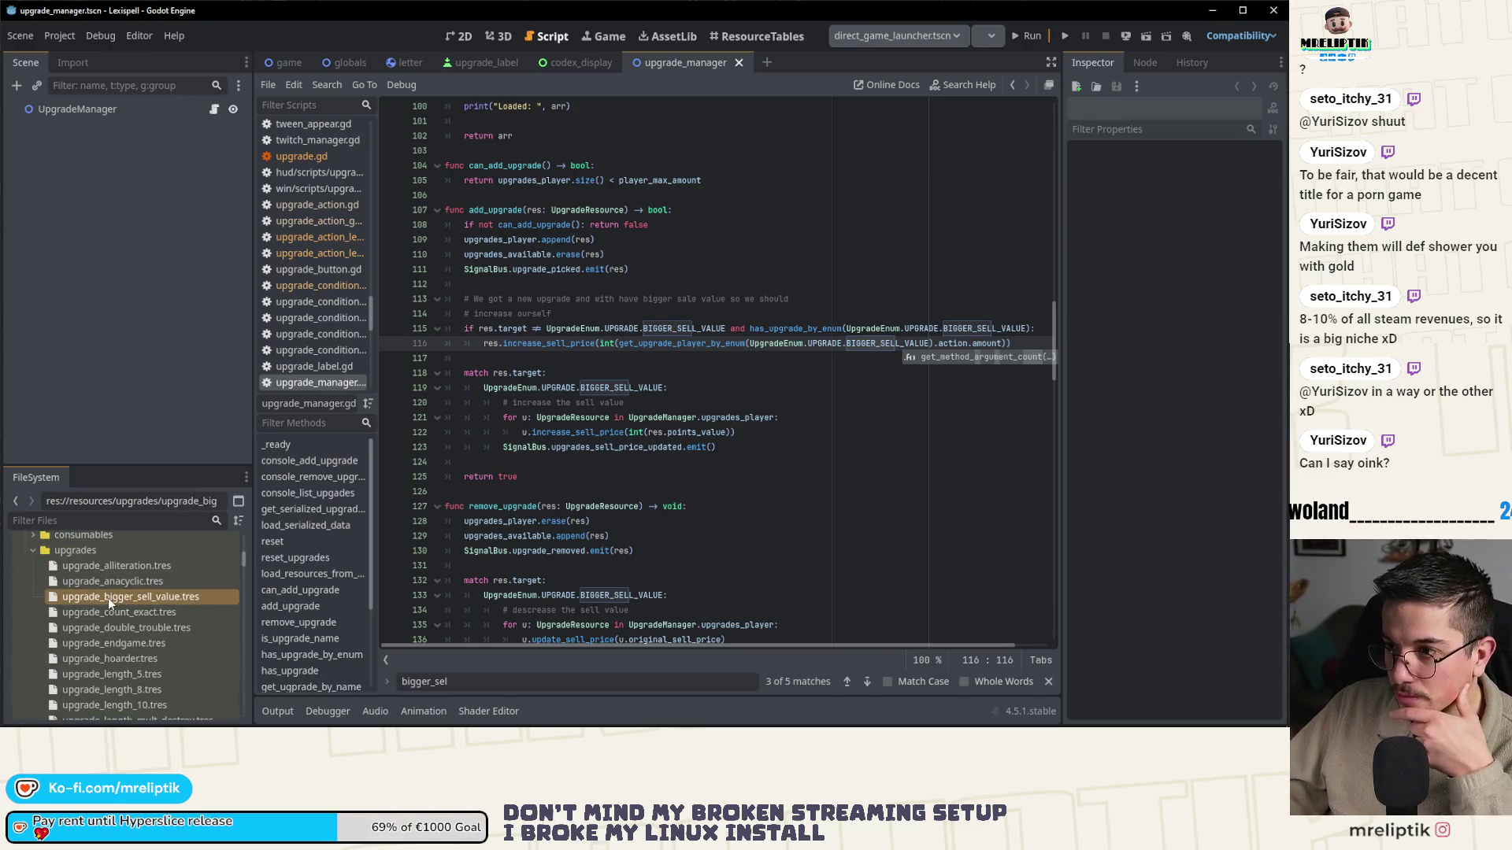
- Inspect upgrade_bigger_sell_value.tres (action amount 1.5), then start replacing points_value on line 122 with action.amount
{"action": "double_click", "coordinate": [135, 600]}
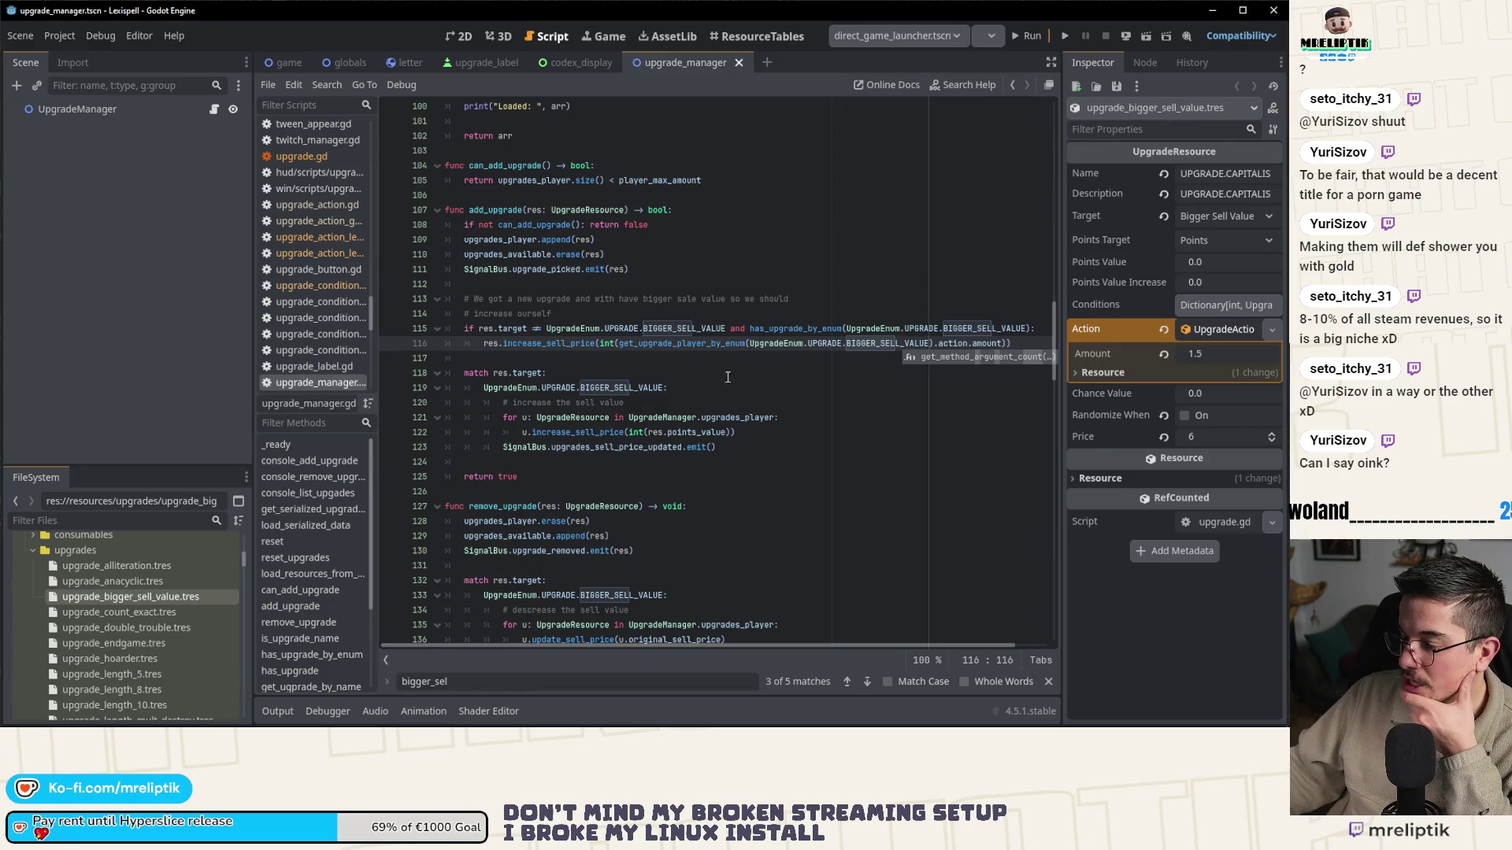
{"action": "left_click", "coordinate": [605, 387]}
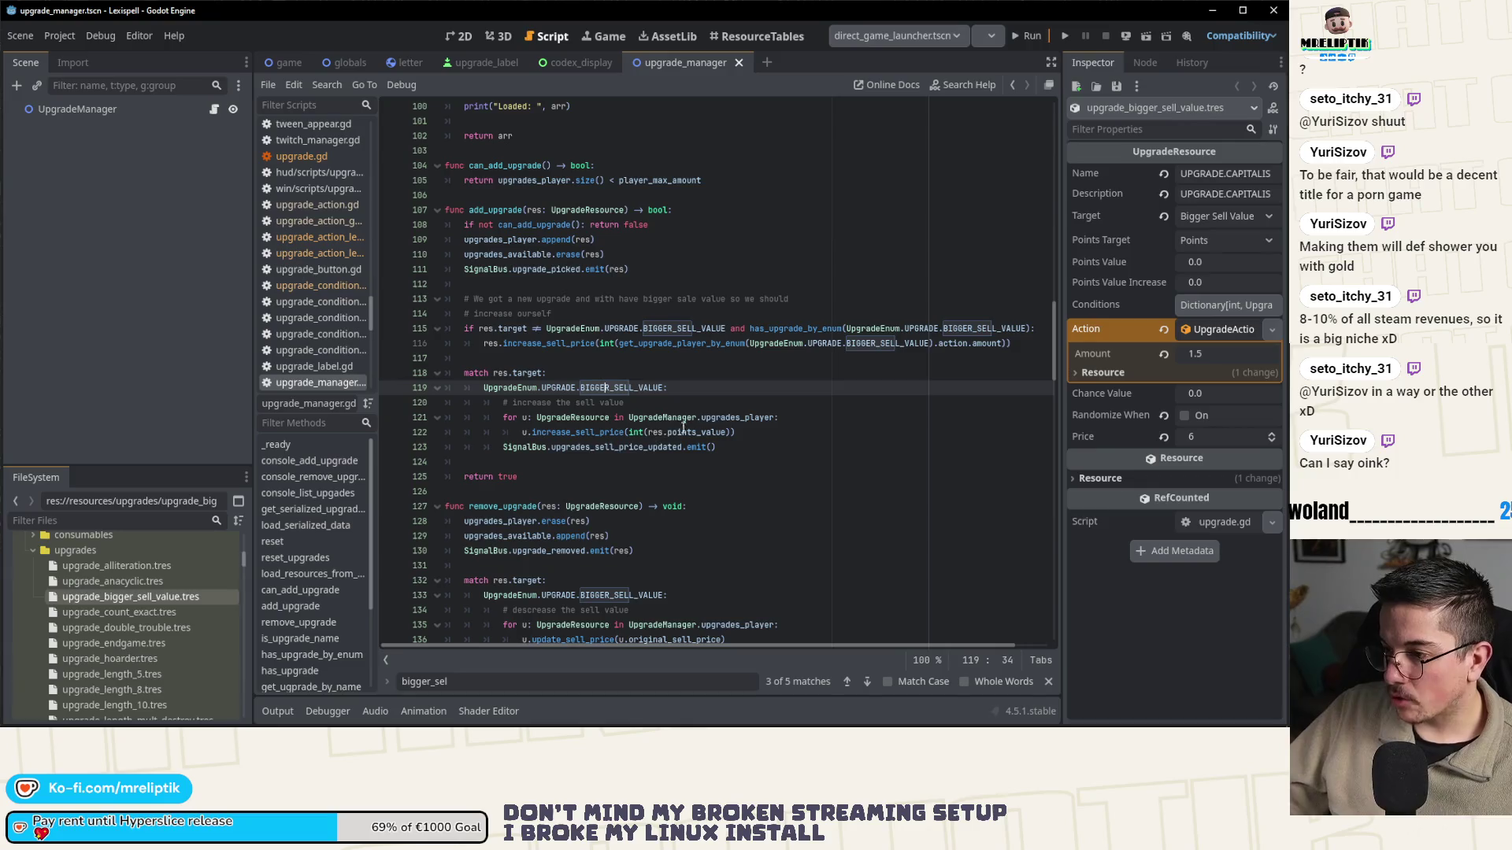
{"action": "double_click", "coordinate": [685, 432]}
{"action": "type", "text": "action.a"}
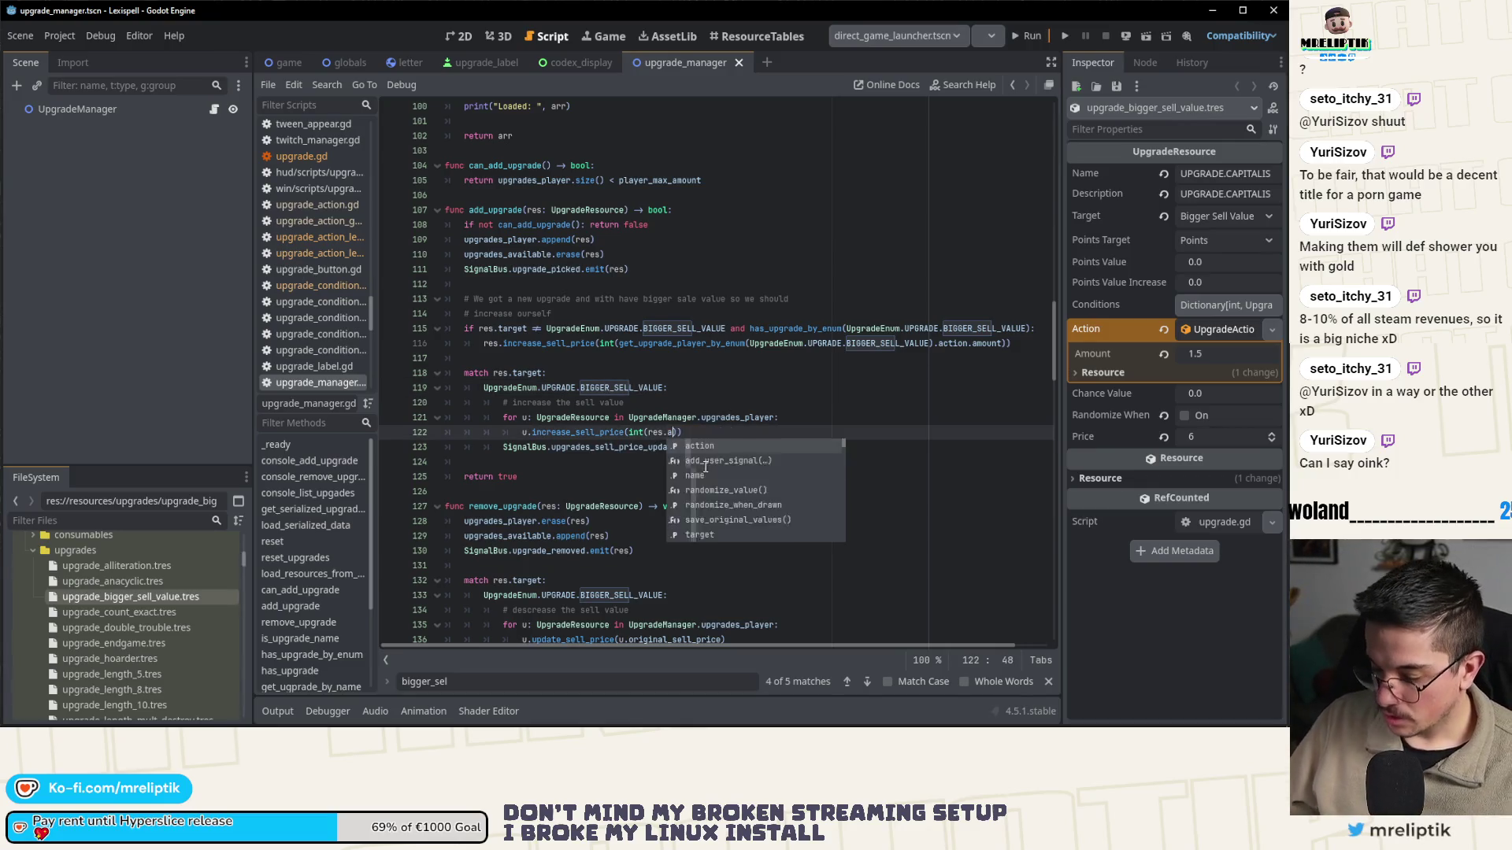
{"action": "type", "text": "mou"}
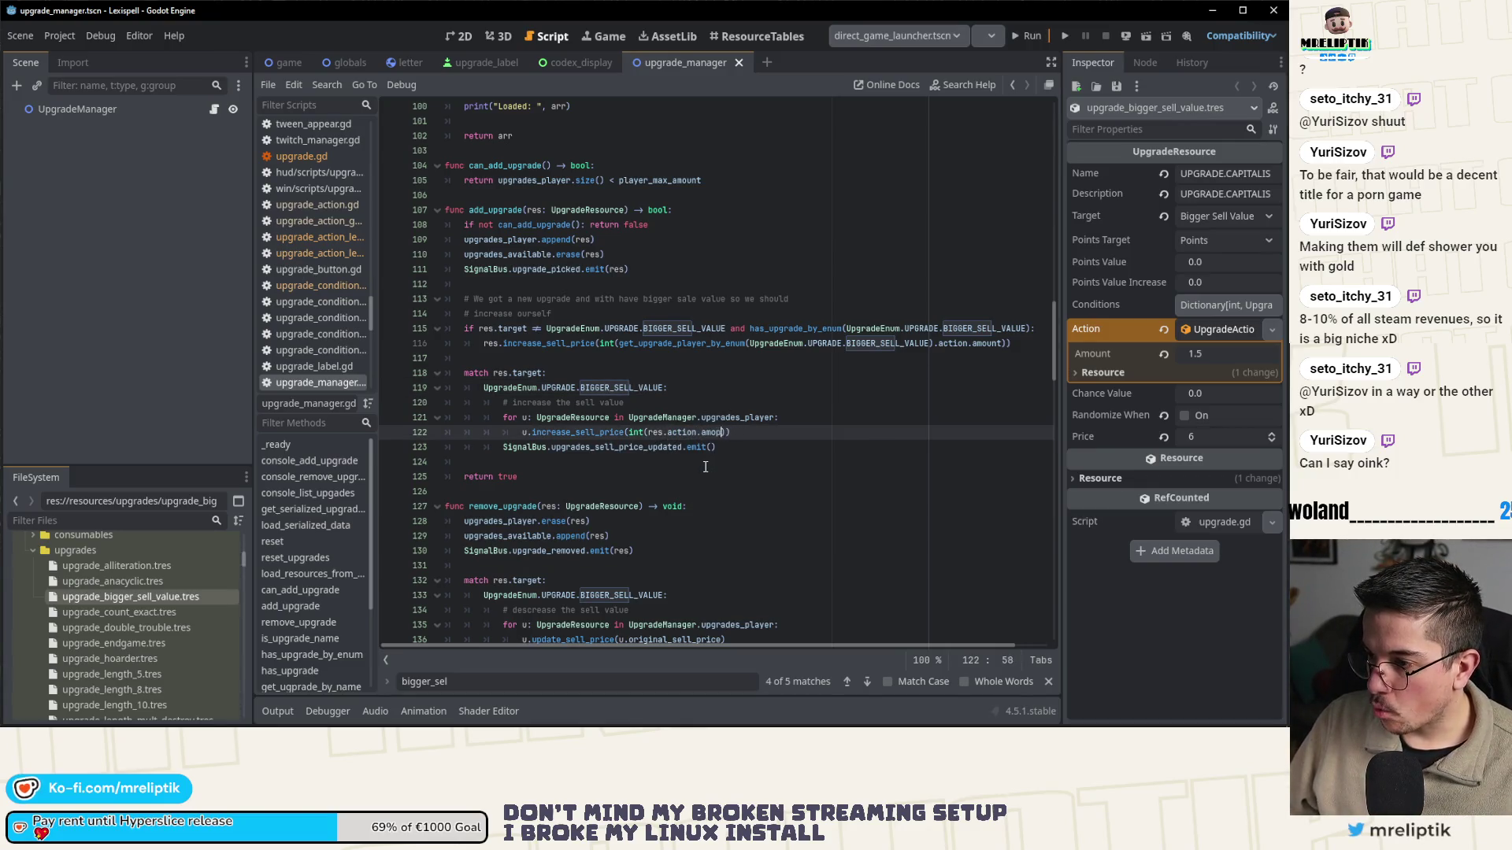
{"action": "type", "text": "nt"}
- Save line 122 raising sell price by int(res.action.amount), then open upgrade.gd from a taller file list
{"action": "key", "text": "ctrl+s"}
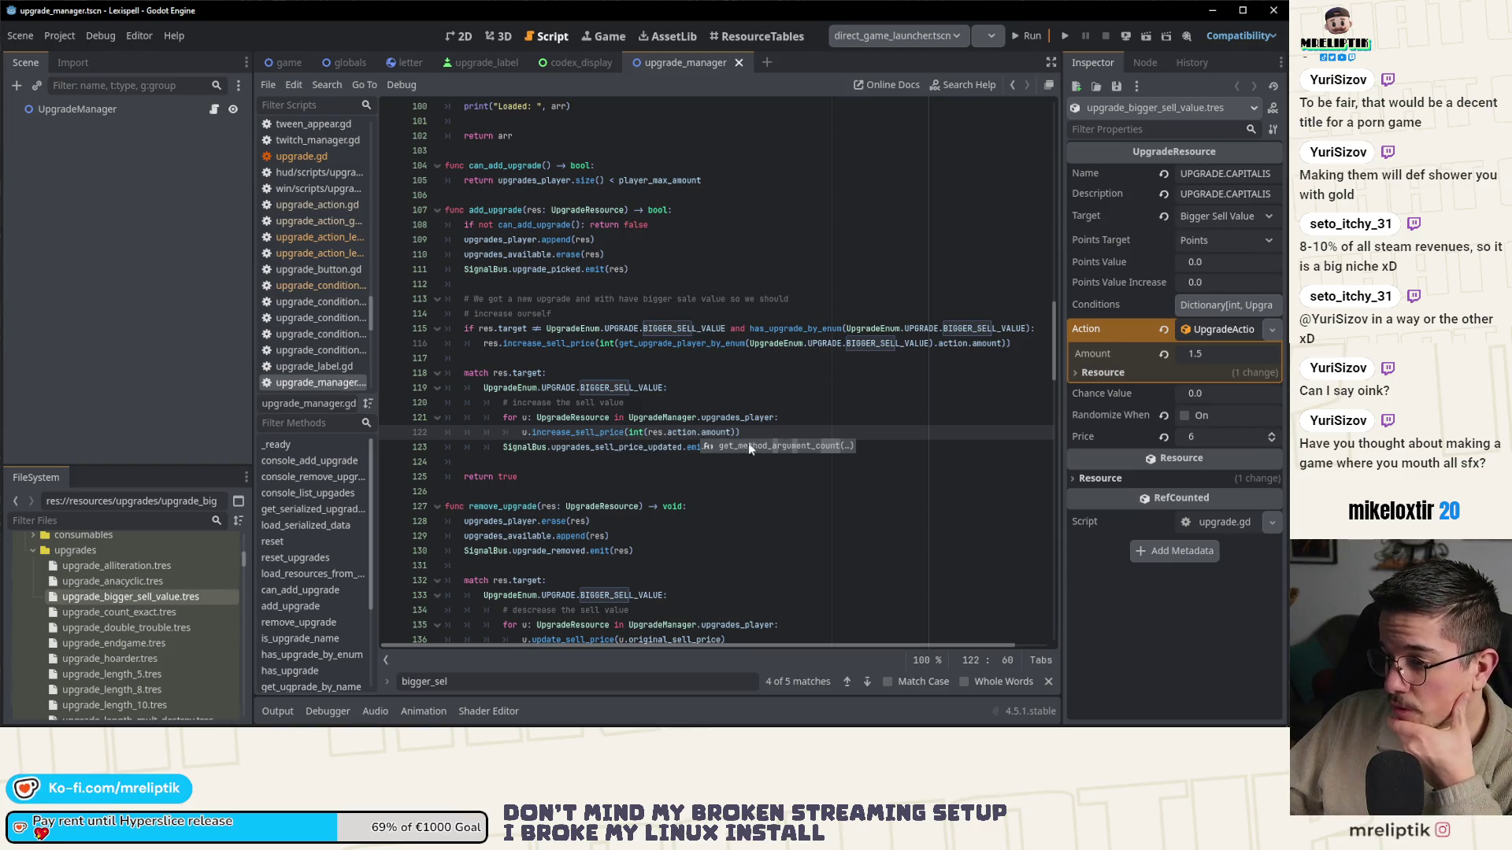
{"action": "left_click", "coordinate": [775, 405]}
{"action": "scroll", "coordinate": [800, 402], "scroll_direction": "down", "scroll_amount": 2}
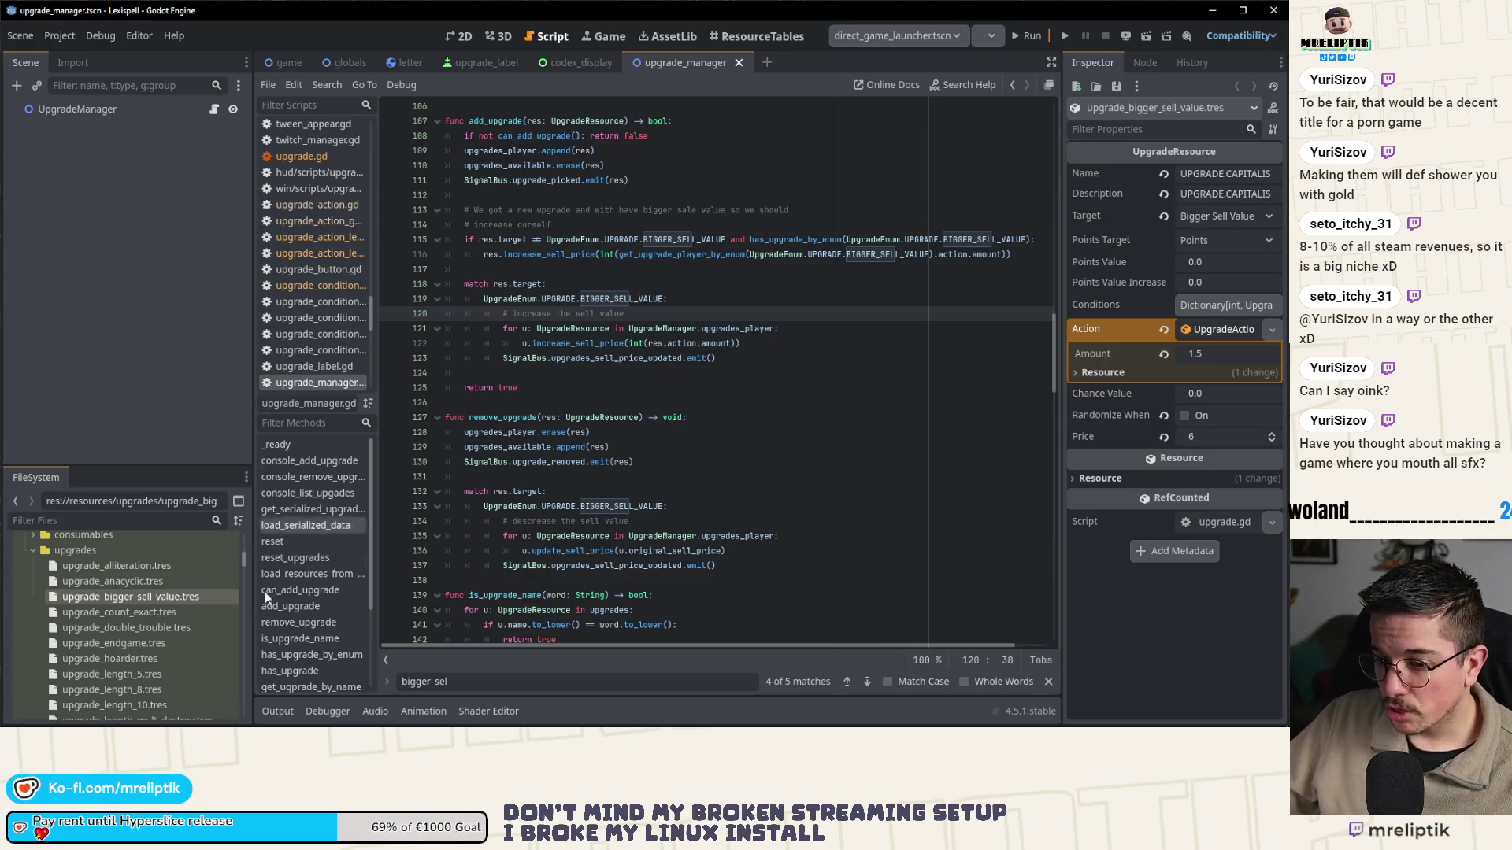
{"action": "scroll", "coordinate": [116, 606], "scroll_direction": "down", "scroll_amount": 3}
{"action": "scroll", "coordinate": [116, 607], "scroll_direction": "down", "scroll_amount": 5}
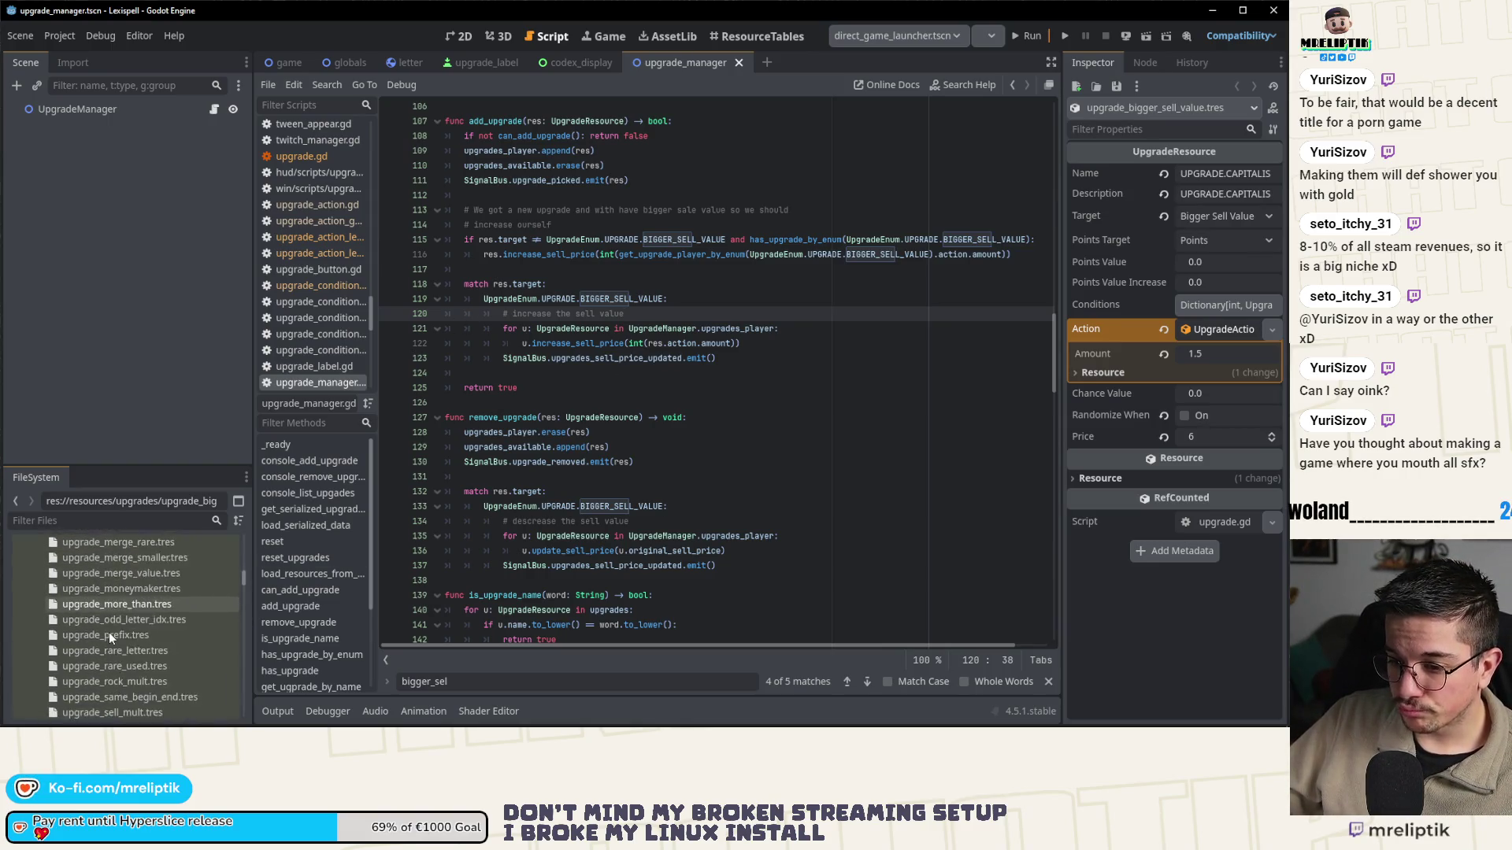
{"action": "left_click_drag", "start_coordinate": [115, 468], "coordinate": [119, 282]}
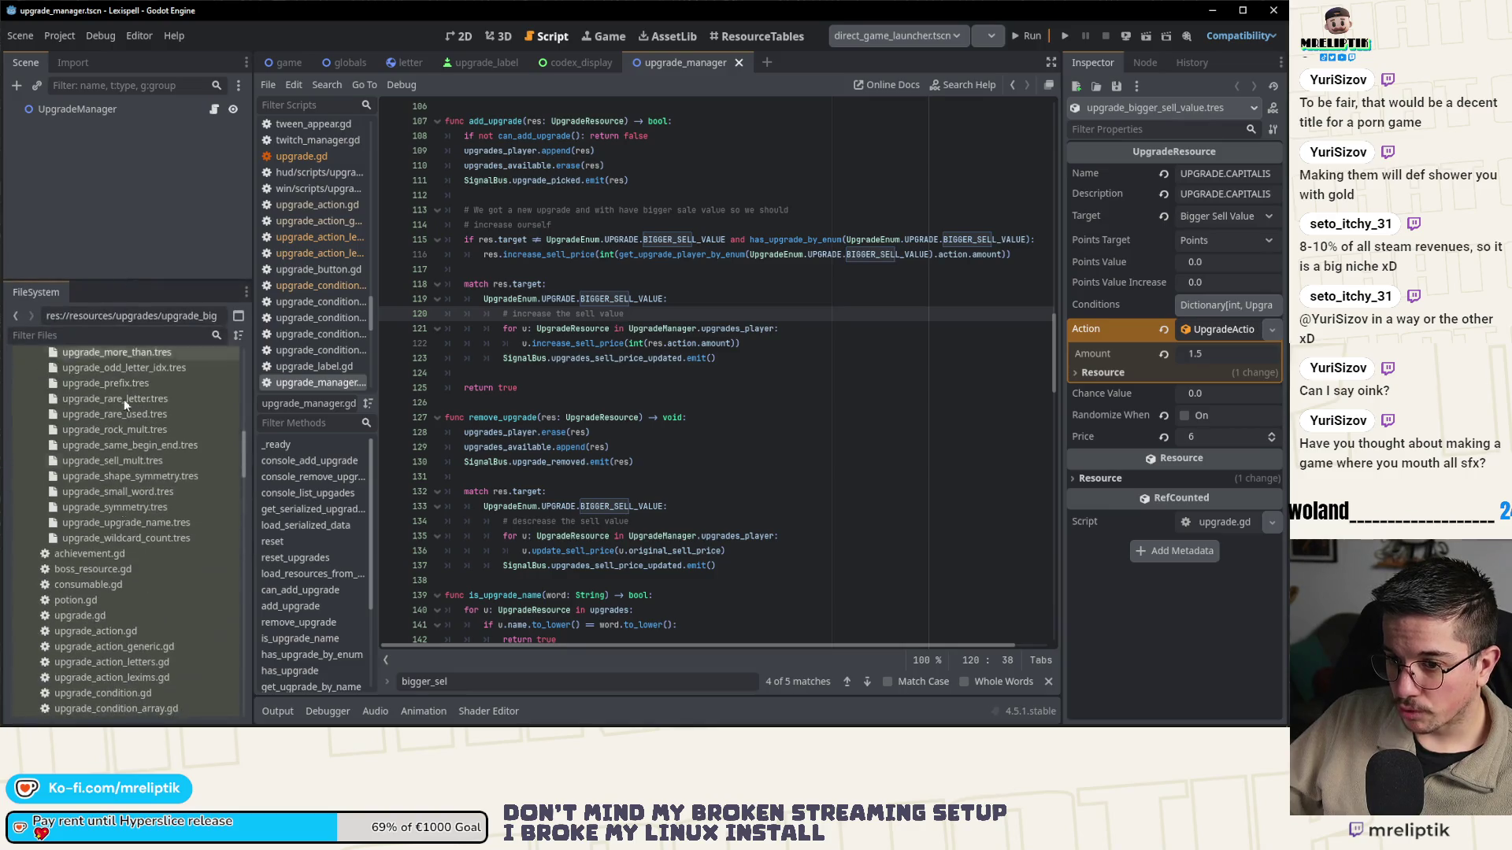
{"action": "double_click", "coordinate": [96, 614]}
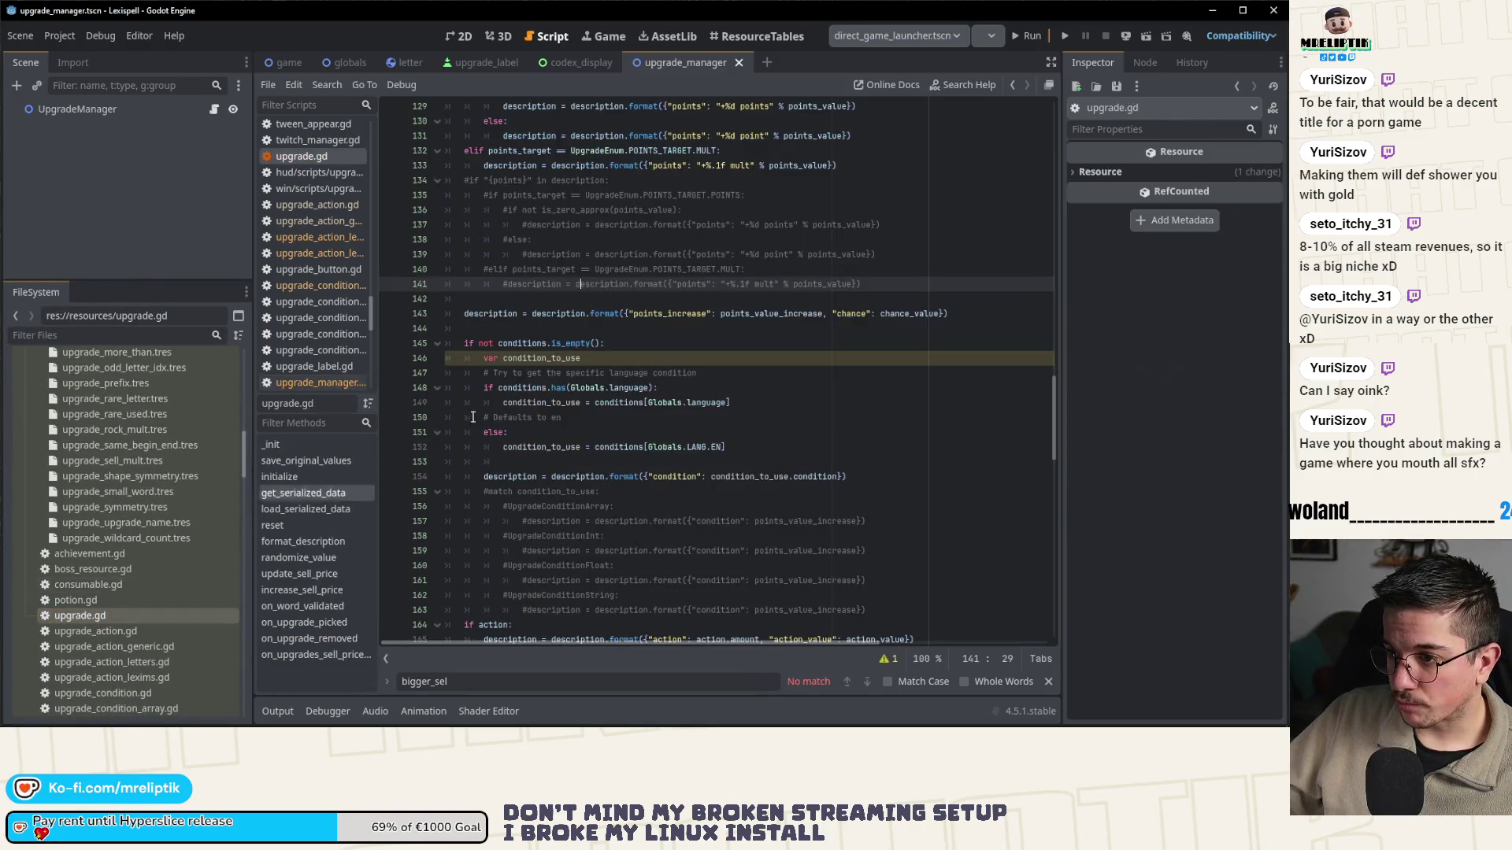
- Search upgrade.gd for 'sell' and step back to the UPGRADE_SELL_MULT case on line 52
{"action": "left_click", "coordinate": [622, 344]}
{"action": "key", "text": "ctrl+f"}
{"action": "type", "text": "bigger_s"}
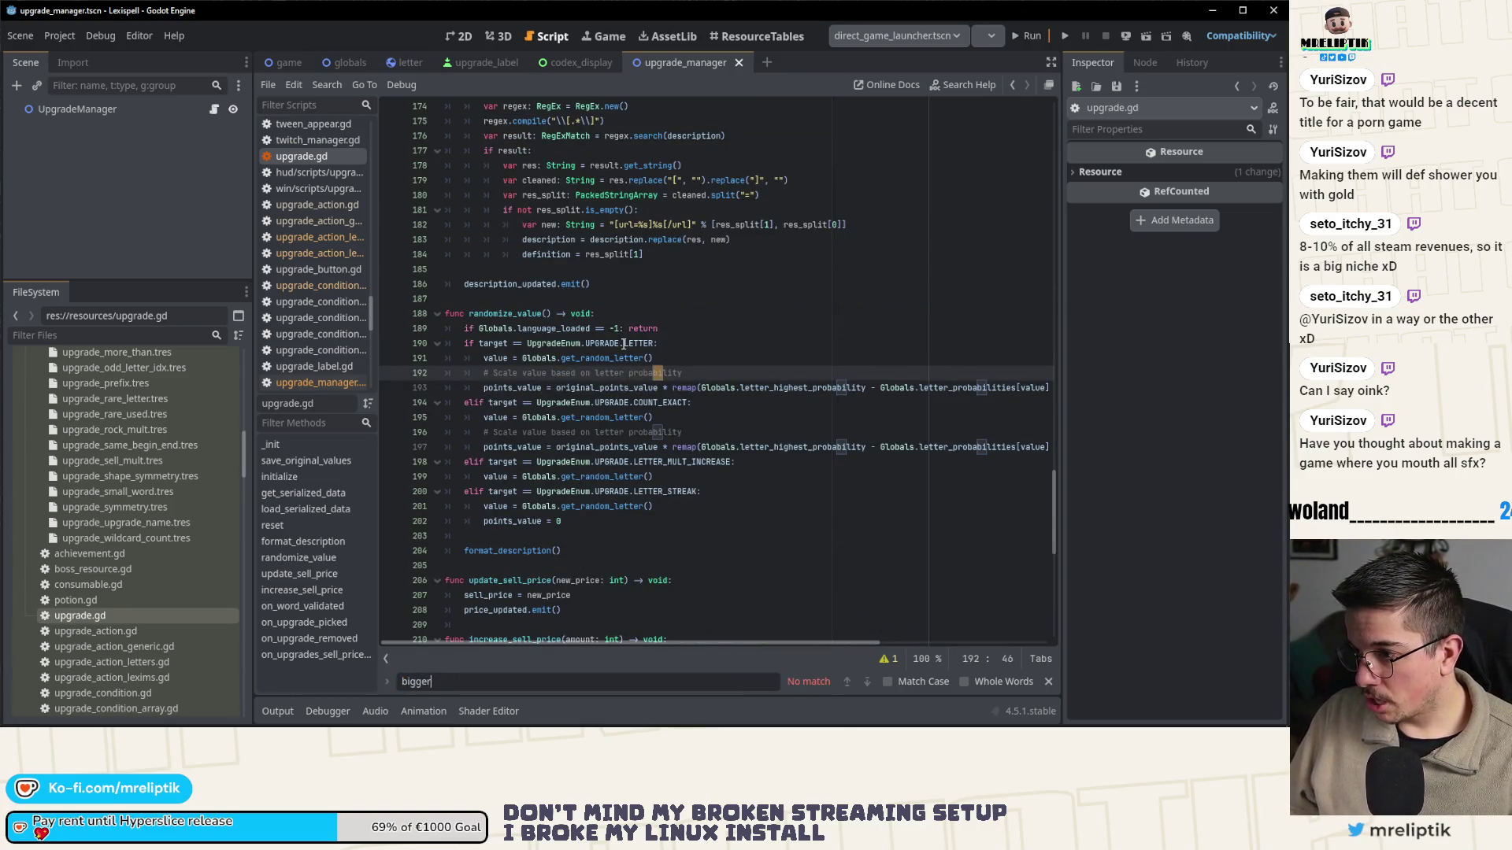
{"action": "type", "text": "er"}
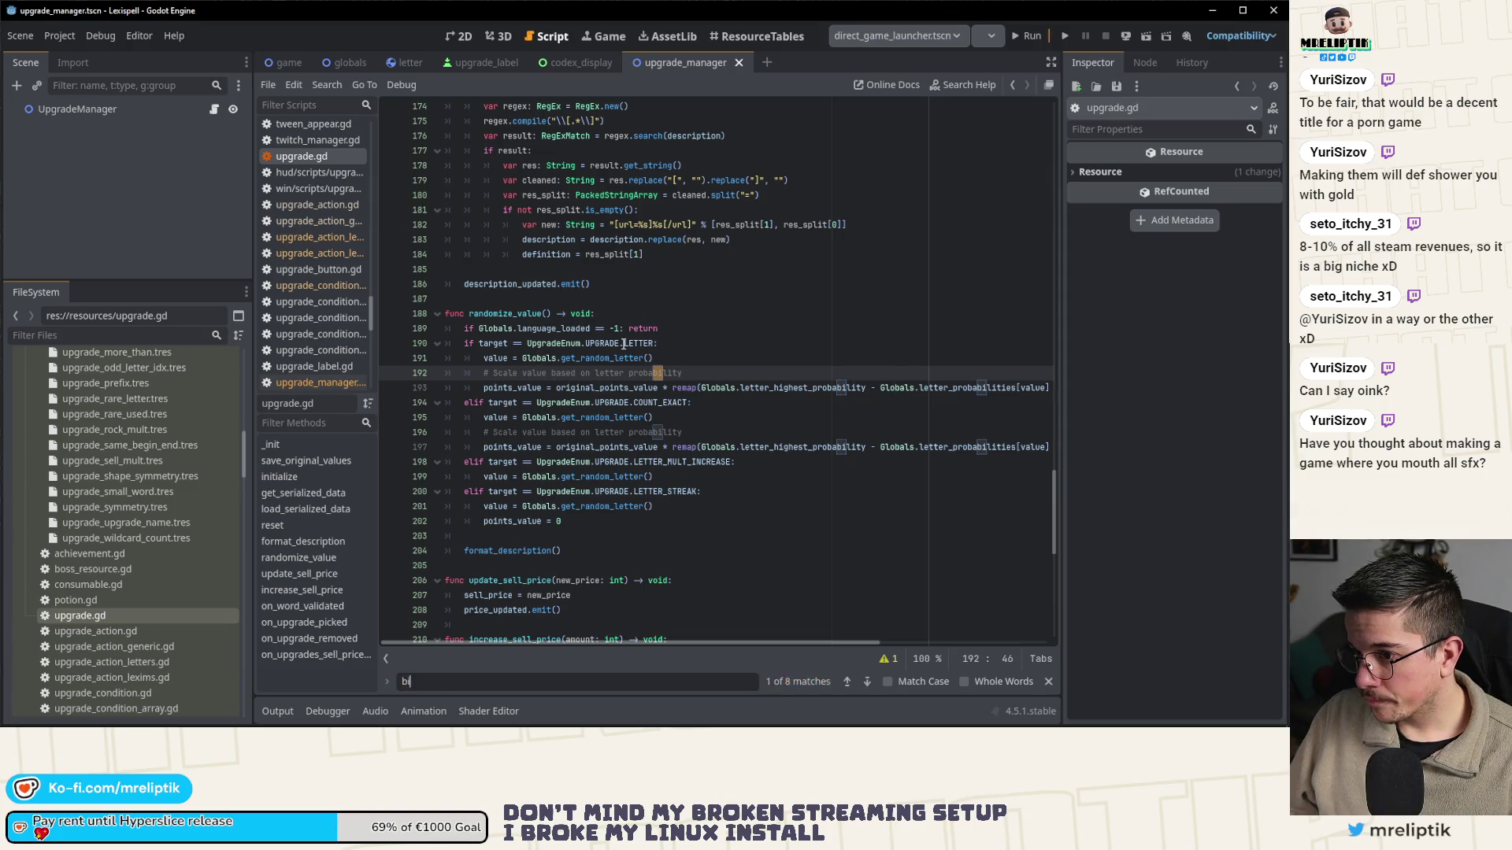
{"action": "key", "text": "BackSpace"}
{"action": "key", "text": "BackSpace"}
{"action": "key", "text": "BackSpace"}
{"action": "type", "text": "sell"}
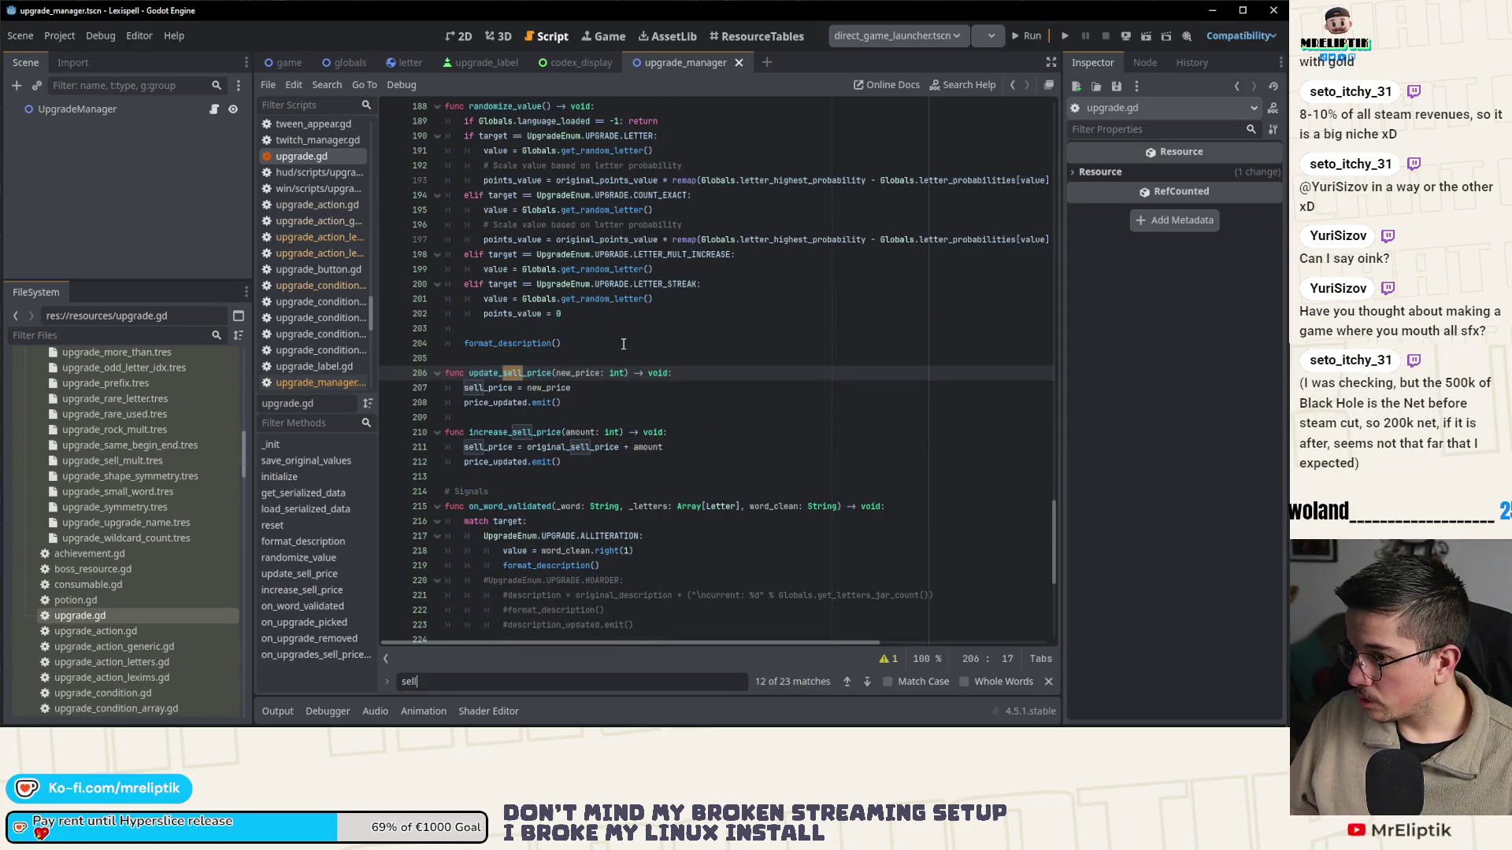
{"action": "left_click", "coordinate": [846, 682]}
{"action": "left_click", "coordinate": [847, 682]}
{"action": "left_click", "coordinate": [847, 682]}
{"action": "left_click", "coordinate": [848, 681]}
{"action": "left_click", "coordinate": [847, 682]}
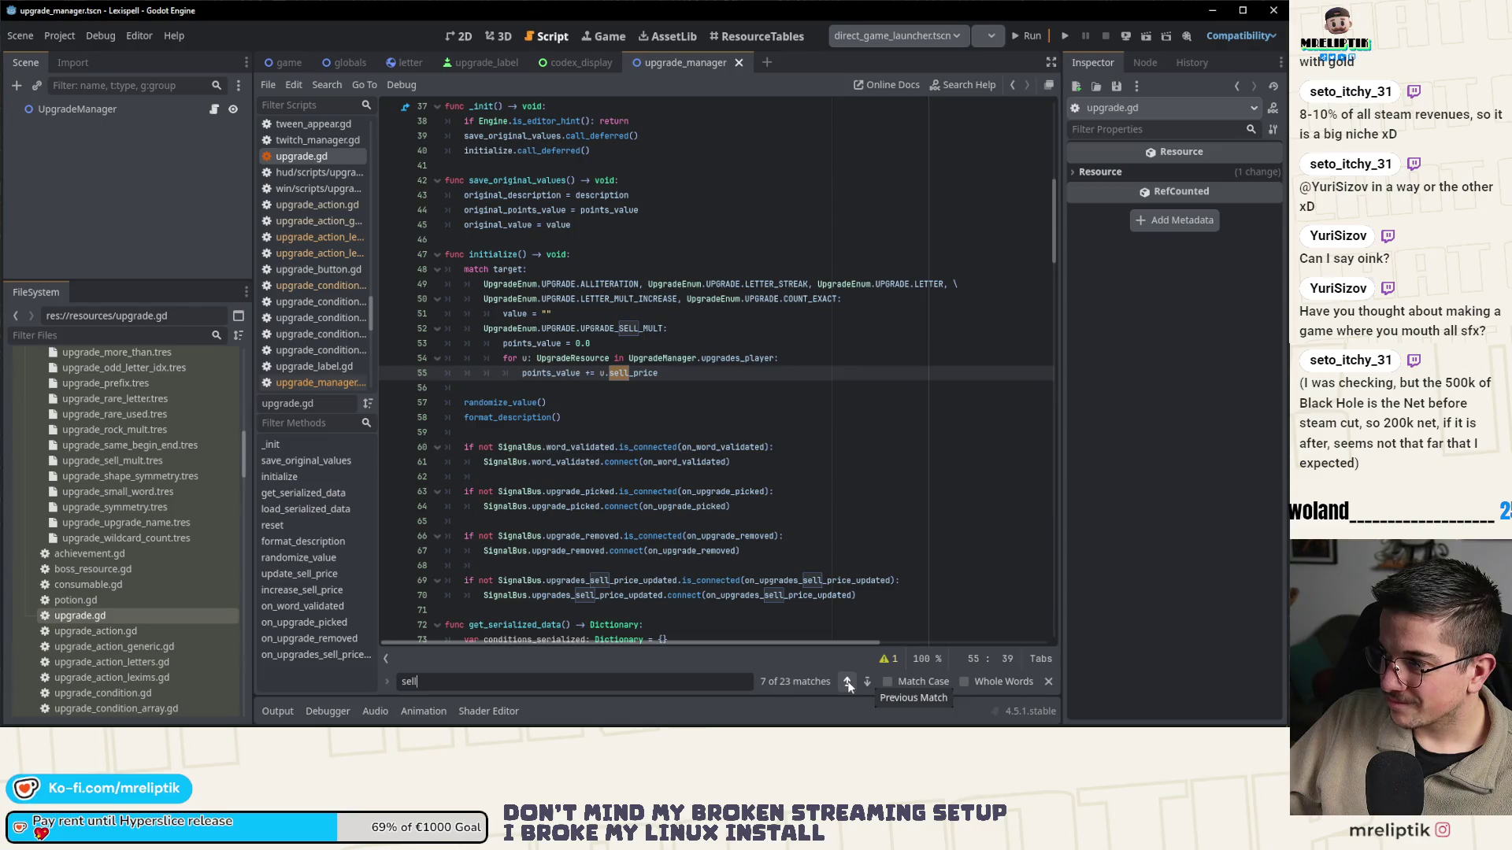
{"action": "left_click", "coordinate": [848, 682]}
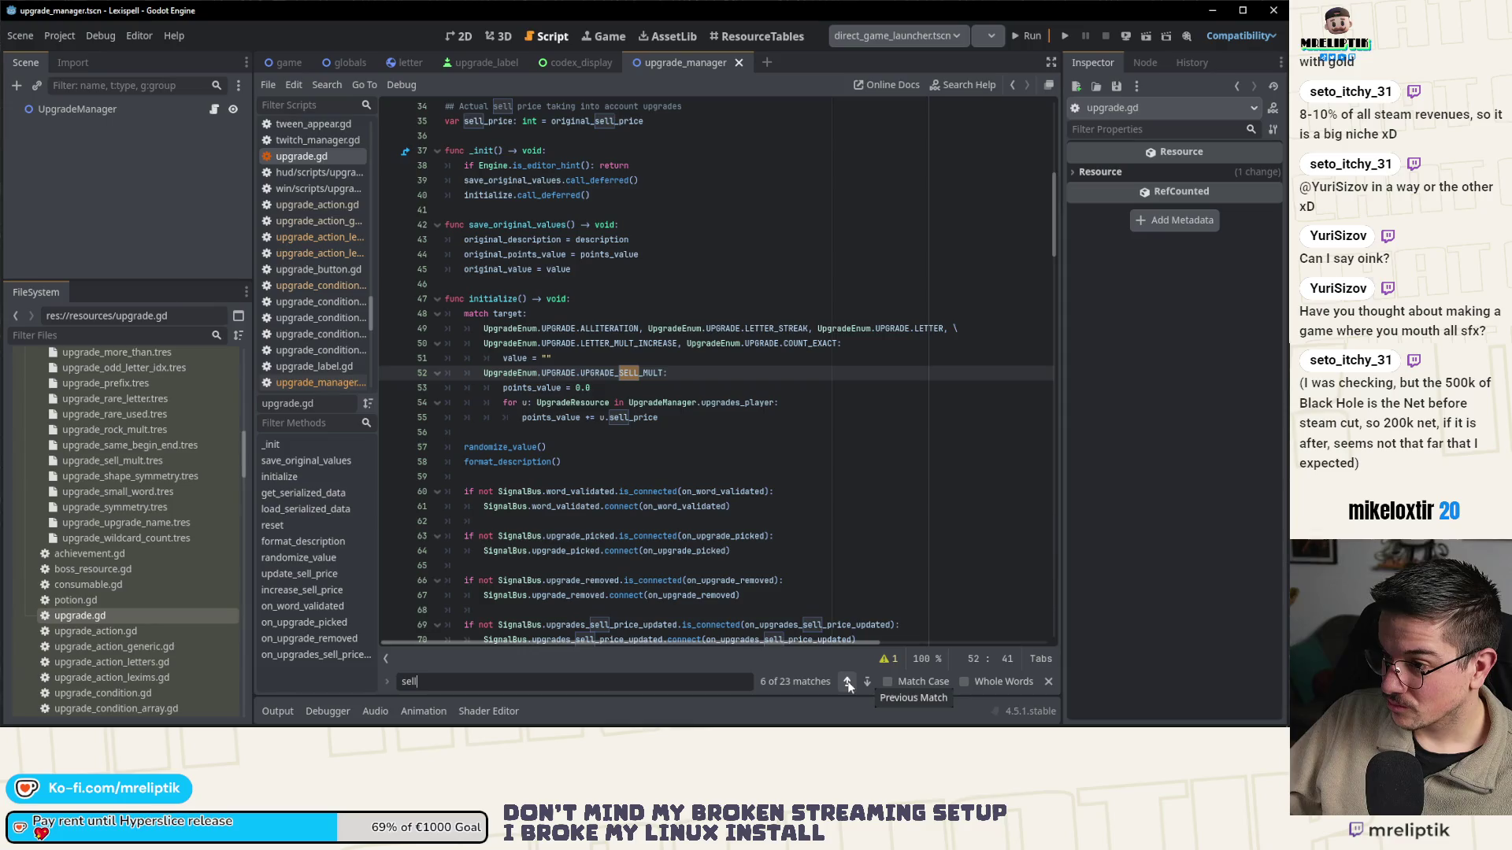
{"action": "mouse_move", "coordinate": [736, 491]}
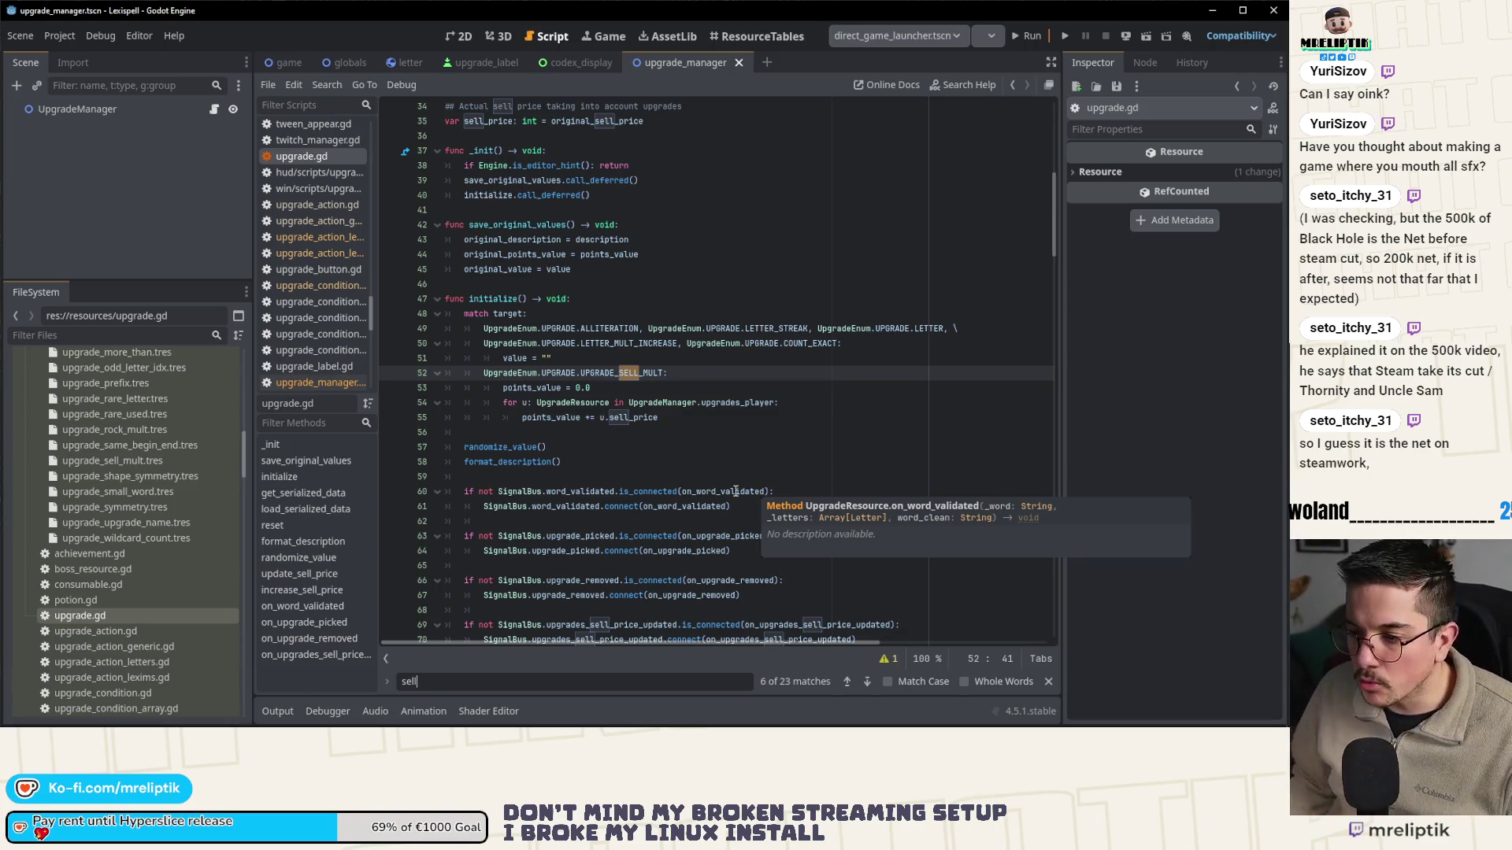
{"action": "left_click", "coordinate": [640, 374]}
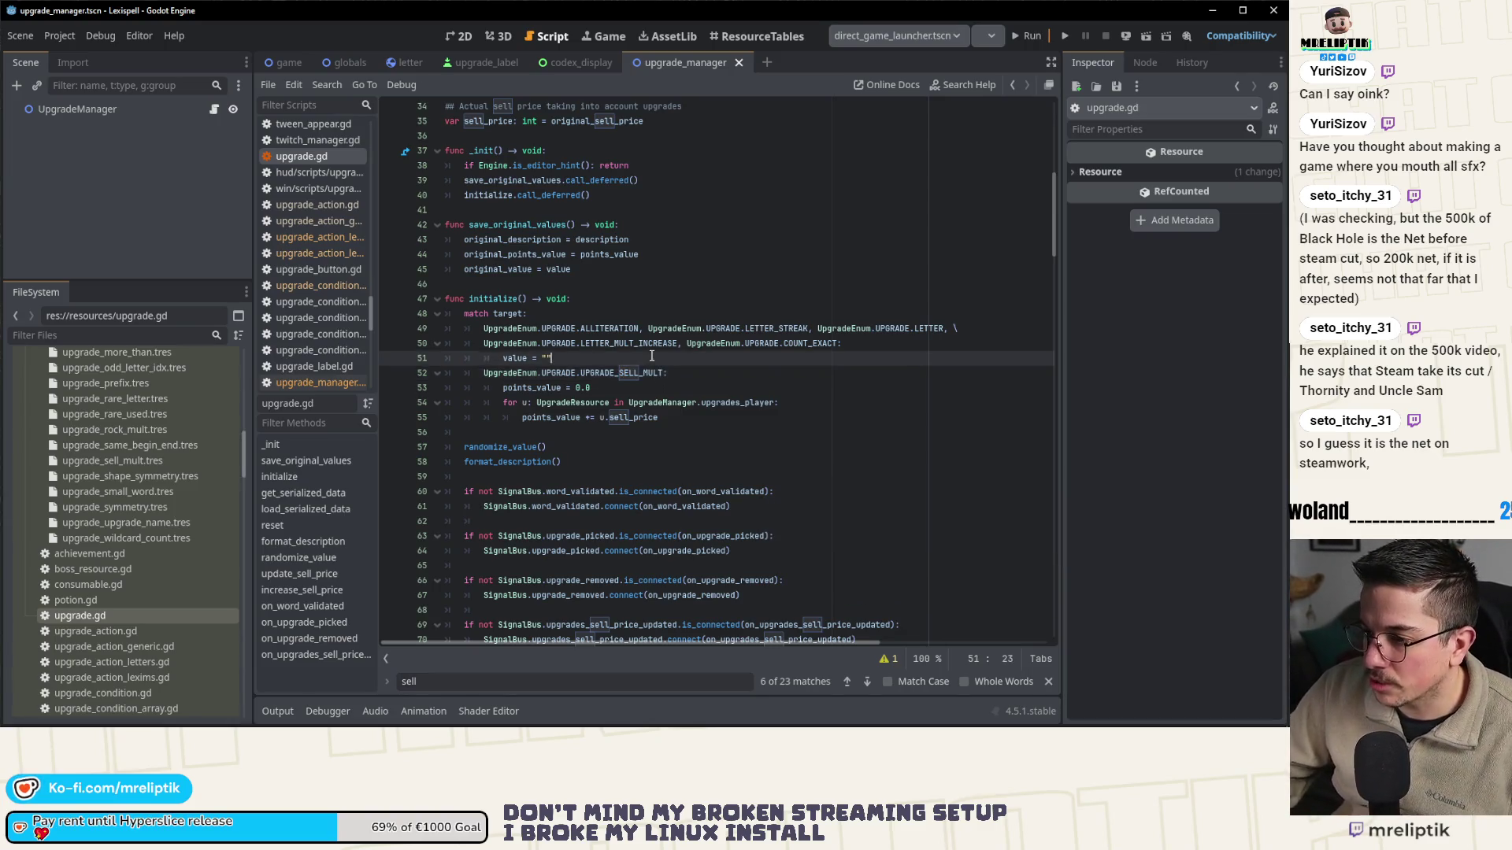
{"action": "left_click", "coordinate": [551, 418]}
{"action": "double_click", "coordinate": [633, 417]}
{"action": "key", "text": "Up"}
{"action": "key", "text": "Up"}
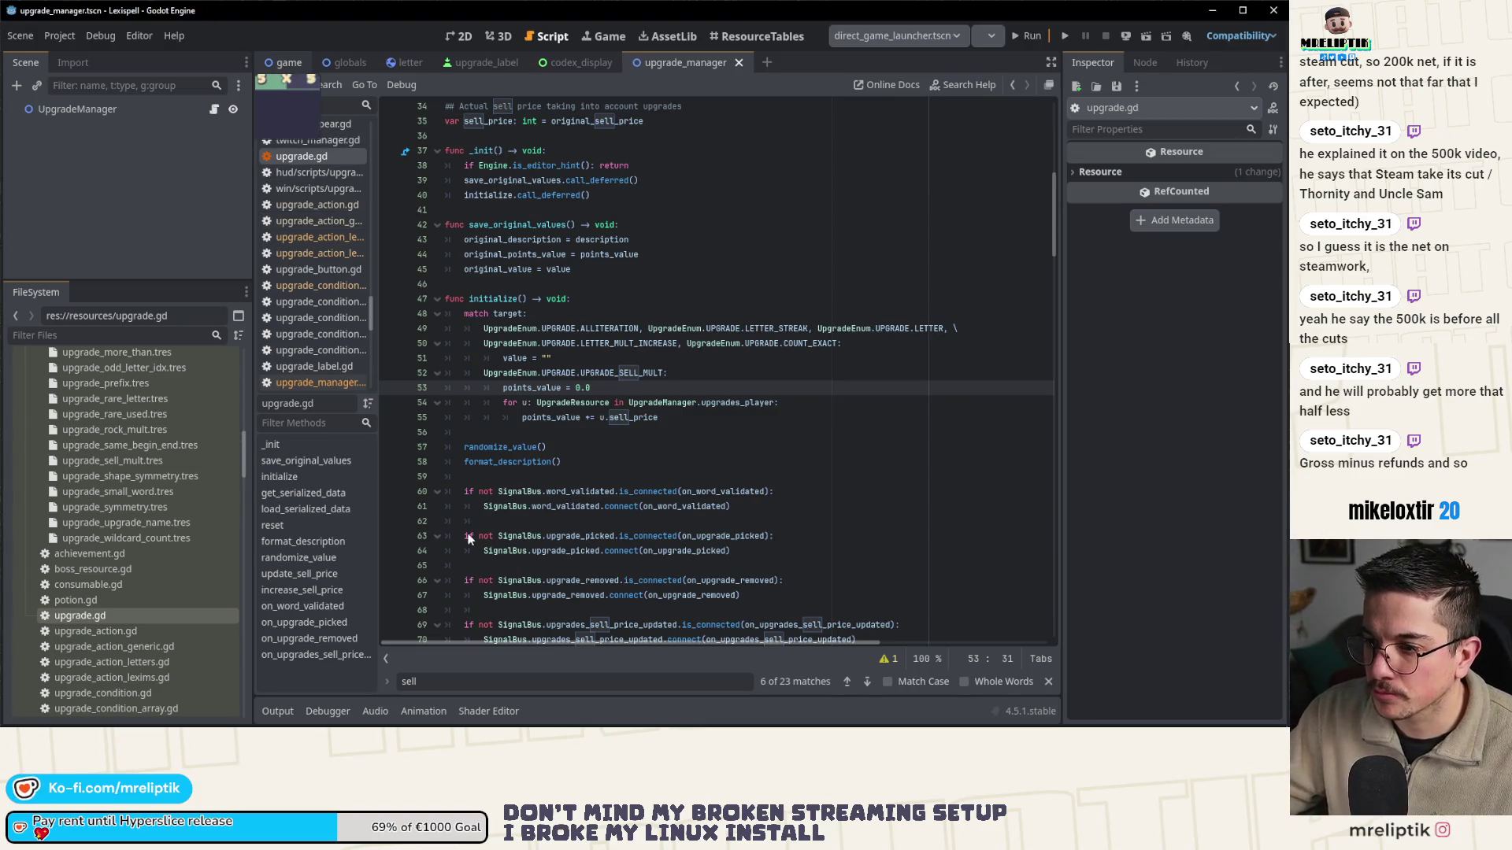
- Switch to game.gd and search it for 'ellongation'
{"action": "key", "text": "ctrl+Tab"}
{"action": "key", "text": "ctrl+f"}
{"action": "type", "text": "e"}
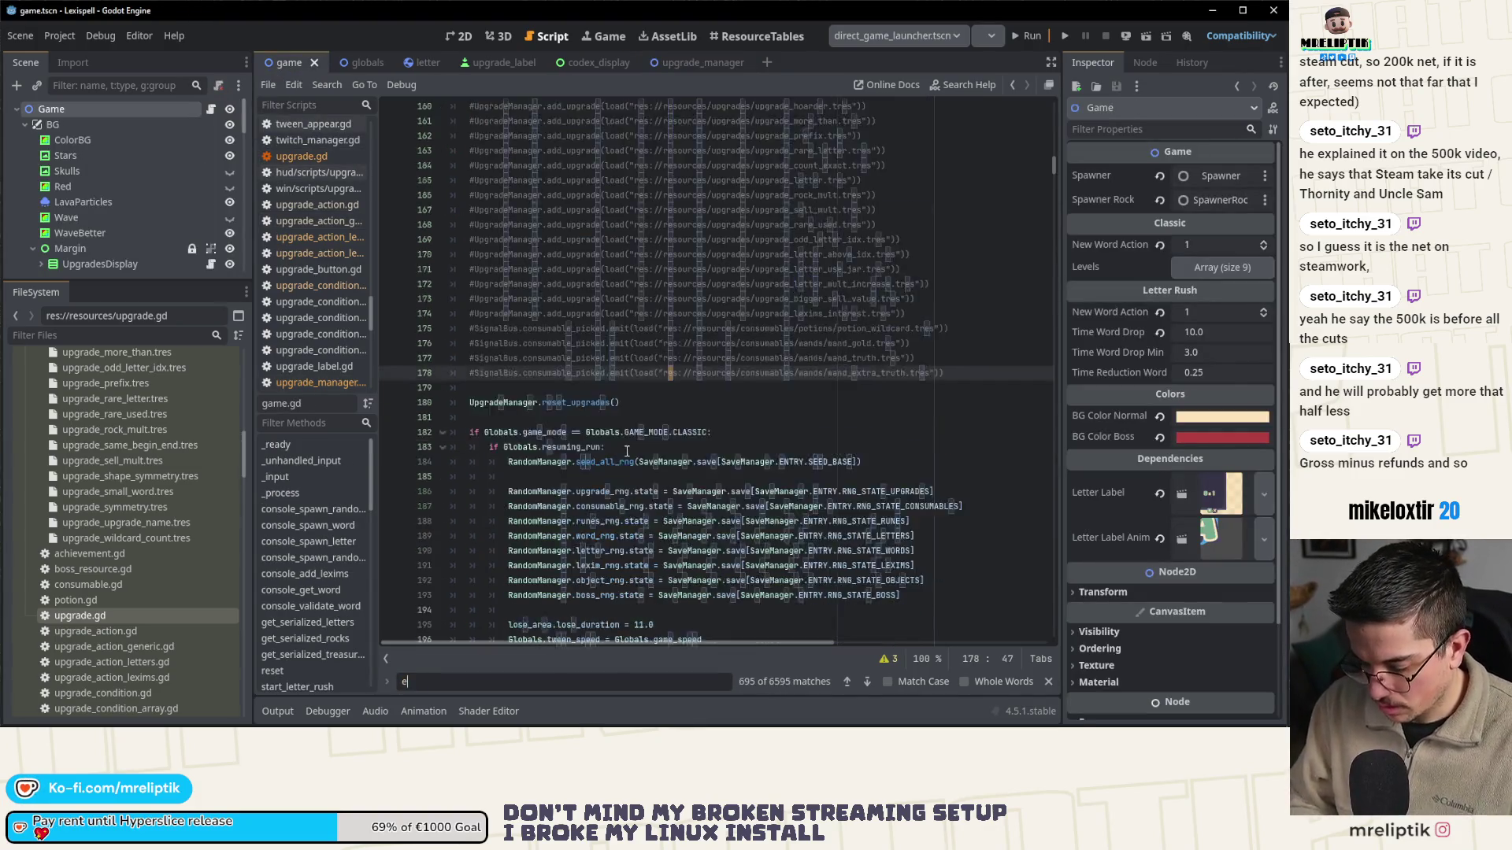
{"action": "type", "text": "llongation"}
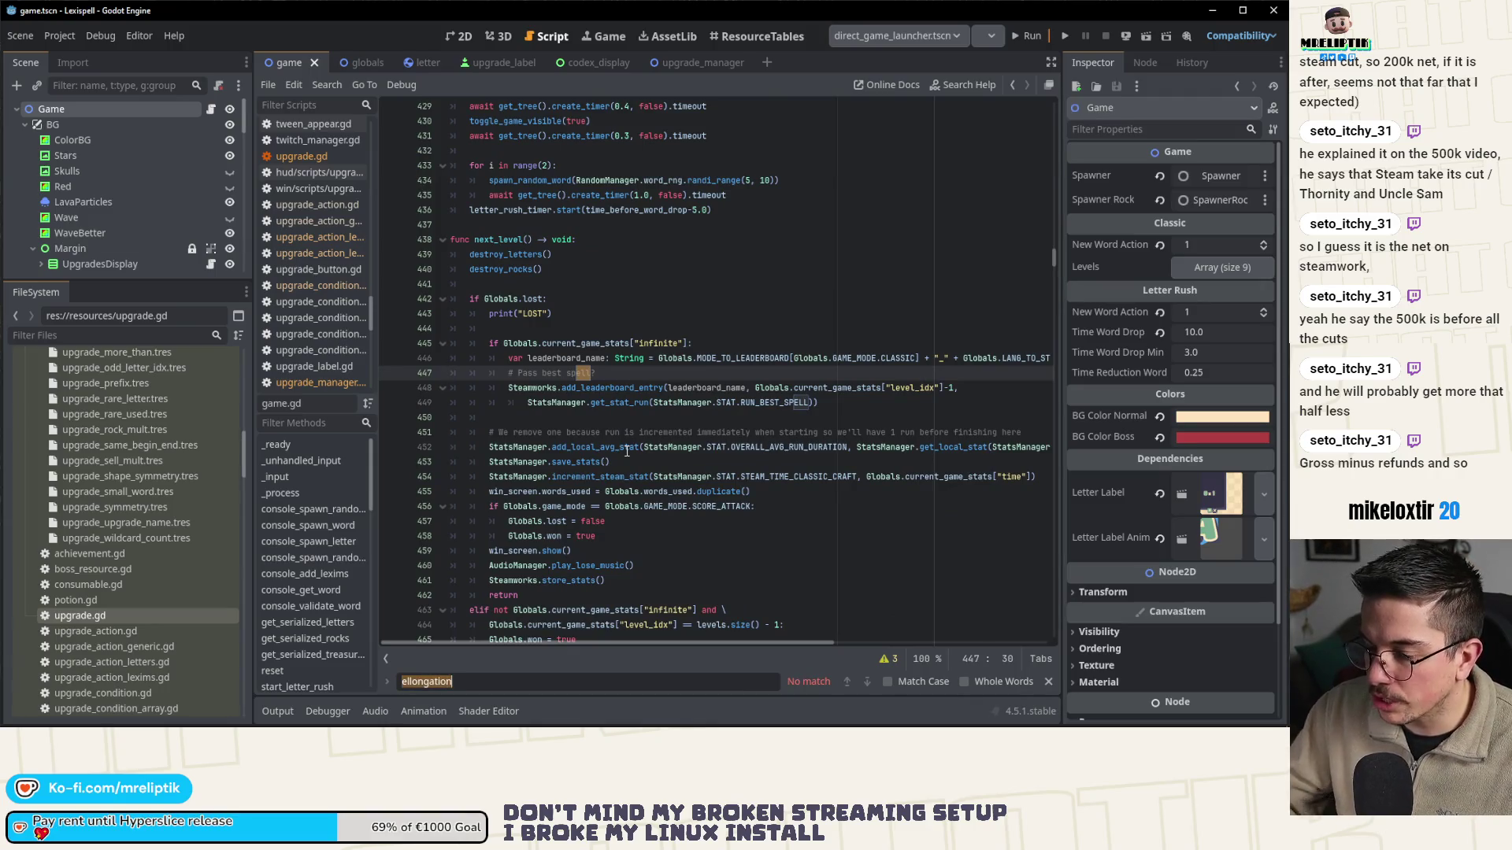
{"action": "scroll", "coordinate": [148, 504], "scroll_direction": "up", "scroll_amount": 10}
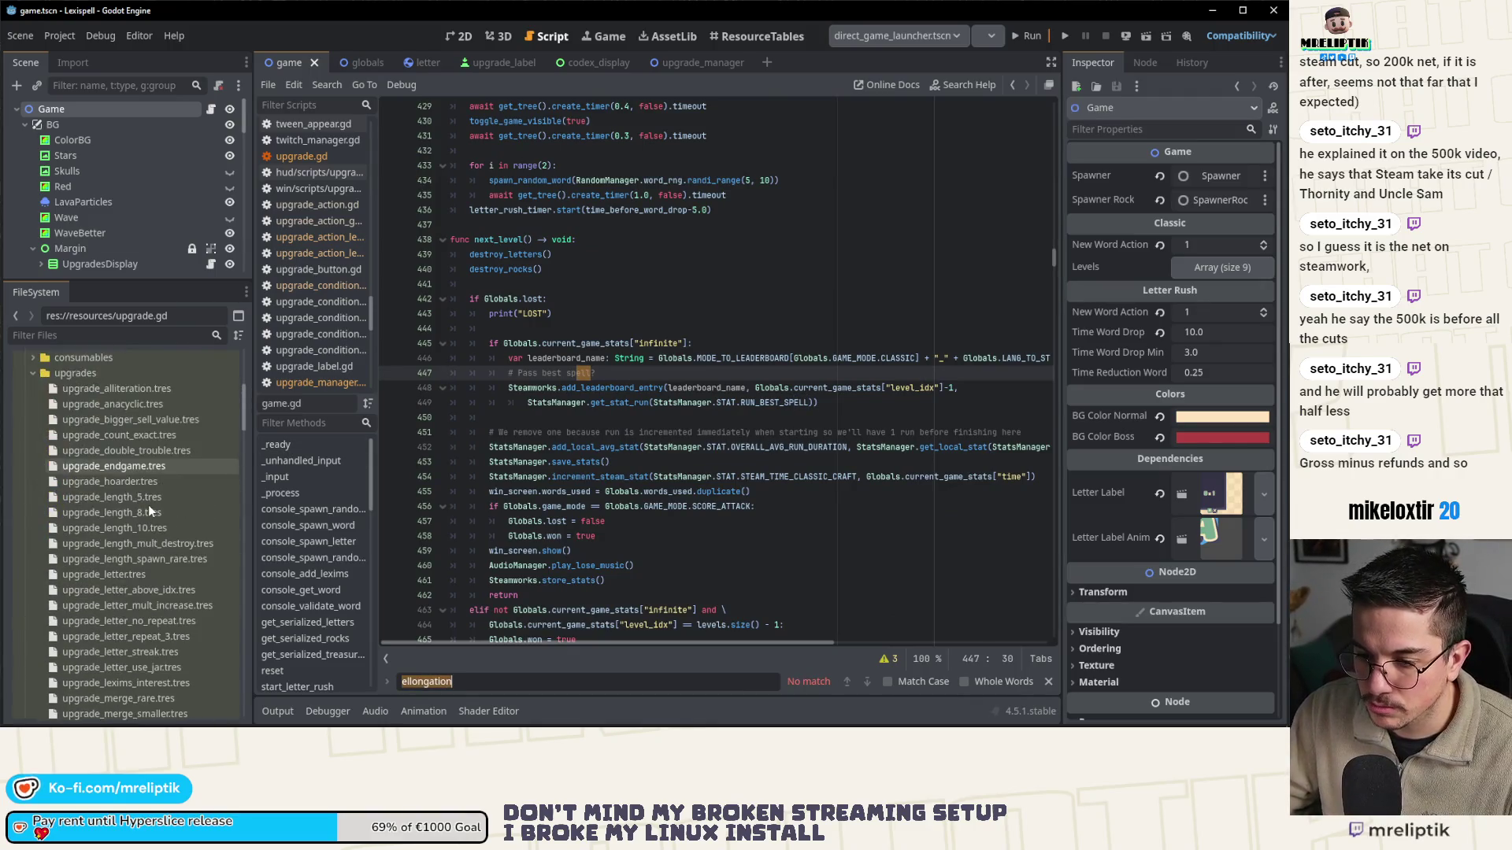
{"action": "scroll", "coordinate": [175, 587], "scroll_direction": "down", "scroll_amount": 5}
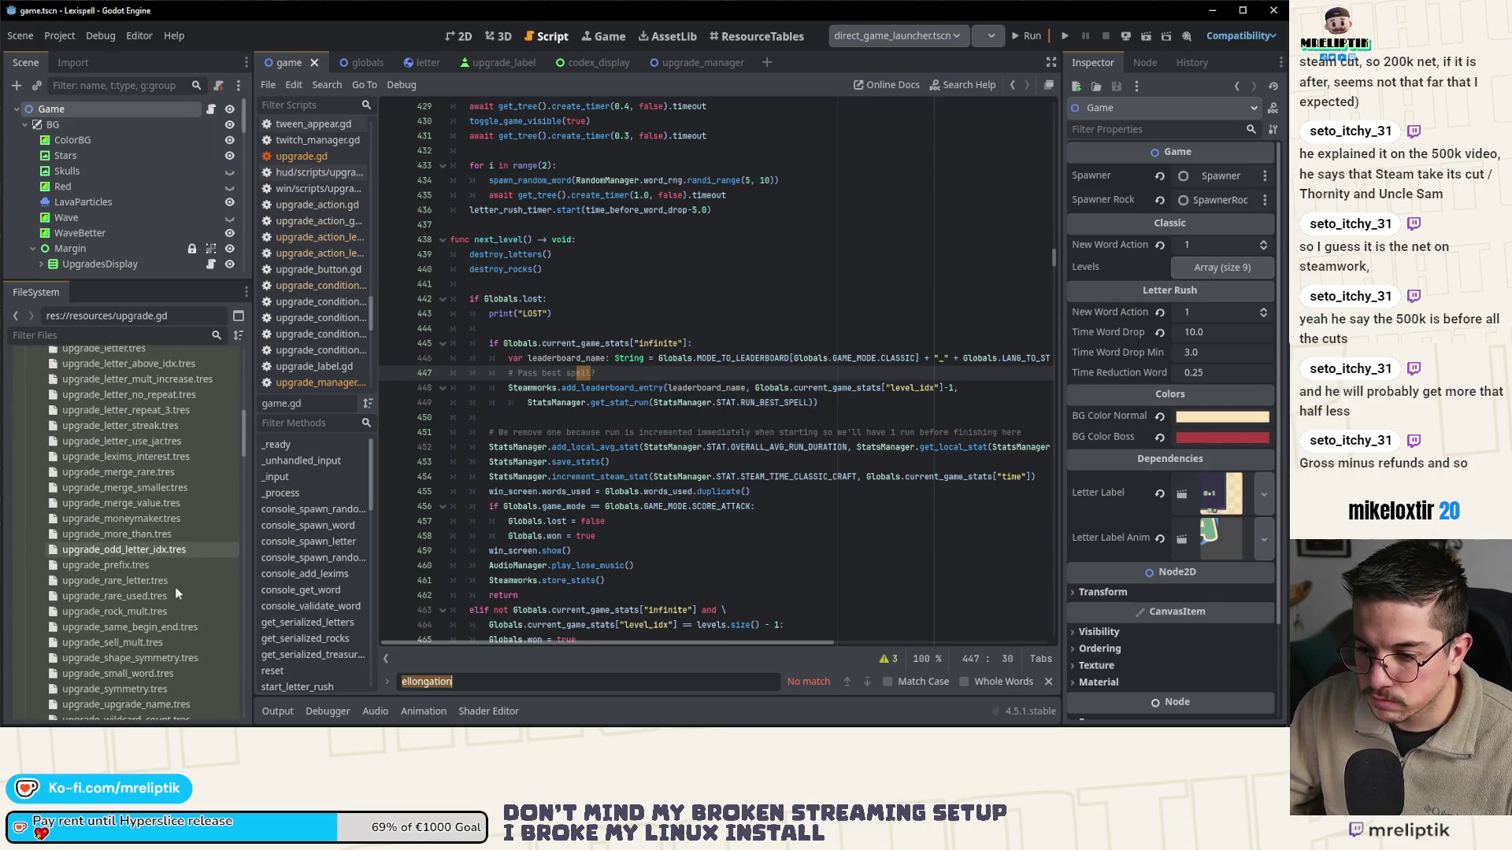
{"action": "scroll", "coordinate": [176, 593], "scroll_direction": "down", "scroll_amount": 2}
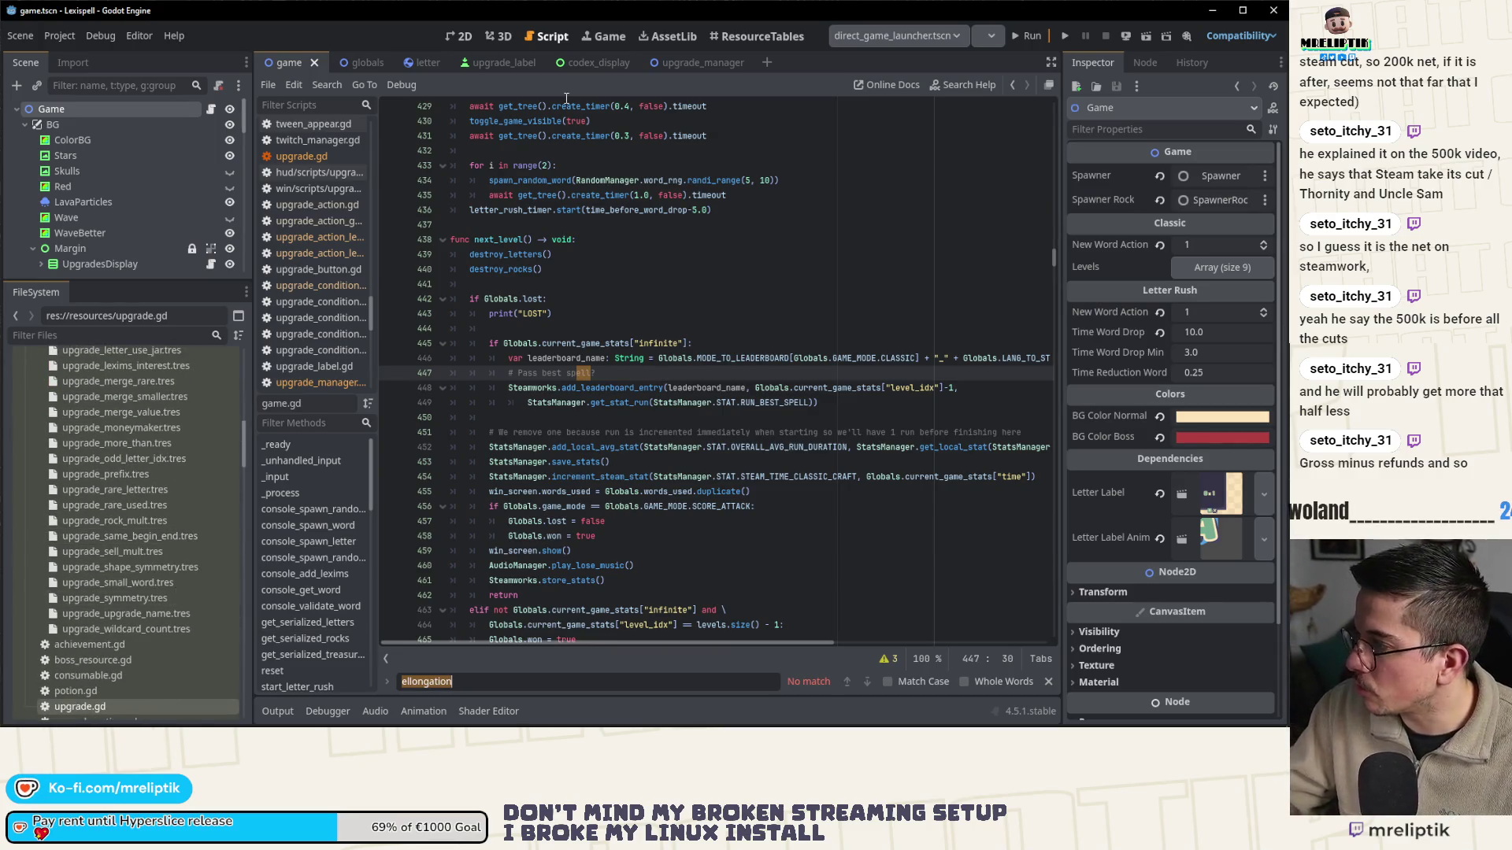
- Show the ResourceTables view of upgrades sorted by Name ascending, then go back to game.gd
{"action": "left_click", "coordinate": [758, 36]}
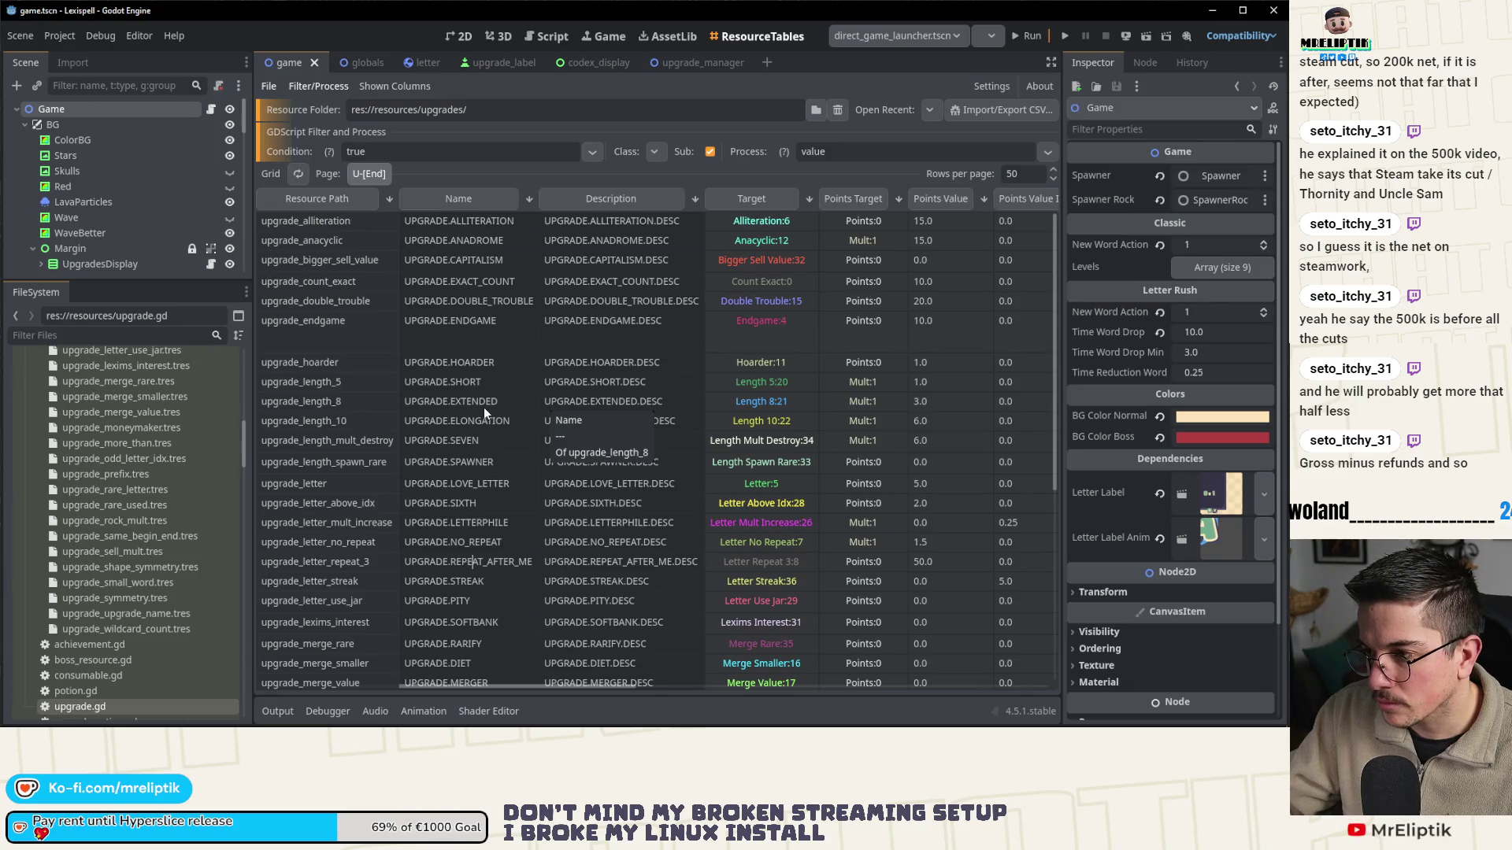
{"action": "scroll", "coordinate": [460, 436], "scroll_direction": "down", "scroll_amount": 5}
{"action": "scroll", "coordinate": [460, 436], "scroll_direction": "up", "scroll_amount": 5}
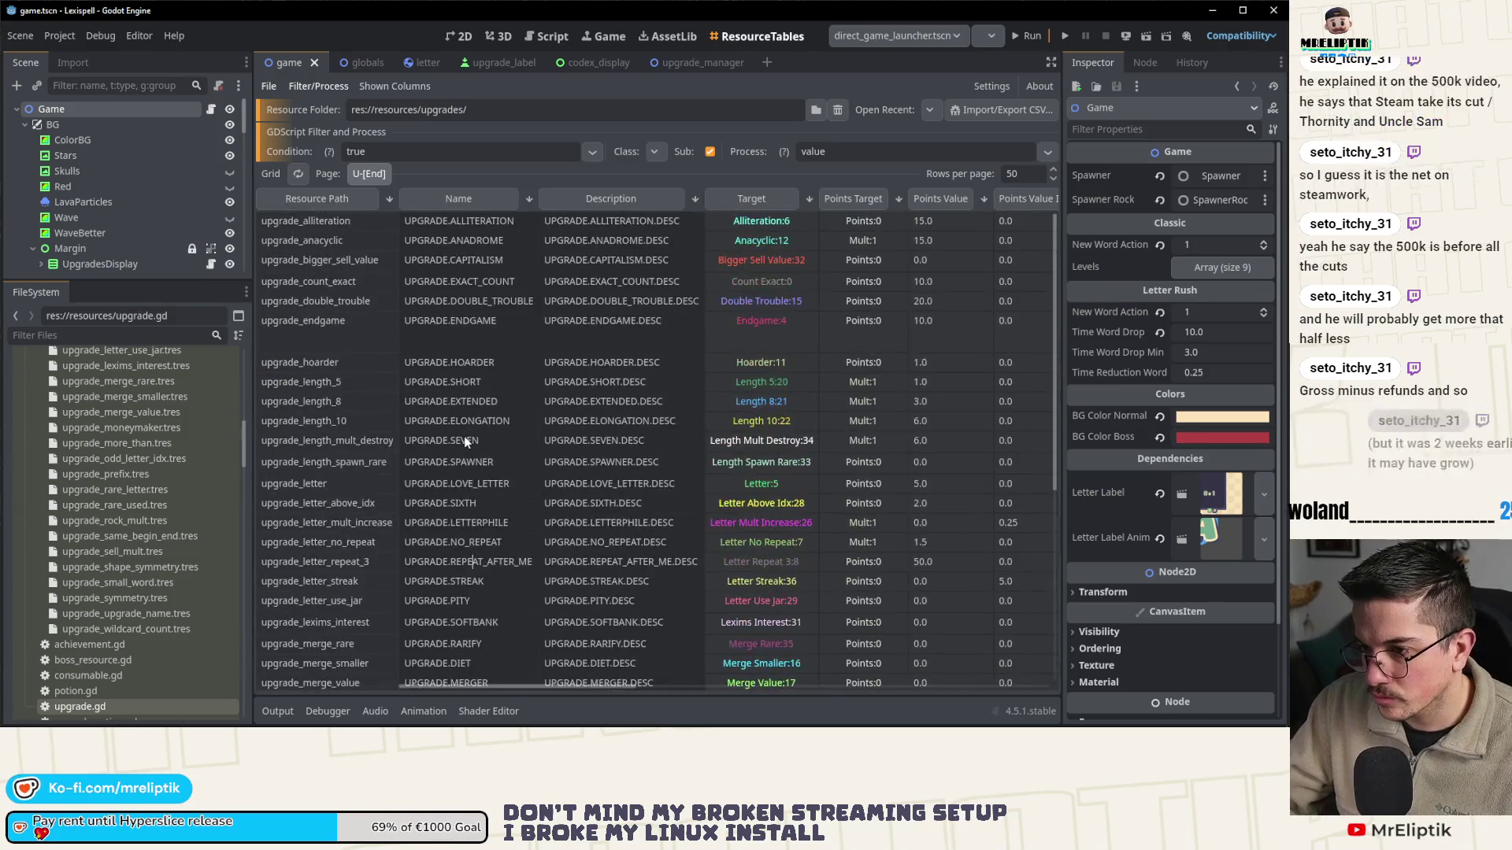
{"action": "left_click", "coordinate": [479, 202]}
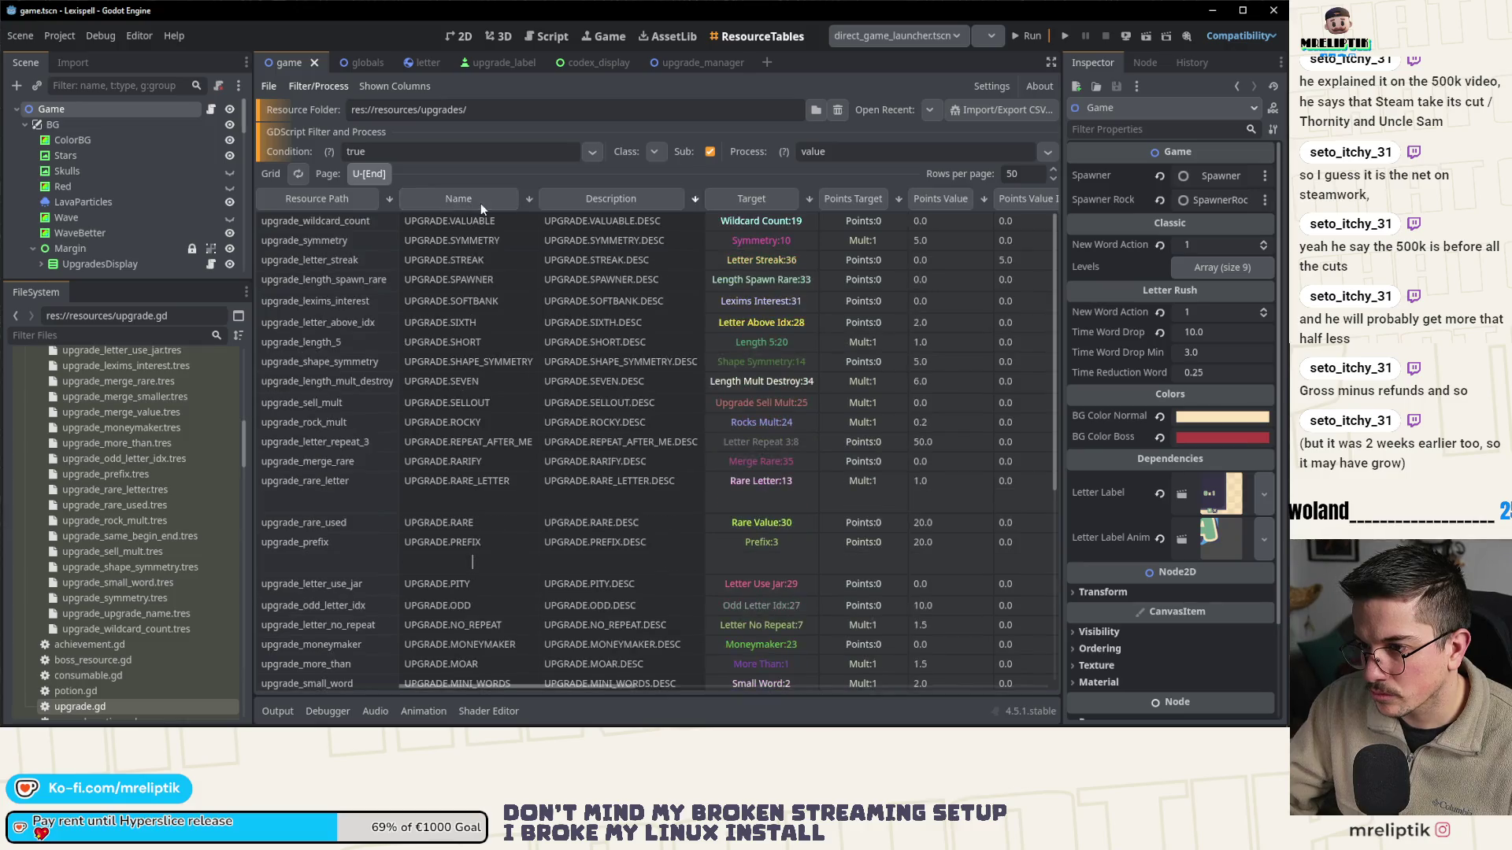
{"action": "left_click", "coordinate": [459, 196]}
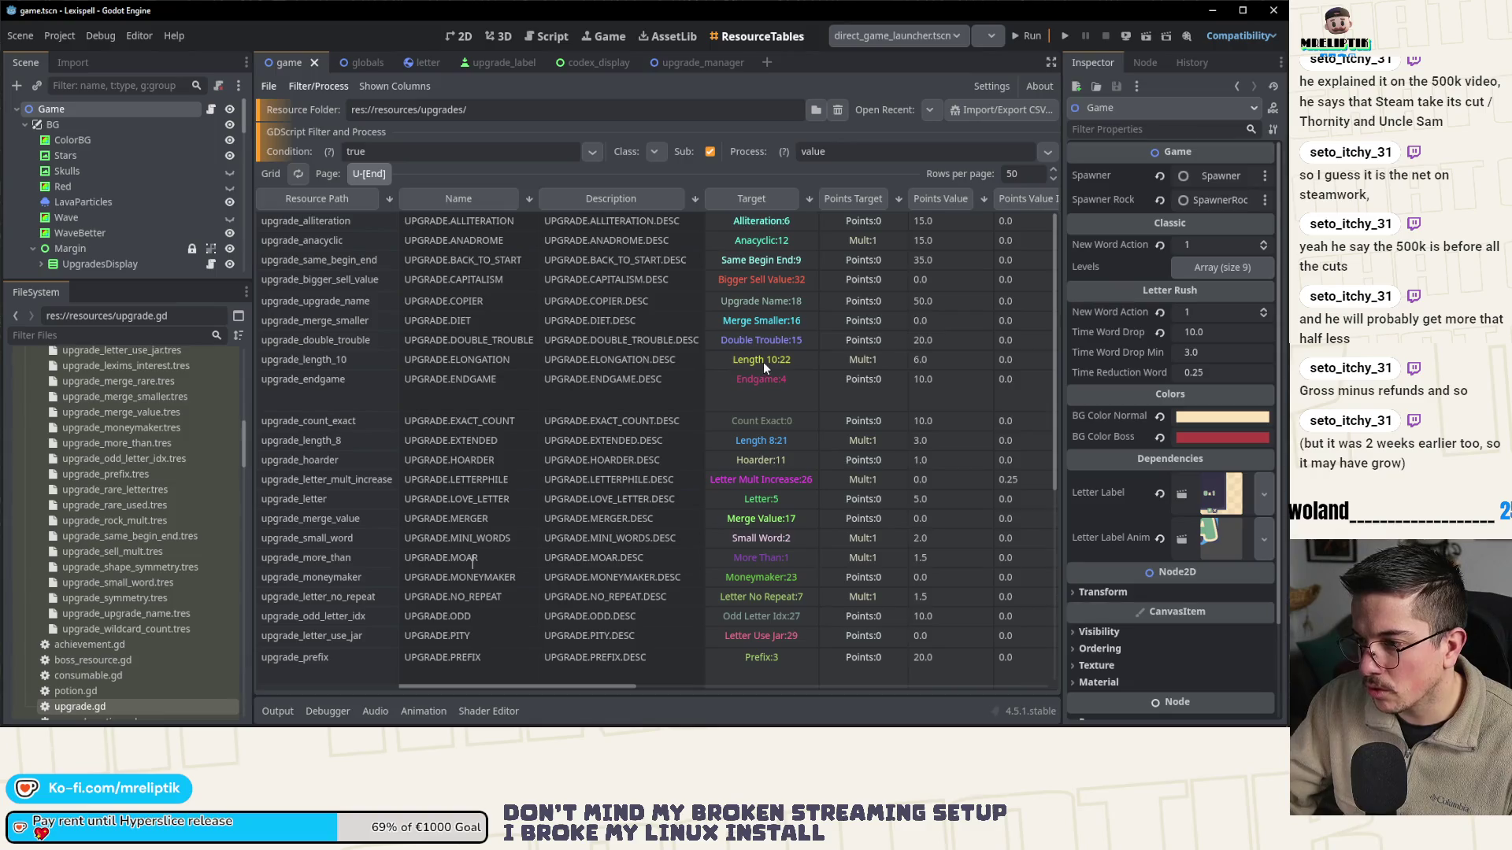
{"action": "left_click", "coordinate": [210, 111]}
- Search game.gd for 'length_10' to reach the LENGTH_10 branch and widen the code area
{"action": "left_click", "coordinate": [649, 528]}
{"action": "key", "text": "ctrl+f"}
{"action": "type", "text": "length"}
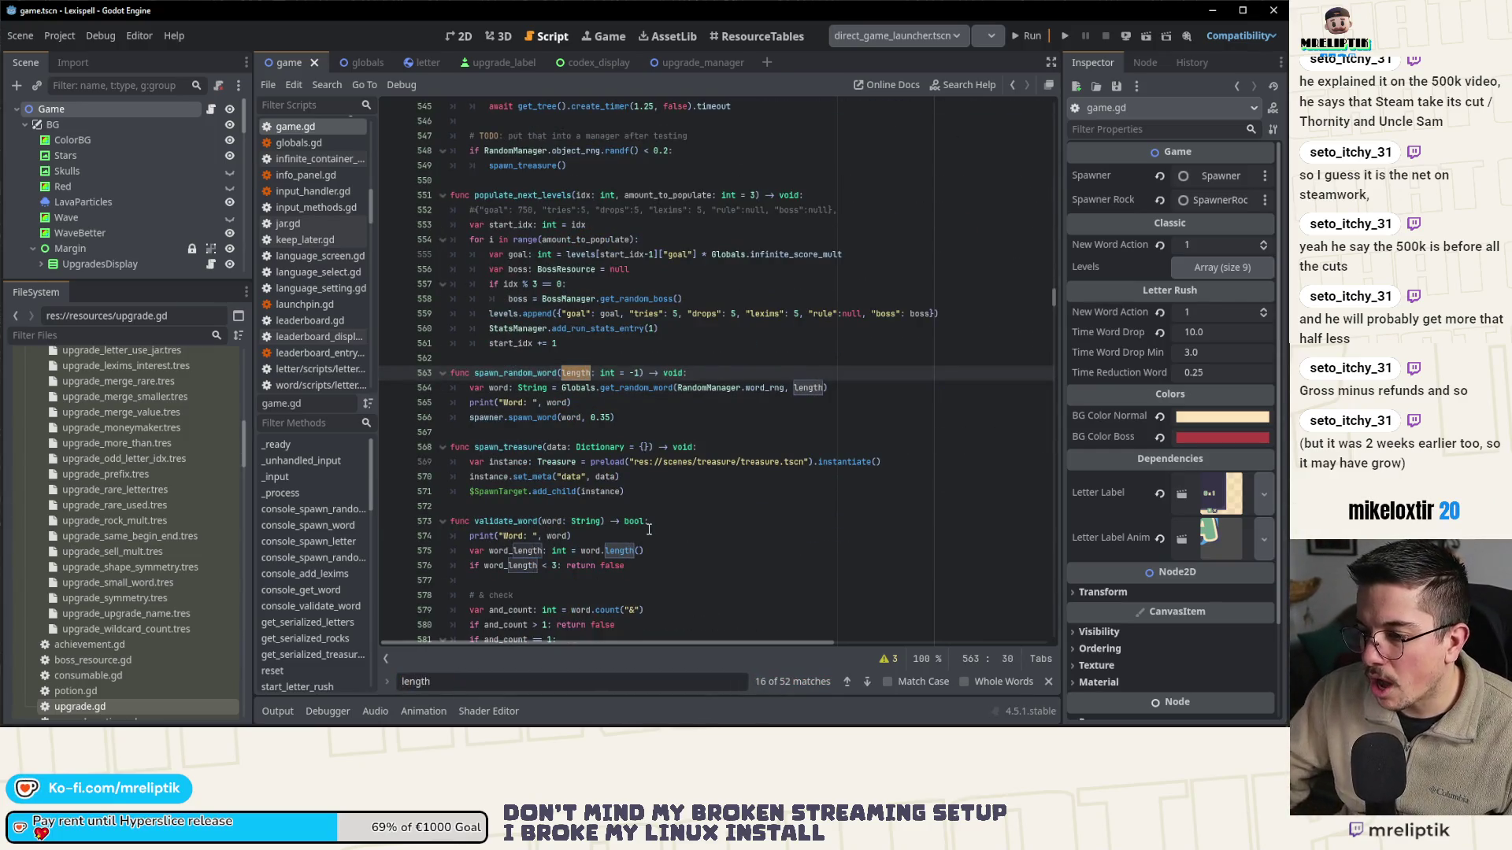
{"action": "type", "text": "_10"}
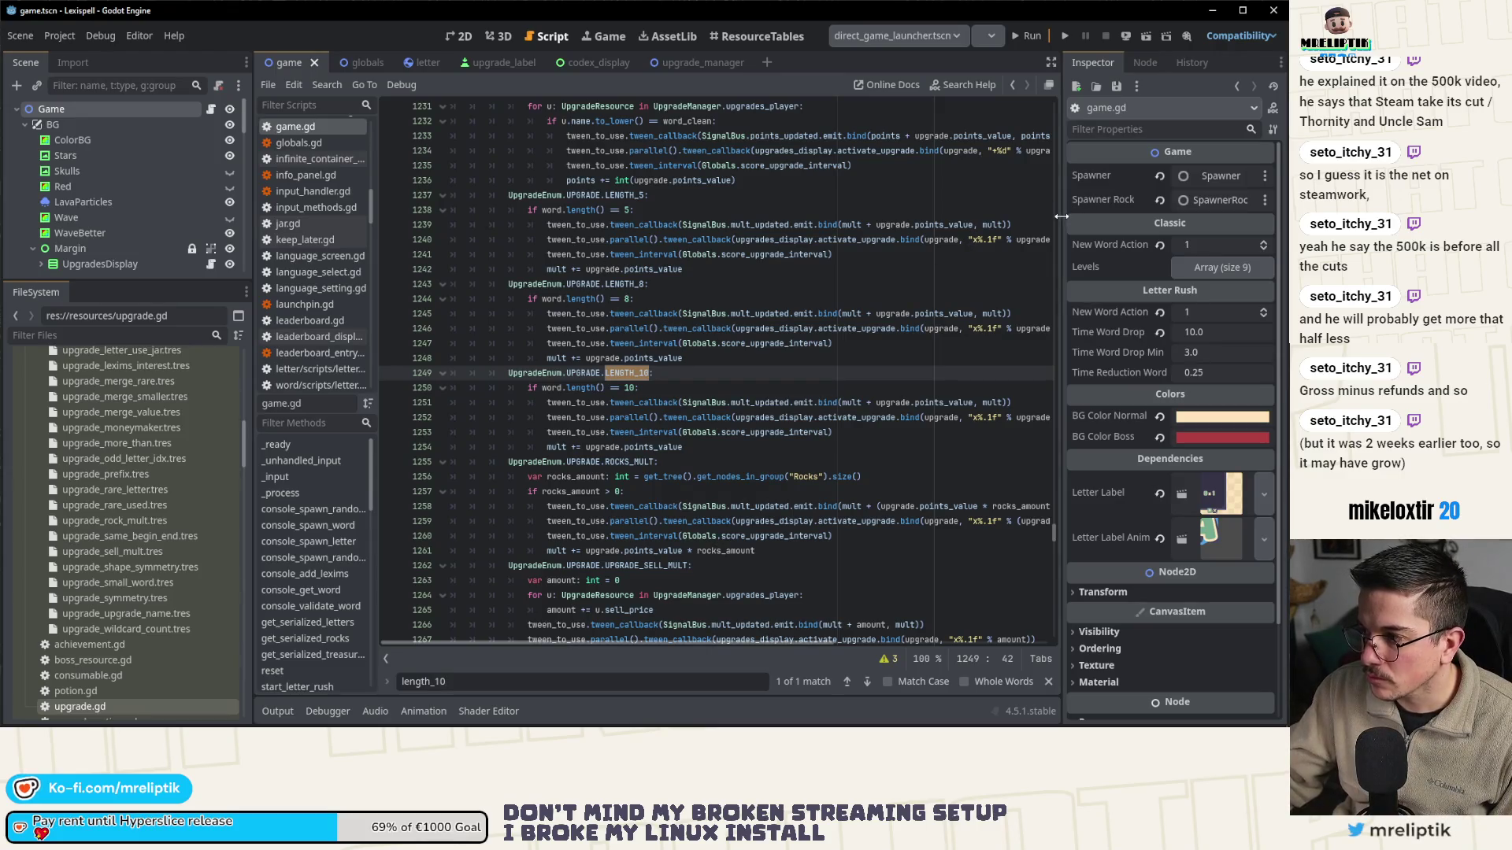
{"action": "left_click_drag", "start_coordinate": [1062, 218], "coordinate": [1147, 219]}
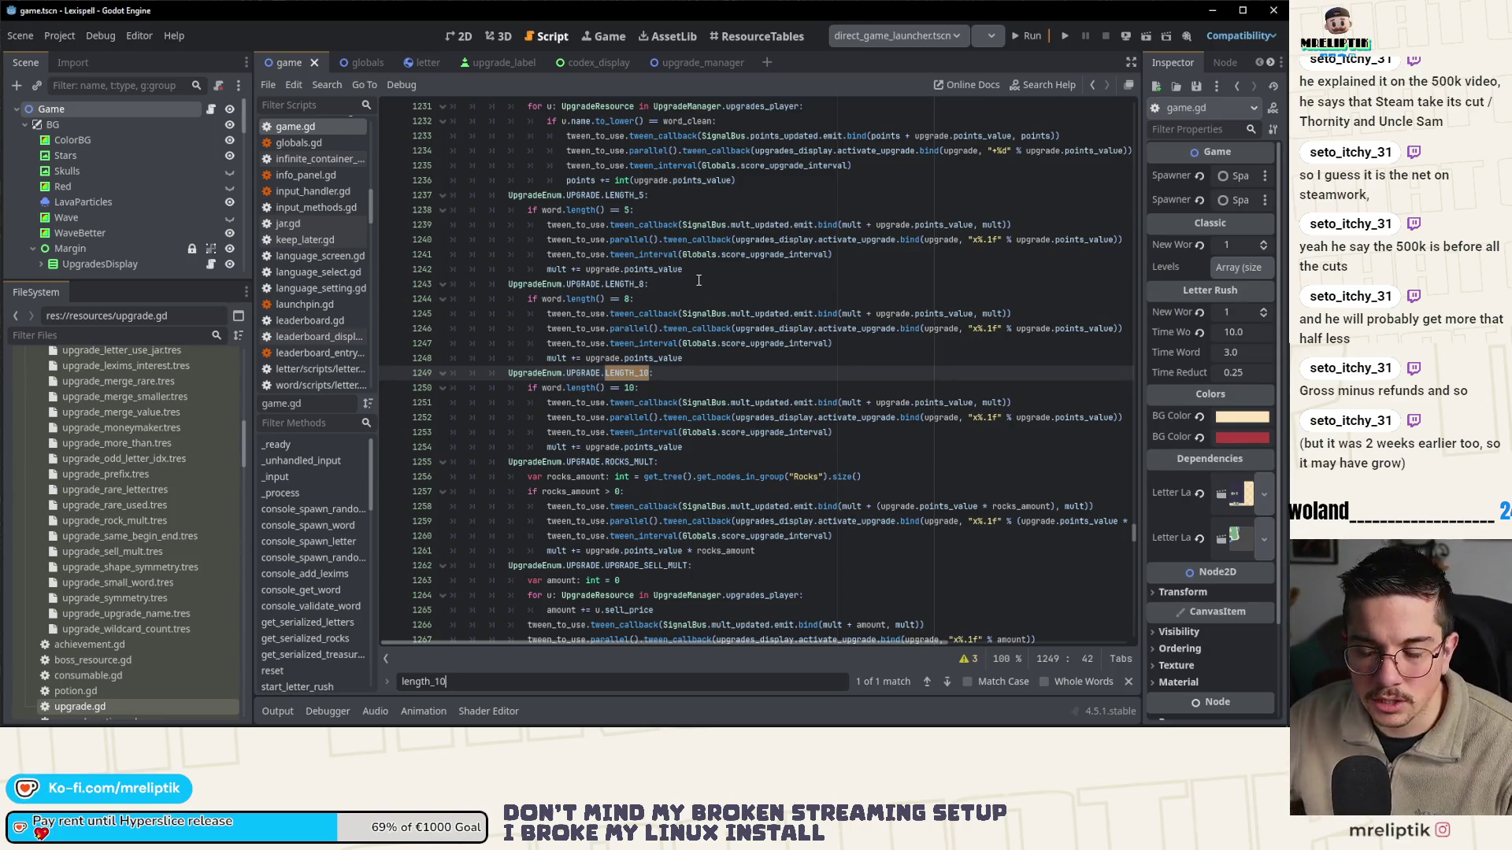
- On line 1250, replace the hardcoded 10 with upgrade.conditions
{"action": "left_click", "coordinate": [637, 387]}
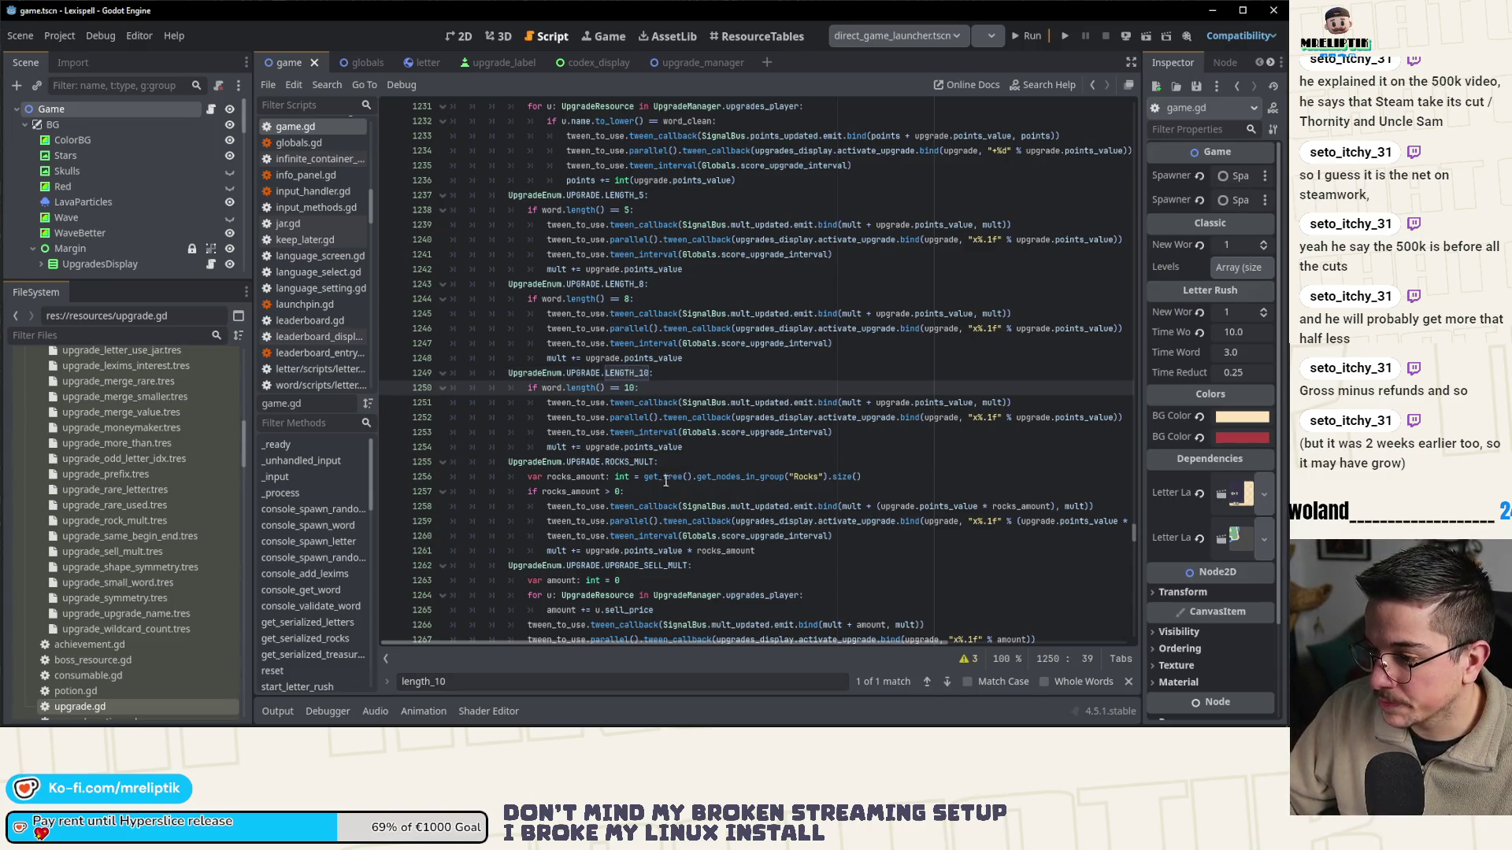
{"action": "key", "text": "BackSpace"}
{"action": "key", "text": "BackSpace"}
{"action": "type", "text": "upgrade"}
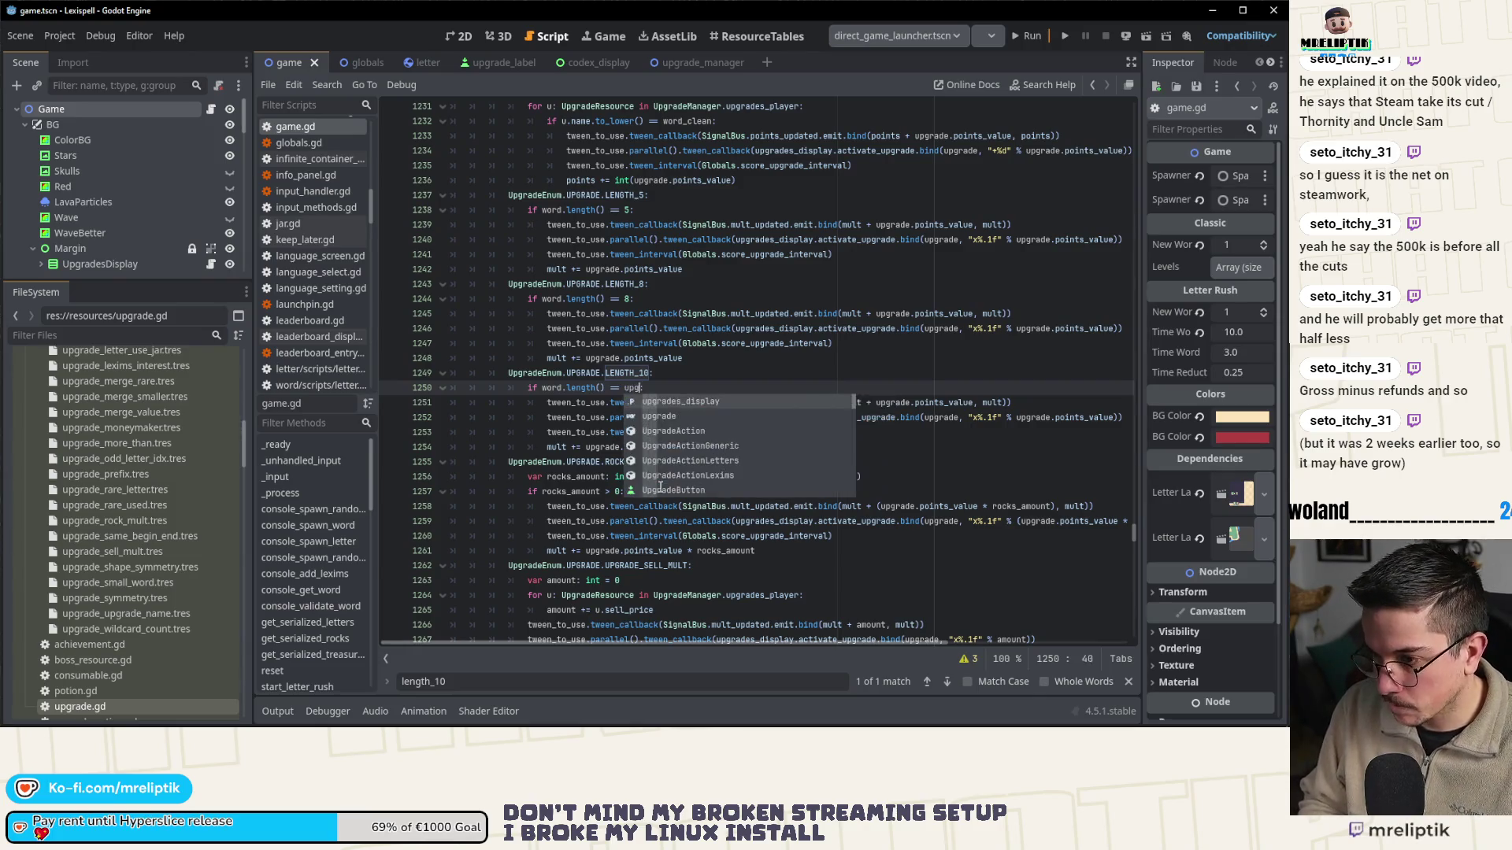
{"action": "type", "text": ".con"}
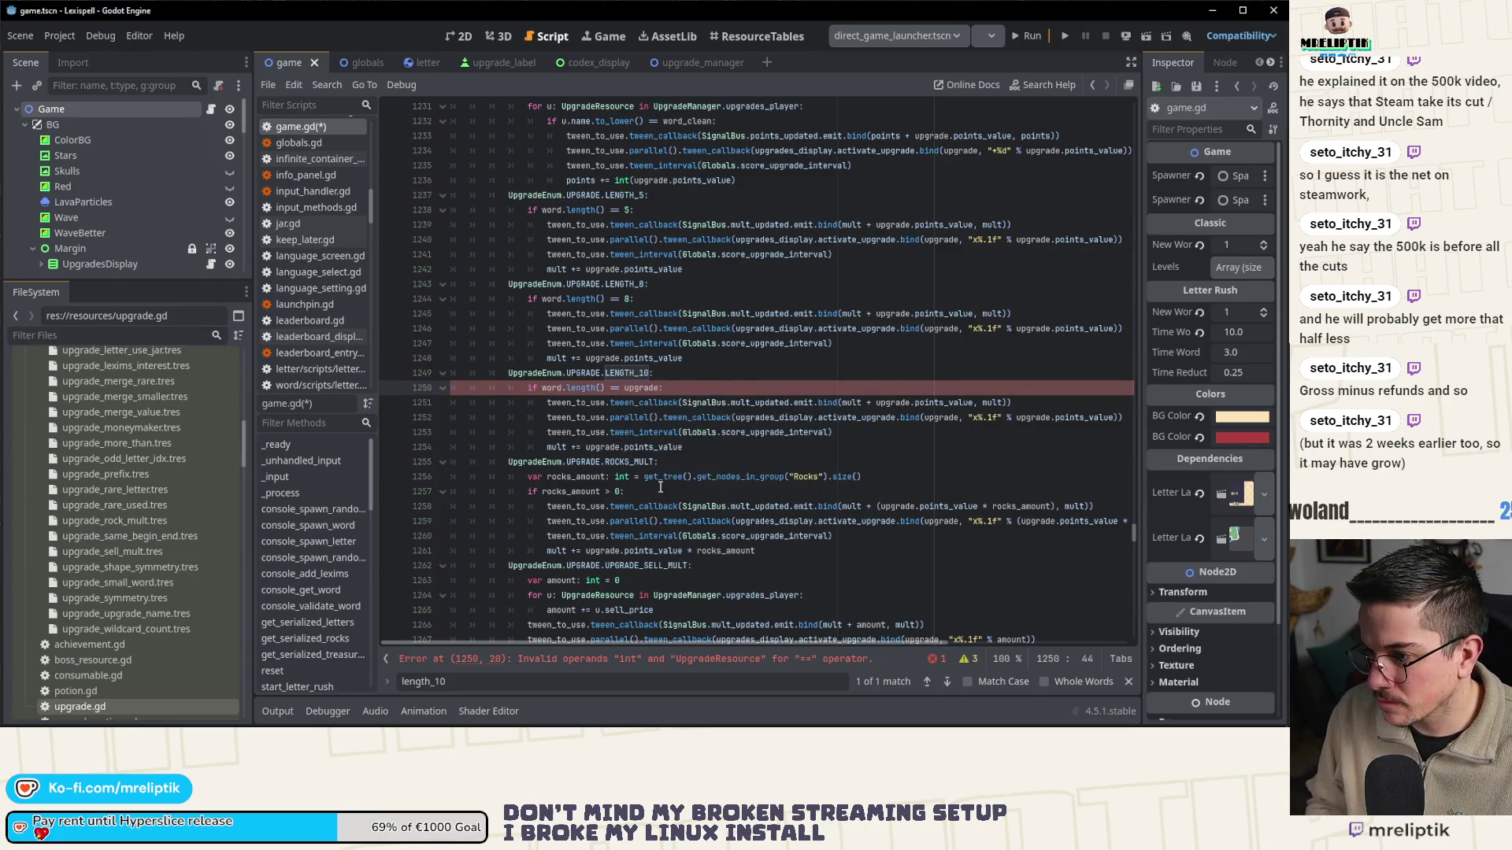
{"action": "key", "text": "Return"}
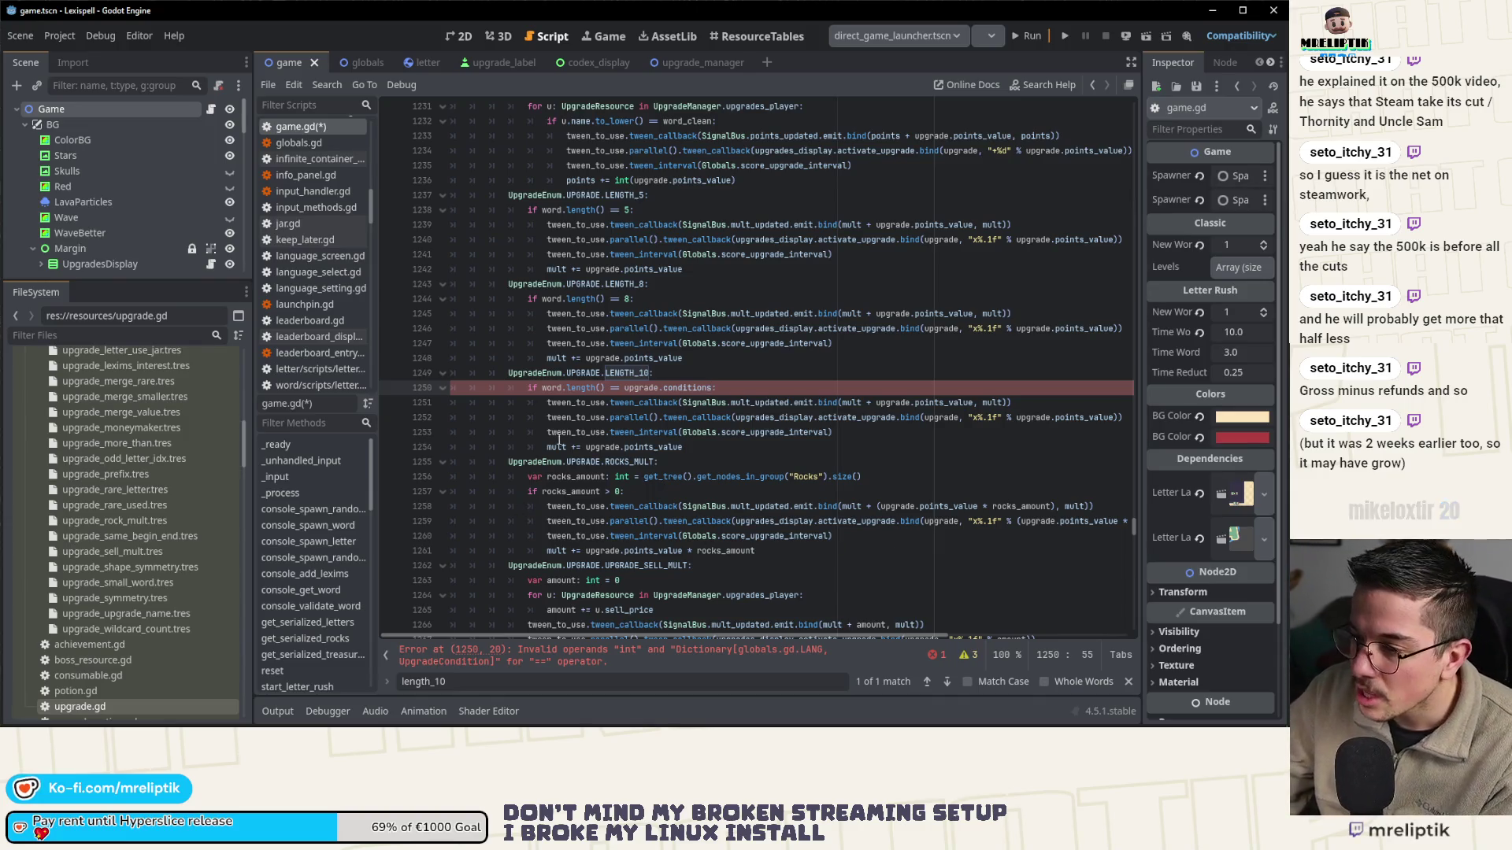
{"action": "double_click", "coordinate": [622, 373]}
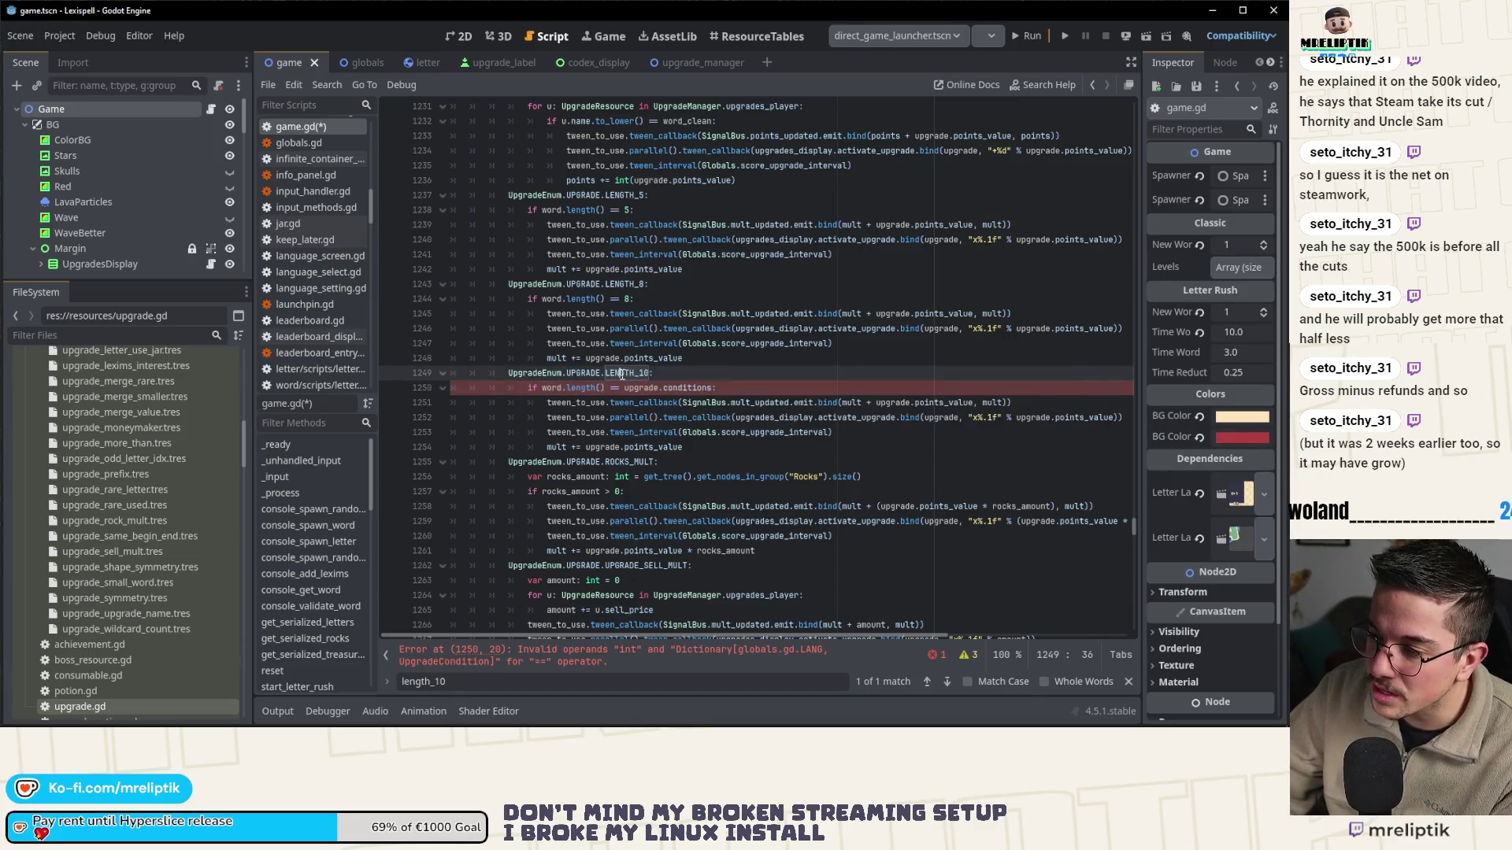
- Replace upgrade.conditions on line 1250 with upgrade.get_condition(Globals.language) and save
{"action": "left_click", "coordinate": [635, 372]}
{"action": "double_click", "coordinate": [634, 372]}
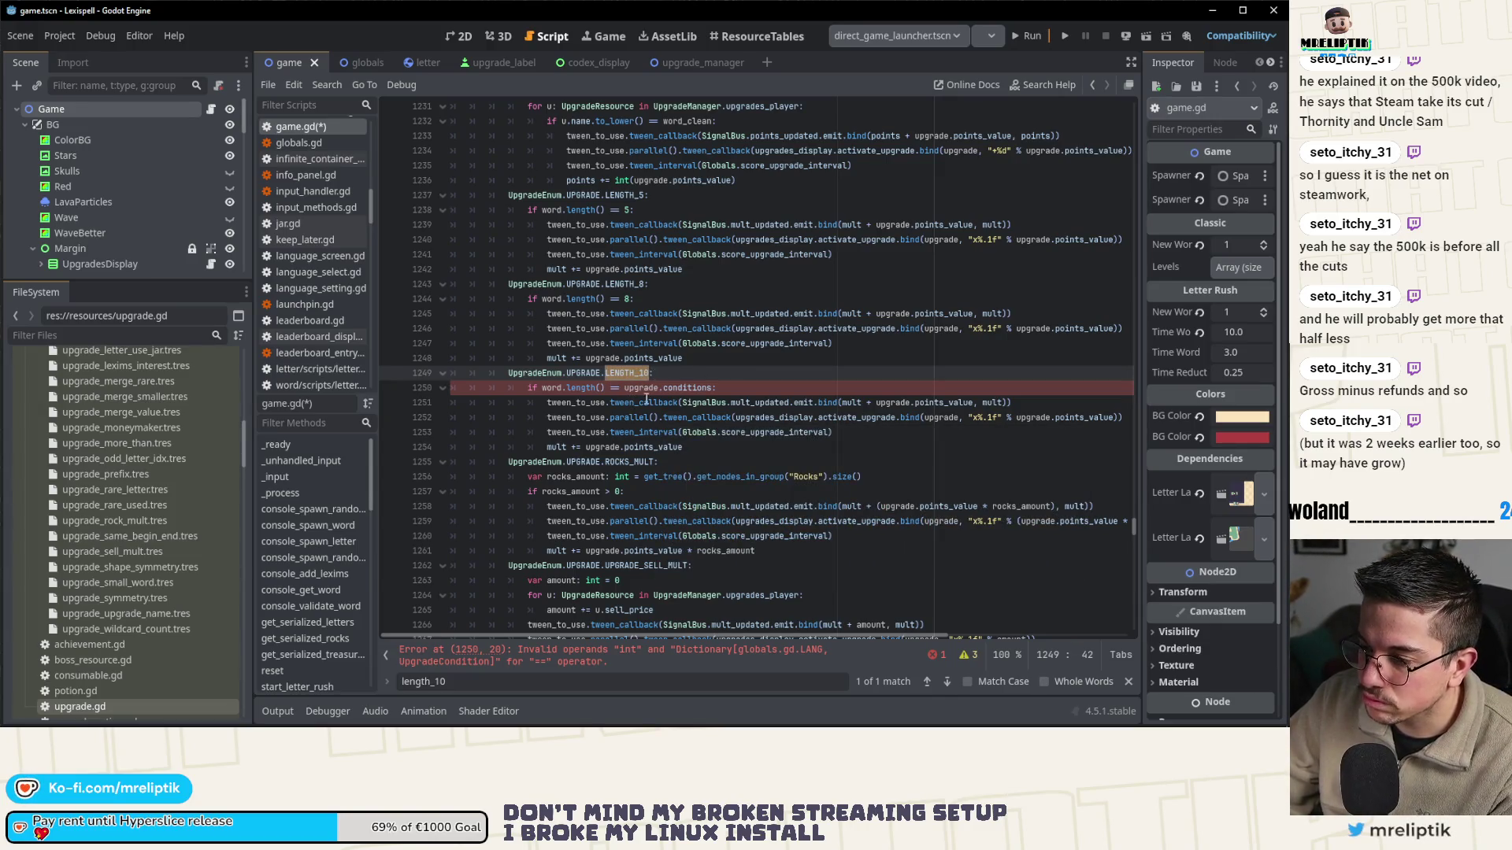
{"action": "double_click", "coordinate": [674, 388]}
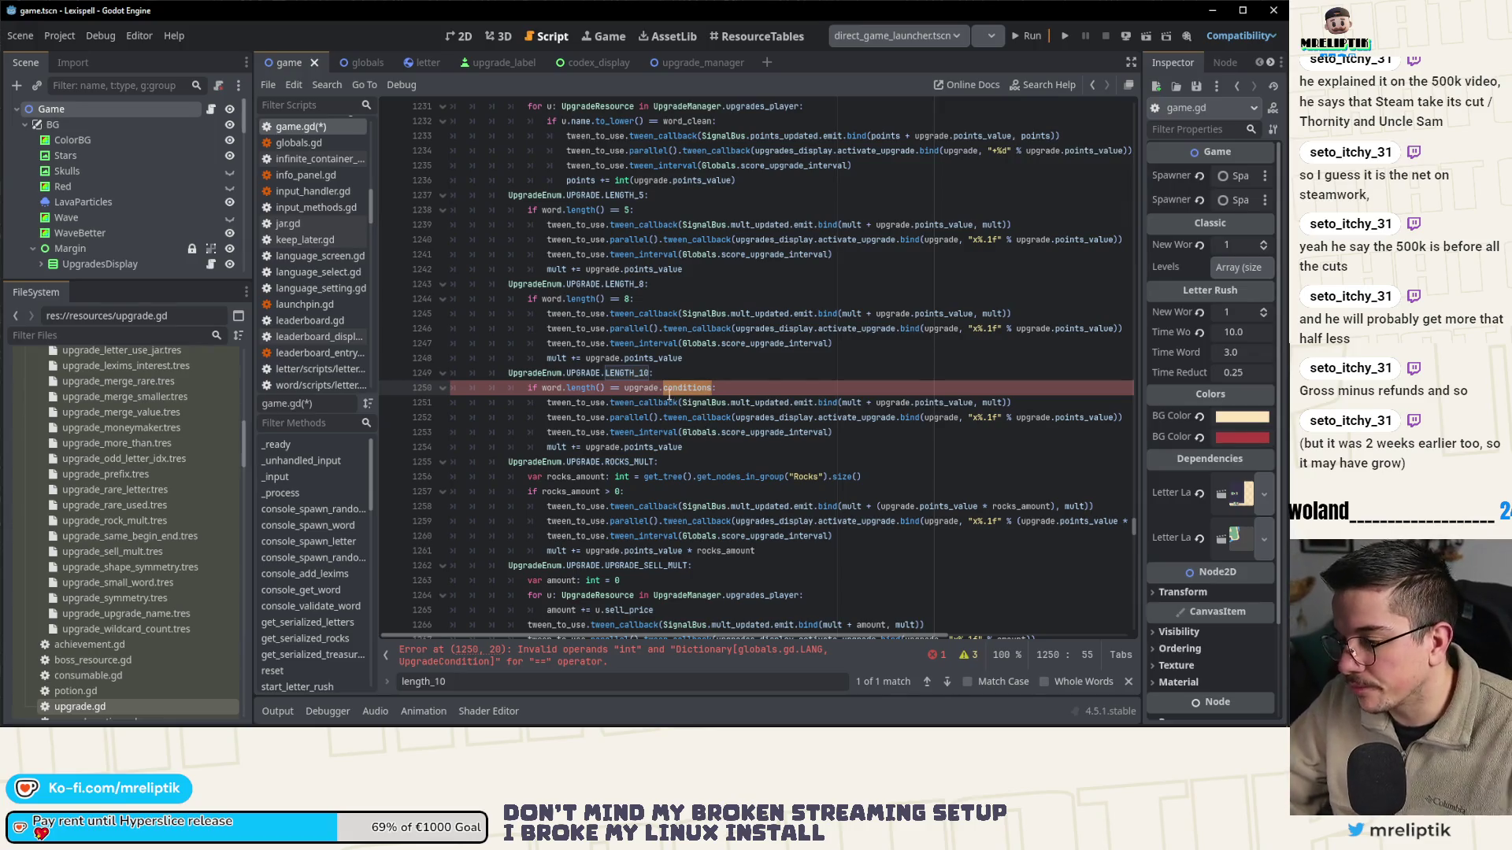
{"action": "key", "text": "Right"}
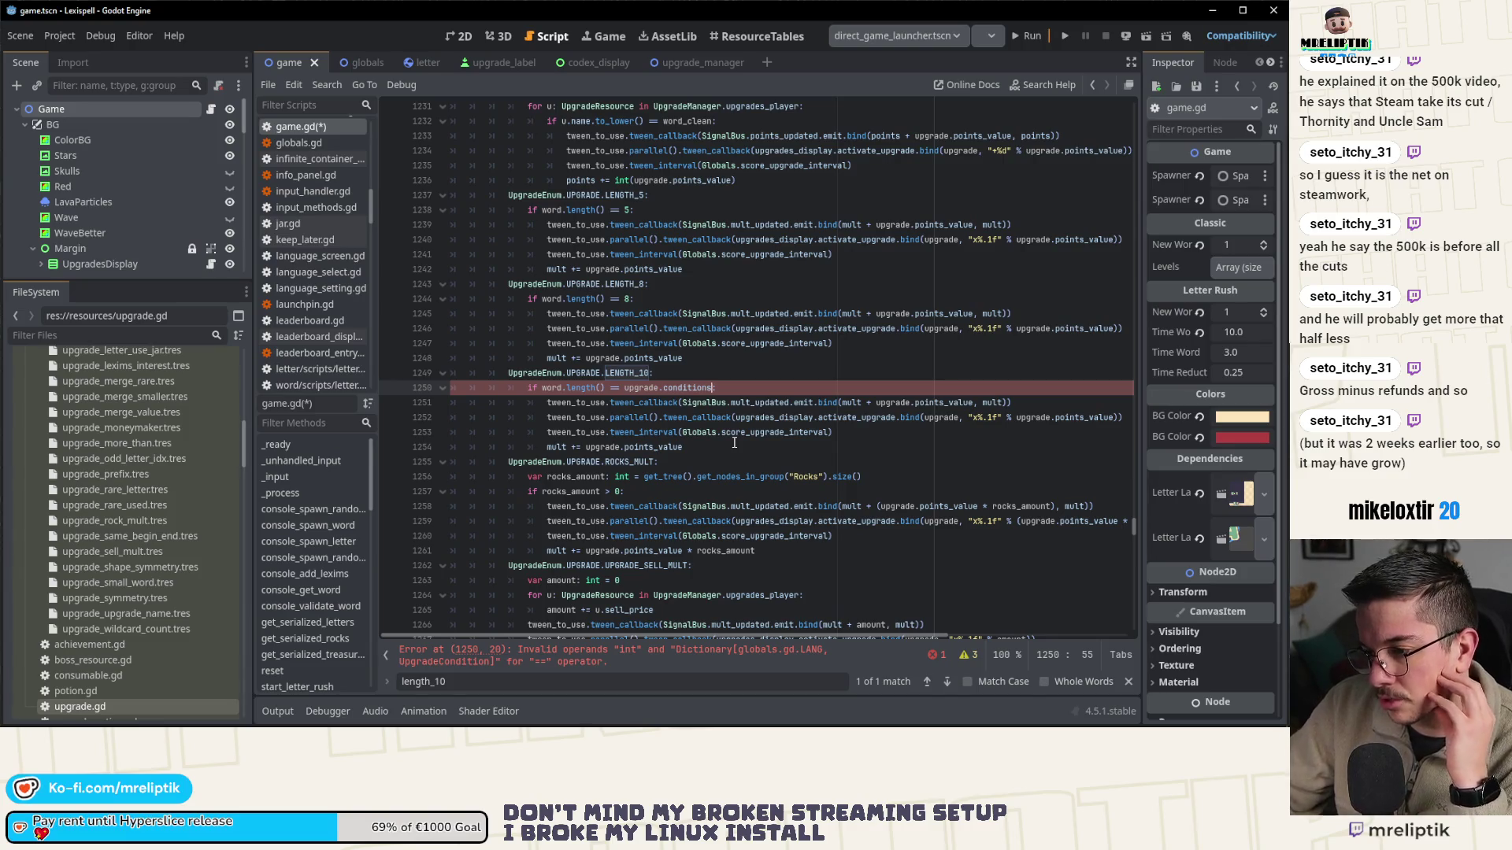
{"action": "left_click_drag", "start_coordinate": [624, 389], "coordinate": [703, 390]}
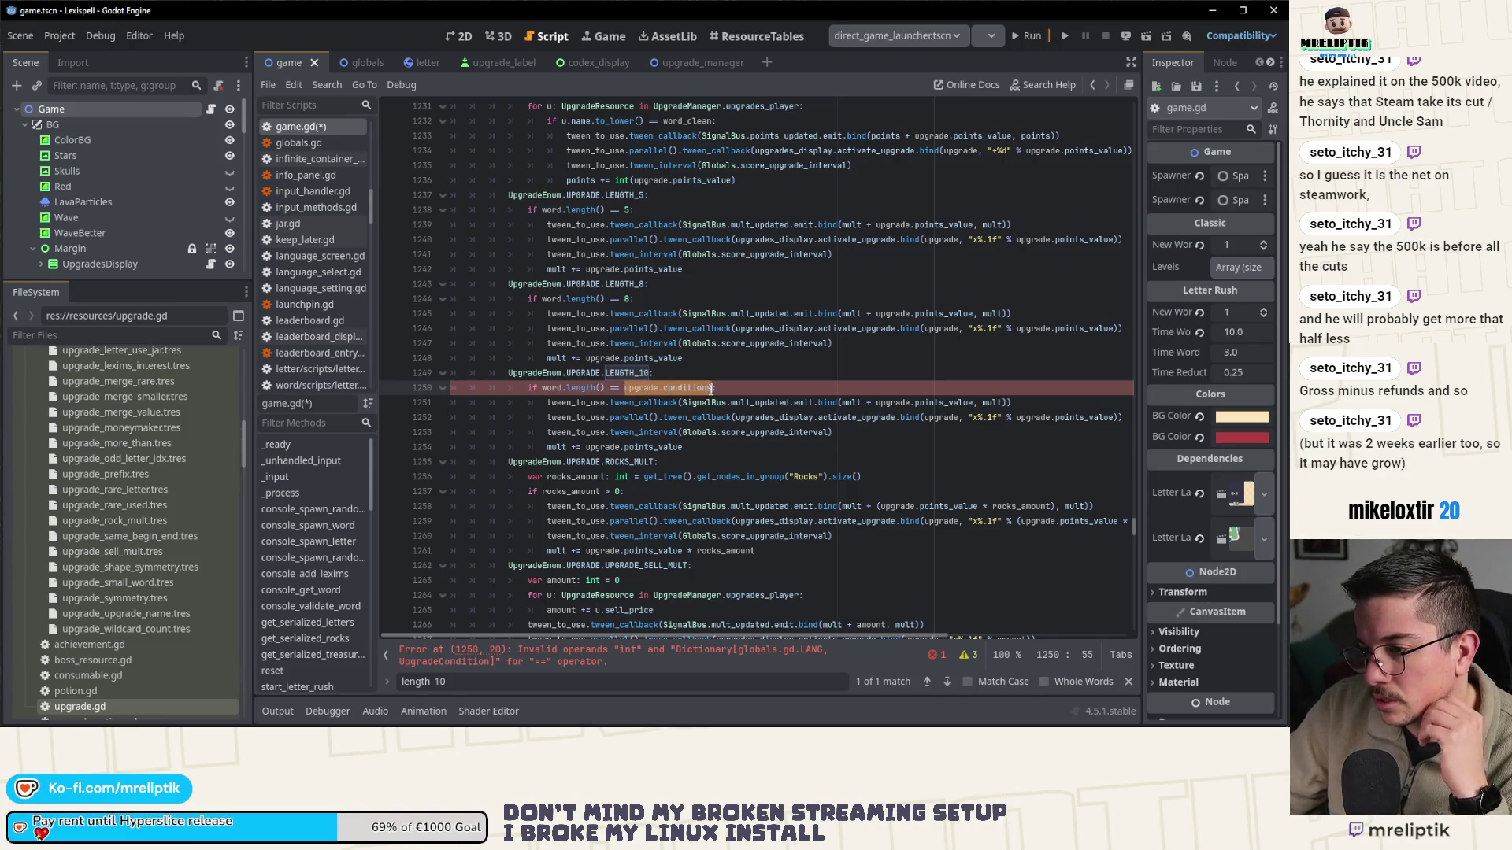
{"action": "key", "text": "BackSpace"}
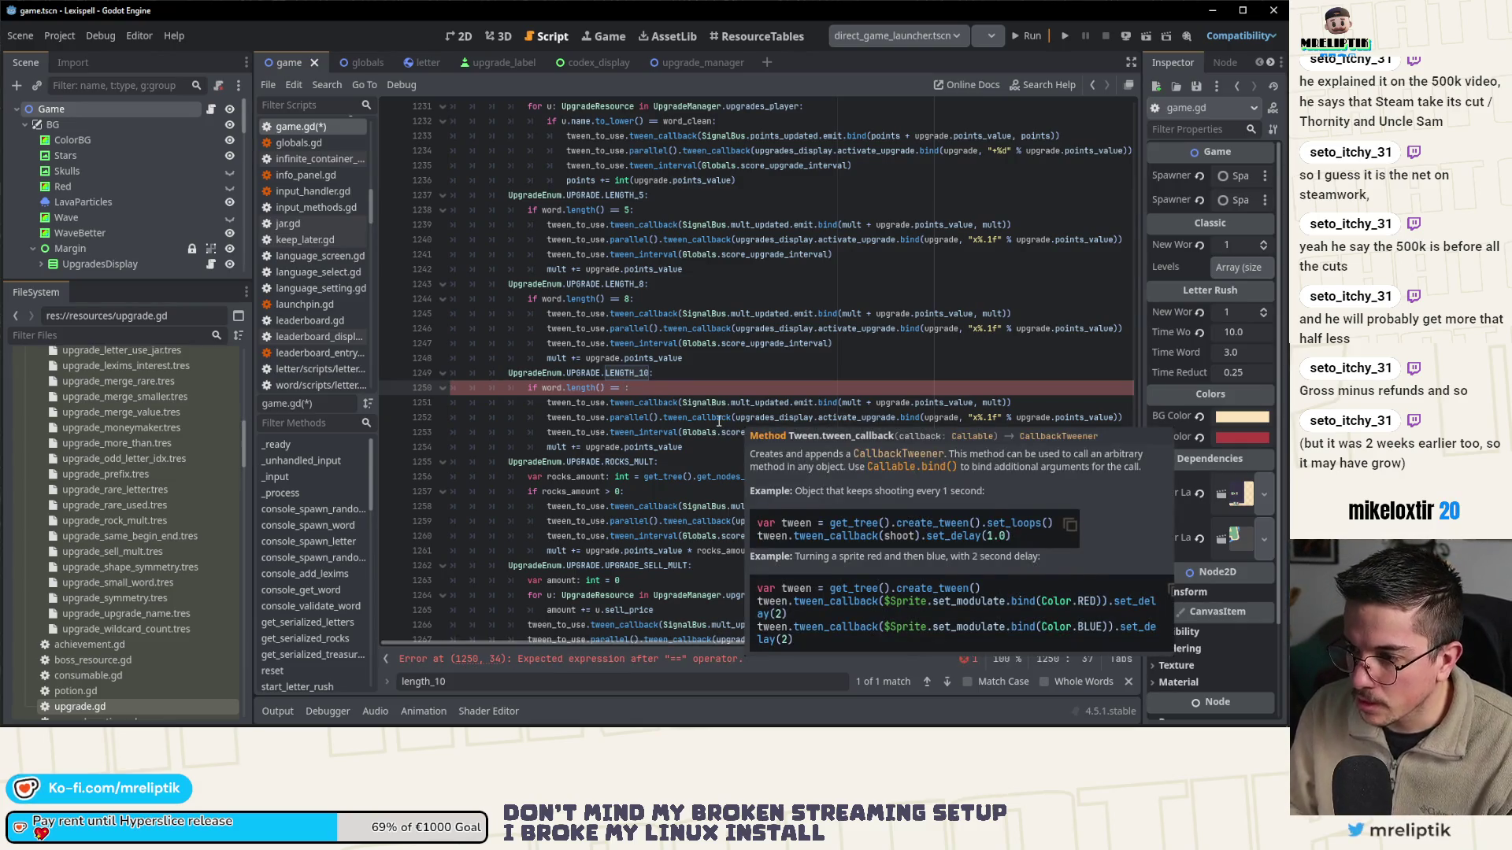
{"action": "type", "text": "upg"}
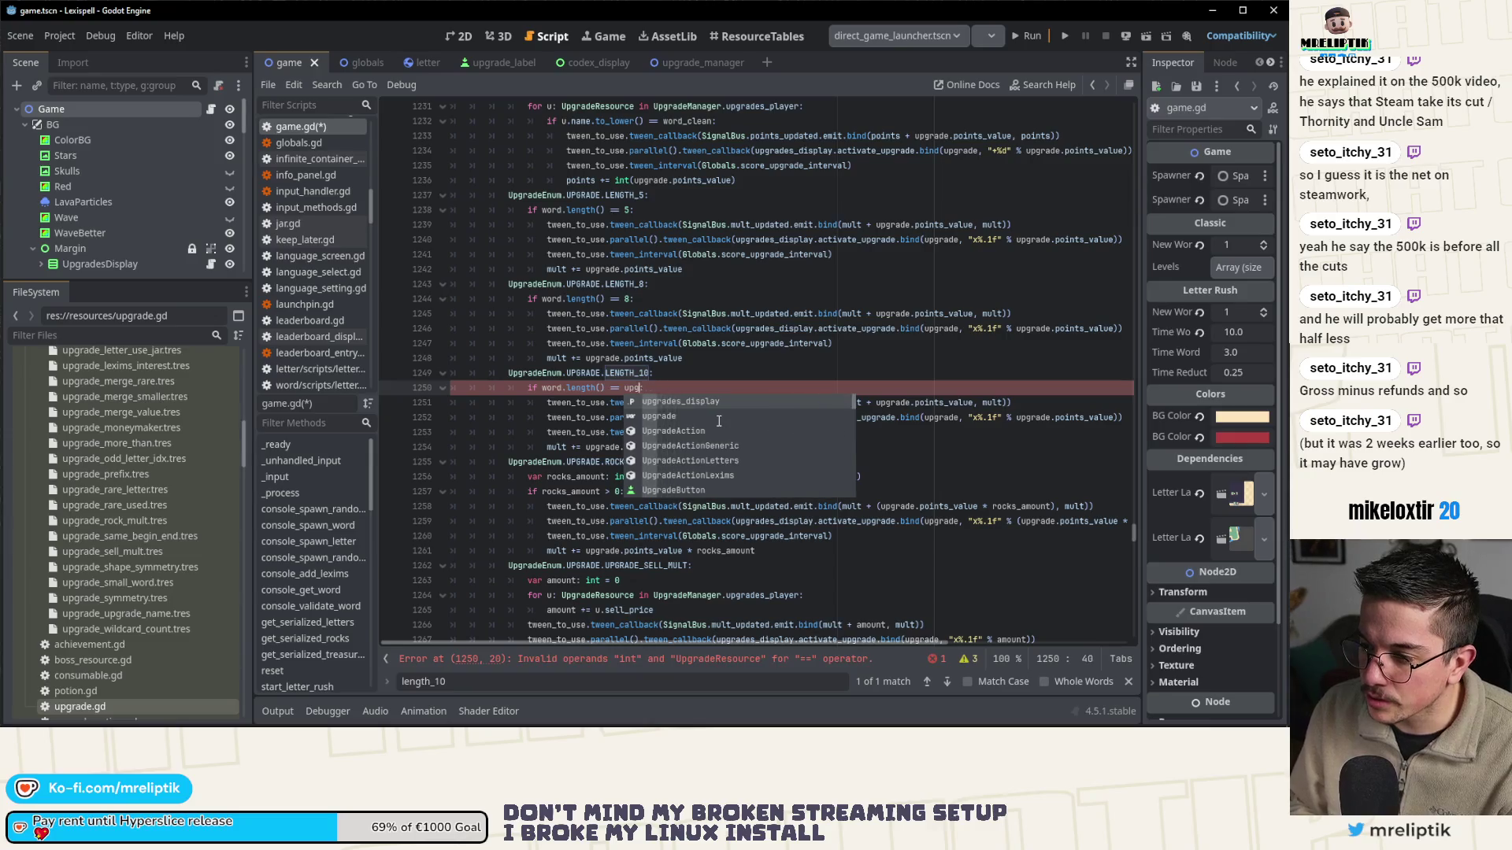
{"action": "type", "text": "rade.get_"}
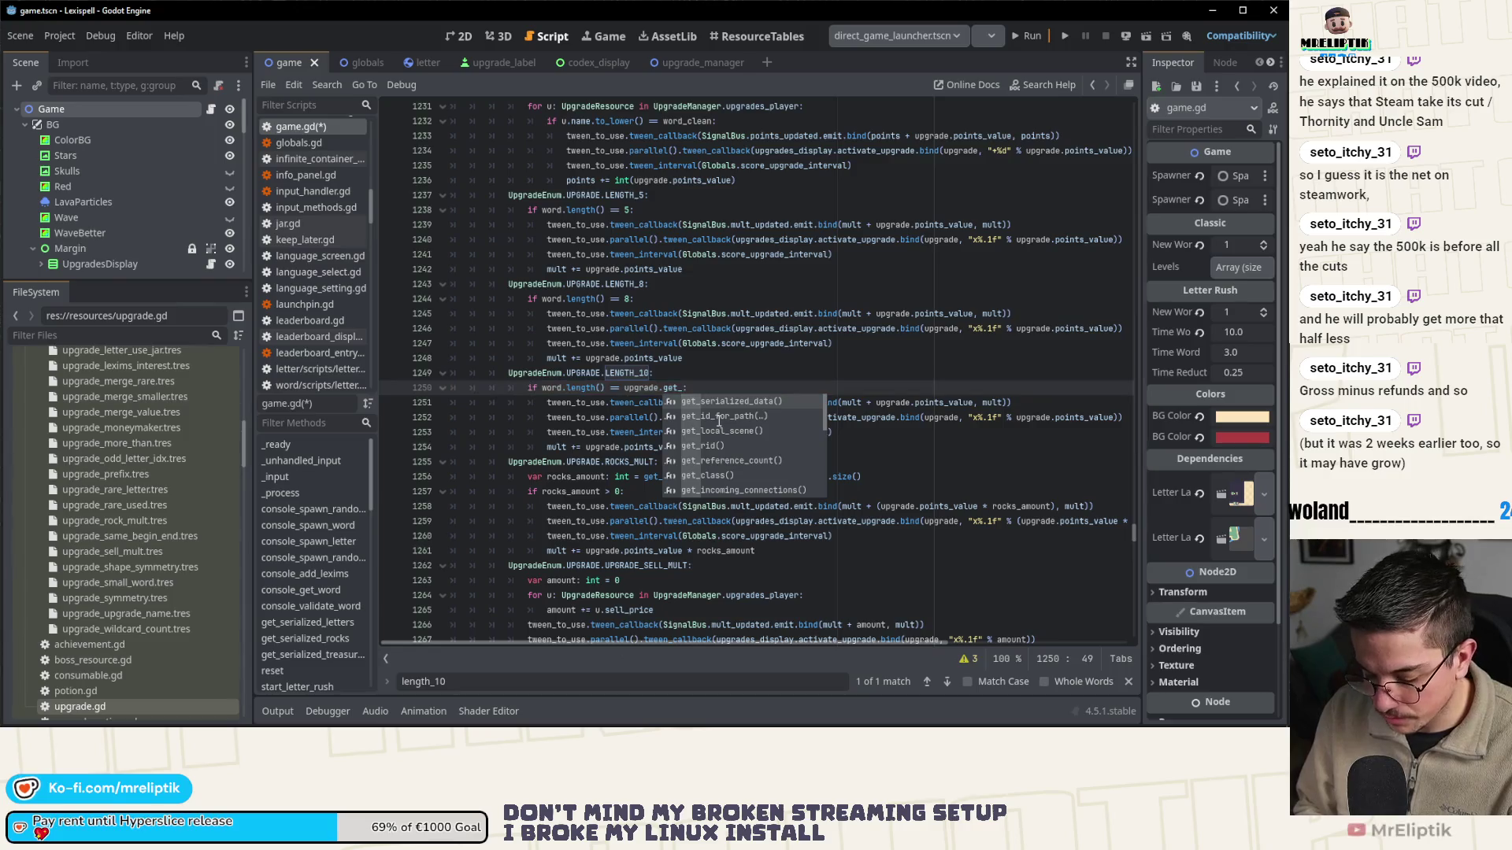
{"action": "type", "text": "condition"}
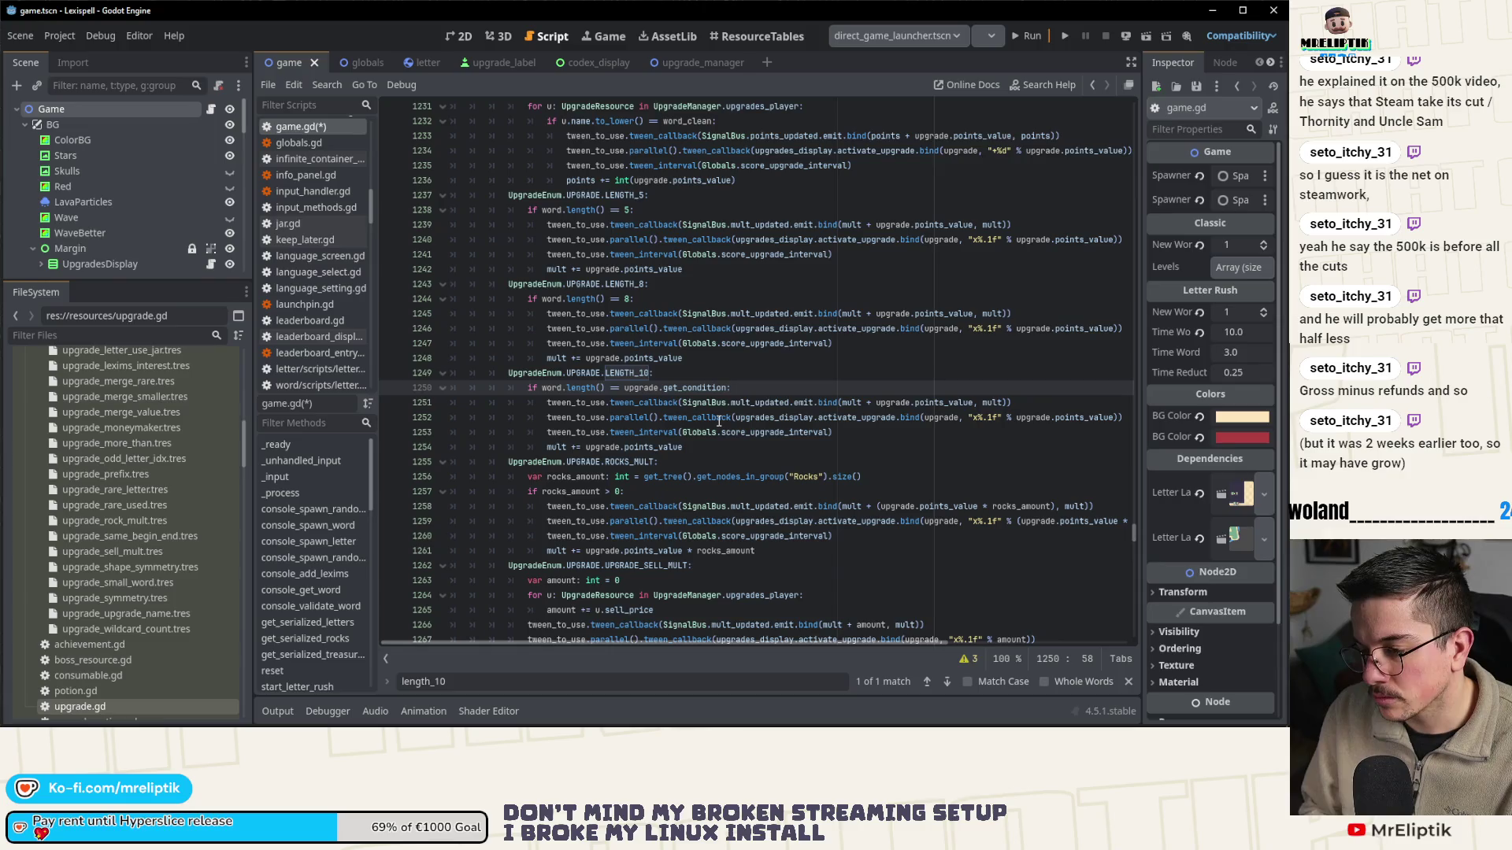
{"action": "type", "text": "("}
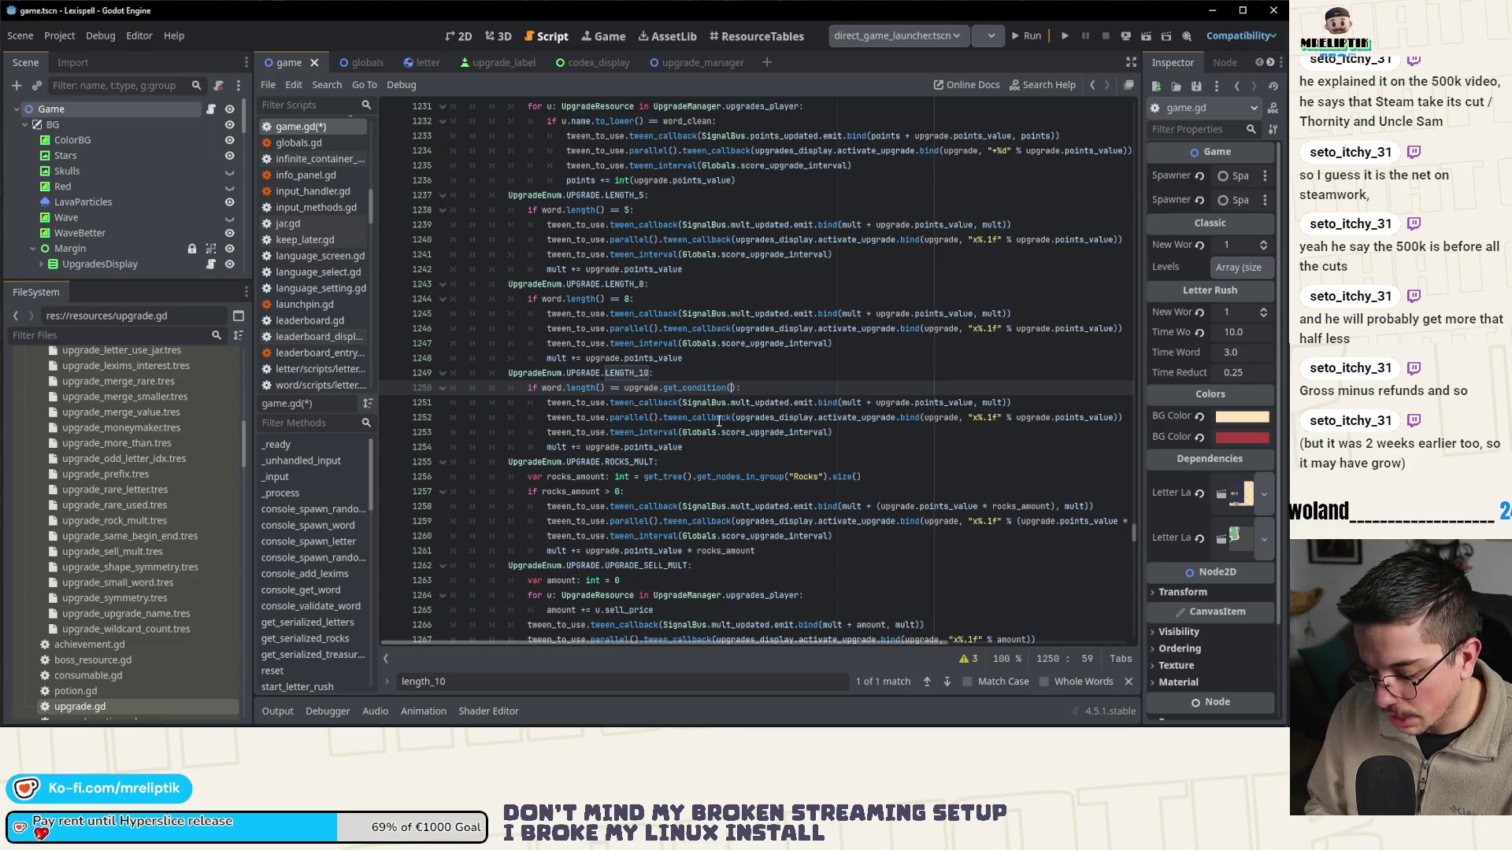
{"action": "type", "text": "Globals.la"}
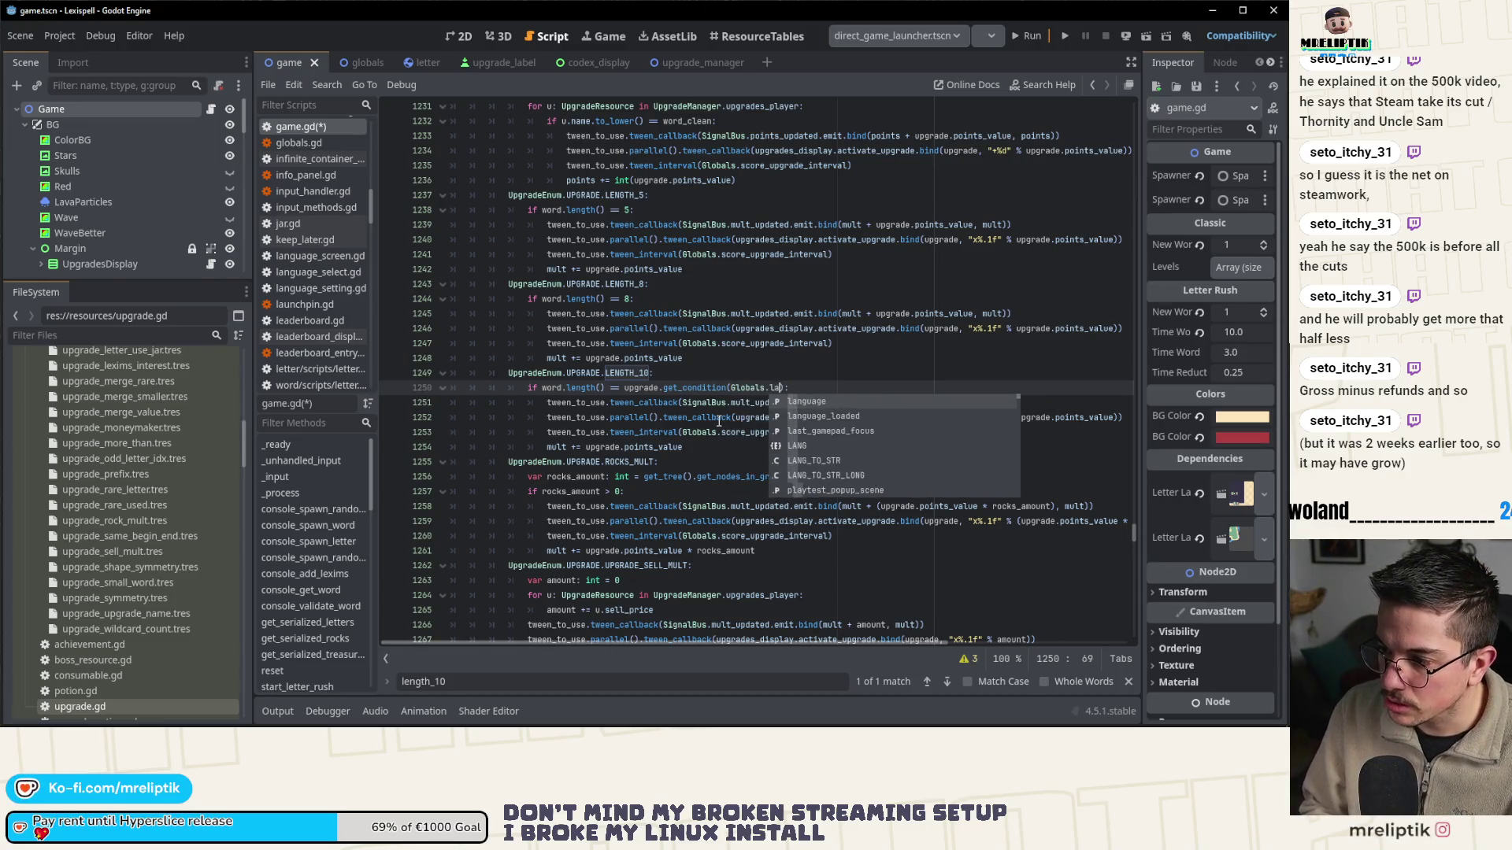
{"action": "key", "text": "Return"}
{"action": "key", "text": "ctrl+s"}
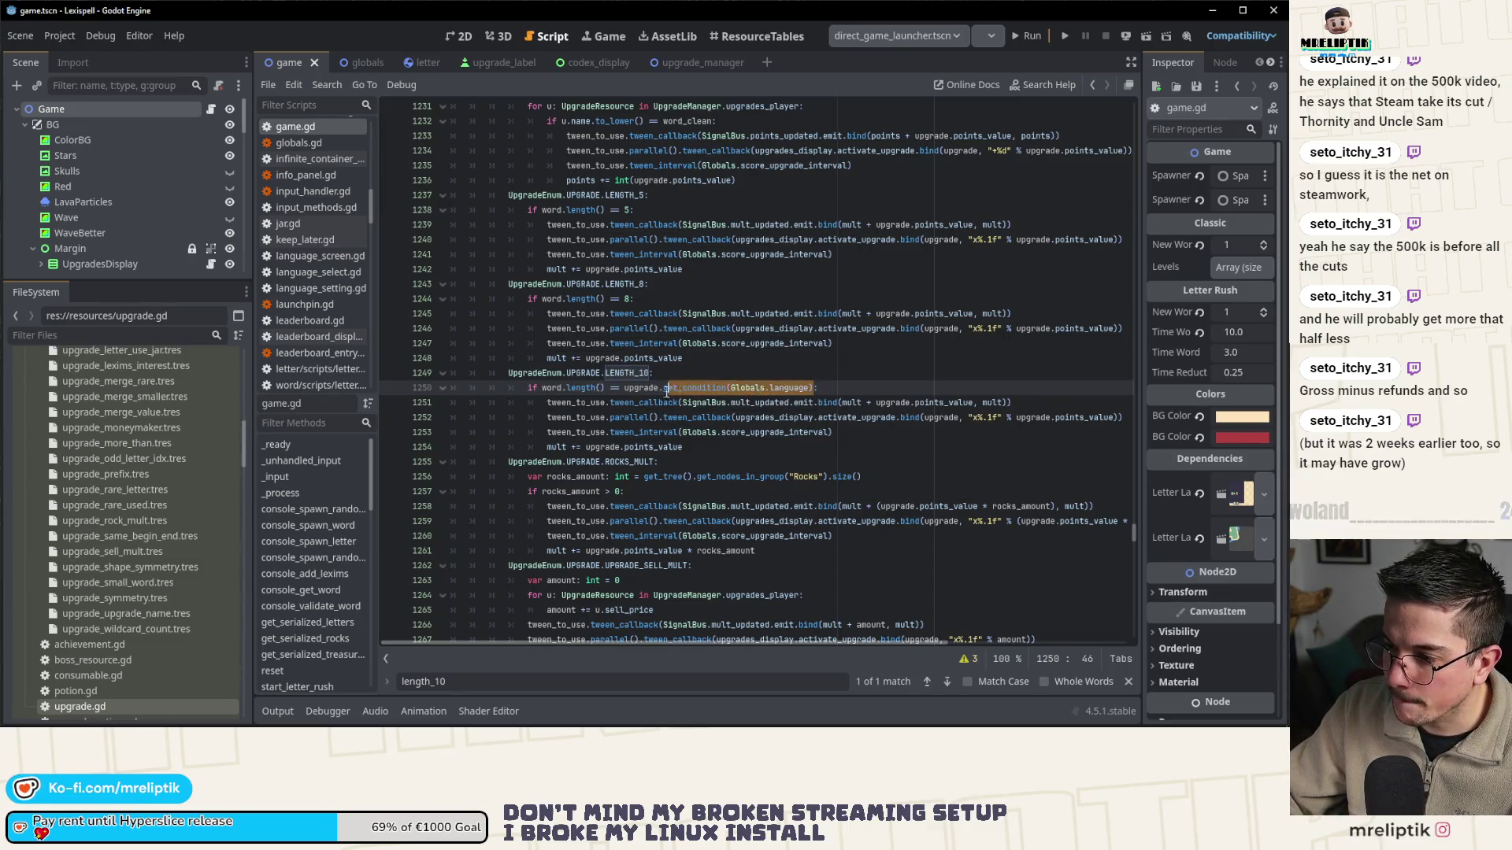
- Open upgrade.gd from the FileSystem dock
{"action": "left_click", "coordinate": [641, 388], "text": "ctrl"}
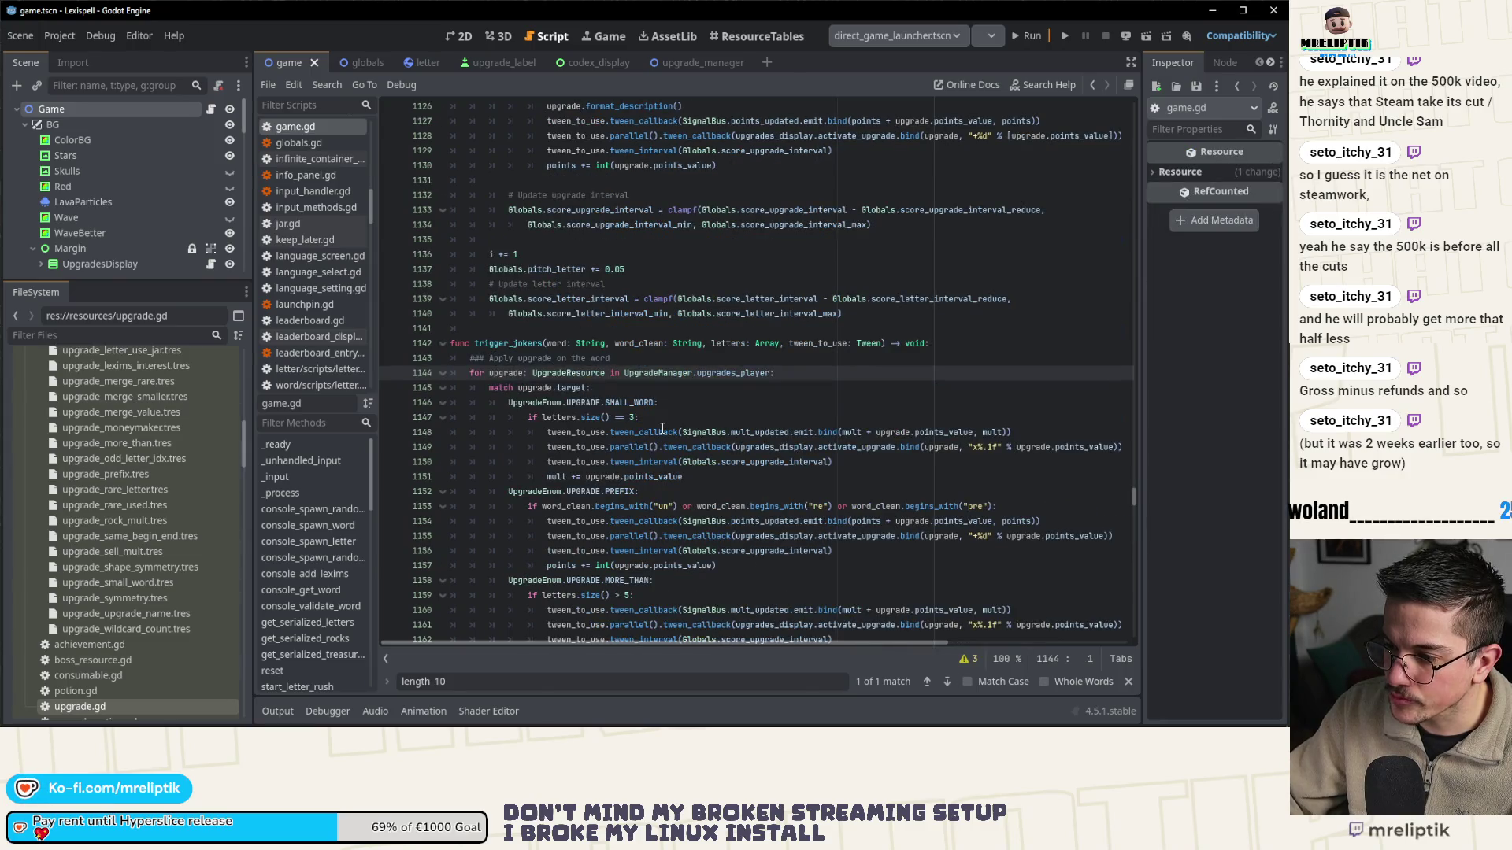
{"action": "left_click", "coordinate": [93, 708]}
{"action": "double_click", "coordinate": [93, 707]}
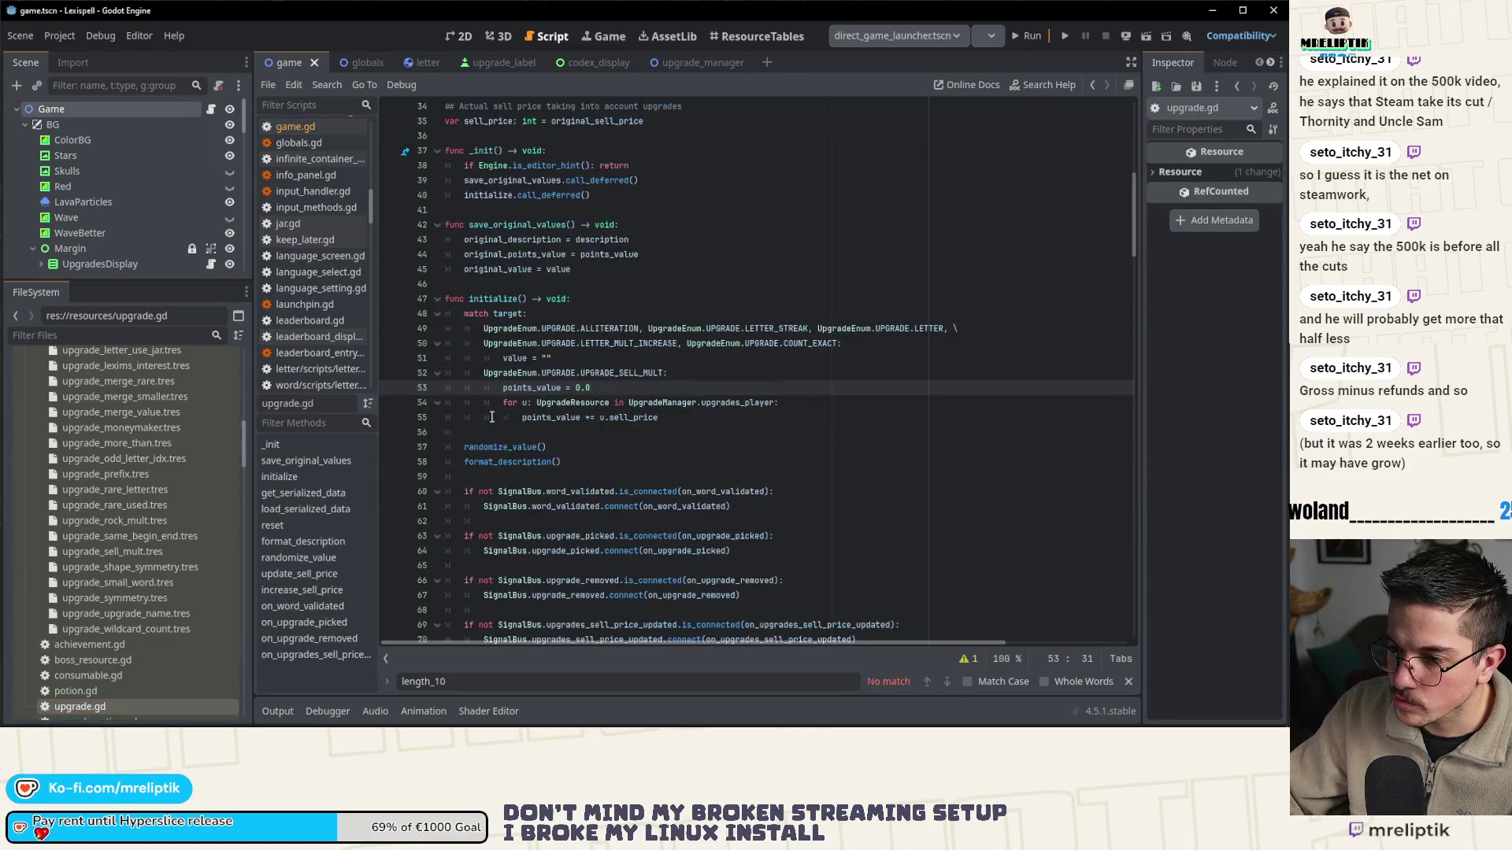
{"action": "scroll", "coordinate": [513, 431], "scroll_direction": "down", "scroll_amount": 5}
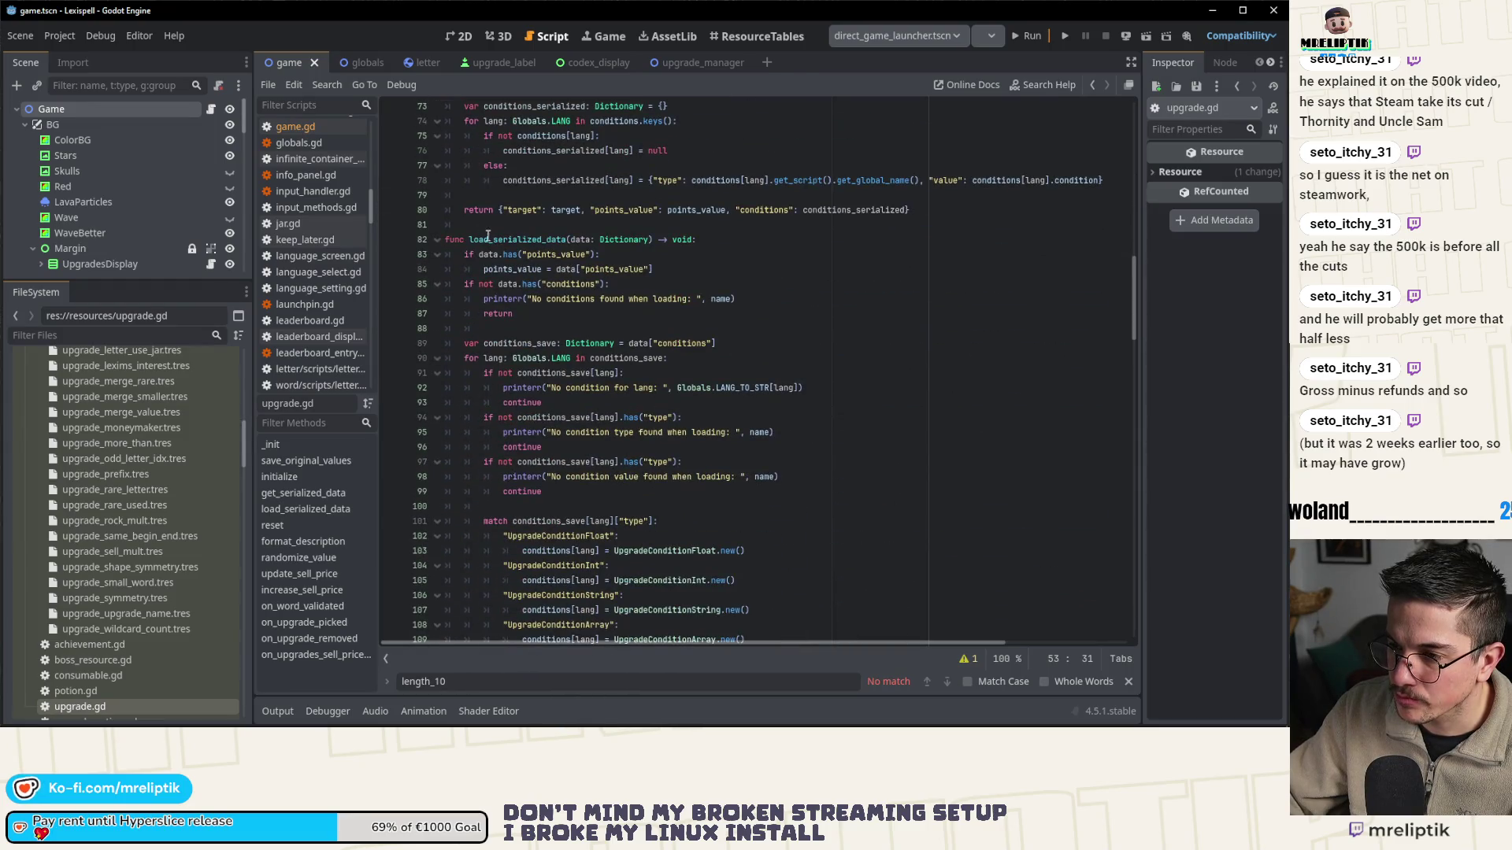
- Collapse the existing functions and add func get_condition(...) -> void: with pass after randomize_value
{"action": "left_click", "coordinate": [437, 239]}
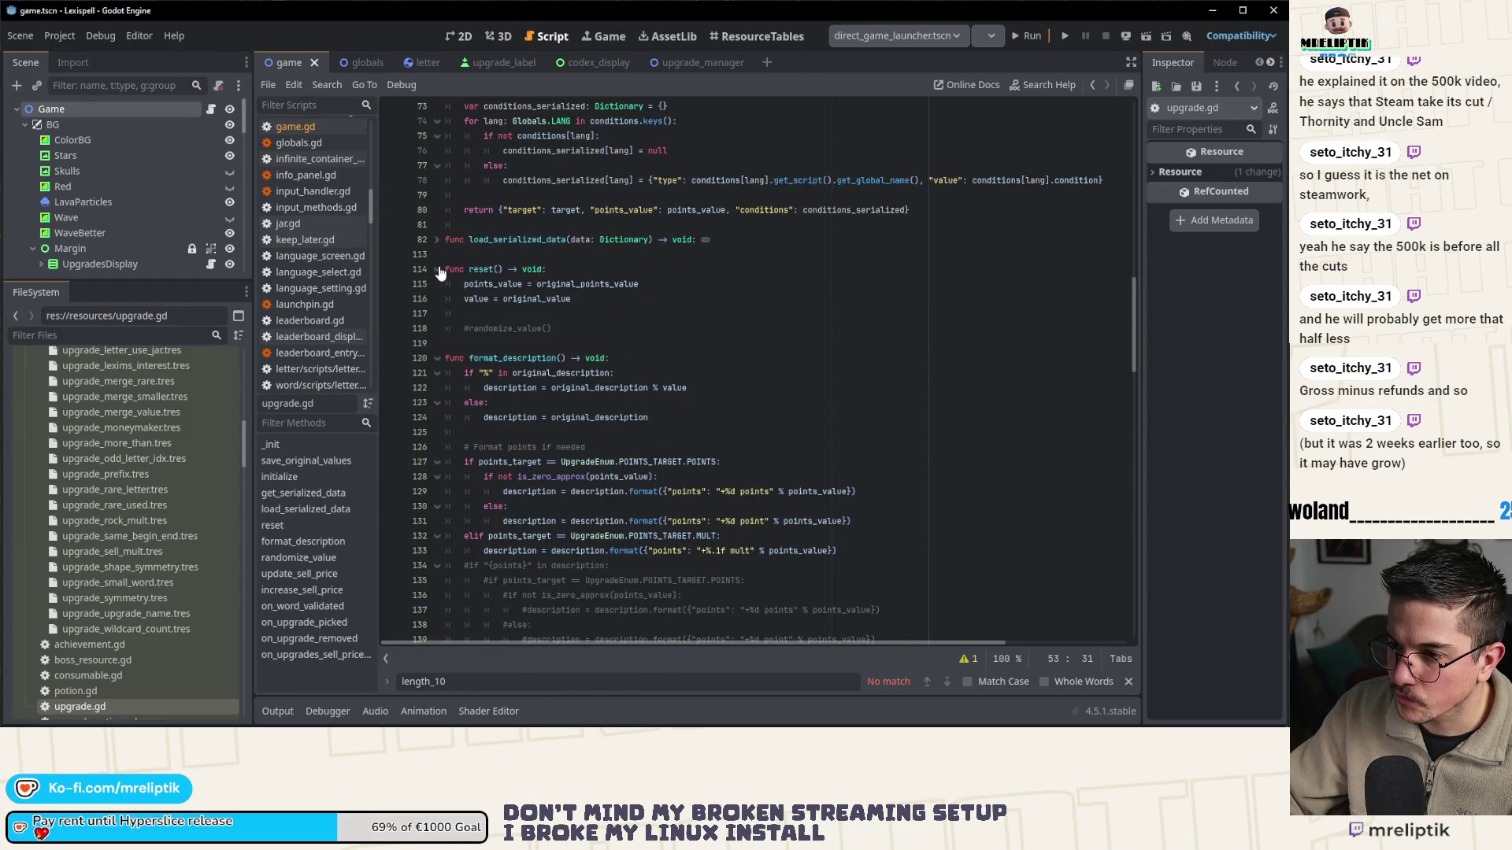
{"action": "left_click", "coordinate": [437, 358]}
{"action": "left_click", "coordinate": [437, 388]}
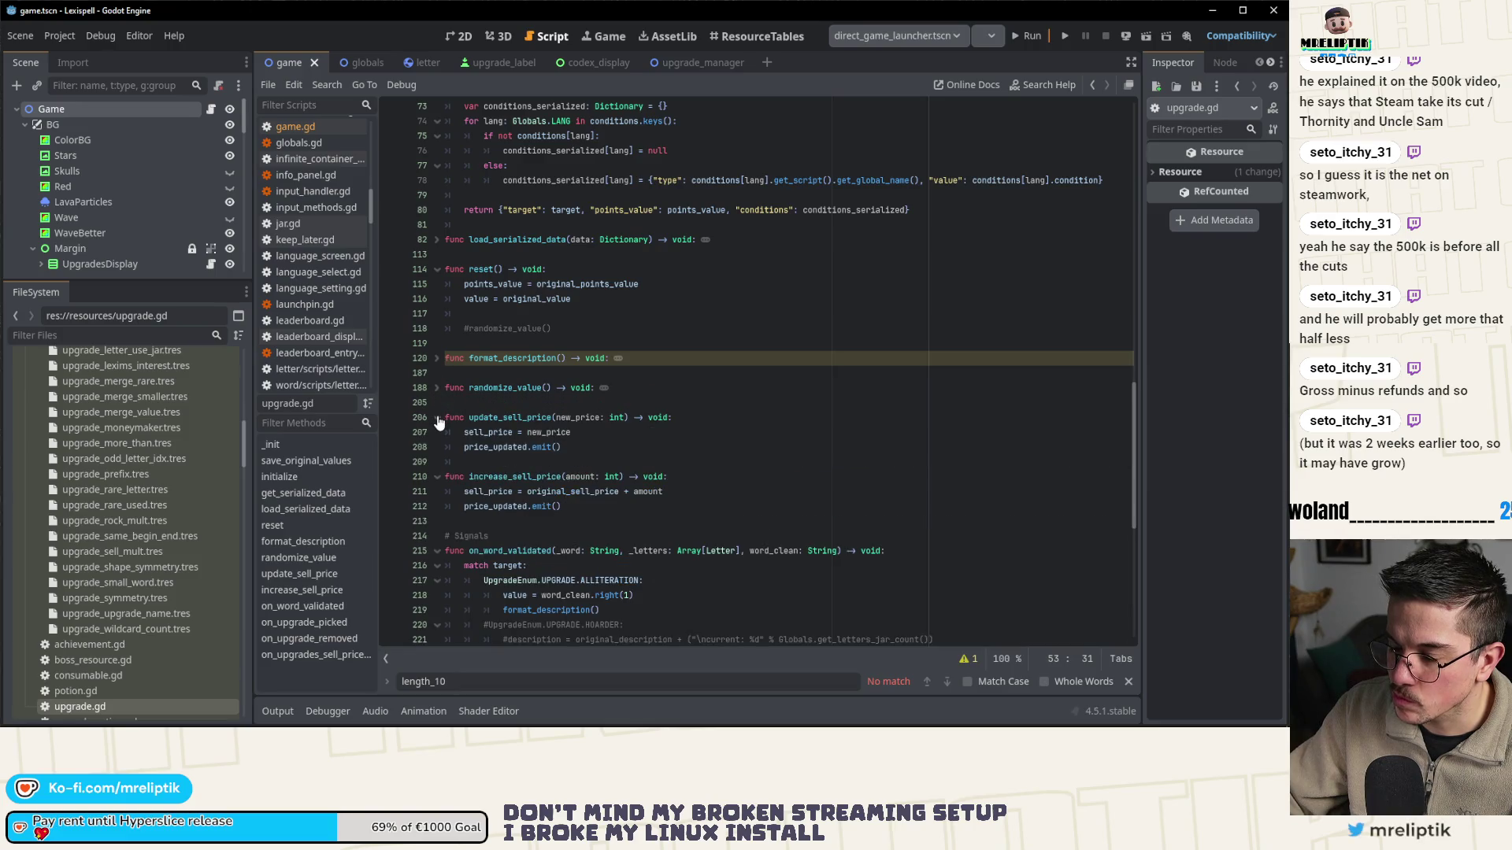
{"action": "left_click", "coordinate": [474, 404]}
{"action": "key", "text": "Return"}
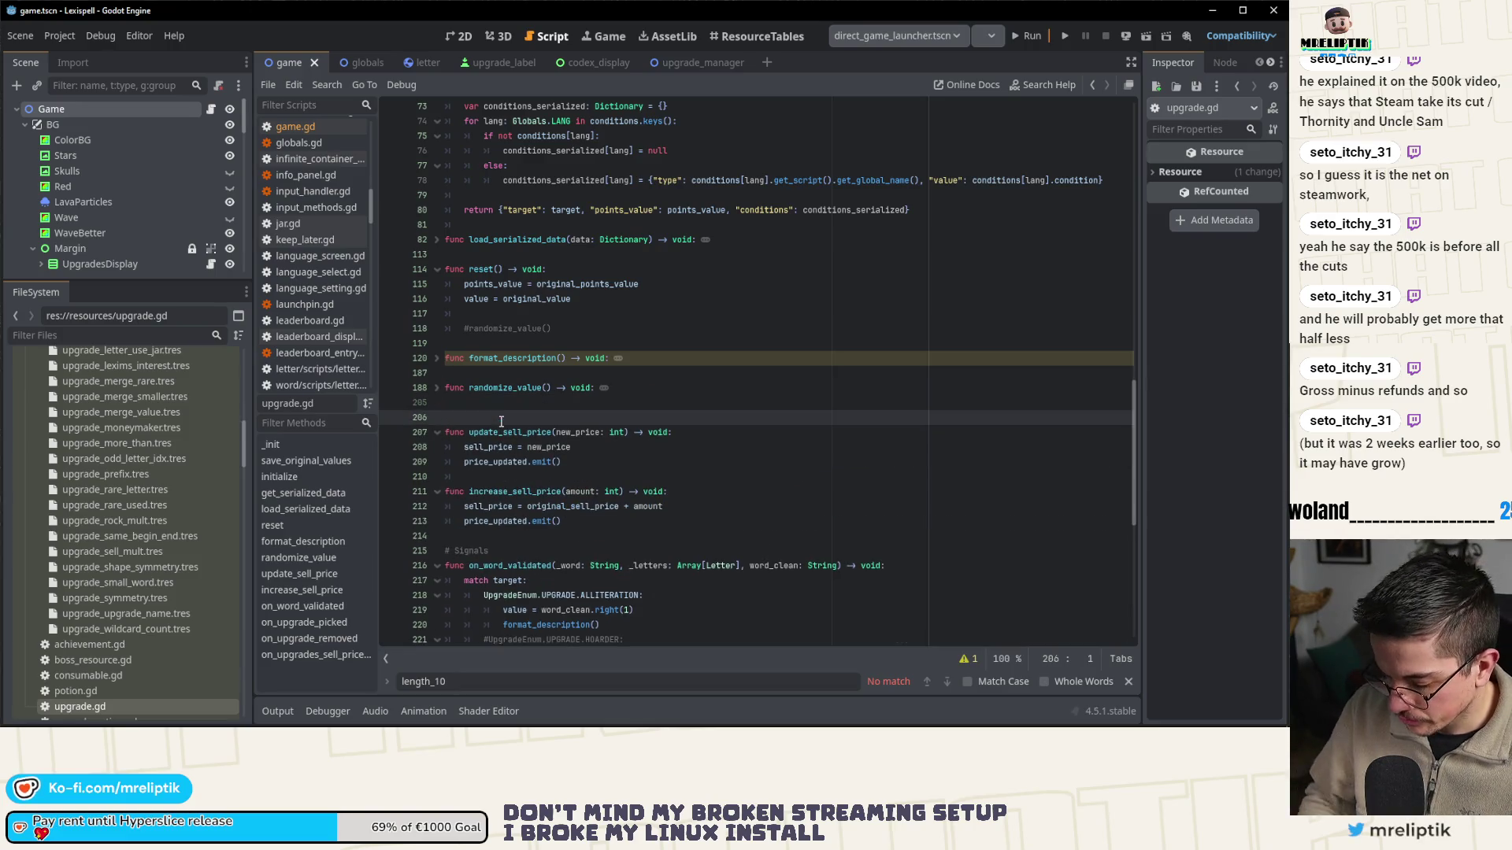
{"action": "type", "text": "#func get_condition(Globals.language)"}
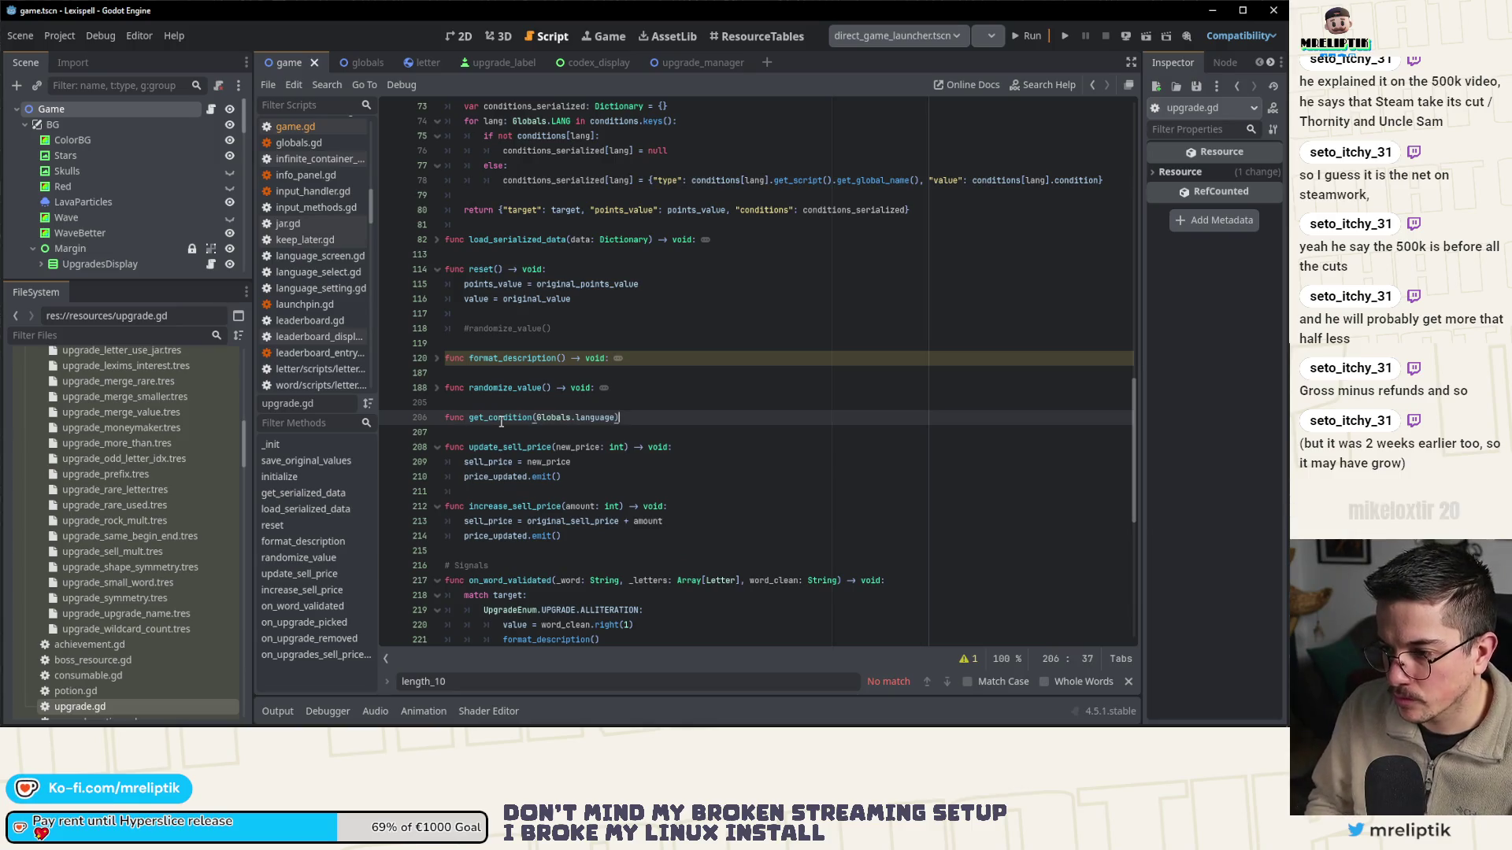
{"action": "type", "text": " -> void:"}
{"action": "key", "text": "Return"}
{"action": "type", "text": "pa"}
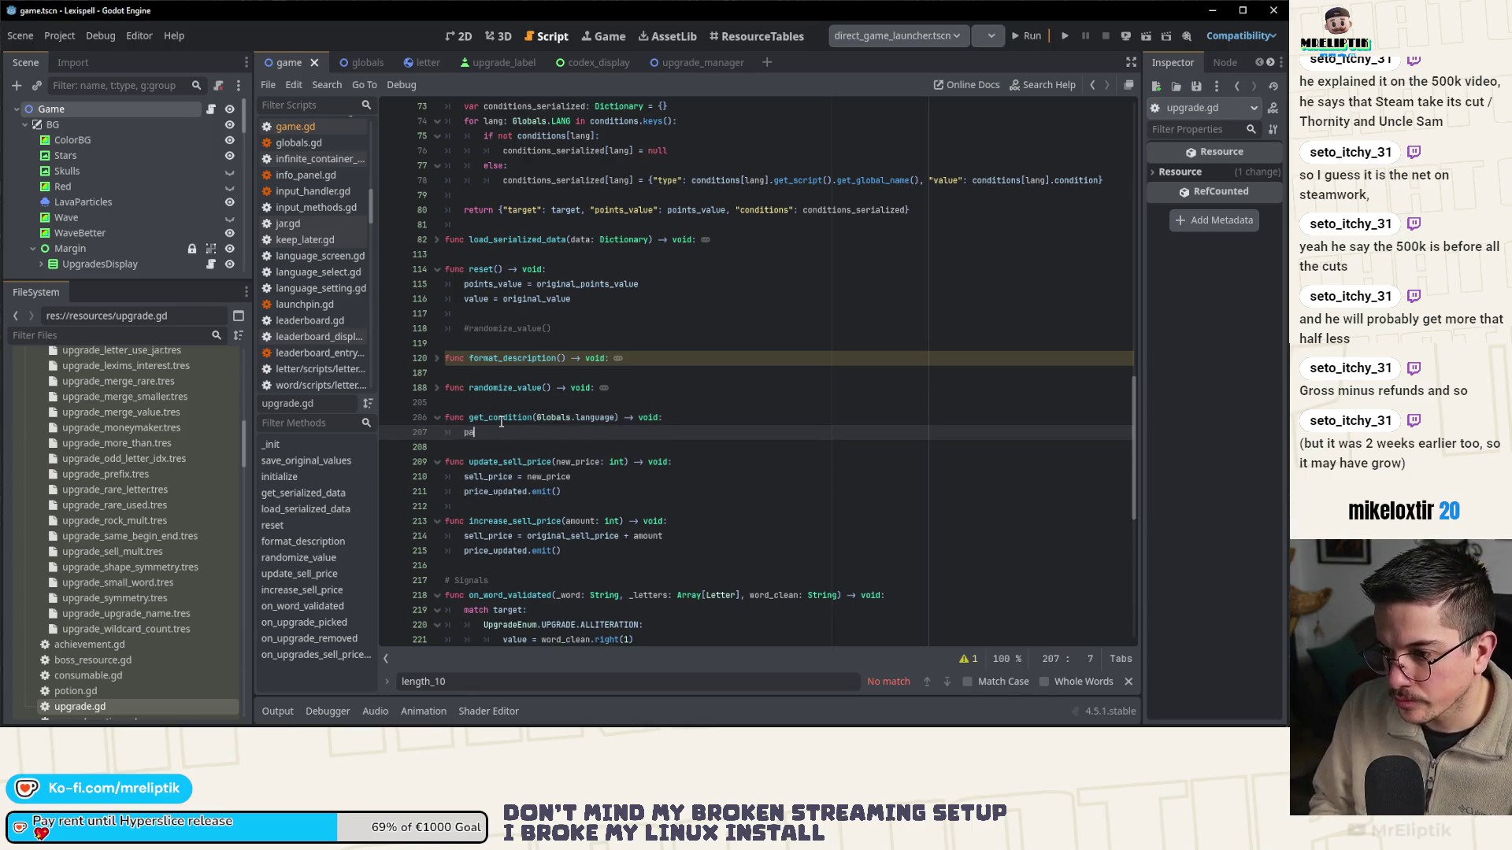
{"action": "type", "text": "ss"}
- Change get_condition's parameter to lang: Globals.LANG and save
{"action": "double_click", "coordinate": [598, 419]}
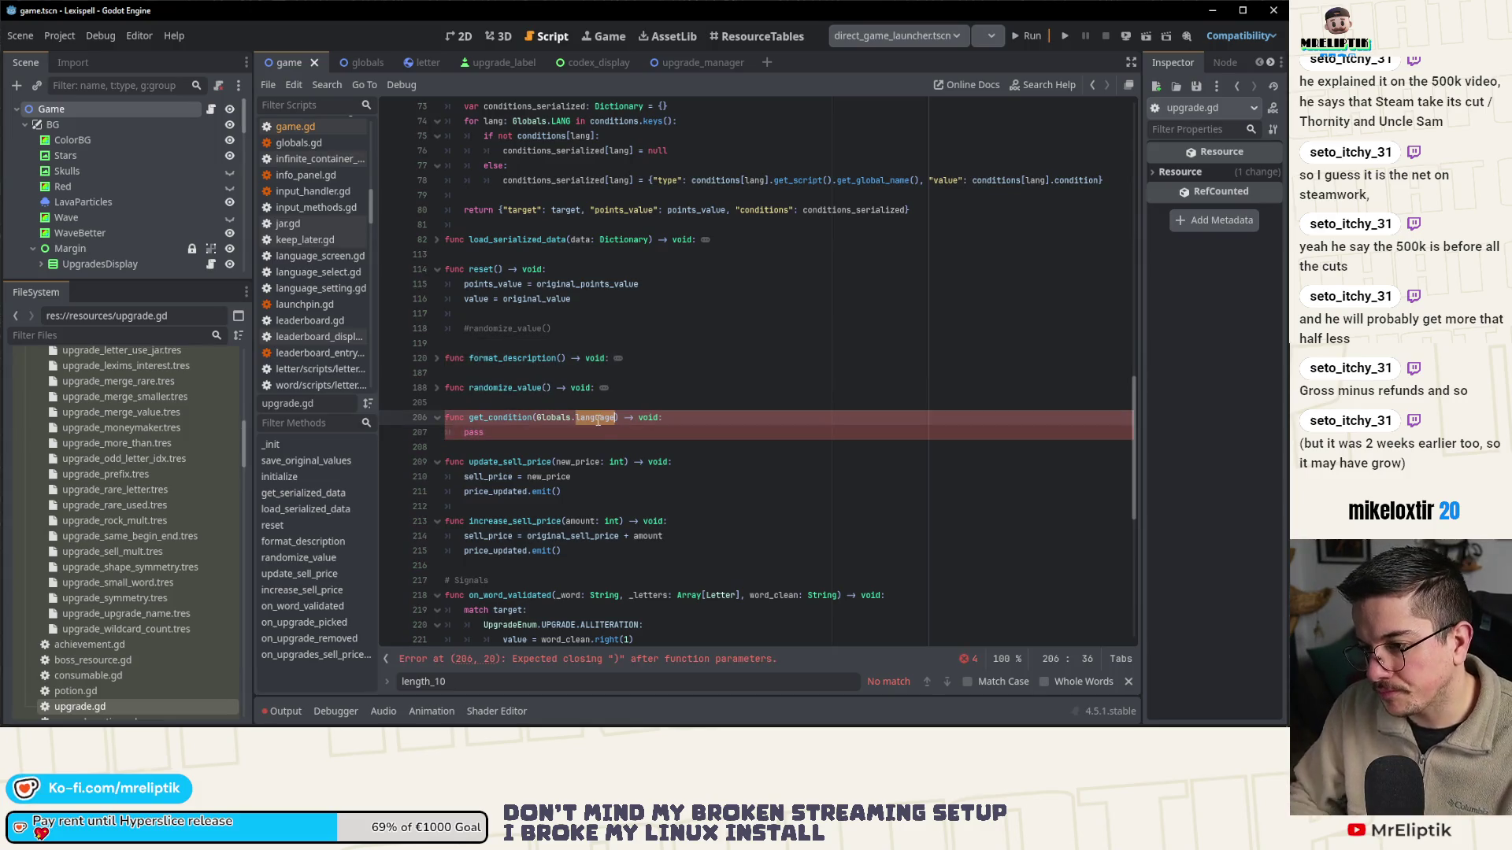
{"action": "key", "text": "BackSpace"}
{"action": "key", "text": "ctrl+BackSpace"}
{"action": "key", "text": "ctrl+BackSpace"}
{"action": "type", "text": "lang: "}
{"action": "type", "text": "Glo"}
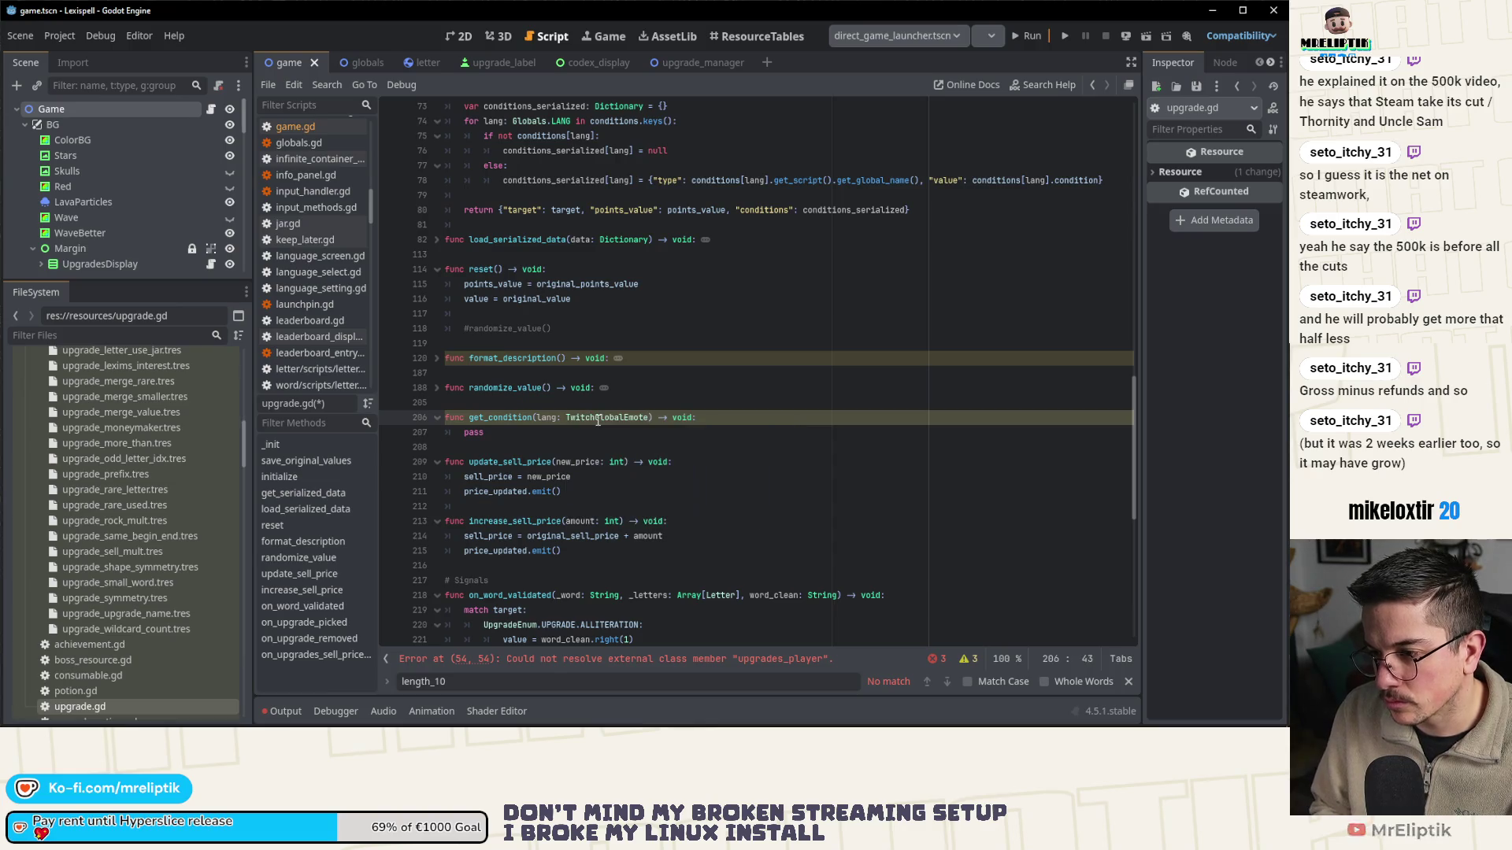
{"action": "type", "text": "bals.LANG"}
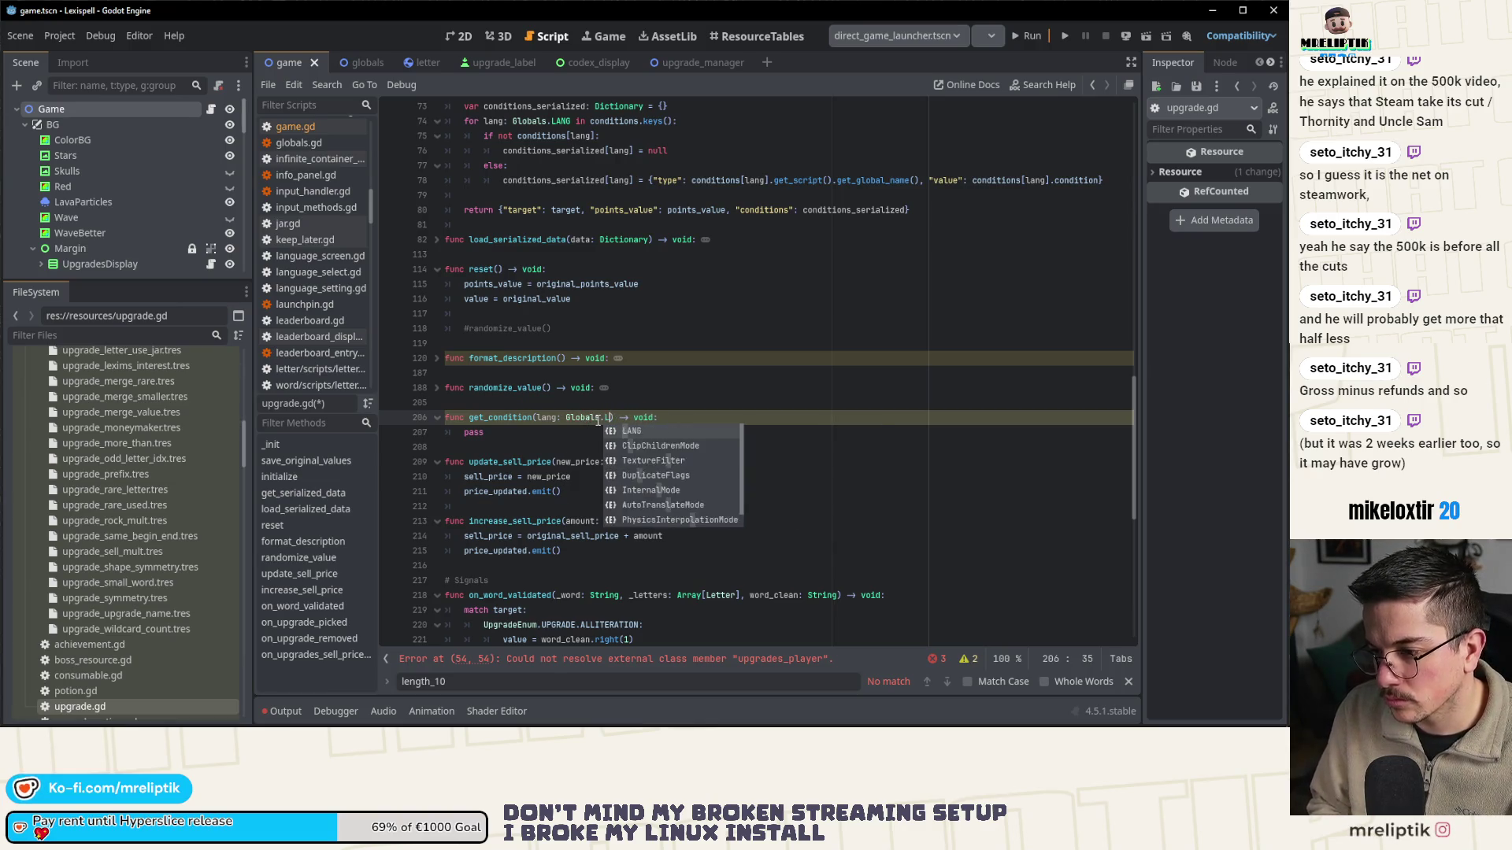
{"action": "key", "text": "ctrl+s"}
{"action": "key", "text": "Down"}
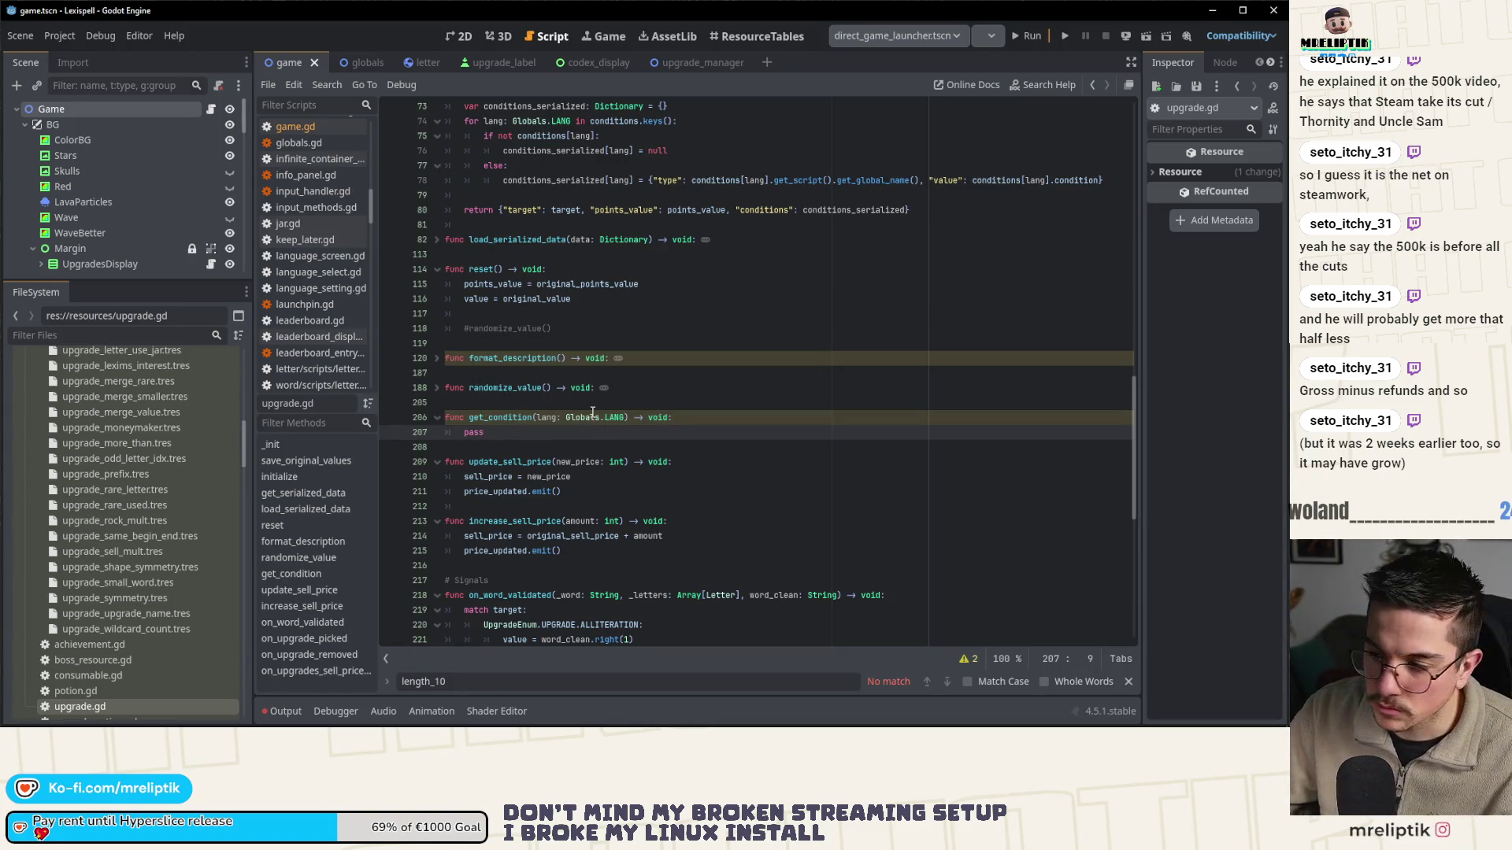
- Select the per-language condition lookup block in format_description for copying
{"action": "scroll", "coordinate": [547, 411], "scroll_direction": "up", "scroll_amount": 3}
{"action": "scroll", "coordinate": [547, 411], "scroll_direction": "up", "scroll_amount": 2}
{"action": "mouse_move", "coordinate": [484, 313]}
{"action": "left_mouse_down"}
{"action": "mouse_move", "coordinate": [746, 359]}
{"action": "mouse_move", "coordinate": [683, 358]}
{"action": "left_mouse_up"}
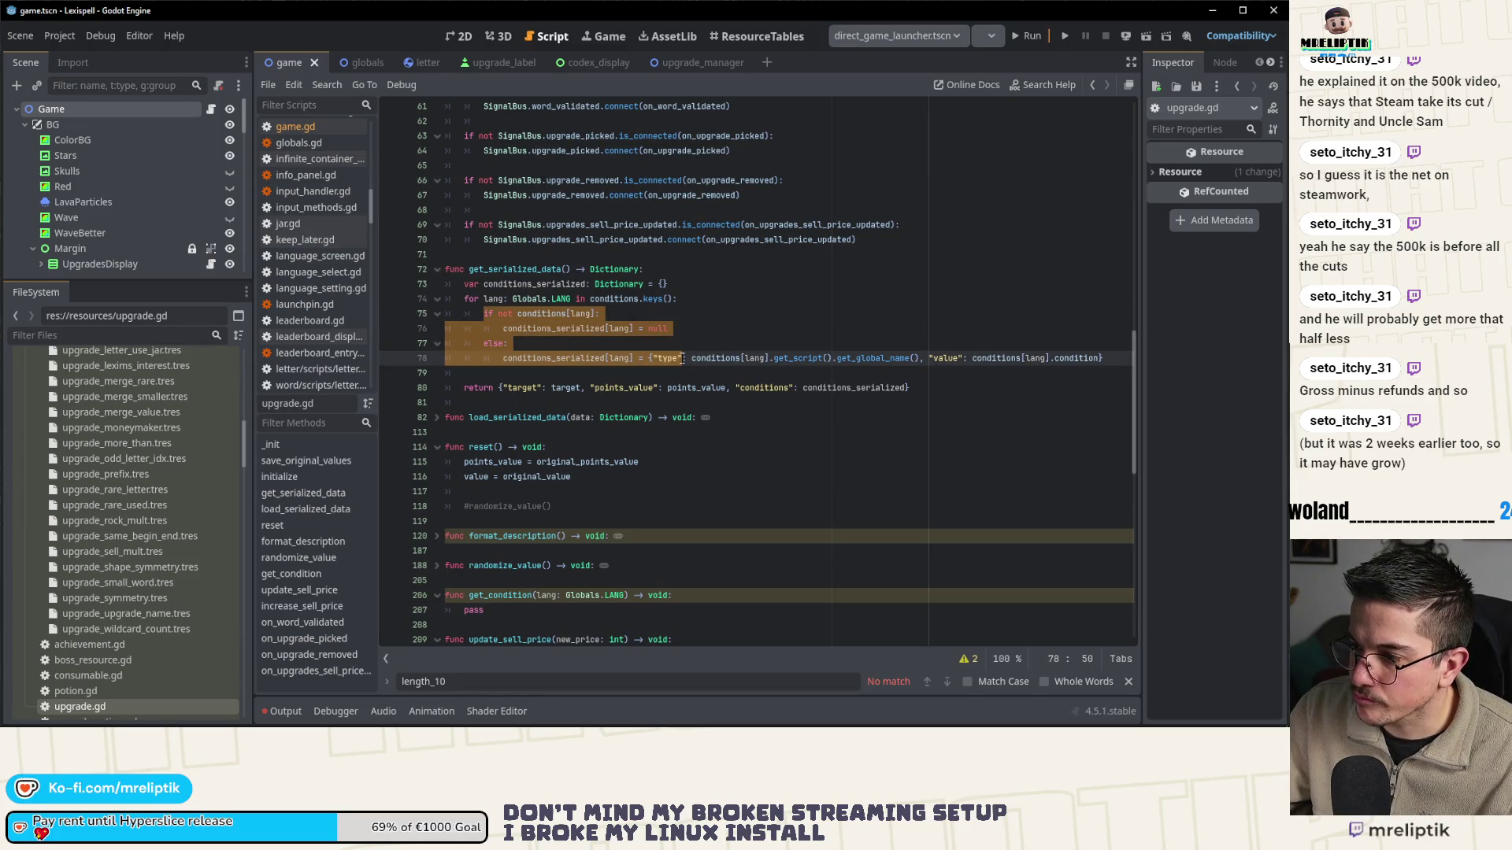
{"action": "scroll", "coordinate": [671, 334], "scroll_direction": "up", "scroll_amount": 3}
{"action": "left_click", "coordinate": [547, 145]}
{"action": "scroll", "coordinate": [547, 315], "scroll_direction": "up", "scroll_amount": 10}
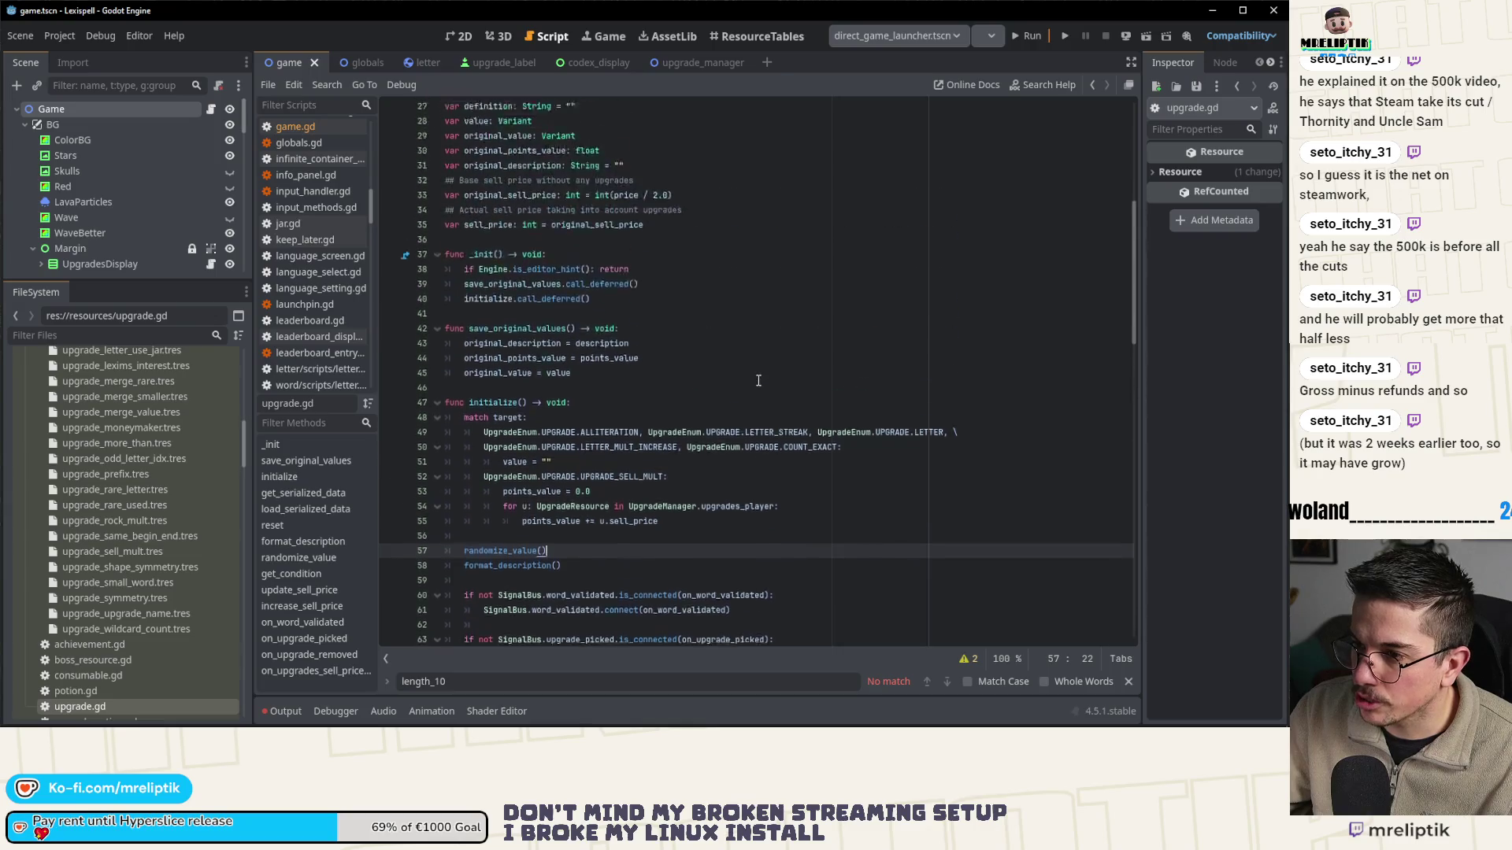
{"action": "left_click", "coordinate": [303, 542]}
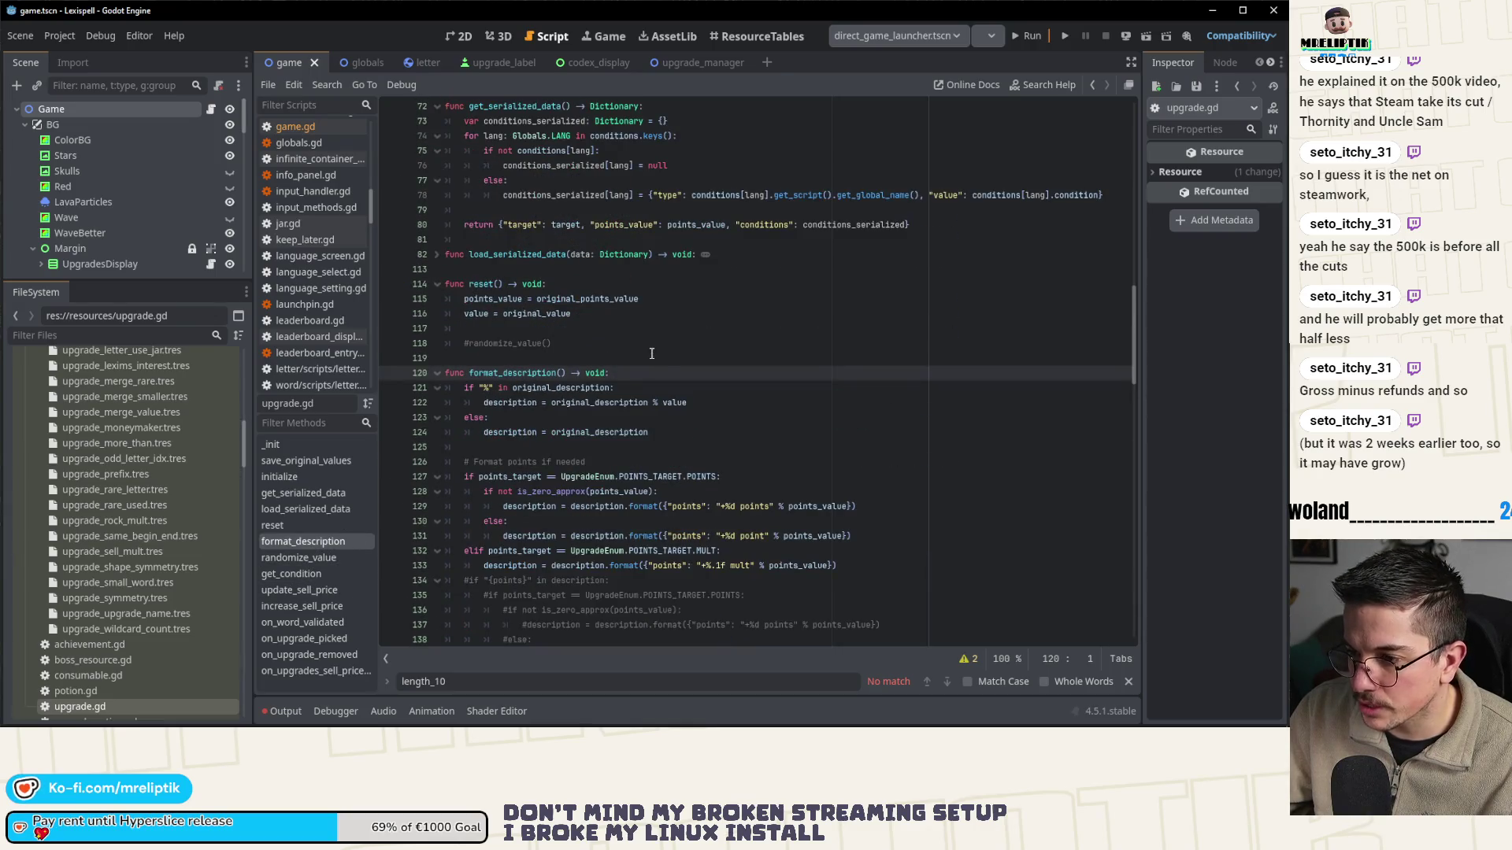
{"action": "scroll", "coordinate": [592, 425], "scroll_direction": "down", "scroll_amount": 4}
{"action": "scroll", "coordinate": [592, 425], "scroll_direction": "down", "scroll_amount": 6}
{"action": "left_click", "coordinate": [507, 374]}
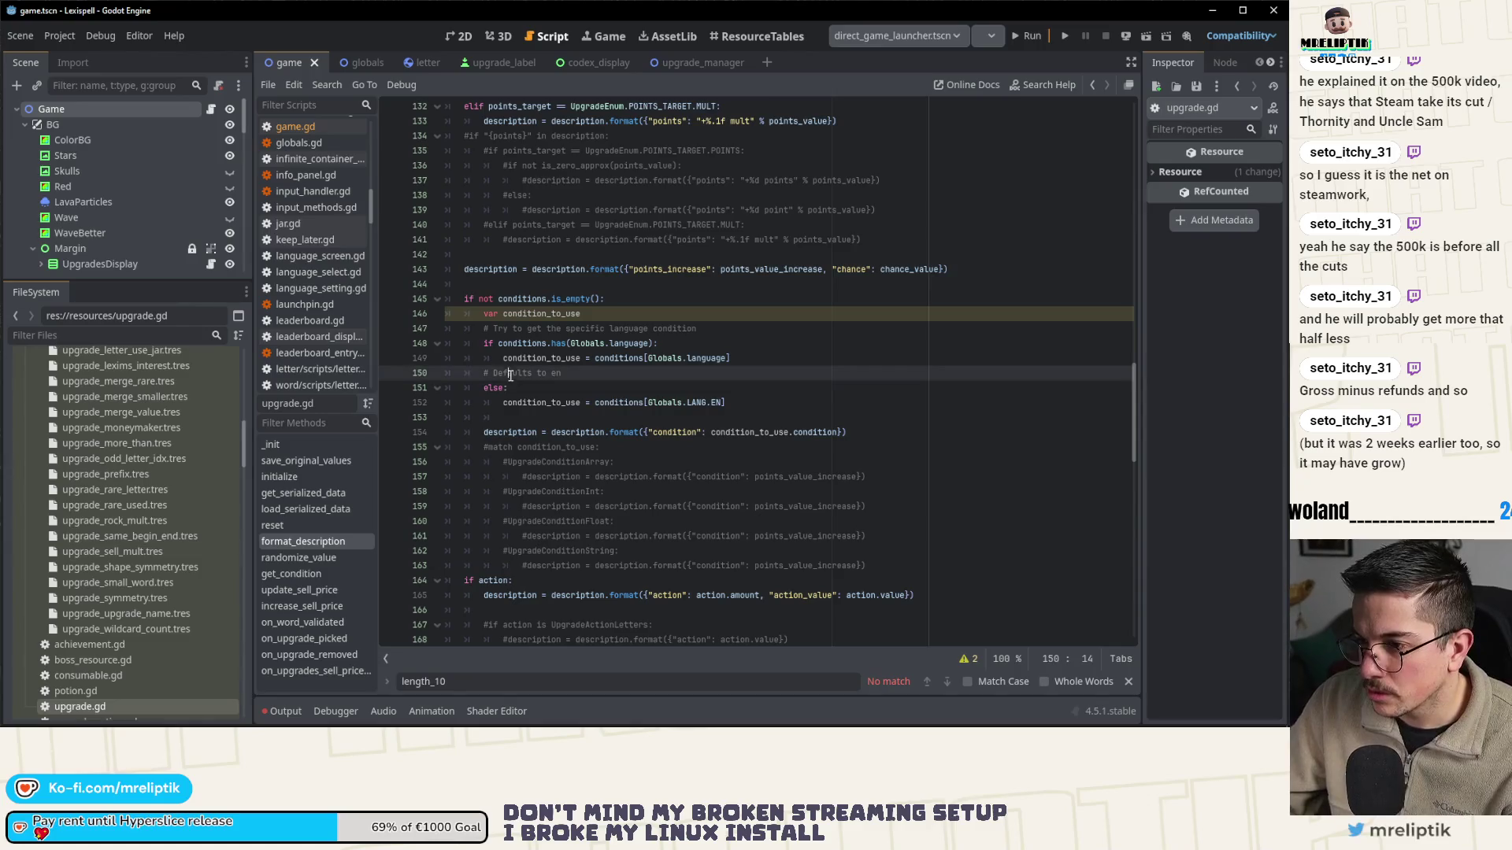
{"action": "scroll", "coordinate": [463, 315], "scroll_direction": "down", "scroll_amount": 1}
{"action": "mouse_move", "coordinate": [464, 254]}
{"action": "left_mouse_down"}
{"action": "mouse_move", "coordinate": [552, 346]}
{"action": "mouse_move", "coordinate": [892, 392]}
{"action": "left_mouse_up"}
{"action": "key", "text": "ctrl+c"}
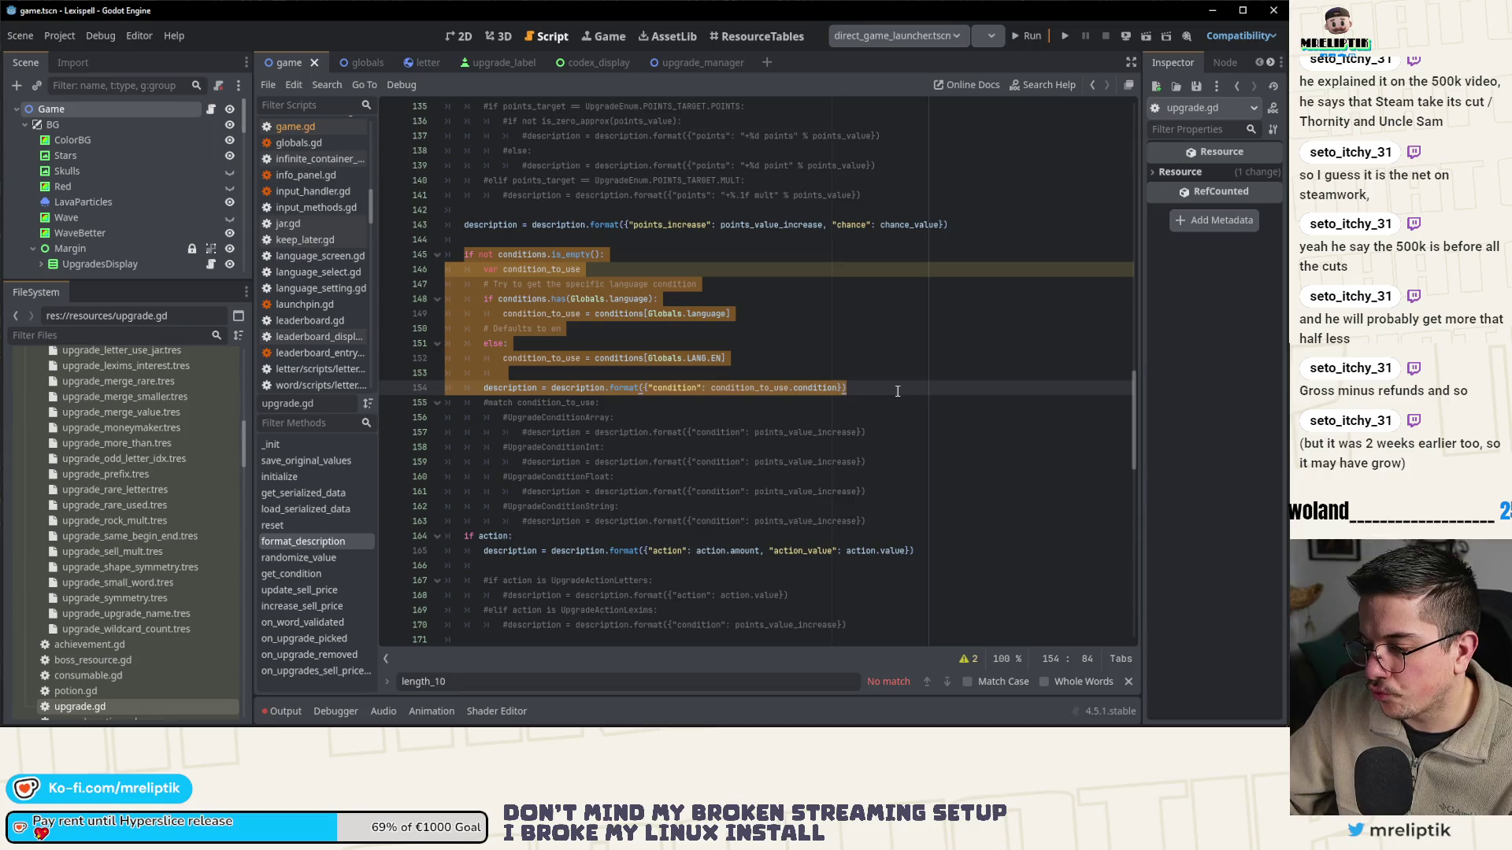
- Go back to get_condition and place the caret on its pass line
{"action": "scroll", "coordinate": [667, 424], "scroll_direction": "down", "scroll_amount": 2}
{"action": "scroll", "coordinate": [666, 424], "scroll_direction": "down", "scroll_amount": 2}
{"action": "left_click", "coordinate": [311, 573]}
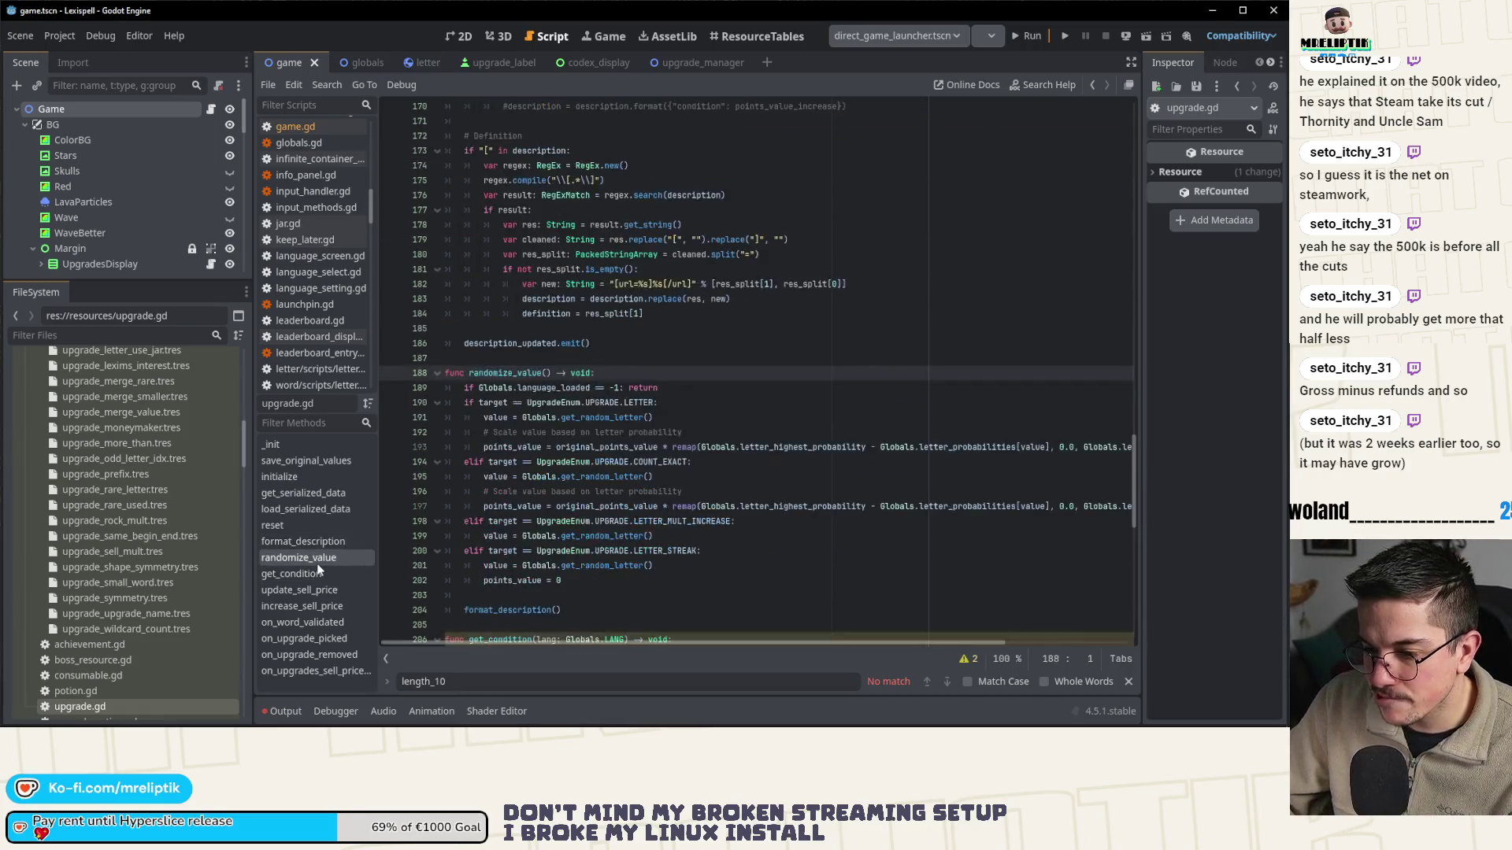
{"action": "left_click", "coordinate": [506, 387]}
- Paste the lookup code into get_condition, test for empty conditions, and set return type Variant
{"action": "key", "text": "BackSpace"}
{"action": "key", "text": "BackSpace"}
{"action": "key", "text": "BackSpace"}
{"action": "key", "text": "ctrl+v"}
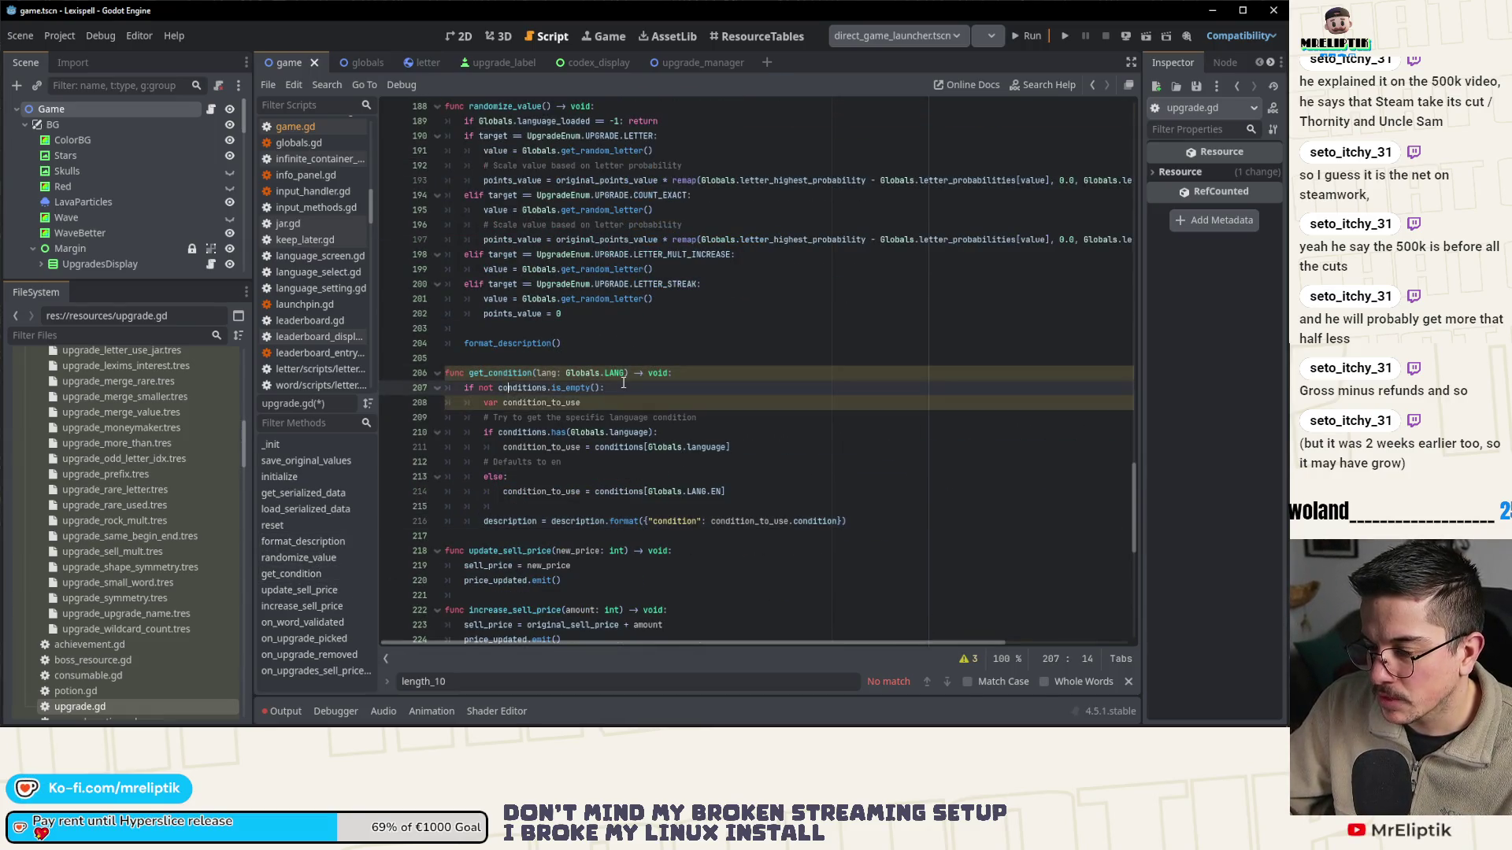
{"action": "double_click", "coordinate": [485, 386]}
{"action": "key", "text": "BackSpace"}
{"action": "key", "text": "BackSpace"}
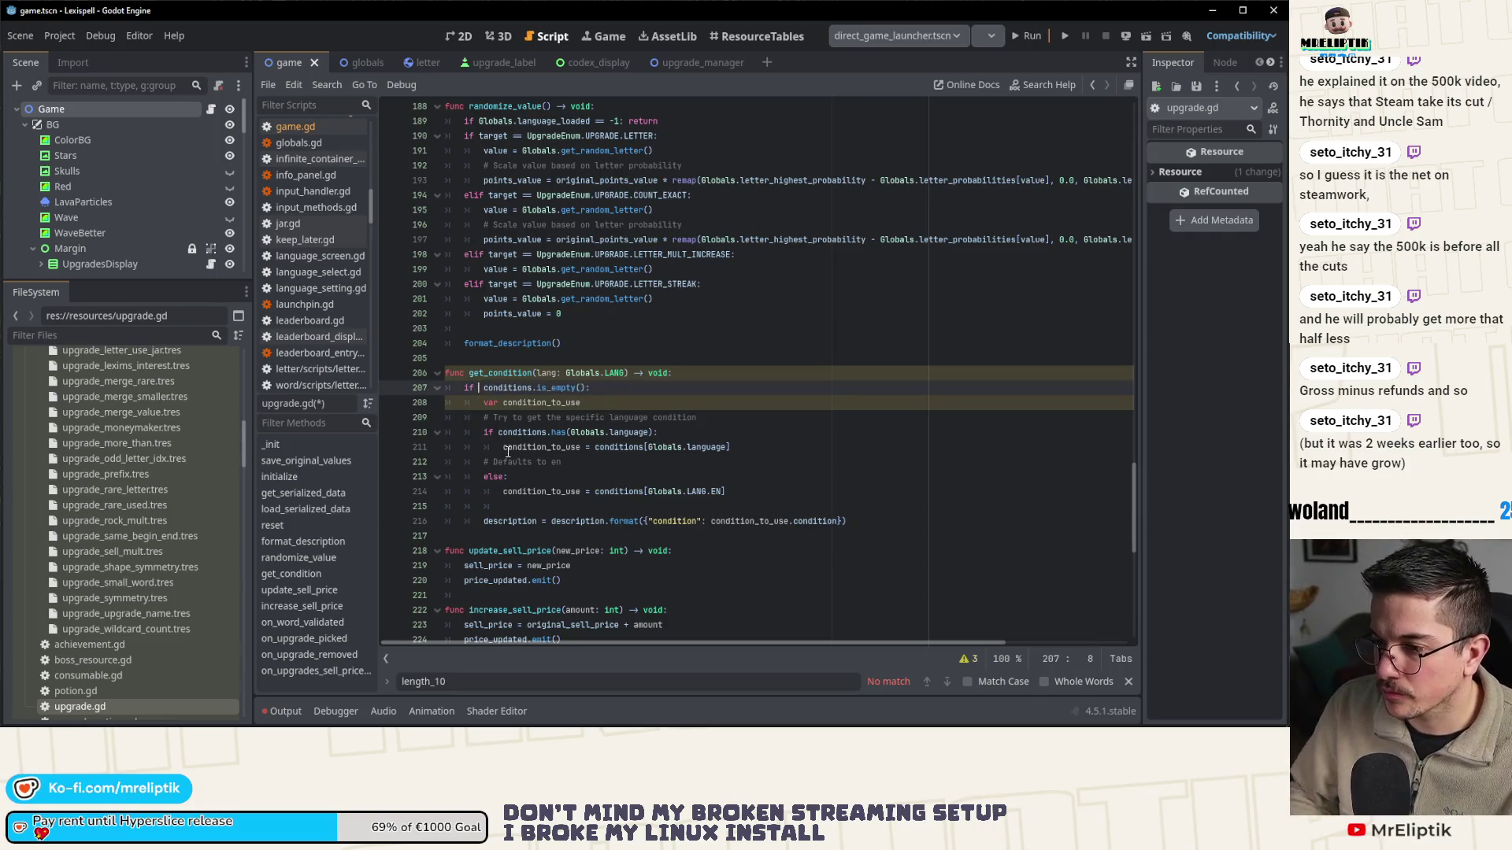
{"action": "key", "text": "Up"}
{"action": "key", "text": "End"}
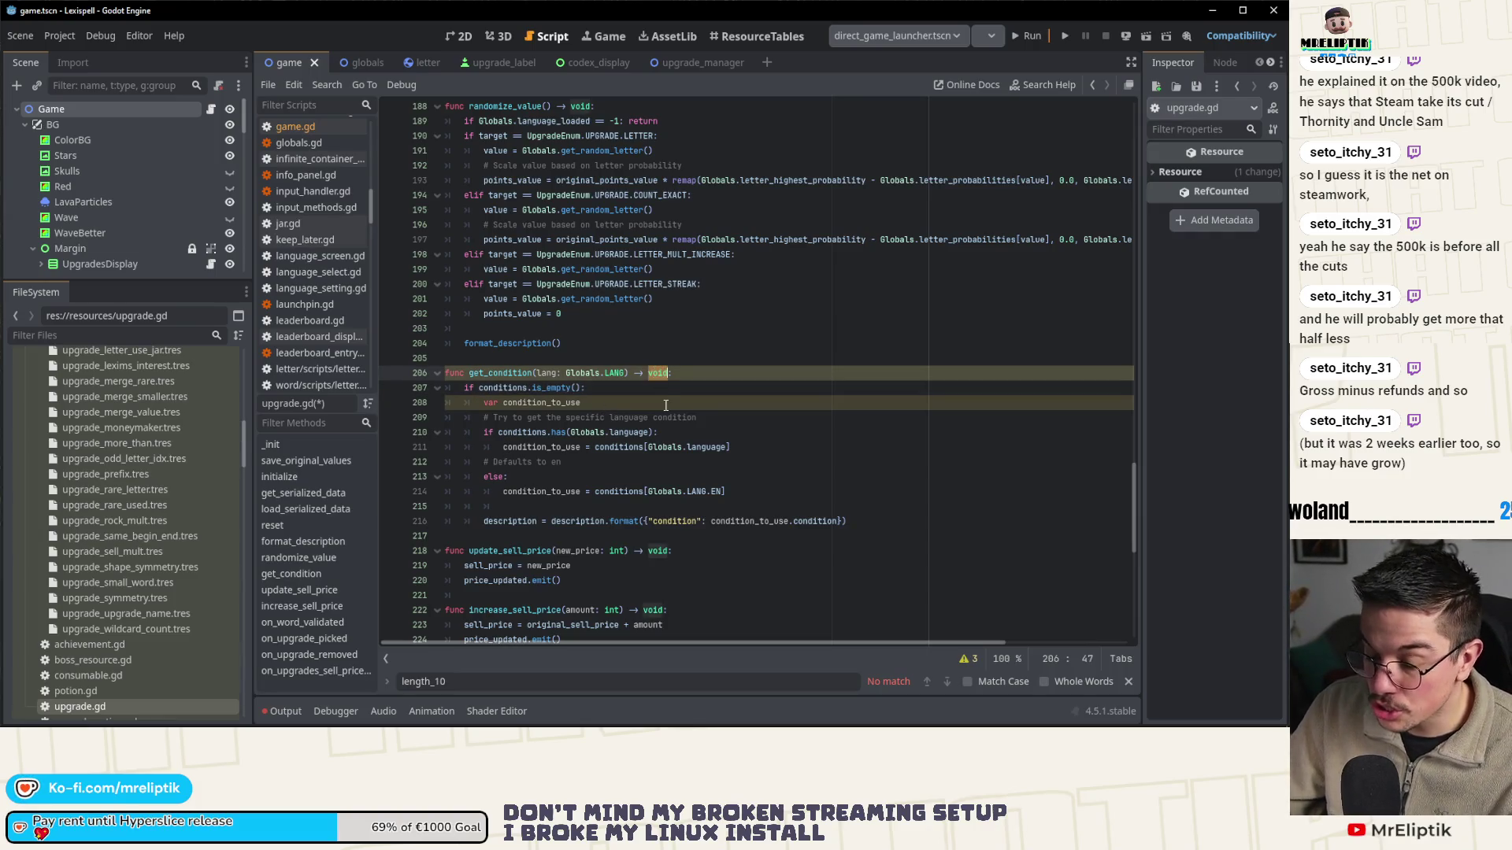
{"action": "type", "text": "Variant"}
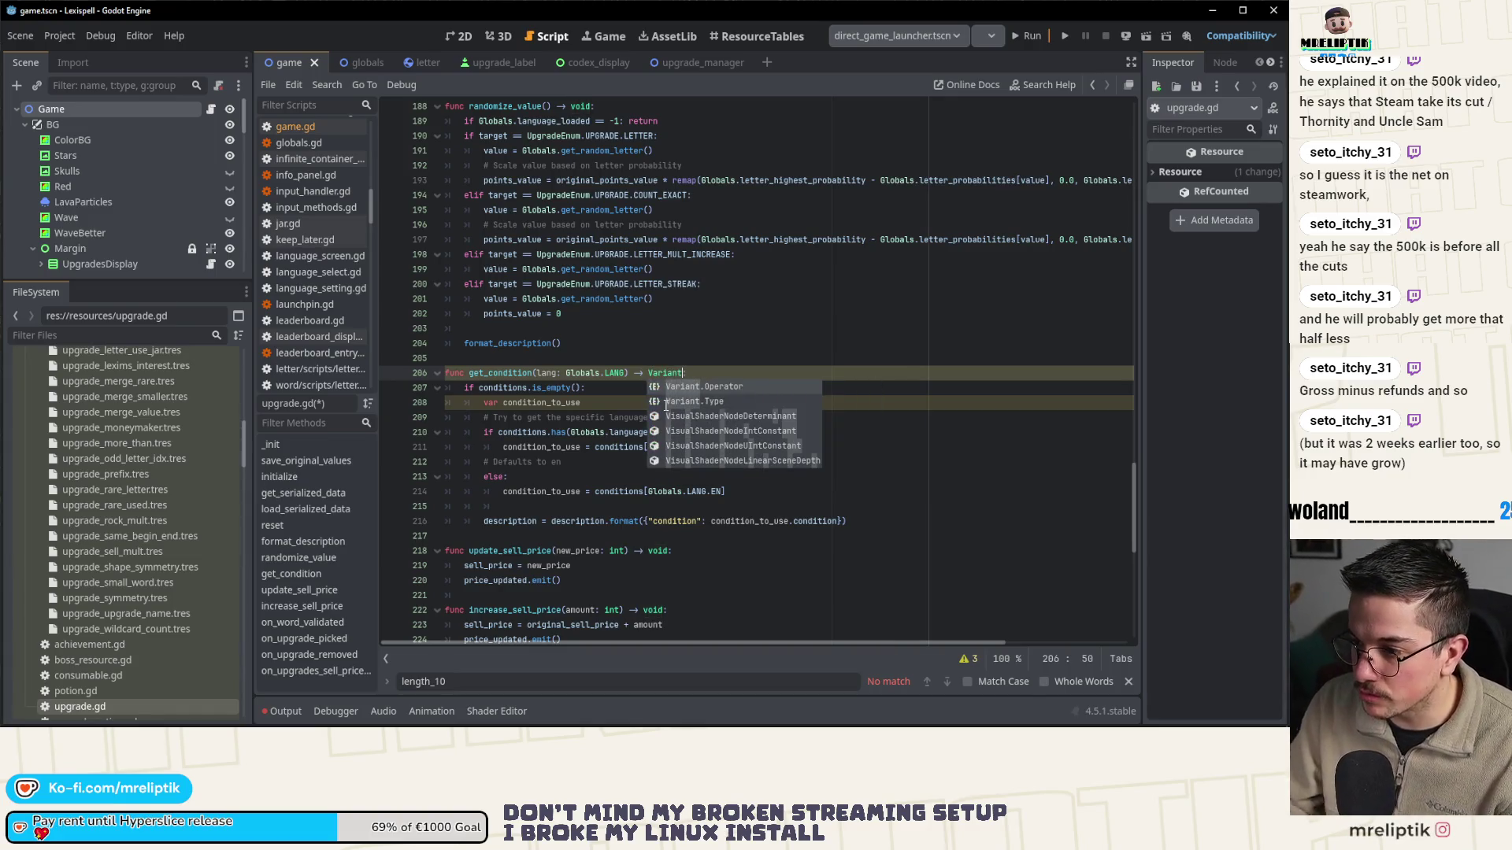
{"action": "key", "text": "Return"}
- Return null when conditions are empty, unindent the lookup lines, and save
{"action": "left_click", "coordinate": [512, 403]}
{"action": "left_click", "coordinate": [596, 387]}
{"action": "type", "text": "null"}
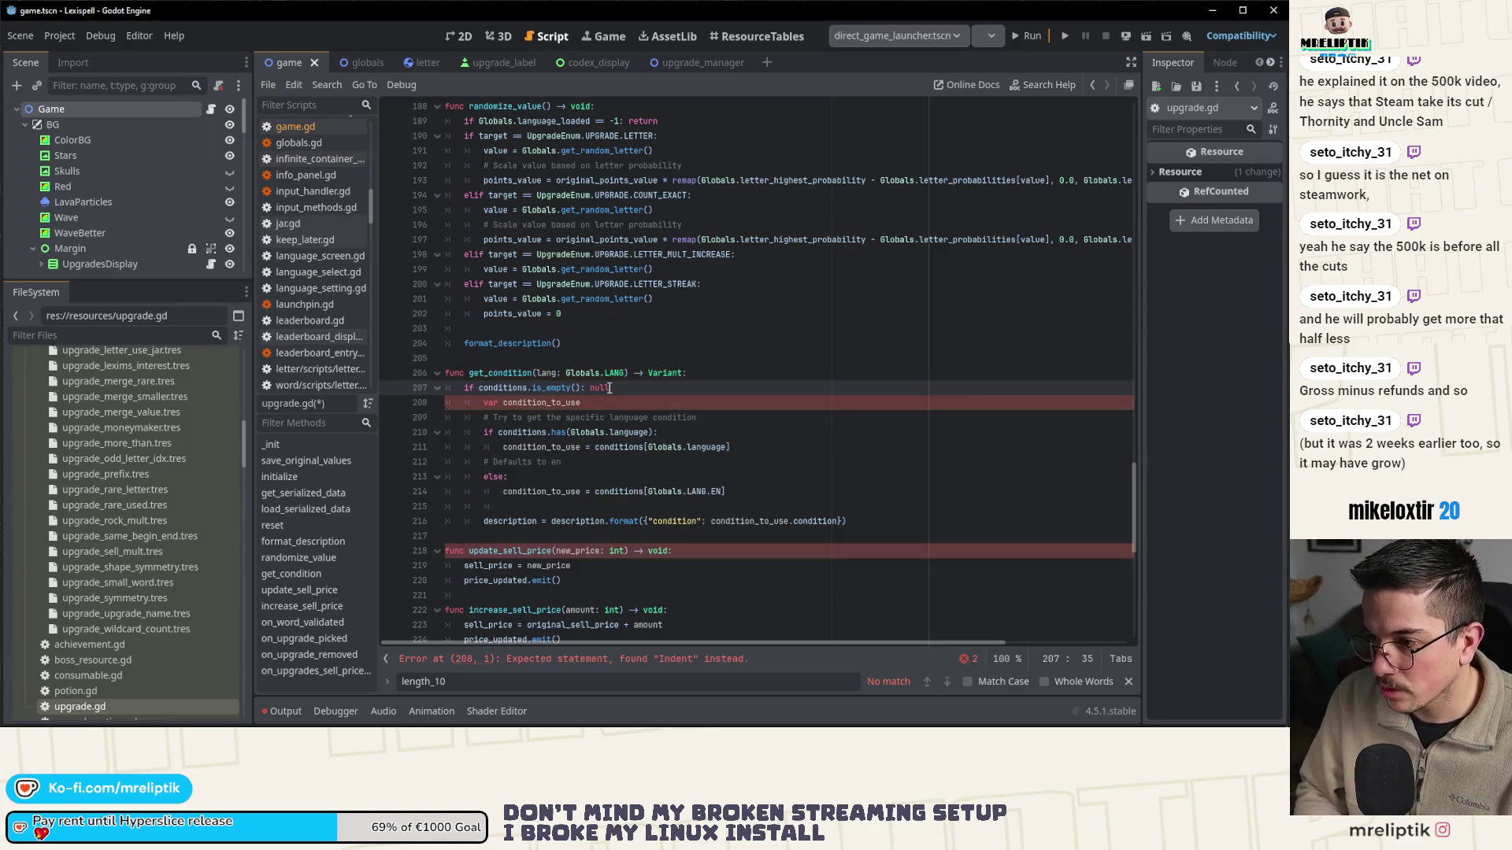
{"action": "type", "text": "return"}
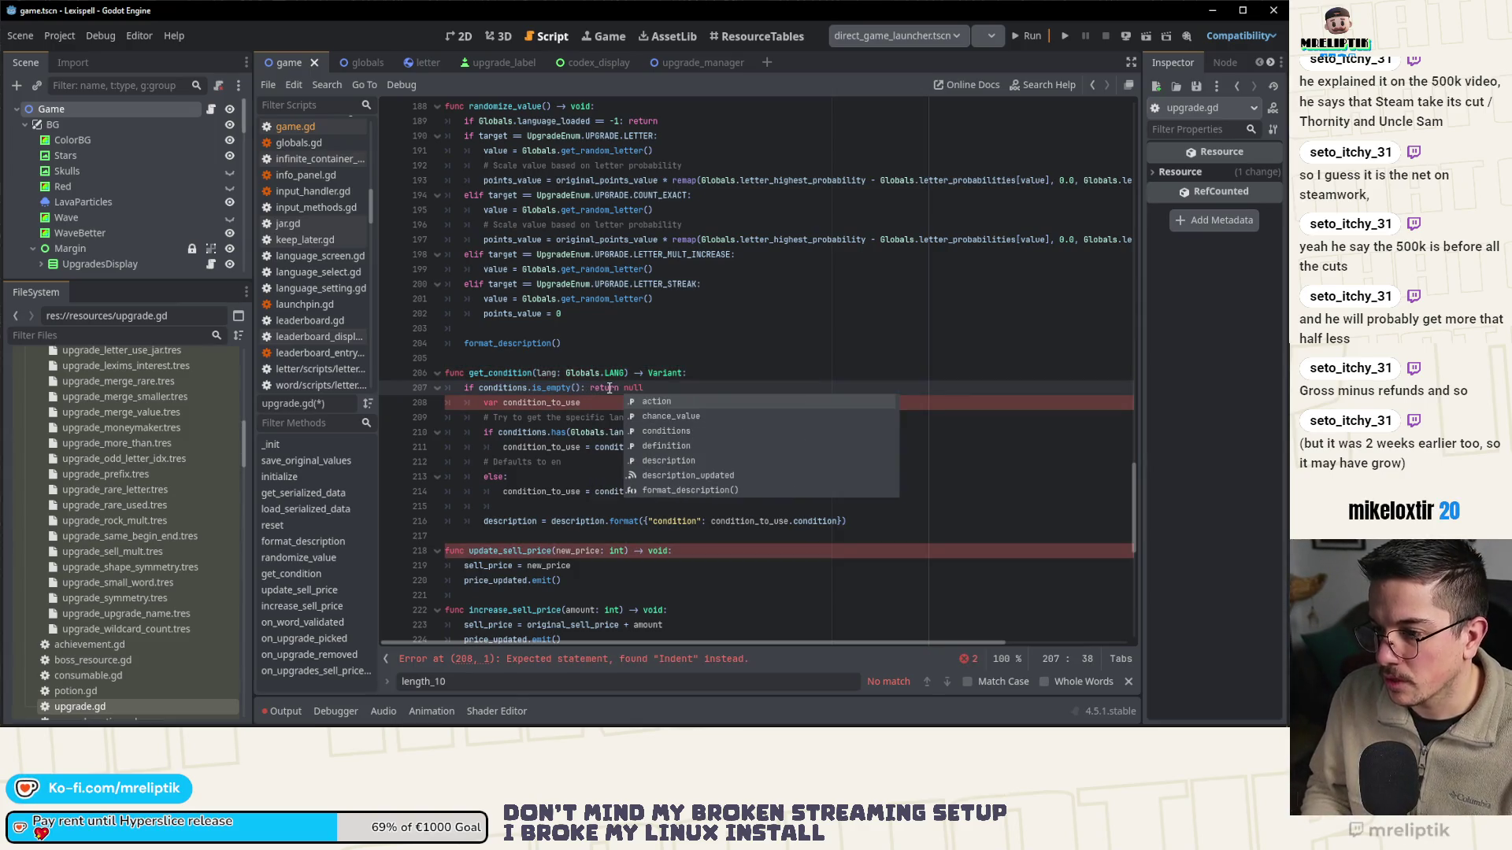
{"action": "mouse_move", "coordinate": [449, 402]}
{"action": "left_mouse_down"}
{"action": "mouse_move", "coordinate": [586, 416]}
{"action": "mouse_move", "coordinate": [615, 491]}
{"action": "left_mouse_up"}
{"action": "key", "text": "shift+Tab"}
{"action": "left_click", "coordinate": [590, 475]}
{"action": "key", "text": "ctrl+s"}
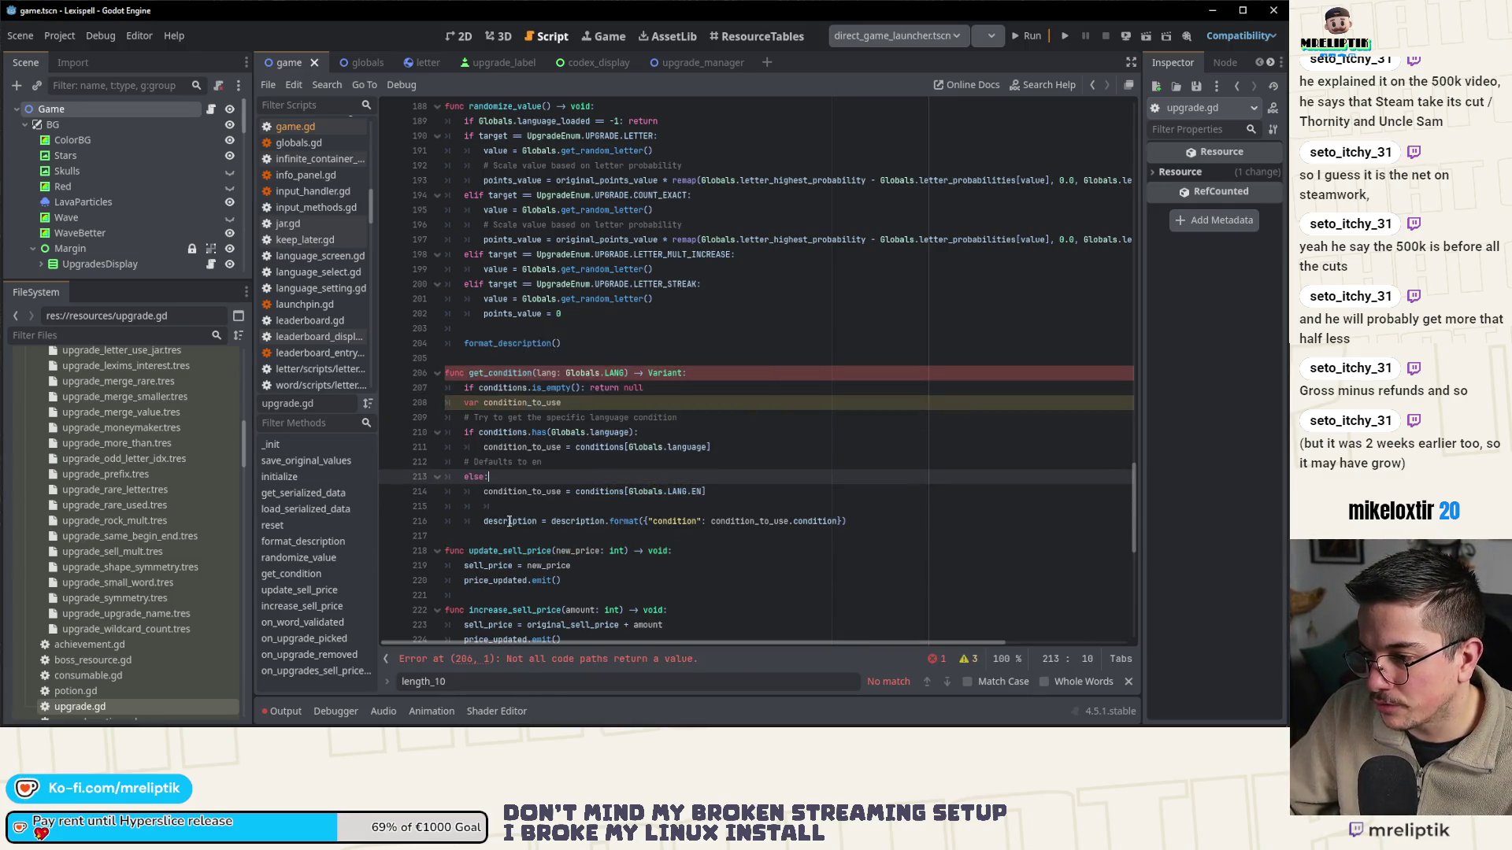
- Delete the leftover description.format line and rename the function to get_condition_value
{"action": "left_click", "coordinate": [583, 408]}
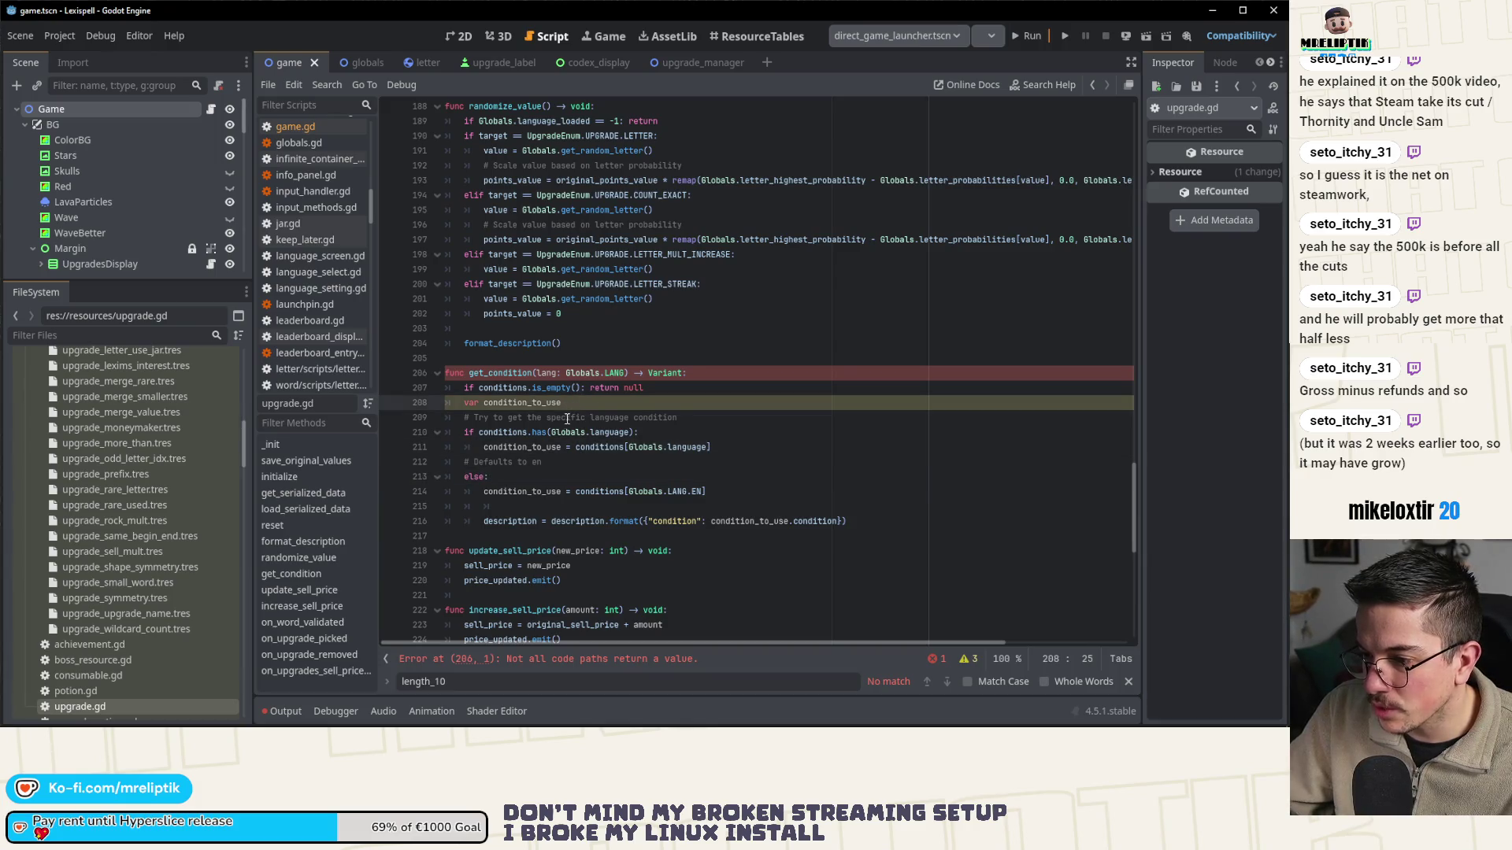
{"action": "scroll", "coordinate": [570, 416], "scroll_direction": "down", "scroll_amount": 1}
{"action": "left_click", "coordinate": [542, 476]}
{"action": "key", "text": "shift+Tab"}
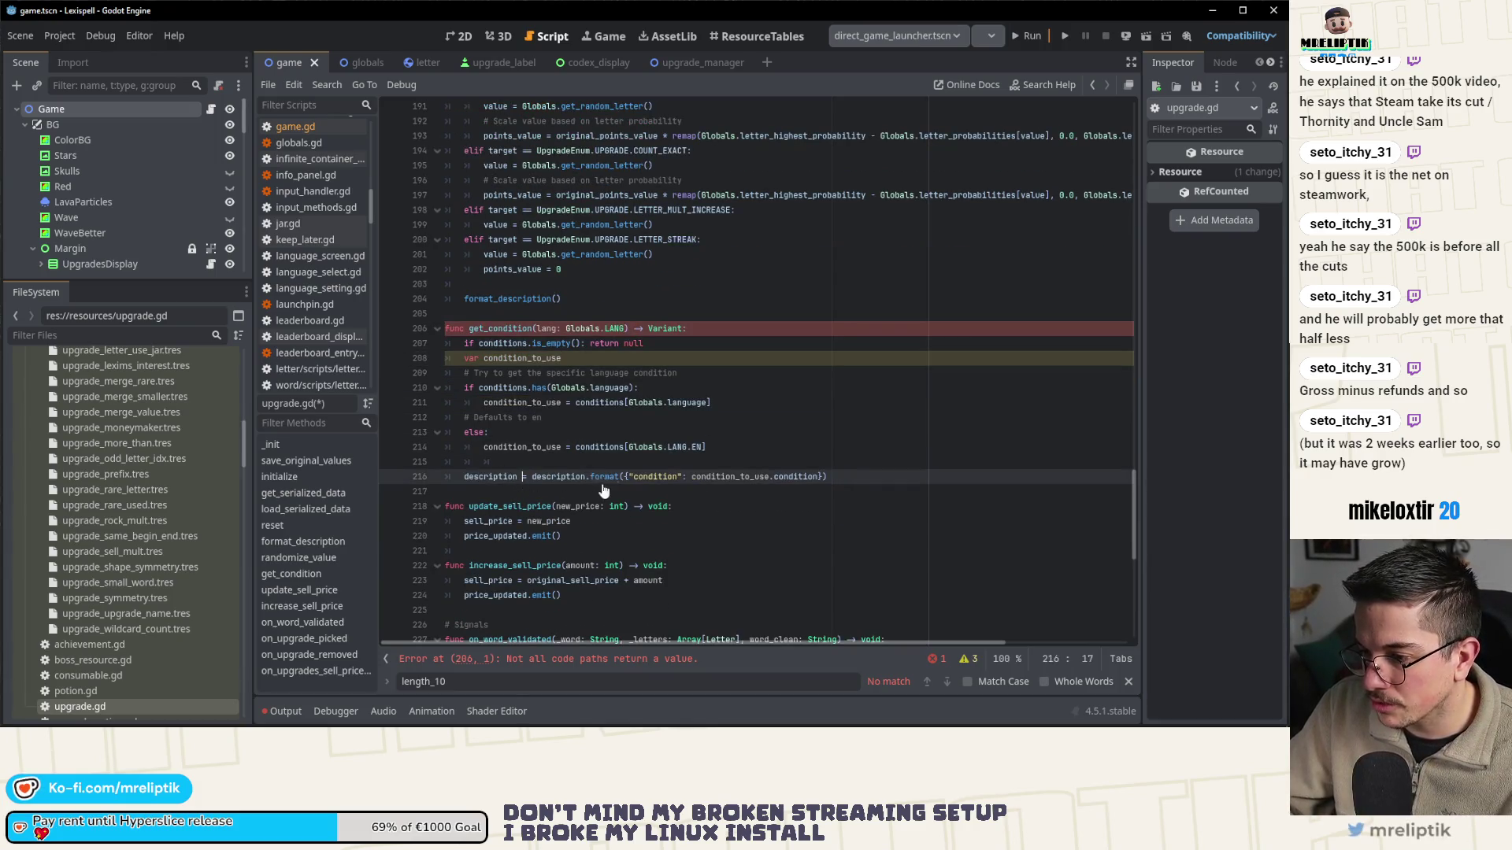
{"action": "key", "text": "ctrl+shift+k"}
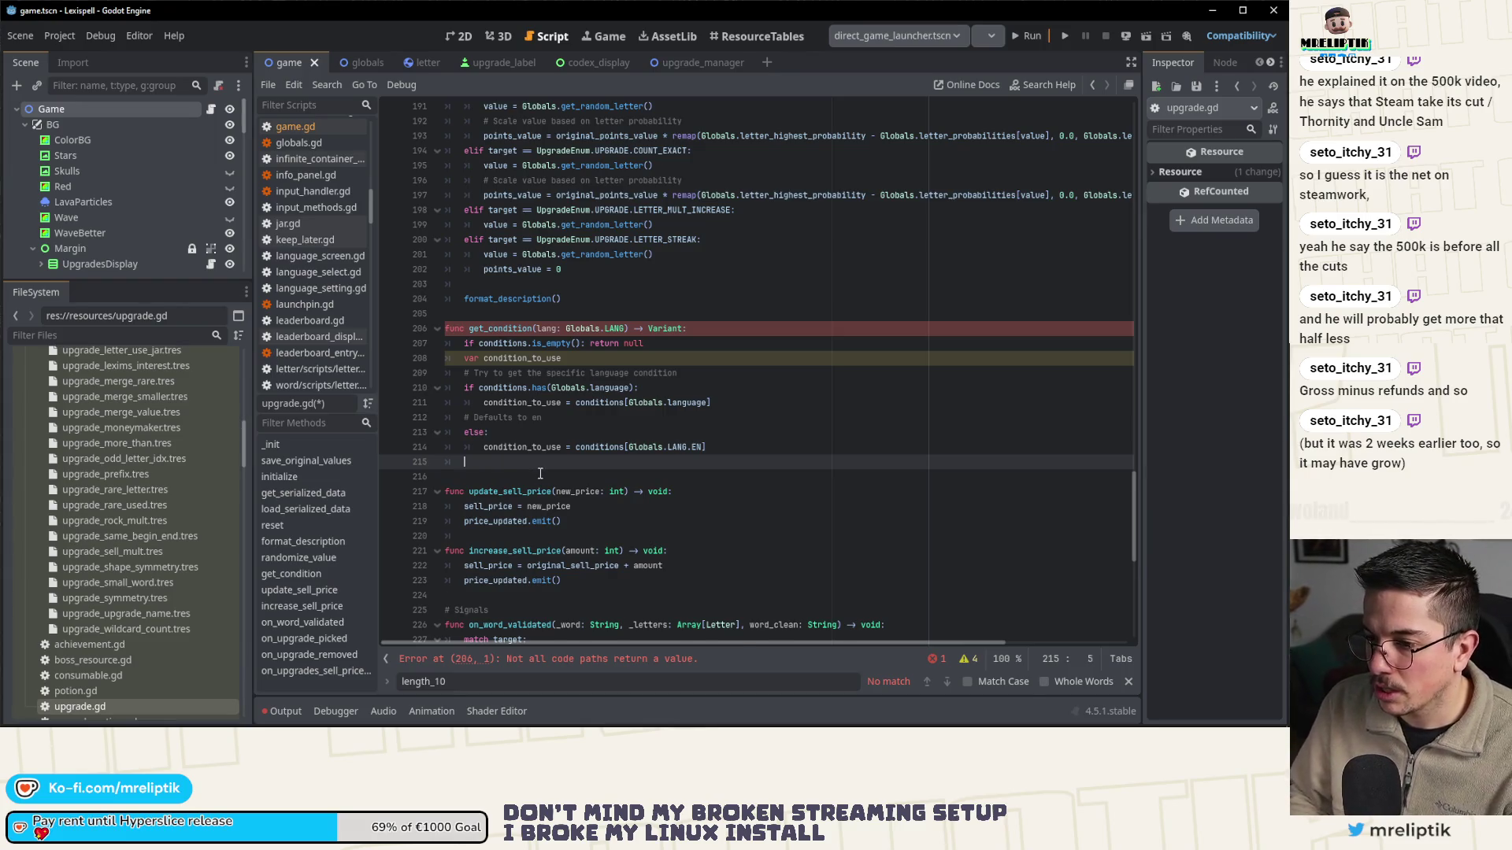
{"action": "key", "text": "Return"}
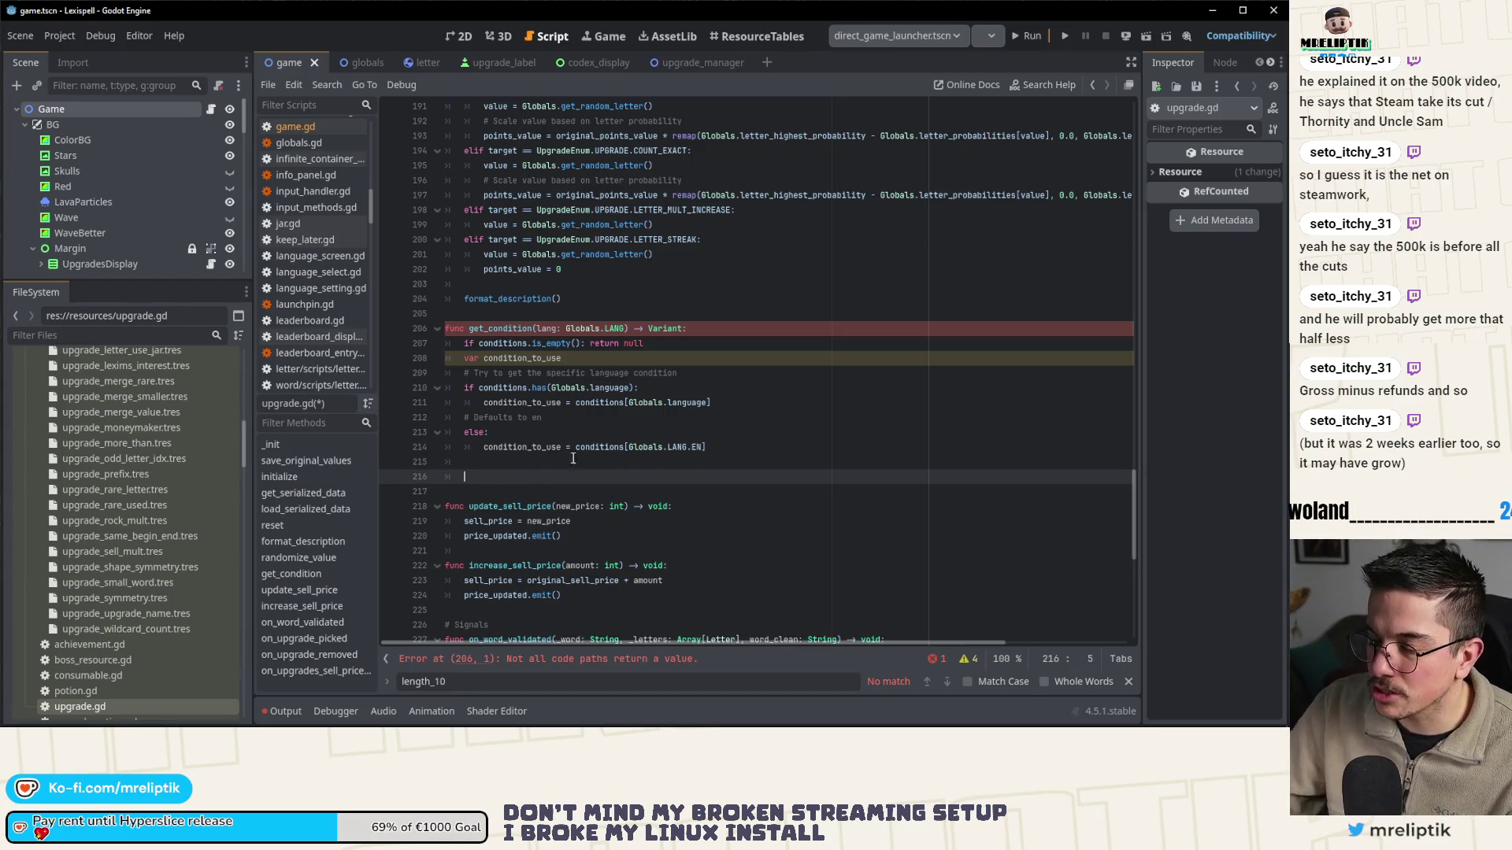
{"action": "left_click", "coordinate": [534, 330]}
{"action": "type", "text": "_value"}
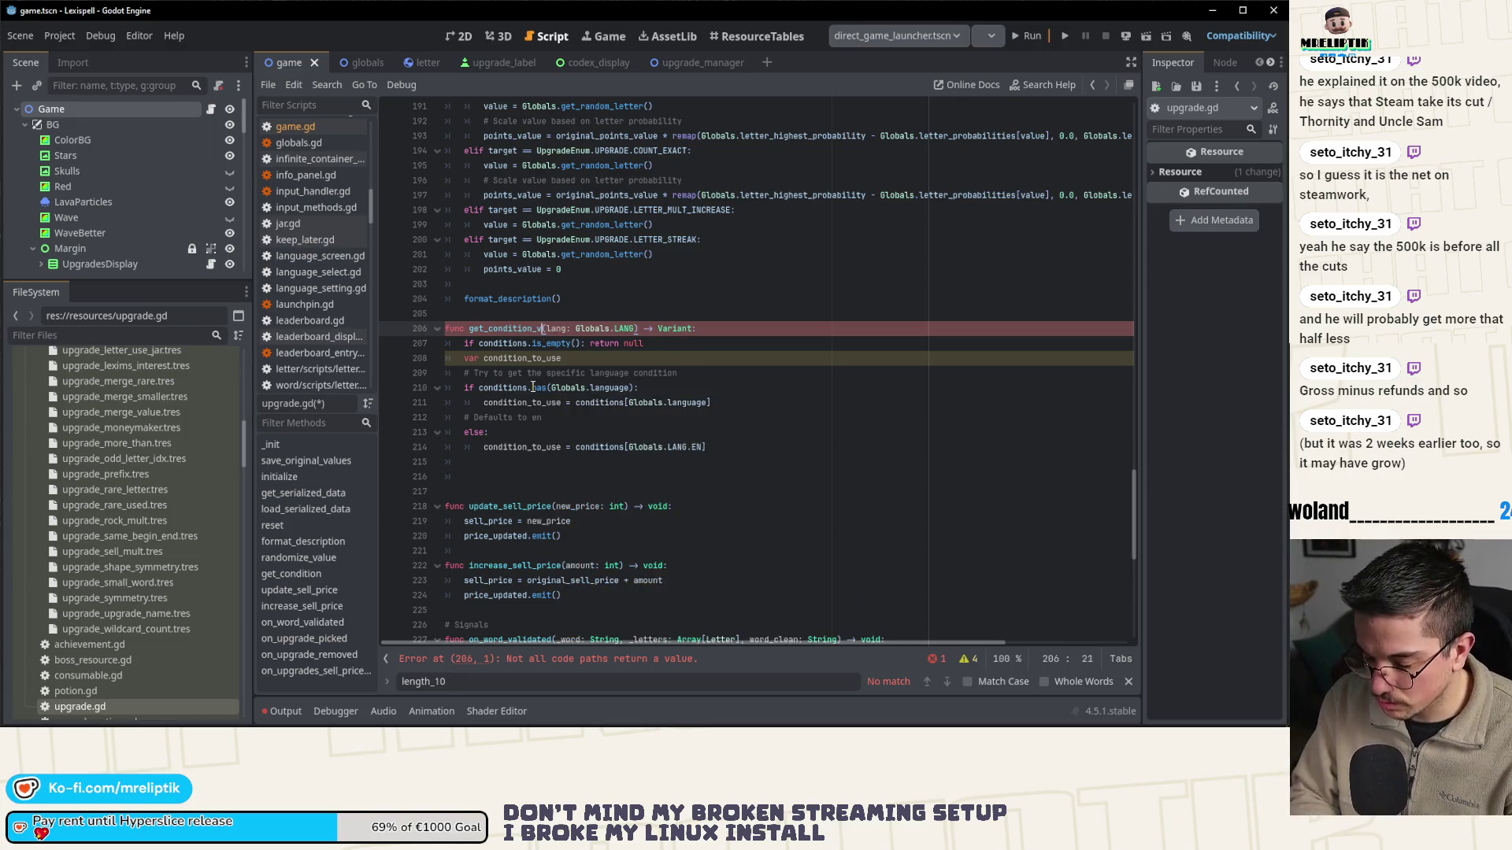
{"action": "key", "text": "ctrl+s"}
- Start a return condition_to_use statement on the function's last line
{"action": "left_click", "coordinate": [488, 476]}
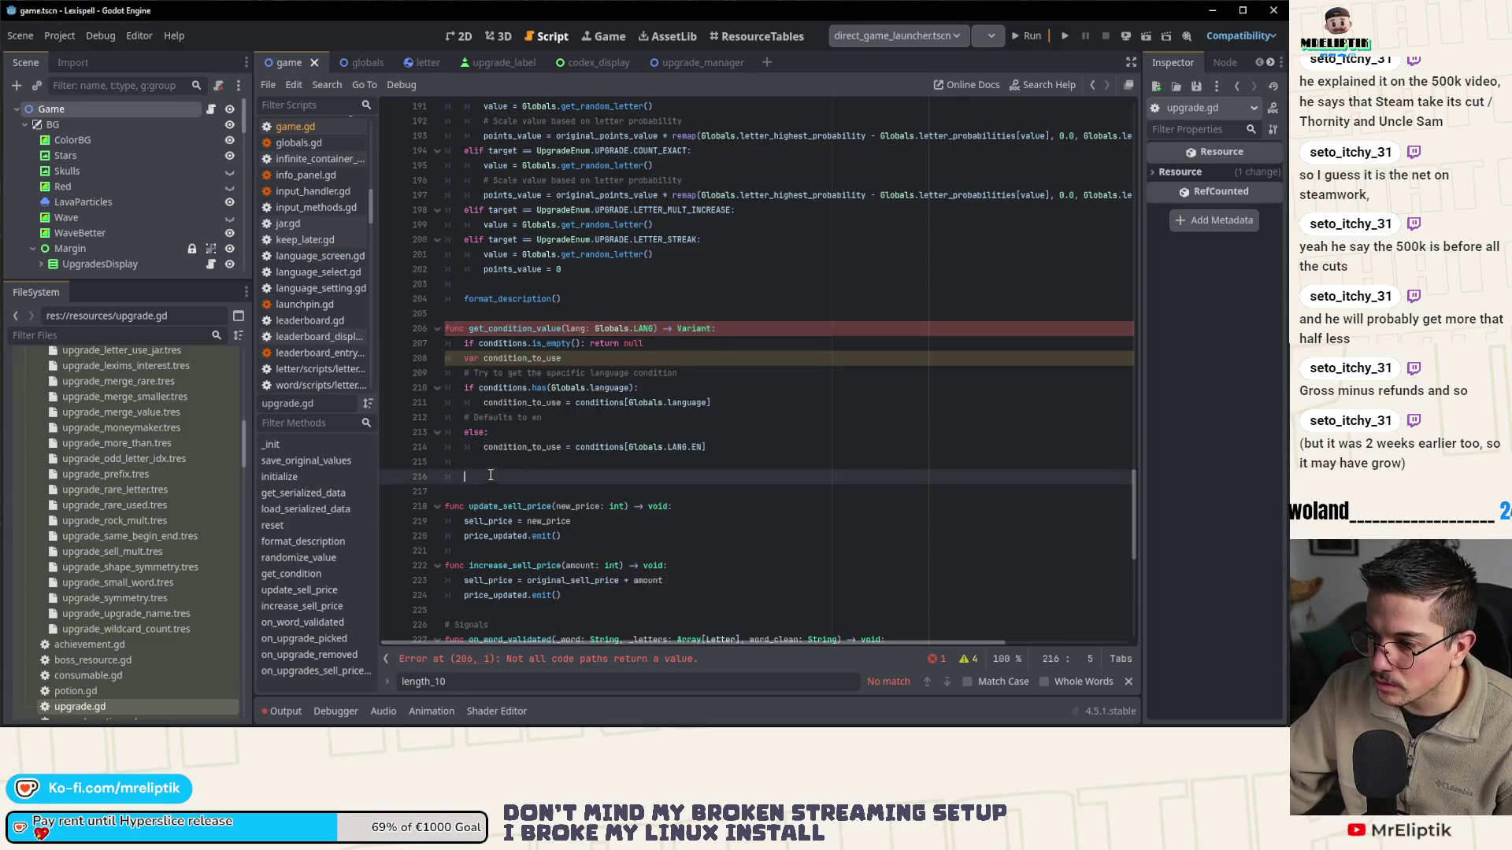
{"action": "left_click", "coordinate": [561, 330]}
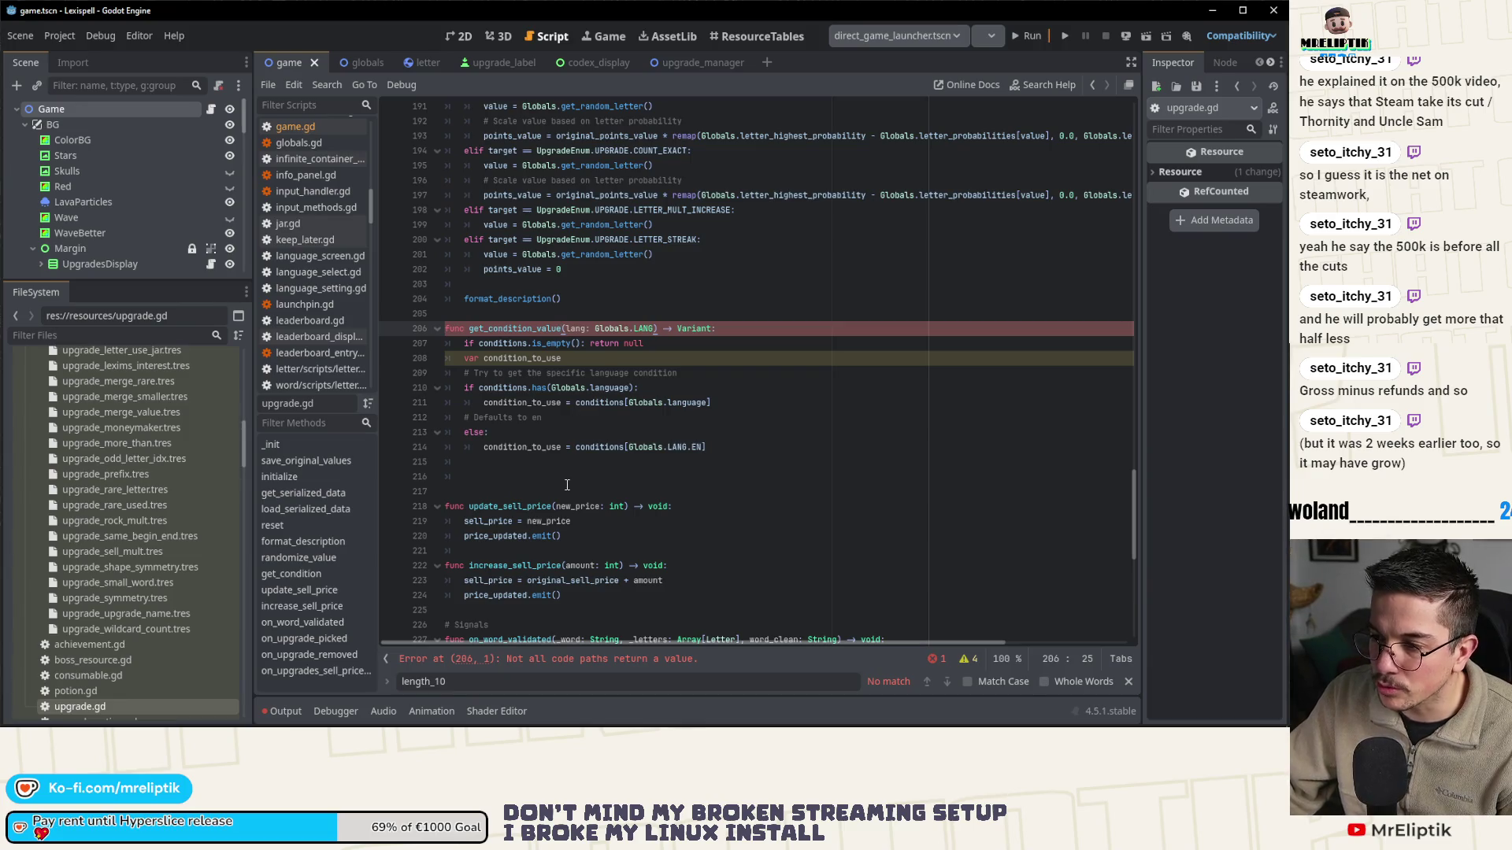
{"action": "left_click", "coordinate": [493, 474]}
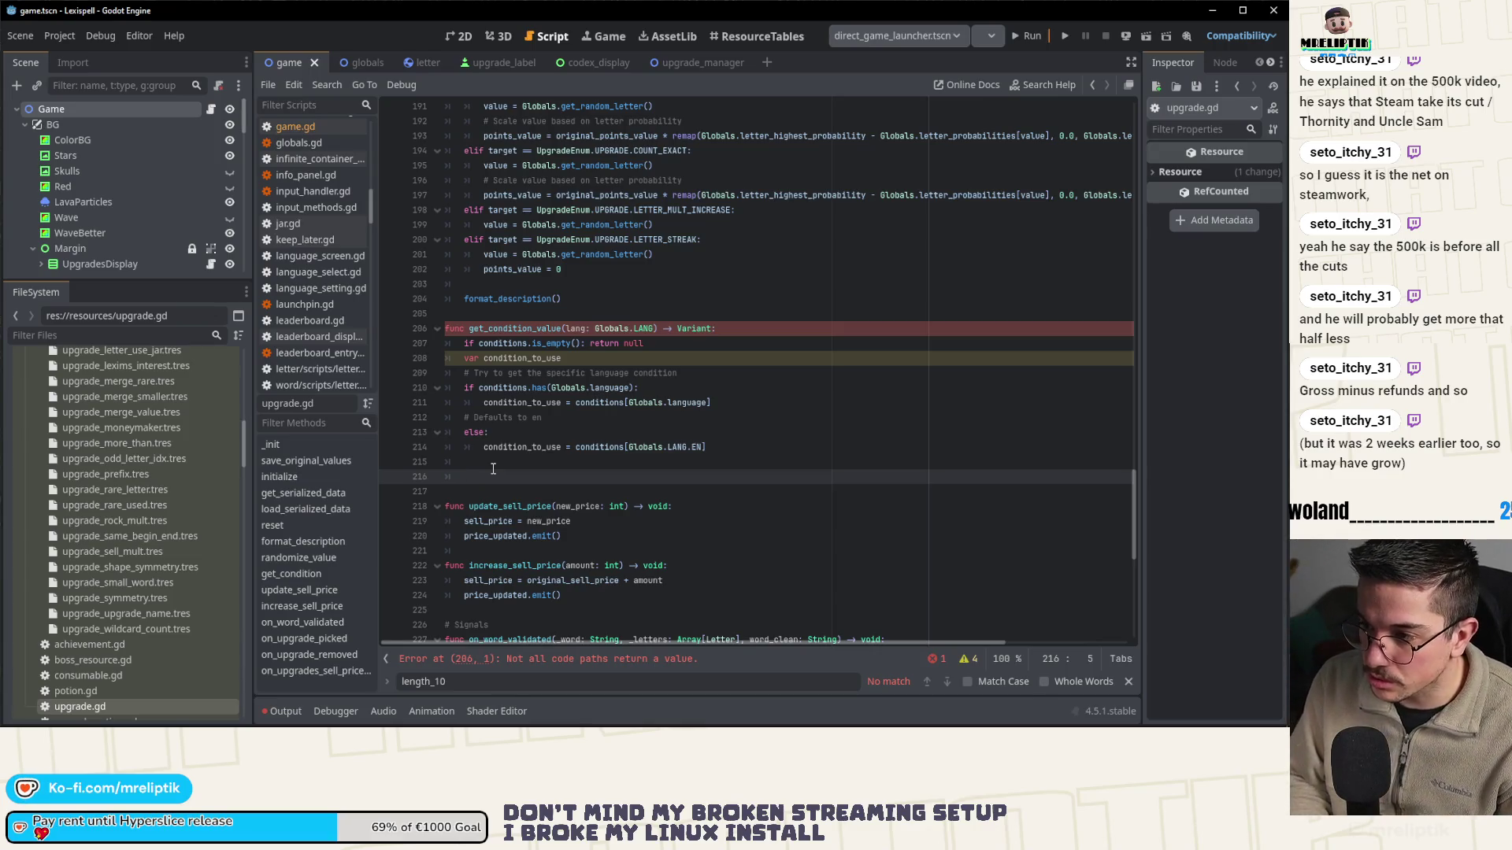
{"action": "type", "text": "ret"}
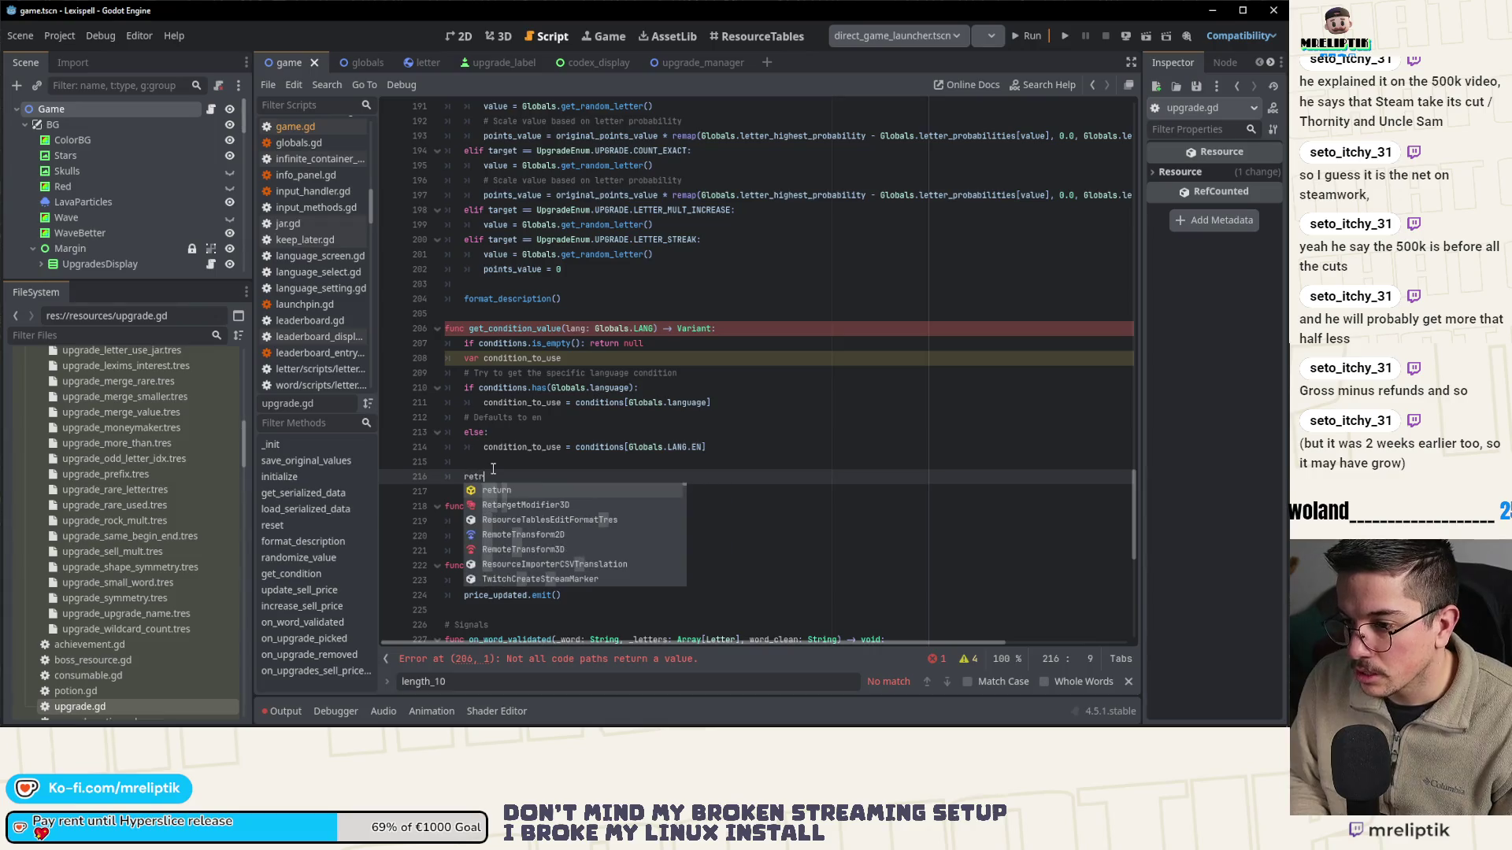
{"action": "key", "text": "Return"}
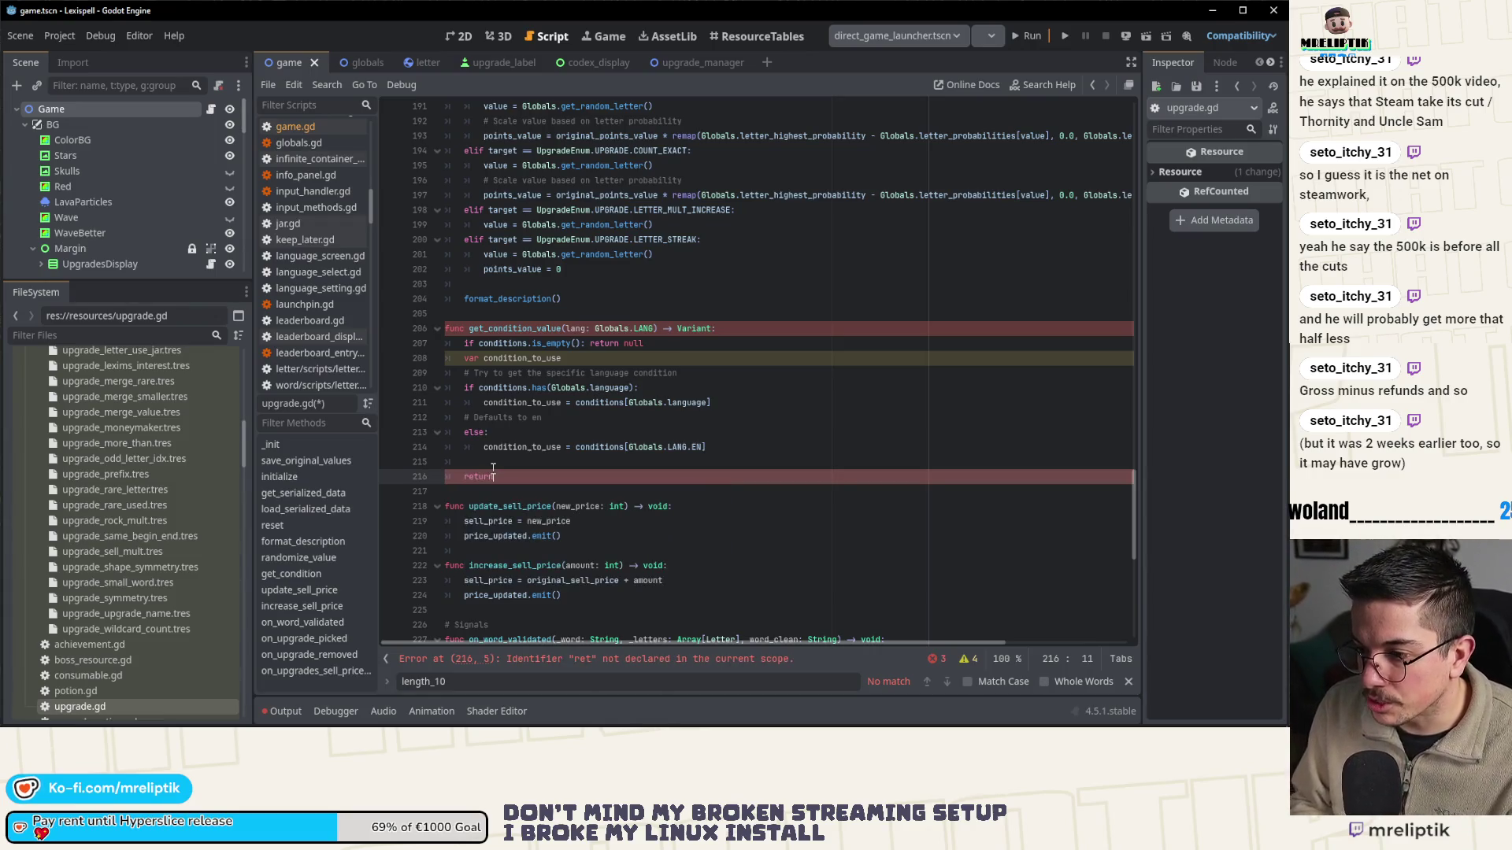
{"action": "type", "text": " condi"}
{"action": "key", "text": "Down"}
{"action": "key", "text": "Return"}
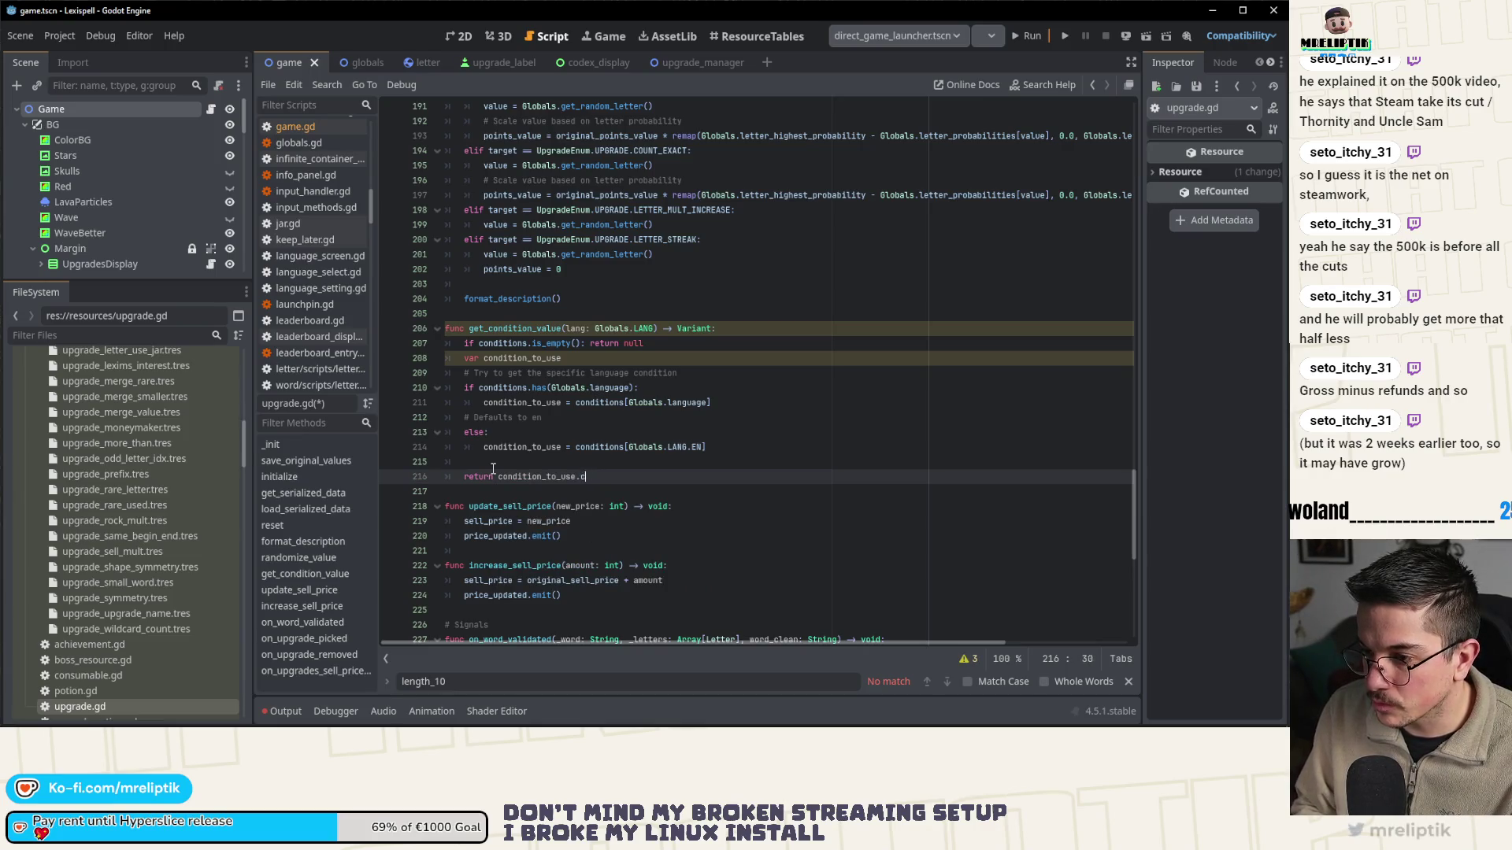
{"action": "key", "text": "BackSpace"}
- Check the property name in upgrade_condition_array.gd and save return condition_to_use.condition in upgrade.gd
{"action": "scroll", "coordinate": [129, 658], "scroll_direction": "down", "scroll_amount": 5}
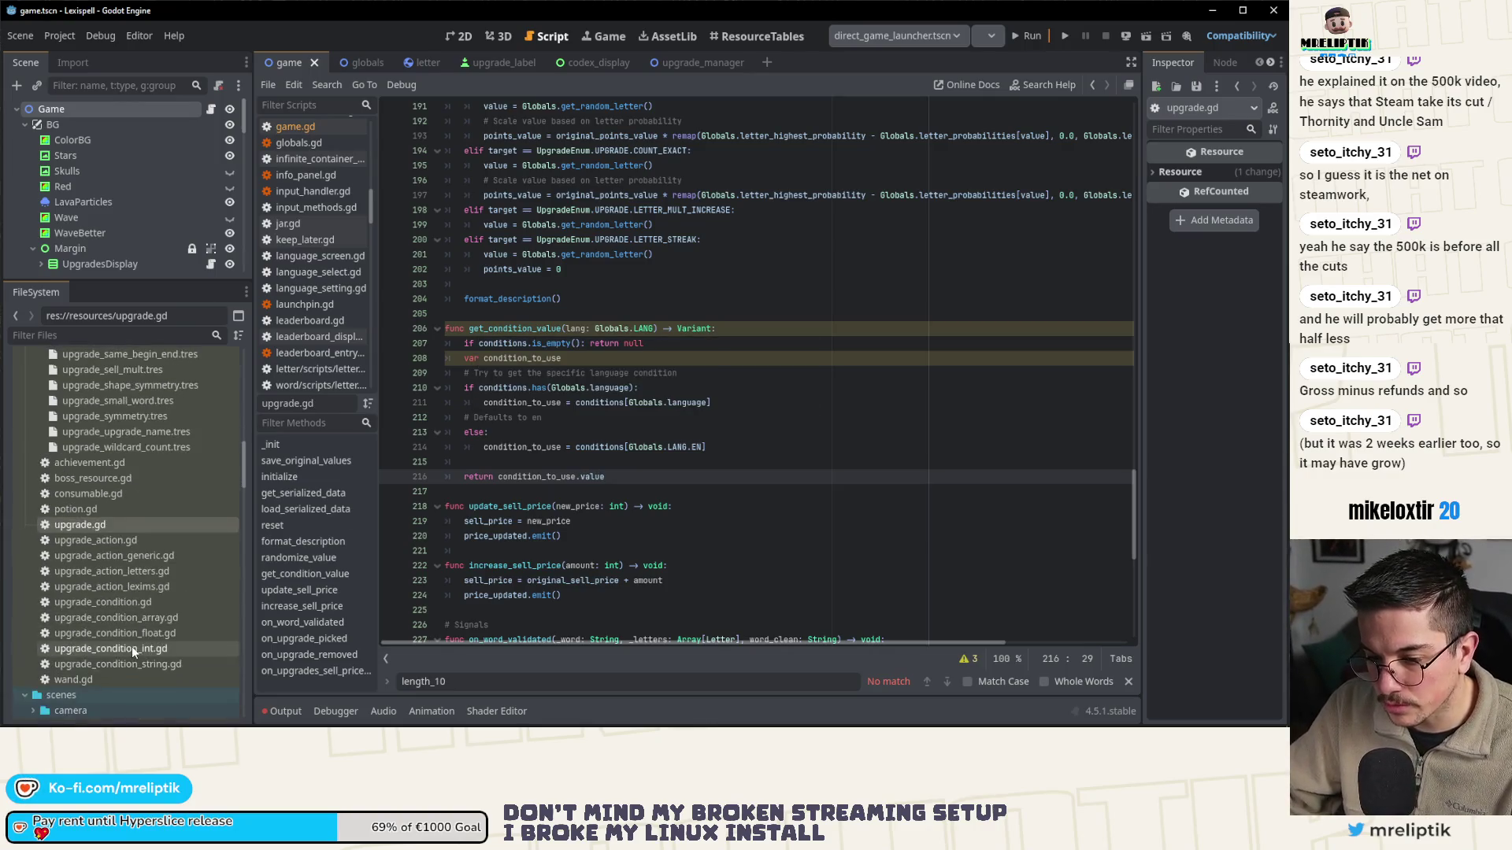
{"action": "double_click", "coordinate": [113, 617]}
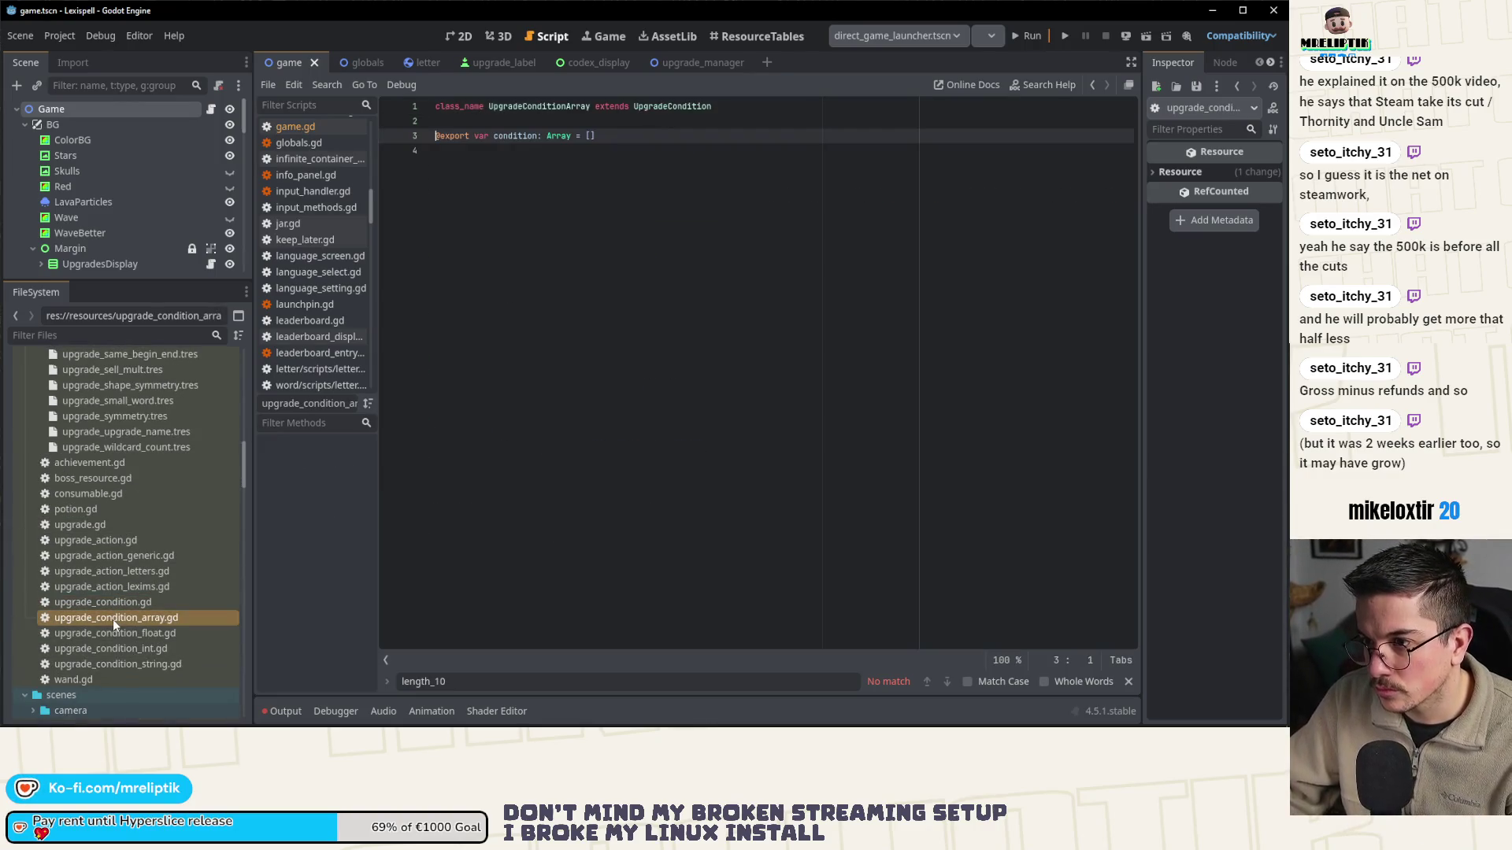
{"action": "left_click", "coordinate": [85, 526]}
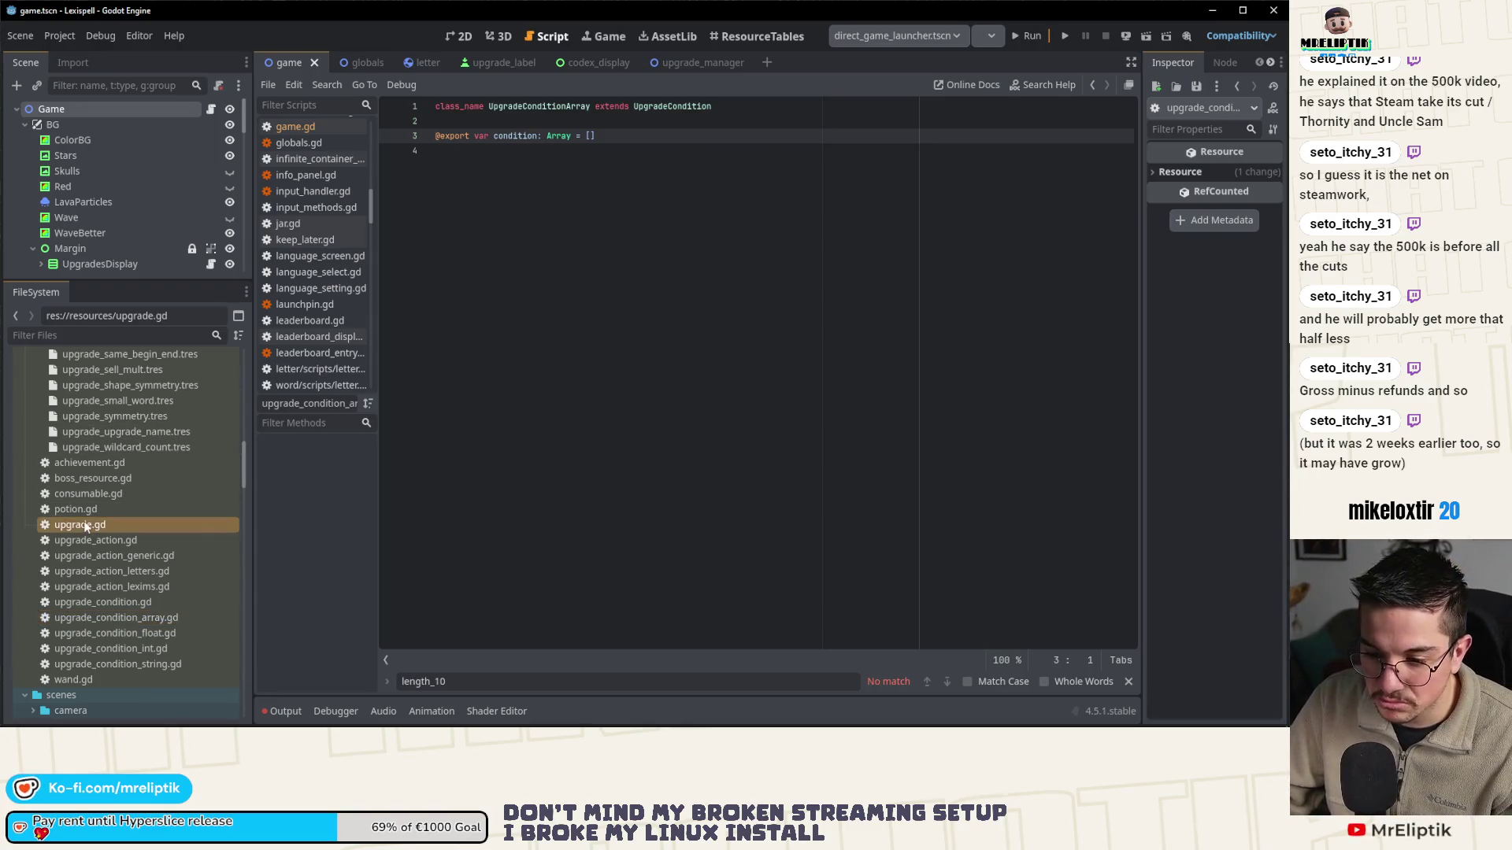
{"action": "double_click", "coordinate": [85, 526]}
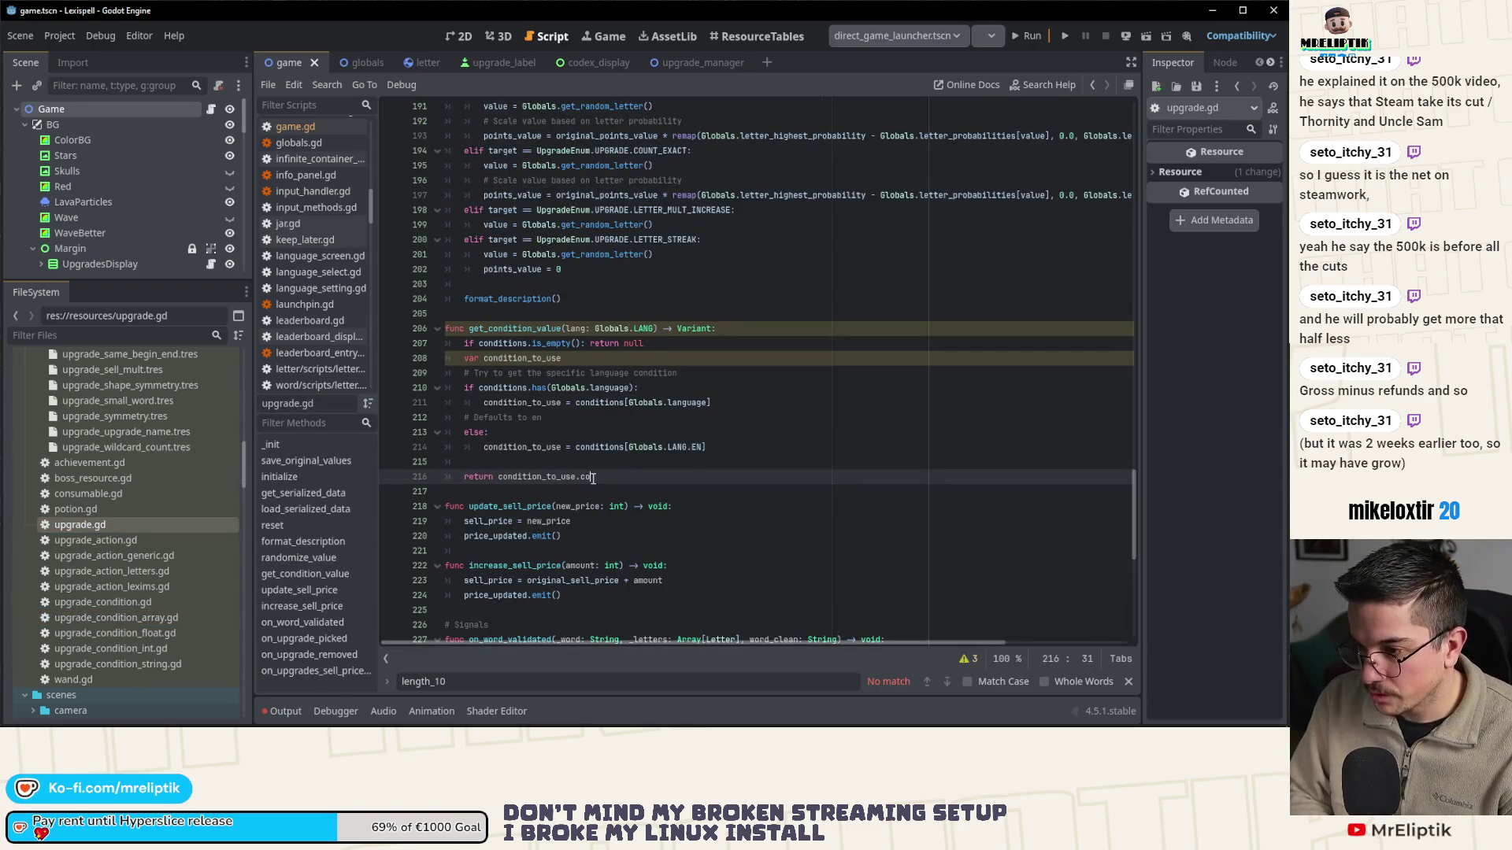
{"action": "key", "text": "ctrl+s"}
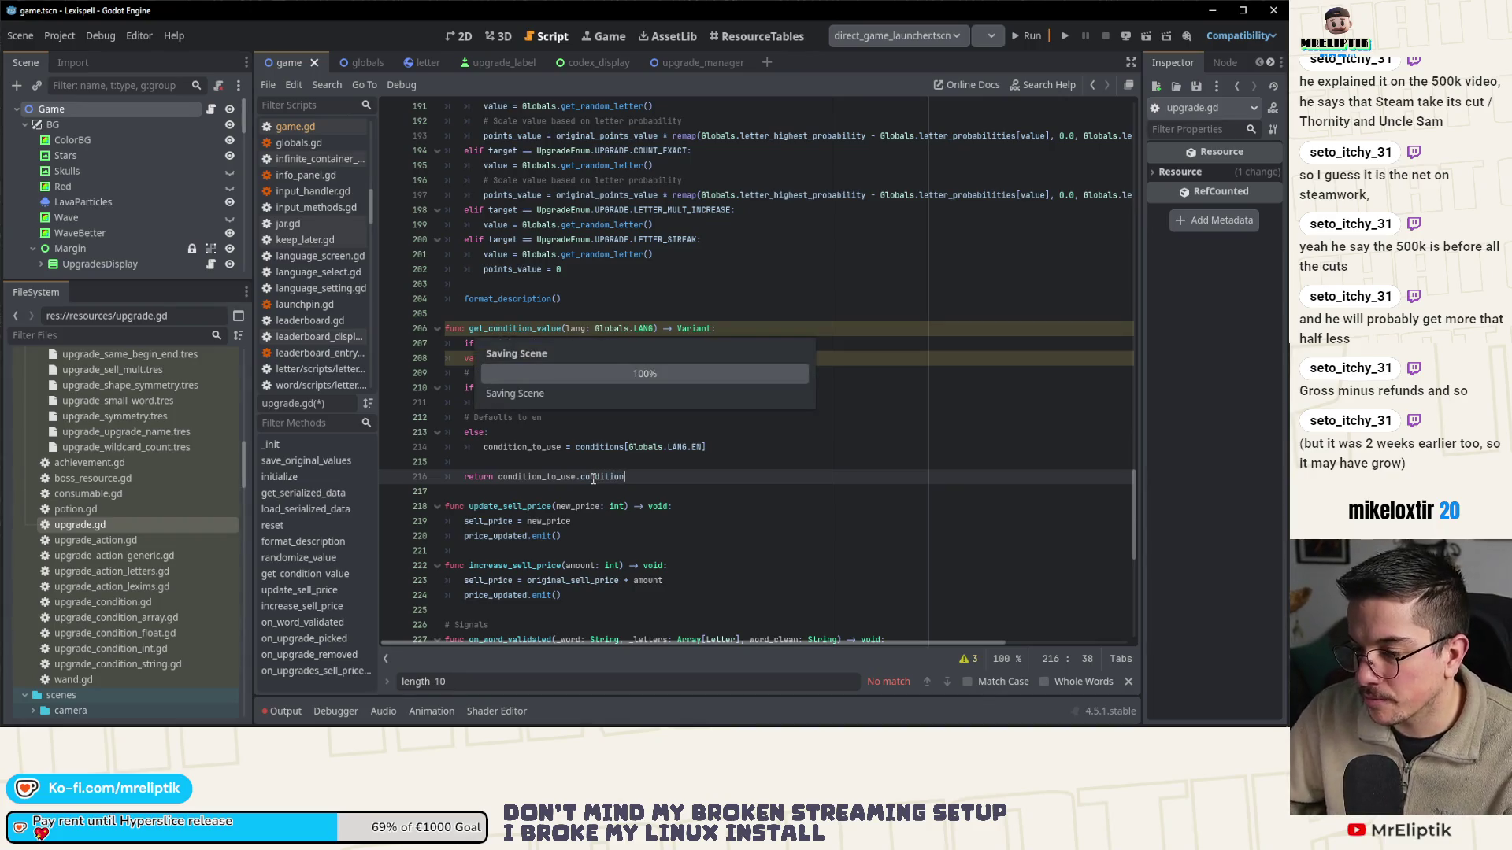
- In game.gd, make line 1250's LENGTH_10 check use get_condition_value(Globals.language) and save
{"action": "left_click", "coordinate": [212, 110]}
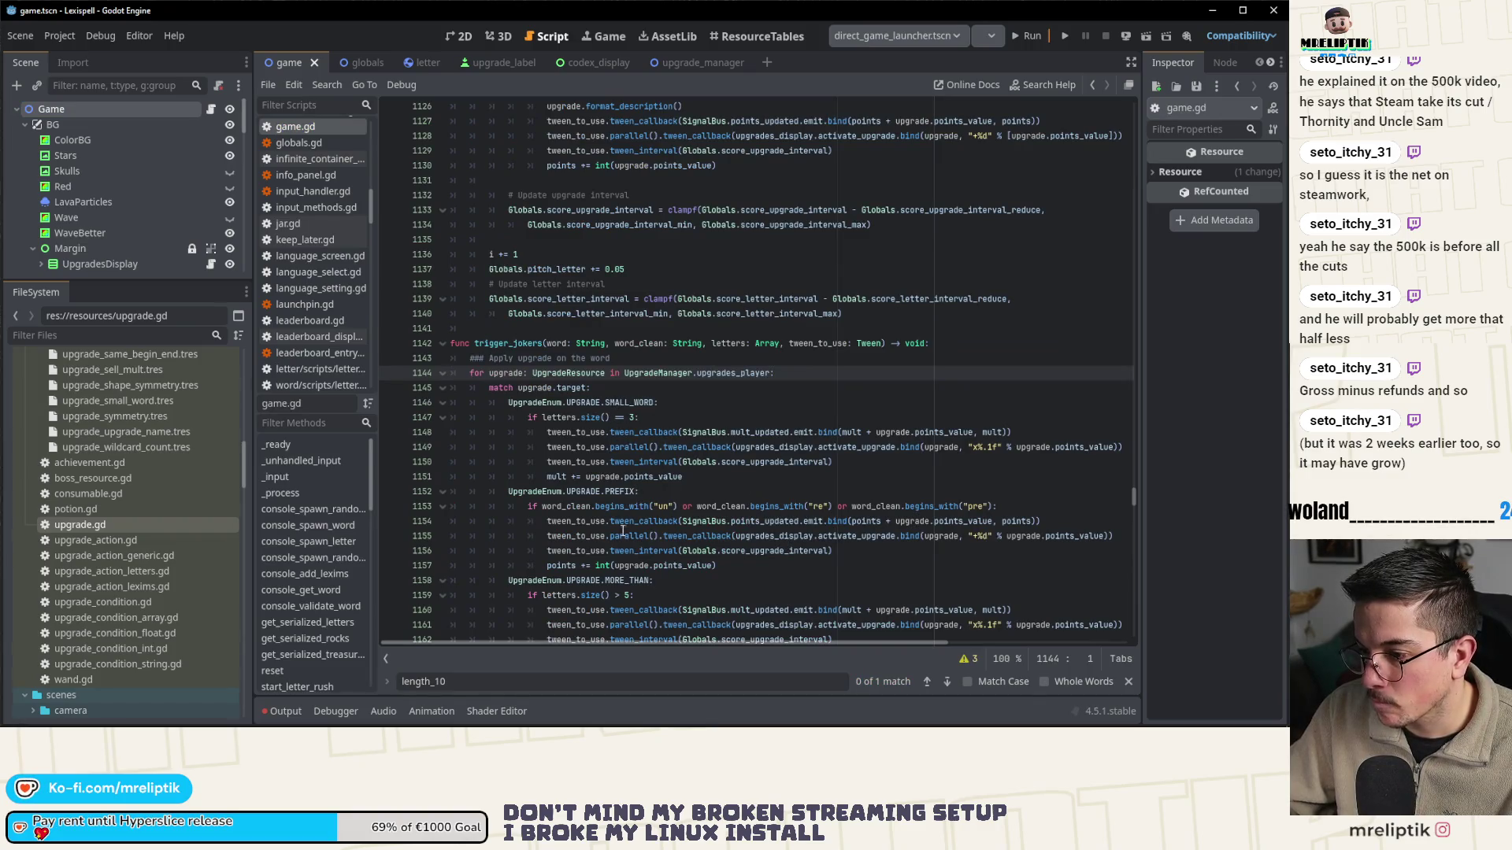
{"action": "scroll", "coordinate": [626, 524], "scroll_direction": "down", "scroll_amount": 20}
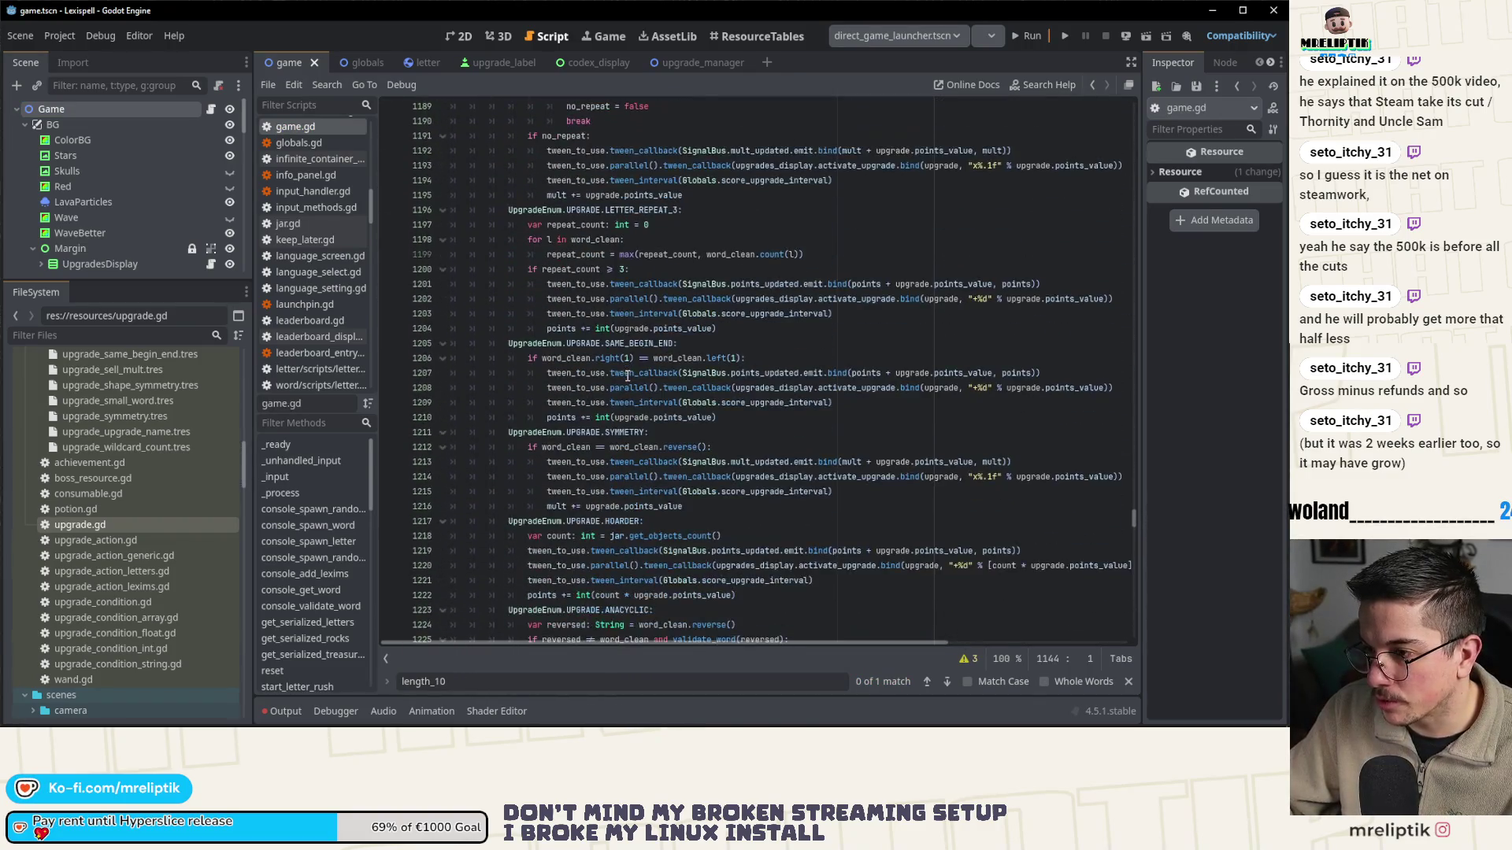
{"action": "scroll", "coordinate": [678, 502], "scroll_direction": "down", "scroll_amount": 4}
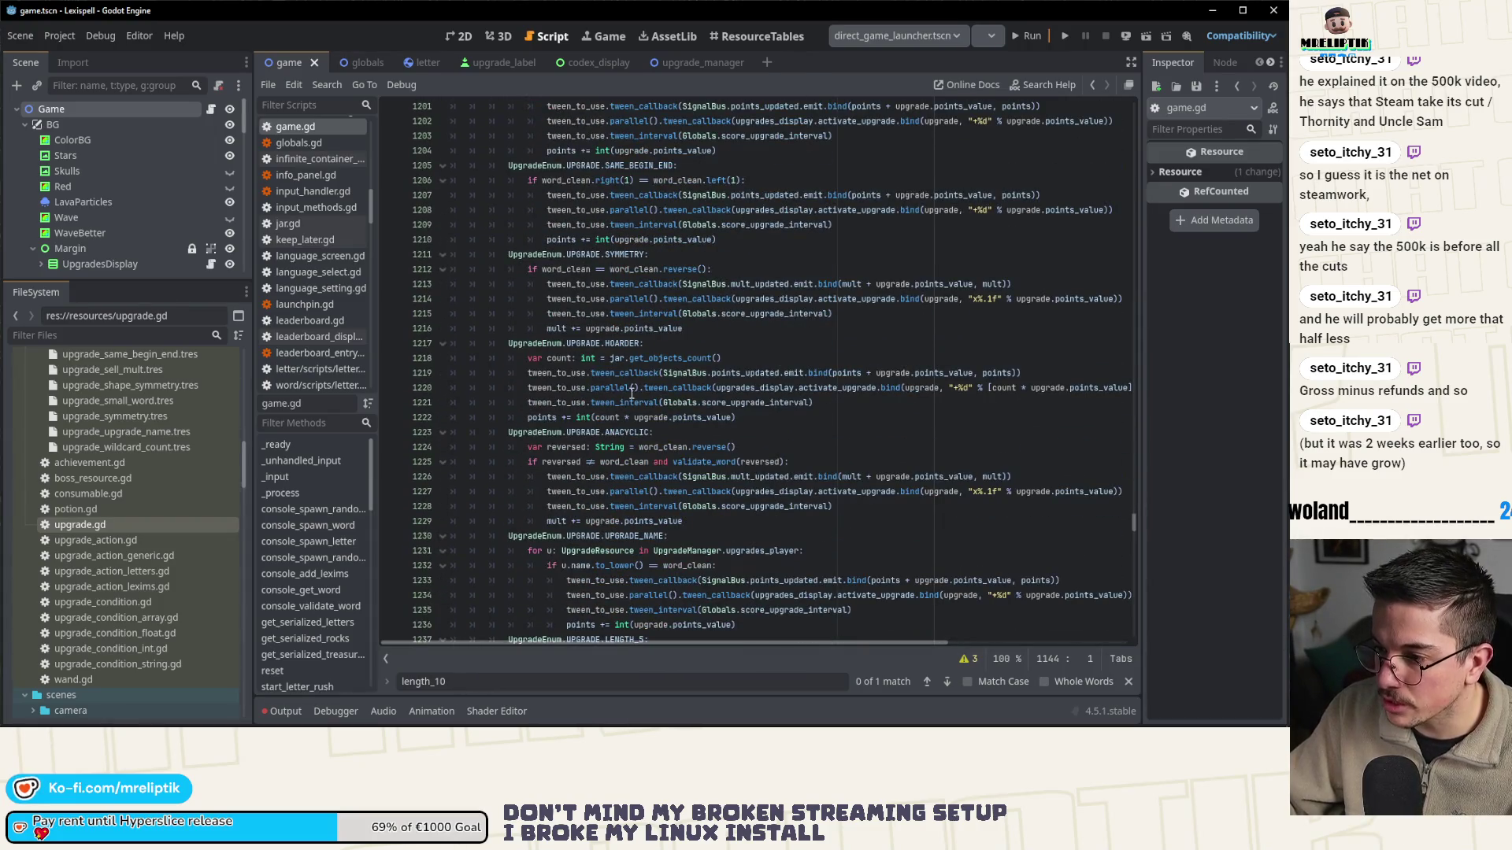
{"action": "scroll", "coordinate": [632, 390], "scroll_direction": "down", "scroll_amount": 10}
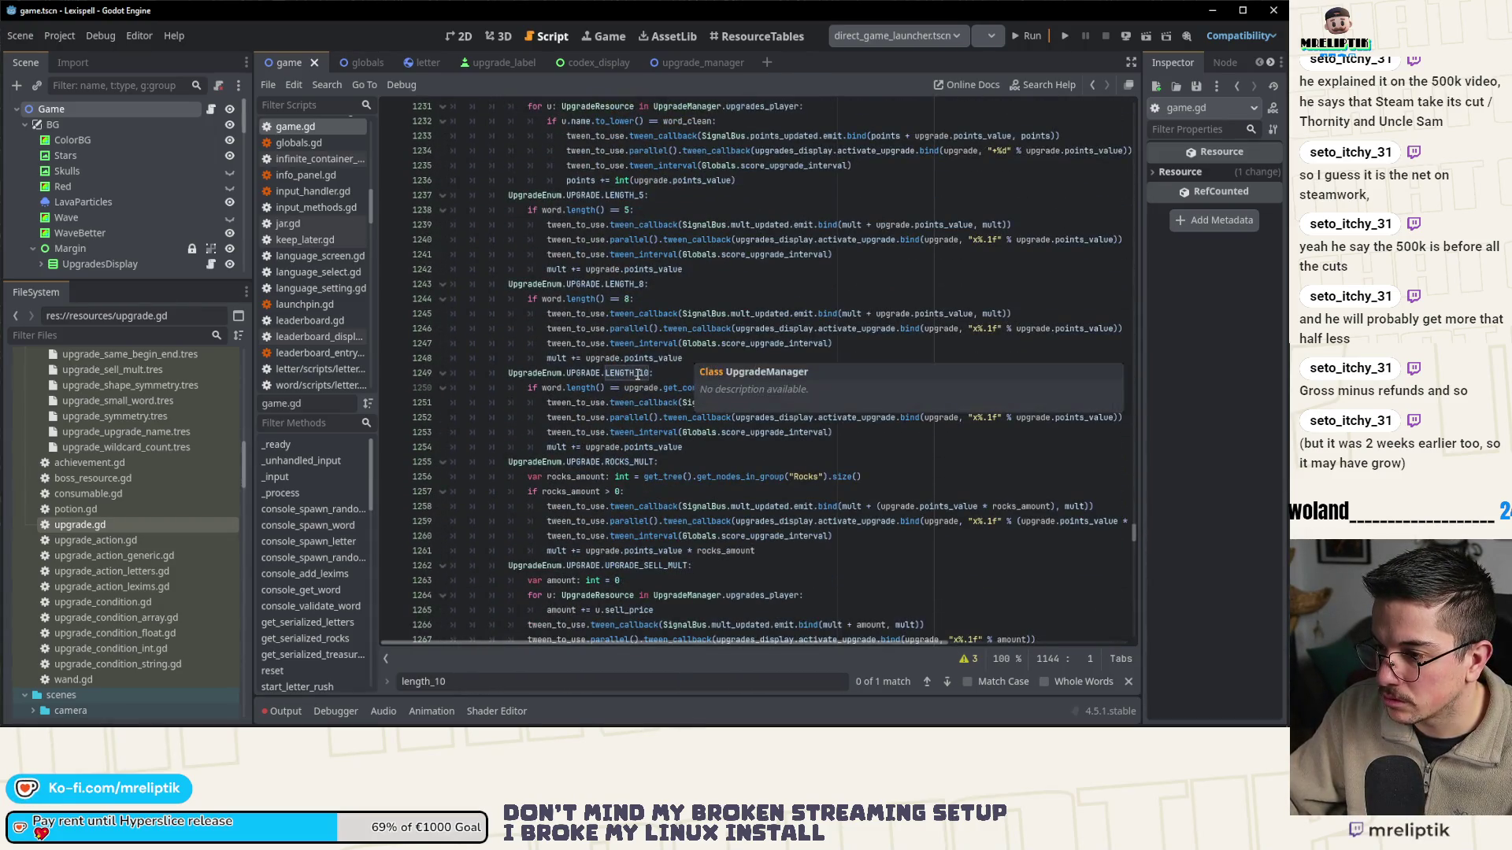
{"action": "left_click", "coordinate": [688, 387]}
{"action": "key", "text": "ctrl+s"}
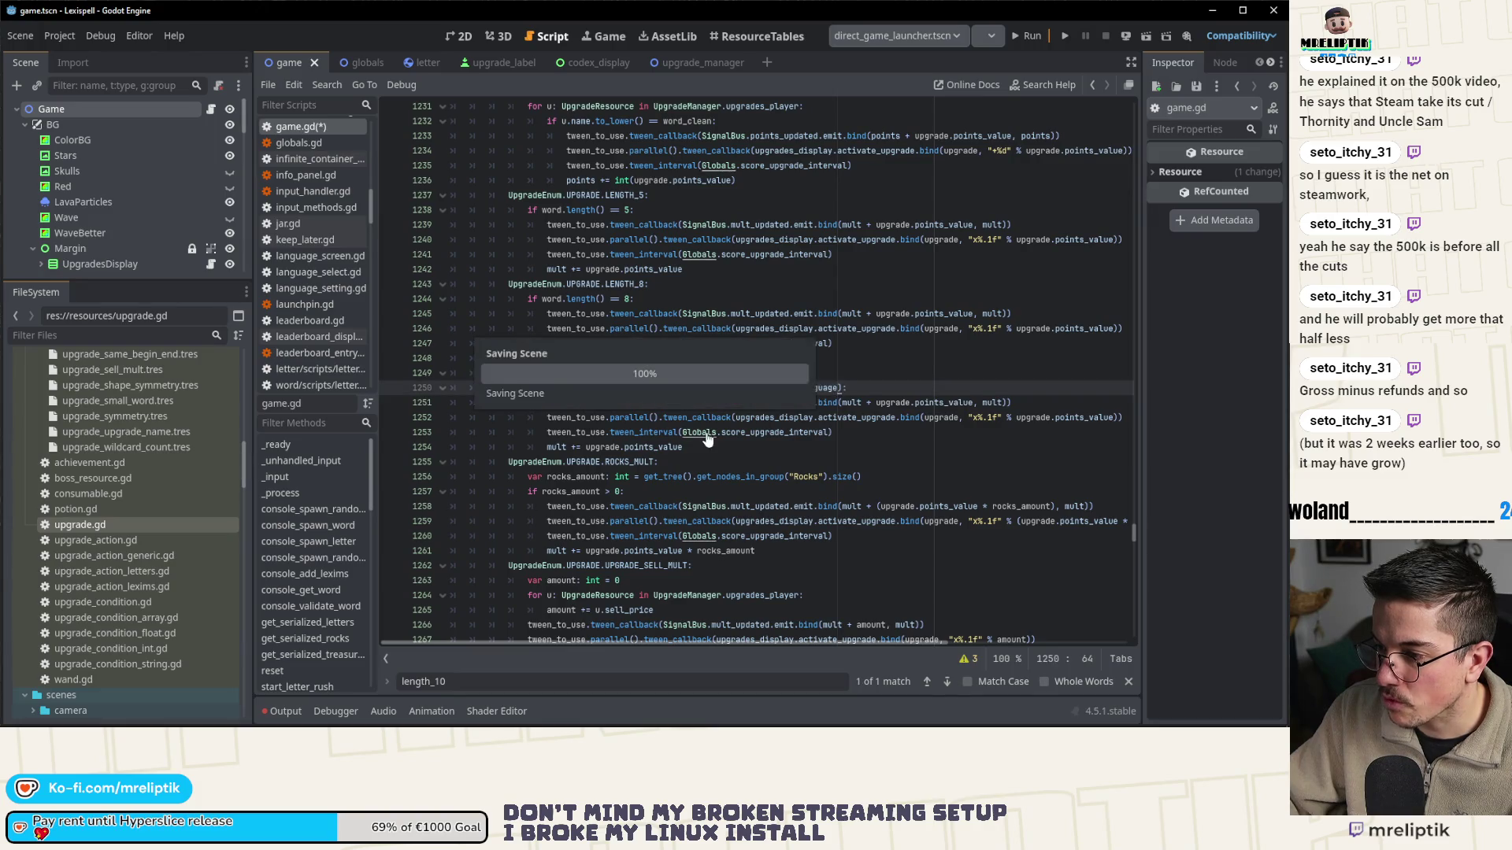